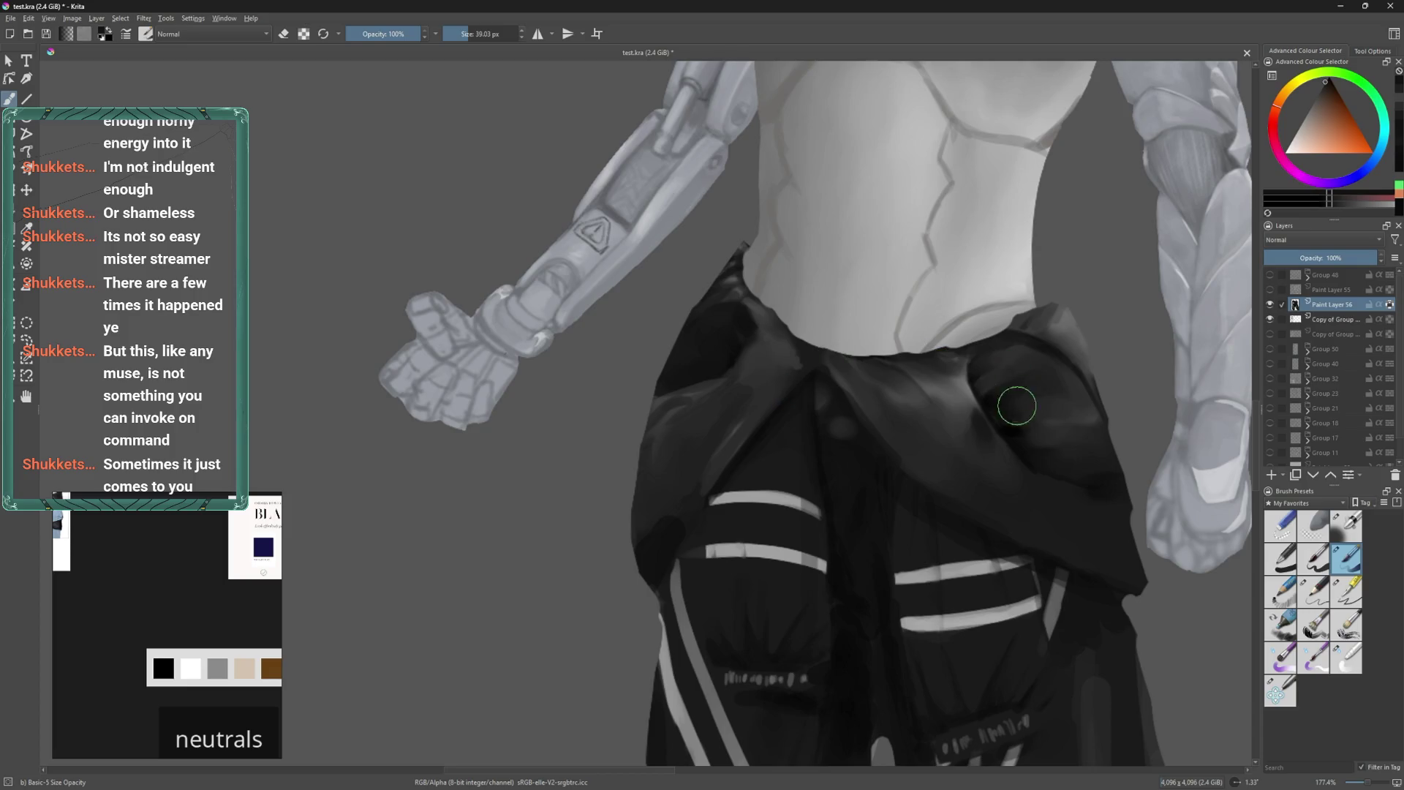
# Frame the waistband, resize the brush, and toggle Paint Layer 54 off and on to compare.
pyautogui.moveTo(901, 488); pyautogui.dragTo(834, 510, button='middle')
pyautogui.moveTo(841, 585); pyautogui.dragTo(841, 512, button='middle')
pyautogui.keyDown('shift'); pyautogui.moveTo(827, 508); pyautogui.dragTo(805, 508); pyautogui.keyUp('shift')
pyautogui.moveTo(827, 508); pyautogui.dragTo(809, 447, button='middle')
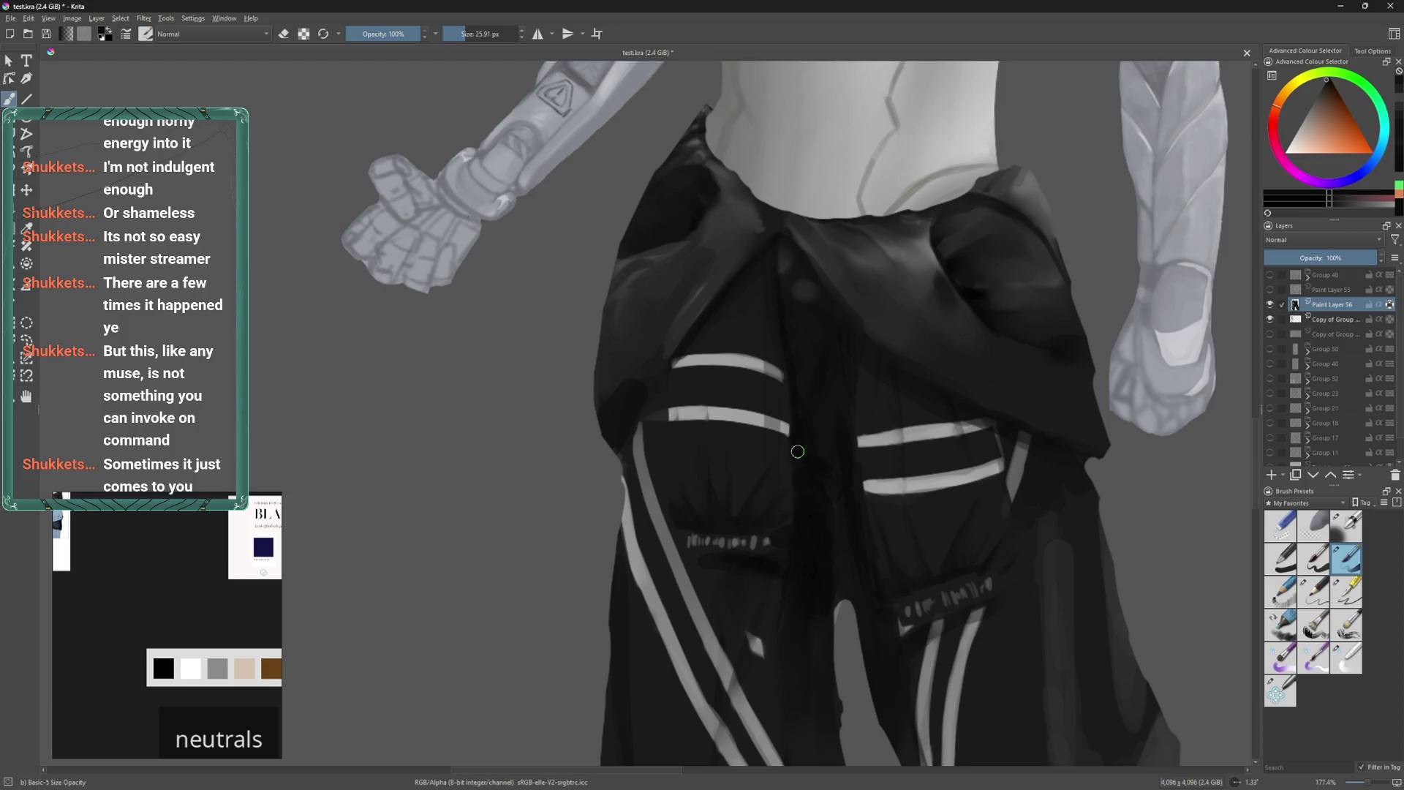
pyautogui.keyDown('shift'); pyautogui.moveTo(831, 483); pyautogui.dragTo(850, 483); pyautogui.keyUp('shift')
pyautogui.scroll(-1, 848, 485)
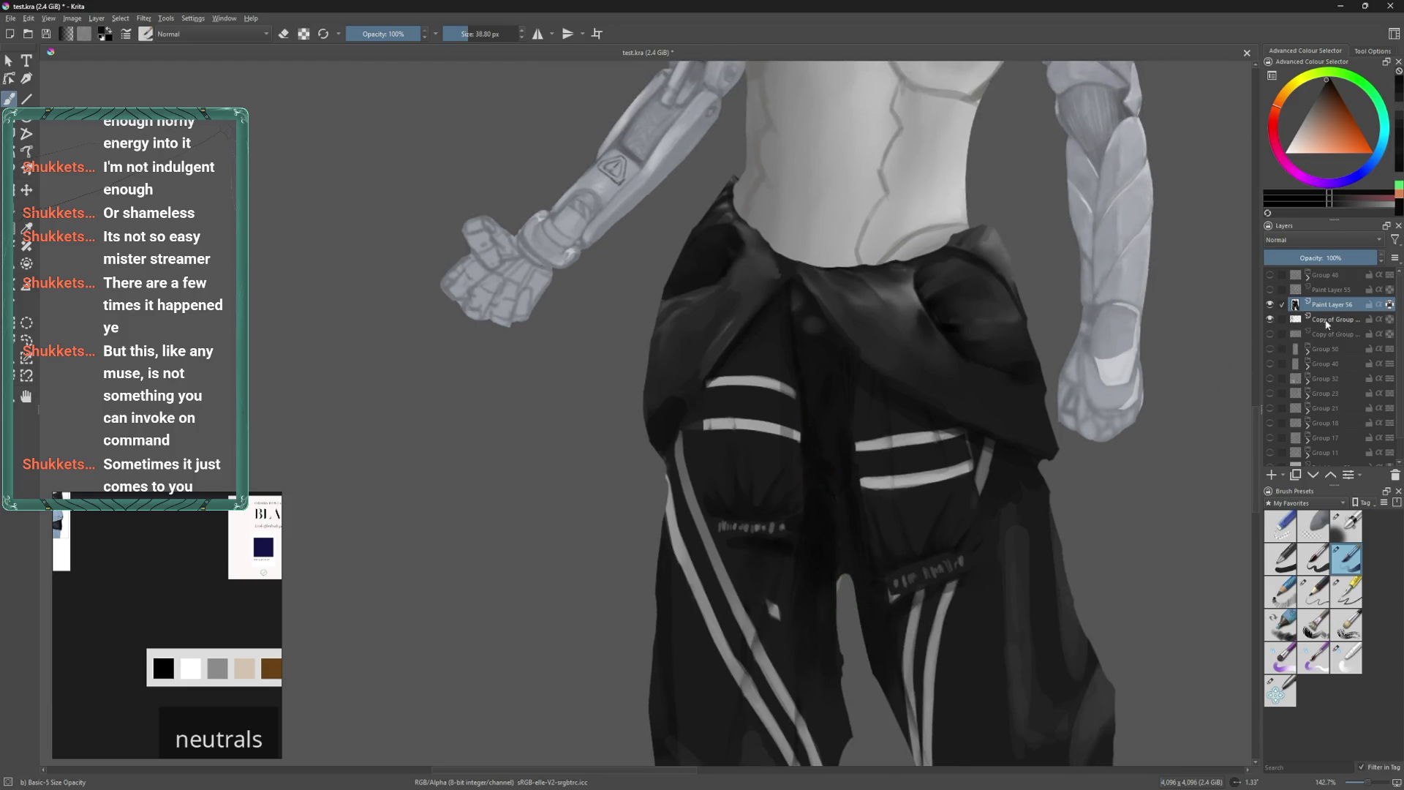
pyautogui.click(1270, 291)
pyautogui.click(1270, 291)
# Erase the top end of the grey stripe with a small eraser.
pyautogui.press('e')
pyautogui.press('[')
pyautogui.scroll(1, 774, 614)
pyautogui.press('[')
pyautogui.press('[')
pyautogui.press('e')
pyautogui.press('e')
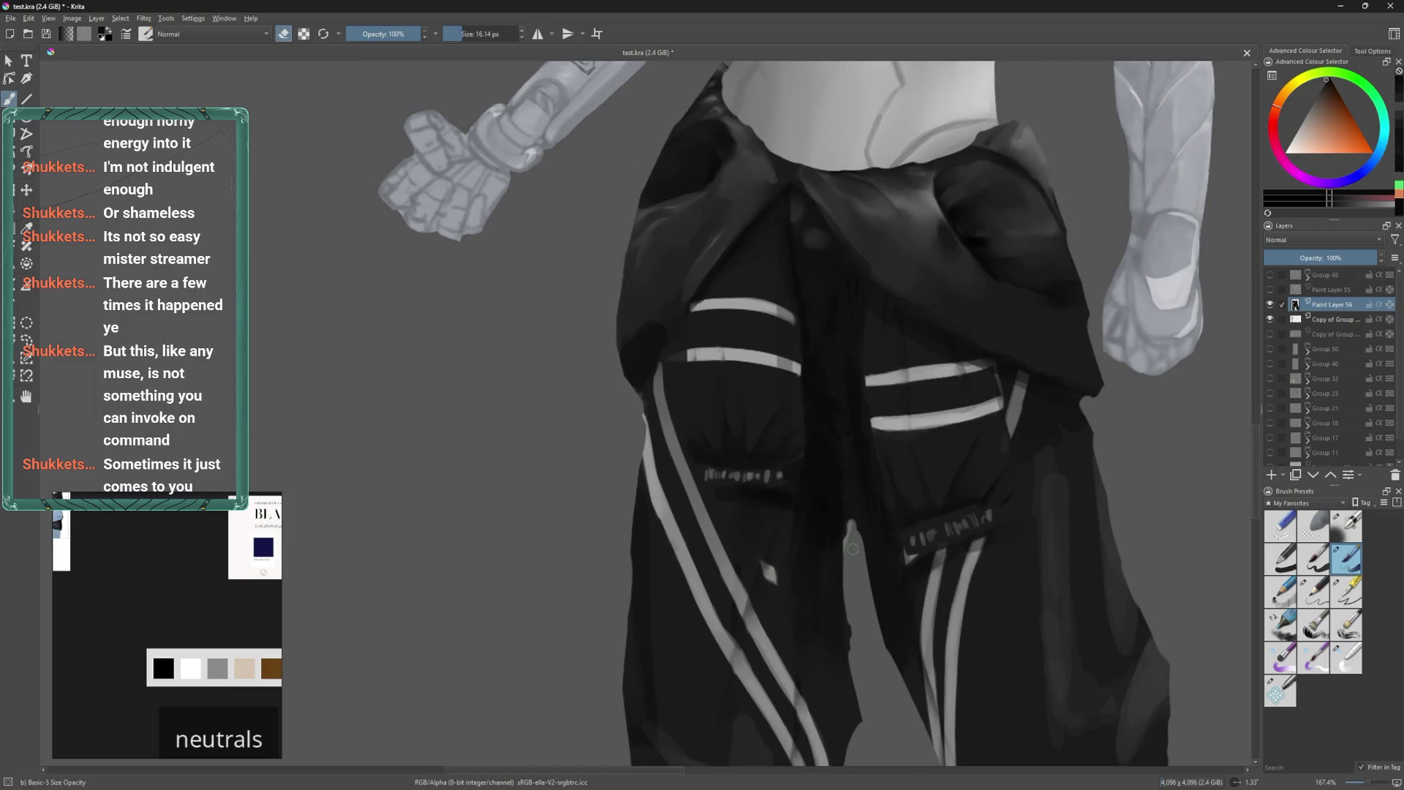
pyautogui.moveTo(853, 510); pyautogui.dragTo(854, 521)
pyautogui.press('e')
pyautogui.moveTo(856, 483); pyautogui.dragTo(832, 549, button='middle')
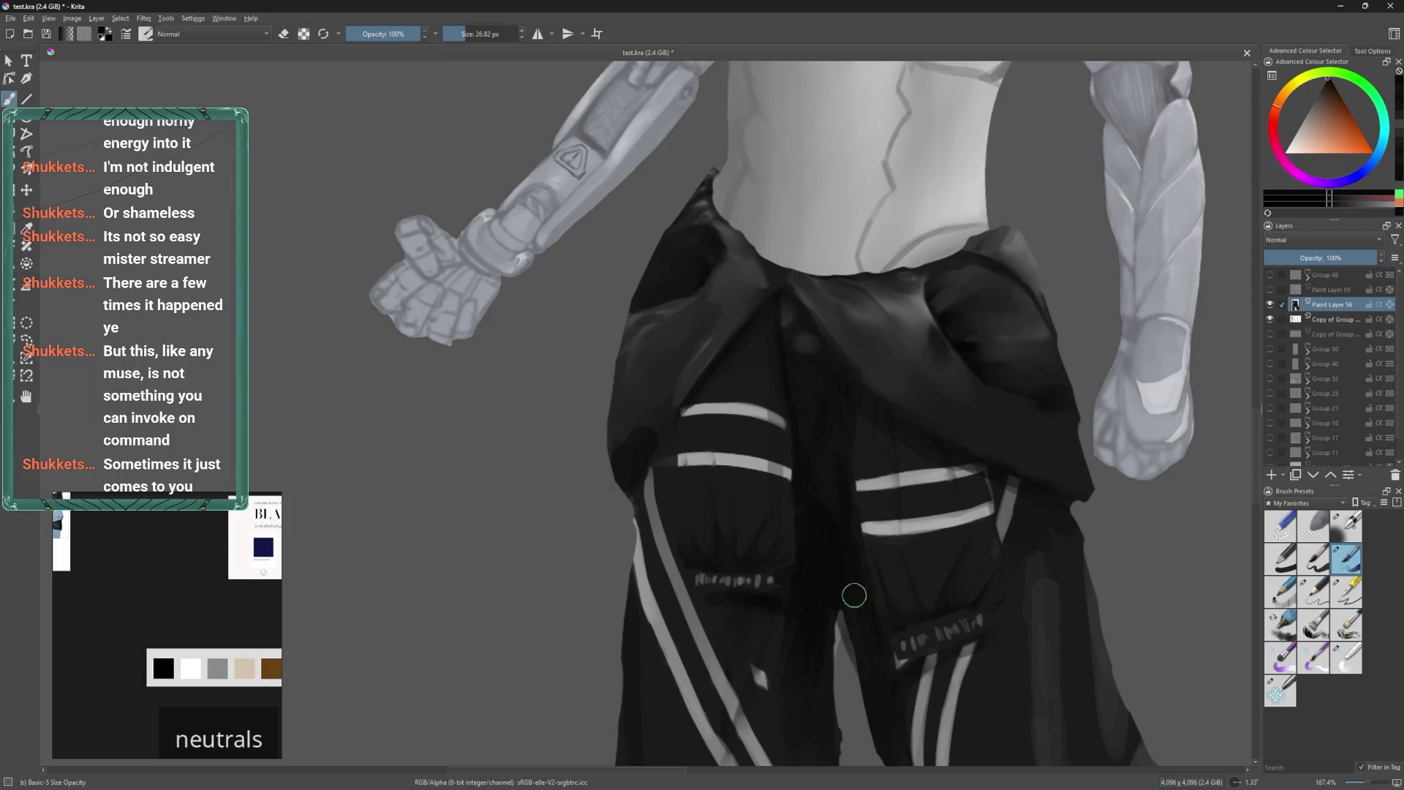
# Paint fine shading around the waistband and crotch with a resized Basic-5 brush.
pyautogui.moveTo(841, 530)
pyautogui.keyDown('shift'); pyautogui.mouseDown()
pyautogui.moveTo(874, 519)
pyautogui.moveTo(768, 508)
pyautogui.moveTo(780, 541)
pyautogui.mouseUp(); pyautogui.keyUp('shift')
pyautogui.scroll(3, 856, 398)
pyautogui.keyDown('ctrl'); pyautogui.scroll(2, 779, 526); pyautogui.keyUp('ctrl')
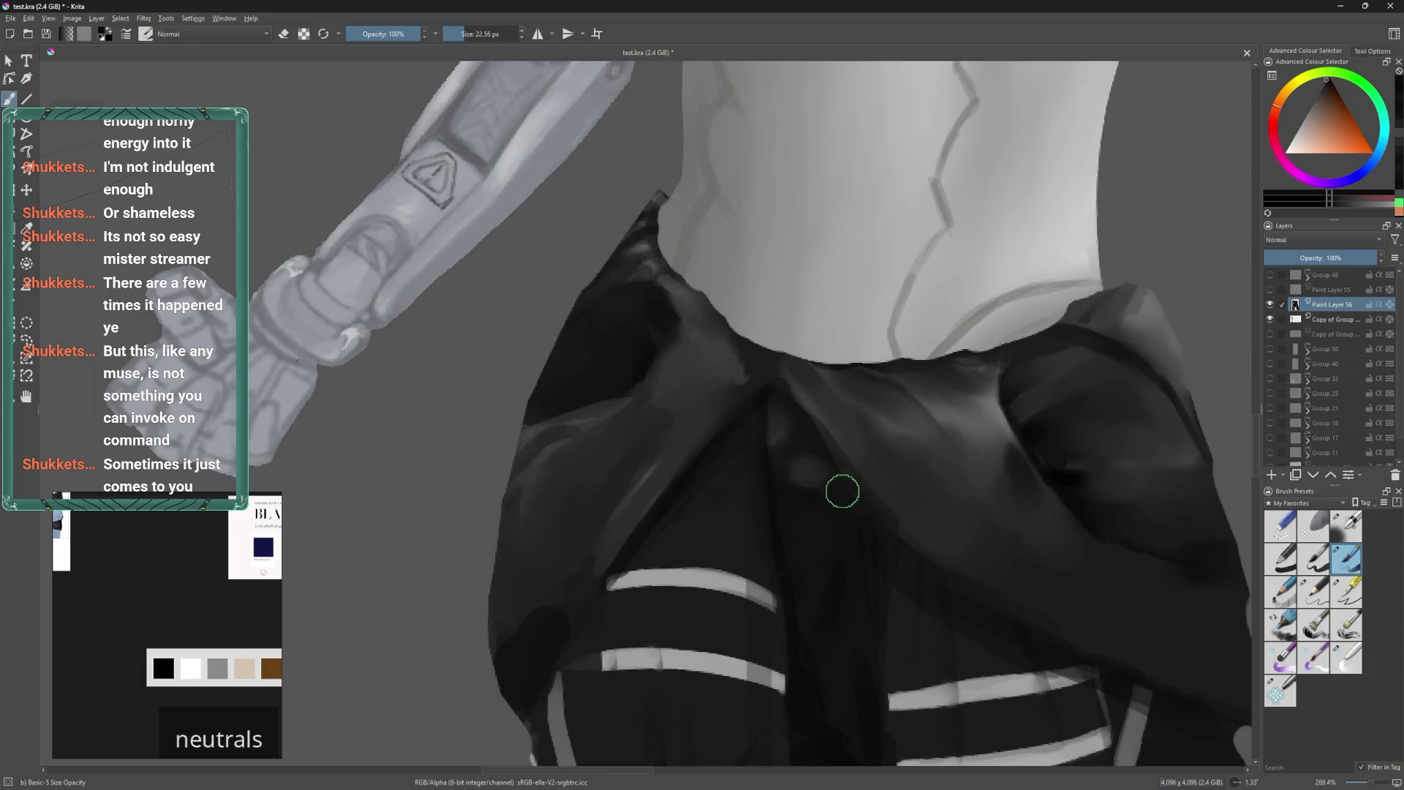
pyautogui.keyDown('shift'); pyautogui.moveTo(816, 491); pyautogui.dragTo(829, 489); pyautogui.keyUp('shift')
pyautogui.keyDown('shift'); pyautogui.moveTo(792, 446); pyautogui.dragTo(808, 446); pyautogui.keyUp('shift')
pyautogui.keyDown('ctrl'); pyautogui.scroll(-2, 746, 392); pyautogui.keyUp('ctrl')
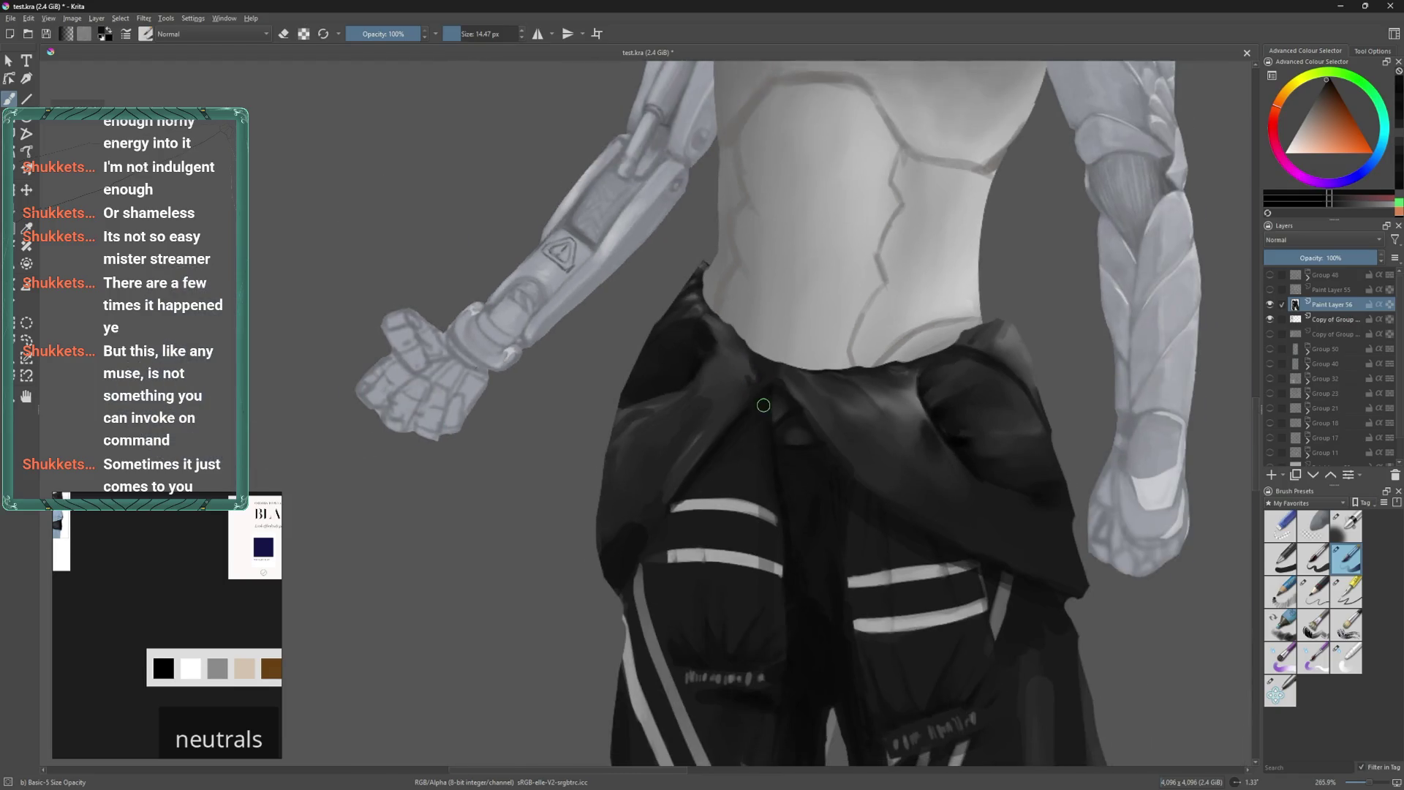
# Switch to the Blender Basic preset to blend the trouser folds.
pyautogui.click(1342, 662)
pyautogui.keyDown('ctrl'); pyautogui.scroll(2, 791, 366); pyautogui.keyUp('ctrl')
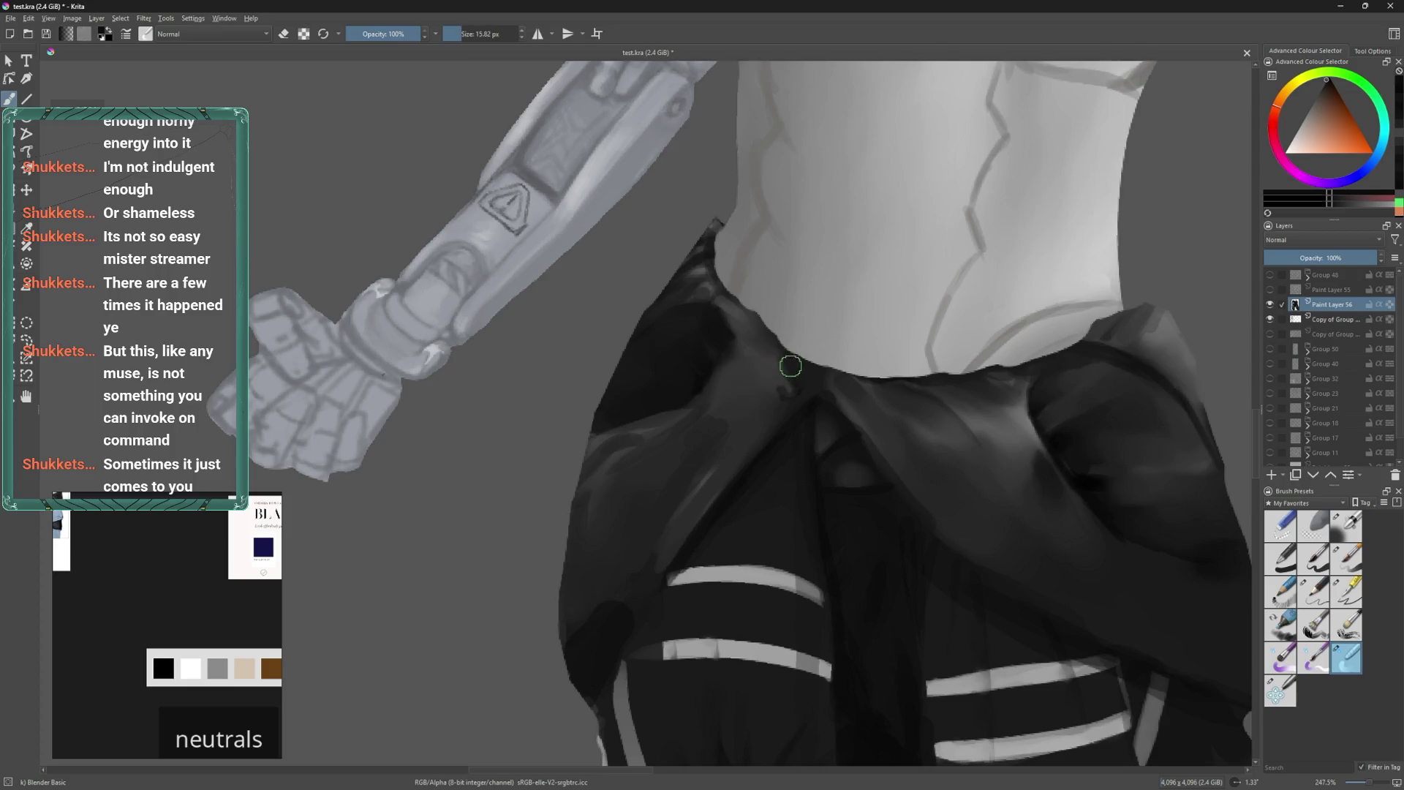
pyautogui.keyDown('ctrl'); pyautogui.scroll(-2, 820, 414); pyautogui.keyUp('ctrl')
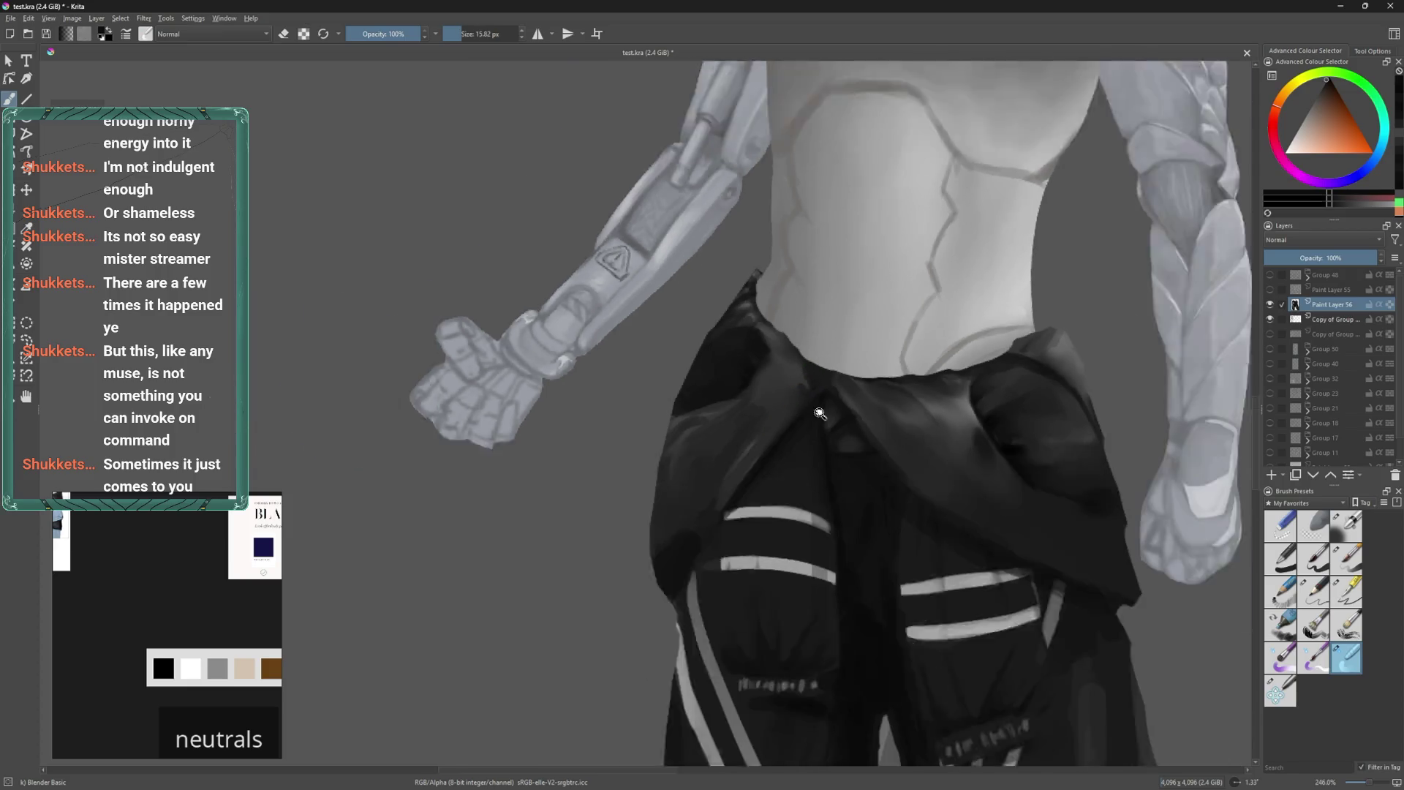
pyautogui.keyDown('ctrl'); pyautogui.scroll(-3, 820, 414); pyautogui.keyUp('ctrl')
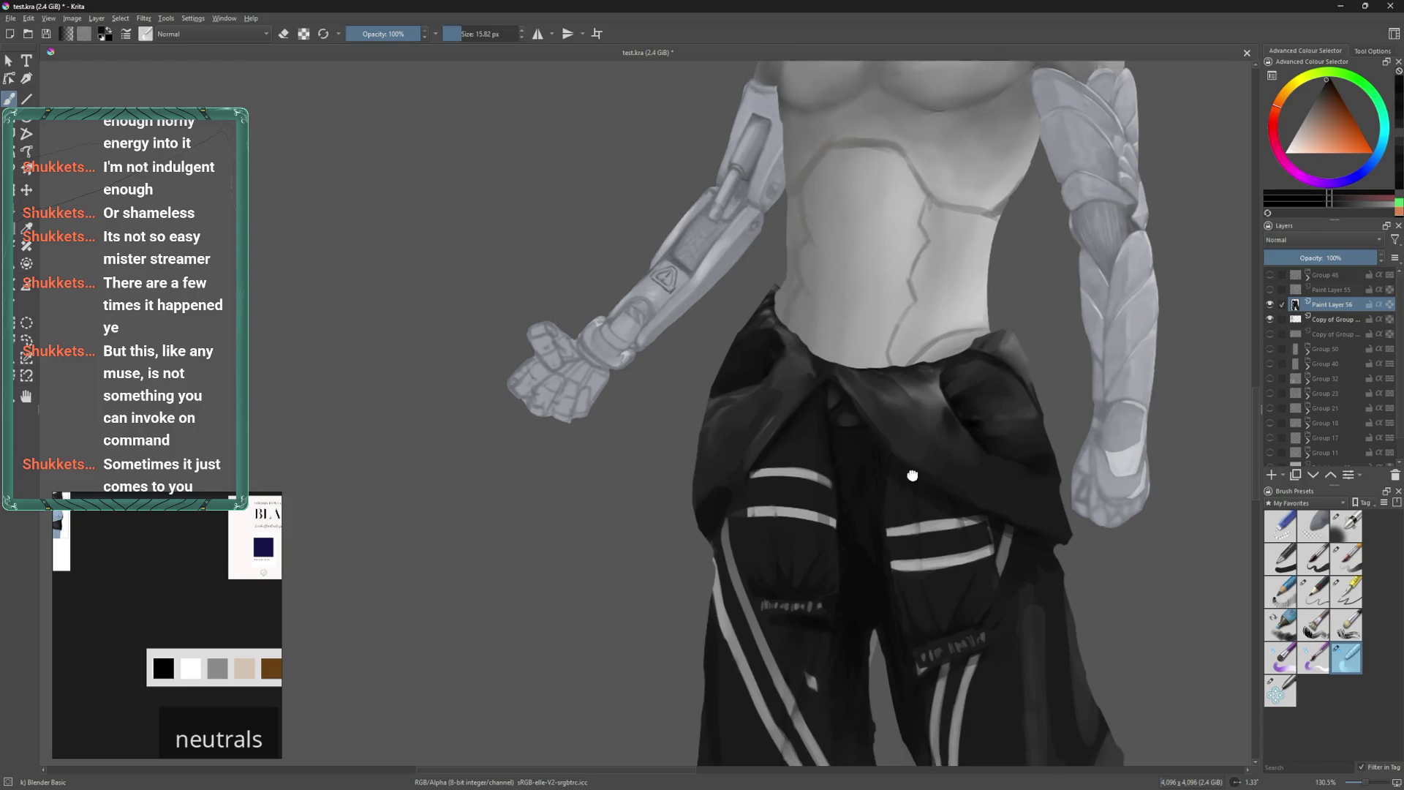
# Blend the grey smudge on the lower left trouser leg into the dark fabric using Blender Basic.
pyautogui.keyDown('ctrl'); pyautogui.scroll(-1, 899, 530); pyautogui.keyUp('ctrl')
pyautogui.moveTo(899, 530); pyautogui.dragTo(771, 517, button='middle')
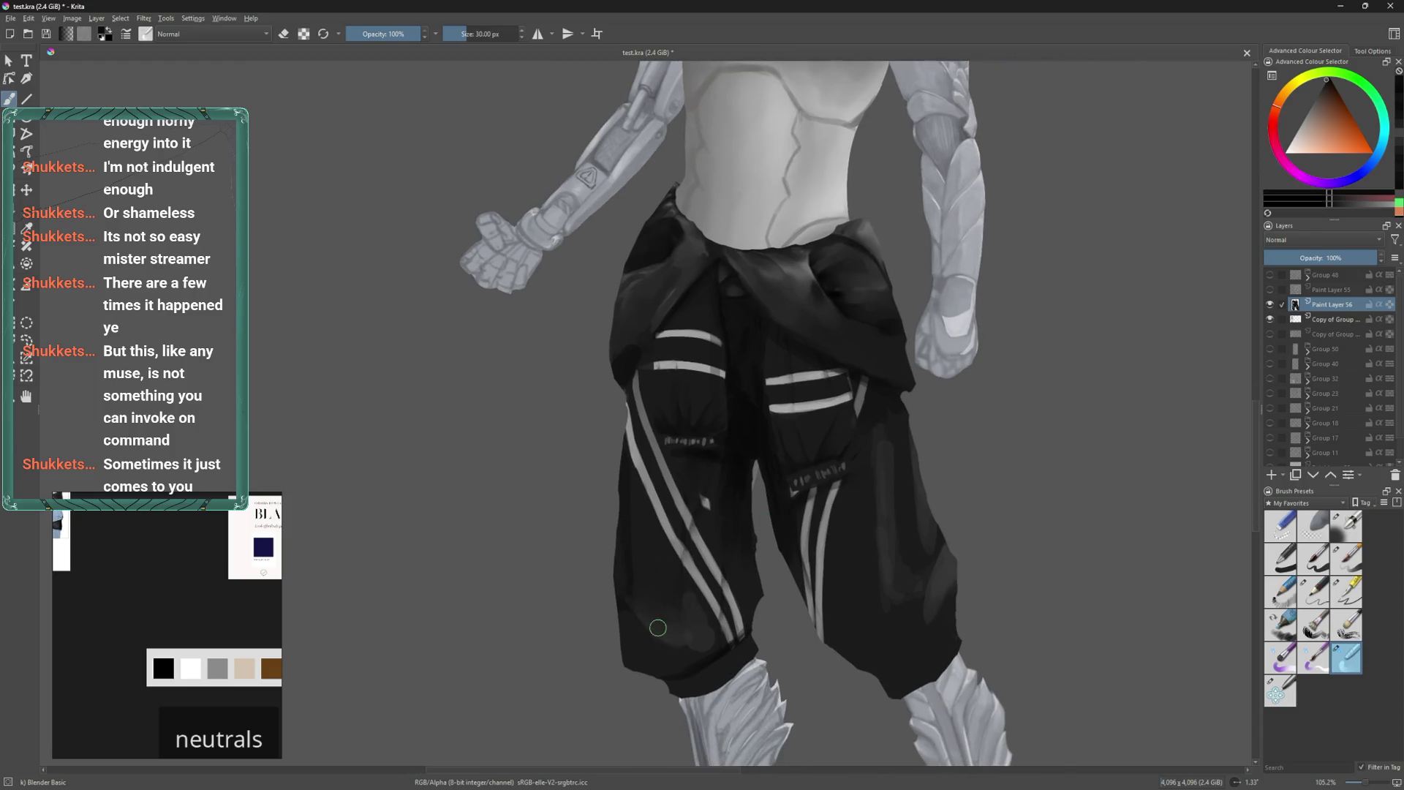
pyautogui.press(']')
pyautogui.press(']')
pyautogui.press(']')
pyautogui.moveTo(659, 617)
pyautogui.mouseDown()
pyautogui.moveTo(666, 606)
pyautogui.moveTo(693, 616)
pyautogui.moveTo(706, 648)
pyautogui.mouseUp()
pyautogui.press('[')
pyautogui.moveTo(922, 576); pyautogui.dragTo(777, 521, button='middle')
pyautogui.press(']')
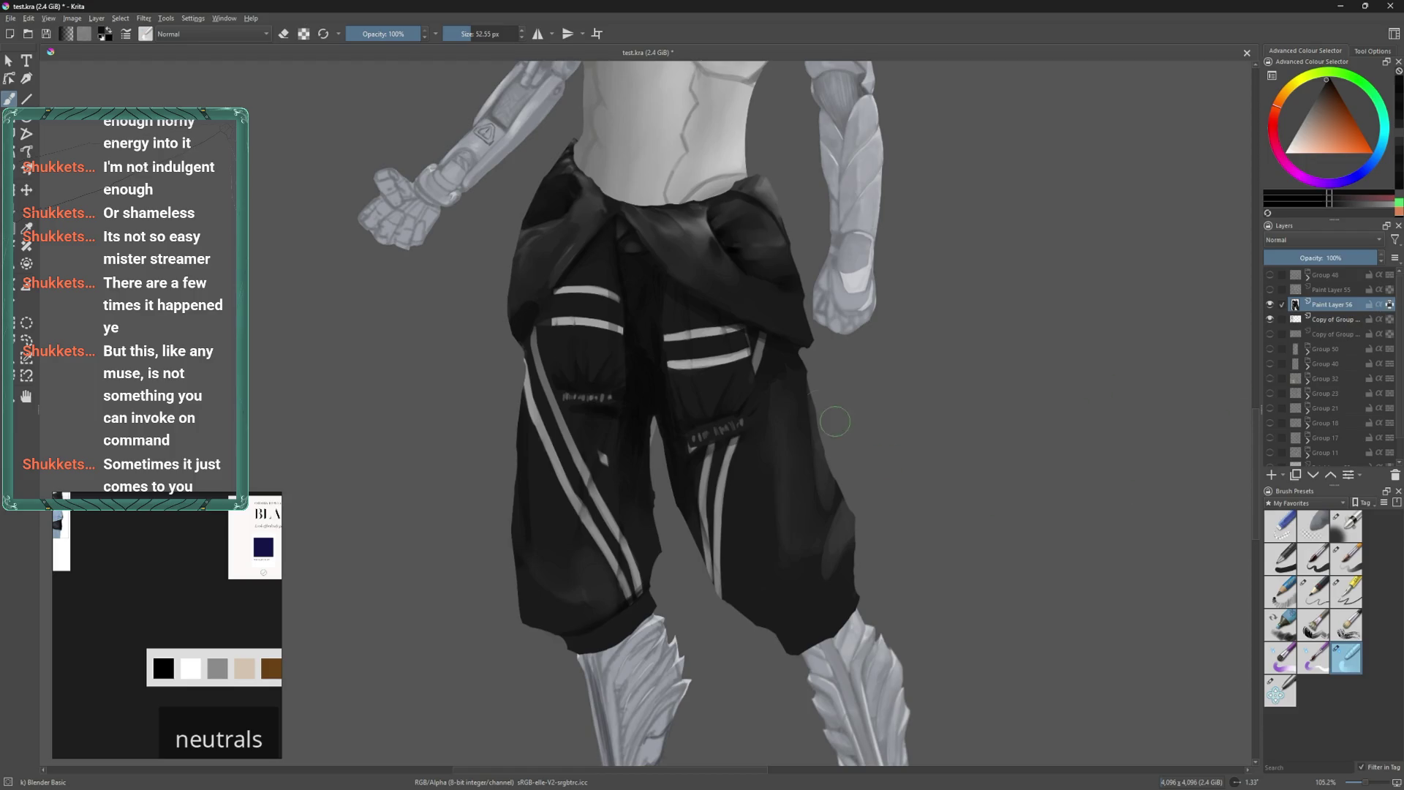
pyautogui.press('[')
pyautogui.press(']')
pyautogui.press('[')
pyautogui.press('[')
pyautogui.click(1346, 525)
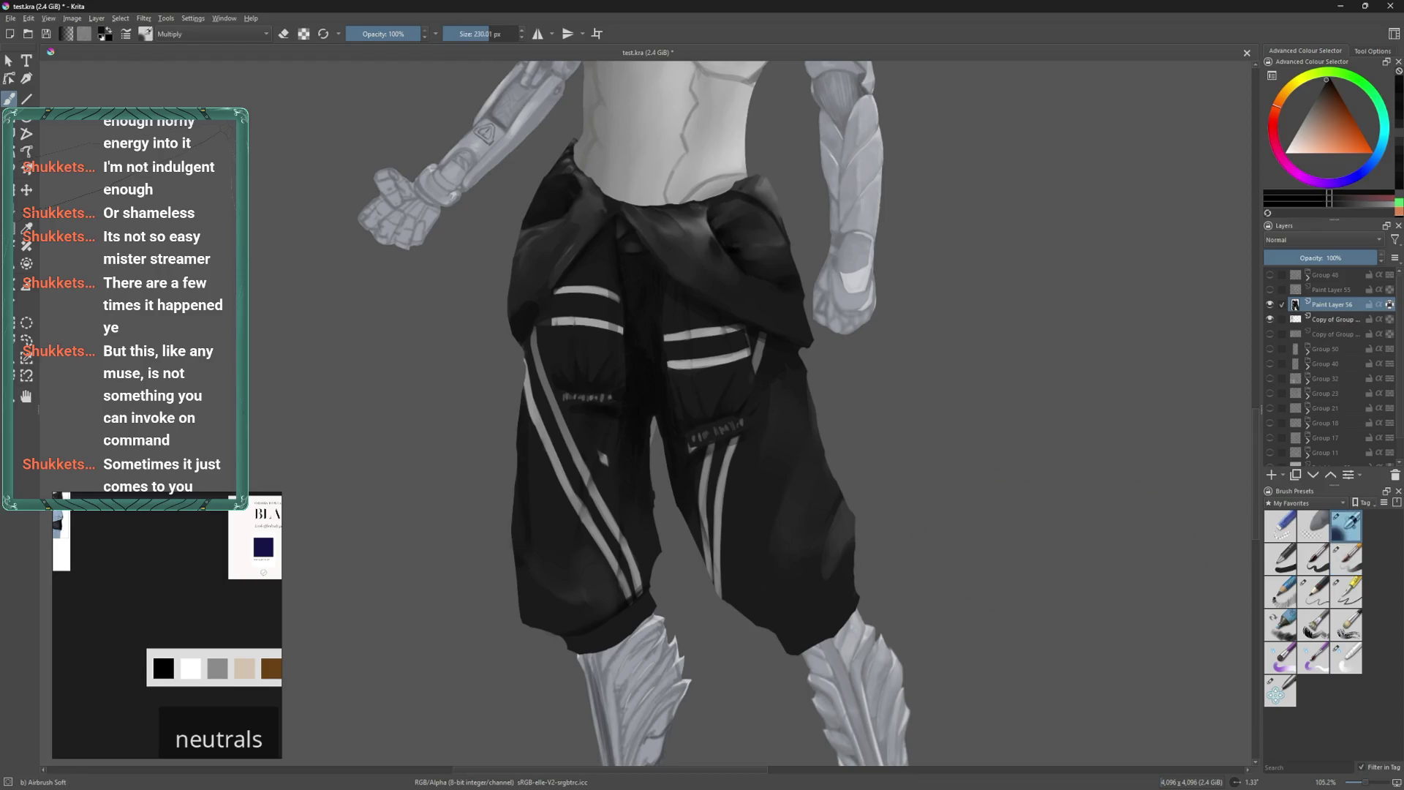
# Darken the right edge of the trousers with a small Airbrush Soft (Multiply).
pyautogui.keyDown('shift'); pyautogui.moveTo(846, 503); pyautogui.dragTo(832, 504); pyautogui.keyUp('shift')
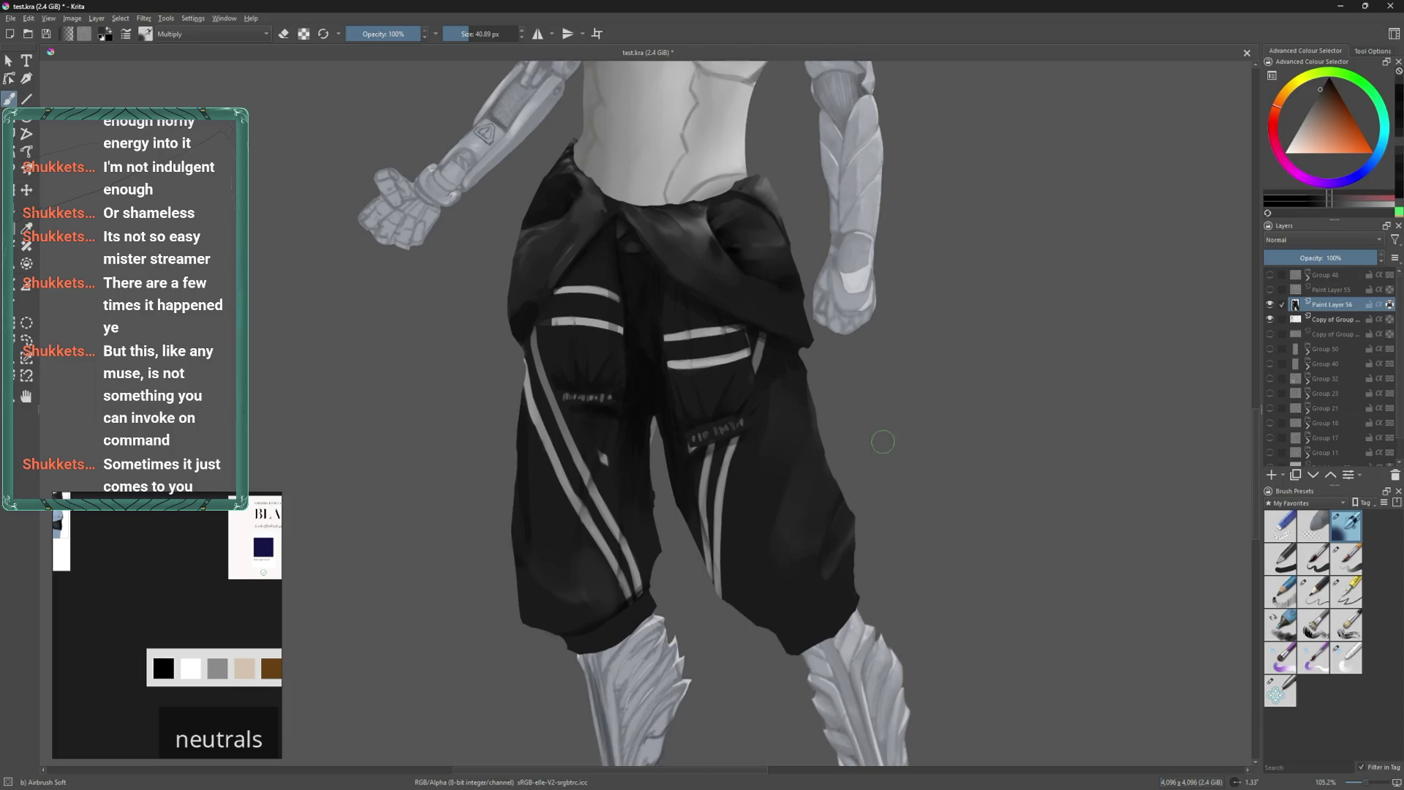
pyautogui.moveTo(845, 527)
pyautogui.mouseDown()
pyautogui.moveTo(848, 504)
pyautogui.moveTo(857, 542)
pyautogui.moveTo(831, 582)
pyautogui.moveTo(849, 574)
pyautogui.moveTo(816, 598)
pyautogui.moveTo(838, 564)
pyautogui.mouseUp()
pyautogui.click(1346, 658)
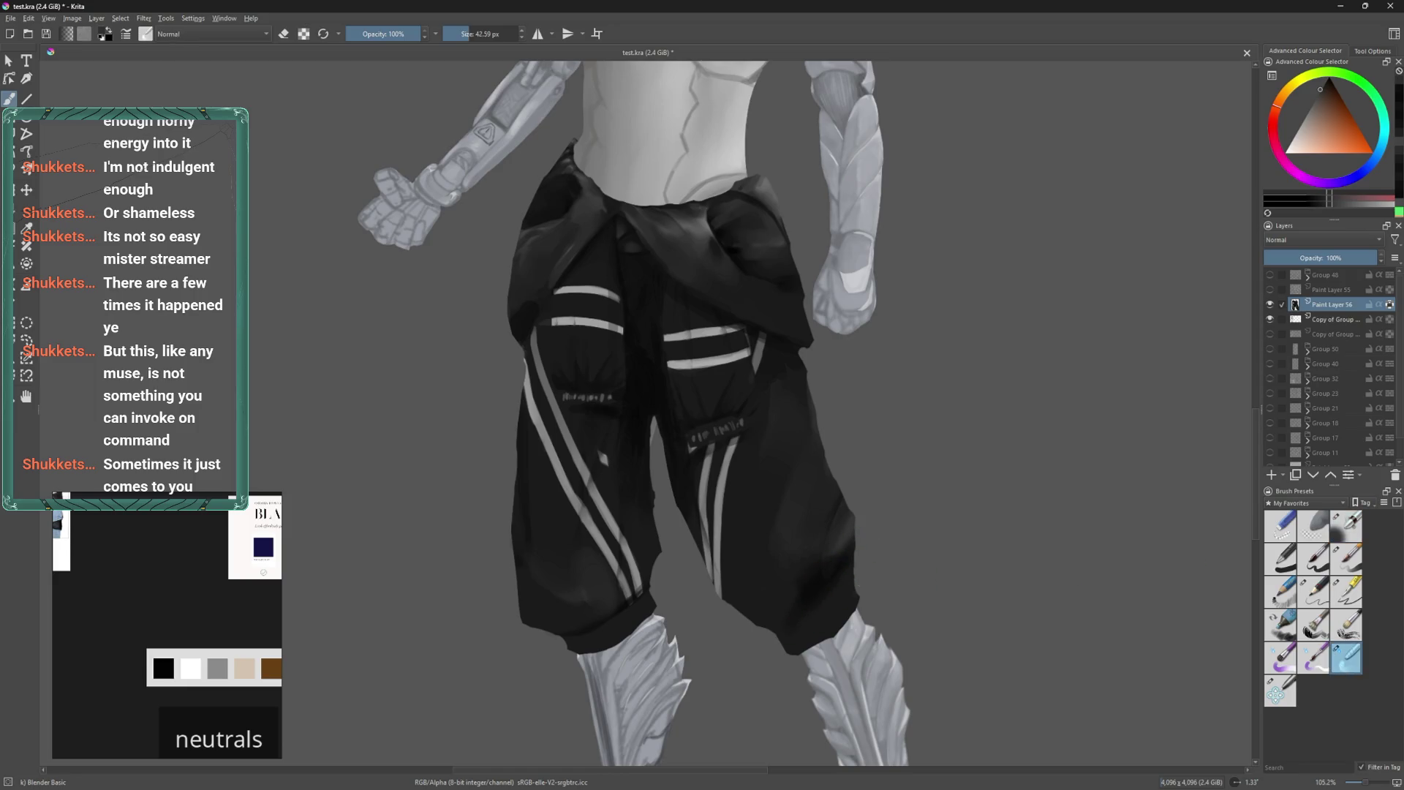
pyautogui.press('[')
pyautogui.press('[')
# Paint a light grey diagonal fold on the right leg with a fine Basic-5 brush.
pyautogui.click(1349, 569)
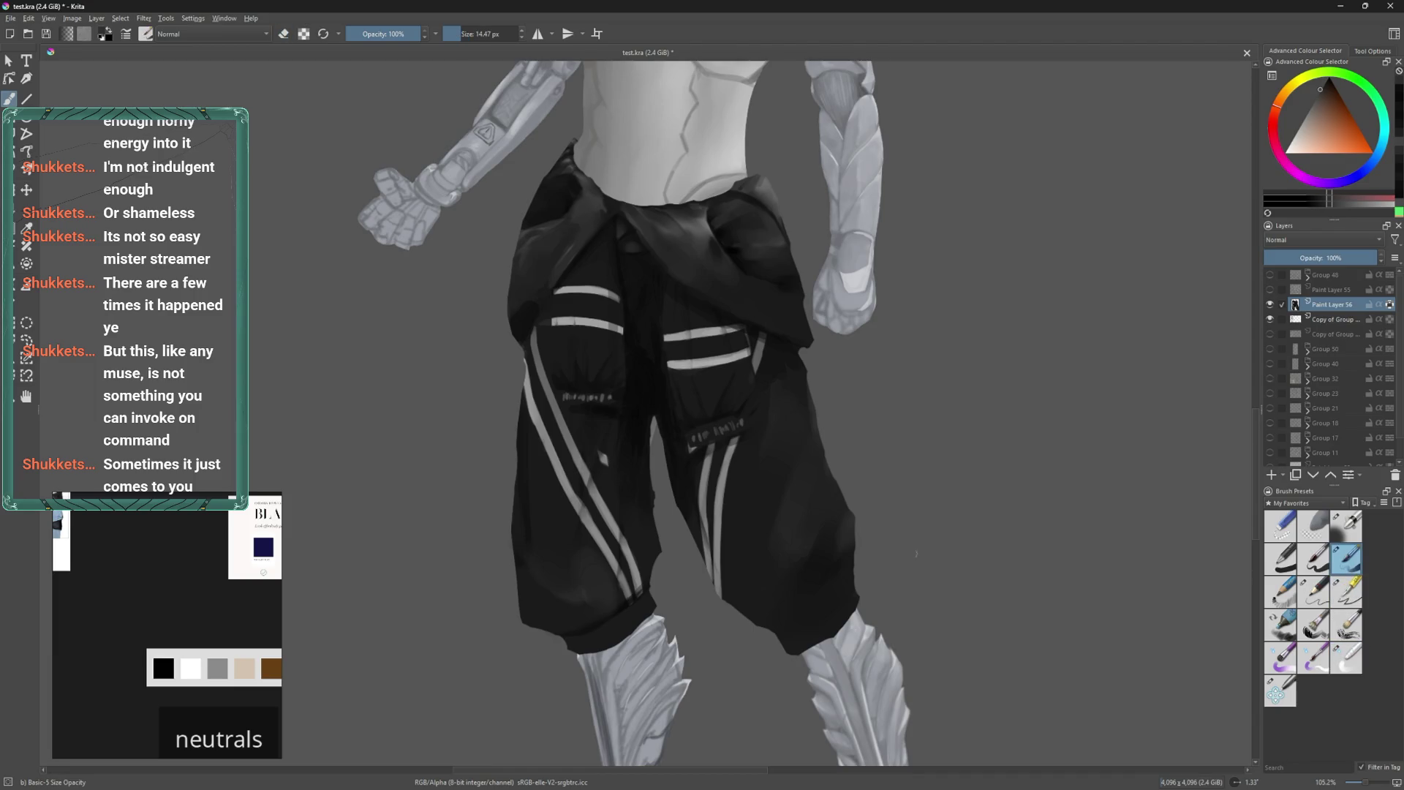
pyautogui.moveTo(871, 516)
pyautogui.keyDown('shift'); pyautogui.mouseDown()
pyautogui.moveTo(855, 514)
pyautogui.moveTo(875, 501)
pyautogui.mouseUp(); pyautogui.keyUp('shift')
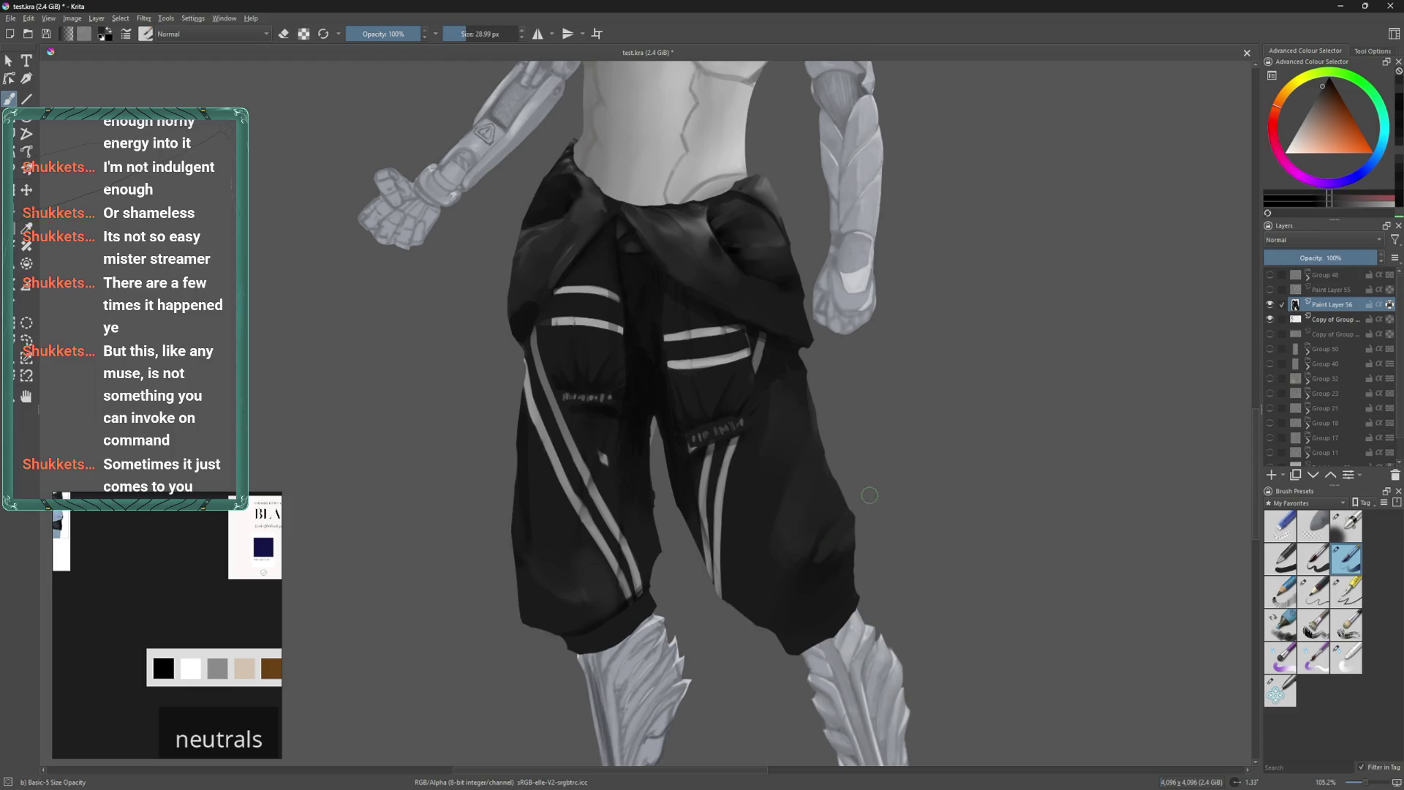
pyautogui.click(1310, 109)
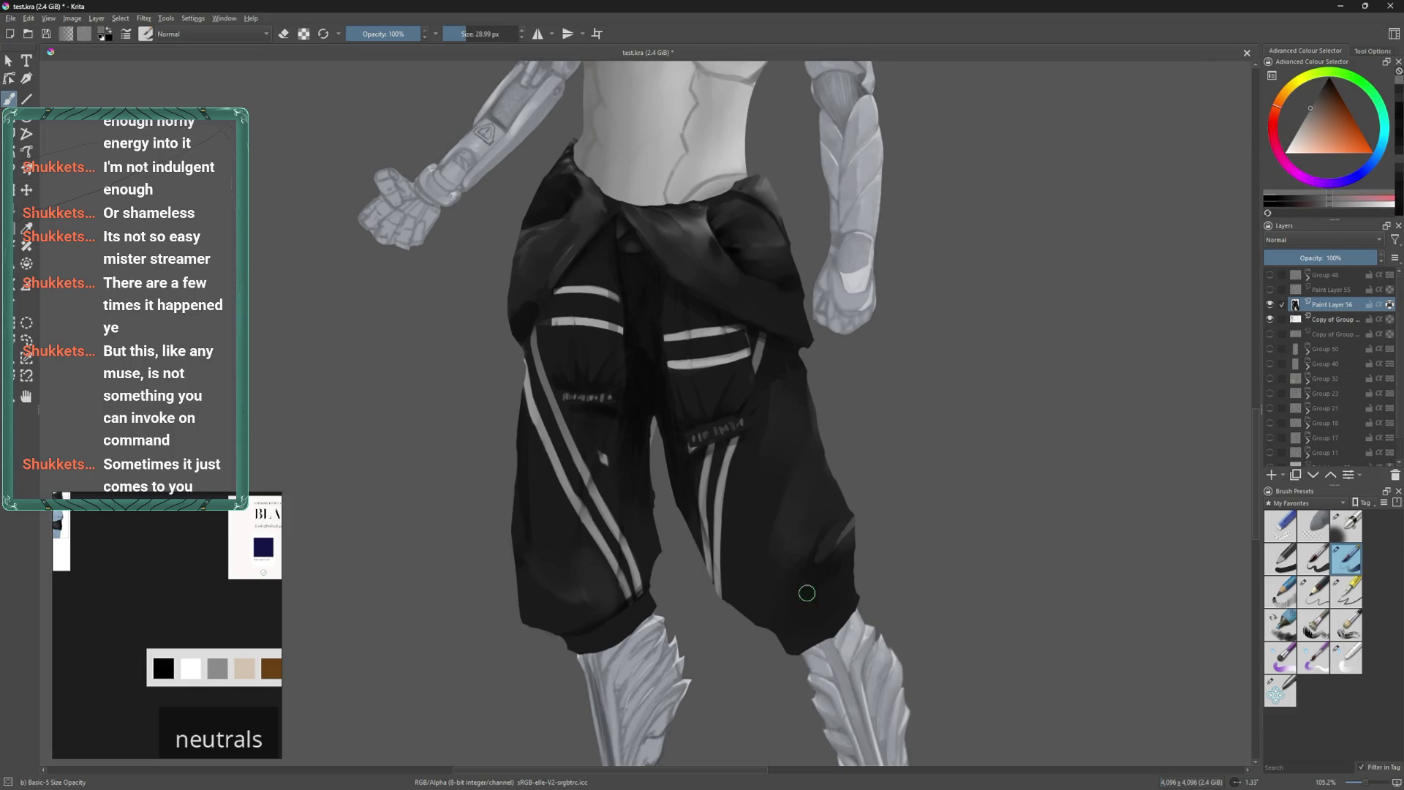
pyautogui.moveTo(848, 515)
pyautogui.mouseDown()
pyautogui.moveTo(819, 559)
pyautogui.moveTo(854, 510)
pyautogui.mouseUp()
pyautogui.moveTo(800, 494)
pyautogui.mouseDown()
pyautogui.moveTo(803, 424)
pyautogui.moveTo(767, 476)
pyautogui.moveTo(770, 549)
pyautogui.moveTo(768, 464)
pyautogui.mouseUp()
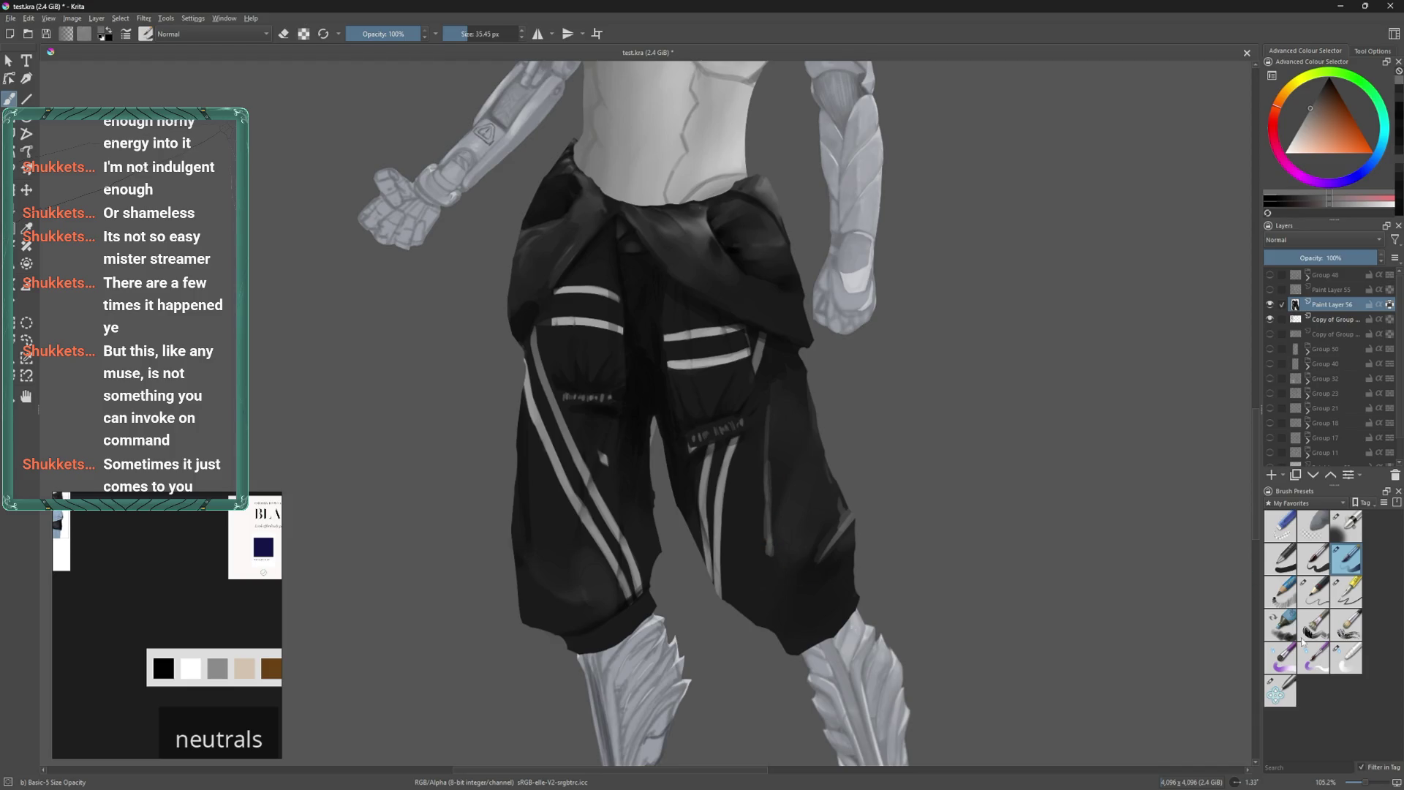
pyautogui.click(1347, 657)
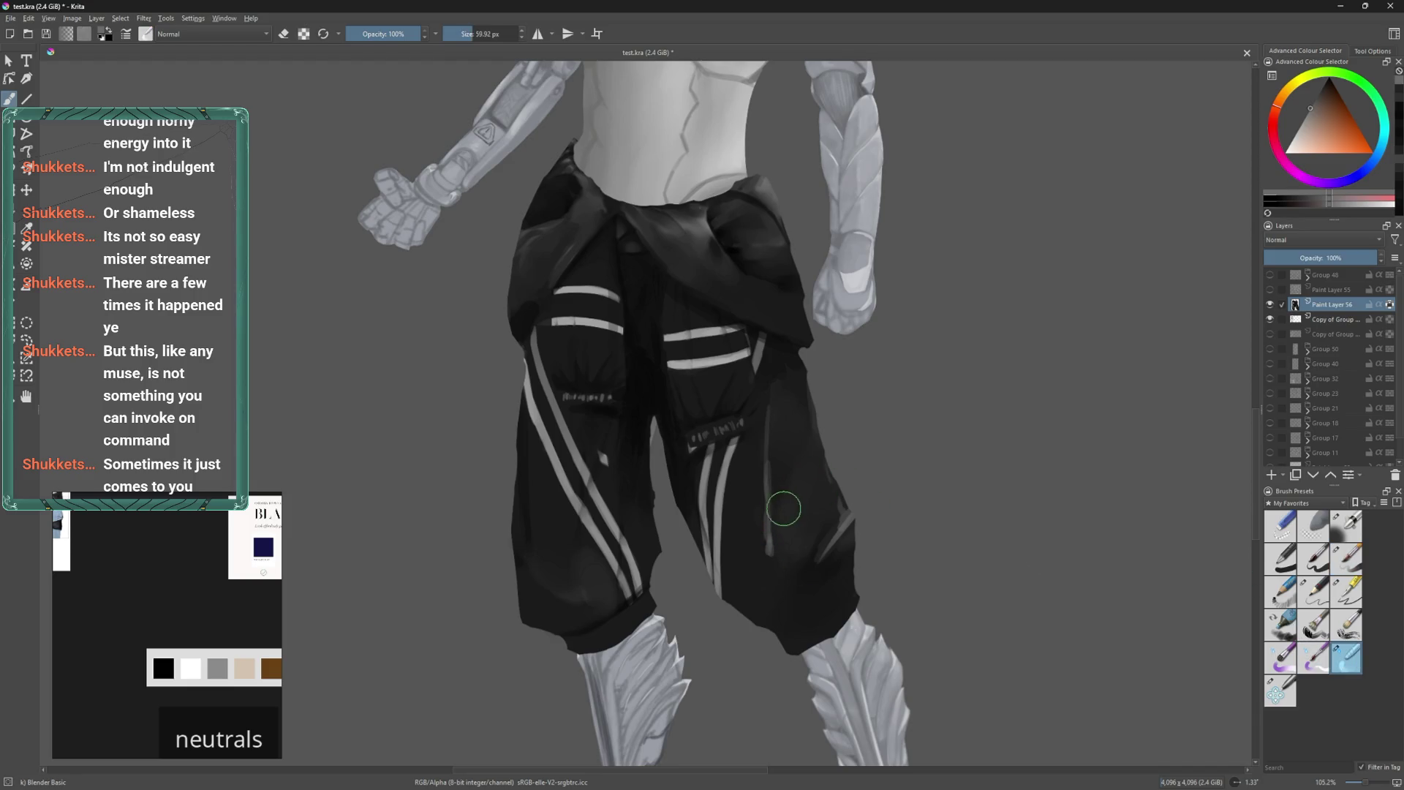
# Soften the light vertical stroke on the right leg with a small Blender Basic brush.
pyautogui.press('[')
pyautogui.moveTo(775, 476)
pyautogui.mouseDown()
pyautogui.moveTo(772, 555)
pyautogui.moveTo(773, 404)
pyautogui.moveTo(765, 564)
pyautogui.moveTo(774, 517)
pyautogui.moveTo(840, 483)
pyautogui.moveTo(822, 570)
pyautogui.moveTo(808, 575)
pyautogui.moveTo(848, 498)
pyautogui.moveTo(765, 552)
pyautogui.moveTo(768, 471)
pyautogui.moveTo(778, 527)
pyautogui.mouseUp()
pyautogui.scroll(-5, 996, 424)
pyautogui.scroll(5, 788, 526)
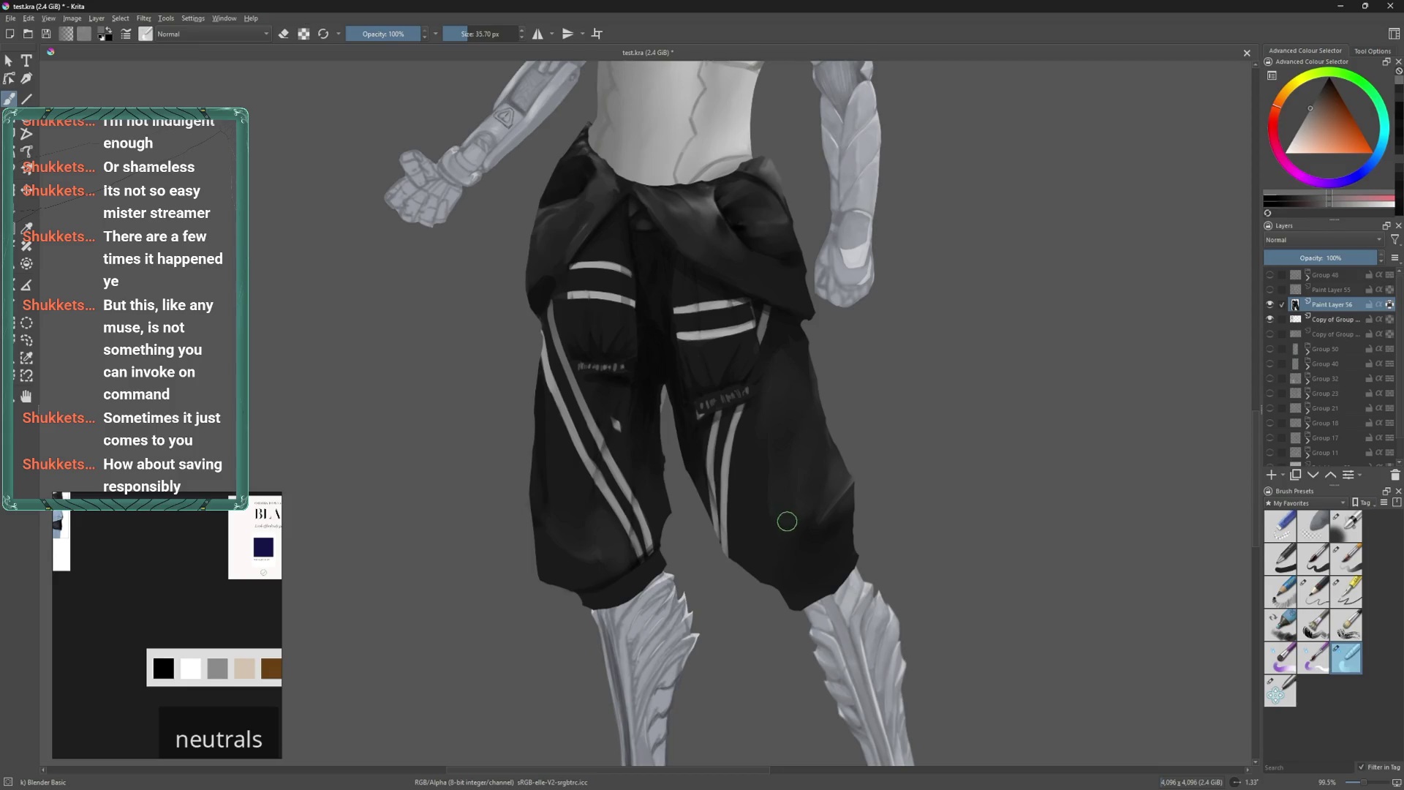
pyautogui.scroll(1, 805, 512)
pyautogui.press('[')
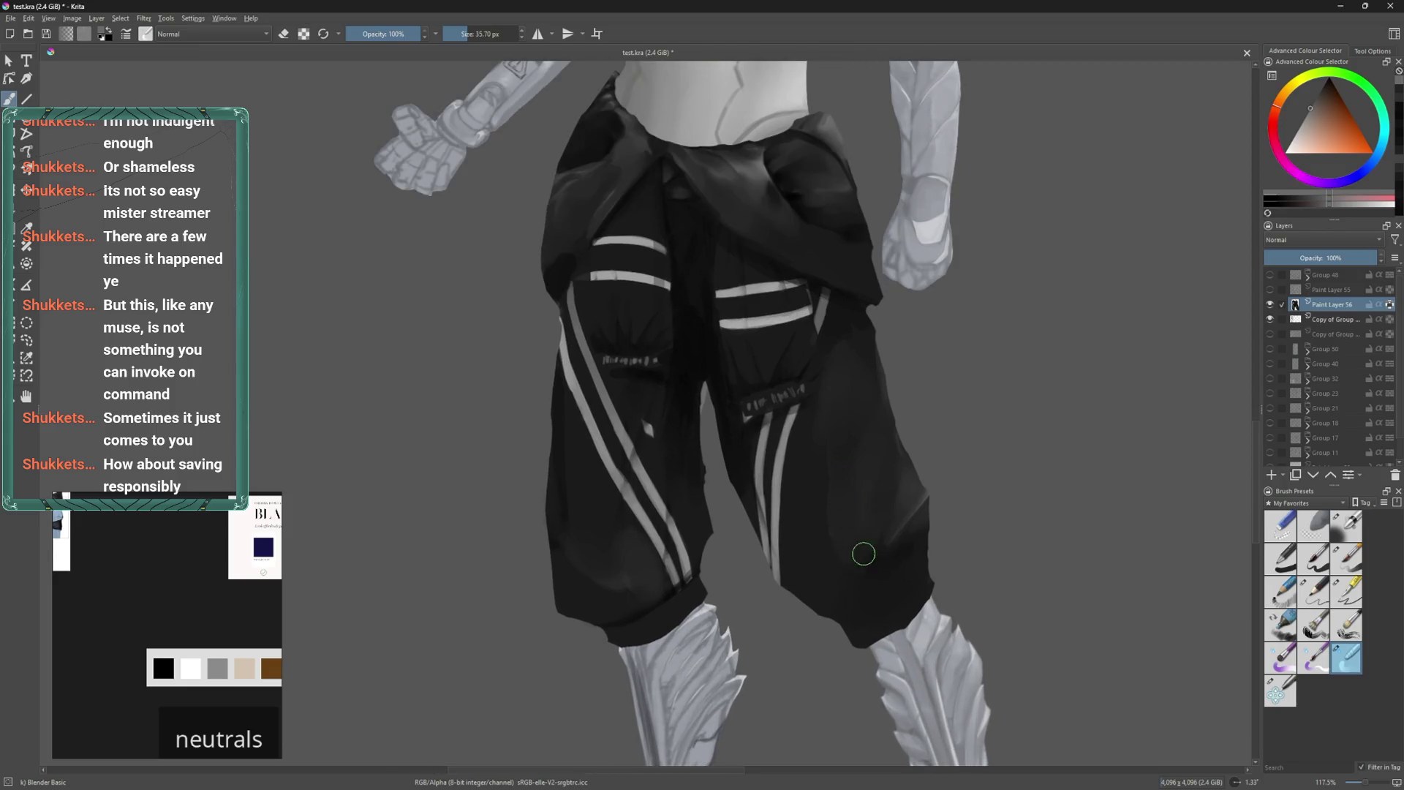
pyautogui.press(']')
pyautogui.press('[')
pyautogui.moveTo(858, 446)
pyautogui.mouseDown(button='middle')
pyautogui.moveTo(845, 484)
pyautogui.moveTo(915, 458)
pyautogui.mouseUp(button='middle')
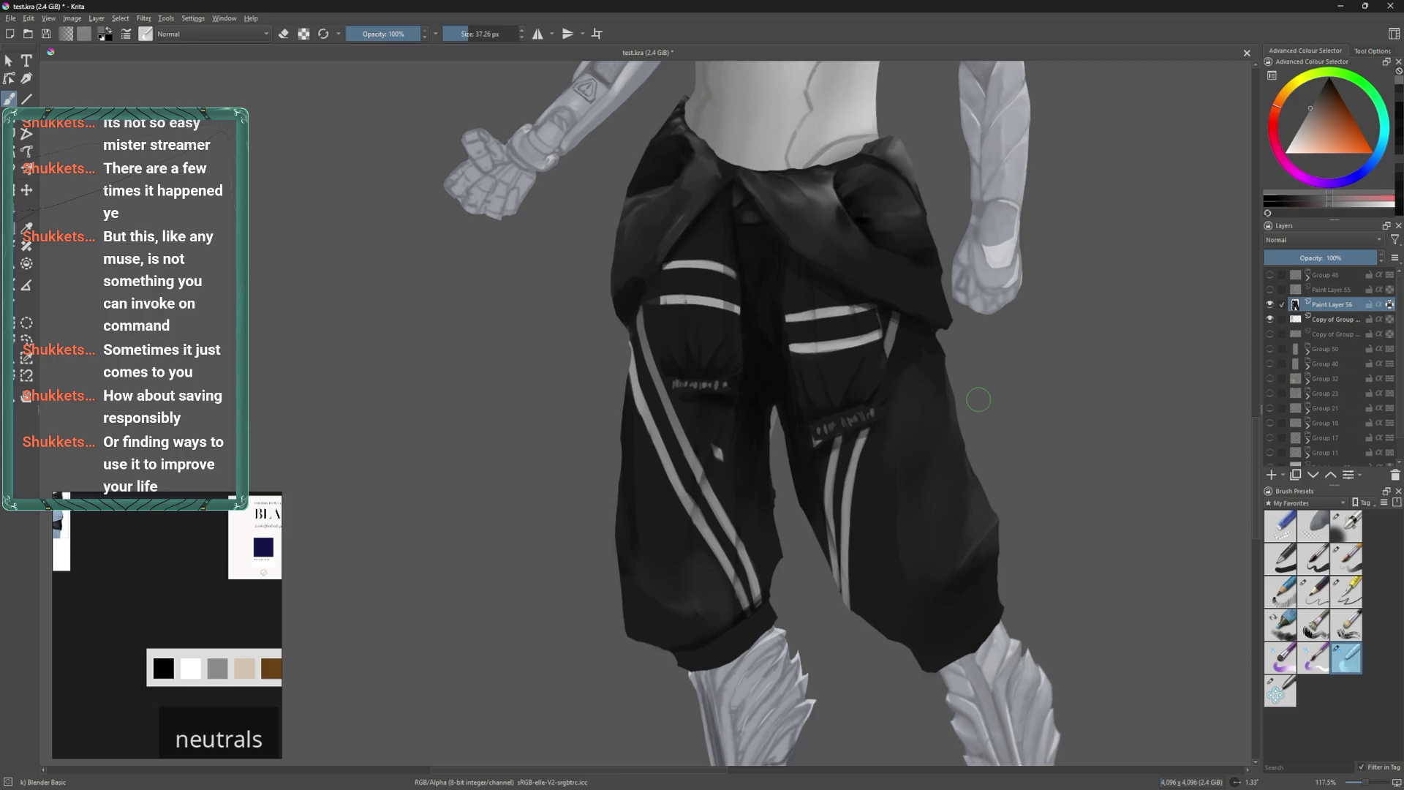
# Add faint near-black shading near the hem stripe with Basic-5 Size Opacity and blend it.
pyautogui.click(1344, 560)
pyautogui.keyDown('ctrl'); pyautogui.click(848, 506); pyautogui.keyUp('ctrl')
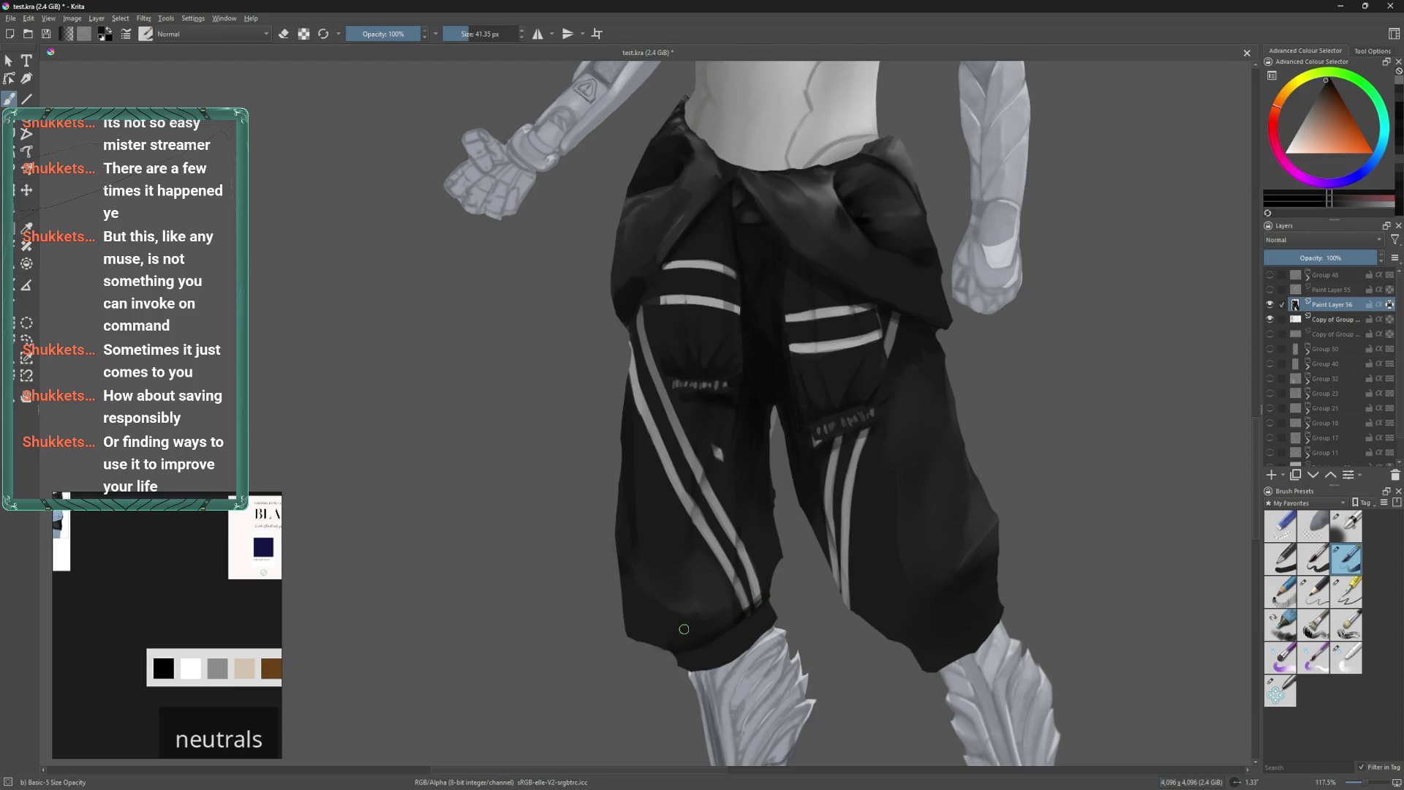
pyautogui.moveTo(713, 619)
pyautogui.mouseDown()
pyautogui.moveTo(717, 597)
pyautogui.moveTo(740, 594)
pyautogui.mouseUp()
pyautogui.click(1346, 659)
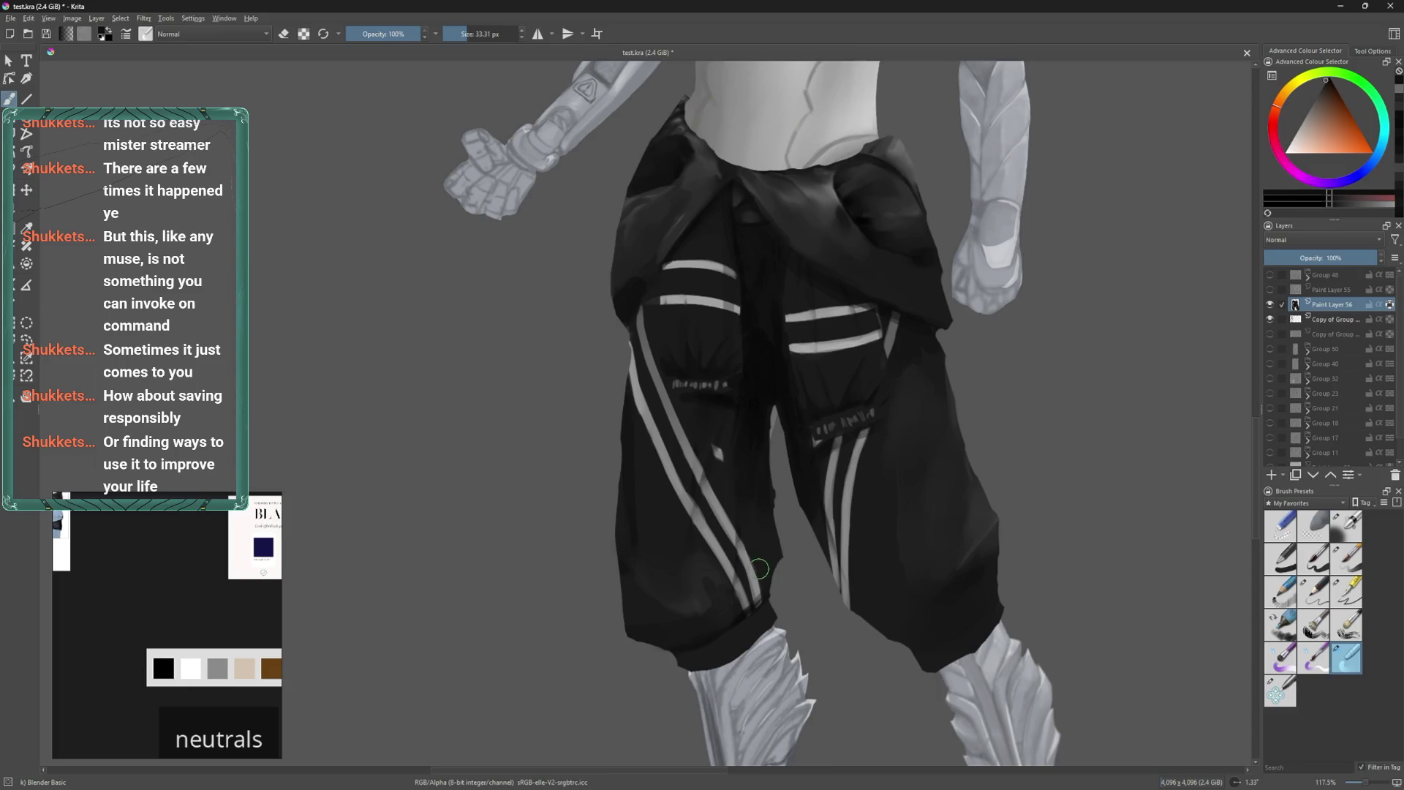
pyautogui.moveTo(974, 514); pyautogui.dragTo(947, 552, button='middle')
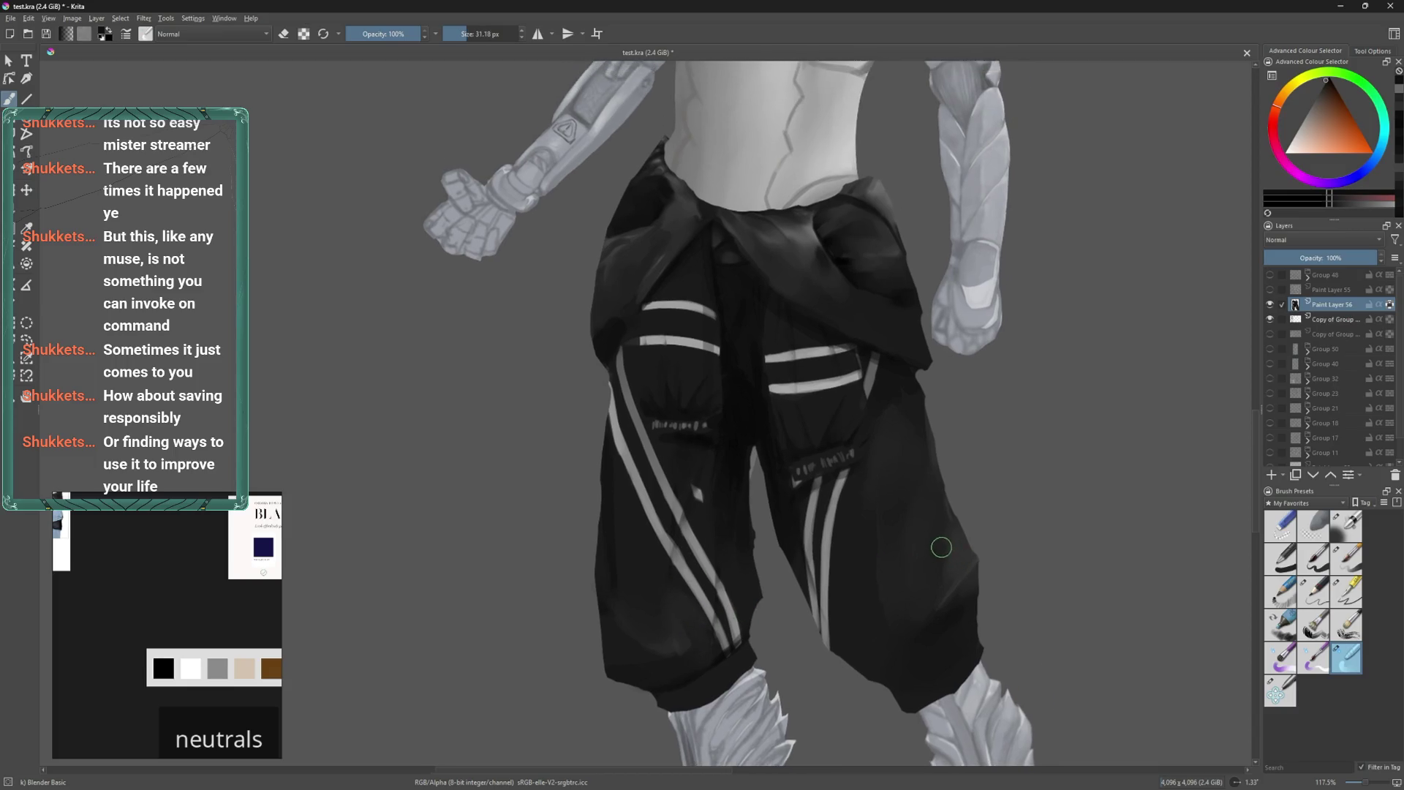
pyautogui.click(1336, 569)
pyautogui.moveTo(704, 656); pyautogui.dragTo(719, 603, button='middle')
pyautogui.press('[')
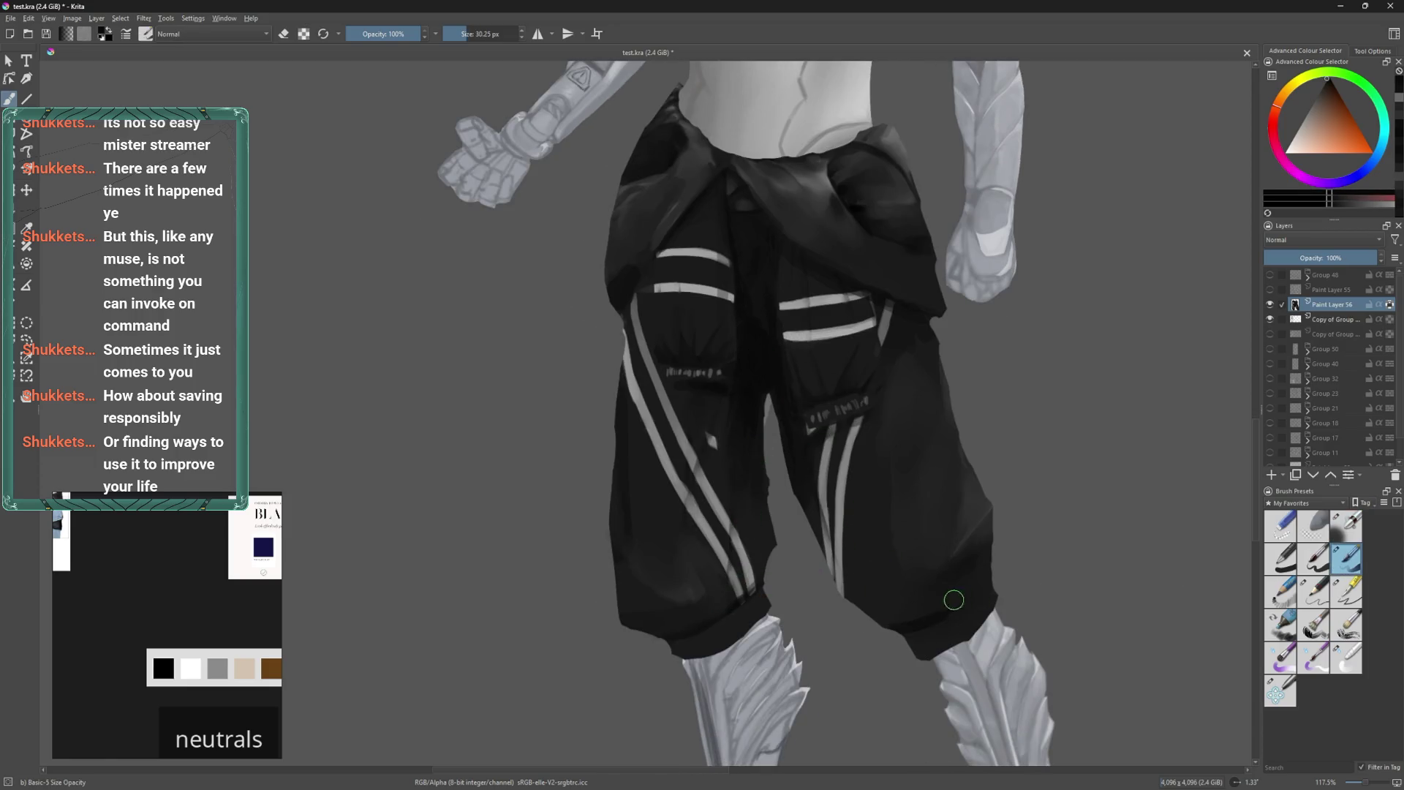
pyautogui.press('[')
pyautogui.press(']')
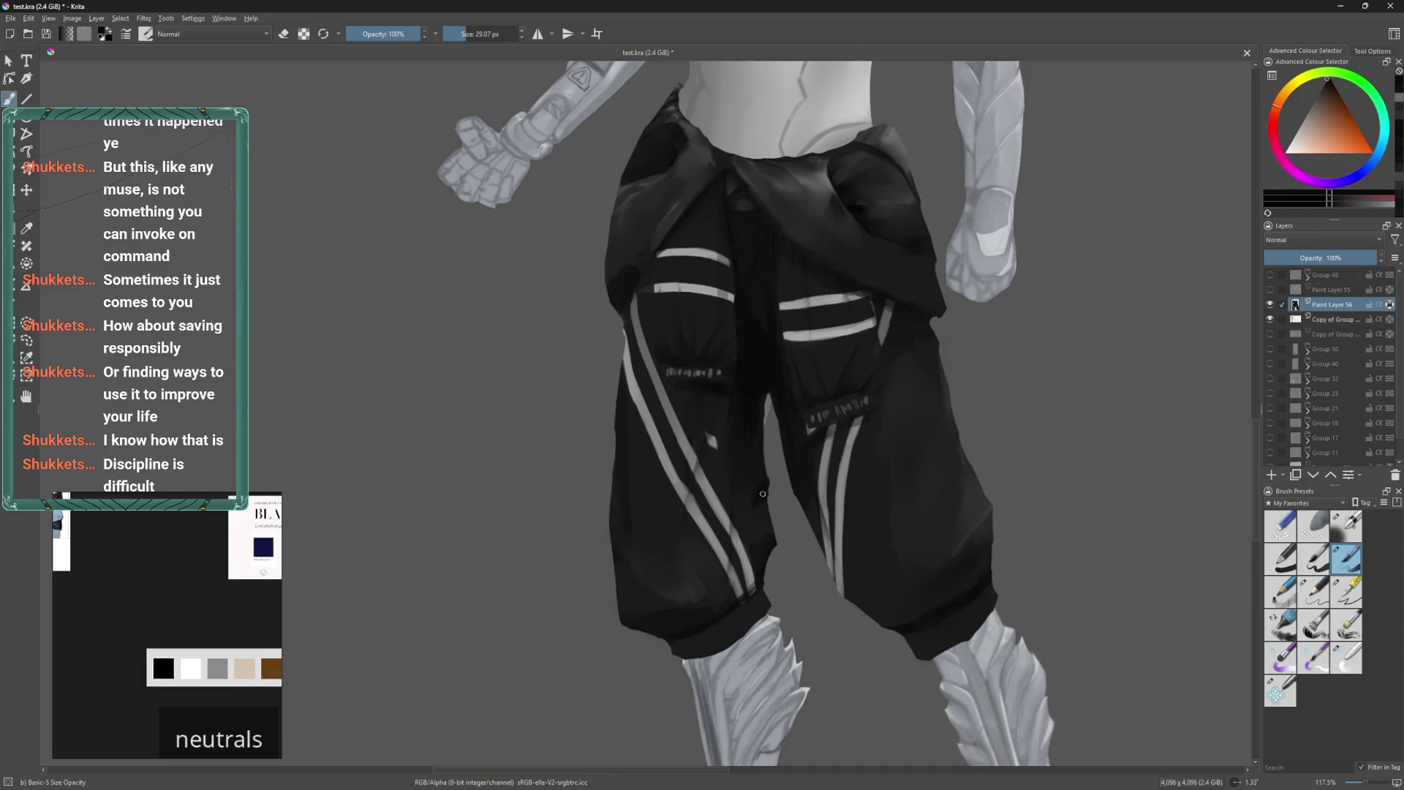
# Blend the shading higher up the trousers with a smaller Blender Basic brush.
pyautogui.moveTo(812, 509); pyautogui.dragTo(852, 568, button='middle')
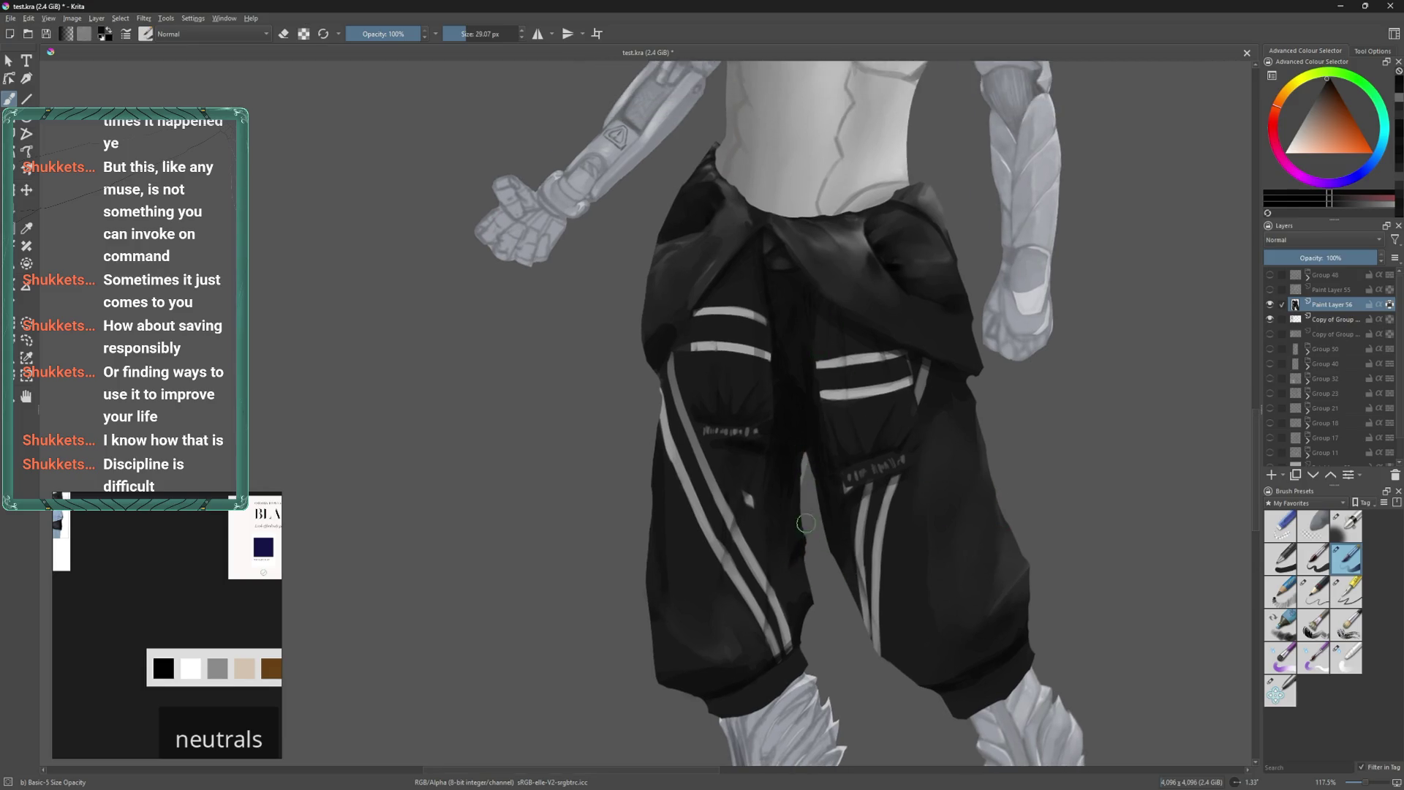
pyautogui.moveTo(806, 523); pyautogui.dragTo(812, 564, button='middle')
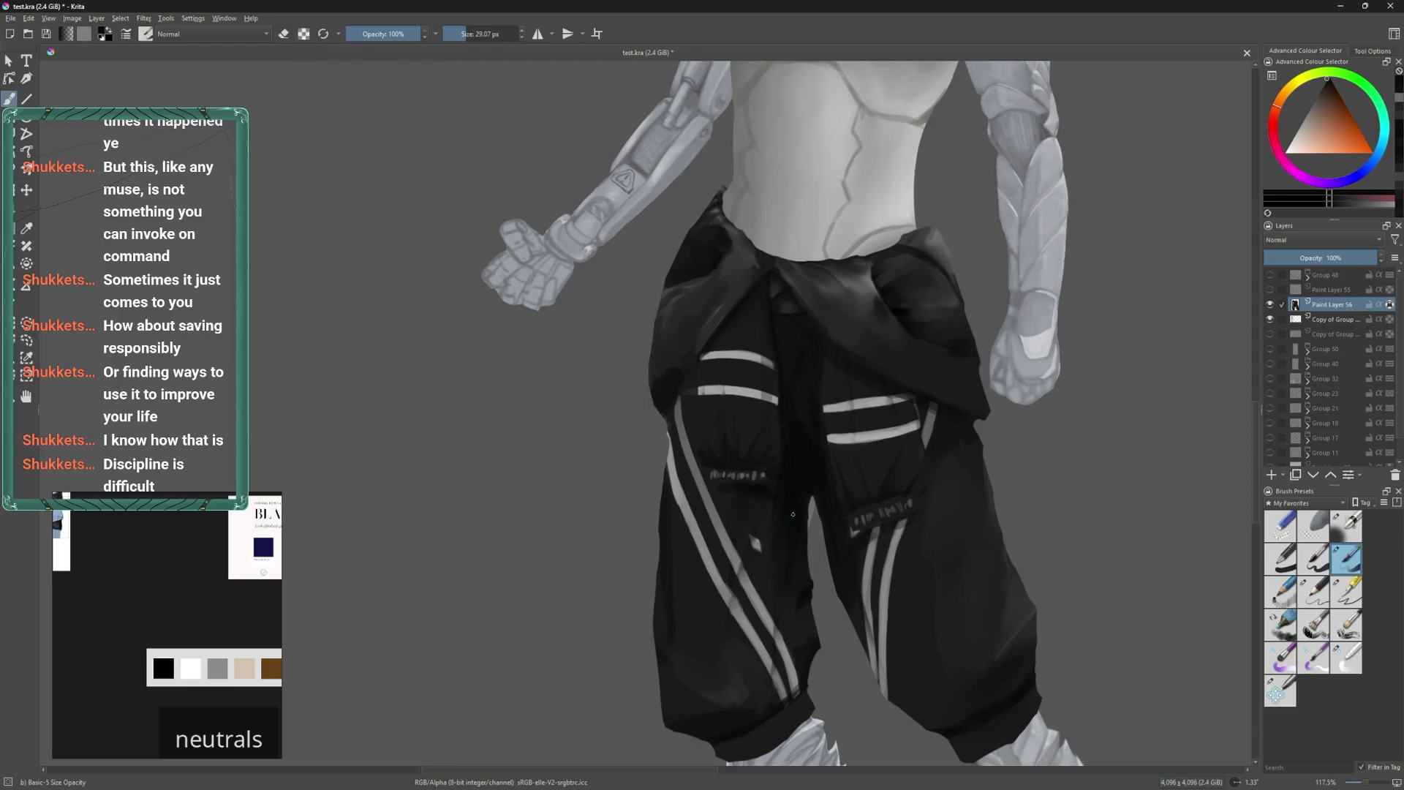
pyautogui.moveTo(847, 533); pyautogui.dragTo(831, 477, button='middle')
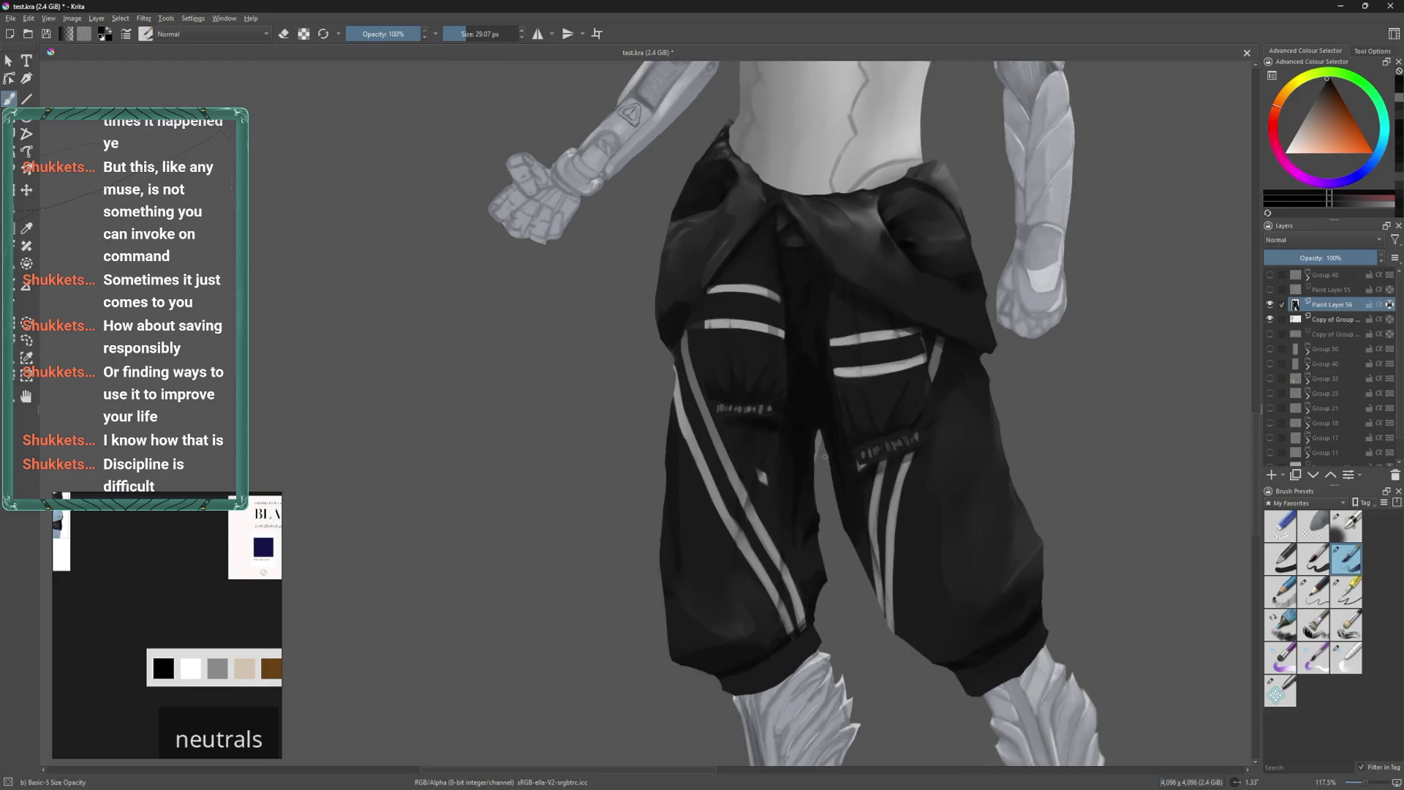
pyautogui.click(1346, 657)
pyautogui.moveTo(840, 532)
pyautogui.keyDown('shift'); pyautogui.mouseDown()
pyautogui.moveTo(815, 537)
pyautogui.moveTo(837, 521)
pyautogui.moveTo(821, 523)
pyautogui.moveTo(818, 569)
pyautogui.moveTo(803, 522)
pyautogui.mouseUp(); pyautogui.keyUp('shift')
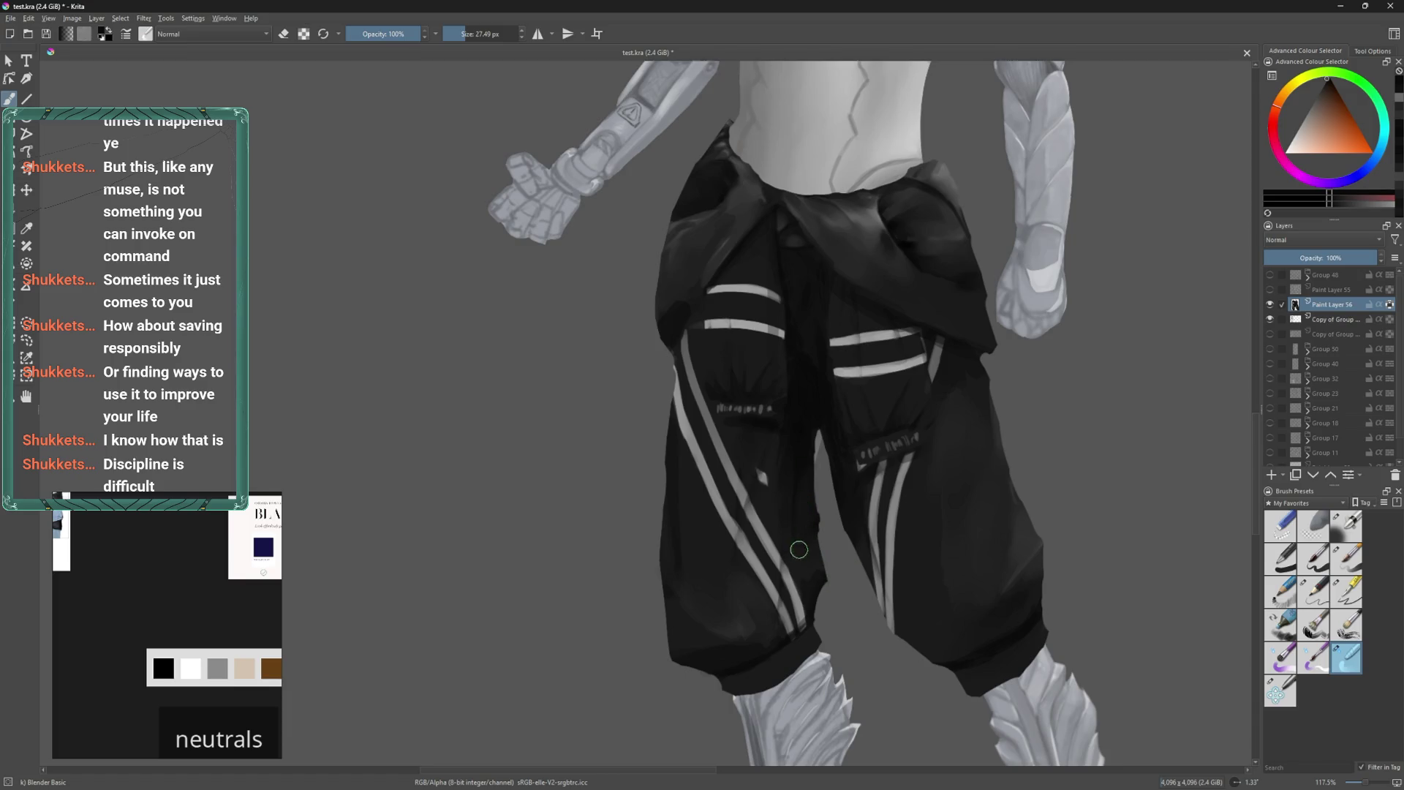
pyautogui.moveTo(950, 550); pyautogui.dragTo(986, 497, button='middle')
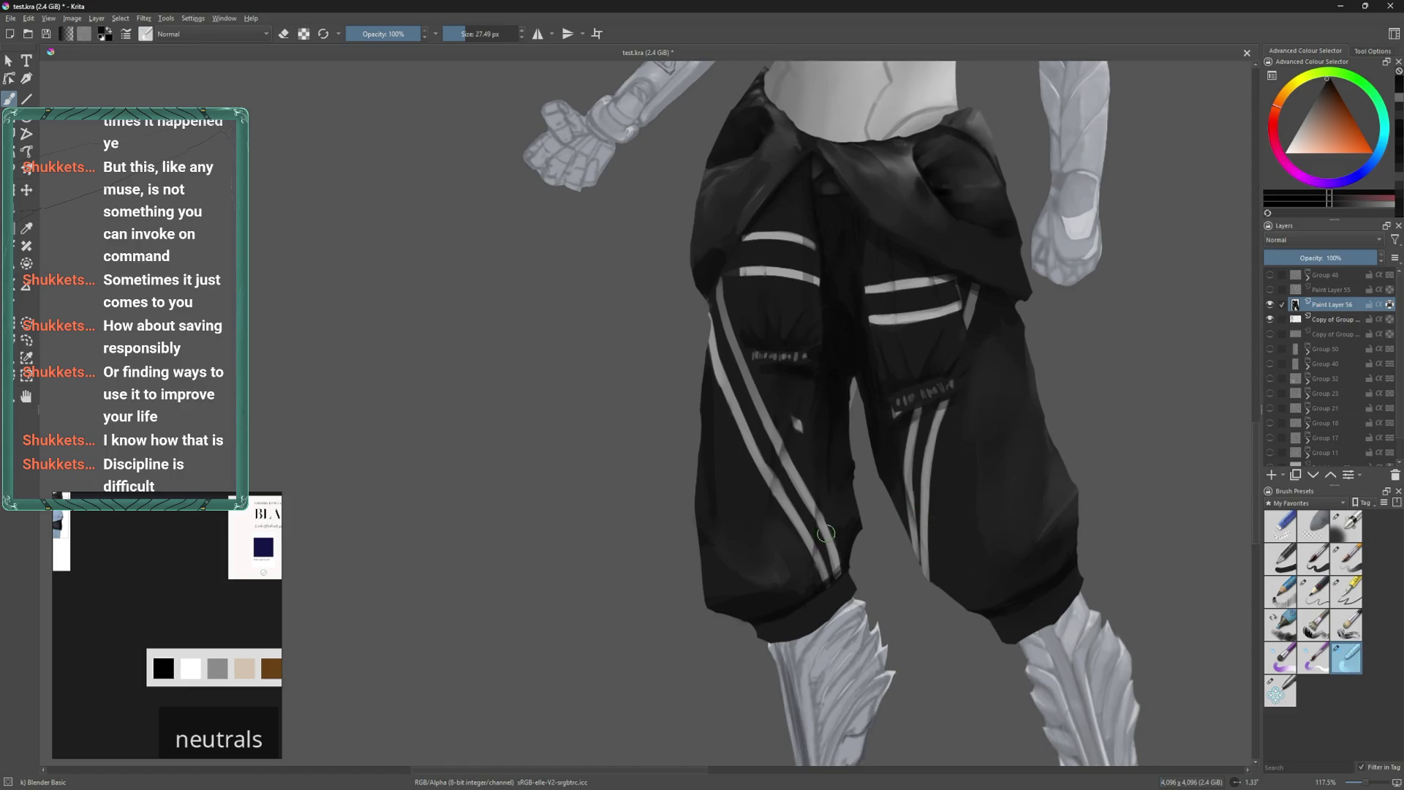
# Touch up the trousers with Basic-5 and Blender Basic, then pan up to the chest and waist.
pyautogui.click(1348, 559)
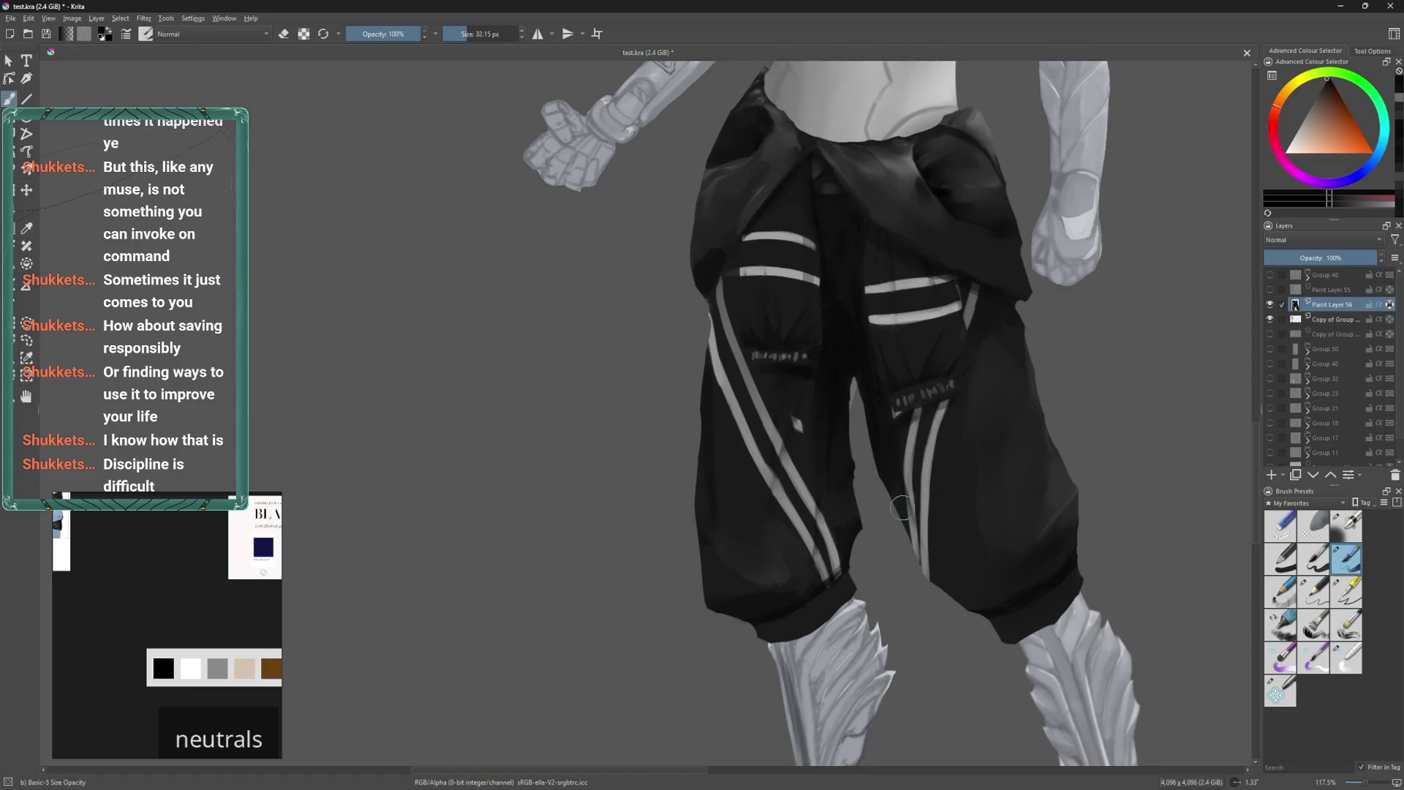
pyautogui.press('[')
pyautogui.press(']')
pyautogui.press(']')
pyautogui.keyDown('shift'); pyautogui.moveTo(1137, 495); pyautogui.dragTo(1113, 472); pyautogui.keyUp('shift')
pyautogui.keyDown('shift'); pyautogui.moveTo(1040, 362); pyautogui.dragTo(1032, 360); pyautogui.keyUp('shift')
pyautogui.click(1347, 658)
pyautogui.press(']')
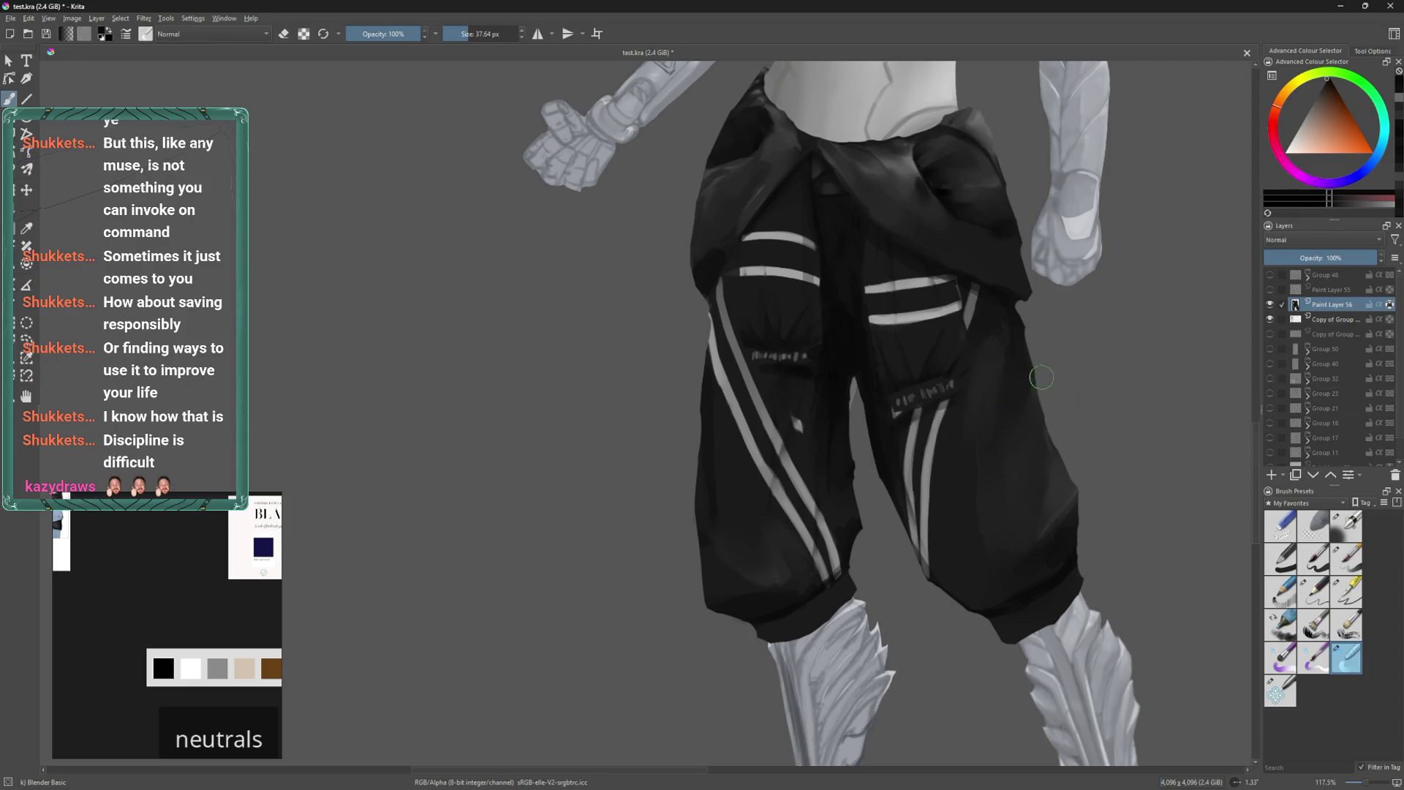
pyautogui.moveTo(1012, 374); pyautogui.dragTo(1012, 451, button='middle')
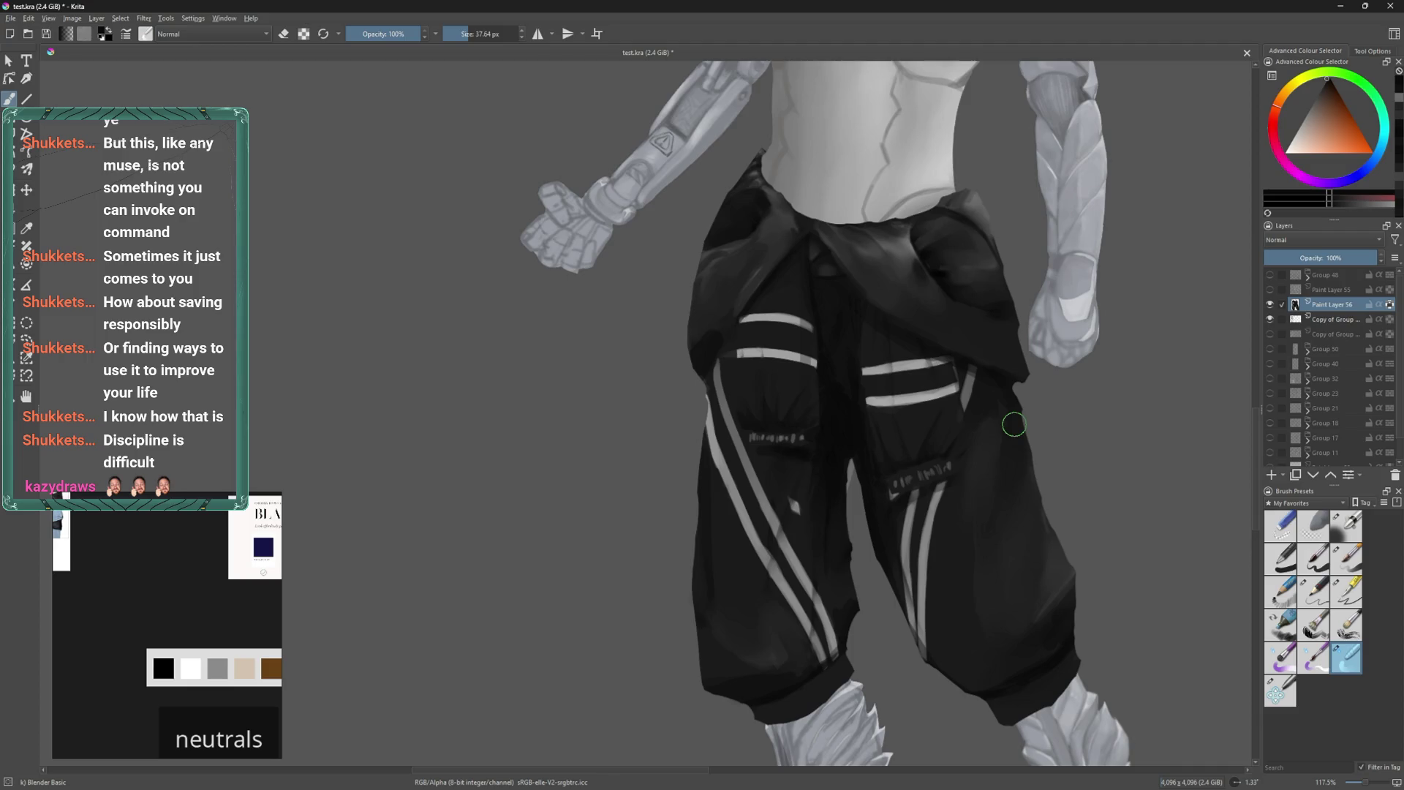
pyautogui.moveTo(1015, 424); pyautogui.dragTo(1037, 640, button='middle')
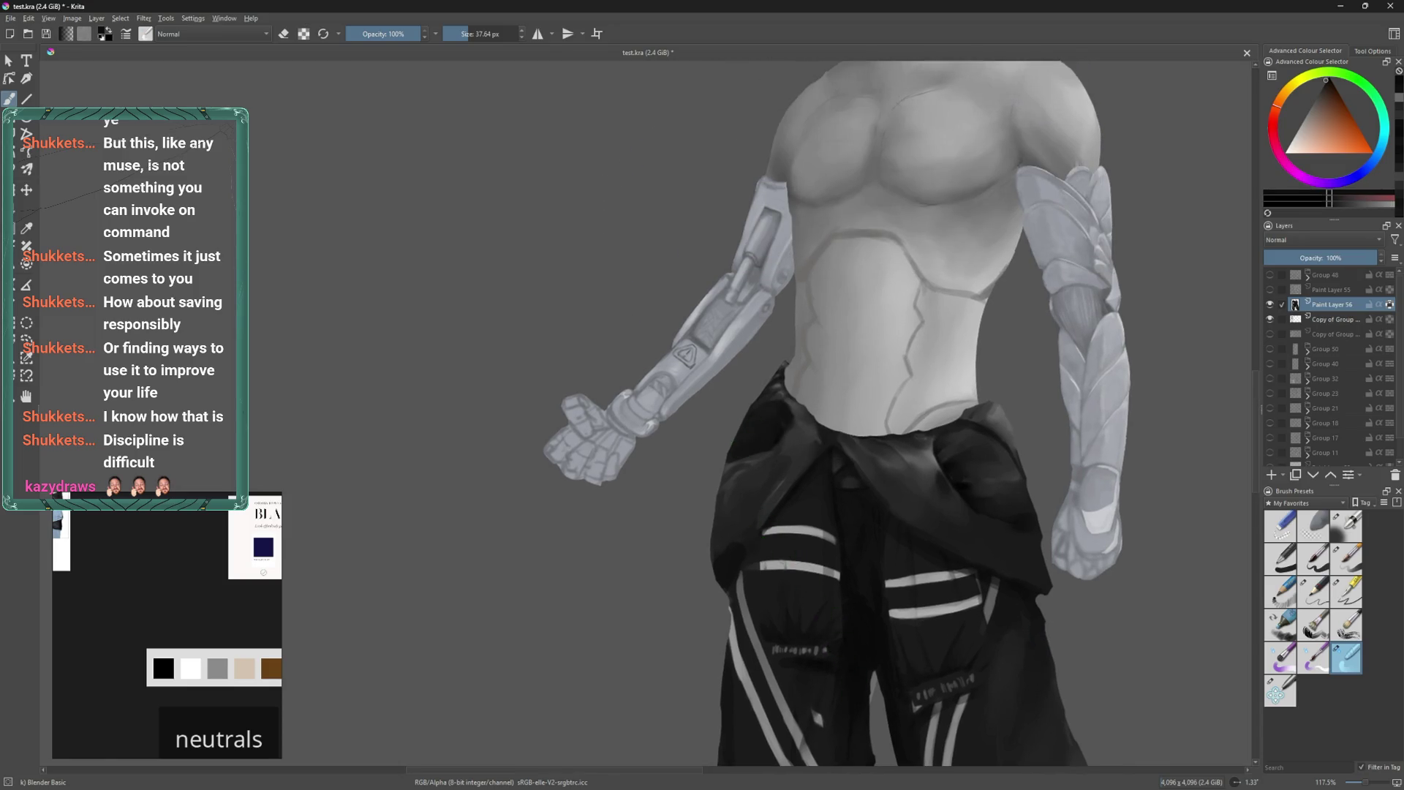
# Sample greys and the blue-grey skin tone from the painting and shrink the Basic-5 brush.
pyautogui.keyDown('ctrl'); pyautogui.click(764, 525); pyautogui.keyUp('ctrl')
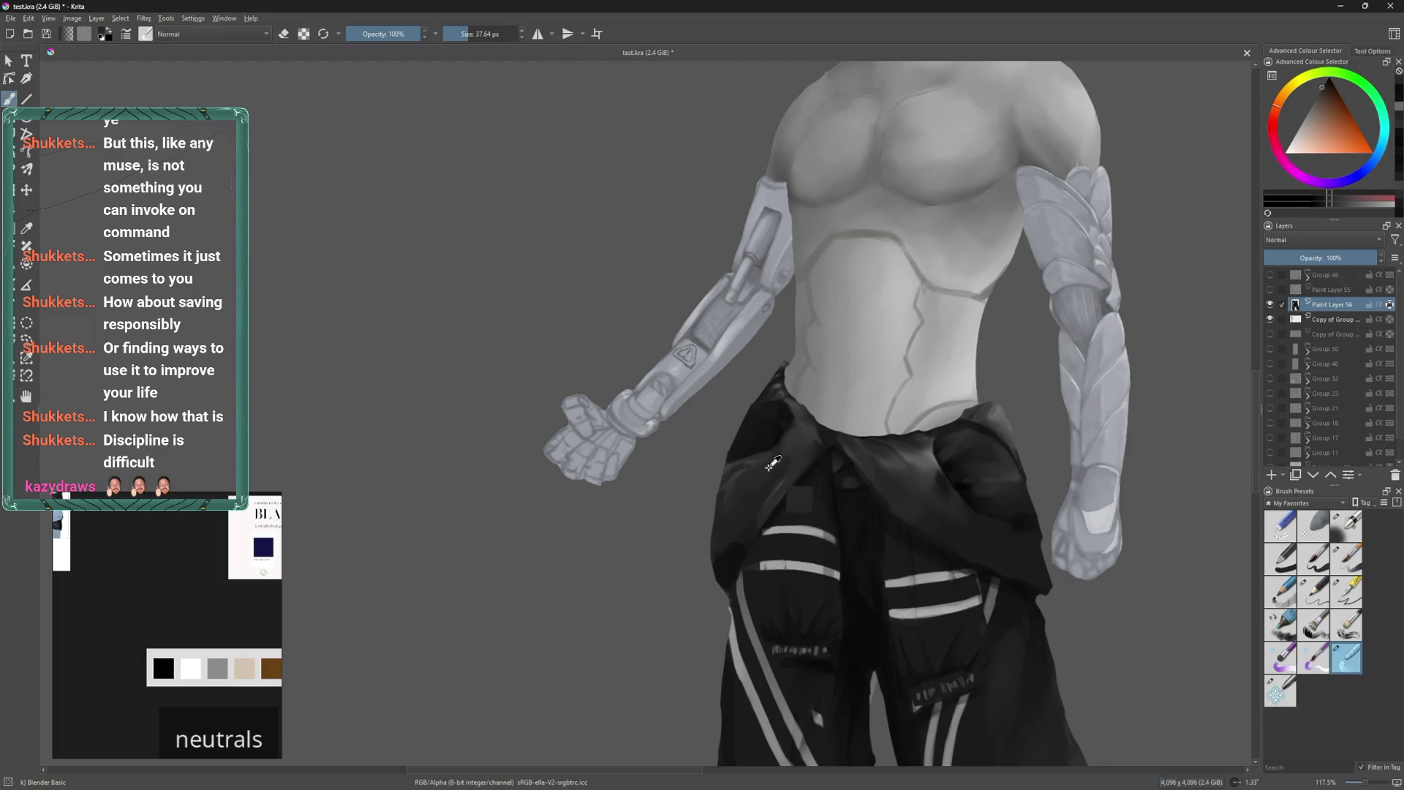
pyautogui.click(1332, 537)
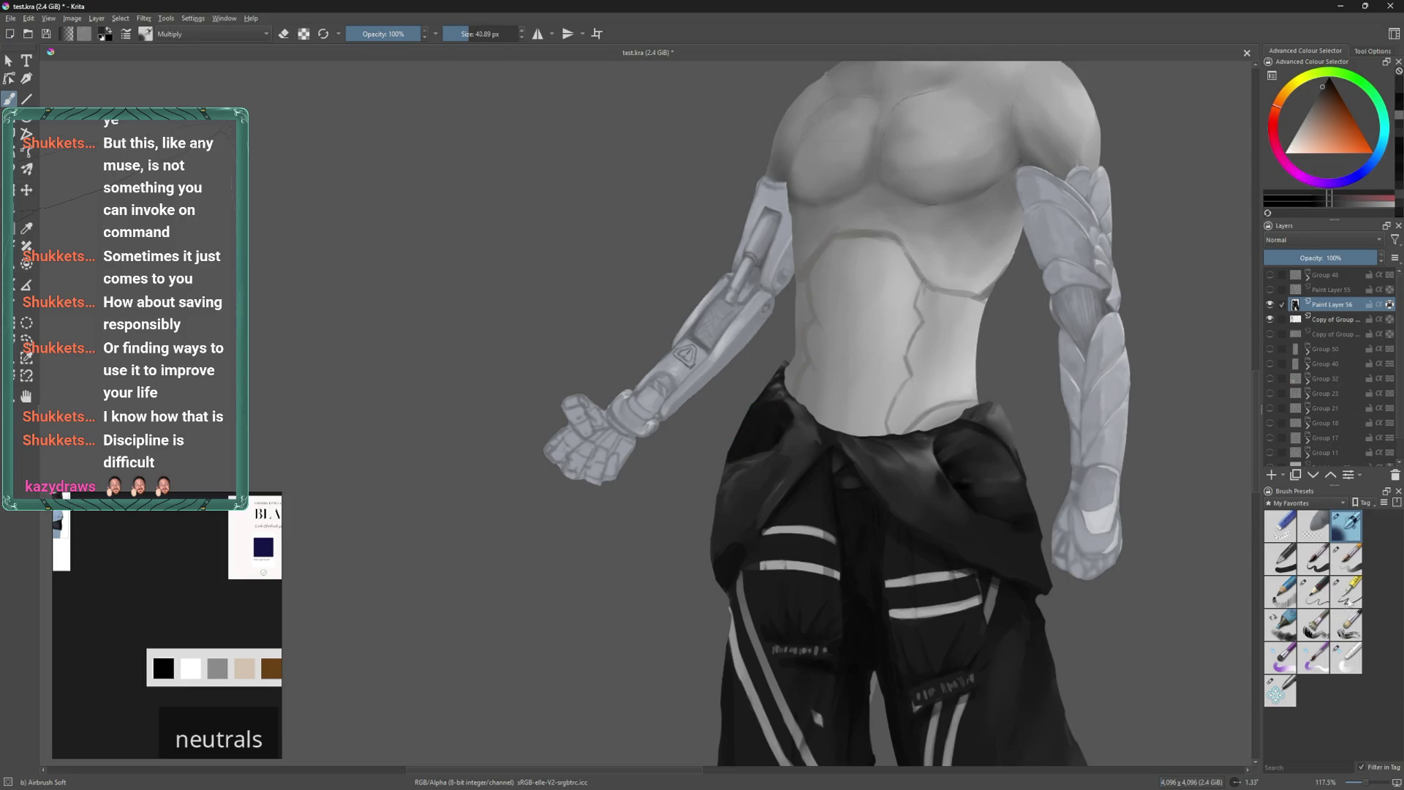
pyautogui.click(1346, 558)
pyautogui.keyDown('ctrl'); pyautogui.click(804, 440); pyautogui.keyUp('ctrl')
pyautogui.press('[')
pyautogui.press(']')
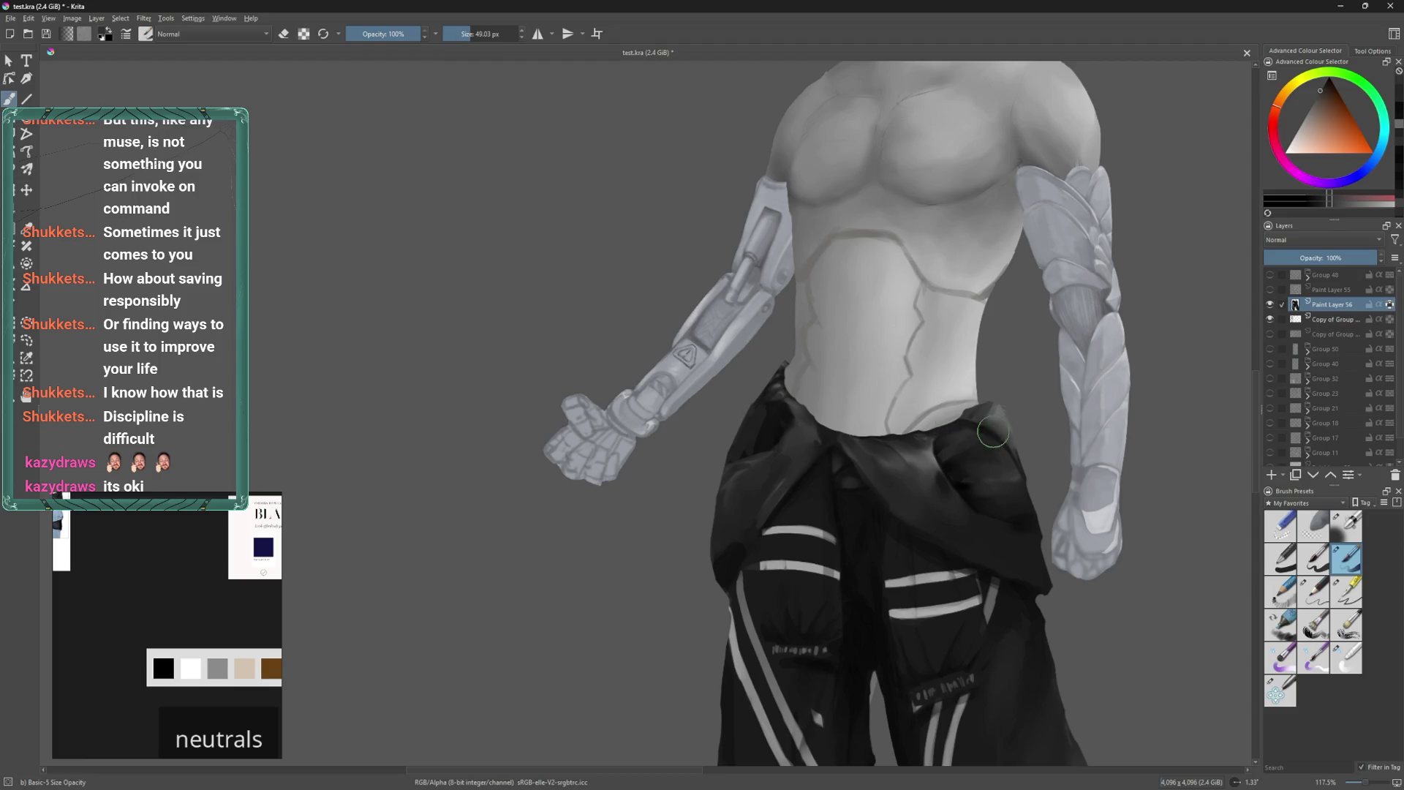
pyautogui.keyDown('ctrl'); pyautogui.click(1003, 415); pyautogui.keyUp('ctrl')
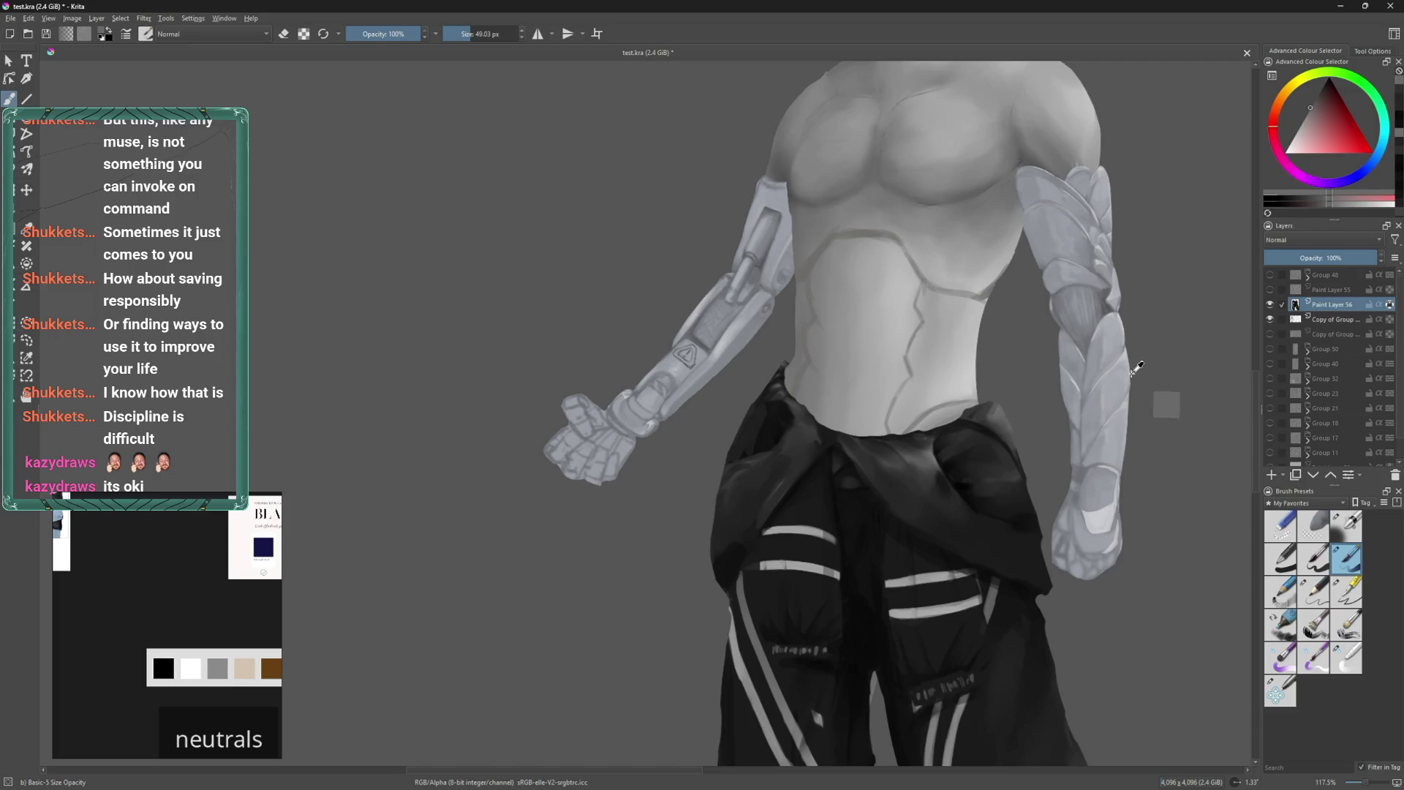
pyautogui.keyDown('ctrl'); pyautogui.click(1164, 406); pyautogui.keyUp('ctrl')
pyautogui.keyDown('ctrl'); pyautogui.scroll(1, 1014, 395); pyautogui.keyUp('ctrl')
pyautogui.keyDown('shift'); pyautogui.moveTo(1014, 395); pyautogui.dragTo(994, 398); pyautogui.keyUp('shift')
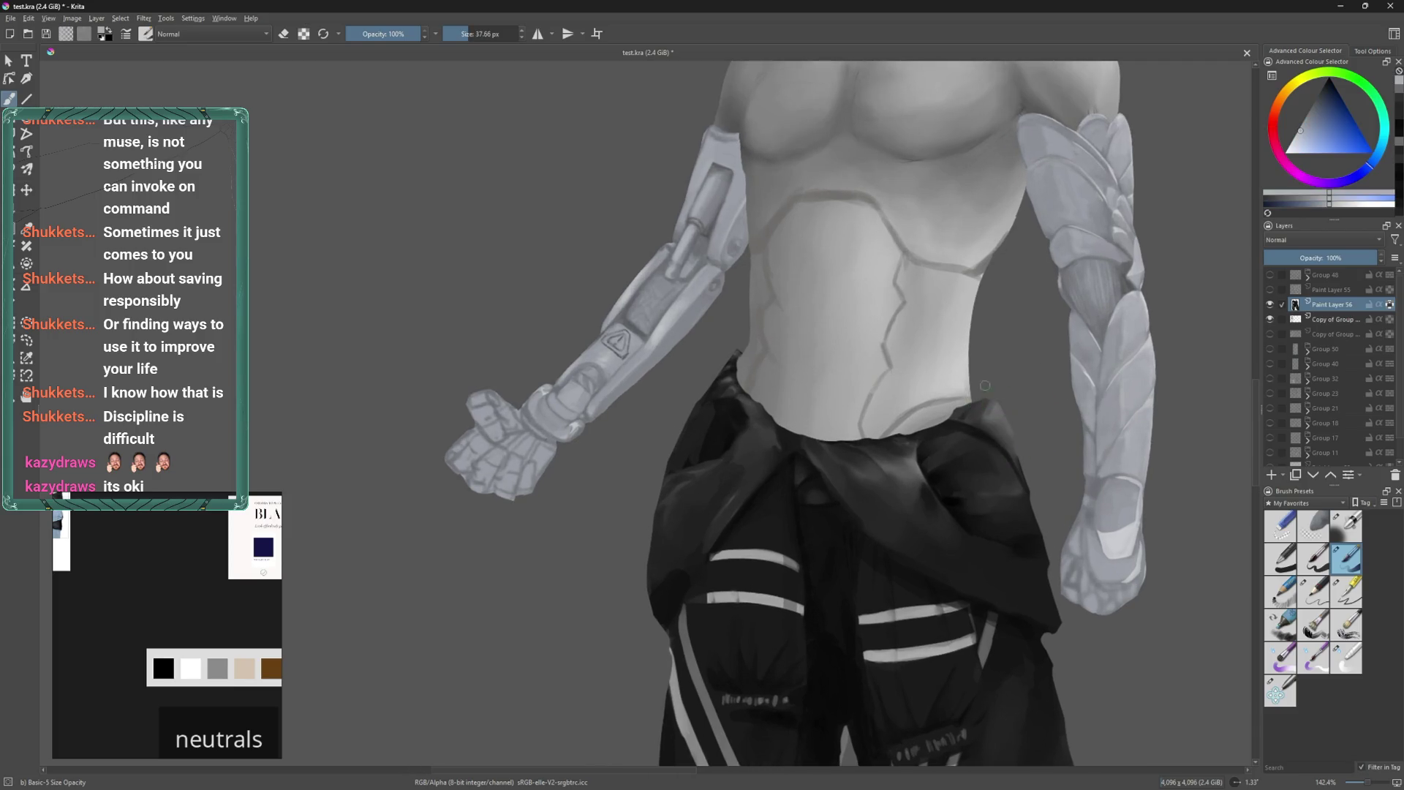
pyautogui.keyDown('shift'); pyautogui.moveTo(1021, 444); pyautogui.dragTo(1020, 450); pyautogui.keyUp('shift')
# Deepen the fold shadow on the dark garment at the waistband.
pyautogui.moveTo(1047, 517); pyautogui.dragTo(1026, 444, button='middle')
pyautogui.moveTo(1026, 443)
pyautogui.keyDown('shift'); pyautogui.mouseDown()
pyautogui.moveTo(1031, 518)
pyautogui.moveTo(1034, 498)
pyautogui.mouseUp(); pyautogui.keyUp('shift')
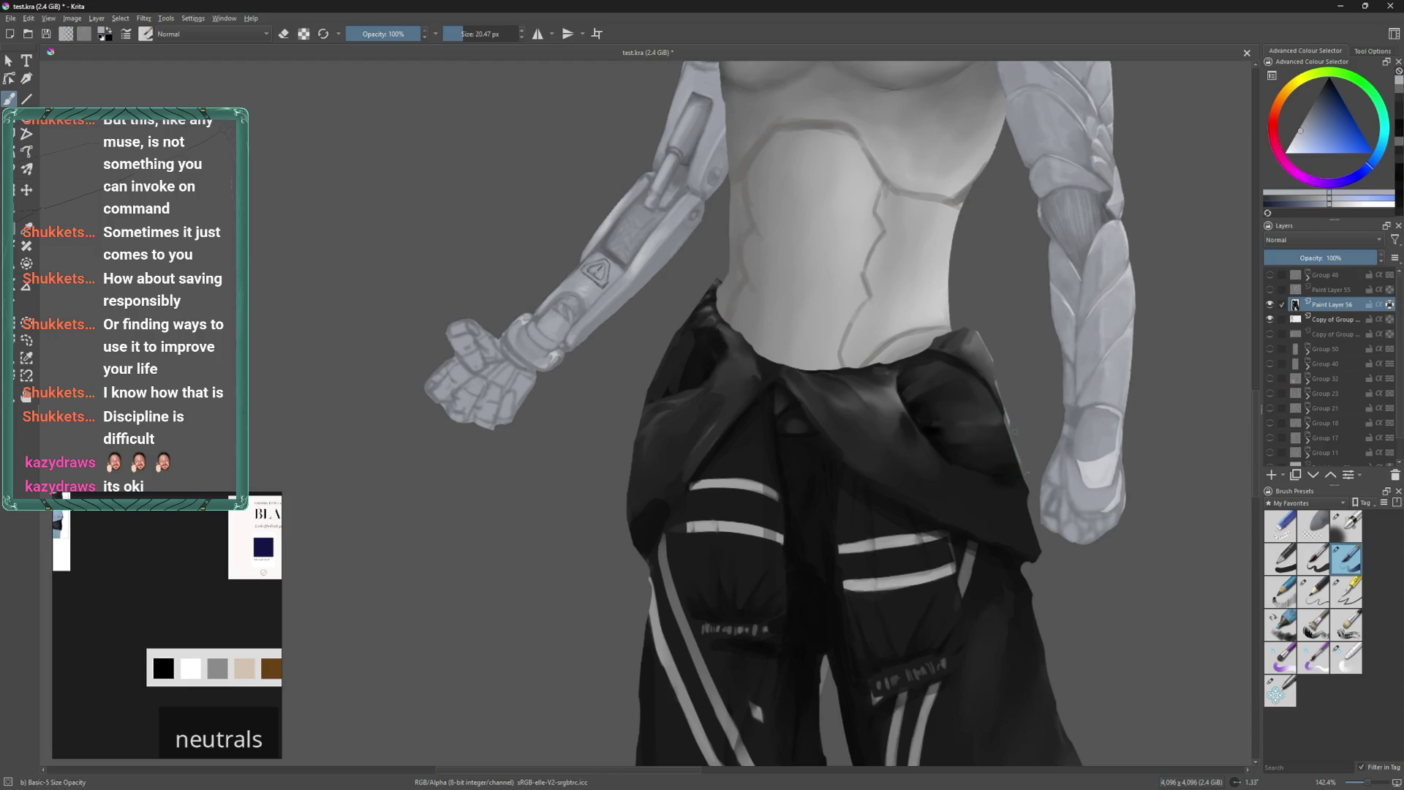
pyautogui.moveTo(1028, 473); pyautogui.dragTo(1014, 424, button='middle')
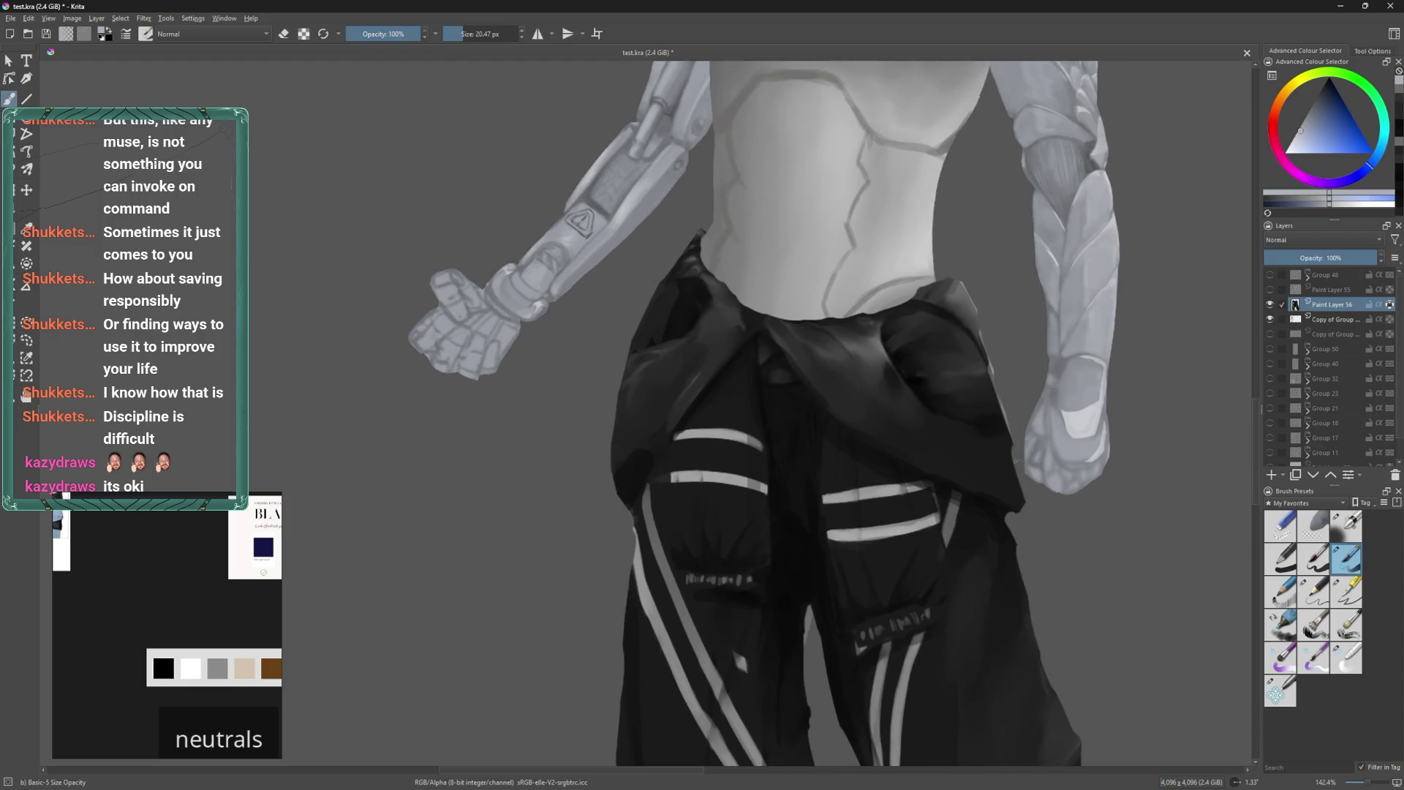
pyautogui.moveTo(1009, 454)
pyautogui.keyDown('shift'); pyautogui.mouseDown()
pyautogui.moveTo(1030, 514)
pyautogui.moveTo(1018, 504)
pyautogui.mouseUp(); pyautogui.keyUp('shift')
pyautogui.moveTo(864, 377); pyautogui.dragTo(860, 479, button='middle')
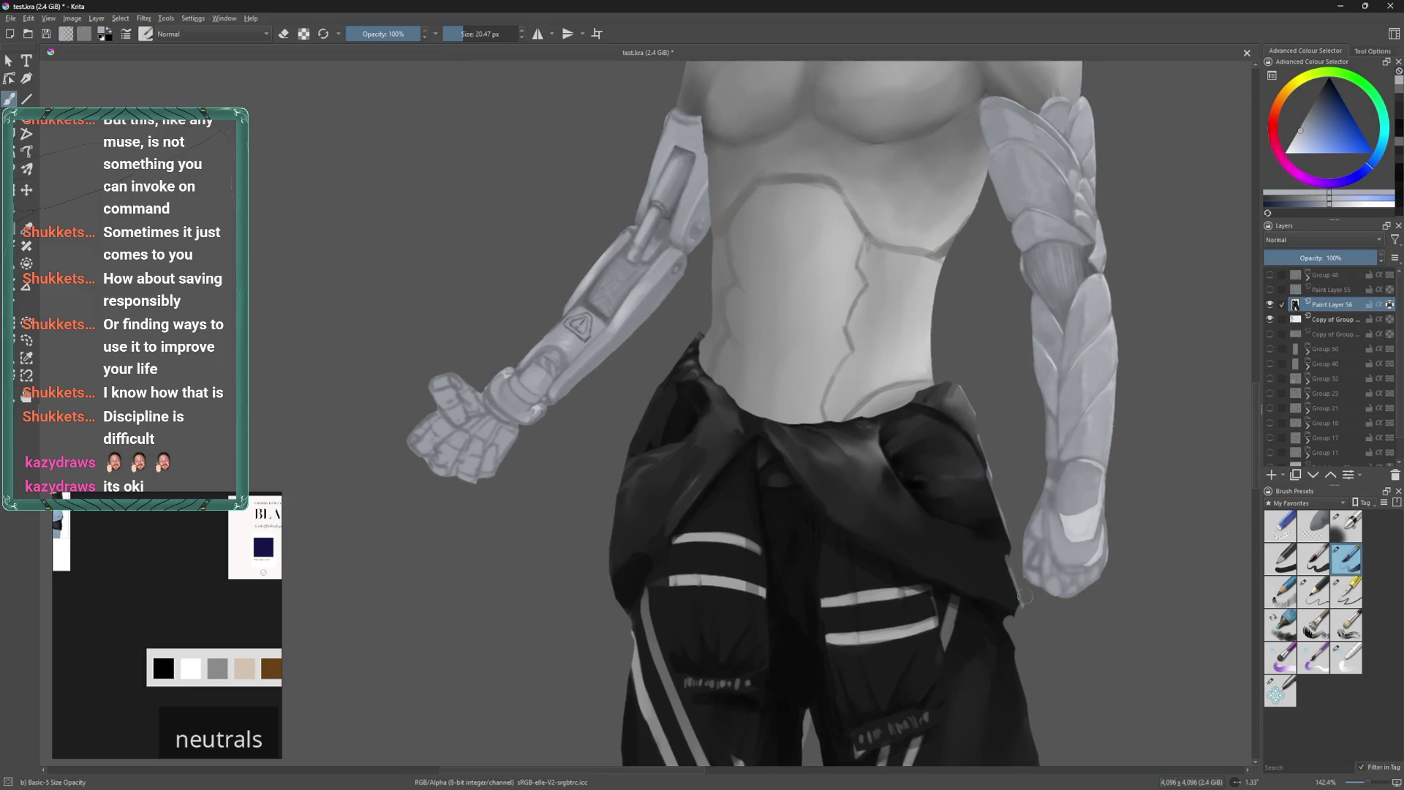
pyautogui.moveTo(860, 479)
pyautogui.mouseDown()
pyautogui.moveTo(895, 483)
pyautogui.moveTo(911, 512)
pyautogui.moveTo(883, 456)
pyautogui.moveTo(928, 517)
pyautogui.mouseUp()
pyautogui.moveTo(952, 428)
pyautogui.mouseDown(button='middle')
pyautogui.moveTo(984, 440)
pyautogui.moveTo(989, 421)
pyautogui.mouseUp(button='middle')
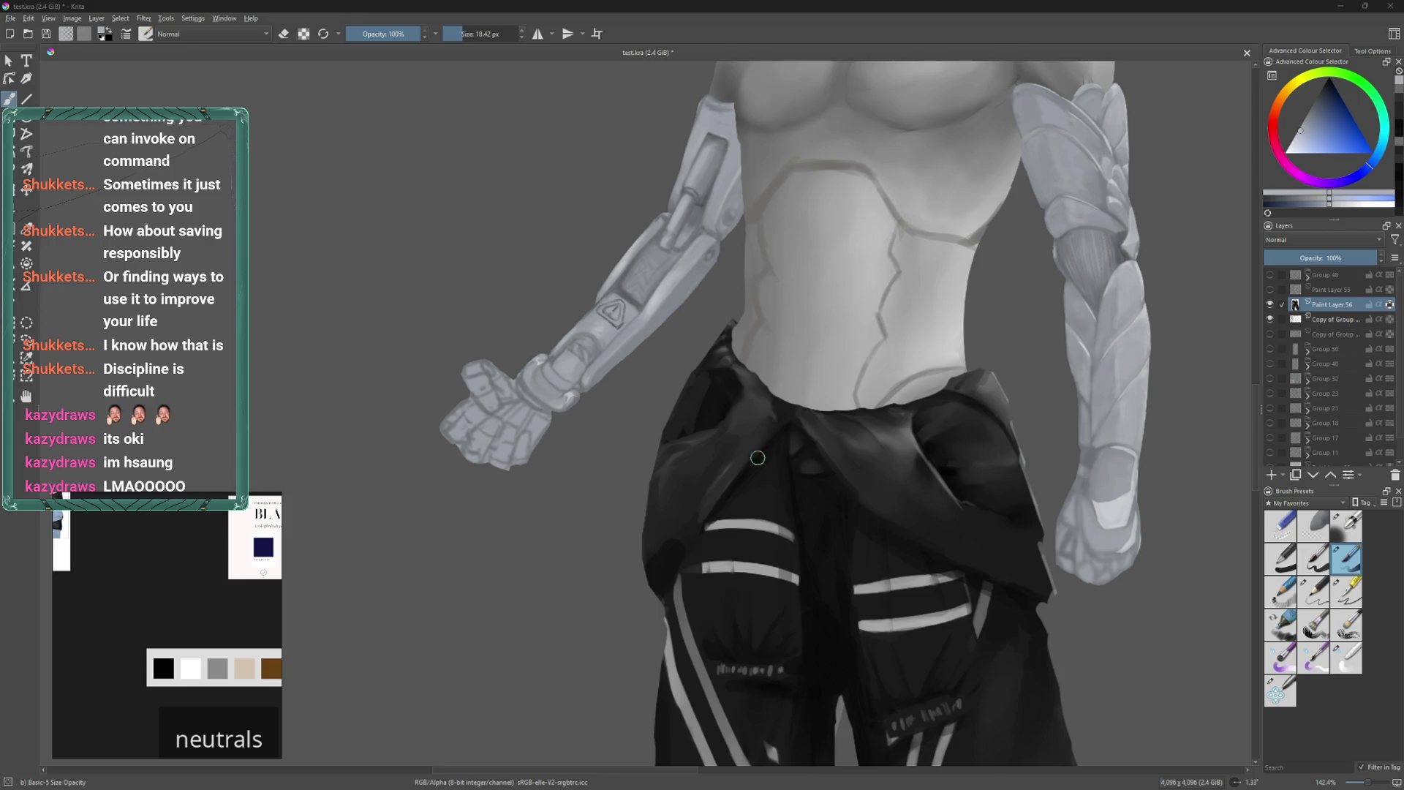
# Paint thin light highlights along the waist cloth's left edge with a small brush.
pyautogui.moveTo(634, 417); pyautogui.dragTo(614, 472, button='middle')
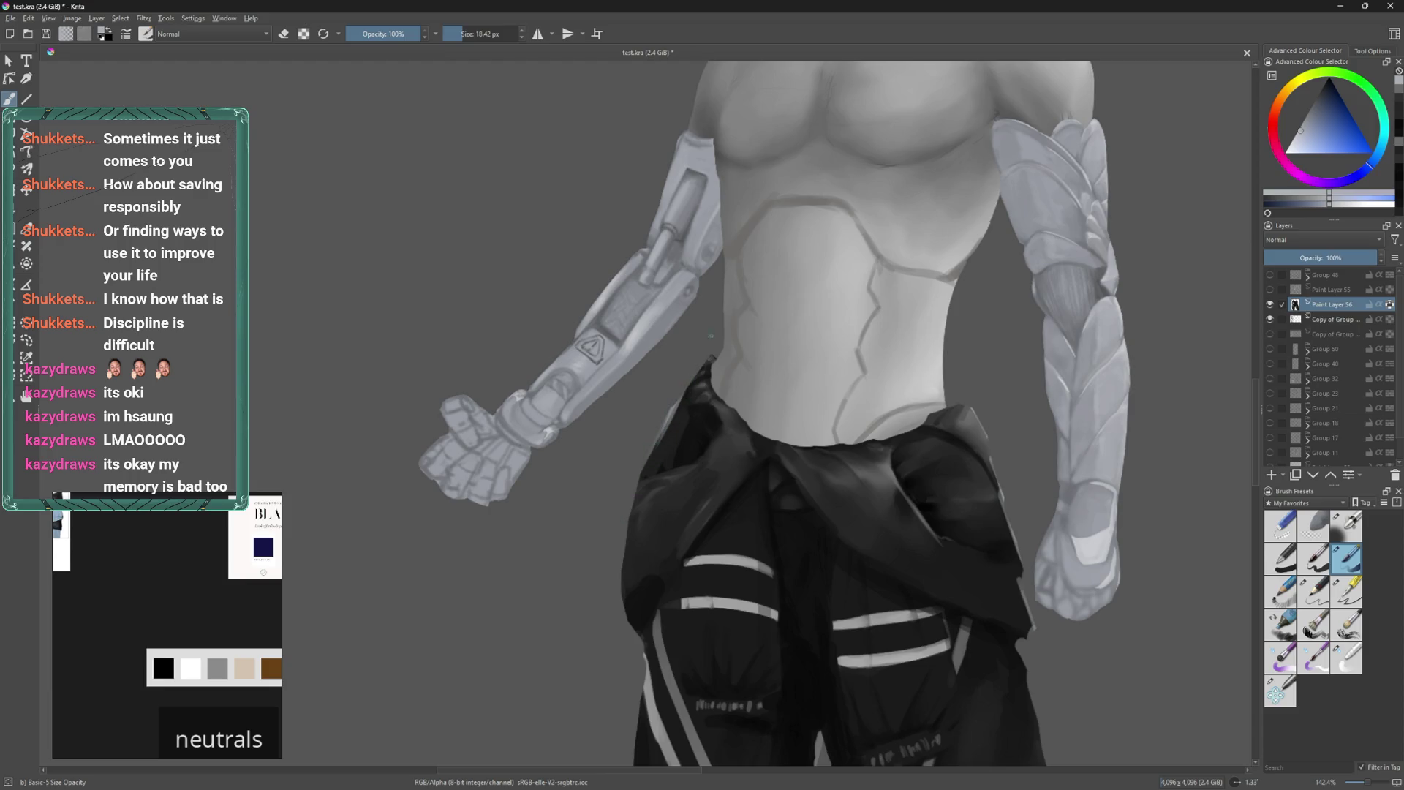
pyautogui.moveTo(676, 402); pyautogui.dragTo(643, 472)
pyautogui.press('[')
pyautogui.press('[')
pyautogui.press('[')
pyautogui.press('[')
pyautogui.moveTo(635, 486); pyautogui.dragTo(632, 526)
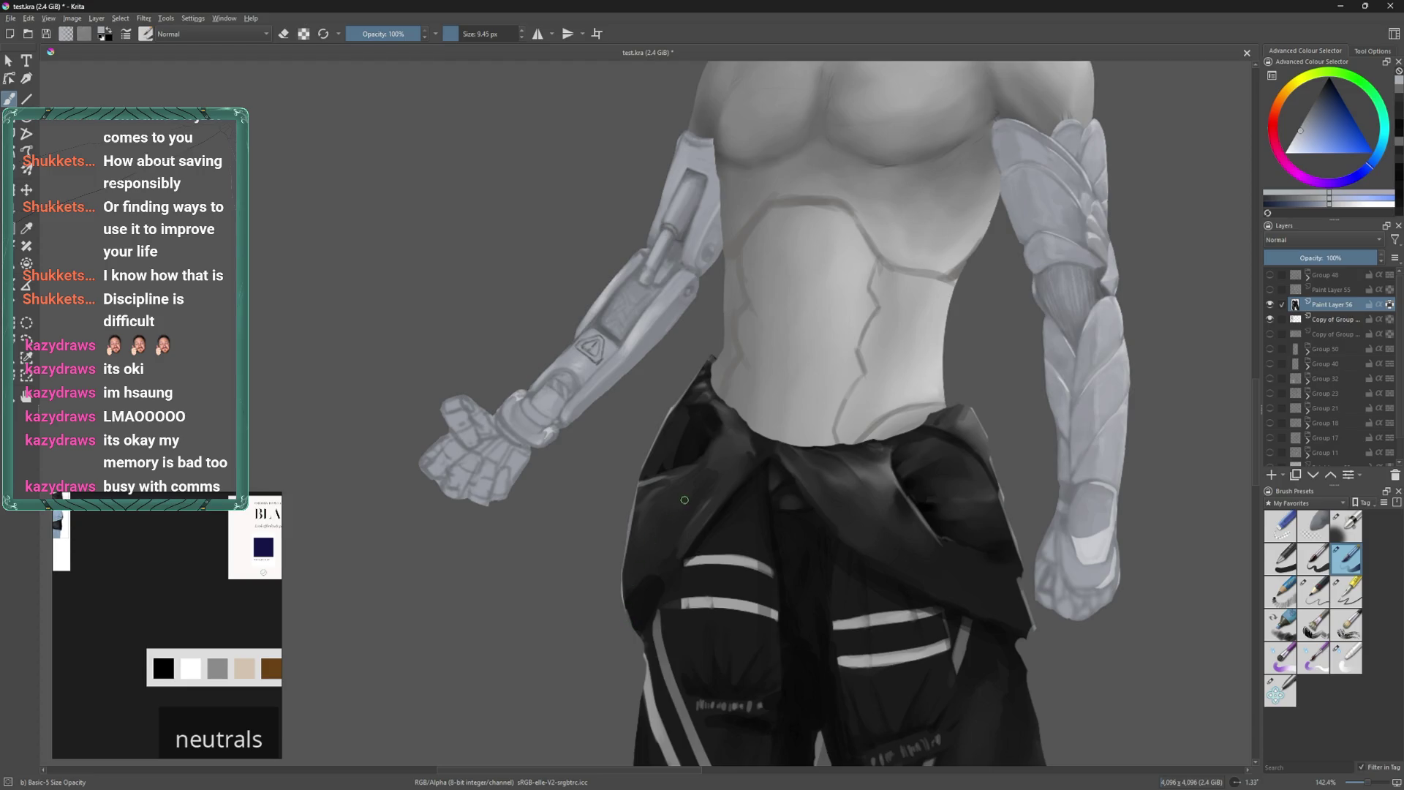
pyautogui.keyDown('shift'); pyautogui.moveTo(696, 492); pyautogui.dragTo(740, 472); pyautogui.keyUp('shift')
pyautogui.moveTo(879, 471); pyautogui.dragTo(875, 423, button='middle')
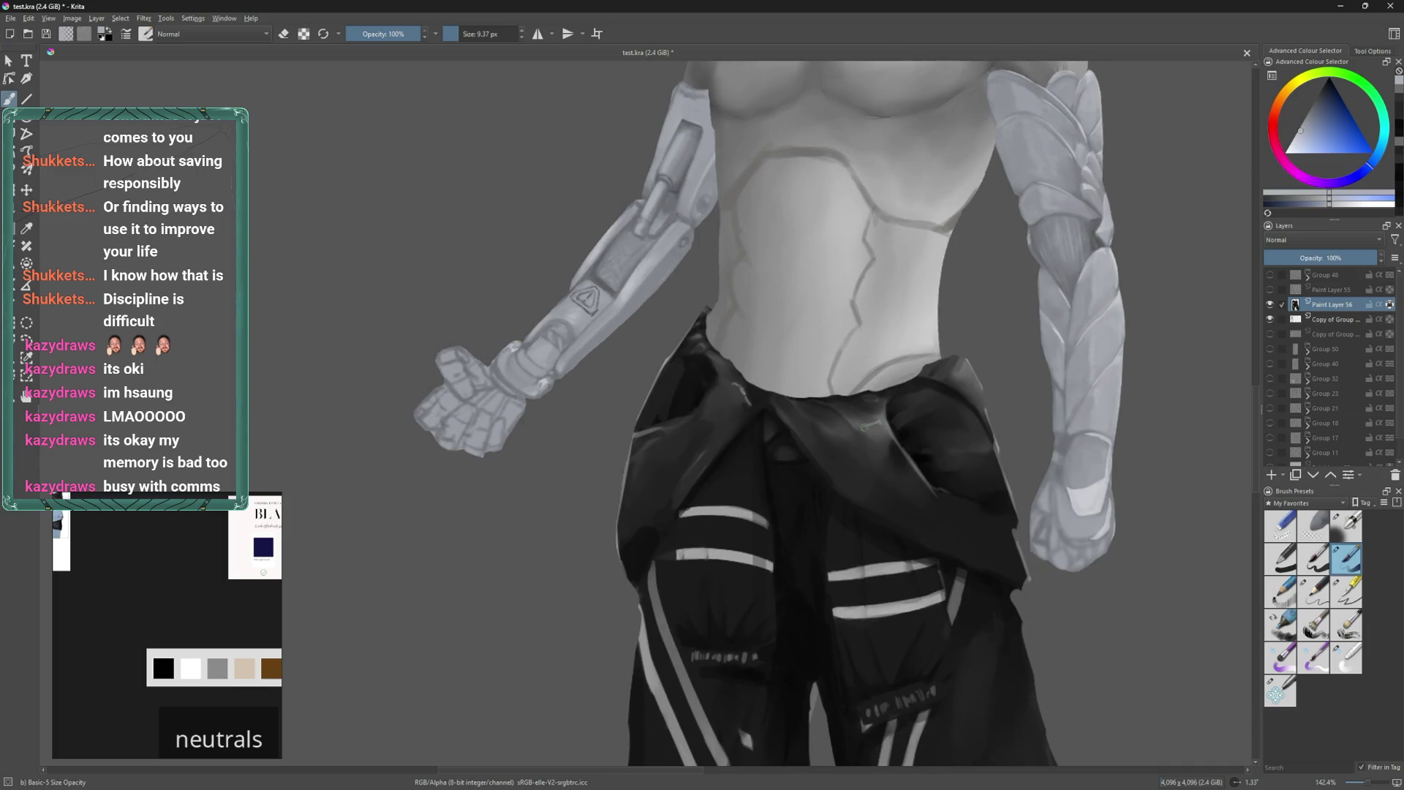
pyautogui.moveTo(946, 371); pyautogui.dragTo(829, 410, button='middle')
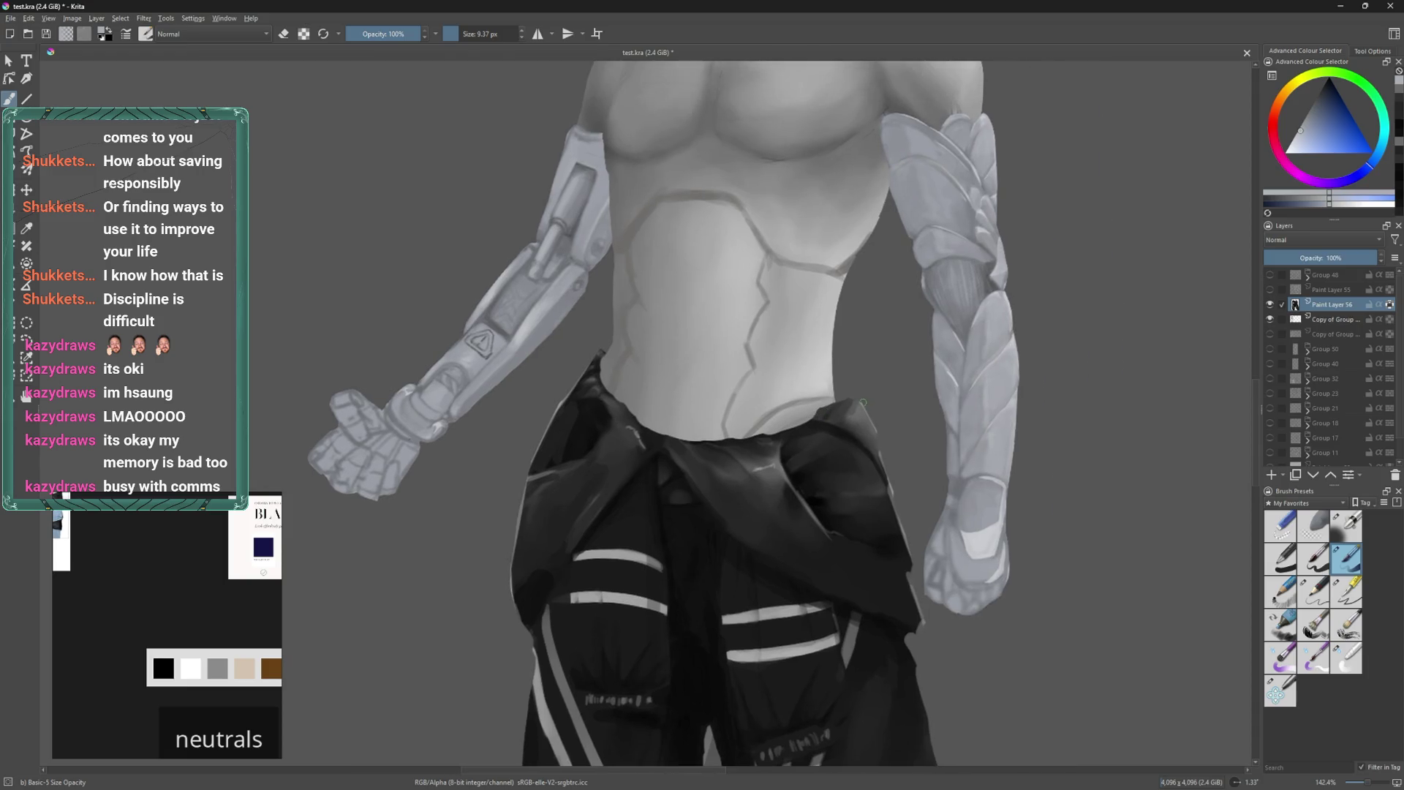
pyautogui.keyDown('shift'); pyautogui.moveTo(859, 393); pyautogui.dragTo(900, 394); pyautogui.keyUp('shift')
pyautogui.keyDown('ctrl'); pyautogui.moveTo(899, 393); pyautogui.dragTo(868, 393, button='middle'); pyautogui.keyUp('ctrl')
pyautogui.press('[')
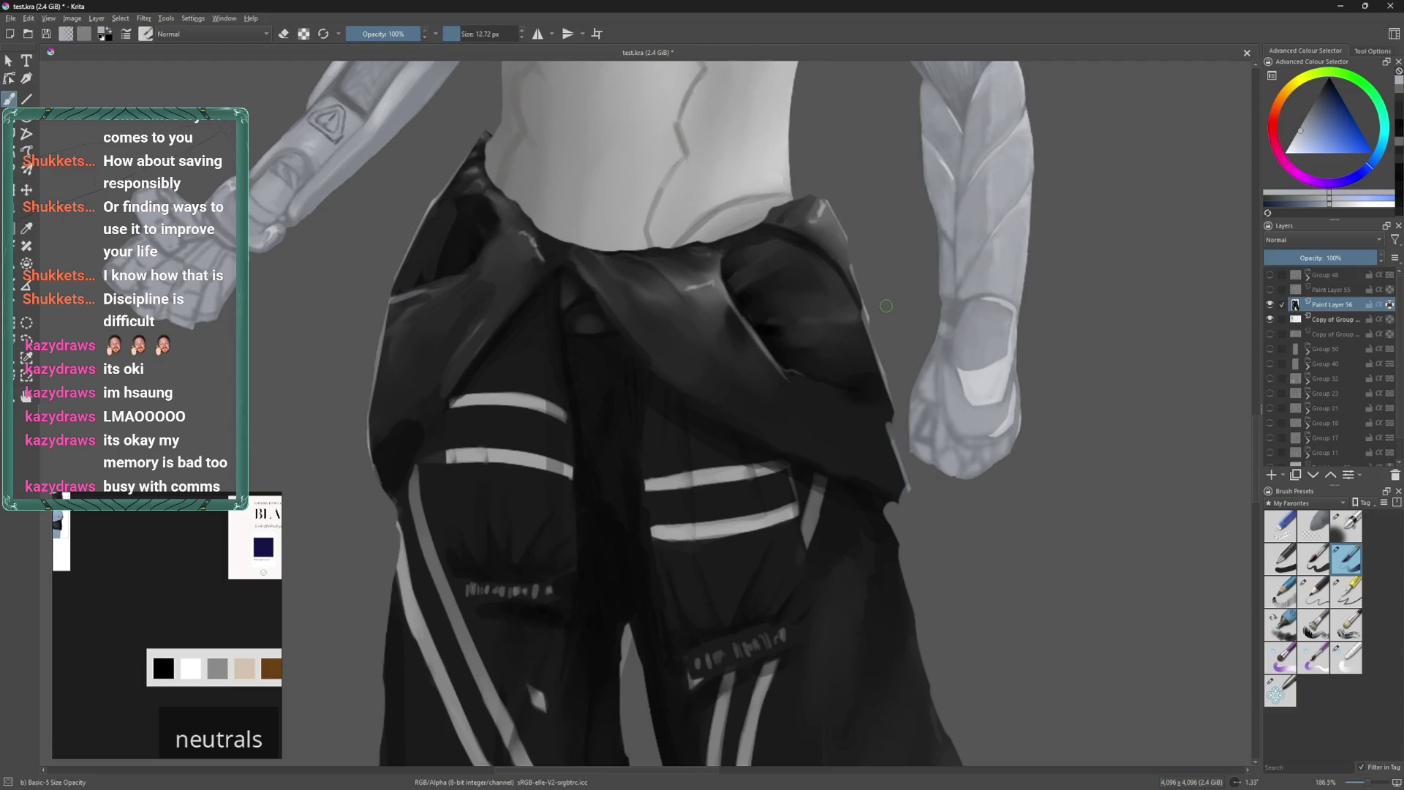
pyautogui.keyDown('ctrl'); pyautogui.scroll(-3, 886, 306); pyautogui.keyUp('ctrl')
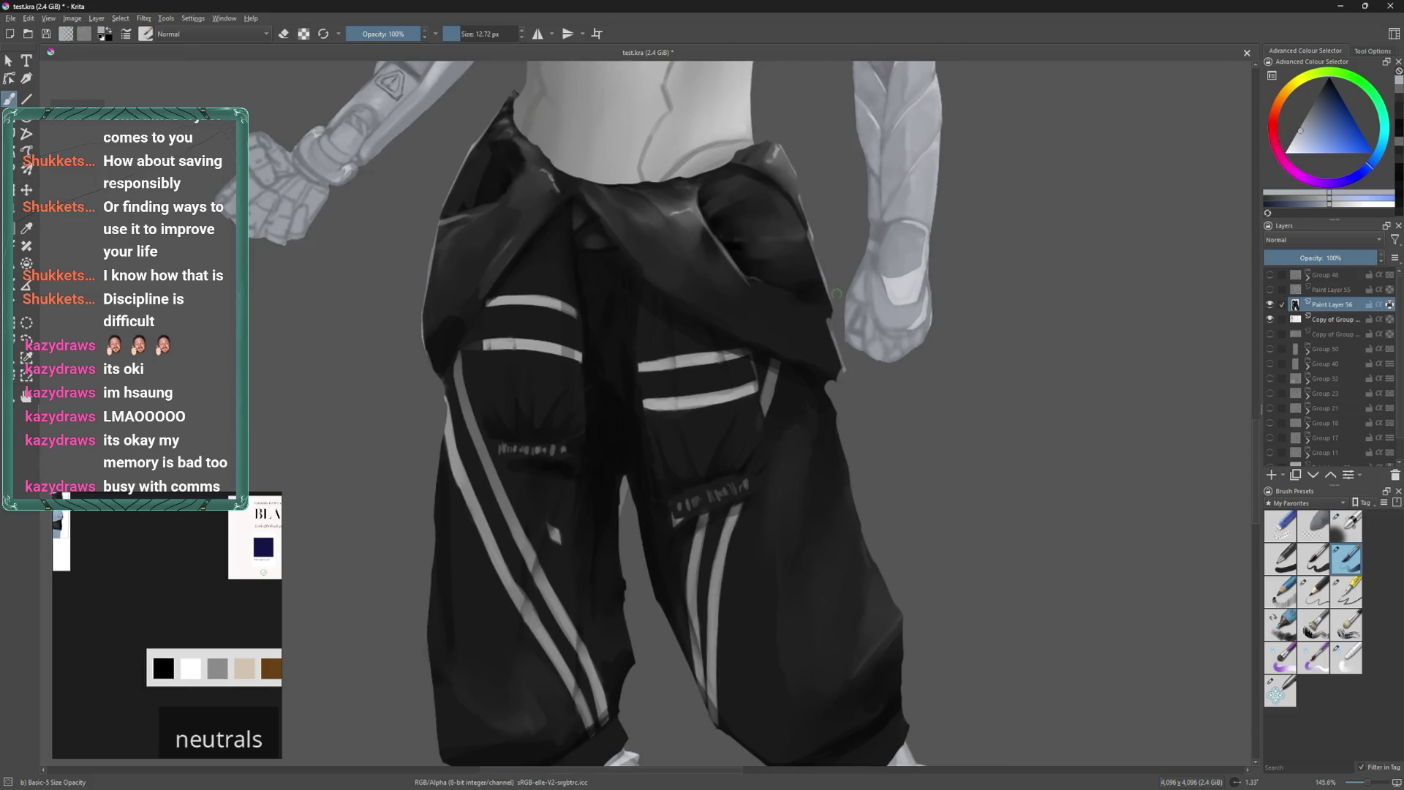
# Smooth the jacket edge bump and shade and highlight the right trouser edge down to the cuff.
pyautogui.moveTo(830, 398); pyautogui.dragTo(861, 520)
pyautogui.press(']')
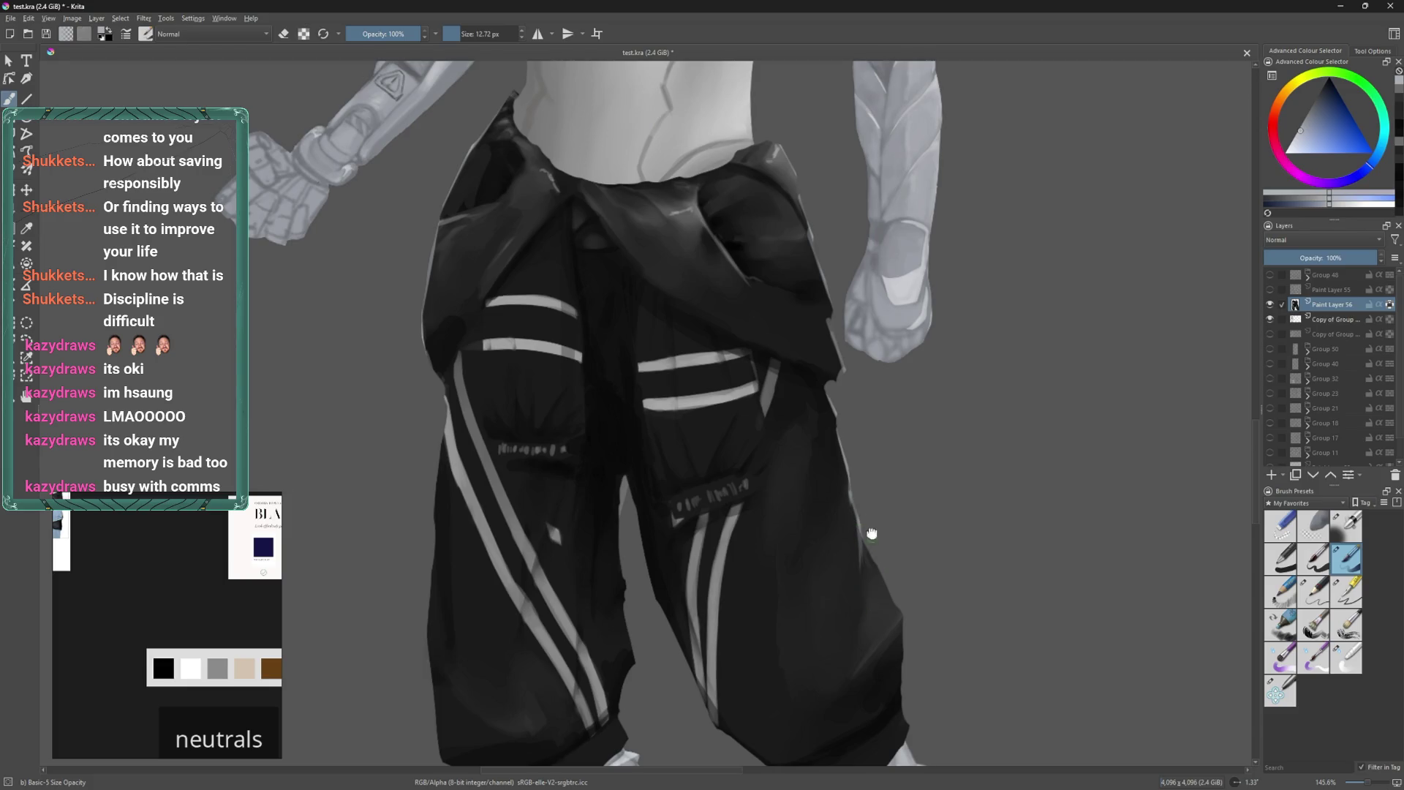
pyautogui.moveTo(867, 556); pyautogui.dragTo(855, 490, button='middle')
pyautogui.moveTo(855, 489); pyautogui.dragTo(875, 548)
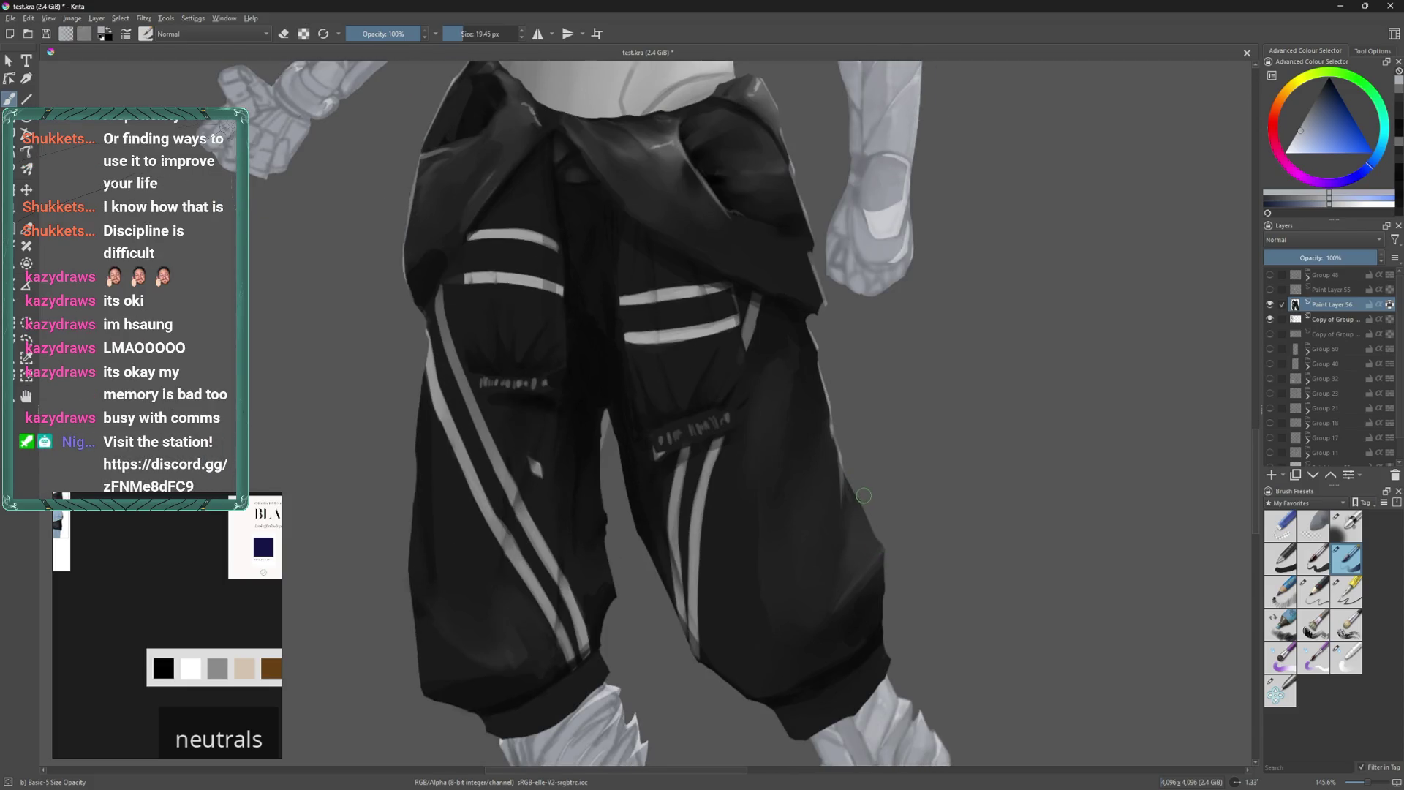
pyautogui.moveTo(864, 493); pyautogui.dragTo(854, 472, button='middle')
pyautogui.moveTo(844, 463); pyautogui.dragTo(861, 557)
pyautogui.moveTo(881, 564); pyautogui.dragTo(885, 473, button='middle')
pyautogui.moveTo(872, 538)
pyautogui.mouseDown()
pyautogui.moveTo(874, 562)
pyautogui.moveTo(860, 559)
pyautogui.mouseUp()
# Paint a thin highlight down the left trouser edge and adjust its lower end's tone.
pyautogui.moveTo(781, 556); pyautogui.dragTo(971, 608, button='middle')
pyautogui.moveTo(602, 326); pyautogui.dragTo(591, 424)
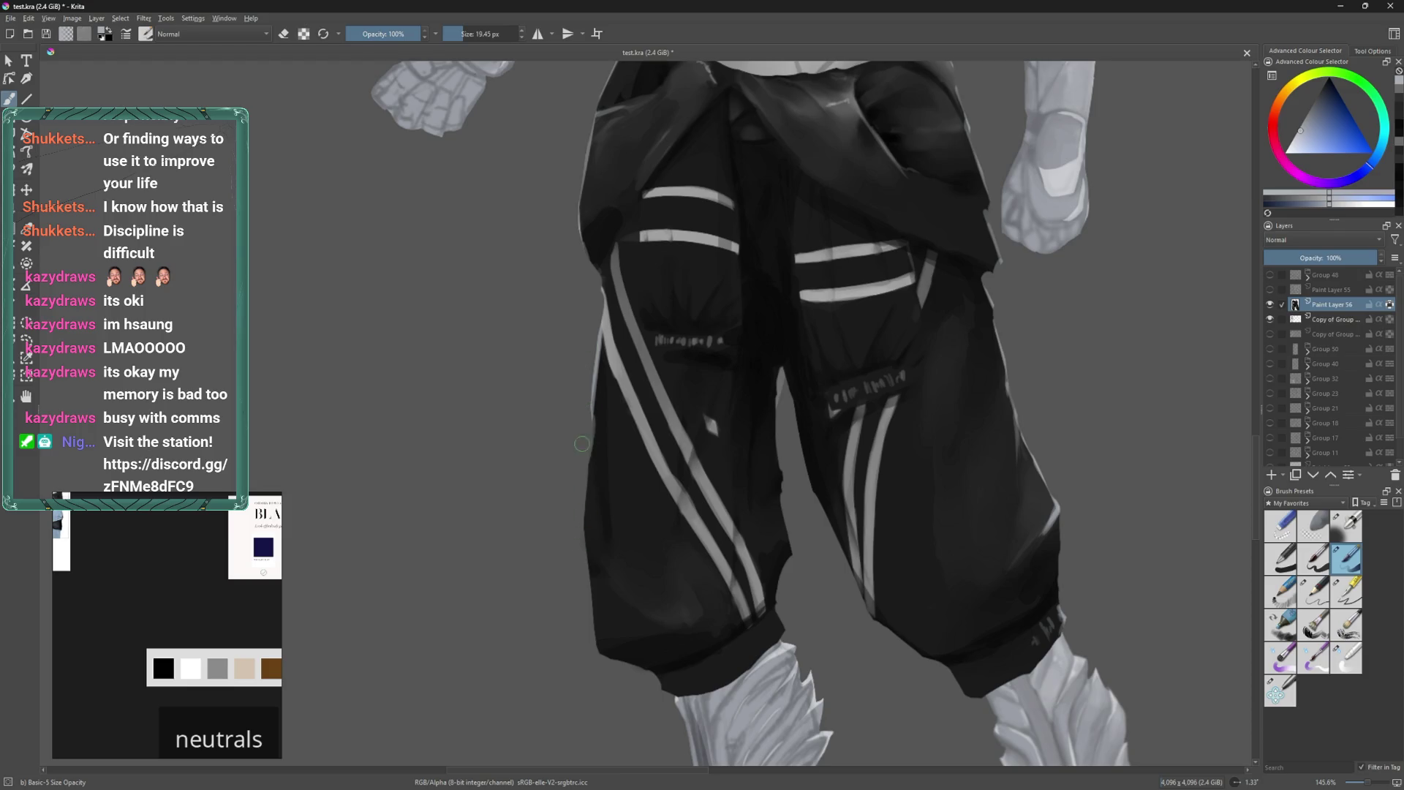
pyautogui.moveTo(588, 484)
pyautogui.mouseDown()
pyautogui.moveTo(590, 431)
pyautogui.moveTo(585, 443)
pyautogui.mouseUp()
pyautogui.moveTo(585, 560); pyautogui.dragTo(585, 521)
pyautogui.moveTo(592, 613); pyautogui.dragTo(586, 543)
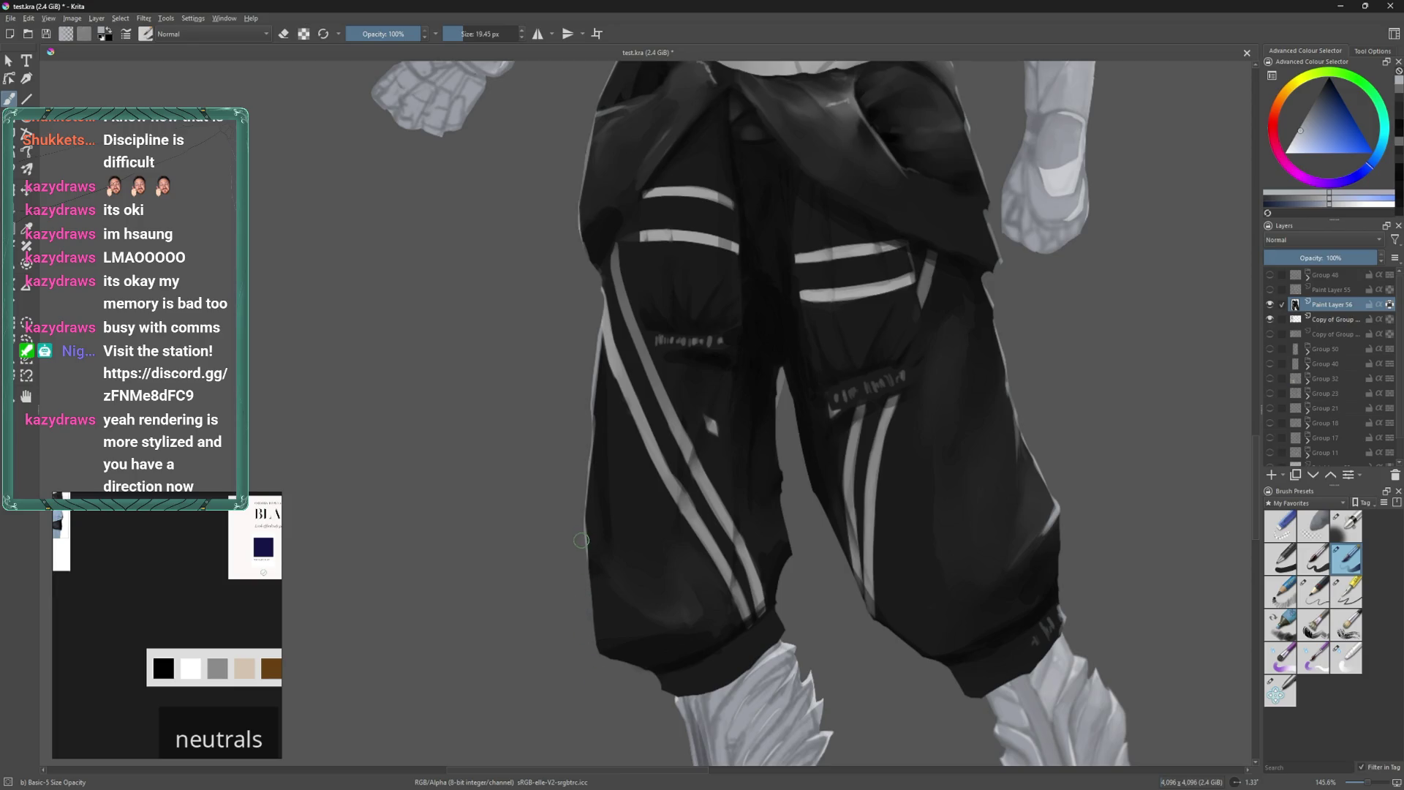
pyautogui.moveTo(591, 610); pyautogui.dragTo(582, 536)
pyautogui.moveTo(594, 648); pyautogui.dragTo(587, 567)
# Mirror the view to check the drawing, then darken and extend the cuff's bottom edge.
pyautogui.press('m')
pyautogui.press('m')
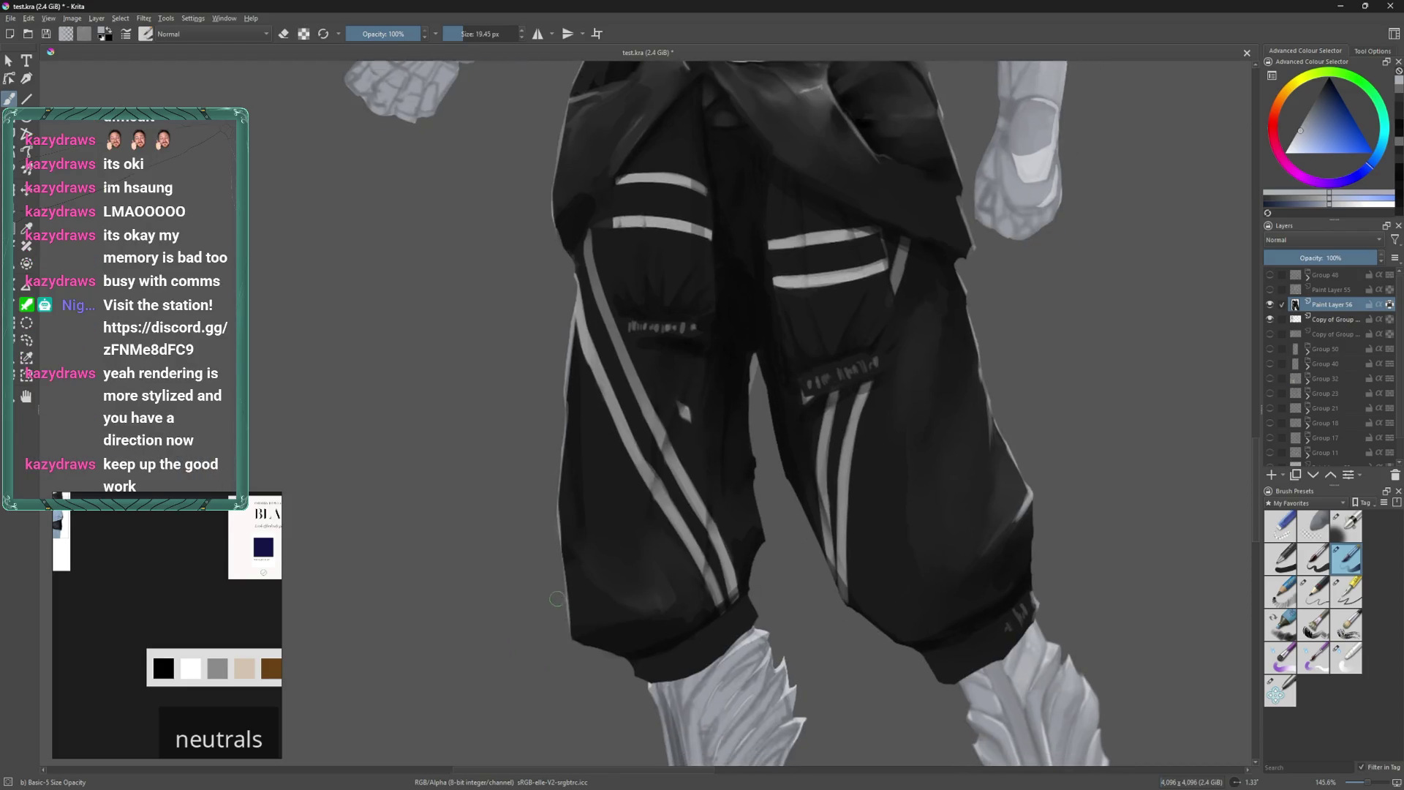
pyautogui.moveTo(630, 634); pyautogui.dragTo(618, 563, button='middle')
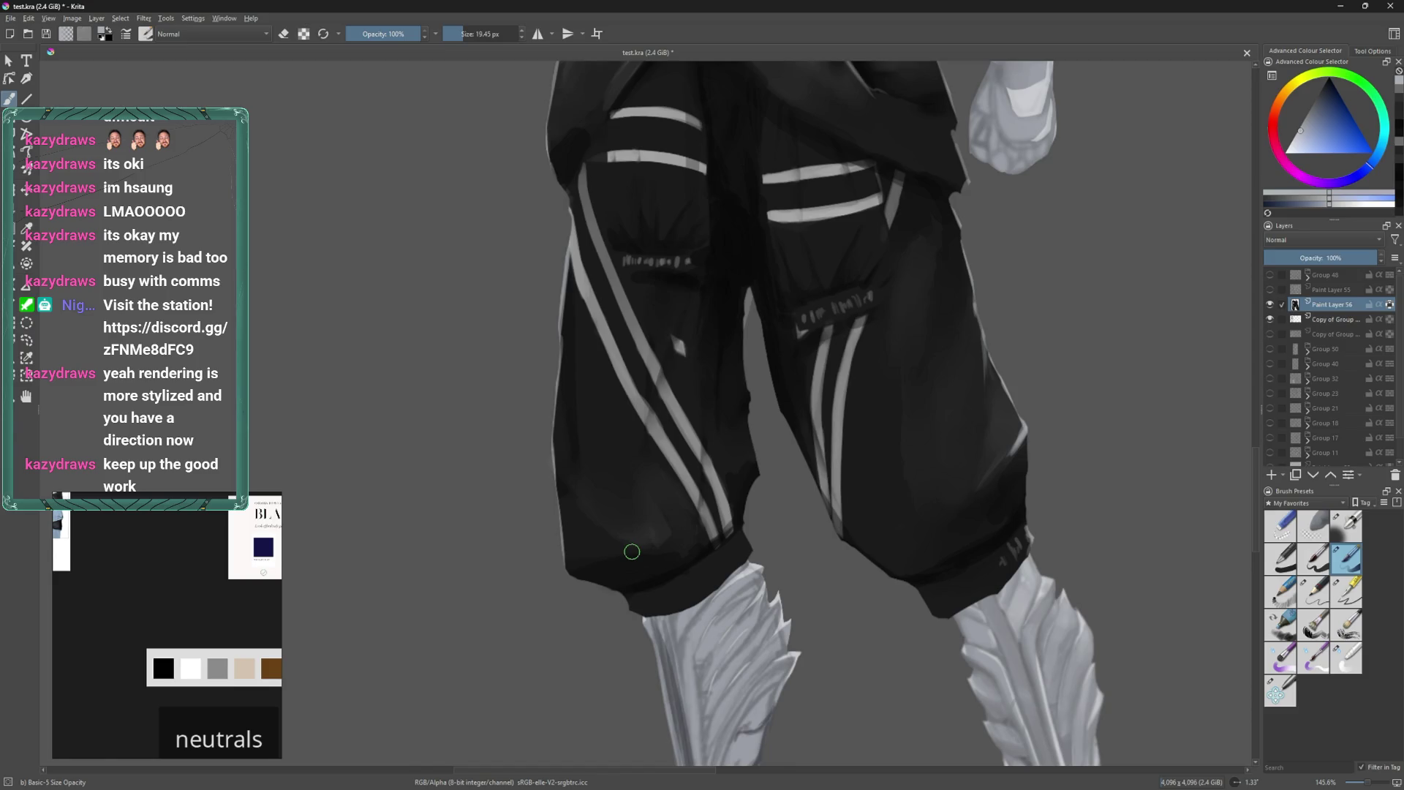
pyautogui.moveTo(632, 551); pyautogui.dragTo(619, 590, button='middle')
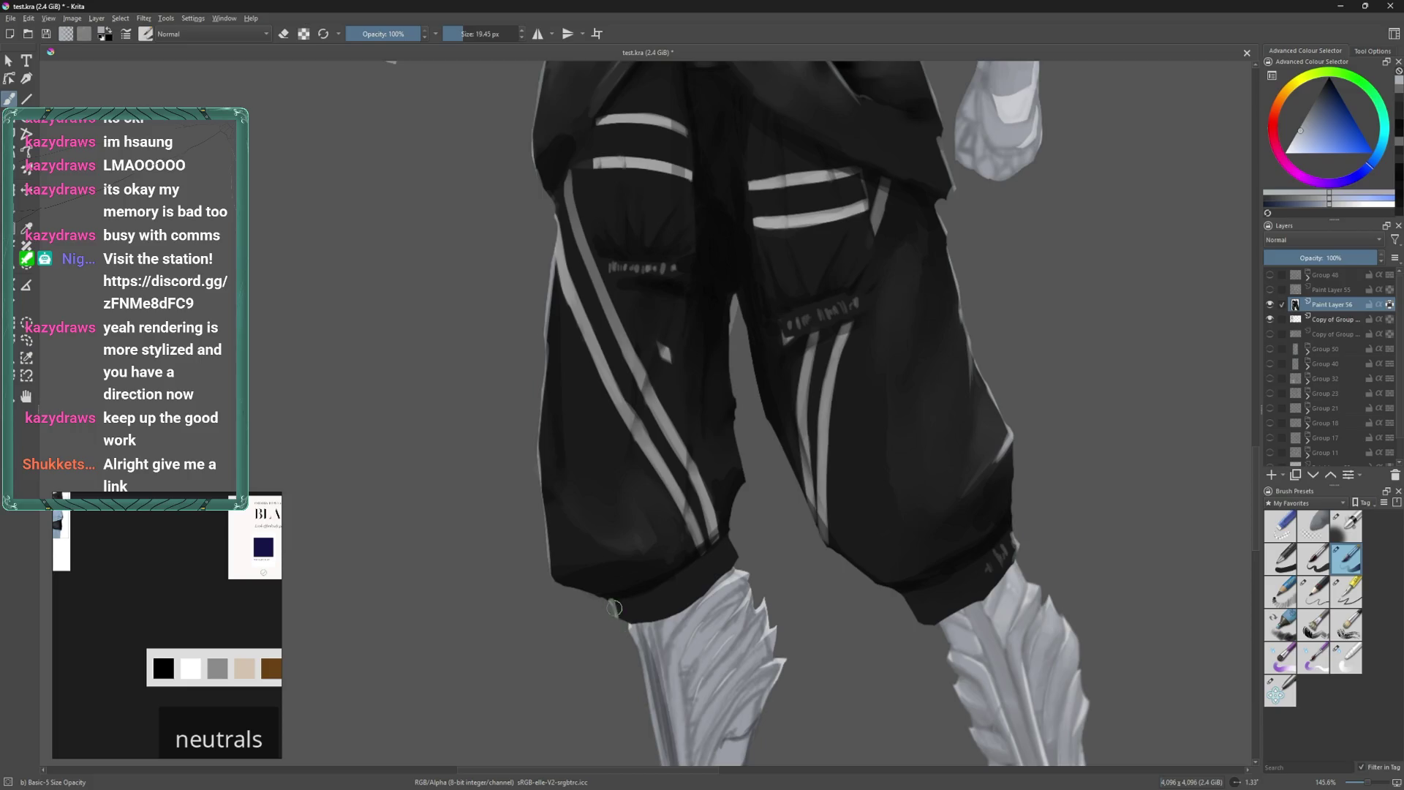
pyautogui.moveTo(633, 613)
pyautogui.mouseDown()
pyautogui.moveTo(667, 608)
pyautogui.moveTo(708, 557)
pyautogui.moveTo(740, 545)
pyautogui.mouseUp()
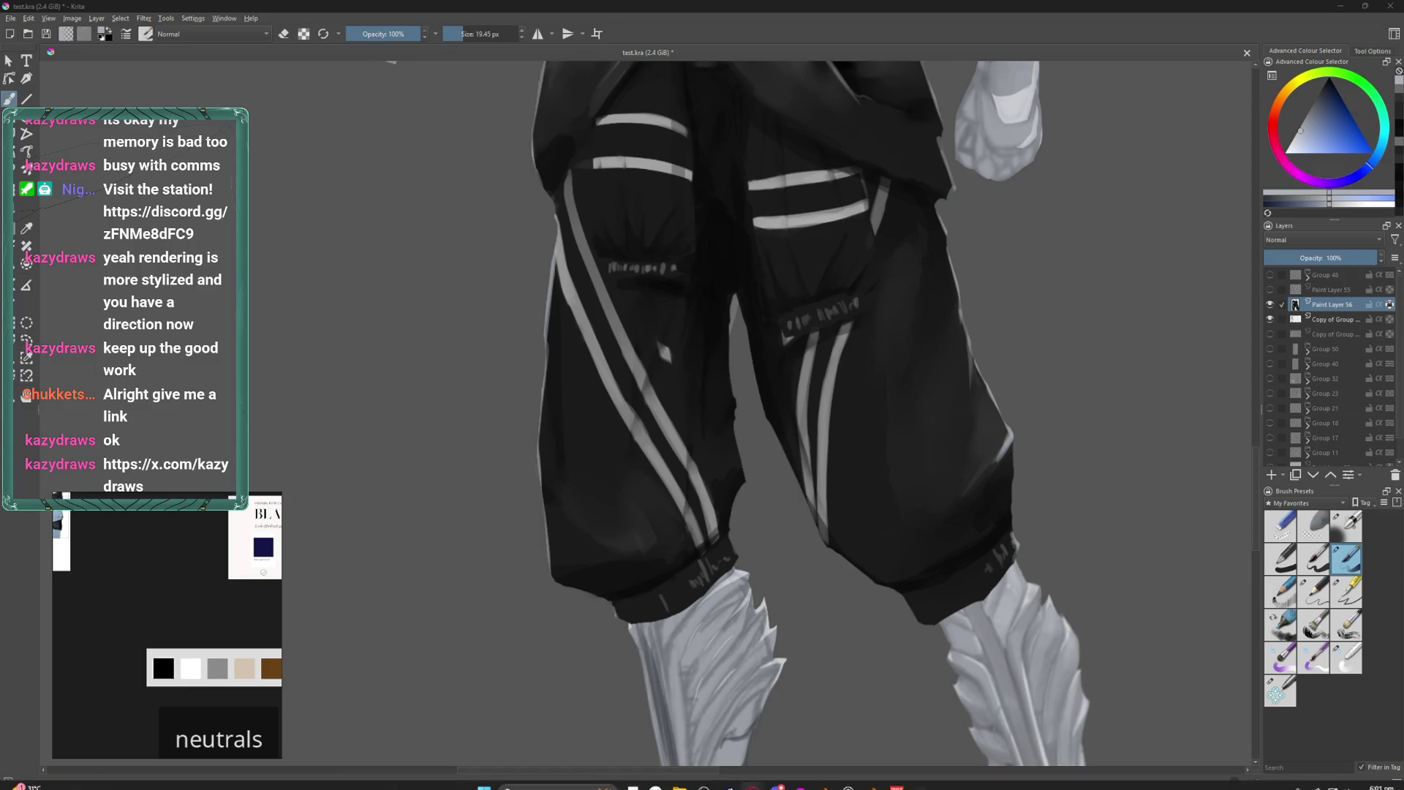
# Bring up the Opera GX taskbar jump list.
pyautogui.rightClick(759, 780)
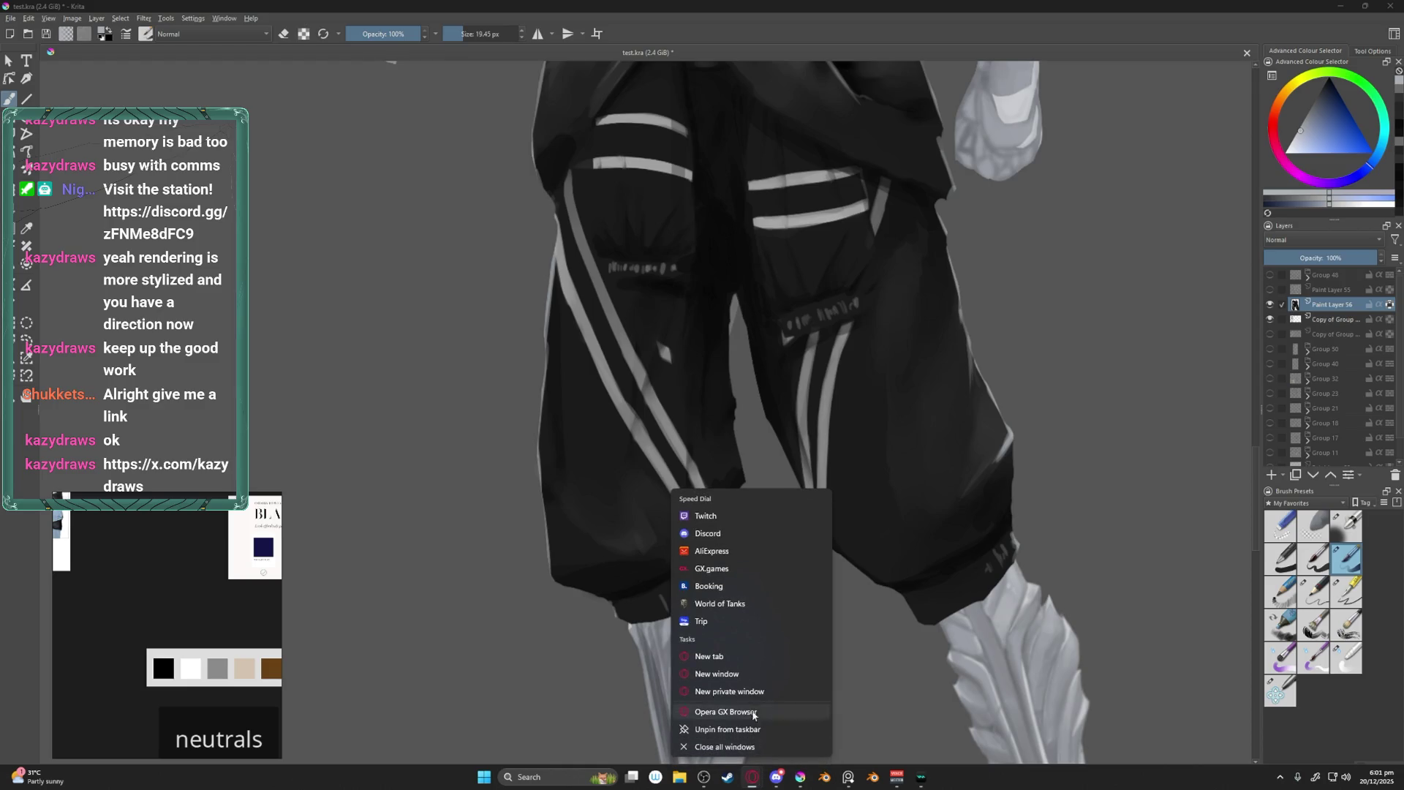
# Dismiss the jump list and bring the private window with the artist's X profile in front of Krita.
pyautogui.press('Escape')
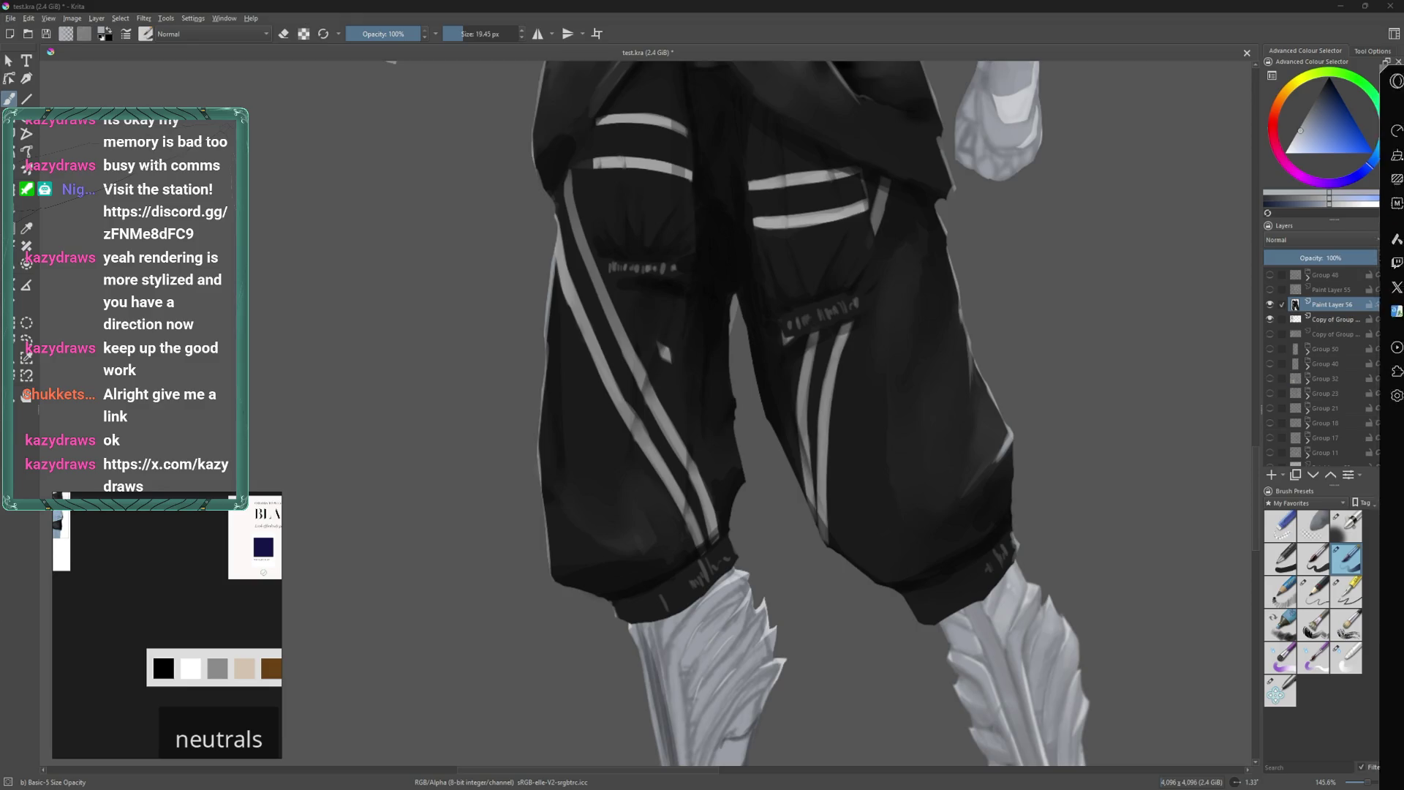
pyautogui.hotkey('alt', 'Tab')
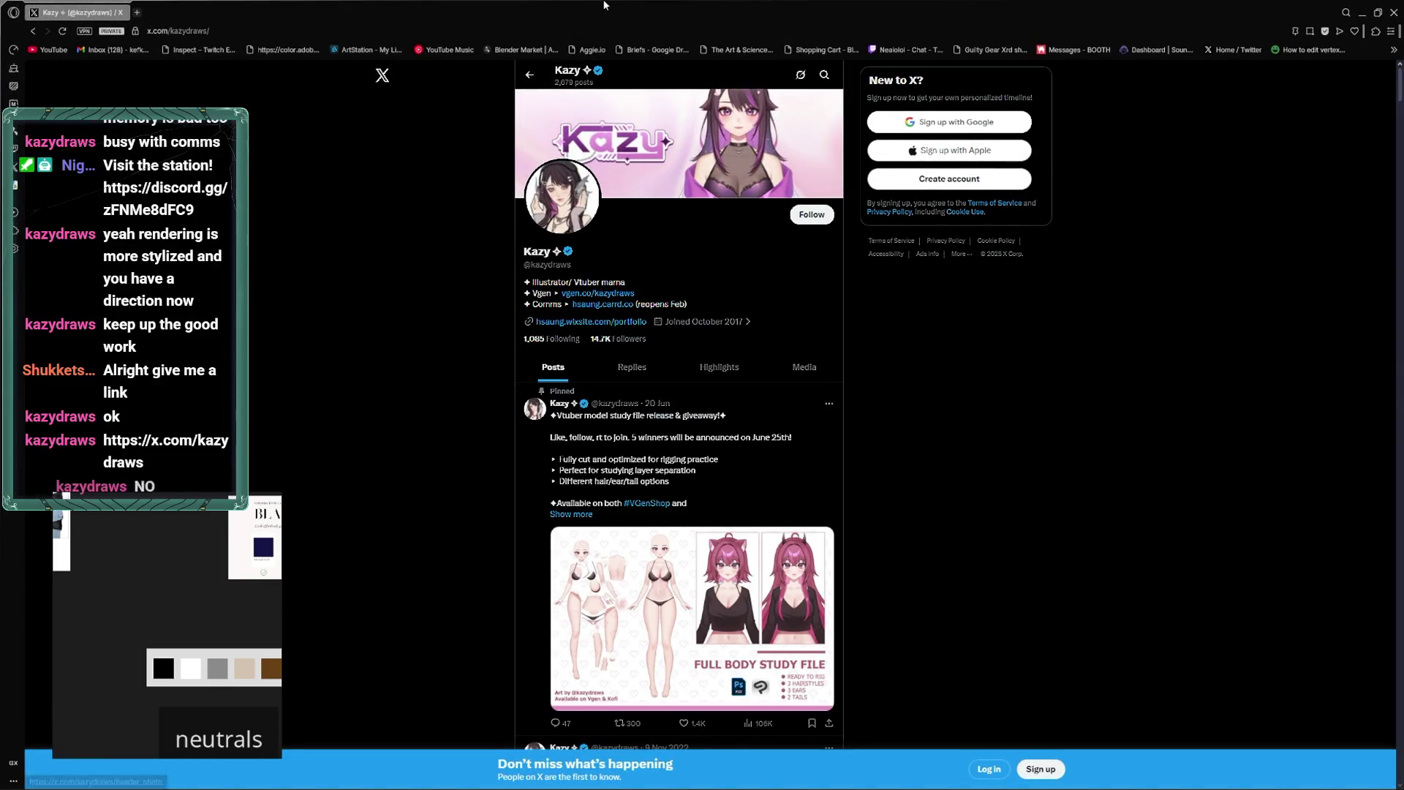
pyautogui.hotkey('alt', 'Tab')
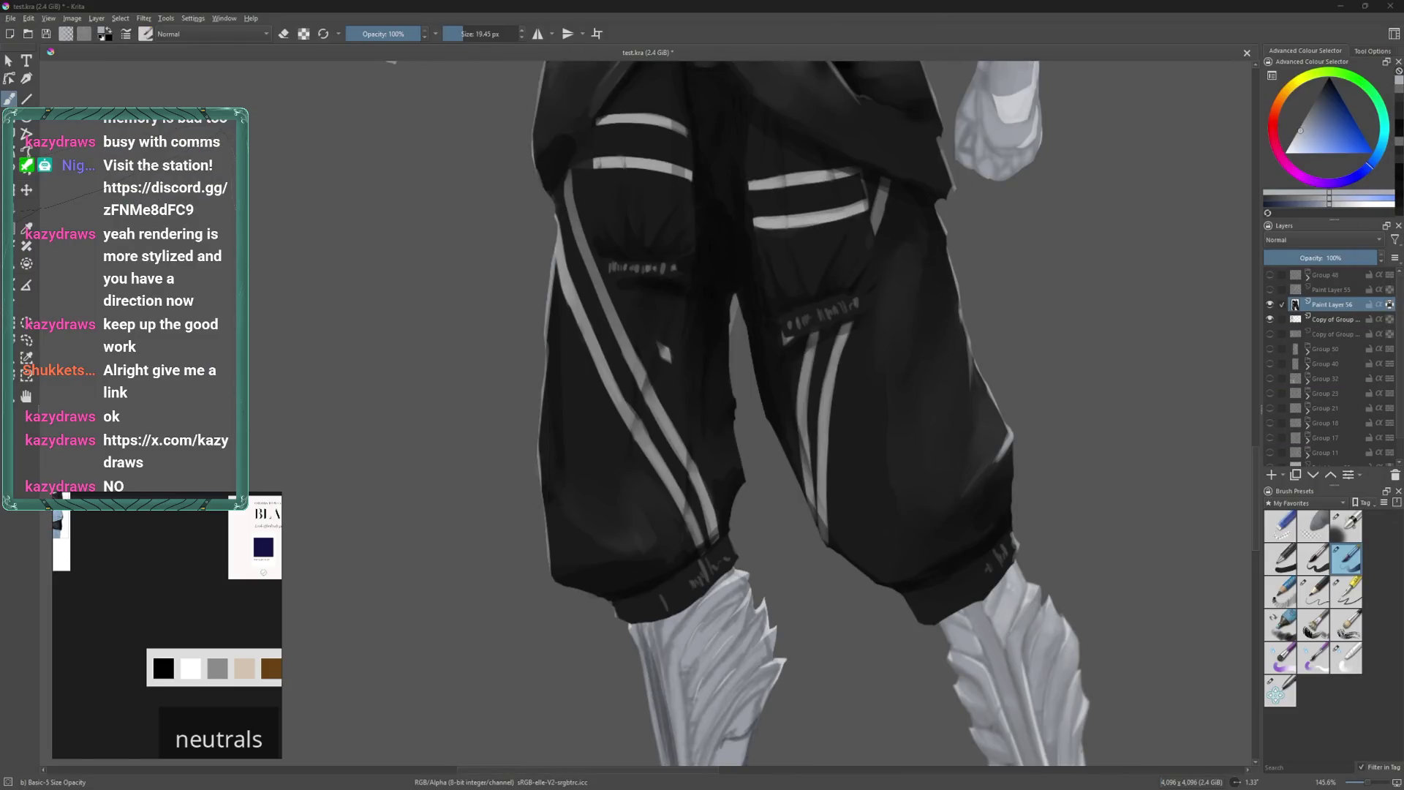
pyautogui.hotkey('alt', 'Tab')
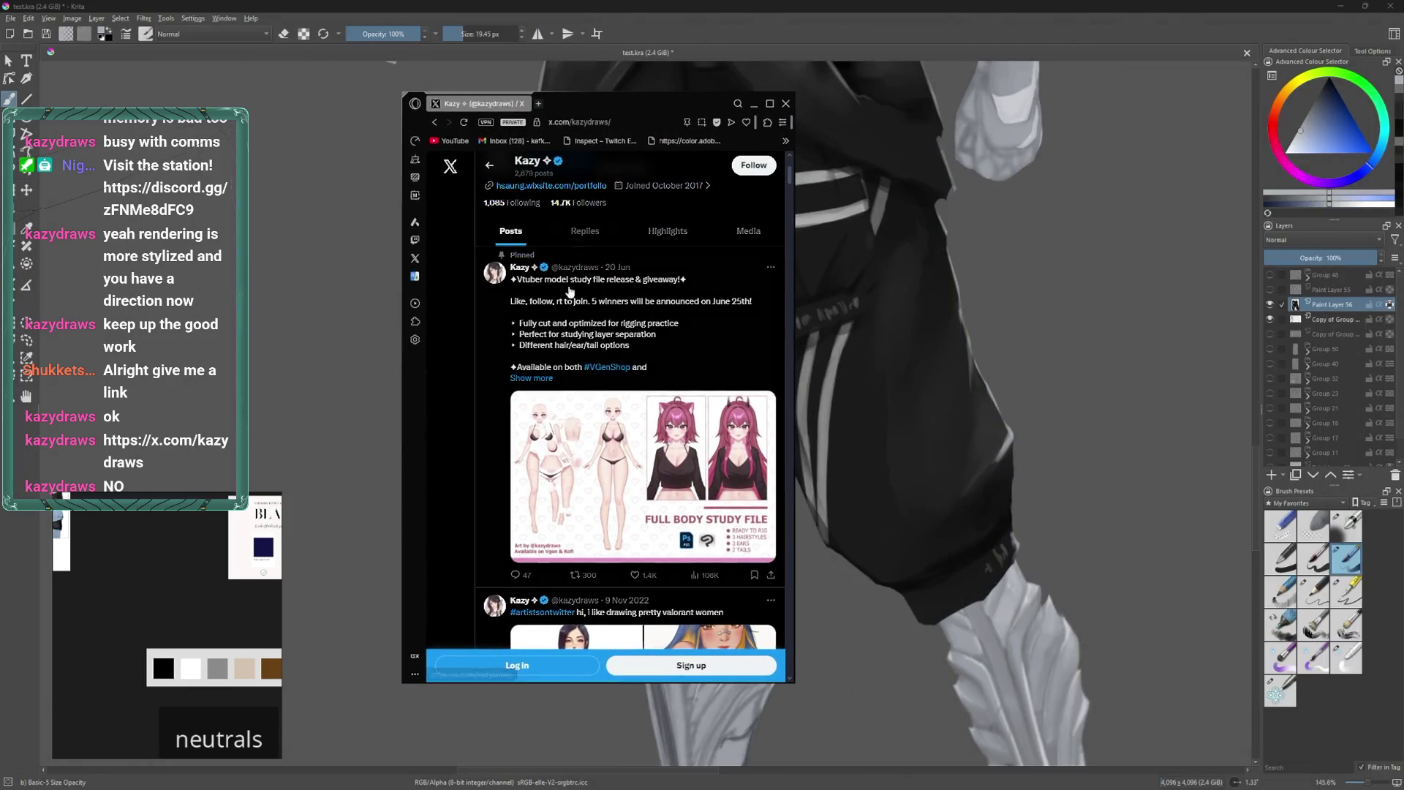
pyautogui.doubleClick(685, 92)
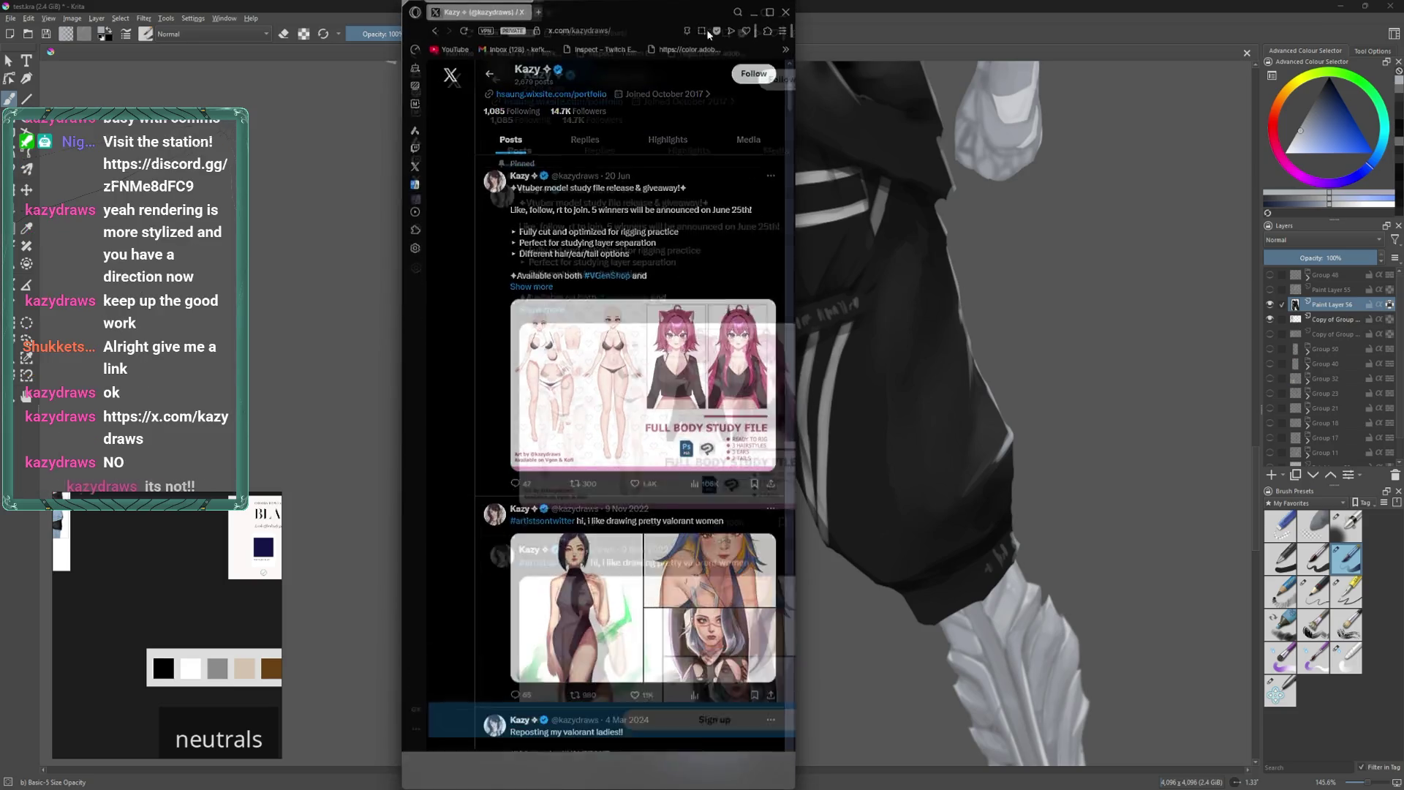
pyautogui.moveTo(795, 209); pyautogui.dragTo(820, 208)
pyautogui.scroll(-4, 659, 263)
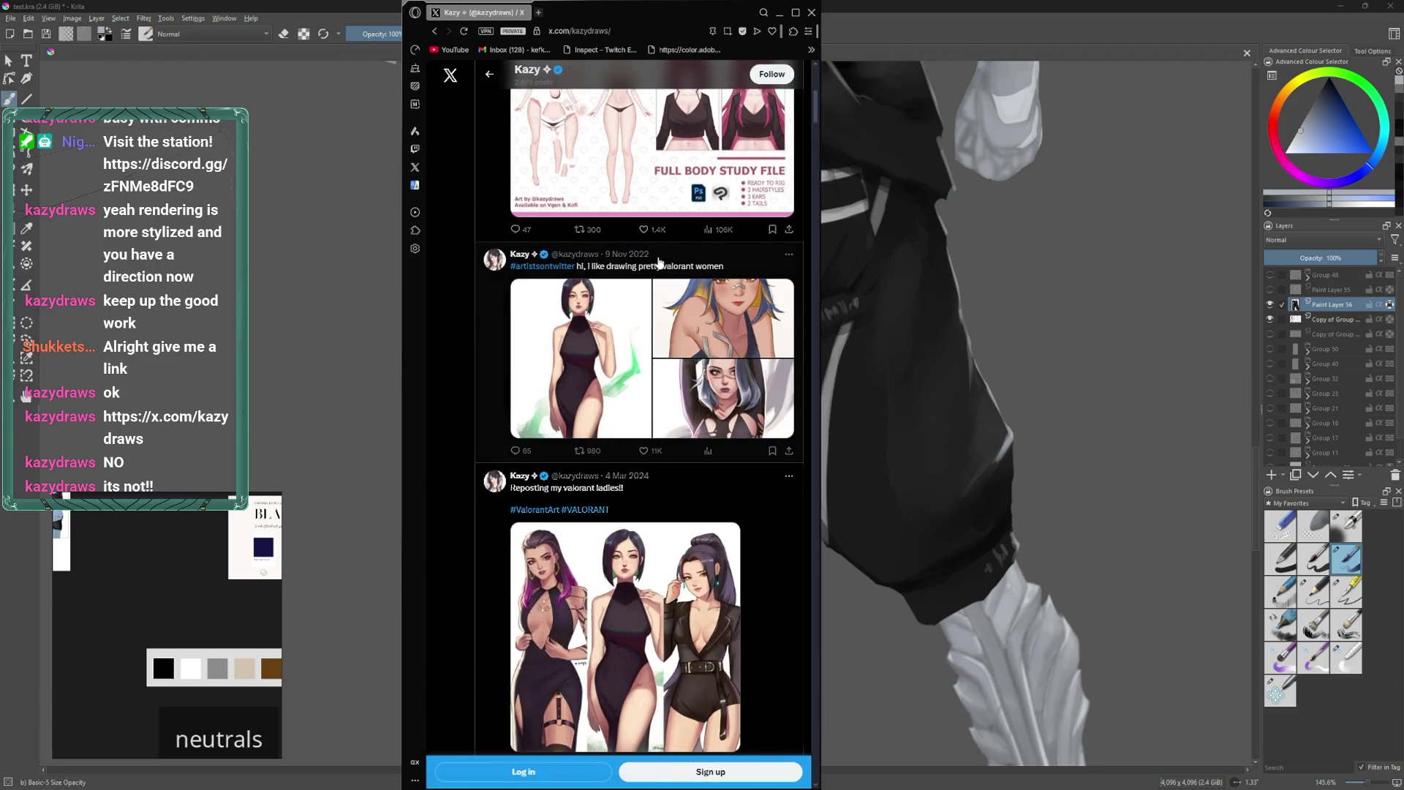
pyautogui.scroll(-10, 662, 259)
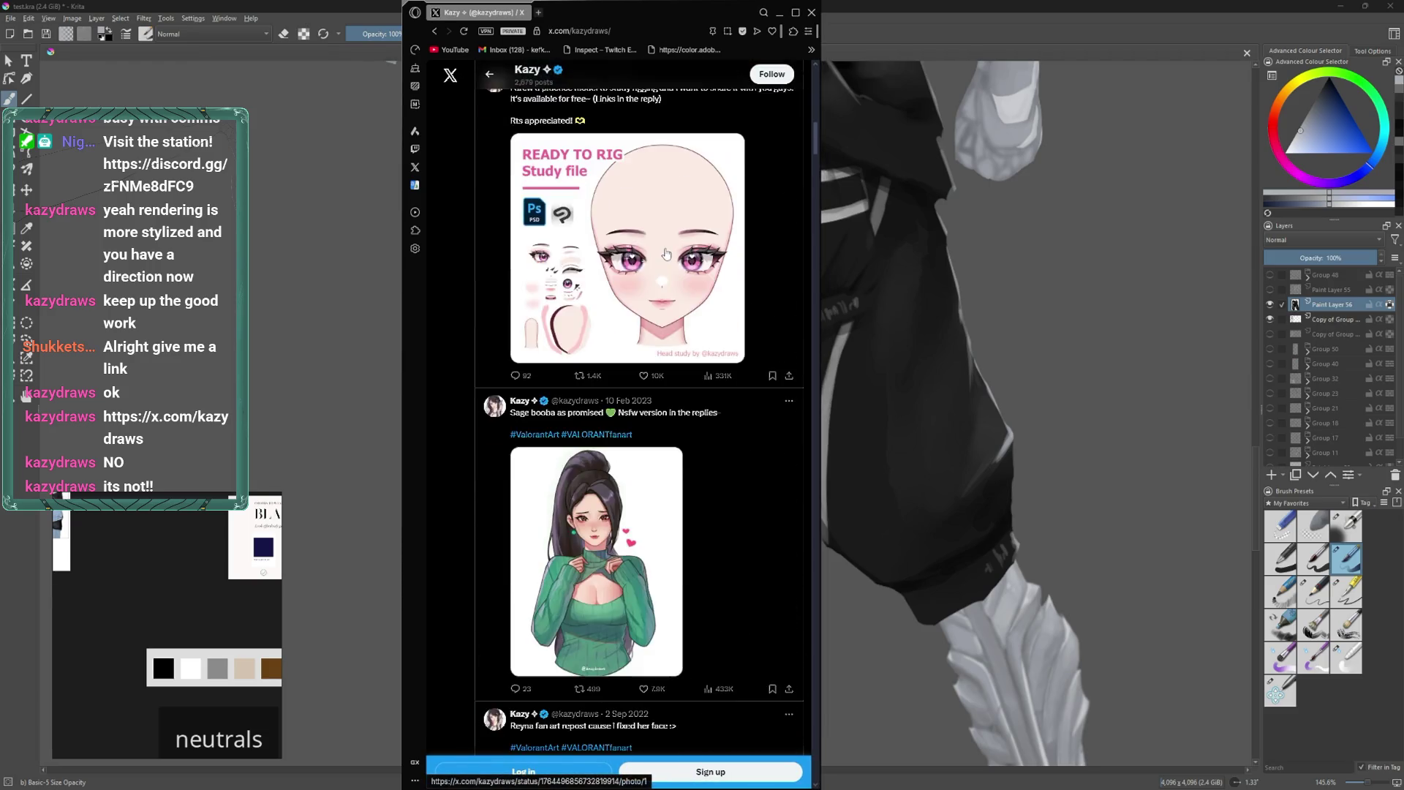
pyautogui.scroll(-3, 667, 254)
pyautogui.scroll(-4, 666, 254)
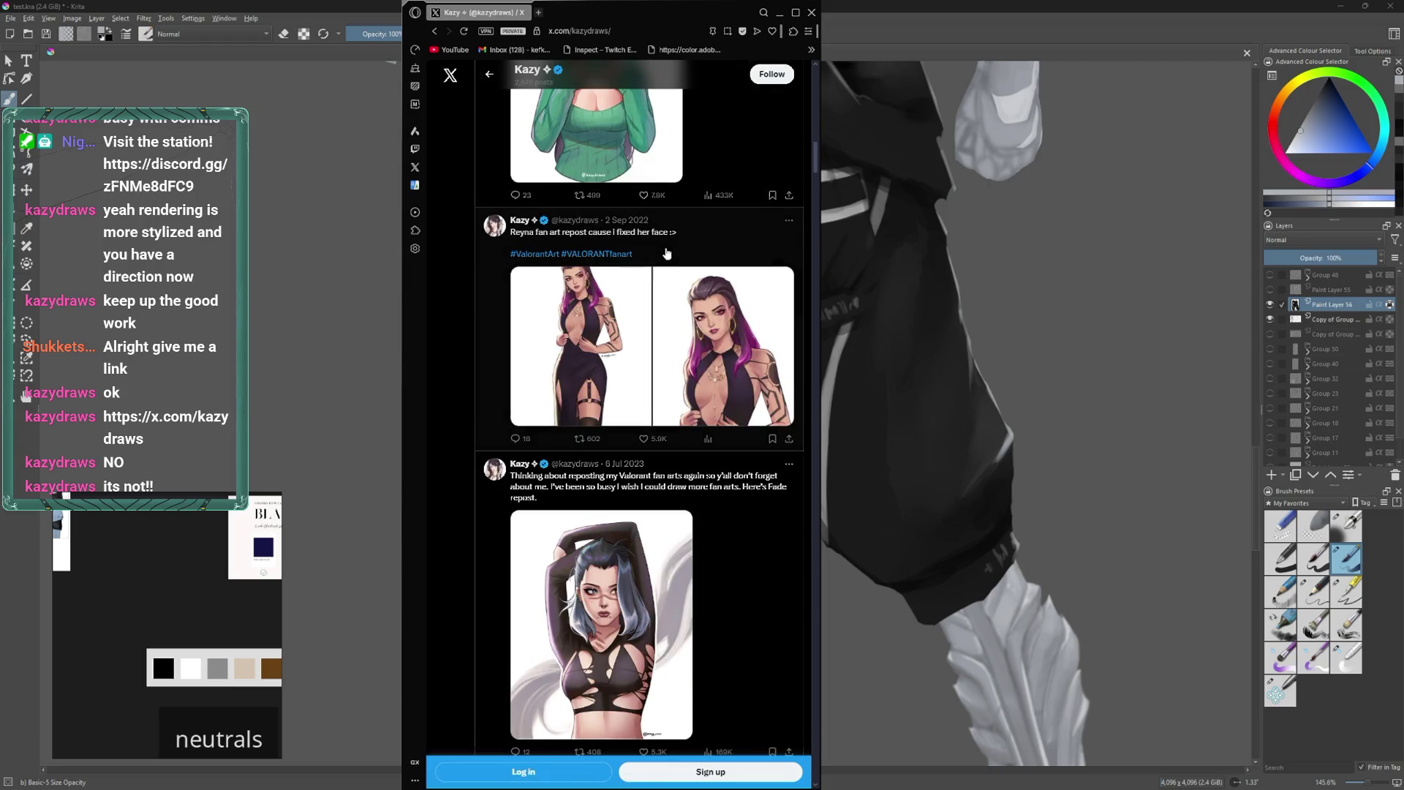
pyautogui.scroll(-6, 667, 253)
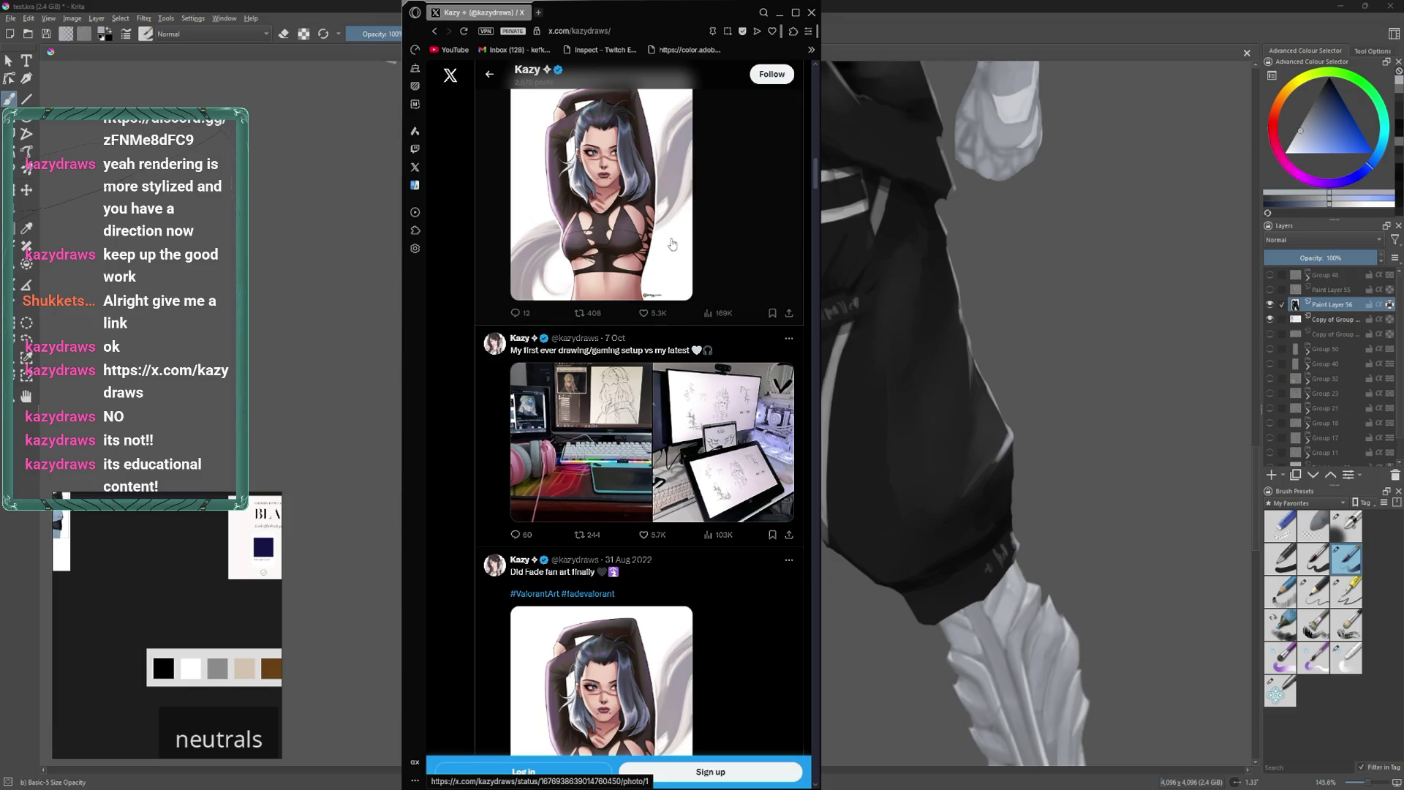
pyautogui.scroll(-2, 670, 249)
pyautogui.scroll(1, 667, 249)
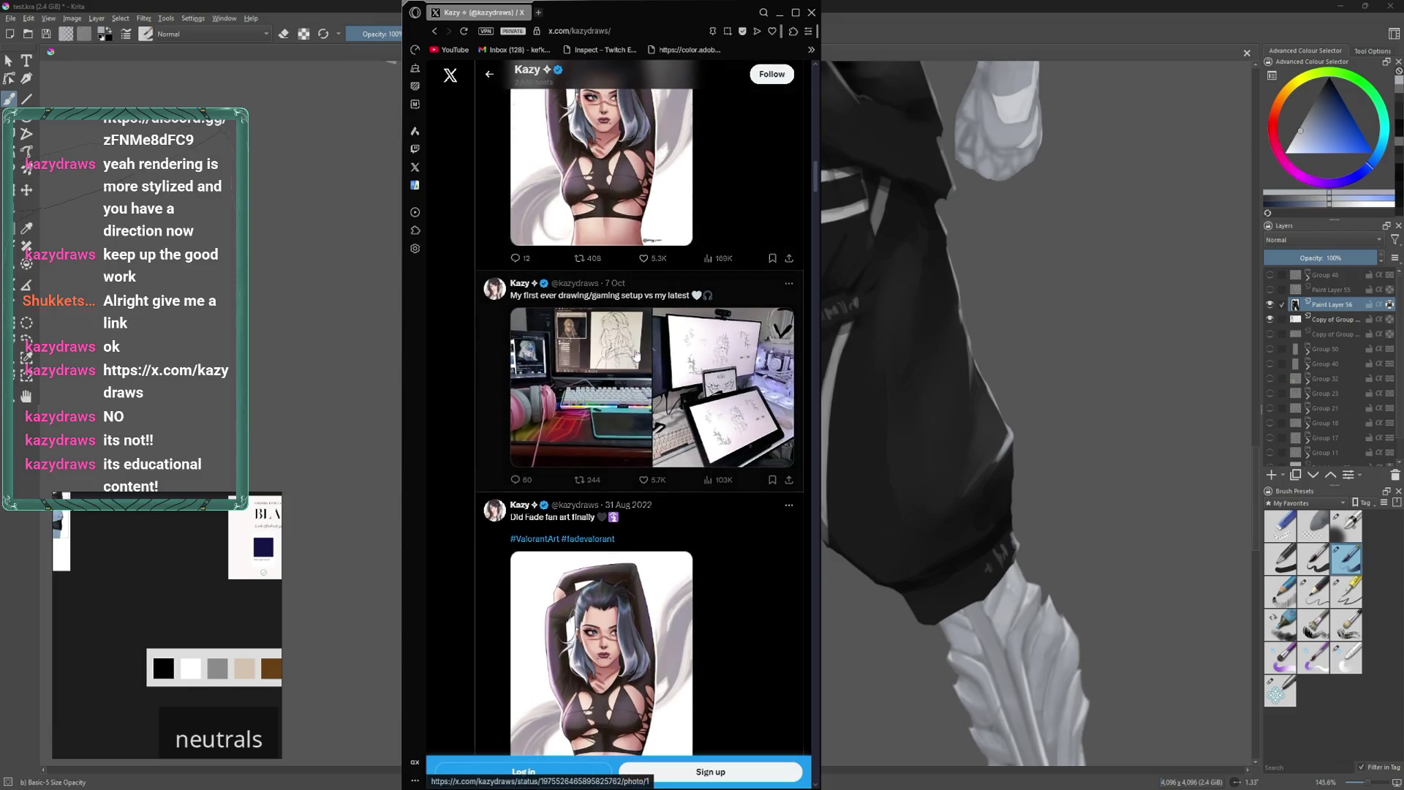
pyautogui.click(640, 343)
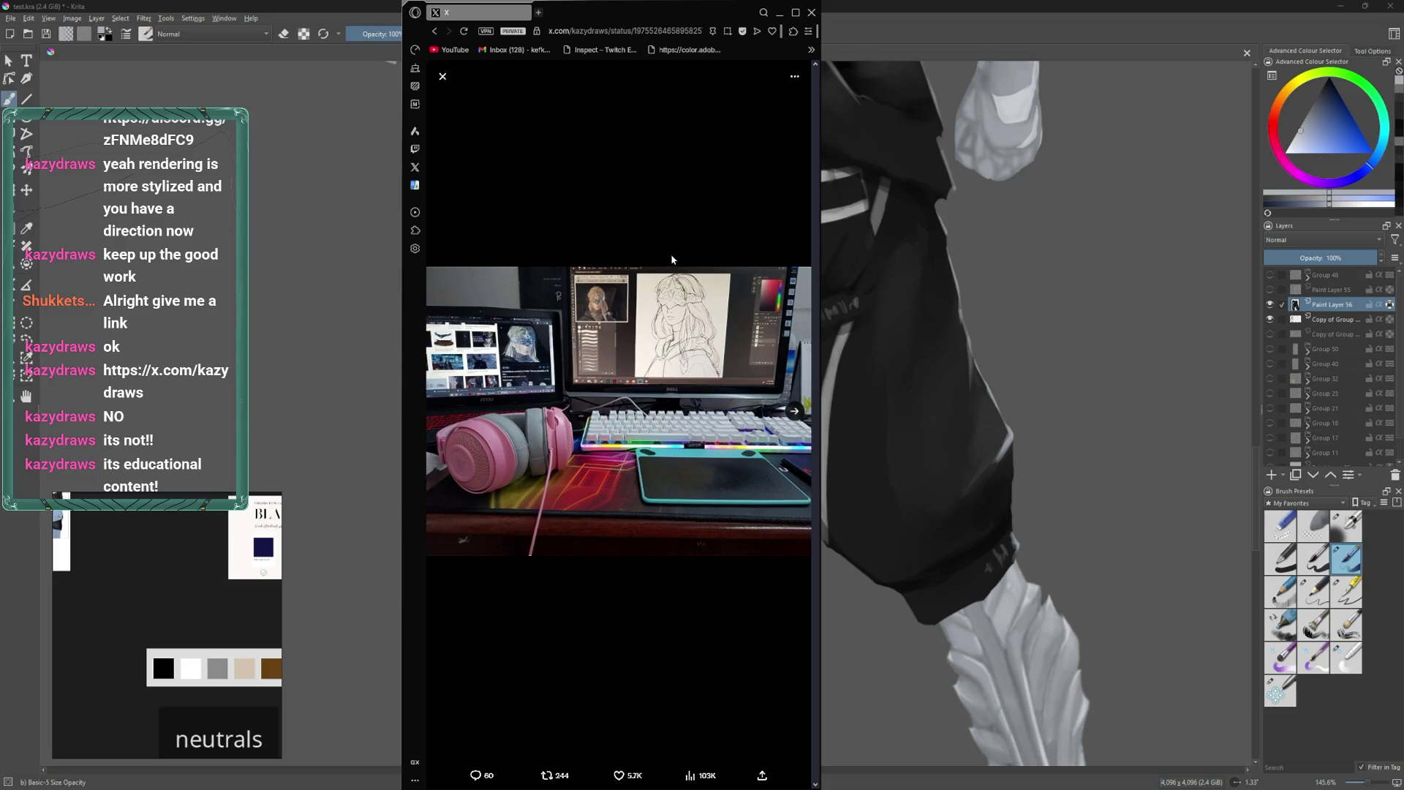
pyautogui.press('Right')
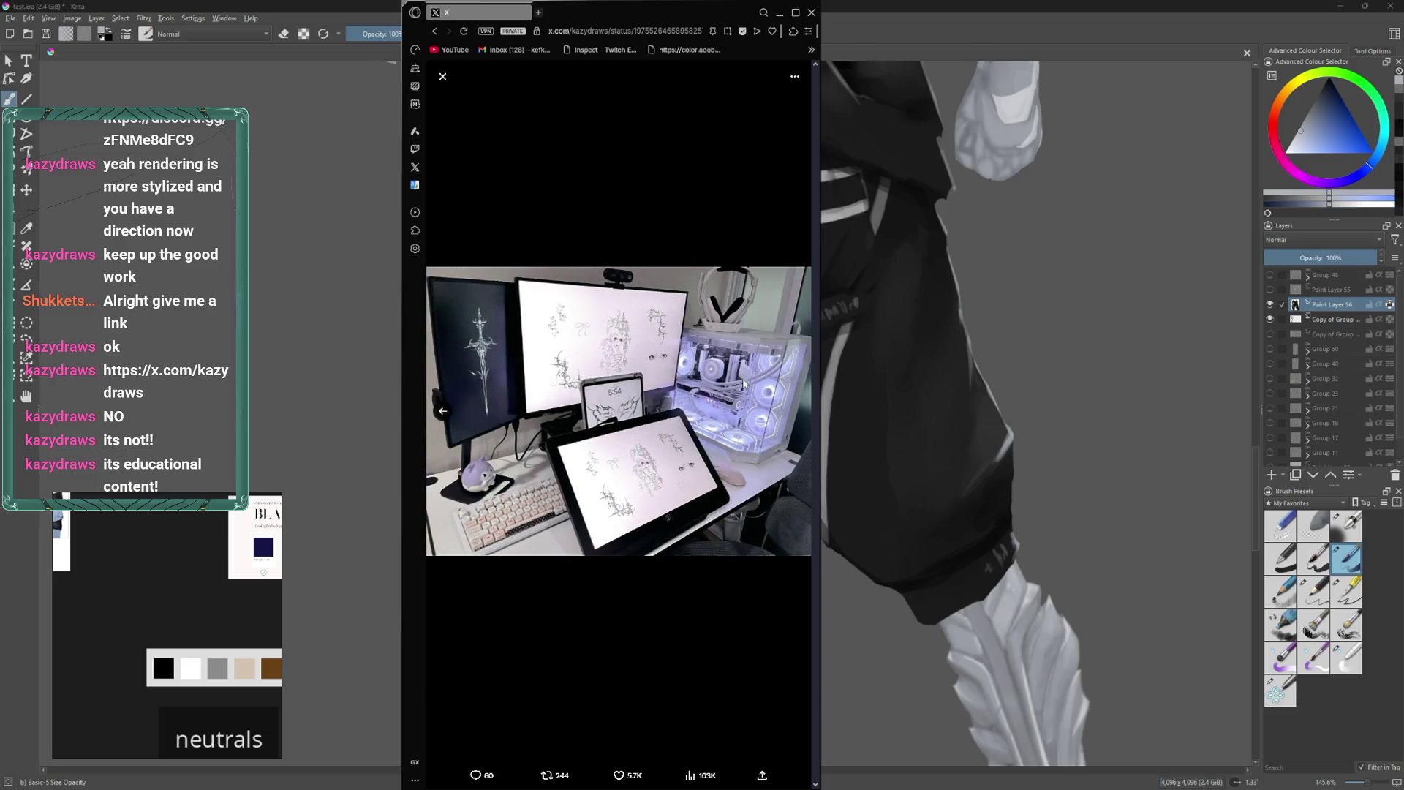
pyautogui.keyDown('ctrl'); pyautogui.scroll(3, 728, 377); pyautogui.keyUp('ctrl')
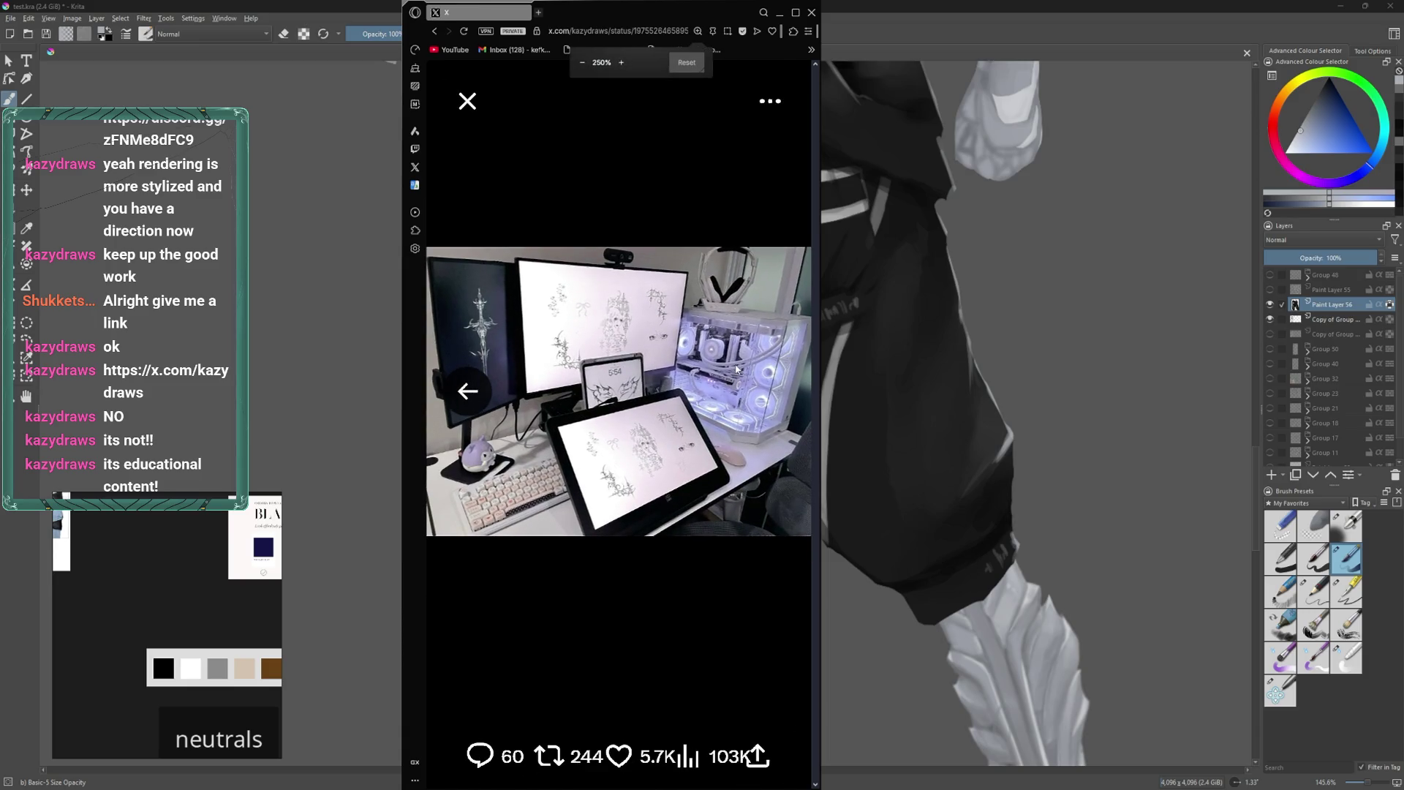
pyautogui.keyDown('ctrl'); pyautogui.scroll(-4, 736, 369); pyautogui.keyUp('ctrl')
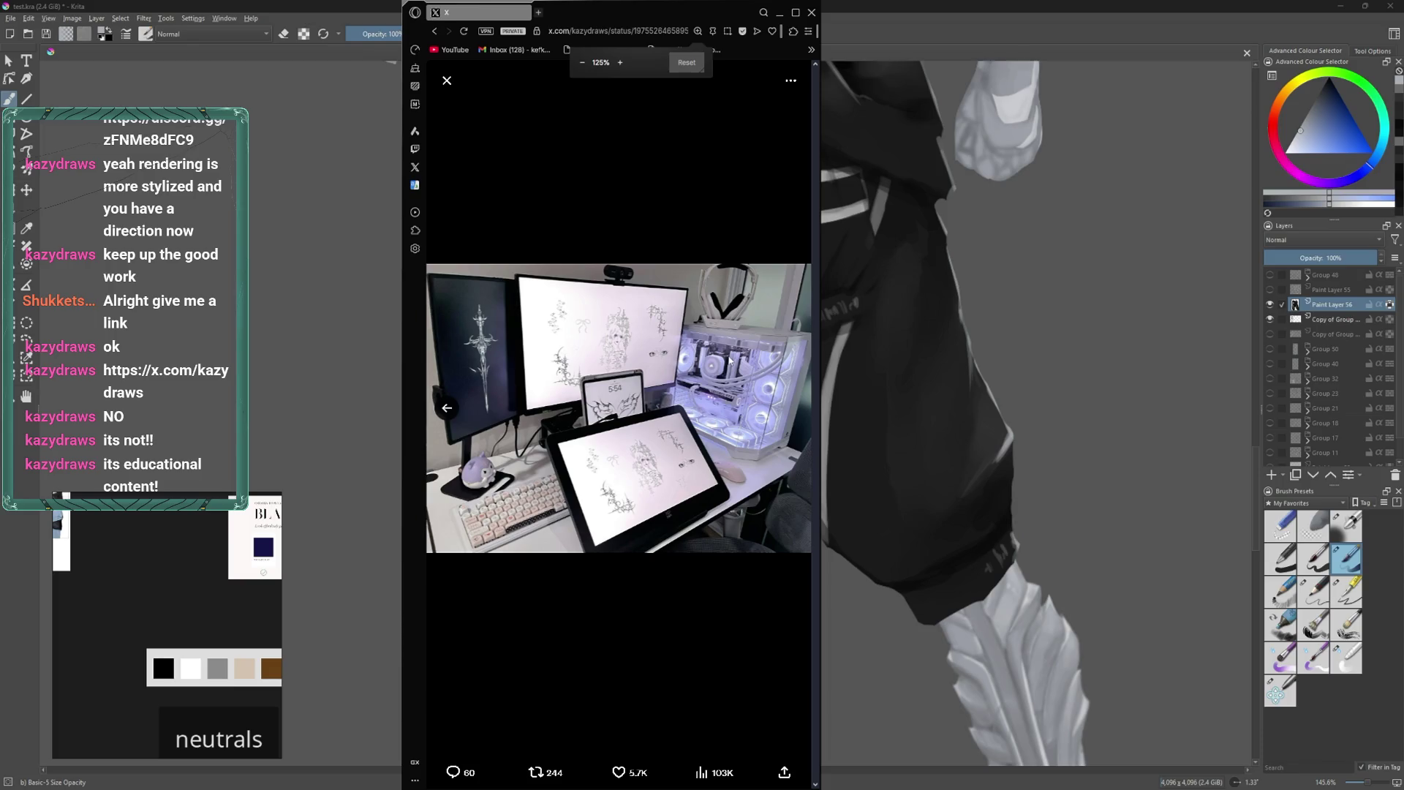
pyautogui.click(451, 85)
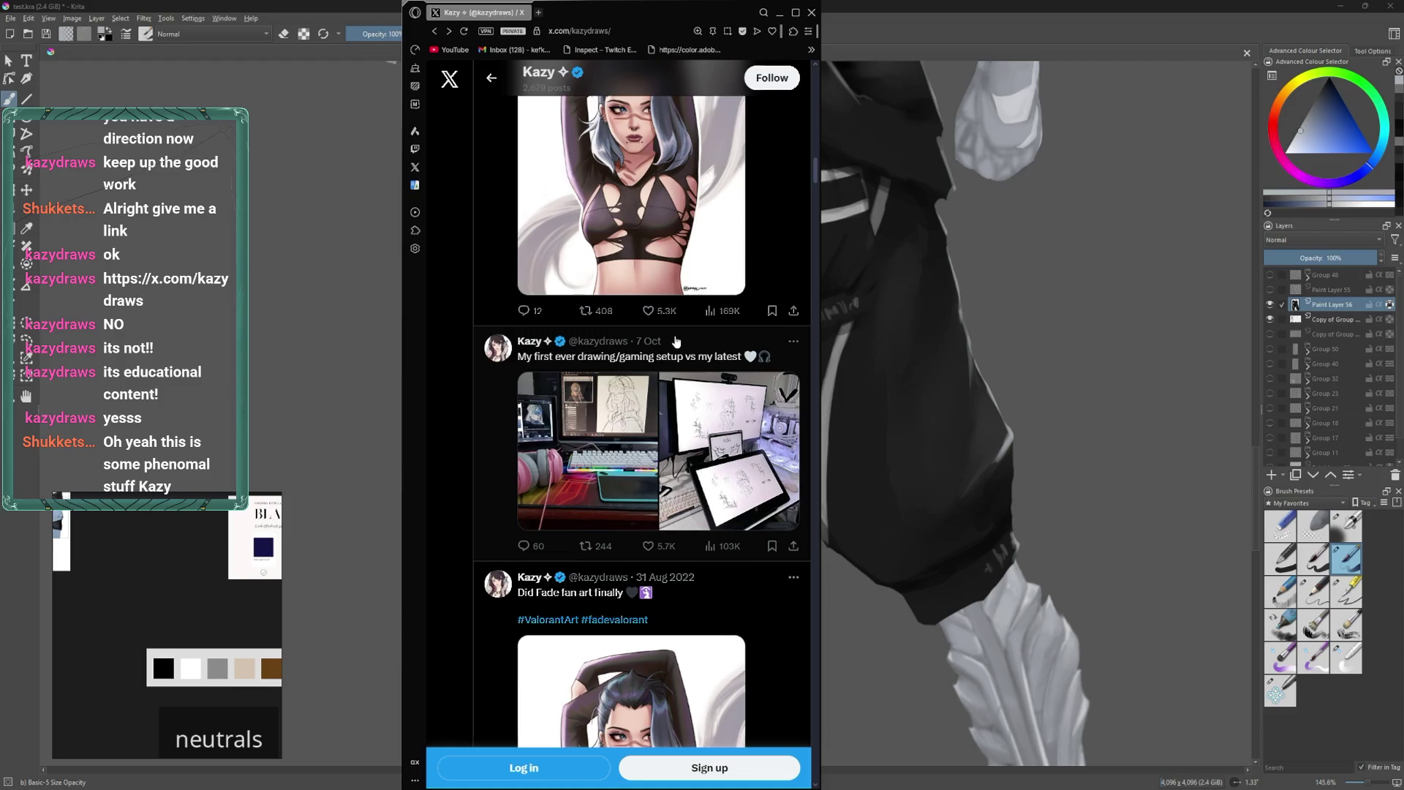
pyautogui.scroll(-10, 676, 341)
pyautogui.scroll(-12, 672, 335)
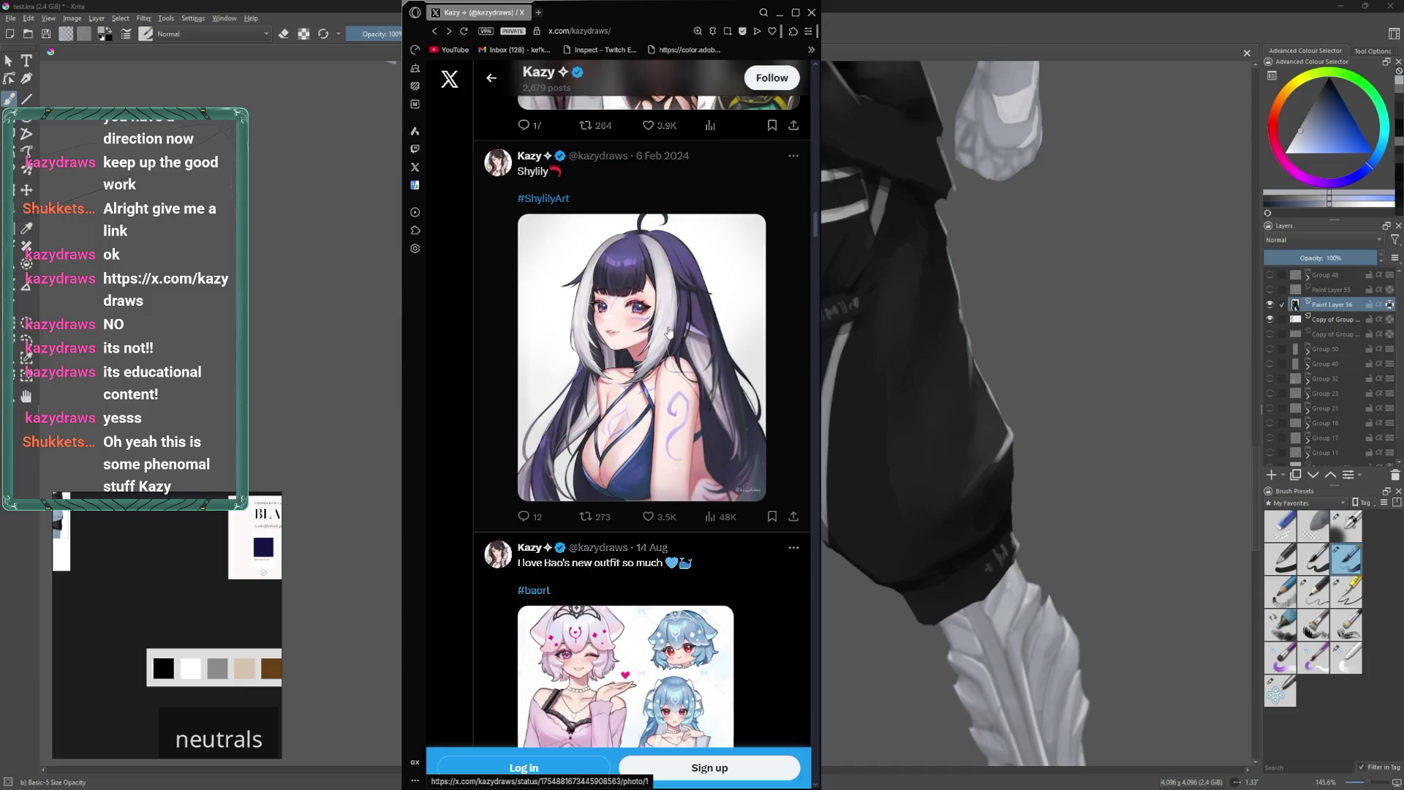
pyautogui.scroll(-5, 668, 332)
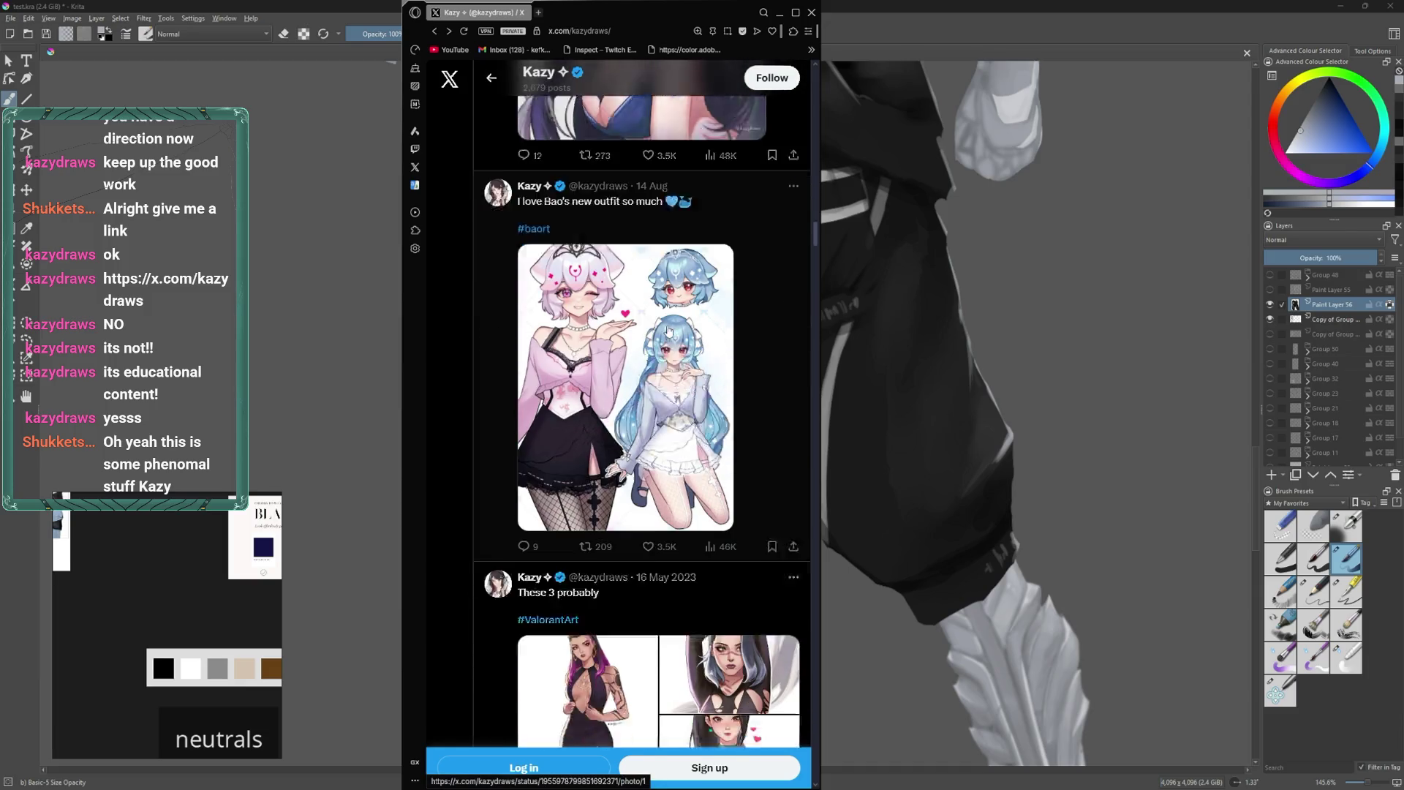
pyautogui.scroll(-1, 668, 332)
pyautogui.scroll(-4, 668, 331)
pyautogui.scroll(-10, 668, 331)
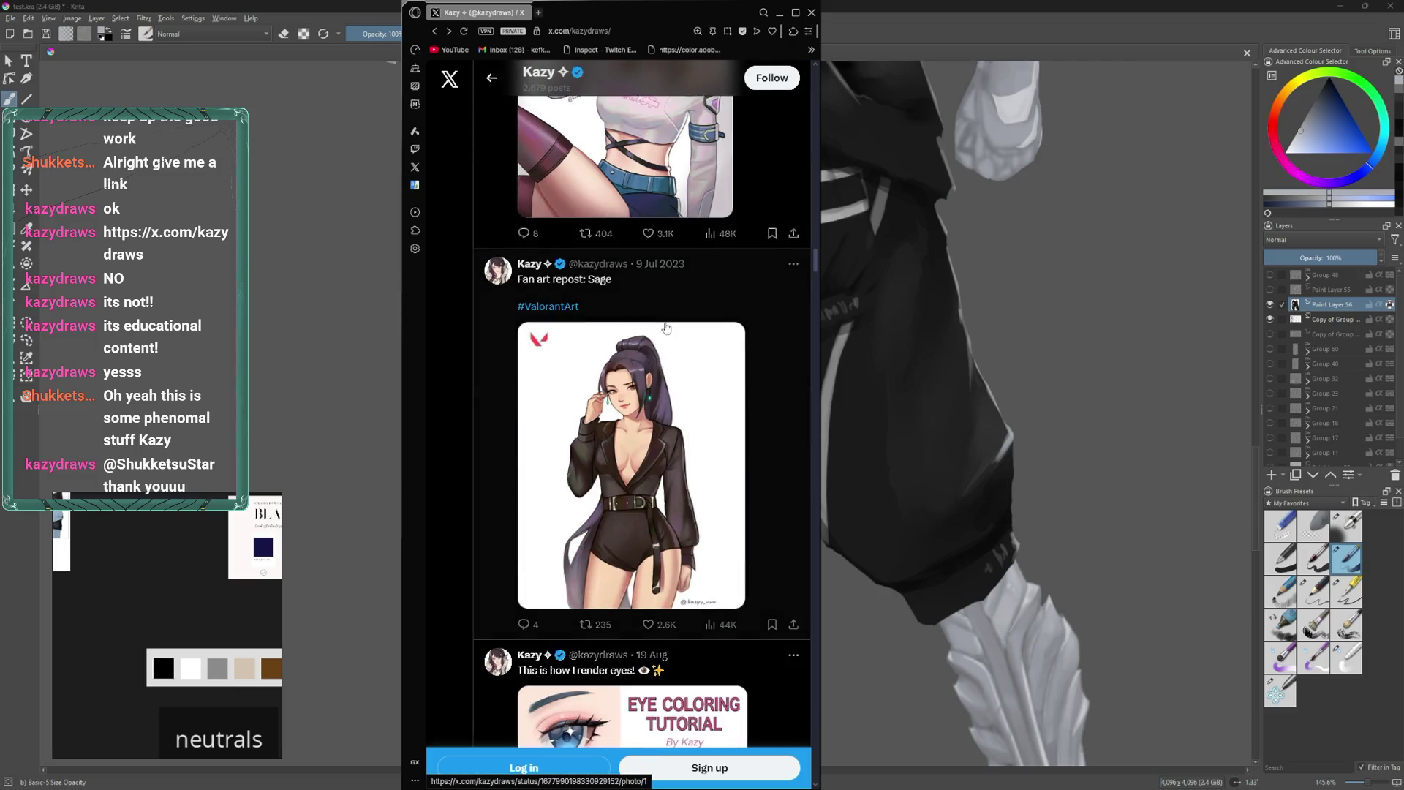
pyautogui.scroll(-6, 666, 328)
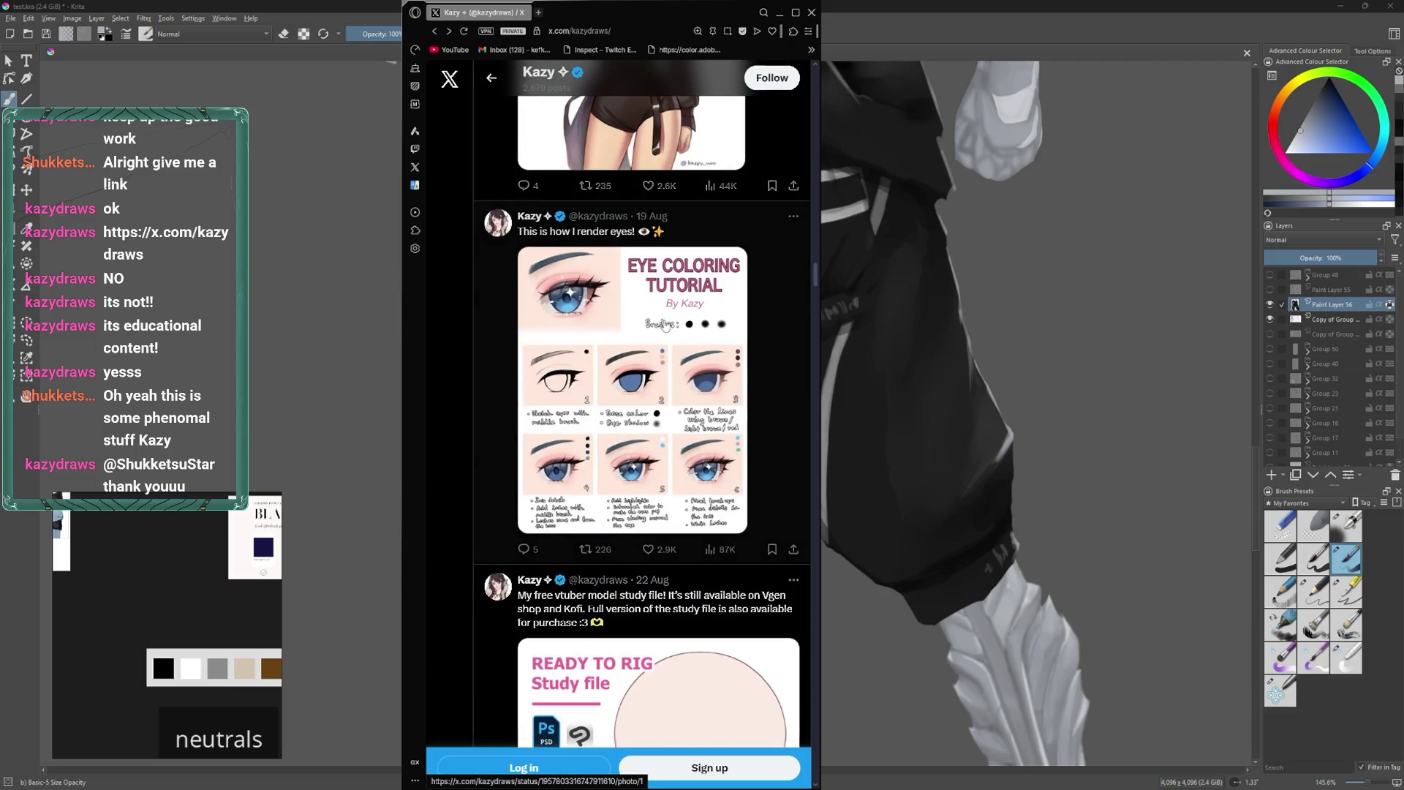
pyautogui.scroll(-2, 665, 325)
pyautogui.scroll(1, 665, 325)
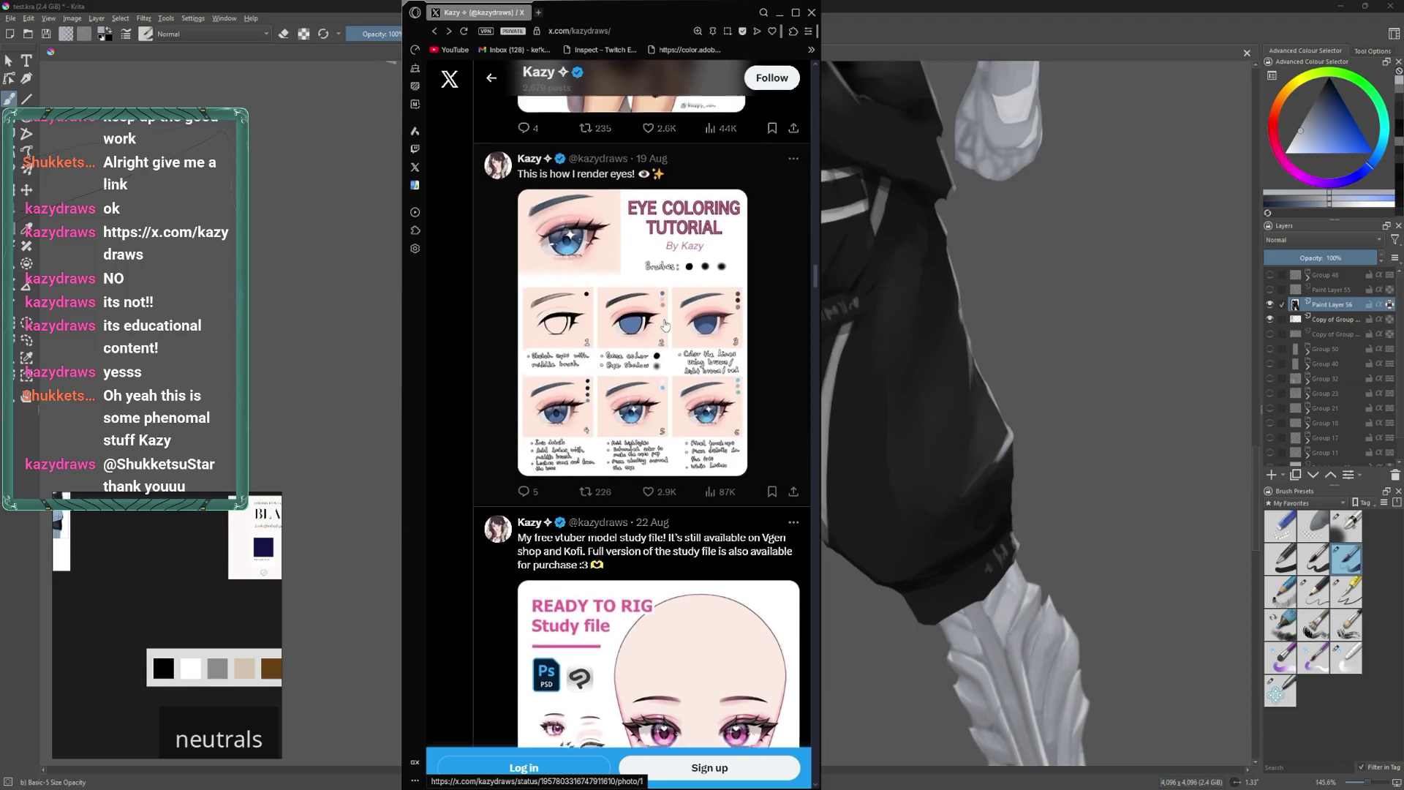
pyautogui.scroll(-3, 664, 319)
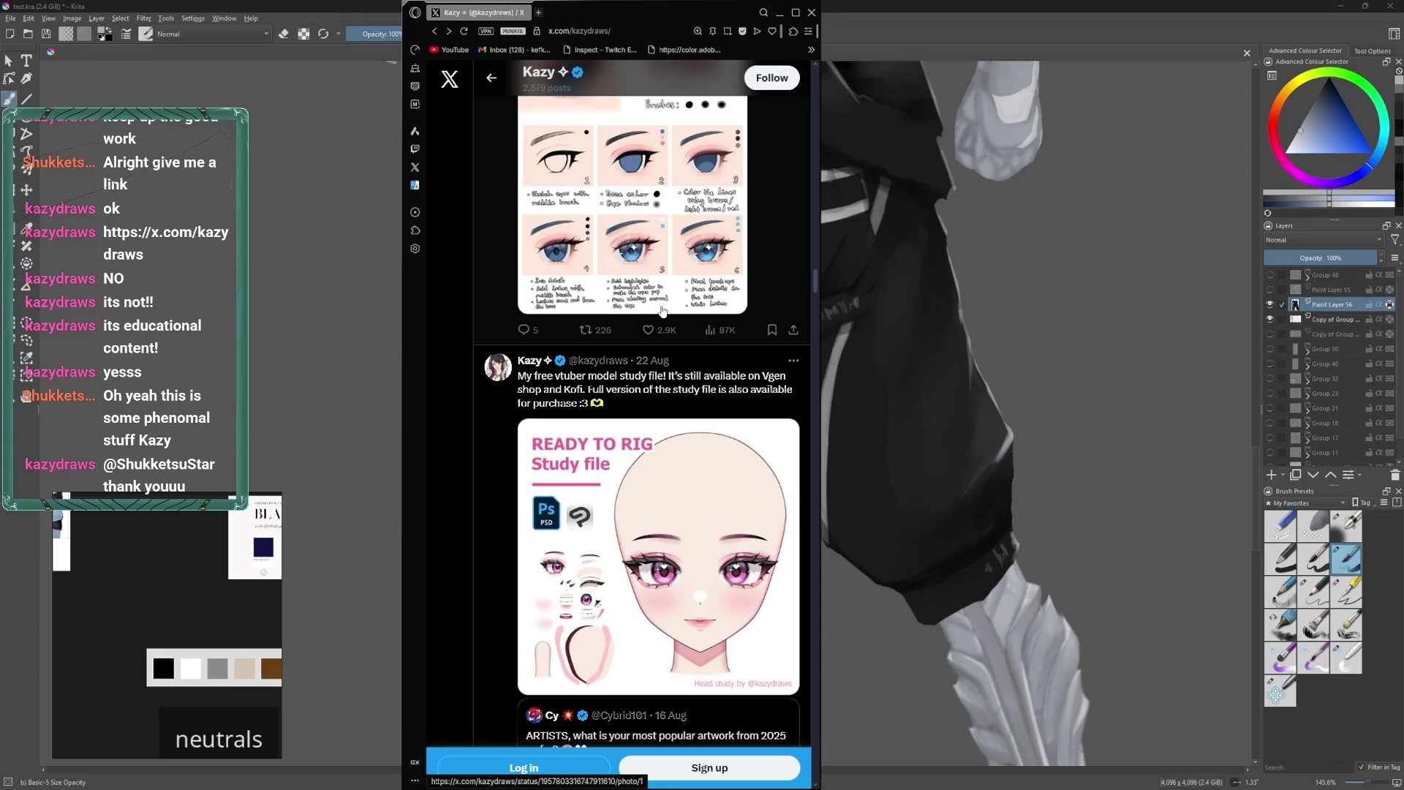
pyautogui.scroll(-8, 656, 232)
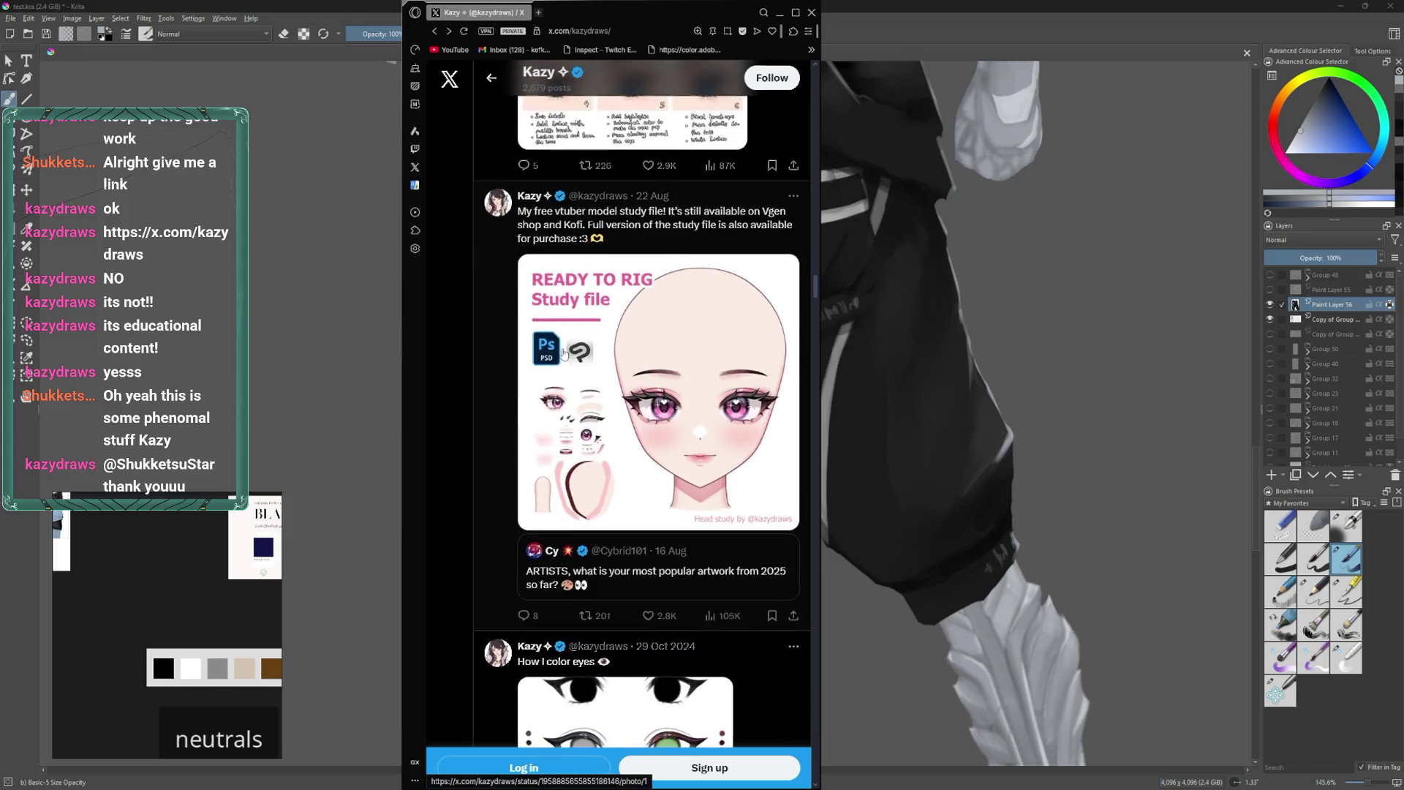
pyautogui.scroll(-10, 568, 354)
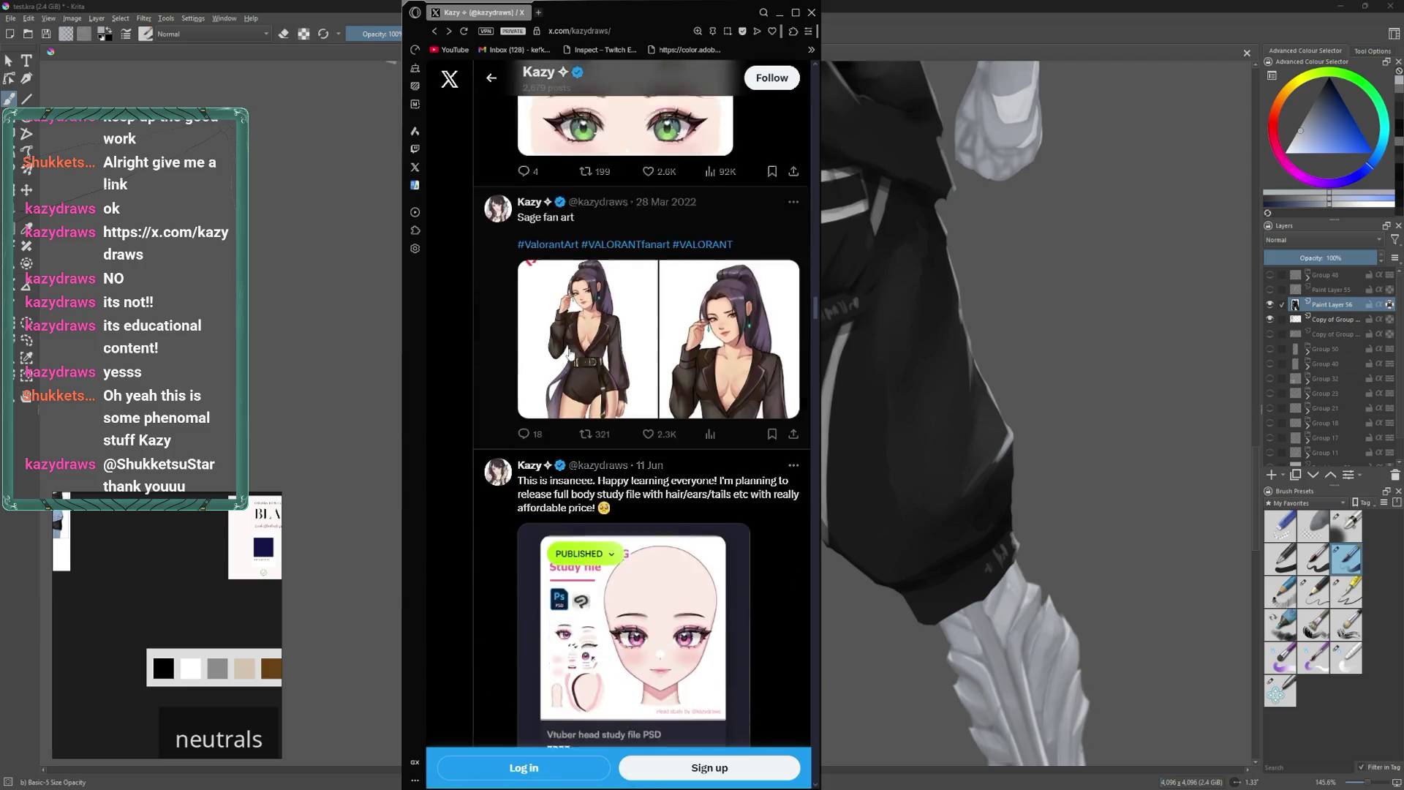
pyautogui.scroll(-15, 572, 355)
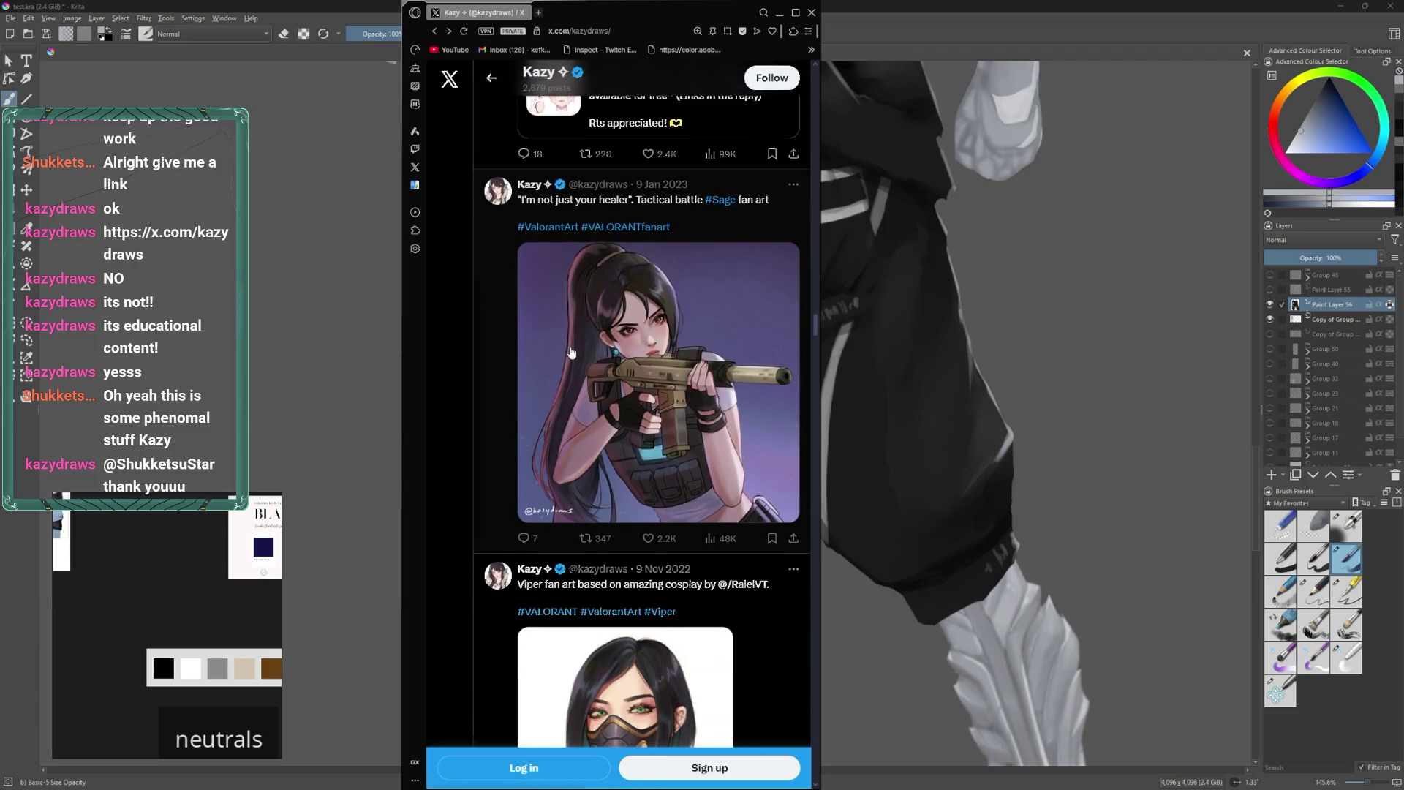
pyautogui.scroll(-10, 572, 354)
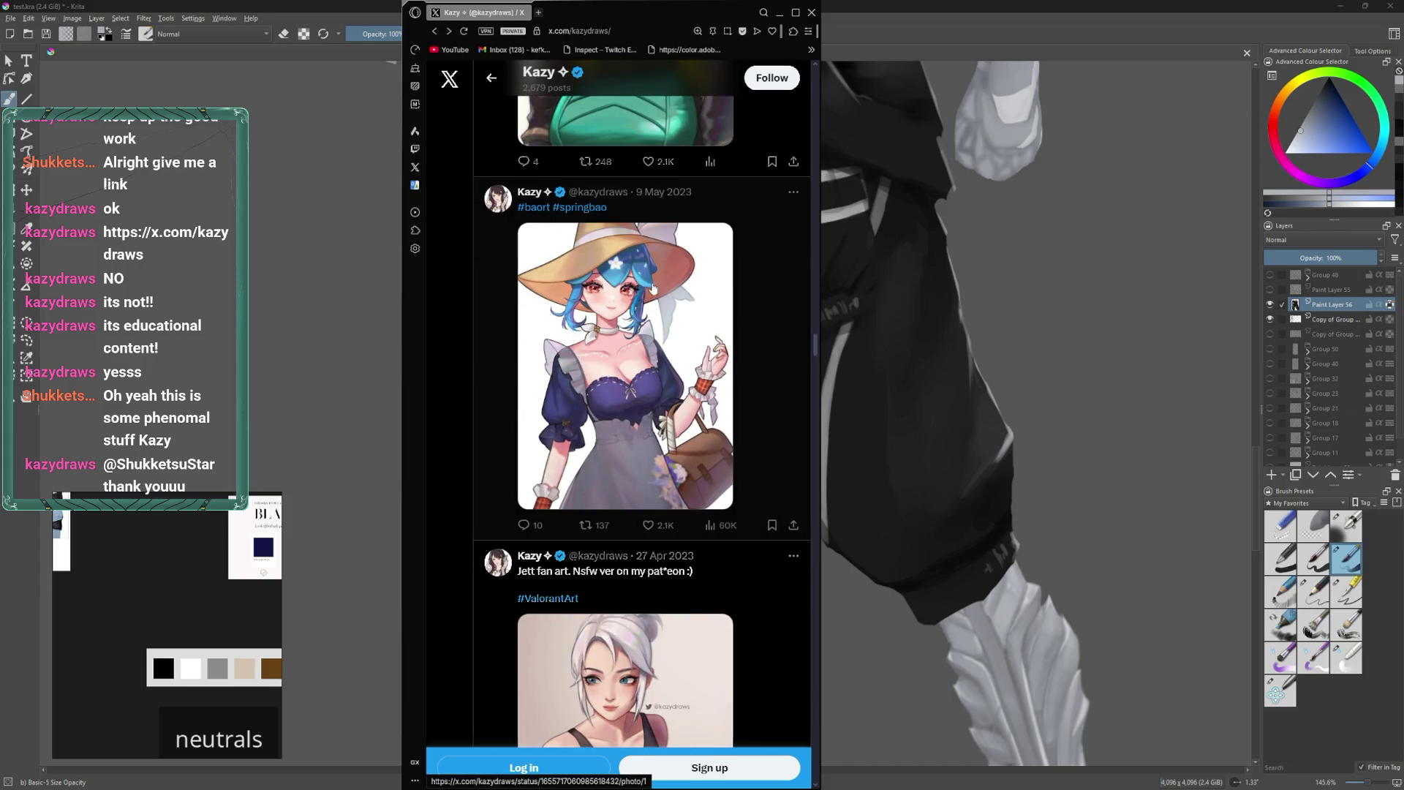
pyautogui.scroll(-15, 602, 316)
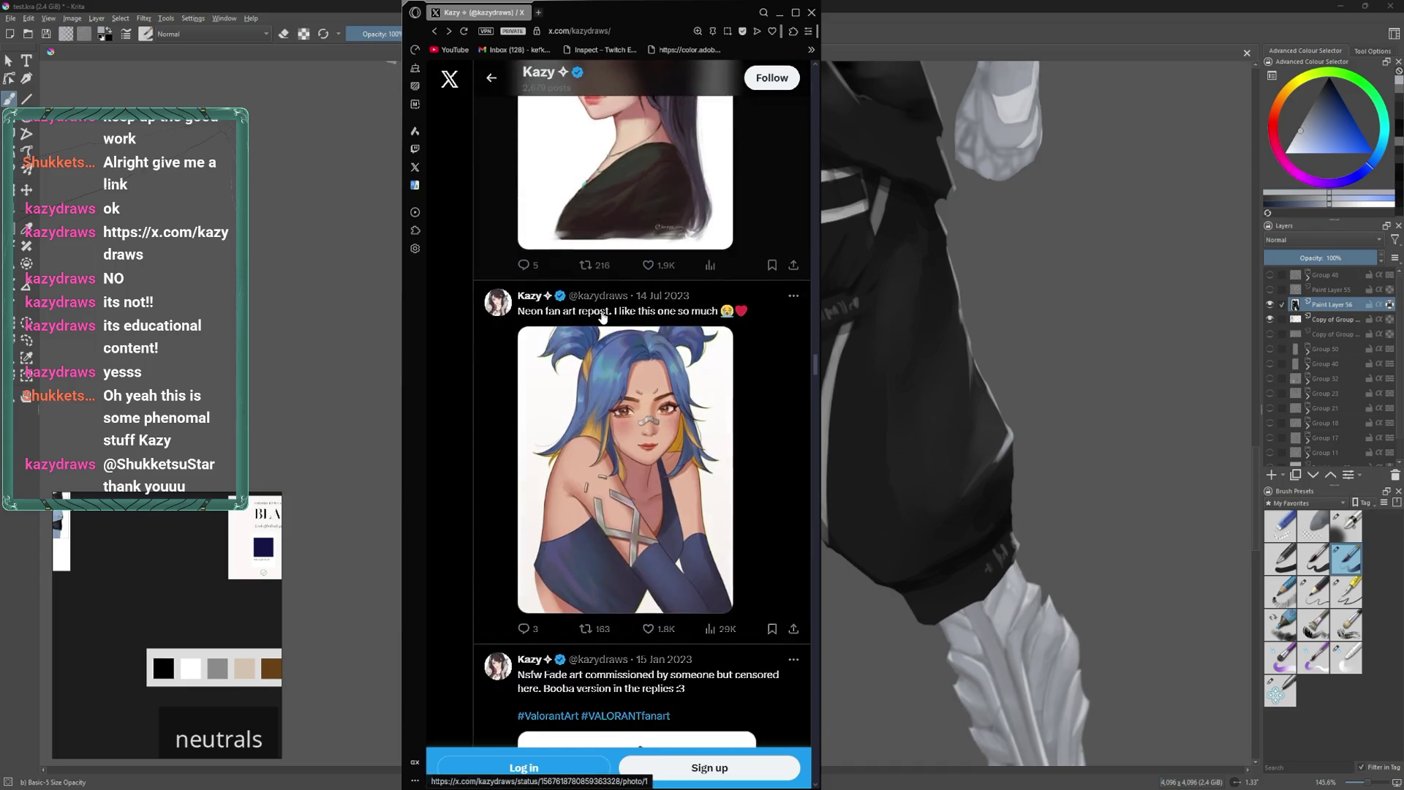
pyautogui.scroll(-2, 602, 316)
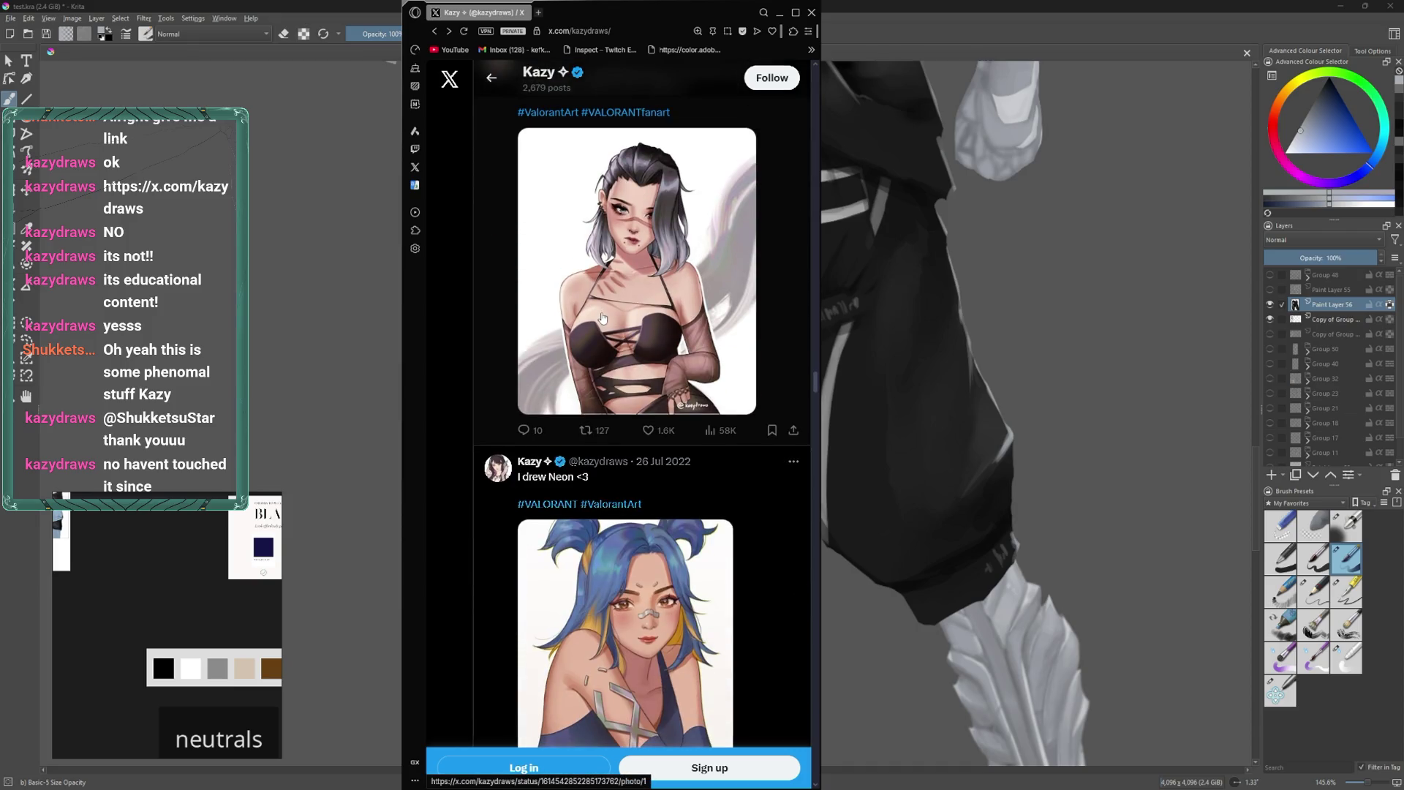
pyautogui.scroll(-5, 603, 318)
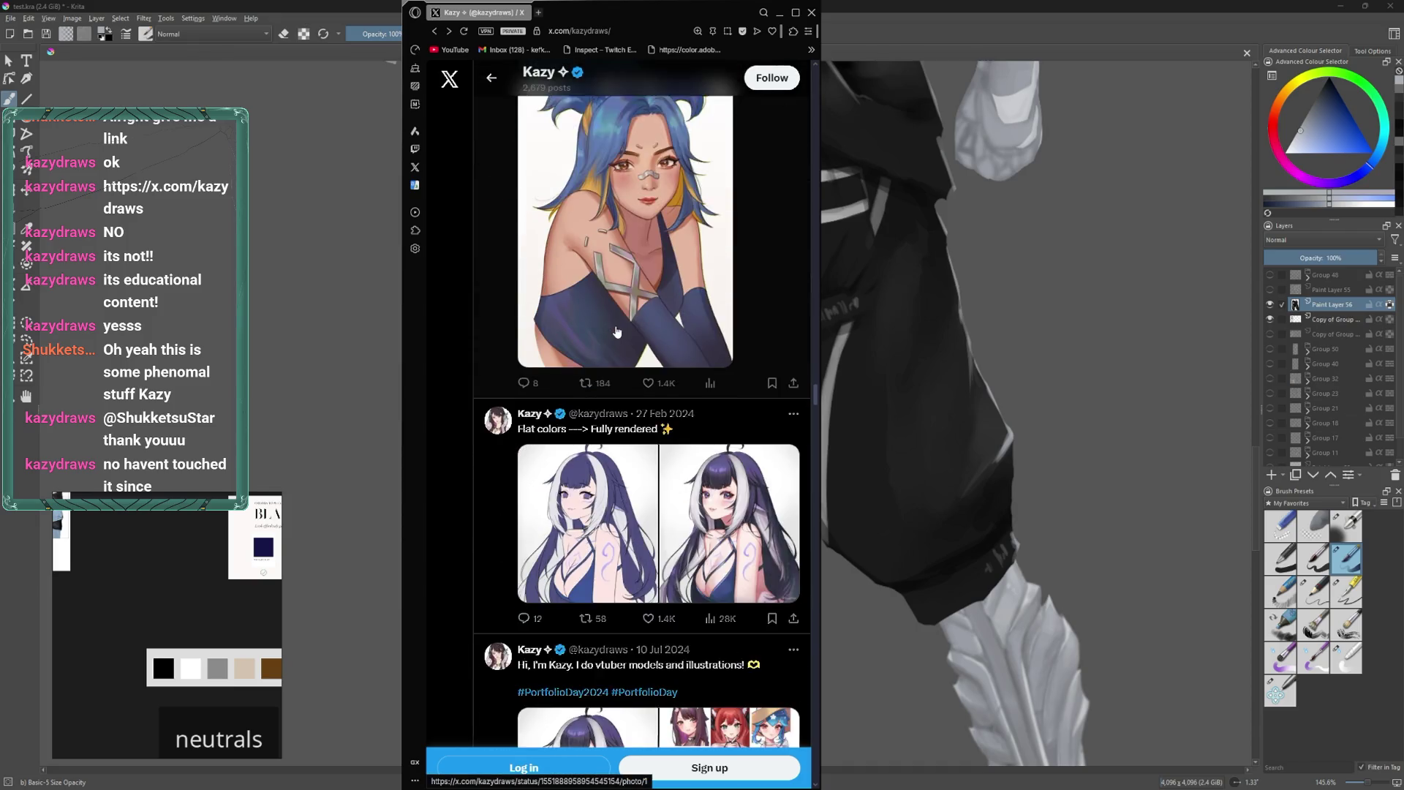
pyautogui.scroll(-15, 616, 333)
pyautogui.scroll(-15, 617, 324)
pyautogui.scroll(-5, 617, 319)
pyautogui.scroll(4, 596, 285)
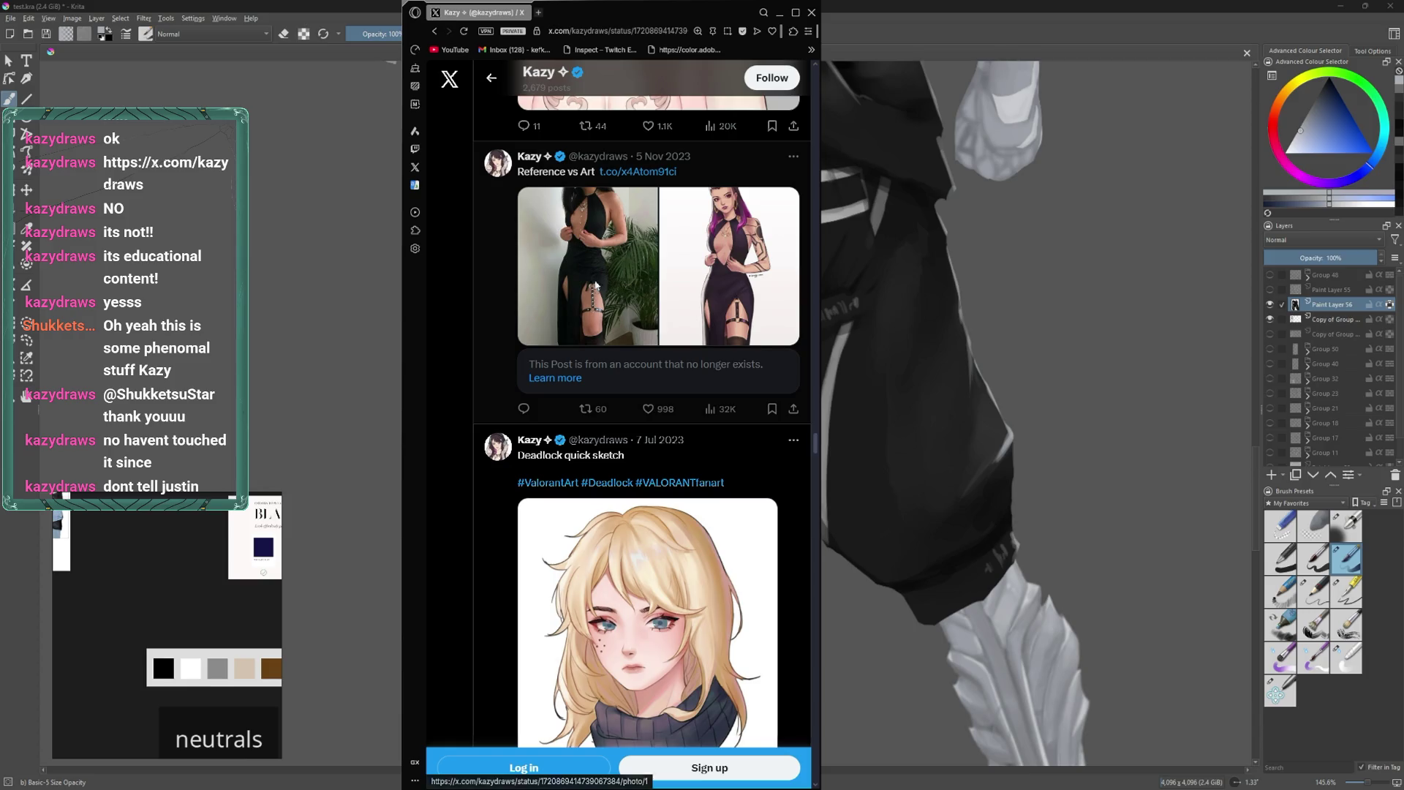
pyautogui.click(596, 284)
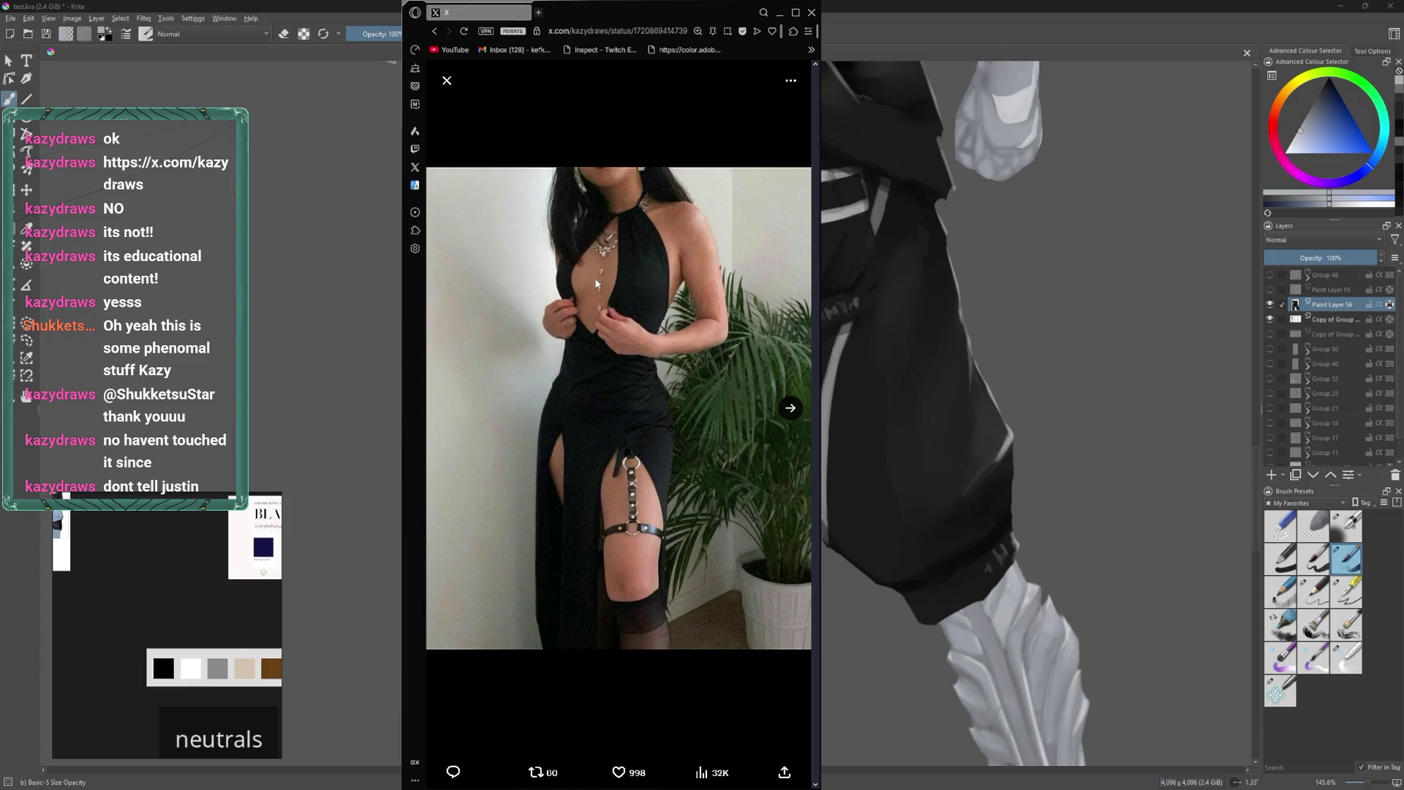
pyautogui.click(447, 81)
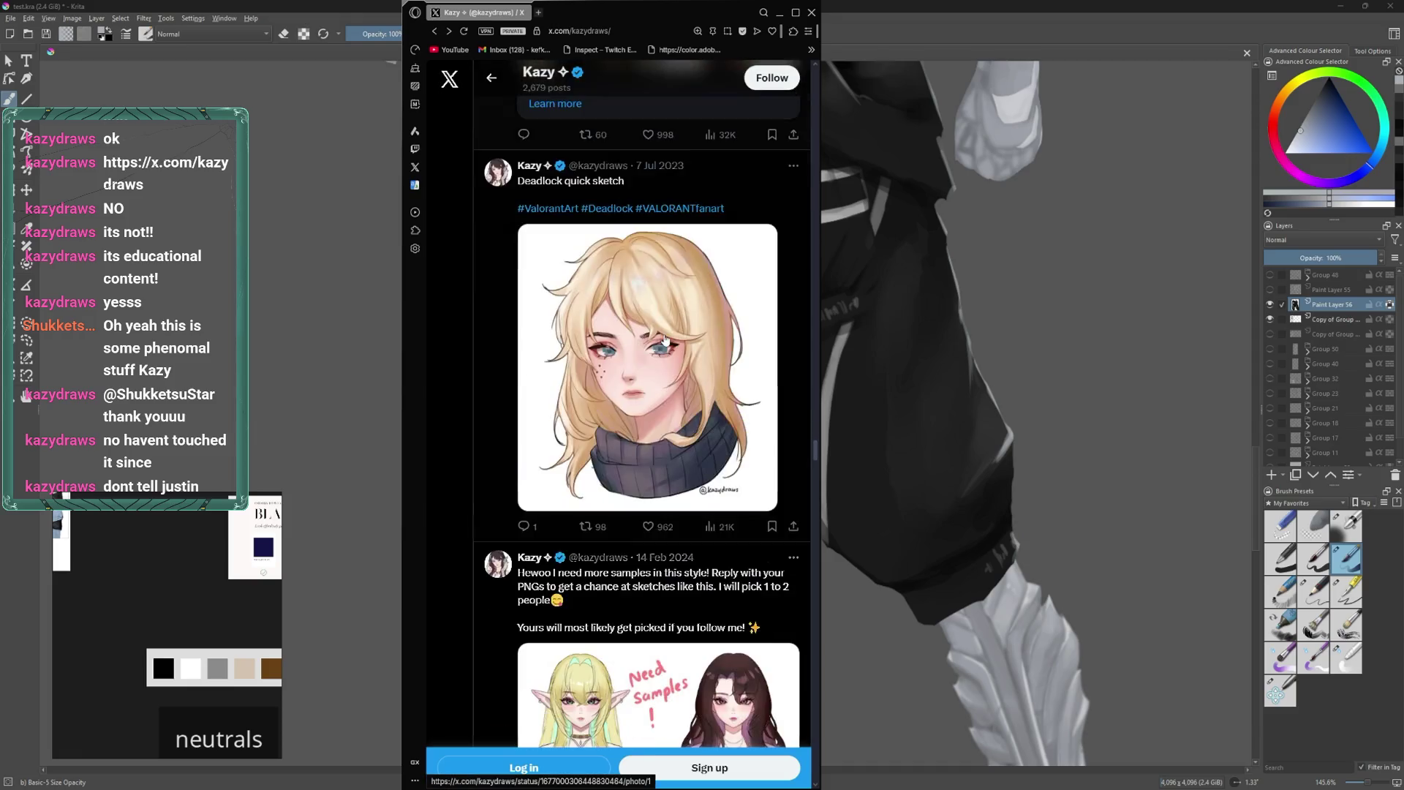
pyautogui.scroll(-8, 661, 351)
pyautogui.scroll(-8, 661, 350)
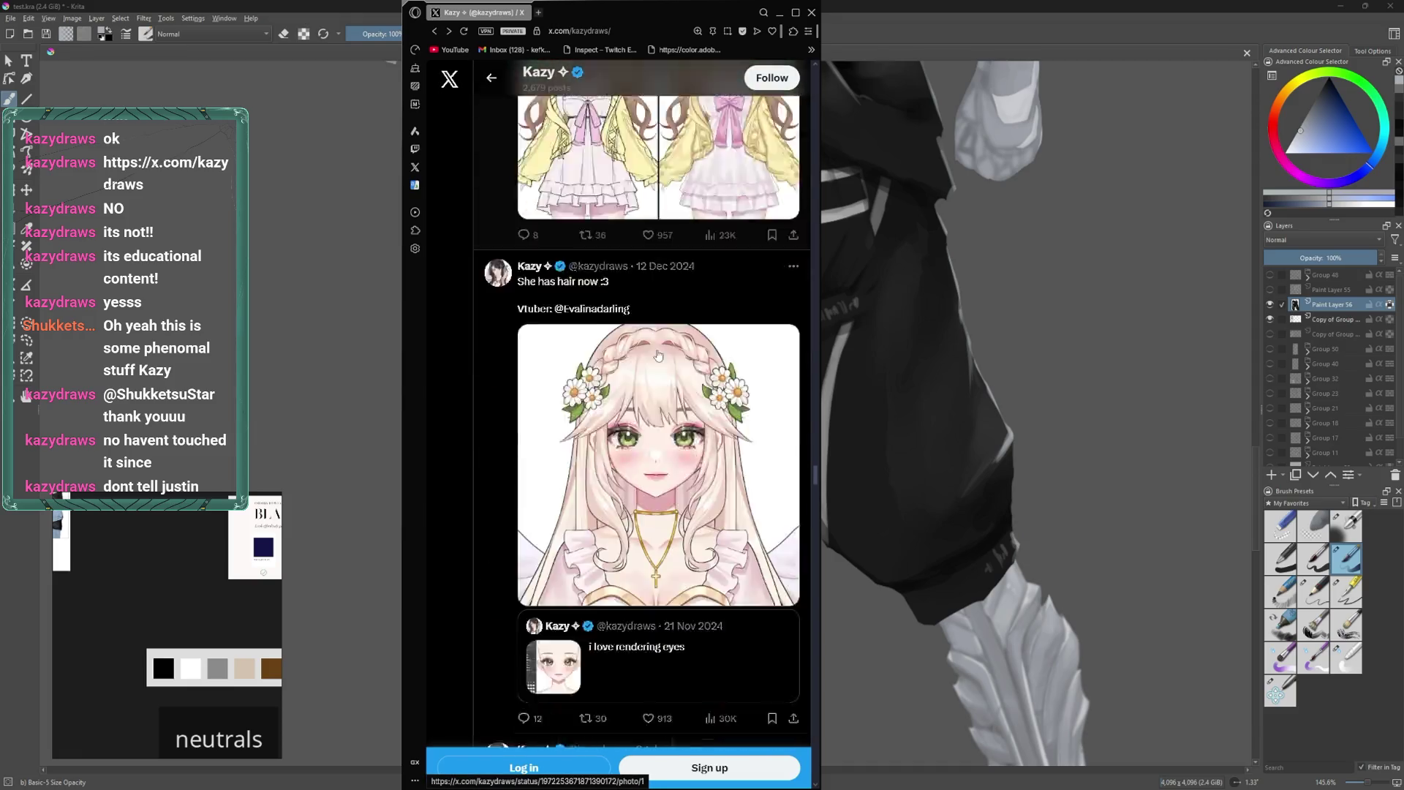
pyautogui.scroll(6, 673, 373)
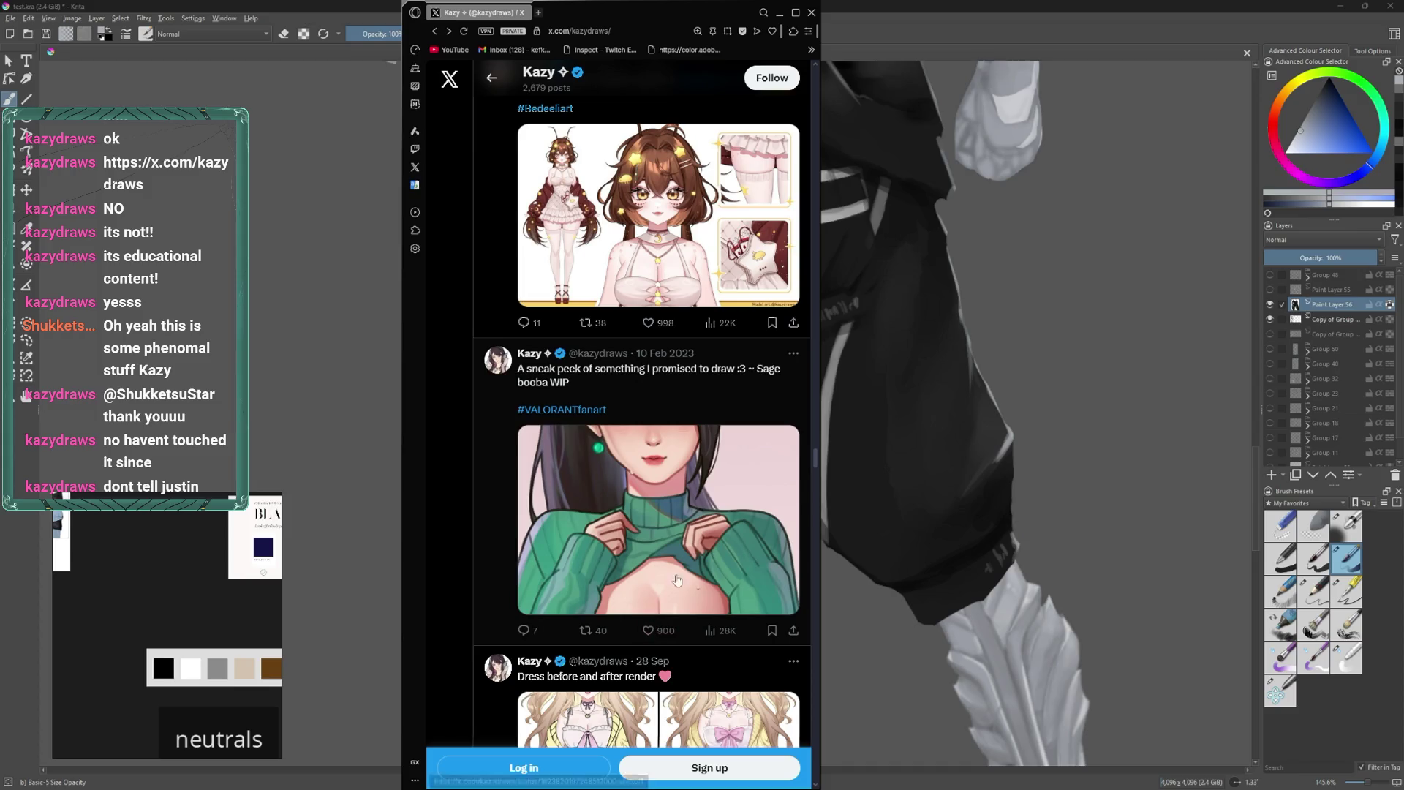
pyautogui.scroll(-5, 660, 536)
pyautogui.scroll(-20, 660, 537)
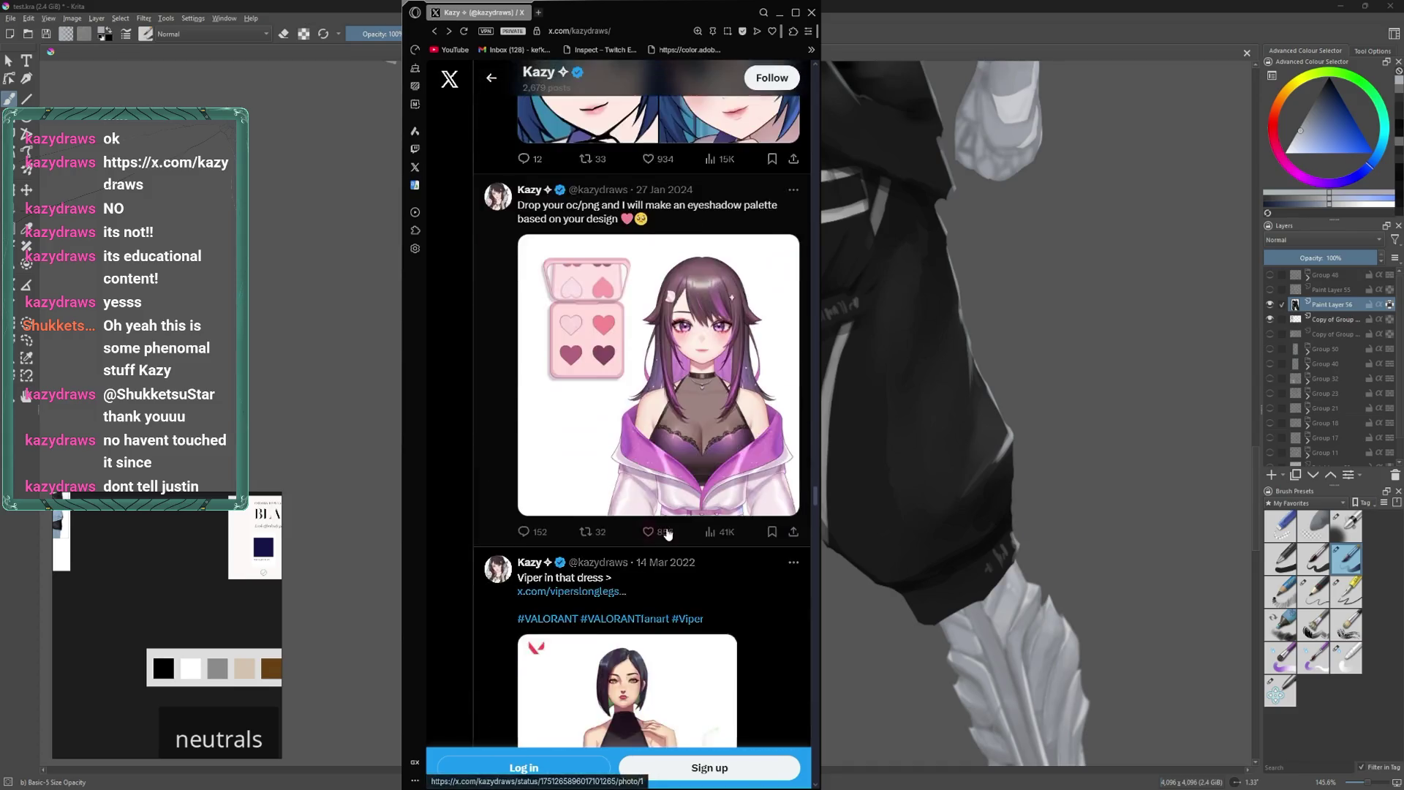
pyautogui.click(780, 13)
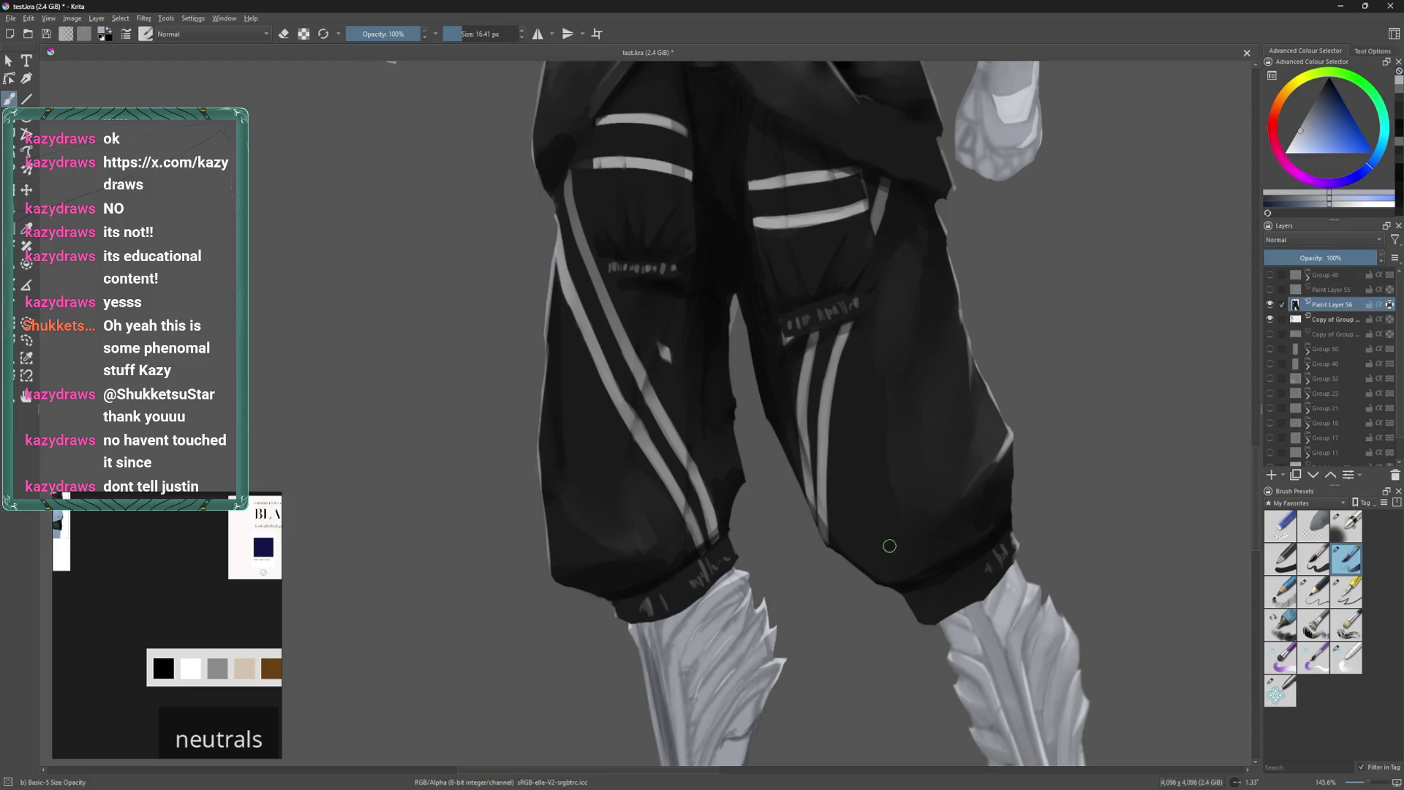
# Lighten the right trouser cuff's edge and repaint its lower-left corner.
pyautogui.moveTo(974, 572); pyautogui.dragTo(902, 545, button='middle')
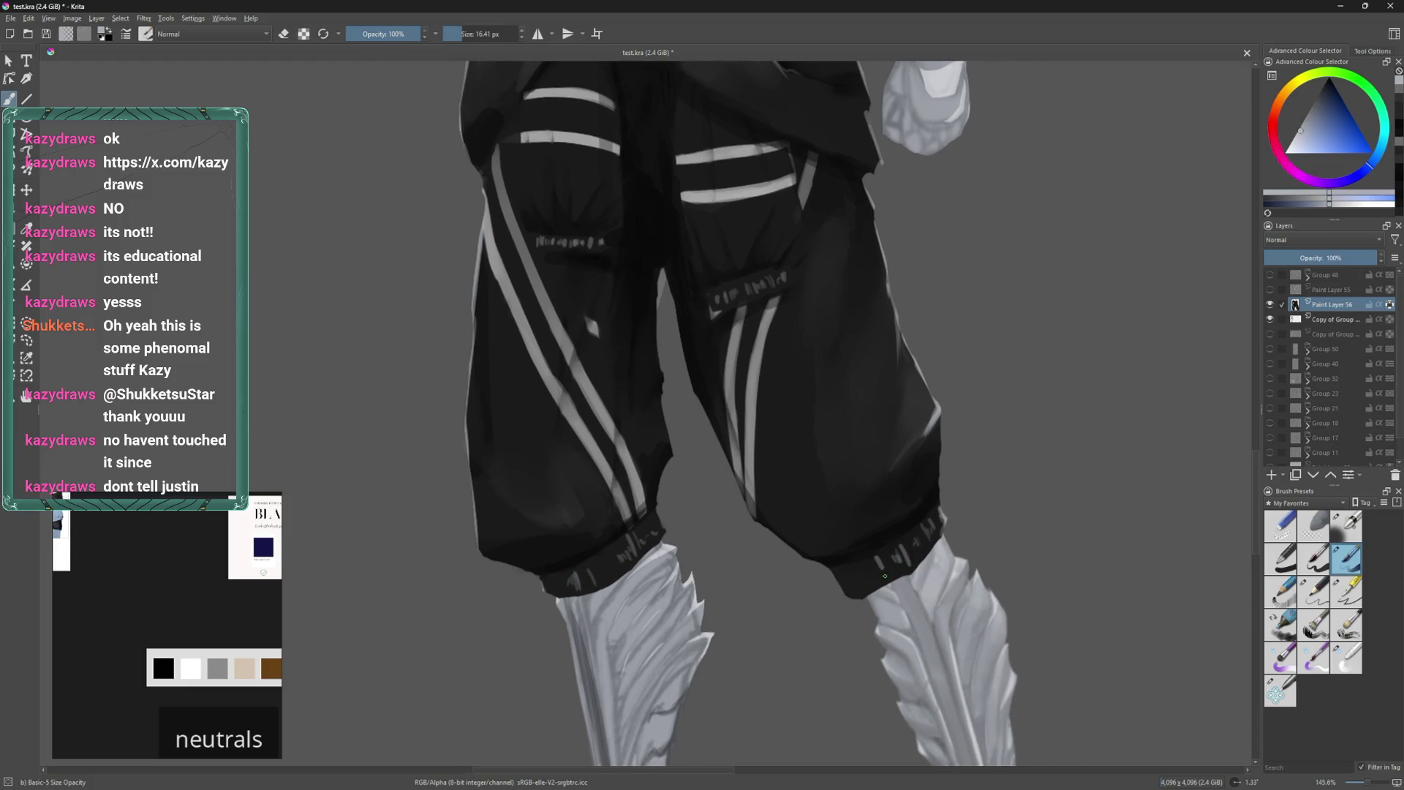
pyautogui.moveTo(970, 454)
pyautogui.keyDown('ctrl'); pyautogui.mouseDown(button='middle')
pyautogui.moveTo(840, 463)
pyautogui.moveTo(862, 476)
pyautogui.moveTo(849, 457)
pyautogui.mouseUp(button='middle'); pyautogui.keyUp('ctrl')
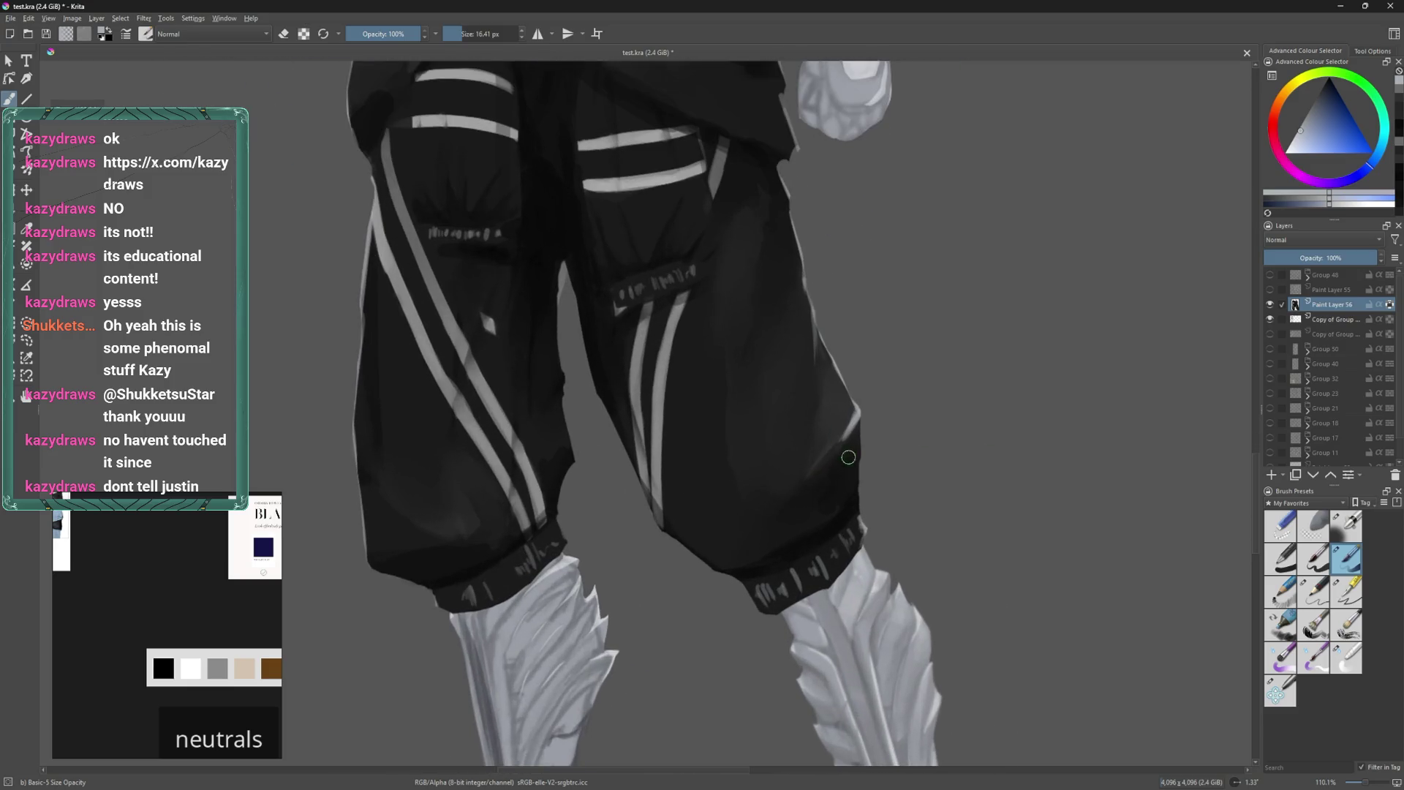
pyautogui.moveTo(863, 526); pyautogui.dragTo(860, 567)
pyautogui.moveTo(757, 601); pyautogui.dragTo(756, 618)
# Add a light stroke along the left trouser cuff edge, then zoom to the torso.
pyautogui.moveTo(777, 603)
pyautogui.mouseDown(button='middle')
pyautogui.moveTo(869, 511)
pyautogui.moveTo(914, 497)
pyautogui.mouseUp(button='middle')
pyautogui.moveTo(695, 487); pyautogui.dragTo(689, 504)
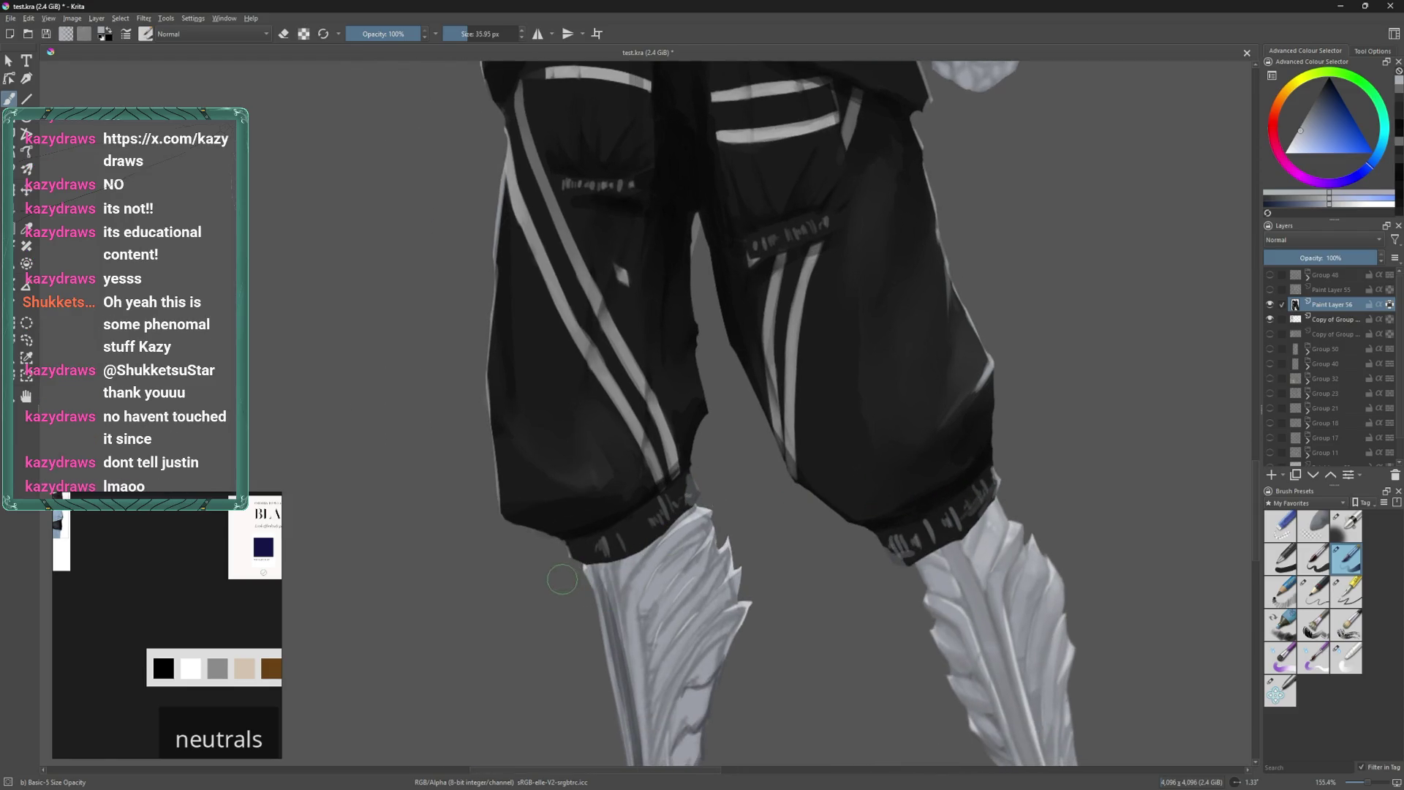
pyautogui.keyDown('ctrl'); pyautogui.moveTo(874, 512); pyautogui.dragTo(873, 501, button='middle'); pyautogui.keyUp('ctrl')
pyautogui.keyDown('shift'); pyautogui.moveTo(866, 456); pyautogui.dragTo(881, 452); pyautogui.keyUp('shift')
pyautogui.keyDown('ctrl'); pyautogui.moveTo(881, 452); pyautogui.dragTo(870, 420, button='middle'); pyautogui.keyUp('ctrl')
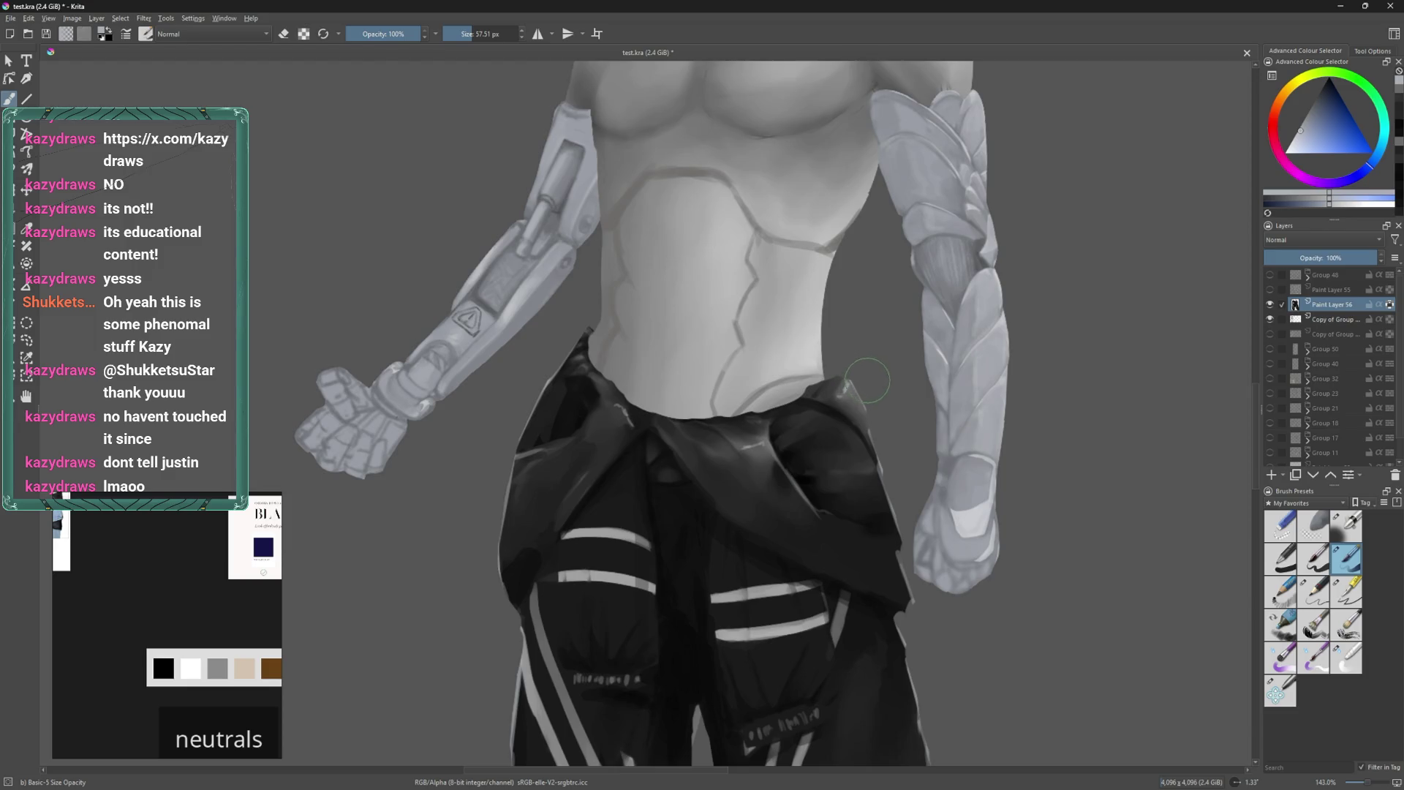
# Zoom in on the waist and sample the jacket's near-black before returning to the Basic brush.
pyautogui.click(1346, 657)
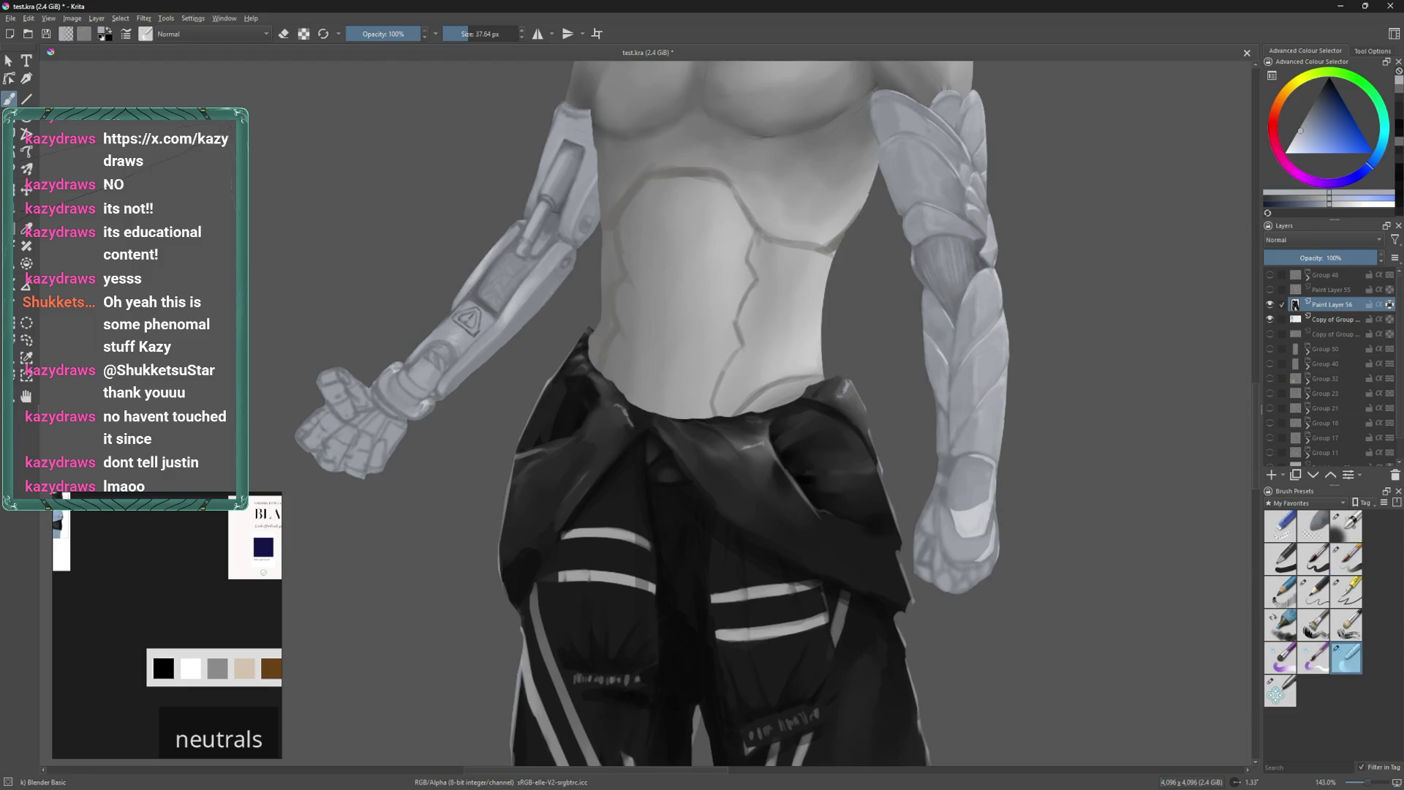
pyautogui.keyDown('ctrl'); pyautogui.moveTo(841, 395); pyautogui.dragTo(840, 370, button='middle'); pyautogui.keyUp('ctrl')
pyautogui.keyDown('shift'); pyautogui.moveTo(840, 370); pyautogui.dragTo(845, 386); pyautogui.keyUp('shift')
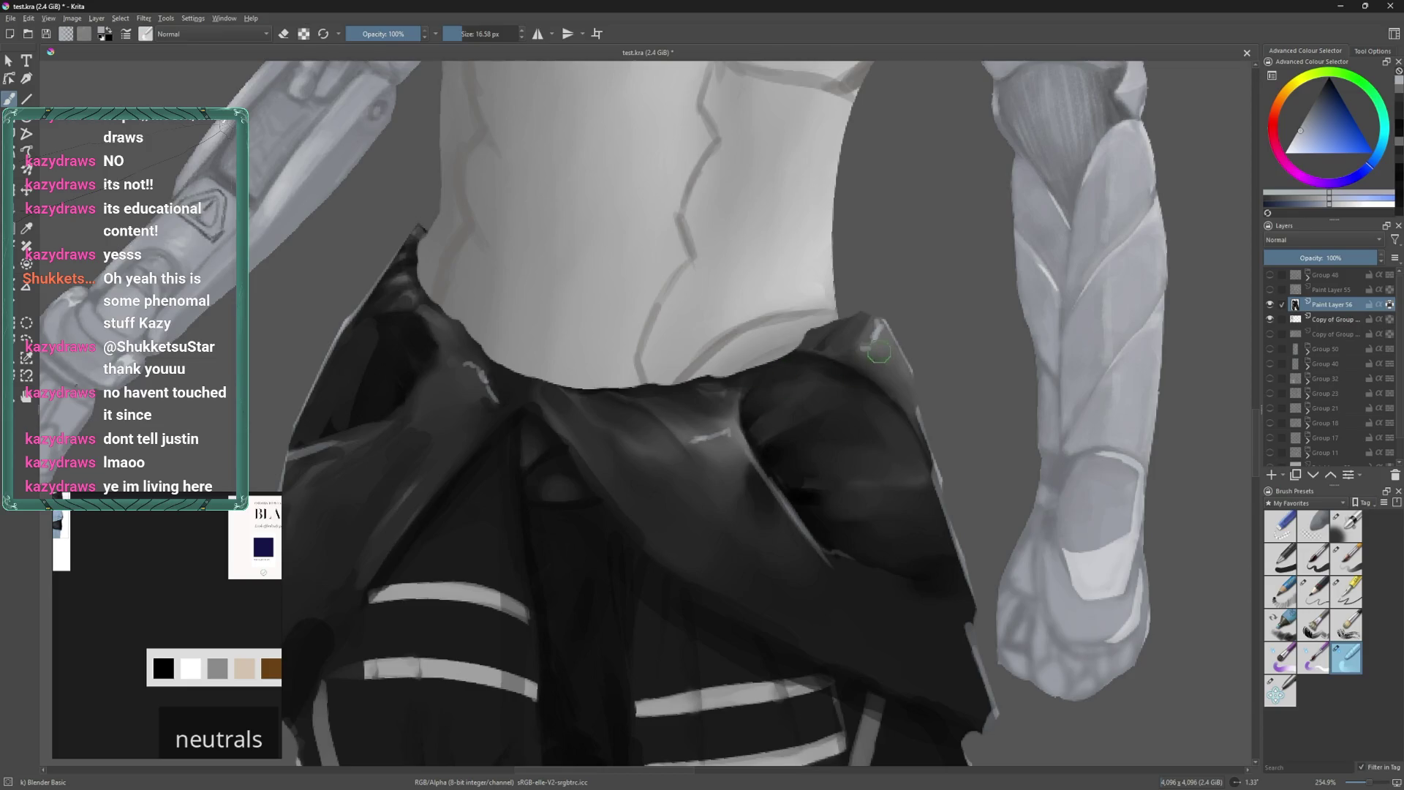
pyautogui.keyDown('ctrl'); pyautogui.click(841, 388); pyautogui.keyUp('ctrl')
pyautogui.keyDown('shift'); pyautogui.moveTo(827, 388); pyautogui.dragTo(849, 389); pyautogui.keyUp('shift')
pyautogui.click(1346, 569)
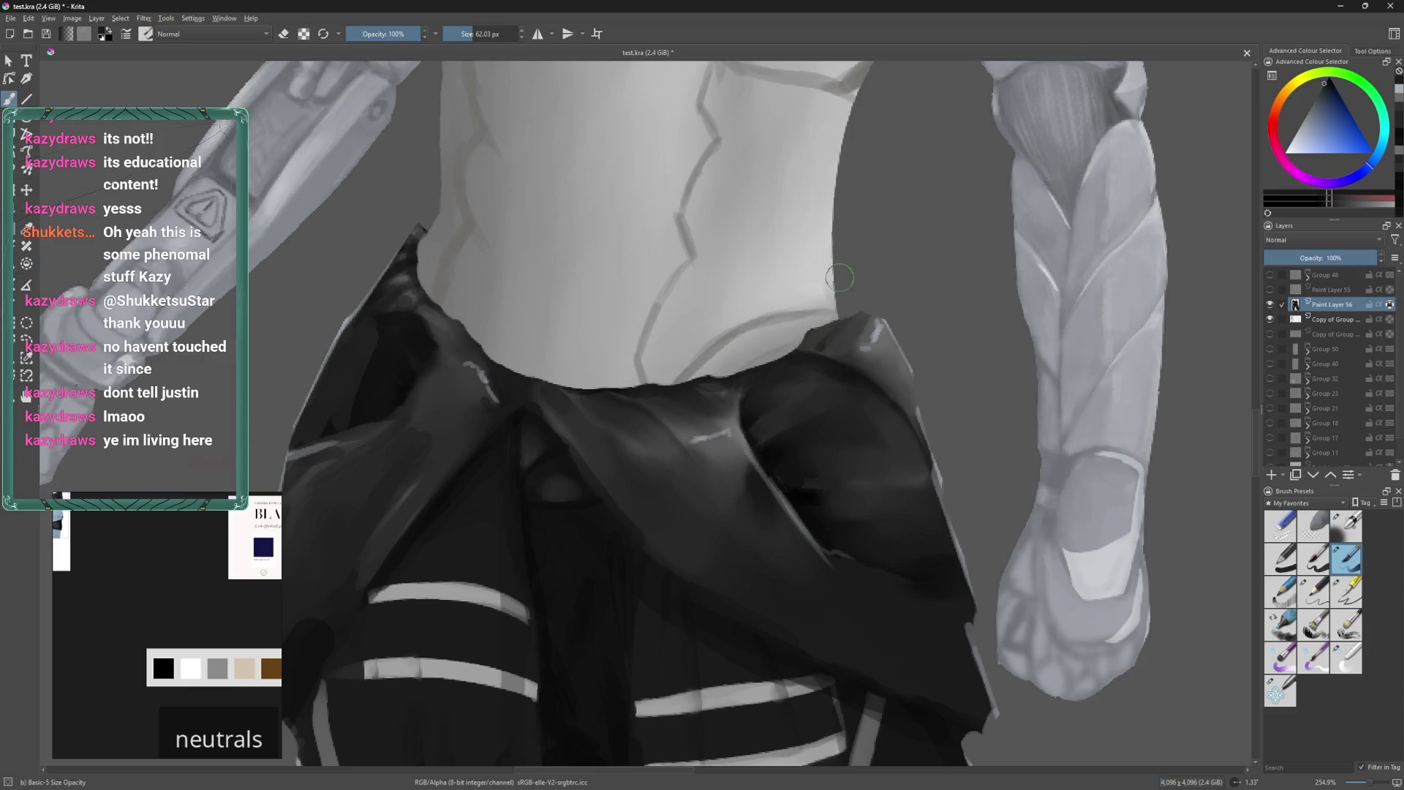
pyautogui.moveTo(735, 341); pyautogui.dragTo(828, 369, button='middle')
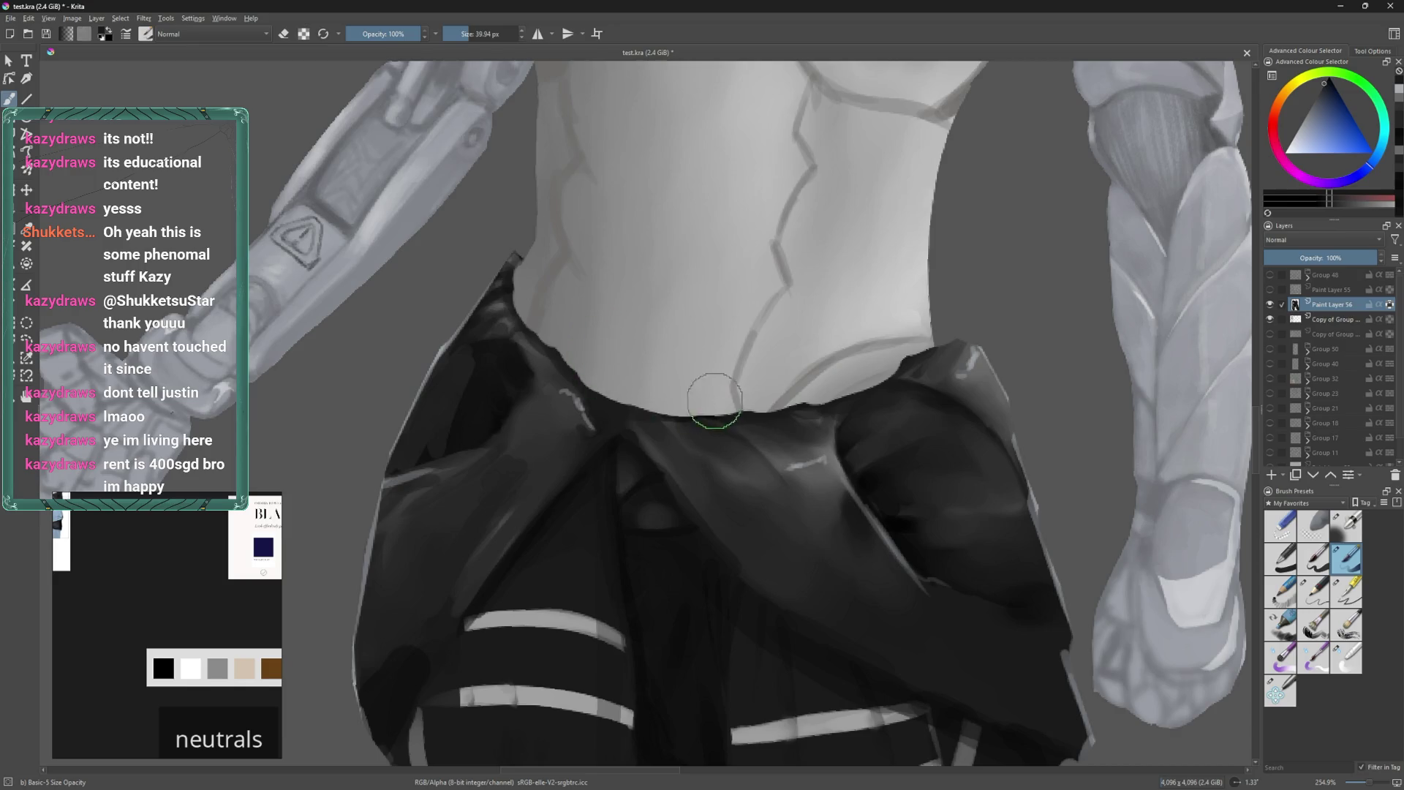
# Sample jacket greys and blend the light waist highlight into the dark jacket fabric.
pyautogui.press('[')
pyautogui.press('[')
pyautogui.press('[')
pyautogui.press('[')
pyautogui.press('[')
pyautogui.press('[')
pyautogui.press(']')
pyautogui.press(']')
pyautogui.press(']')
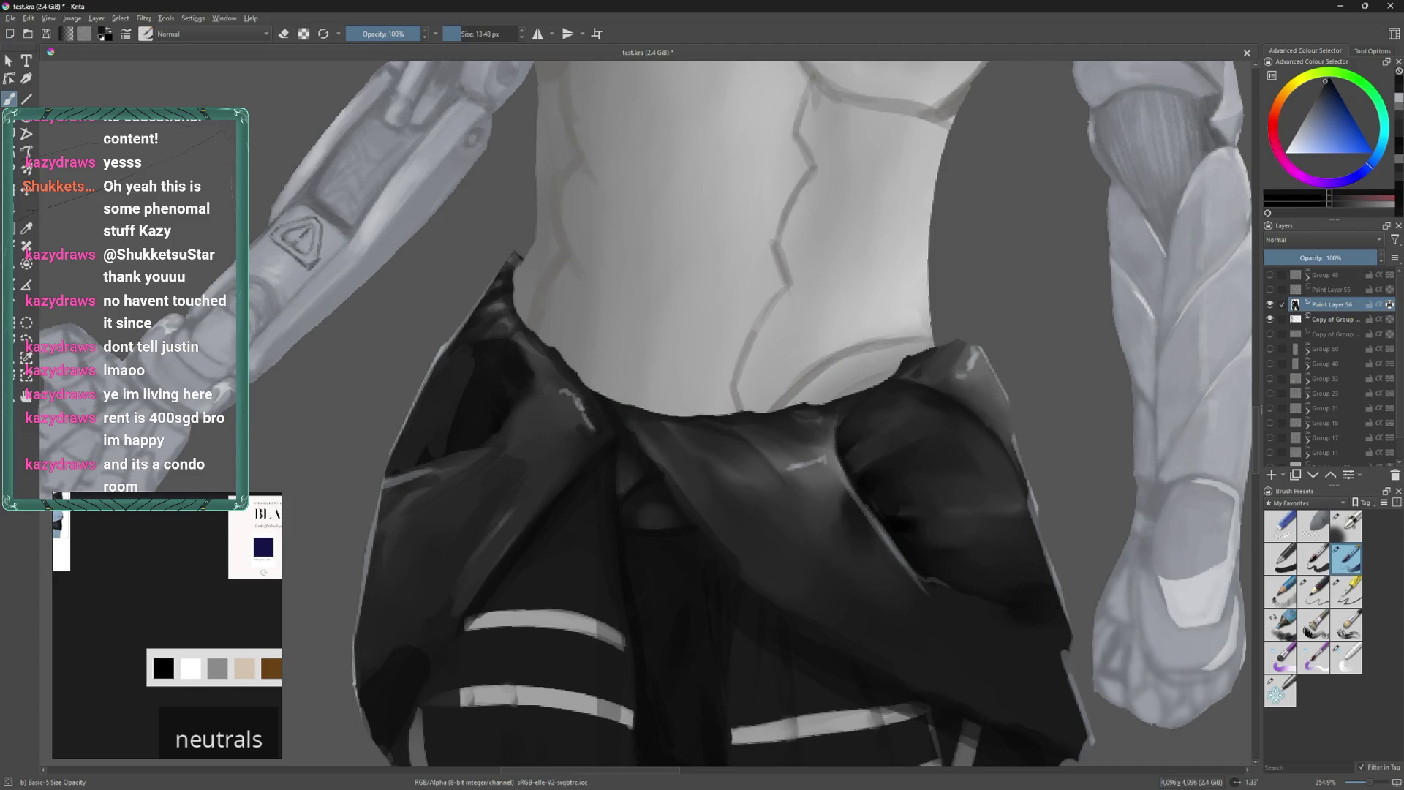
pyautogui.keyDown('ctrl'); pyautogui.click(606, 452); pyautogui.keyUp('ctrl')
pyautogui.keyDown('ctrl'); pyautogui.click(605, 432); pyautogui.keyUp('ctrl')
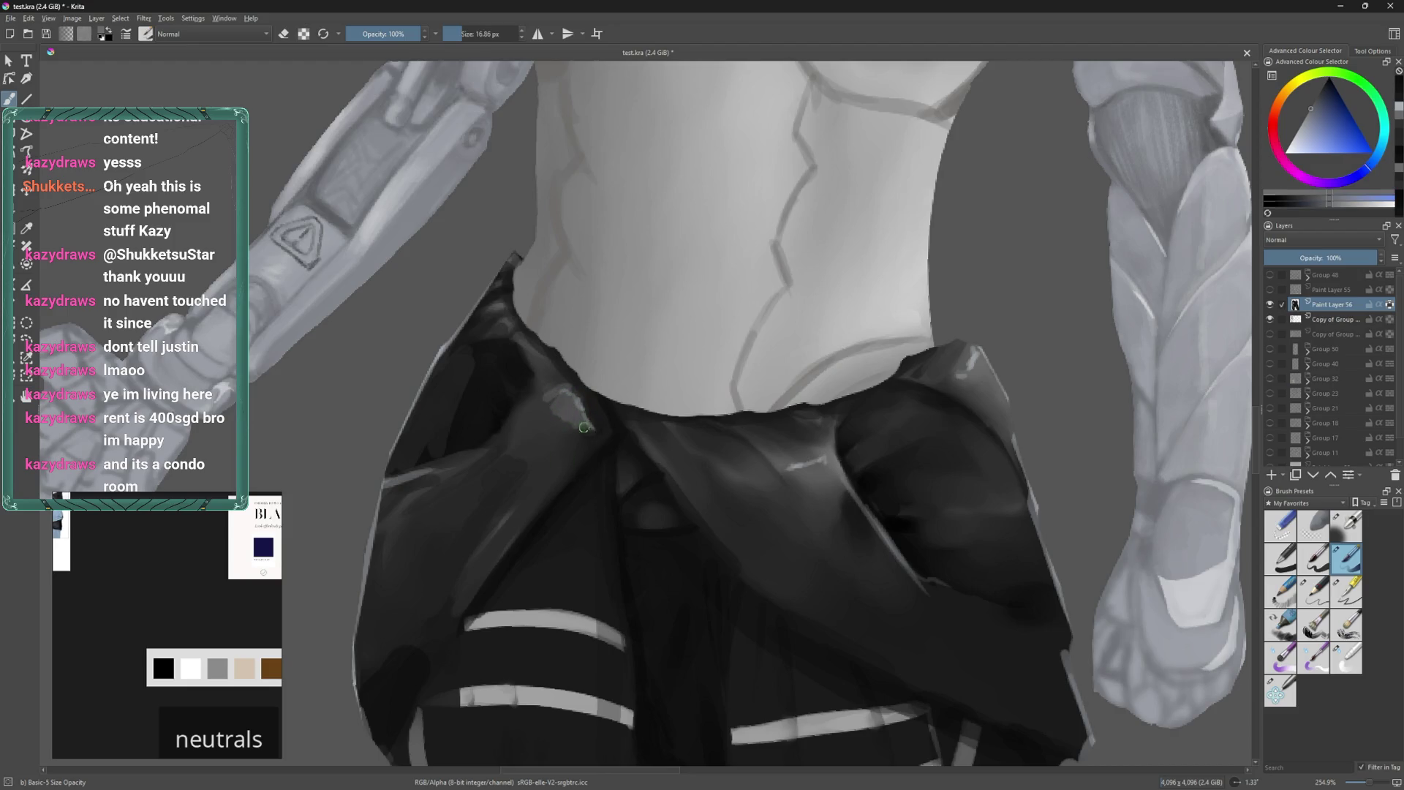
pyautogui.click(1332, 668)
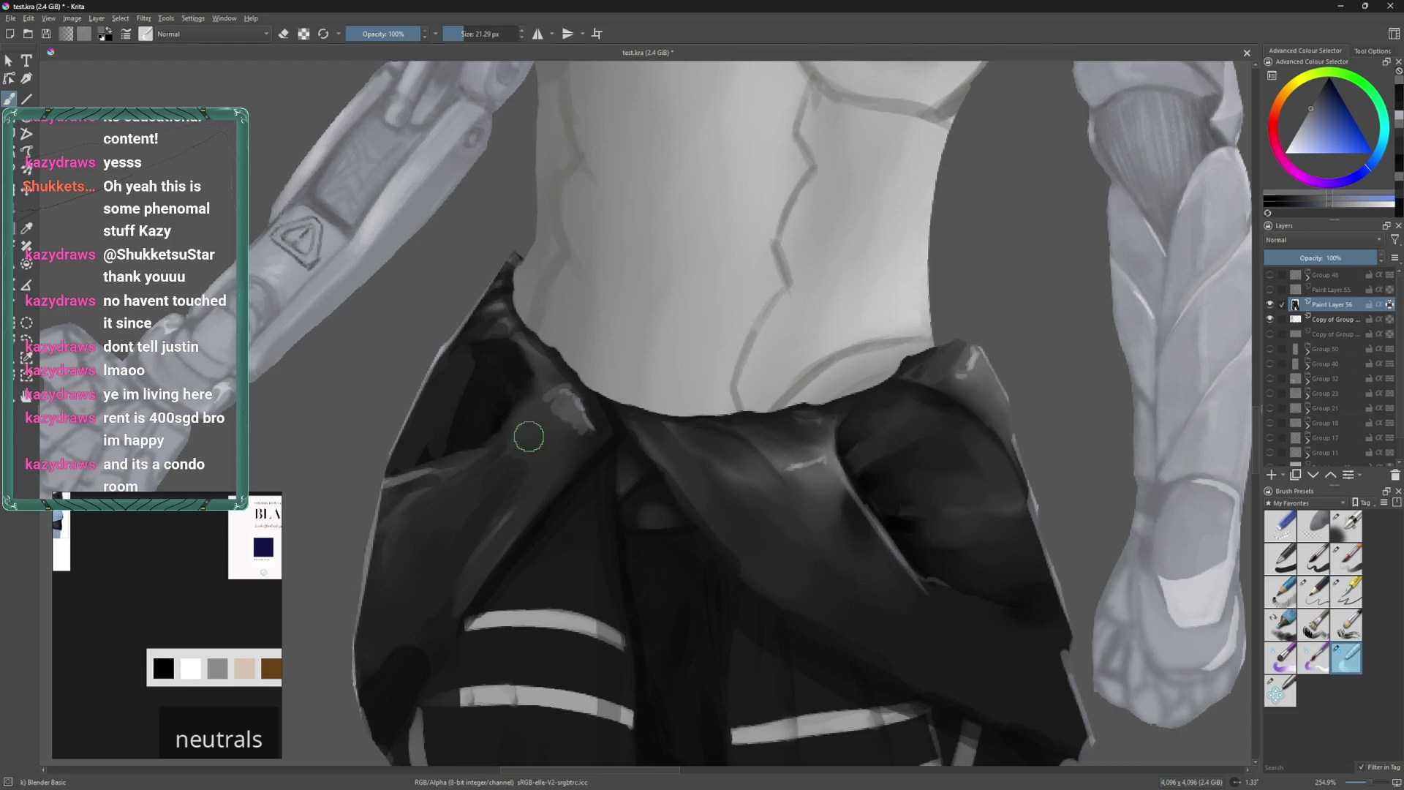
pyautogui.moveTo(544, 413)
pyautogui.mouseDown()
pyautogui.moveTo(557, 401)
pyautogui.moveTo(564, 455)
pyautogui.moveTo(550, 381)
pyautogui.moveTo(549, 429)
pyautogui.moveTo(565, 433)
pyautogui.mouseUp()
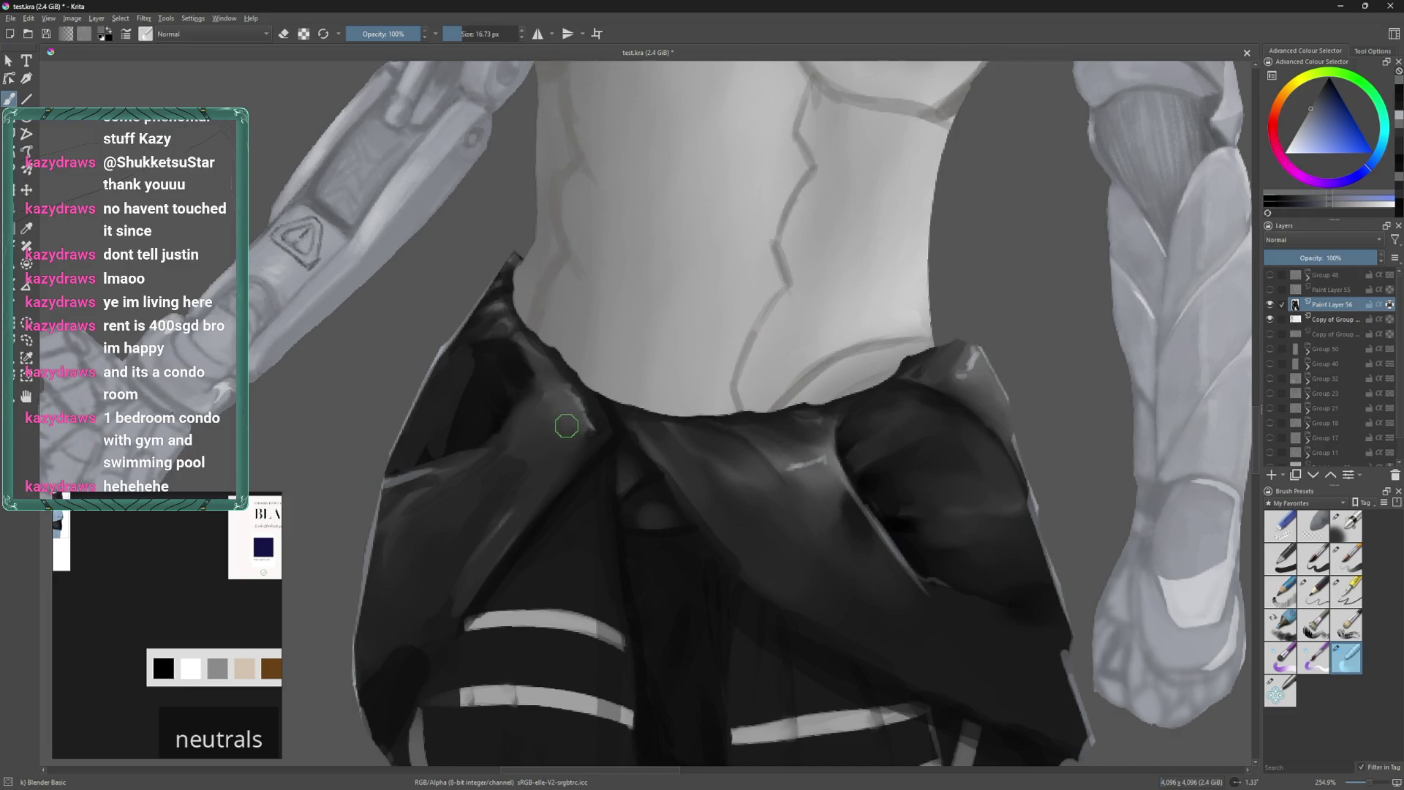
pyautogui.moveTo(572, 420); pyautogui.dragTo(594, 439, button='middle')
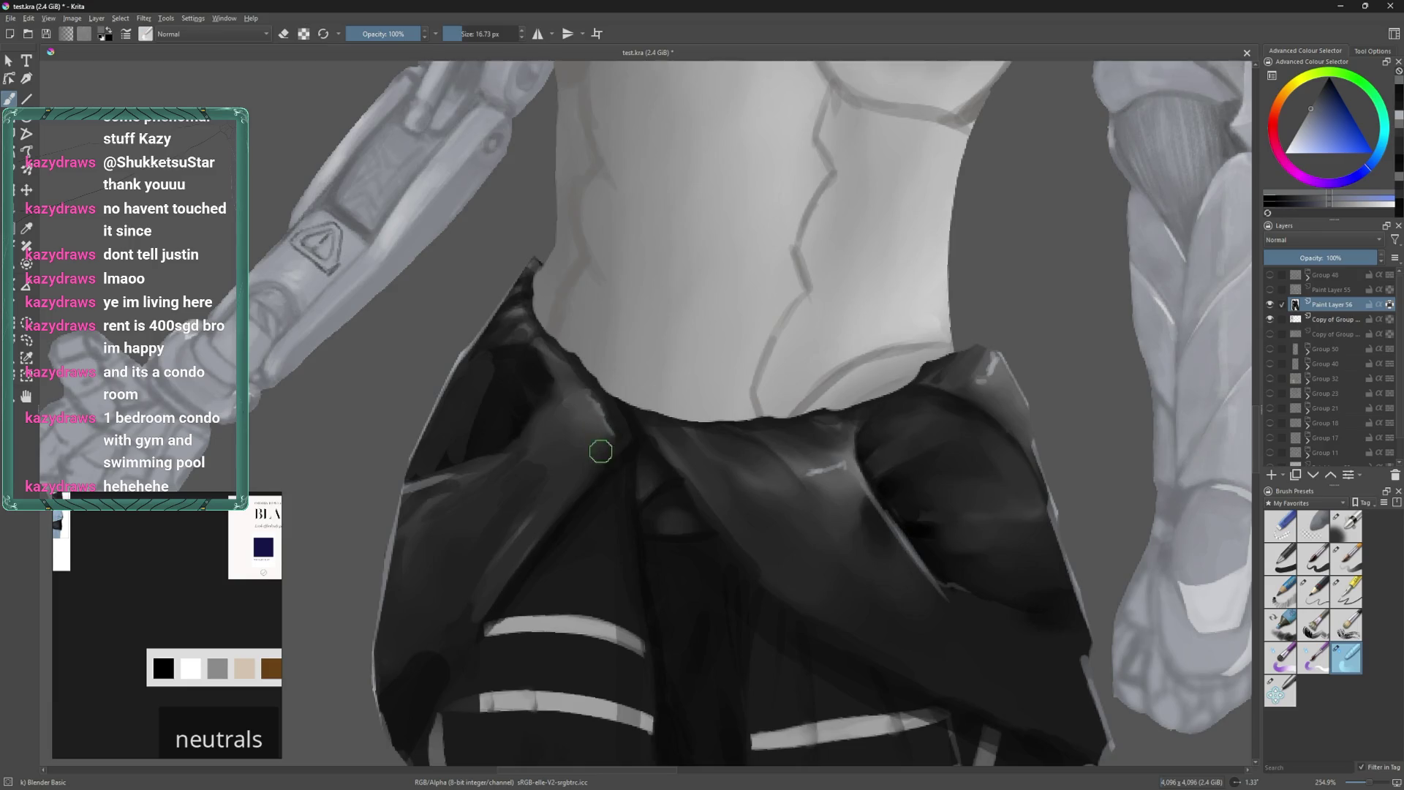
pyautogui.press('[')
pyautogui.press('[')
pyautogui.press('[')
pyautogui.moveTo(571, 489)
pyautogui.keyDown('shift'); pyautogui.mouseDown()
pyautogui.moveTo(555, 458)
pyautogui.moveTo(505, 492)
pyautogui.mouseUp(); pyautogui.keyUp('shift')
# Repaint the jacket fold with light reddish-grey and near-black strokes.
pyautogui.keyDown('ctrl'); pyautogui.click(544, 466); pyautogui.keyUp('ctrl')
pyautogui.scroll(-2, 543, 466)
pyautogui.keyDown('shift'); pyautogui.moveTo(502, 531); pyautogui.dragTo(558, 473); pyautogui.keyUp('shift')
pyautogui.keyDown('ctrl'); pyautogui.click(510, 631); pyautogui.keyUp('ctrl')
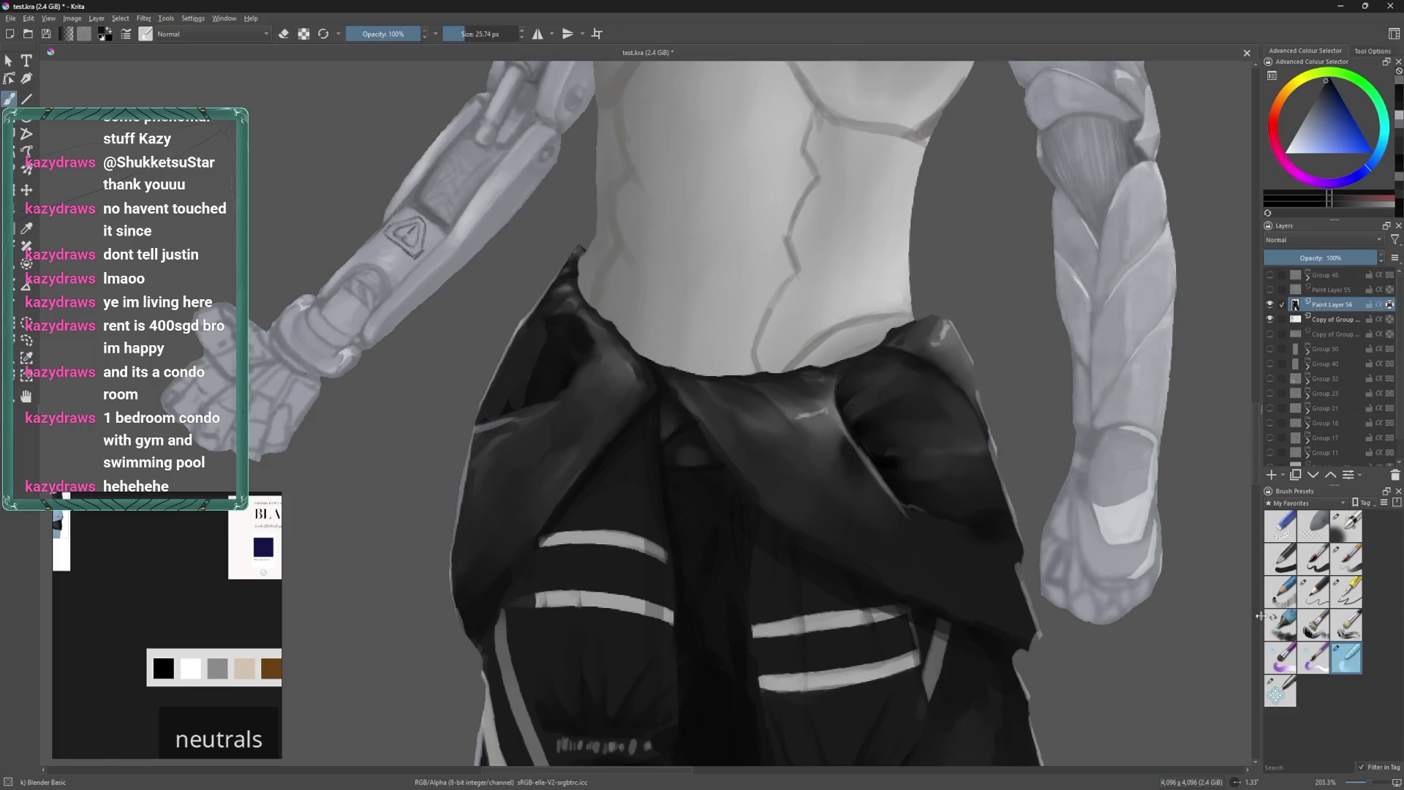
pyautogui.click(1340, 570)
pyautogui.moveTo(582, 497)
pyautogui.keyDown('shift'); pyautogui.mouseDown()
pyautogui.moveTo(528, 540)
pyautogui.moveTo(541, 534)
pyautogui.mouseUp(); pyautogui.keyUp('shift')
pyautogui.keyDown('ctrl'); pyautogui.click(601, 565); pyautogui.keyUp('ctrl')
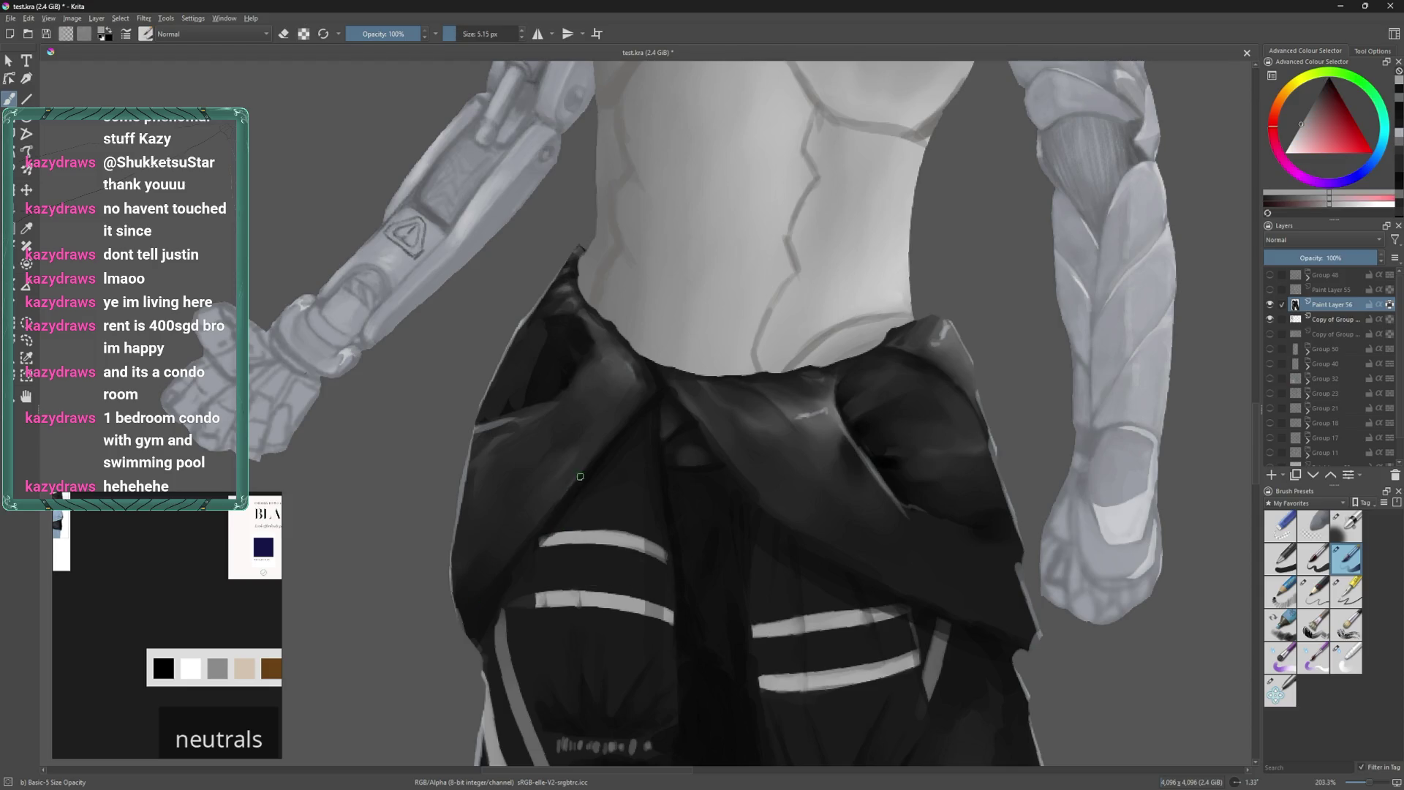
pyautogui.moveTo(578, 478); pyautogui.dragTo(469, 612)
pyautogui.keyDown('ctrl'); pyautogui.click(540, 585); pyautogui.keyUp('ctrl')
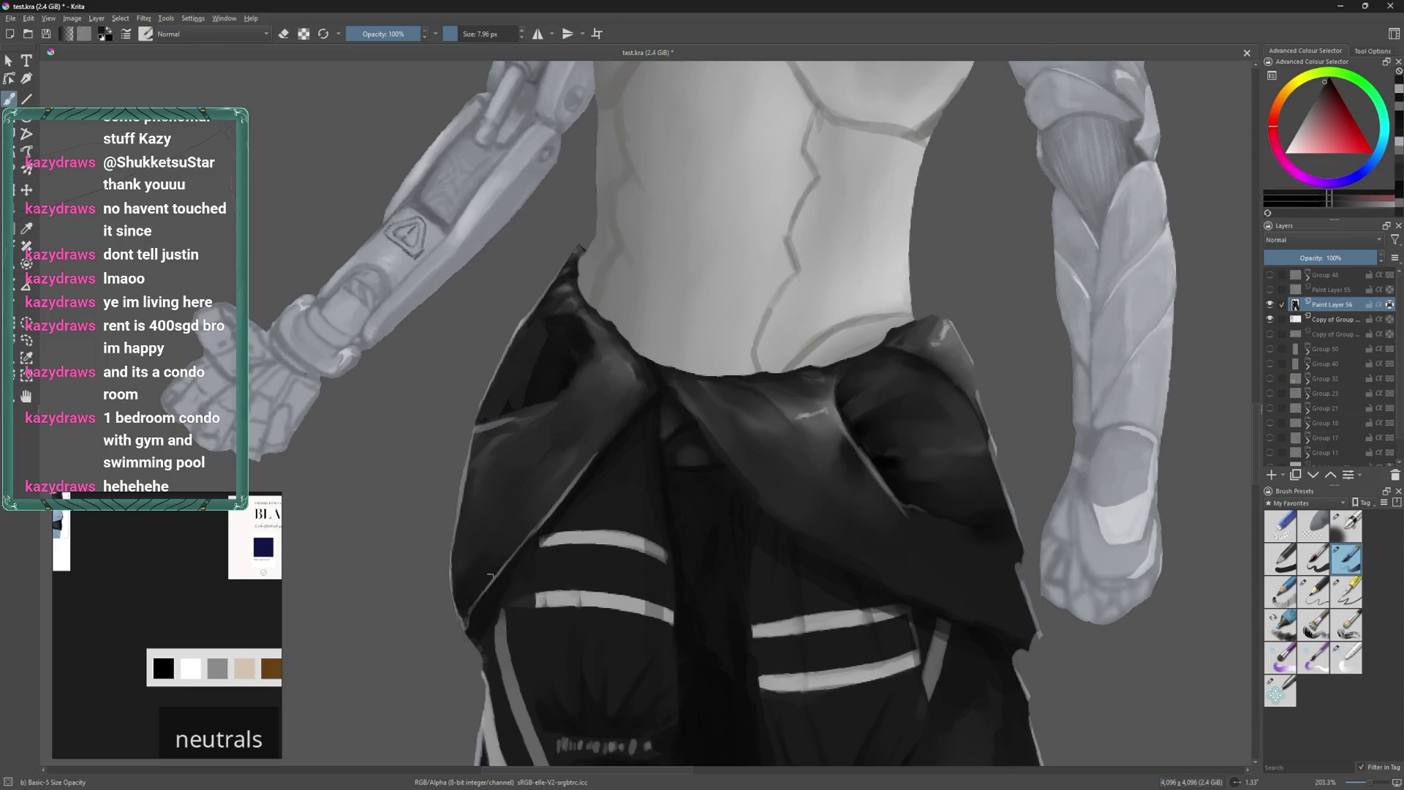
pyautogui.moveTo(593, 447); pyautogui.dragTo(545, 507)
pyautogui.keyDown('ctrl'); pyautogui.click(537, 513); pyautogui.keyUp('ctrl')
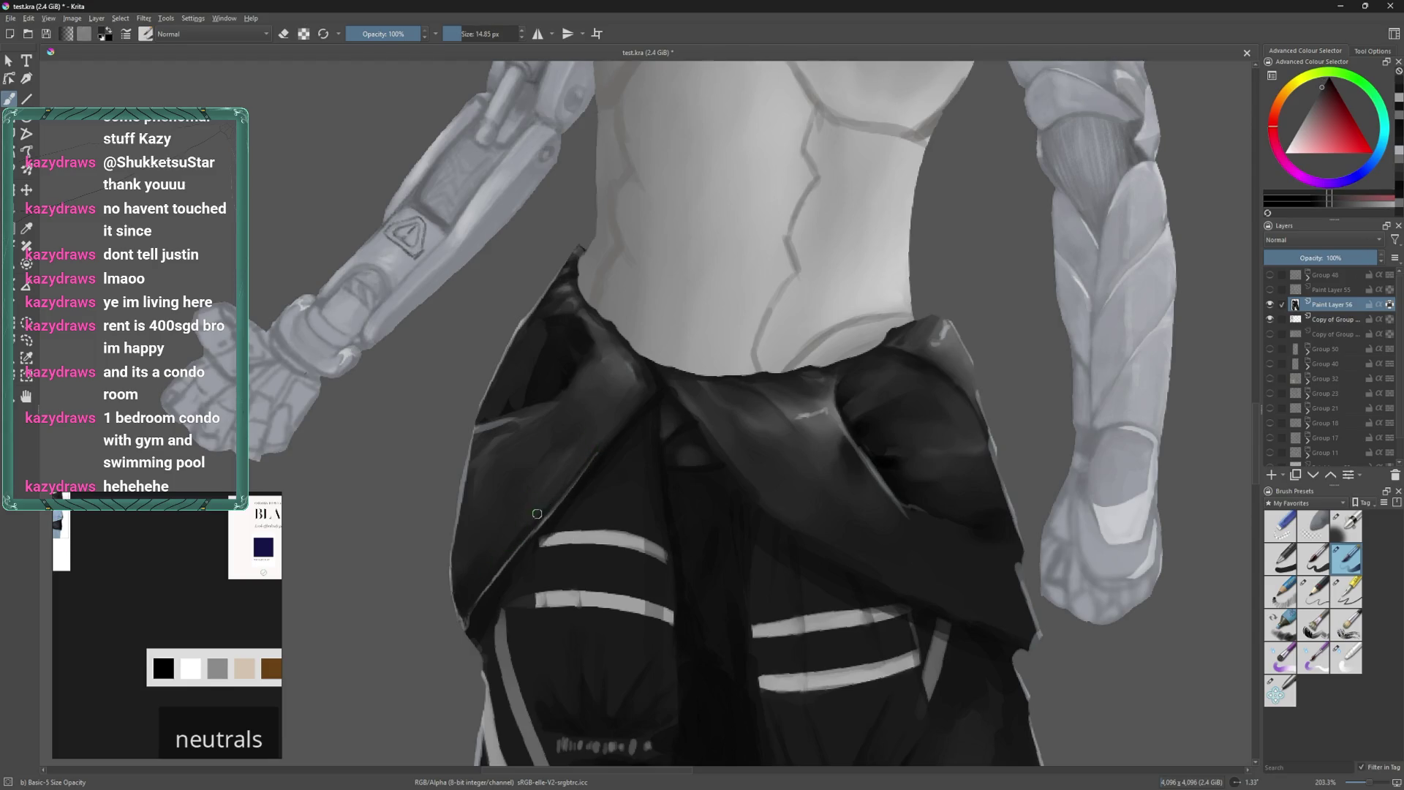
# Zoom out to the whole torso and trousers, save the painting with Ctrl+S, and return to Blender.
pyautogui.moveTo(477, 581)
pyautogui.keyDown('ctrl'); pyautogui.mouseDown(button='middle')
pyautogui.moveTo(806, 408)
pyautogui.moveTo(790, 453)
pyautogui.moveTo(824, 371)
pyautogui.moveTo(843, 459)
pyautogui.mouseUp(button='middle'); pyautogui.keyUp('ctrl')
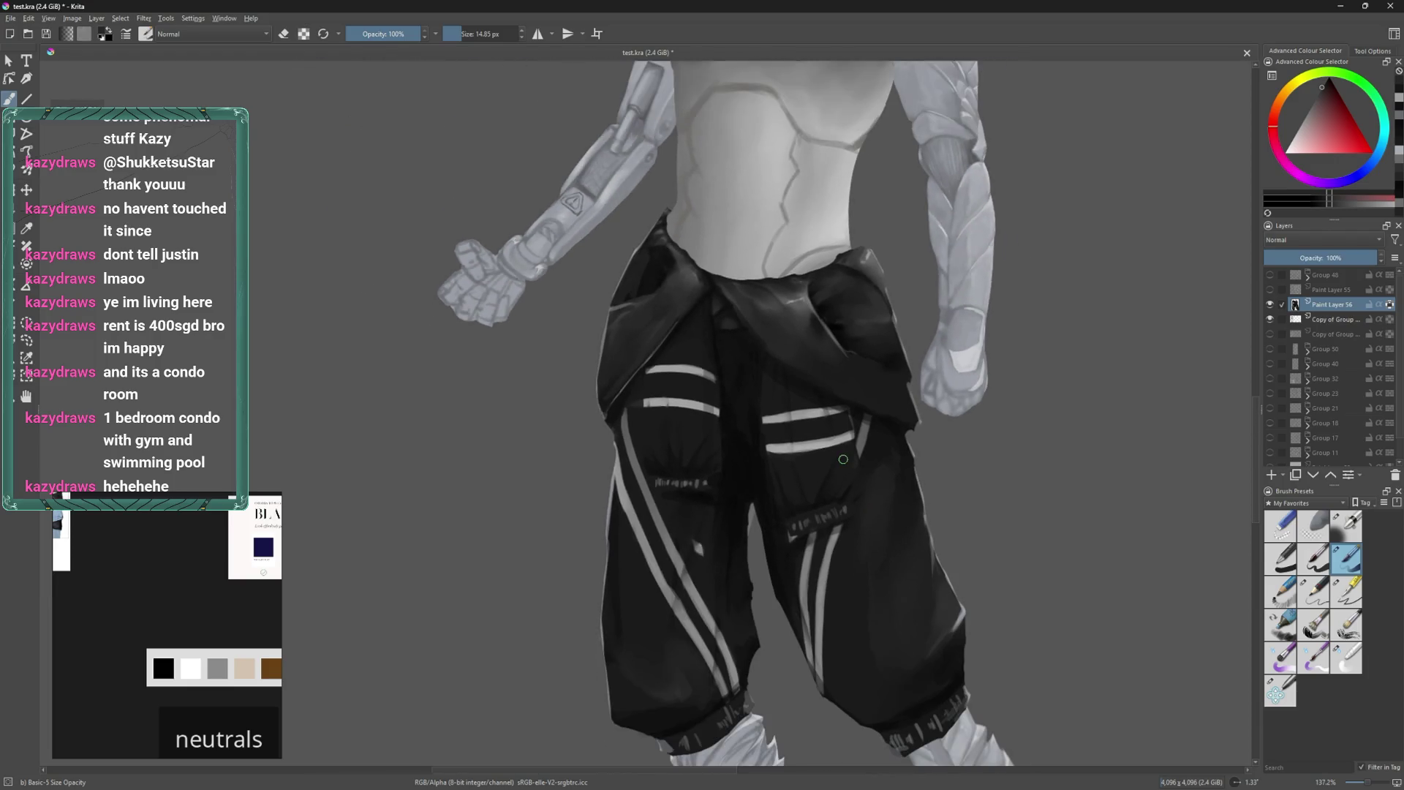
pyautogui.scroll(-2, 805, 492)
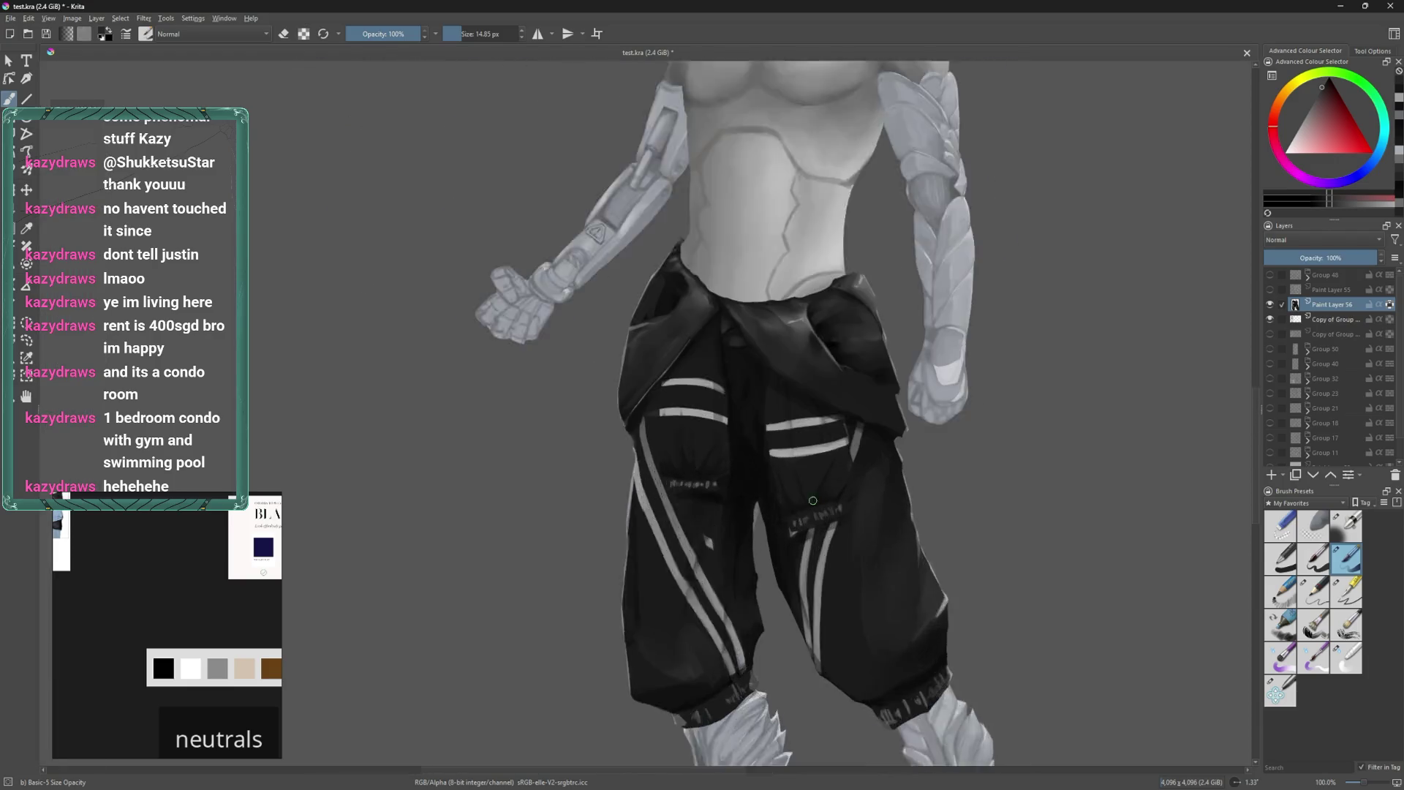
pyautogui.scroll(2, 793, 421)
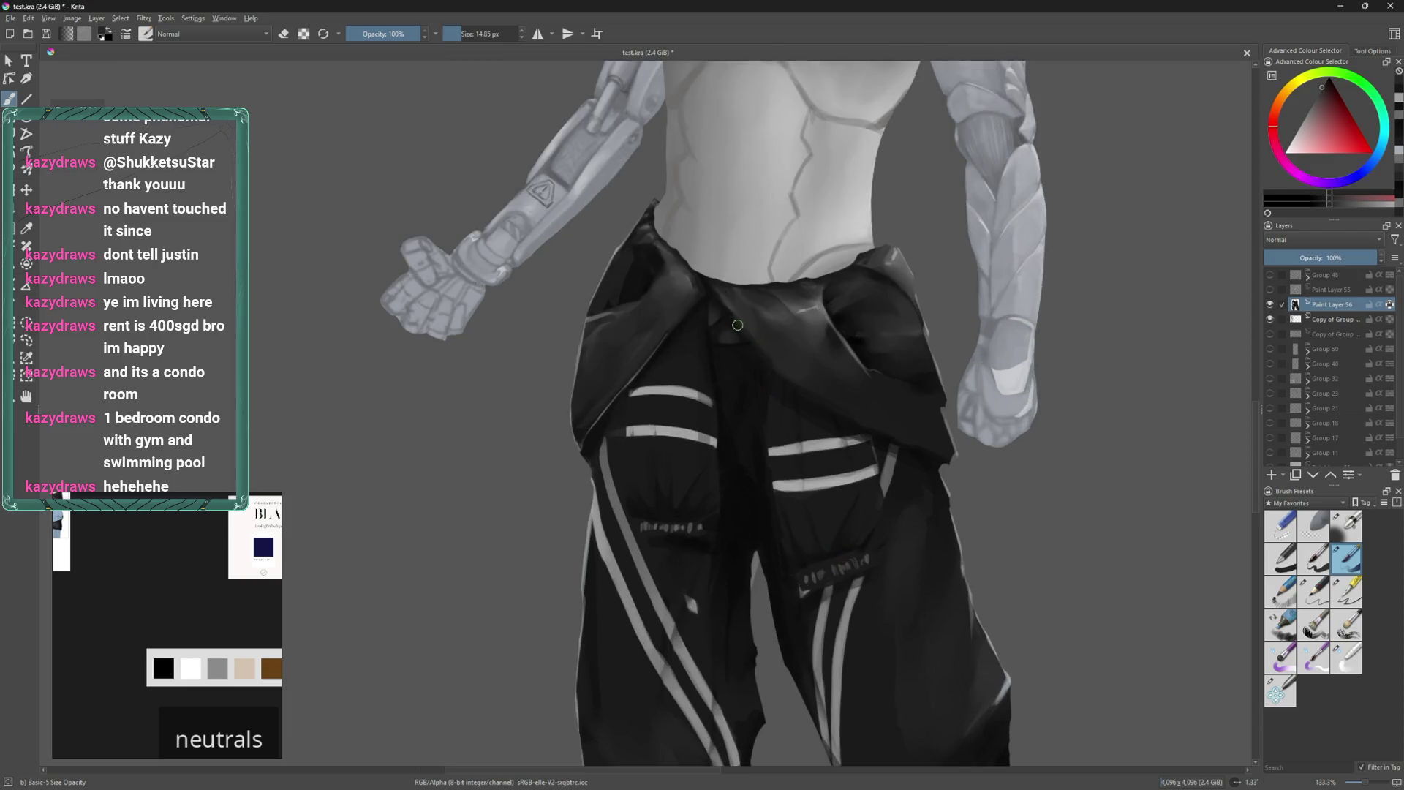
pyautogui.scroll(-1, 720, 318)
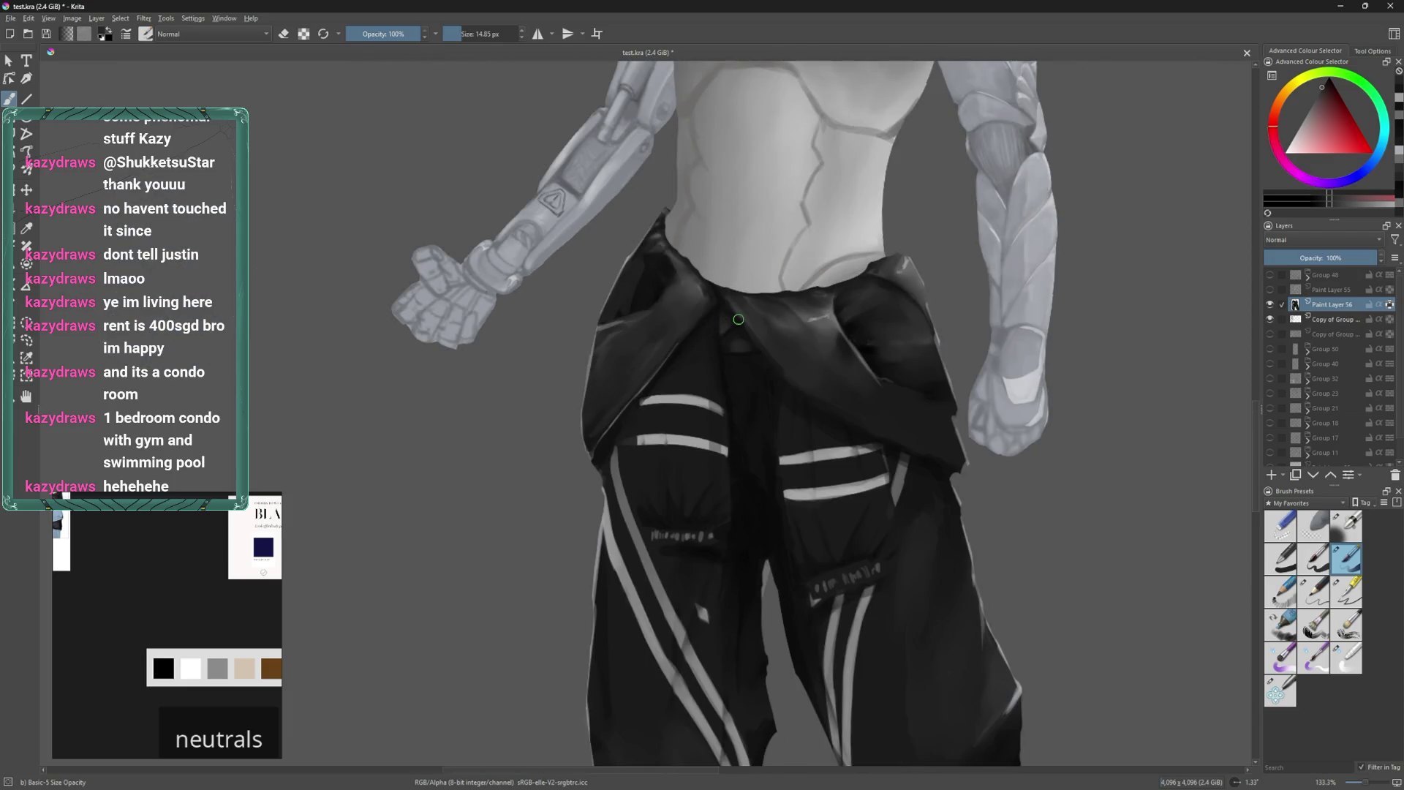
pyautogui.hotkey('ctrl', 's')
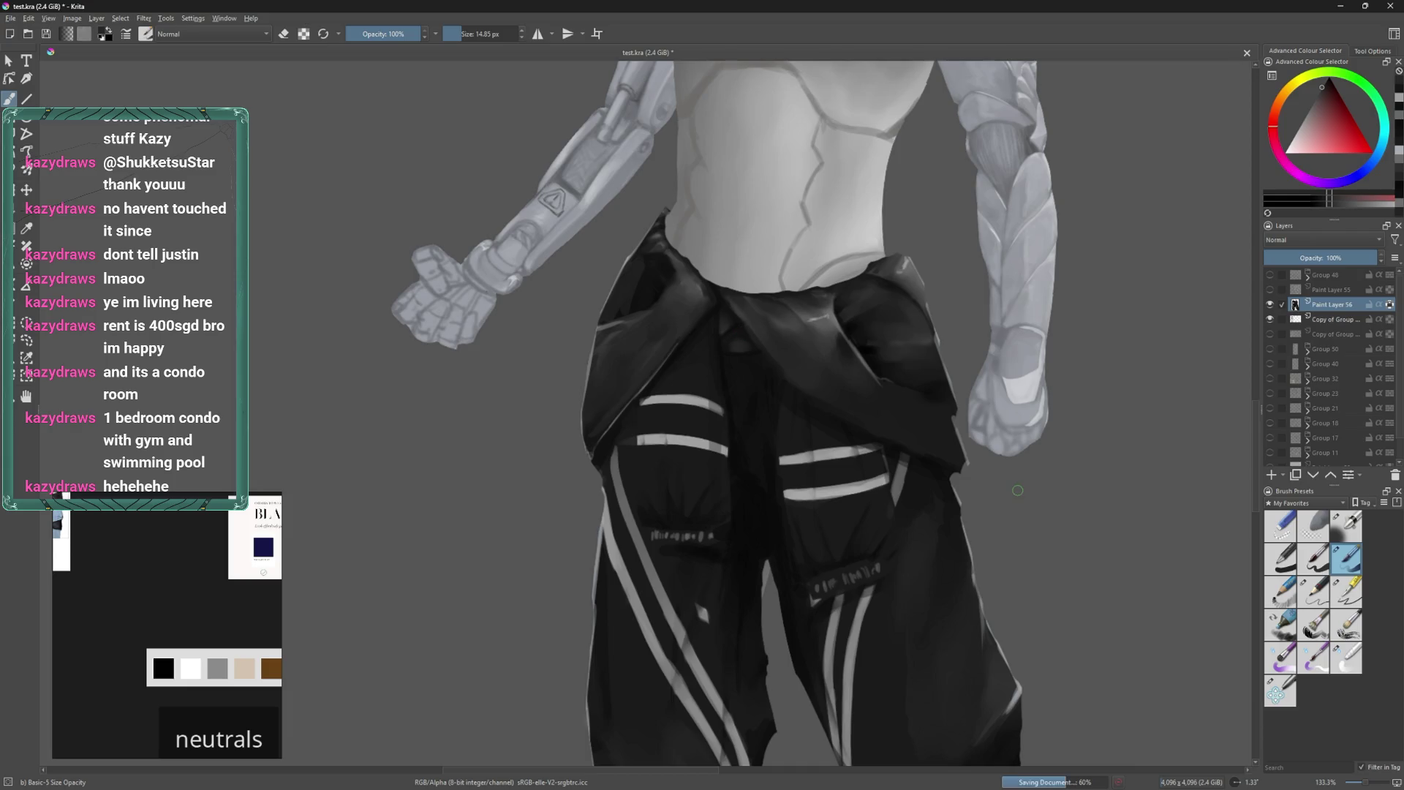
pyautogui.click(872, 777)
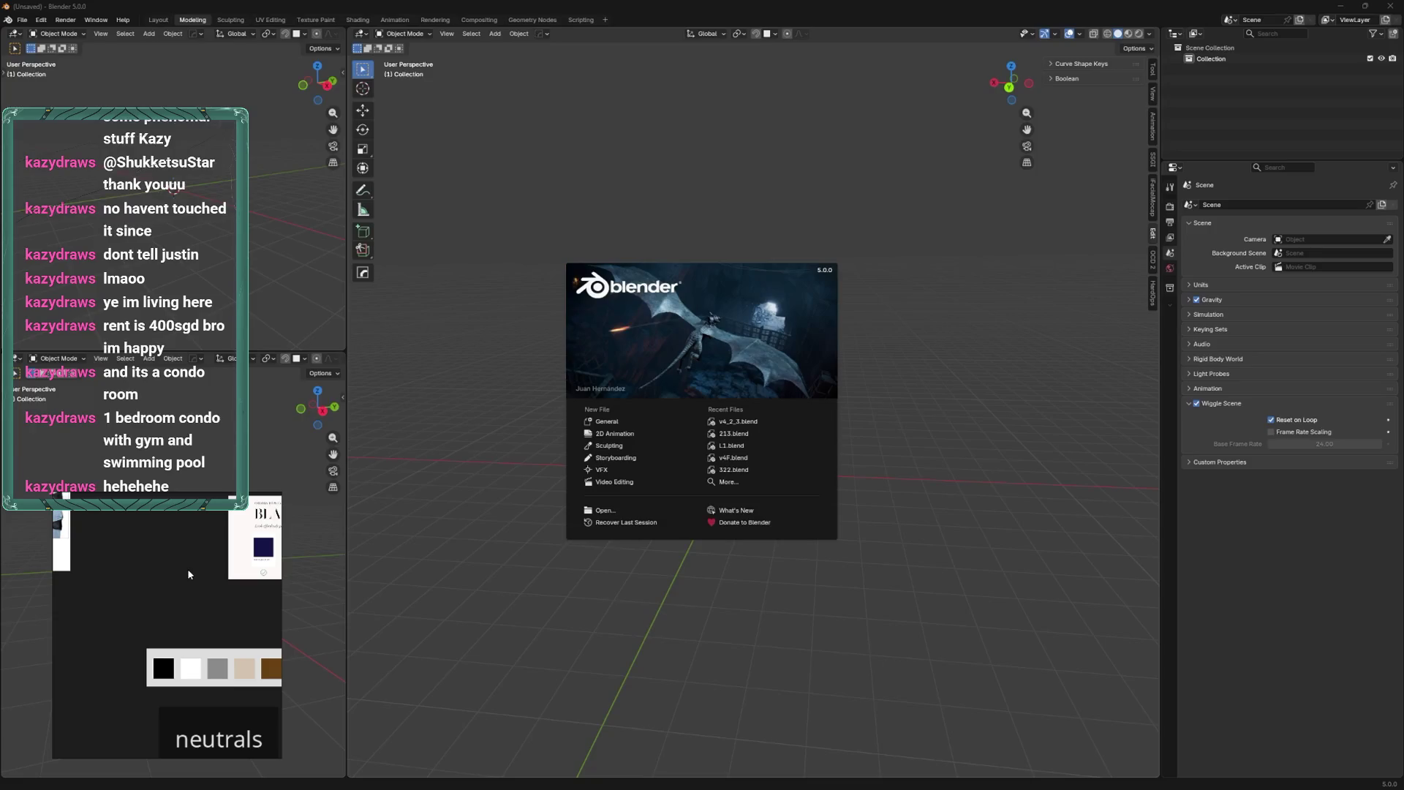
# Dismiss the splash screen and add a cube mesh to the scene.
pyautogui.click(480, 597)
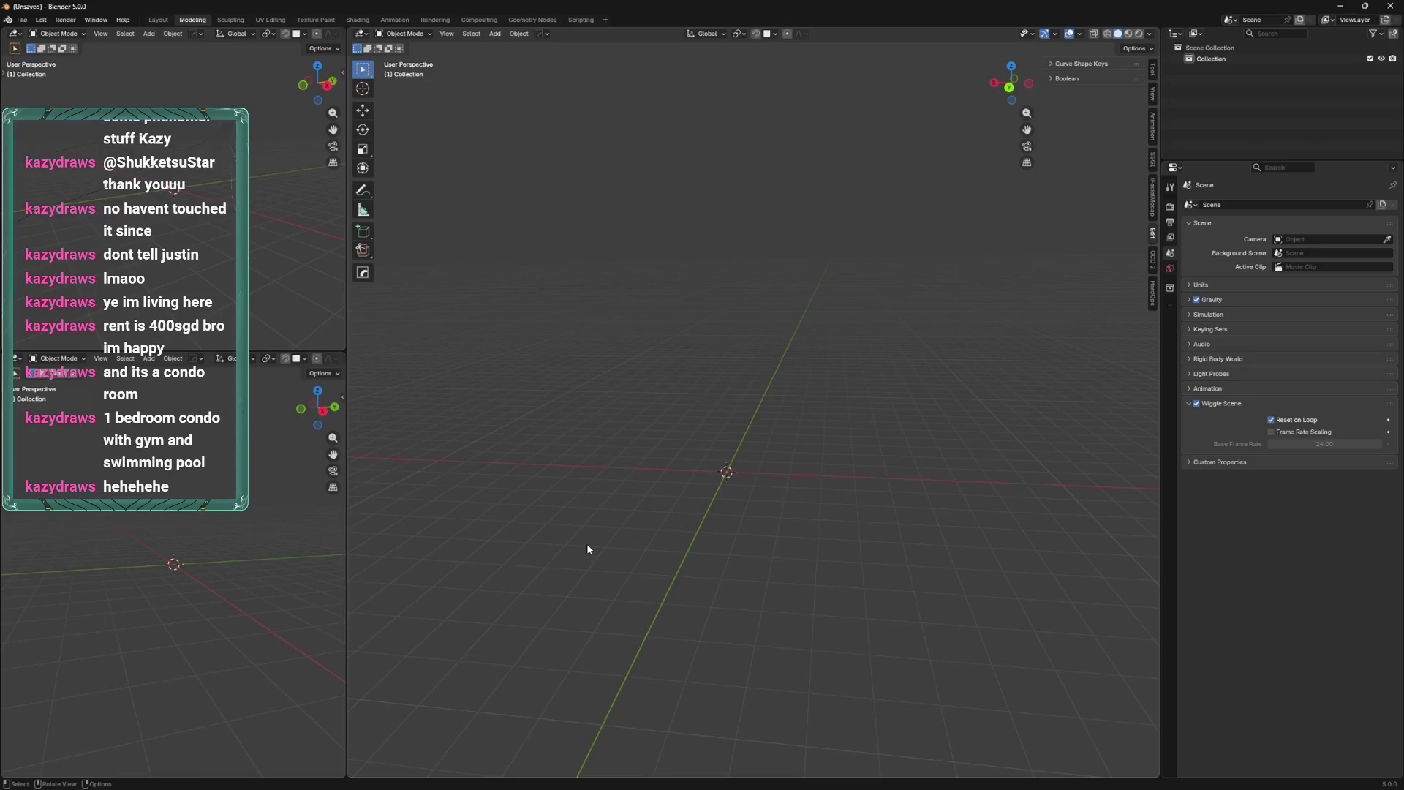
pyautogui.hotkey('shift', 'a')
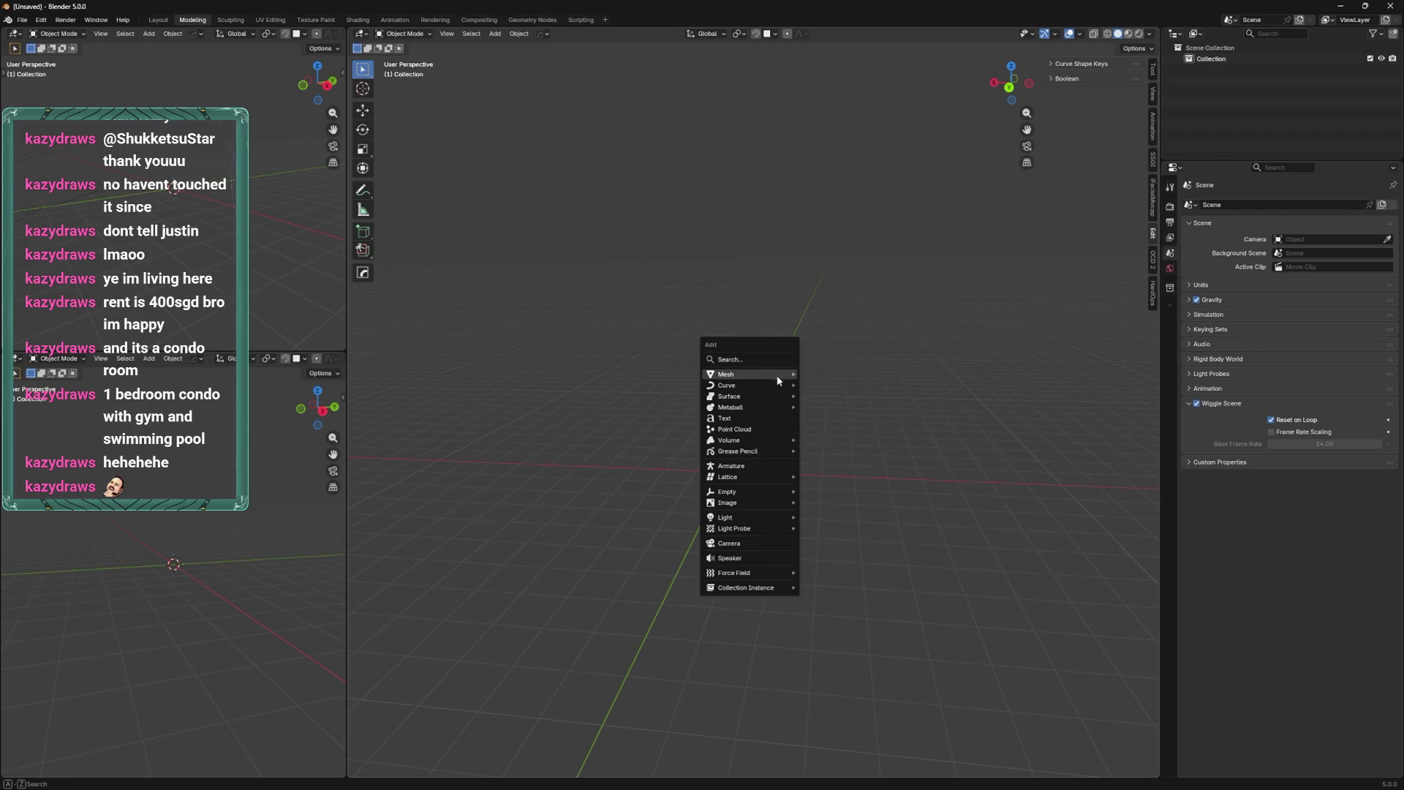
pyautogui.moveTo(778, 377)
pyautogui.click(844, 385)
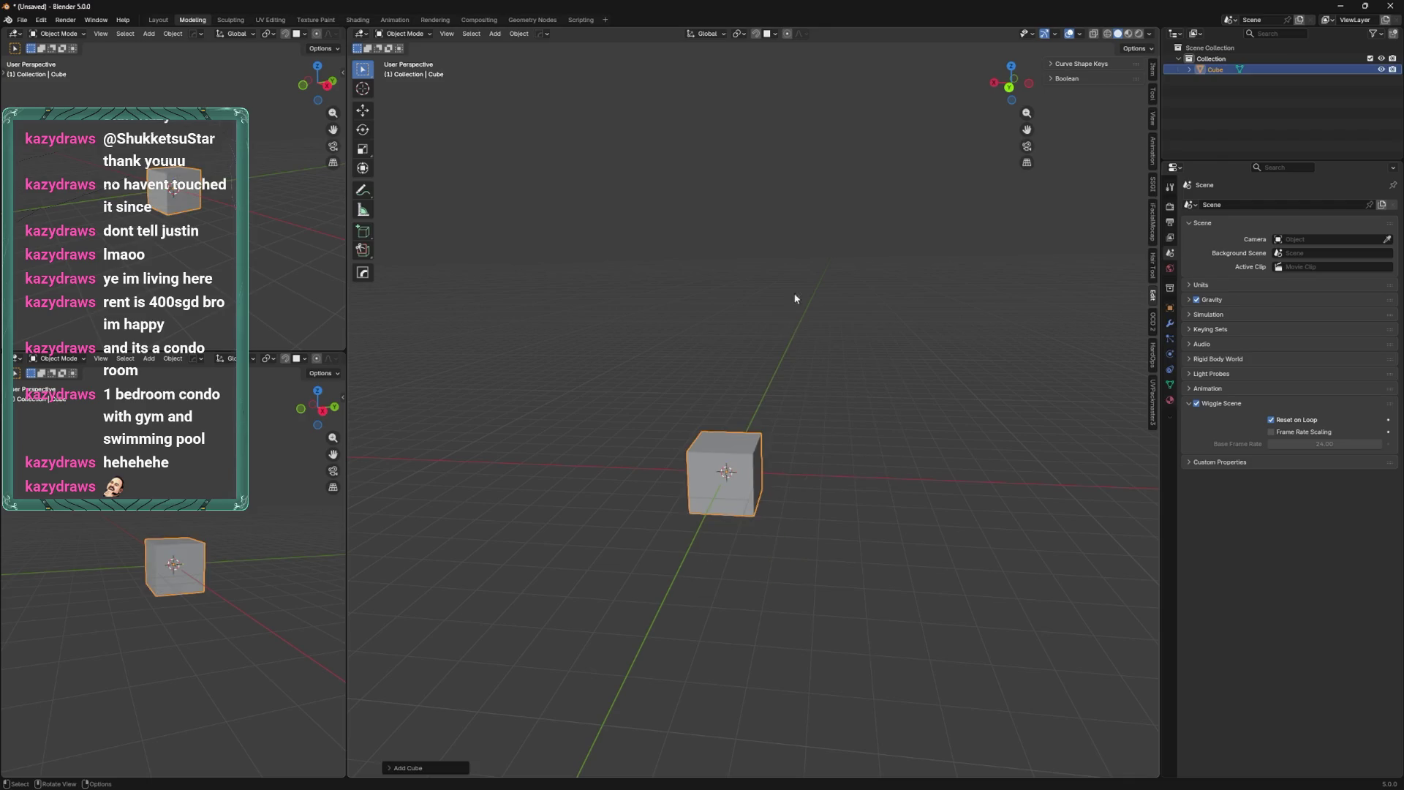
# In Edit Mode, move the cube's mesh straight up along Z above the origin.
pyautogui.press('ctrl+KP_1')
pyautogui.press('Tab')
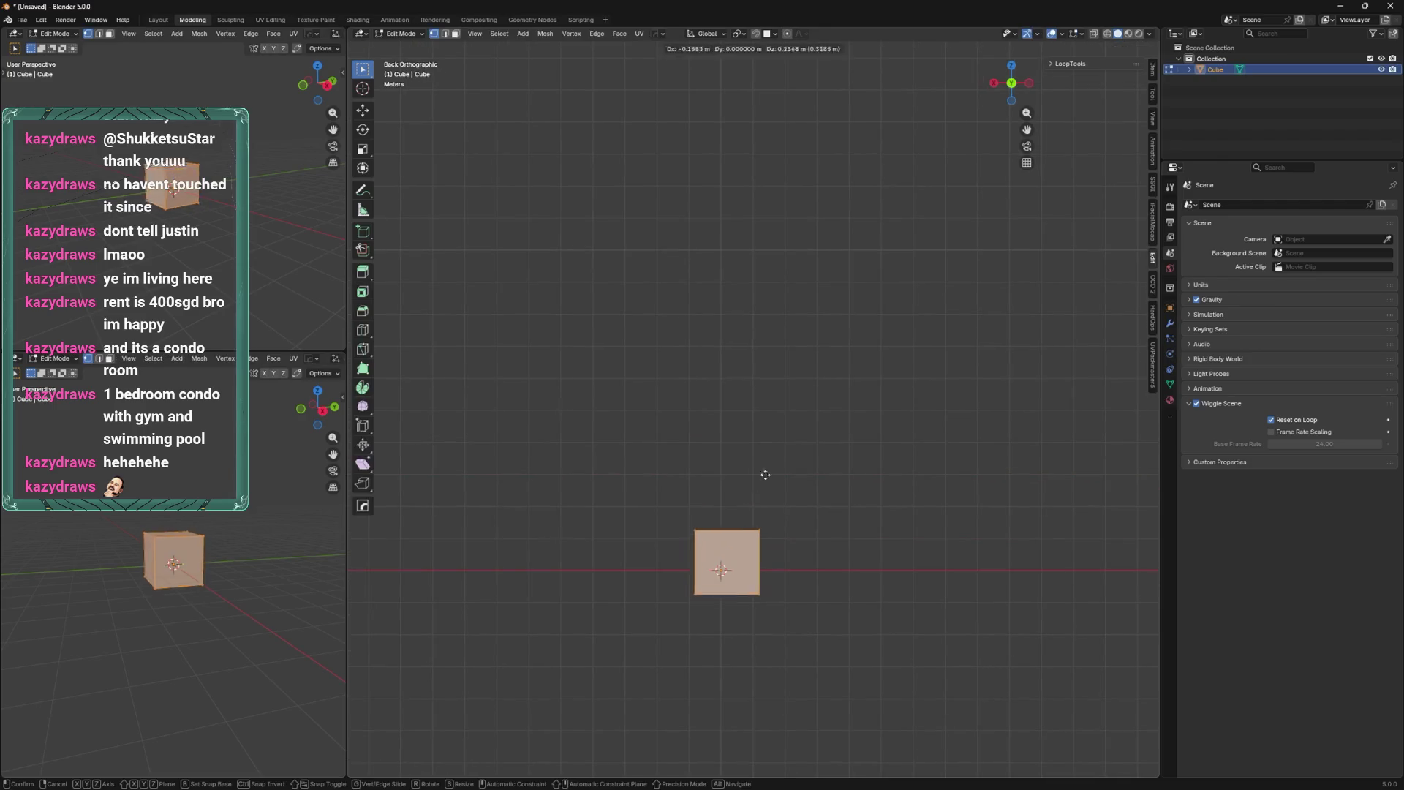
pyautogui.press('g')
pyautogui.press('z')
pyautogui.click(790, 241)
pyautogui.scroll(3, 798, 231)
pyautogui.moveTo(799, 231)
pyautogui.keyDown('shift'); pyautogui.mouseDown(button='middle')
pyautogui.moveTo(812, 439)
pyautogui.moveTo(809, 388)
pyautogui.moveTo(790, 425)
pyautogui.mouseUp(button='middle'); pyautogui.keyUp('shift')
pyautogui.scroll(2, 809, 410)
# Add a level-1 Subdivision Surface with Ctrl+1 and apply the modifier permanently.
pyautogui.hotkey('alt', 'a')
pyautogui.hotkey('ctrl', '1')
pyautogui.press('a')
pyautogui.press('Tab')
pyautogui.rightClick(787, 420)
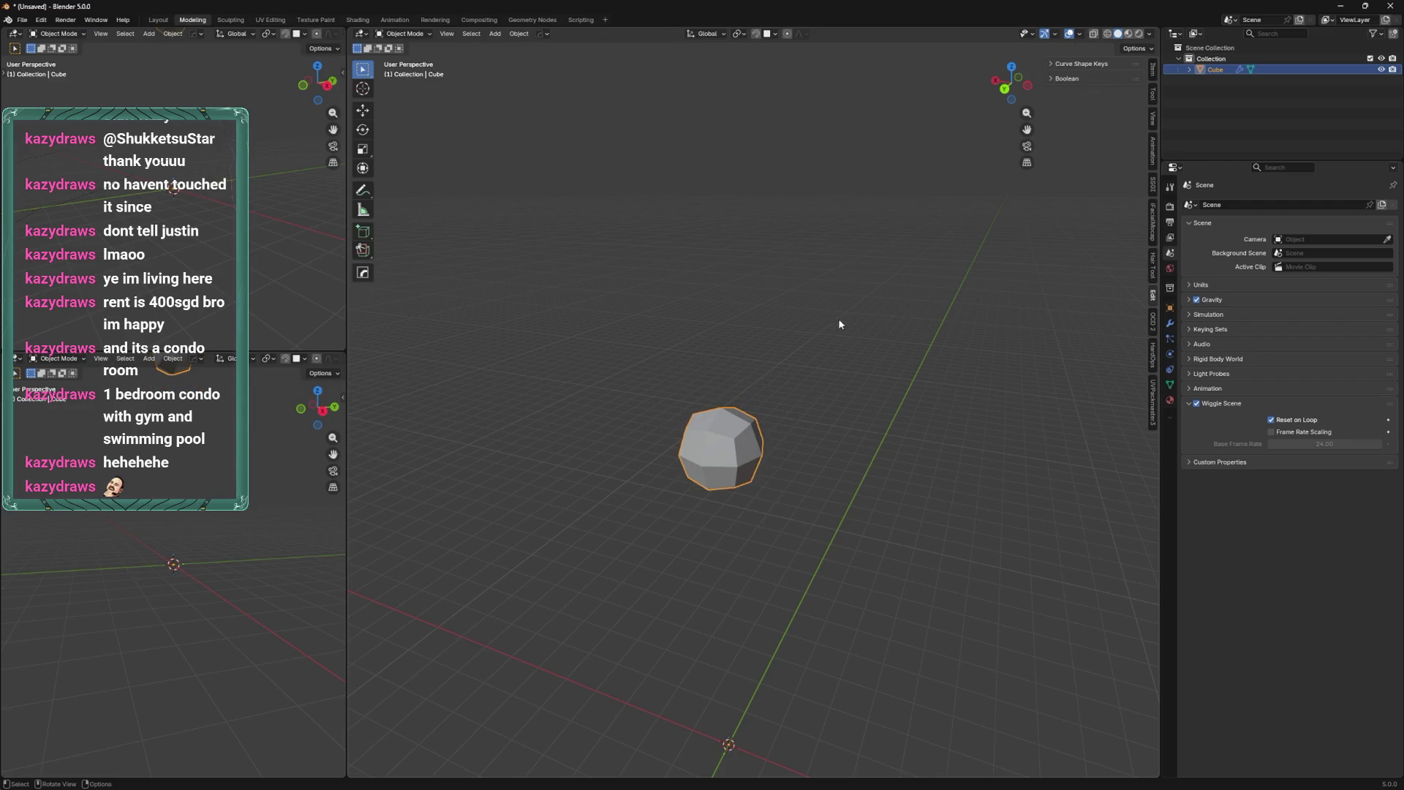
pyautogui.click(1170, 322)
pyautogui.hotkey('ctrl', 'a')
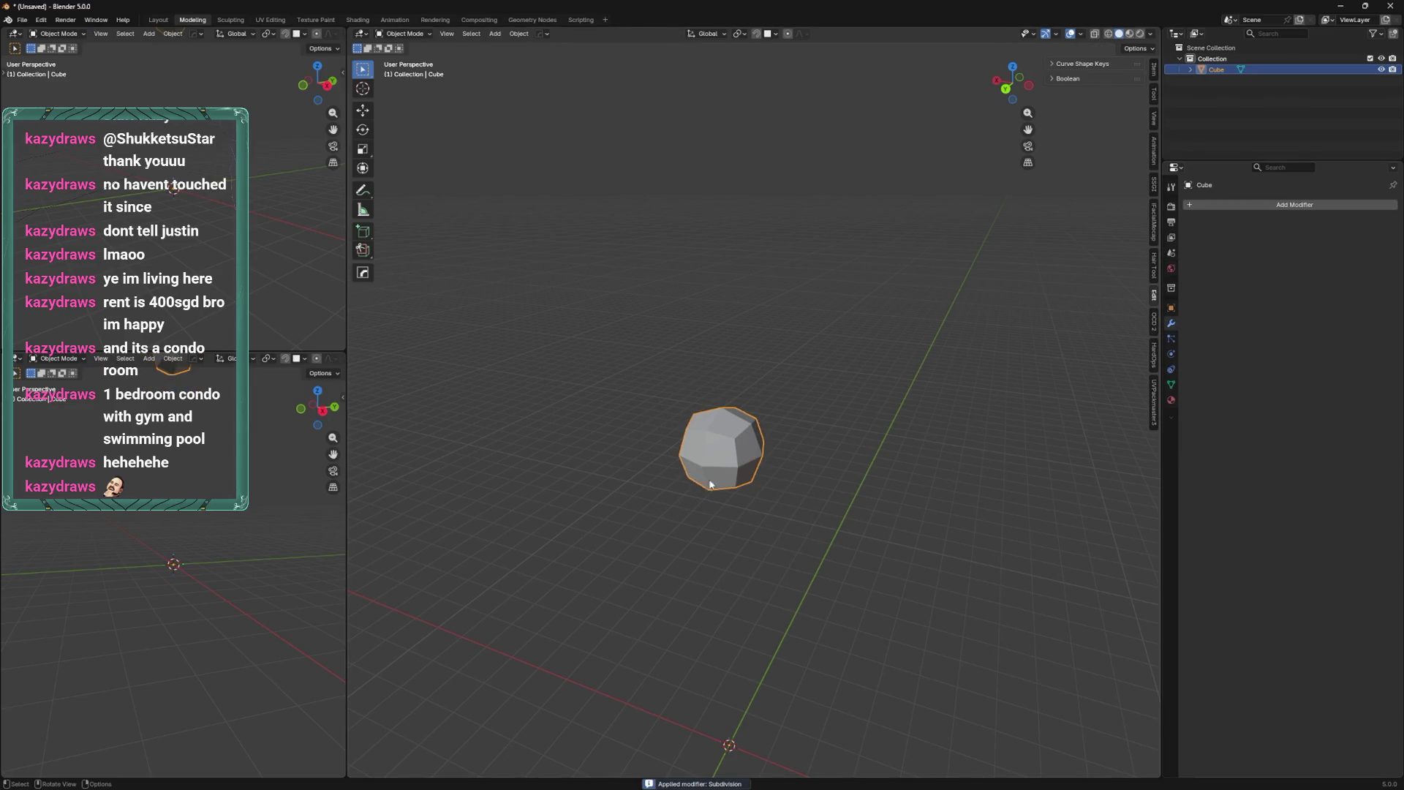
# Smooth the blob's geometry in Edit Mode.
pyautogui.moveTo(710, 485); pyautogui.dragTo(728, 439, button='middle')
pyautogui.press('Tab')
pyautogui.press('q')
pyautogui.moveTo(746, 381)
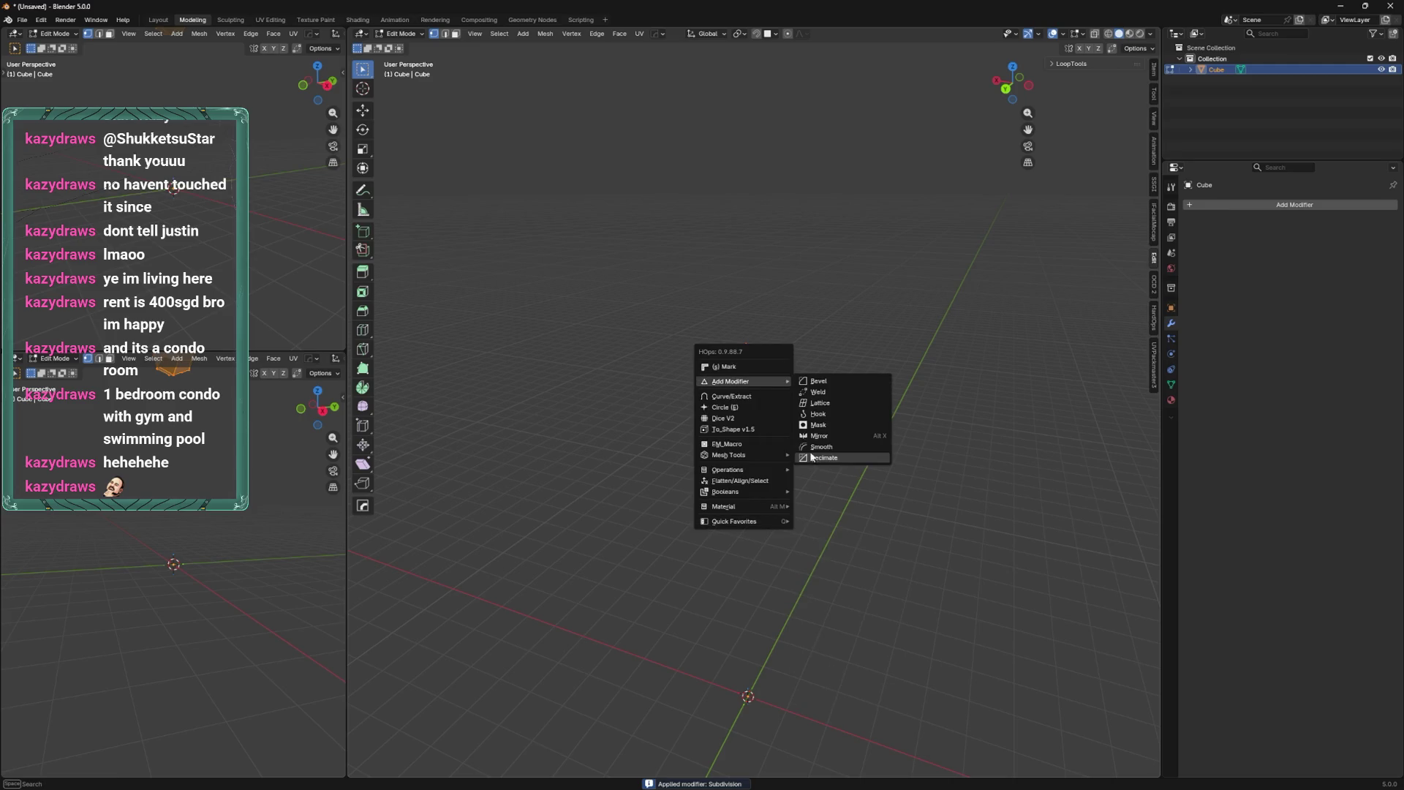
pyautogui.moveTo(772, 522)
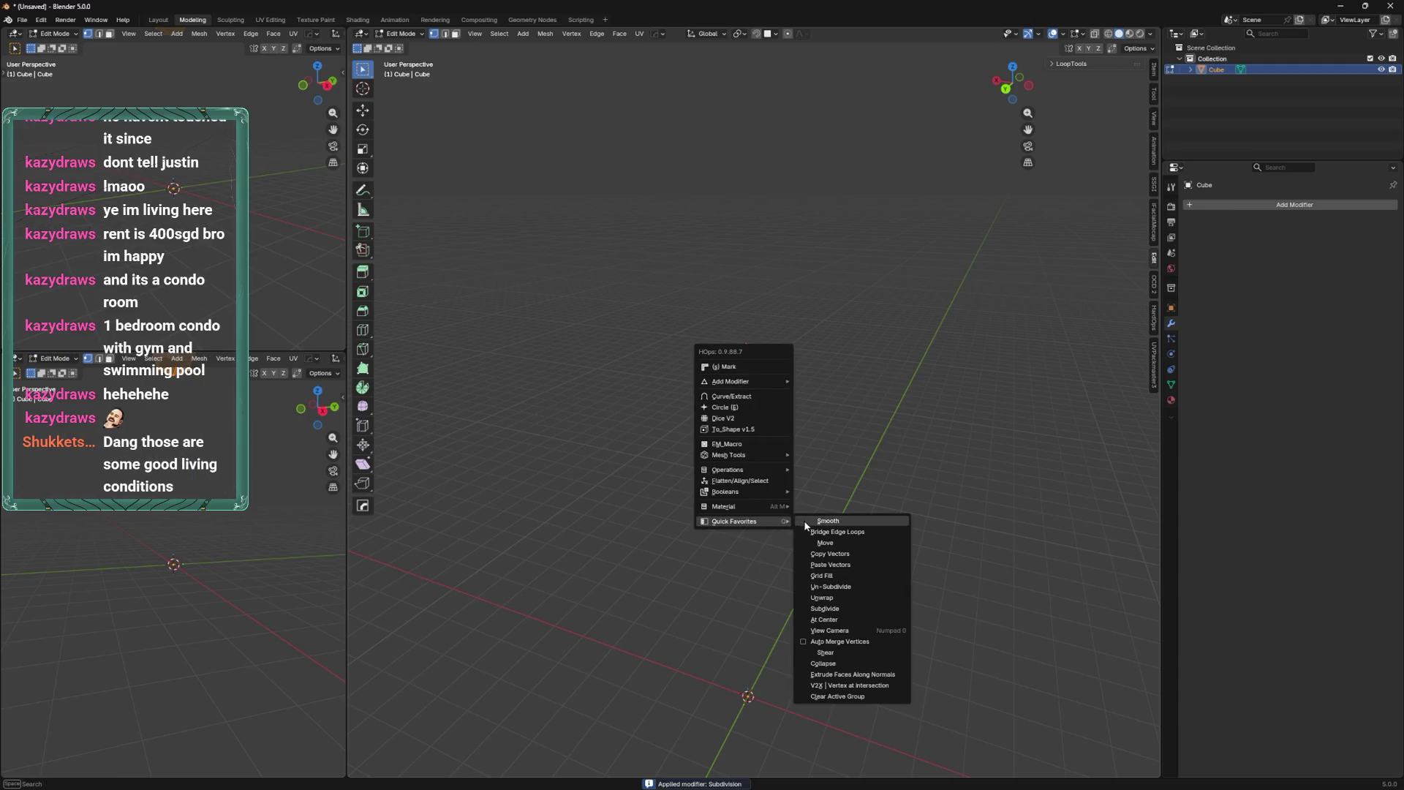
pyautogui.click(822, 521)
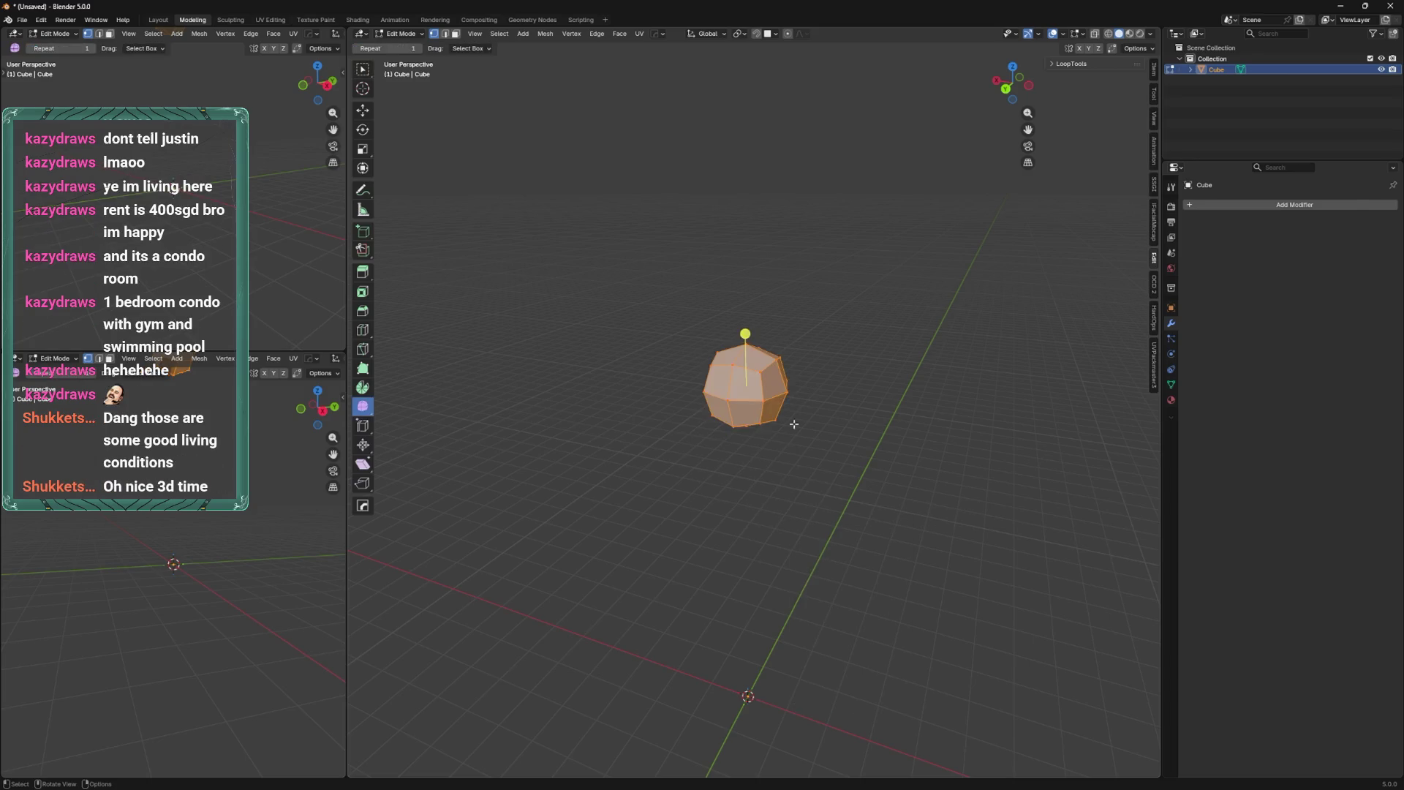
# Narrow the blob along X, thin it along Y, and tilt it with a rotation.
pyautogui.moveTo(786, 348)
pyautogui.mouseDown(button='middle')
pyautogui.moveTo(812, 293)
pyautogui.moveTo(869, 251)
pyautogui.moveTo(865, 229)
pyautogui.mouseUp(button='middle')
pyautogui.press('s')
pyautogui.press('x')
pyautogui.click(821, 282)
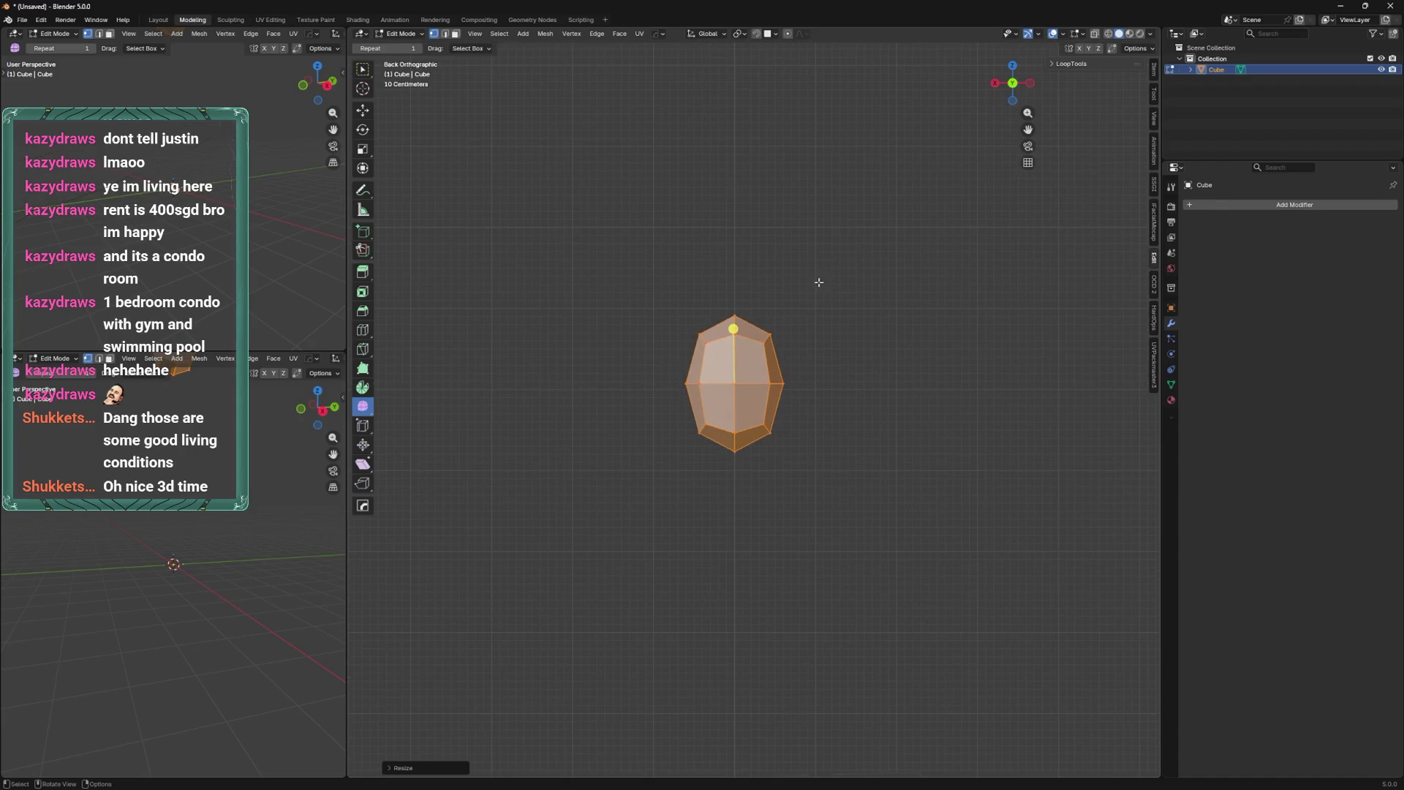
pyautogui.keyDown('alt'); pyautogui.moveTo(821, 282); pyautogui.dragTo(785, 271, button='middle'); pyautogui.keyUp('alt')
pyautogui.press('s')
pyautogui.press('y')
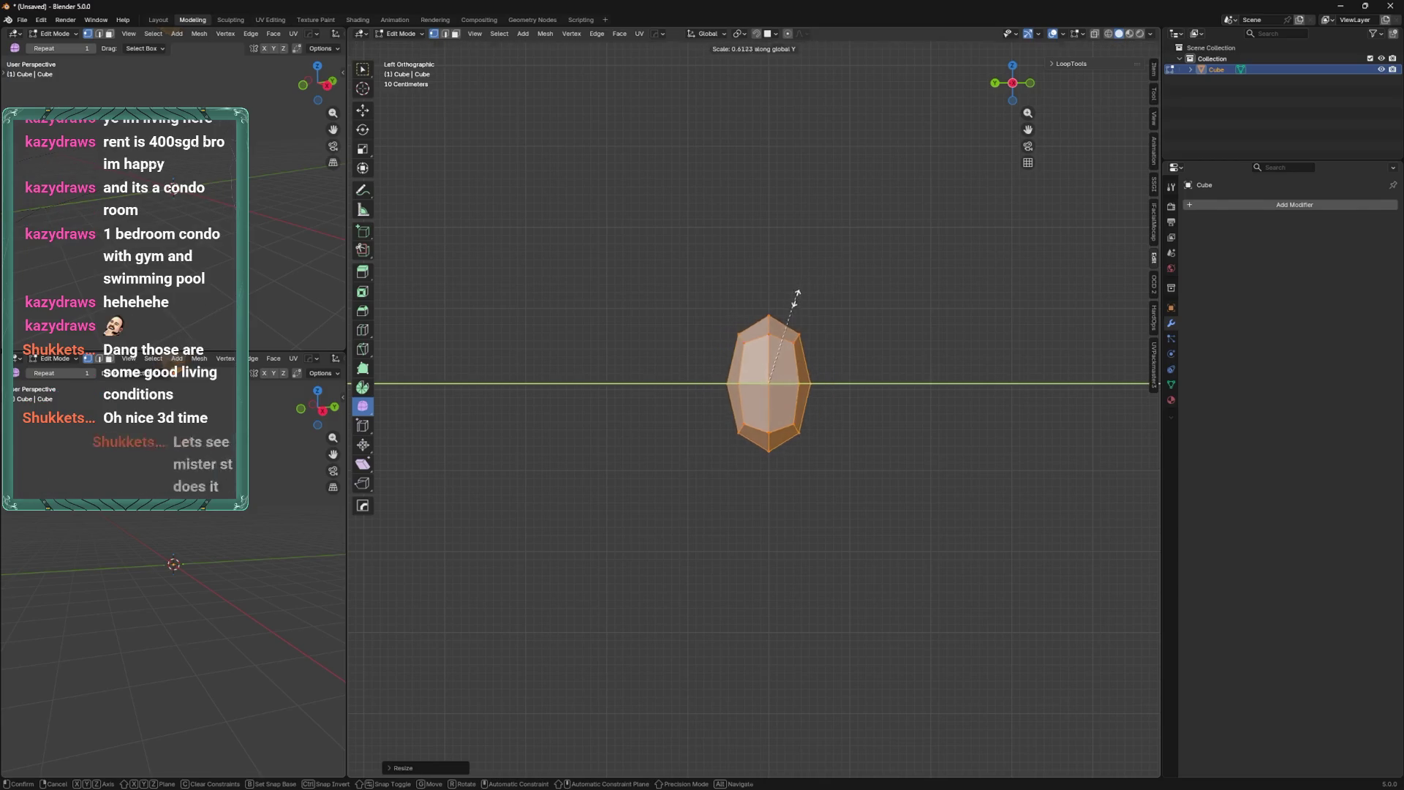
pyautogui.click(830, 273)
pyautogui.press('r')
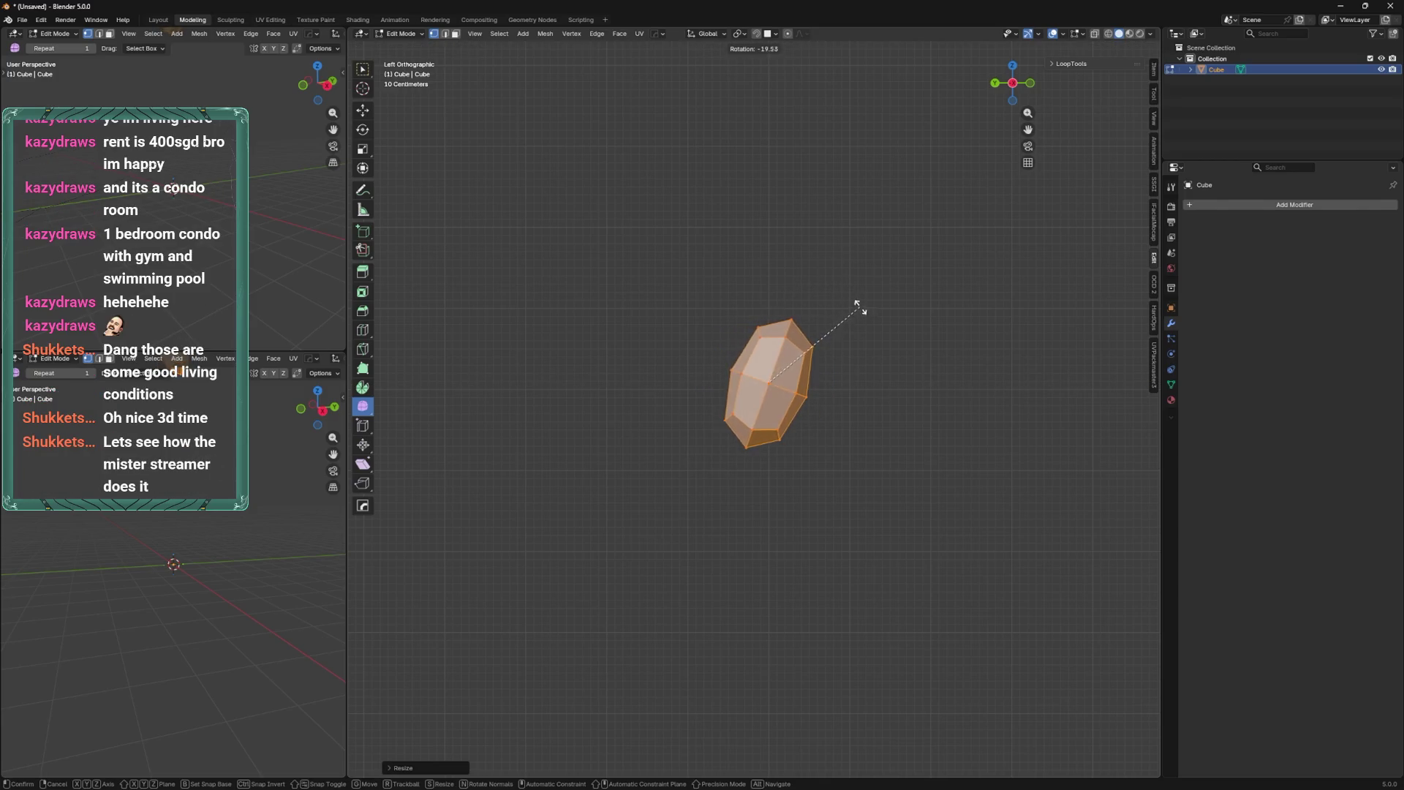
pyautogui.click(856, 301)
# Duplicate the tilted shape and place the copy straight below the original.
pyautogui.hotkey('shift', 'd')
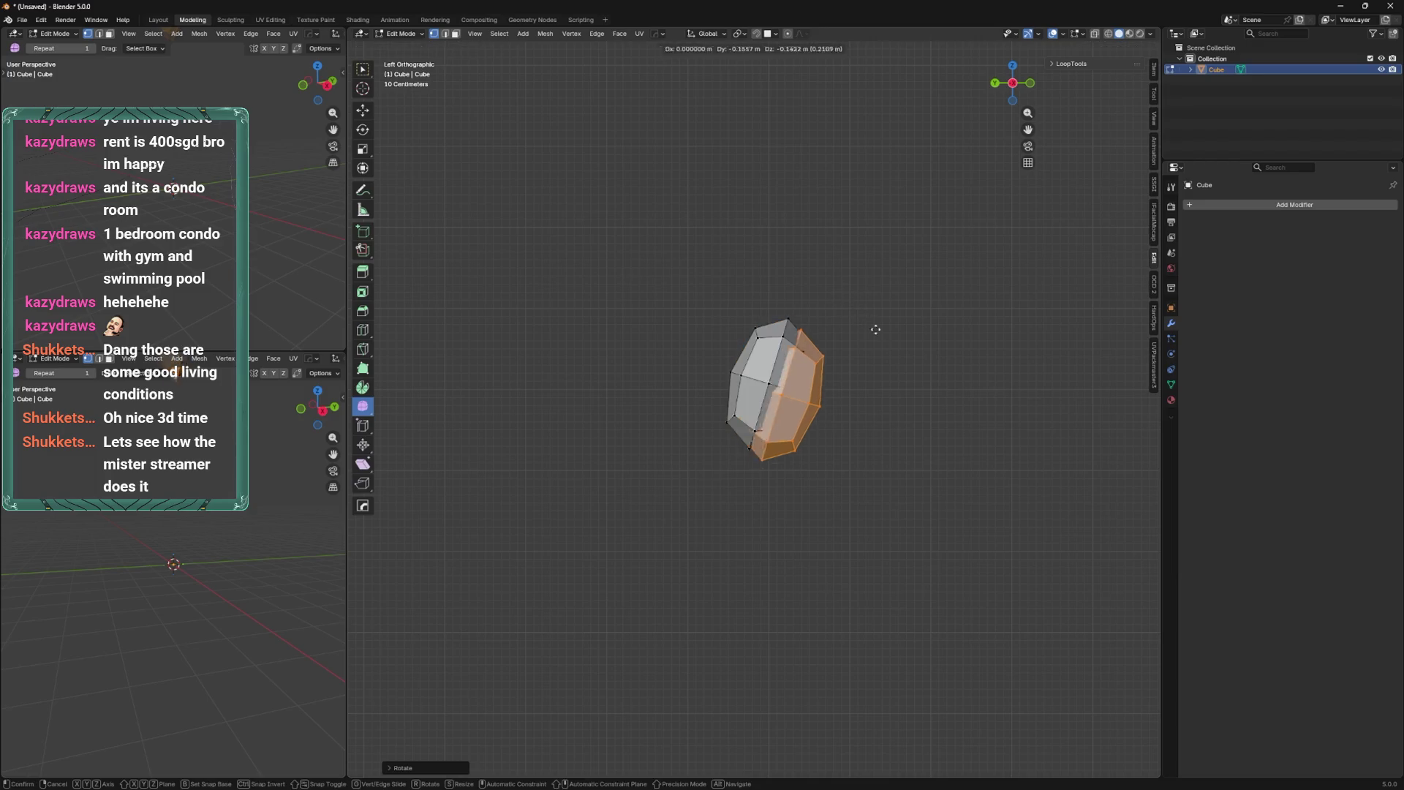
pyautogui.press('z')
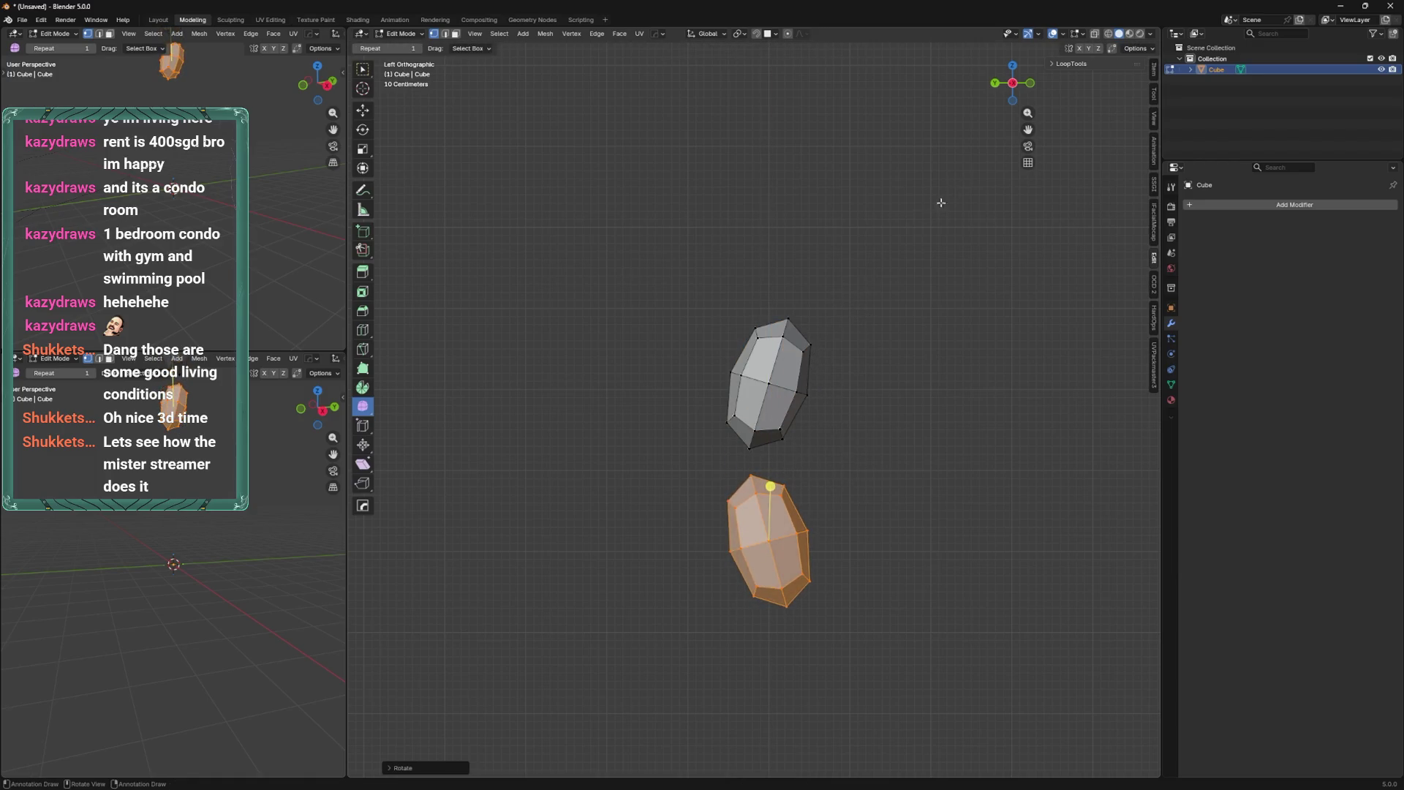
pyautogui.click(942, 203)
pyautogui.press('s')
pyautogui.press('z')
pyautogui.press('Escape')
pyautogui.hotkey('ctrl', 'z')
pyautogui.hotkey('shift', 'd')
pyautogui.press('z')
pyautogui.click(841, 314)
# Shorten the copy vertically and tilt it about the X axis.
pyautogui.press('s')
pyautogui.press('z')
pyautogui.click(801, 307)
pyautogui.press('s')
pyautogui.press('y')
pyautogui.click(793, 326)
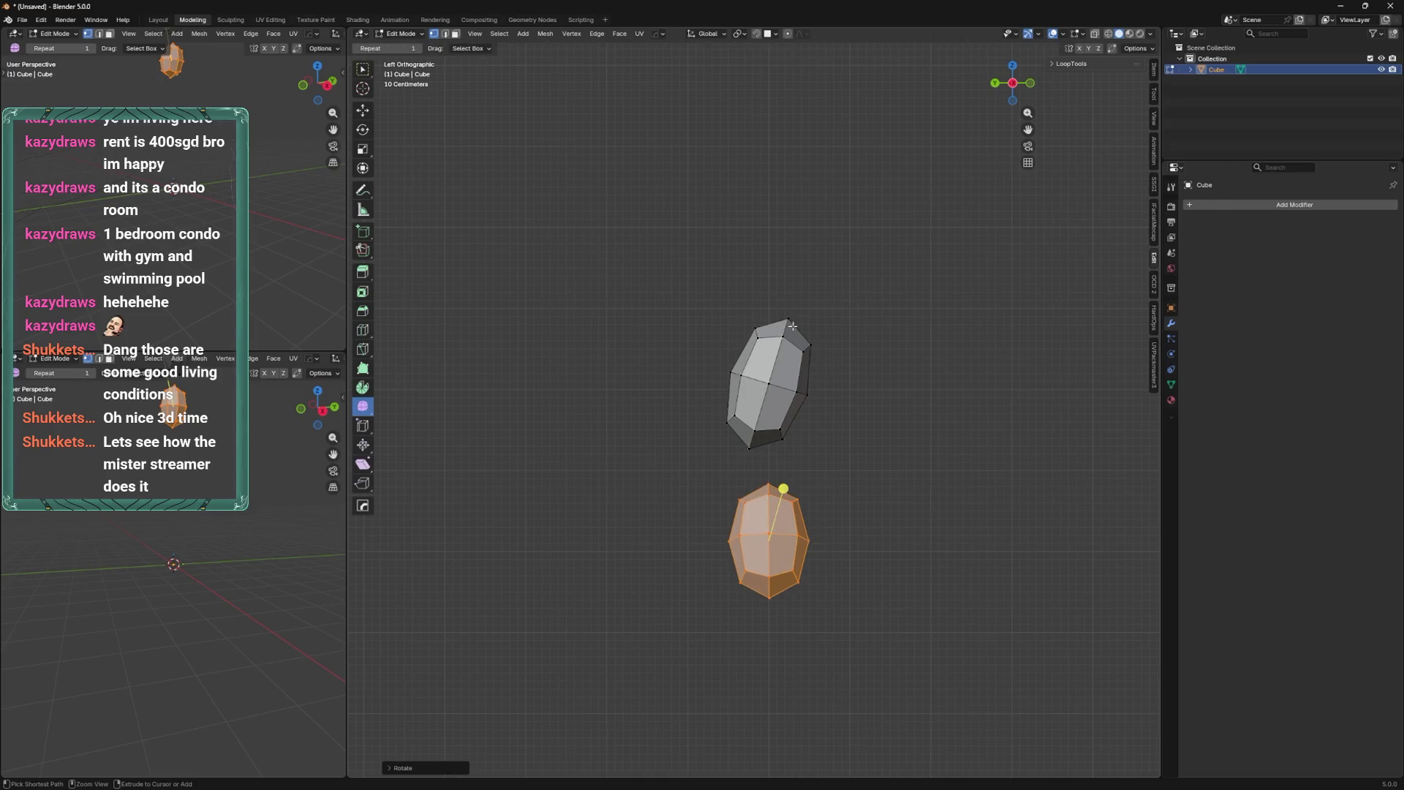
pyautogui.hotkey('ctrl', 'z')
pyautogui.press('r')
pyautogui.press('x')
pyautogui.press('Escape')
pyautogui.press('r')
pyautogui.press('x')
pyautogui.click(825, 327)
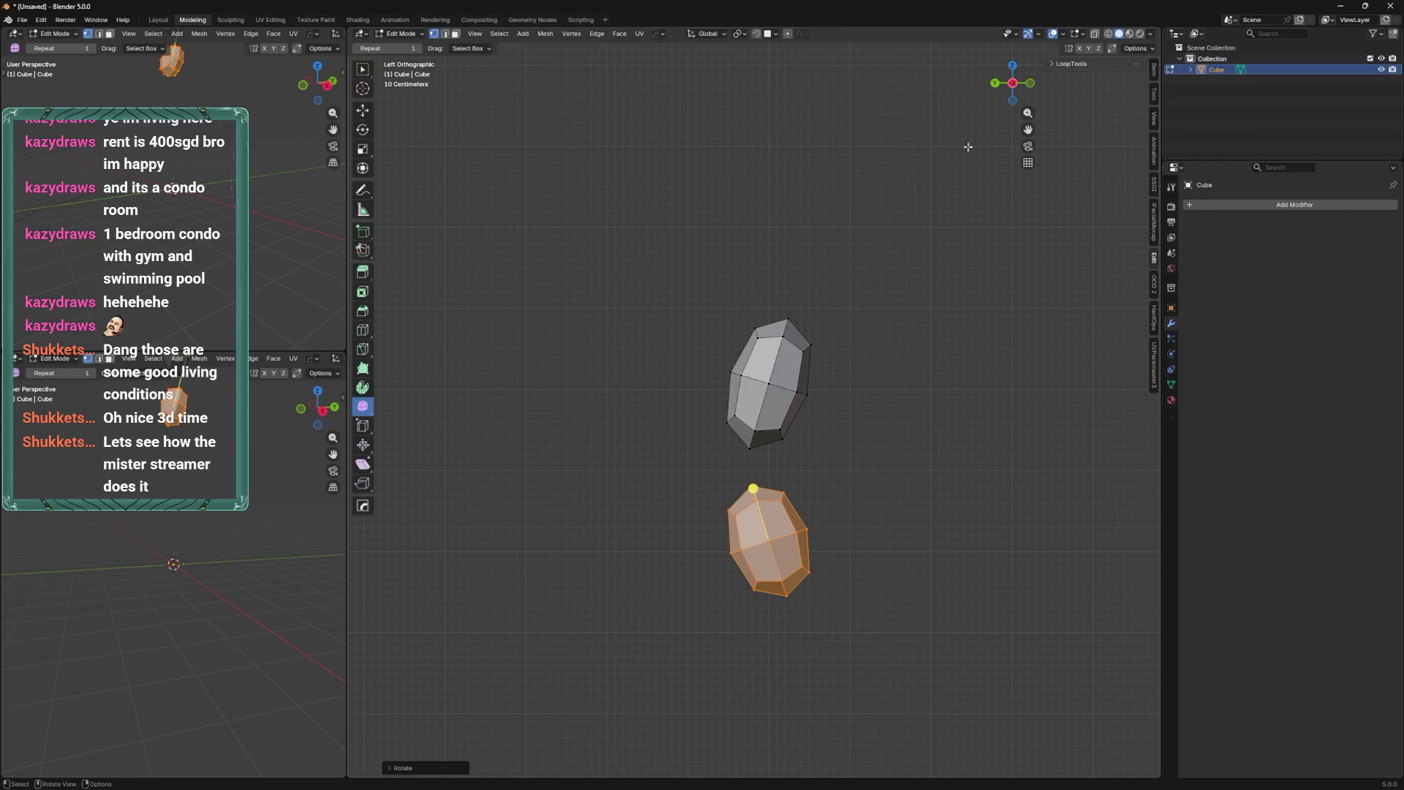
# From the back view, scale both pieces wider and shift them vertically along Z.
pyautogui.click(995, 83)
pyautogui.press('s')
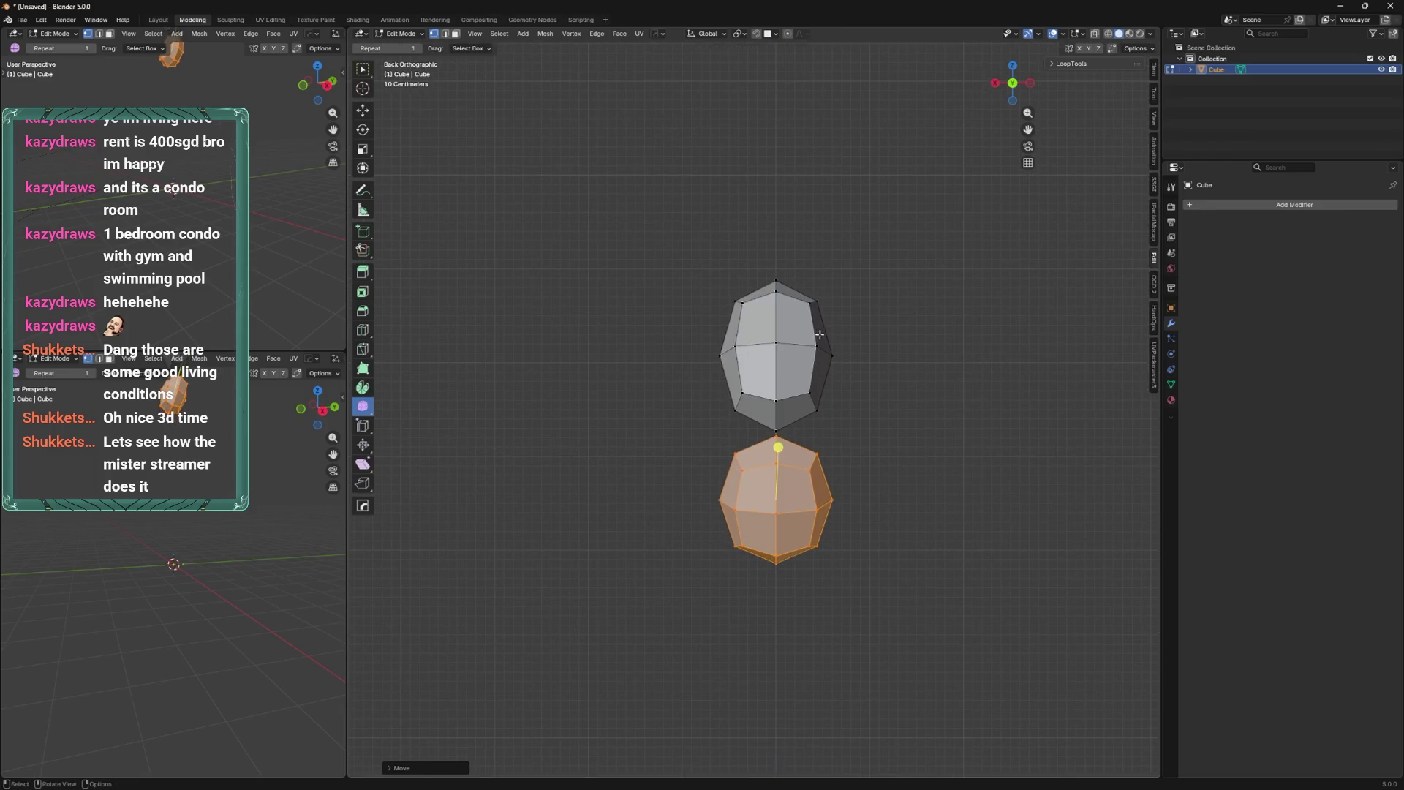
pyautogui.click(830, 341)
pyautogui.press('g')
pyautogui.press('z')
pyautogui.click(838, 337)
pyautogui.press('g')
pyautogui.press('z')
pyautogui.click(848, 329)
pyautogui.scroll(-4, 850, 327)
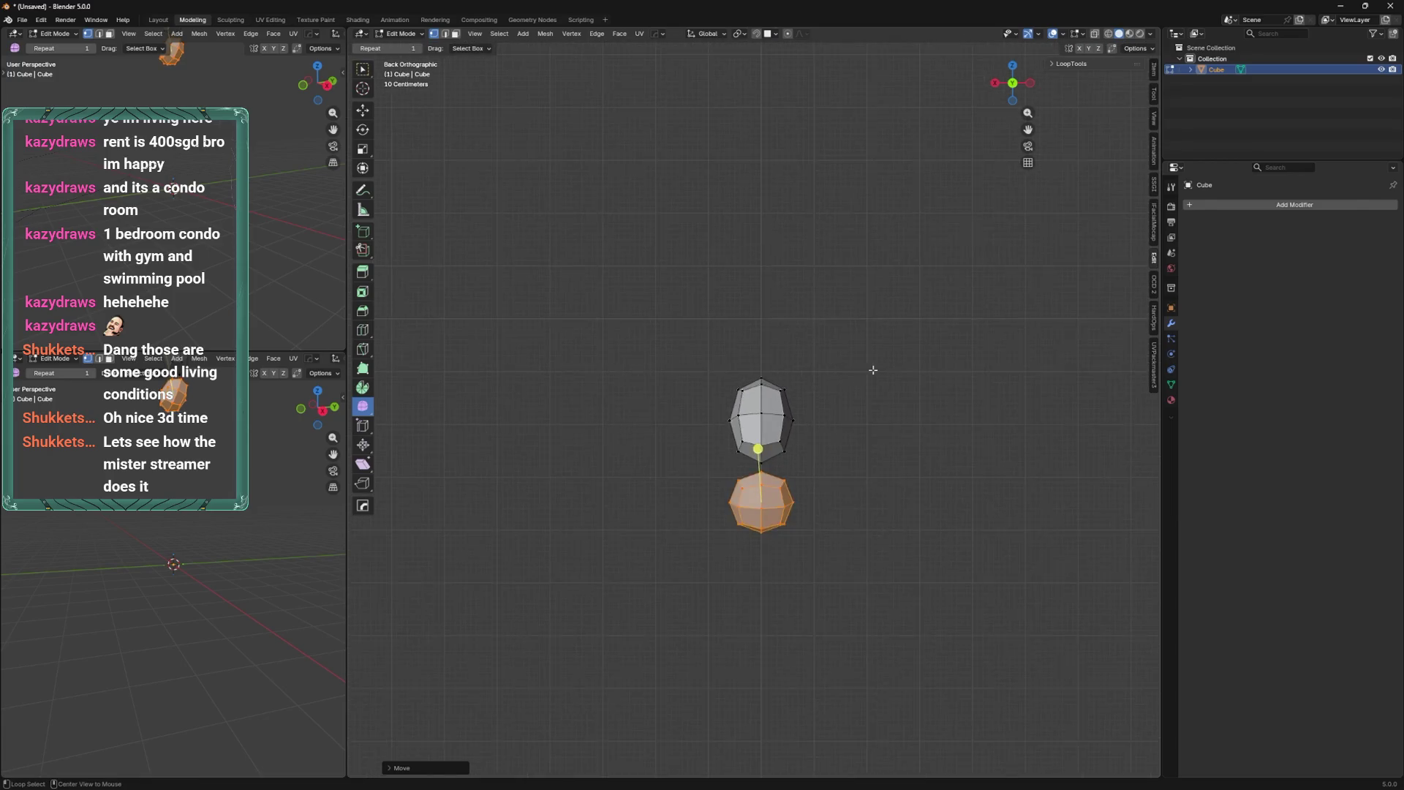
pyautogui.scroll(3, 777, 403)
# In X-ray, delete the left-half vertices of both pieces and return to Object Mode.
pyautogui.hotkey('alt', 'z')
pyautogui.moveTo(693, 108); pyautogui.dragTo(753, 474)
pyautogui.press('x')
pyautogui.click(756, 464)
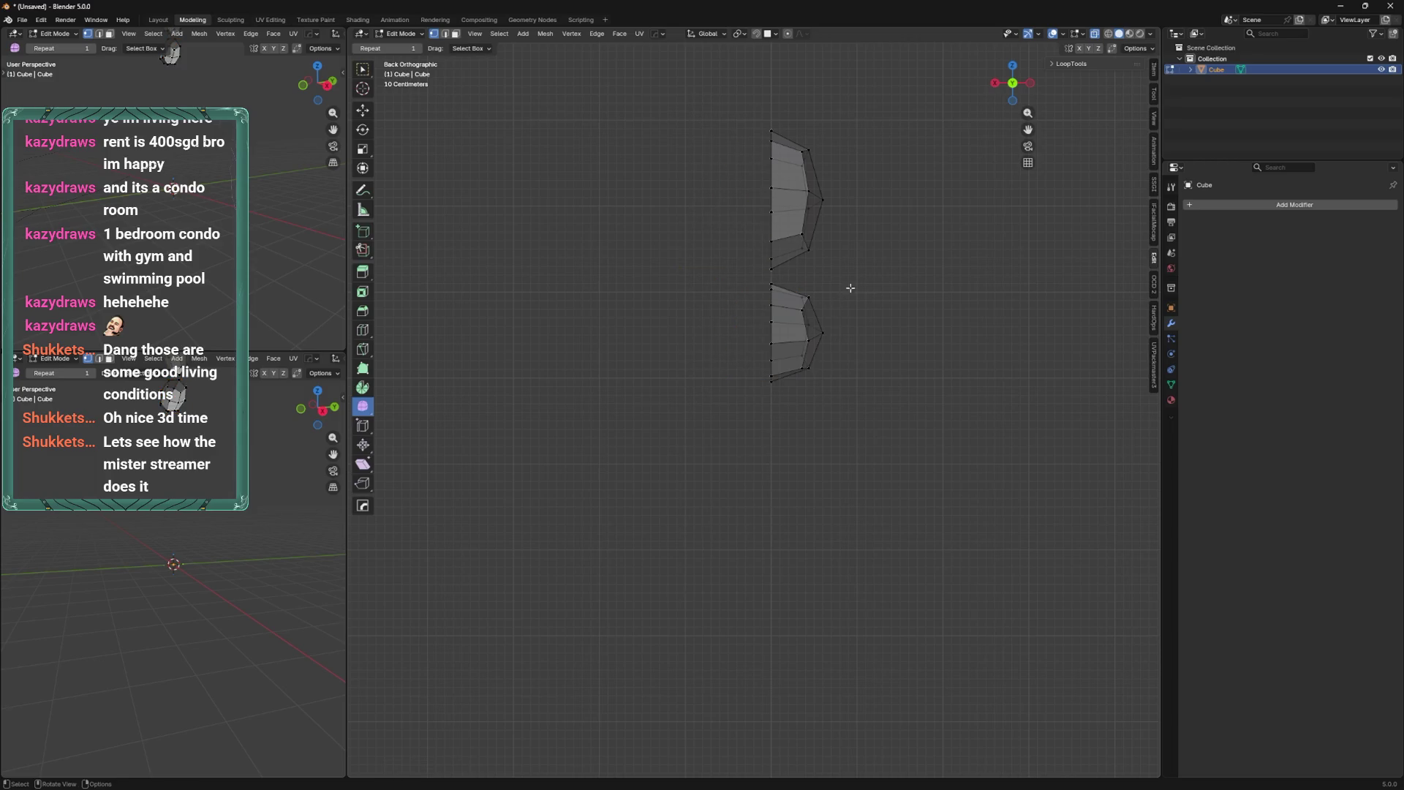
pyautogui.press('Tab')
pyautogui.click(1207, 205)
# Add a Mirror modifier so the half pieces become full mirrored shapes.
pyautogui.moveTo(1228, 231)
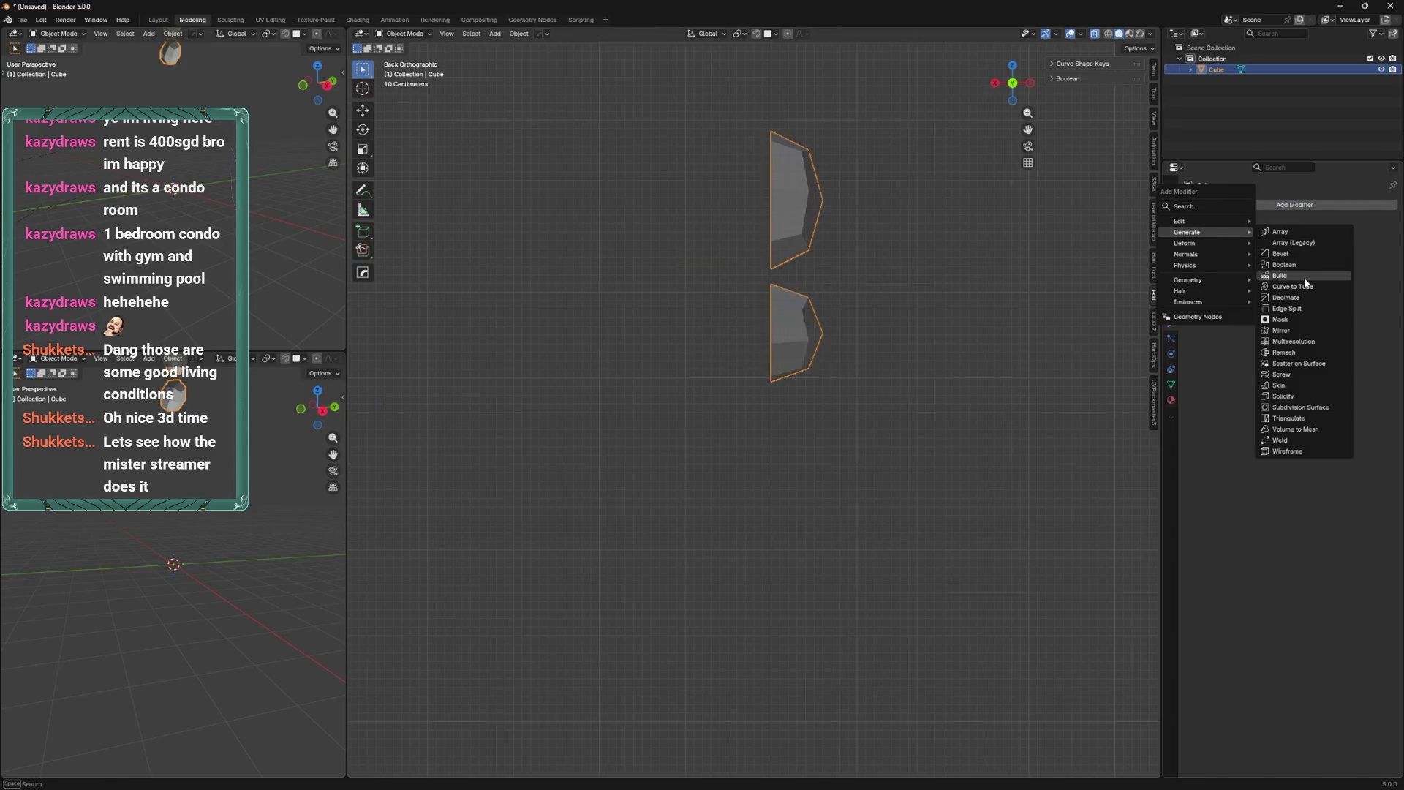
pyautogui.click(1301, 331)
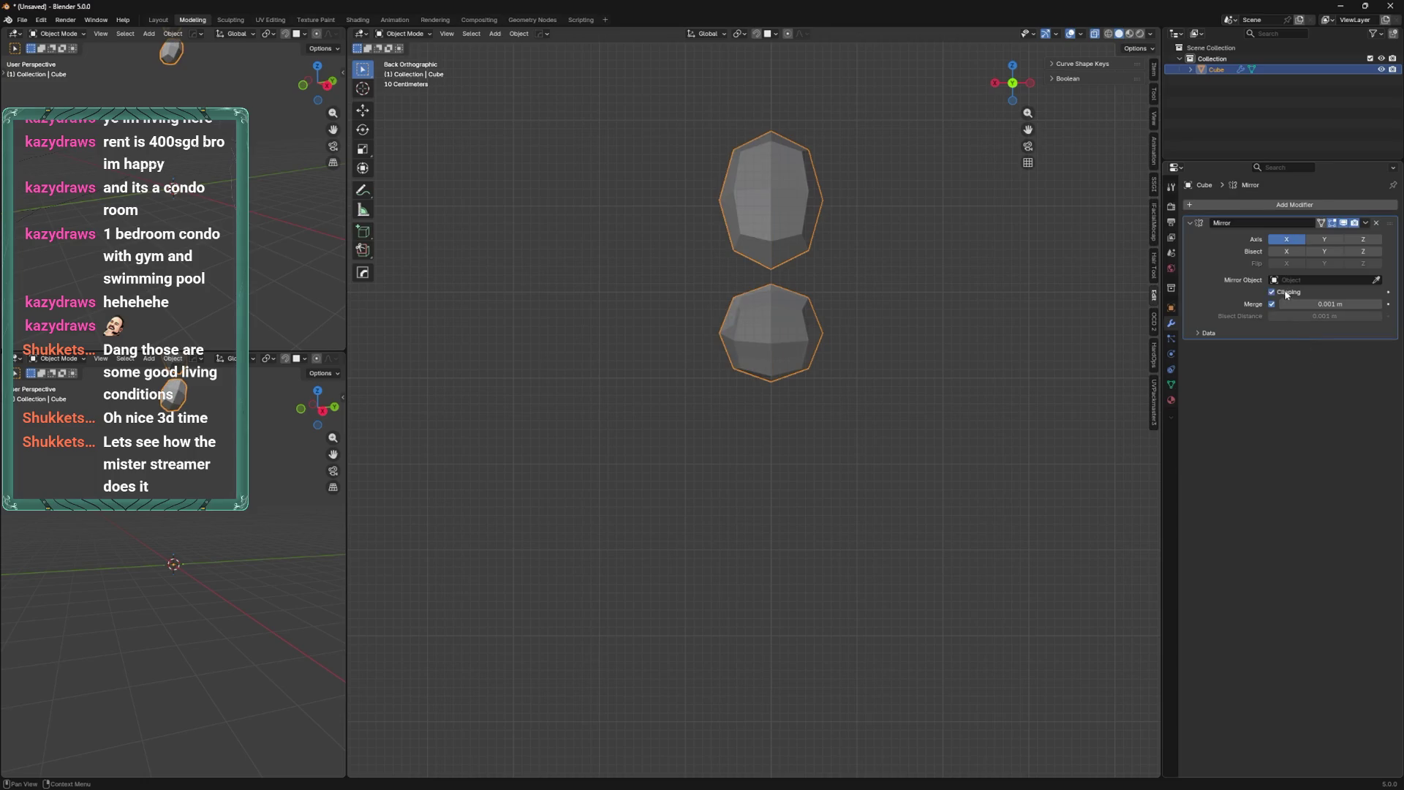
pyautogui.keyDown('shift'); pyautogui.moveTo(863, 332); pyautogui.dragTo(827, 508, button='middle'); pyautogui.keyUp('shift')
pyautogui.press('Tab')
pyautogui.press('a')
# Join the upper and lower pieces by bridging their open edge loops.
pyautogui.click(741, 450)
pyautogui.click(752, 408)
pyautogui.press('x')
pyautogui.scroll(1, 785, 415)
pyautogui.keyDown('alt'); pyautogui.click(766, 439); pyautogui.keyUp('alt')
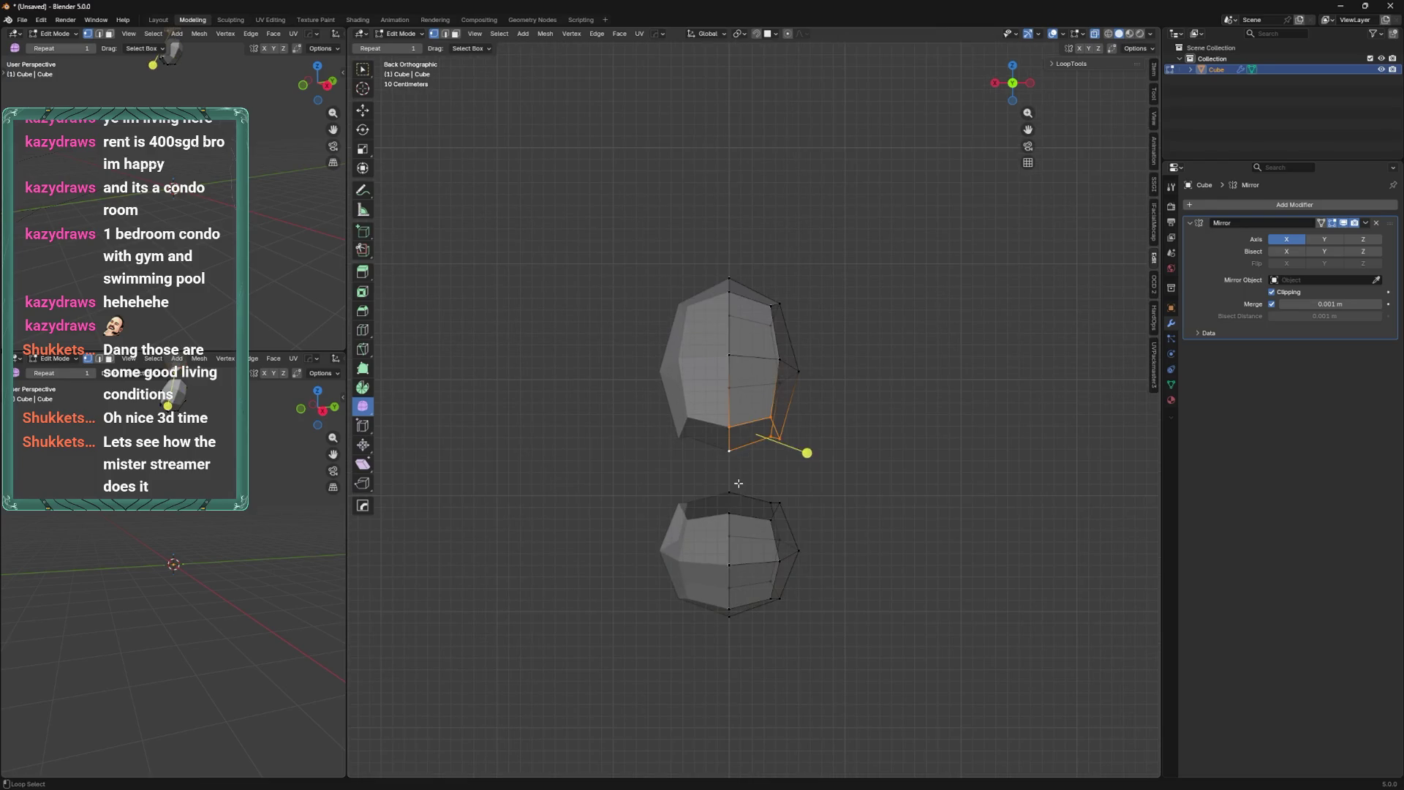
pyautogui.moveTo(820, 402)
pyautogui.mouseDown(button='middle')
pyautogui.moveTo(808, 399)
pyautogui.moveTo(926, 408)
pyautogui.mouseUp(button='middle')
pyautogui.rightClick(809, 400)
pyautogui.click(871, 417)
# Reposition the joined leg's outline and top vertices with vertex slide and move.
pyautogui.scroll(2, 795, 437)
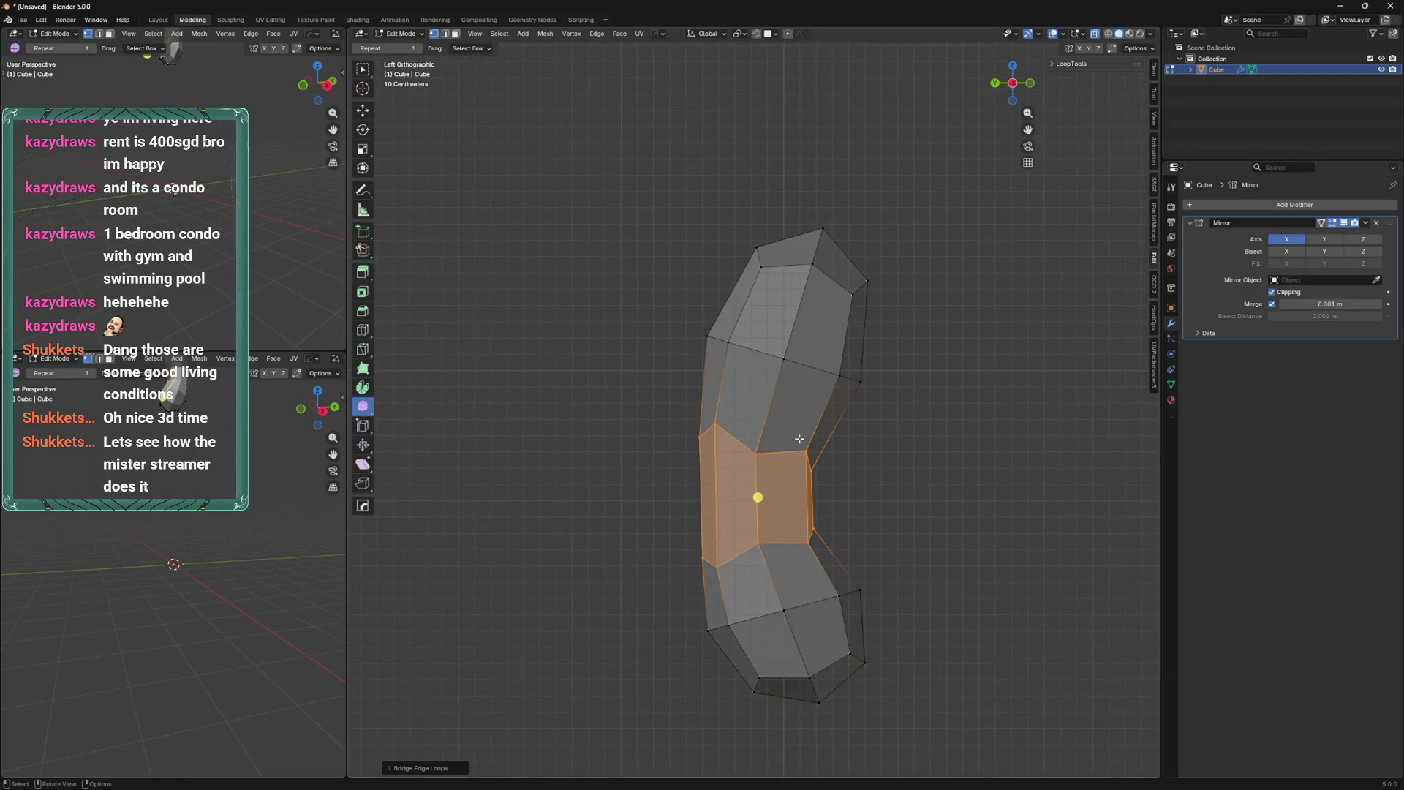
pyautogui.click(806, 463)
pyautogui.hotkey('shift', 'v')
pyautogui.click(730, 412)
pyautogui.click(715, 435)
pyautogui.click(817, 228)
pyautogui.hotkey('shift', 'v')
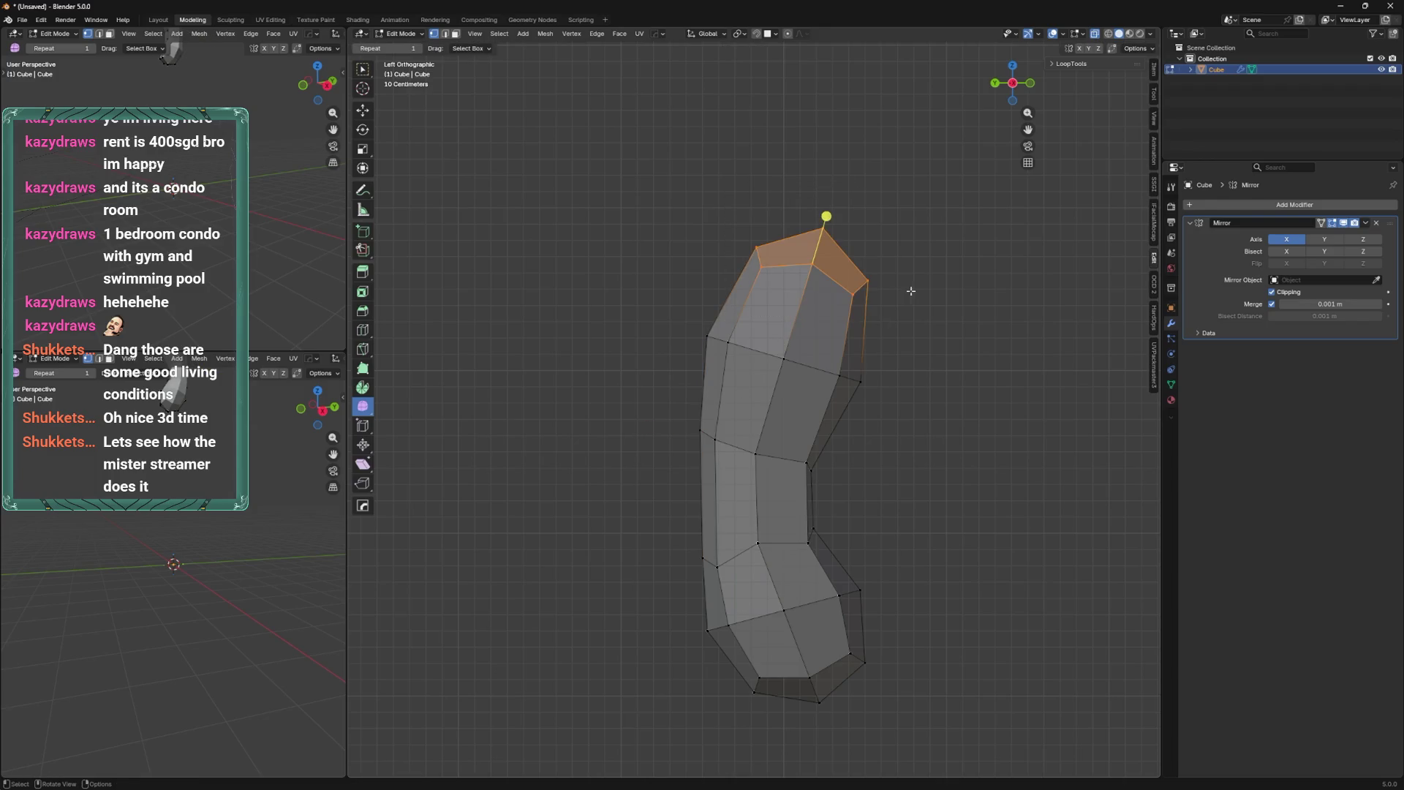
pyautogui.moveTo(1014, 88); pyautogui.dragTo(980, 87)
pyautogui.press('g')
pyautogui.press('g')
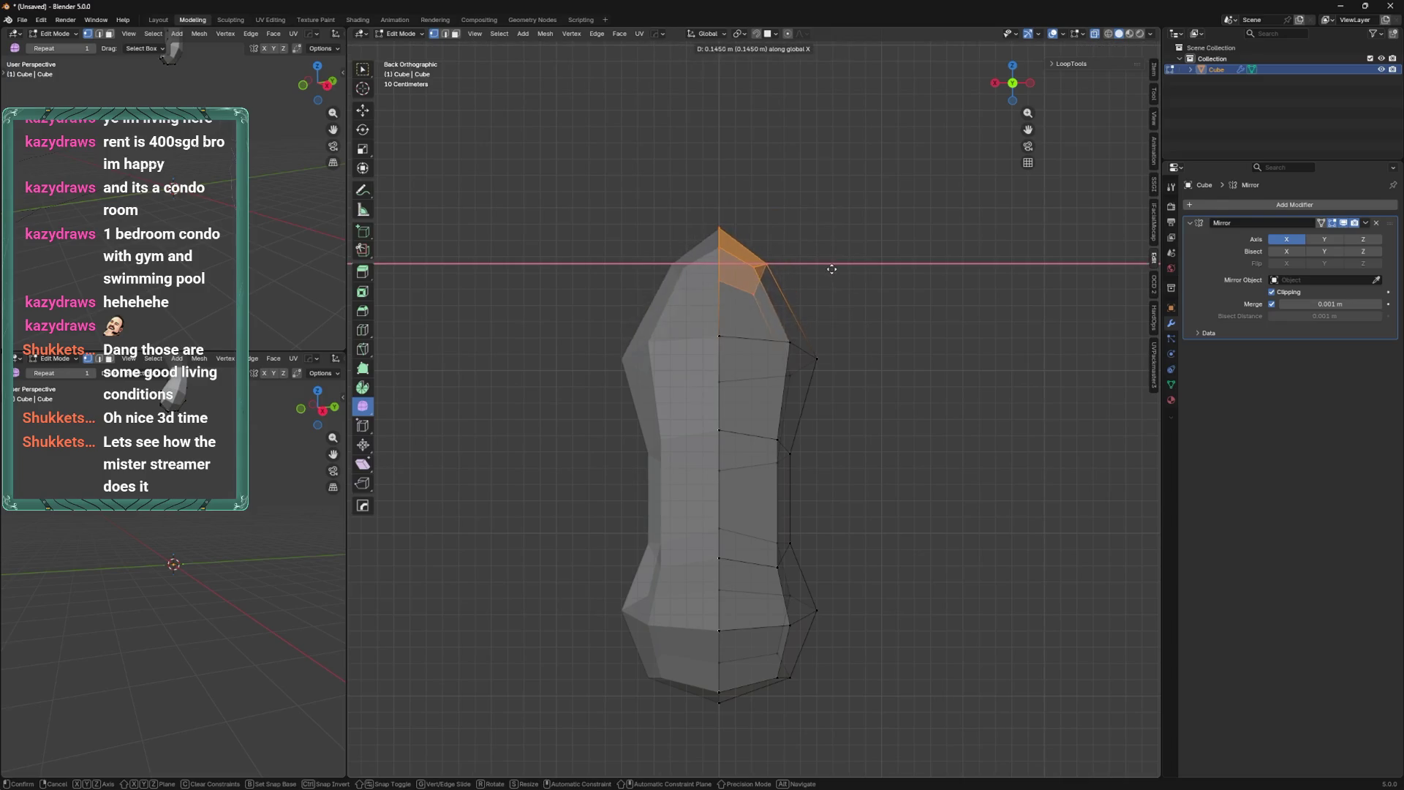
pyautogui.click(834, 269)
# Flatten the top vertices by scaling them along Z.
pyautogui.press('z')
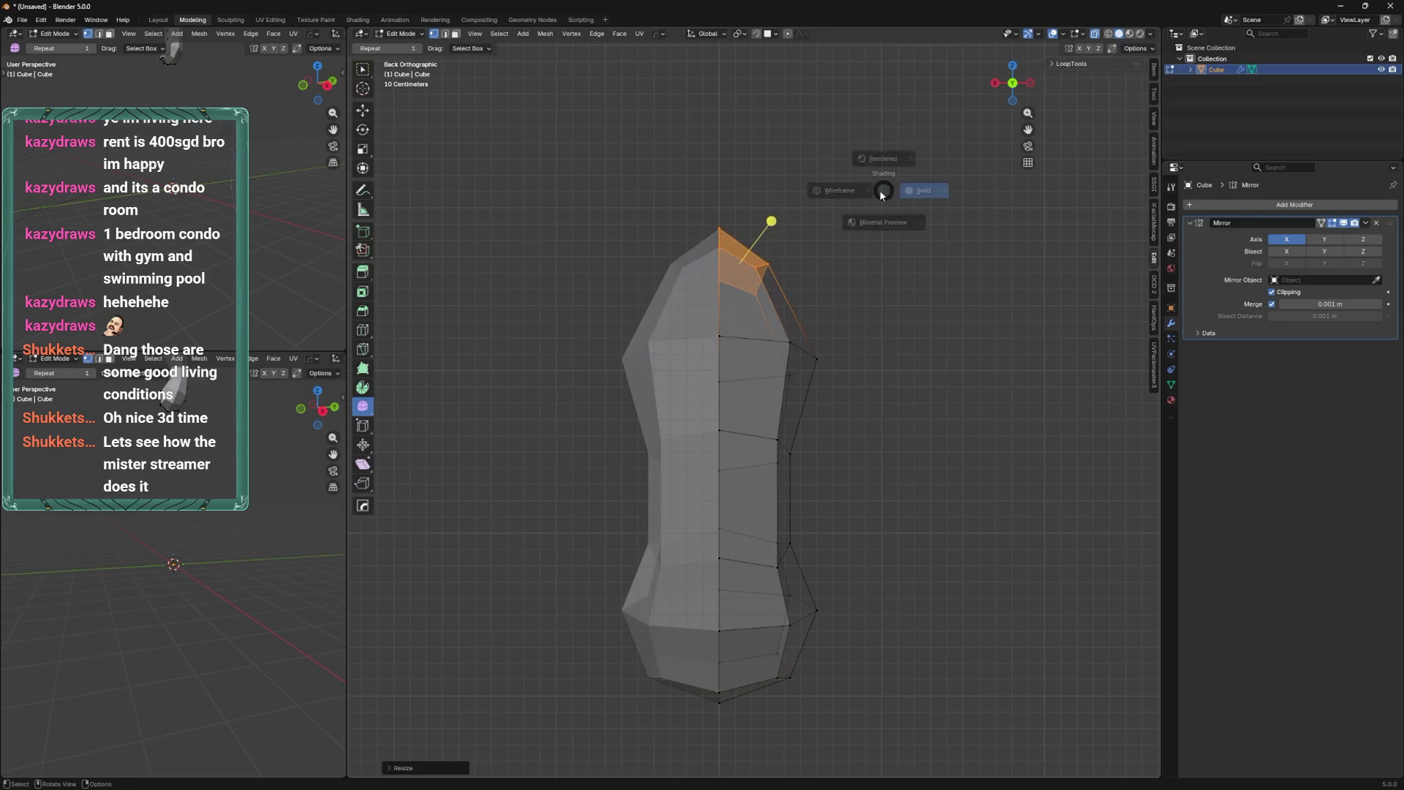
pyautogui.click(869, 205)
pyautogui.hotkey('shift', 'z')
pyautogui.press('s')
pyautogui.press('z')
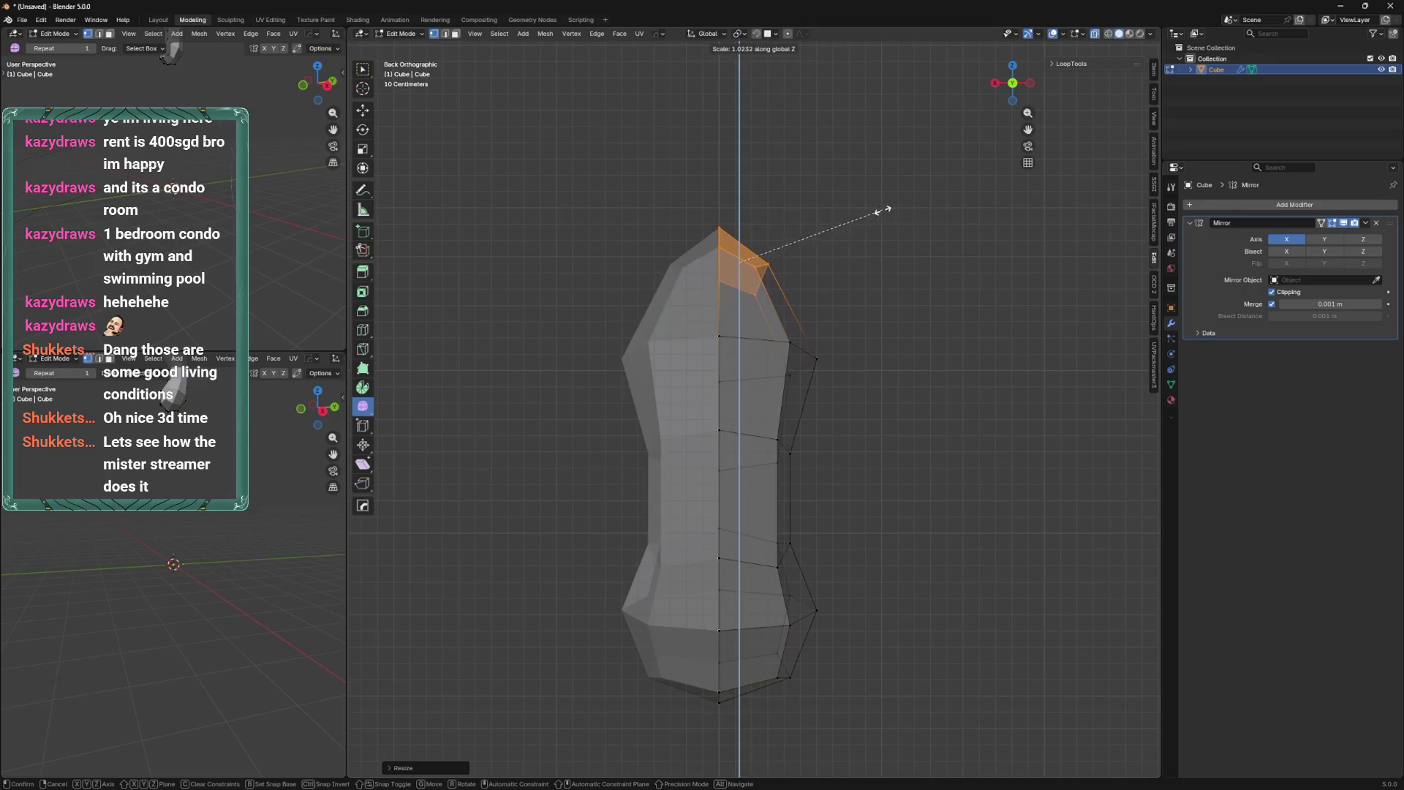
pyautogui.click(818, 245)
# In Left side view, move the top vertices so the waist tapers.
pyautogui.press('ctrl+KP_3')
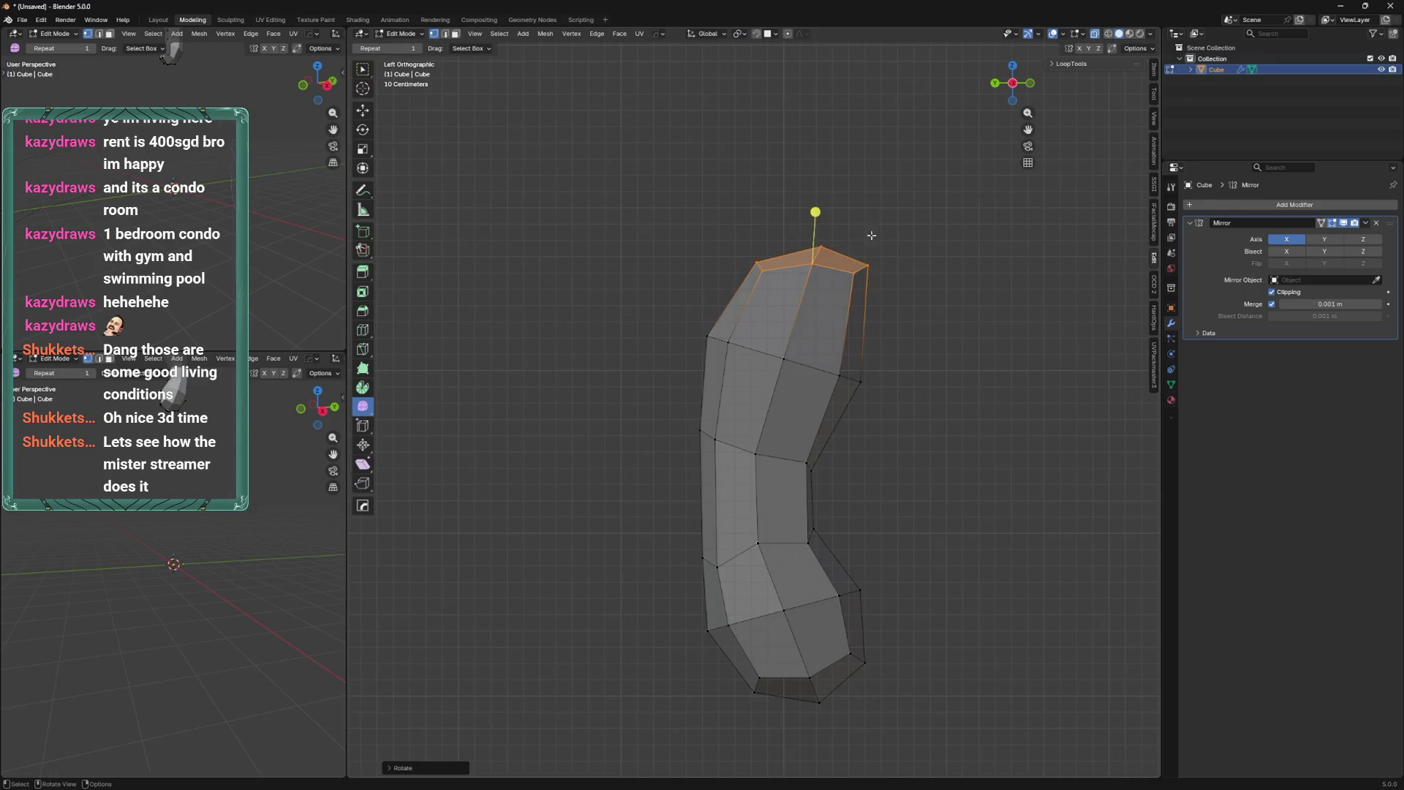
pyautogui.press('g')
pyautogui.click(892, 278)
pyautogui.moveTo(817, 267); pyautogui.dragTo(819, 265)
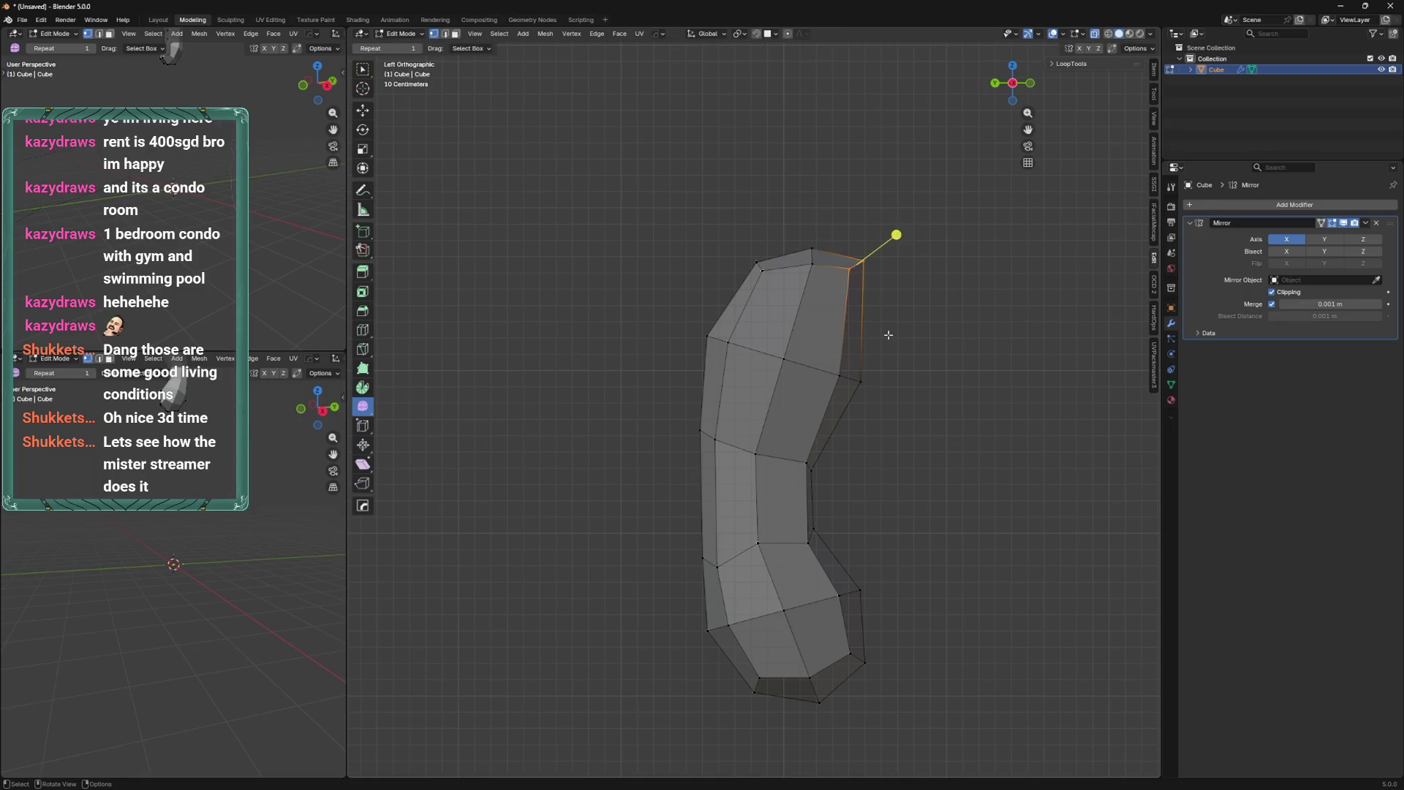
pyautogui.moveTo(768, 286); pyautogui.dragTo(768, 284)
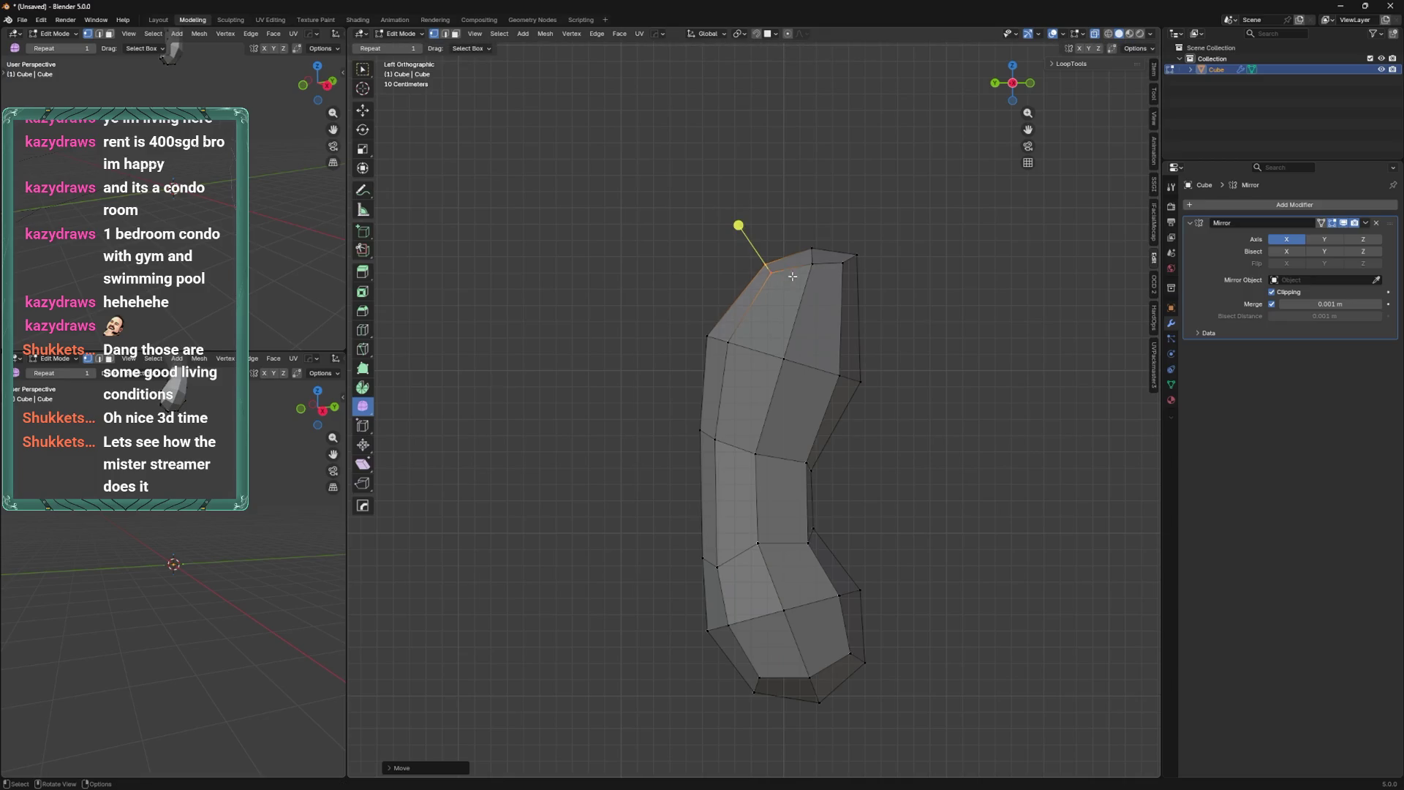
pyautogui.moveTo(808, 275); pyautogui.dragTo(830, 408, button='middle')
pyautogui.hotkey('ctrl', 'z')
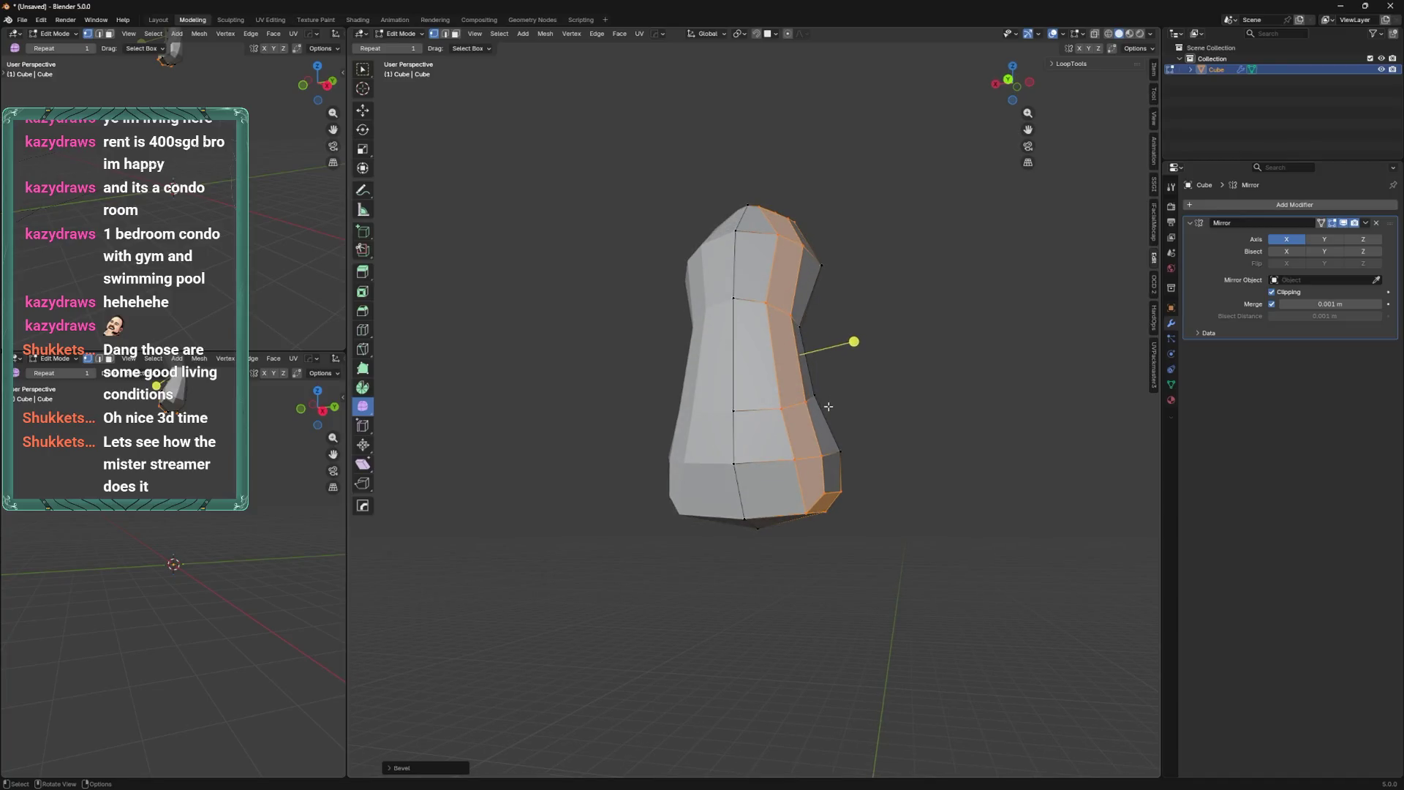
# Add a vertical edge loop down the hips and slide it into place.
pyautogui.hotkey('ctrl', 'z')
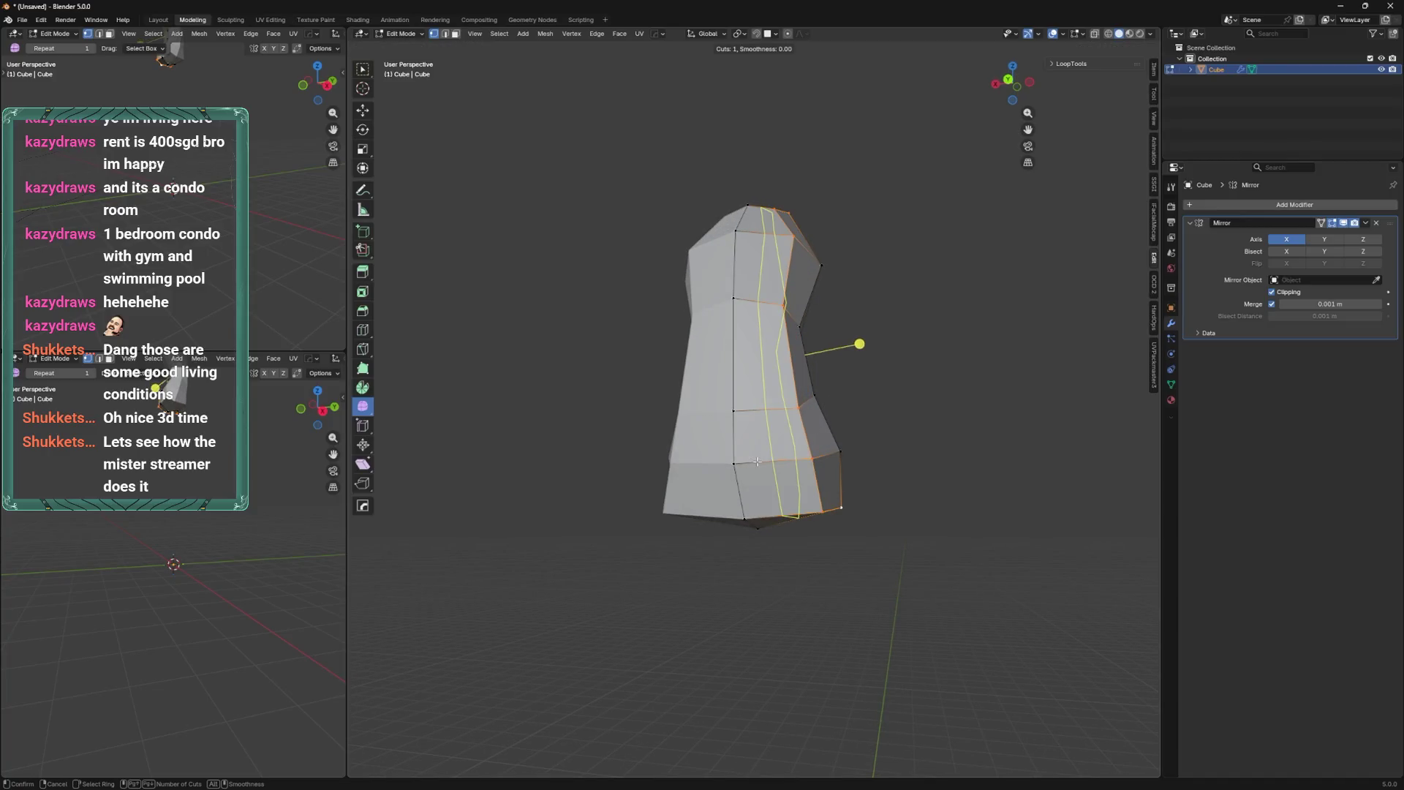
pyautogui.hotkey('ctrl', 'r')
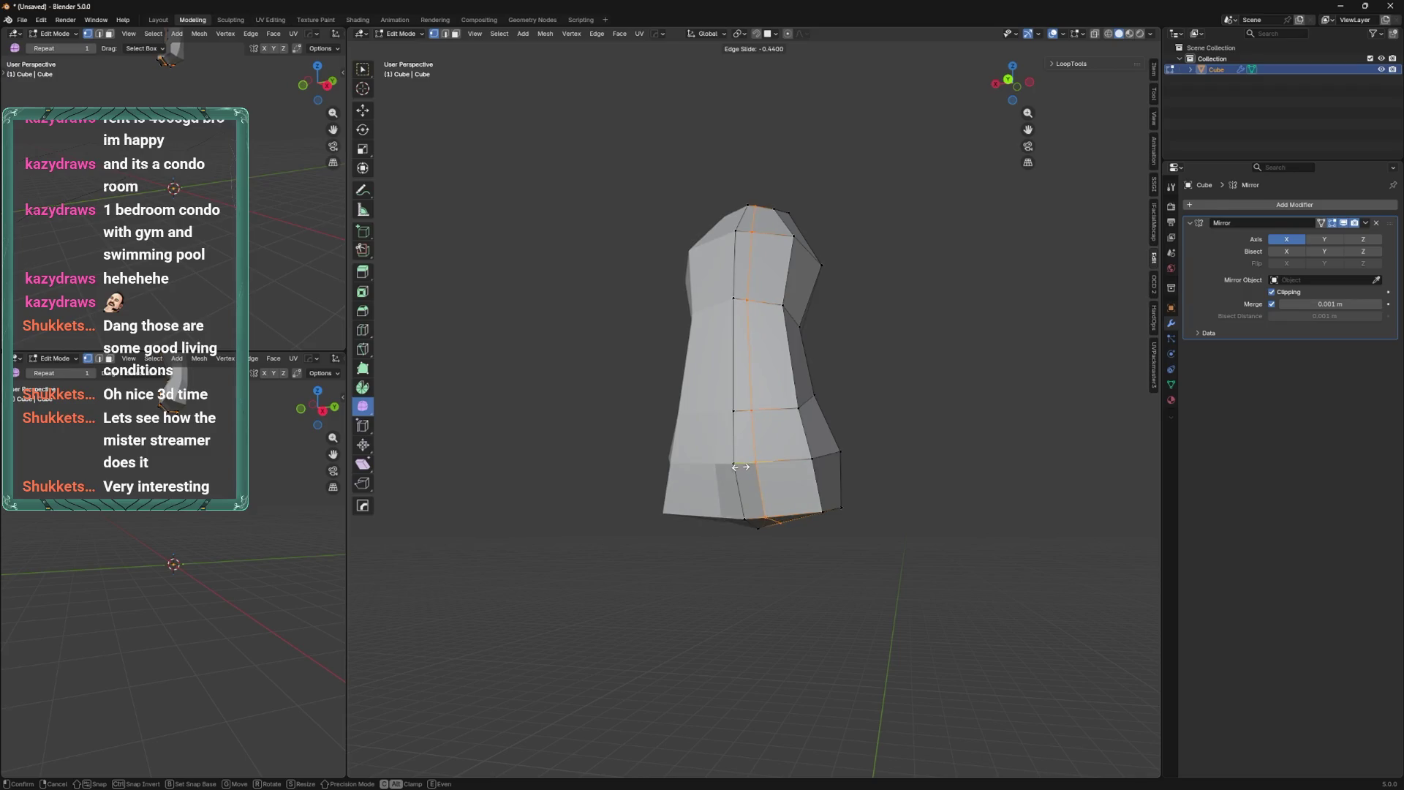
pyautogui.click(758, 460)
pyautogui.rightClick(758, 460)
pyautogui.moveTo(758, 460)
pyautogui.keyDown('shift'); pyautogui.mouseDown(button='middle')
pyautogui.moveTo(804, 425)
pyautogui.moveTo(714, 438)
pyautogui.moveTo(732, 499)
pyautogui.moveTo(719, 481)
pyautogui.moveTo(753, 485)
pyautogui.moveTo(784, 429)
pyautogui.moveTo(851, 375)
pyautogui.moveTo(731, 560)
pyautogui.moveTo(693, 574)
pyautogui.mouseUp(button='middle'); pyautogui.keyUp('shift')
pyautogui.press('g')
pyautogui.press('g')
pyautogui.click(732, 502)
# Adjust the selected vertices and apply Smooth Vertices to the lower loop.
pyautogui.press('g')
pyautogui.click(687, 521)
pyautogui.moveTo(687, 521)
pyautogui.mouseDown(button='middle')
pyautogui.moveTo(707, 478)
pyautogui.moveTo(768, 505)
pyautogui.moveTo(859, 516)
pyautogui.moveTo(899, 398)
pyautogui.moveTo(925, 527)
pyautogui.moveTo(837, 447)
pyautogui.mouseUp(button='middle')
pyautogui.press('g')
pyautogui.click(863, 516)
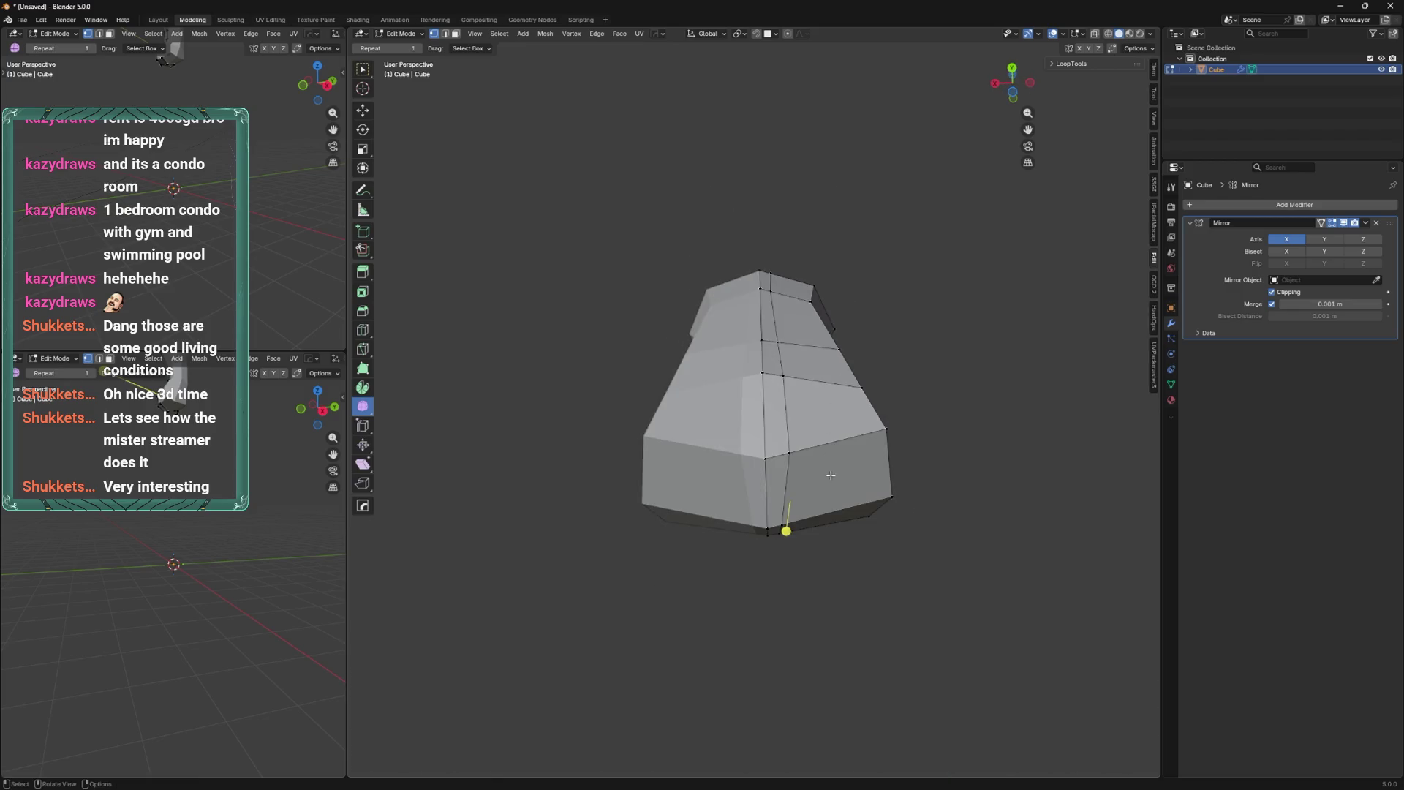
pyautogui.rightClick(830, 502)
pyautogui.click(831, 521)
pyautogui.press('1')
pyautogui.moveTo(832, 520)
pyautogui.mouseDown(button='middle')
pyautogui.moveTo(863, 388)
pyautogui.moveTo(864, 446)
pyautogui.moveTo(819, 414)
pyautogui.mouseUp(button='middle')
pyautogui.keyDown('alt'); pyautogui.click(863, 389); pyautogui.keyUp('alt')
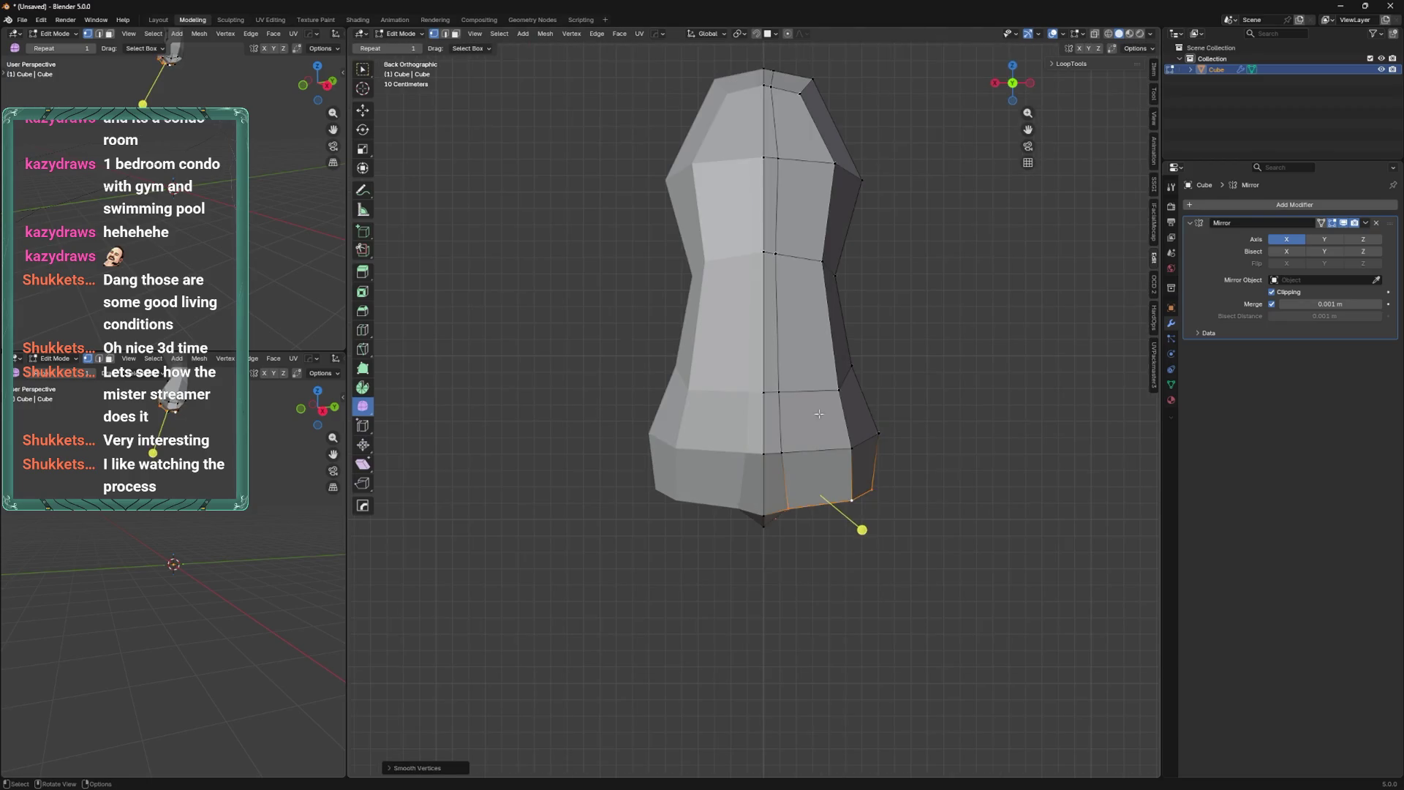
# Nudge the single bottom vertex into position with several small moves.
pyautogui.click(789, 506)
pyautogui.press('g')
pyautogui.click(795, 512)
pyautogui.press('g')
pyautogui.click(795, 505)
pyautogui.press('g')
pyautogui.click(793, 499)
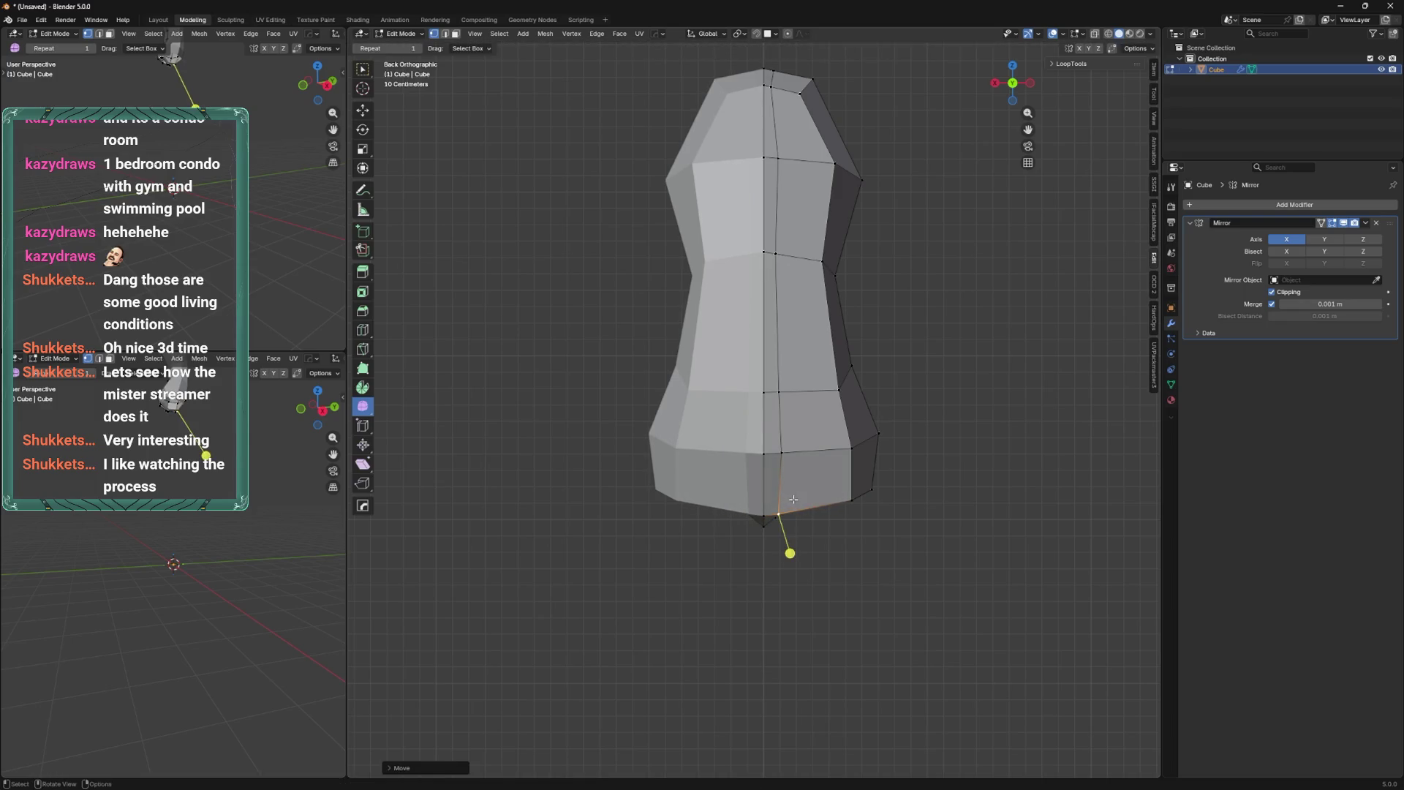
pyautogui.keyDown('alt'); pyautogui.moveTo(768, 529); pyautogui.dragTo(702, 487, button='middle'); pyautogui.keyUp('alt')
pyautogui.press('g')
# Bevel the bottom crotch edge into a rounded multi-segment curve, then rotate and move it.
pyautogui.click(830, 484)
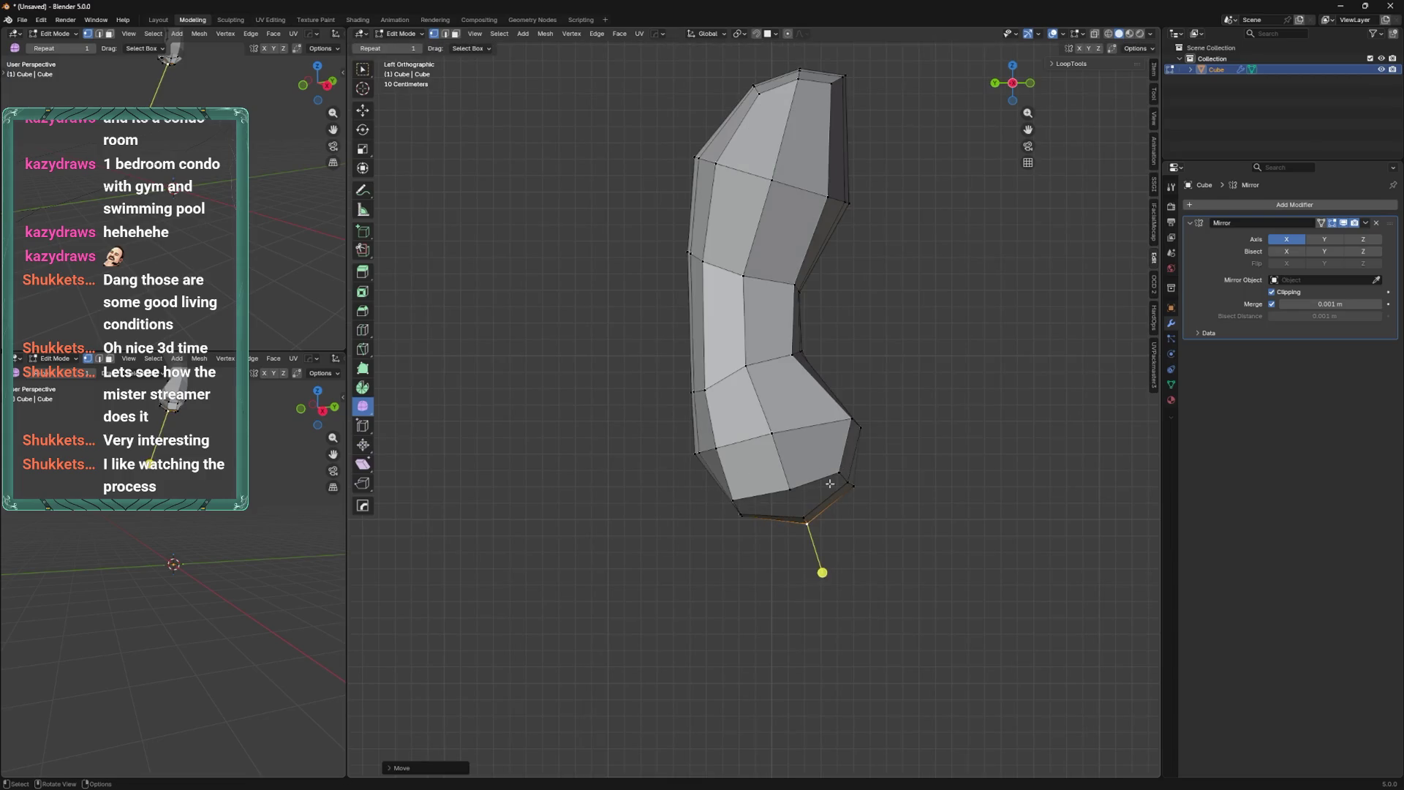
pyautogui.moveTo(851, 514)
pyautogui.mouseDown(button='middle')
pyautogui.moveTo(830, 409)
pyautogui.moveTo(852, 380)
pyautogui.mouseUp(button='middle')
pyautogui.hotkey('ctrl', 'b')
pyautogui.click(827, 379)
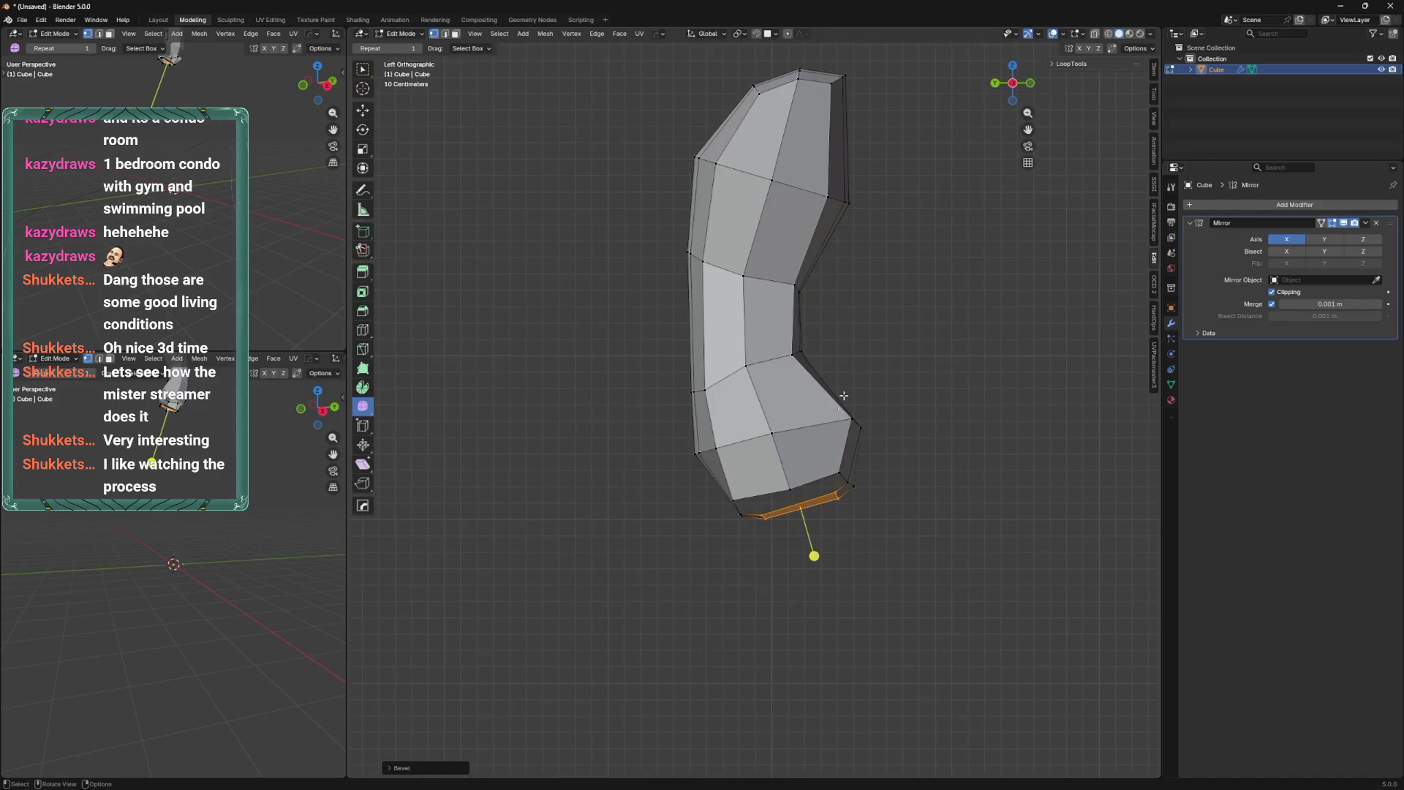
pyautogui.hotkey('ctrl', 'b')
pyautogui.click(897, 372)
pyautogui.press('r')
pyautogui.click(884, 398)
pyautogui.press('g')
pyautogui.click(858, 475)
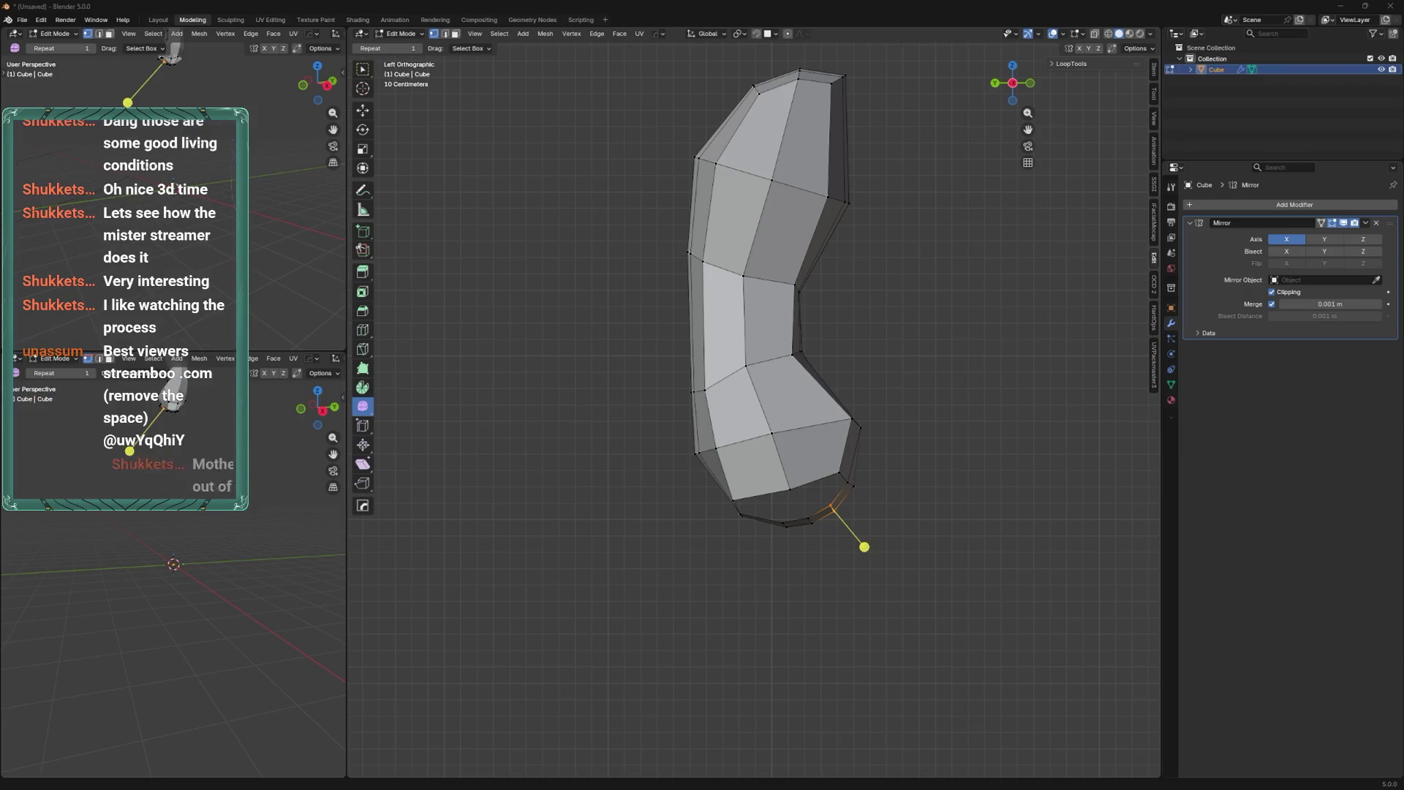
# Recentre the view on the lower mesh with its bevelled crotch edge.
pyautogui.moveTo(394, 786)
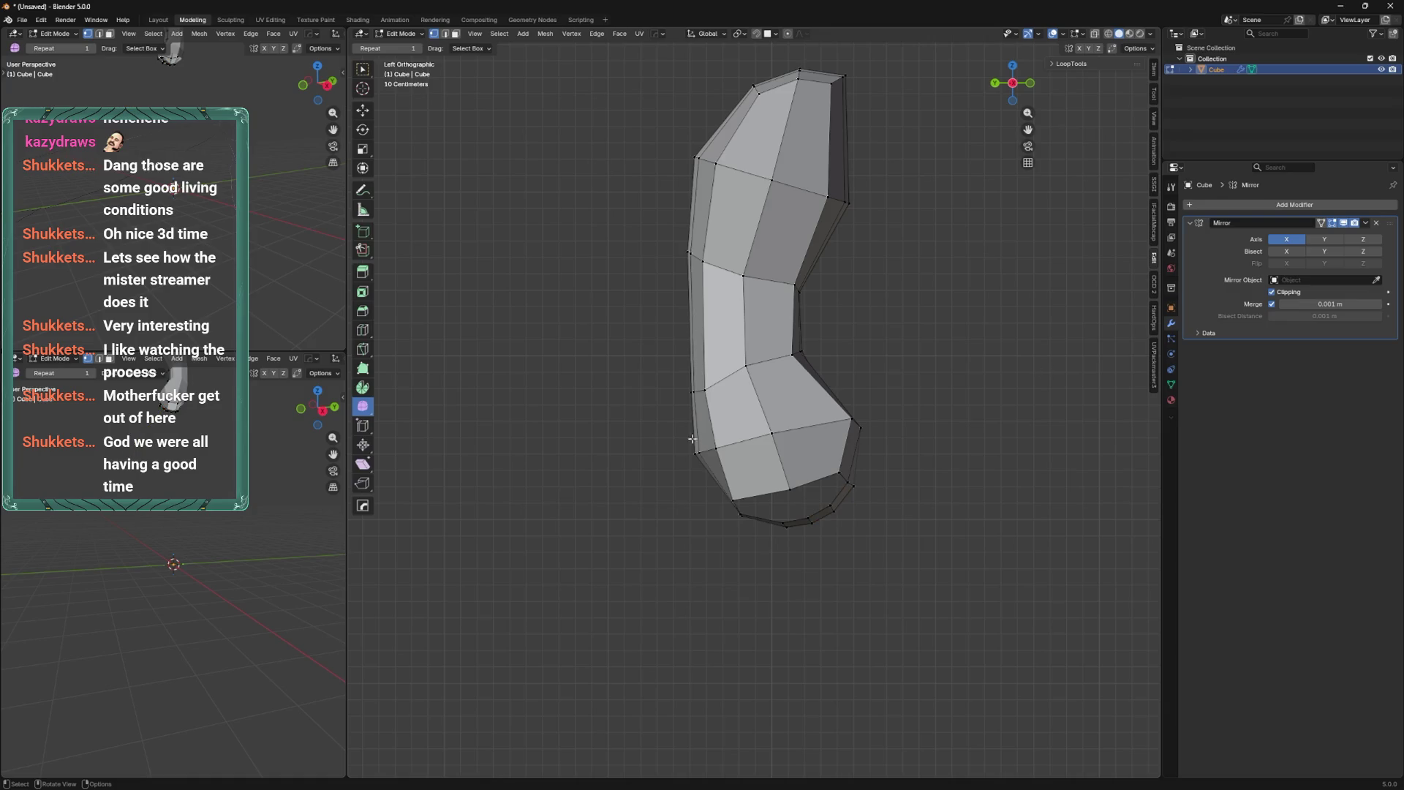
pyautogui.keyDown('shift'); pyautogui.moveTo(865, 400); pyautogui.dragTo(734, 414, button='middle'); pyautogui.keyUp('shift')
# Shift the bottom-right vertices of the hips up and to the right.
pyautogui.keyDown('ctrl'); pyautogui.moveTo(718, 482); pyautogui.dragTo(692, 460, button='middle'); pyautogui.keyUp('ctrl')
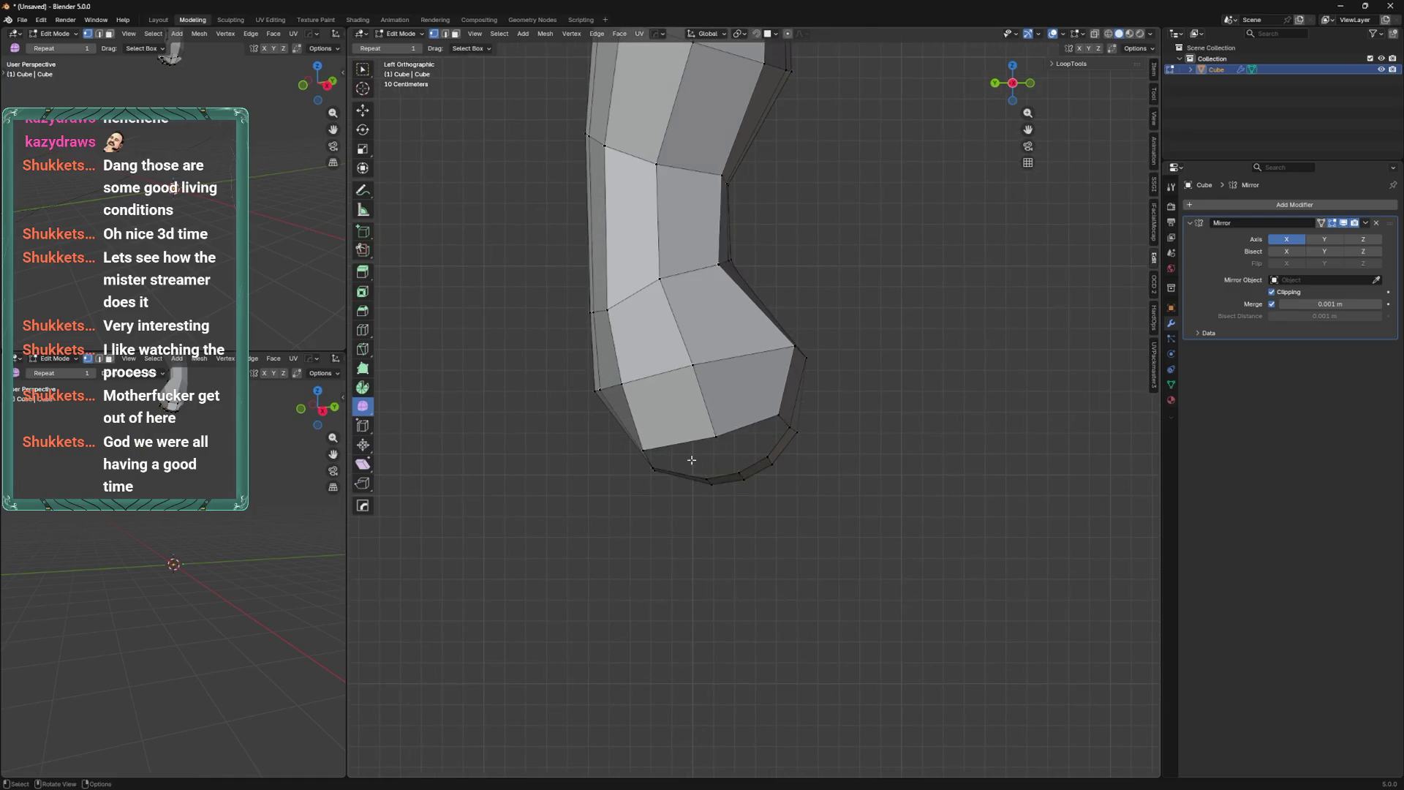
pyautogui.moveTo(744, 485)
pyautogui.mouseDown()
pyautogui.moveTo(775, 443)
pyautogui.moveTo(812, 436)
pyautogui.moveTo(809, 399)
pyautogui.mouseUp()
pyautogui.keyDown('shift'); pyautogui.click(783, 464); pyautogui.keyUp('shift')
pyautogui.click(794, 413)
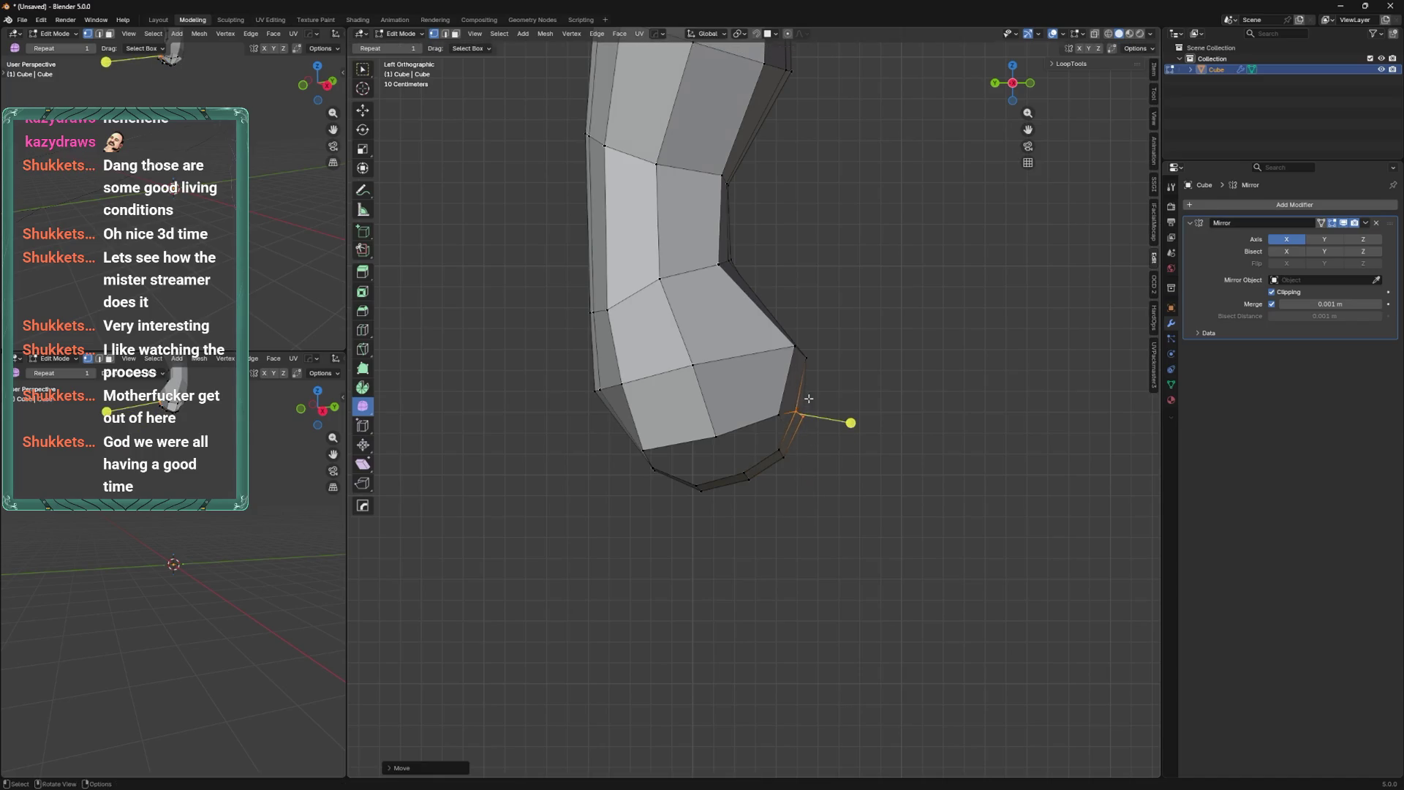
# Raise the horizontal edge loop on the left side of the hips.
pyautogui.keyDown('alt'); pyautogui.moveTo(792, 366); pyautogui.dragTo(754, 359, button='middle'); pyautogui.keyUp('alt')
pyautogui.click(741, 373)
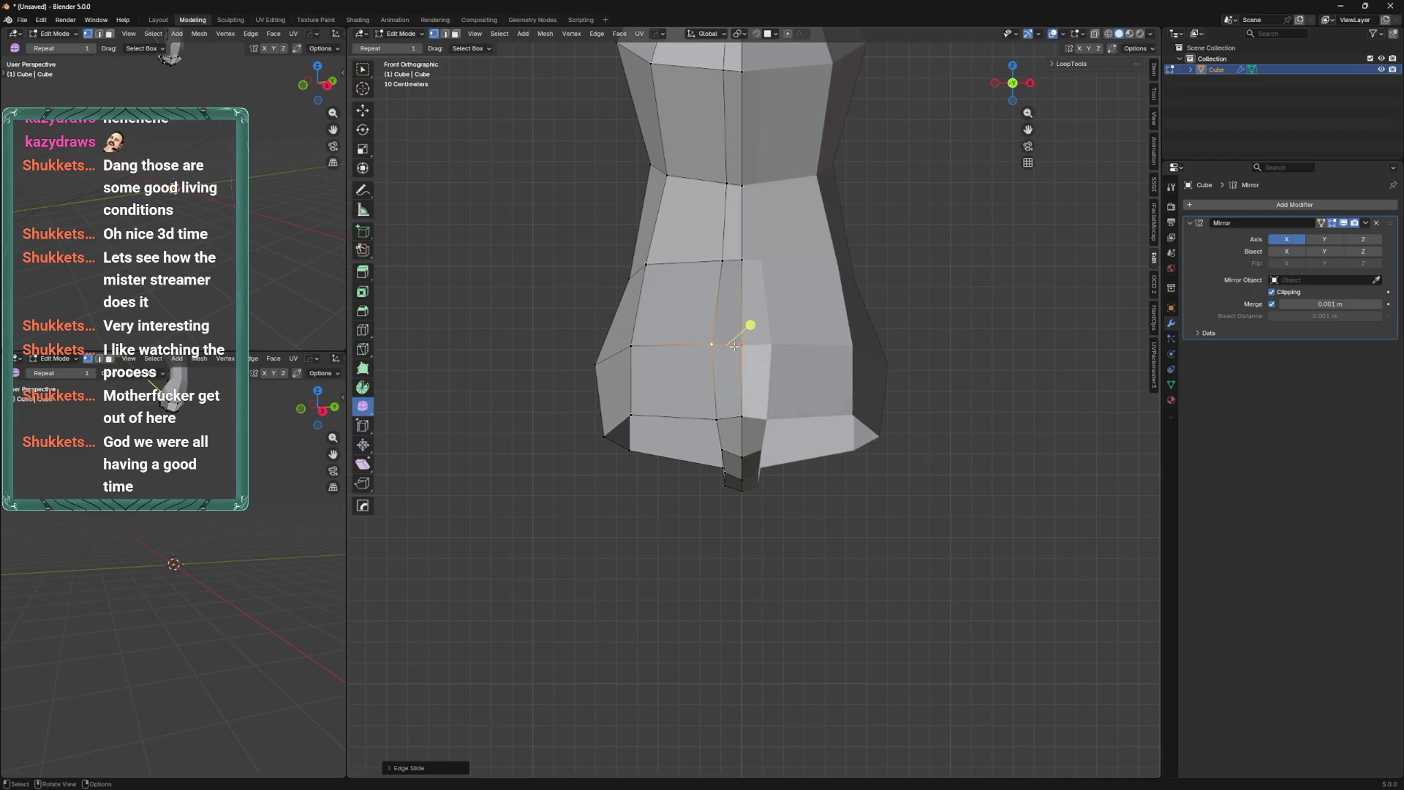
pyautogui.keyDown('alt'); pyautogui.click(660, 346); pyautogui.keyUp('alt')
pyautogui.moveTo(661, 346)
pyautogui.mouseDown(button='middle')
pyautogui.moveTo(735, 356)
pyautogui.moveTo(707, 356)
pyautogui.mouseUp(button='middle')
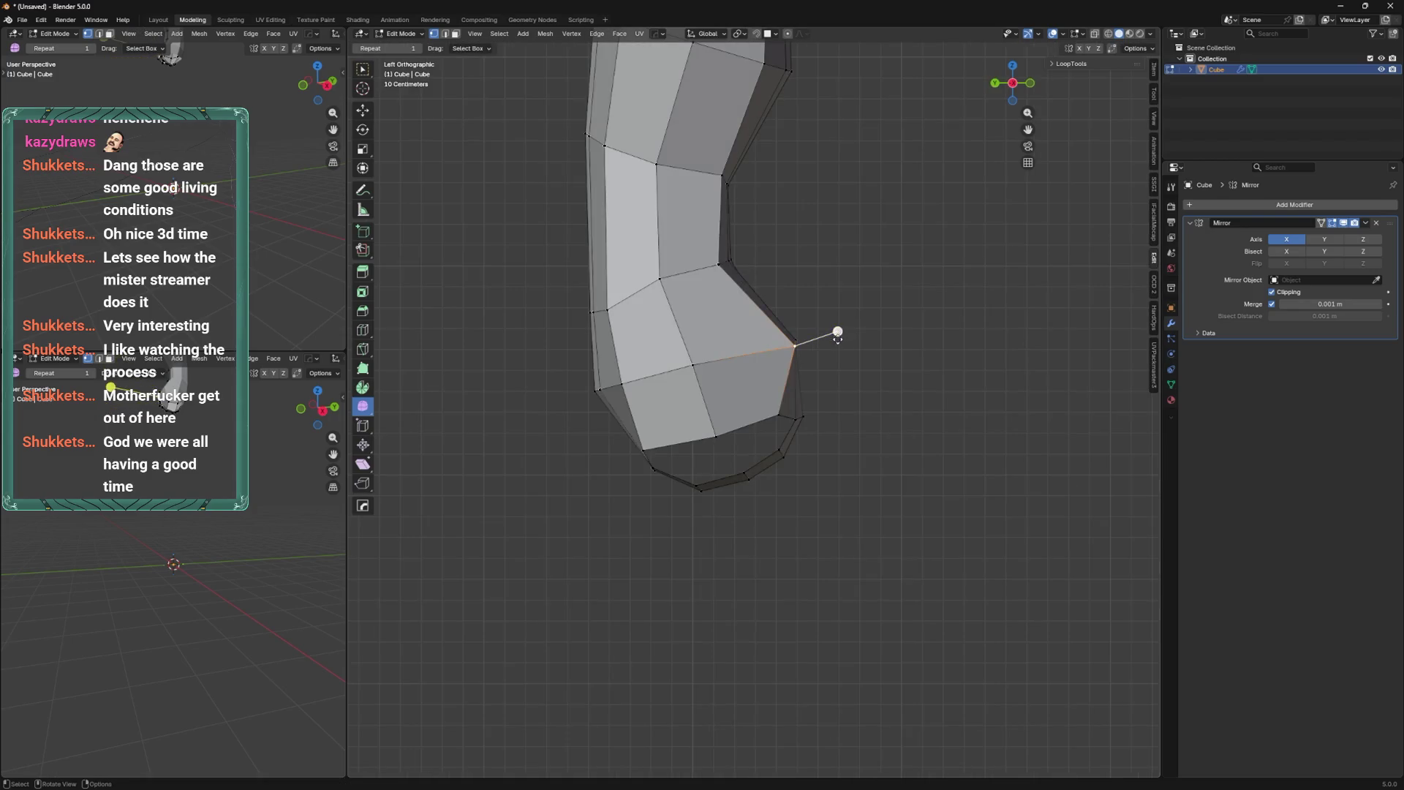
pyautogui.press('g')
pyautogui.click(707, 349)
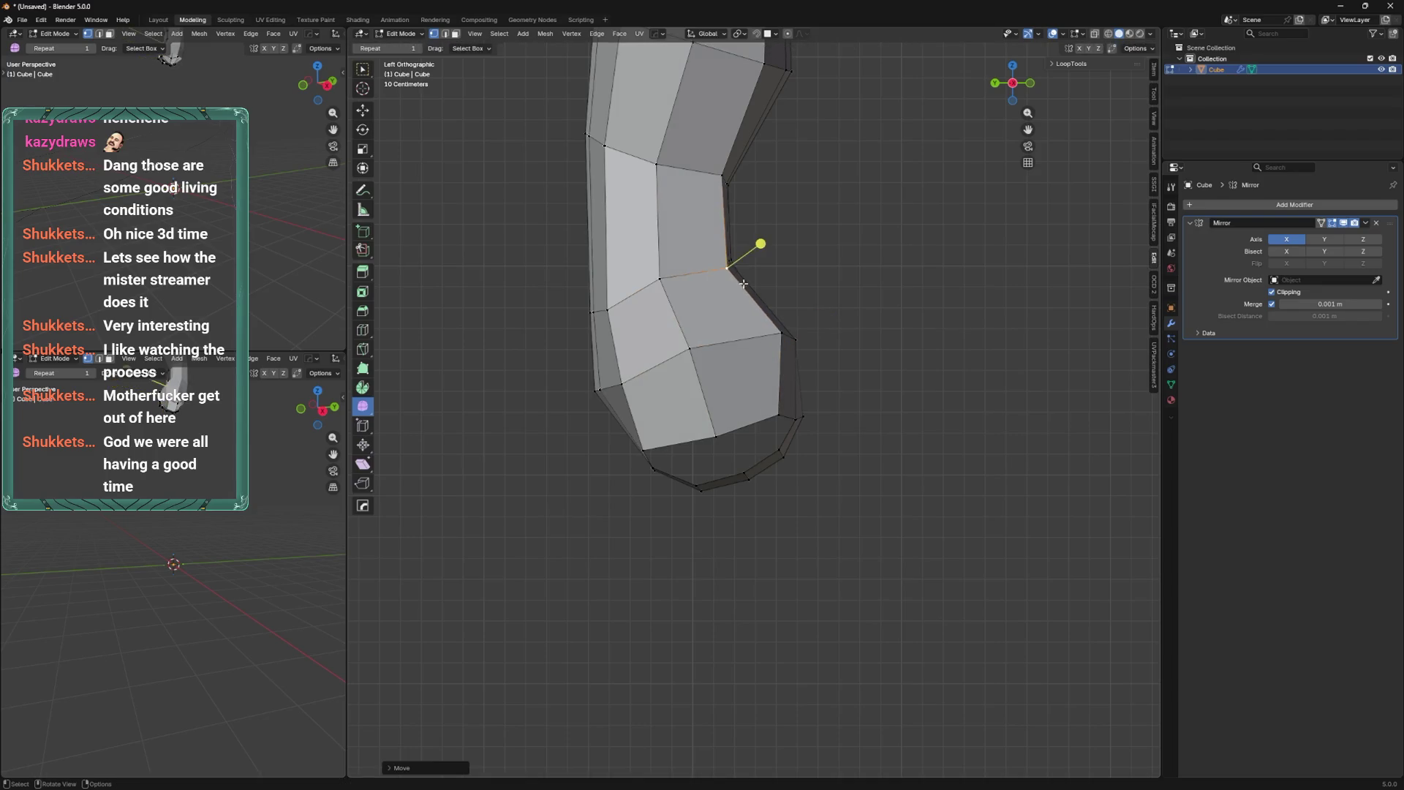
# In Front view, slide the hip vertex and edge loop and move a lower vertex.
pyautogui.press('KP_1')
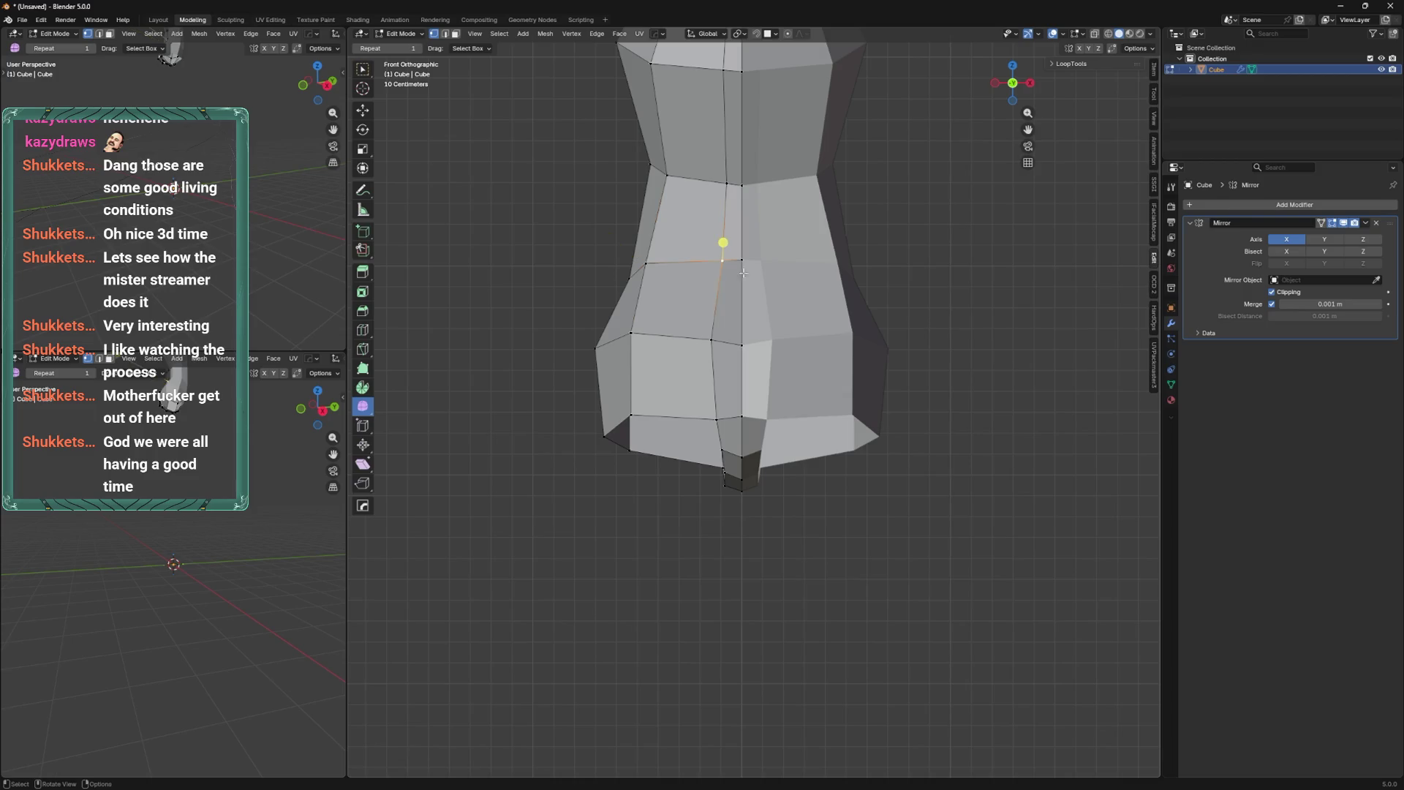
pyautogui.moveTo(743, 267)
pyautogui.mouseDown(button='middle')
pyautogui.moveTo(723, 294)
pyautogui.moveTo(757, 263)
pyautogui.moveTo(756, 392)
pyautogui.moveTo(713, 323)
pyautogui.moveTo(840, 326)
pyautogui.moveTo(730, 367)
pyautogui.moveTo(691, 479)
pyautogui.moveTo(714, 347)
pyautogui.moveTo(724, 380)
pyautogui.moveTo(819, 448)
pyautogui.moveTo(963, 458)
pyautogui.moveTo(826, 432)
pyautogui.moveTo(848, 424)
pyautogui.moveTo(801, 408)
pyautogui.mouseUp(button='middle')
pyautogui.click(722, 295)
pyautogui.press('g')
pyautogui.press('g')
pyautogui.click(705, 288)
pyautogui.click(691, 480)
pyautogui.press('g')
pyautogui.click(707, 454)
pyautogui.hotkey('shift', 'v')
# Extrude the bottom faces down into legs, flatten their ends with S Z 0, and lengthen them.
pyautogui.click(801, 410)
pyautogui.press('g')
pyautogui.click(804, 420)
pyautogui.press('g')
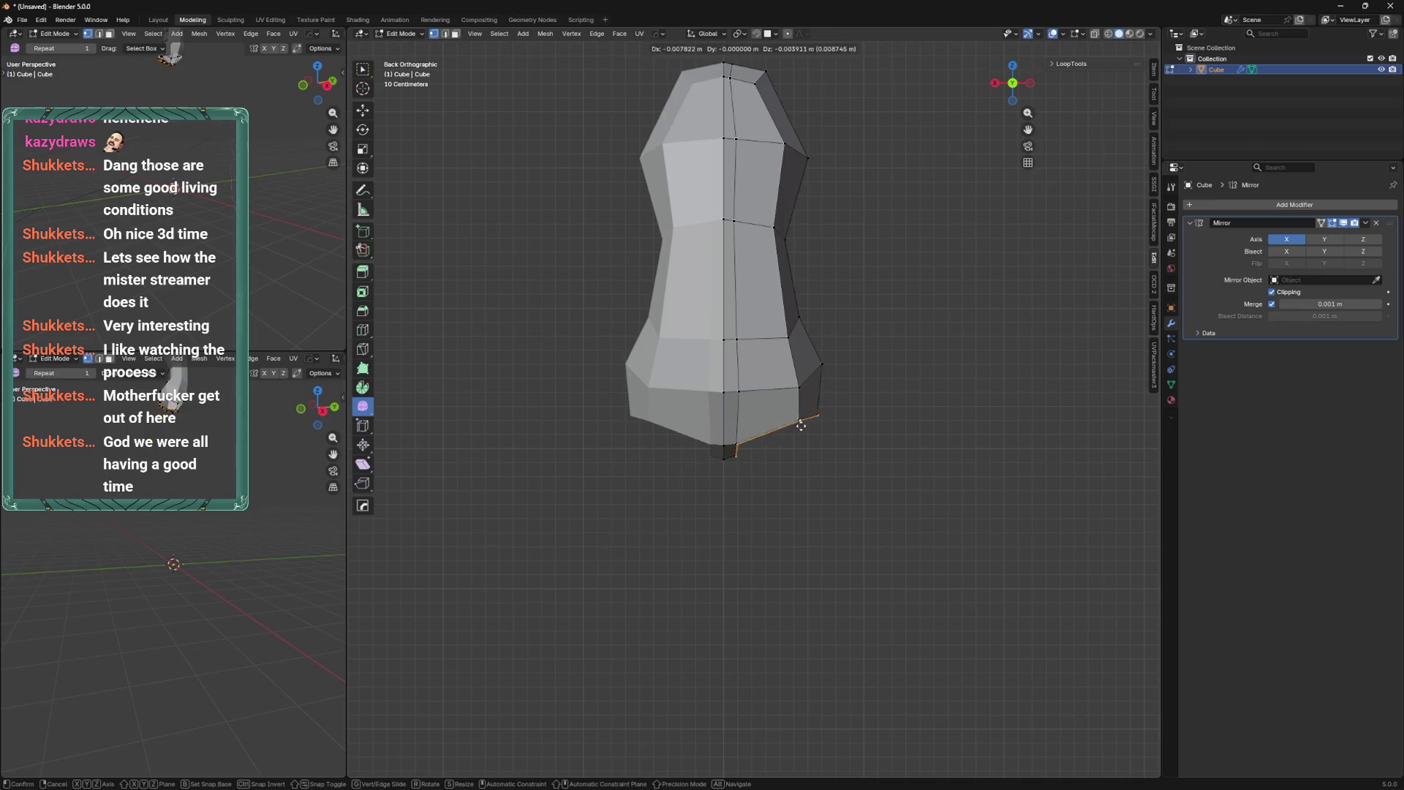
pyautogui.click(801, 425)
pyautogui.press('e')
pyautogui.click(768, 567)
pyautogui.press('s')
pyautogui.press('z')
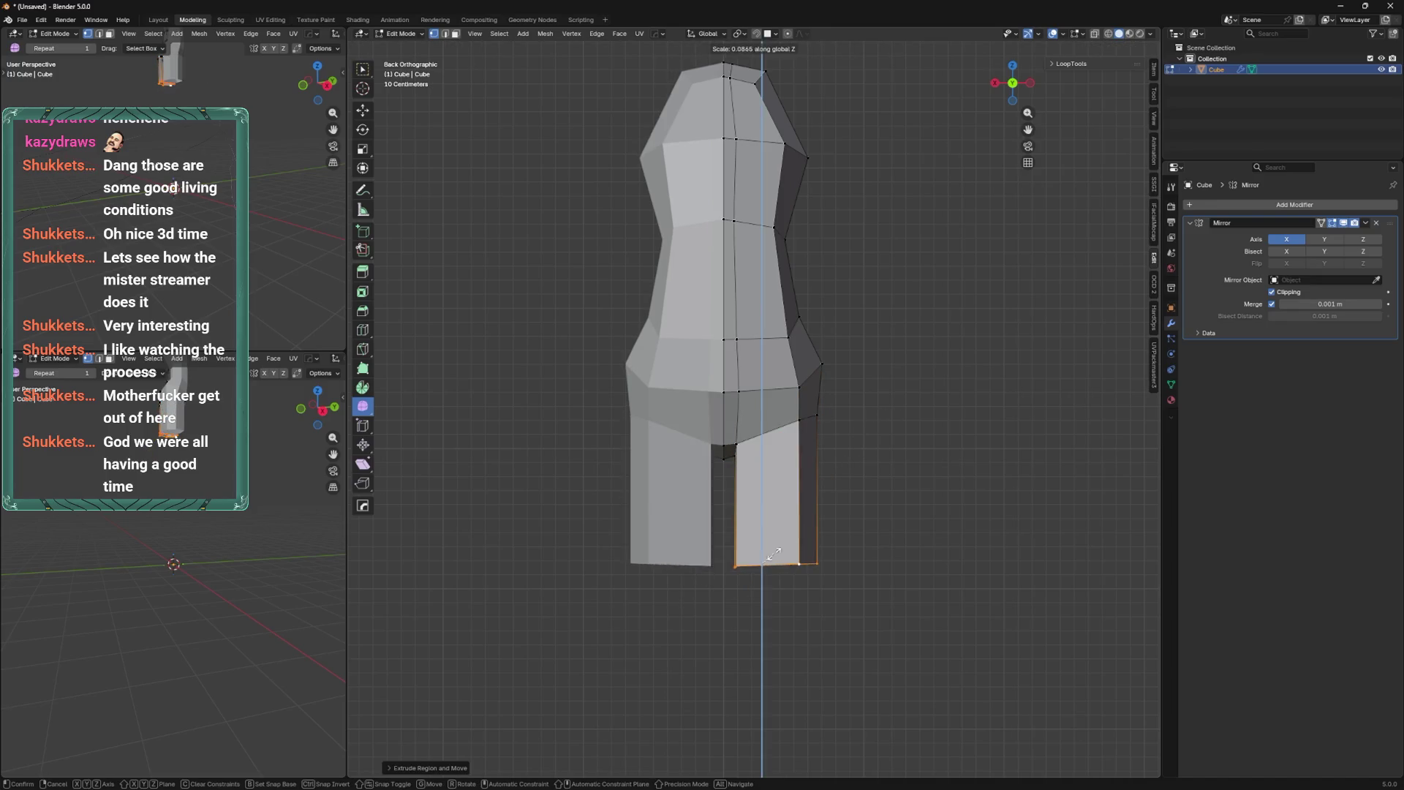
pyautogui.click(768, 560)
pyautogui.press('g')
pyautogui.click(828, 482)
# Shape the leg's side profile in X-ray by moving and sliding vertices at the bend.
pyautogui.scroll(-2, 828, 482)
pyautogui.scroll(-2, 822, 417)
pyautogui.moveTo(821, 416); pyautogui.dragTo(739, 351, button='middle')
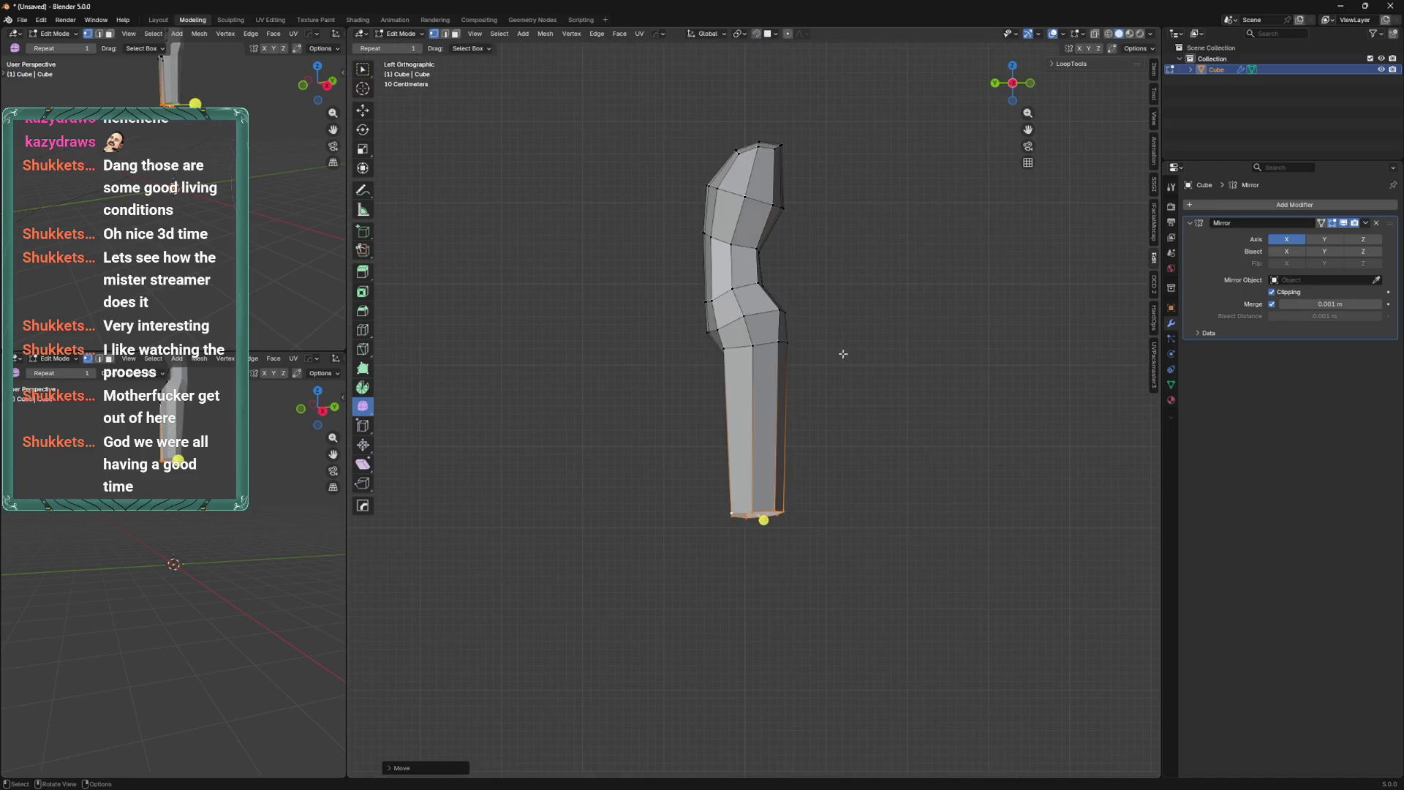
pyautogui.scroll(2, 735, 344)
pyautogui.press('g')
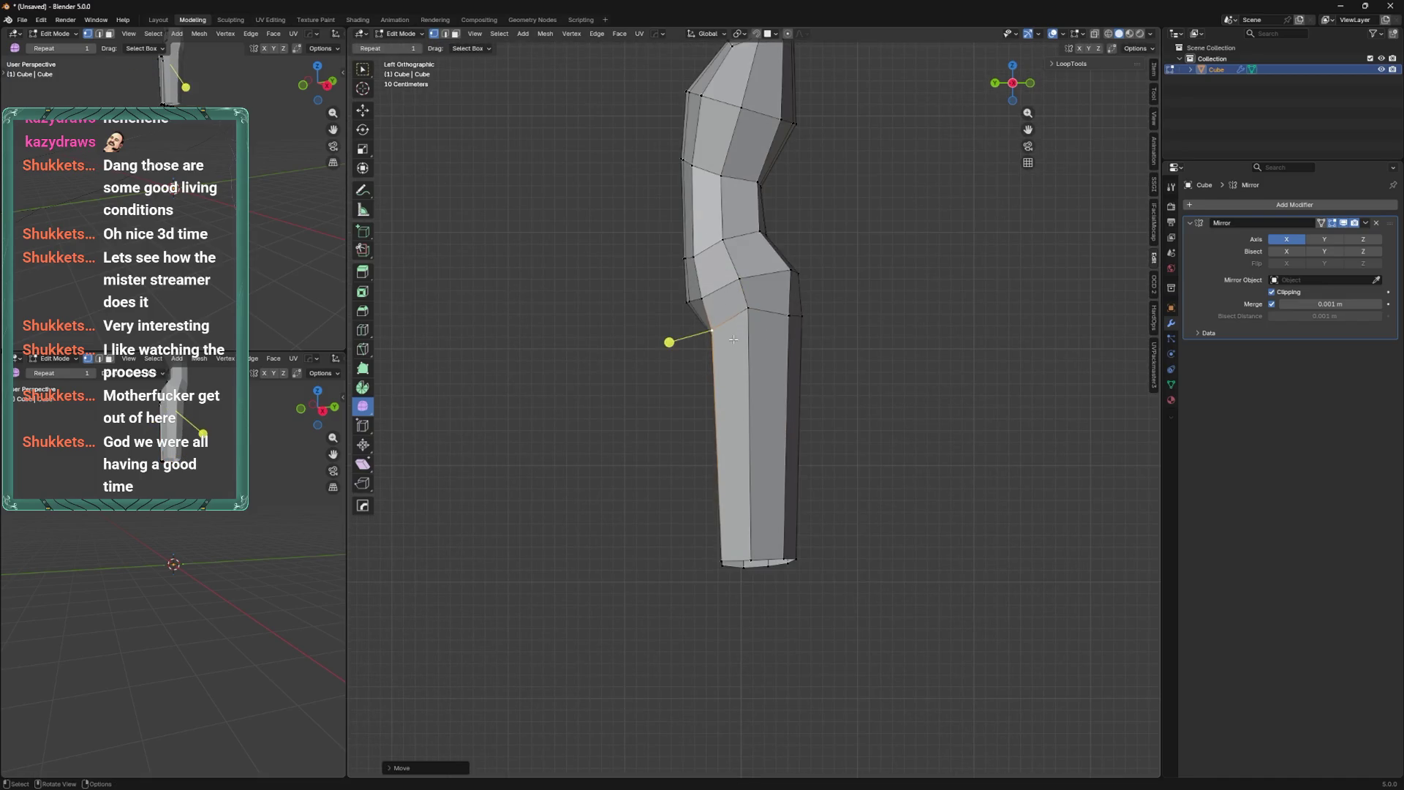
pyautogui.click(700, 260)
pyautogui.keyDown('shift'); pyautogui.moveTo(700, 259); pyautogui.dragTo(773, 400, button='middle'); pyautogui.keyUp('shift')
pyautogui.hotkey('alt', 'z')
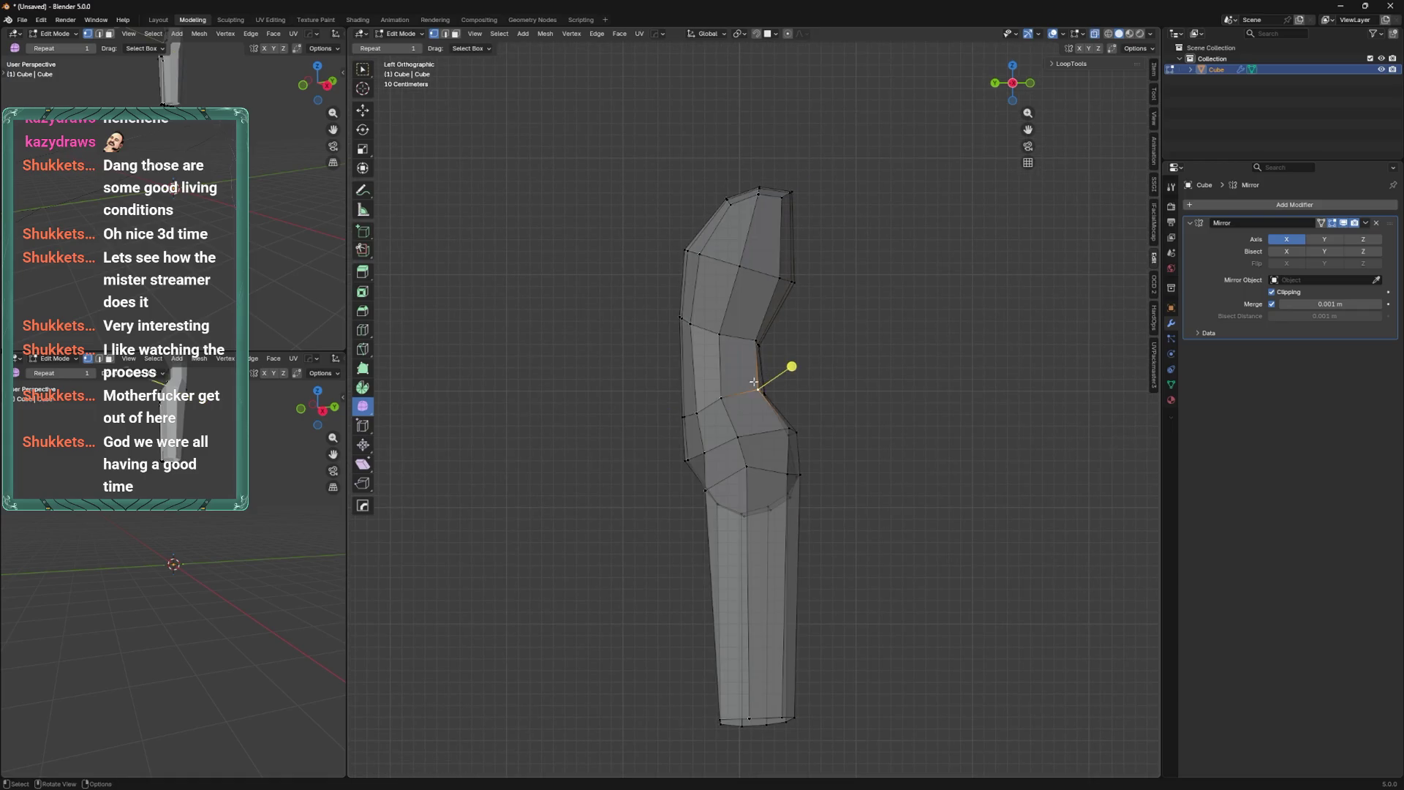
pyautogui.moveTo(761, 392); pyautogui.dragTo(771, 393)
pyautogui.moveTo(800, 425)
pyautogui.mouseDown(button='middle')
pyautogui.moveTo(815, 388)
pyautogui.moveTo(764, 359)
pyautogui.moveTo(781, 392)
pyautogui.mouseUp(button='middle')
pyautogui.scroll(5, 764, 358)
pyautogui.hotkey('shift', 'v')
pyautogui.click(779, 387)
# Slide the leg edge loop and a crotch vertex to even out the inner thigh.
pyautogui.keyDown('alt'); pyautogui.click(781, 391); pyautogui.keyUp('alt')
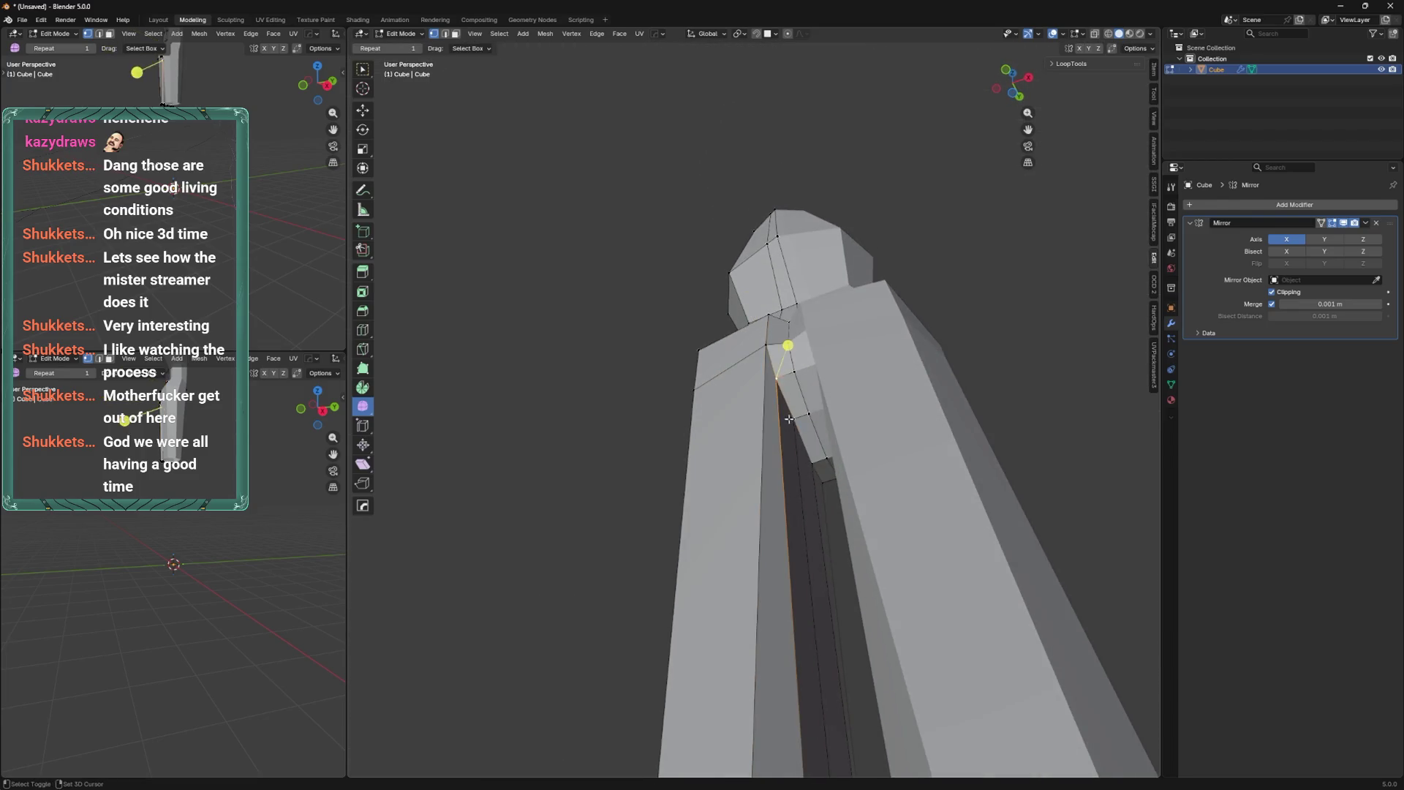
pyautogui.press('g')
pyautogui.press('g')
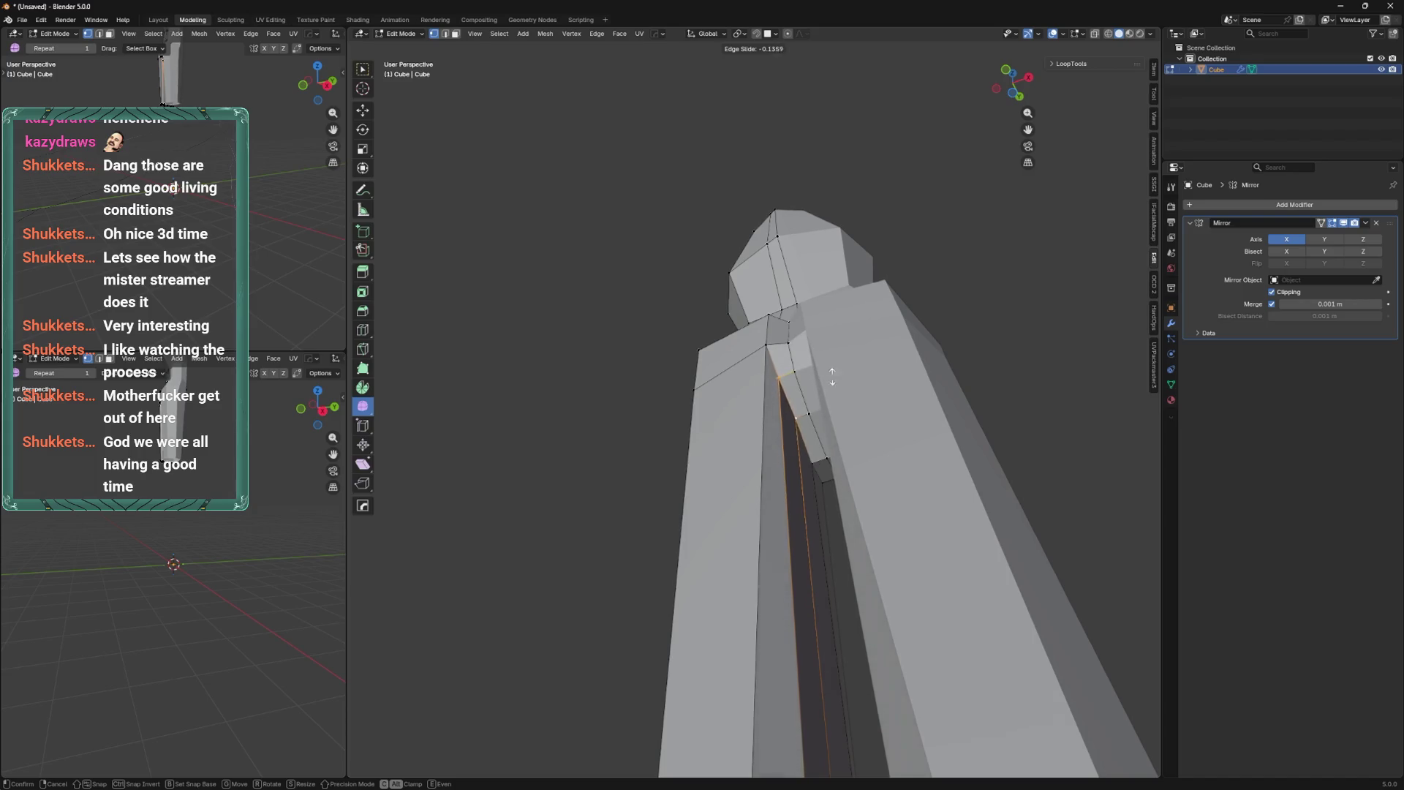
pyautogui.click(832, 377)
pyautogui.moveTo(832, 376)
pyautogui.mouseDown(button='middle')
pyautogui.moveTo(761, 423)
pyautogui.moveTo(762, 462)
pyautogui.mouseUp(button='middle')
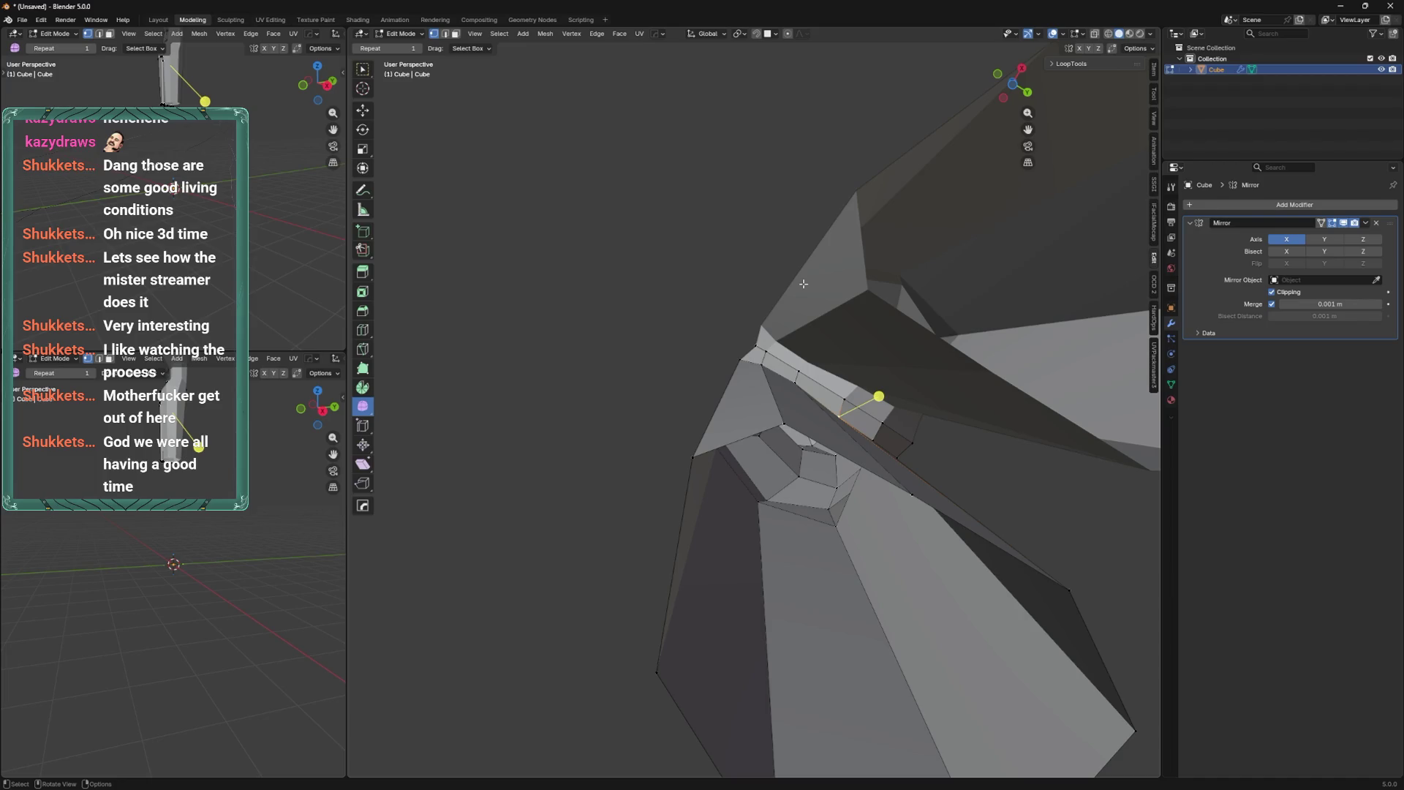
pyautogui.moveTo(804, 284); pyautogui.dragTo(816, 365, button='middle')
pyautogui.press('g')
pyautogui.press('g')
pyautogui.click(819, 369)
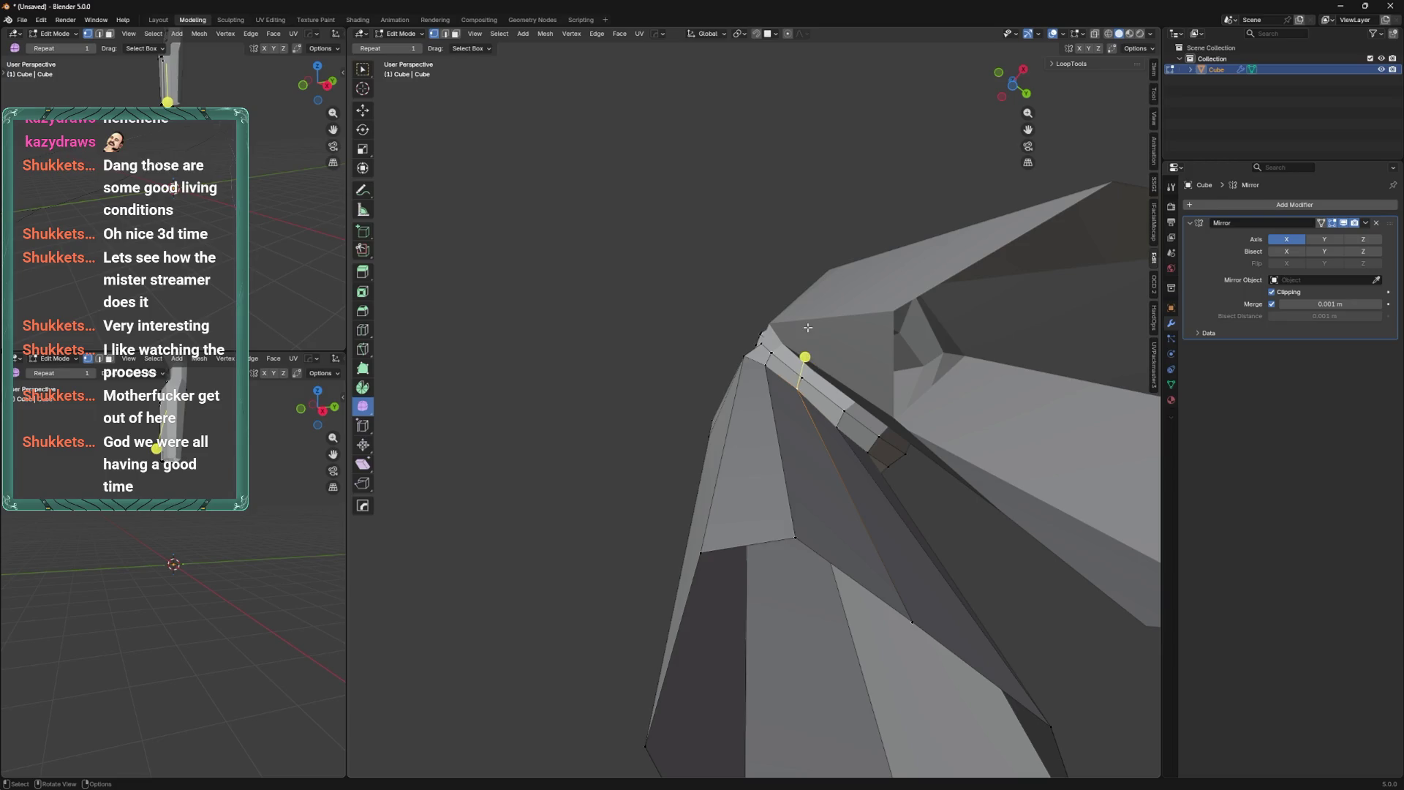
# Slide the vertical edge loop sideways on the front of the legs.
pyautogui.moveTo(807, 327); pyautogui.dragTo(738, 459, button='middle')
pyautogui.press('g')
pyautogui.press('g')
pyautogui.moveTo(730, 387)
pyautogui.mouseDown(button='middle')
pyautogui.moveTo(755, 364)
pyautogui.moveTo(719, 463)
pyautogui.mouseUp(button='middle')
pyautogui.scroll(-2, 731, 417)
pyautogui.press('g')
pyautogui.press('g')
pyautogui.click(734, 492)
pyautogui.moveTo(730, 515)
pyautogui.mouseDown(button='middle')
pyautogui.moveTo(770, 448)
pyautogui.moveTo(773, 470)
pyautogui.moveTo(846, 473)
pyautogui.moveTo(1044, 377)
pyautogui.mouseUp(button='middle')
pyautogui.scroll(-3, 771, 448)
# Add a level-1 Subdivision Surface modifier (Ctrl+1) to smooth the whole mesh.
pyautogui.press('Tab')
pyautogui.hotkey('ctrl', '1')
pyautogui.press('Tab')
pyautogui.scroll(3, 1044, 376)
# Add a new edge loop across both legs with Ctrl+R.
pyautogui.moveTo(749, 304)
pyautogui.mouseDown(button='middle')
pyautogui.moveTo(808, 385)
pyautogui.moveTo(615, 323)
pyautogui.mouseUp(button='middle')
pyautogui.scroll(-3, 725, 596)
pyautogui.hotkey('ctrl', 'r')
pyautogui.click(725, 596)
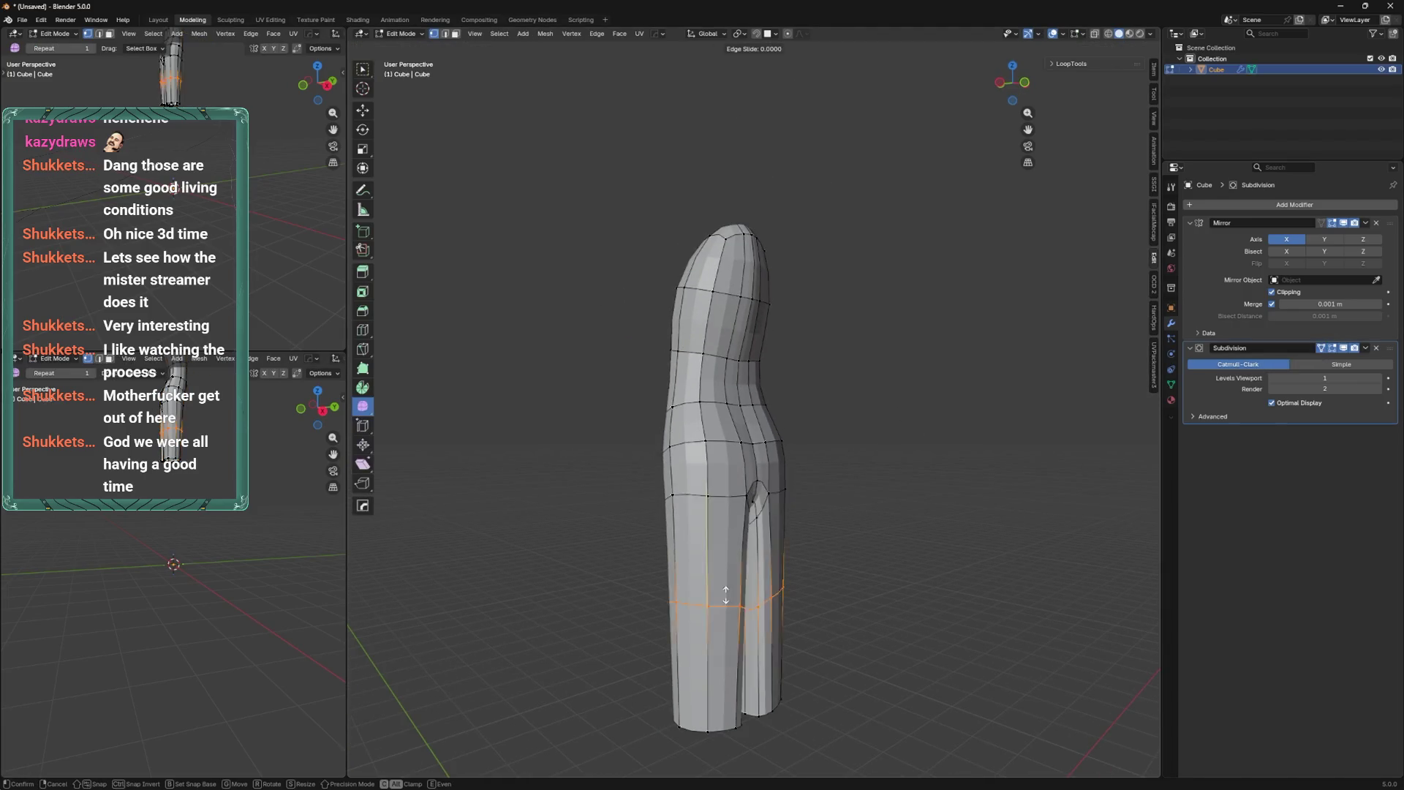
pyautogui.click(725, 514)
# Slide the thigh loop lower down the legs.
pyautogui.moveTo(728, 515)
pyautogui.mouseDown(button='middle')
pyautogui.moveTo(746, 501)
pyautogui.moveTo(775, 545)
pyautogui.moveTo(753, 541)
pyautogui.moveTo(805, 534)
pyautogui.moveTo(709, 528)
pyautogui.moveTo(820, 479)
pyautogui.moveTo(634, 467)
pyautogui.moveTo(642, 451)
pyautogui.mouseUp(button='middle')
pyautogui.scroll(2, 709, 529)
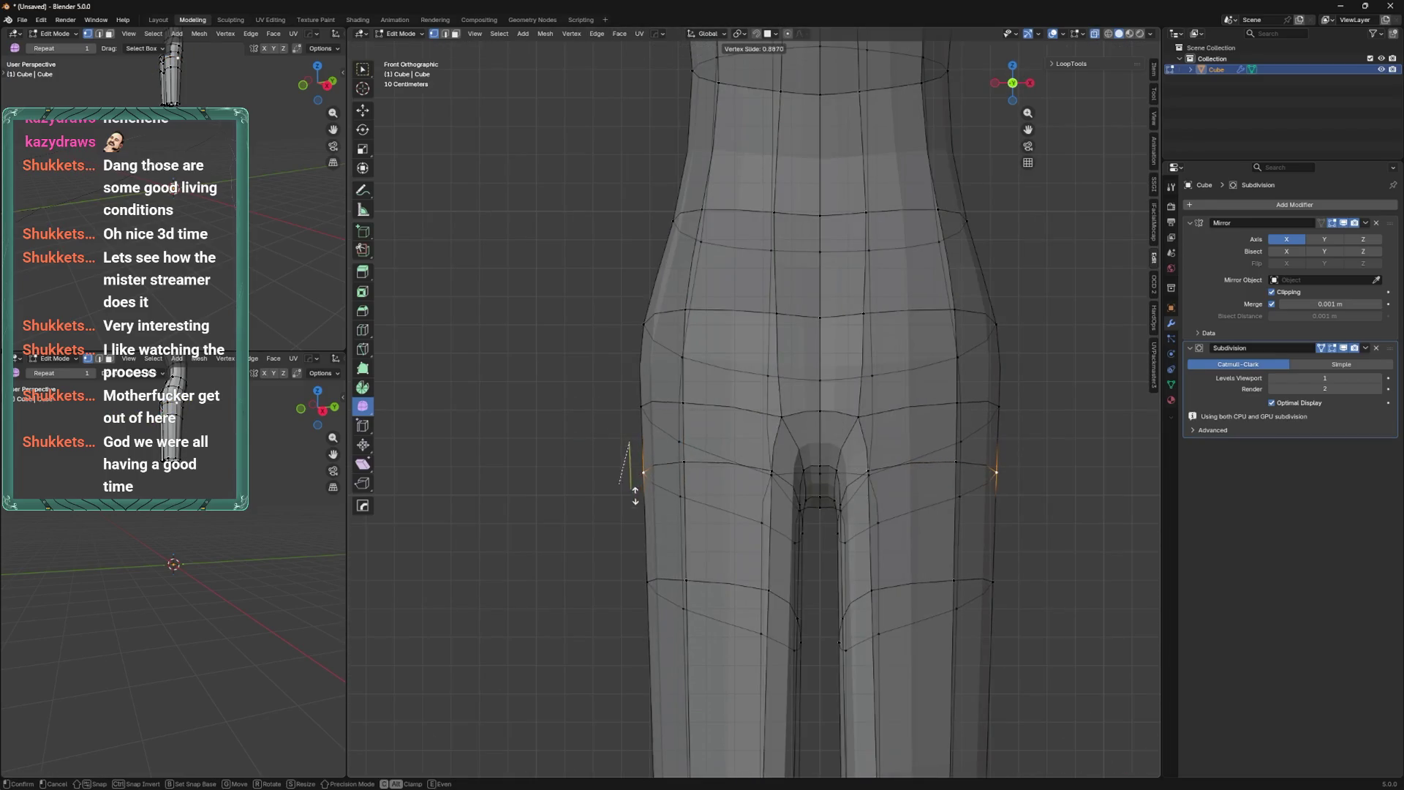
pyautogui.hotkey('alt', 'z')
pyautogui.click(764, 483)
pyautogui.hotkey('shift', 'v')
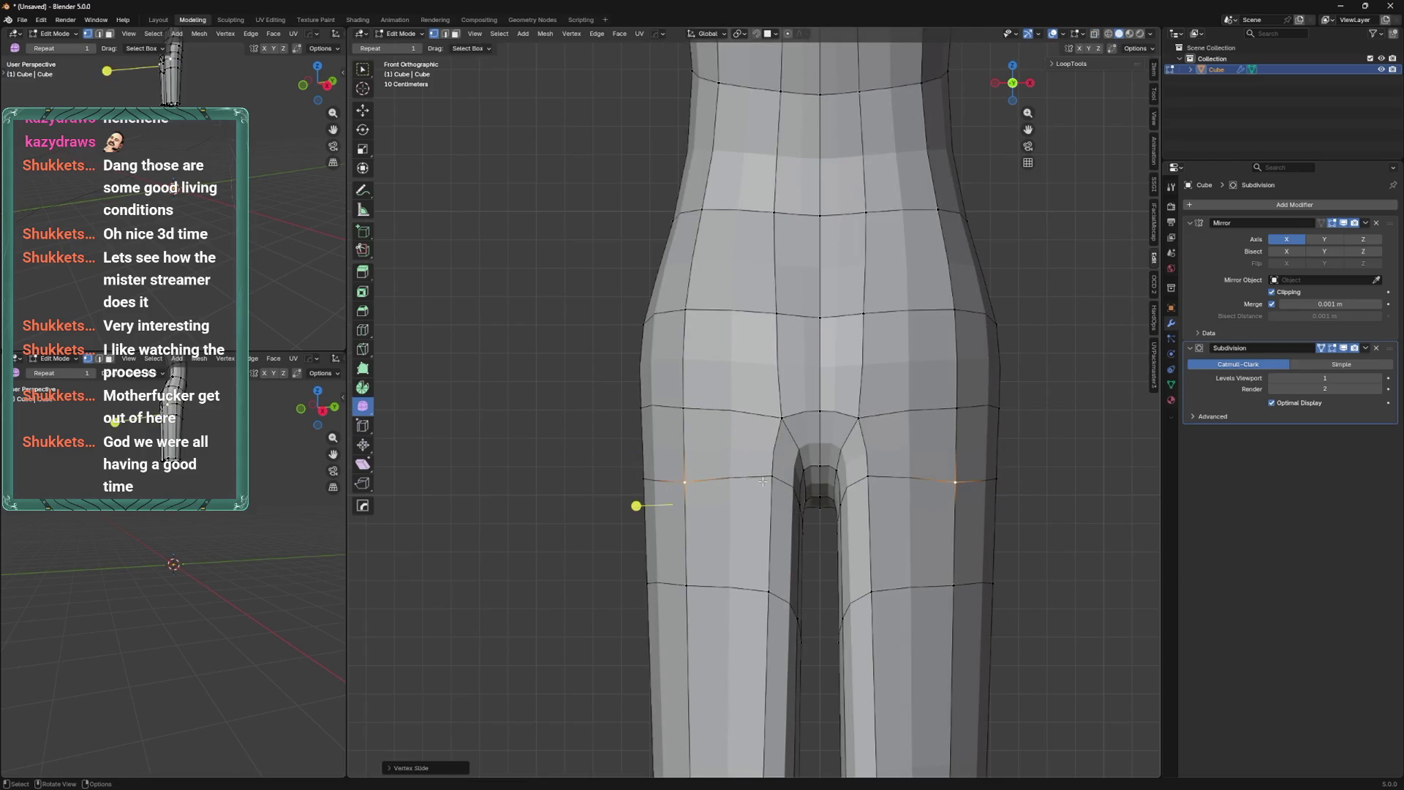
pyautogui.press('KP_3')
pyautogui.press('KP_1')
pyautogui.press('ctrl+KP_3')
pyautogui.press('g')
# Push the thigh outline vertices outward and slide a vertex along its edges.
pyautogui.click(777, 417)
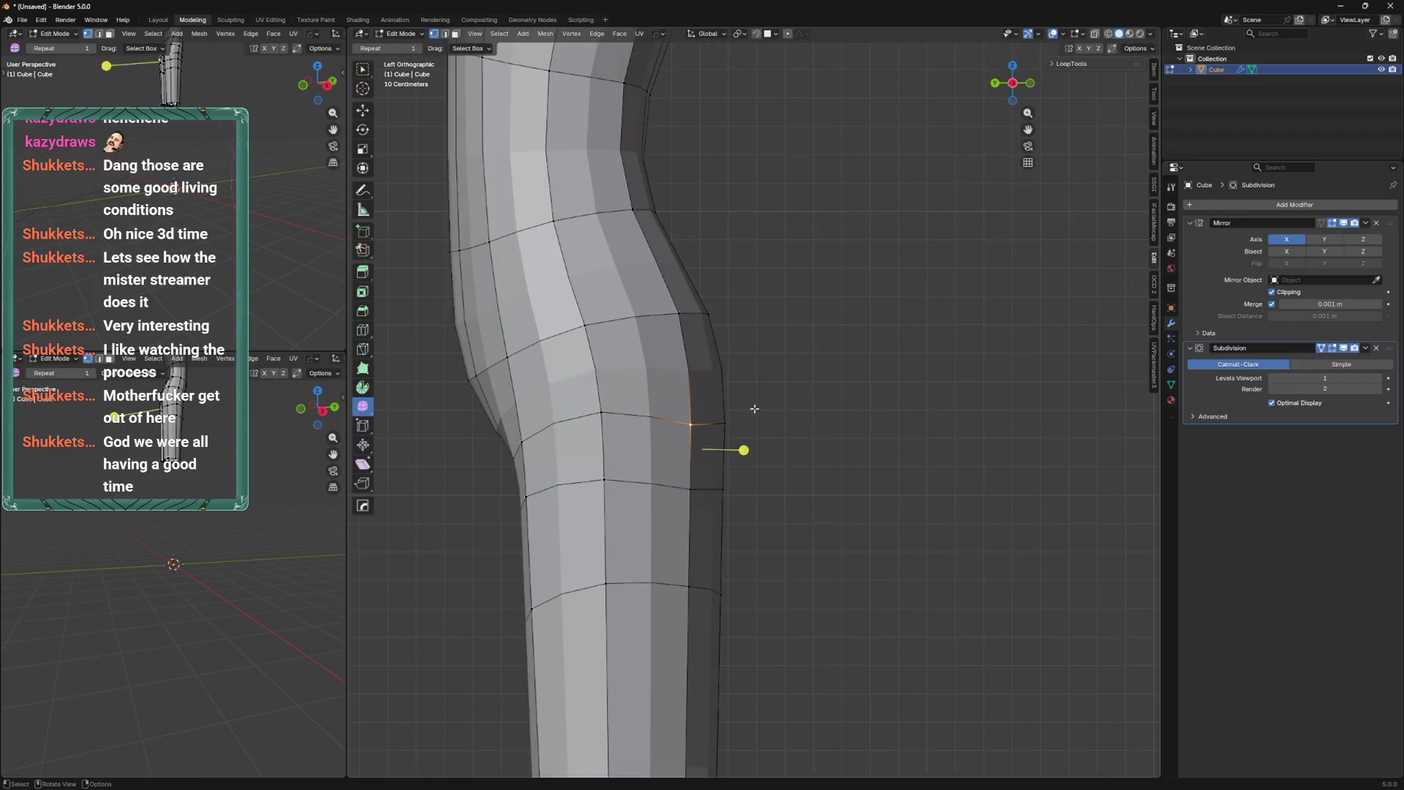
pyautogui.press('g')
pyautogui.hotkey('alt', 'z')
pyautogui.moveTo(720, 310)
pyautogui.keyDown('shift'); pyautogui.mouseDown(button='middle')
pyautogui.moveTo(706, 199)
pyautogui.moveTo(718, 388)
pyautogui.moveTo(715, 359)
pyautogui.mouseUp(button='middle'); pyautogui.keyUp('shift')
pyautogui.moveTo(716, 359); pyautogui.dragTo(738, 343)
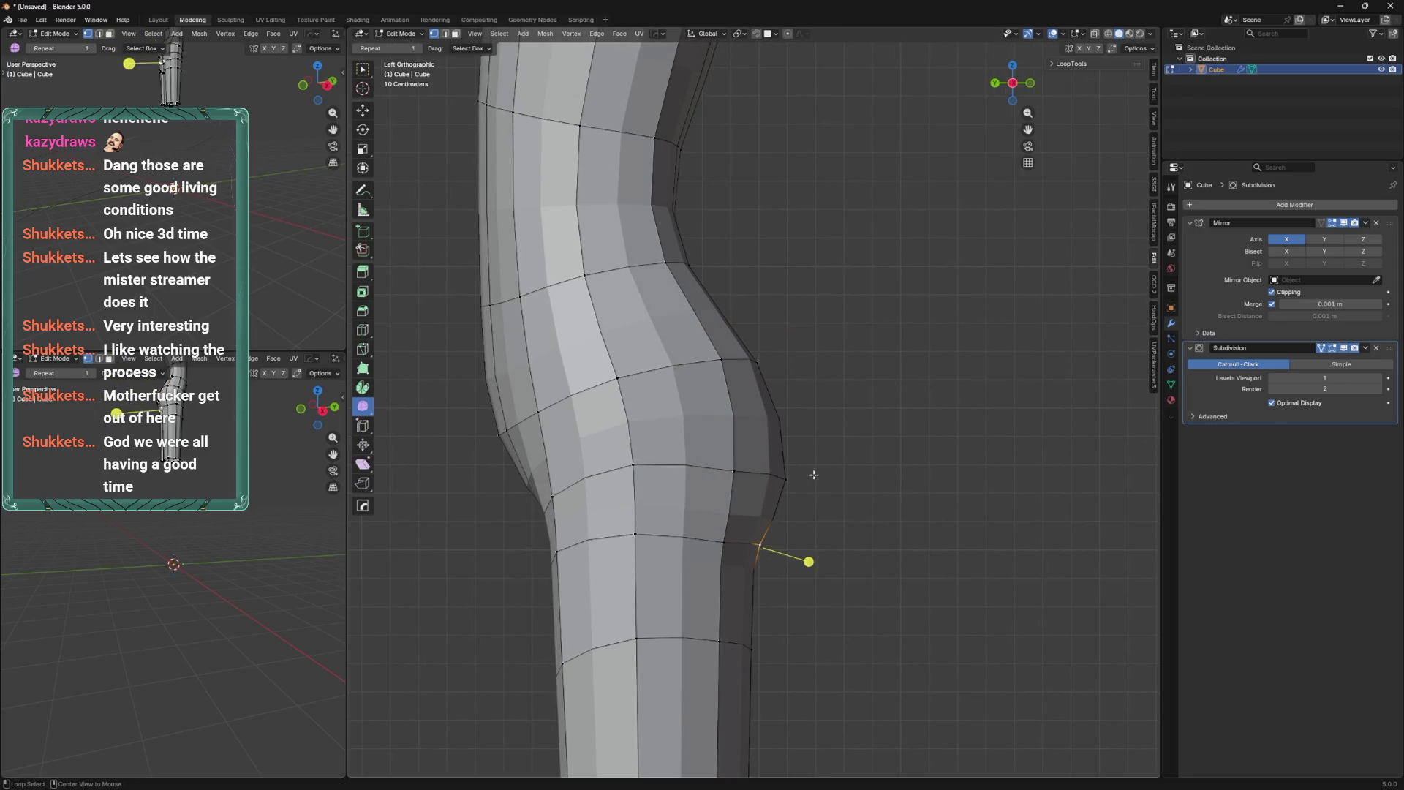
pyautogui.press('KP_1')
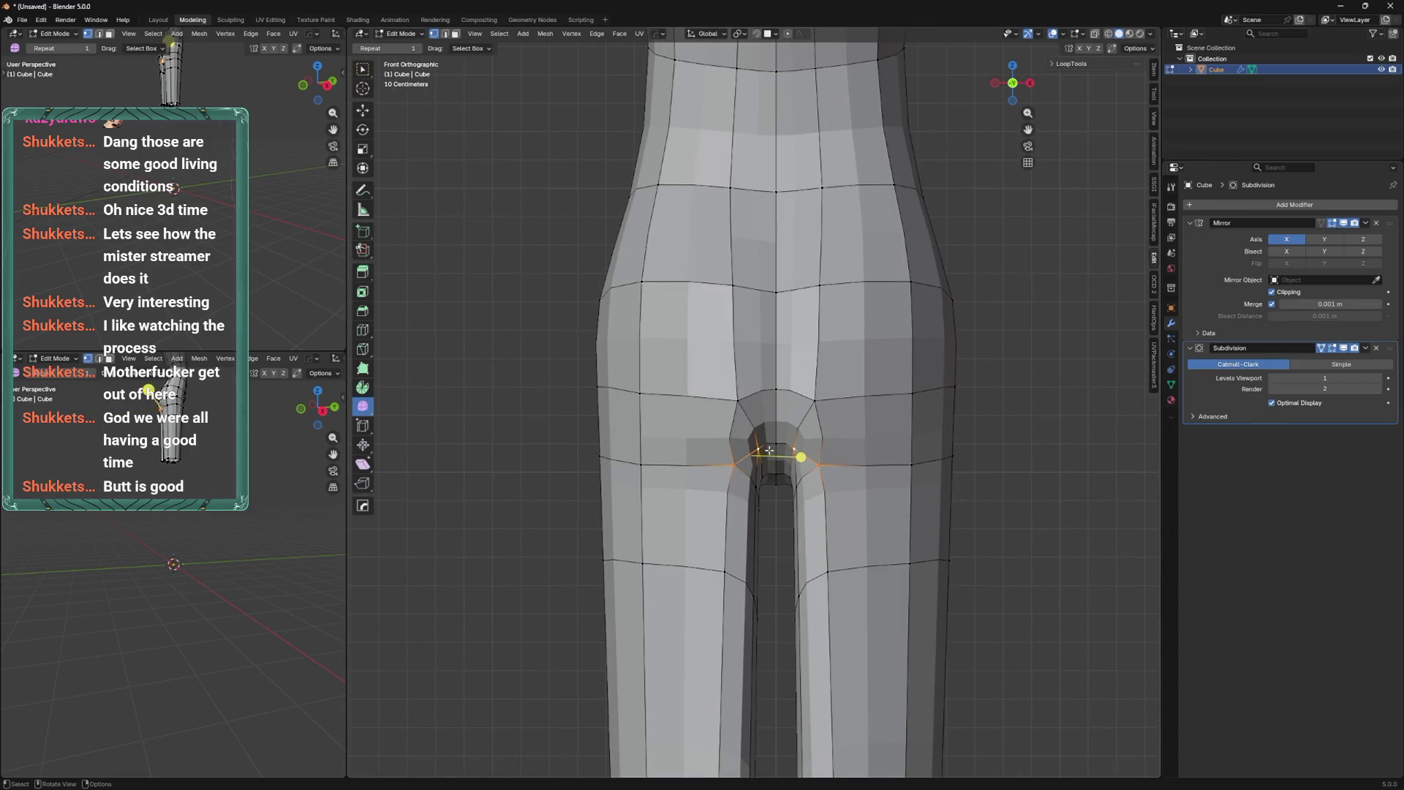
pyautogui.moveTo(775, 482)
pyautogui.mouseDown(button='middle')
pyautogui.moveTo(762, 401)
pyautogui.moveTo(786, 399)
pyautogui.moveTo(768, 438)
pyautogui.moveTo(763, 406)
pyautogui.moveTo(770, 477)
pyautogui.moveTo(757, 416)
pyautogui.mouseUp(button='middle')
pyautogui.rightClick(727, 379)
pyautogui.click(691, 440)
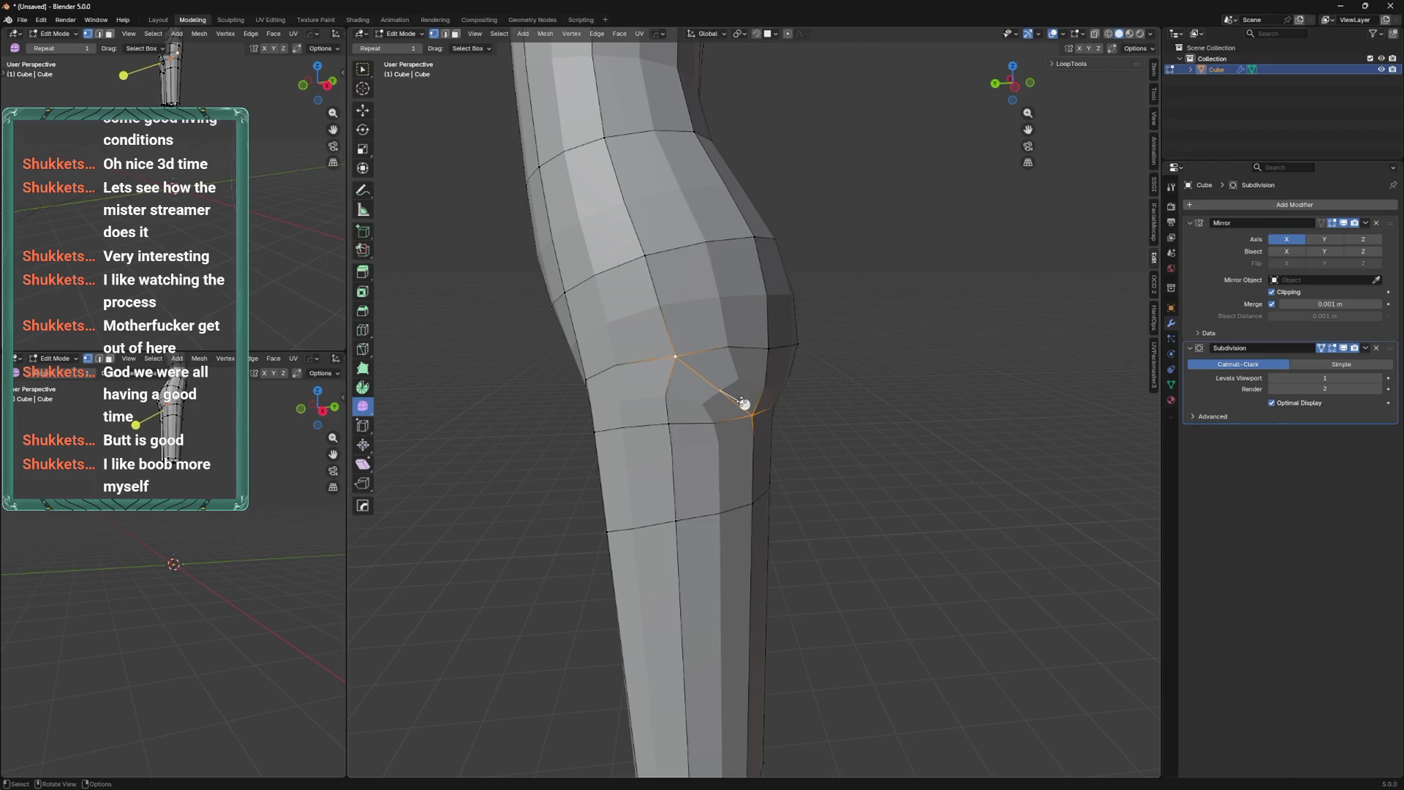
pyautogui.scroll(-2, 717, 435)
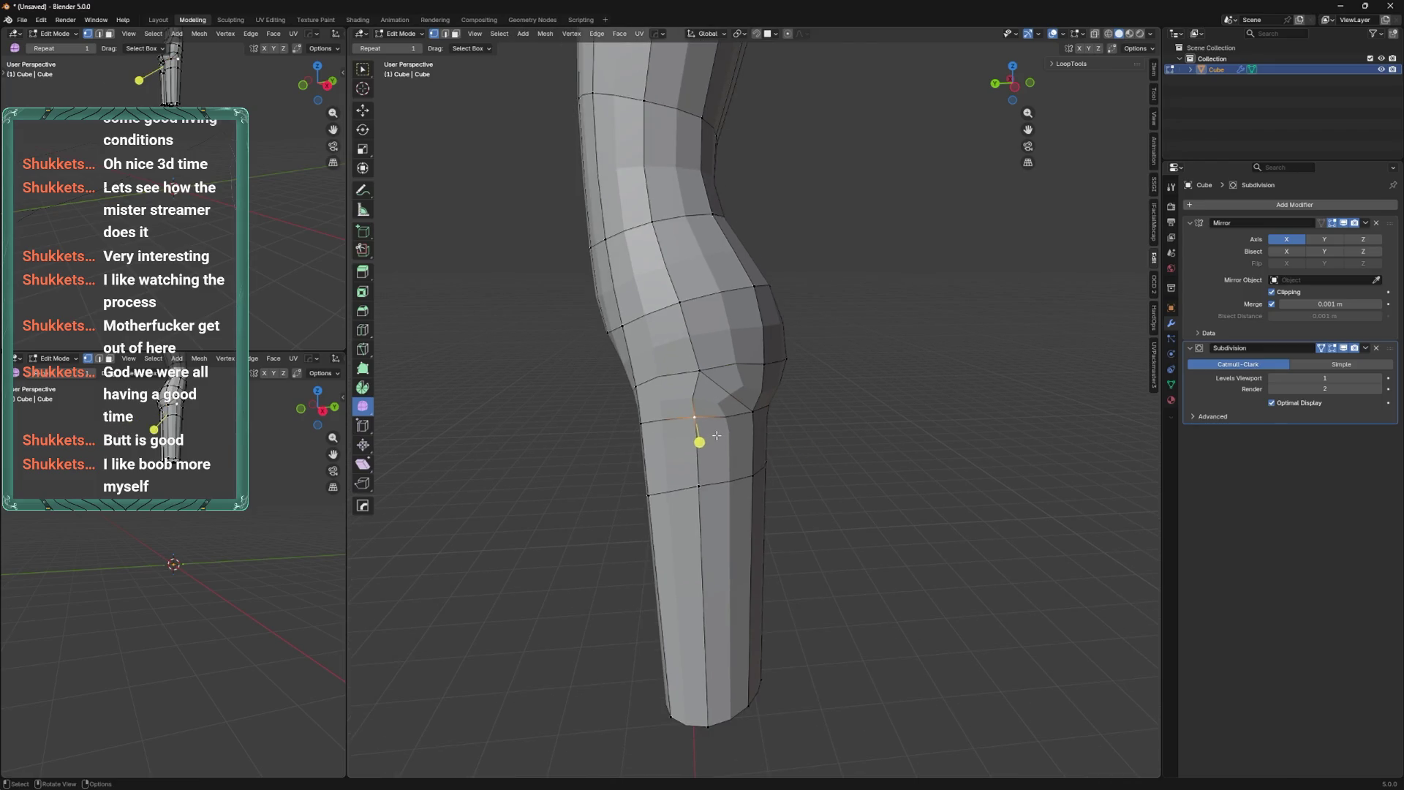
# Raise the viewport subdivision level to 2 and return to Edit Mode.
pyautogui.press('Tab')
pyautogui.moveTo(700, 396)
pyautogui.mouseDown(button='middle')
pyautogui.moveTo(815, 401)
pyautogui.moveTo(743, 439)
pyautogui.moveTo(680, 389)
pyautogui.moveTo(693, 399)
pyautogui.moveTo(665, 432)
pyautogui.moveTo(801, 414)
pyautogui.moveTo(749, 467)
pyautogui.mouseUp(button='middle')
pyautogui.hotkey('ctrl', '2')
pyautogui.press('Tab')
# Move the two hip-side vertices to reshape the hips from front and back.
pyautogui.press('g')
pyautogui.click(694, 399)
pyautogui.click(746, 468)
pyautogui.press('g')
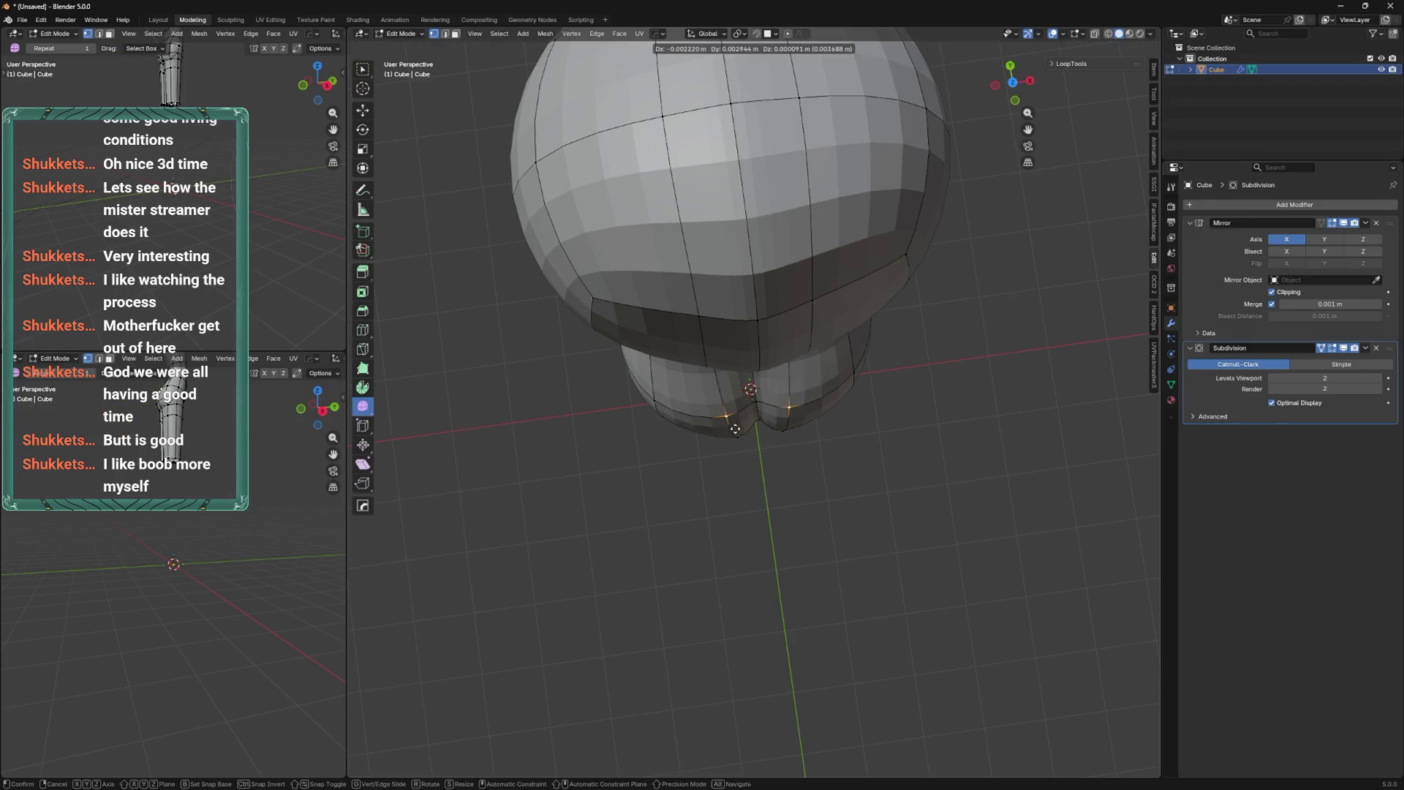
pyautogui.click(775, 471)
pyautogui.moveTo(776, 470); pyautogui.dragTo(759, 266, button='middle')
pyautogui.press('g')
pyautogui.click(781, 359)
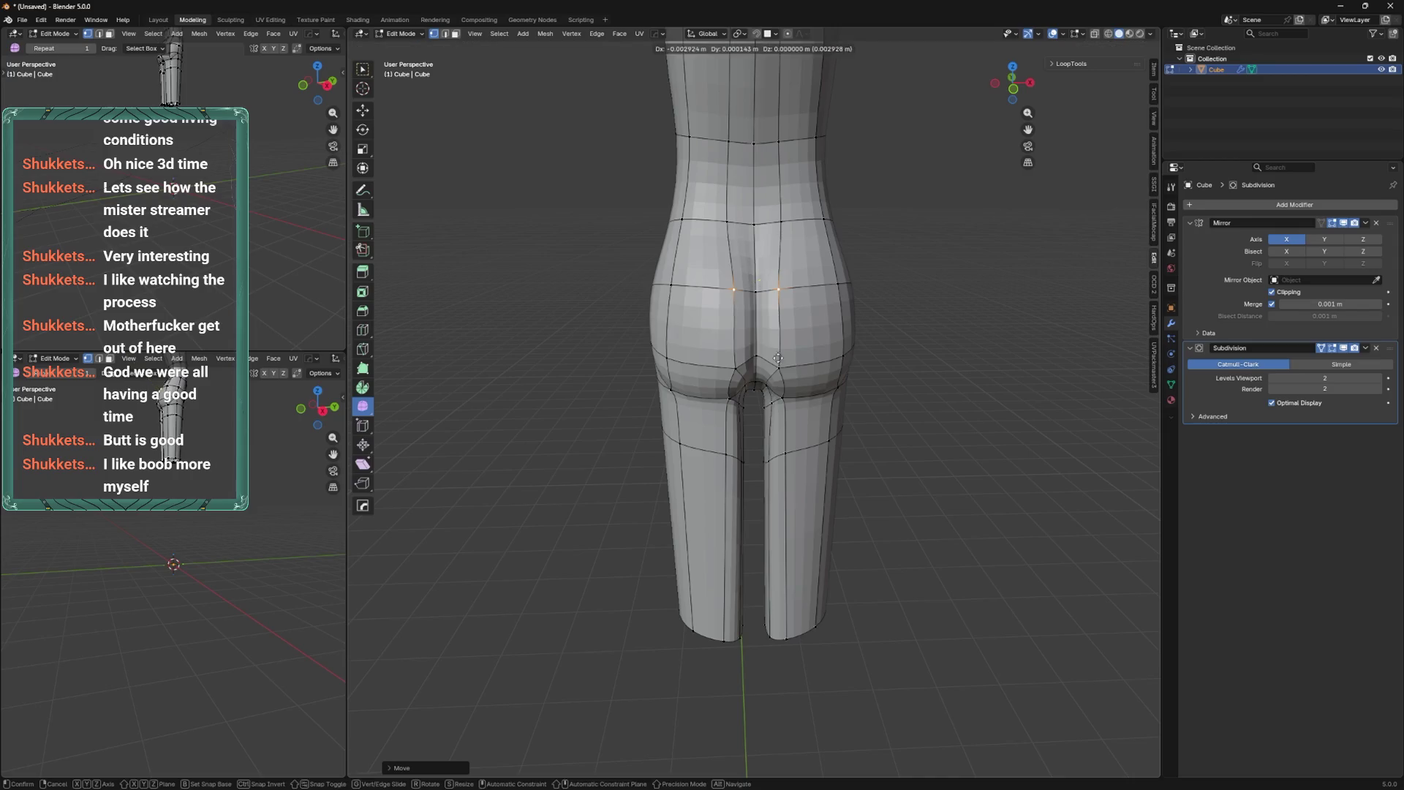
pyautogui.moveTo(775, 365); pyautogui.dragTo(720, 437, button='middle')
# Move the hip edge loop sideways along X, then lower it.
pyautogui.press('KP_1')
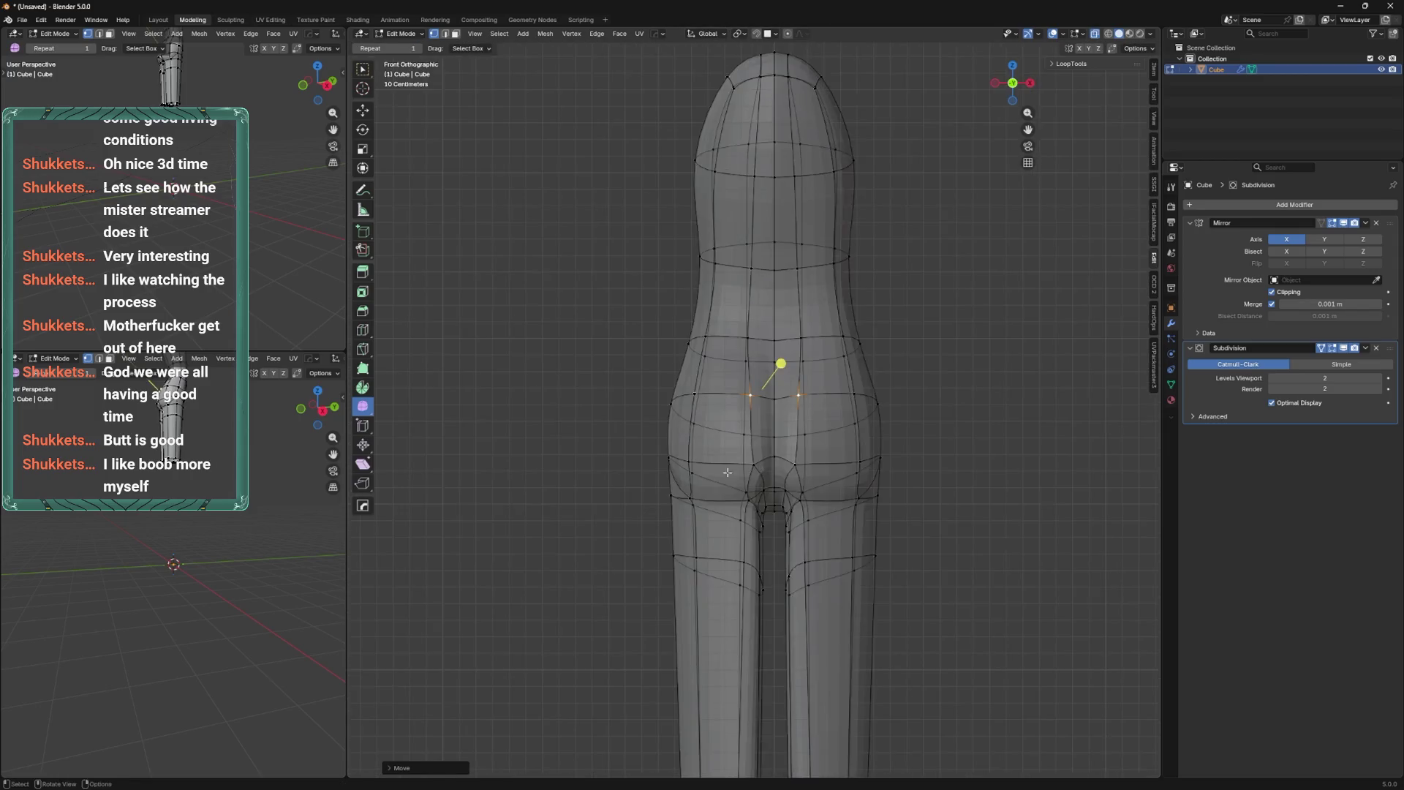
pyautogui.scroll(-2, 721, 437)
pyautogui.keyDown('alt'); pyautogui.click(721, 483); pyautogui.keyUp('alt')
pyautogui.press('g')
pyautogui.press('x')
pyautogui.click(704, 530)
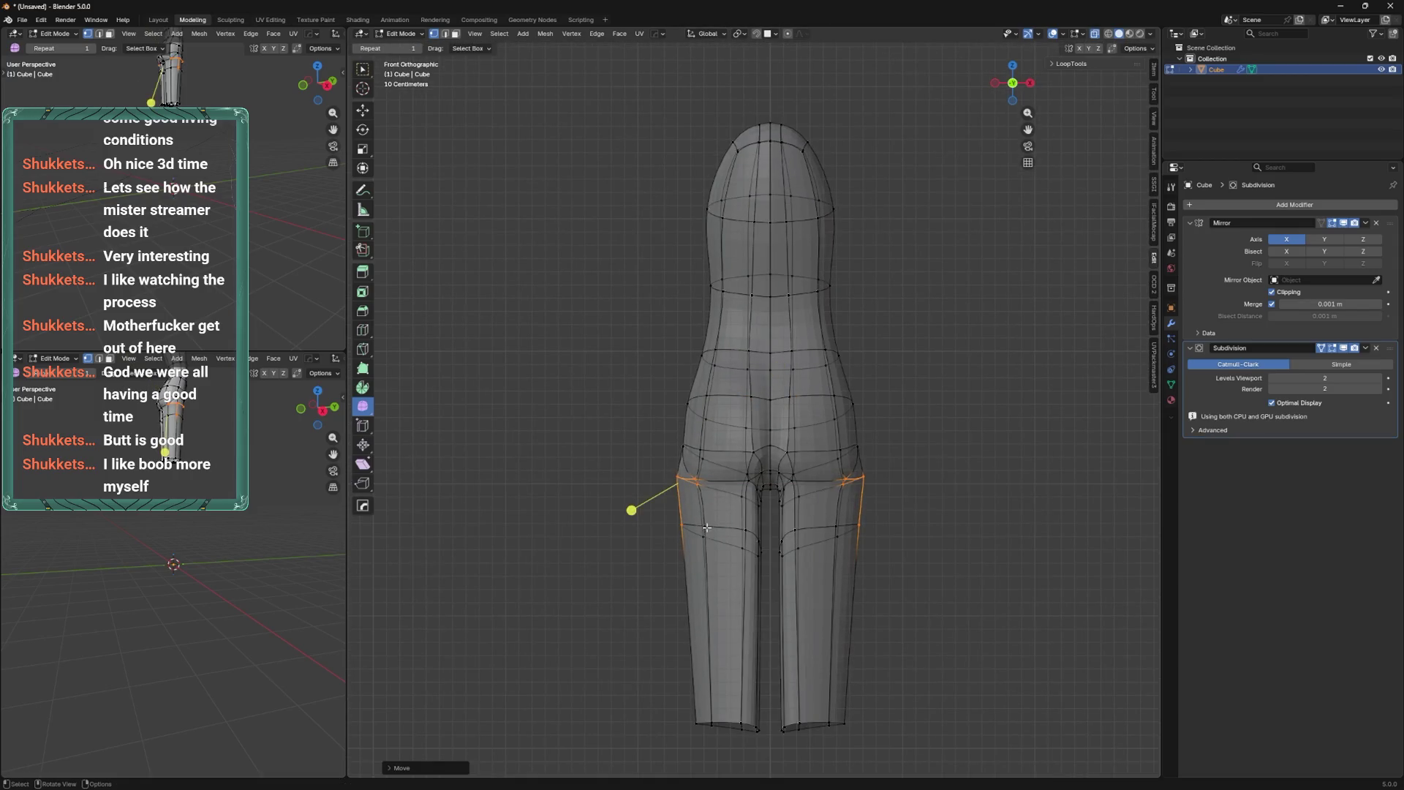
pyautogui.click(640, 505)
pyautogui.keyDown('shift'); pyautogui.moveTo(640, 506); pyautogui.dragTo(704, 454, button='middle'); pyautogui.keyUp('shift')
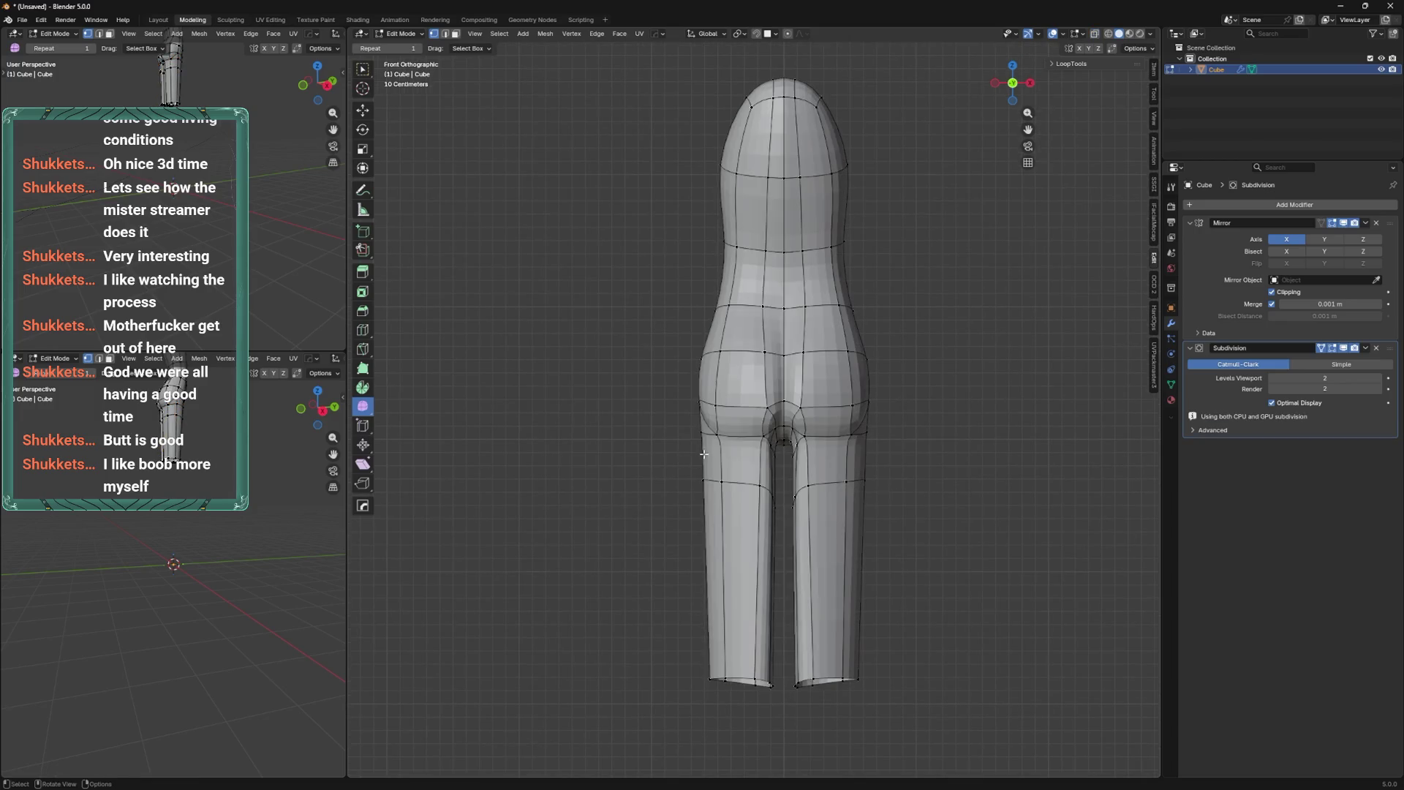
pyautogui.keyDown('alt'); pyautogui.click(723, 437); pyautogui.keyUp('alt')
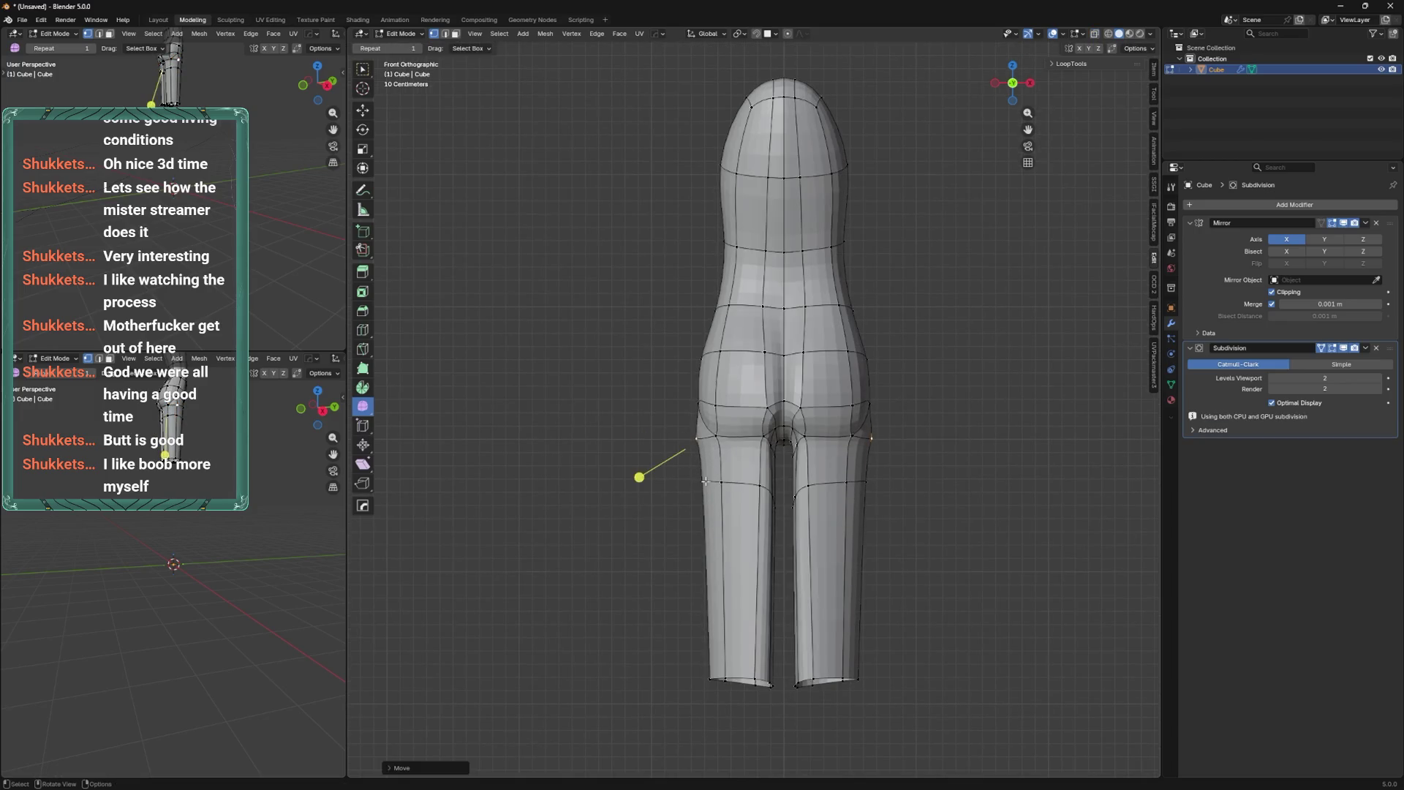
pyautogui.press('g')
pyautogui.click(721, 485)
# Narrow the leg bottoms along X and smooth their bottom-ring vertices.
pyautogui.keyDown('shift'); pyautogui.moveTo(770, 455); pyautogui.dragTo(797, 360, button='middle'); pyautogui.keyUp('shift')
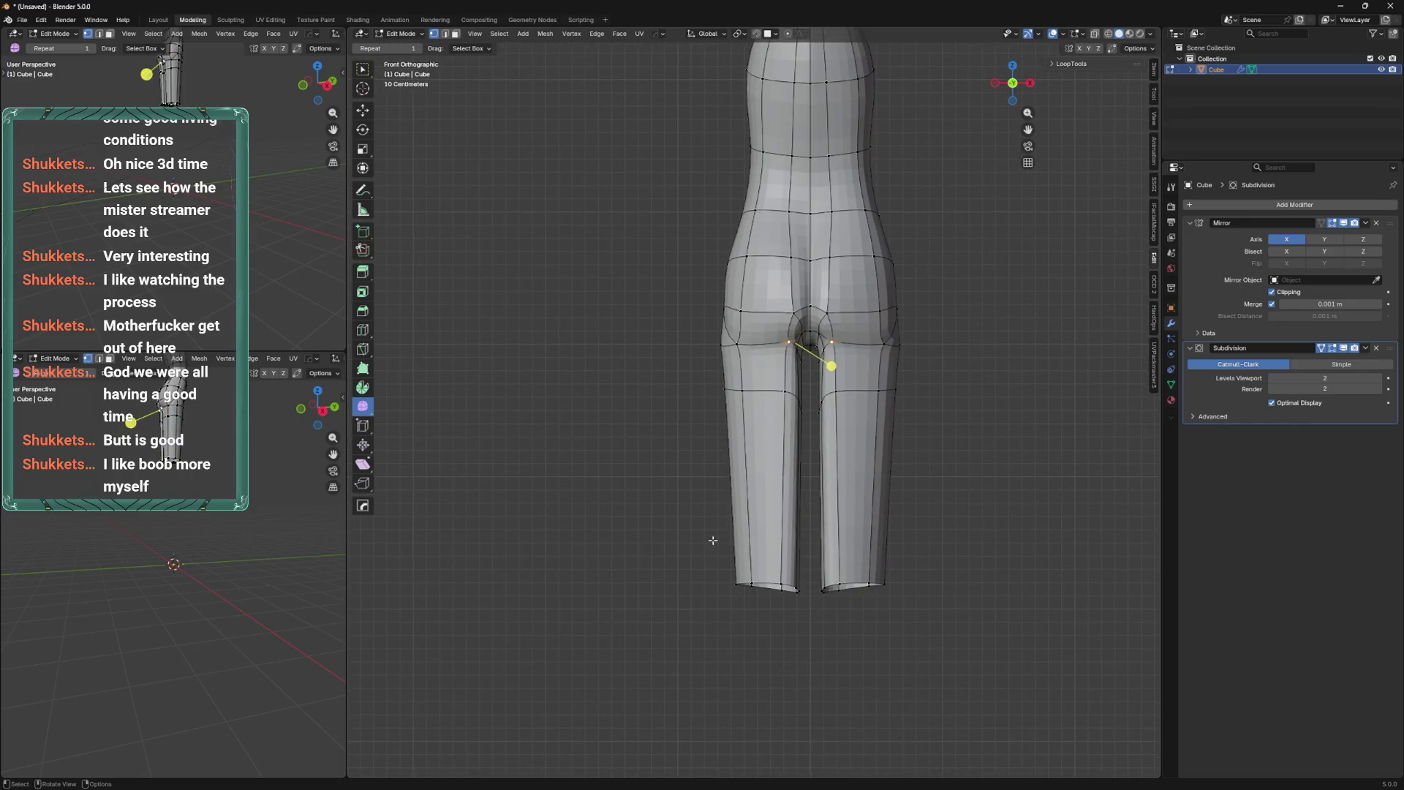
pyautogui.hotkey('alt', 'z')
pyautogui.click(740, 587)
pyautogui.press('g')
pyautogui.click(740, 587)
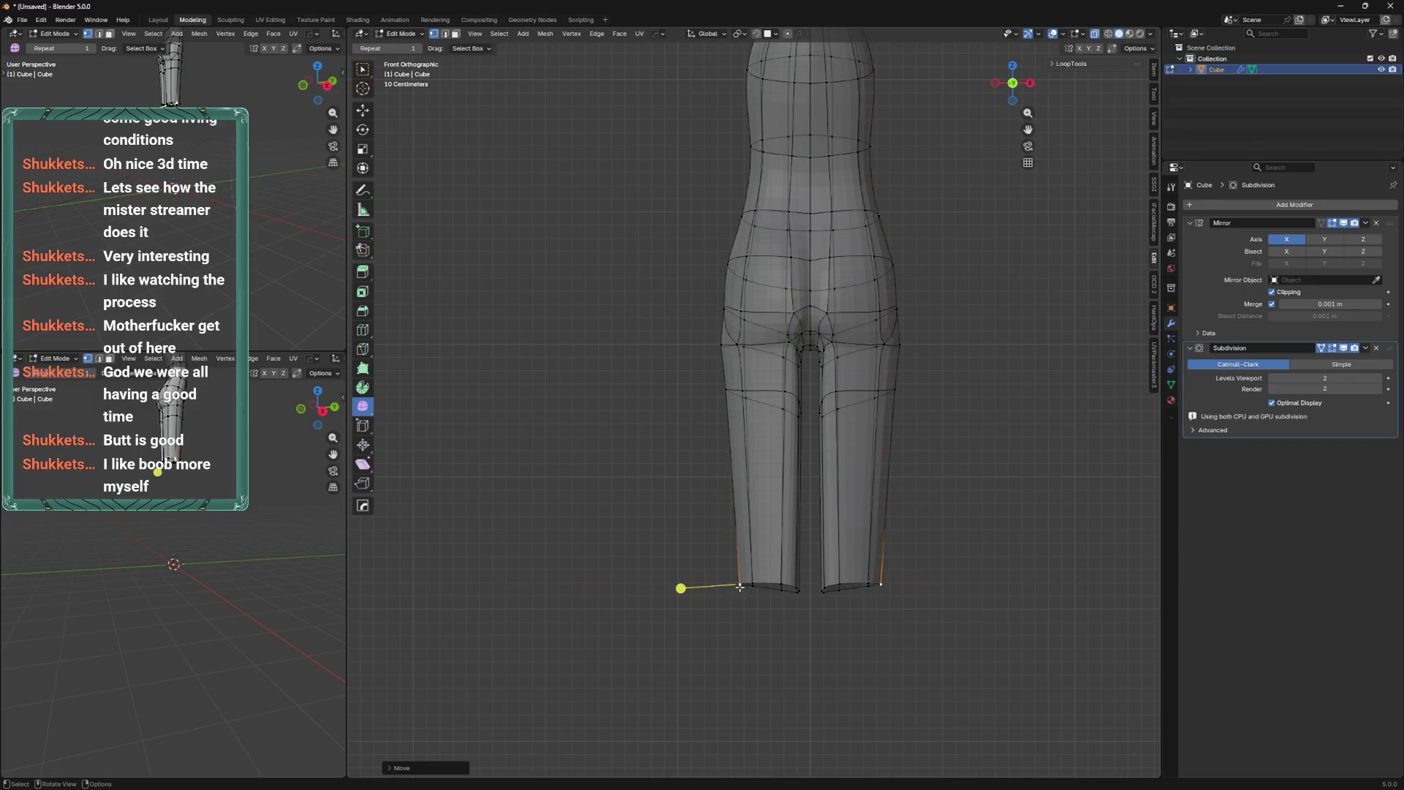
pyautogui.keyDown('alt'); pyautogui.click(768, 588); pyautogui.keyUp('alt')
pyautogui.press('s')
pyautogui.press('x')
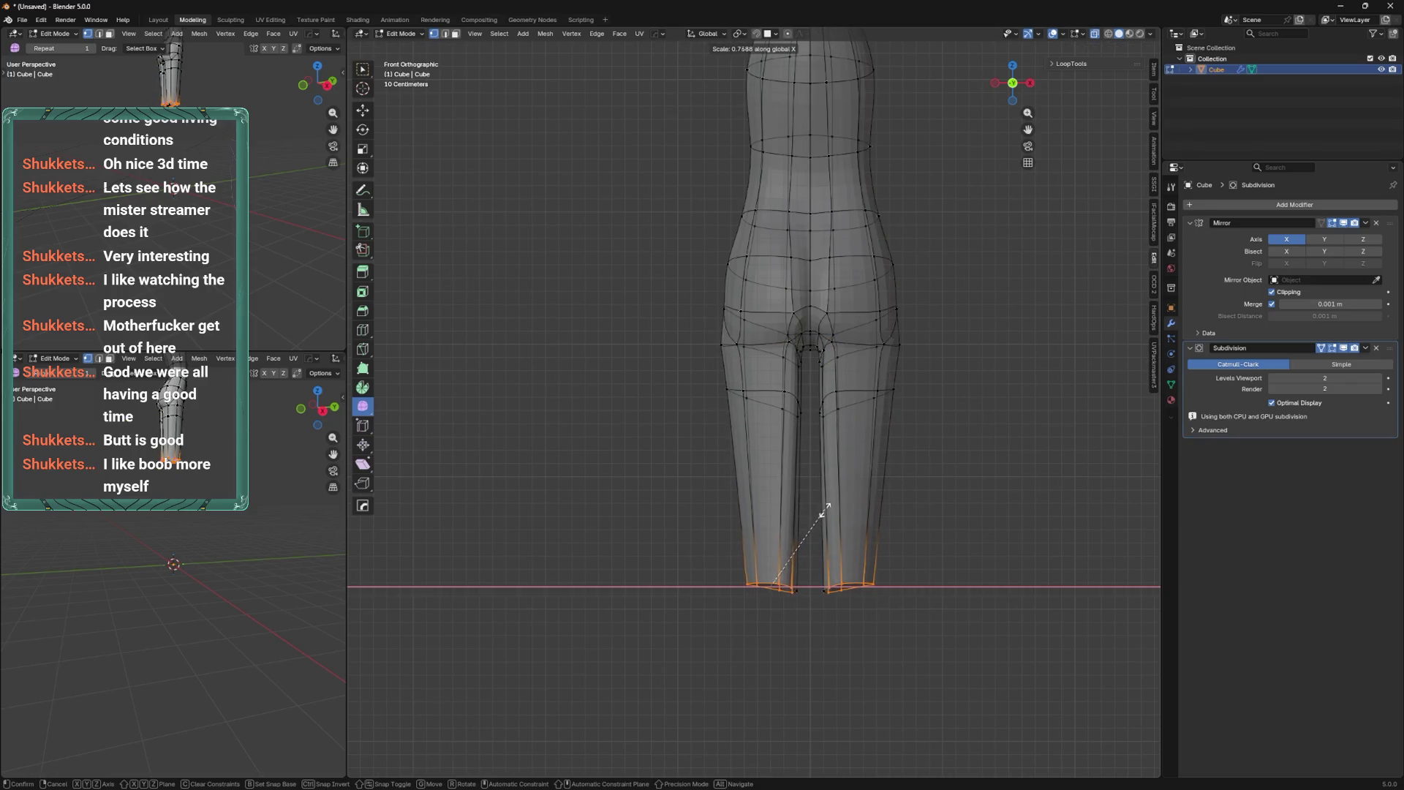
pyautogui.click(799, 596)
pyautogui.moveTo(827, 627); pyautogui.dragTo(899, 553)
pyautogui.rightClick(839, 534)
pyautogui.click(839, 534)
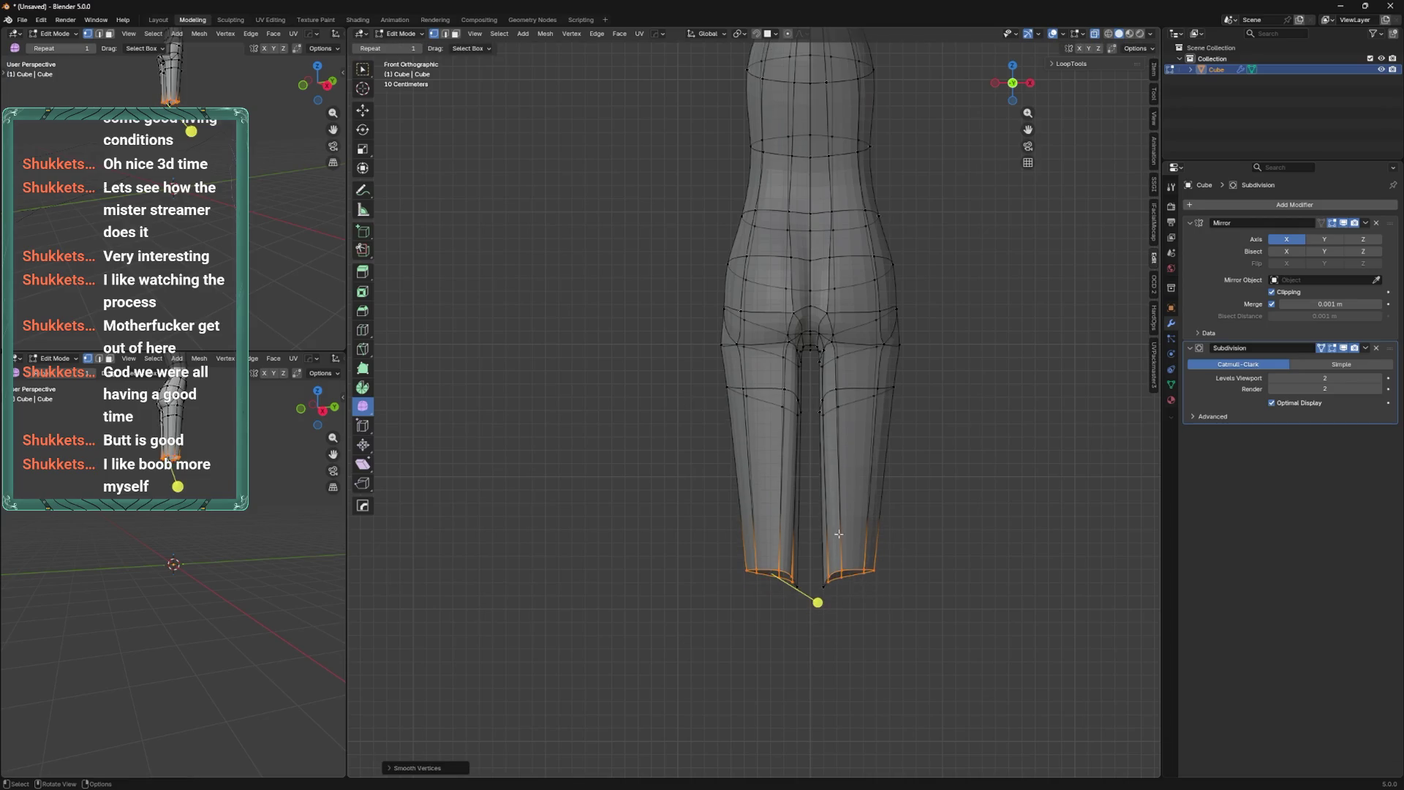
# Slide the hip vertices twice along their edges from the back view.
pyautogui.scroll(-3, 812, 571)
pyautogui.moveTo(805, 556)
pyautogui.keyDown('alt'); pyautogui.mouseDown(button='middle')
pyautogui.moveTo(775, 410)
pyautogui.moveTo(834, 384)
pyautogui.moveTo(796, 464)
pyautogui.mouseUp(button='middle'); pyautogui.keyUp('alt')
pyautogui.scroll(2, 790, 411)
pyautogui.hotkey('shift', 'v')
pyautogui.click(775, 395)
pyautogui.hotkey('shift', 'v')
pyautogui.click(826, 389)
# Add an edge loop near the crotch and reshape the crotch vertices.
pyautogui.hotkey('ctrl', 'r')
pyautogui.click(790, 459)
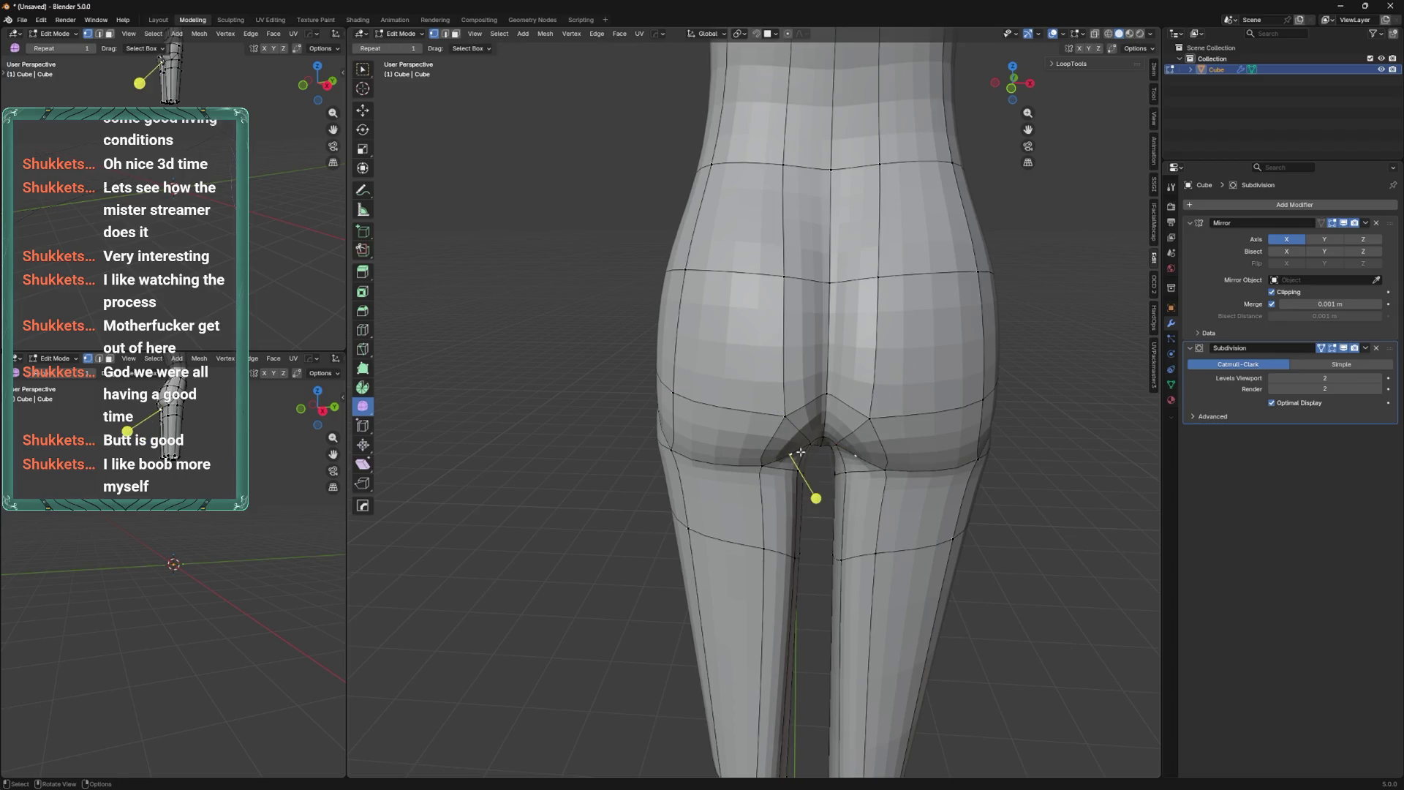
pyautogui.press('g')
pyautogui.click(857, 468)
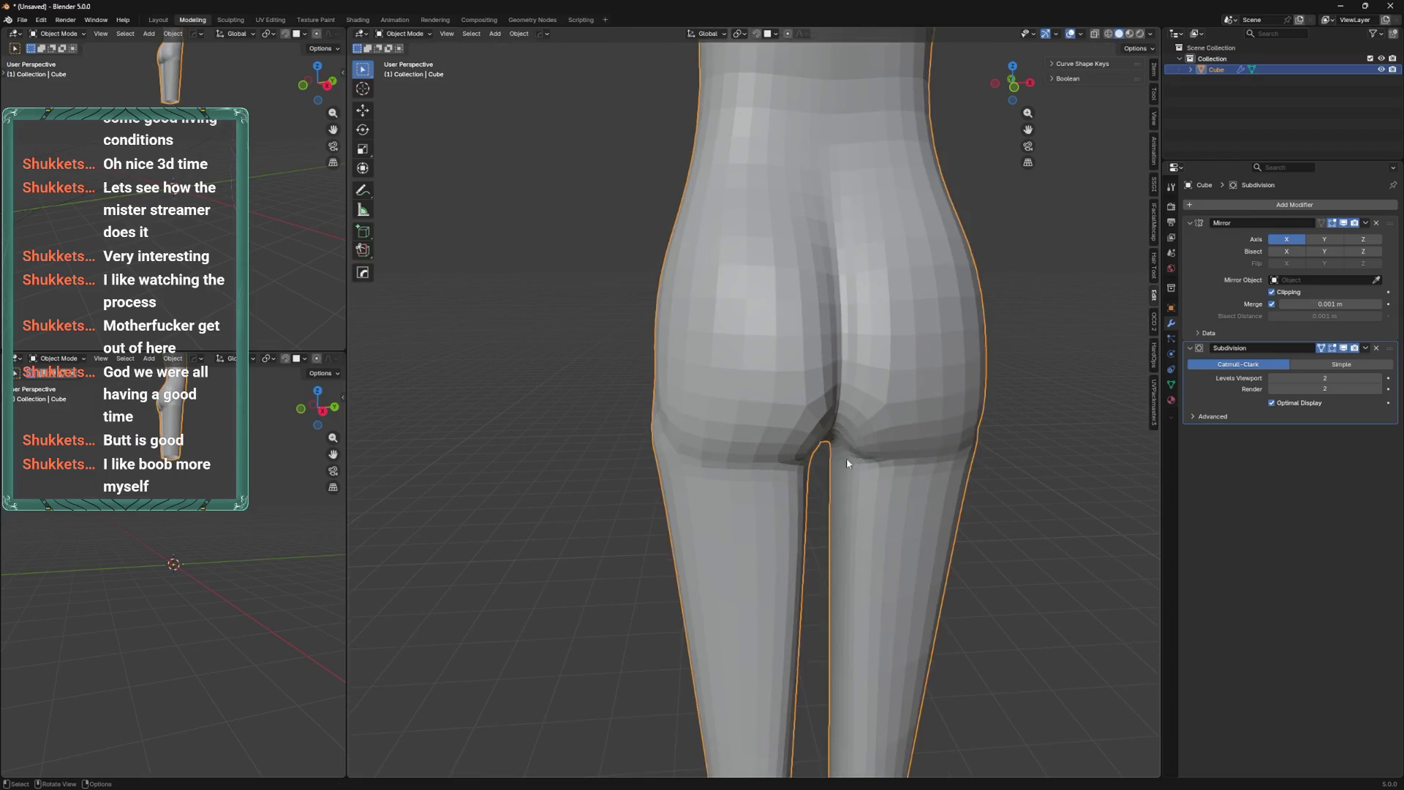
# Add vertical edge loops down the back and slide a buttock vertex upward.
pyautogui.click(741, 458)
pyautogui.moveTo(779, 451)
pyautogui.mouseDown(button='middle')
pyautogui.moveTo(856, 448)
pyautogui.moveTo(783, 451)
pyautogui.moveTo(802, 451)
pyautogui.moveTo(761, 439)
pyautogui.moveTo(775, 410)
pyautogui.moveTo(755, 400)
pyautogui.mouseUp(button='middle')
pyautogui.hotkey('ctrl', 'r')
pyautogui.click(761, 439)
pyautogui.moveTo(793, 303); pyautogui.dragTo(724, 409, button='middle')
pyautogui.scroll(2, 786, 307)
pyautogui.scroll(1, 720, 414)
pyautogui.click(727, 373)
pyautogui.press('g')
pyautogui.press('g')
pyautogui.click(746, 320)
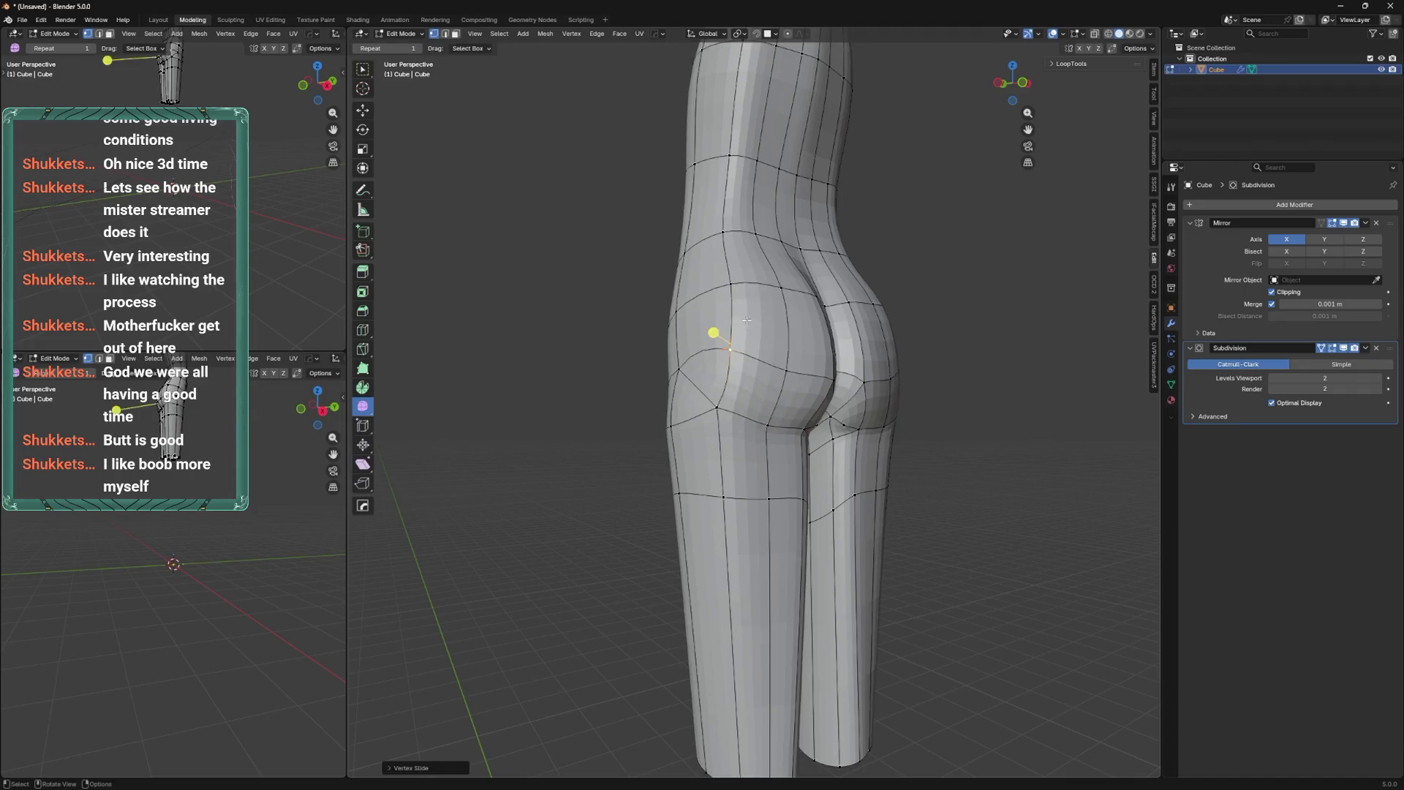
# Slide several hip vertices from lower back views to round the hips.
pyautogui.moveTo(746, 319); pyautogui.dragTo(765, 374, button='middle')
pyautogui.moveTo(752, 441)
pyautogui.mouseDown(button='middle')
pyautogui.moveTo(643, 417)
pyautogui.moveTo(709, 427)
pyautogui.moveTo(793, 395)
pyautogui.mouseUp(button='middle')
pyautogui.press('g')
pyautogui.press('g')
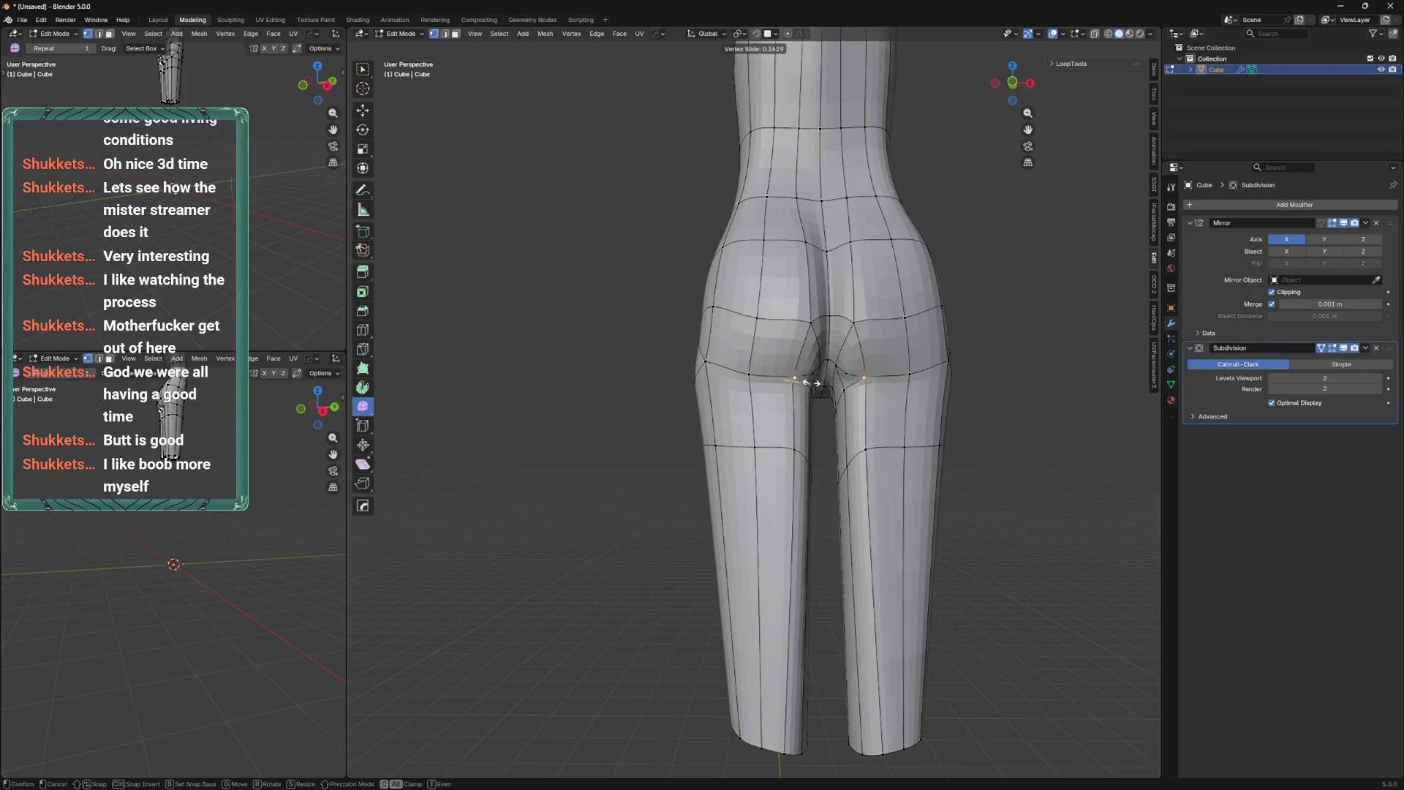
pyautogui.click(815, 381)
pyautogui.moveTo(815, 382)
pyautogui.mouseDown(button='middle')
pyautogui.moveTo(809, 432)
pyautogui.moveTo(834, 410)
pyautogui.mouseUp(button='middle')
pyautogui.press('g')
pyautogui.press('g')
pyautogui.click(837, 359)
pyautogui.click(830, 387)
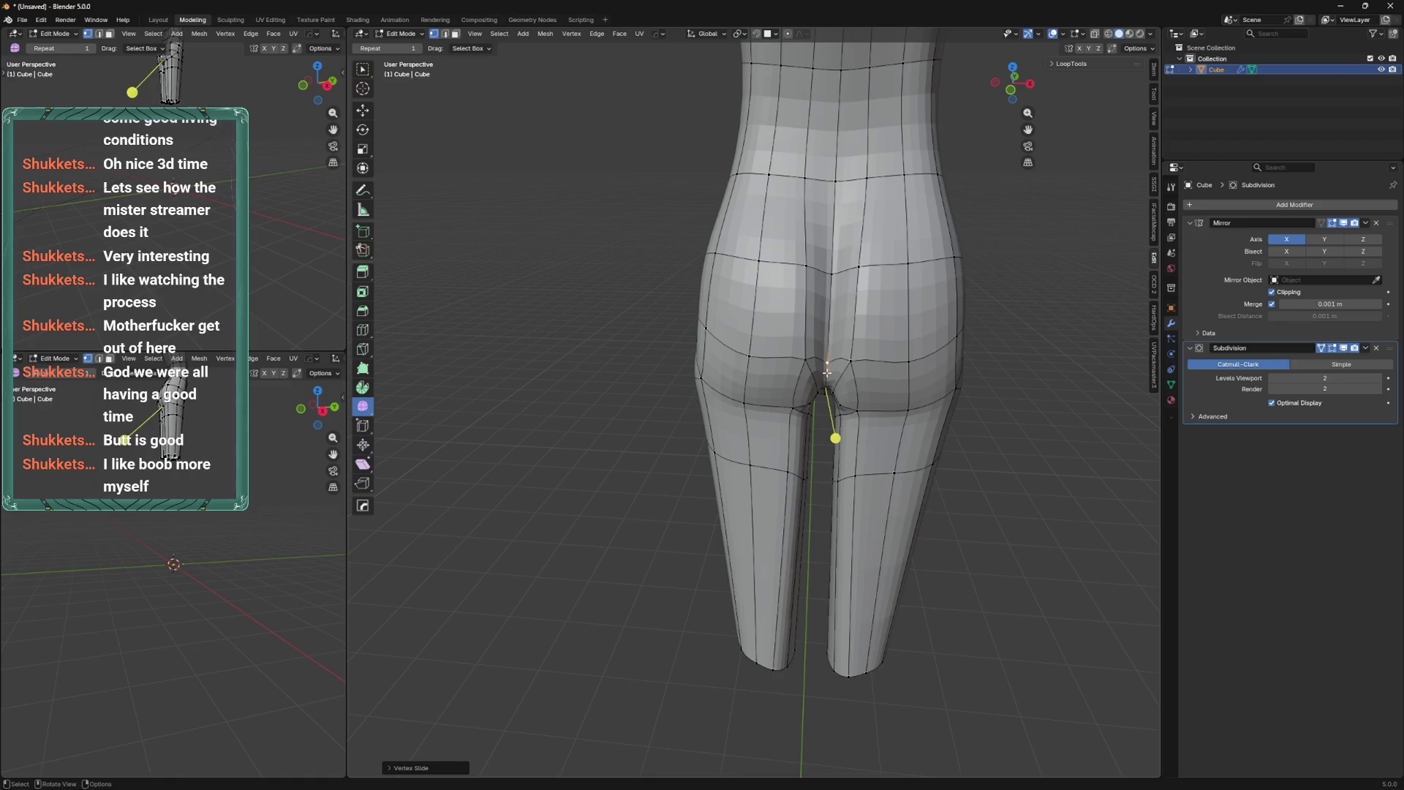
# Move more buttock vertices from three-quarter side and low angles.
pyautogui.moveTo(872, 376); pyautogui.dragTo(652, 402, button='middle')
pyautogui.press('g')
pyautogui.click(715, 439)
pyautogui.moveTo(714, 439); pyautogui.dragTo(740, 567, button='middle')
pyautogui.press('g')
pyautogui.click(741, 480)
pyautogui.moveTo(742, 480)
pyautogui.mouseDown(button='middle')
pyautogui.moveTo(787, 461)
pyautogui.moveTo(831, 327)
pyautogui.moveTo(794, 464)
pyautogui.mouseUp(button='middle')
# Slide the waist and hip vertices and the vertex below the buttock.
pyautogui.hotkey('shift', 'v')
pyautogui.click(805, 373)
pyautogui.hotkey('shift', 'v')
pyautogui.click(795, 442)
pyautogui.moveTo(795, 441)
pyautogui.mouseDown(button='middle')
pyautogui.moveTo(889, 372)
pyautogui.moveTo(791, 514)
pyautogui.mouseUp(button='middle')
pyautogui.click(791, 515)
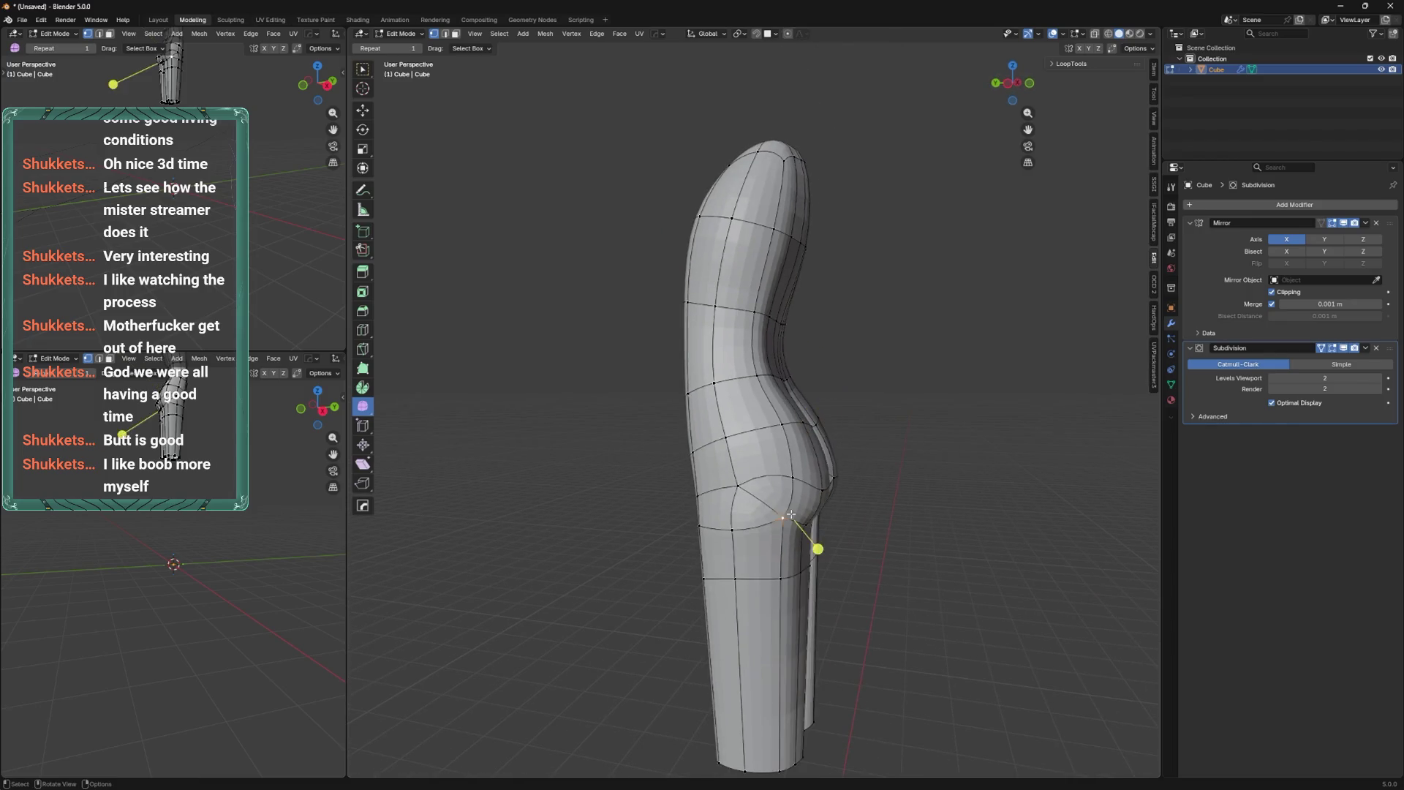
pyautogui.click(768, 525)
# Slide an edge and a vertex on the back for a curvier hip profile.
pyautogui.moveTo(809, 573)
pyautogui.mouseDown(button='middle')
pyautogui.moveTo(809, 485)
pyautogui.moveTo(652, 453)
pyautogui.moveTo(774, 327)
pyautogui.moveTo(809, 363)
pyautogui.mouseUp(button='middle')
pyautogui.press('g')
pyautogui.press('g')
pyautogui.click(775, 369)
pyautogui.press('g')
pyautogui.press('g')
pyautogui.click(804, 351)
pyautogui.moveTo(805, 351)
pyautogui.mouseDown(button='middle')
pyautogui.moveTo(819, 395)
pyautogui.moveTo(919, 417)
pyautogui.mouseUp(button='middle')
# Slide two more vertices and move the selection from a tilted top view.
pyautogui.press('g')
pyautogui.press('g')
pyautogui.click(819, 413)
pyautogui.press('g')
pyautogui.press('g')
pyautogui.click(809, 322)
pyautogui.moveTo(809, 323)
pyautogui.mouseDown(button='middle')
pyautogui.moveTo(765, 288)
pyautogui.moveTo(739, 291)
pyautogui.moveTo(762, 344)
pyautogui.moveTo(899, 402)
pyautogui.moveTo(905, 468)
pyautogui.mouseUp(button='middle')
pyautogui.press('g')
pyautogui.click(761, 344)
# Smooth the leg opening rings and scale the openings tighter.
pyautogui.moveTo(752, 608); pyautogui.dragTo(907, 474)
pyautogui.rightClick(791, 486)
pyautogui.click(826, 512)
pyautogui.moveTo(791, 485)
pyautogui.mouseDown(button='middle')
pyautogui.moveTo(847, 344)
pyautogui.moveTo(846, 314)
pyautogui.moveTo(826, 321)
pyautogui.moveTo(834, 520)
pyautogui.moveTo(743, 444)
pyautogui.moveTo(877, 391)
pyautogui.mouseUp(button='middle')
pyautogui.press('s')
pyautogui.click(849, 307)
# Lower viewport subdivision to level 1 and toggle the modifier's On Cage display.
pyautogui.click(1321, 348)
pyautogui.moveTo(907, 344)
pyautogui.mouseDown(button='middle')
pyautogui.moveTo(931, 340)
pyautogui.moveTo(842, 343)
pyautogui.moveTo(934, 361)
pyautogui.mouseUp(button='middle')
pyautogui.hotkey('ctrl', '1')
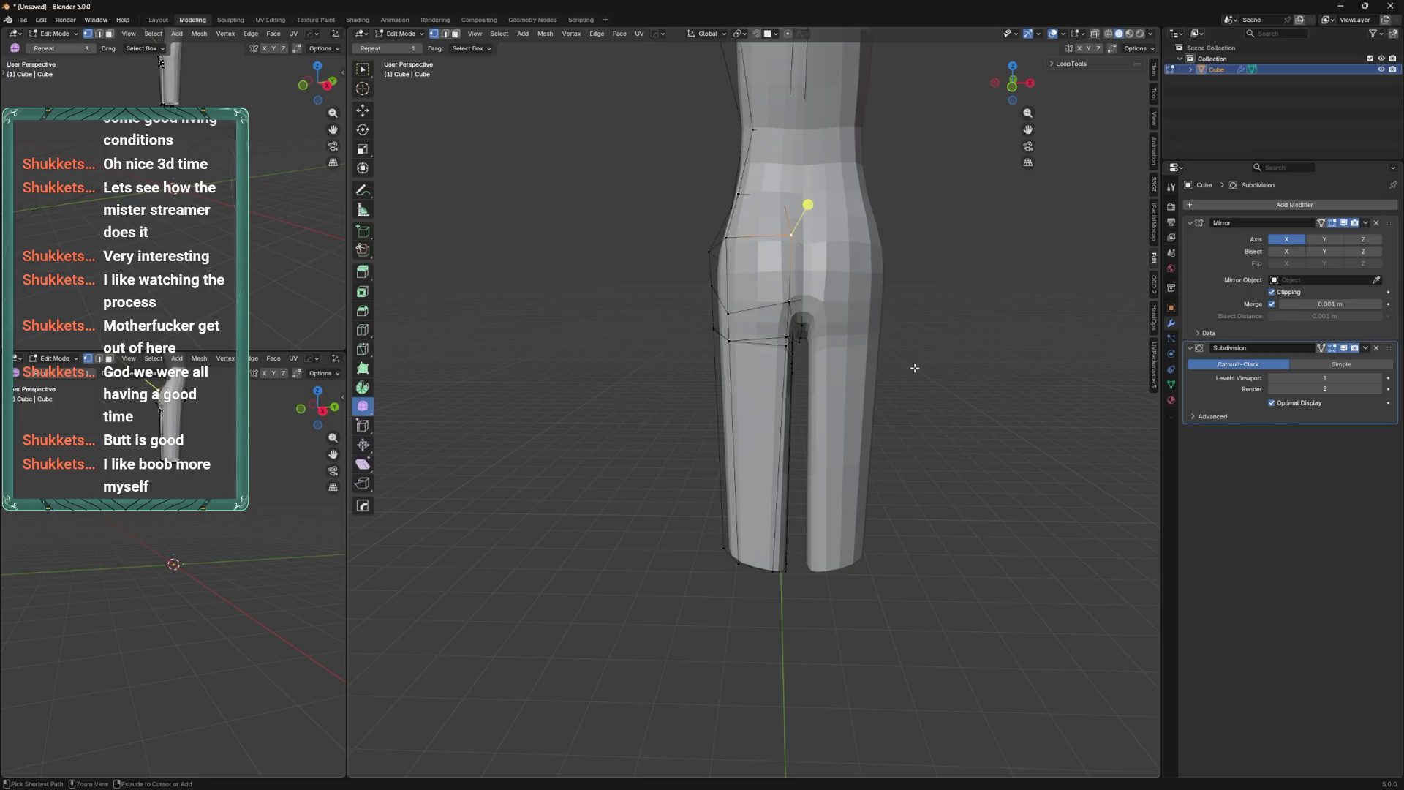
pyautogui.hotkey('ctrl', 'z')
pyautogui.moveTo(907, 370); pyautogui.dragTo(1145, 400, button='middle')
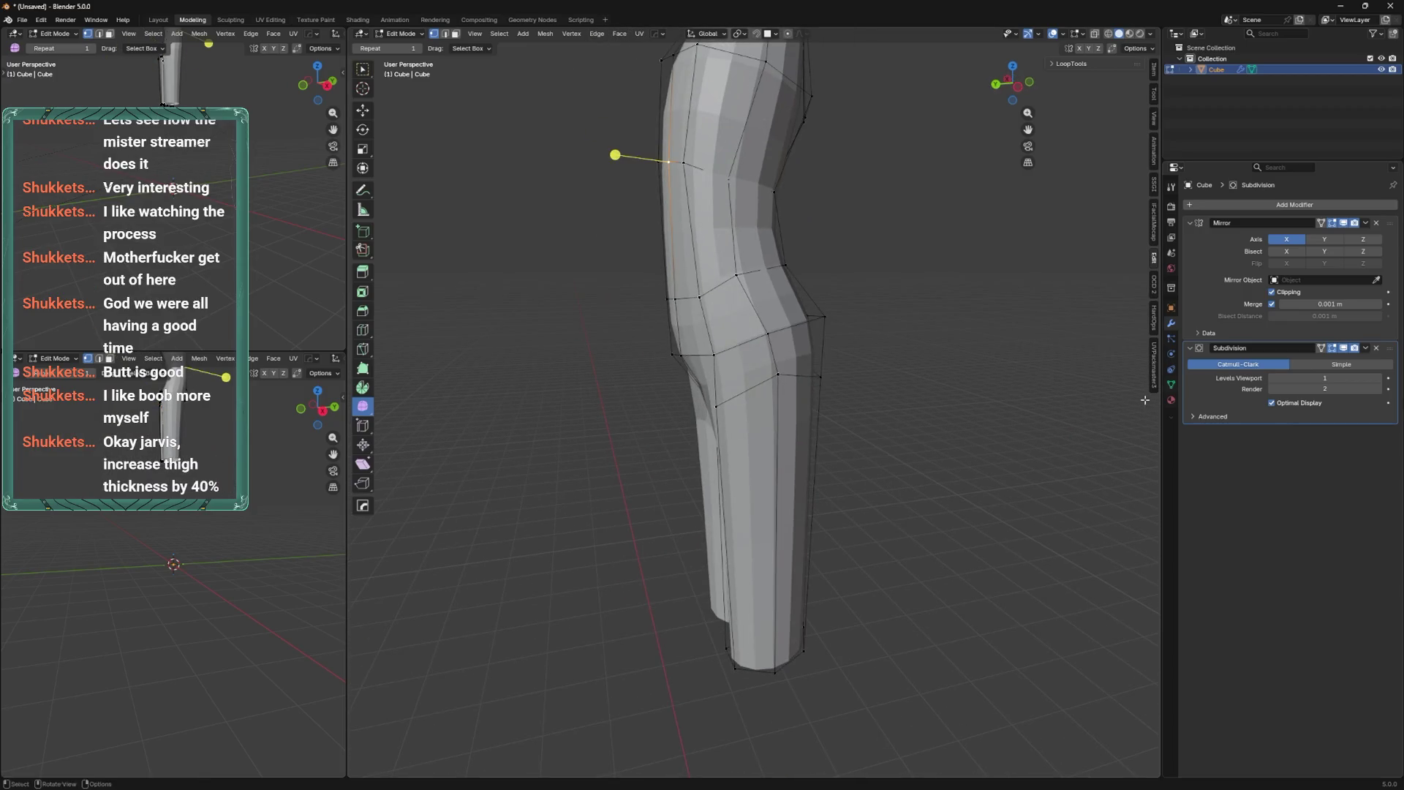
pyautogui.click(1324, 352)
pyautogui.moveTo(812, 439)
pyautogui.mouseDown(button='middle')
pyautogui.moveTo(893, 445)
pyautogui.moveTo(856, 438)
pyautogui.moveTo(867, 431)
pyautogui.moveTo(781, 433)
pyautogui.mouseUp(button='middle')
pyautogui.click(1323, 350)
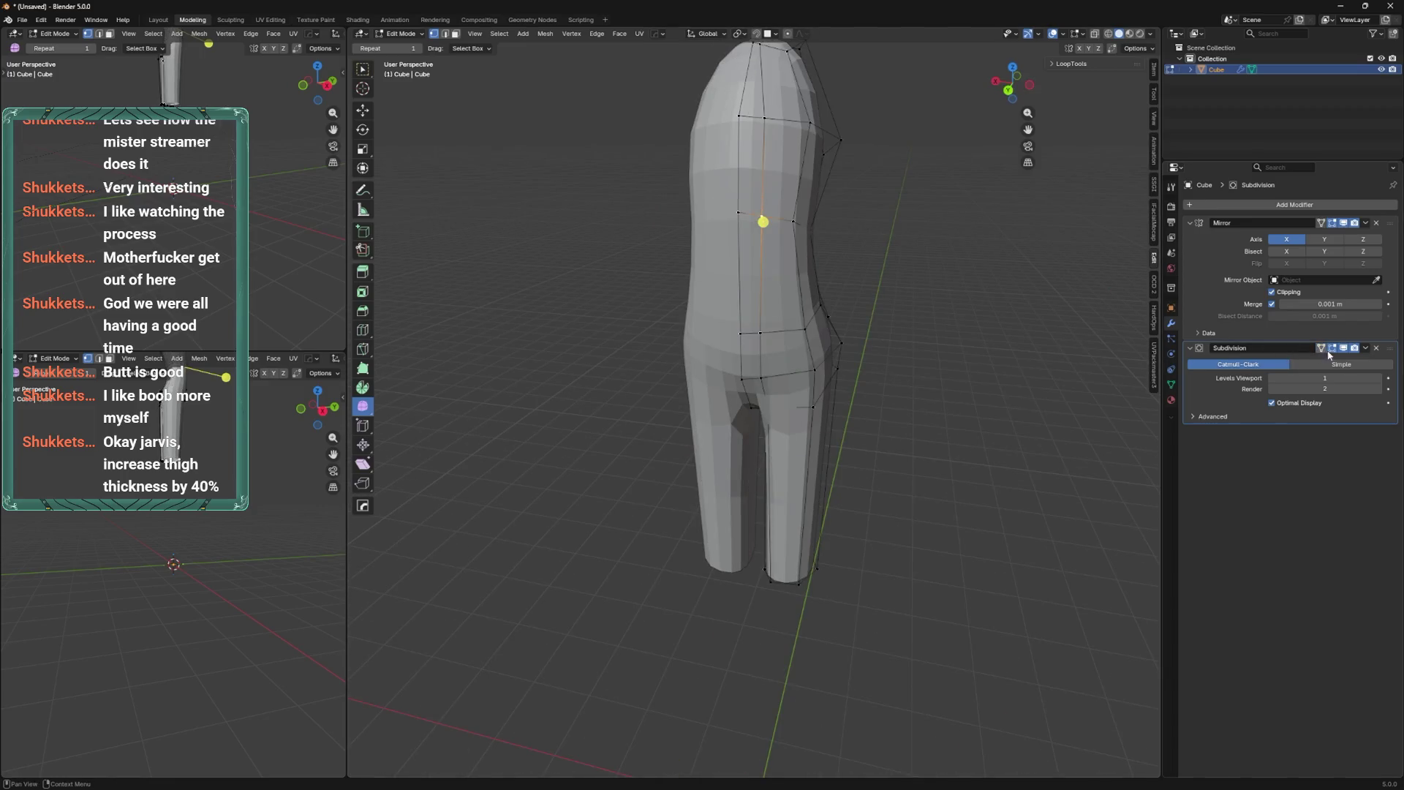
# In the back view with smoothing off, bevel the hip edge loop twice into extra loops.
pyautogui.click(1348, 349)
pyautogui.hotkey('alt', 'z')
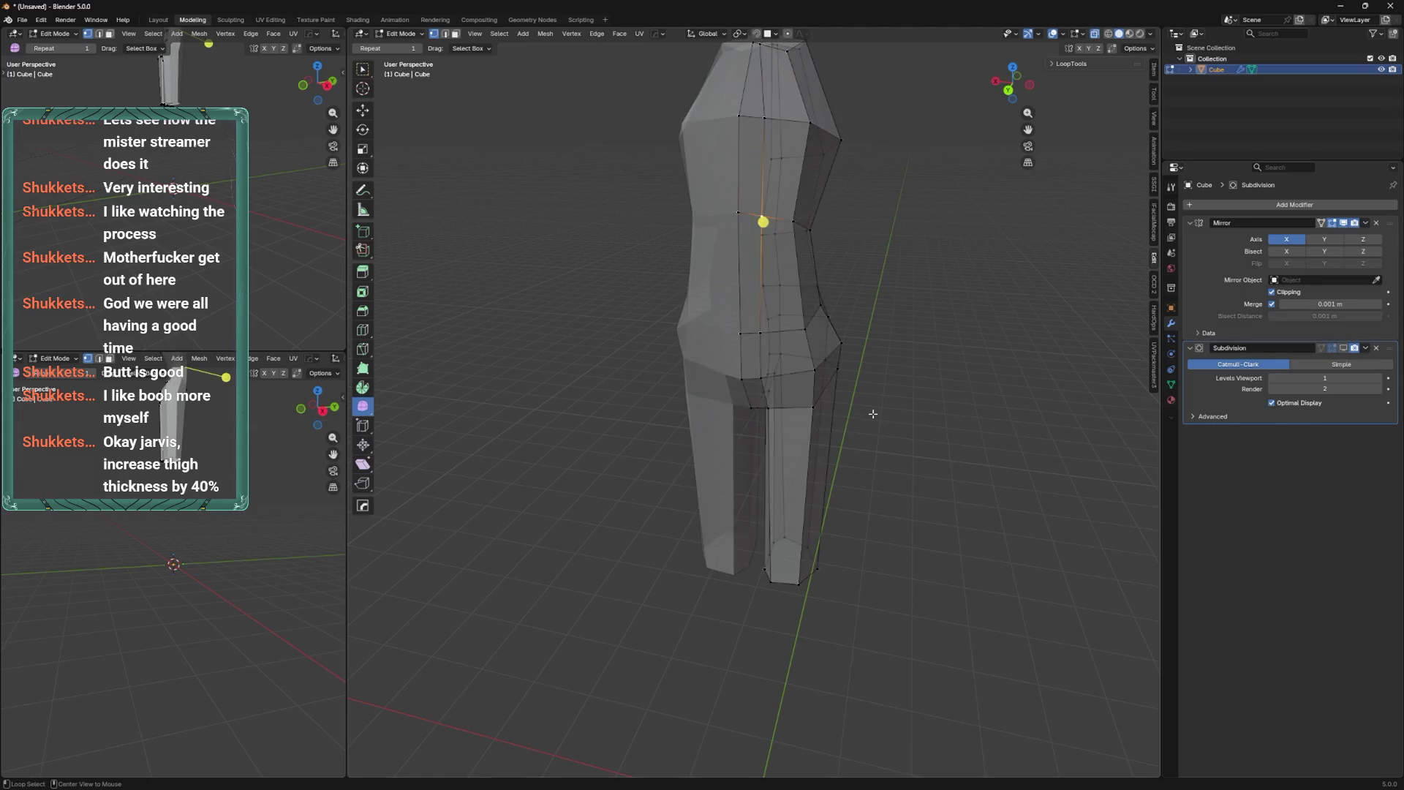
pyautogui.press('ctrl+KP_1')
pyautogui.hotkey('alt', 'z')
pyautogui.hotkey('alt', 'z')
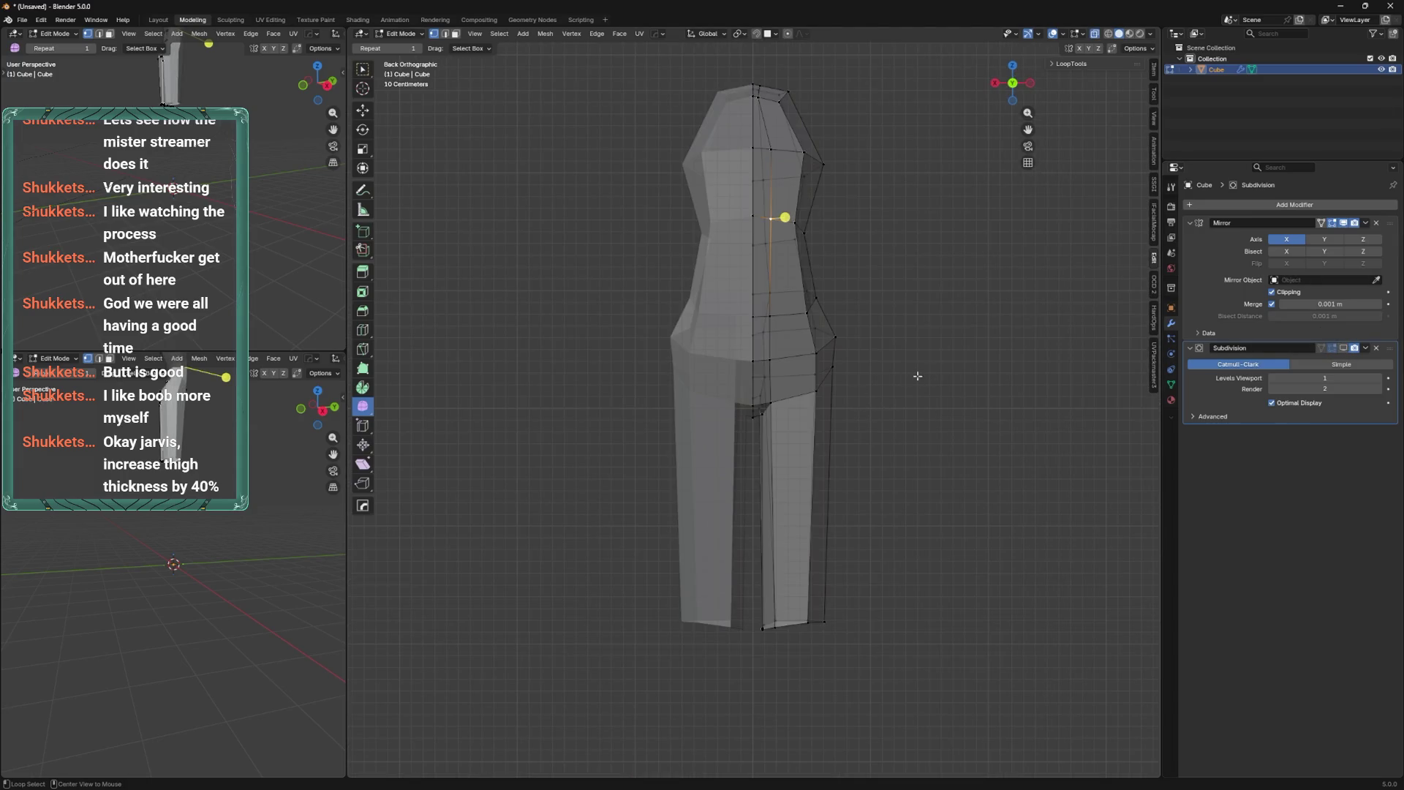
pyautogui.hotkey('ctrl', 'b')
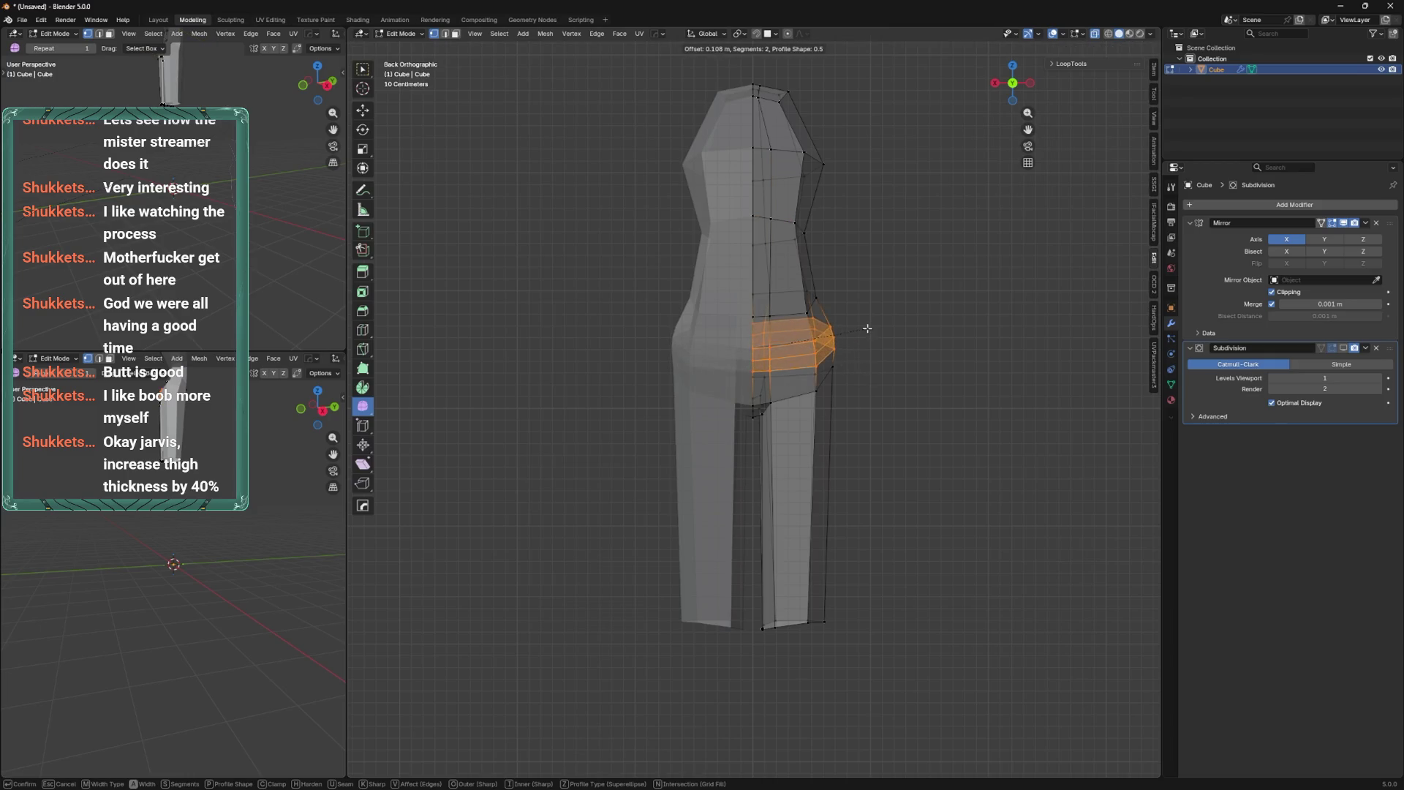
pyautogui.click(867, 328)
pyautogui.hotkey('ctrl', 'b')
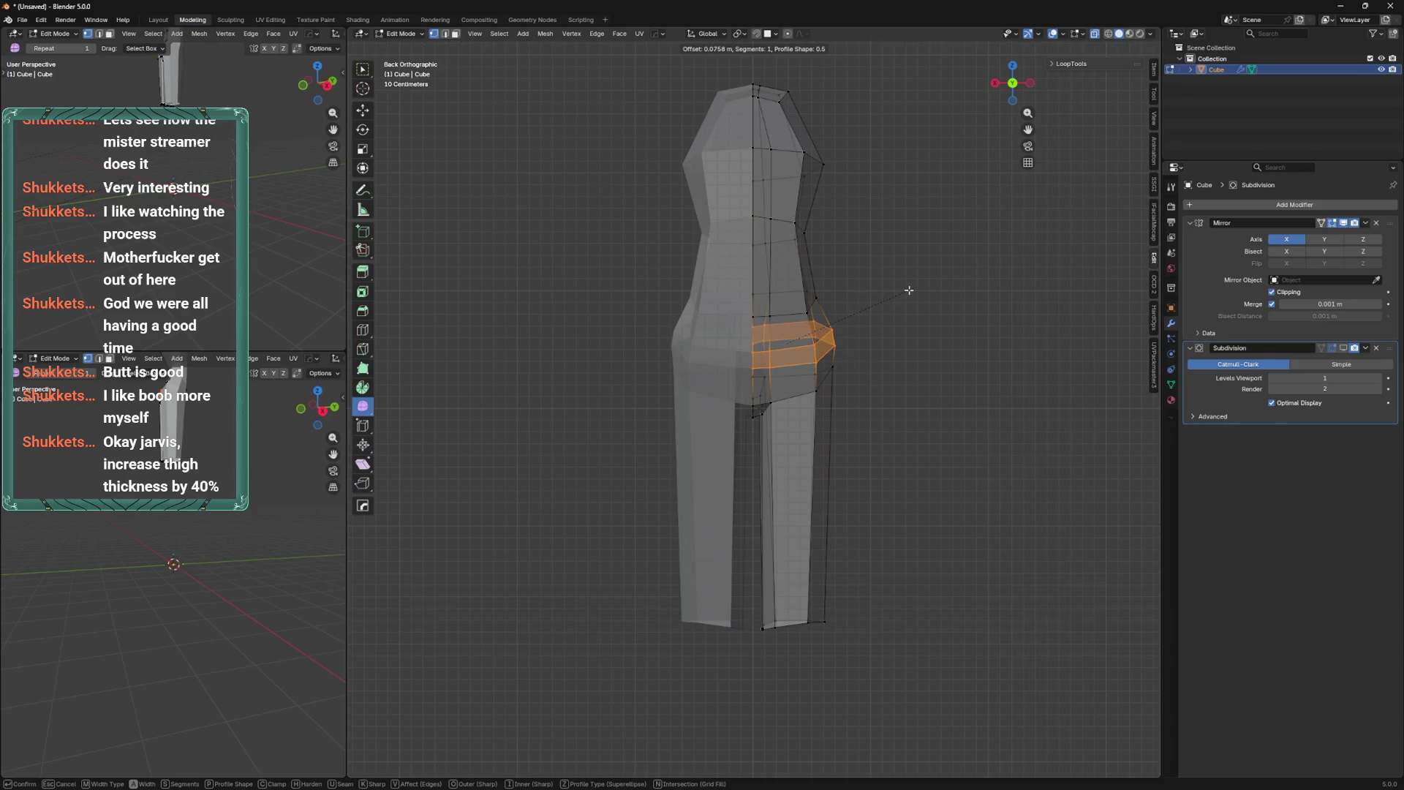
pyautogui.click(910, 289)
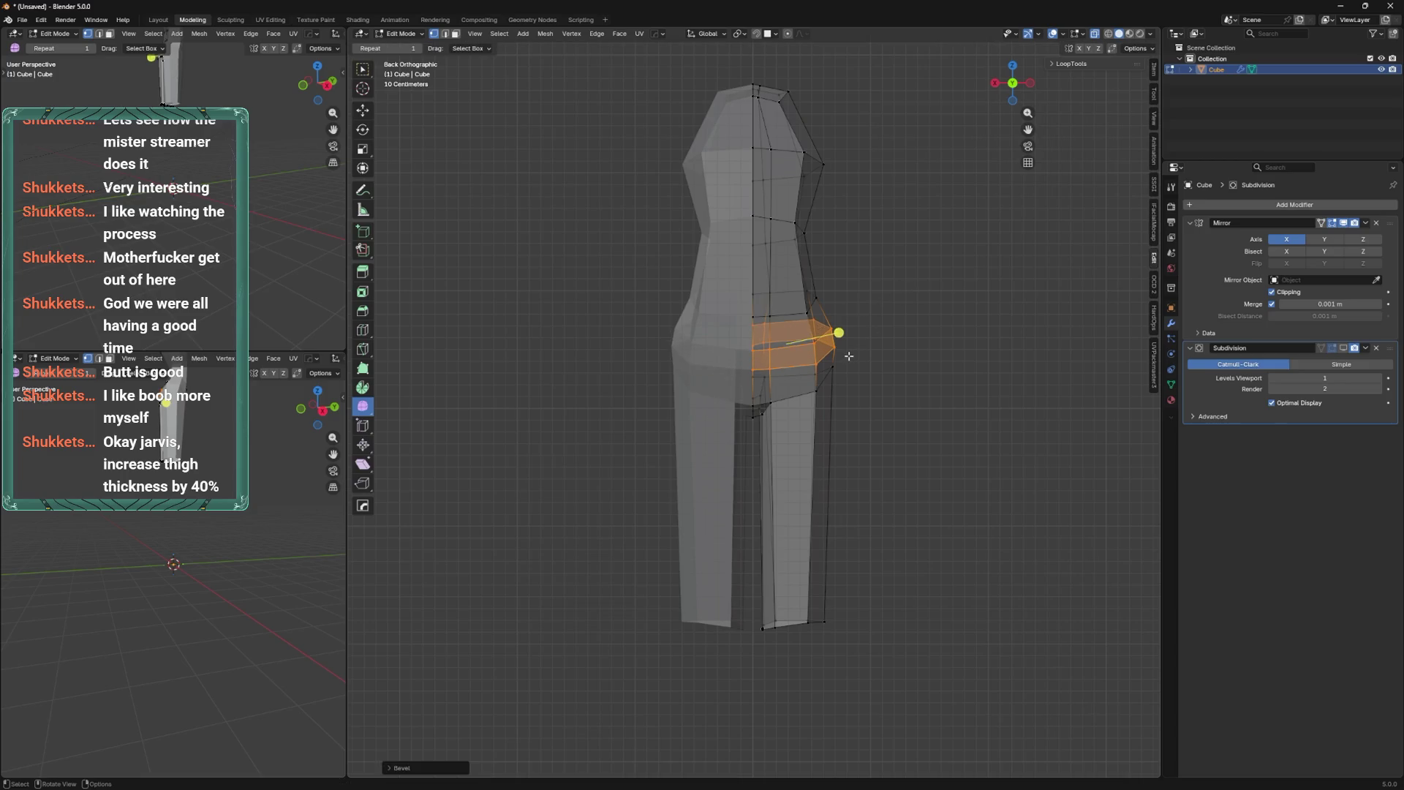
# Slide the waist edge loop, then move the hip-to-leg loop front-back along Y in side view.
pyautogui.keyDown('shift'); pyautogui.moveTo(849, 356); pyautogui.dragTo(848, 414, button='middle'); pyautogui.keyUp('shift')
pyautogui.press('g')
pyautogui.press('g')
pyautogui.click(791, 383)
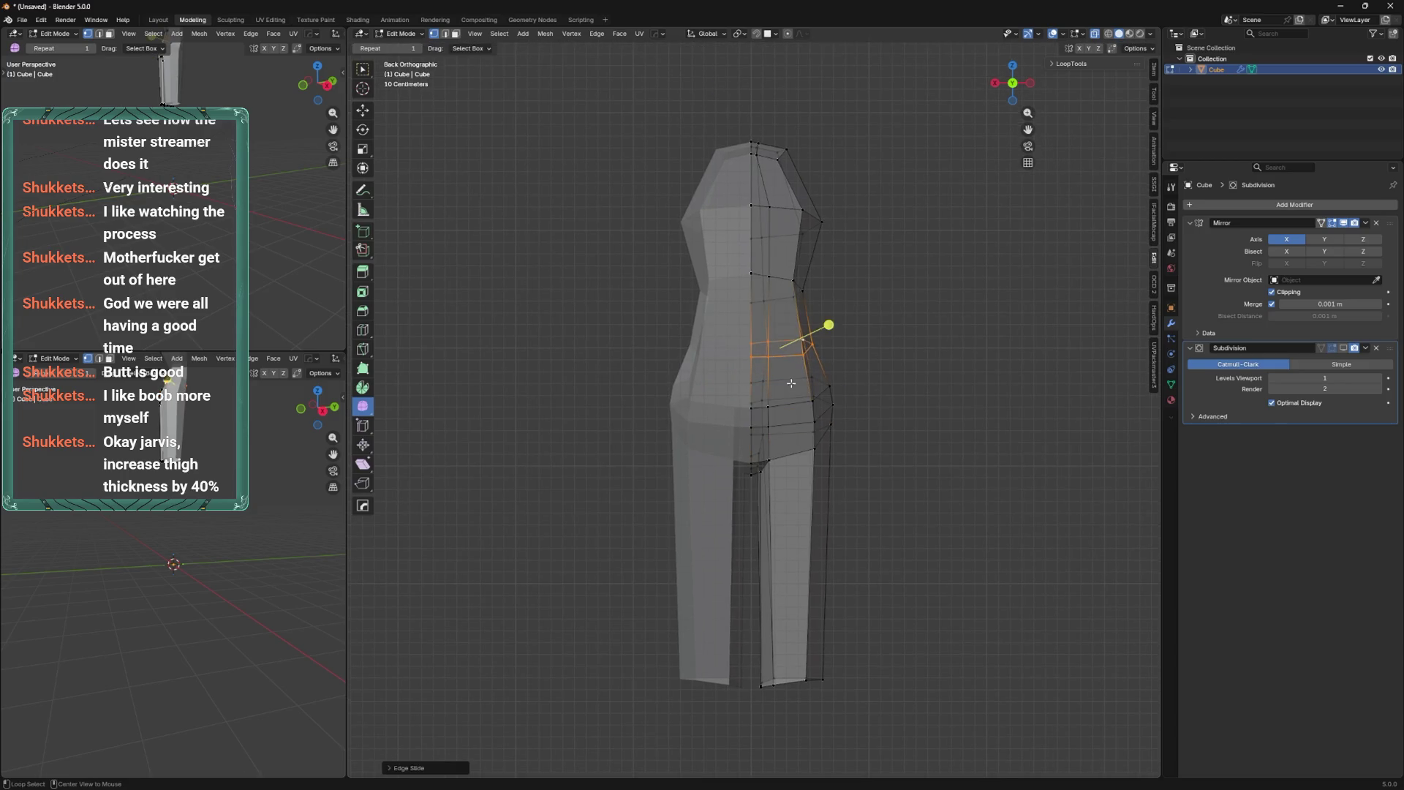
pyautogui.keyDown('alt'); pyautogui.click(800, 460); pyautogui.keyUp('alt')
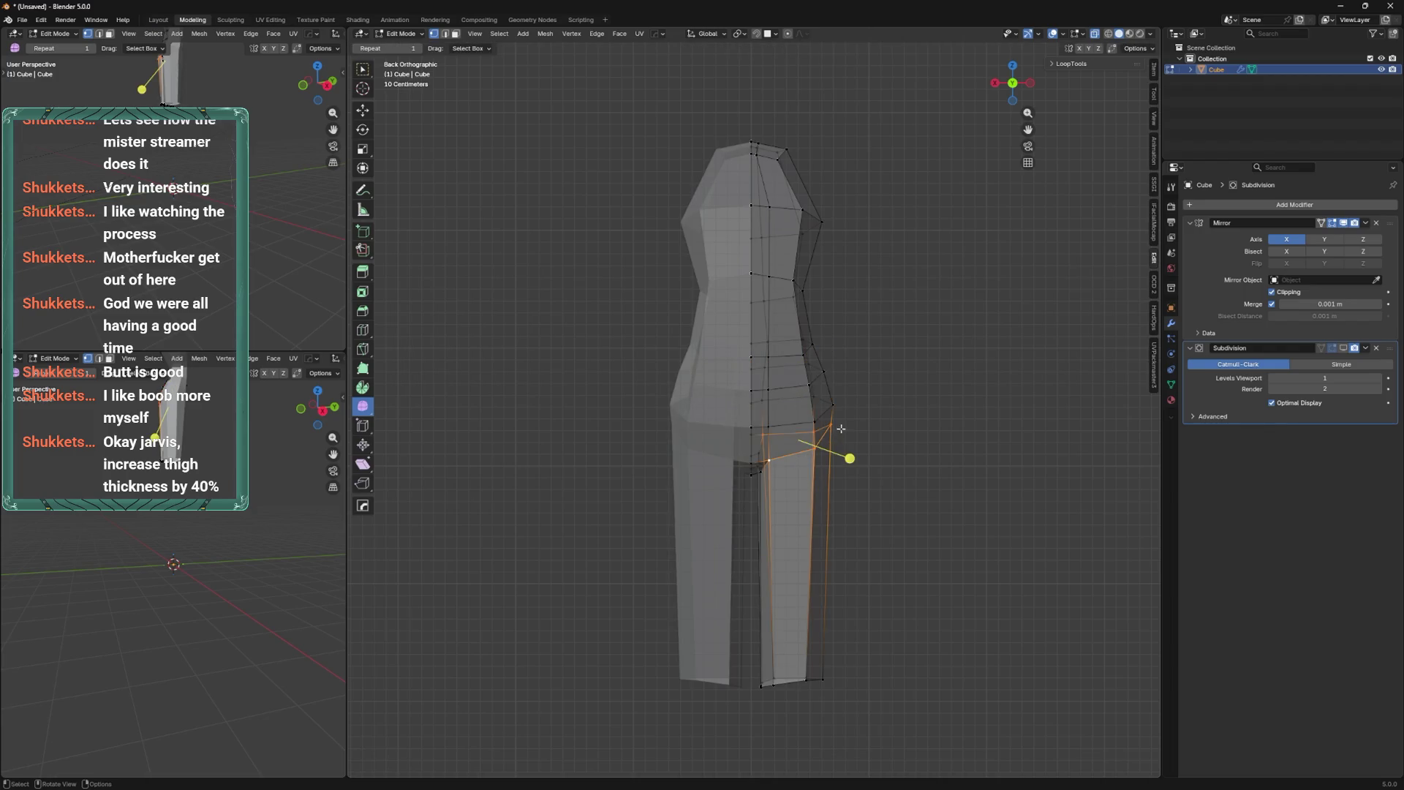
pyautogui.moveTo(843, 440)
pyautogui.keyDown('alt'); pyautogui.mouseDown(button='middle')
pyautogui.moveTo(803, 407)
pyautogui.moveTo(834, 420)
pyautogui.mouseUp(button='middle'); pyautogui.keyUp('alt')
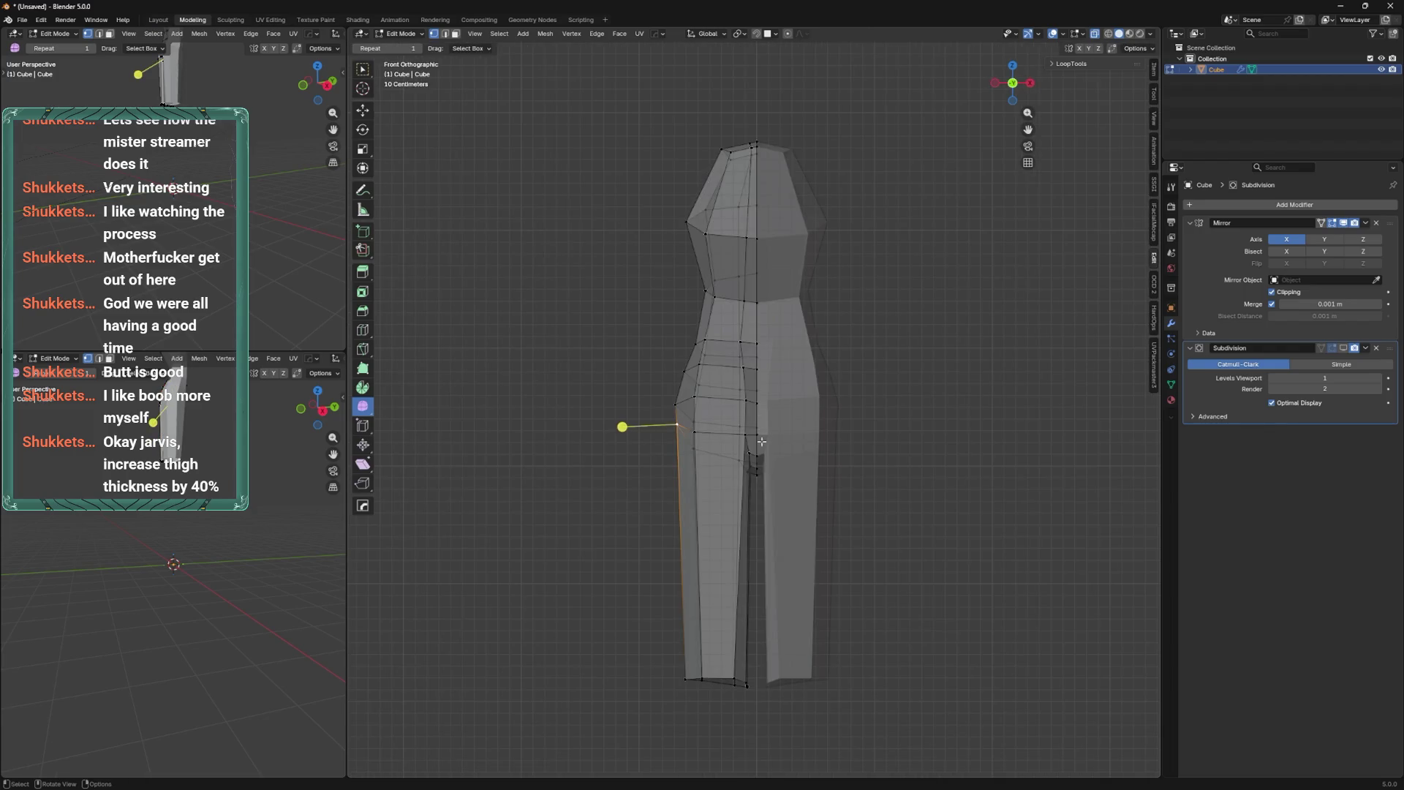
pyautogui.scroll(5, 743, 463)
pyautogui.moveTo(743, 463)
pyautogui.mouseDown(button='middle')
pyautogui.moveTo(776, 482)
pyautogui.moveTo(848, 446)
pyautogui.moveTo(806, 434)
pyautogui.moveTo(852, 396)
pyautogui.mouseUp(button='middle')
pyautogui.press('g')
pyautogui.press('y')
pyautogui.click(853, 396)
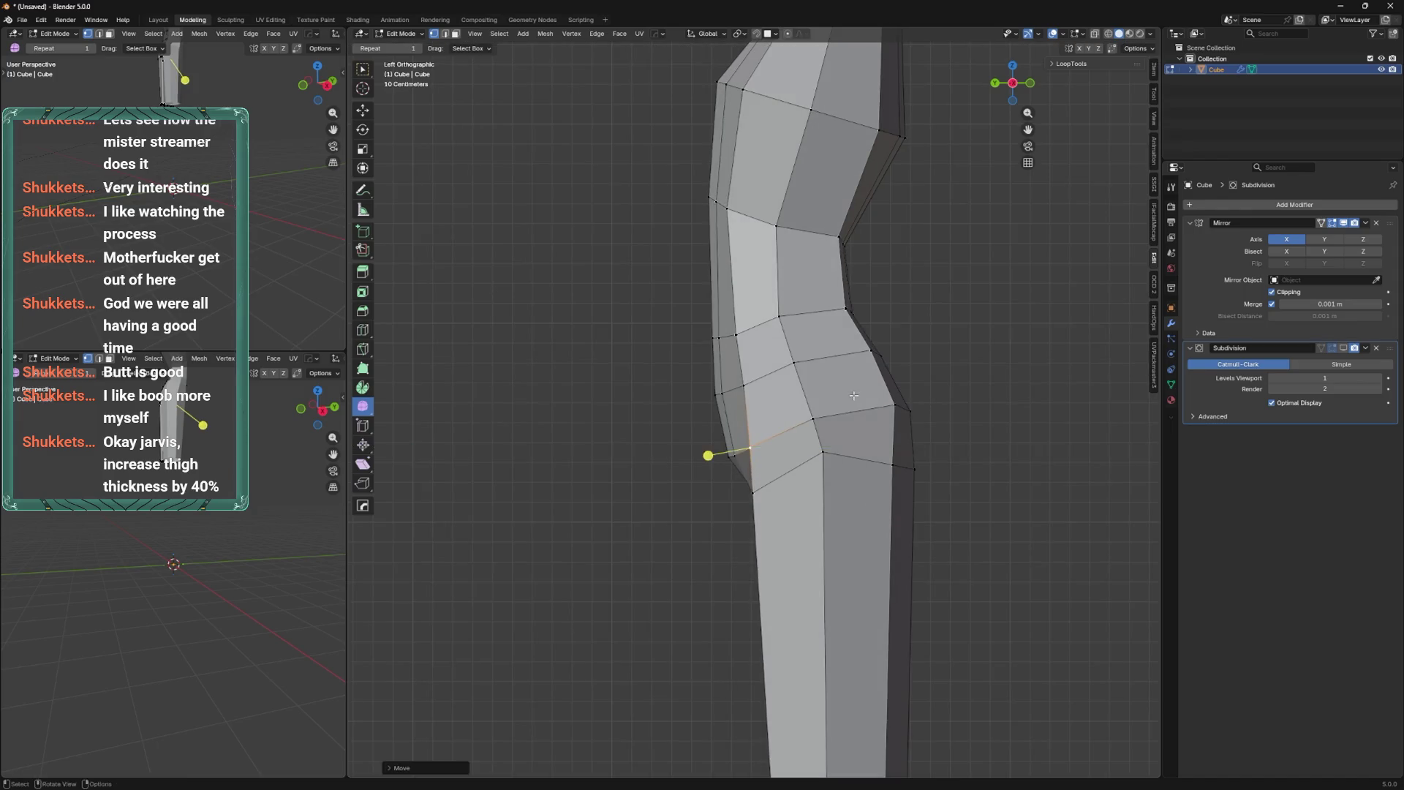
# Move a hip profile vertex to reshape the side outline of the hips.
pyautogui.click(744, 386)
pyautogui.press('g')
pyautogui.click(788, 365)
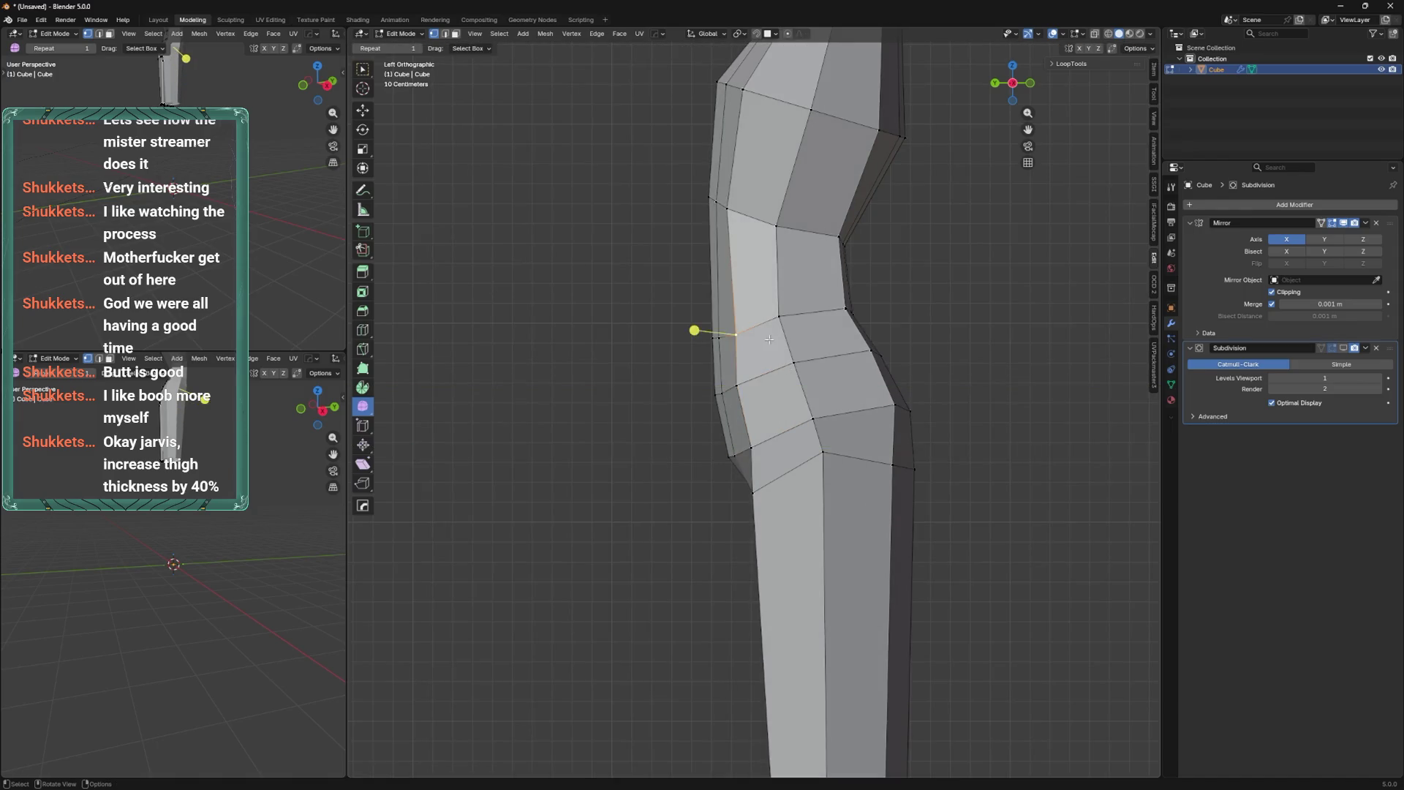
pyautogui.keyDown('shift'); pyautogui.moveTo(782, 327); pyautogui.dragTo(819, 432, button='middle'); pyautogui.keyUp('shift')
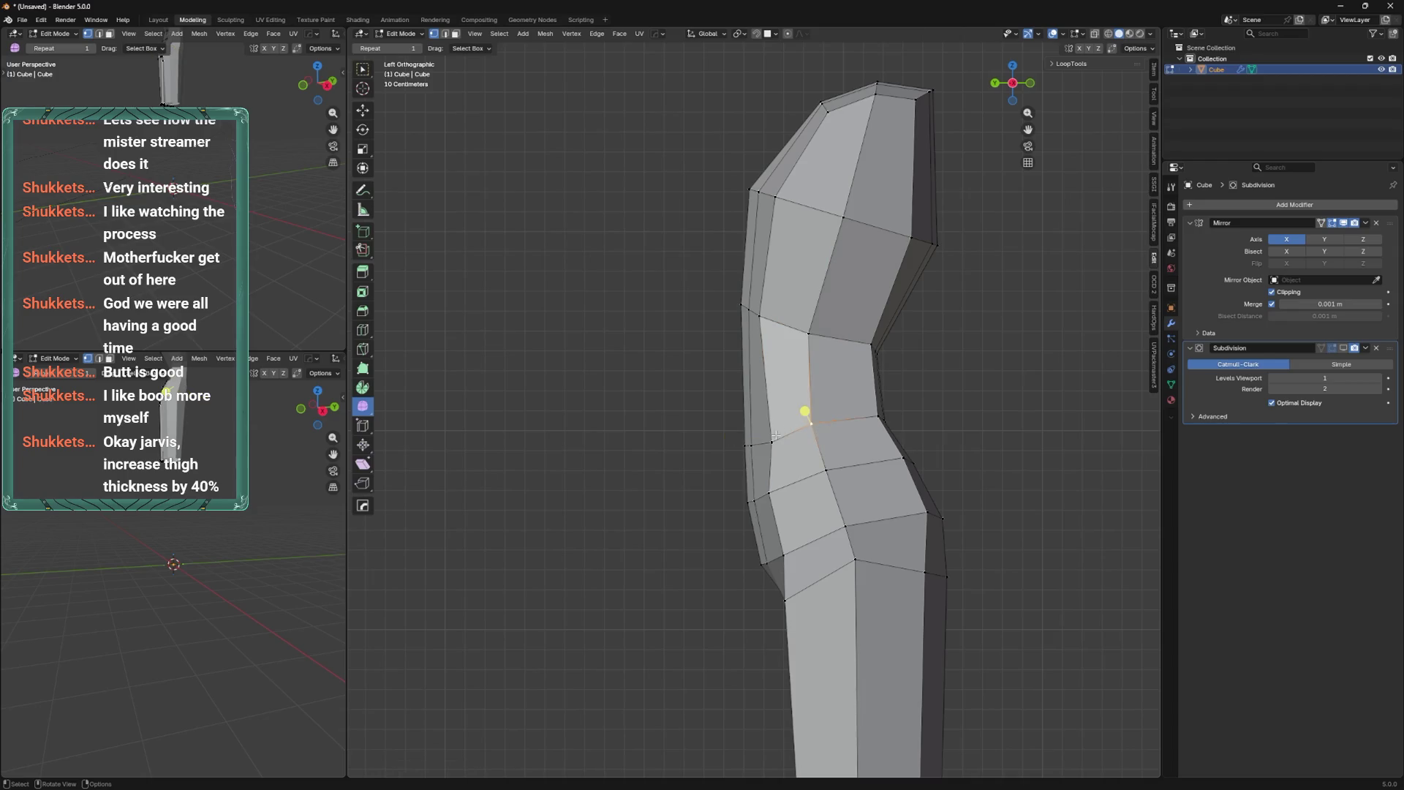
pyautogui.scroll(-3, 805, 417)
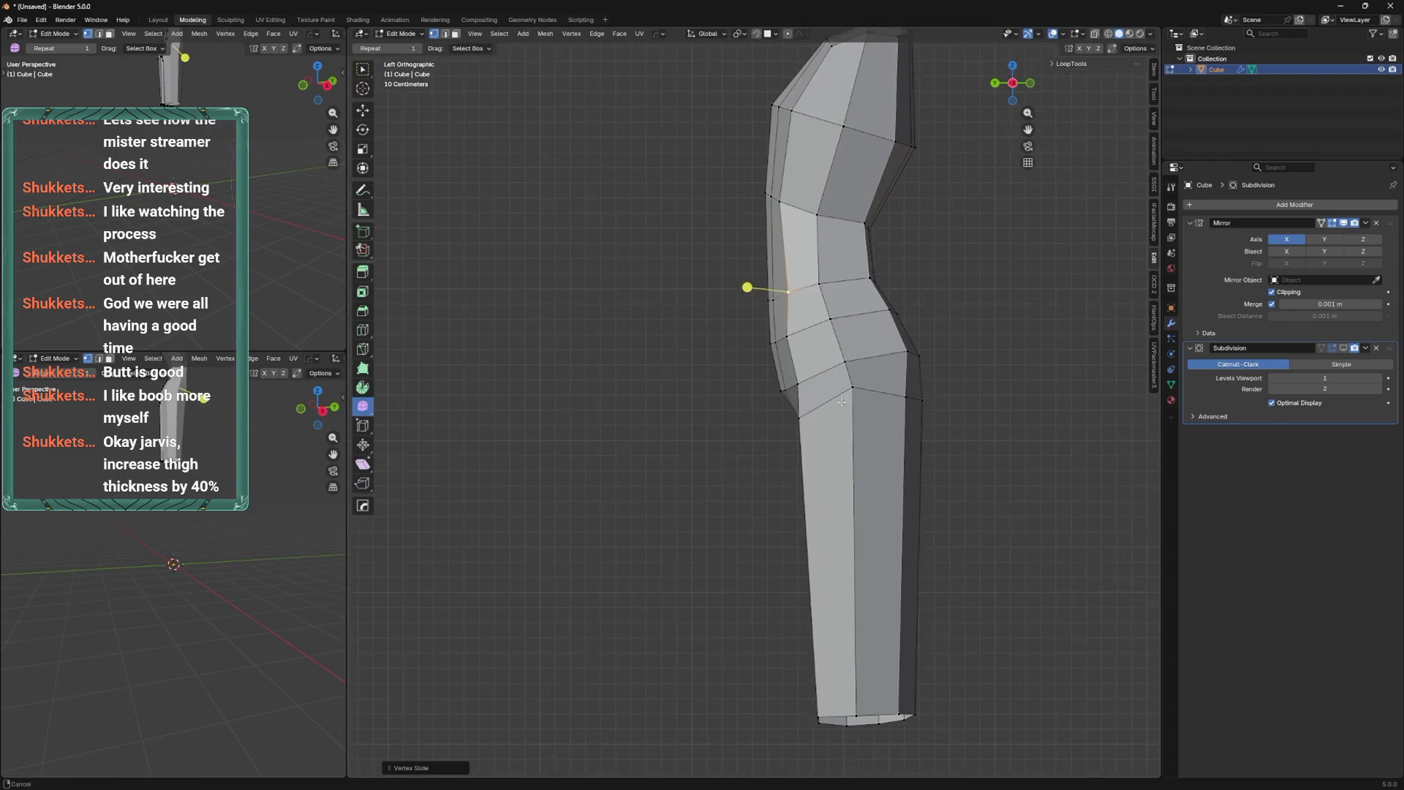
pyautogui.click(842, 402)
# Vertex-slide the middle hip vertices along their edges to refine the buttock curve.
pyautogui.keyDown('alt'); pyautogui.click(832, 398); pyautogui.keyUp('alt')
pyautogui.click(807, 418)
pyautogui.hotkey('shift', 'v')
pyautogui.click(848, 359)
pyautogui.hotkey('shift', 'v')
pyautogui.click(837, 362)
pyautogui.hotkey('shift', 'v')
pyautogui.click(835, 363)
pyautogui.click(875, 341)
# Slide the upper hip vertex, checking front and side views, then reposition the crotch vertex from behind.
pyautogui.click(827, 311)
pyautogui.hotkey('shift', 'v')
pyautogui.press('KP_1')
pyautogui.press('KP_3')
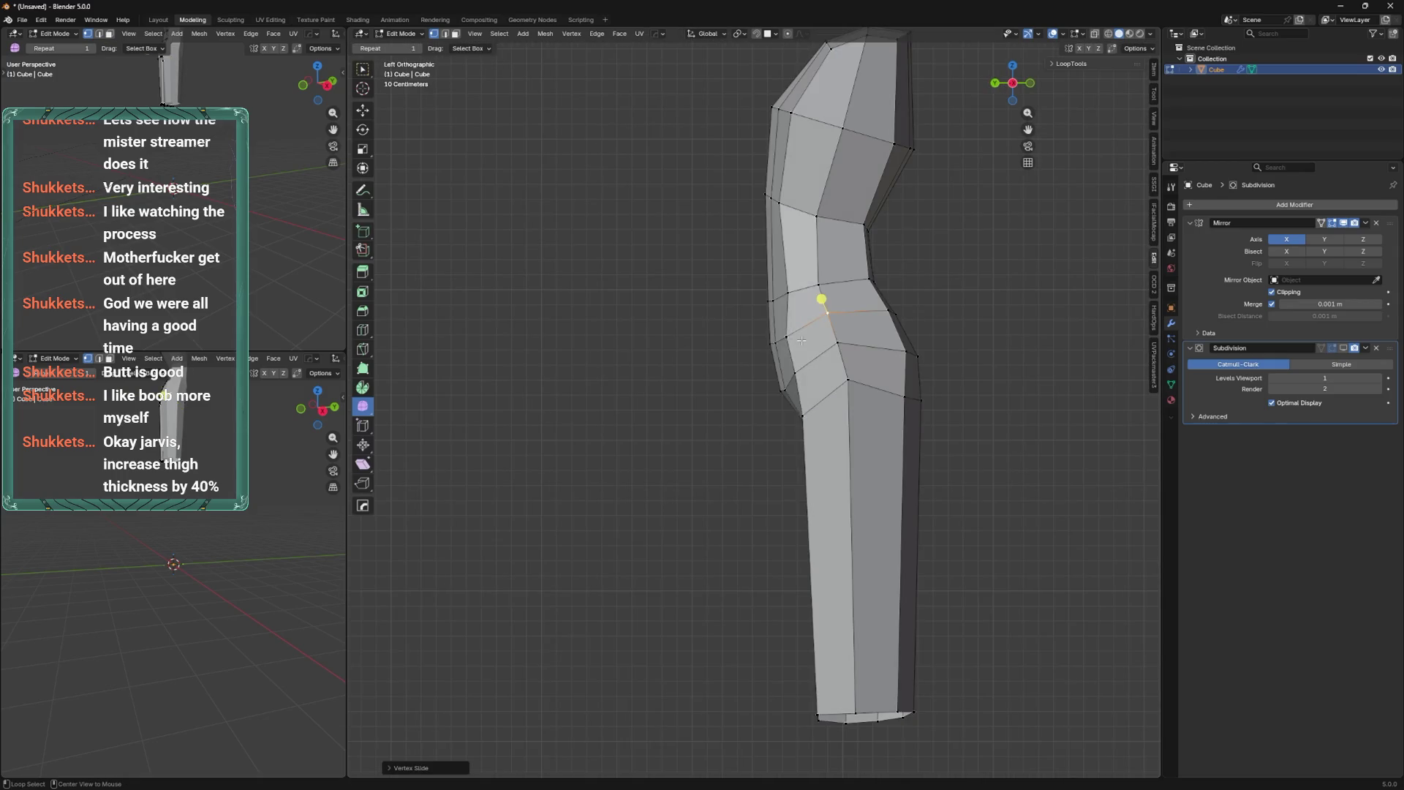
pyautogui.click(811, 339)
pyautogui.press('ctrl+KP_1')
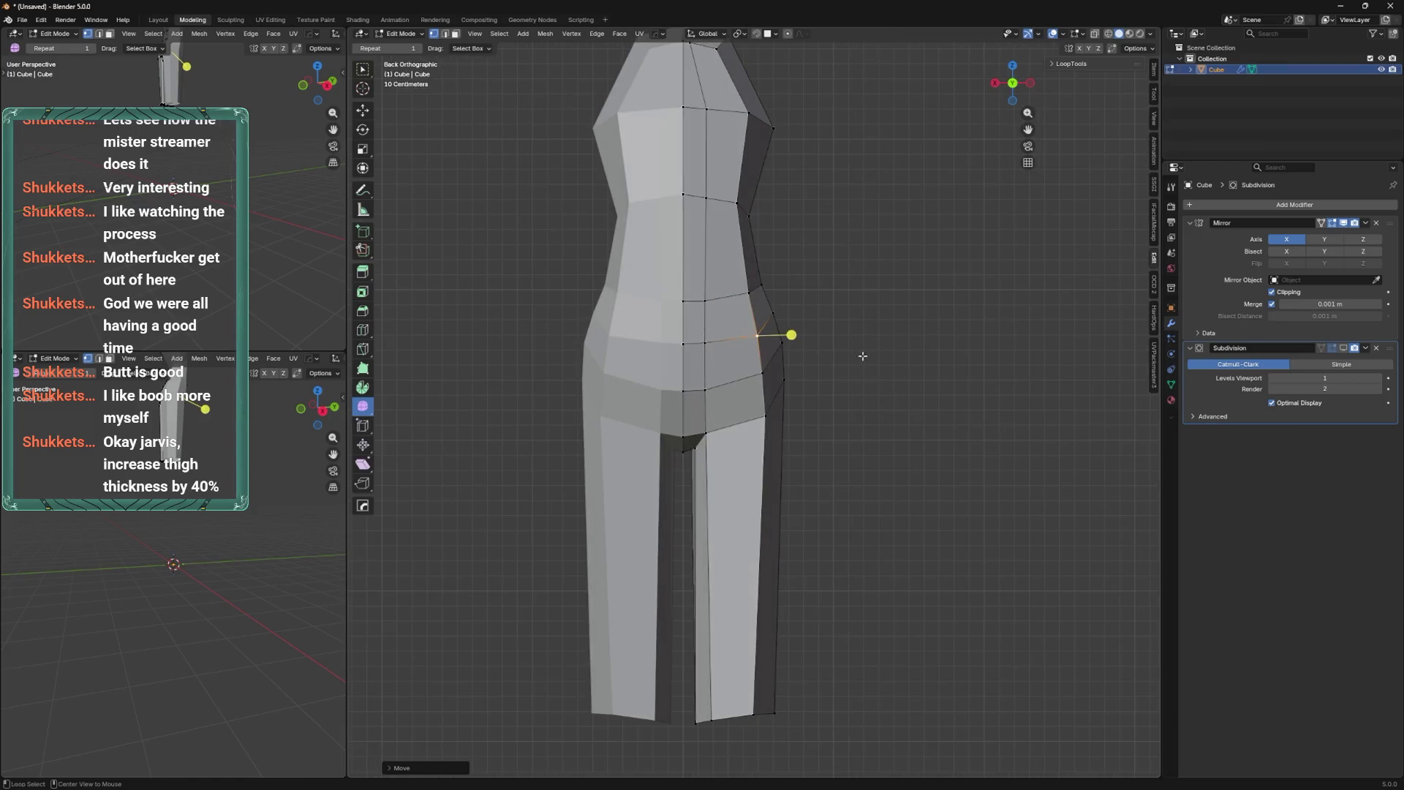
pyautogui.click(706, 433)
pyautogui.scroll(2, 901, 455)
pyautogui.hotkey('alt', 'z')
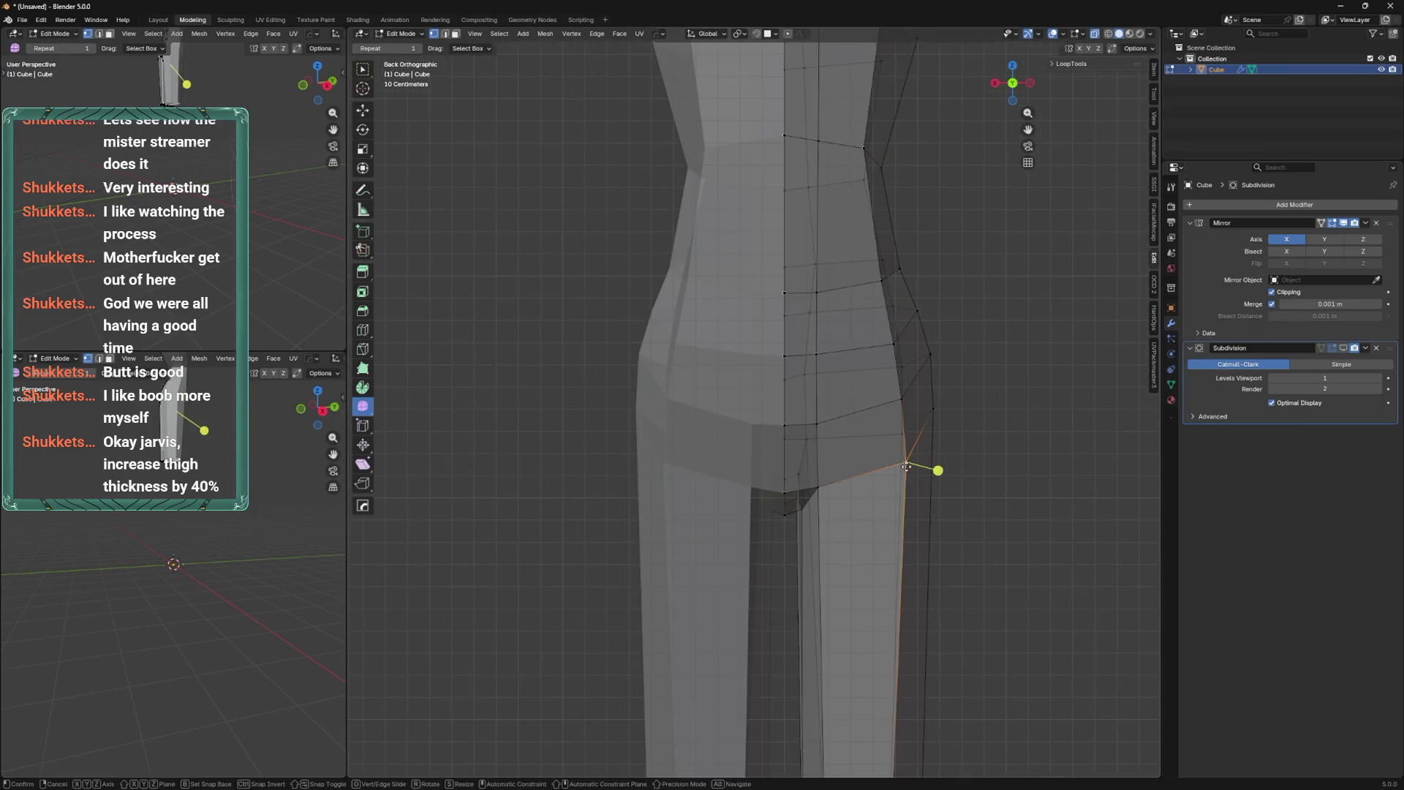
pyautogui.click(906, 466)
pyautogui.scroll(-2, 914, 454)
# Cut a lower-thigh edge loop, widen it along X, and slide it up the leg.
pyautogui.hotkey('ctrl', 'r')
pyautogui.click(833, 607)
pyautogui.press('s')
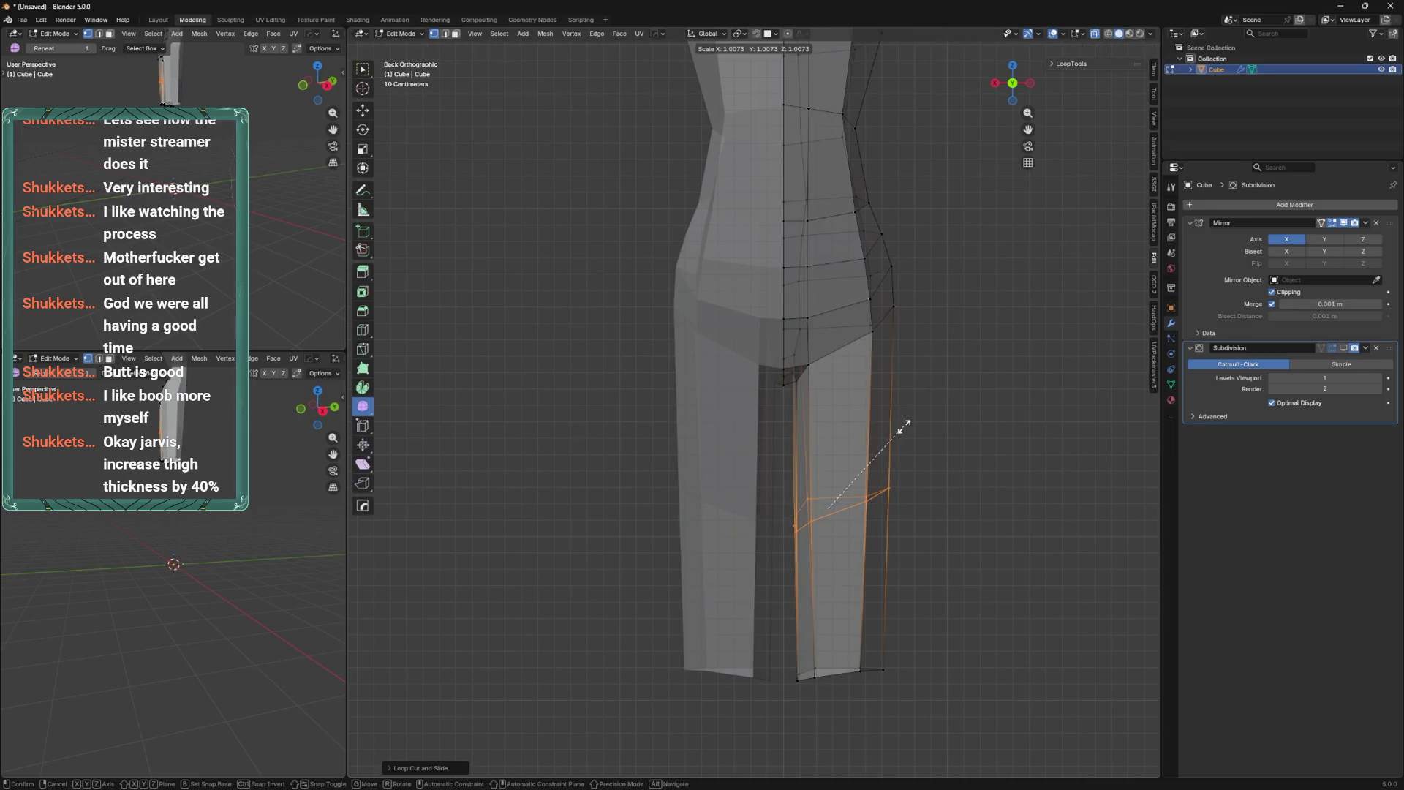
pyautogui.press('x')
pyautogui.click(923, 427)
pyautogui.press('g')
pyautogui.press('g')
pyautogui.click(918, 411)
pyautogui.keyDown('shift'); pyautogui.moveTo(894, 432); pyautogui.dragTo(903, 395, button='middle'); pyautogui.keyUp('shift')
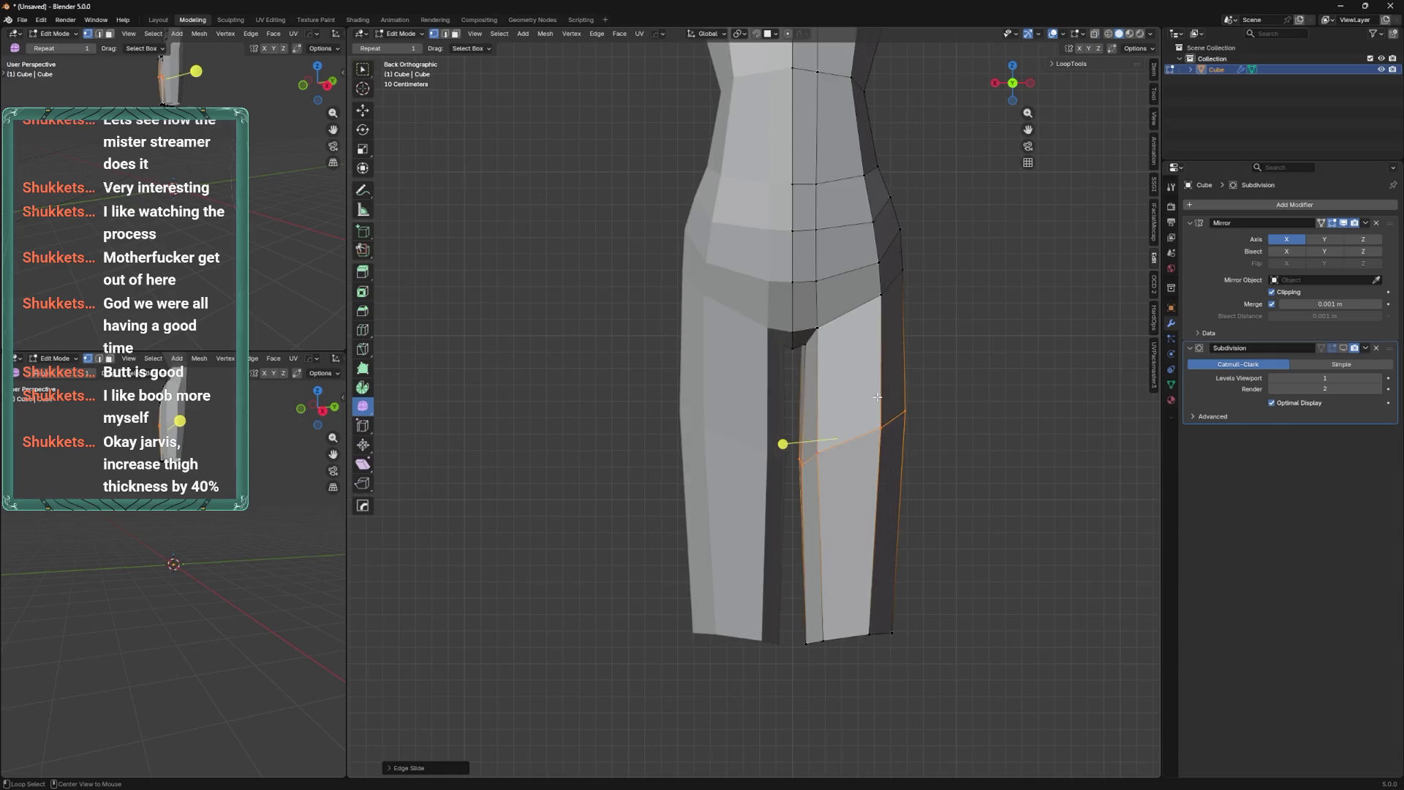
pyautogui.press('ctrl+KP_7')
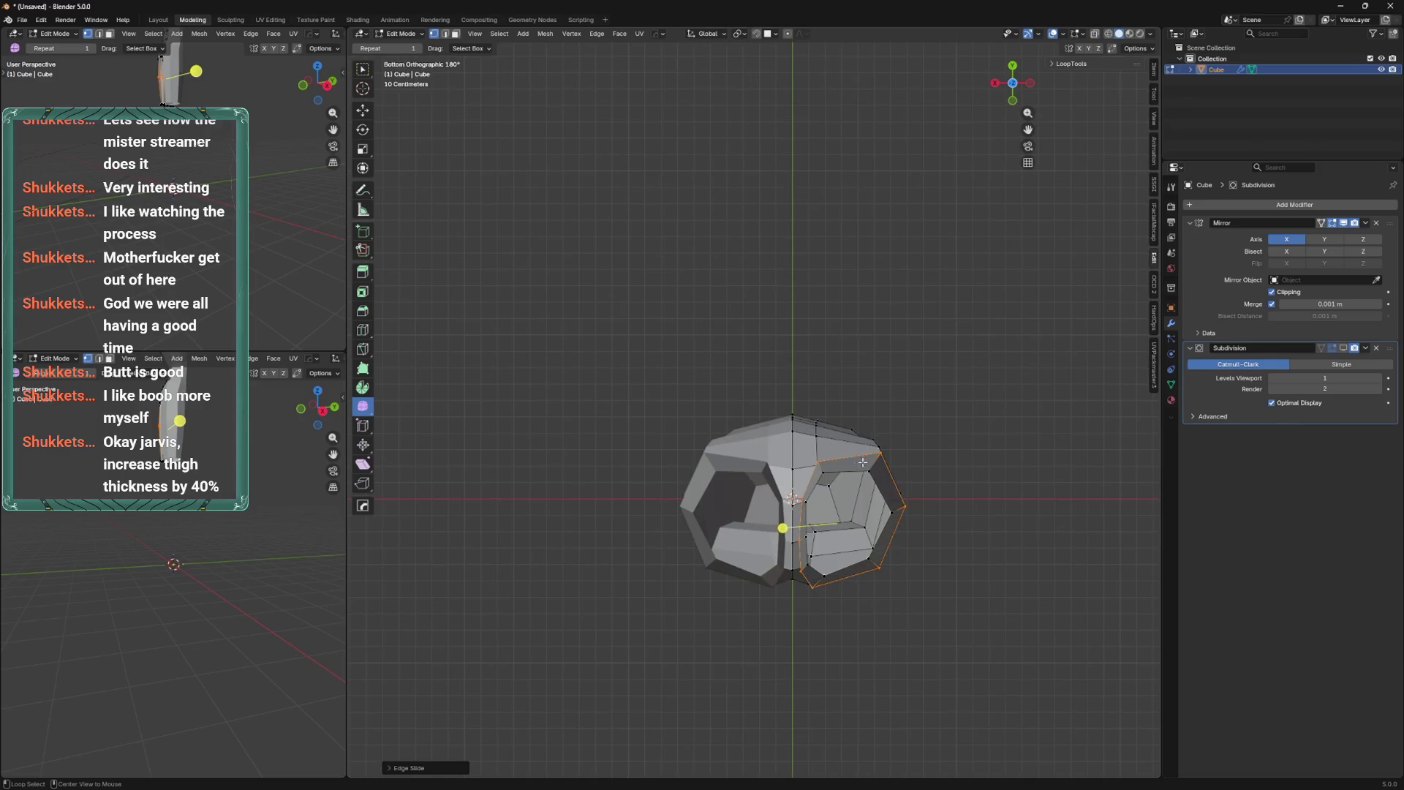
# Search for the 'circ' To Circle command, then cancel without running it.
pyautogui.moveTo(850, 456); pyautogui.dragTo(989, 261, button='middle')
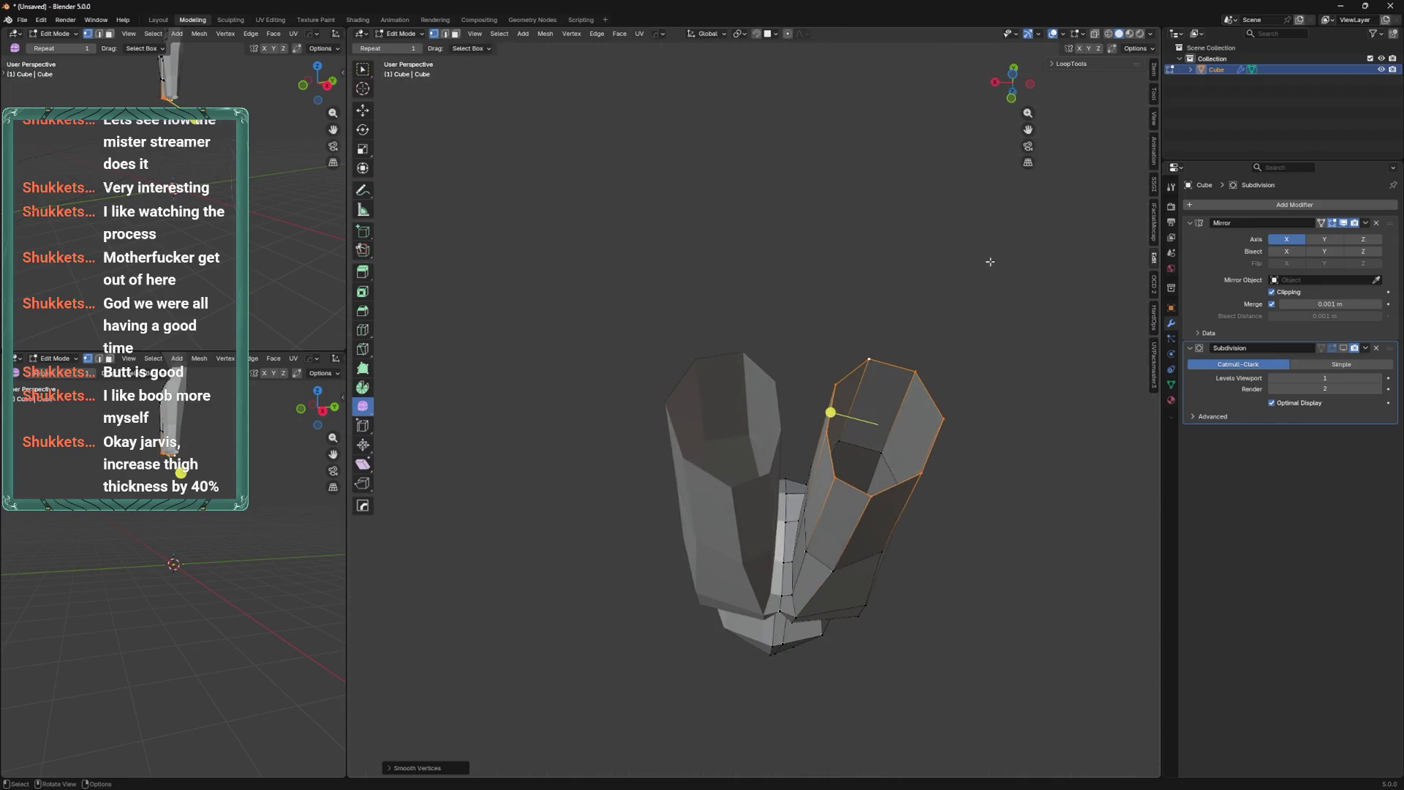
pyautogui.rightClick(907, 338)
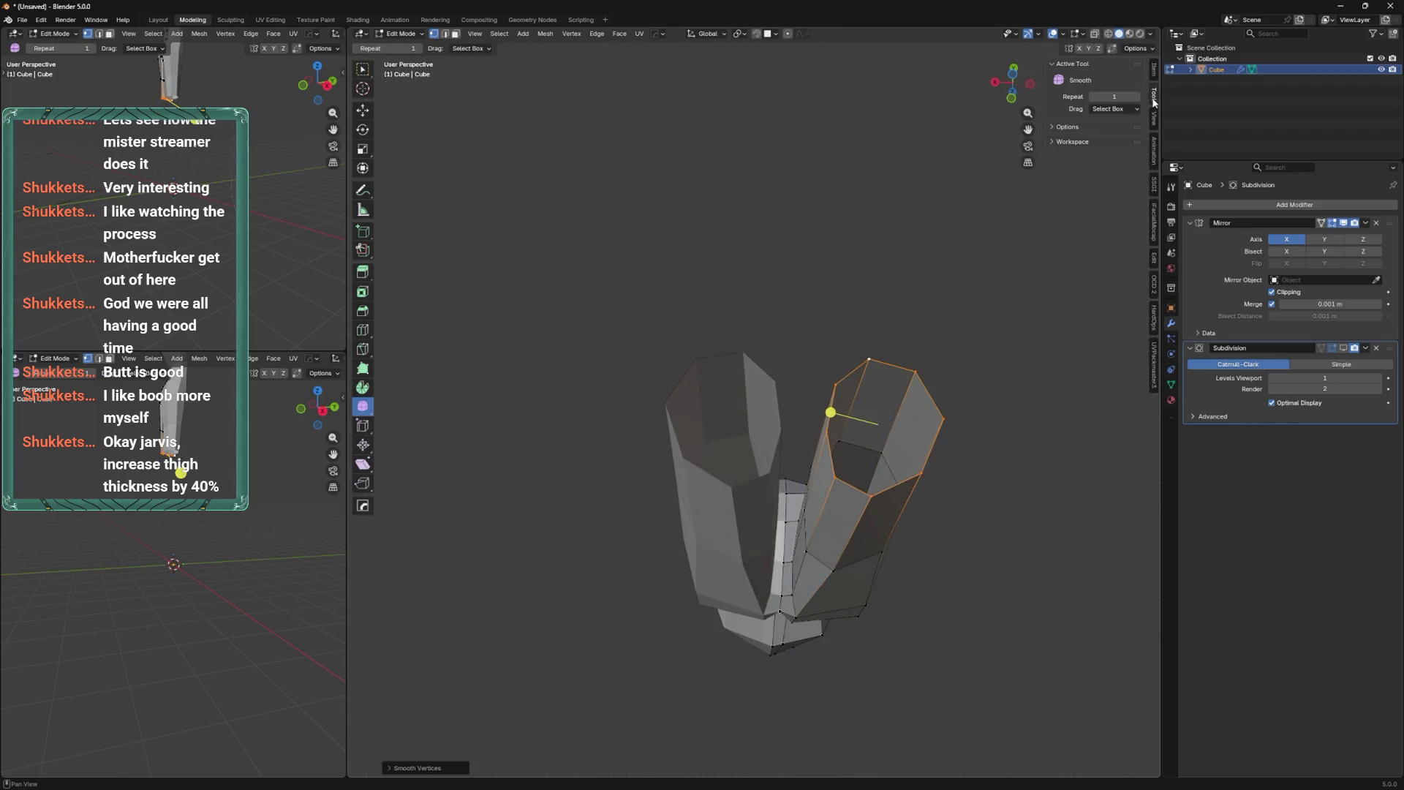
pyautogui.press('F3')
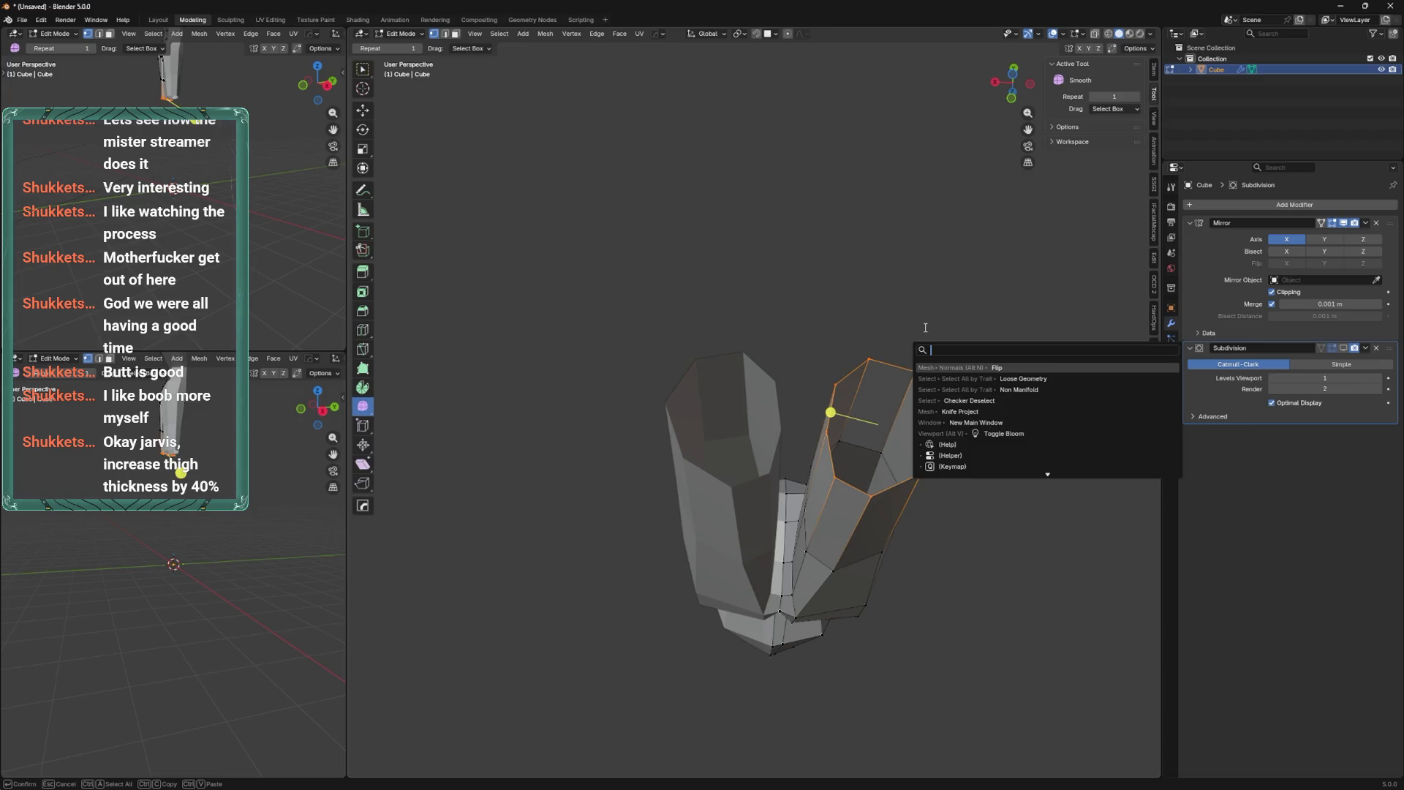
pyautogui.write('to s')
pyautogui.press('BackSpace')
pyautogui.write('c')
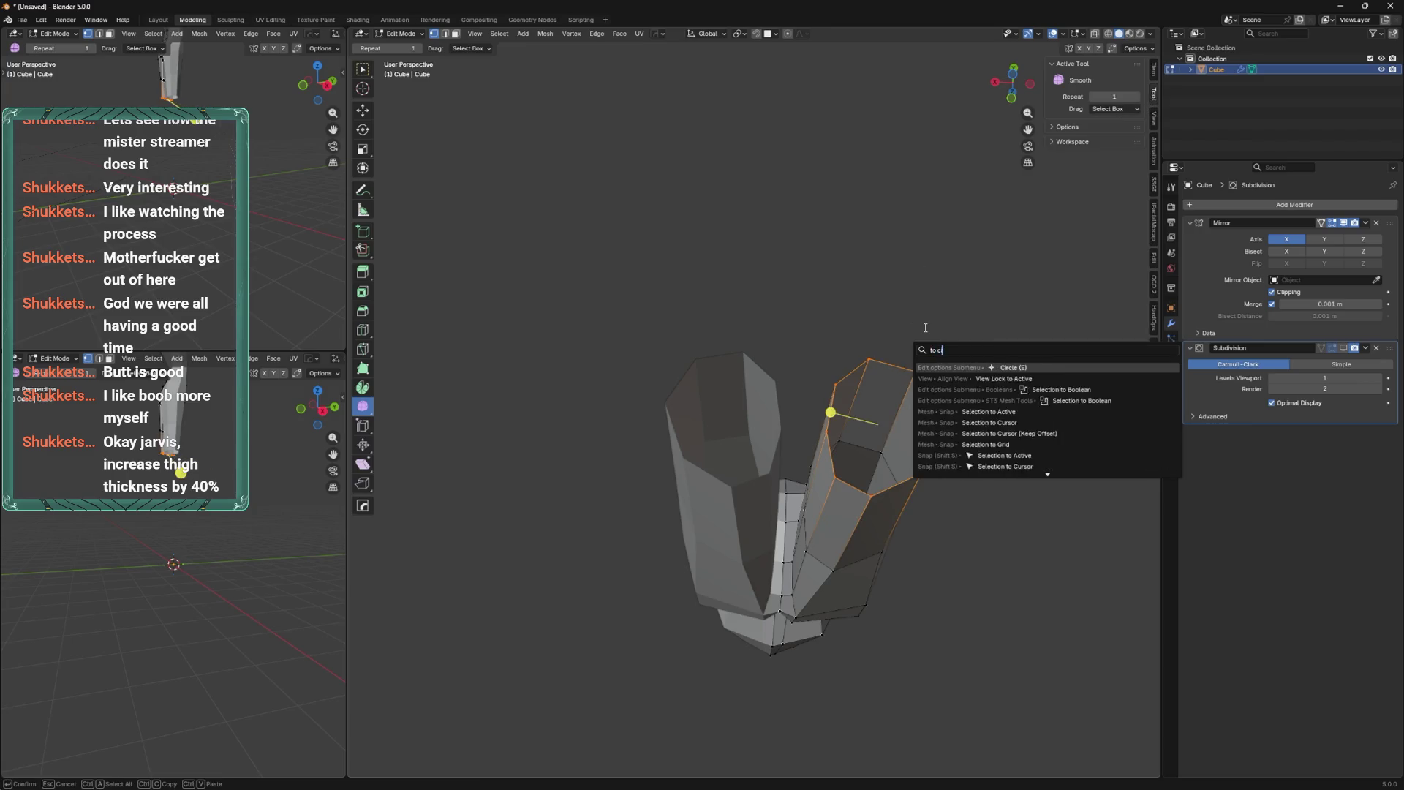
pyautogui.write('irc')
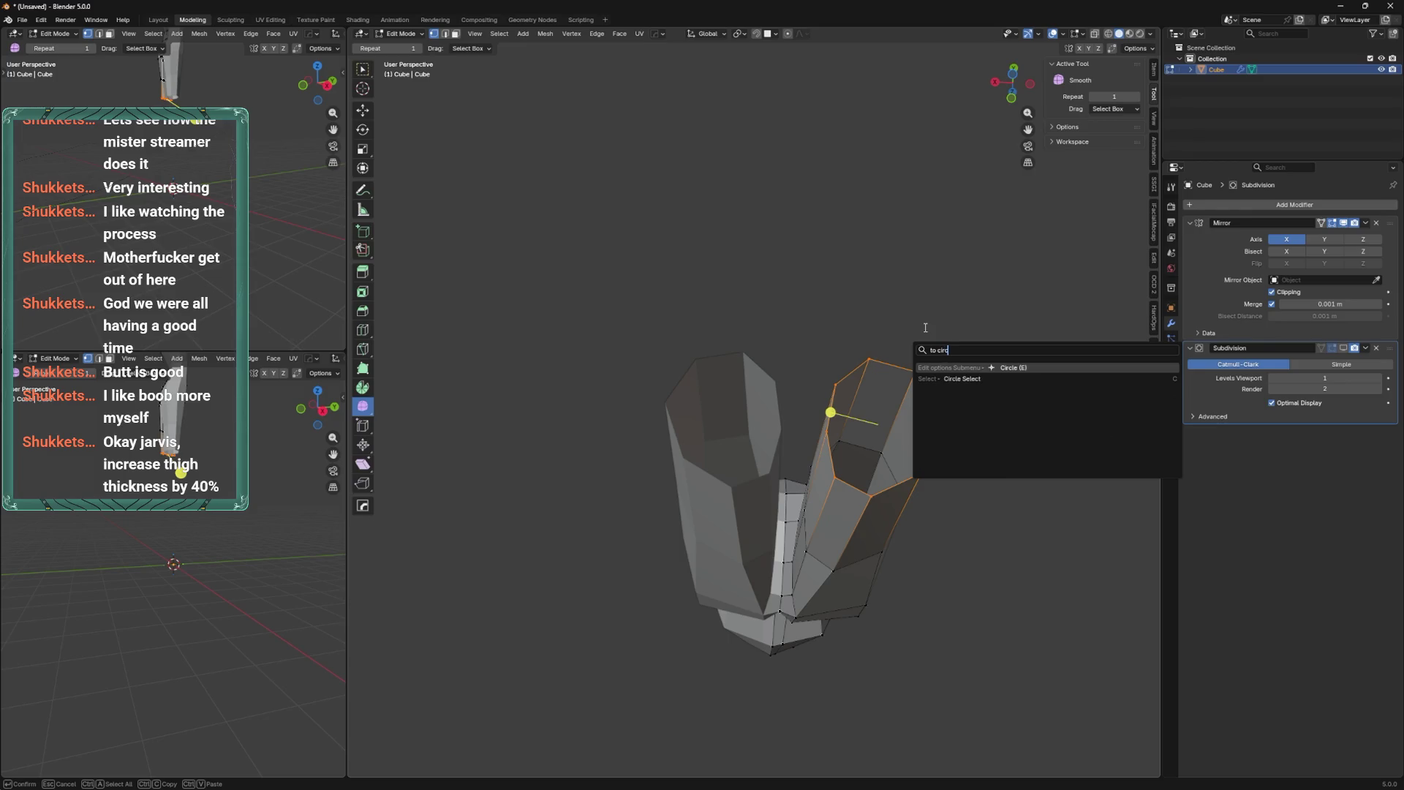
pyautogui.press('BackSpace')
pyautogui.press('BackSpace')
pyautogui.press('BackSpace')
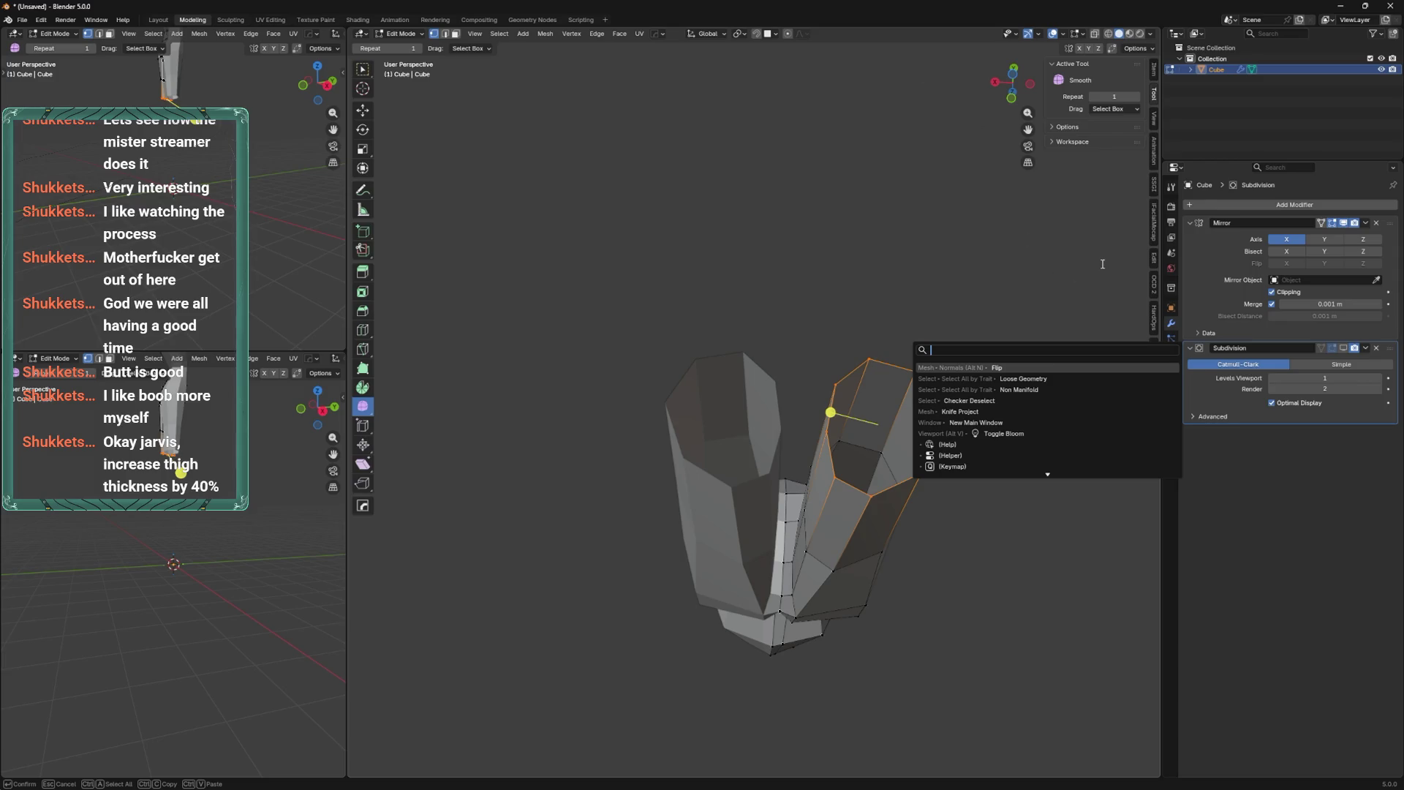
pyautogui.press('Escape')
# Toggle the tool Options panel and switch the sidebar from View back to the Tool tab.
pyautogui.click(1105, 127)
pyautogui.click(1097, 128)
pyautogui.click(1093, 128)
pyautogui.click(1092, 129)
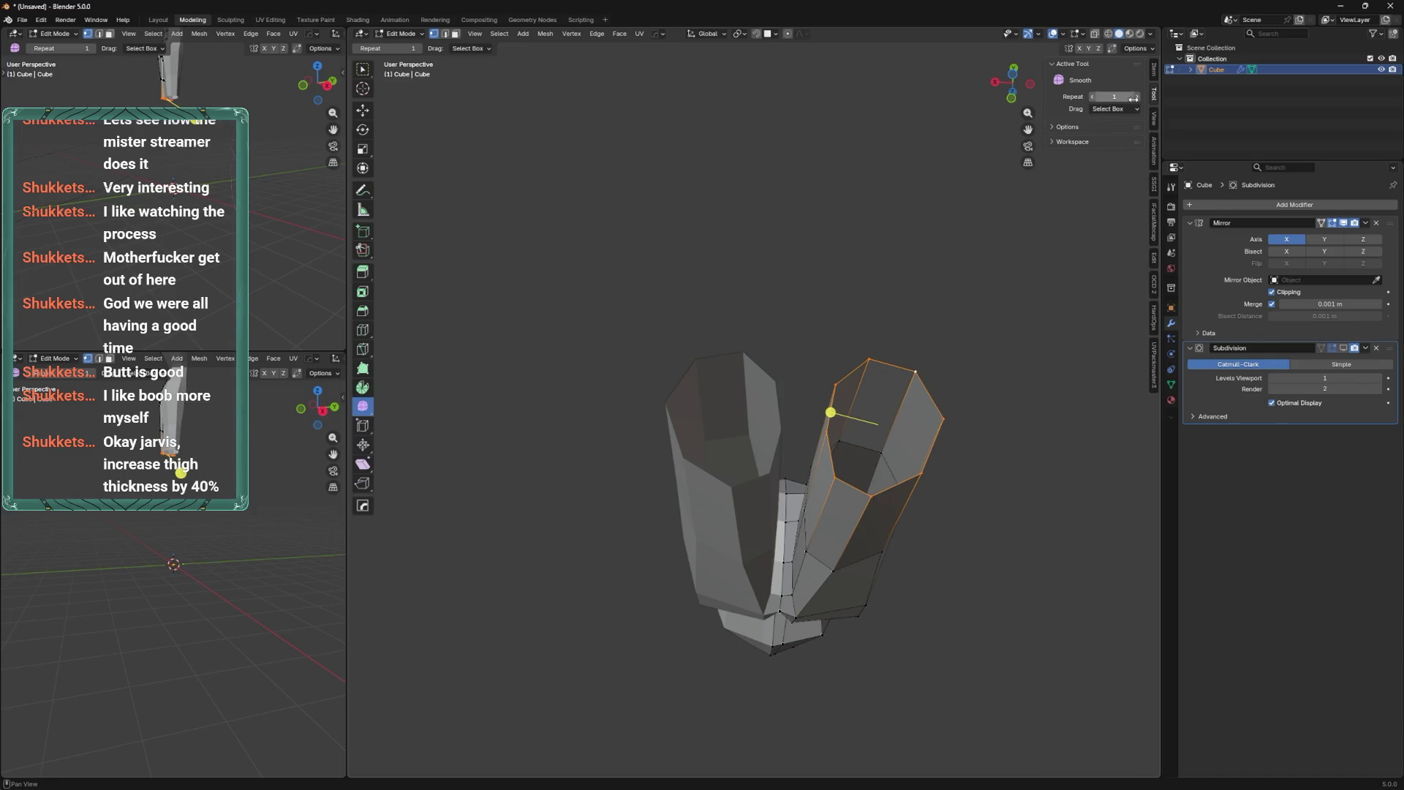
pyautogui.click(1155, 117)
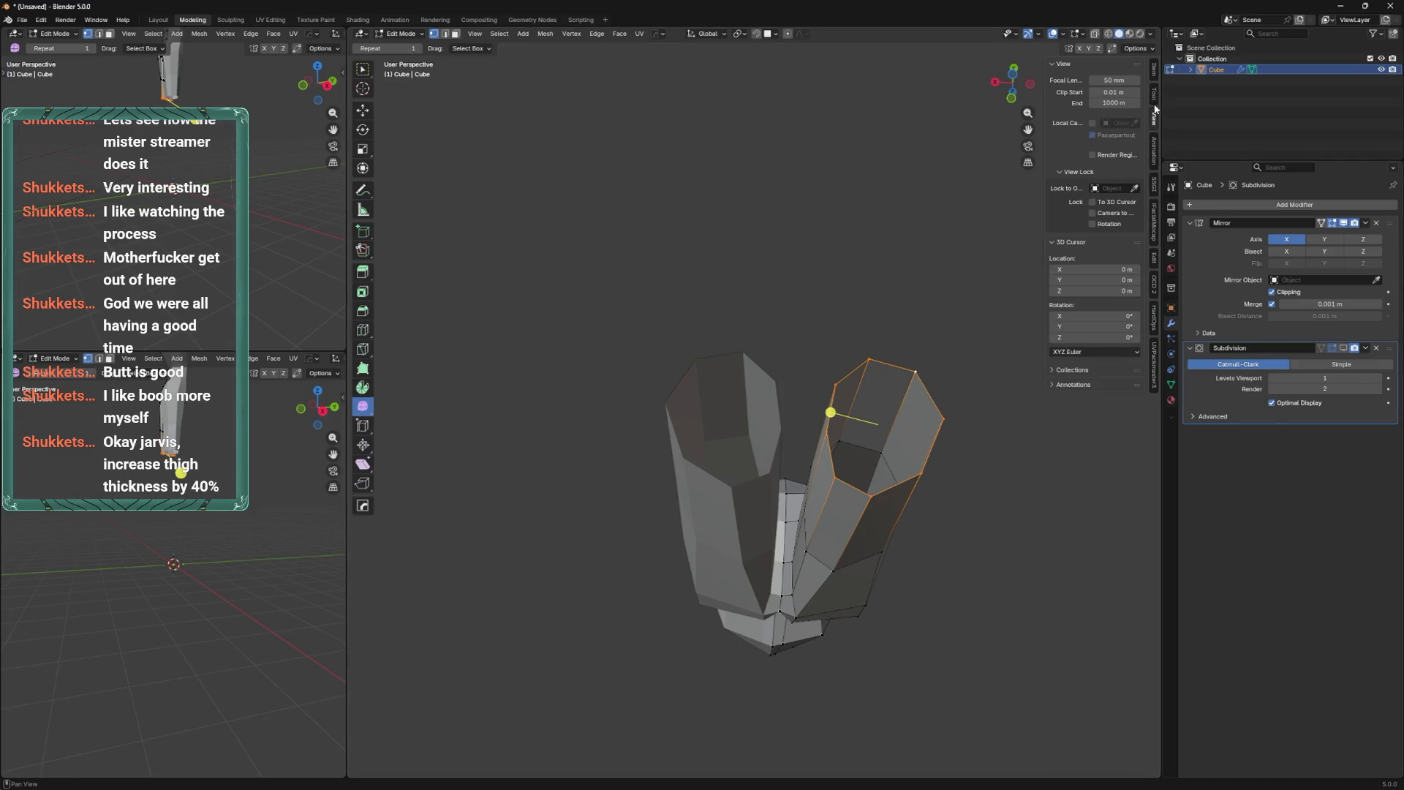
pyautogui.click(1155, 94)
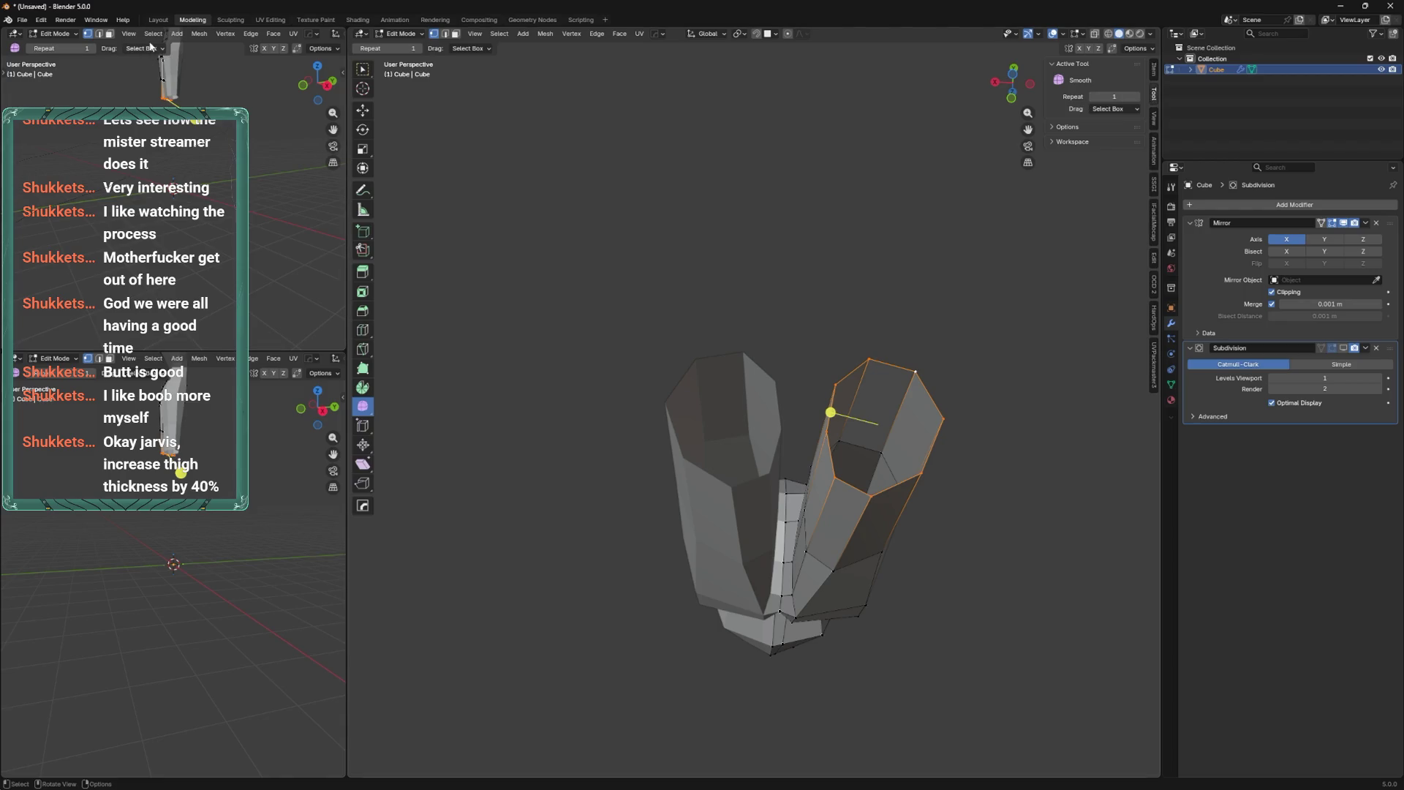
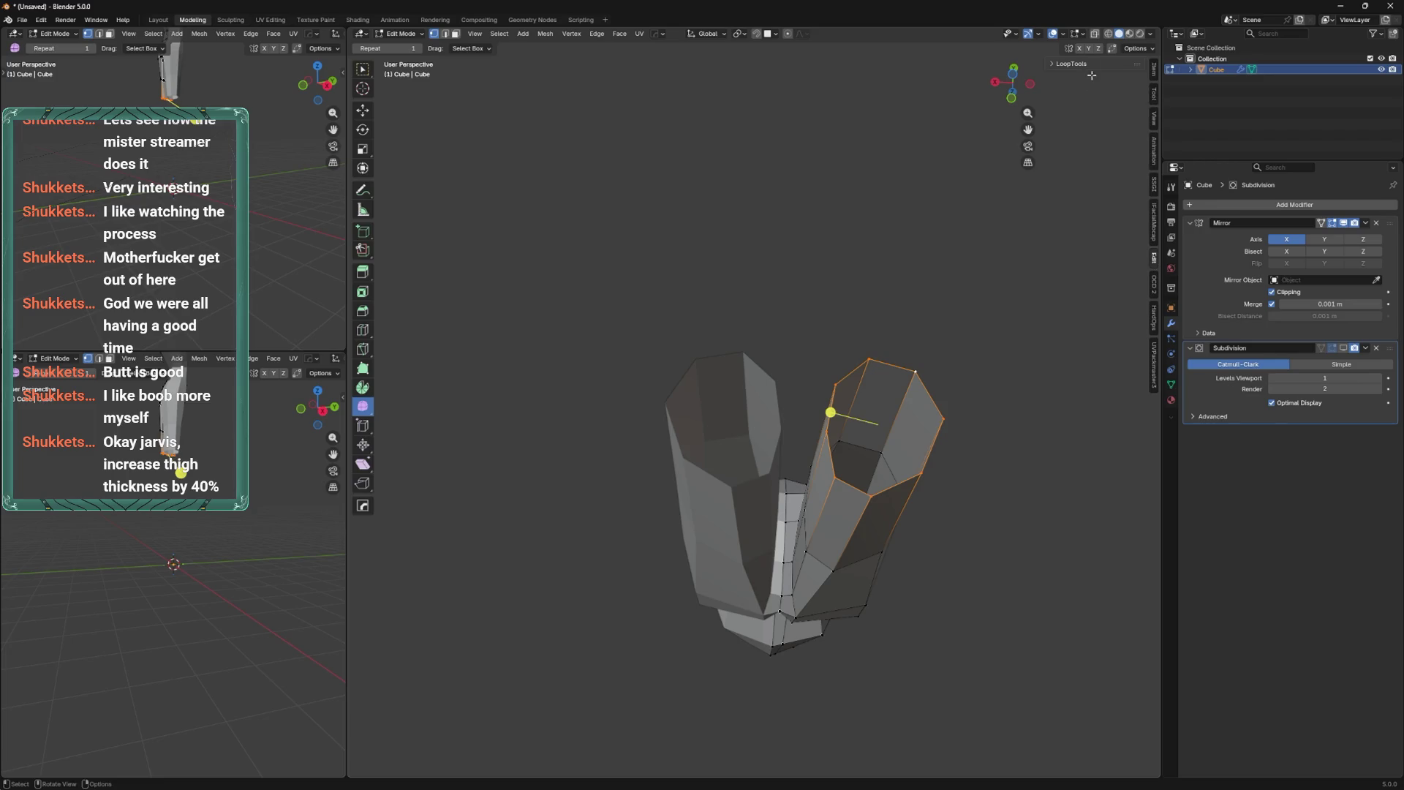
# Use LoopTools Curve and Circle on the thigh loop, then smooth its vertices.
pyautogui.click(1075, 63)
pyautogui.click(1102, 102)
pyautogui.moveTo(884, 341)
pyautogui.mouseDown(button='middle')
pyautogui.moveTo(868, 401)
pyautogui.moveTo(857, 397)
pyautogui.mouseUp(button='middle')
pyautogui.click(1103, 90)
pyautogui.moveTo(776, 424); pyautogui.dragTo(763, 507, button='middle')
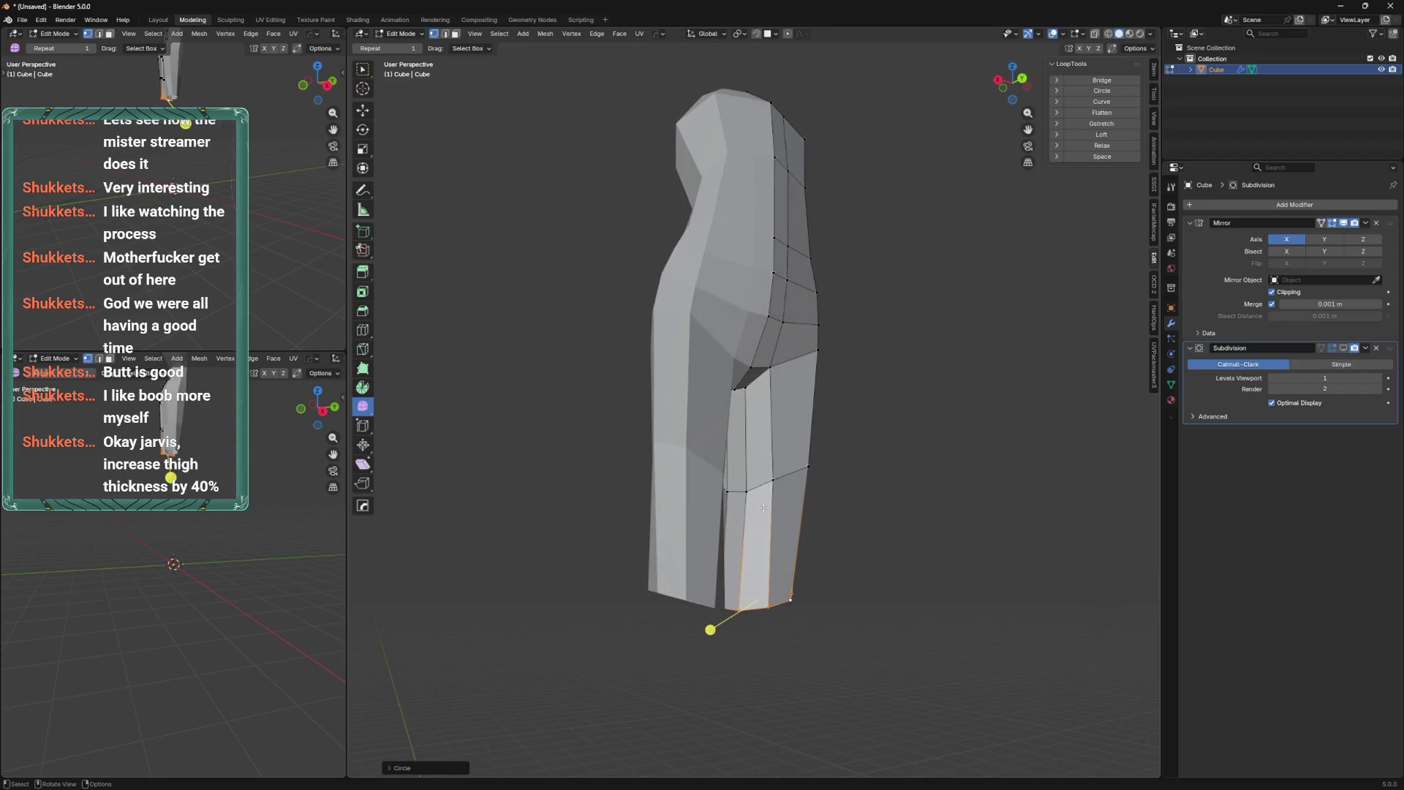
pyautogui.moveTo(694, 362); pyautogui.dragTo(804, 395, button='middle')
pyautogui.rightClick(856, 410)
pyautogui.click(858, 414)
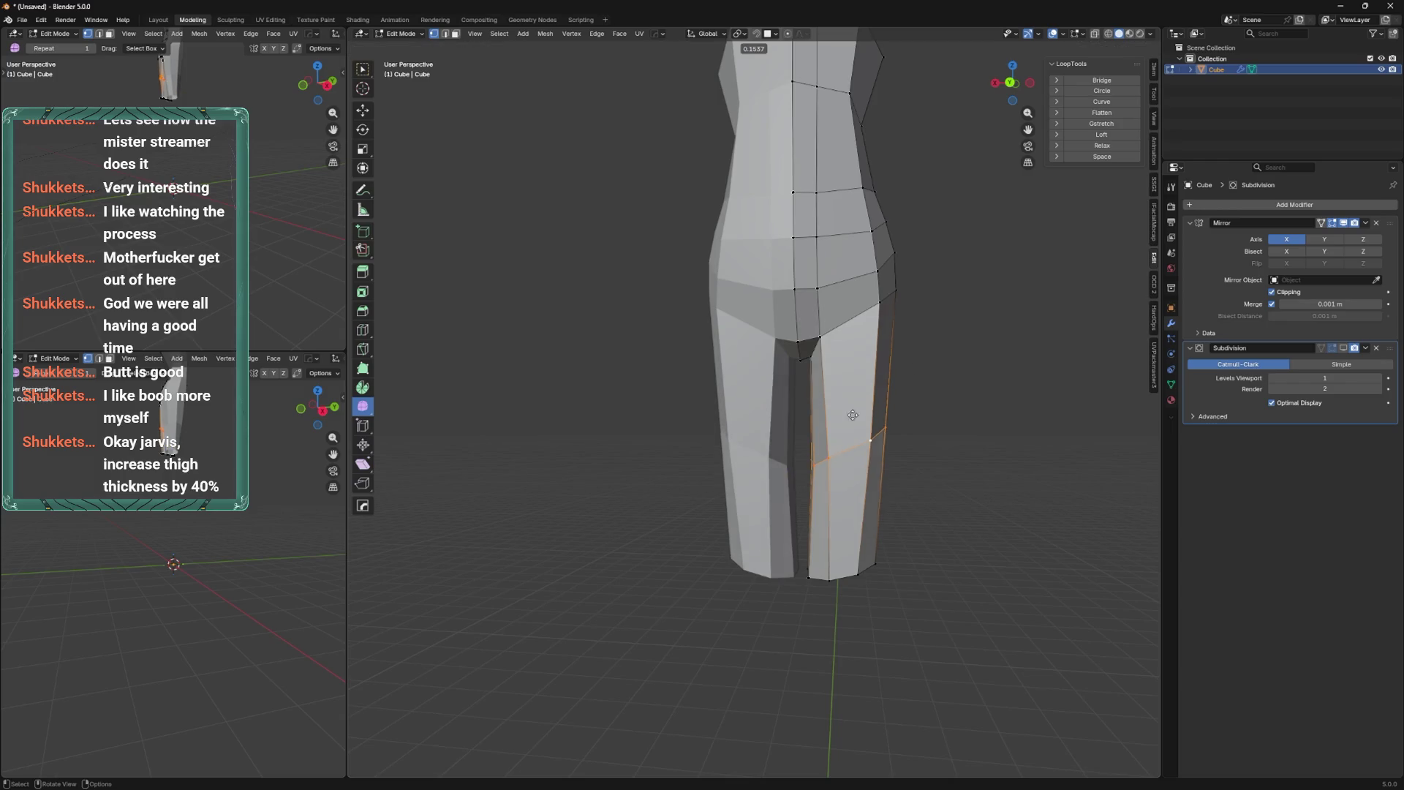
# Scale the ankle loop narrower and twist it around the Z axis.
pyautogui.keyDown('alt'); pyautogui.click(794, 556); pyautogui.keyUp('alt')
pyautogui.press('s')
pyautogui.click(877, 487)
pyautogui.moveTo(878, 486)
pyautogui.mouseDown(button='middle')
pyautogui.moveTo(680, 462)
pyautogui.moveTo(848, 322)
pyautogui.mouseUp(button='middle')
pyautogui.press('r')
pyautogui.click(727, 401)
pyautogui.moveTo(727, 401); pyautogui.dragTo(809, 693, button='middle')
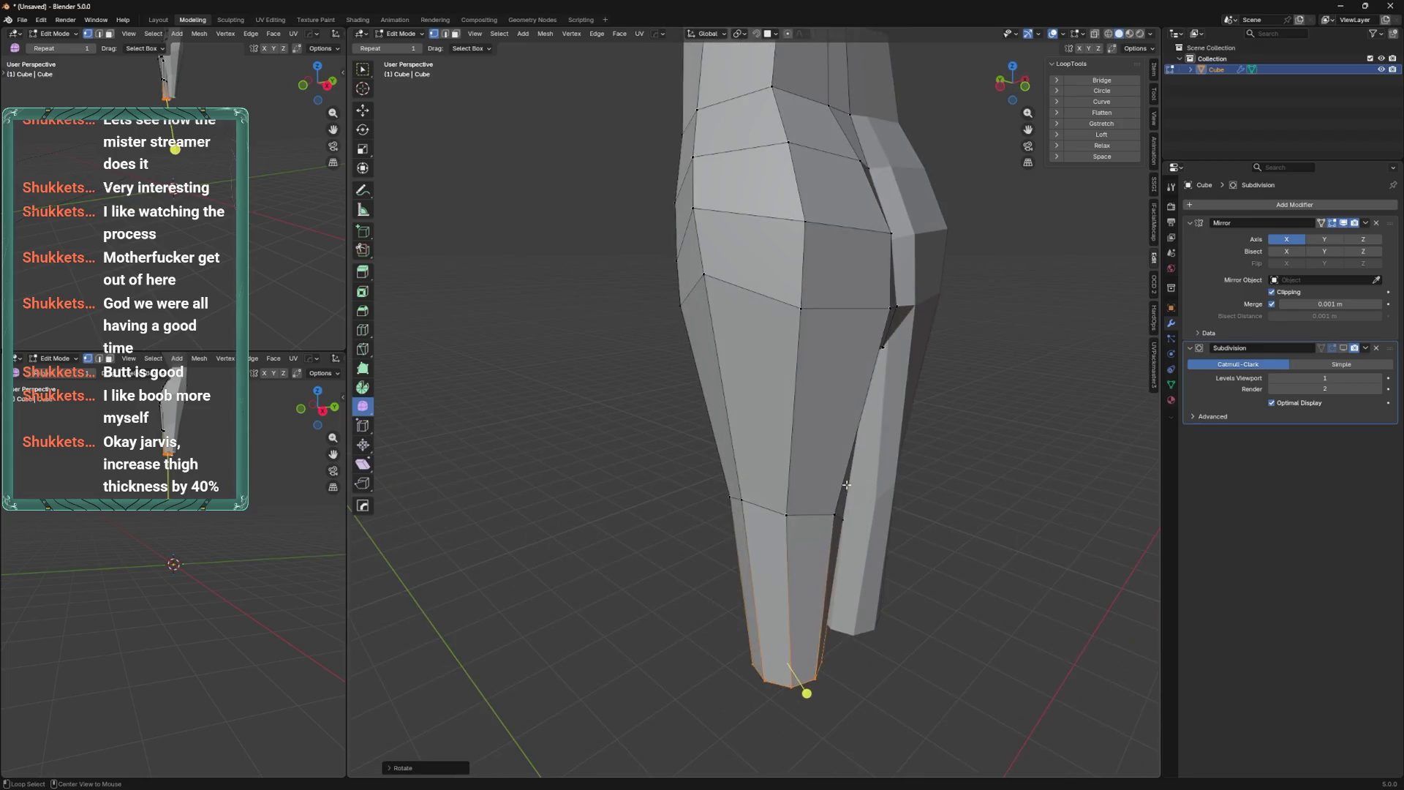
pyautogui.moveTo(795, 477); pyautogui.dragTo(981, 392, button='middle')
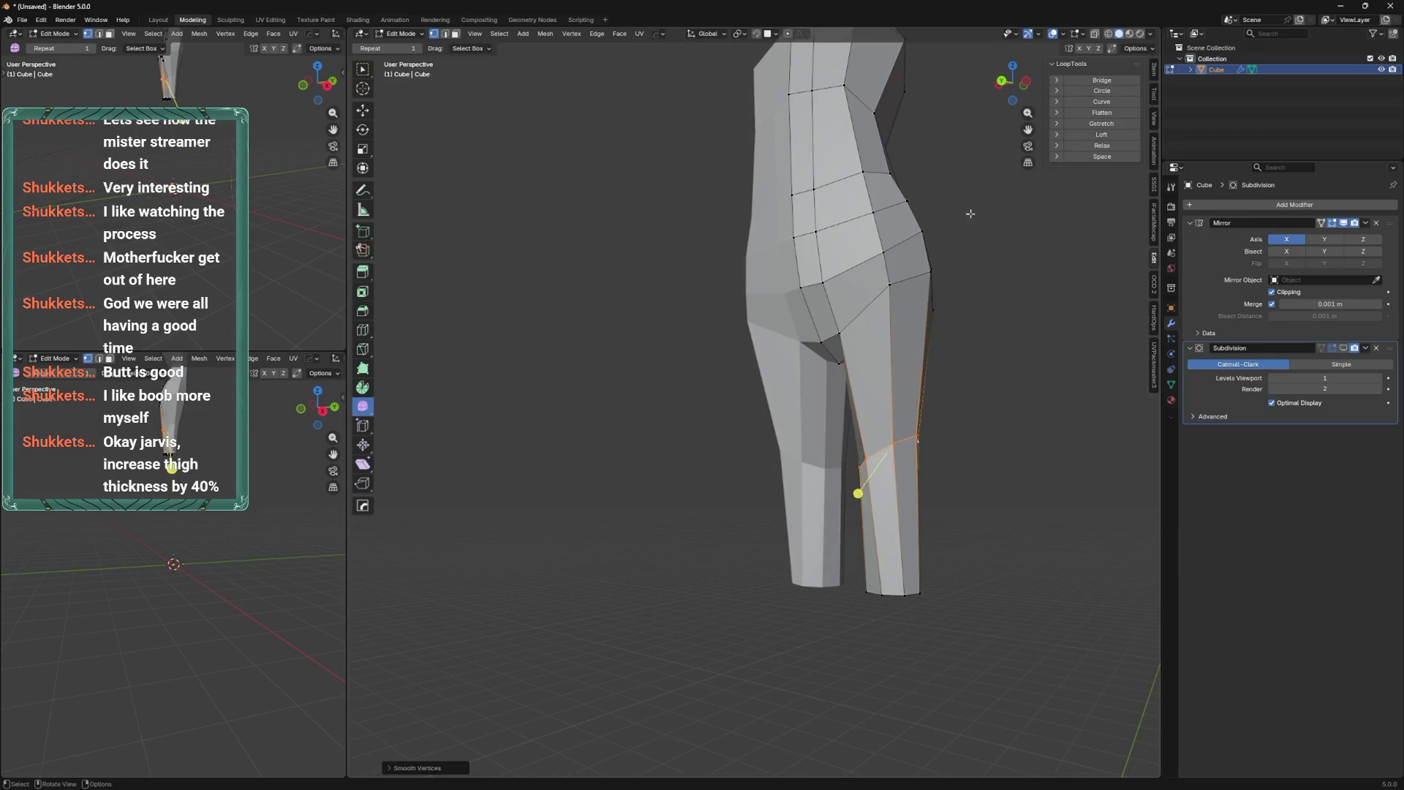
pyautogui.click(1004, 81)
pyautogui.press('r')
pyautogui.press('z')
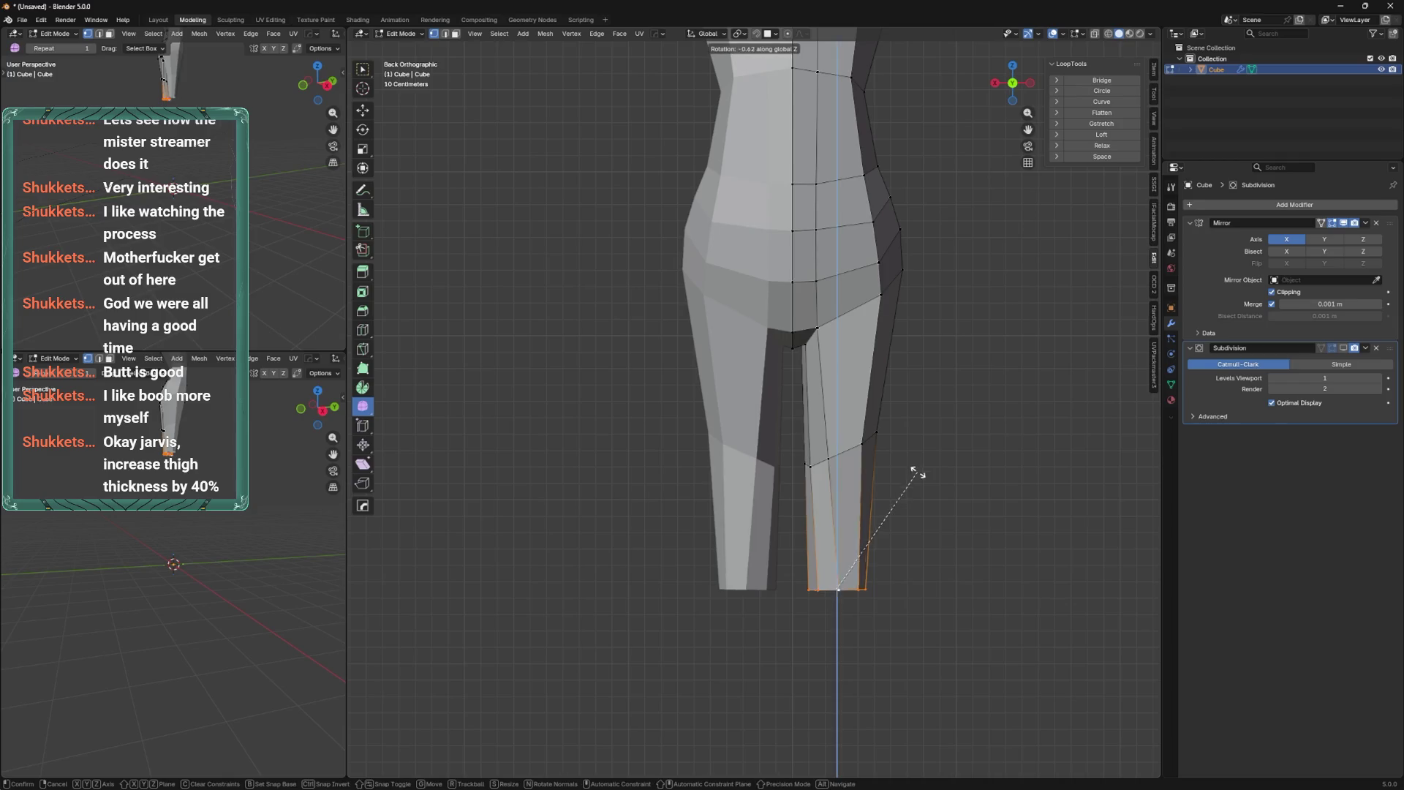
pyautogui.click(905, 537)
# Move the leg-end vertices lower and further left to taper the ankle.
pyautogui.press('KP_1')
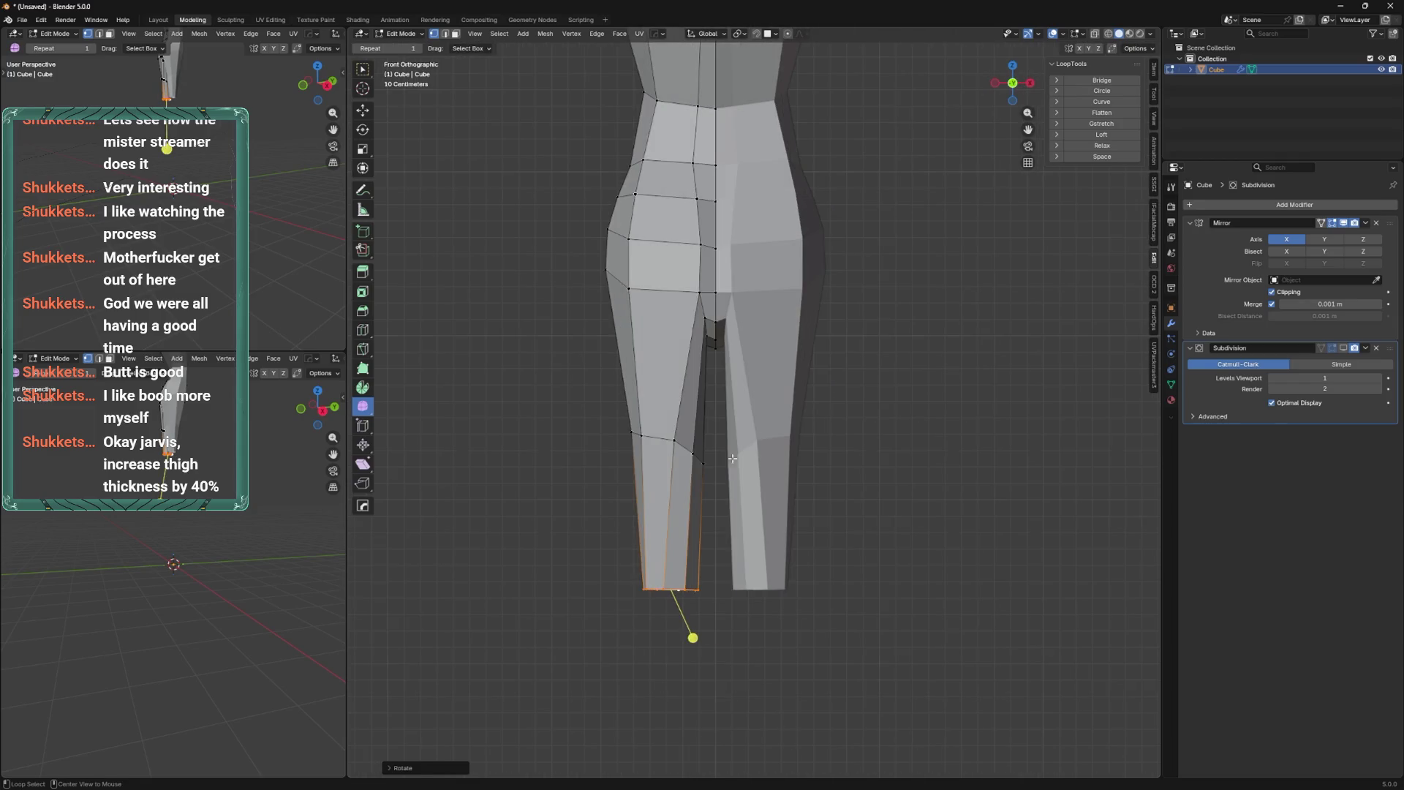
pyautogui.moveTo(762, 567); pyautogui.dragTo(788, 382, button='middle')
pyautogui.click(788, 380)
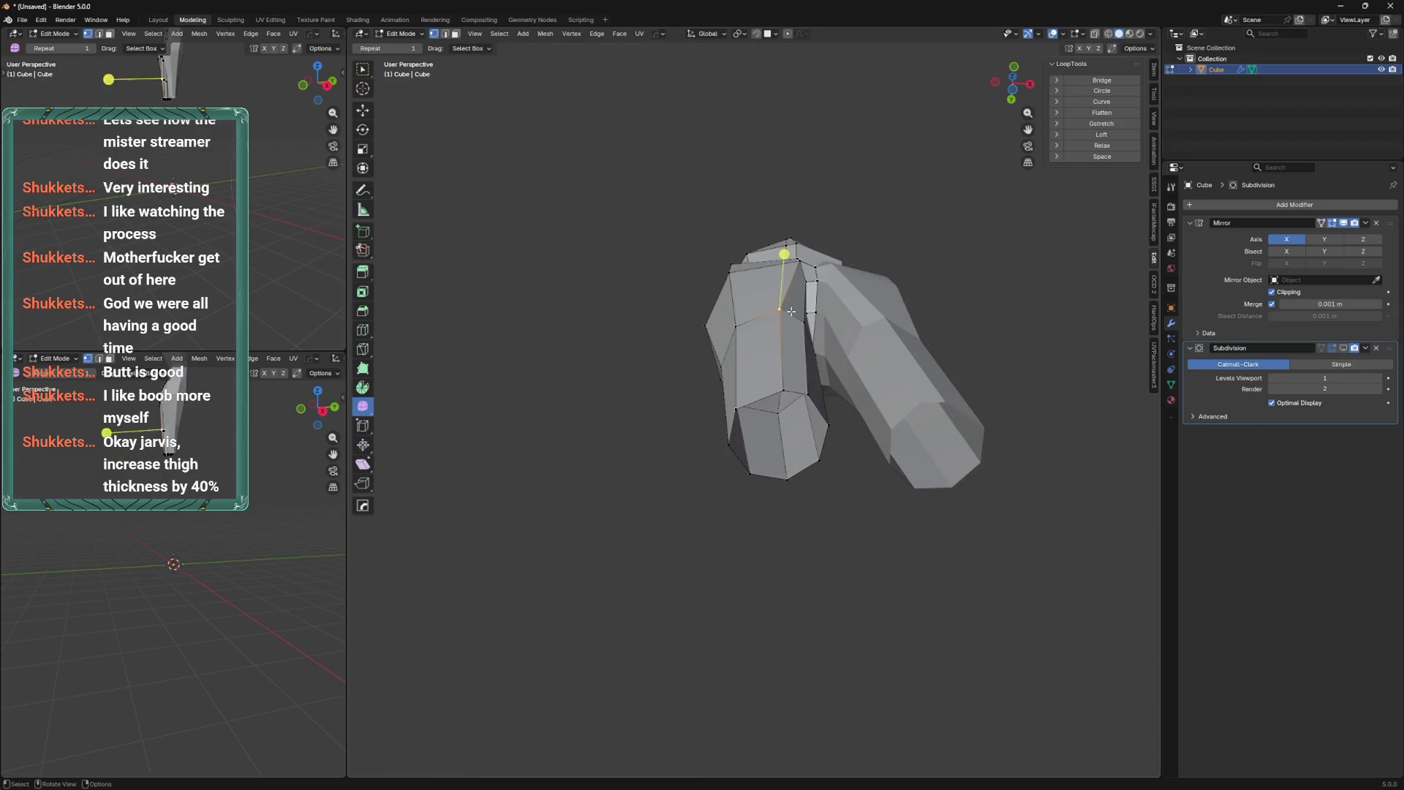
pyautogui.click(754, 335)
pyautogui.press('g')
pyautogui.click(746, 344)
pyautogui.press('g')
pyautogui.click(714, 371)
pyautogui.moveTo(714, 371)
pyautogui.keyDown('alt'); pyautogui.mouseDown(button='middle')
pyautogui.moveTo(752, 454)
pyautogui.moveTo(741, 491)
pyautogui.moveTo(752, 503)
pyautogui.moveTo(757, 476)
pyautogui.mouseUp(button='middle'); pyautogui.keyUp('alt')
# Shift the vertical leg edge loop in side view, then select the crotch edge.
pyautogui.keyDown('alt'); pyautogui.click(752, 502); pyautogui.keyUp('alt')
pyautogui.press('g')
pyautogui.click(780, 499)
pyautogui.hotkey('alt', 'm')
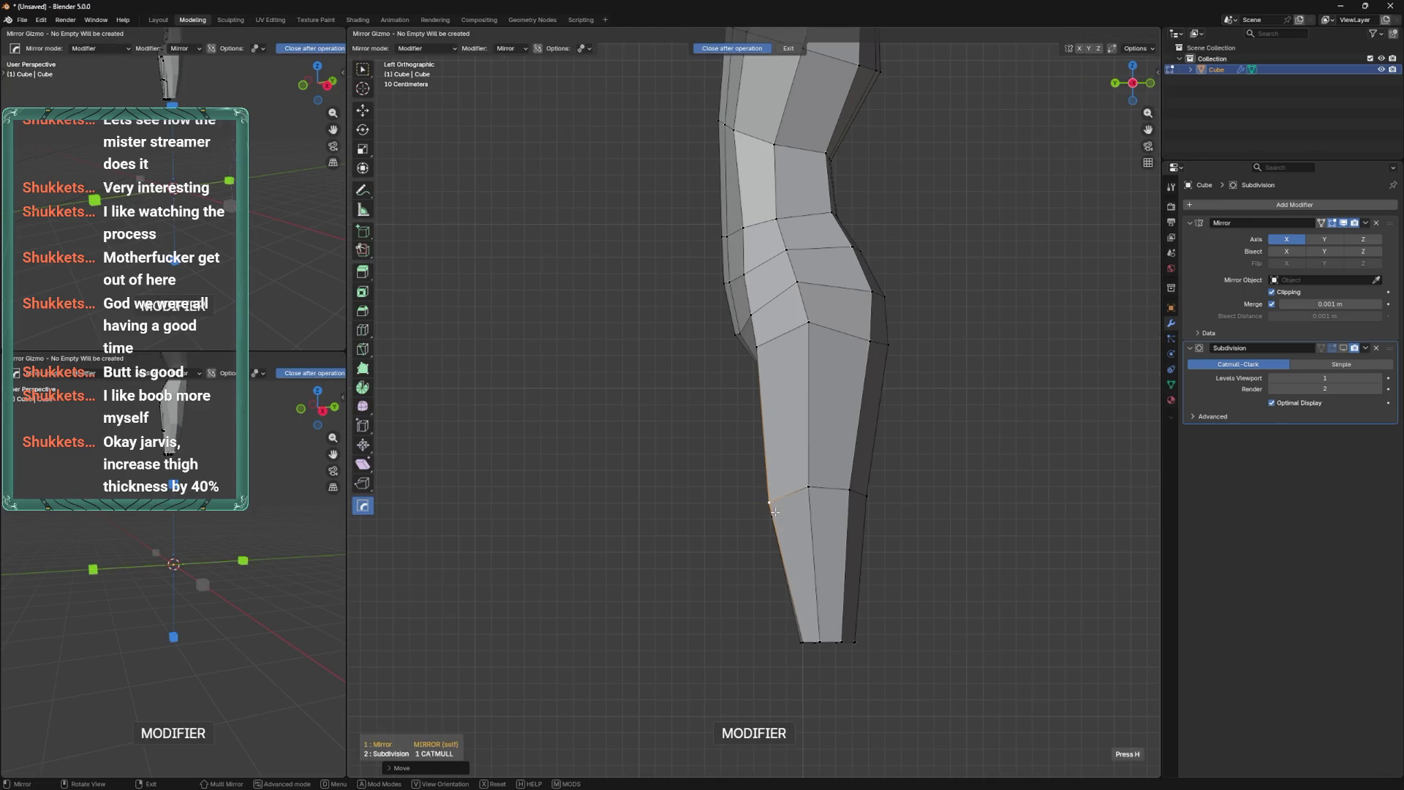
pyautogui.click(774, 511)
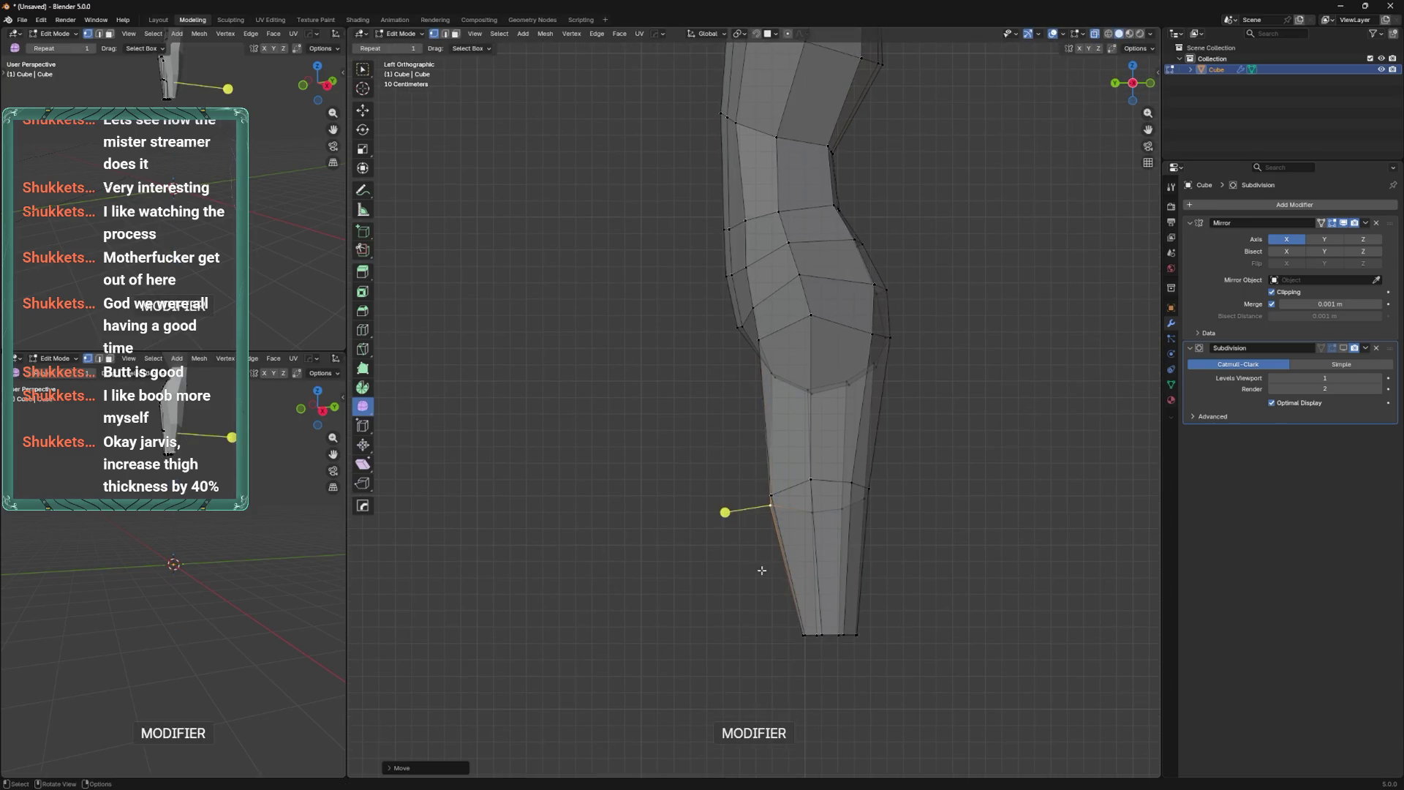
pyautogui.keyDown('alt'); pyautogui.click(860, 626); pyautogui.keyUp('alt')
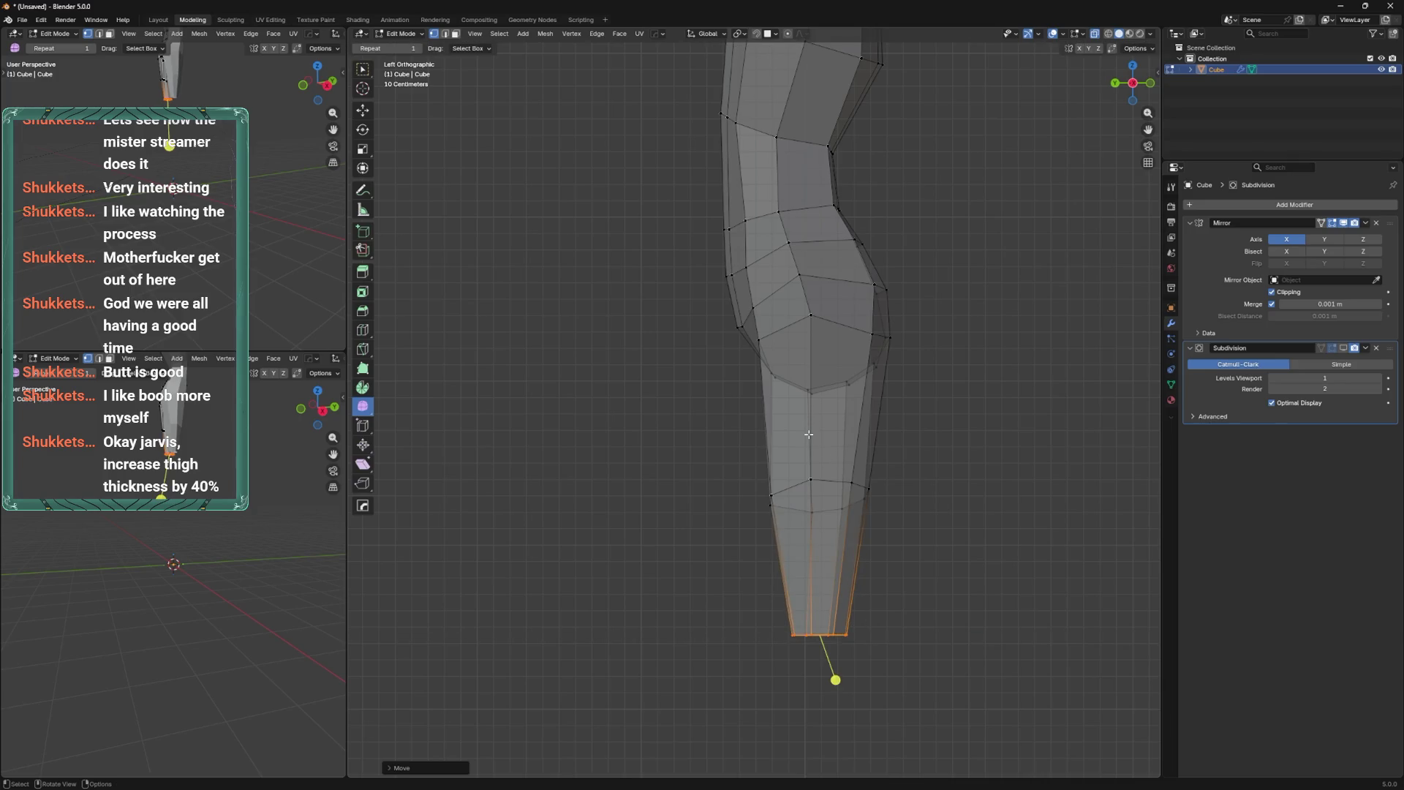
pyautogui.keyDown('alt'); pyautogui.moveTo(851, 516); pyautogui.dragTo(782, 457, button='middle'); pyautogui.keyUp('alt')
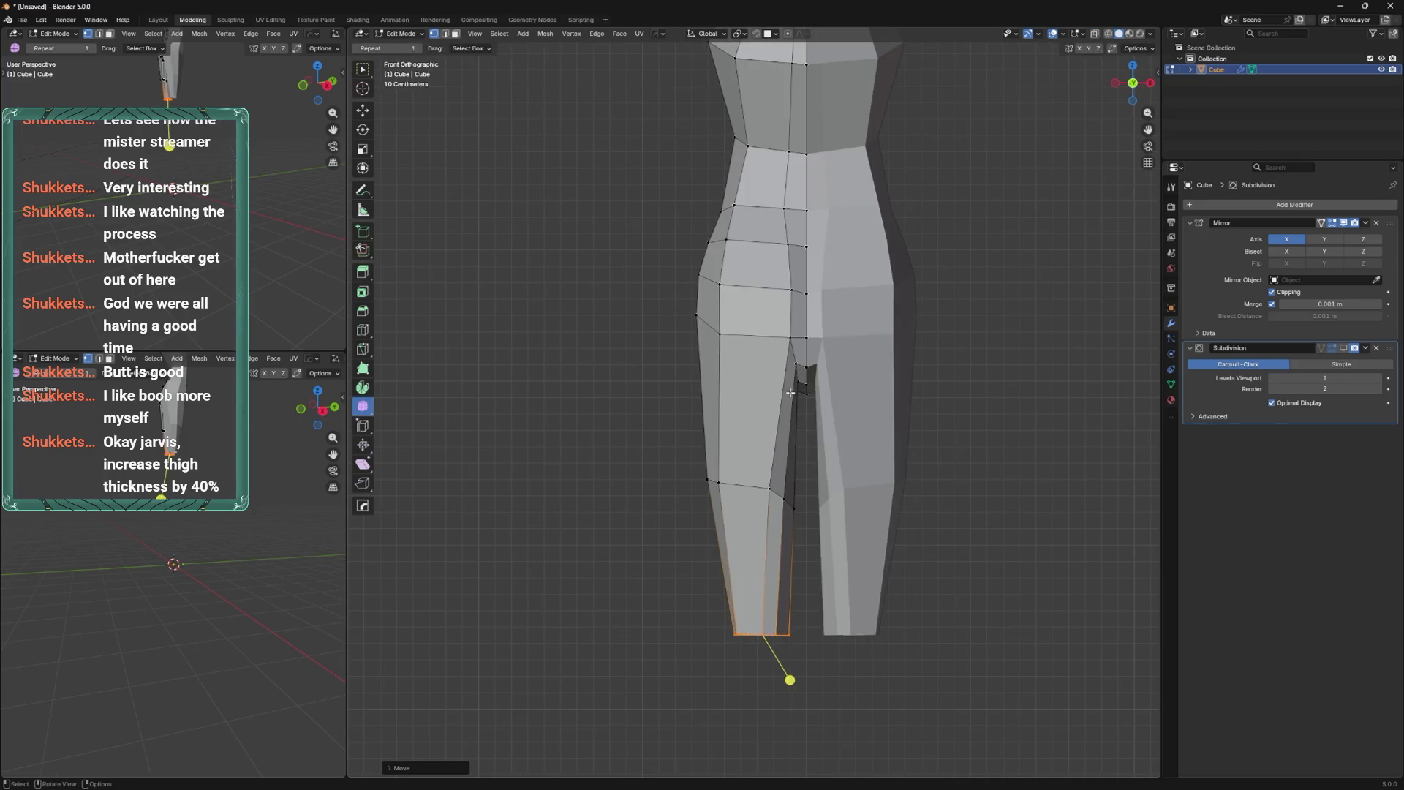
pyautogui.keyDown('alt'); pyautogui.click(793, 340); pyautogui.keyUp('alt')
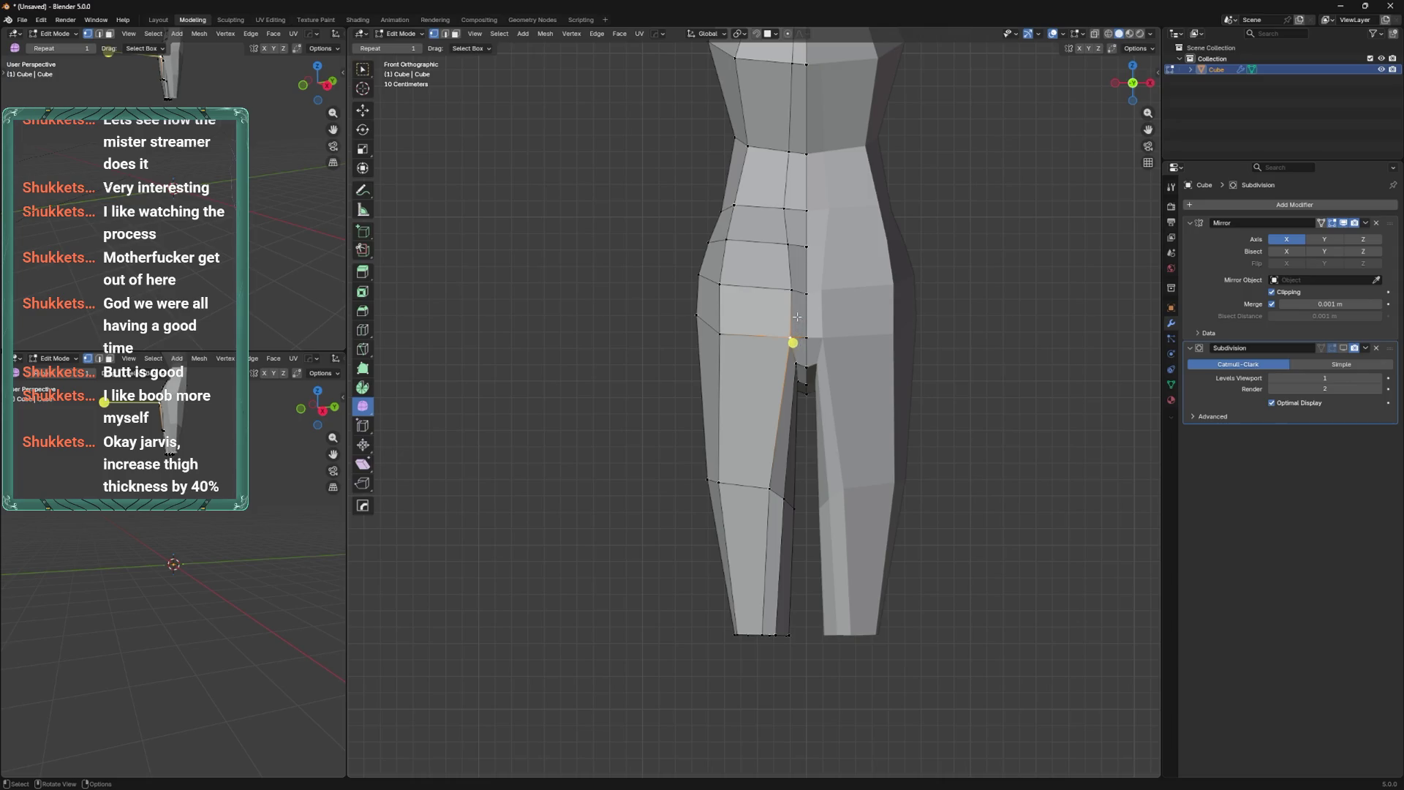
pyautogui.keyDown('shift'); pyautogui.moveTo(799, 316); pyautogui.dragTo(779, 438, button='middle'); pyautogui.keyUp('shift')
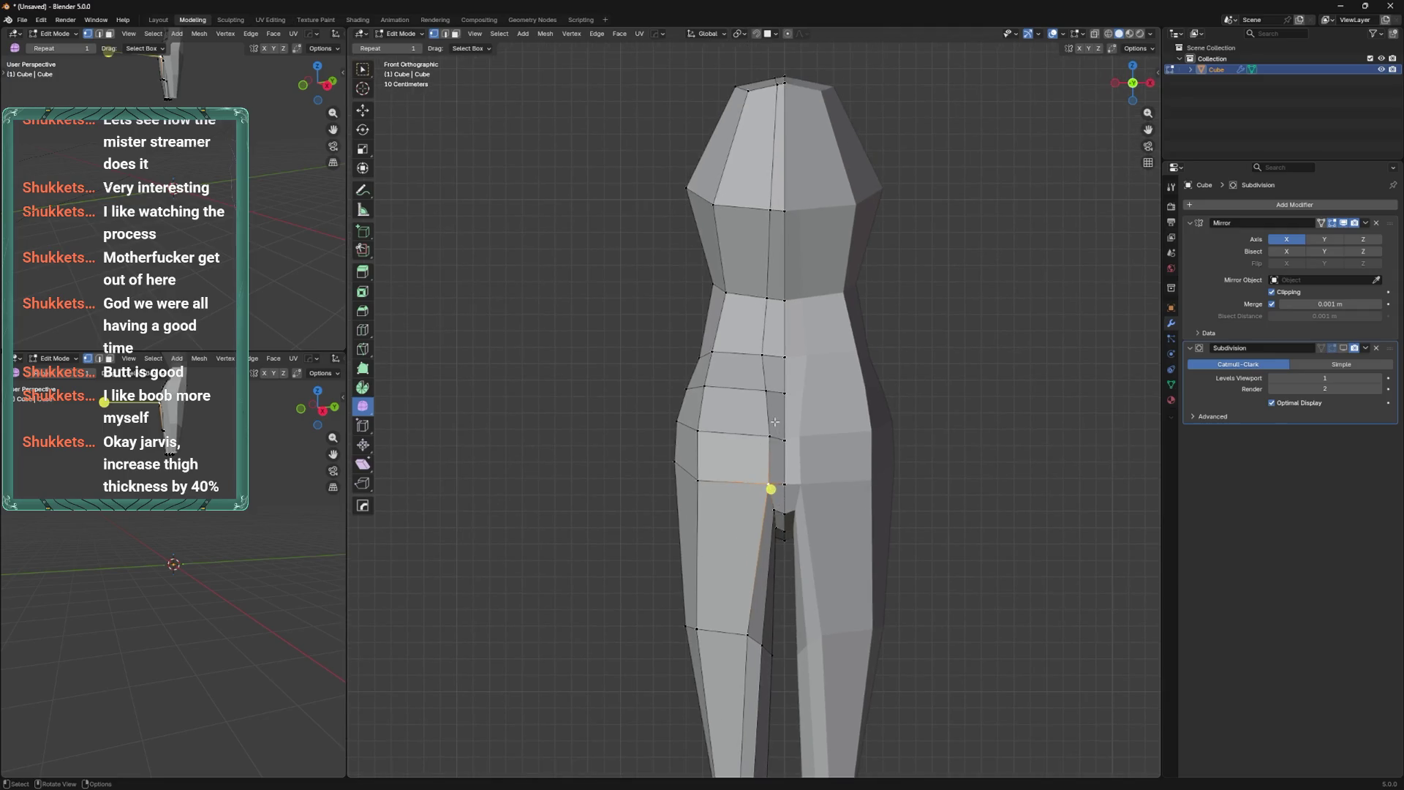
# Slide the crotch vertex and the front waist vertices left along their edges.
pyautogui.press('g')
pyautogui.click(736, 461)
pyautogui.click(767, 390)
pyautogui.press('g')
pyautogui.press('g')
pyautogui.click(757, 362)
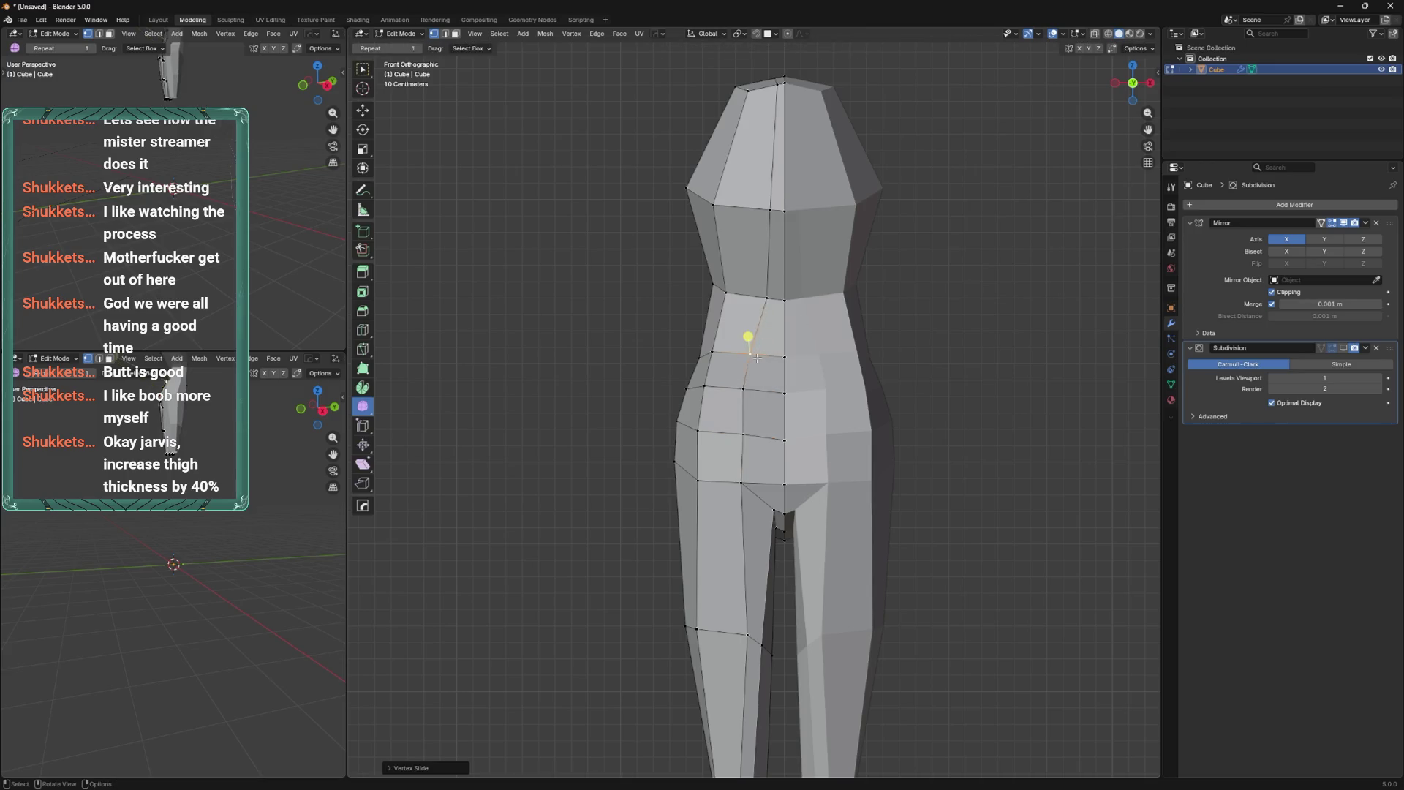
pyautogui.click(765, 383)
pyautogui.click(766, 299)
pyautogui.press('g')
pyautogui.press('g')
pyautogui.keyDown('shift'); pyautogui.moveTo(765, 227); pyautogui.dragTo(776, 386, button='middle'); pyautogui.keyUp('shift')
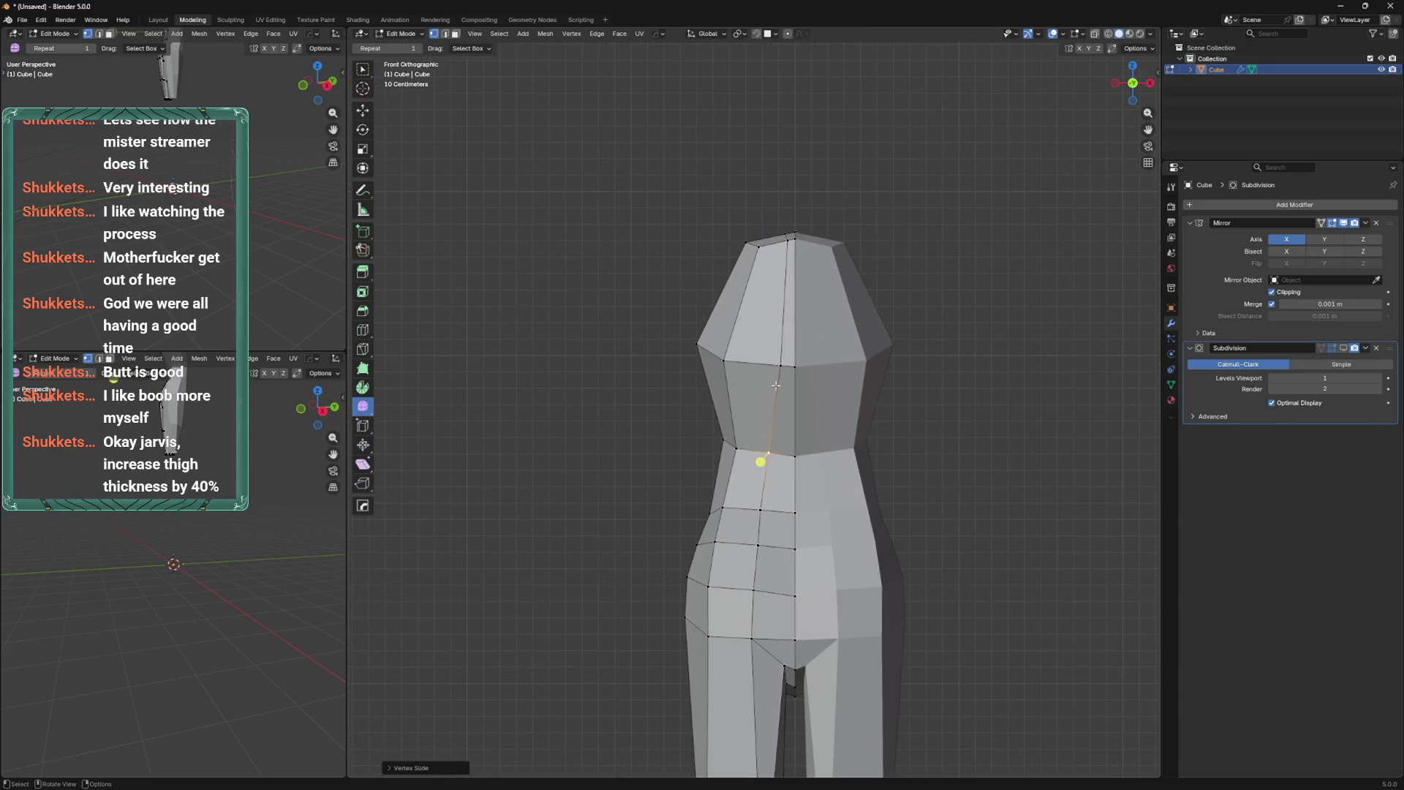
pyautogui.click(796, 252)
pyautogui.press('g')
pyautogui.press('g')
pyautogui.click(785, 250)
# Slide the remaining waist vertices, including those on the back of the body.
pyautogui.click(772, 459)
pyautogui.press('g')
pyautogui.press('g')
pyautogui.click(793, 370)
pyautogui.click(785, 241)
pyautogui.press('g')
pyautogui.press('g')
pyautogui.press('ctrl+KP_1')
pyautogui.click(765, 246)
pyautogui.press('g')
pyautogui.press('g')
pyautogui.keyDown('shift'); pyautogui.scroll(-3, 758, 439); pyautogui.keyUp('shift')
pyautogui.click(746, 424)
pyautogui.press('g')
pyautogui.press('g')
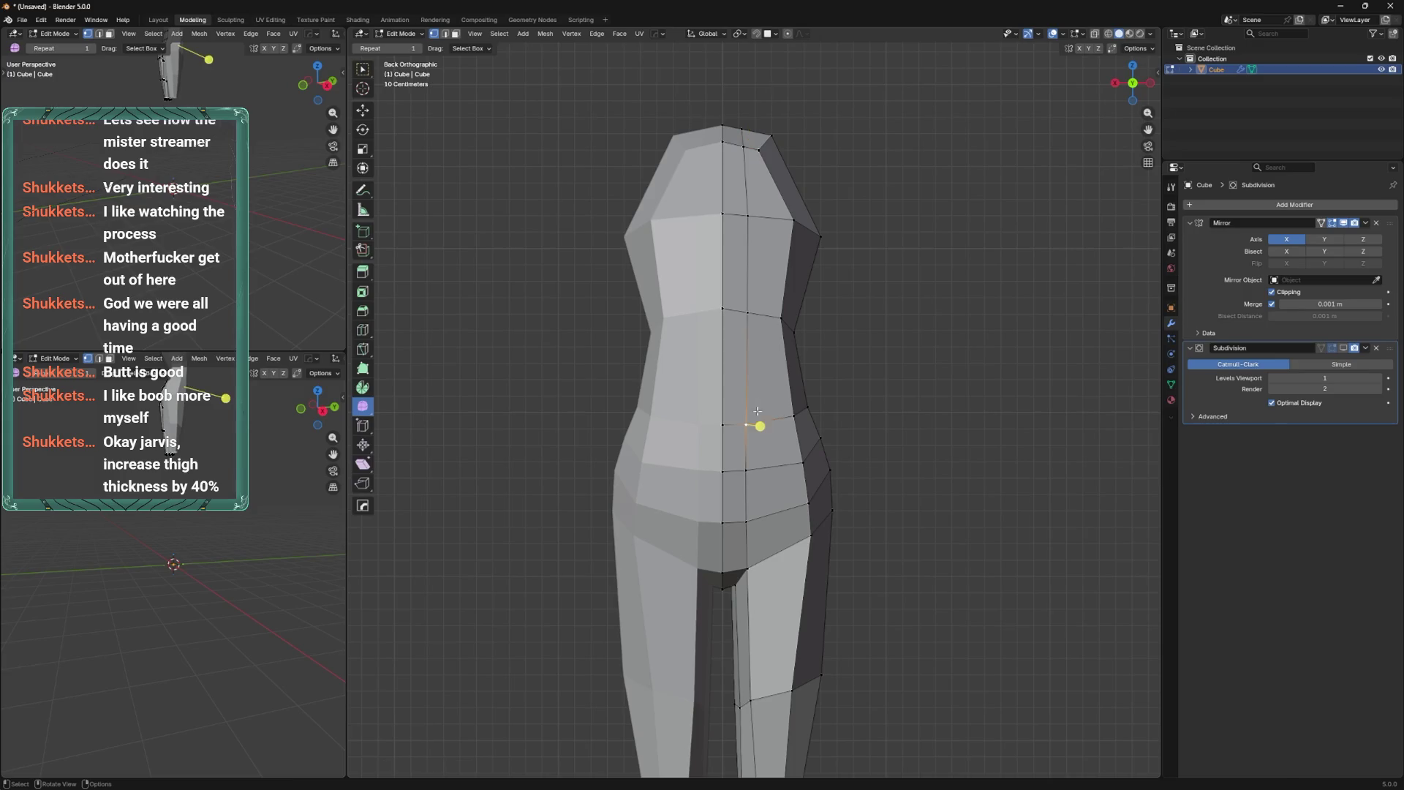
pyautogui.press('g')
pyautogui.press('g')
# Slide the lower hip vertex along its edge toward the right.
pyautogui.click(766, 467)
pyautogui.click(746, 522)
pyautogui.press('g')
pyautogui.press('g')
pyautogui.click(759, 518)
pyautogui.press('g')
pyautogui.press('g')
pyautogui.click(773, 519)
# In see-through view, select the upper torso edges and cancel a bevel.
pyautogui.keyDown('alt'); pyautogui.click(808, 329); pyautogui.keyUp('alt')
pyautogui.hotkey('alt', 'z')
pyautogui.keyDown('alt'); pyautogui.click(819, 231); pyautogui.keyUp('alt')
pyautogui.hotkey('ctrl', 'b')
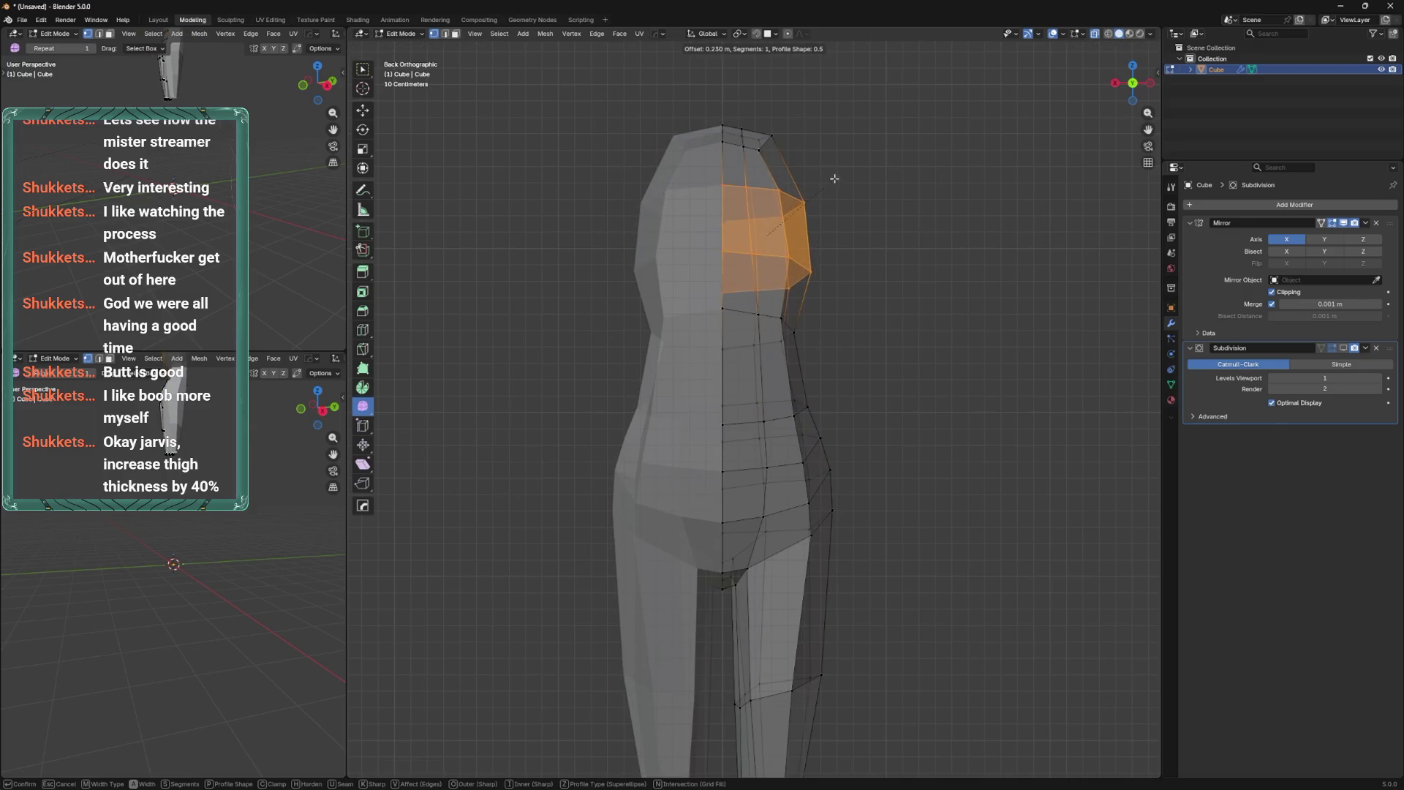
pyautogui.press('Escape')
pyautogui.hotkey('alt', 'z')
# Add a loop cut across the waist, try smoothing the band, then undo.
pyautogui.keyDown('alt'); pyautogui.click(786, 320); pyautogui.keyUp('alt')
pyautogui.hotkey('ctrl', 'r')
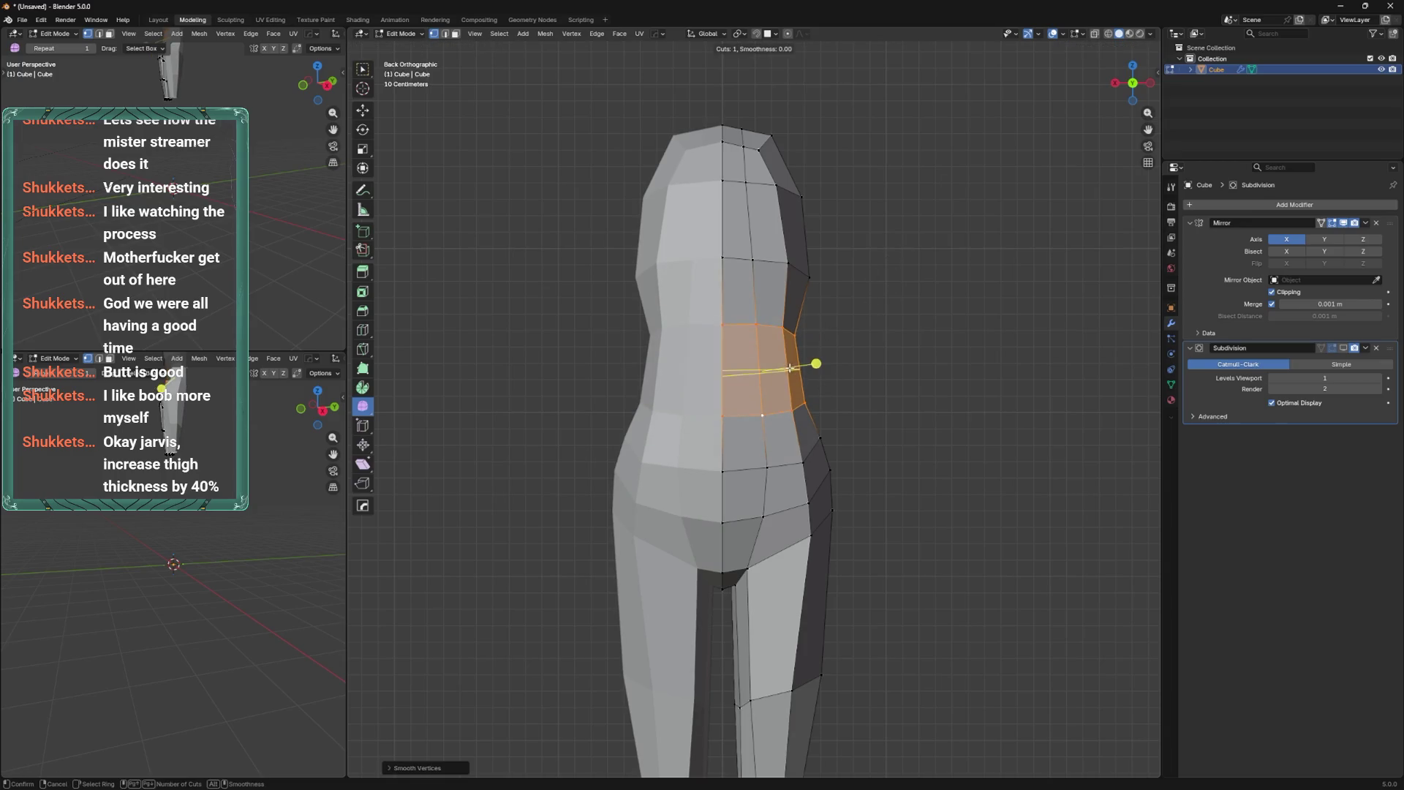
pyautogui.click(817, 364)
pyautogui.press('ctrl+KP_Add')
pyautogui.rightClick(868, 337)
pyautogui.click(867, 337)
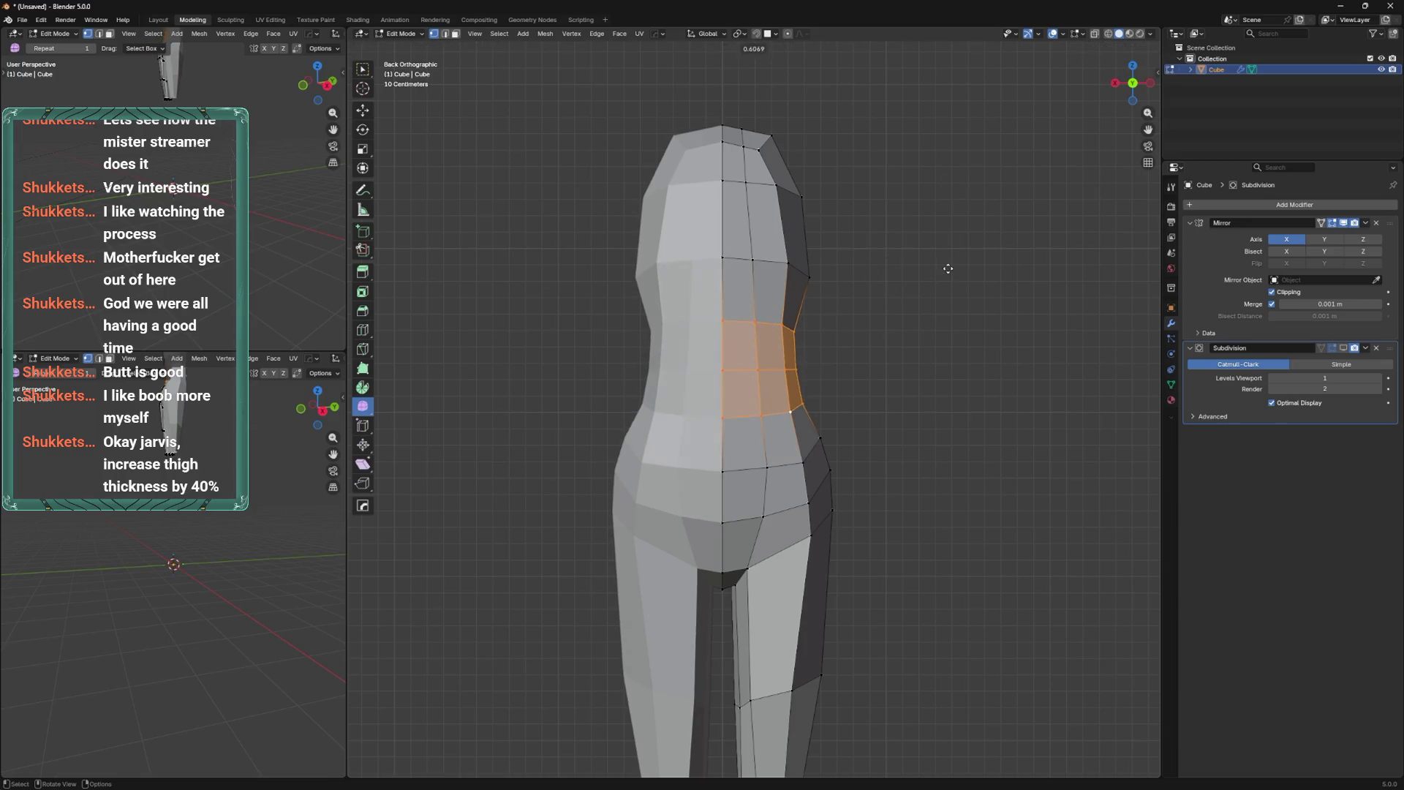
pyautogui.hotkey('alt', 'a')
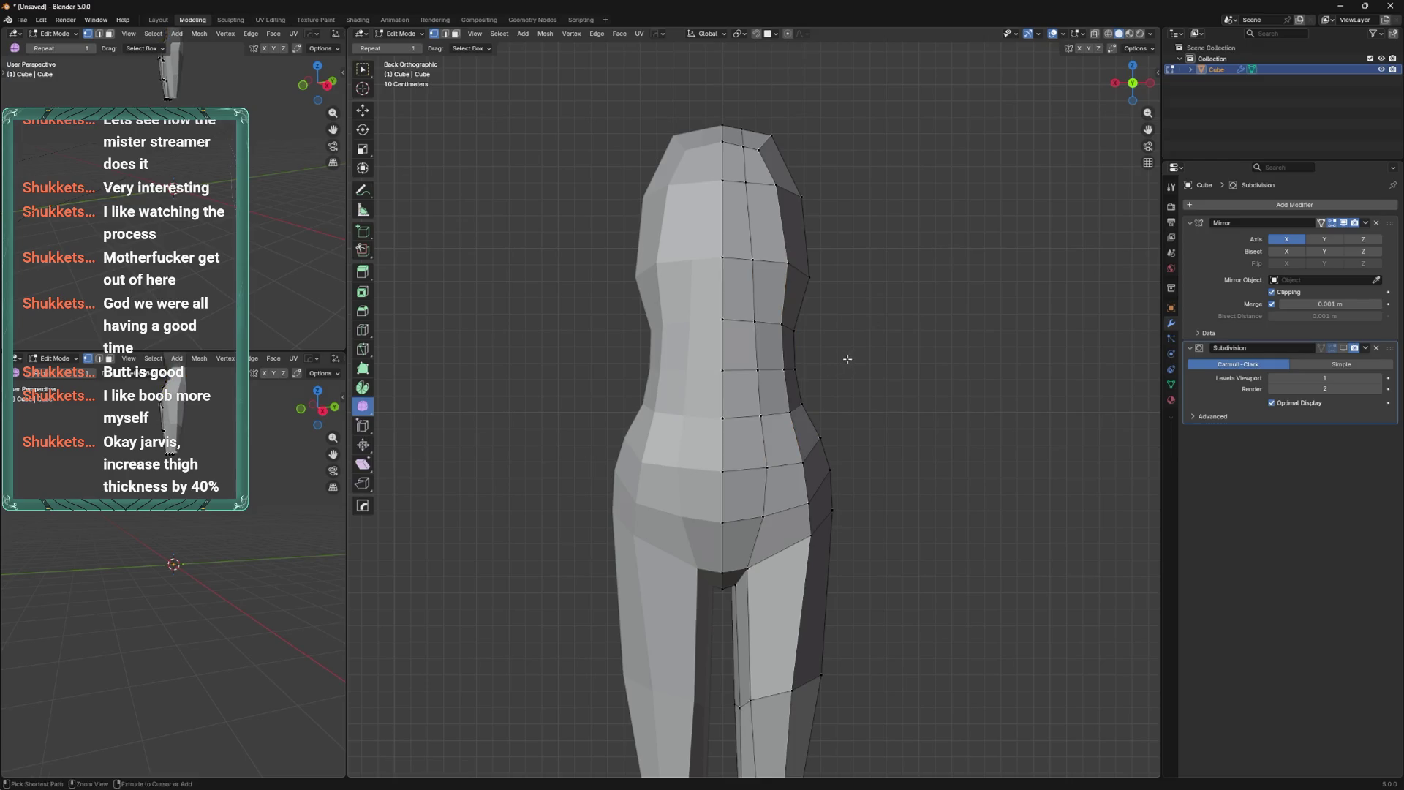
pyautogui.hotkey('ctrl', 'z')
pyautogui.hotkey('ctrl', 'z')
# Redo the waist band smoothing and check it from side and front views.
pyautogui.hotkey('ctrl', 'shift', 'z')
pyautogui.press('ctrl+KP_3')
pyautogui.press('KP_1')
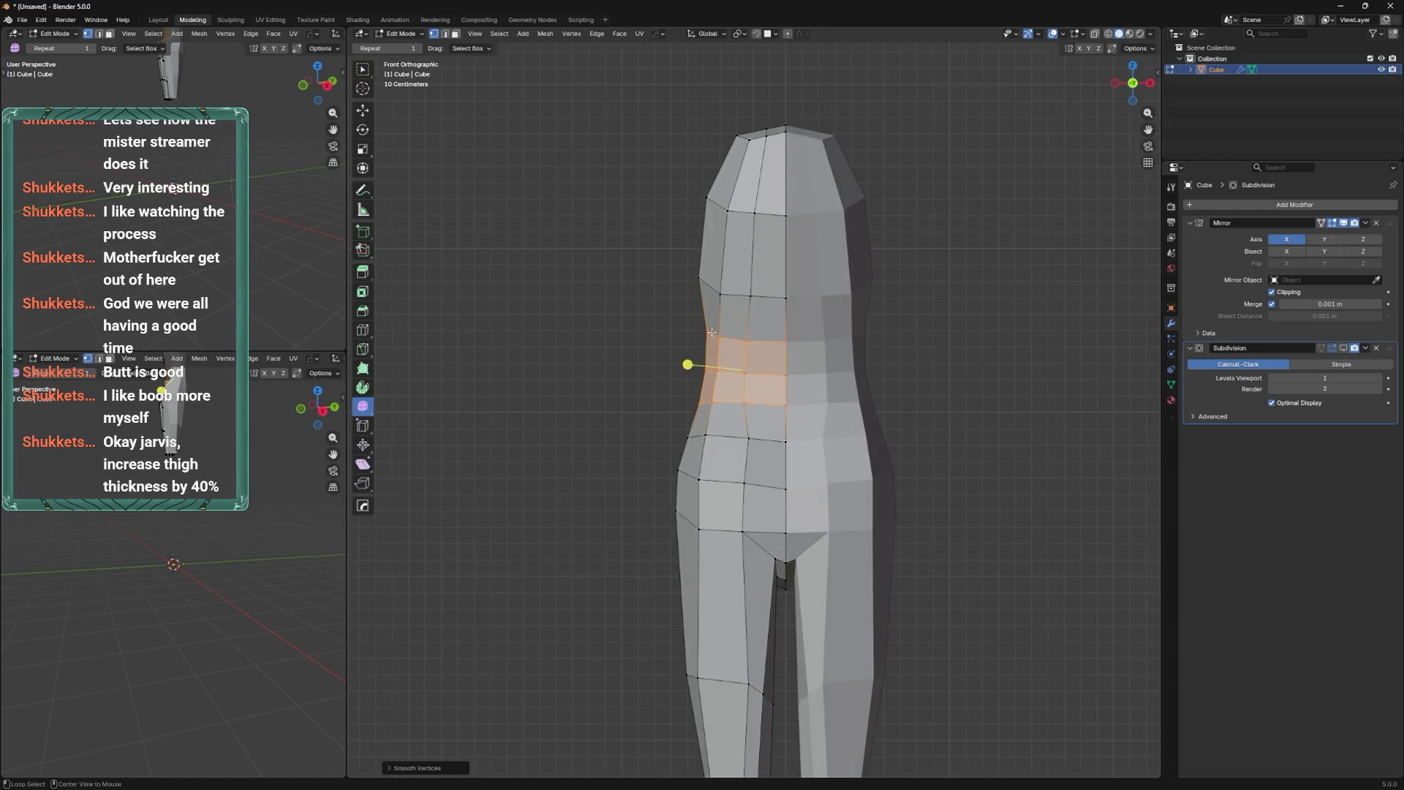
pyautogui.scroll(-3, 746, 327)
pyautogui.scroll(3, 732, 409)
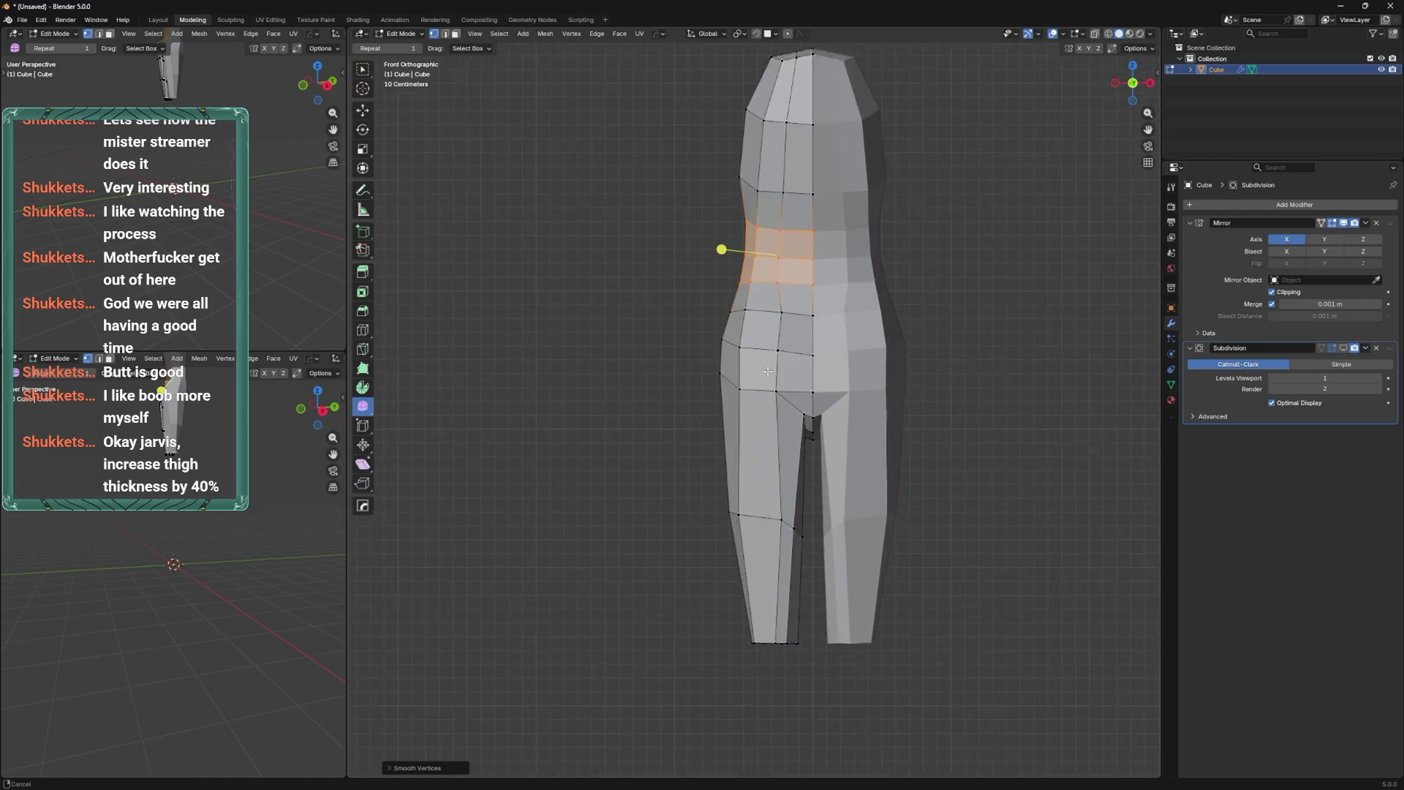
# Slide the leg-side vertex and push the crotch vertex back along Y.
pyautogui.keyDown('alt'); pyautogui.click(749, 508); pyautogui.keyUp('alt')
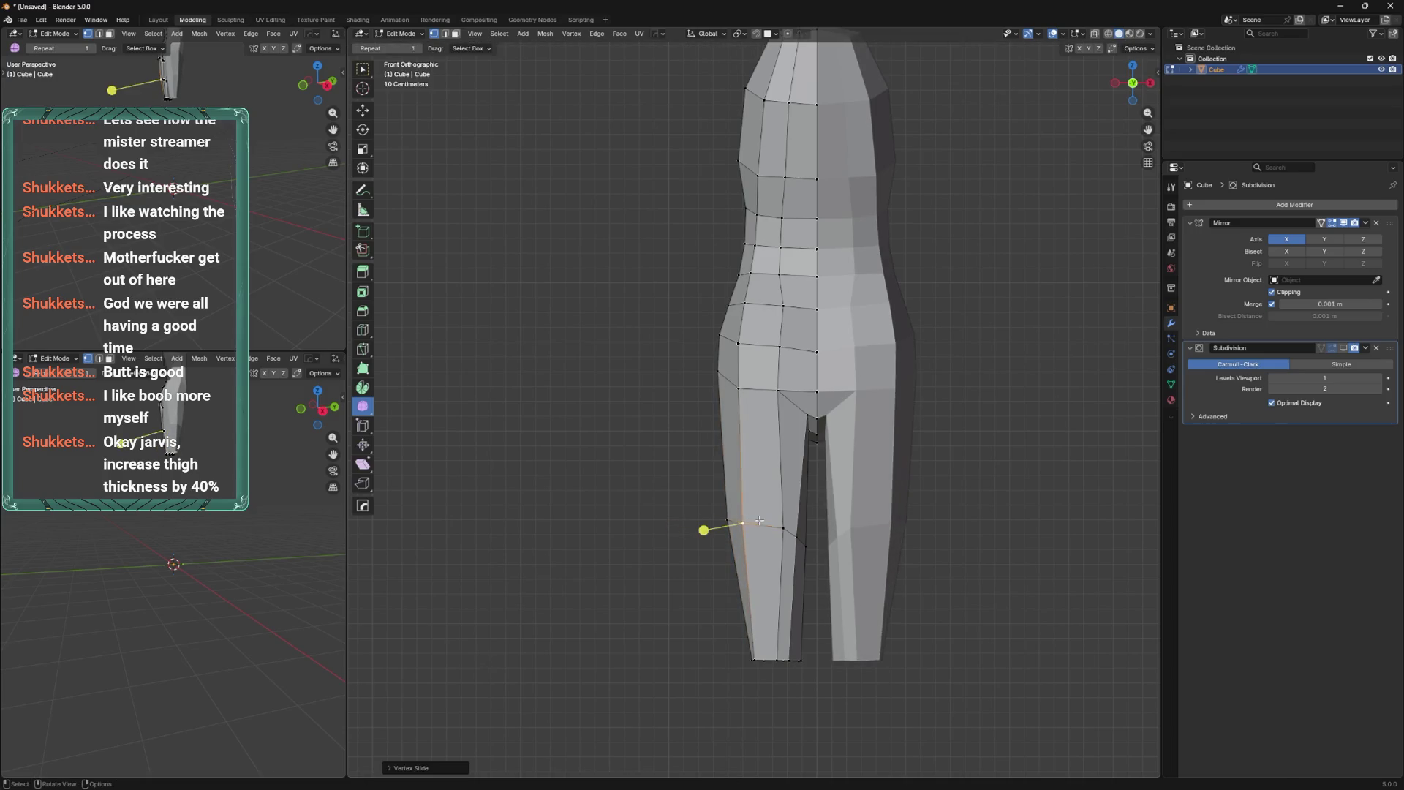
pyautogui.click(782, 461)
pyautogui.moveTo(782, 461)
pyautogui.keyDown('shift'); pyautogui.mouseDown(button='middle')
pyautogui.moveTo(792, 336)
pyautogui.moveTo(795, 396)
pyautogui.mouseUp(button='middle'); pyautogui.keyUp('shift')
pyautogui.press('g')
pyautogui.click(799, 389)
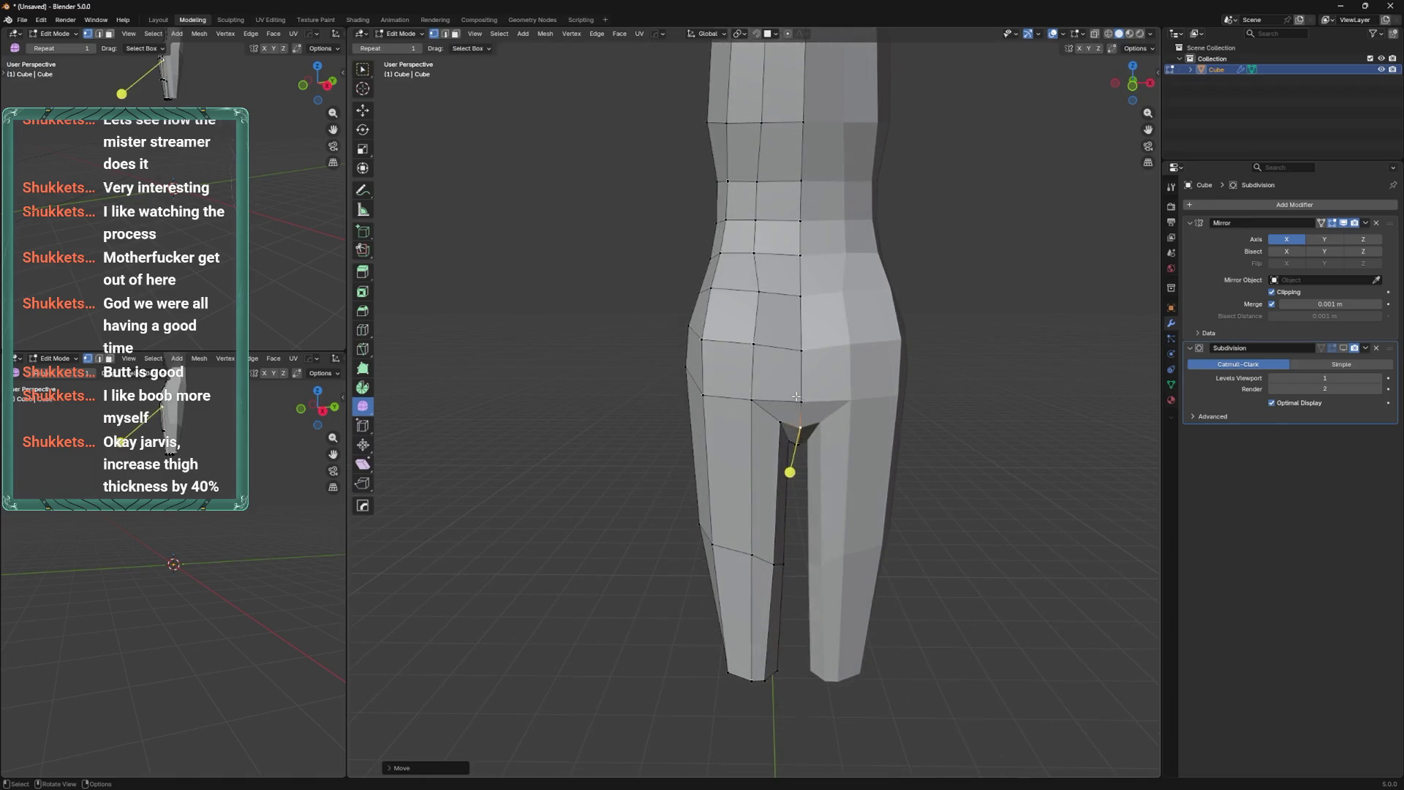
pyautogui.moveTo(761, 335)
pyautogui.mouseDown(button='middle')
pyautogui.moveTo(732, 505)
pyautogui.moveTo(741, 516)
pyautogui.moveTo(695, 448)
pyautogui.moveTo(871, 285)
pyautogui.moveTo(890, 292)
pyautogui.moveTo(805, 401)
pyautogui.moveTo(934, 351)
pyautogui.moveTo(906, 376)
pyautogui.moveTo(760, 389)
pyautogui.mouseUp(button='middle')
pyautogui.press('g')
pyautogui.press('y')
pyautogui.click(741, 517)
# Preview the smoothed mesh, then slide a hip vertex along its edges.
pyautogui.press('Tab')
pyautogui.press('Tab')
pyautogui.press('g')
pyautogui.press('g')
pyautogui.click(765, 389)
pyautogui.press('g')
pyautogui.press('g')
pyautogui.click(780, 392)
pyautogui.press('g')
pyautogui.press('g')
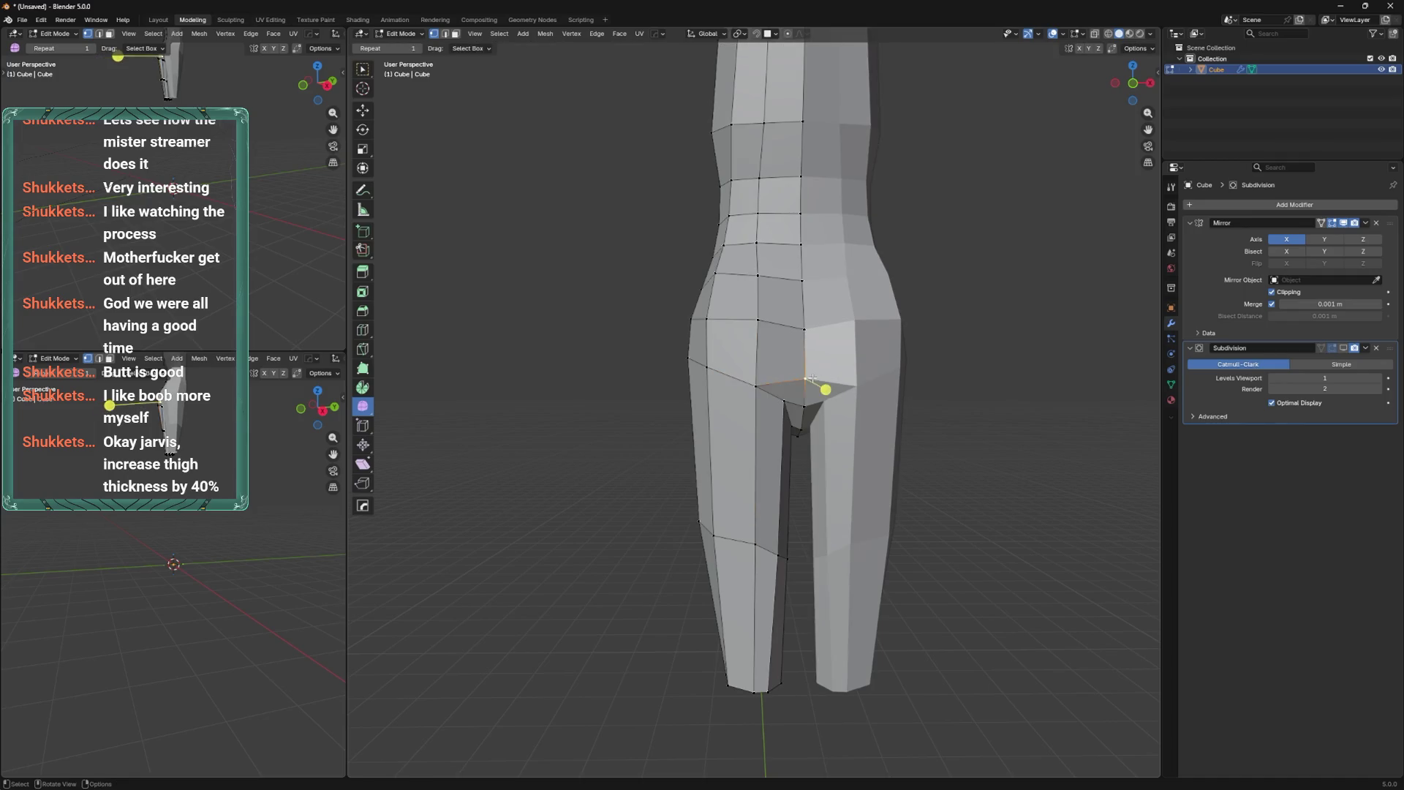
pyautogui.moveTo(796, 399)
pyautogui.mouseDown(button='middle')
pyautogui.moveTo(768, 394)
pyautogui.moveTo(758, 410)
pyautogui.moveTo(768, 366)
pyautogui.moveTo(699, 470)
pyautogui.moveTo(680, 551)
pyautogui.moveTo(739, 395)
pyautogui.moveTo(709, 516)
pyautogui.moveTo(767, 431)
pyautogui.mouseUp(button='middle')
pyautogui.click(761, 402)
# Reposition two buttock vertices and leave edit mode to view the whole object.
pyautogui.press('g')
pyautogui.press('g')
pyautogui.click(703, 583)
pyautogui.press('g')
pyautogui.press('g')
pyautogui.click(744, 385)
pyautogui.press('Tab')
# Show subdivision smoothing in the viewport and re-enter Edit Mode viewing the legs from behind.
pyautogui.scroll(3, 767, 431)
pyautogui.click(1344, 348)
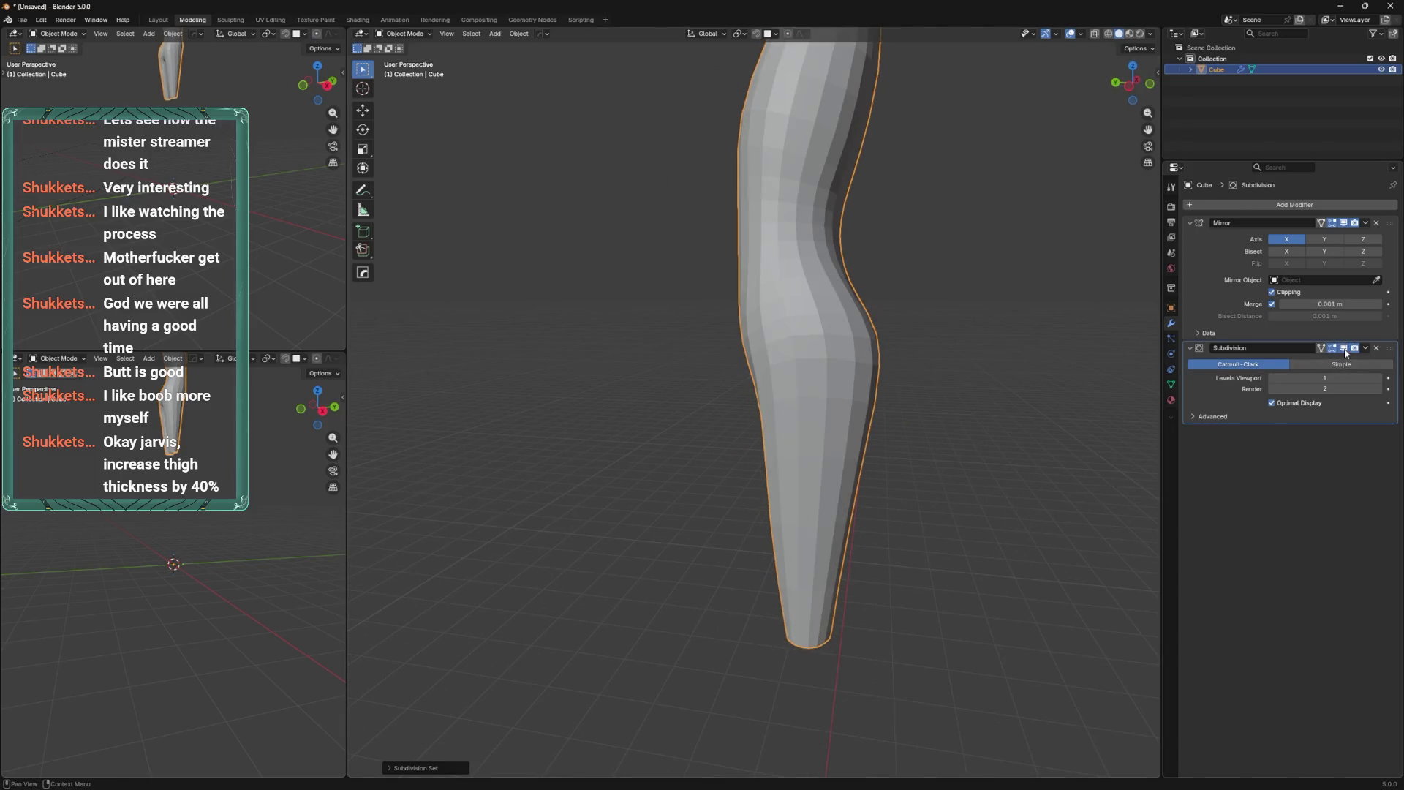
pyautogui.moveTo(1151, 371)
pyautogui.mouseDown(button='middle')
pyautogui.moveTo(1126, 408)
pyautogui.moveTo(953, 356)
pyautogui.moveTo(930, 419)
pyautogui.mouseUp(button='middle')
pyautogui.press('ctrl+KP_1')
pyautogui.press('Tab')
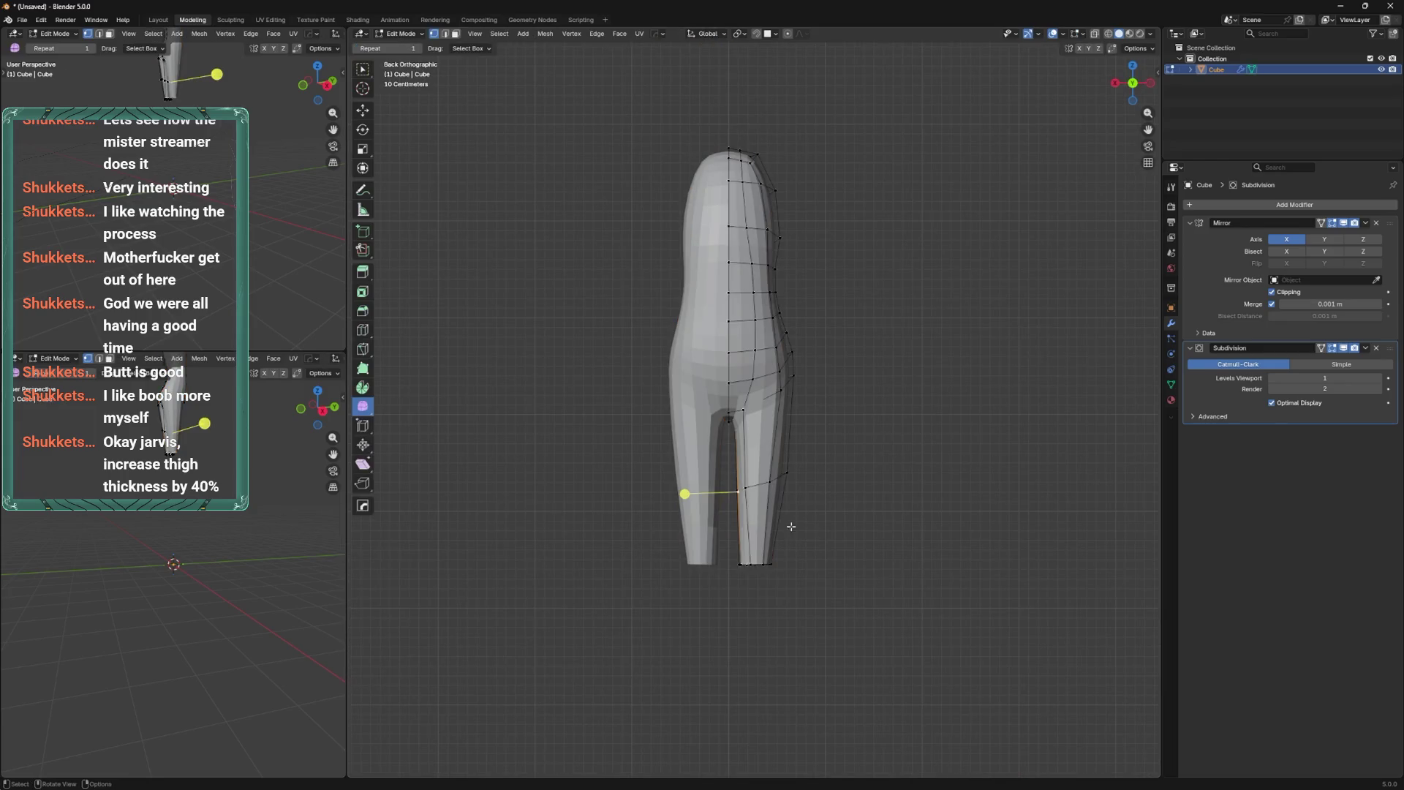
# Extrude the bottom leg loop straight down, then rotate and lower it along Z.
pyautogui.press('e')
pyautogui.press('z')
pyautogui.click(797, 643)
pyautogui.keyDown('shift'); pyautogui.moveTo(797, 643); pyautogui.dragTo(838, 446, button='middle'); pyautogui.keyUp('shift')
pyautogui.press('r')
pyautogui.press('z')
pyautogui.click(837, 469)
pyautogui.press('g')
pyautogui.press('z')
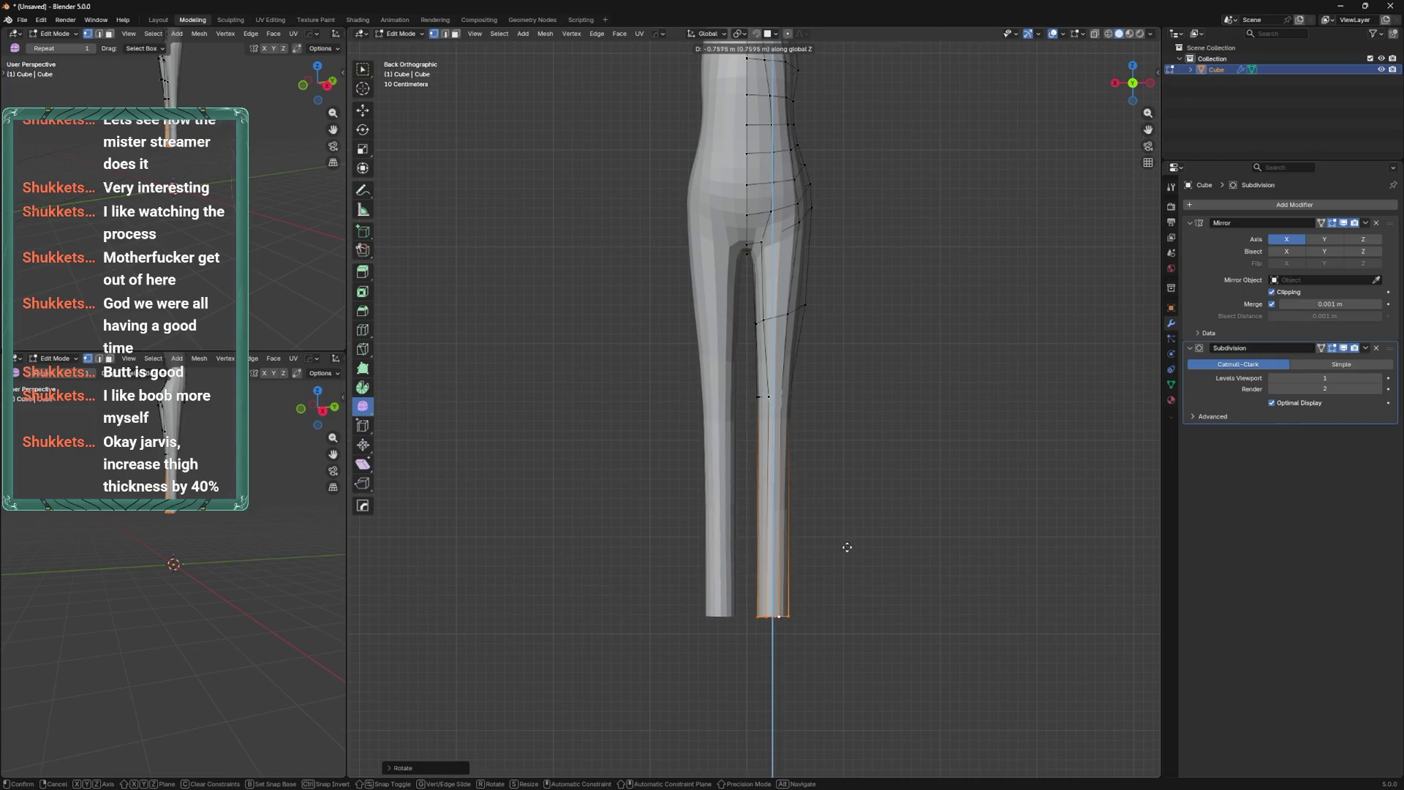
pyautogui.click(849, 491)
# Add a centred loop cut on the lower leg and adjust one vertex's height in X-ray.
pyautogui.press('ctrl+KP_3')
pyautogui.hotkey('ctrl', 'r')
pyautogui.click(827, 486)
pyautogui.rightClick(827, 486)
pyautogui.hotkey('alt', 'z')
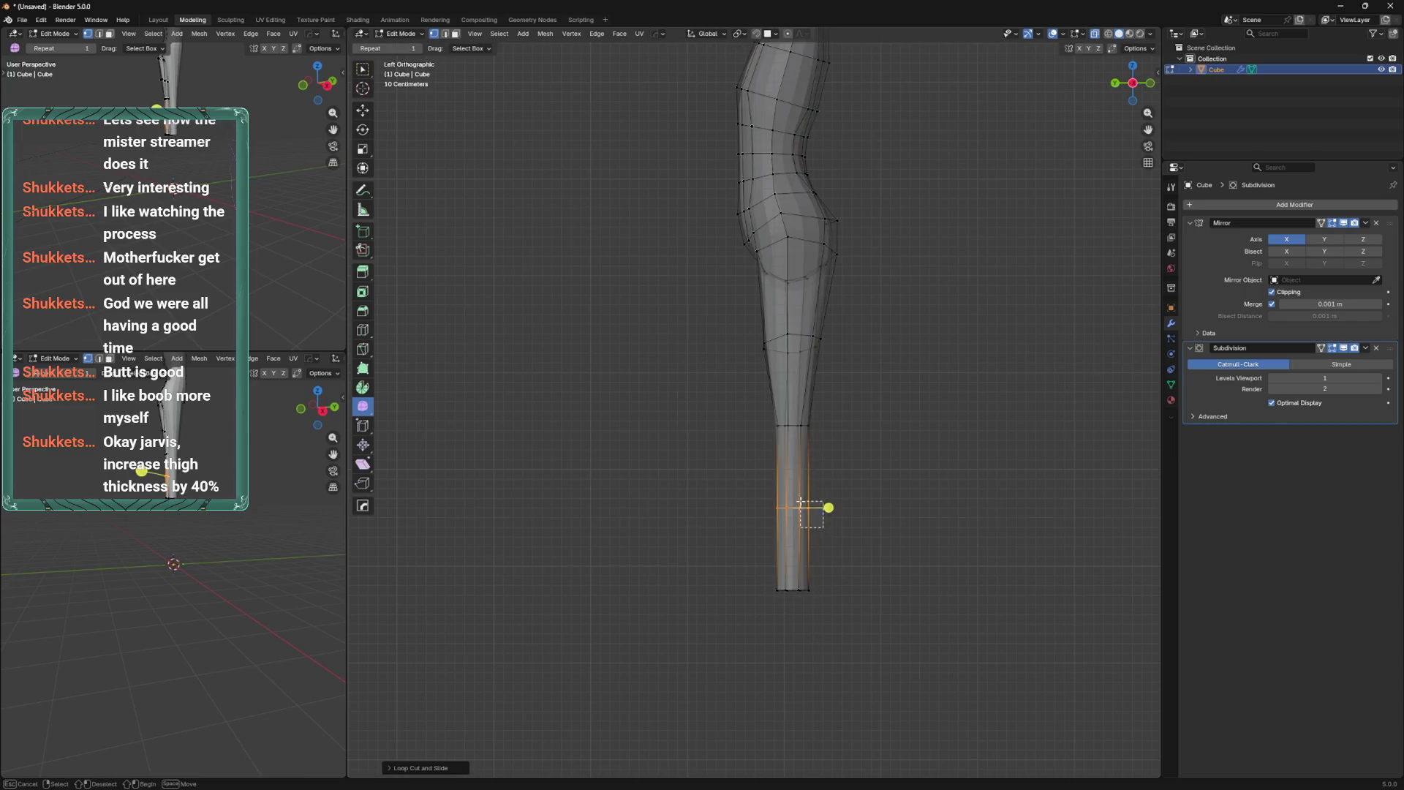
pyautogui.click(808, 508)
pyautogui.press('g')
pyautogui.press('z')
pyautogui.click(838, 488)
# Tilt the ankle loop and move it vertically along Z.
pyautogui.moveTo(815, 519); pyautogui.dragTo(814, 518)
pyautogui.press('r')
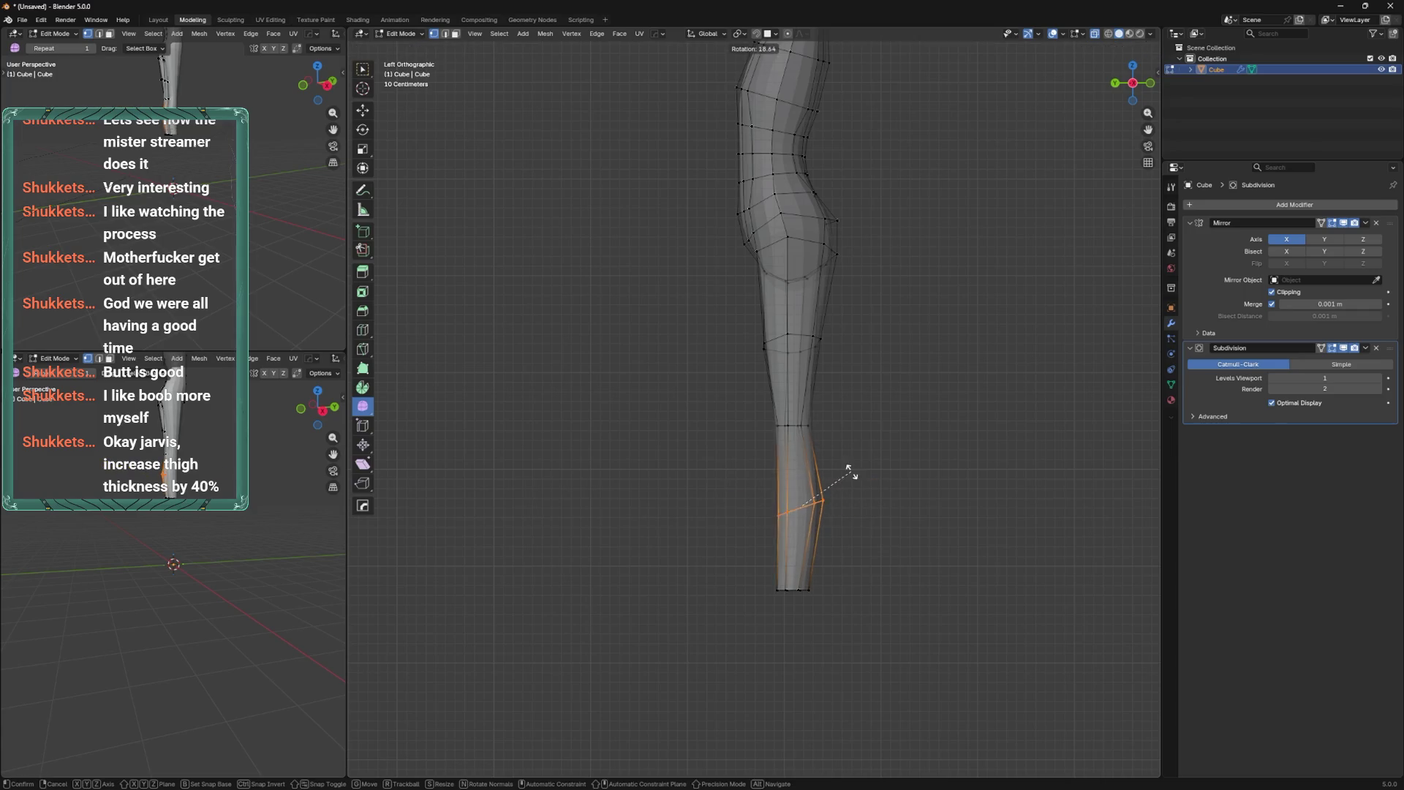
pyautogui.click(841, 453)
pyautogui.press('g')
pyautogui.press('z')
pyautogui.click(848, 430)
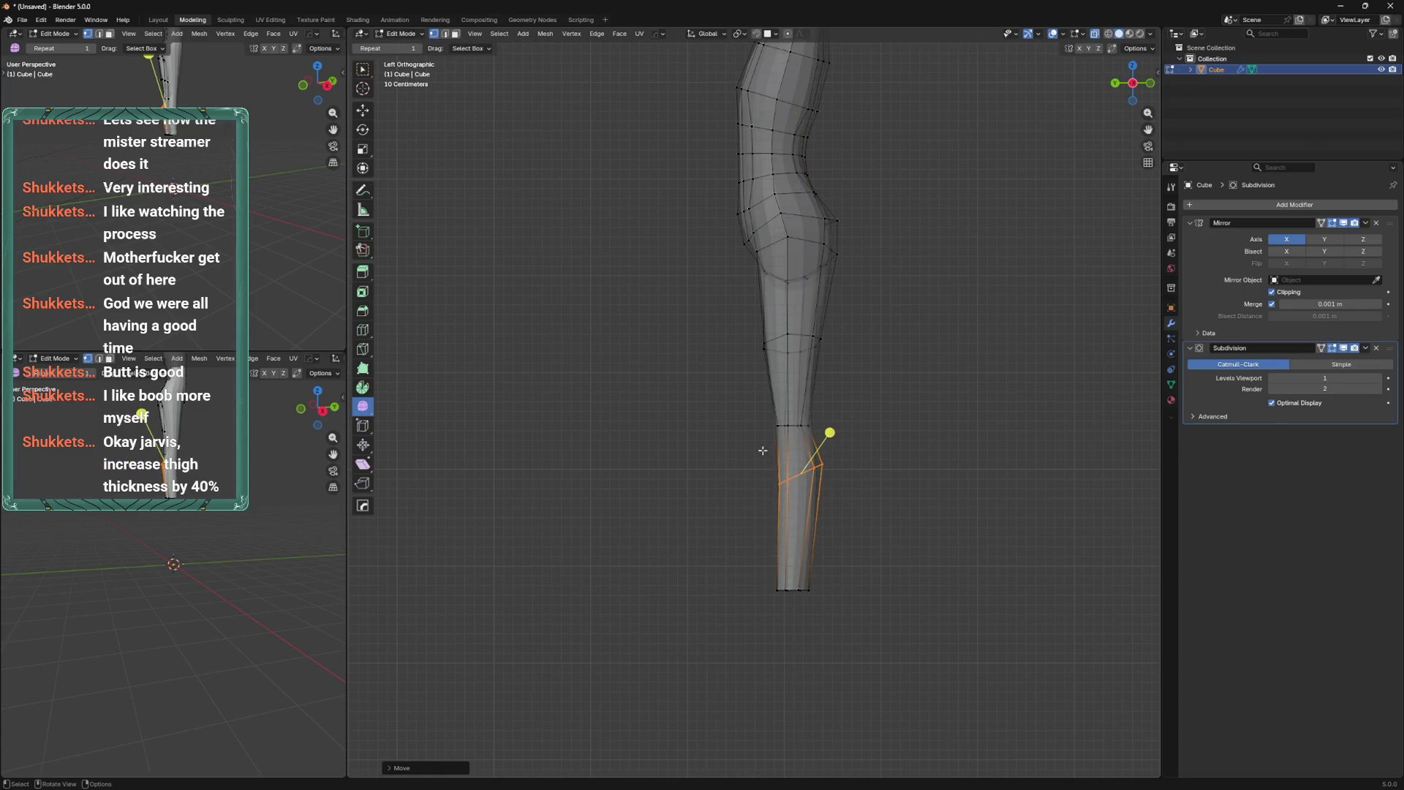
pyautogui.moveTo(744, 641)
pyautogui.mouseDown()
pyautogui.moveTo(838, 547)
pyautogui.moveTo(804, 510)
pyautogui.mouseUp()
# From behind, move the knee vertices and tilt the knee loop, then return to solid view.
pyautogui.press('ctrl+KP_1')
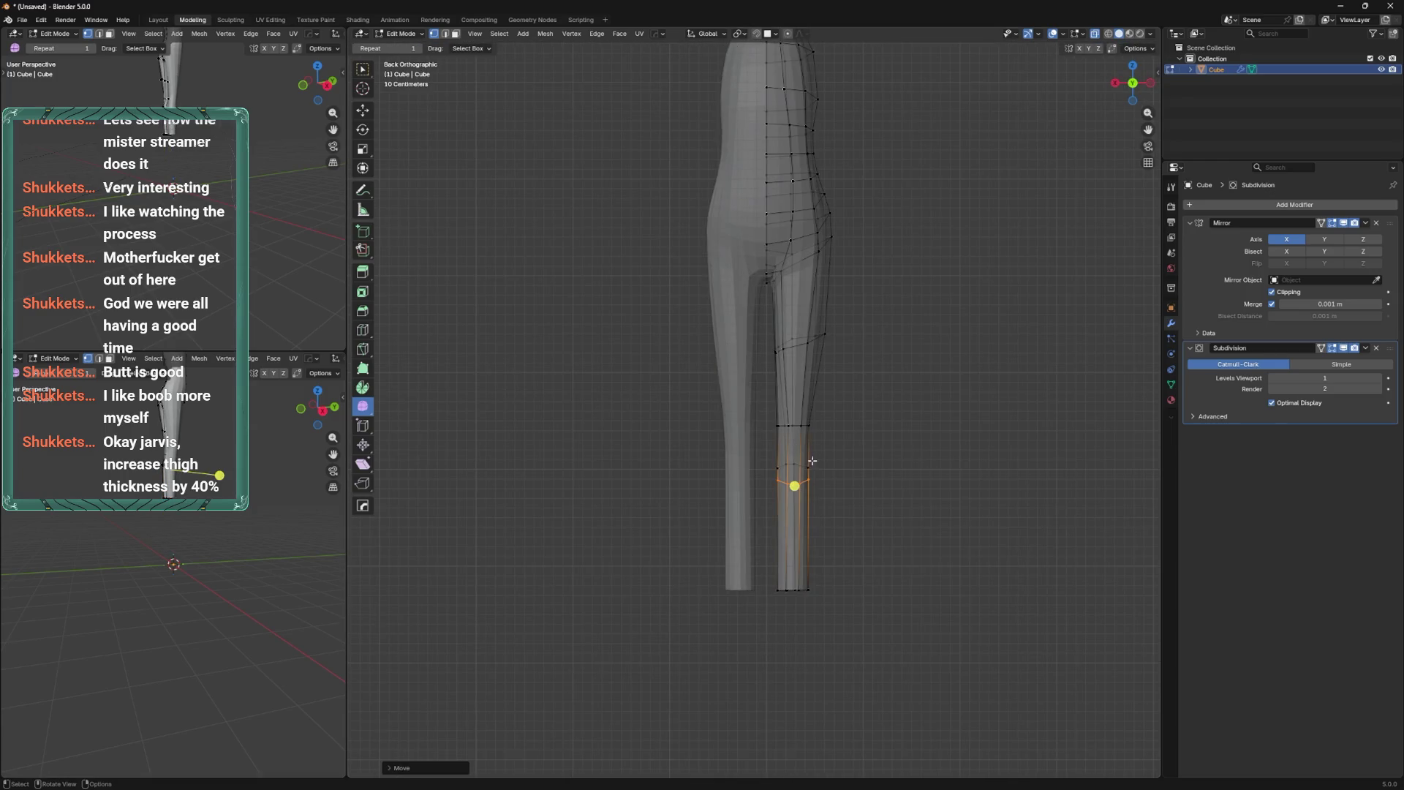
pyautogui.click(778, 468)
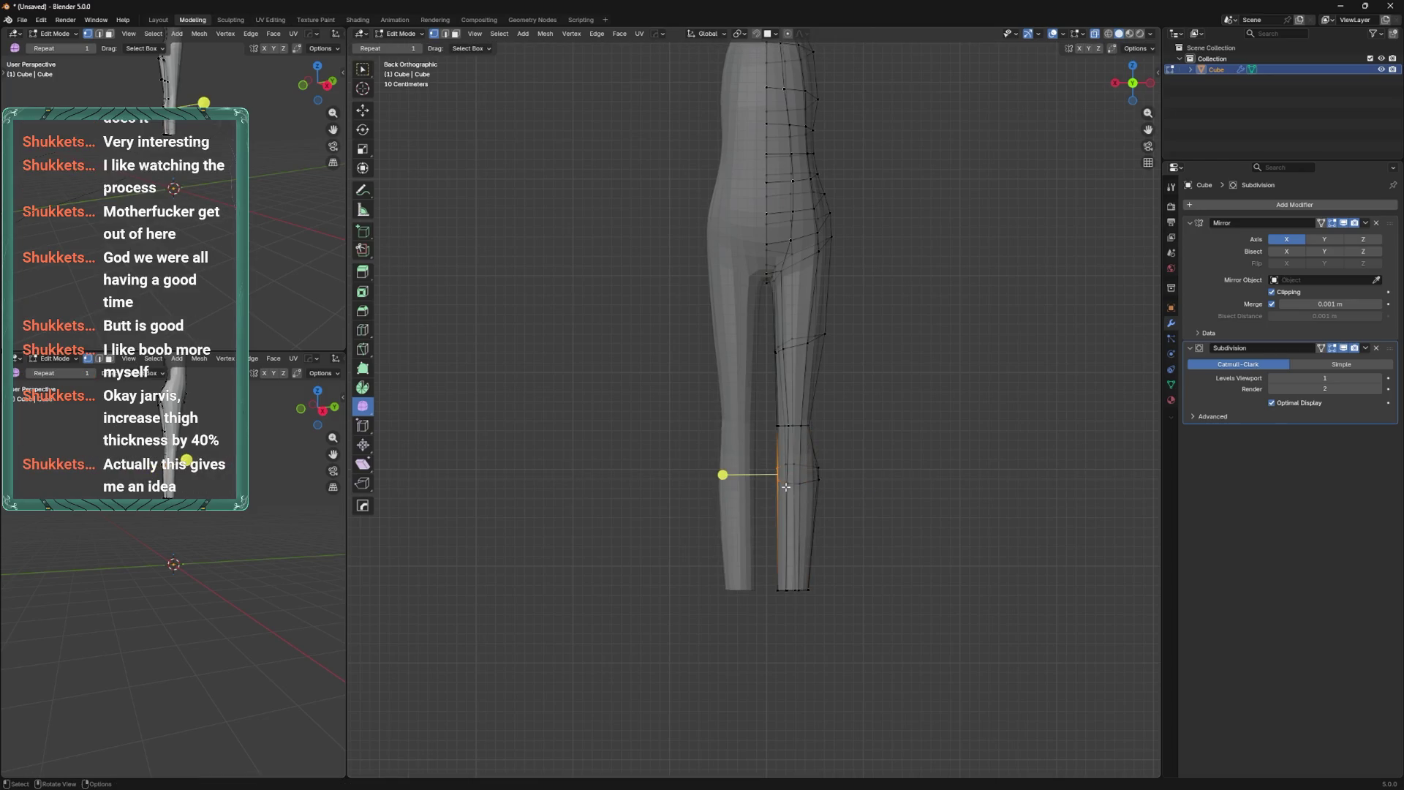
pyautogui.press('g')
pyautogui.click(788, 486)
pyautogui.keyDown('alt'); pyautogui.click(793, 468); pyautogui.keyUp('alt')
pyautogui.press('r')
pyautogui.click(852, 459)
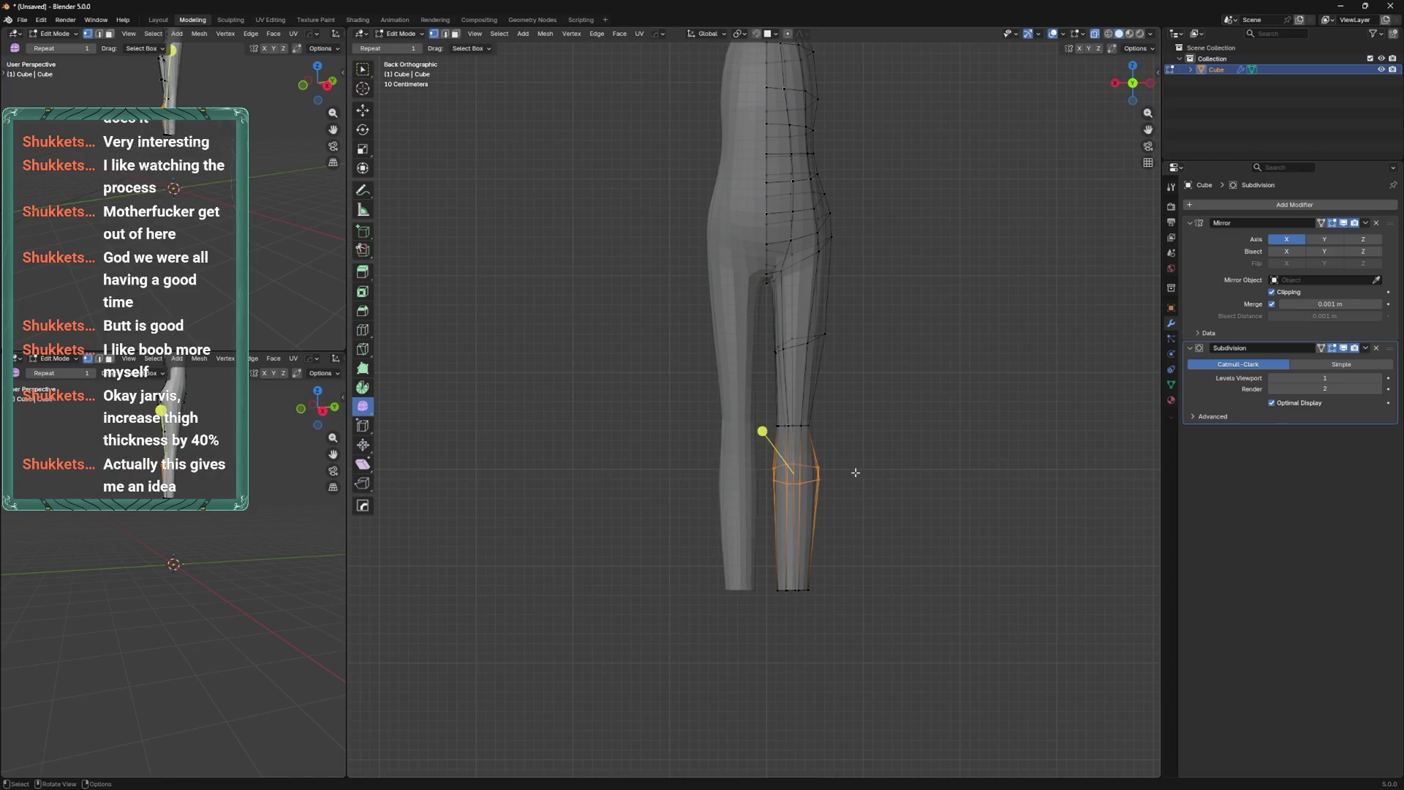
pyautogui.hotkey('alt', 'z')
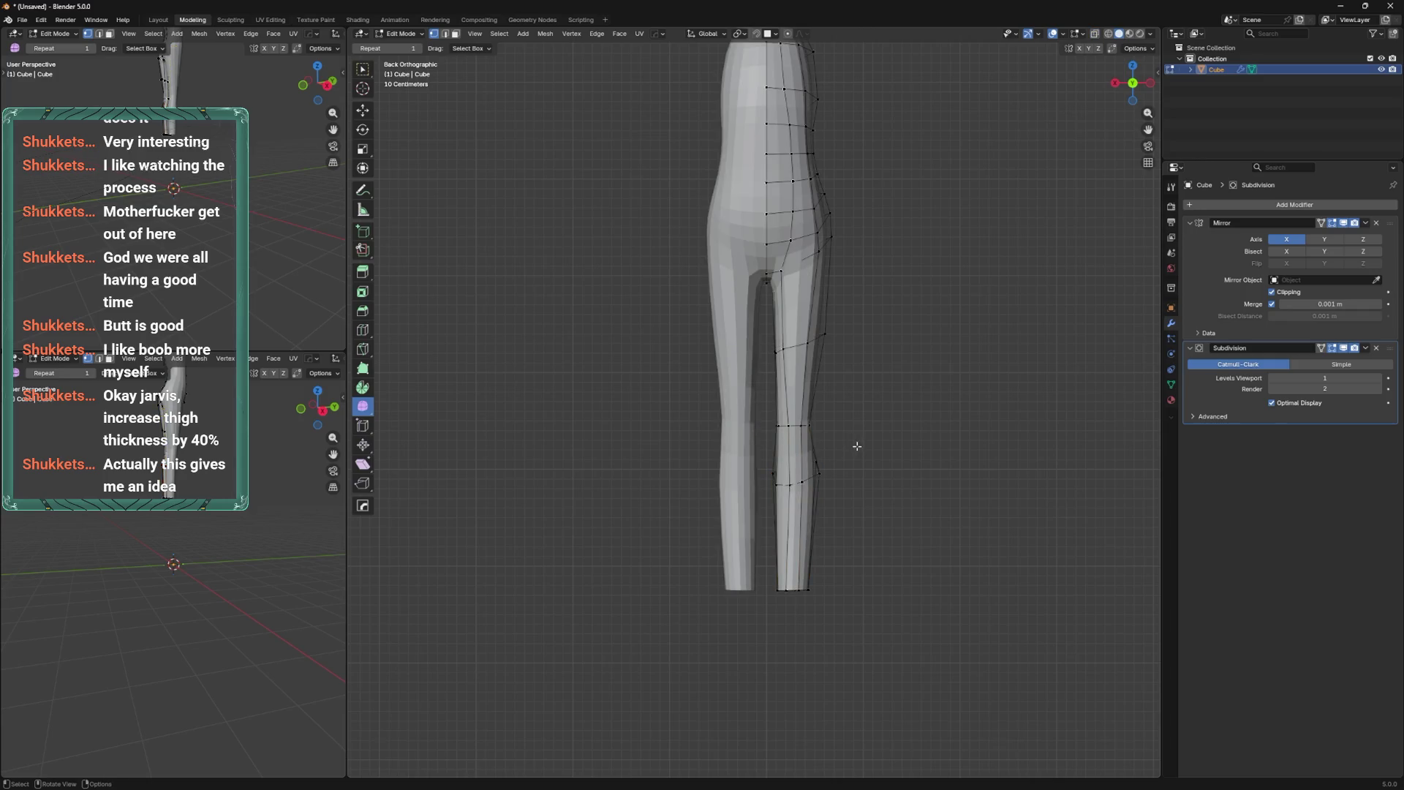
# Cut a new loop around the shin and apply Smooth Vertices to it.
pyautogui.scroll(2, 846, 447)
pyautogui.hotkey('ctrl', 'r')
pyautogui.click(820, 485)
pyautogui.rightClick(900, 363)
pyautogui.click(900, 363)
# Move the new shin loop vertically along Z in side view.
pyautogui.press('ctrl+KP_3')
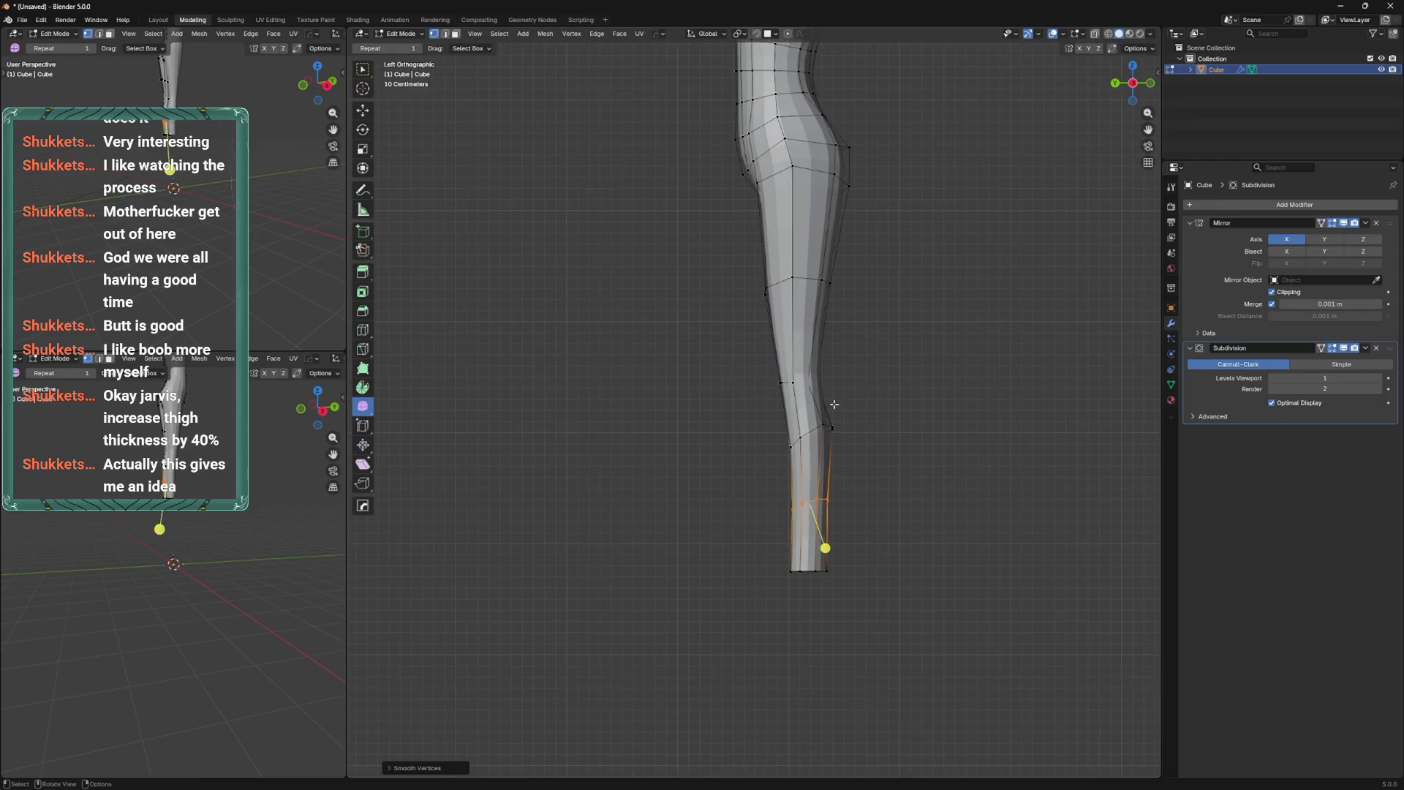
pyautogui.press('g')
pyautogui.press('y')
pyautogui.press('z')
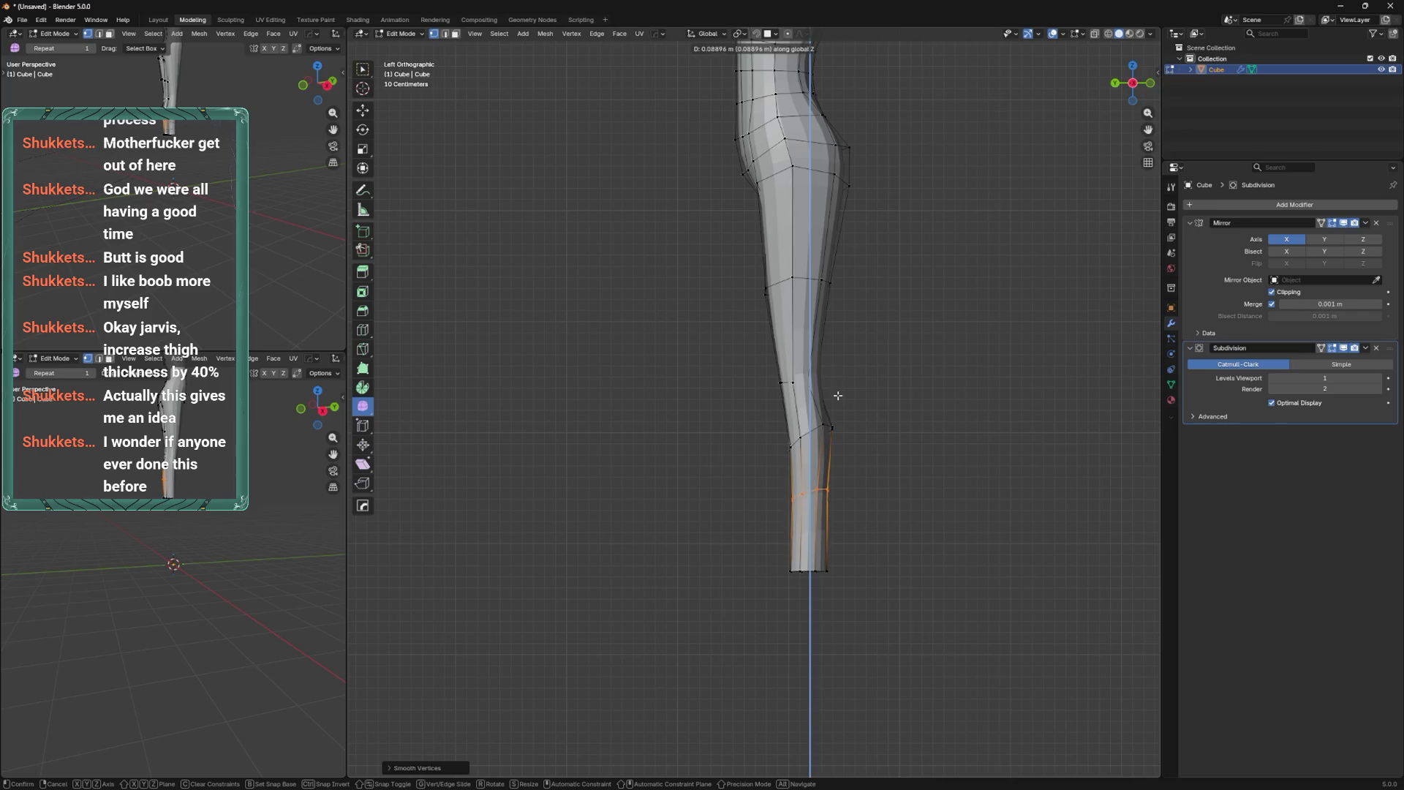
pyautogui.click(838, 395)
# Shift the bottom and ankle loops of the lower leg along the Y axis.
pyautogui.keyDown('shift'); pyautogui.moveTo(824, 539); pyautogui.dragTo(793, 502, button='middle'); pyautogui.keyUp('shift')
pyautogui.keyDown('alt'); pyautogui.click(800, 527); pyautogui.keyUp('alt')
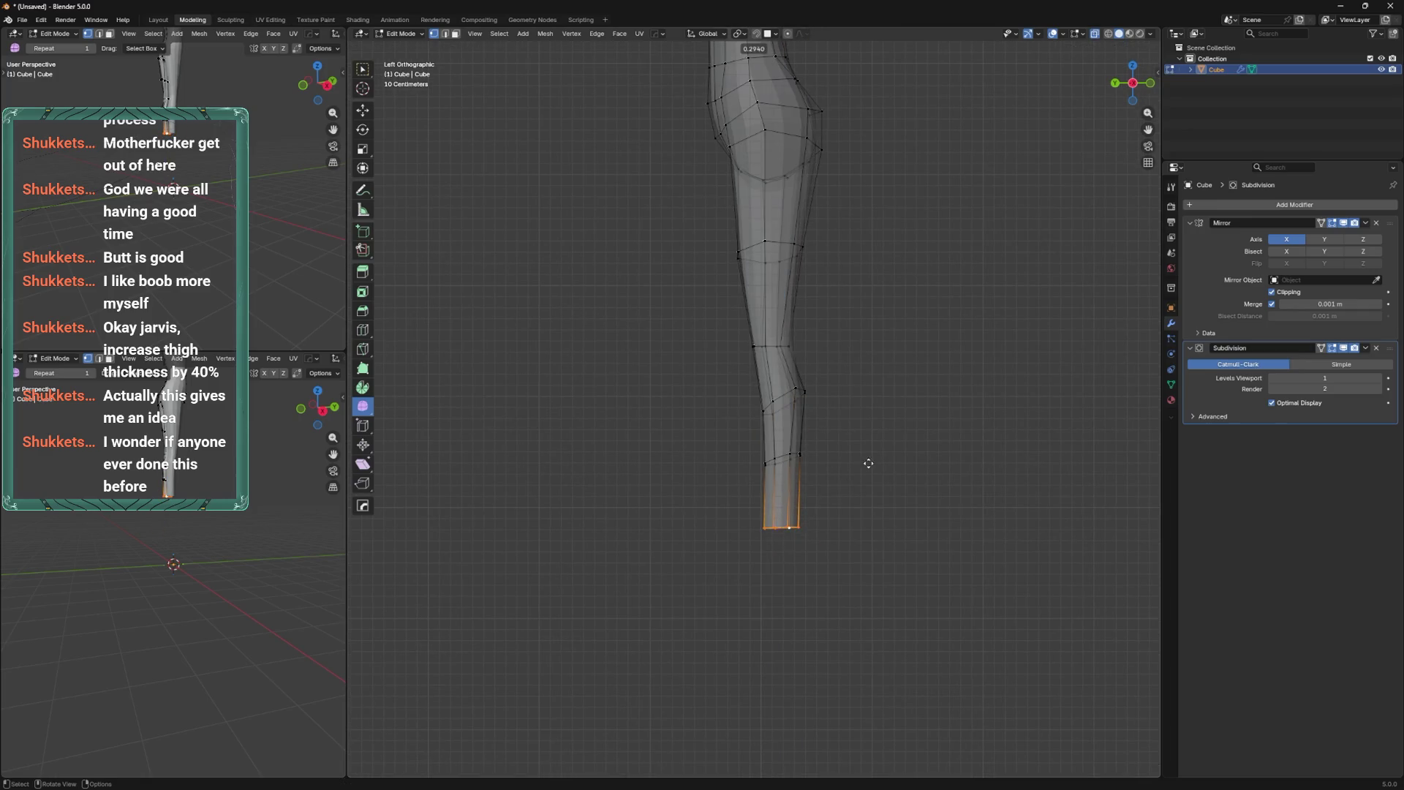
pyautogui.keyDown('alt'); pyautogui.keyDown('shift'); pyautogui.click(809, 387); pyautogui.keyUp('shift'); pyautogui.keyUp('alt')
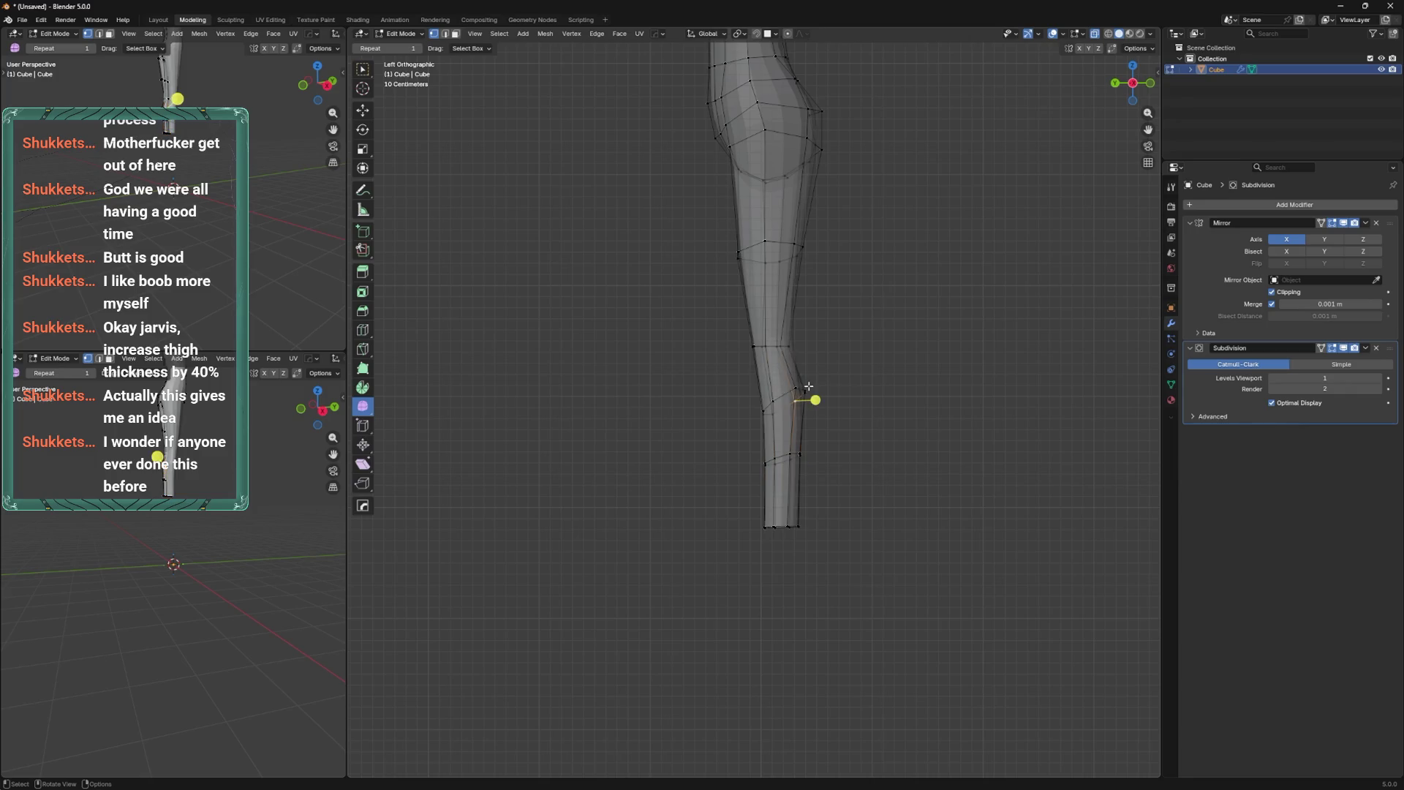
pyautogui.keyDown('alt'); pyautogui.keyDown('shift'); pyautogui.click(788, 391); pyautogui.keyUp('shift'); pyautogui.keyUp('alt')
pyautogui.press('g')
pyautogui.press('y')
pyautogui.click(829, 365)
# Scale the knee edge loop narrower, then try a bevel on it and undo it.
pyautogui.moveTo(831, 345)
pyautogui.keyDown('alt'); pyautogui.mouseDown(button='middle')
pyautogui.moveTo(821, 417)
pyautogui.moveTo(890, 388)
pyautogui.moveTo(776, 438)
pyautogui.mouseUp(button='middle'); pyautogui.keyUp('alt')
pyautogui.keyDown('alt'); pyautogui.click(776, 438); pyautogui.keyUp('alt')
pyautogui.press('s')
pyautogui.click(803, 418)
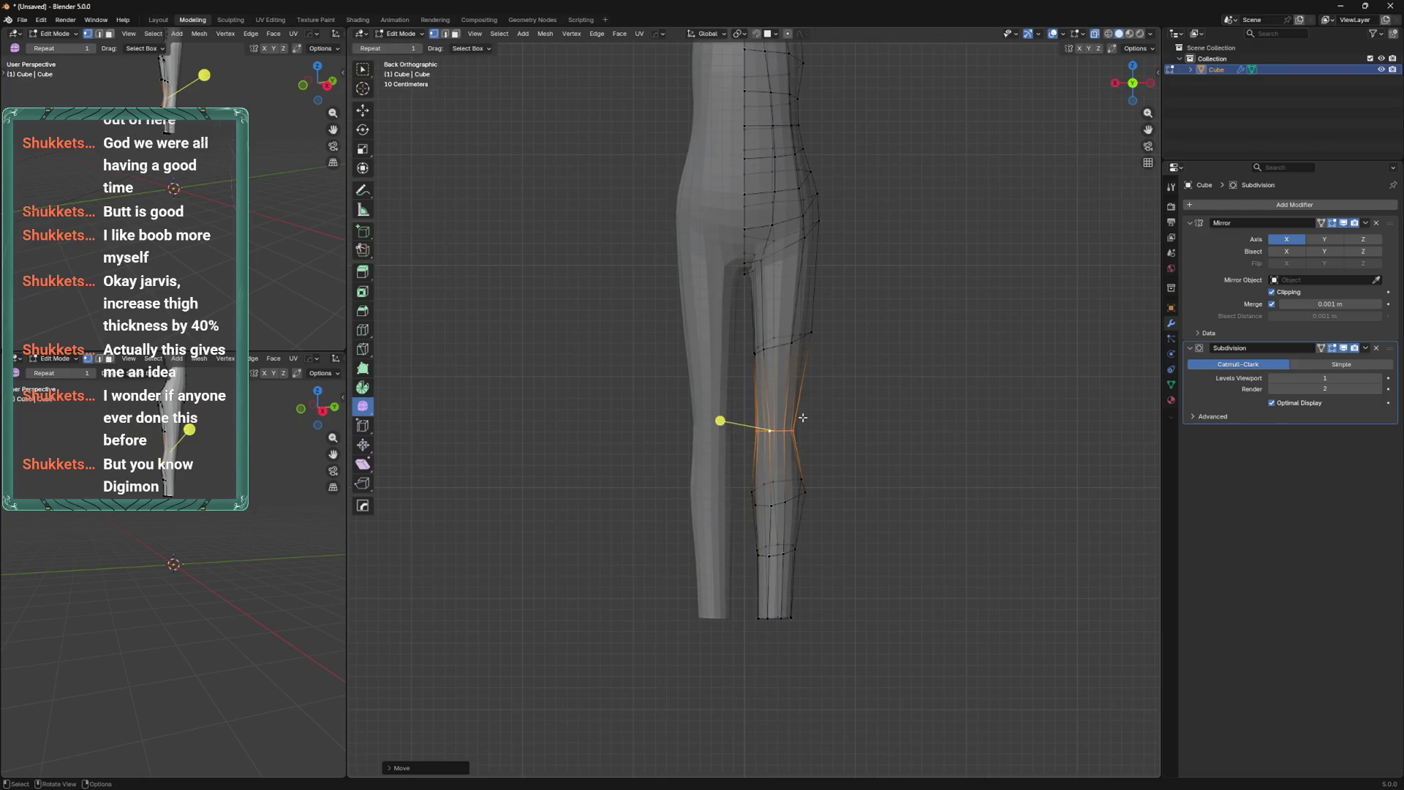
pyautogui.hotkey('ctrl', 'b')
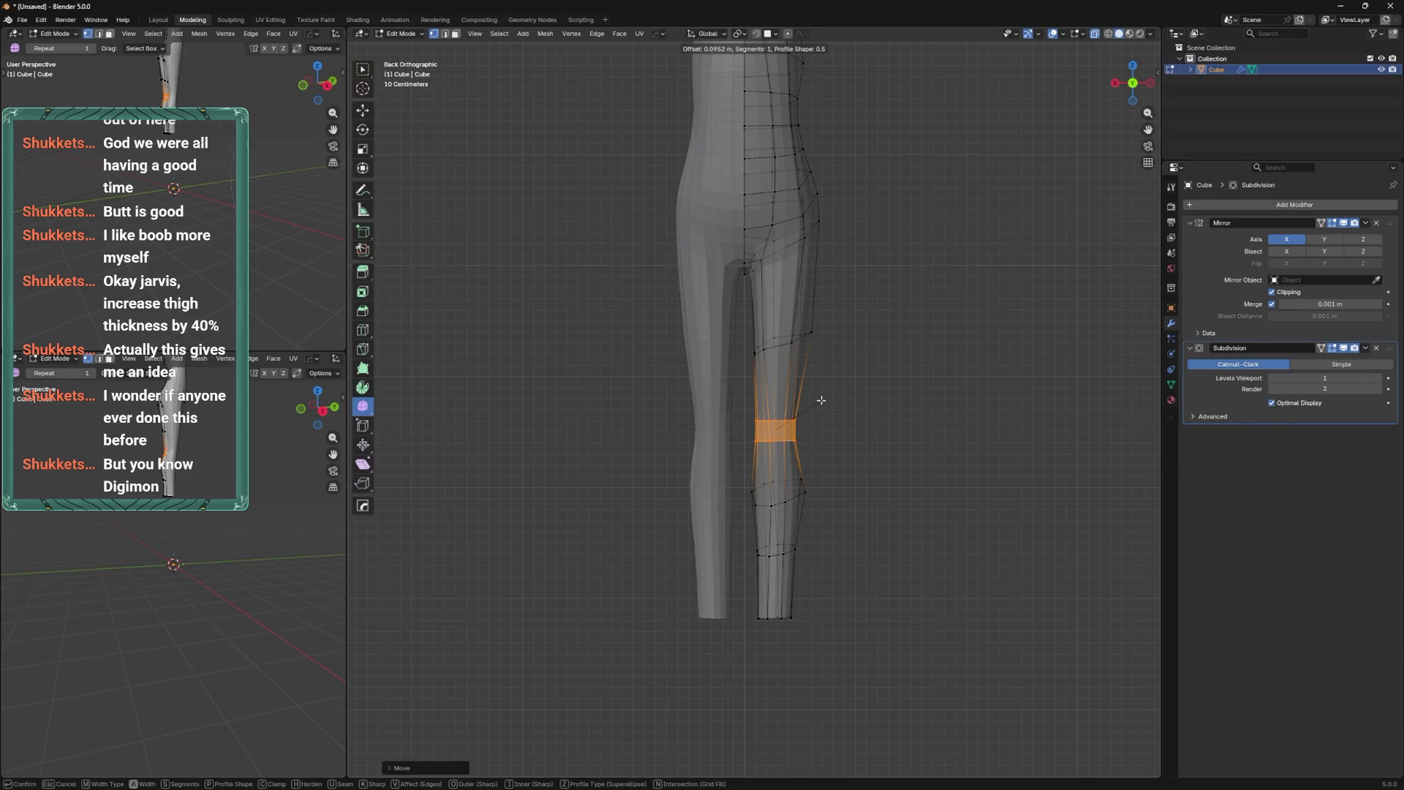
pyautogui.click(821, 400)
pyautogui.hotkey('ctrl', 'z')
# Bring up the save window with Ctrl+S and cancel it without saving.
pyautogui.scroll(2, 821, 380)
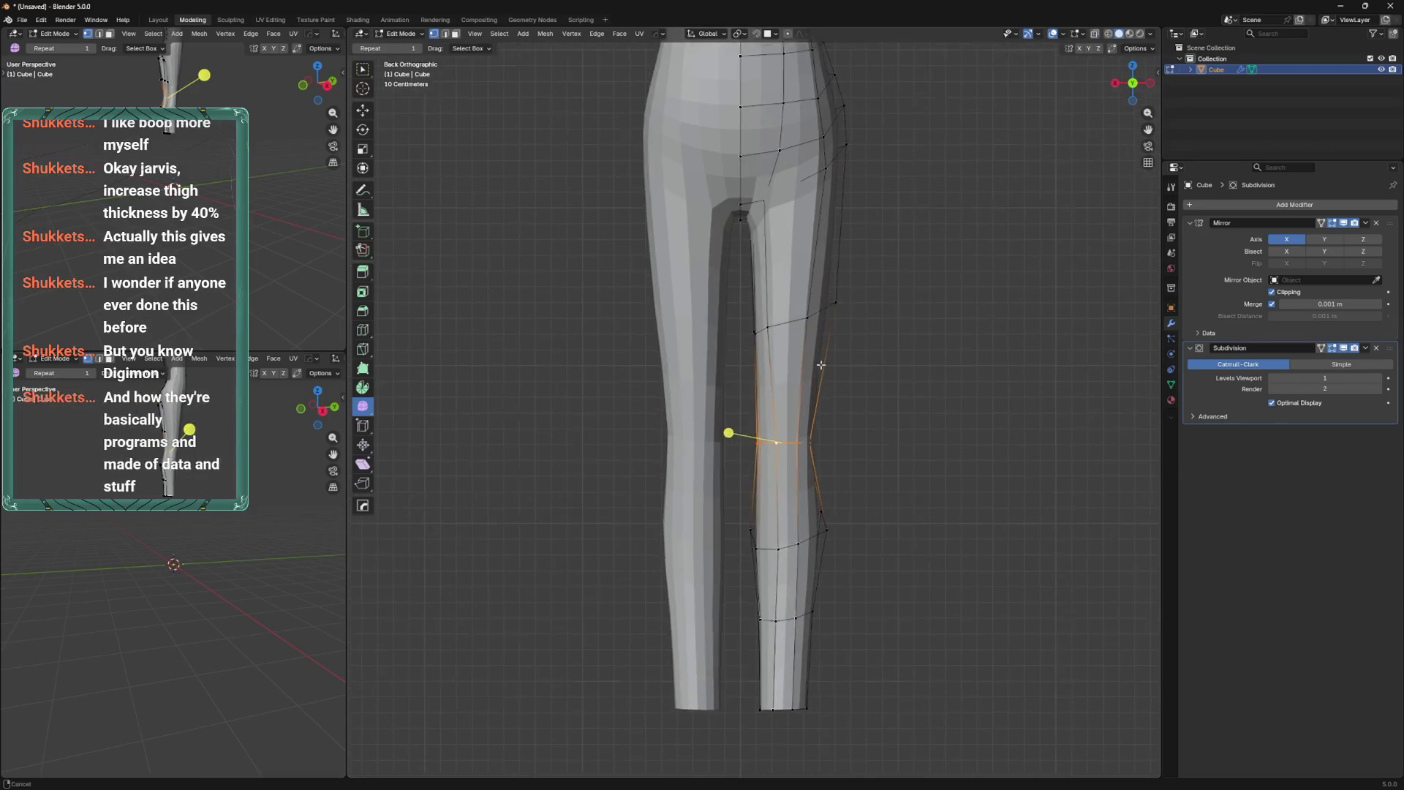
pyautogui.hotkey('ctrl', 's')
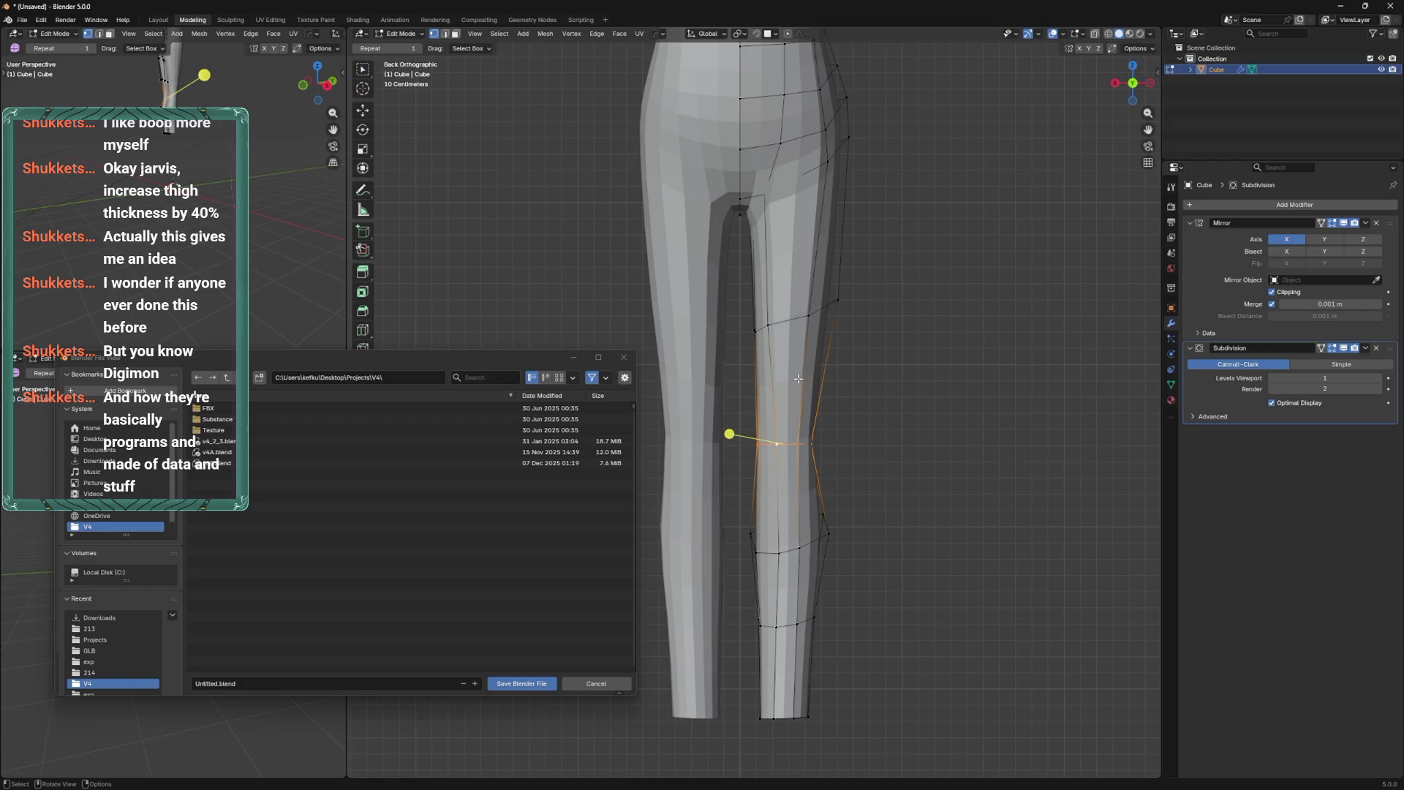
pyautogui.press('Escape')
# Slide the selected vertex along its edge, then check the whole body from behind.
pyautogui.moveTo(797, 450)
pyautogui.mouseDown(button='middle')
pyautogui.moveTo(826, 448)
pyautogui.moveTo(736, 424)
pyautogui.moveTo(804, 381)
pyautogui.moveTo(823, 409)
pyautogui.mouseUp(button='middle')
pyautogui.press('g')
pyautogui.press('g')
pyautogui.click(753, 419)
pyautogui.press('Tab')
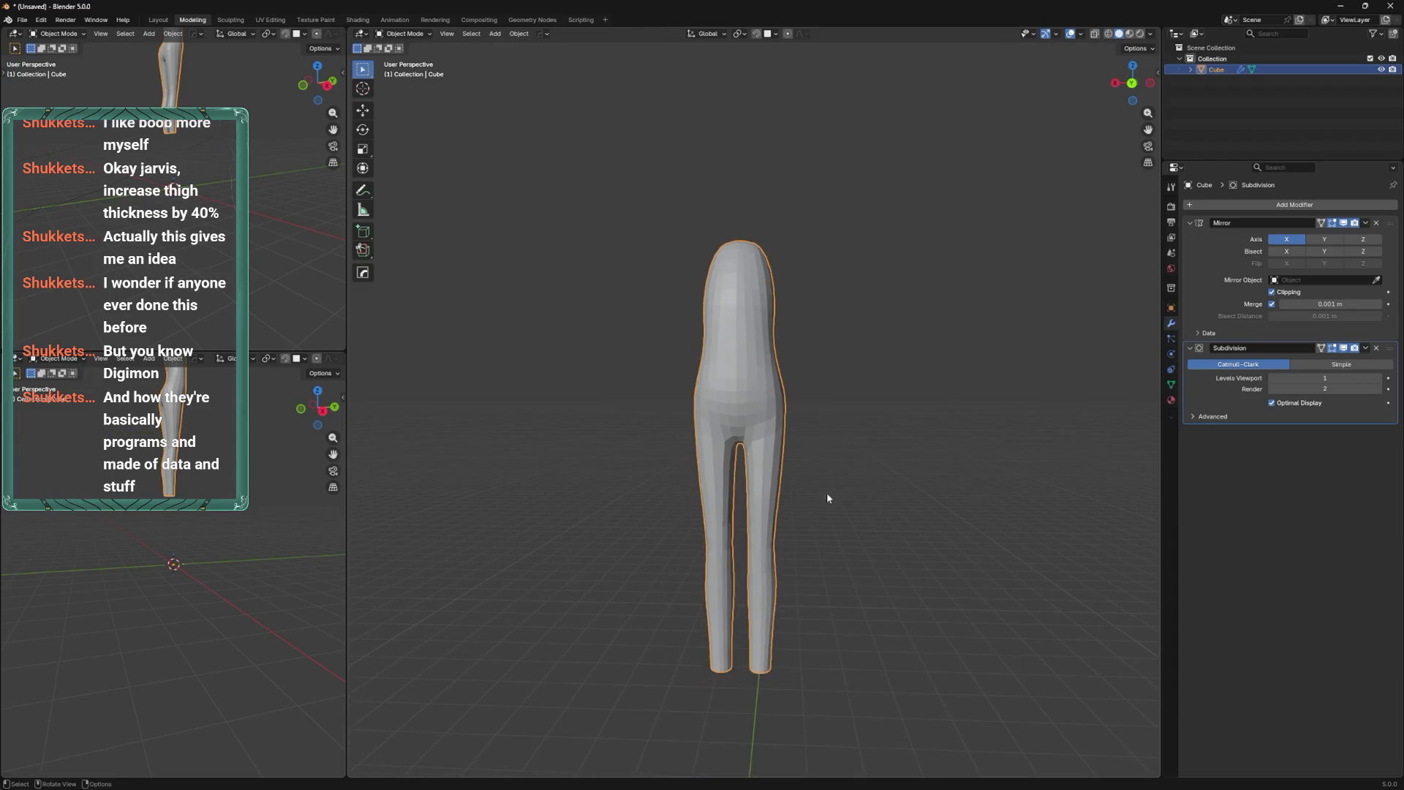
pyautogui.press('ctrl+KP_1')
pyautogui.press('Tab')
# Widen the thigh edge loop slightly with a scale.
pyautogui.keyDown('alt'); pyautogui.click(812, 505); pyautogui.keyUp('alt')
pyautogui.press('s')
pyautogui.click(820, 472)
pyautogui.press('g')
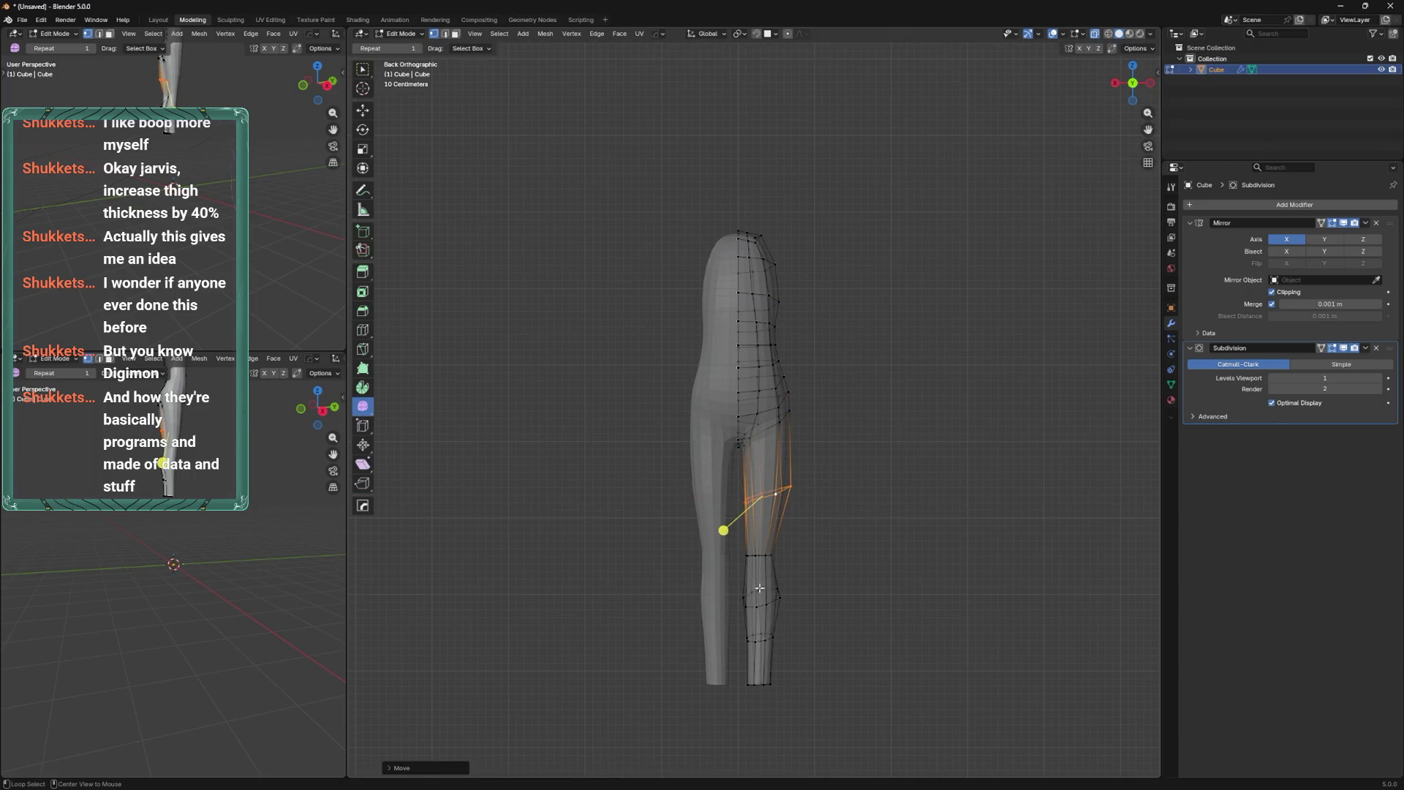
# Rotate the linked lower-leg section and shift it sideways to the right.
pyautogui.keyDown('alt'); pyautogui.click(759, 588); pyautogui.keyUp('alt')
pyautogui.hotkey('ctrl', 'l')
pyautogui.press('r')
pyautogui.click(831, 527)
pyautogui.press('g')
pyautogui.click(835, 526)
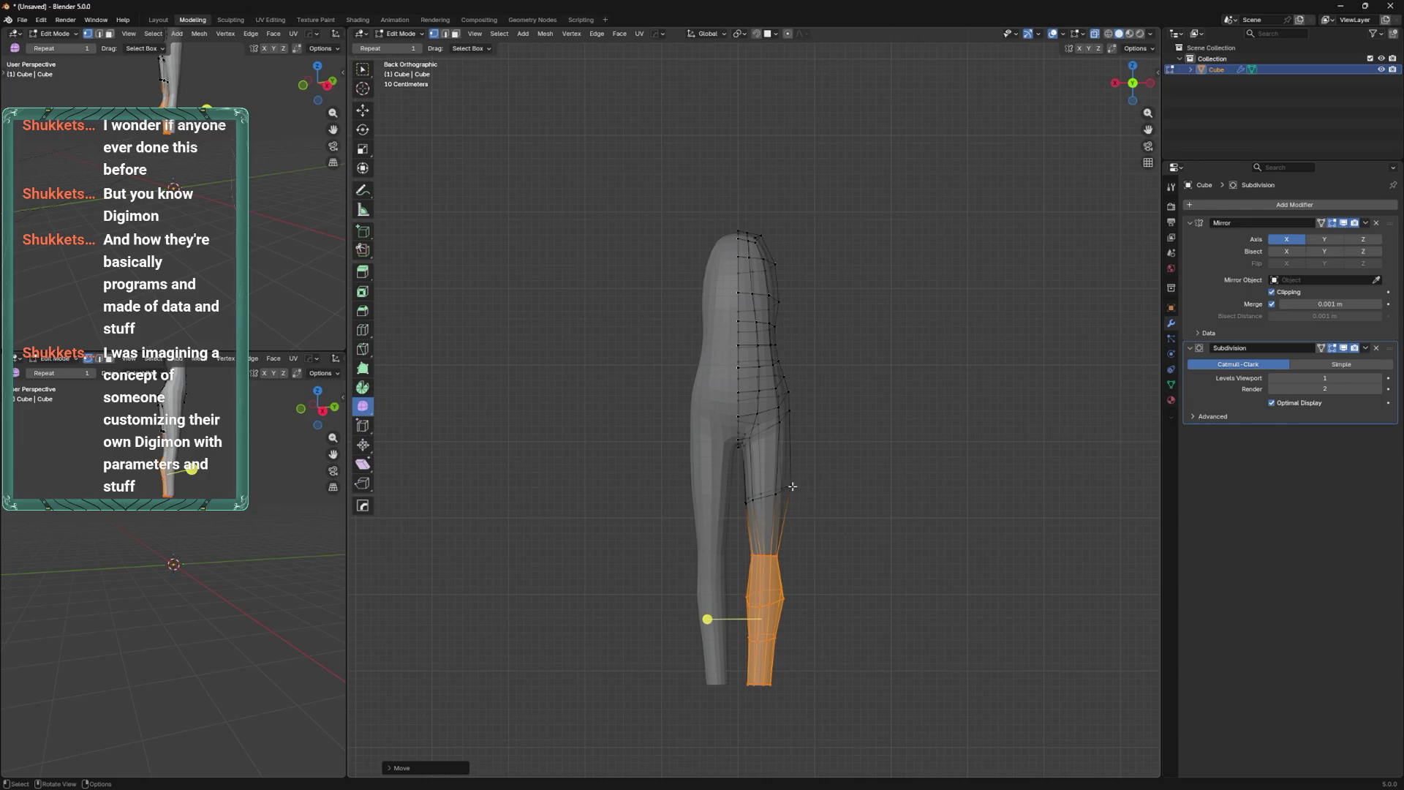
# Shift the knee loop sideways along X and tilt the edge loop below it.
pyautogui.keyDown('alt'); pyautogui.click(797, 481); pyautogui.keyUp('alt')
pyautogui.press('g')
pyautogui.press('x')
pyautogui.click(803, 477)
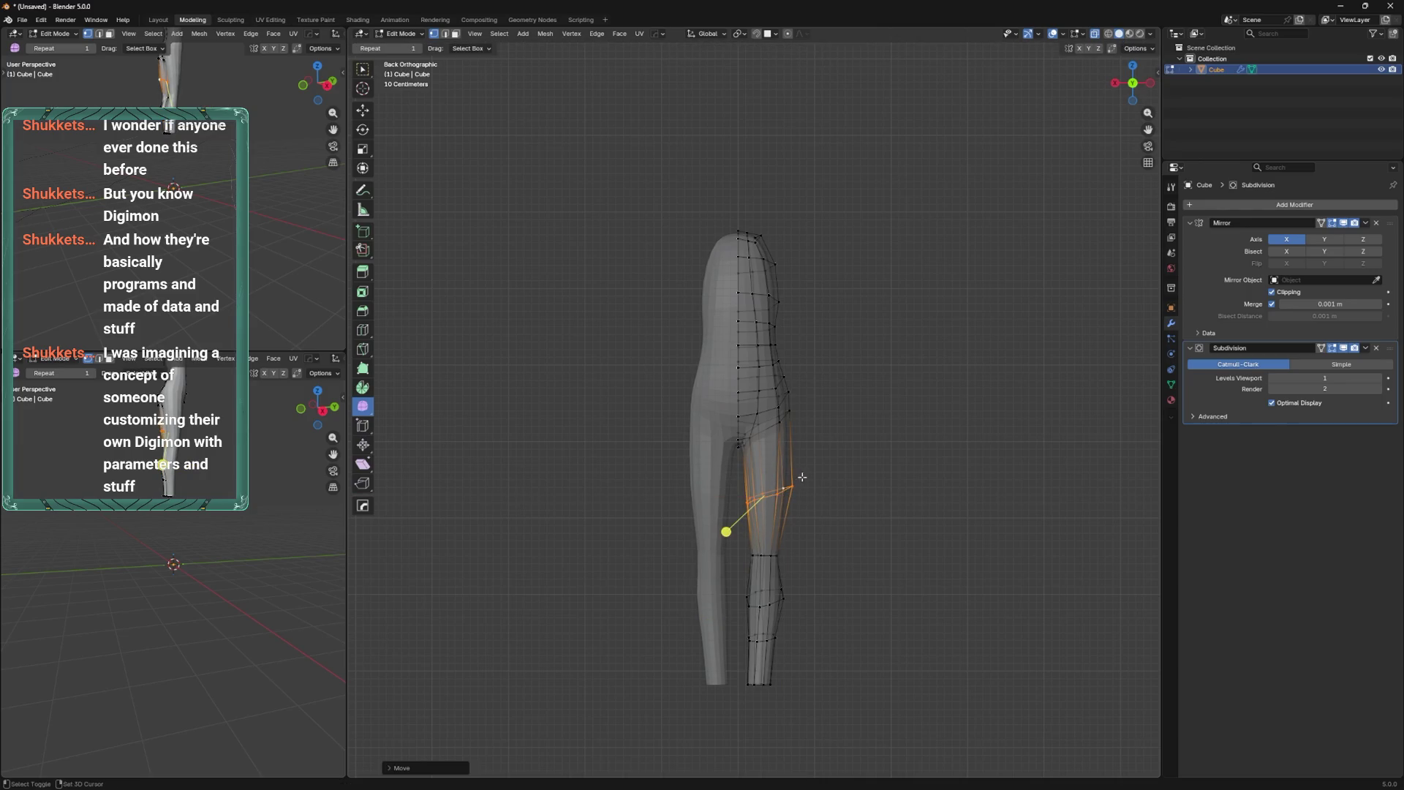
pyautogui.scroll(2, 728, 585)
pyautogui.keyDown('alt'); pyautogui.click(790, 543); pyautogui.keyUp('alt')
pyautogui.press('r')
pyautogui.click(813, 513)
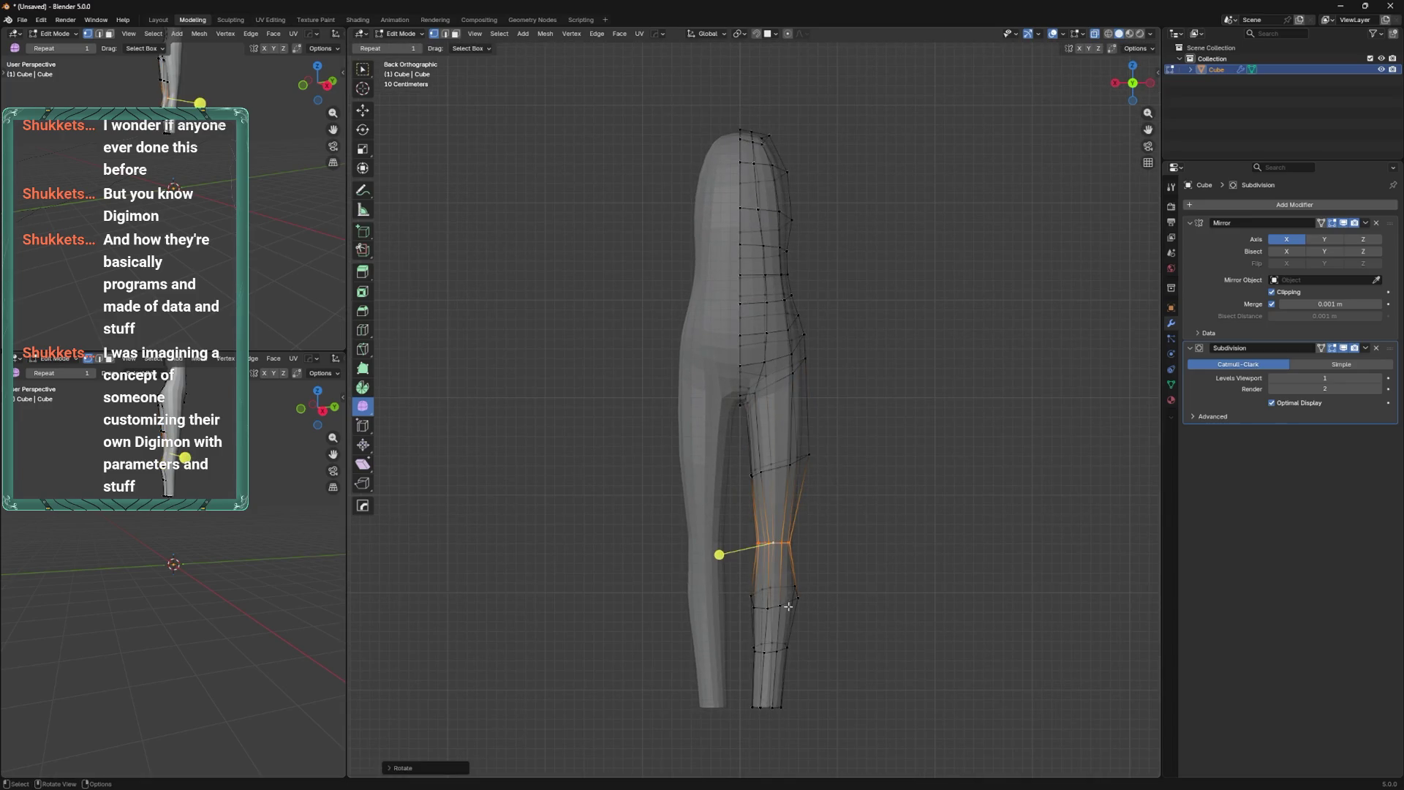
# Rotate the knee edge loop so it tilts across the leg, then view in solid mode.
pyautogui.keyDown('alt'); pyautogui.click(782, 651); pyautogui.keyUp('alt')
pyautogui.press('ctrl+KP_Add')
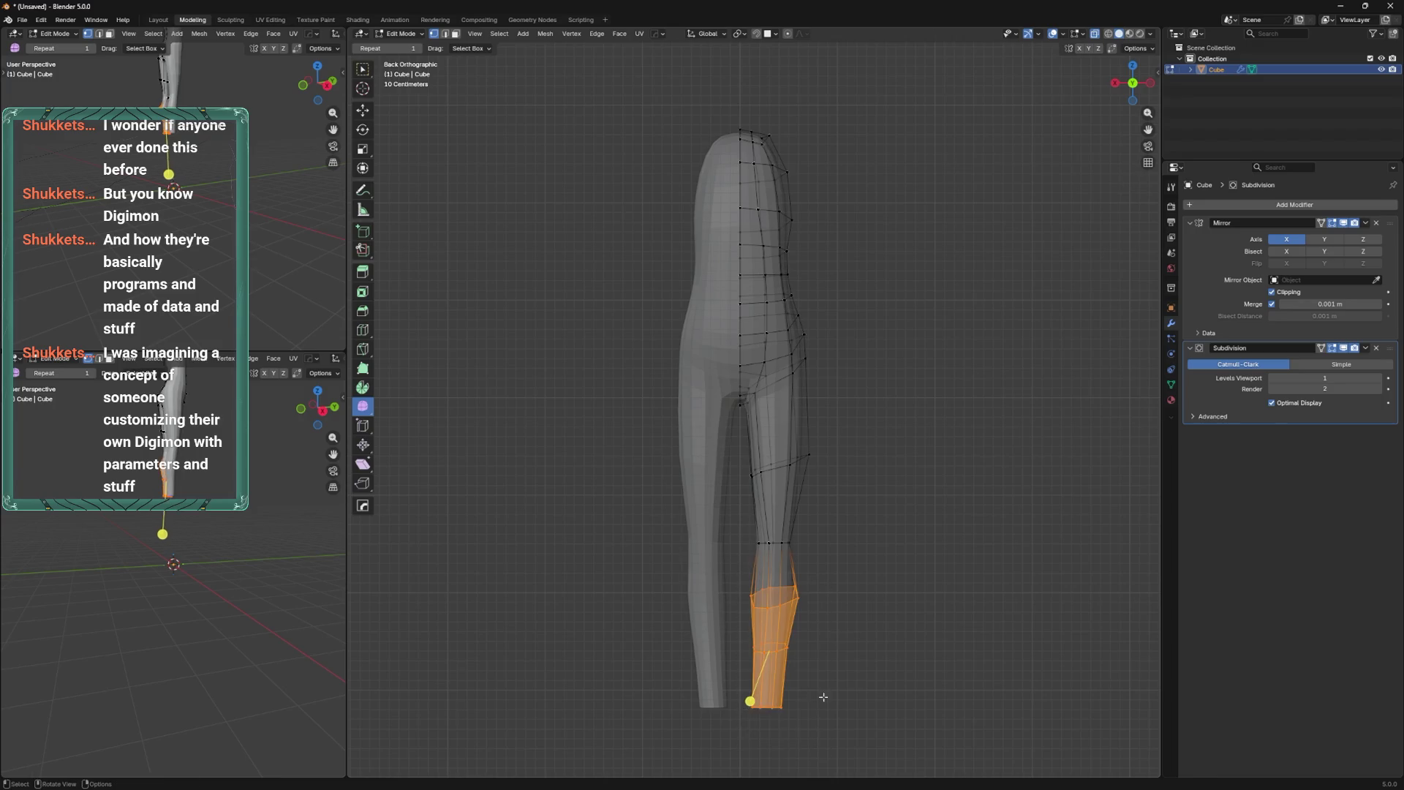
pyautogui.keyDown('alt'); pyautogui.click(812, 522); pyautogui.keyUp('alt')
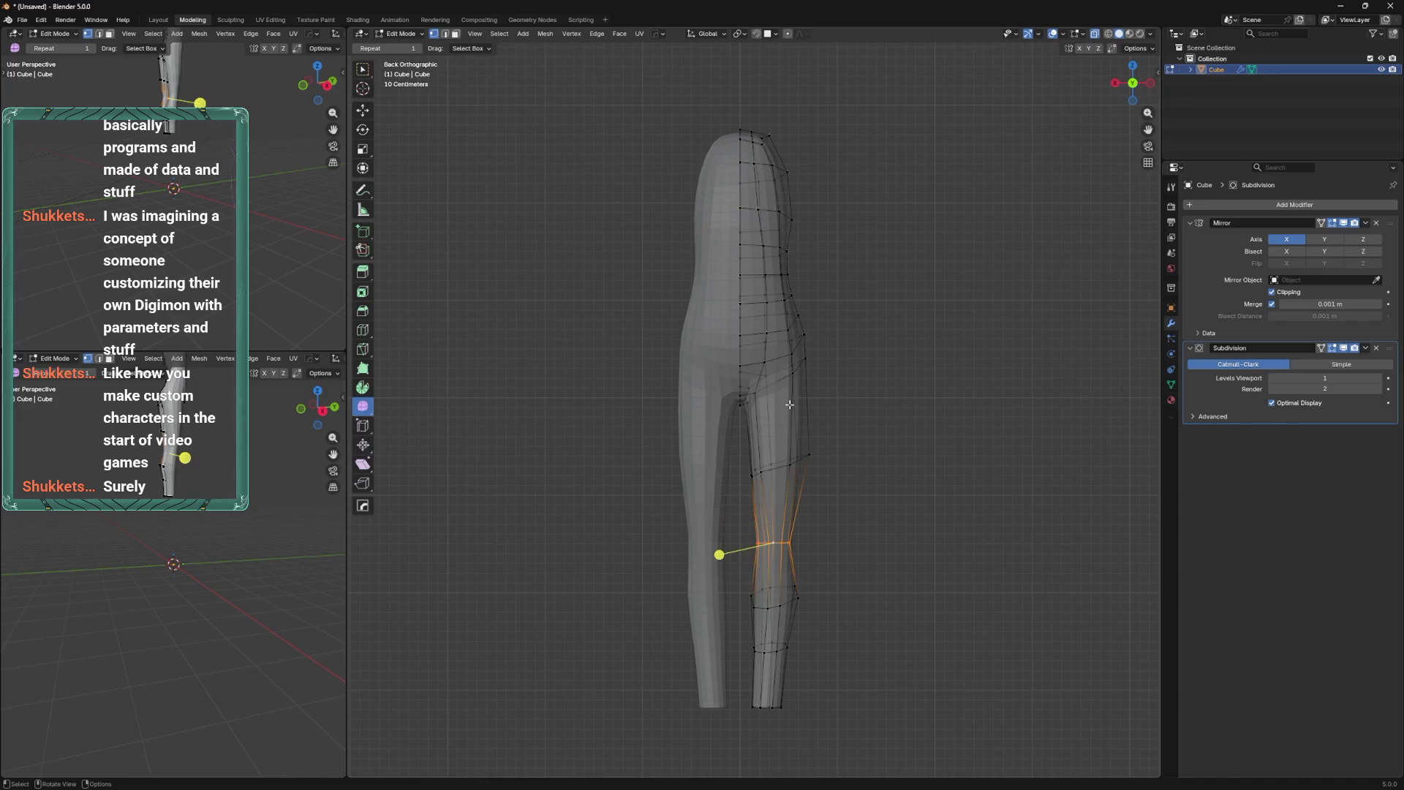
pyautogui.scroll(1, 819, 524)
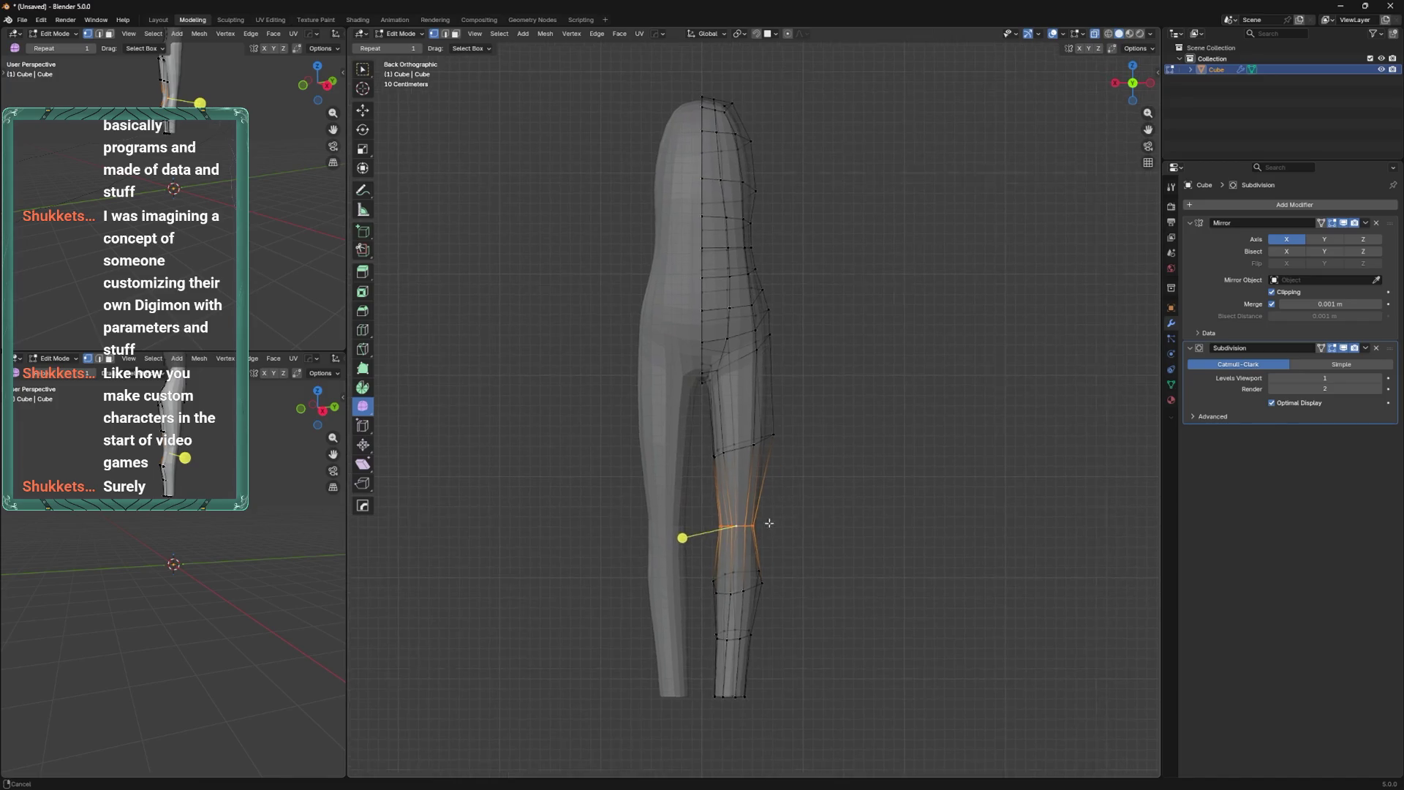
pyautogui.press('r')
pyautogui.click(789, 486)
pyautogui.keyDown('shift'); pyautogui.moveTo(790, 486); pyautogui.dragTo(776, 546, button='middle'); pyautogui.keyUp('shift')
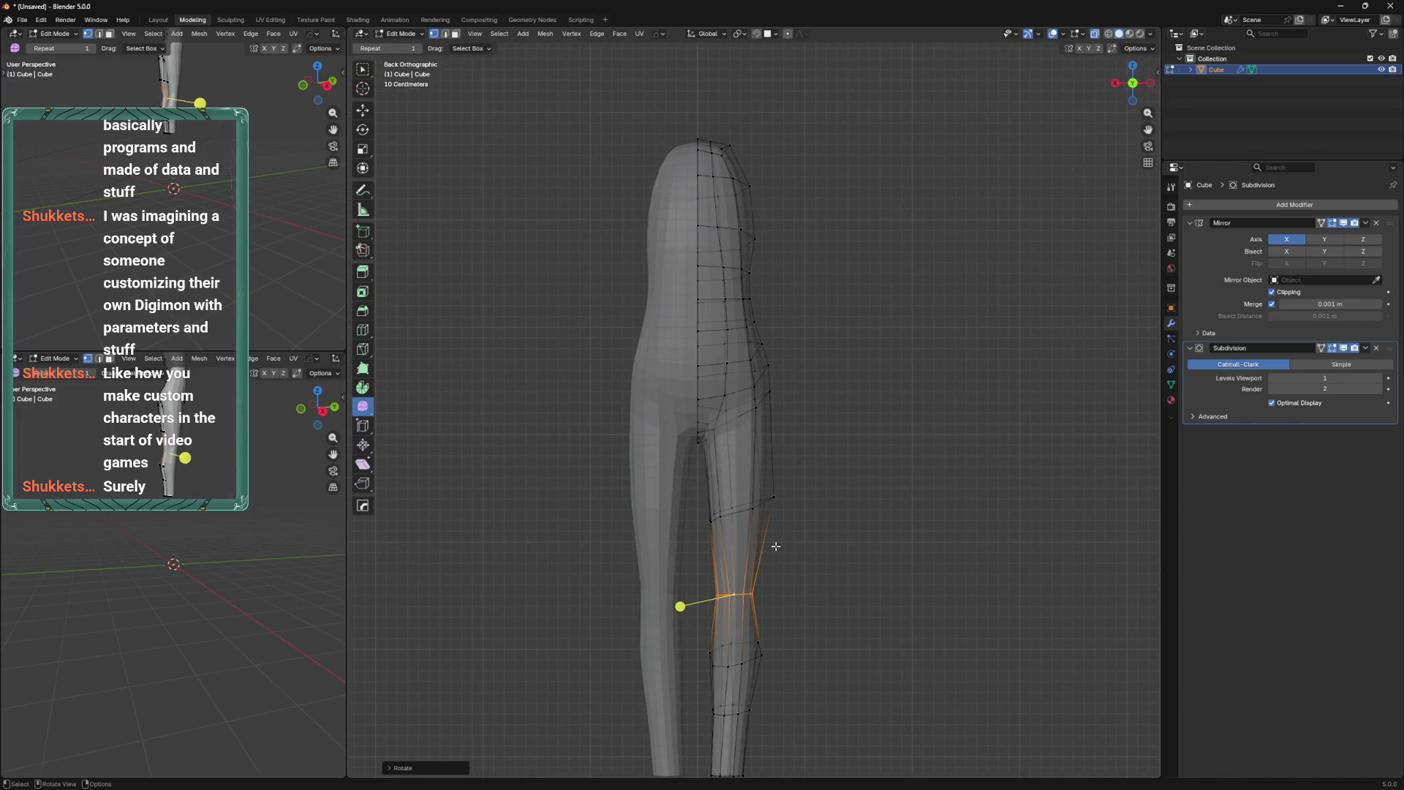
pyautogui.hotkey('alt', 'z')
pyautogui.keyDown('alt'); pyautogui.click(792, 498); pyautogui.keyUp('alt')
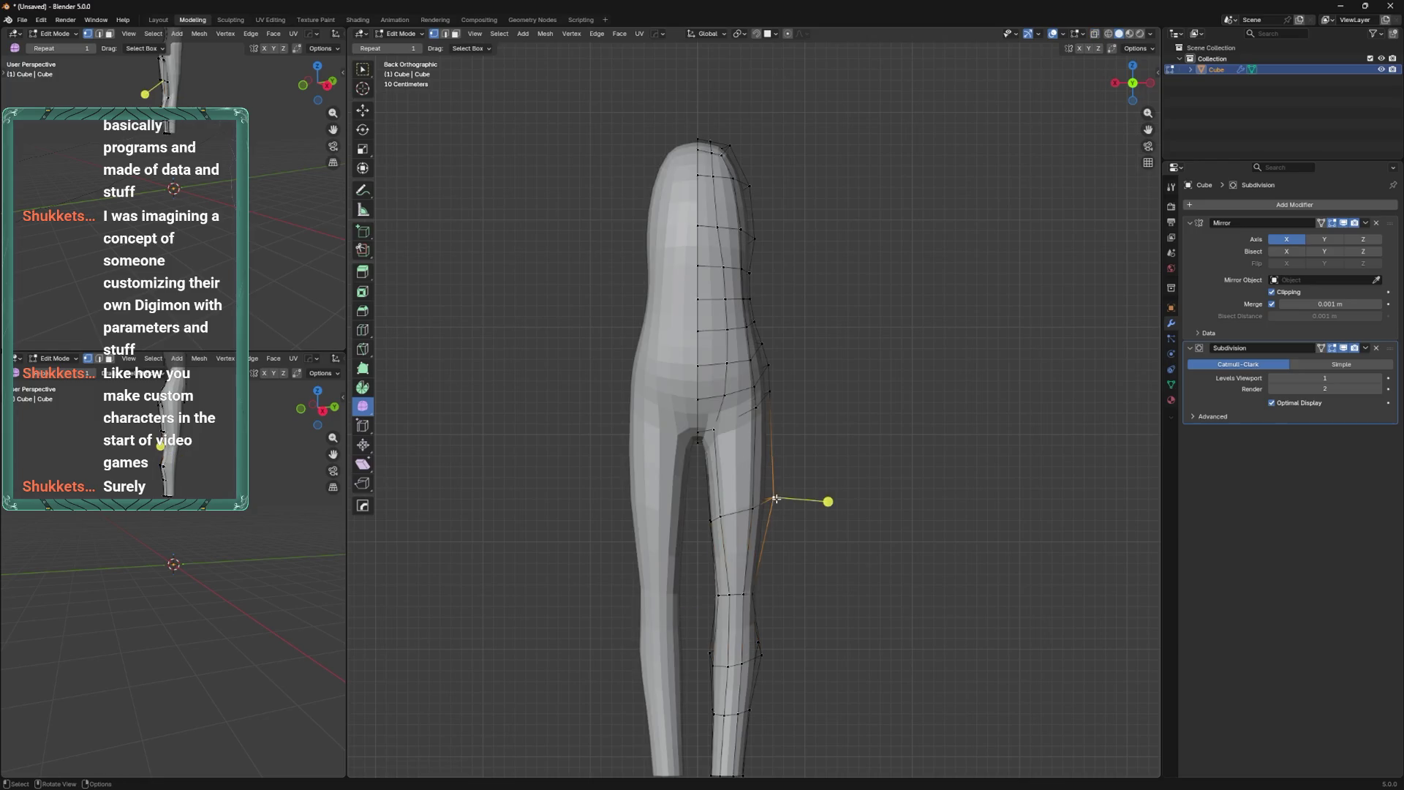
# Shift the inner-leg vertical loop sideways along the X axis.
pyautogui.hotkey('alt', 'z')
pyautogui.keyDown('alt'); pyautogui.click(735, 525); pyautogui.keyUp('alt')
pyautogui.press('g')
pyautogui.press('x')
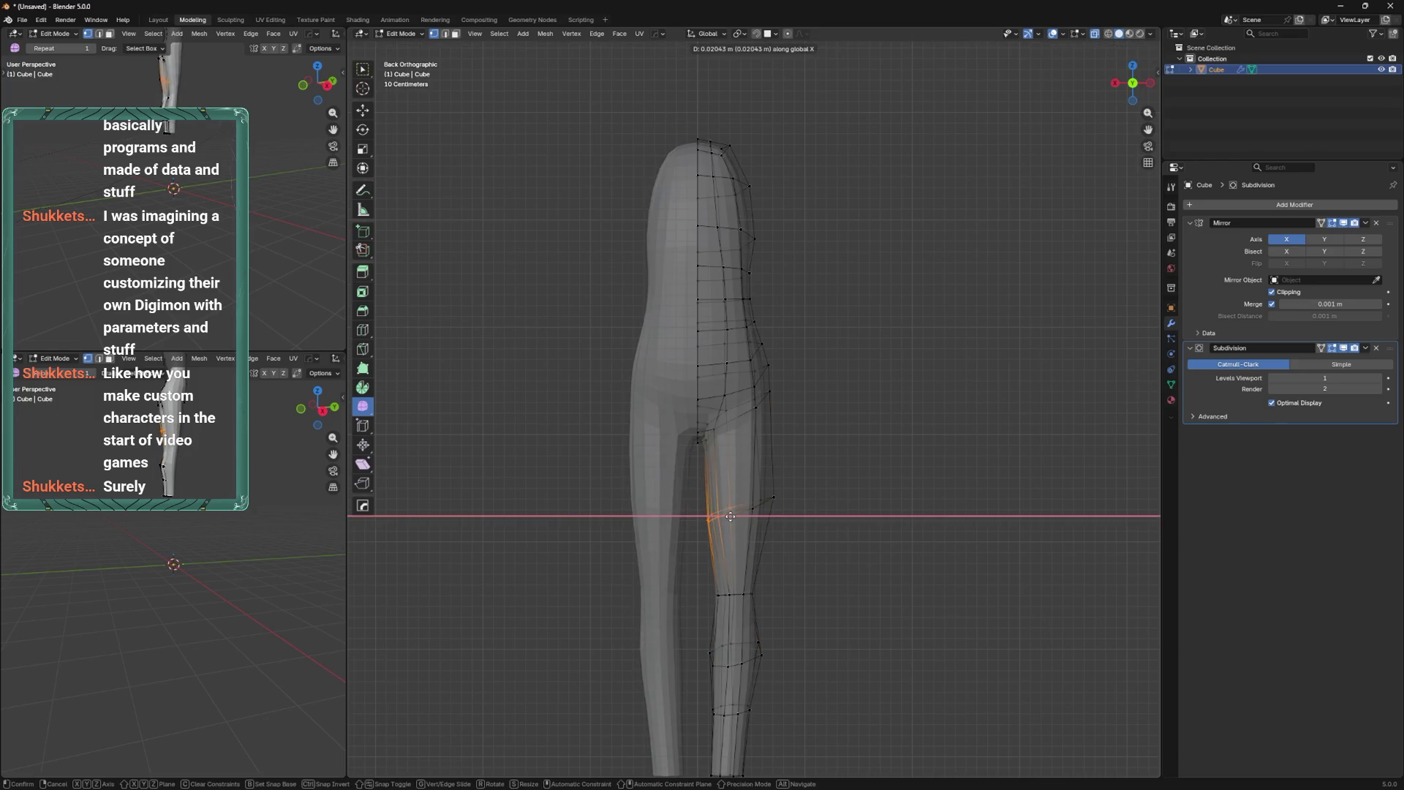
pyautogui.click(727, 517)
pyautogui.scroll(2, 763, 493)
# Select the outer-hip vertical loop and turn off viewport subdivision smoothing.
pyautogui.hotkey('alt', 'z')
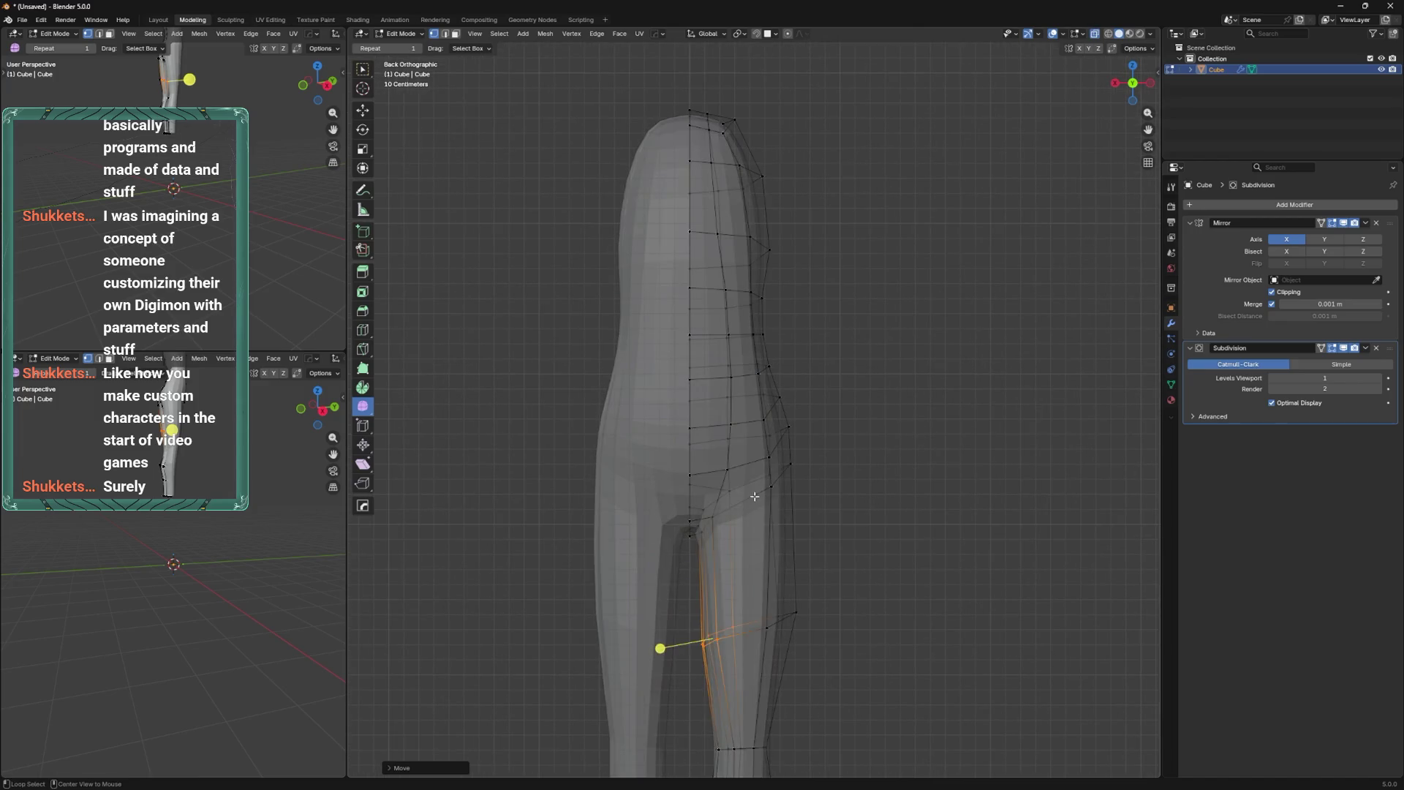
pyautogui.keyDown('alt'); pyautogui.click(768, 488); pyautogui.keyUp('alt')
pyautogui.hotkey('alt', 'z')
pyautogui.click(1348, 350)
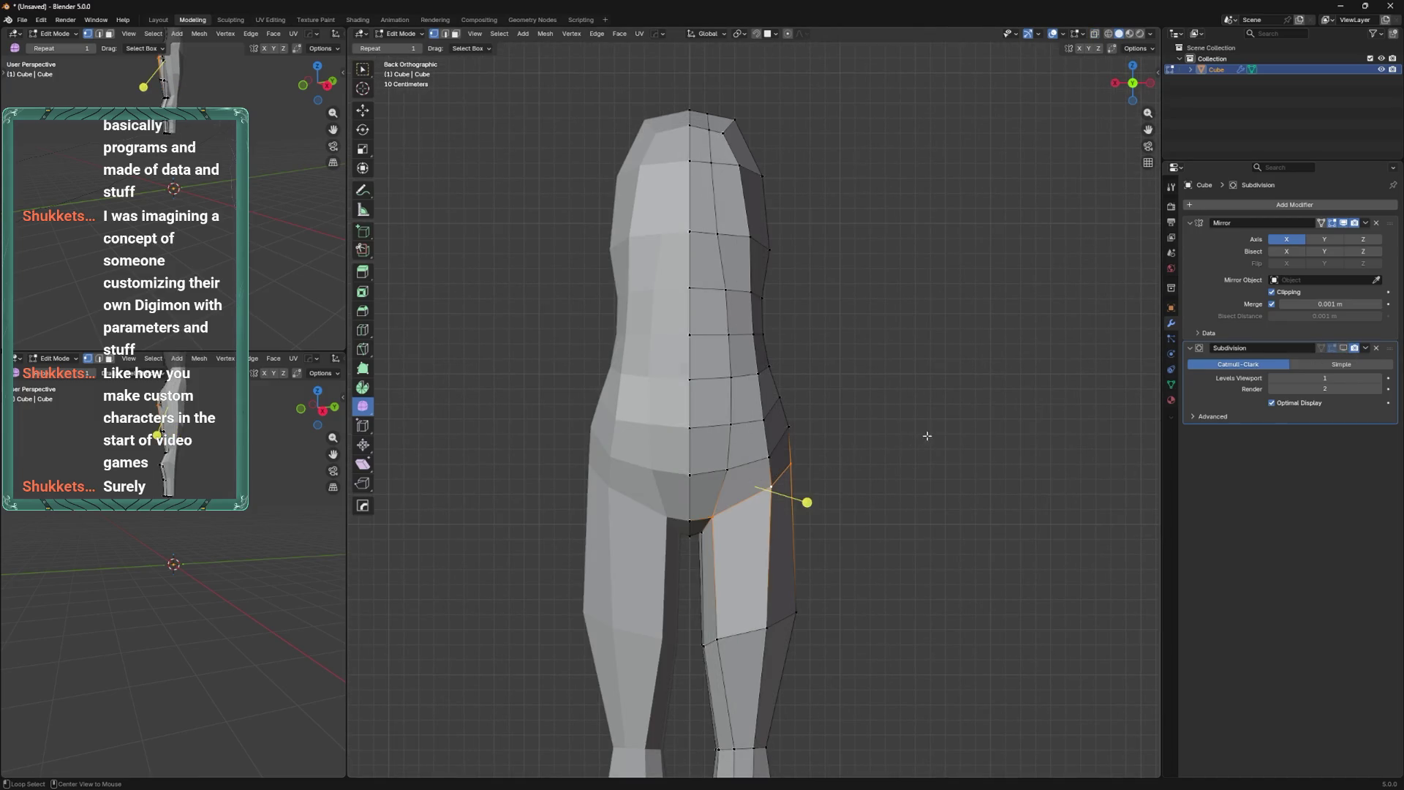
pyautogui.press('ctrl+KP_3')
pyautogui.press('KP_1')
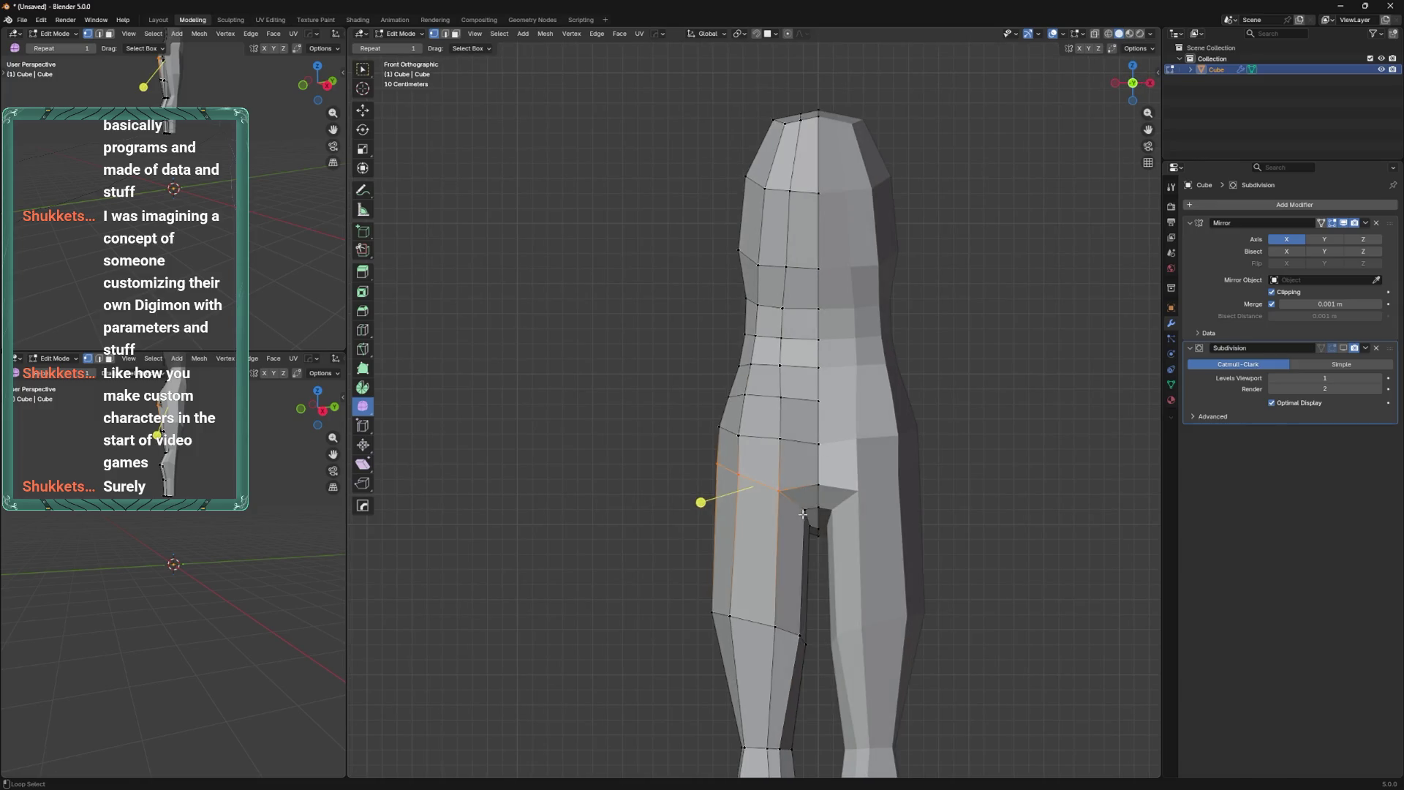
pyautogui.moveTo(803, 514)
pyautogui.mouseDown(button='middle')
pyautogui.moveTo(830, 493)
pyautogui.moveTo(773, 437)
pyautogui.moveTo(730, 555)
pyautogui.mouseUp(button='middle')
# Try a bevel on the selected edges, cancel it, and check the smoothed mesh.
pyautogui.hotkey('ctrl', 'b')
pyautogui.press('Escape')
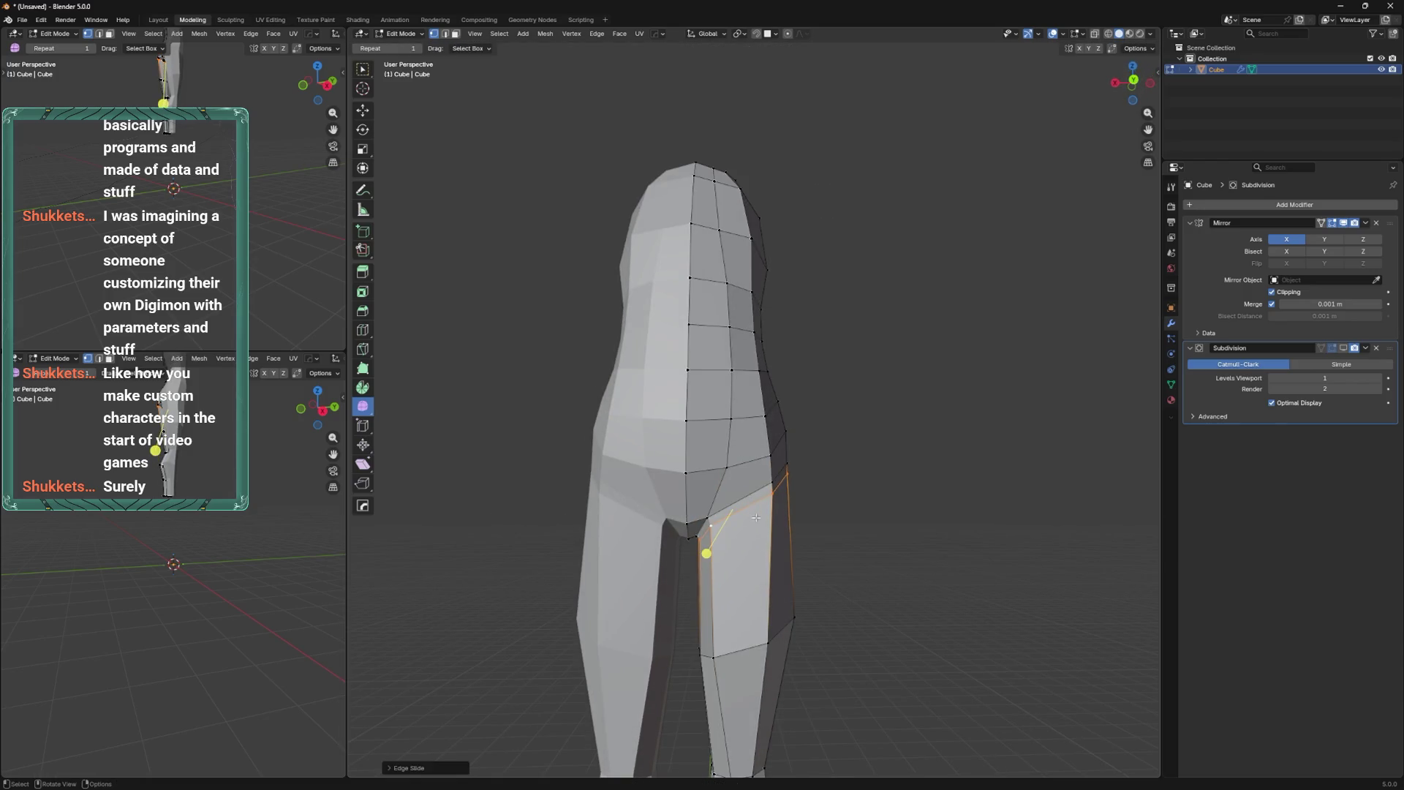
pyautogui.moveTo(776, 512)
pyautogui.mouseDown(button='middle')
pyautogui.moveTo(716, 467)
pyautogui.moveTo(825, 401)
pyautogui.moveTo(887, 548)
pyautogui.moveTo(928, 539)
pyautogui.moveTo(846, 464)
pyautogui.moveTo(771, 542)
pyautogui.mouseUp(button='middle')
pyautogui.press('Tab')
pyautogui.press('Tab')
pyautogui.click(775, 527)
pyautogui.press('KP_1')
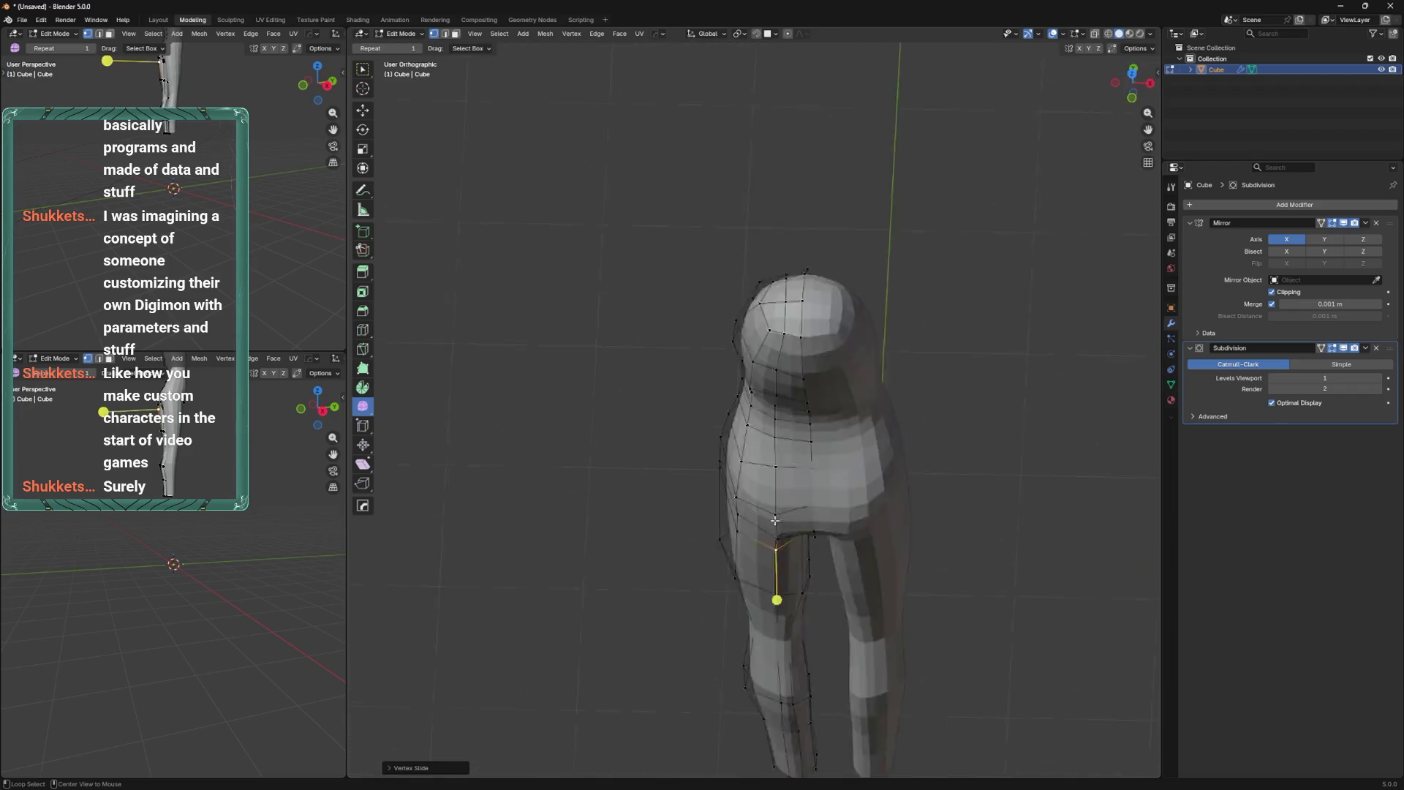
# Slide a left-side vertex and push silhouette vertices outward in side view.
pyautogui.click(720, 454)
pyautogui.press('g')
pyautogui.press('g')
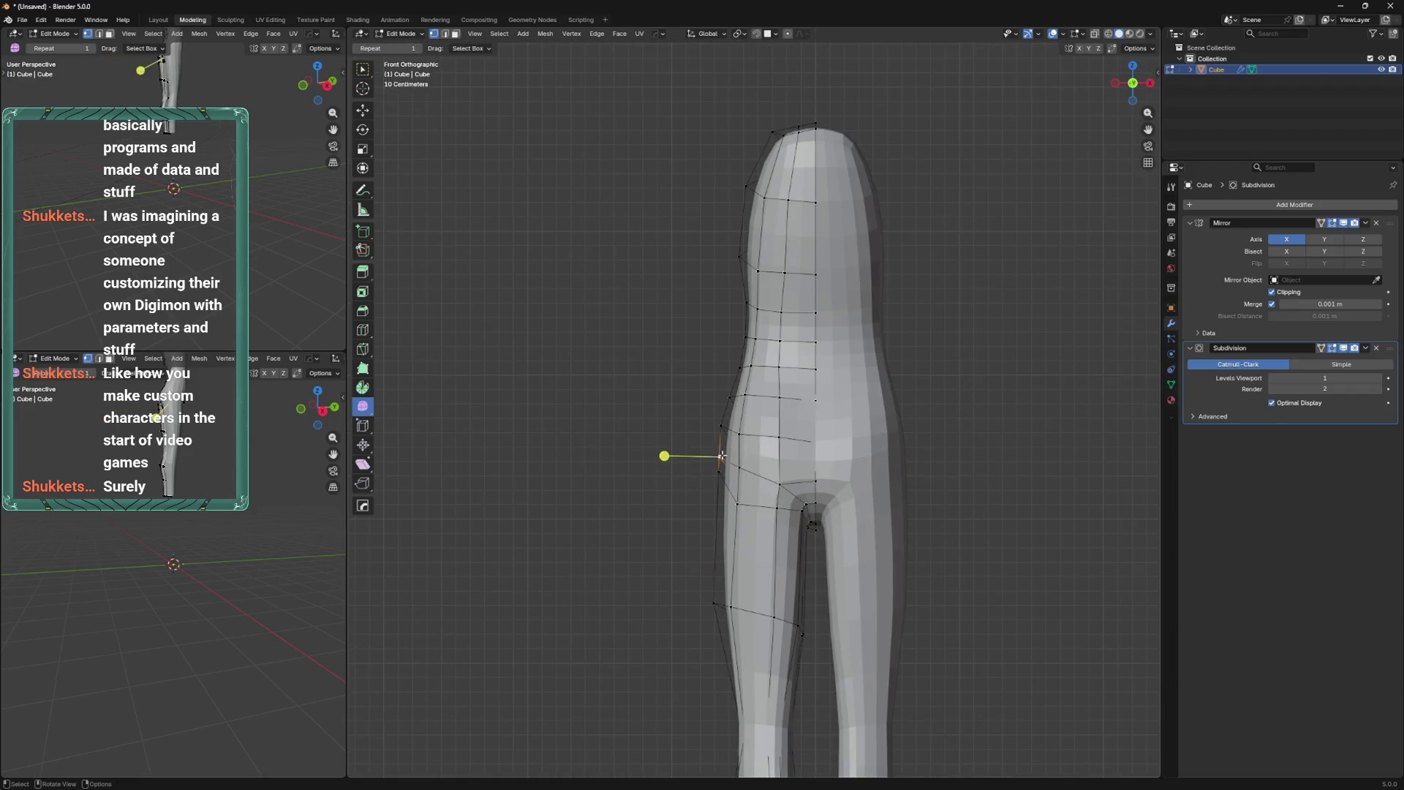
pyautogui.click(726, 455)
pyautogui.press('ctrl+KP_3')
pyautogui.press('g')
pyautogui.click(870, 489)
pyautogui.press('g')
pyautogui.click(880, 482)
# Raise another silhouette vertex, adjust a vertex from the front, and check the whole mesh.
pyautogui.click(866, 437)
pyautogui.press('g')
pyautogui.click(896, 429)
pyautogui.press('KP_1')
pyautogui.press('g')
pyautogui.moveTo(760, 468)
pyautogui.mouseDown(button='middle')
pyautogui.moveTo(765, 526)
pyautogui.moveTo(753, 466)
pyautogui.moveTo(893, 452)
pyautogui.moveTo(800, 510)
pyautogui.moveTo(808, 412)
pyautogui.moveTo(802, 447)
pyautogui.moveTo(826, 476)
pyautogui.moveTo(813, 456)
pyautogui.moveTo(826, 455)
pyautogui.mouseUp(button='middle')
pyautogui.click(765, 526)
pyautogui.press('Tab')
pyautogui.press('Tab')
# Add a centred vertical loop cut to the body.
pyautogui.hotkey('ctrl', 'r')
pyautogui.click(803, 450)
pyautogui.rightClick(803, 450)
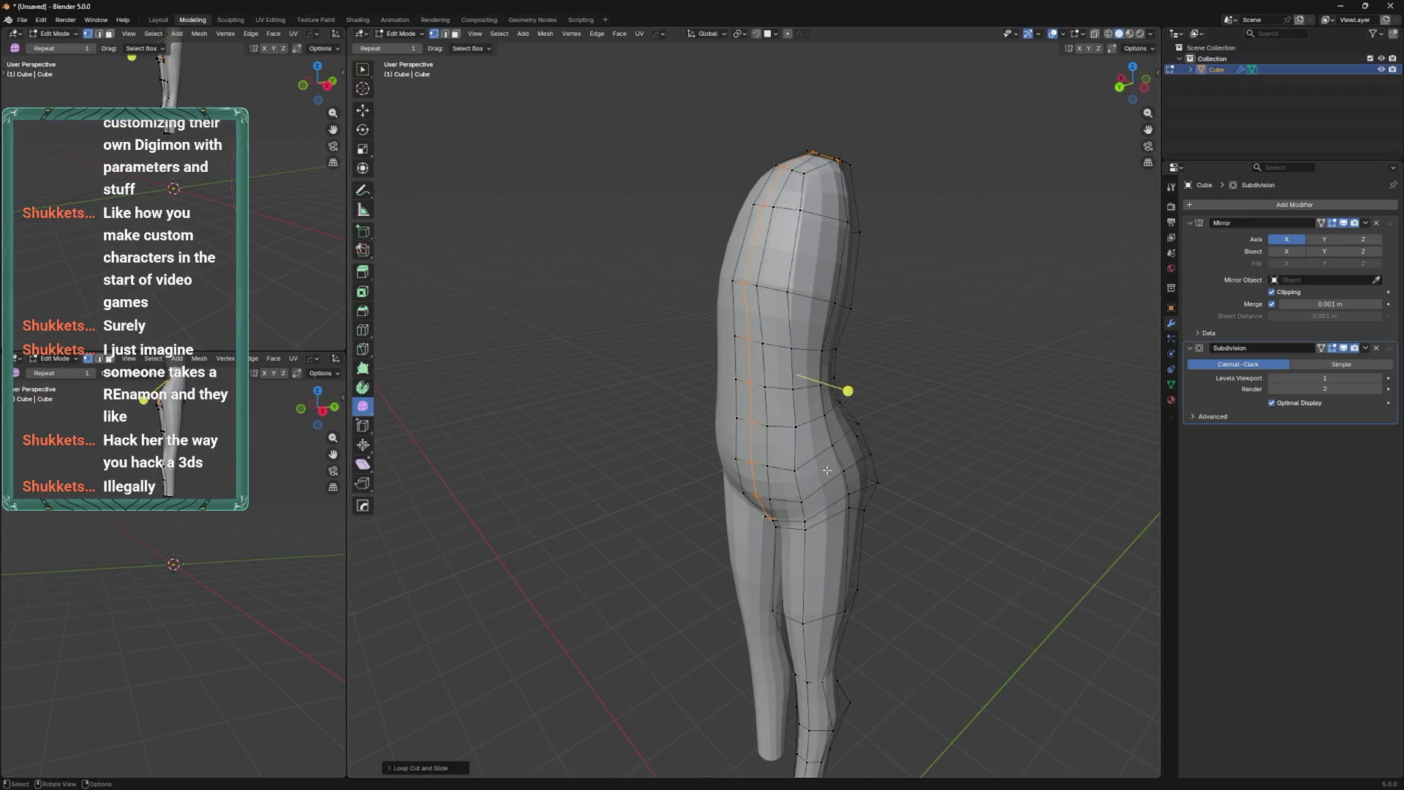
pyautogui.moveTo(826, 466)
pyautogui.mouseDown(button='middle')
pyautogui.moveTo(883, 439)
pyautogui.moveTo(827, 461)
pyautogui.moveTo(779, 530)
pyautogui.moveTo(806, 570)
pyautogui.moveTo(801, 556)
pyautogui.mouseUp(button='middle')
pyautogui.scroll(2, 812, 483)
# Slide the top edge upward and slide a vertex midway down the body.
pyautogui.click(770, 421)
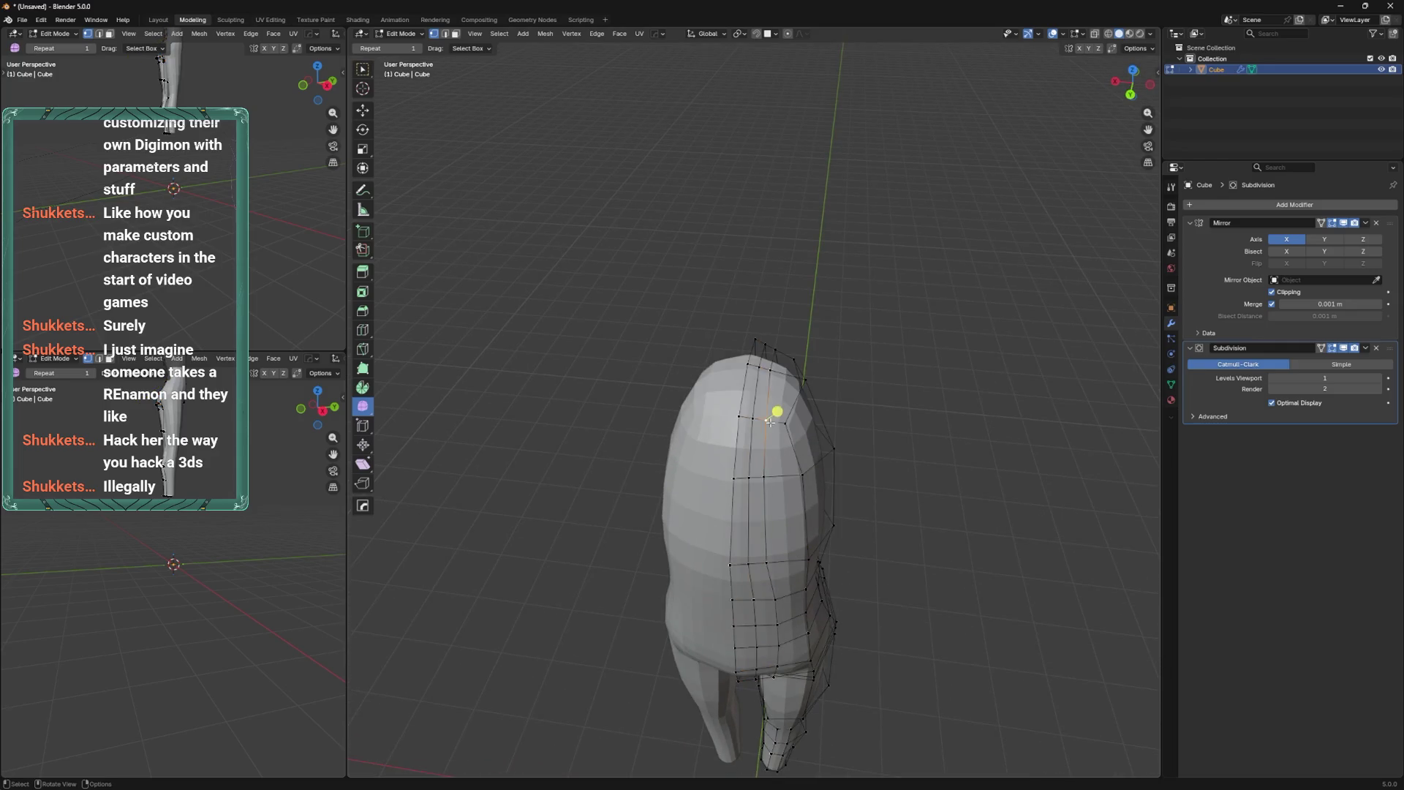
pyautogui.press('g')
pyautogui.press('g')
pyautogui.click(845, 348)
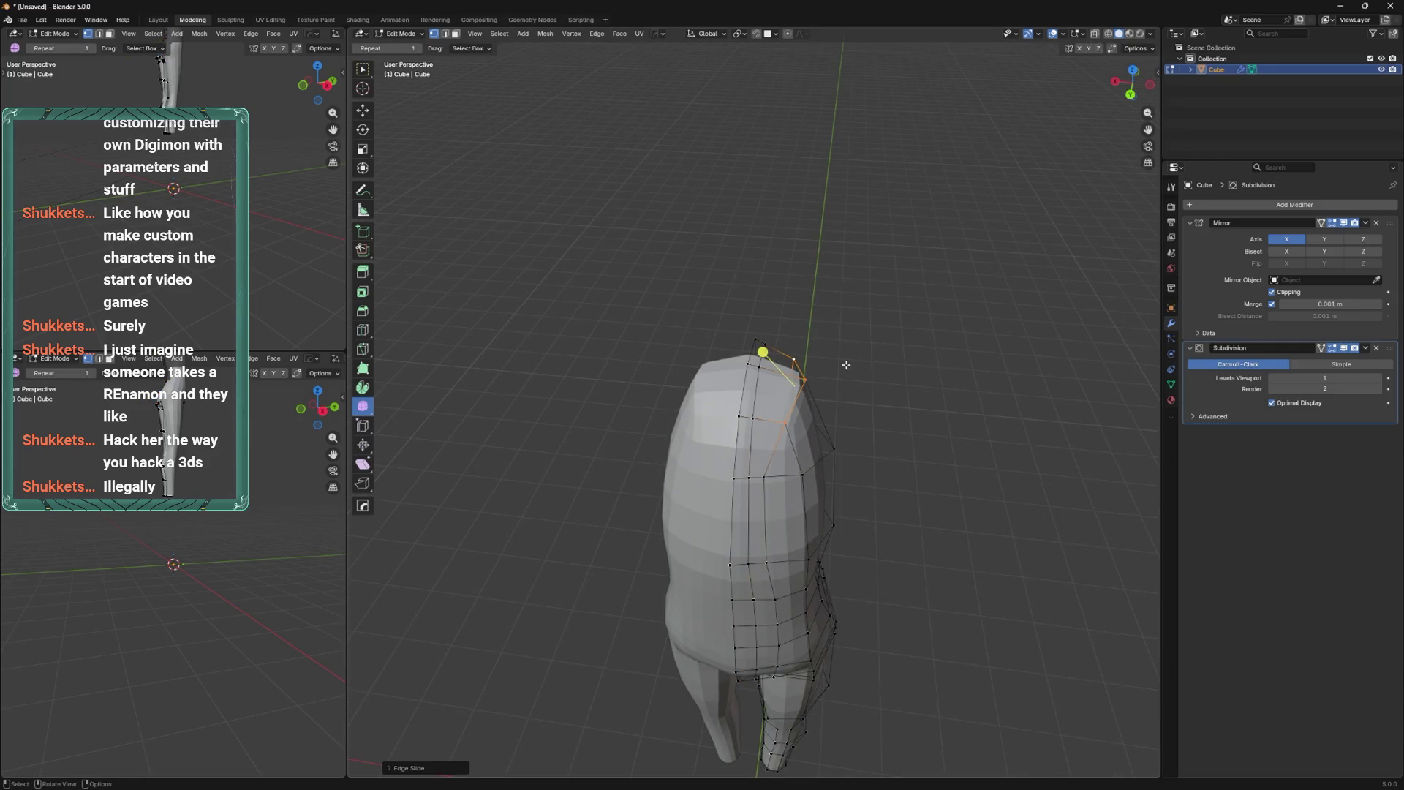
pyautogui.press('g')
pyautogui.click(776, 421)
pyautogui.click(773, 560)
pyautogui.press('g')
pyautogui.press('g')
pyautogui.click(786, 552)
pyautogui.moveTo(786, 551)
pyautogui.mouseDown(button='middle')
pyautogui.moveTo(846, 457)
pyautogui.moveTo(812, 439)
pyautogui.moveTo(805, 409)
pyautogui.moveTo(742, 405)
pyautogui.mouseUp(button='middle')
pyautogui.moveTo(743, 319)
pyautogui.mouseDown(button='middle')
pyautogui.moveTo(711, 314)
pyautogui.moveTo(895, 323)
pyautogui.moveTo(798, 468)
pyautogui.mouseUp(button='middle')
pyautogui.click(711, 313)
# Slide the vertical edge loop further left and reposition the selected vertices.
pyautogui.press('g')
pyautogui.press('g')
pyautogui.click(795, 491)
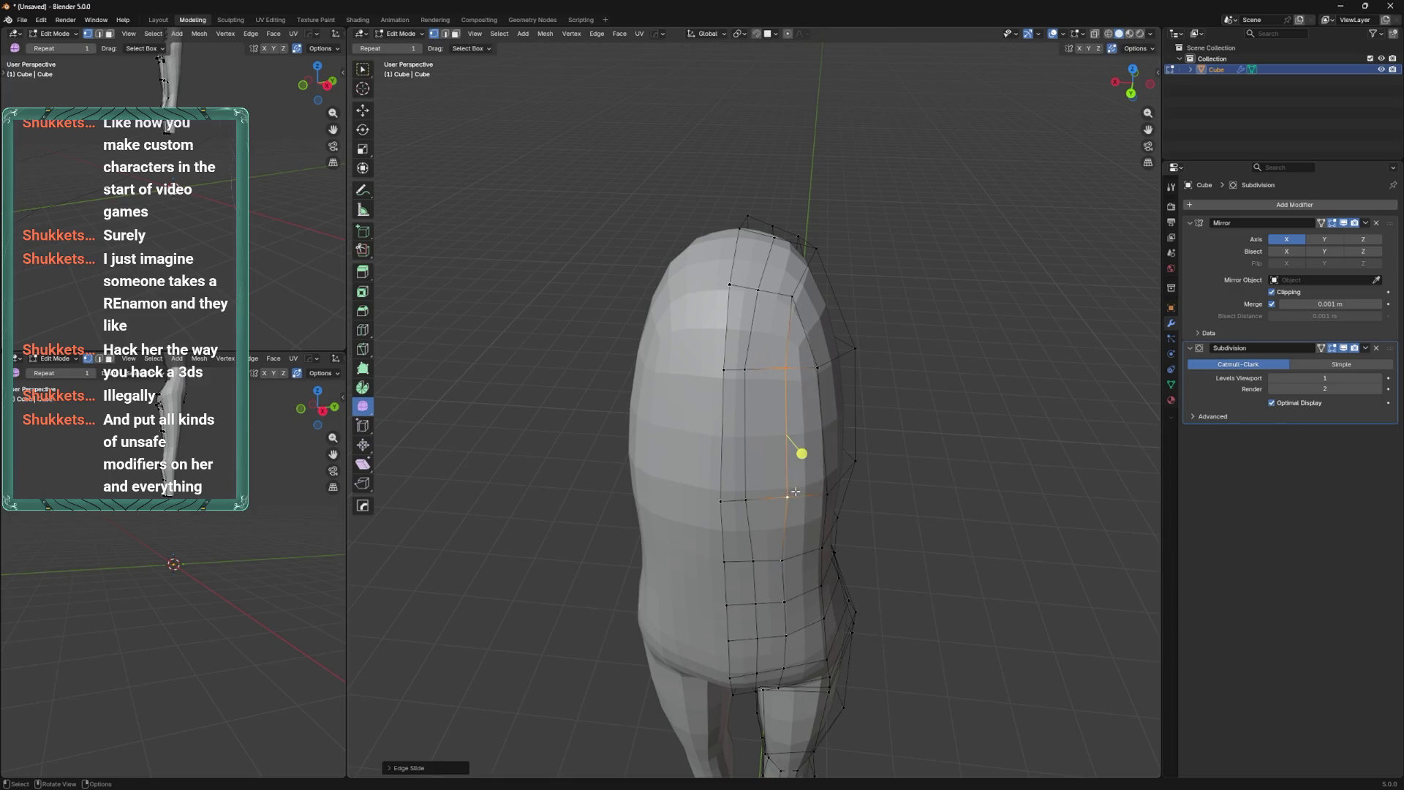
pyautogui.press('g')
pyautogui.press('g')
pyautogui.click(750, 504)
pyautogui.press('g')
pyautogui.click(756, 373)
pyautogui.moveTo(768, 322)
pyautogui.keyDown('shift'); pyautogui.mouseDown(button='middle')
pyautogui.moveTo(784, 468)
pyautogui.moveTo(846, 337)
pyautogui.mouseUp(button='middle'); pyautogui.keyUp('shift')
pyautogui.click(785, 468)
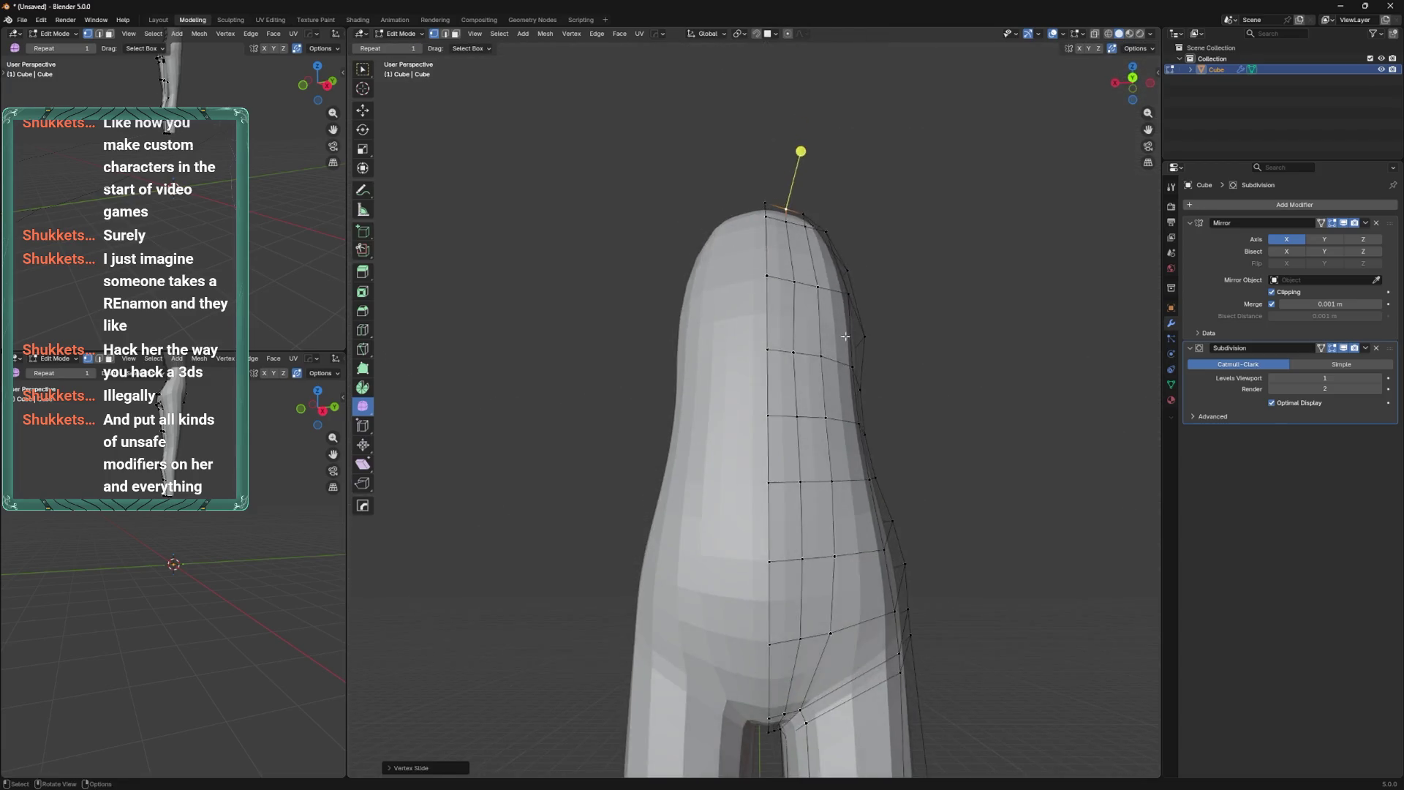
# Slide the crotch vertex into place with Shift+V.
pyautogui.scroll(-5, 834, 396)
pyautogui.scroll(4, 878, 388)
pyautogui.moveTo(877, 388); pyautogui.dragTo(893, 392, button='middle')
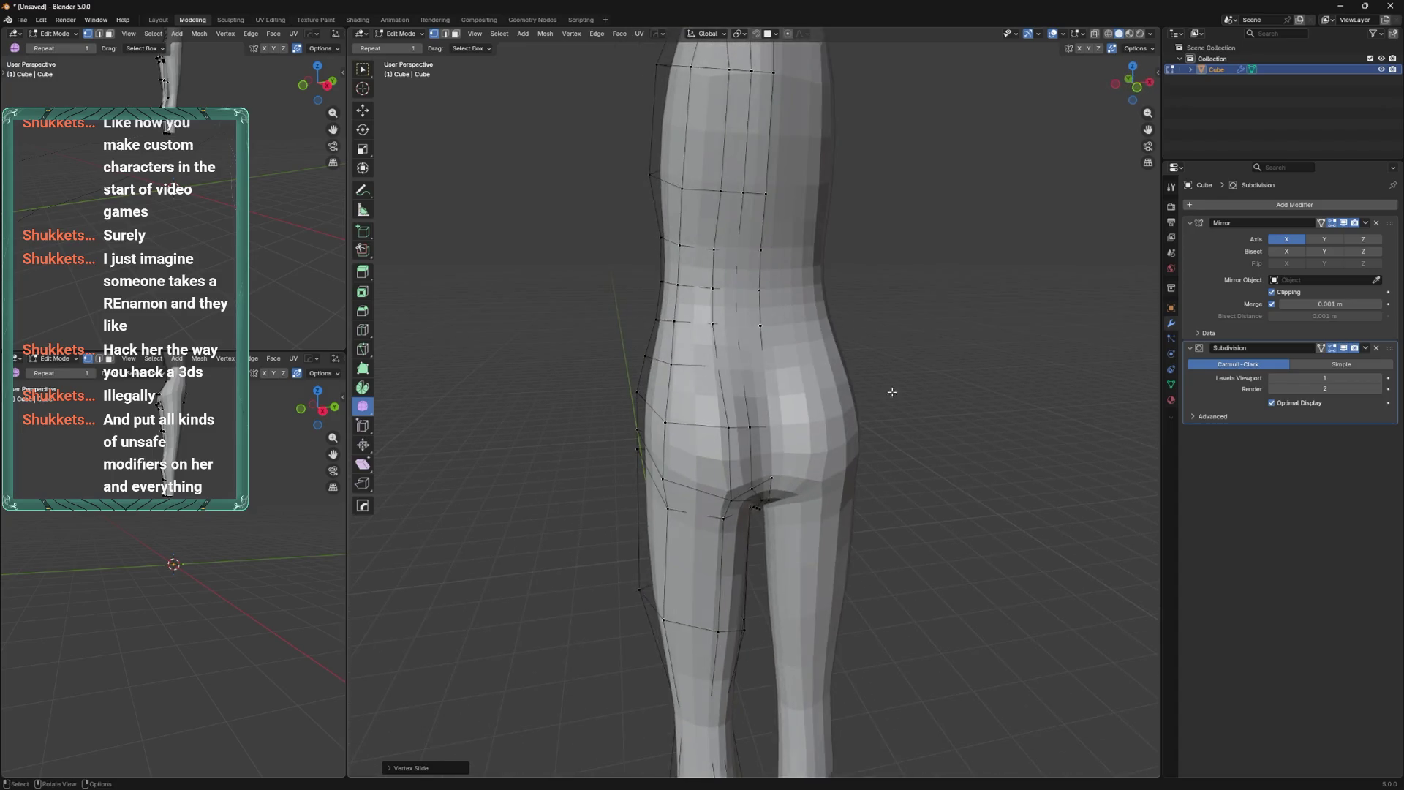
pyautogui.scroll(-3, 892, 392)
pyautogui.hotkey('shift', 'v')
pyautogui.moveTo(760, 409); pyautogui.dragTo(765, 481, button='middle')
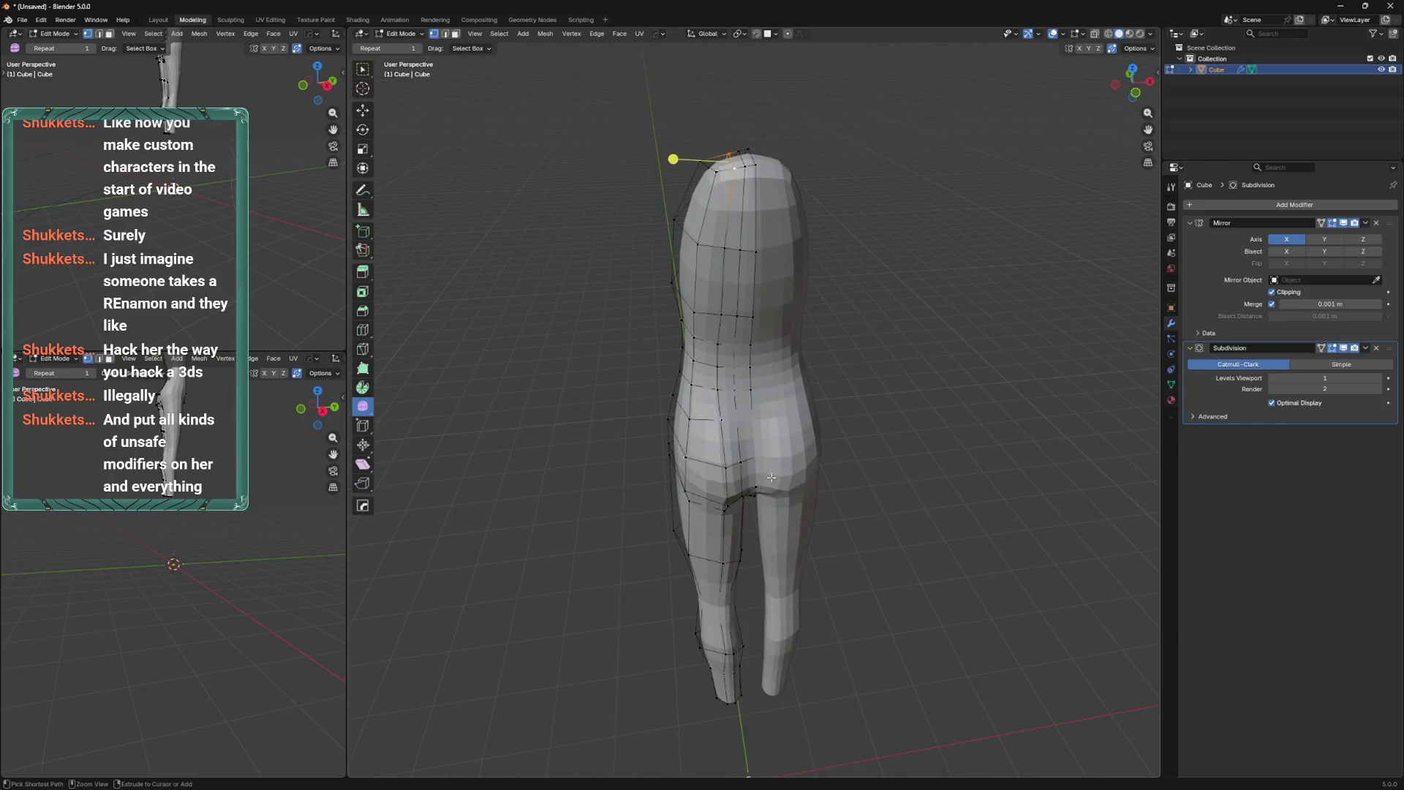
# Apply the Mirror modifier in Object Mode and return to Edit Mode.
pyautogui.press('Tab')
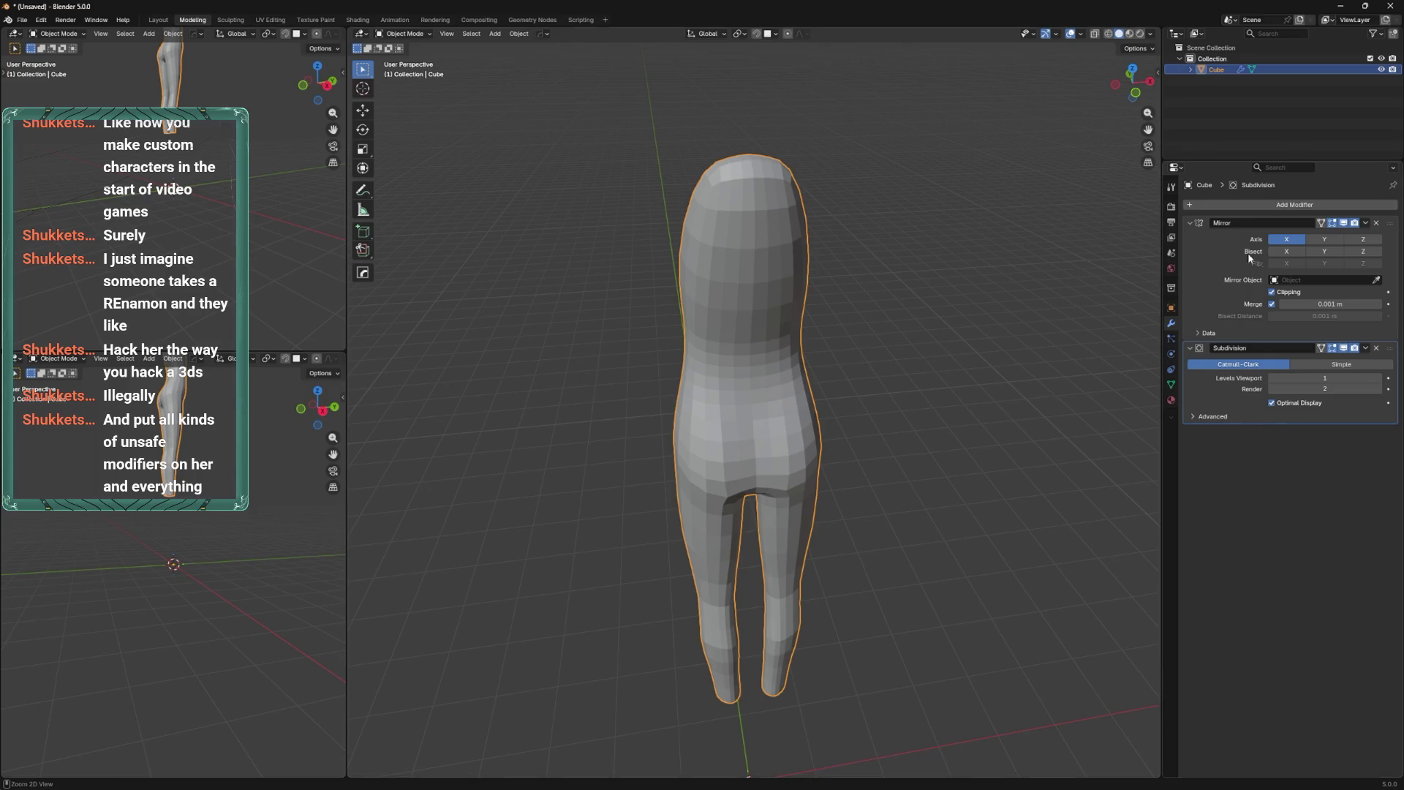
pyautogui.hotkey('ctrl', 'a')
pyautogui.press('Tab')
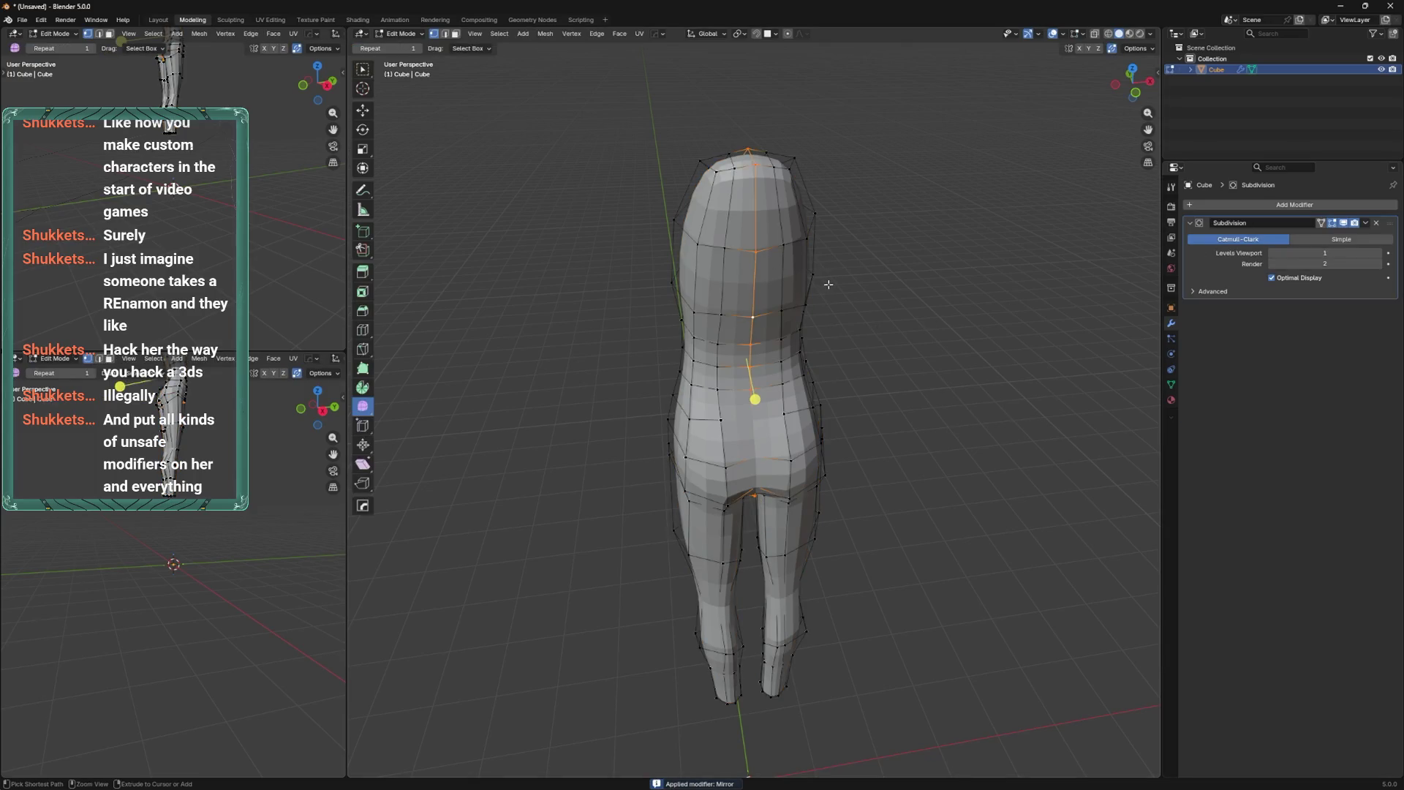
# Enable on-cage display, then try a bevel on the centre edge loop and undo it.
pyautogui.press('g')
pyautogui.click(883, 257)
pyautogui.moveTo(876, 330); pyautogui.dragTo(812, 168, button='middle')
pyautogui.moveTo(763, 328)
pyautogui.keyDown('shift'); pyautogui.mouseDown(button='middle')
pyautogui.moveTo(730, 375)
pyautogui.moveTo(792, 364)
pyautogui.moveTo(758, 358)
pyautogui.moveTo(752, 387)
pyautogui.mouseUp(button='middle'); pyautogui.keyUp('shift')
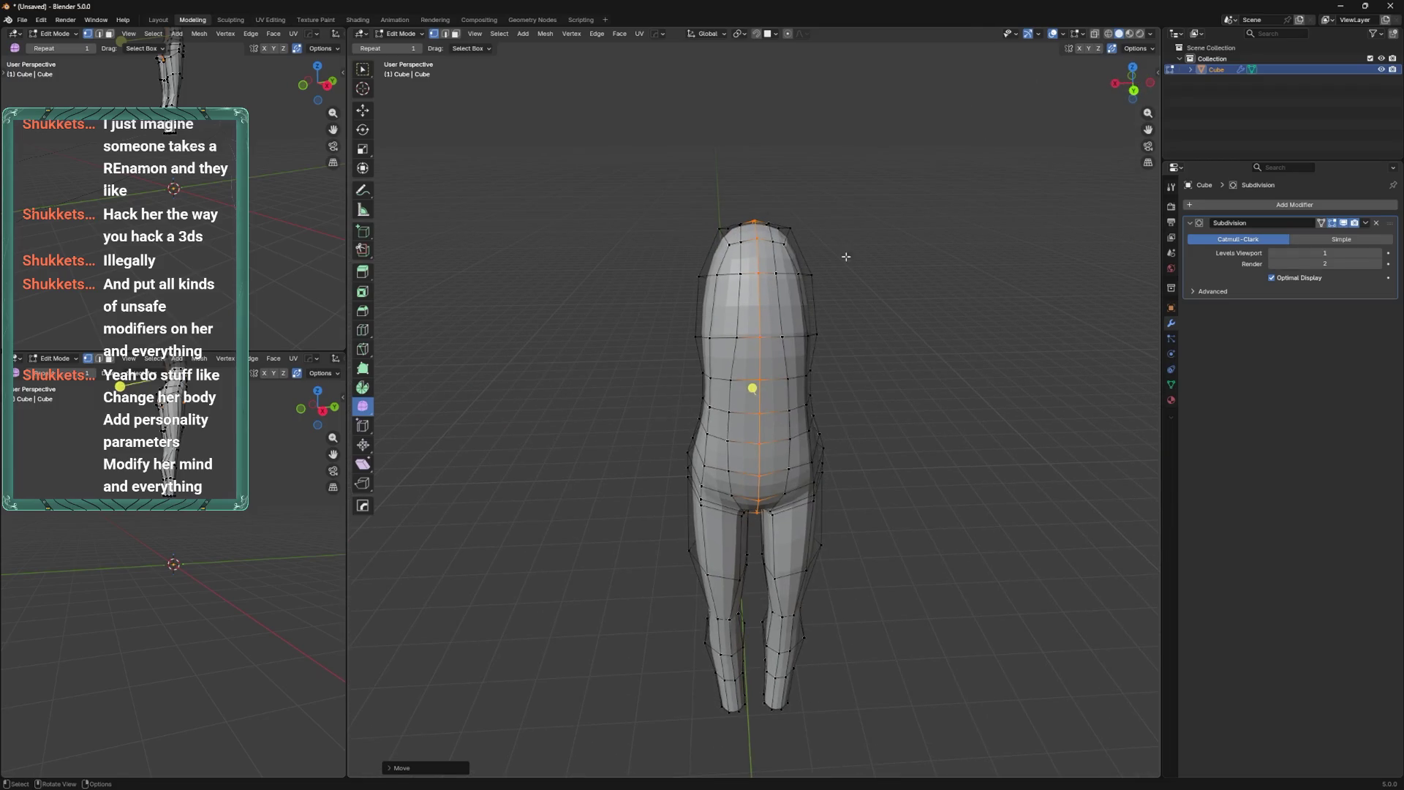
pyautogui.click(1320, 225)
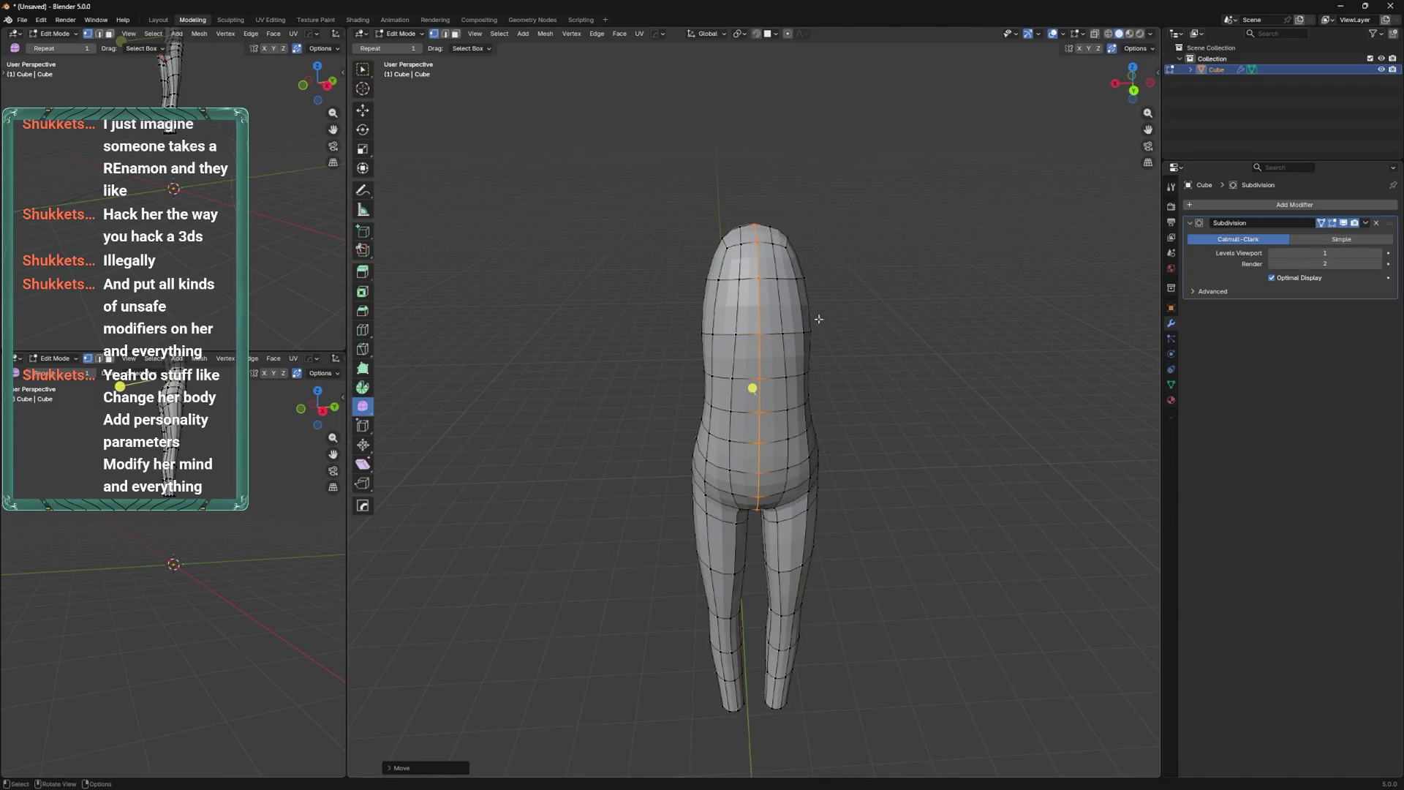
pyautogui.hotkey('ctrl', 'b')
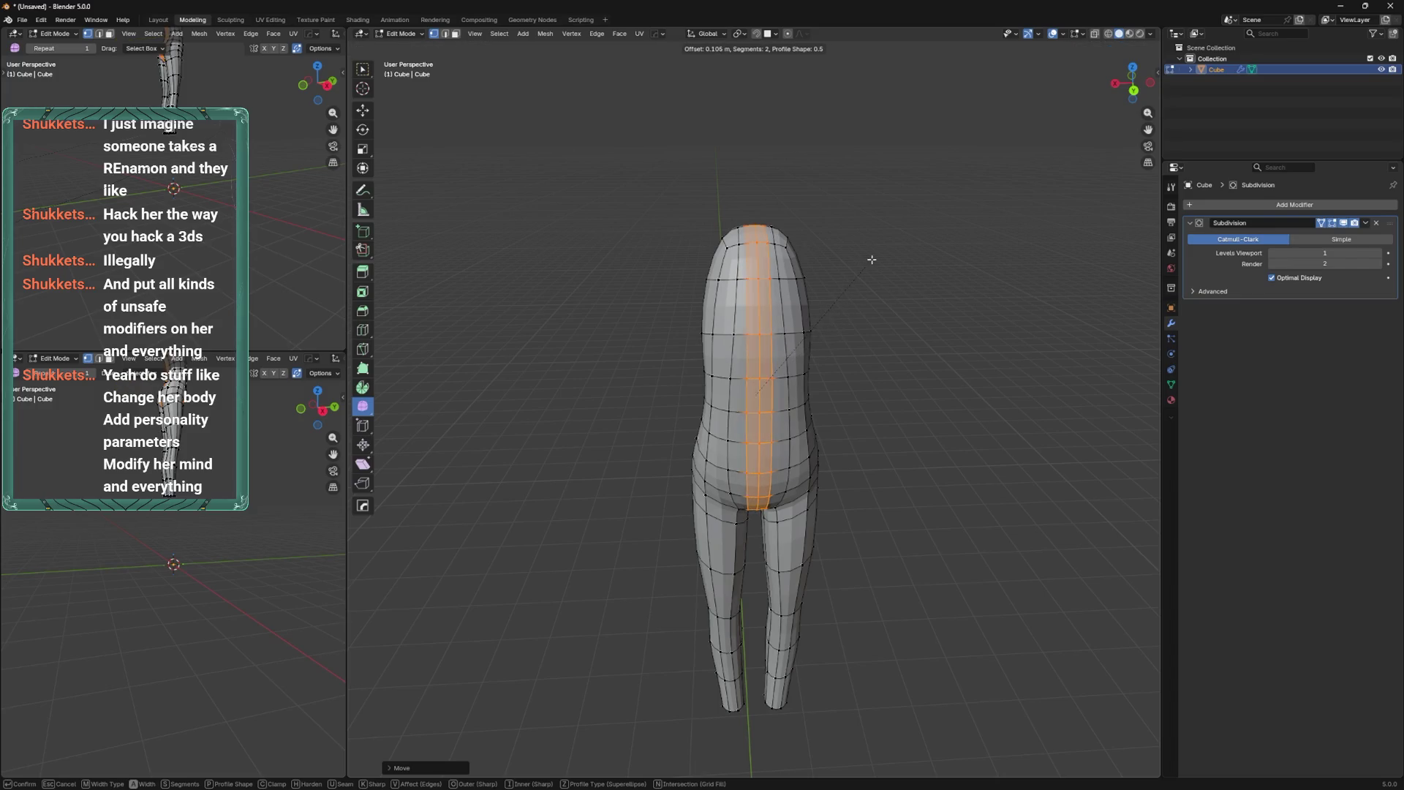
pyautogui.click(861, 258)
pyautogui.moveTo(861, 258)
pyautogui.mouseDown(button='middle')
pyautogui.moveTo(845, 402)
pyautogui.moveTo(798, 449)
pyautogui.moveTo(824, 409)
pyautogui.moveTo(813, 414)
pyautogui.moveTo(777, 540)
pyautogui.moveTo(801, 521)
pyautogui.moveTo(823, 564)
pyautogui.mouseUp(button='middle')
pyautogui.hotkey('ctrl', 'z')
# Select an edge loop lower on the thigh and view it from the back.
pyautogui.keyDown('alt'); pyautogui.click(853, 460); pyautogui.keyUp('alt')
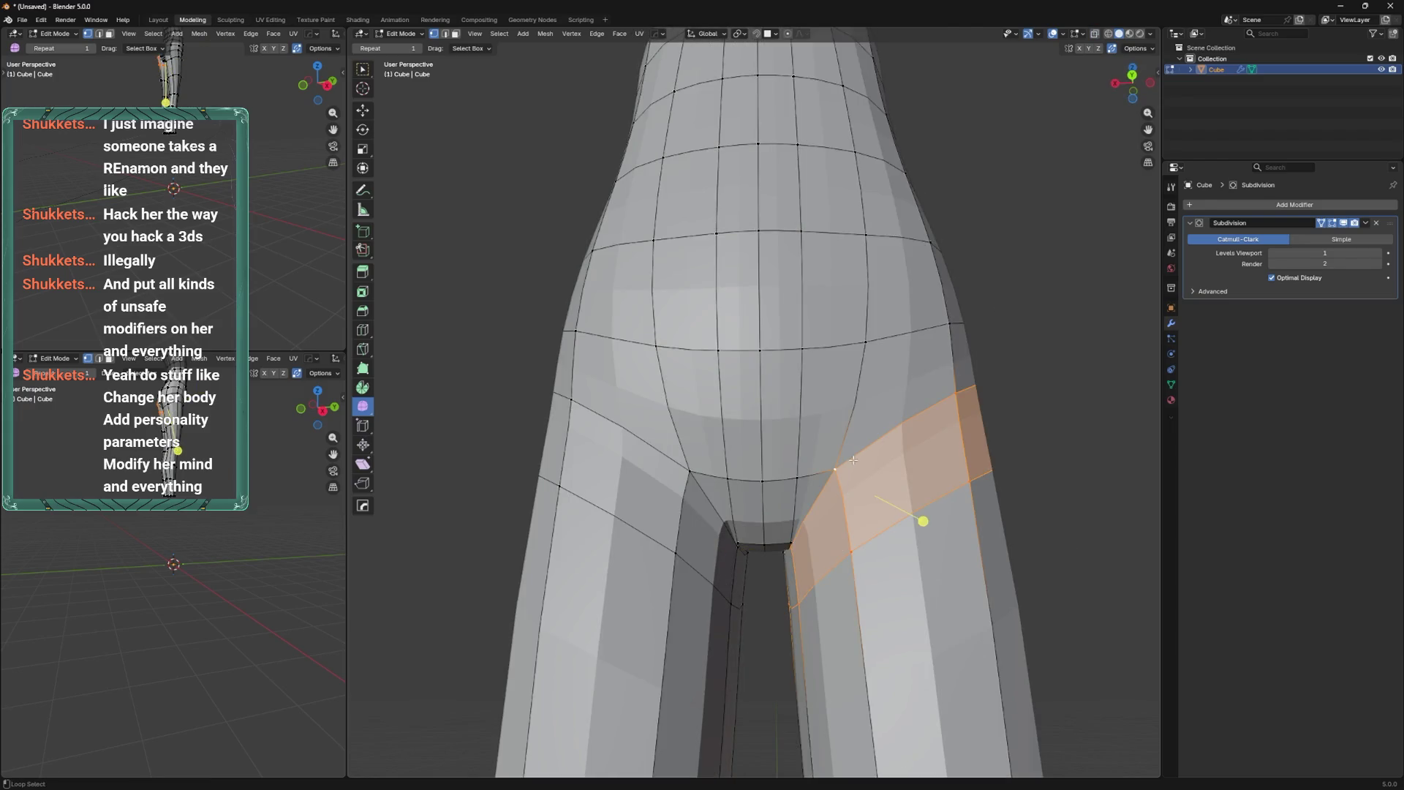
pyautogui.moveTo(824, 485)
pyautogui.mouseDown(button='middle')
pyautogui.moveTo(900, 498)
pyautogui.moveTo(830, 559)
pyautogui.mouseUp(button='middle')
pyautogui.scroll(-2, 830, 559)
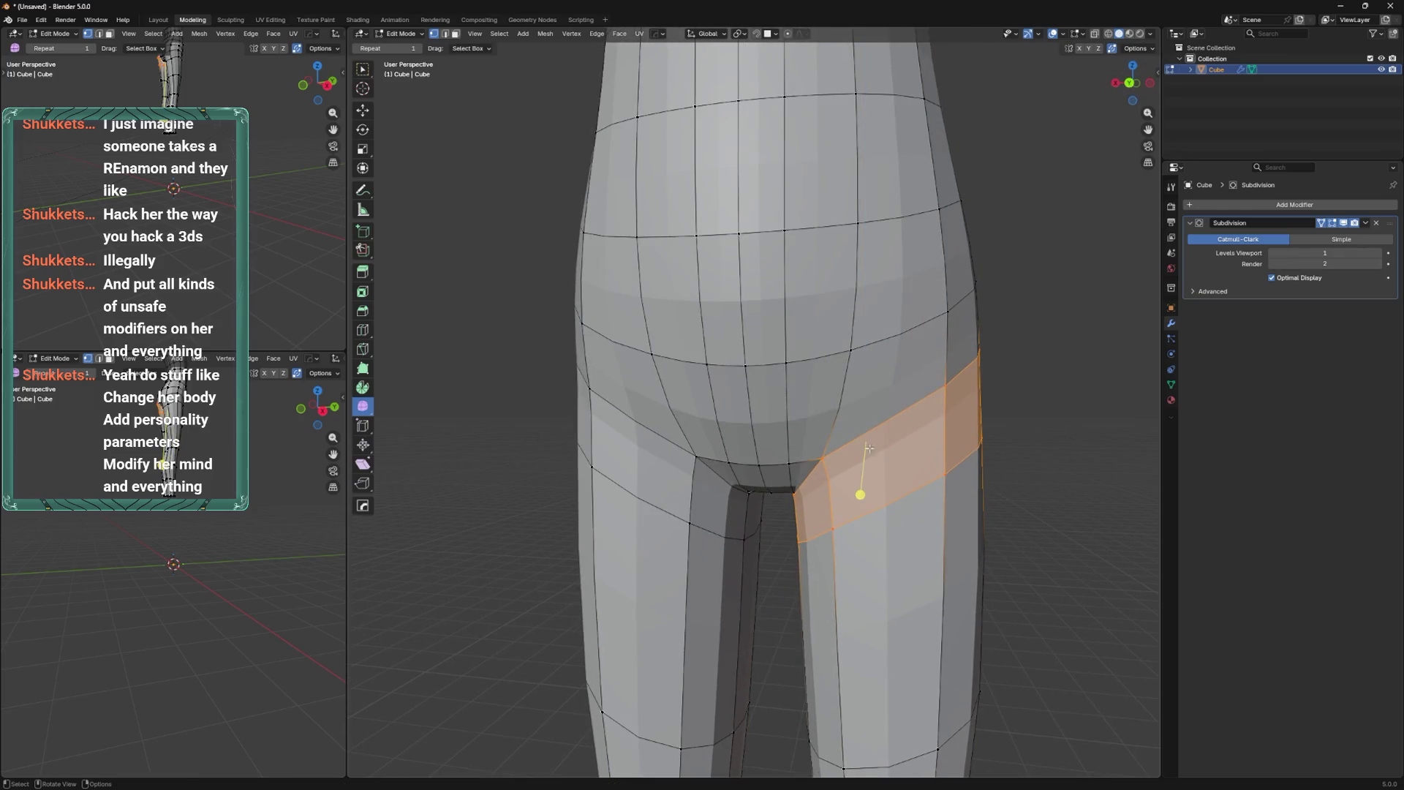
pyautogui.scroll(-1, 893, 362)
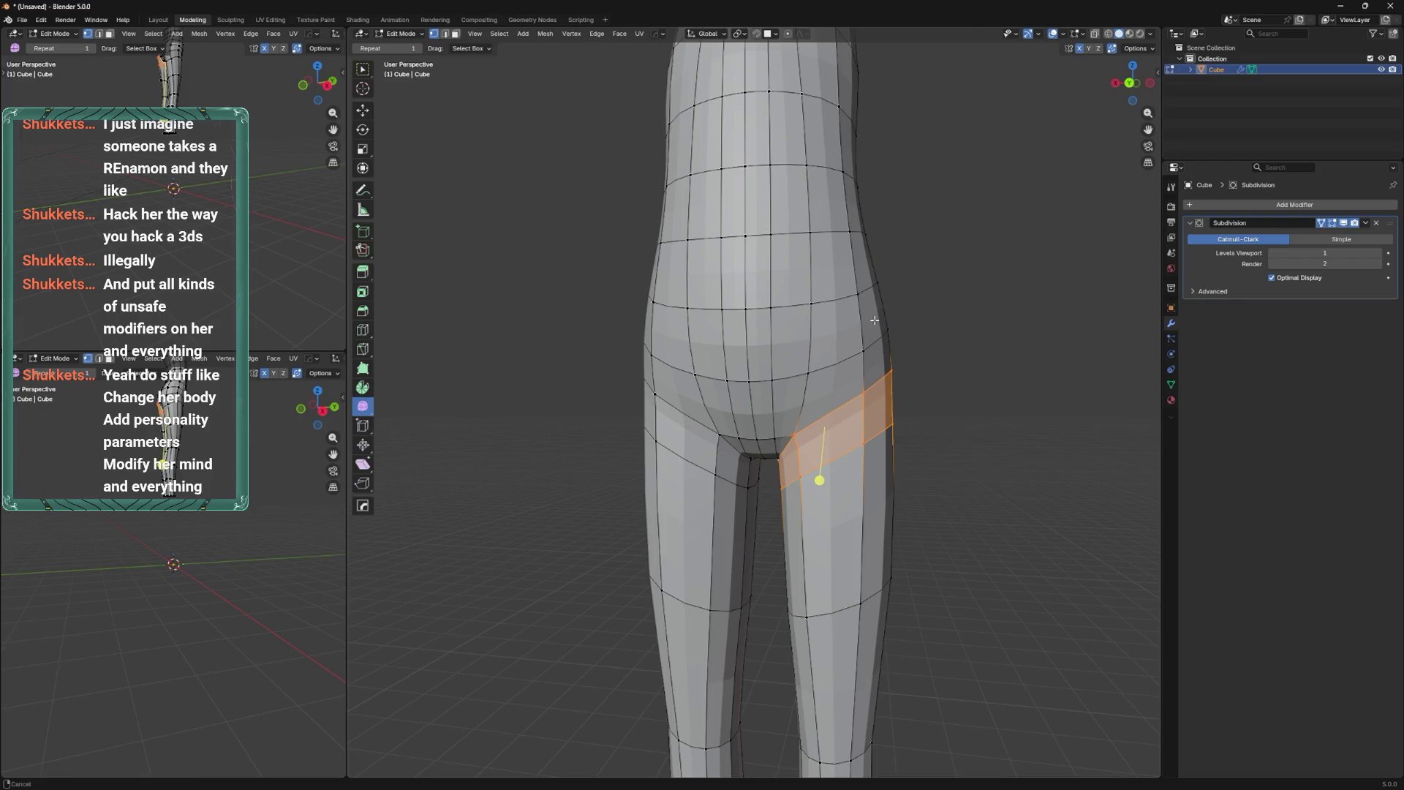
pyautogui.scroll(3, 874, 320)
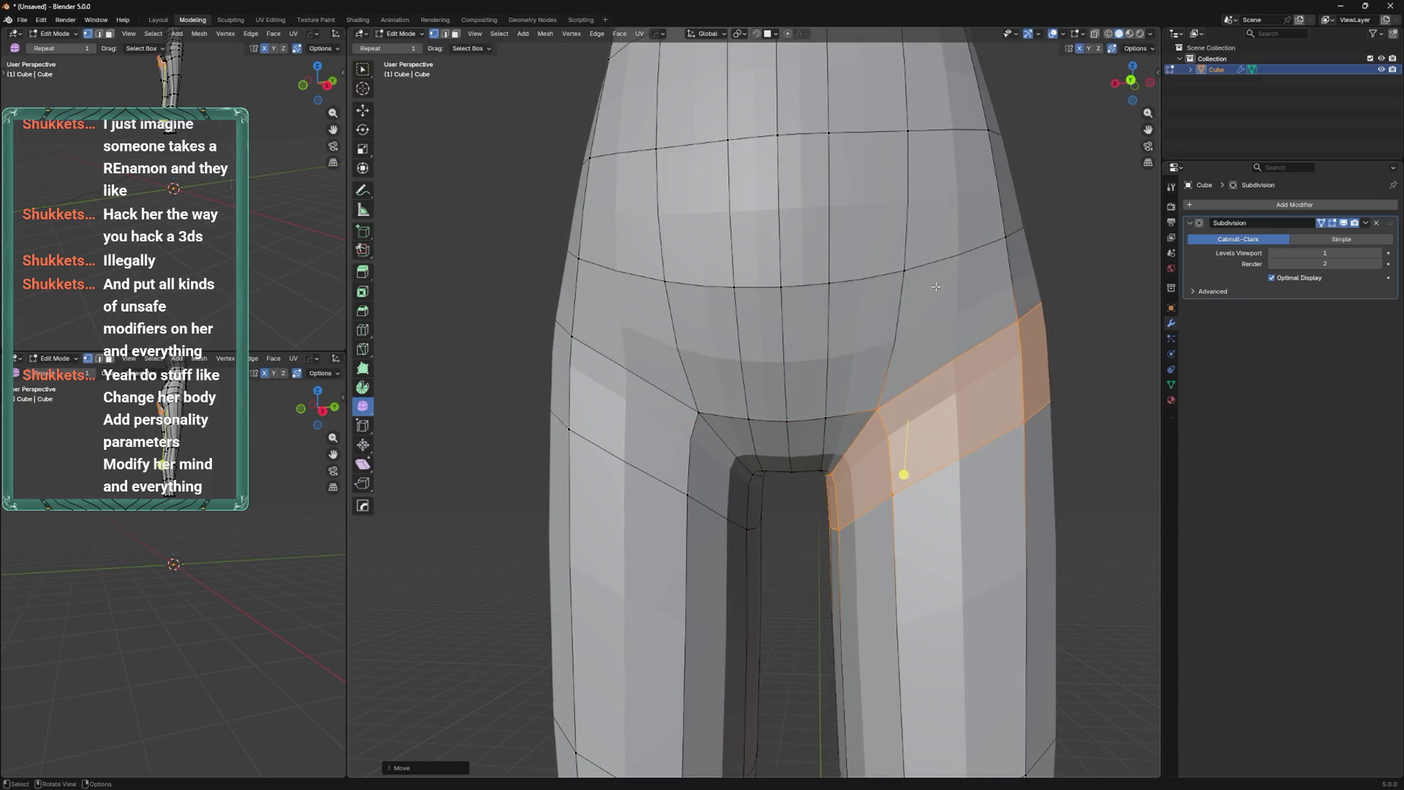
pyautogui.scroll(-3, 903, 358)
pyautogui.scroll(-2, 913, 410)
pyautogui.keyDown('alt'); pyautogui.click(885, 516); pyautogui.keyUp('alt')
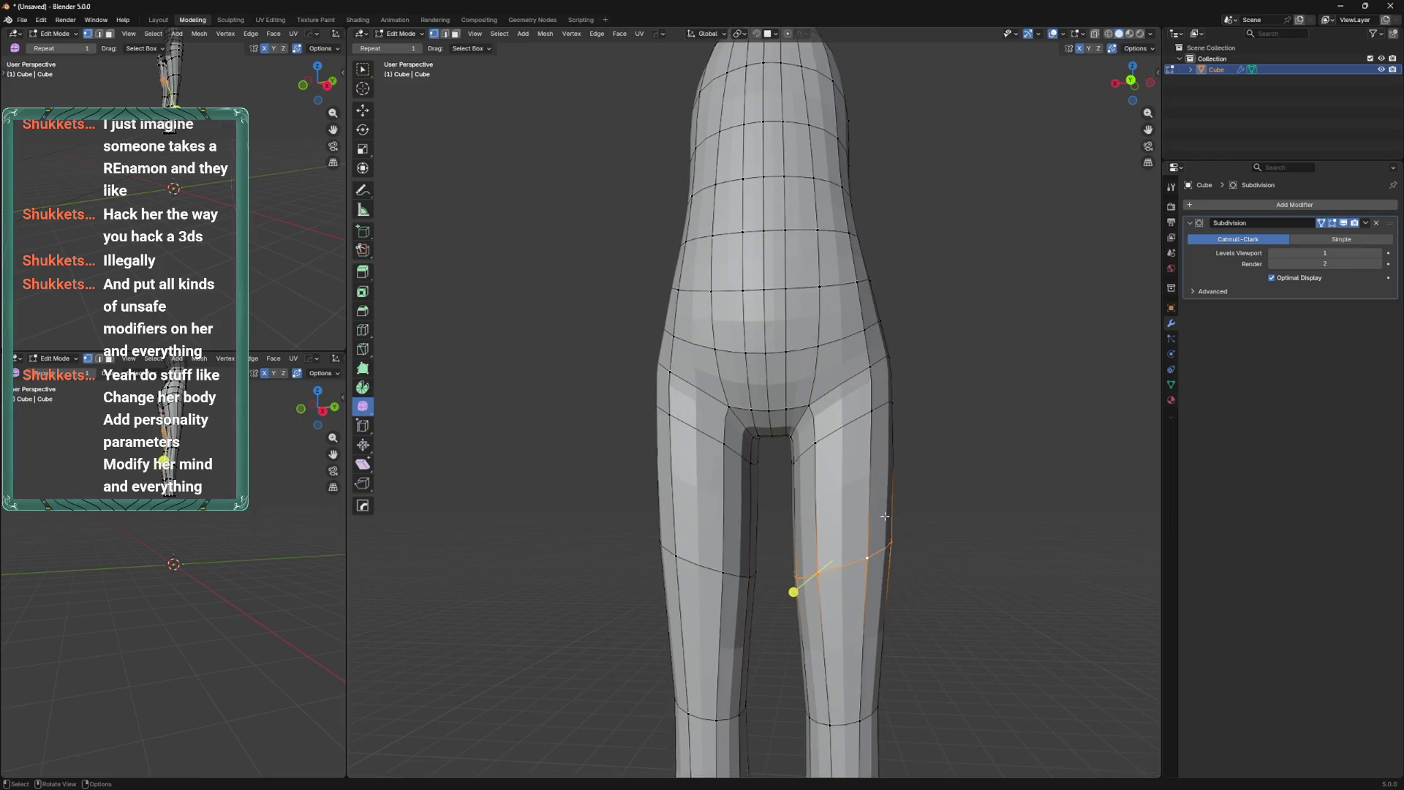
pyautogui.press('KP_3')
pyautogui.press('ctrl+KP_1')
# Narrow the thigh loop along X and shift it along X.
pyautogui.press('s')
pyautogui.press('x')
pyautogui.click(923, 474)
pyautogui.press('g')
pyautogui.press('x')
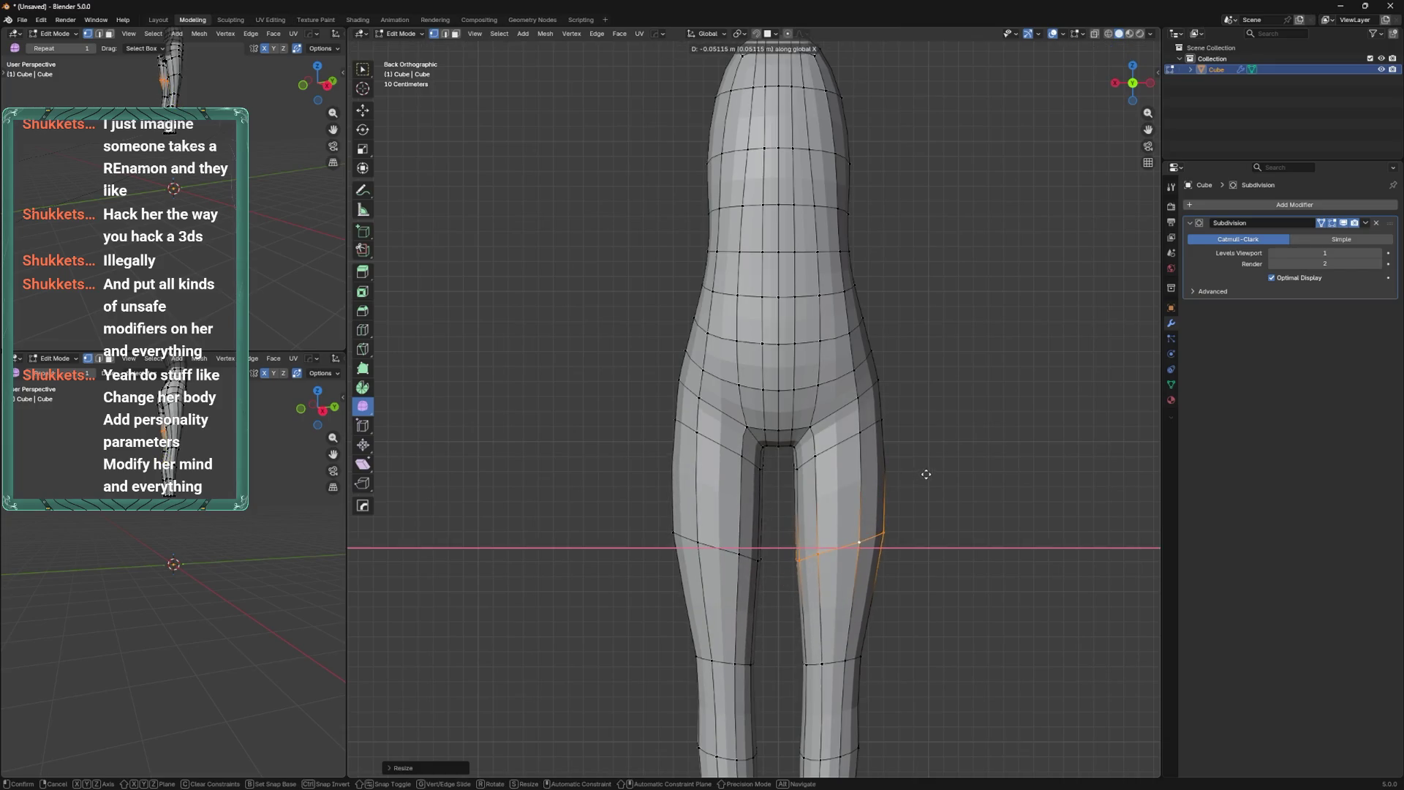
pyautogui.click(910, 445)
# Enter Sculpt Mode with the Inflate/Deflate brush at 178 px.
pyautogui.hotkey('ctrl', 'Tab')
pyautogui.click(899, 433)
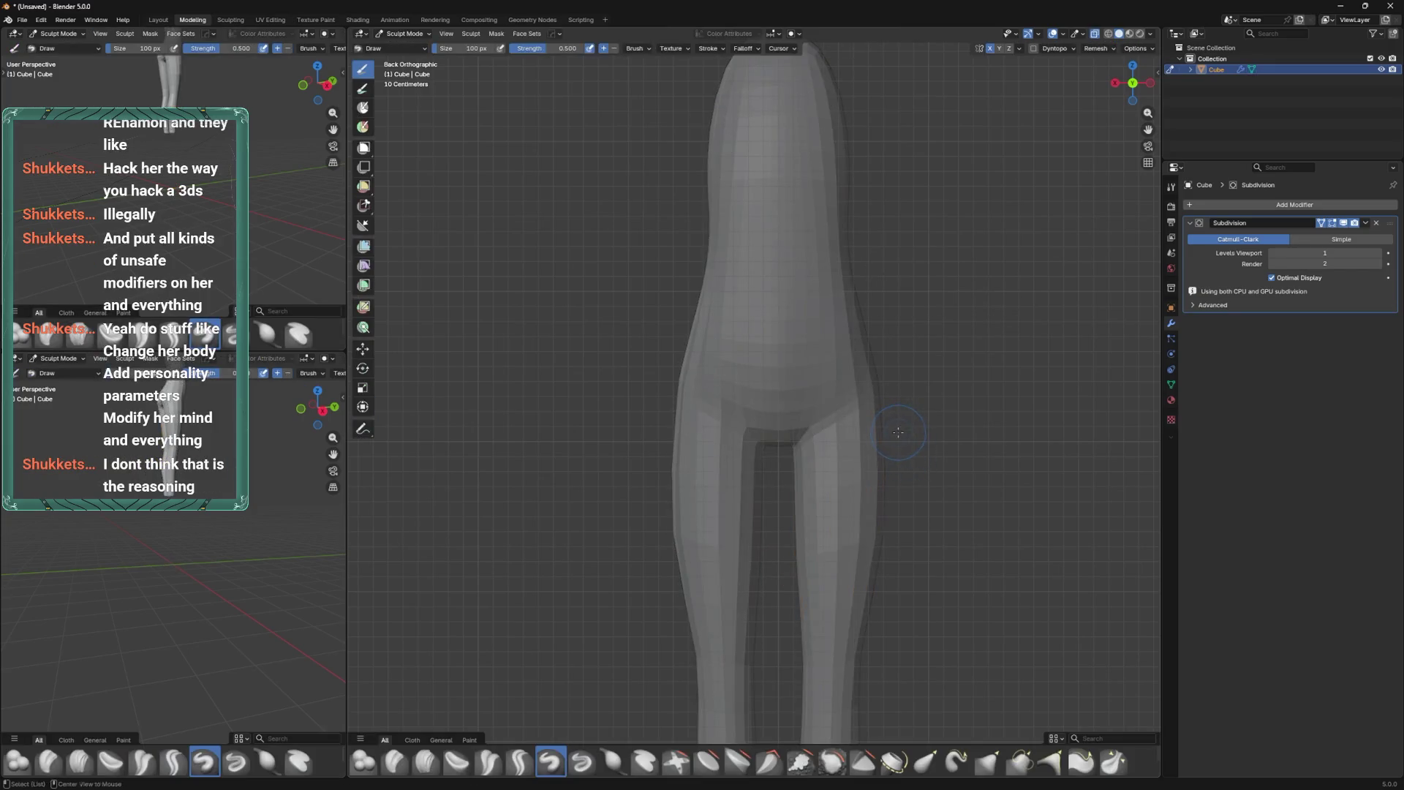
pyautogui.press('i')
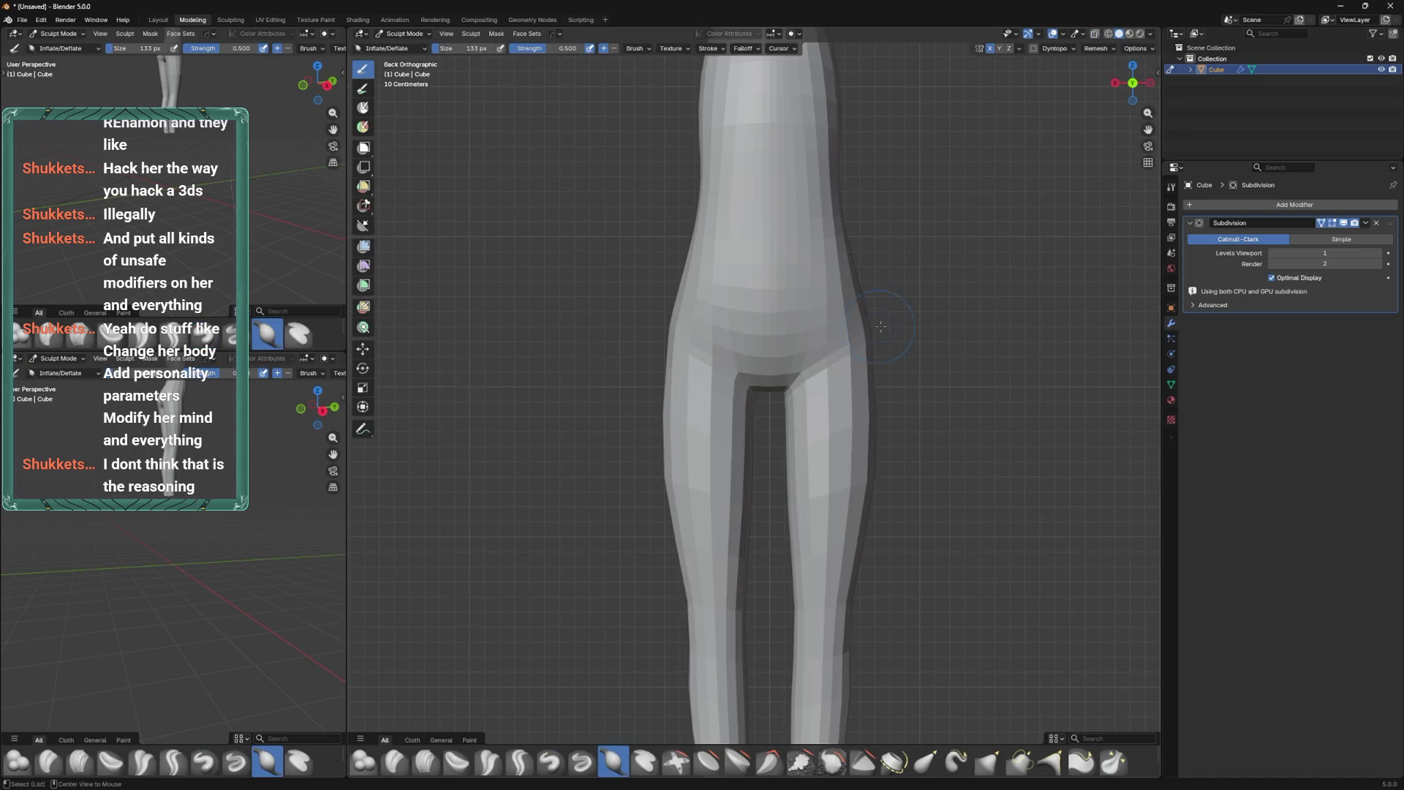
pyautogui.press('f')
pyautogui.click(842, 357)
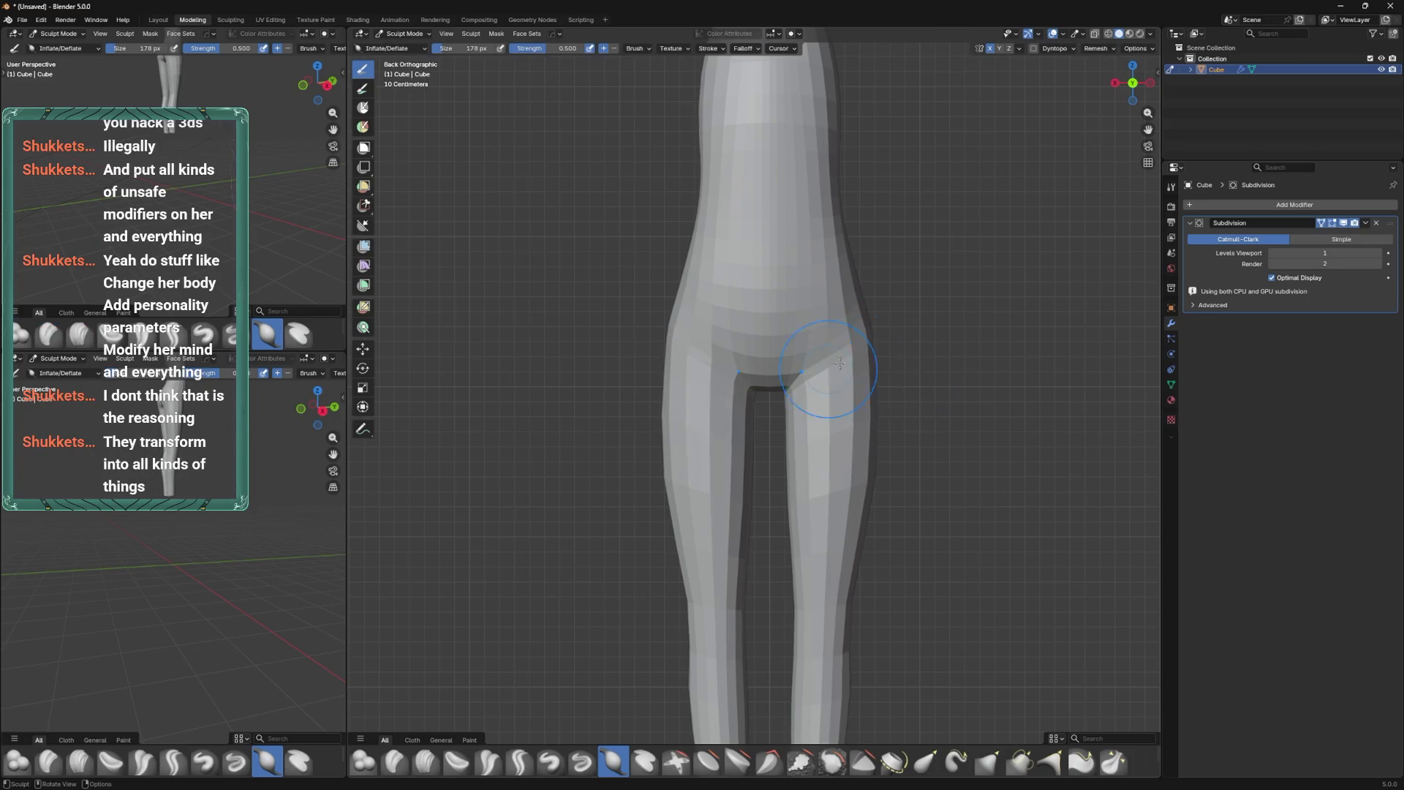
# Reshape the hip's side profile with the Elastic Grab brush at 167 px.
pyautogui.press('KP_3')
pyautogui.press('KP_1')
pyautogui.keyDown('shift'); pyautogui.moveTo(778, 373); pyautogui.dragTo(781, 392, button='middle'); pyautogui.keyUp('shift')
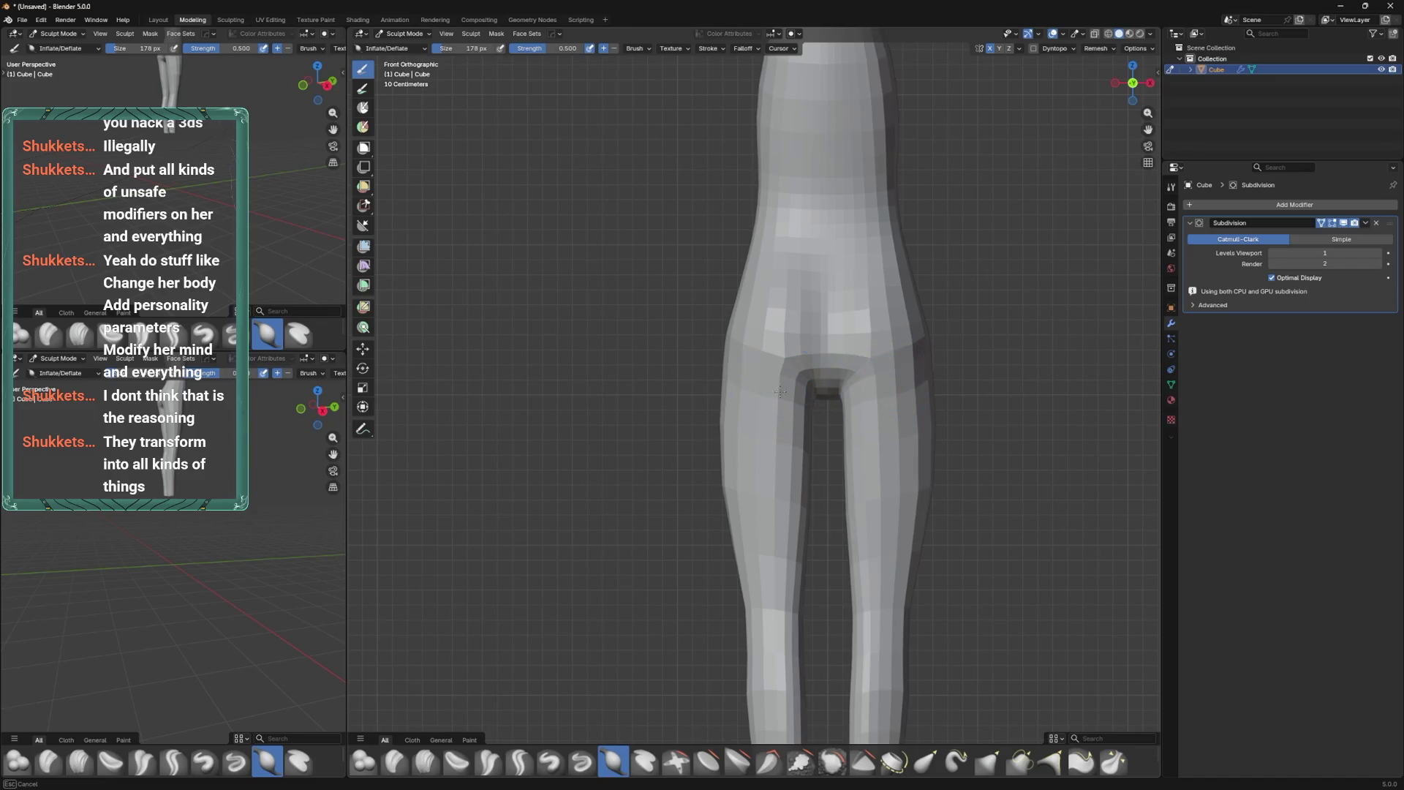
pyautogui.press('ctrl+KP_3')
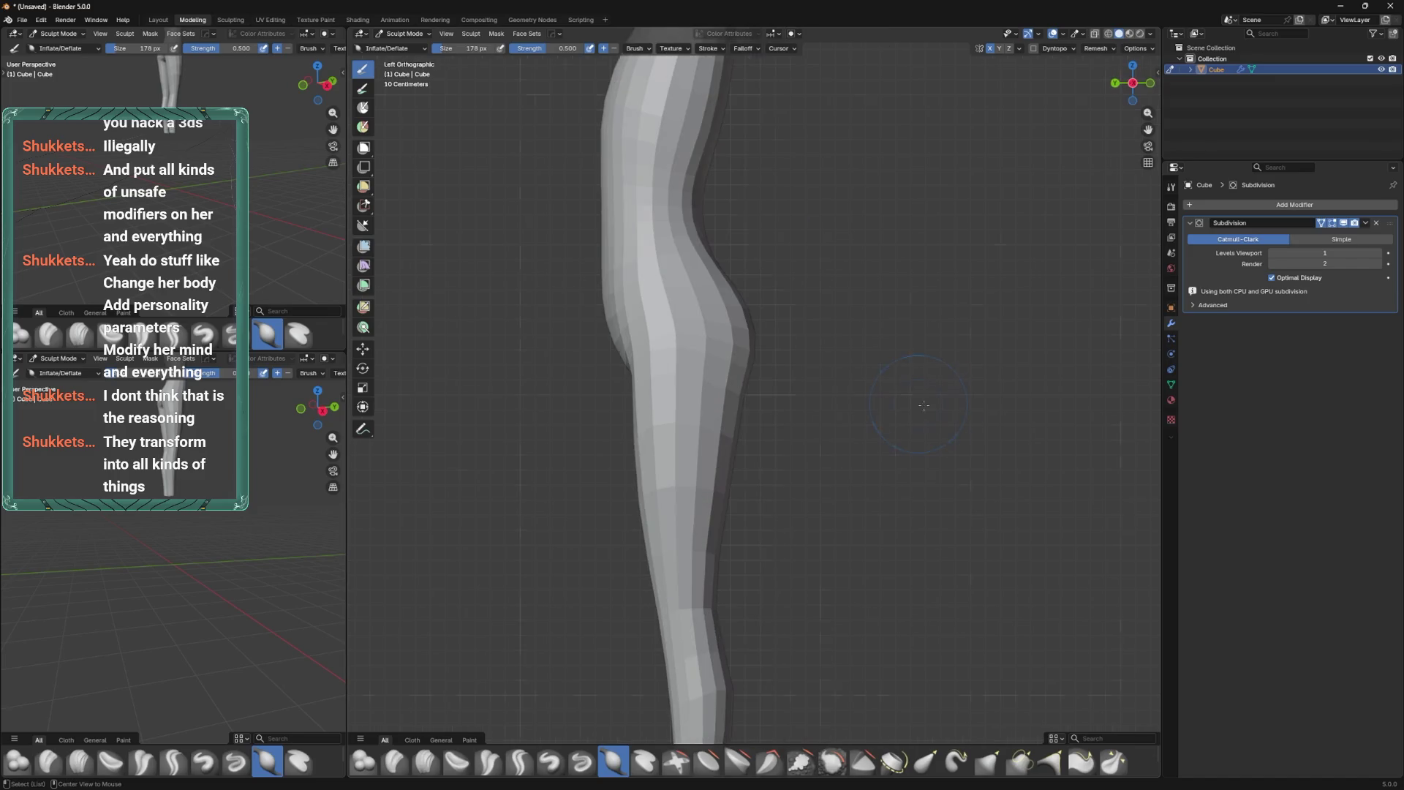
pyautogui.keyDown('shift'); pyautogui.moveTo(771, 367); pyautogui.dragTo(862, 416, button='middle'); pyautogui.keyUp('shift')
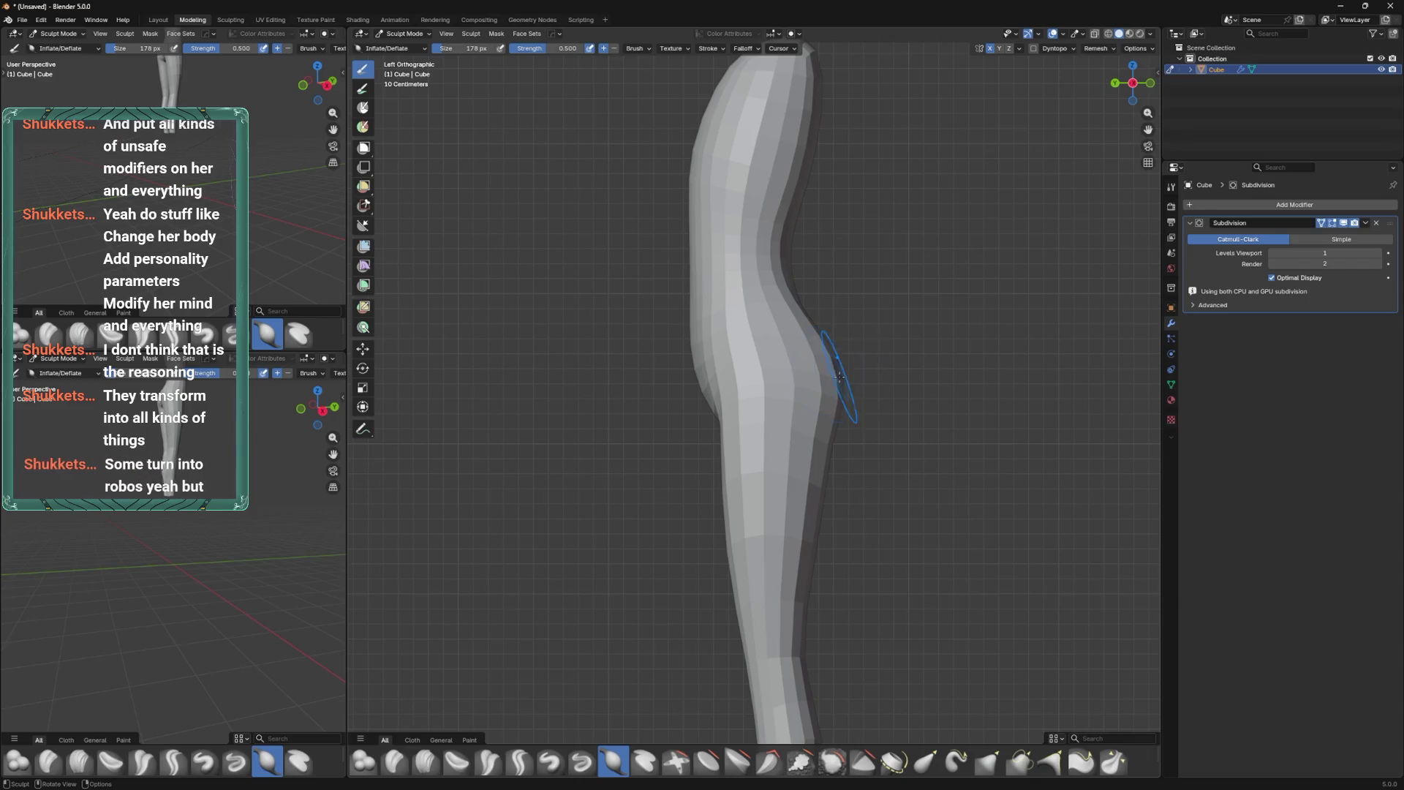
pyautogui.click(925, 761)
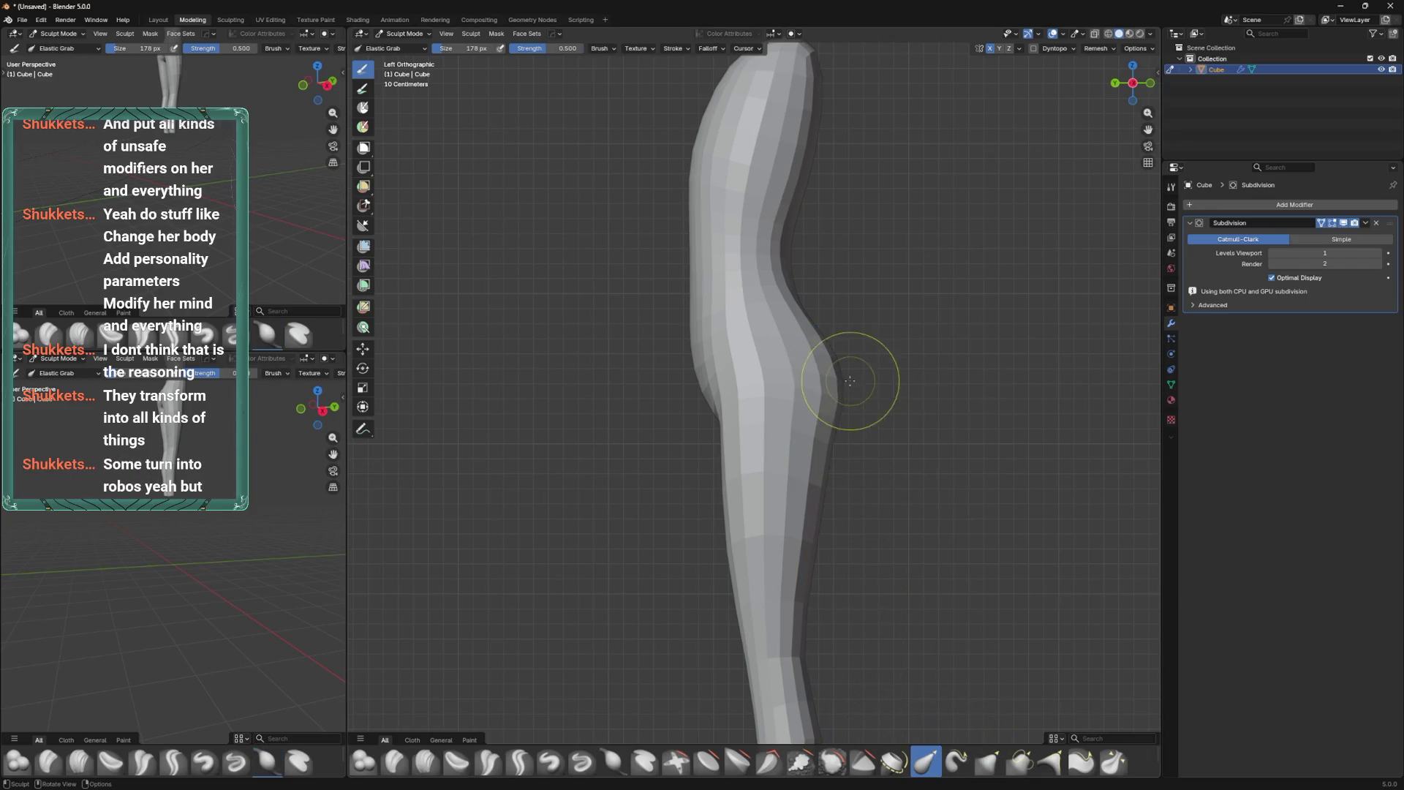
pyautogui.press('f')
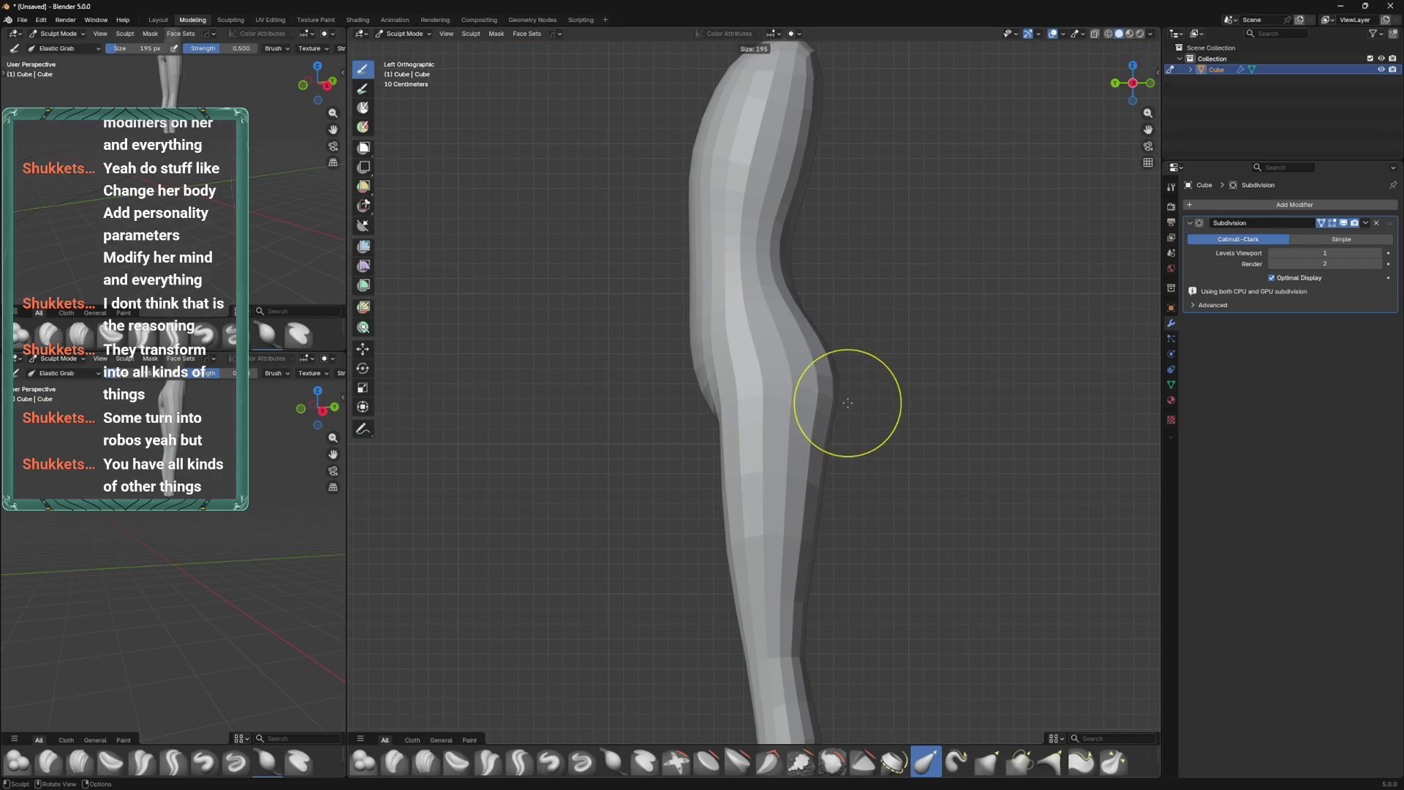
pyautogui.click(846, 405)
pyautogui.moveTo(846, 405)
pyautogui.mouseDown()
pyautogui.moveTo(831, 429)
pyautogui.moveTo(830, 314)
pyautogui.mouseUp()
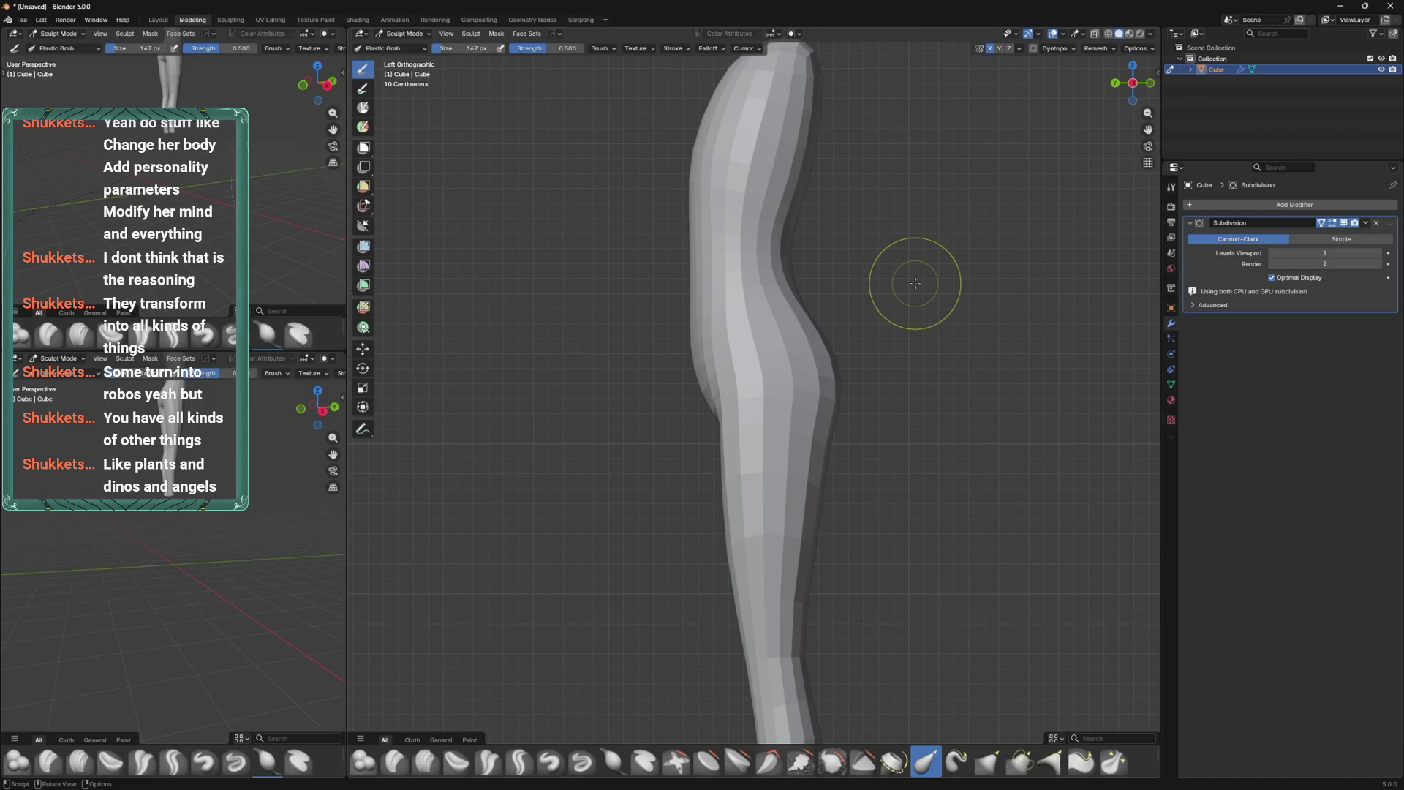
# Undo the last three sculpt strokes.
pyautogui.moveTo(743, 442)
pyautogui.mouseDown(button='middle')
pyautogui.moveTo(721, 414)
pyautogui.moveTo(833, 410)
pyautogui.moveTo(683, 454)
pyautogui.moveTo(770, 439)
pyautogui.moveTo(800, 454)
pyautogui.mouseUp(button='middle')
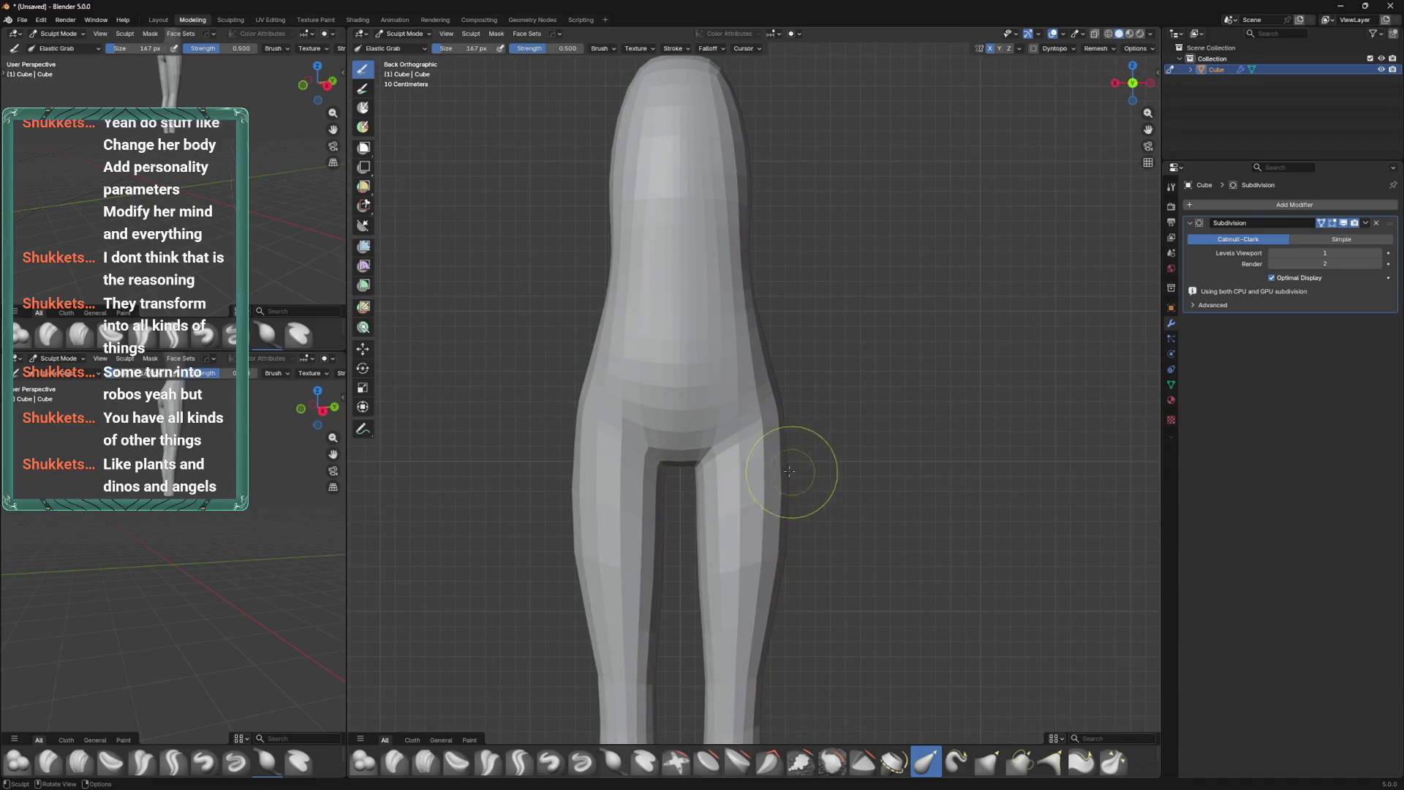
pyautogui.hotkey('ctrl', 'z')
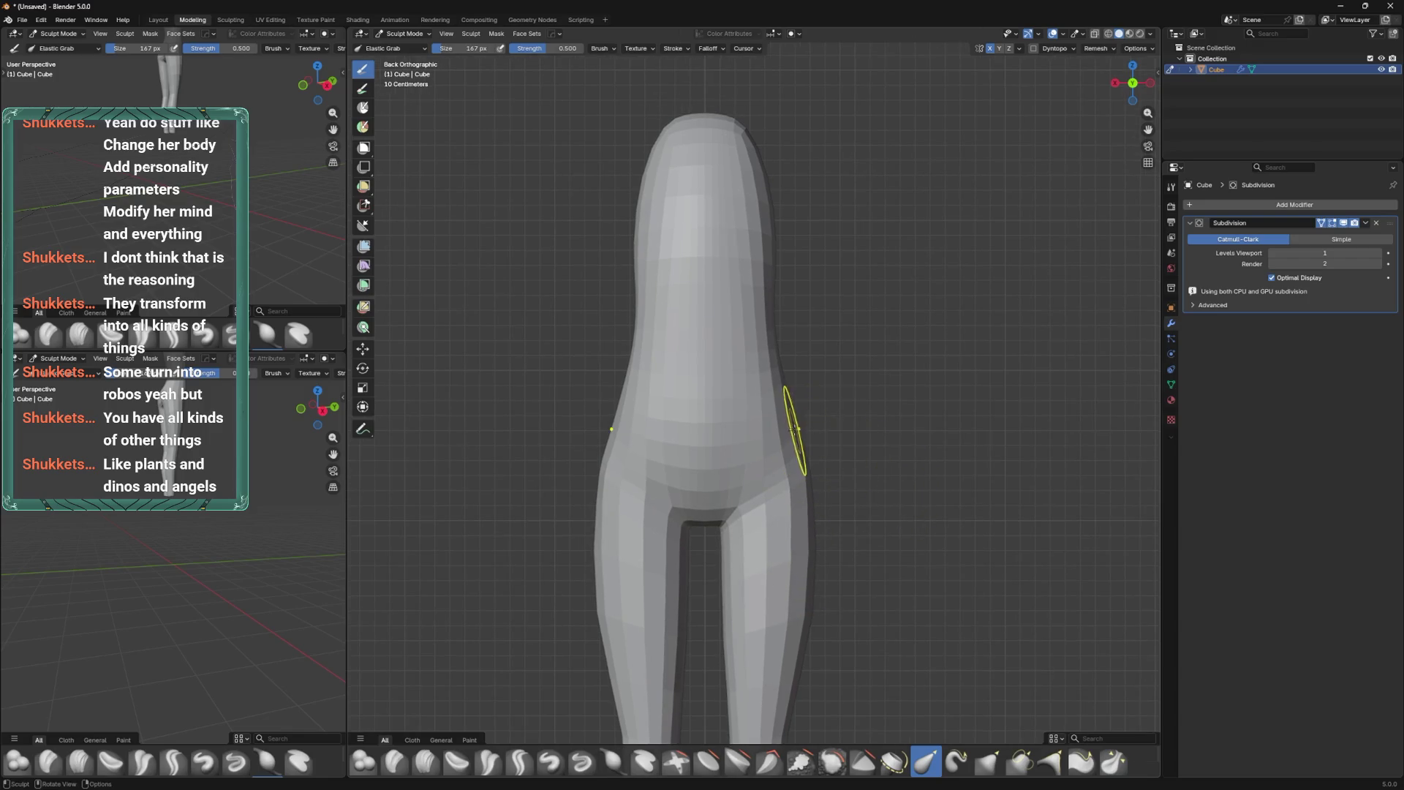
pyautogui.hotkey('ctrl', 'z')
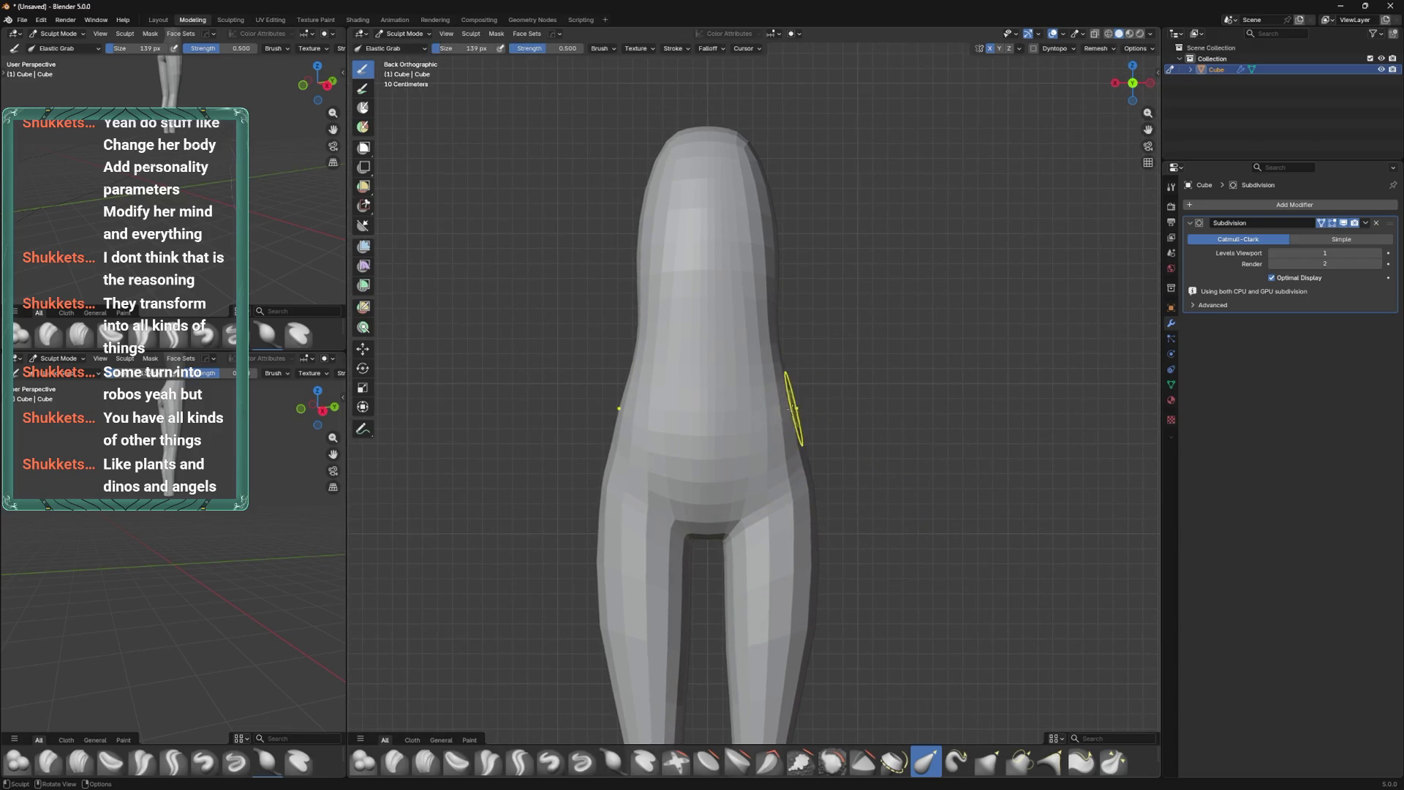
pyautogui.hotkey('ctrl', 'z')
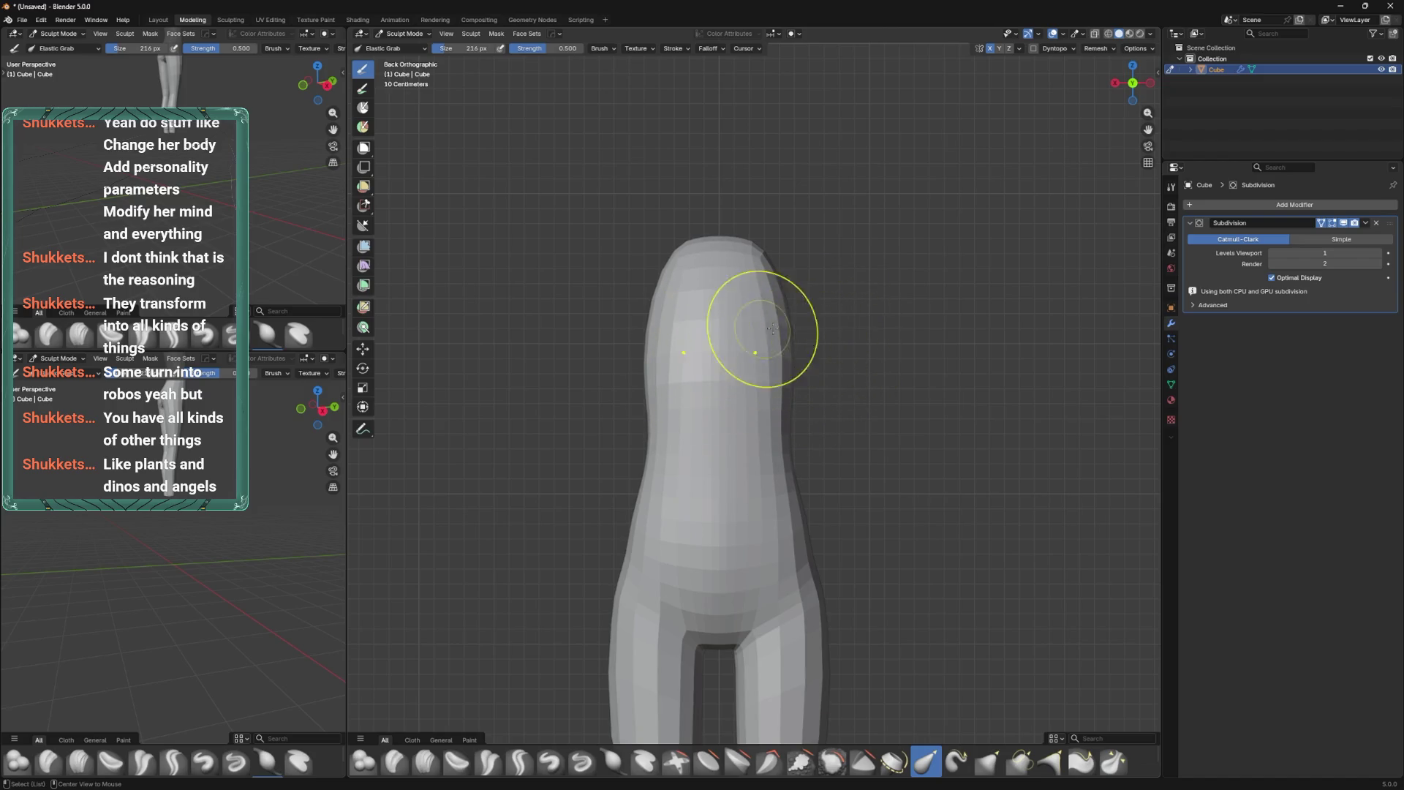
# Return to Edit Mode and orbit to look up at the crotch.
pyautogui.moveTo(857, 357)
pyautogui.keyDown('alt'); pyautogui.mouseDown(button='middle')
pyautogui.moveTo(840, 251)
pyautogui.moveTo(751, 339)
pyautogui.mouseUp(button='middle'); pyautogui.keyUp('alt')
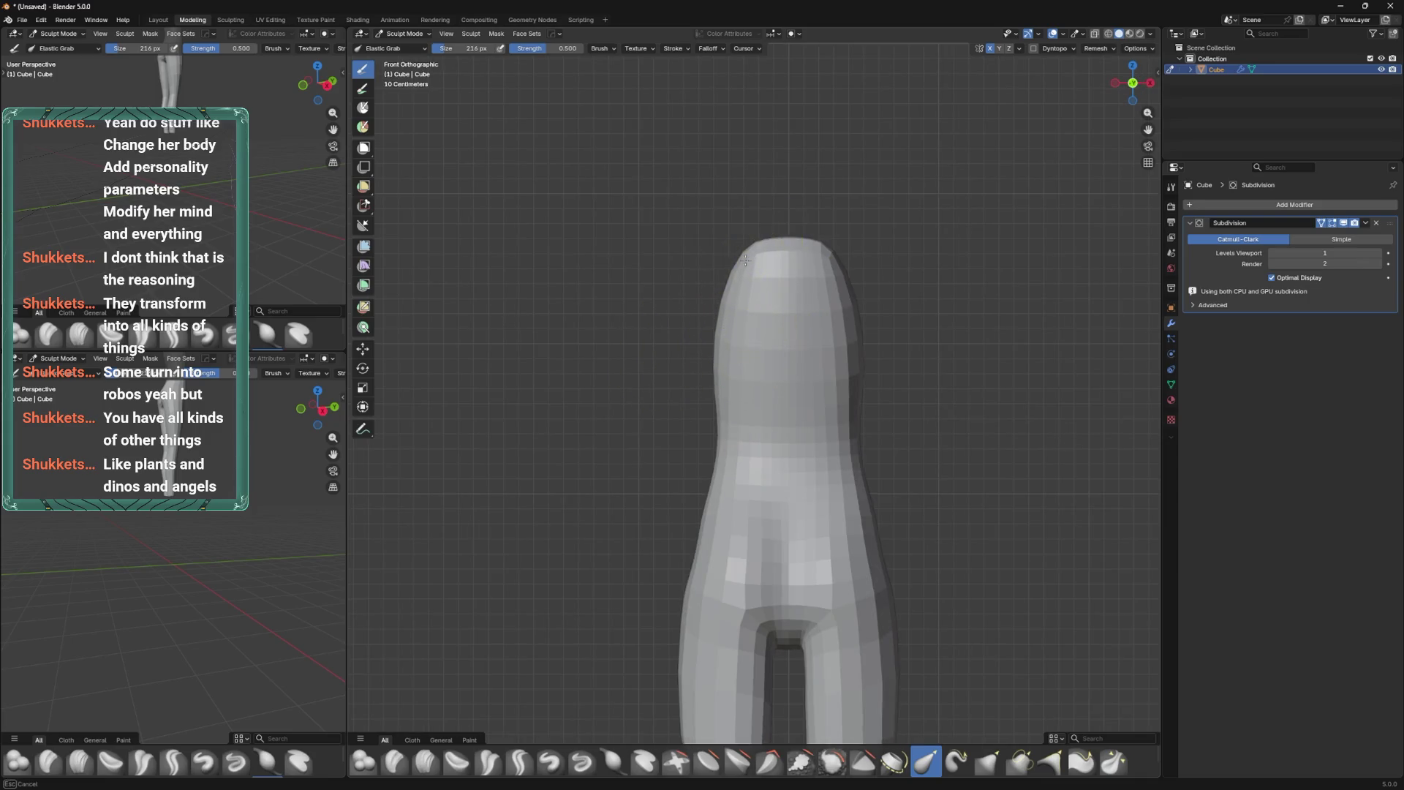
pyautogui.scroll(-3, 772, 279)
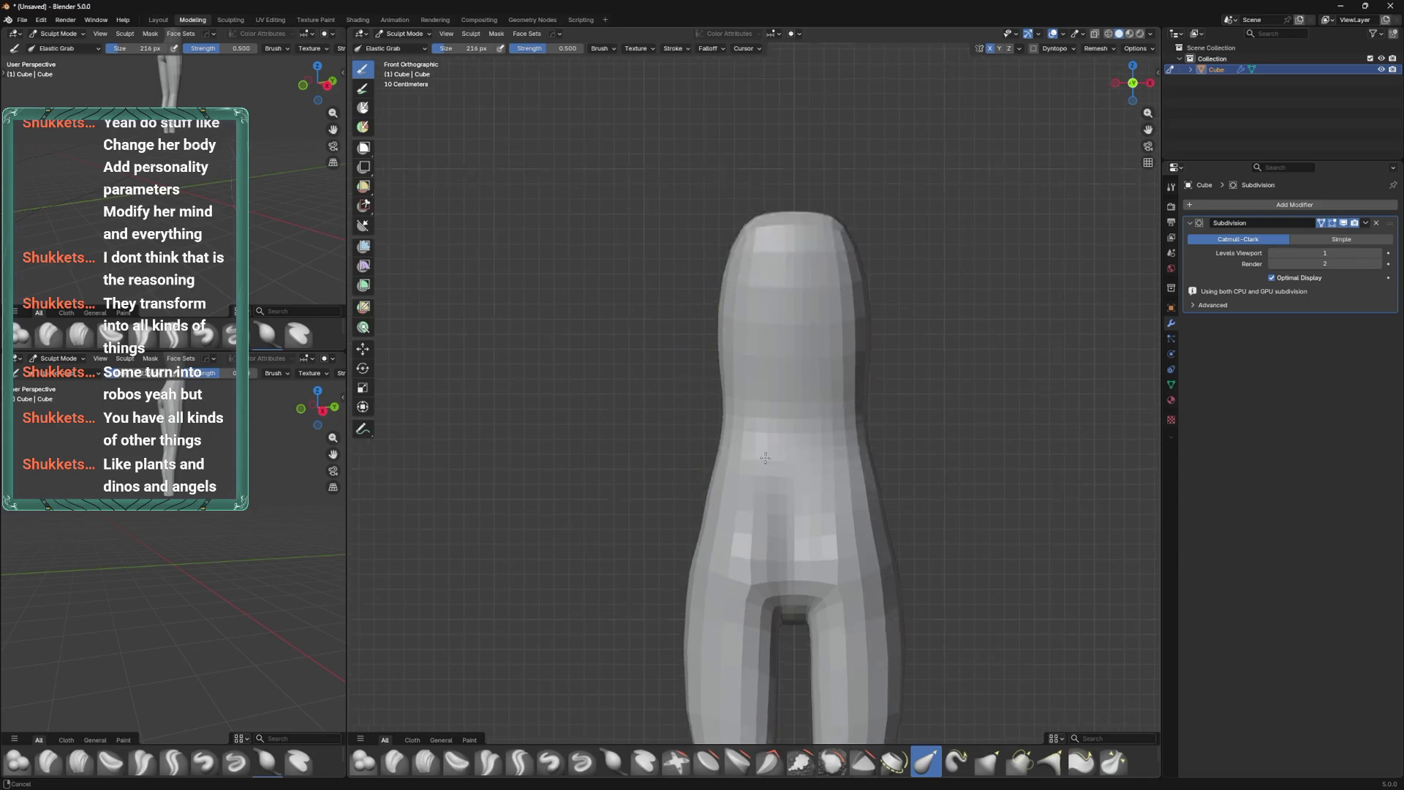
pyautogui.press('Tab')
pyautogui.moveTo(791, 665)
pyautogui.mouseDown(button='middle')
pyautogui.moveTo(790, 442)
pyautogui.moveTo(758, 529)
pyautogui.moveTo(778, 539)
pyautogui.moveTo(821, 361)
pyautogui.moveTo(824, 446)
pyautogui.moveTo(816, 358)
pyautogui.moveTo(819, 527)
pyautogui.moveTo(742, 407)
pyautogui.moveTo(807, 501)
pyautogui.mouseUp(button='middle')
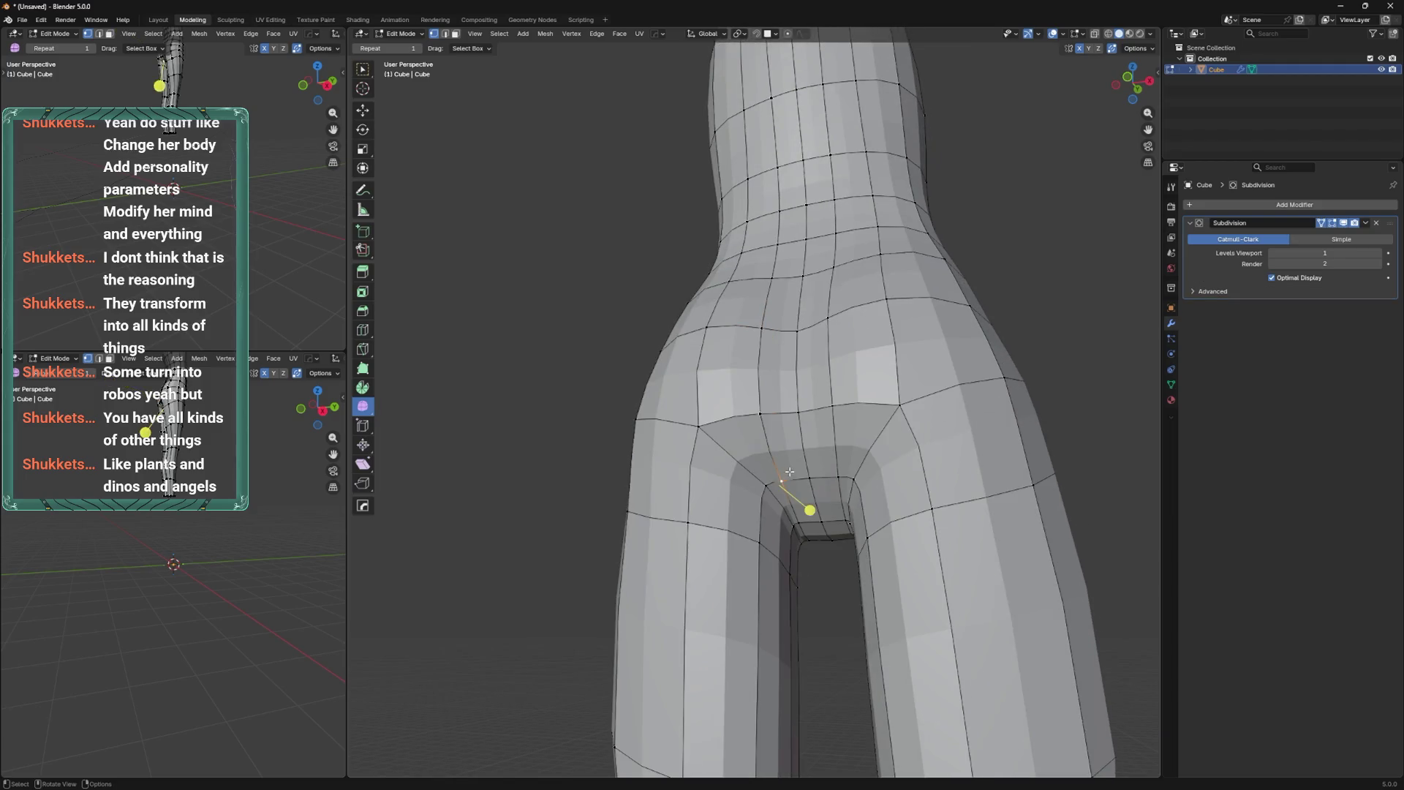
# Move the crotch vertex up and to the left, refining its position with repeated moves.
pyautogui.press('g')
pyautogui.press('x')
pyautogui.click(790, 511)
pyautogui.press('g')
pyautogui.click(791, 505)
pyautogui.moveTo(790, 504)
pyautogui.mouseDown(button='middle')
pyautogui.moveTo(811, 563)
pyautogui.moveTo(823, 550)
pyautogui.moveTo(751, 504)
pyautogui.moveTo(748, 378)
pyautogui.mouseUp(button='middle')
pyautogui.press('g')
pyautogui.click(752, 381)
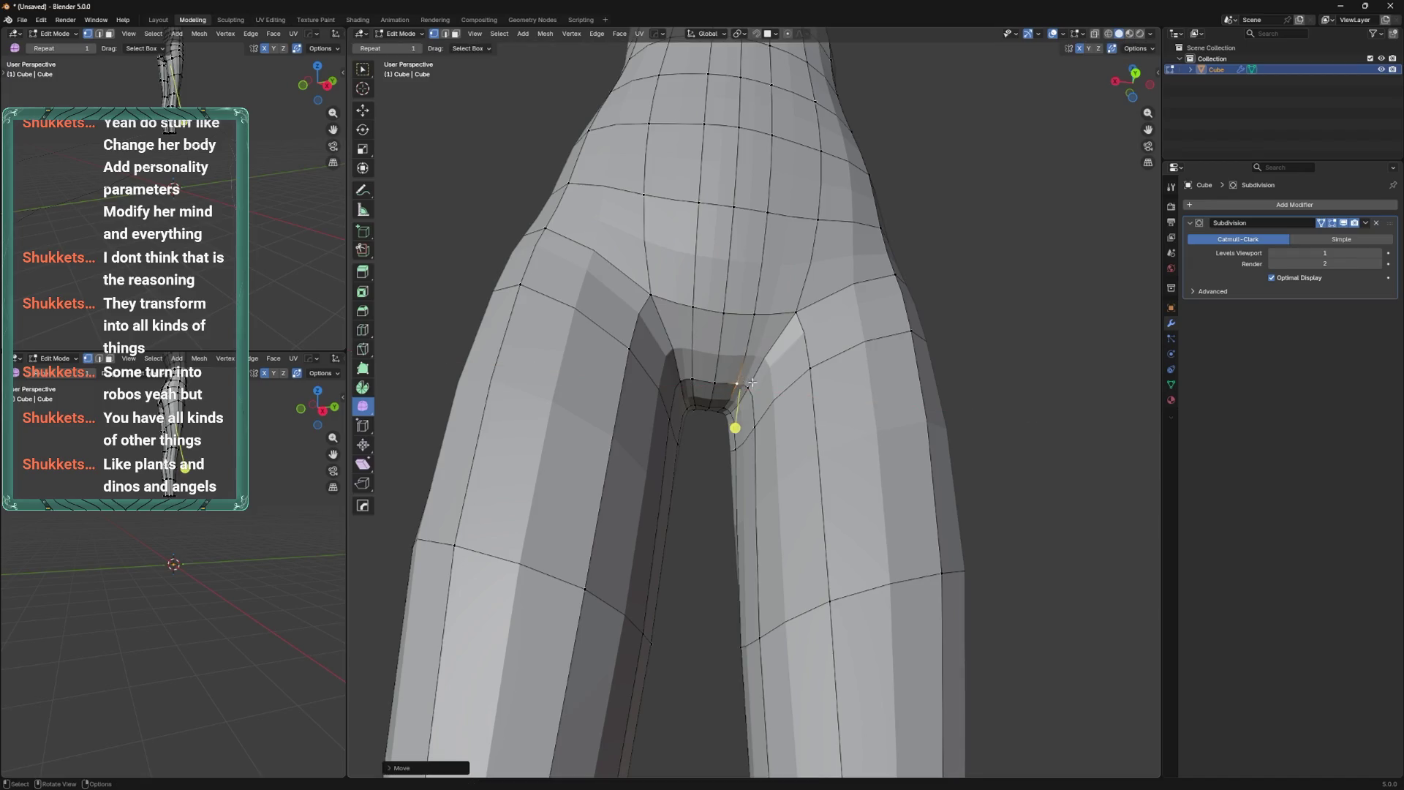
# Shift the crotch vertex sideways in three X-constrained moves.
pyautogui.press('g')
pyautogui.press('x')
pyautogui.click(758, 398)
pyautogui.press('g')
pyautogui.press('x')
pyautogui.click(754, 424)
pyautogui.press('g')
pyautogui.press('x')
pyautogui.click(754, 424)
# Slide a right-hip vertex up along the mesh, then slide another vertex along its edge.
pyautogui.moveTo(755, 424)
pyautogui.mouseDown(button='middle')
pyautogui.moveTo(796, 507)
pyautogui.moveTo(834, 446)
pyautogui.moveTo(867, 433)
pyautogui.moveTo(837, 408)
pyautogui.moveTo(853, 314)
pyautogui.mouseUp(button='middle')
pyautogui.click(867, 433)
pyautogui.press('g')
pyautogui.press('g')
pyautogui.click(869, 450)
pyautogui.scroll(-3, 837, 407)
pyautogui.press('g')
pyautogui.press('g')
pyautogui.moveTo(833, 500)
pyautogui.mouseDown(button='middle')
pyautogui.moveTo(927, 477)
pyautogui.moveTo(775, 513)
pyautogui.moveTo(798, 435)
pyautogui.moveTo(767, 401)
pyautogui.mouseUp(button='middle')
pyautogui.scroll(-3, 852, 495)
pyautogui.scroll(3, 782, 490)
pyautogui.scroll(4, 768, 400)
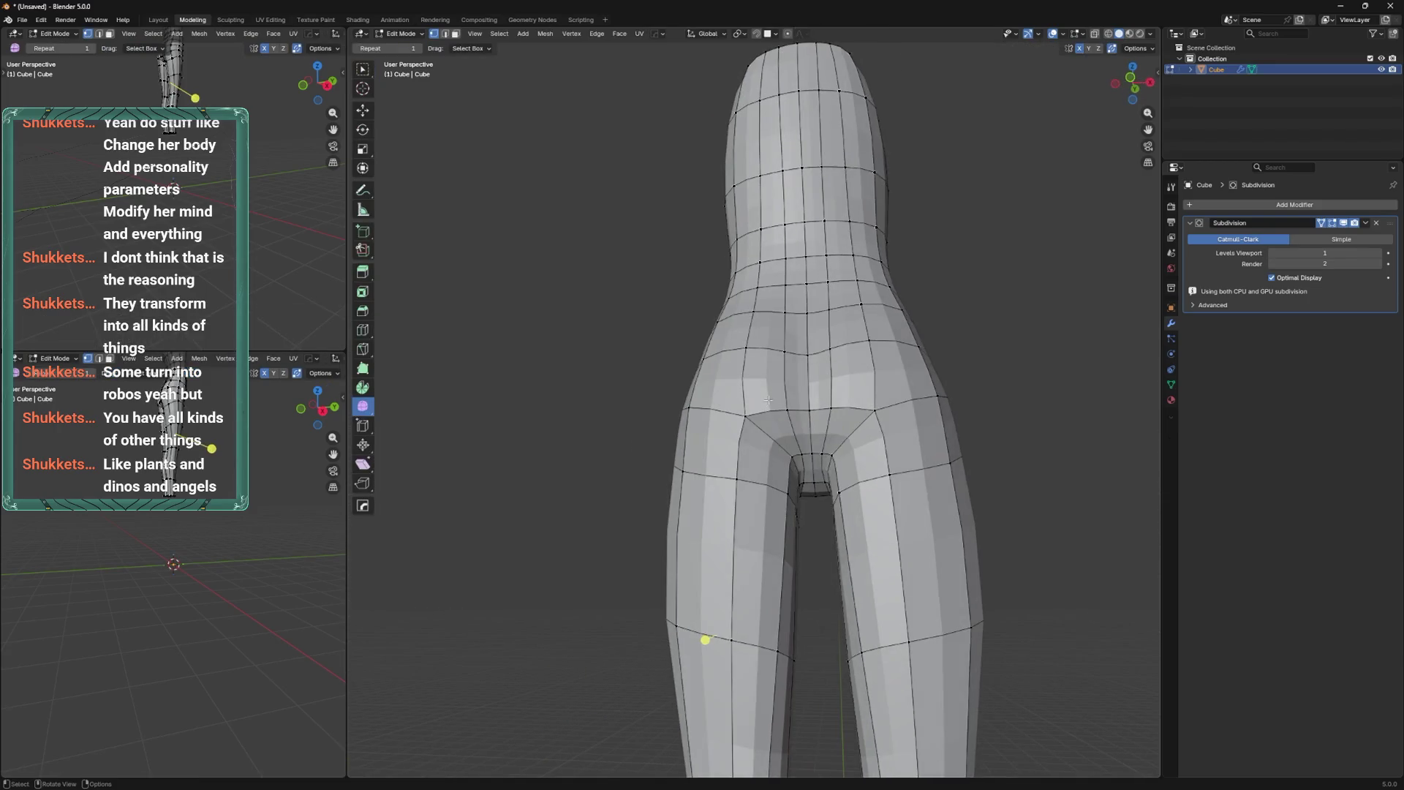
# Rip the selected hip vertices apart along the buttock crease and place them.
pyautogui.moveTo(745, 418)
pyautogui.mouseDown(button='middle')
pyautogui.moveTo(855, 430)
pyautogui.moveTo(815, 426)
pyautogui.mouseUp(button='middle')
pyautogui.press('g')
pyautogui.click(834, 433)
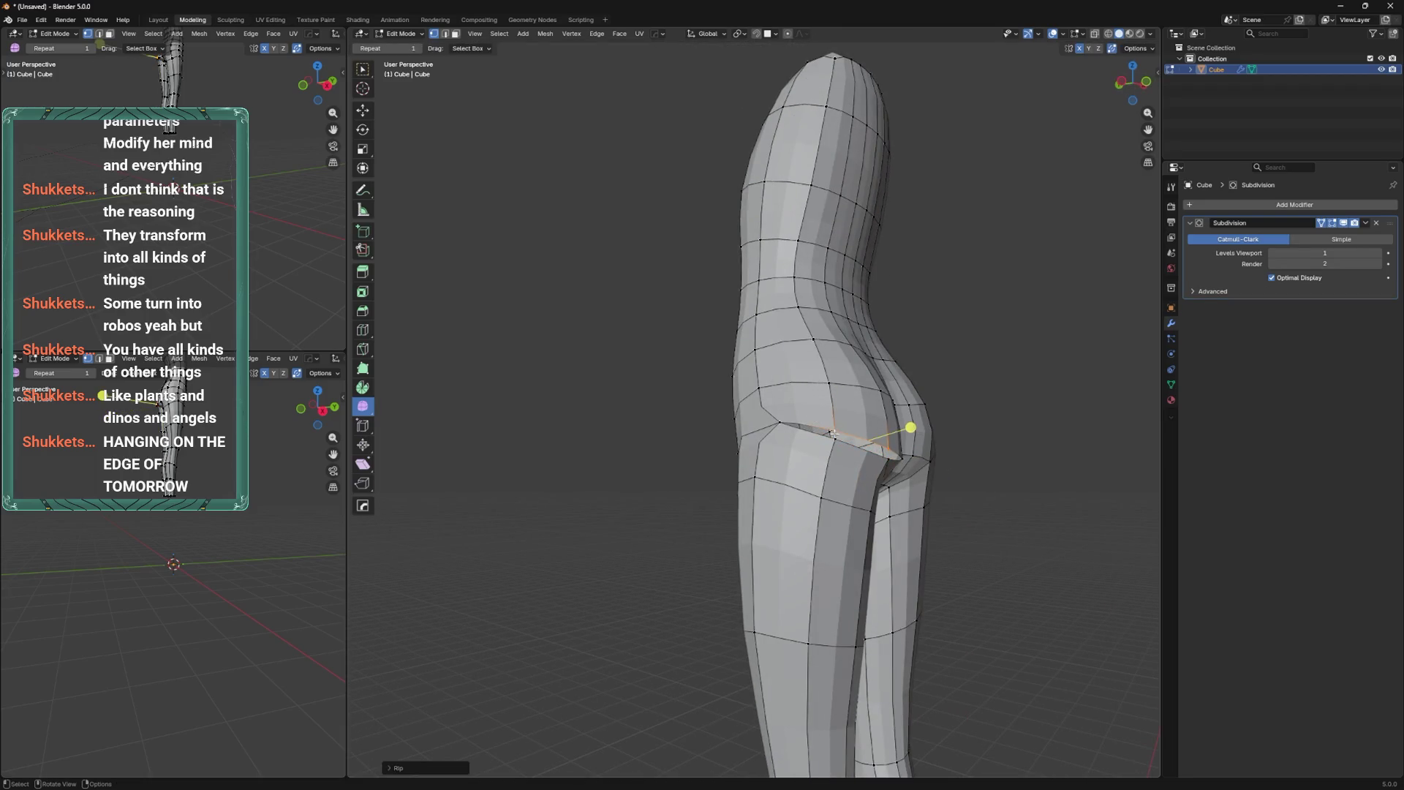
pyautogui.moveTo(884, 445); pyautogui.dragTo(785, 418, button='middle')
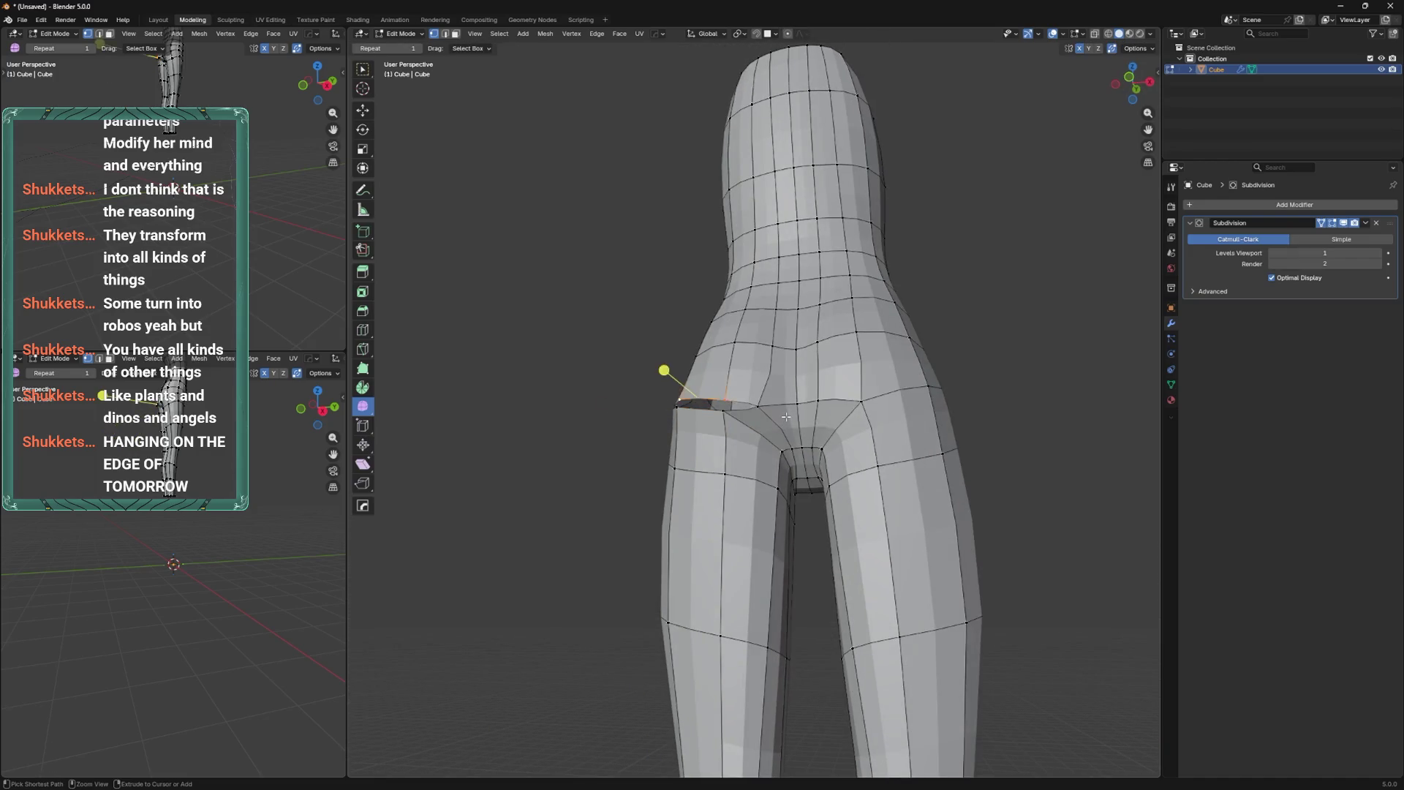
pyautogui.moveTo(700, 405)
pyautogui.mouseDown(button='middle')
pyautogui.moveTo(819, 407)
pyautogui.moveTo(788, 452)
pyautogui.moveTo(764, 442)
pyautogui.mouseUp(button='middle')
# Slide the hip edge loop along the mesh, then rip the hip vertices open and place them.
pyautogui.press('g')
pyautogui.press('g')
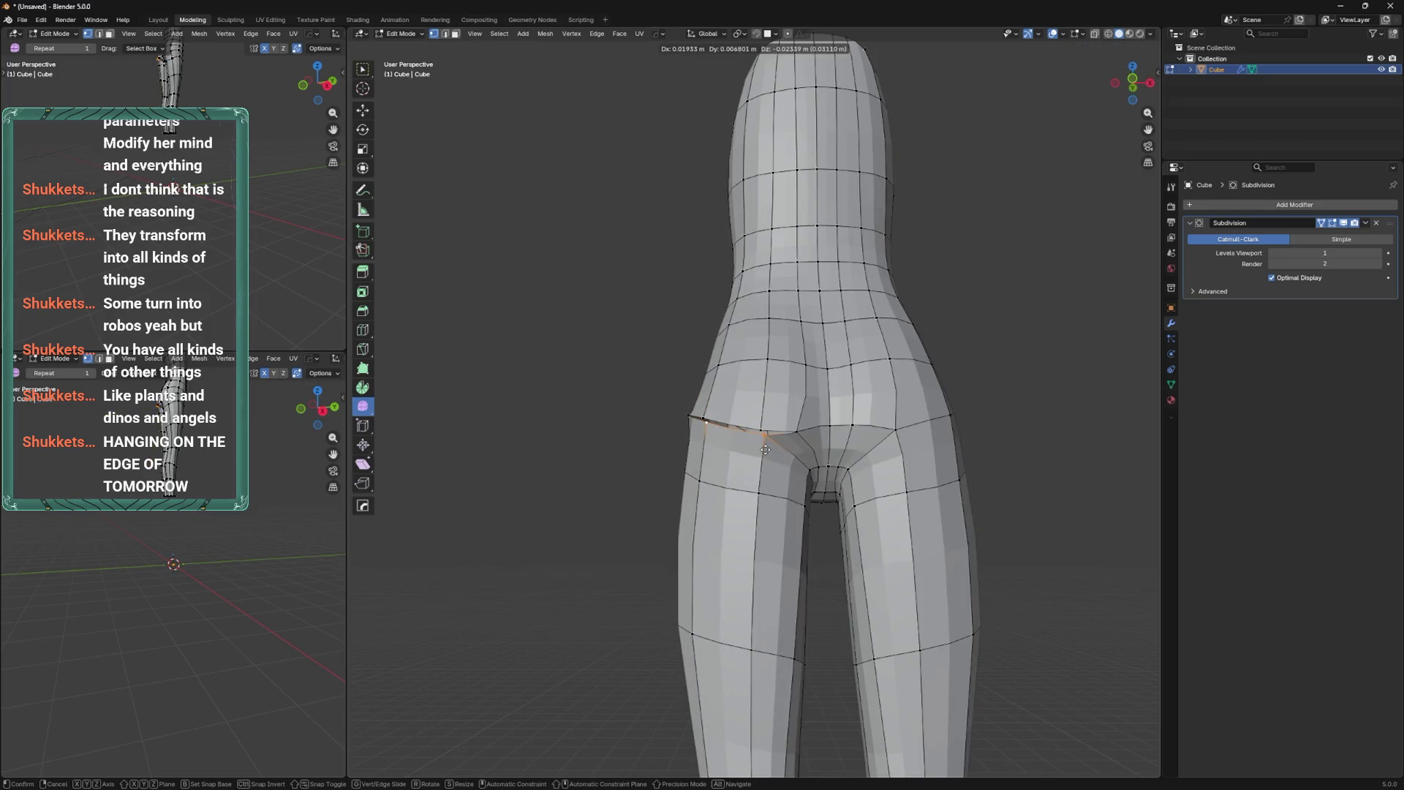
pyautogui.click(702, 464)
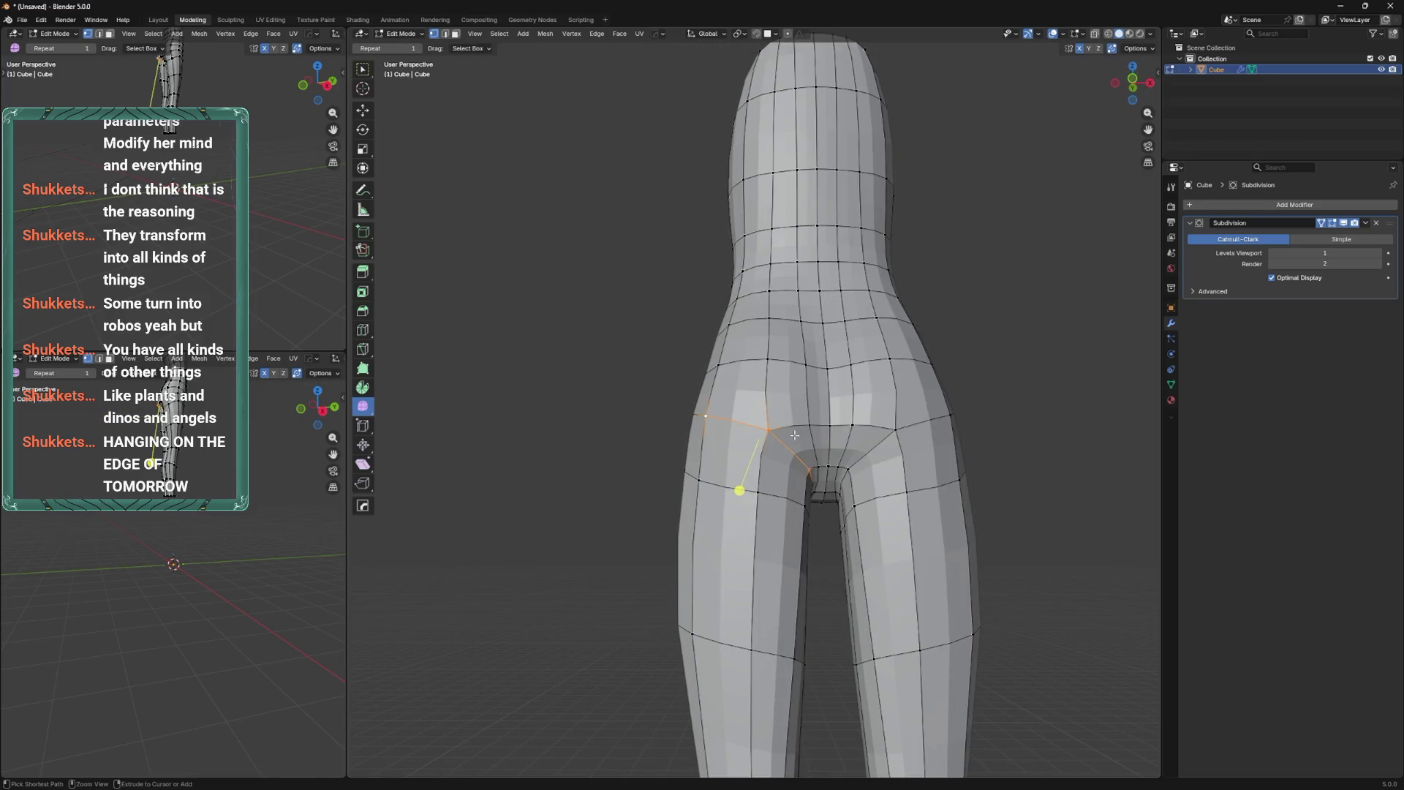
pyautogui.press('v')
pyautogui.click(786, 447)
pyautogui.moveTo(786, 448)
pyautogui.mouseDown(button='middle')
pyautogui.moveTo(774, 496)
pyautogui.moveTo(767, 447)
pyautogui.mouseUp(button='middle')
# Slide the hip edge upward and slide the hip-crease vertex along its edge.
pyautogui.press('g')
pyautogui.press('g')
pyautogui.click(796, 488)
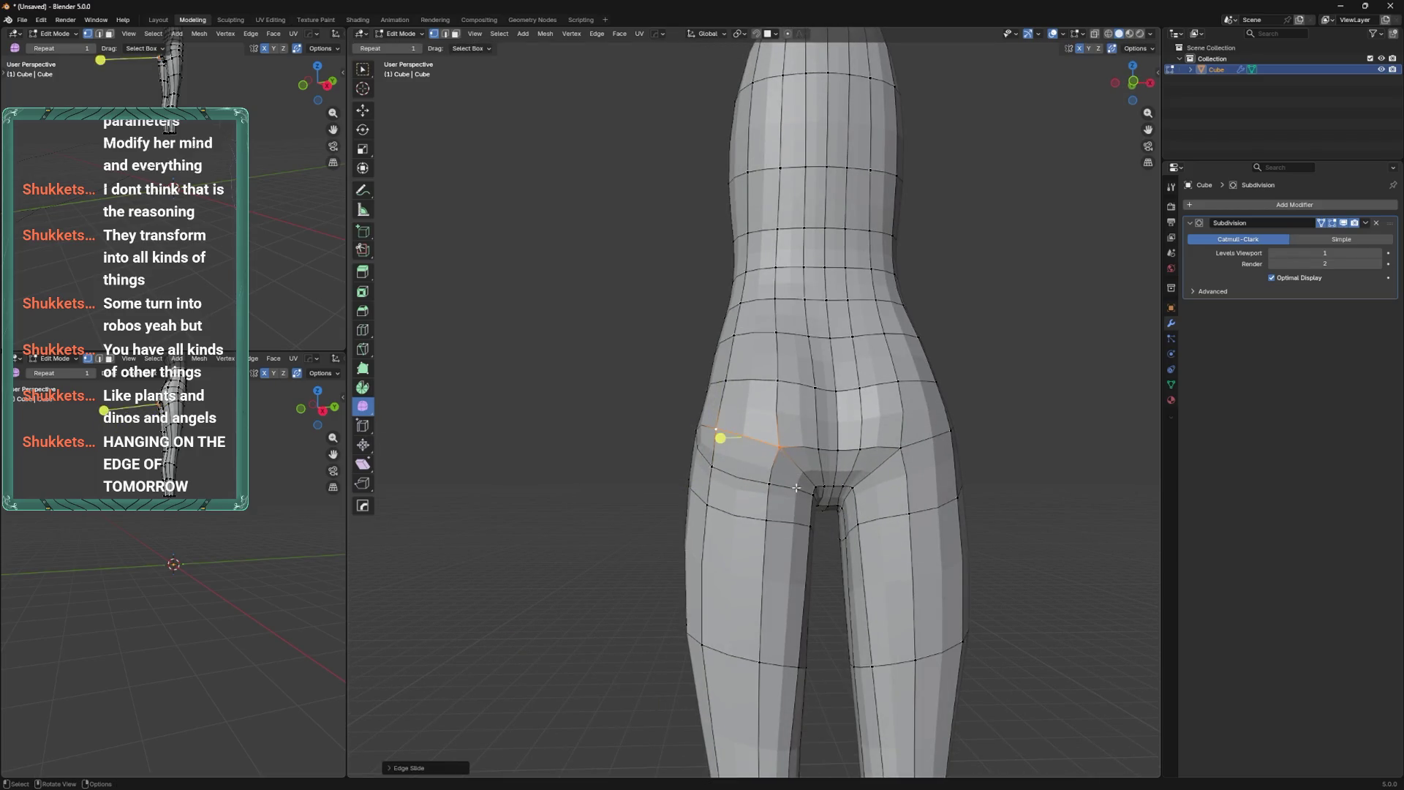
pyautogui.click(772, 486)
pyautogui.press('g')
pyautogui.press('g')
pyautogui.click(773, 483)
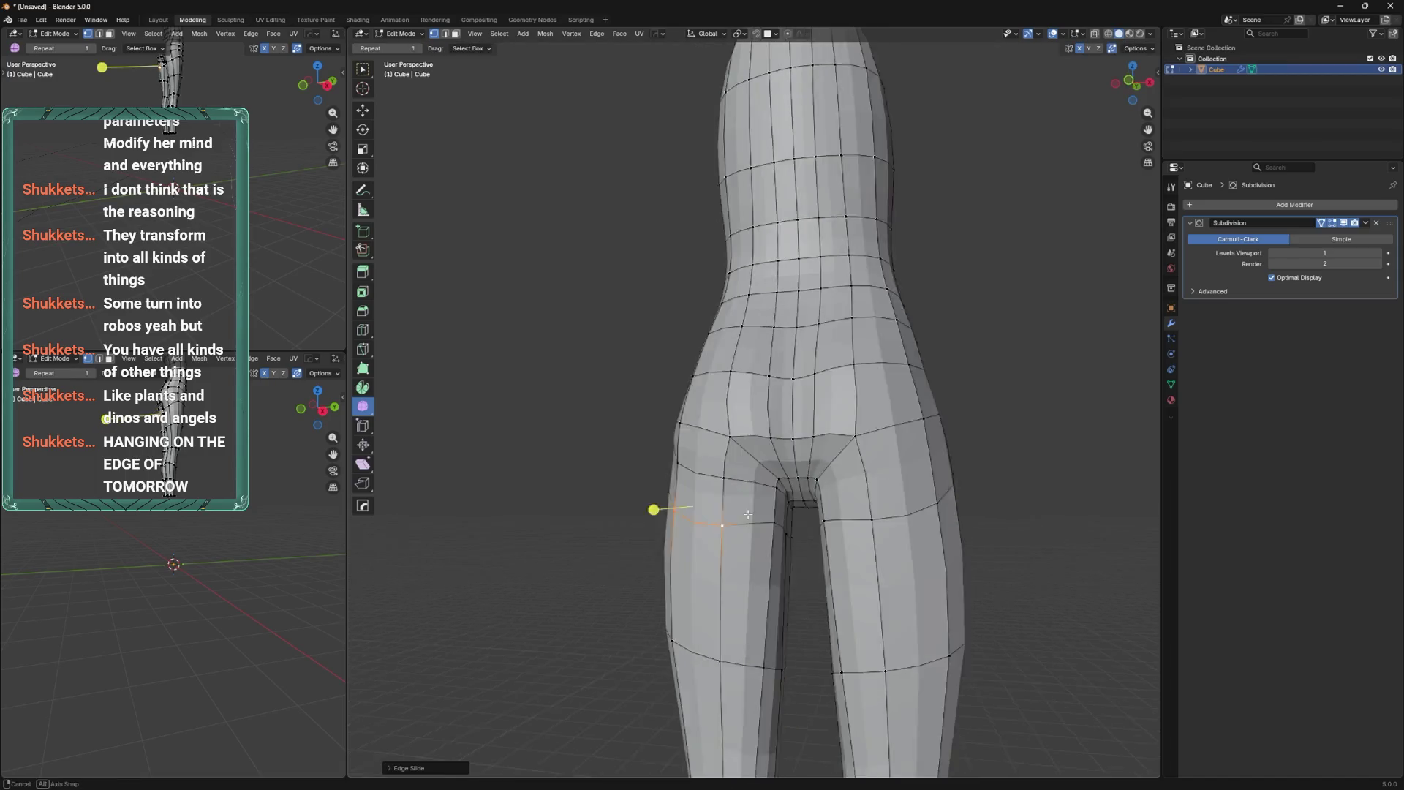
pyautogui.moveTo(752, 521); pyautogui.dragTo(761, 532, button='middle')
# Slide and move the inner-thigh vertices so the loop runs into the inner thigh.
pyautogui.click(759, 528)
pyautogui.press('g')
pyautogui.press('g')
pyautogui.click(761, 536)
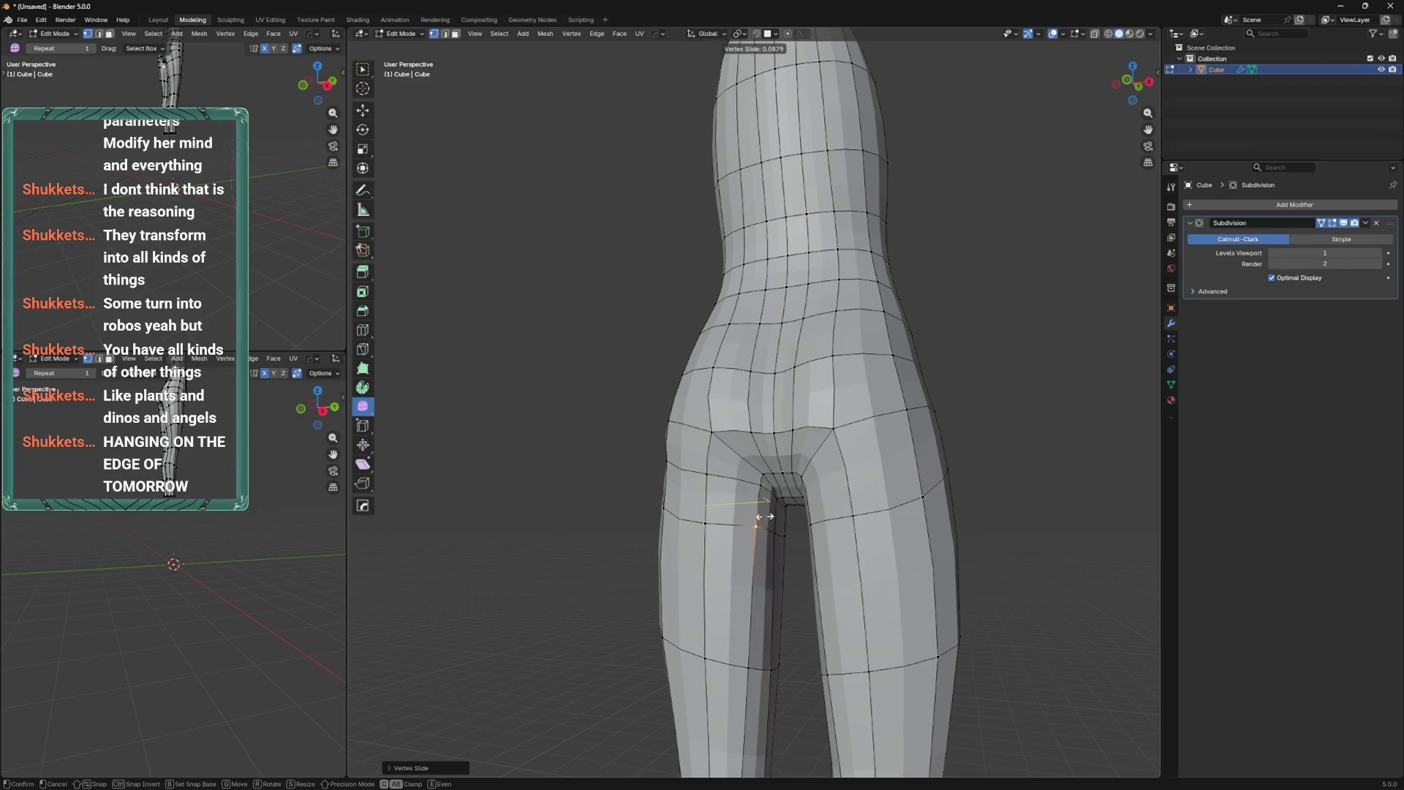
pyautogui.moveTo(767, 508)
pyautogui.mouseDown(button='middle')
pyautogui.moveTo(768, 443)
pyautogui.moveTo(715, 497)
pyautogui.moveTo(833, 369)
pyautogui.moveTo(820, 401)
pyautogui.moveTo(838, 436)
pyautogui.moveTo(797, 523)
pyautogui.moveTo(735, 479)
pyautogui.moveTo(884, 470)
pyautogui.moveTo(827, 359)
pyautogui.moveTo(815, 395)
pyautogui.moveTo(841, 427)
pyautogui.moveTo(731, 454)
pyautogui.moveTo(712, 428)
pyautogui.moveTo(770, 467)
pyautogui.moveTo(793, 377)
pyautogui.moveTo(874, 500)
pyautogui.mouseUp(button='middle')
pyautogui.click(824, 393)
pyautogui.press('g')
pyautogui.click(715, 431)
pyautogui.press('g')
pyautogui.click(794, 376)
pyautogui.moveTo(784, 420)
pyautogui.mouseDown(button='middle')
pyautogui.moveTo(821, 470)
pyautogui.moveTo(730, 454)
pyautogui.moveTo(739, 439)
pyautogui.moveTo(779, 435)
pyautogui.moveTo(870, 450)
pyautogui.moveTo(827, 471)
pyautogui.mouseUp(button='middle')
# Slide the crotch vertex along its edge, then leave Edit Mode to view the smoothed legs.
pyautogui.click(757, 503)
pyautogui.press('g')
pyautogui.press('g')
pyautogui.moveTo(853, 533)
pyautogui.mouseDown(button='middle')
pyautogui.moveTo(793, 304)
pyautogui.moveTo(809, 291)
pyautogui.moveTo(824, 340)
pyautogui.moveTo(808, 398)
pyautogui.moveTo(730, 530)
pyautogui.moveTo(742, 502)
pyautogui.moveTo(906, 433)
pyautogui.mouseUp(button='middle')
pyautogui.click(824, 340)
pyautogui.hotkey('ctrl', 'Tab')
pyautogui.hotkey('ctrl', 'Tab')
pyautogui.moveTo(783, 401)
pyautogui.mouseDown(button='middle')
pyautogui.moveTo(771, 439)
pyautogui.moveTo(796, 439)
pyautogui.mouseUp(button='middle')
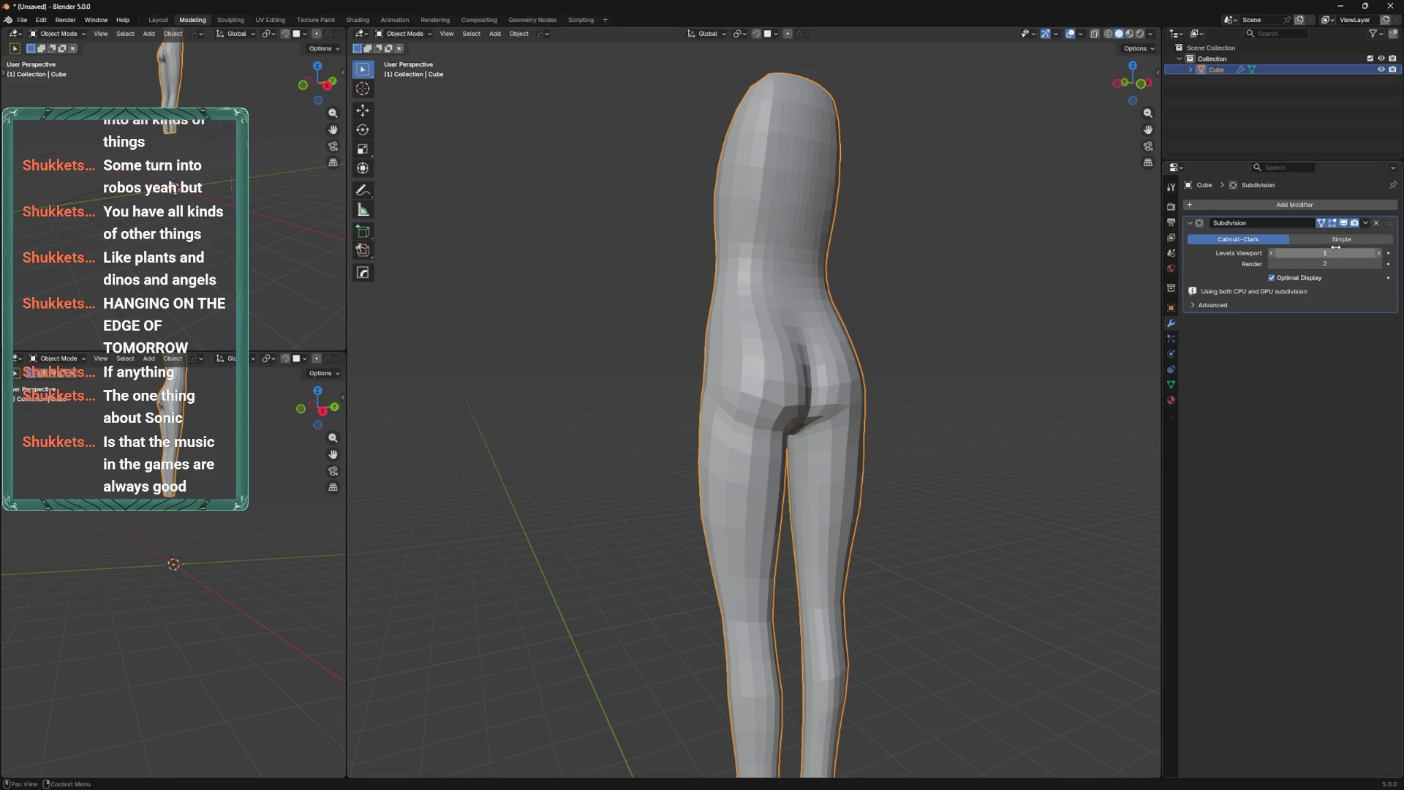
# Keep the Subdivision modifier on Catmull-Clark and set its viewport level to 2.
pyautogui.click(1337, 241)
pyautogui.click(1259, 238)
pyautogui.click(1379, 252)
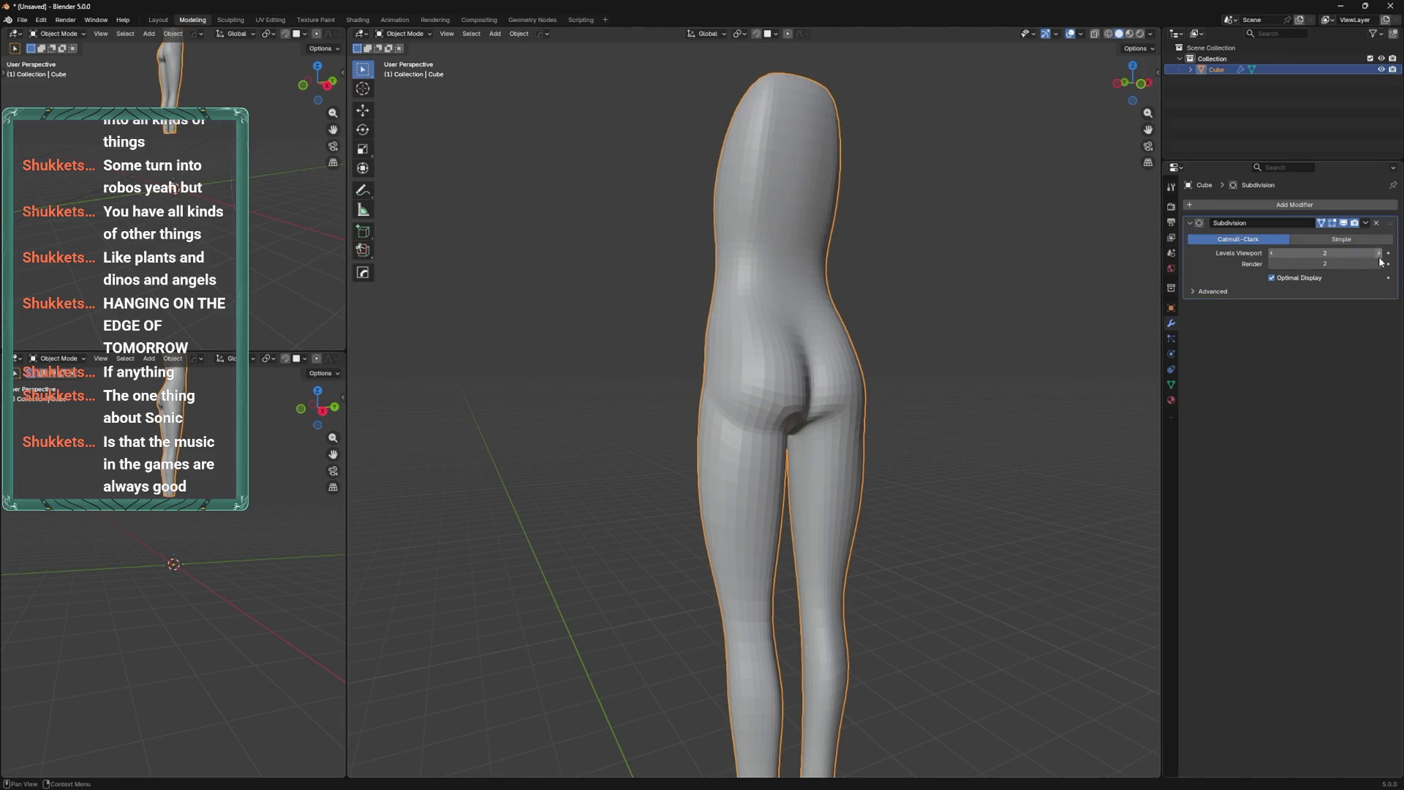
pyautogui.moveTo(824, 448); pyautogui.dragTo(801, 472, button='middle')
# Slide a centre-line vertex downward and apply Smooth Vertices to the hip vertices.
pyautogui.press('Tab')
pyautogui.scroll(4, 790, 442)
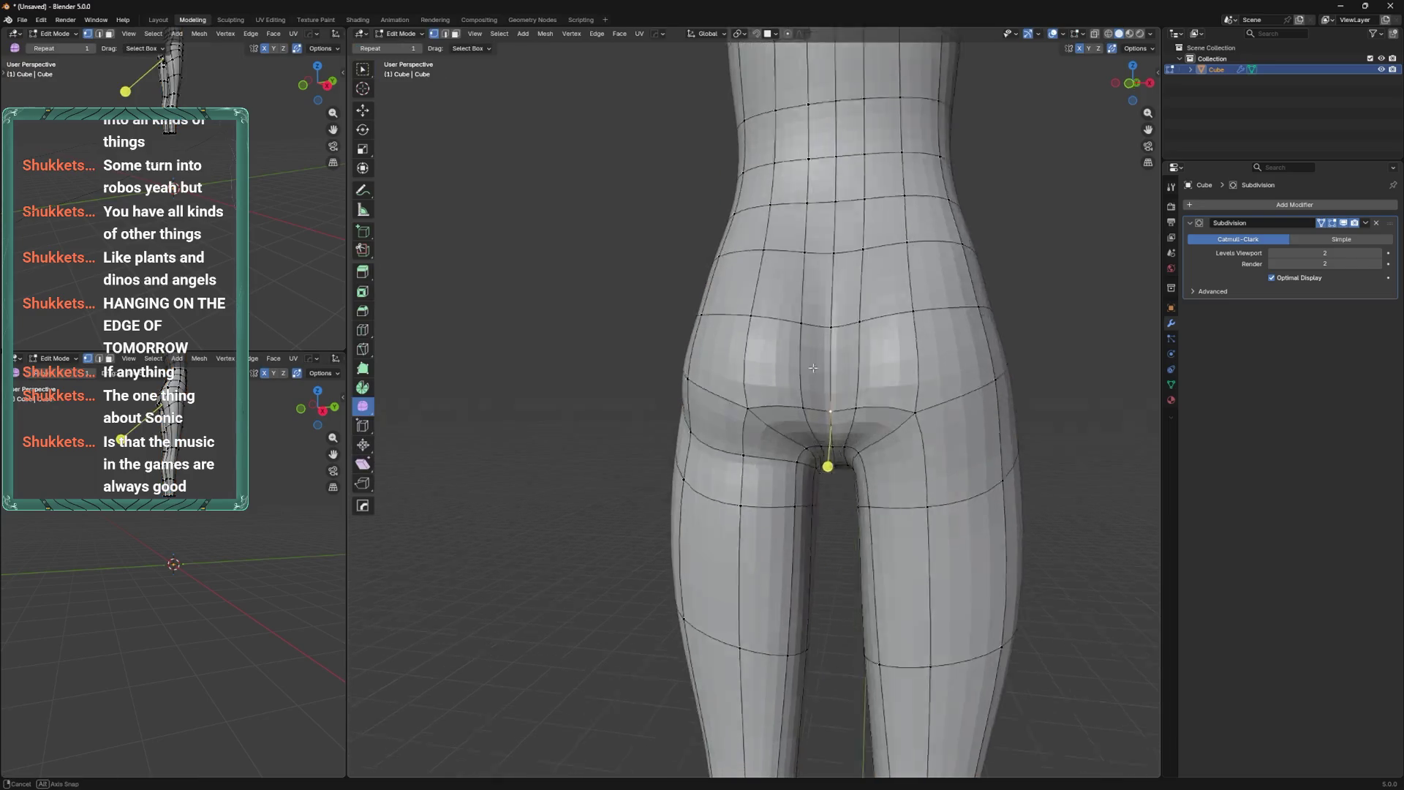
pyautogui.hotkey('shift', 'v')
pyautogui.click(836, 423)
pyautogui.moveTo(823, 444)
pyautogui.mouseDown(button='middle')
pyautogui.moveTo(817, 454)
pyautogui.moveTo(872, 434)
pyautogui.moveTo(795, 484)
pyautogui.moveTo(813, 505)
pyautogui.mouseUp(button='middle')
pyautogui.rightClick(825, 469)
pyautogui.click(842, 454)
pyautogui.click(804, 504)
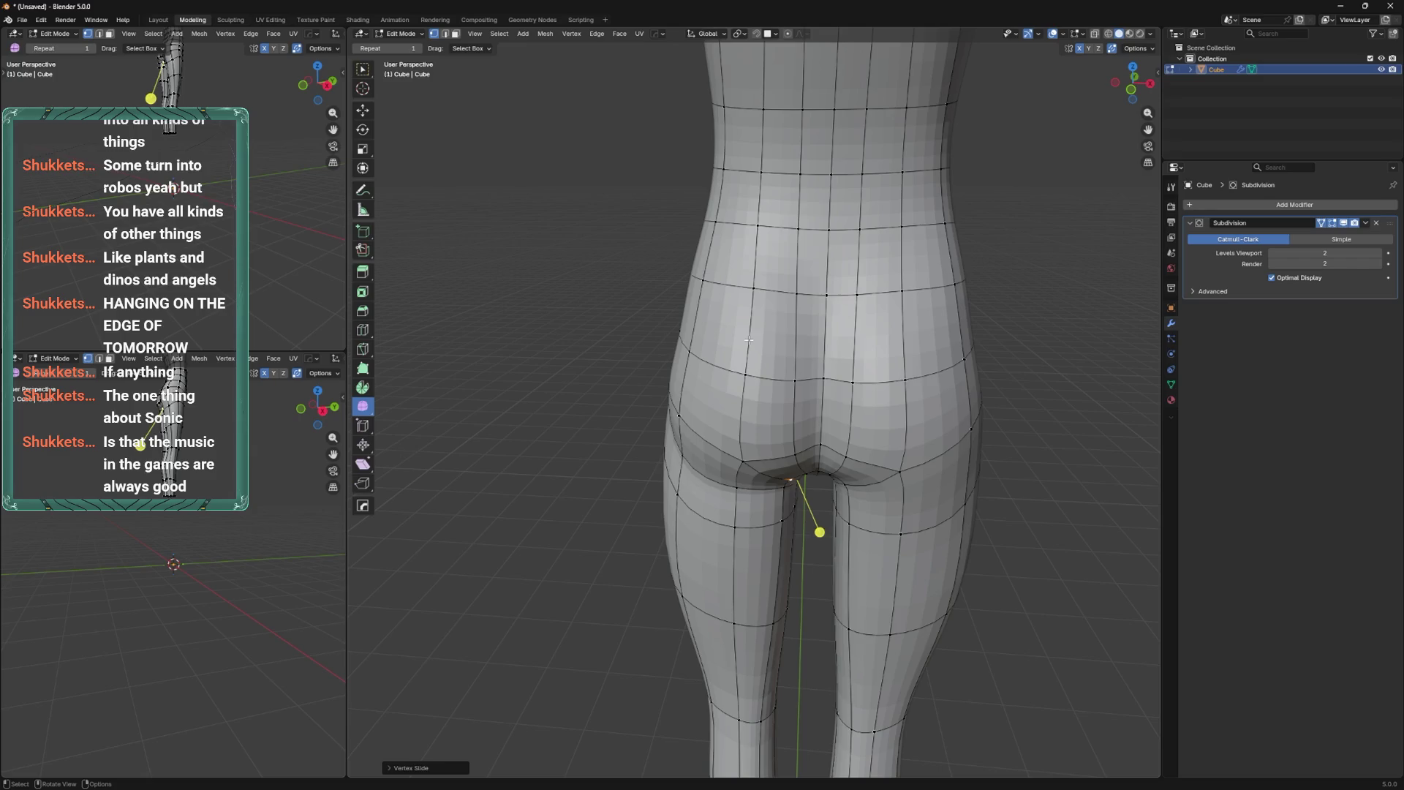
# Scale the crotch face and move it along the Y axis.
pyautogui.moveTo(748, 339)
pyautogui.mouseDown(button='middle')
pyautogui.moveTo(713, 437)
pyautogui.moveTo(737, 510)
pyautogui.mouseUp(button='middle')
pyautogui.keyDown('shift'); pyautogui.click(722, 438); pyautogui.keyUp('shift')
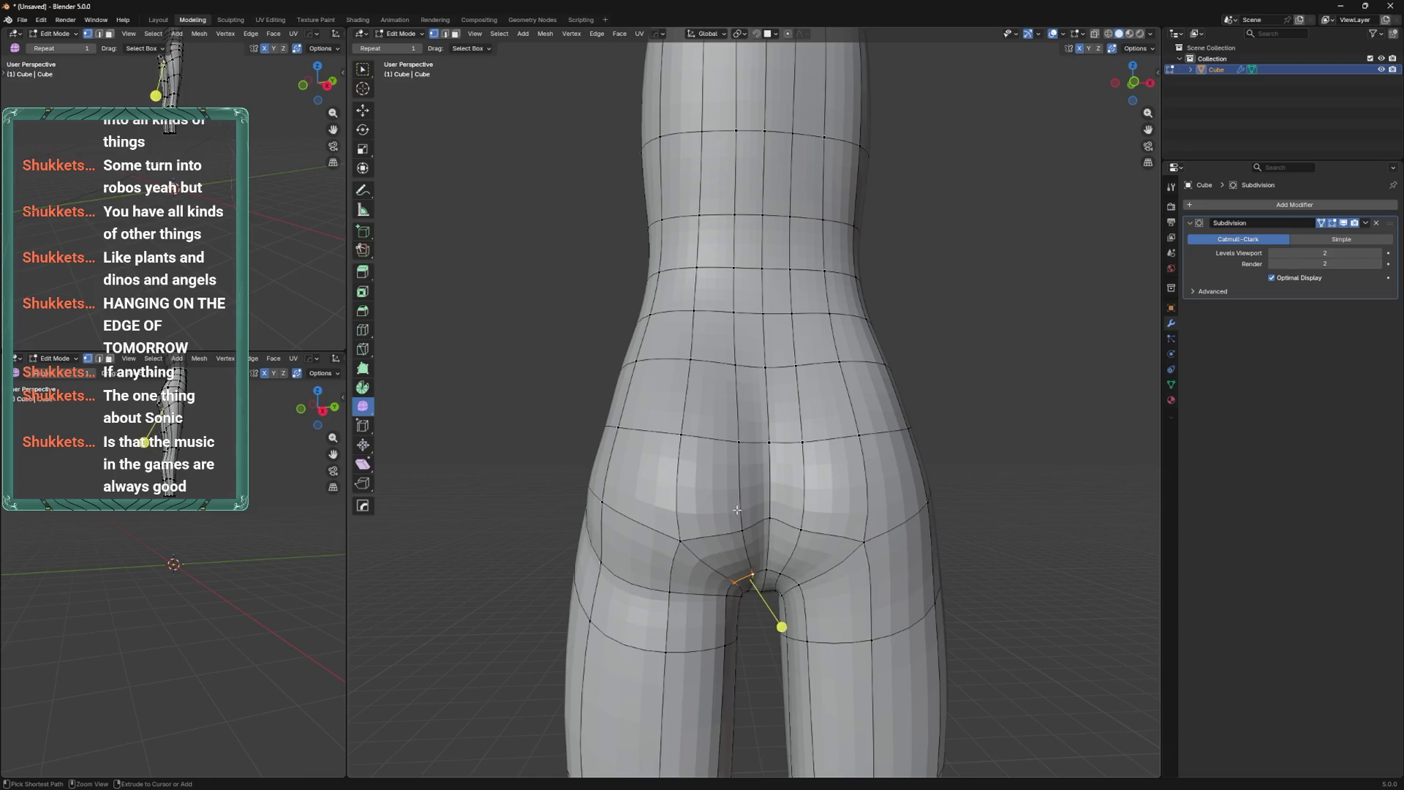
pyautogui.click(734, 554)
pyautogui.press('s')
pyautogui.click(747, 611)
pyautogui.press('g')
pyautogui.press('y')
pyautogui.click(765, 476)
pyautogui.moveTo(765, 476)
pyautogui.mouseDown(button='middle')
pyautogui.moveTo(724, 448)
pyautogui.moveTo(753, 565)
pyautogui.mouseUp(button='middle')
# Nudge a crotch vertex twice, then return to Object Mode to check the smoothed body.
pyautogui.press('1')
pyautogui.click(724, 476)
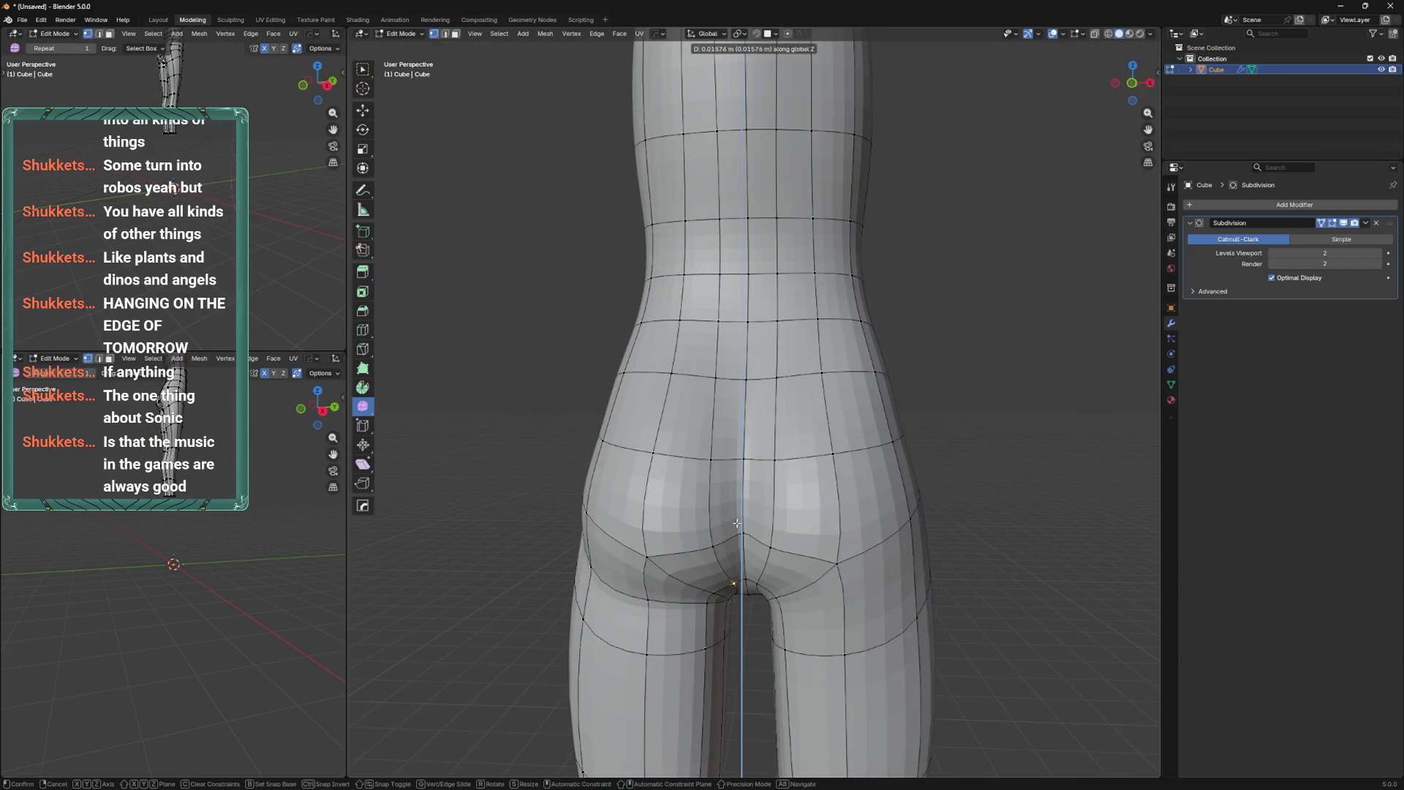
pyautogui.press('g')
pyautogui.click(747, 580)
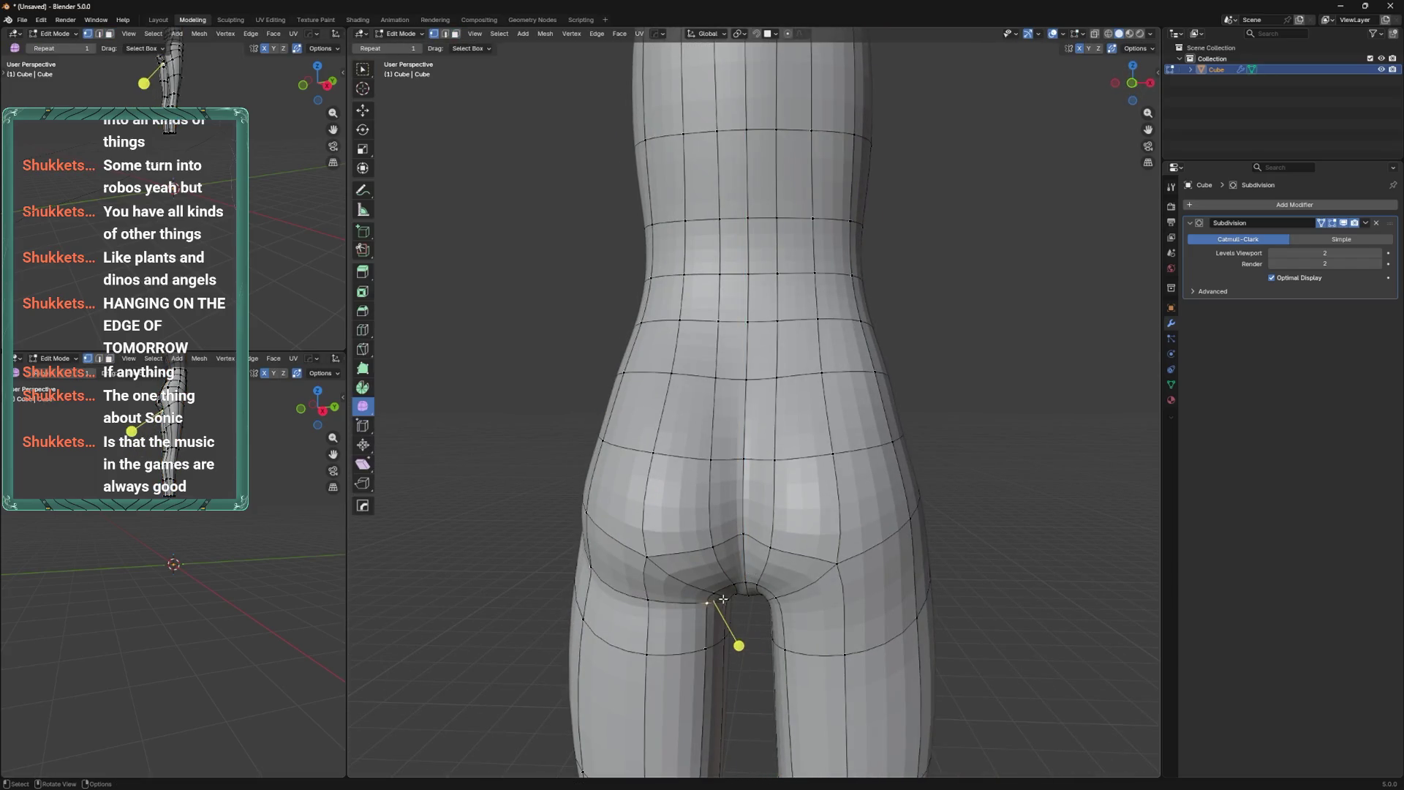
pyautogui.press('g')
pyautogui.click(751, 598)
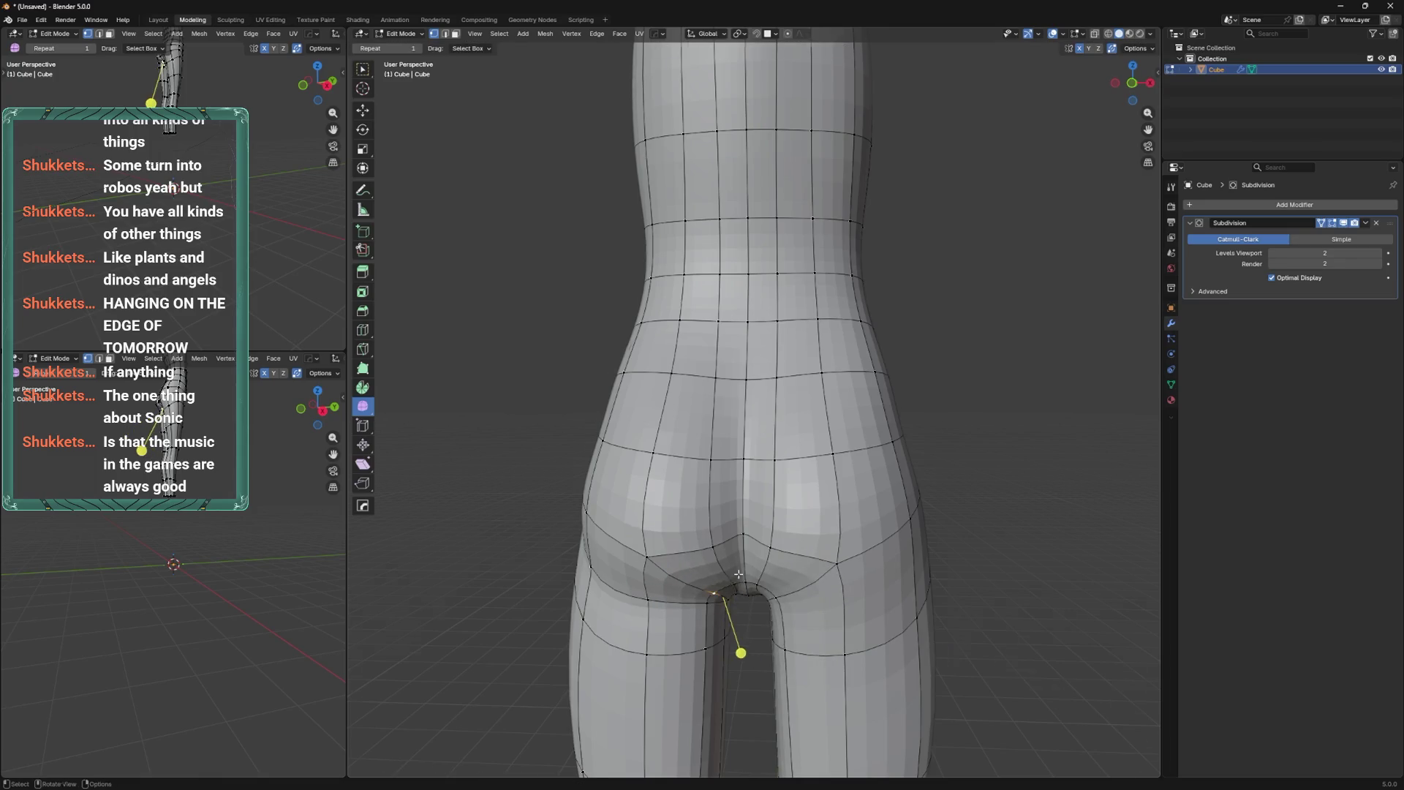
pyautogui.press('Tab')
pyautogui.moveTo(749, 436); pyautogui.dragTo(797, 502, button='middle')
pyautogui.scroll(-5, 797, 503)
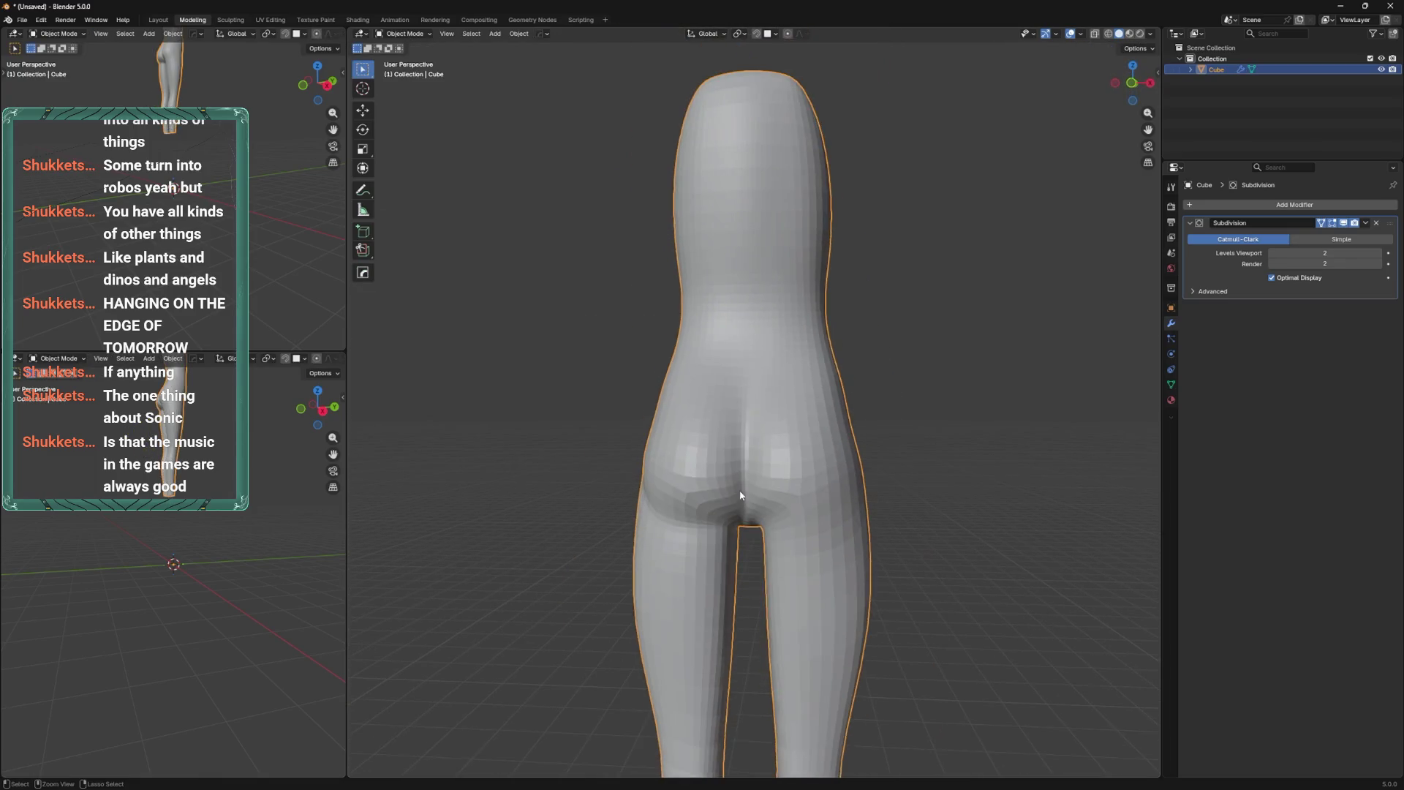
# Shrink the sculpt brush to 201 px, then go back into Edit Mode.
pyautogui.hotkey('ctrl', 'Tab')
pyautogui.press('f')
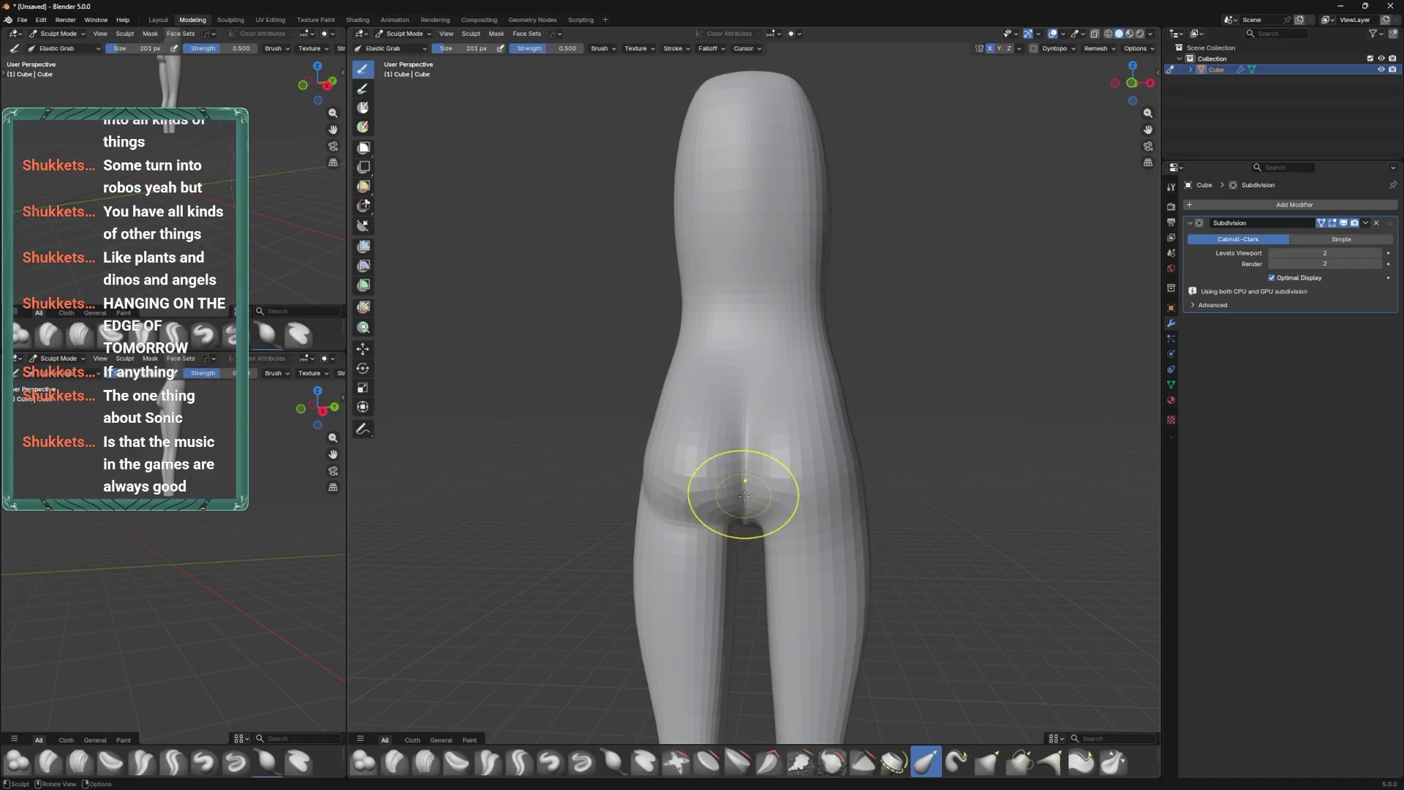
pyautogui.hotkey('ctrl', 'Tab')
pyautogui.moveTo(660, 480)
pyautogui.mouseDown(button='middle')
pyautogui.moveTo(912, 431)
pyautogui.moveTo(1024, 452)
pyautogui.moveTo(936, 393)
pyautogui.moveTo(909, 441)
pyautogui.moveTo(745, 445)
pyautogui.moveTo(775, 506)
pyautogui.moveTo(737, 544)
pyautogui.moveTo(736, 578)
pyautogui.mouseUp(button='middle')
pyautogui.press('Tab')
# Move the crotch vertex and preview the smoothed result before returning to Edit Mode.
pyautogui.press('g')
pyautogui.click(746, 566)
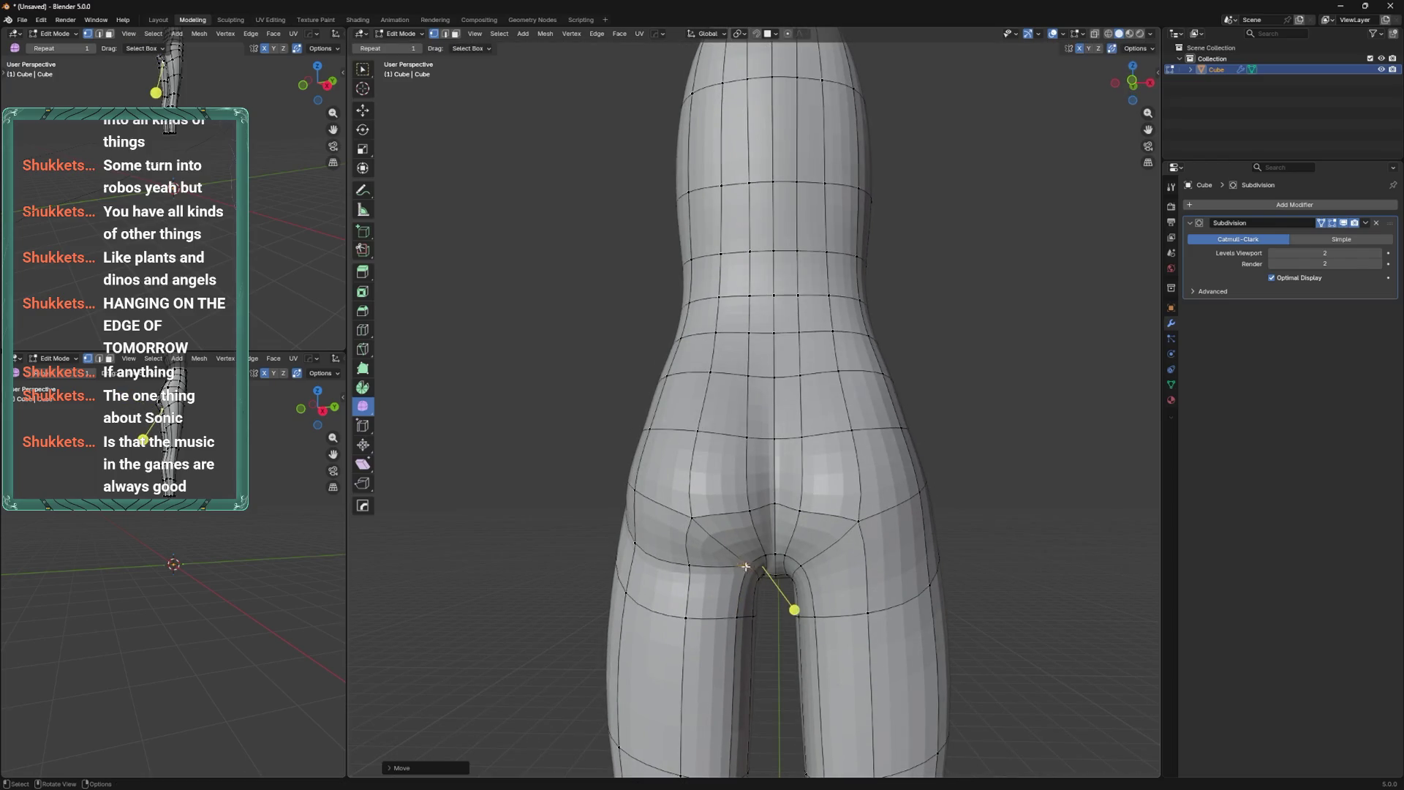
pyautogui.moveTo(746, 566); pyautogui.dragTo(751, 562, button='middle')
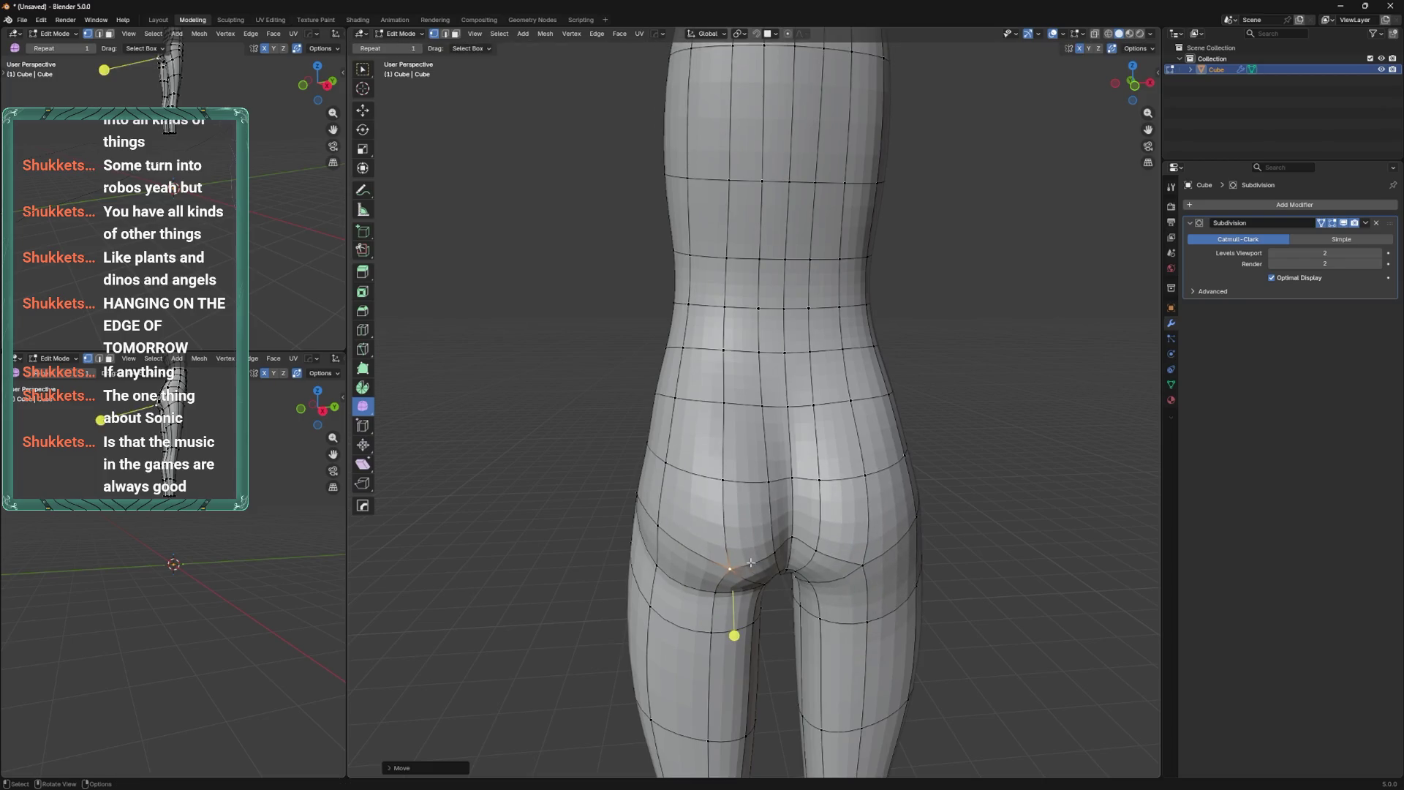
pyautogui.press('Tab')
pyautogui.moveTo(757, 441)
pyautogui.mouseDown(button='middle')
pyautogui.moveTo(738, 537)
pyautogui.moveTo(731, 472)
pyautogui.moveTo(756, 398)
pyautogui.moveTo(741, 424)
pyautogui.mouseUp(button='middle')
pyautogui.press('Tab')
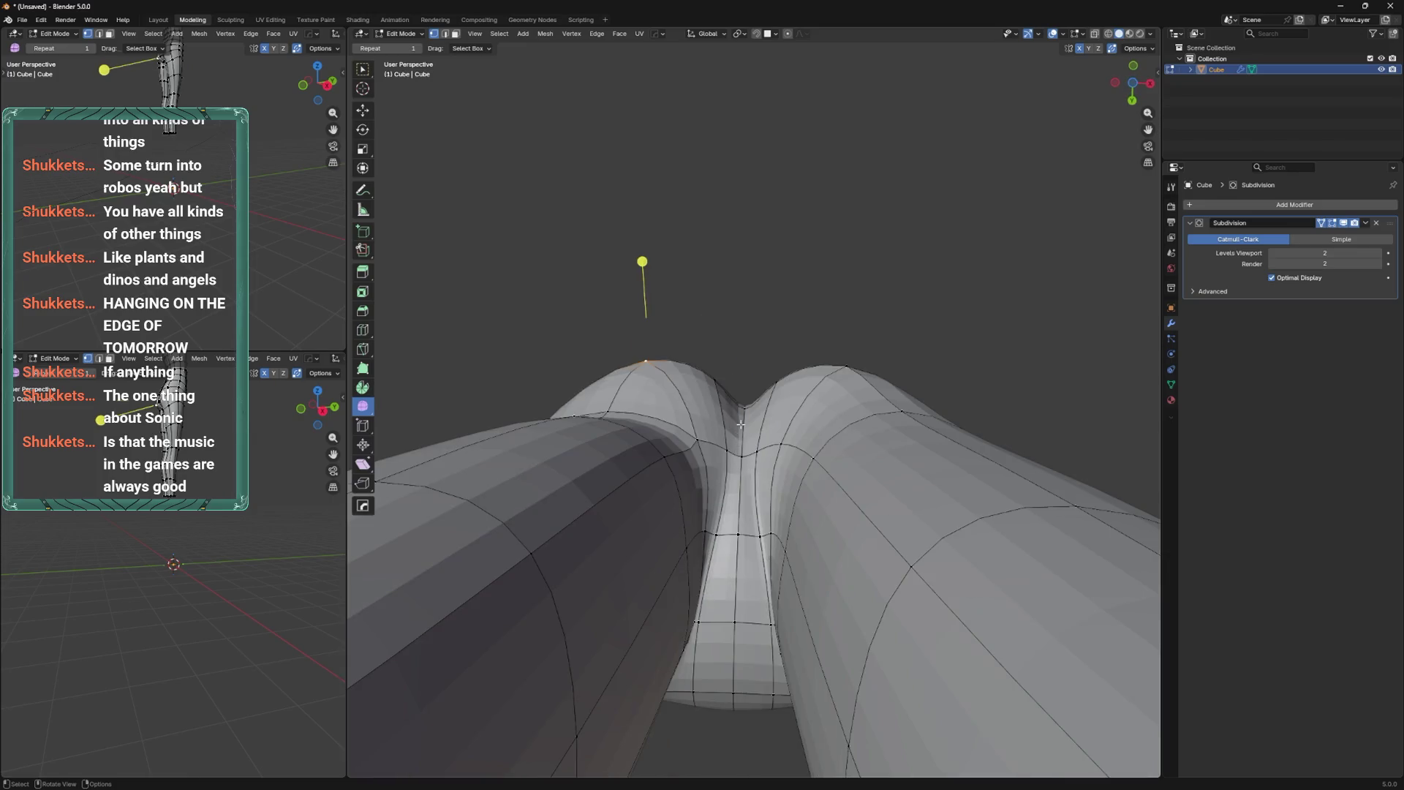
# Pull the spike vertex into the crease, flatten the selection along Z, and nudge the crotch vertex.
pyautogui.press('g')
pyautogui.click(747, 366)
pyautogui.press('g')
pyautogui.click(748, 468)
pyautogui.moveTo(747, 468)
pyautogui.mouseDown(button='middle')
pyautogui.moveTo(713, 606)
pyautogui.moveTo(759, 512)
pyautogui.moveTo(761, 422)
pyautogui.mouseUp(button='middle')
pyautogui.press('s')
pyautogui.press('z')
pyautogui.click(760, 611)
pyautogui.press('g')
pyautogui.click(760, 459)
# Adjust the lower-loop vertices up and down along the Z axis.
pyautogui.press('g')
pyautogui.press('z')
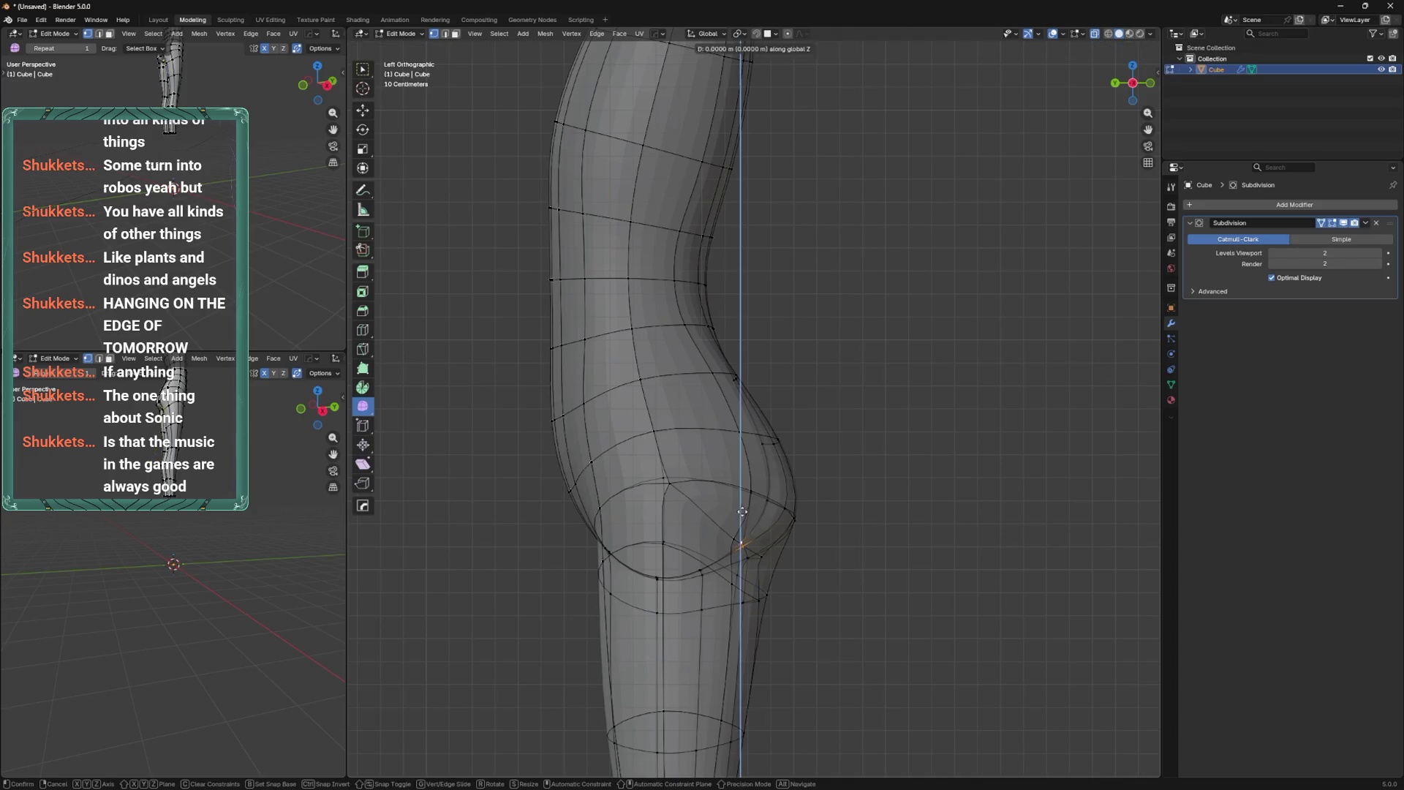
pyautogui.click(748, 524)
pyautogui.click(658, 577)
pyautogui.press('g')
pyautogui.press('z')
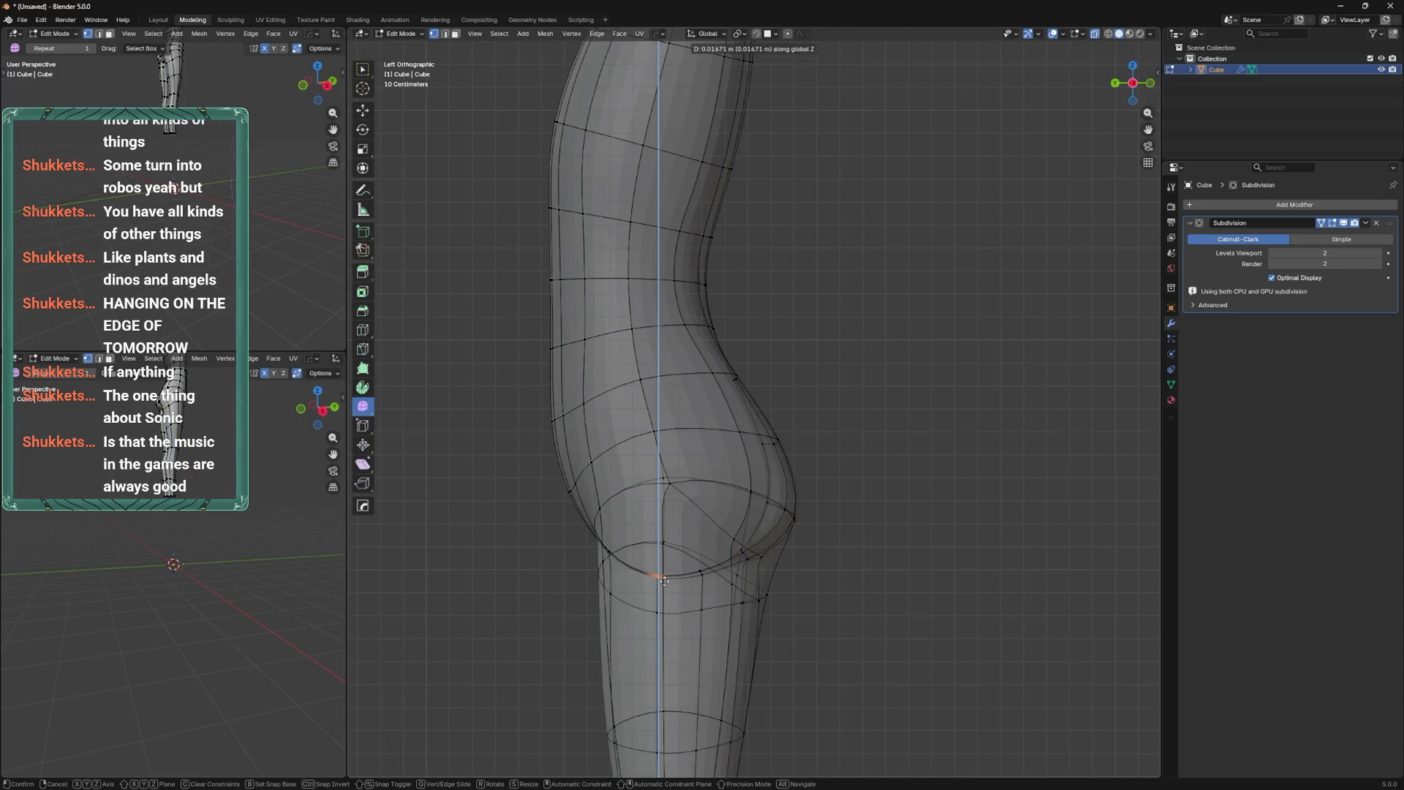
pyautogui.click(662, 577)
pyautogui.moveTo(707, 585); pyautogui.dragTo(707, 586)
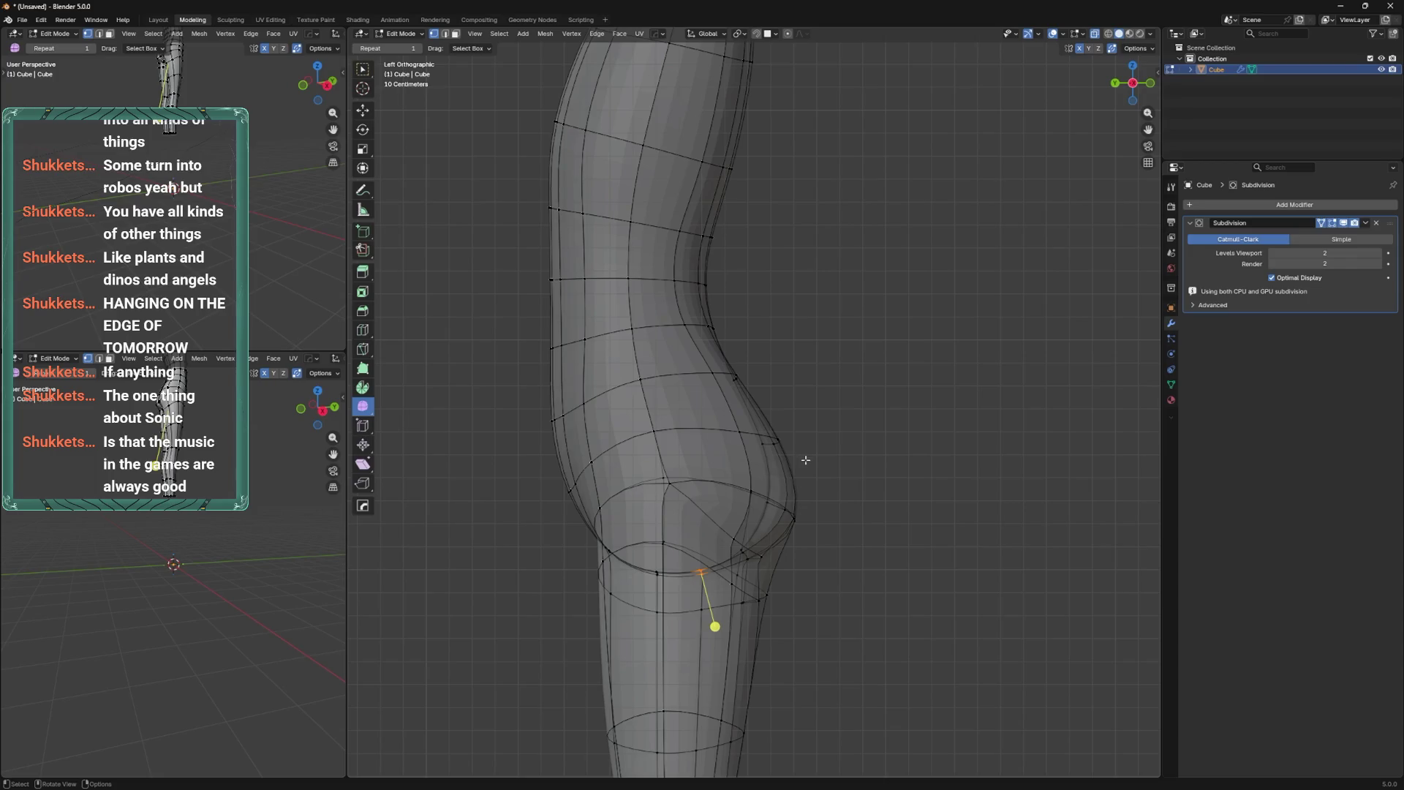
# Move a buttock-curve vertex and preview the smoothed body before resuming editing.
pyautogui.click(795, 514)
pyautogui.press('g')
pyautogui.press('z')
pyautogui.press('z')
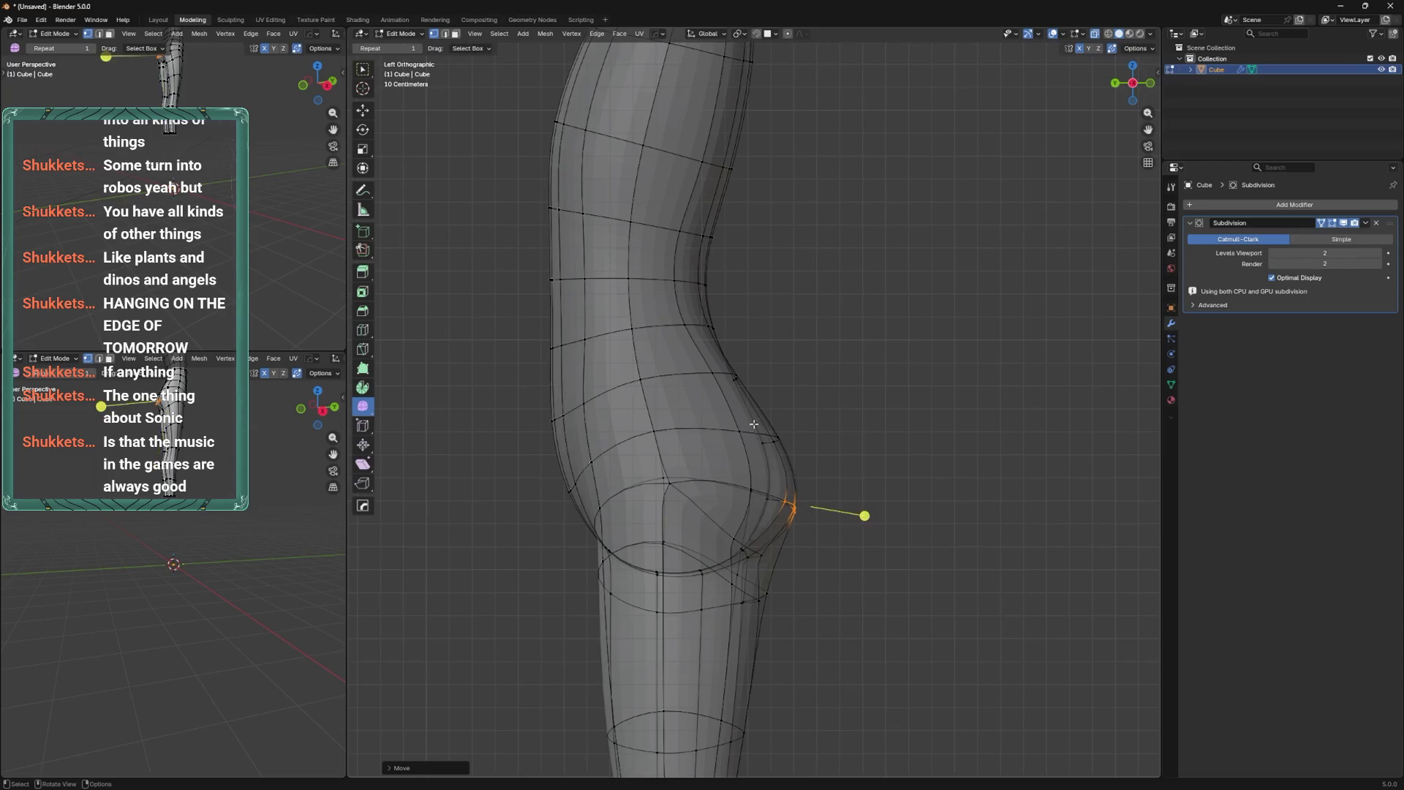
pyautogui.press('z')
pyautogui.press('Tab')
pyautogui.press('Tab')
pyautogui.moveTo(770, 411)
pyautogui.mouseDown(button='middle')
pyautogui.moveTo(733, 422)
pyautogui.moveTo(723, 496)
pyautogui.moveTo(767, 567)
pyautogui.moveTo(761, 410)
pyautogui.mouseUp(button='middle')
pyautogui.press('Tab')
pyautogui.press('Tab')
# Select the right half with Ctrl+L, delete its vertices, and return to Object Mode.
pyautogui.hotkey('ctrl', 'l')
pyautogui.press('x')
pyautogui.click(790, 255)
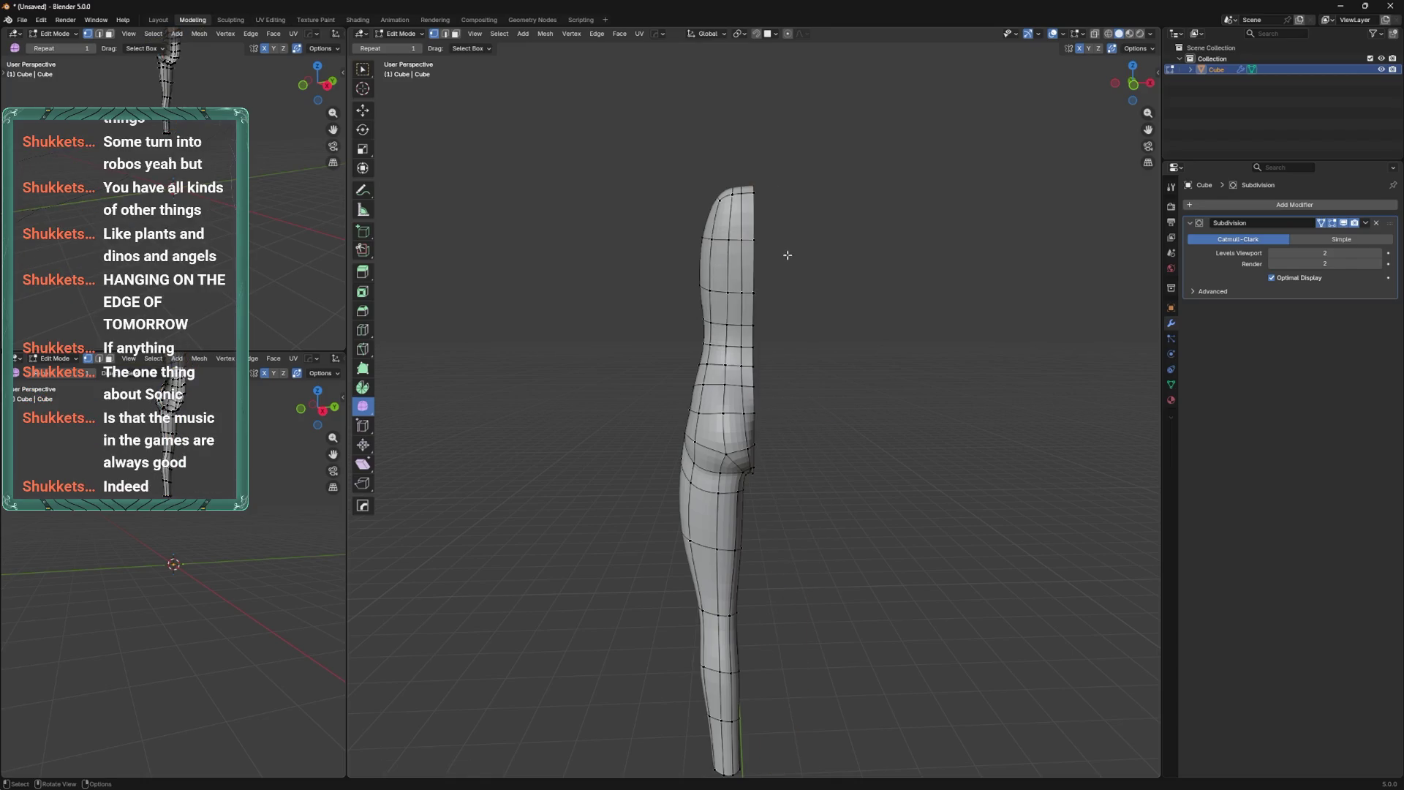
pyautogui.press('Tab')
pyautogui.click(1262, 205)
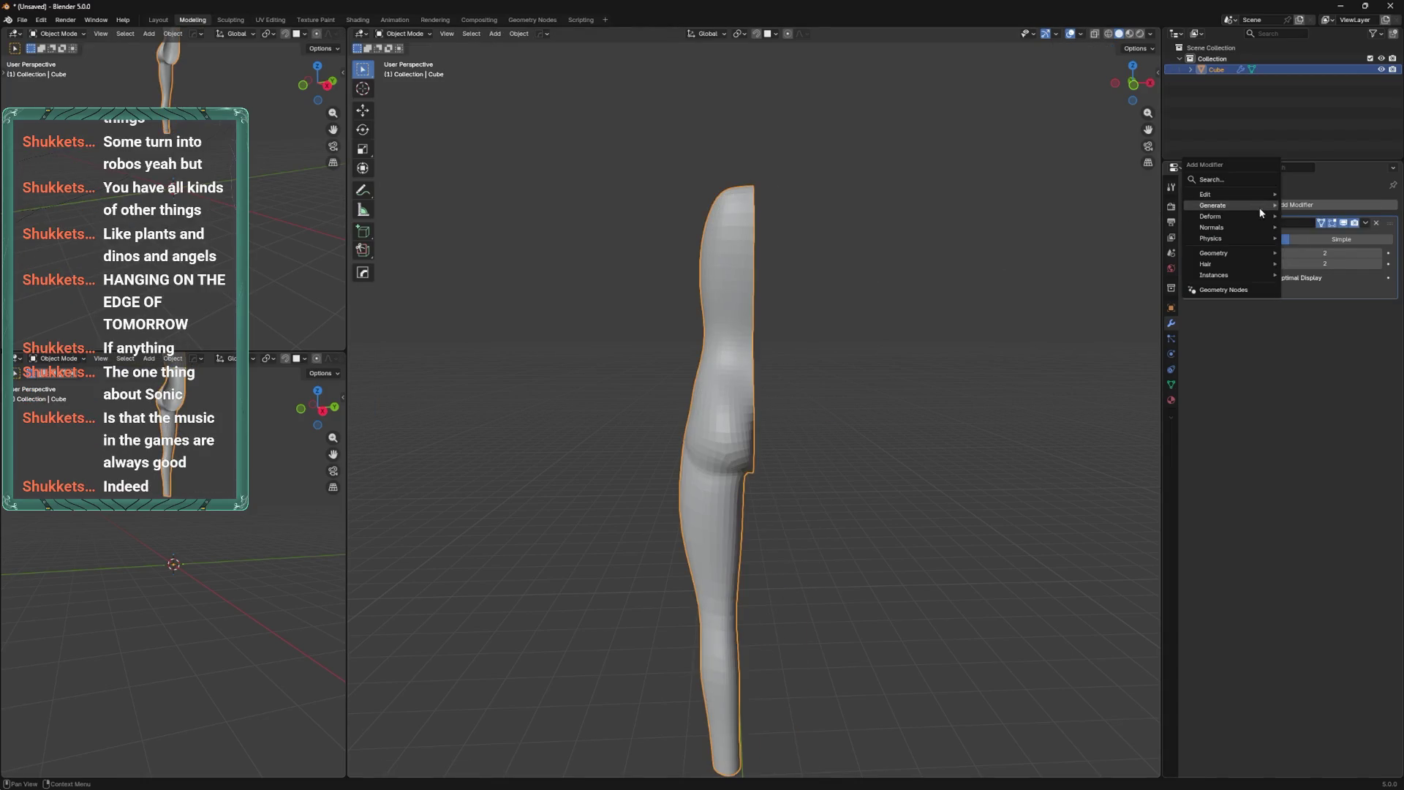
# Add a Mirror modifier, move it above Subdivision, and enable Clipping.
pyautogui.moveTo(1262, 204)
pyautogui.click(1317, 316)
pyautogui.moveTo(1388, 322); pyautogui.dragTo(1389, 223)
pyautogui.click(1272, 292)
pyautogui.click(885, 423)
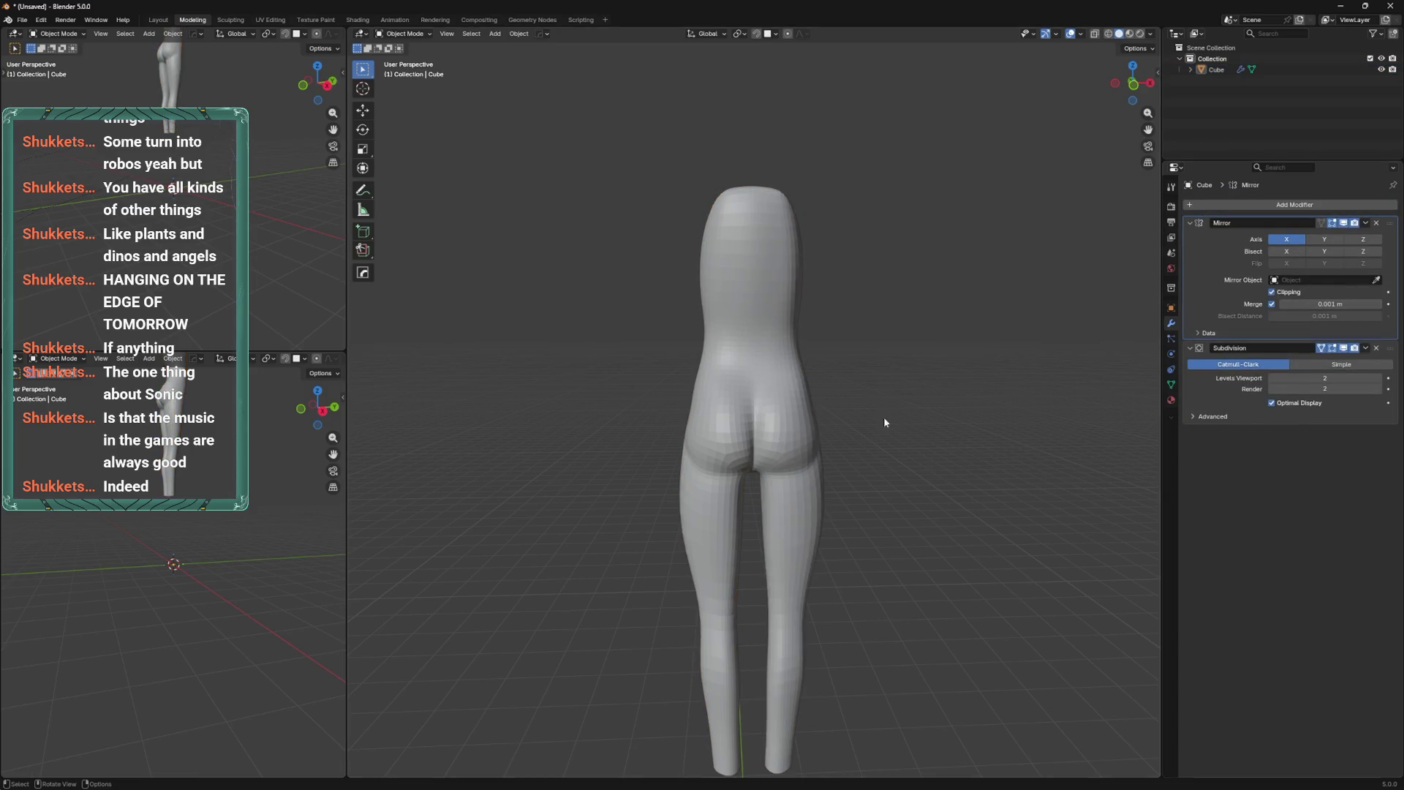
# Reselect the body, try the Crease Polish brush in Sculpt Mode, then return to Edit Mode.
pyautogui.click(753, 438)
pyautogui.scroll(2, 753, 439)
pyautogui.press('Tab')
pyautogui.scroll(4, 738, 507)
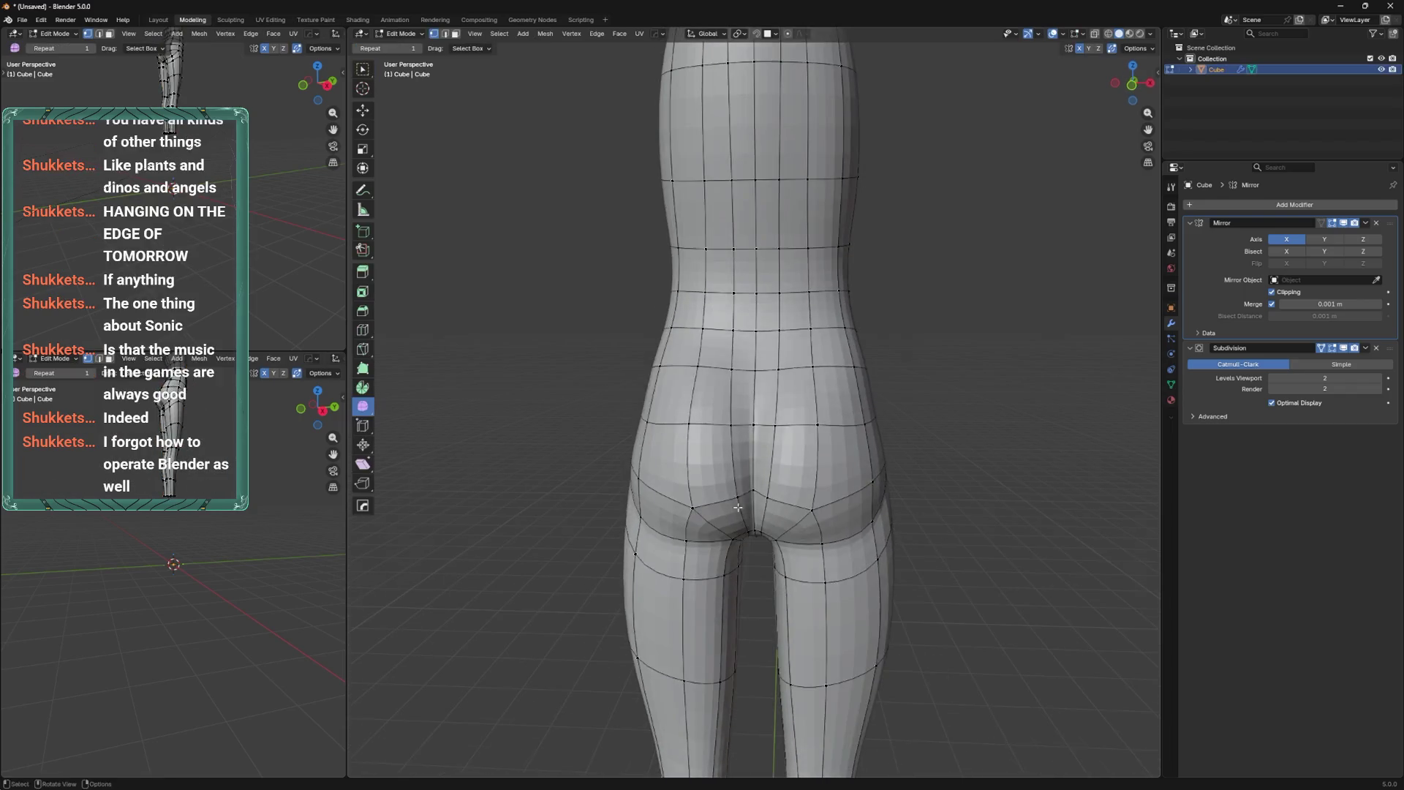
pyautogui.hotkey('ctrl', 'Tab')
pyautogui.moveTo(743, 517); pyautogui.dragTo(745, 716, button='middle')
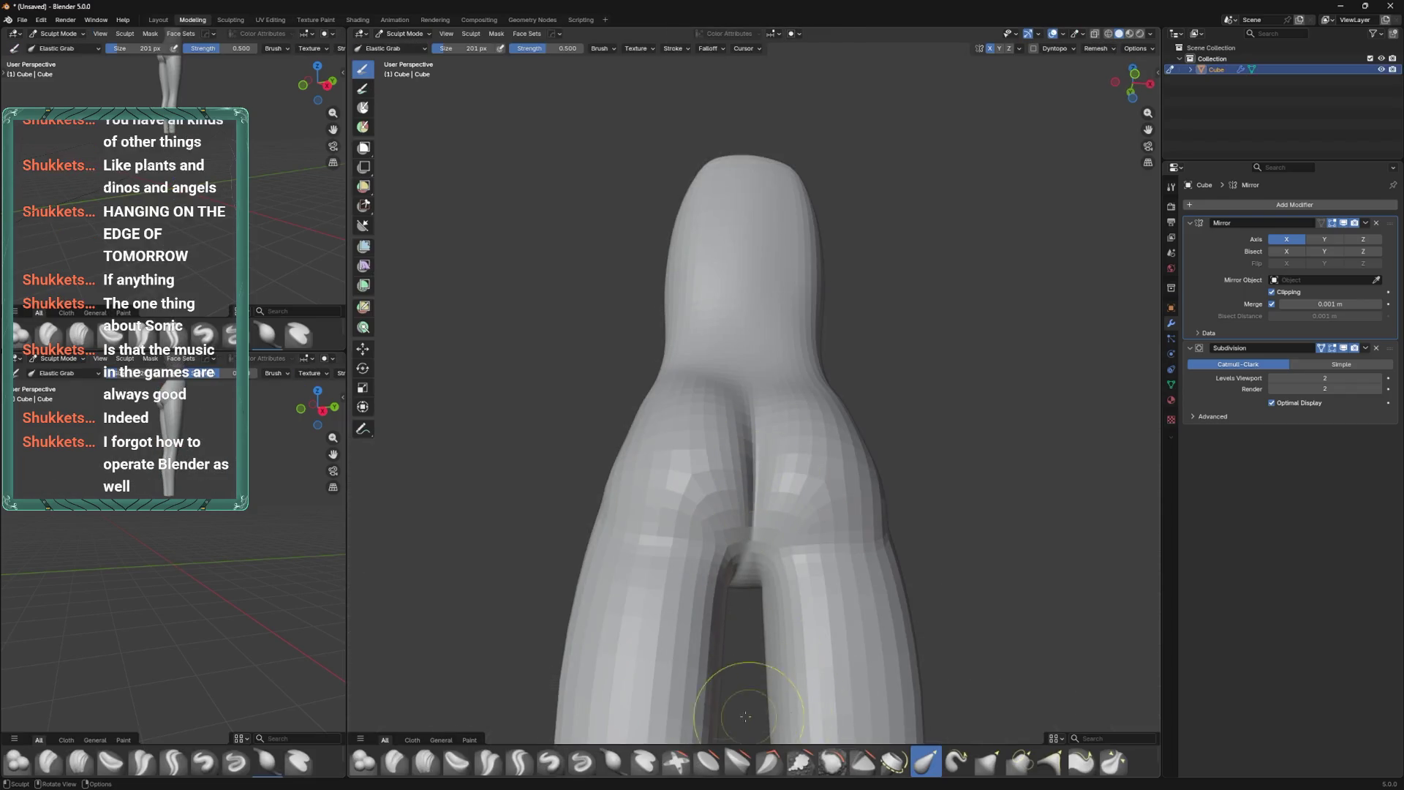
pyautogui.click(488, 762)
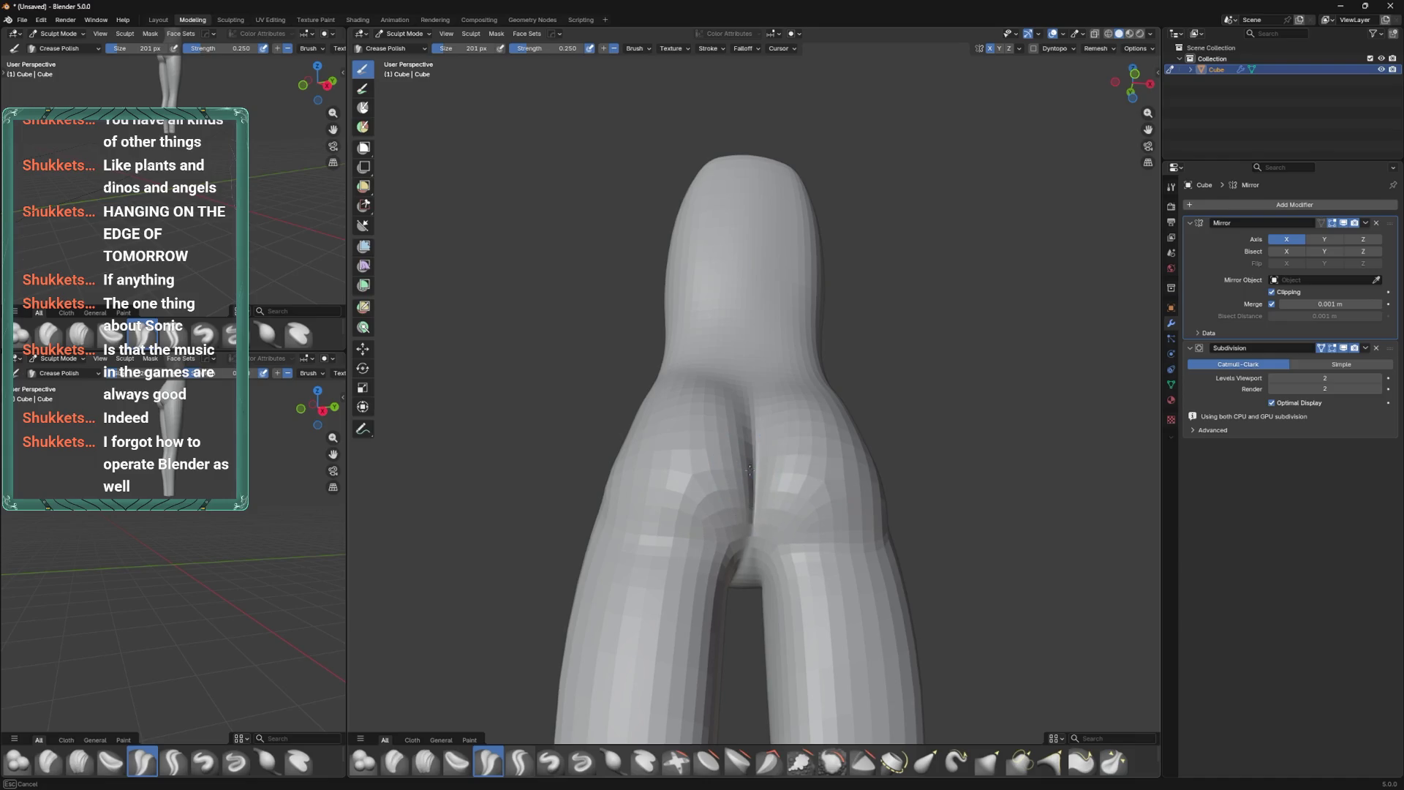
pyautogui.moveTo(749, 470); pyautogui.dragTo(721, 442, button='middle')
pyautogui.press('Tab')
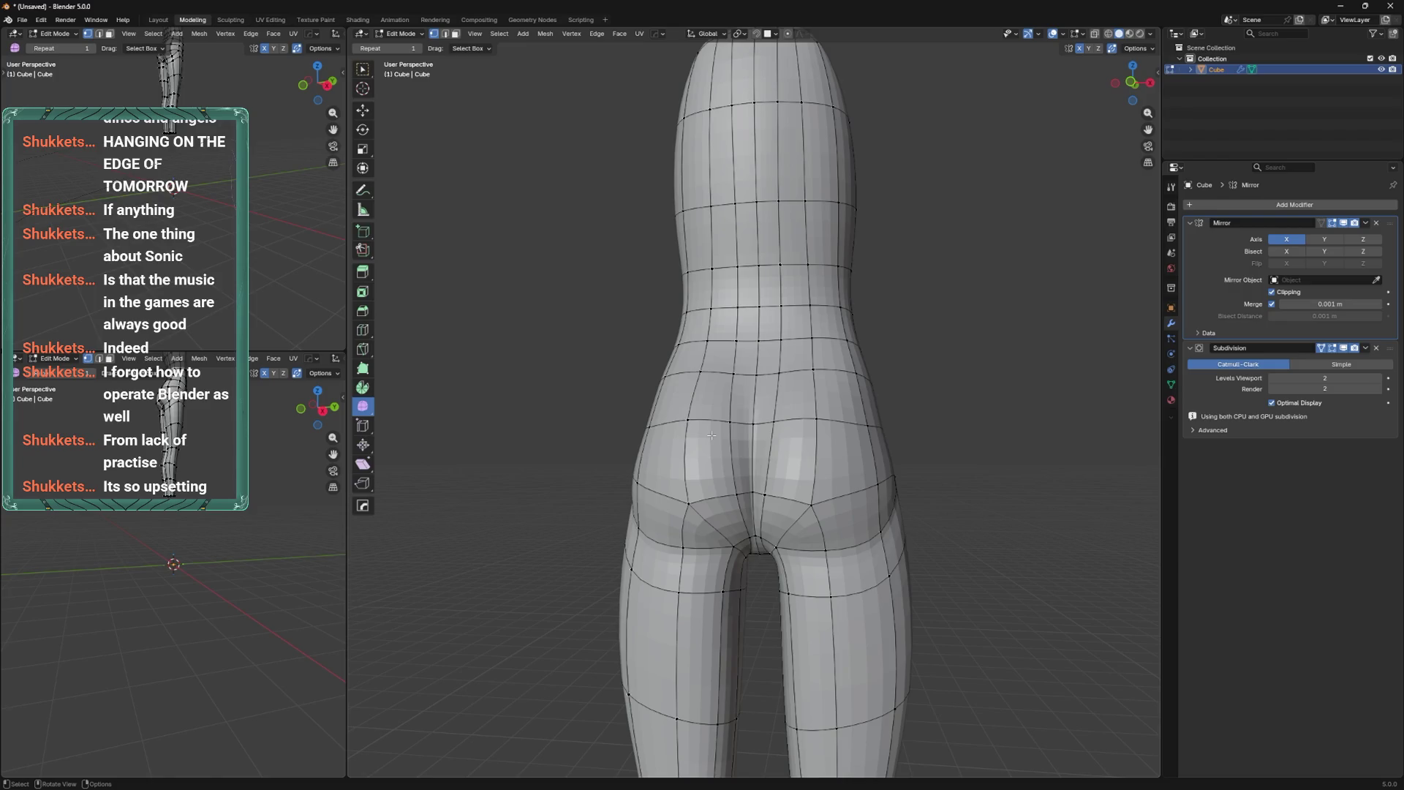
# Slide the buttock-crease vertices along their edges and shift one along the X axis.
pyautogui.scroll(3, 711, 436)
pyautogui.moveTo(757, 501); pyautogui.dragTo(795, 475)
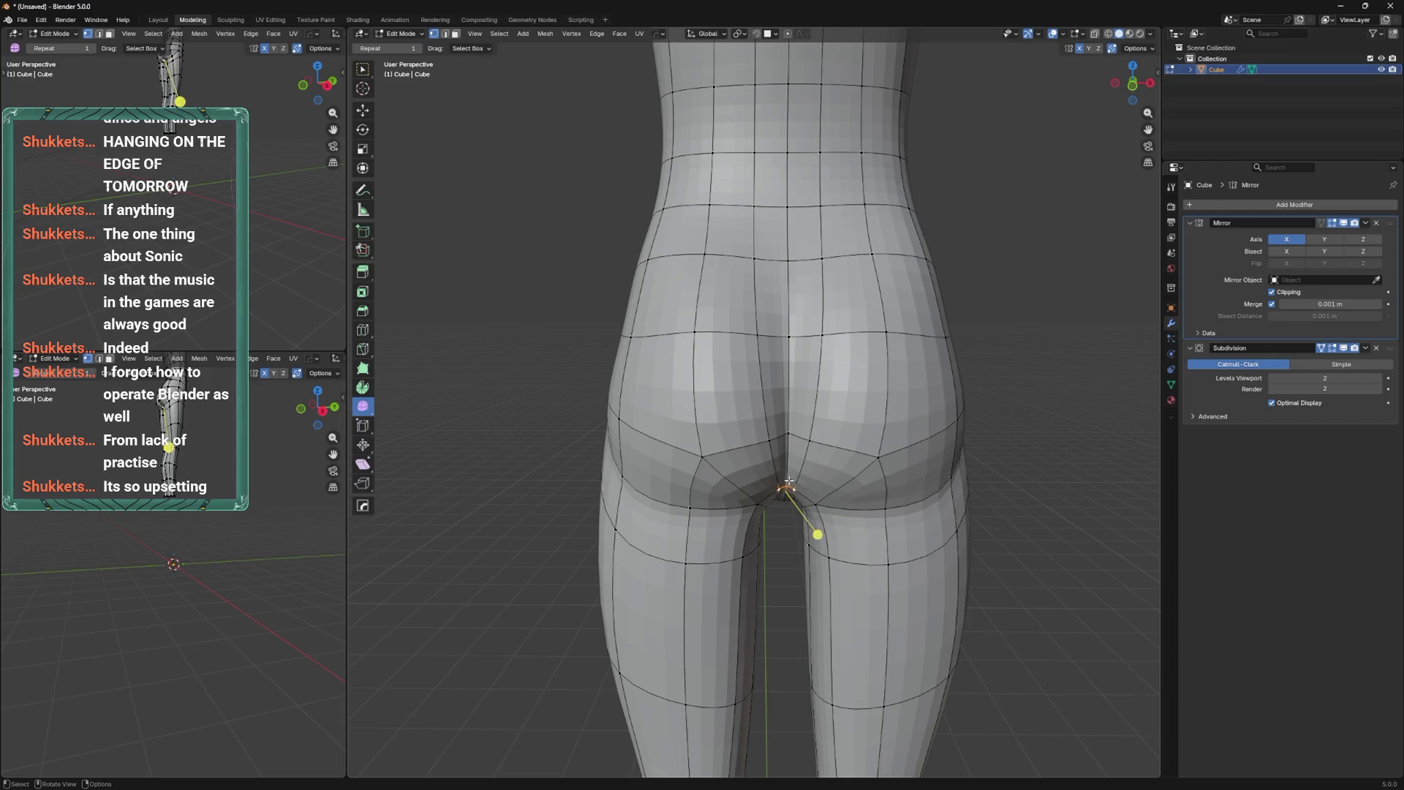
pyautogui.moveTo(789, 481)
pyautogui.mouseDown(button='middle')
pyautogui.moveTo(778, 459)
pyautogui.moveTo(783, 444)
pyautogui.moveTo(786, 483)
pyautogui.moveTo(812, 353)
pyautogui.moveTo(761, 447)
pyautogui.moveTo(796, 462)
pyautogui.moveTo(739, 493)
pyautogui.moveTo(820, 404)
pyautogui.moveTo(764, 395)
pyautogui.mouseUp(button='middle')
pyautogui.hotkey('shift', 'v')
pyautogui.click(776, 466)
pyautogui.press('g')
pyautogui.press('x')
pyautogui.click(786, 485)
pyautogui.press('g')
pyautogui.press('g')
pyautogui.click(820, 405)
# Knife-cut a new edge line across the side of the hip.
pyautogui.press('k')
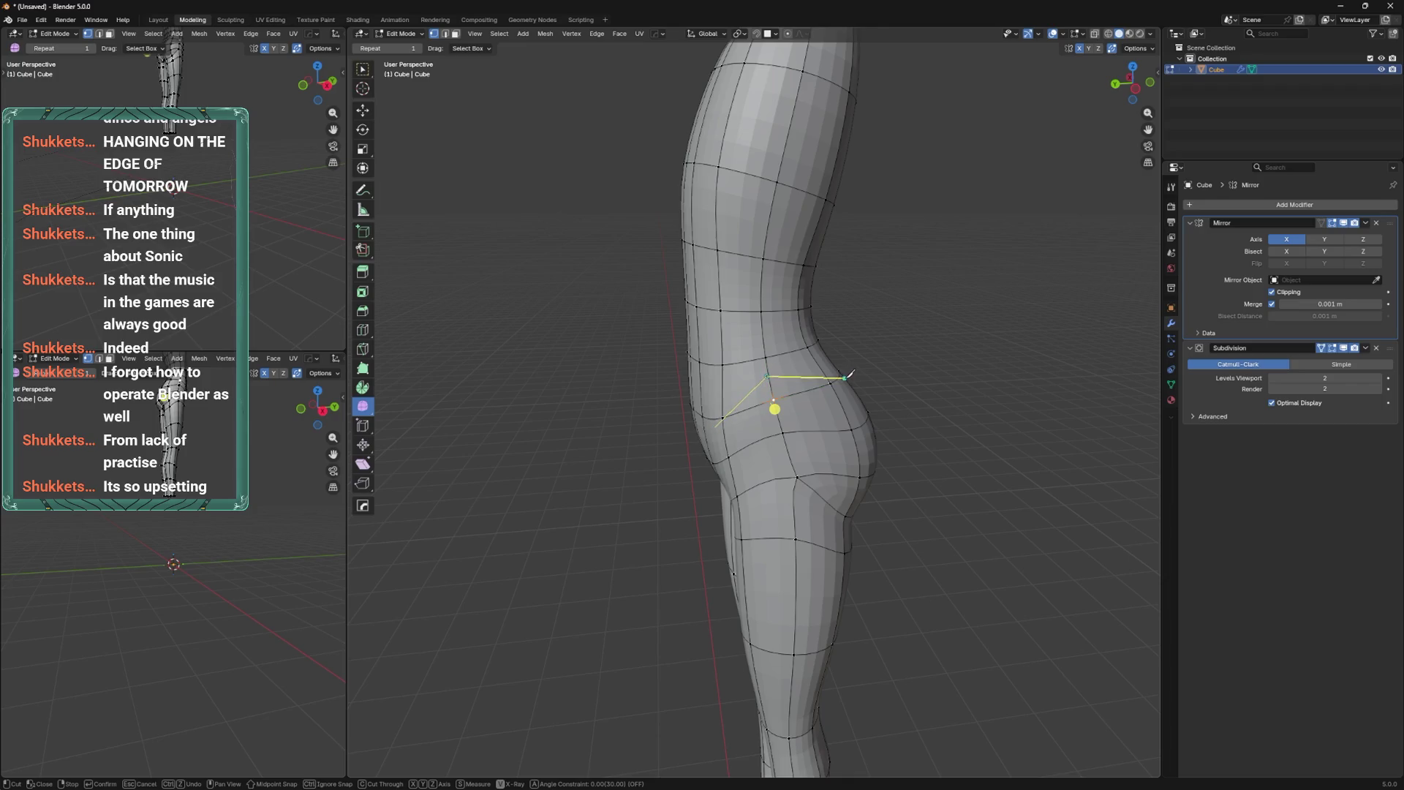
pyautogui.press('Return')
pyautogui.moveTo(849, 374)
pyautogui.mouseDown(button='middle')
pyautogui.moveTo(900, 323)
pyautogui.moveTo(842, 334)
pyautogui.moveTo(907, 357)
pyautogui.moveTo(838, 364)
pyautogui.mouseUp(button='middle')
pyautogui.hotkey('ctrl', 'Tab')
pyautogui.hotkey('ctrl', 'Tab')
pyautogui.scroll(3, 817, 387)
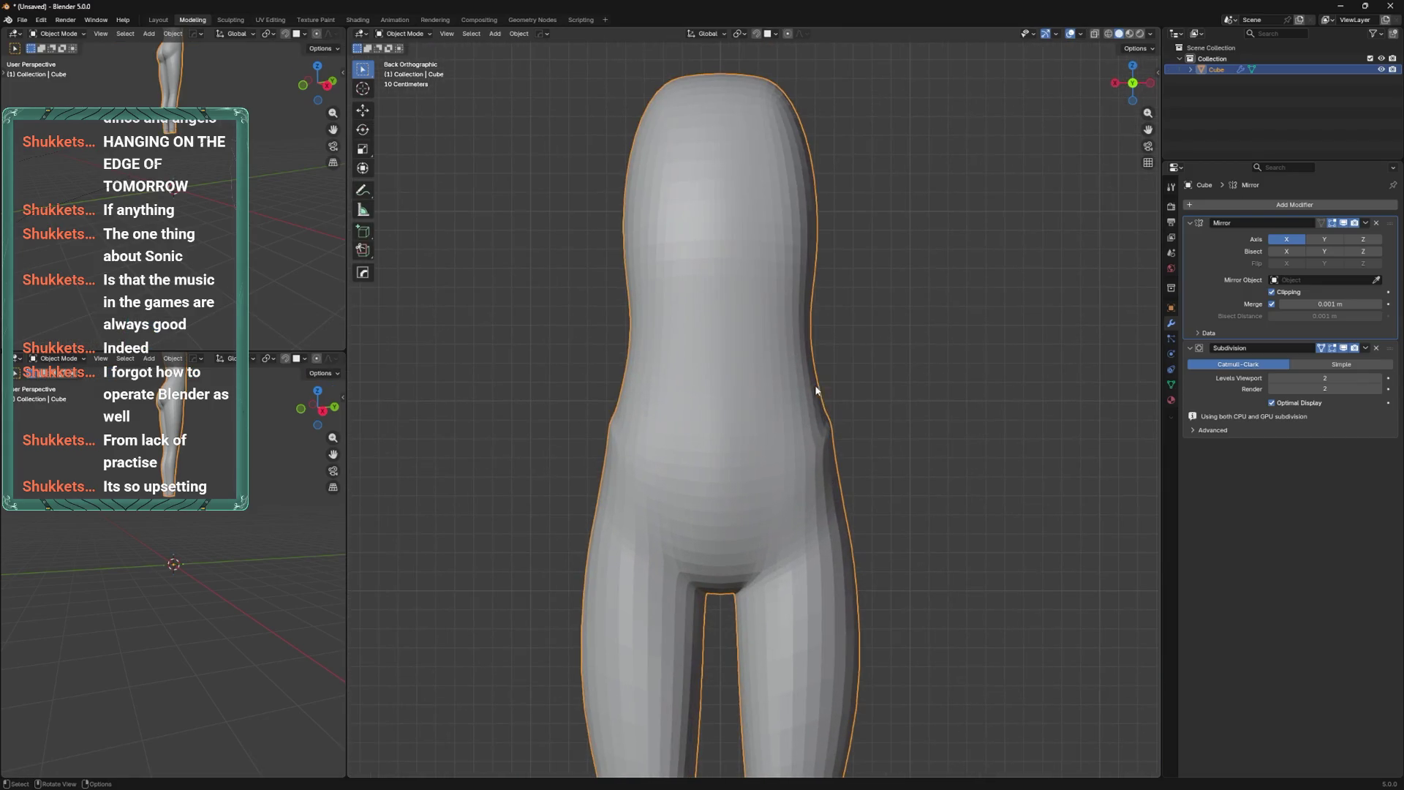
# Move the waist-side vertex down and outward along X to reshape the hip outline.
pyautogui.press('Tab')
pyautogui.press('g')
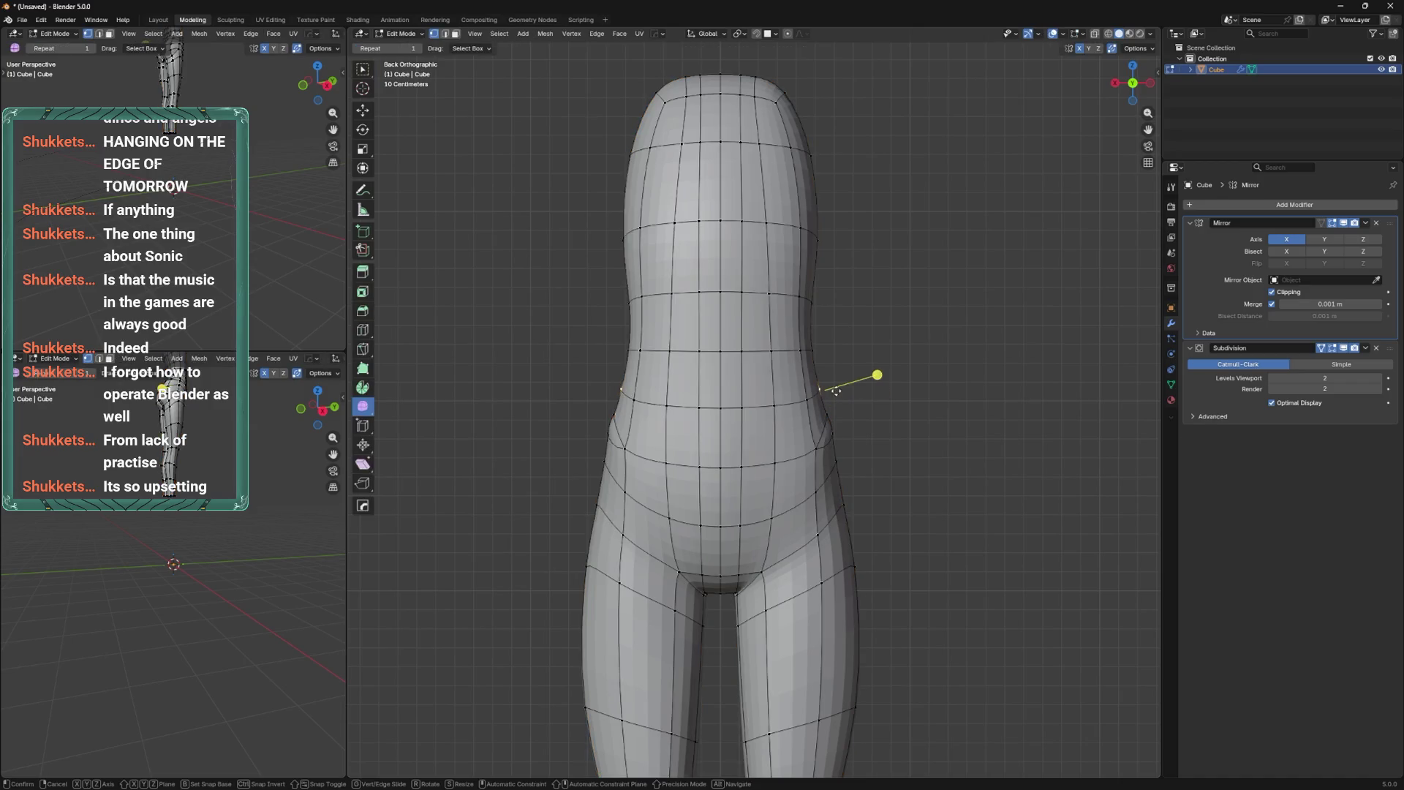
pyautogui.click(826, 395)
pyautogui.press('g')
pyautogui.press('x')
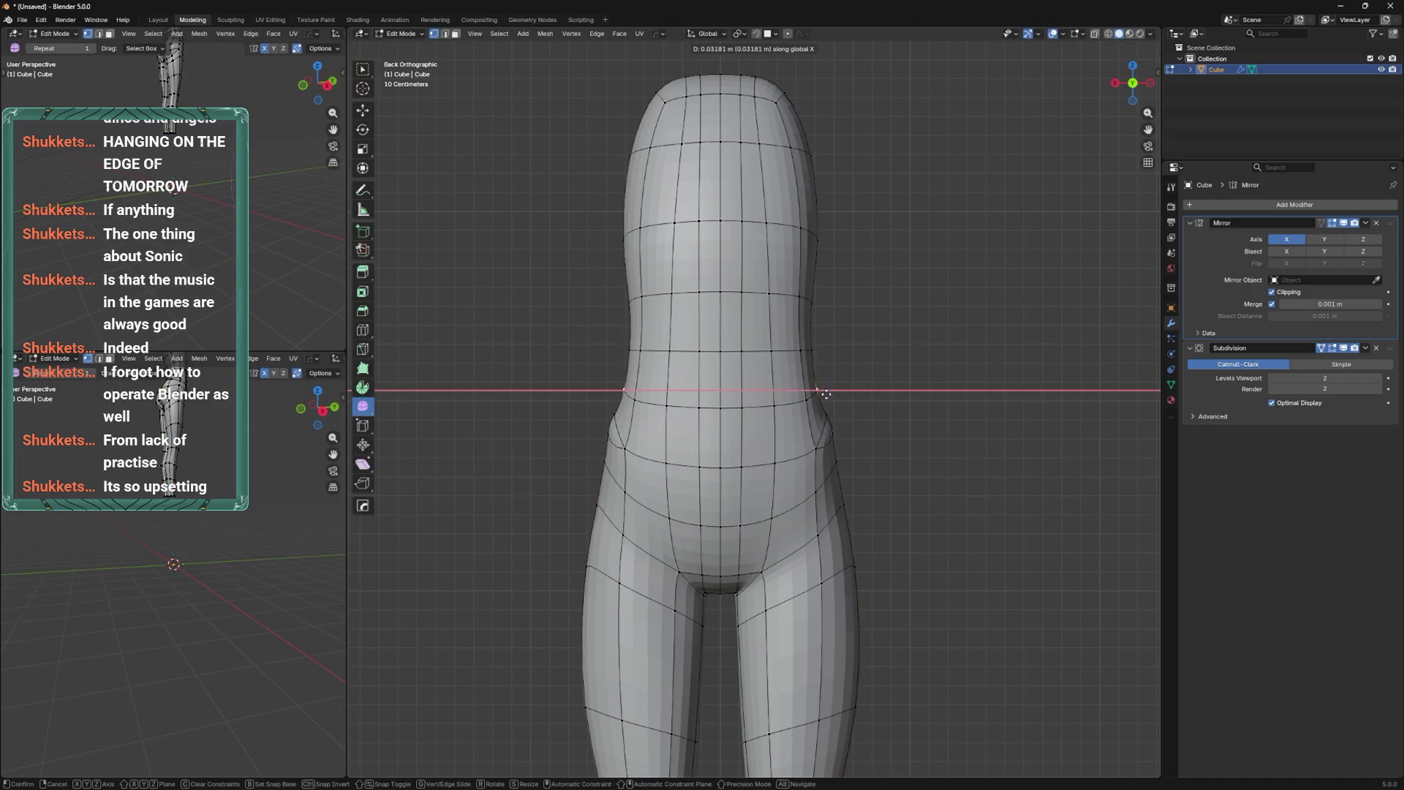
pyautogui.click(804, 407)
pyautogui.press('g')
pyautogui.click(826, 409)
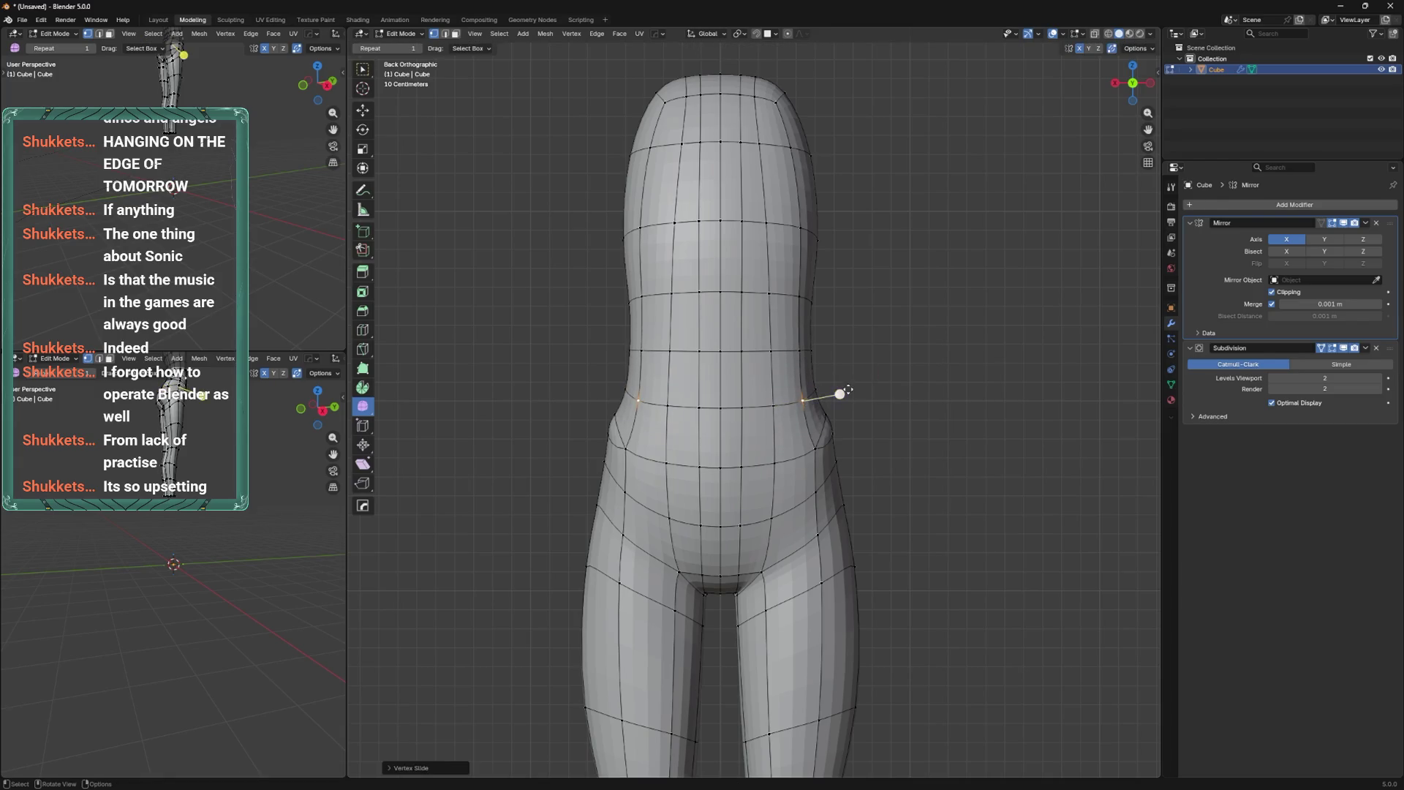
pyautogui.press('g')
pyautogui.click(835, 433)
pyautogui.press('g')
pyautogui.click(837, 411)
# Switch to Sculpt Mode and pick the Elastic Grab brush.
pyautogui.hotkey('ctrl', 'Tab')
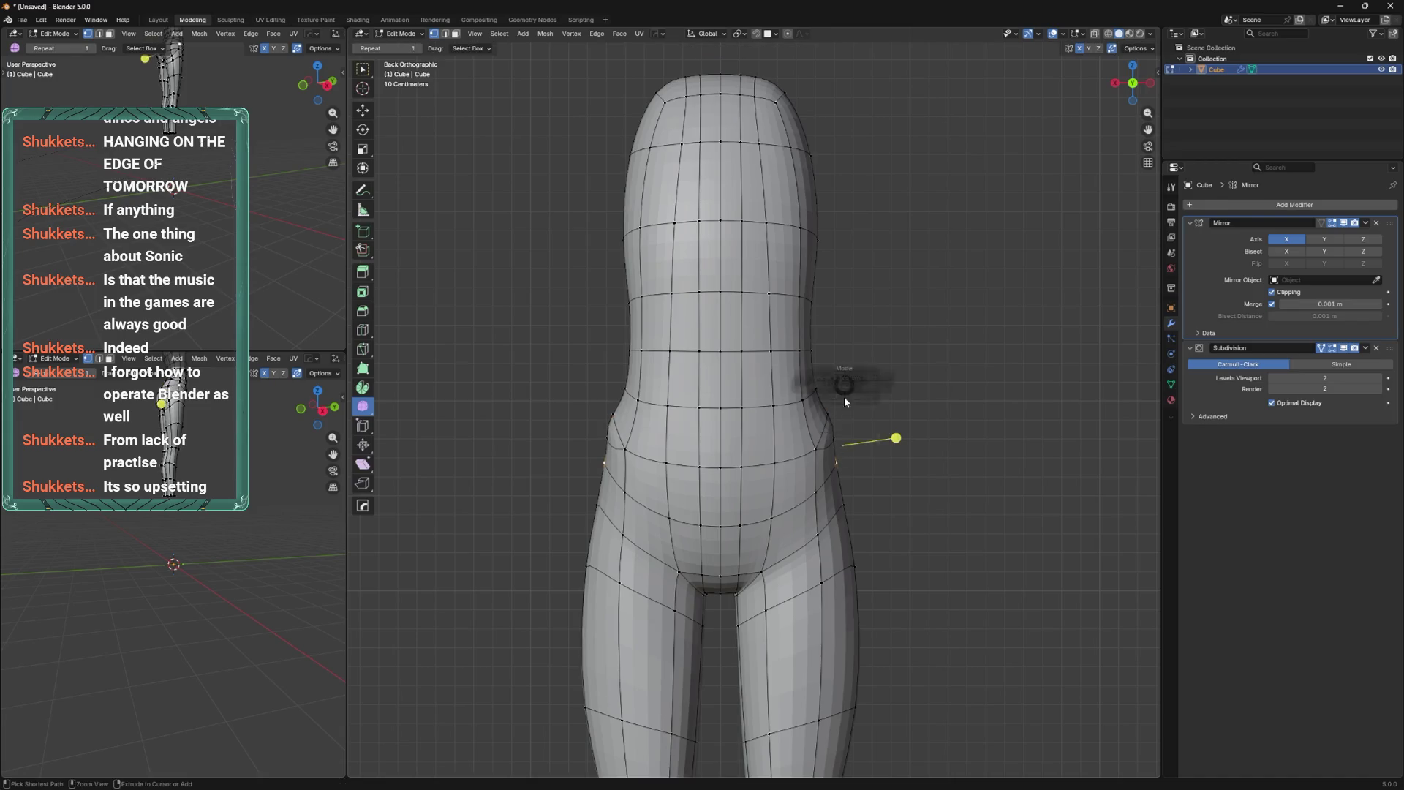
pyautogui.click(834, 468)
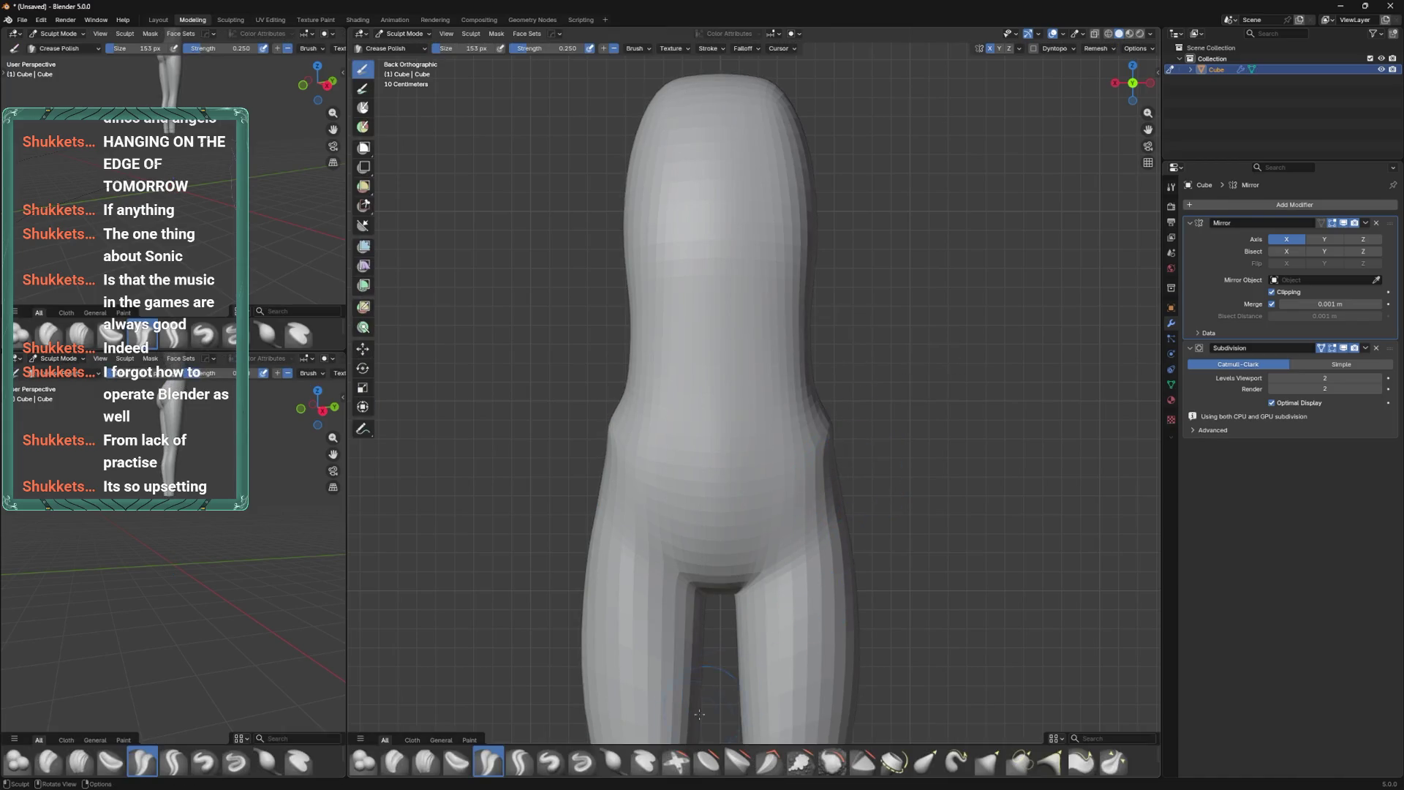
pyautogui.click(921, 765)
# With Elastic Grab, pull the hip side outward and the buttock-thigh crease lower on both sides.
pyautogui.moveTo(821, 502)
pyautogui.mouseDown()
pyautogui.moveTo(807, 519)
pyautogui.moveTo(839, 501)
pyautogui.moveTo(831, 424)
pyautogui.mouseUp()
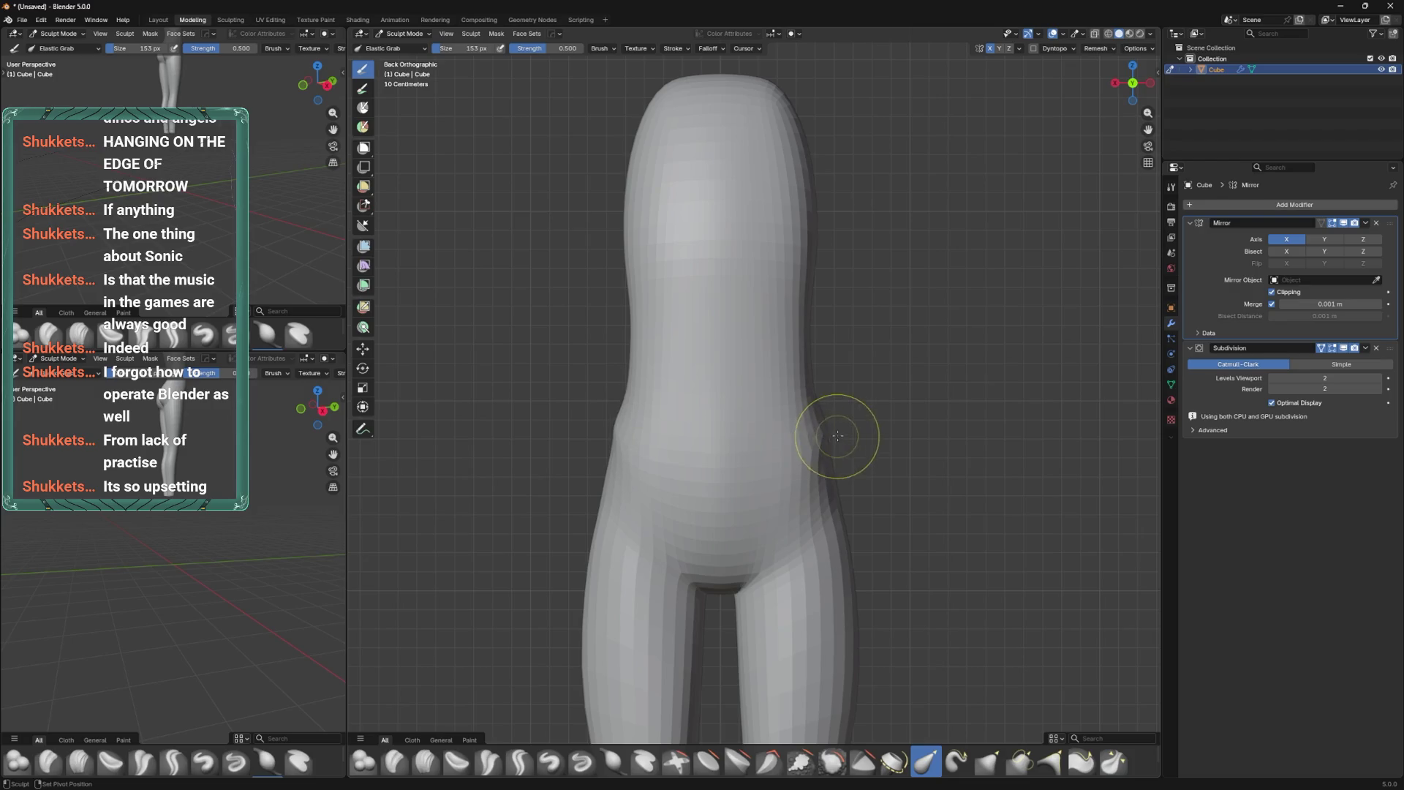
pyautogui.moveTo(847, 472)
pyautogui.keyDown('alt'); pyautogui.mouseDown(button='middle')
pyautogui.moveTo(757, 473)
pyautogui.moveTo(737, 517)
pyautogui.moveTo(733, 466)
pyautogui.mouseUp(button='middle'); pyautogui.keyUp('alt')
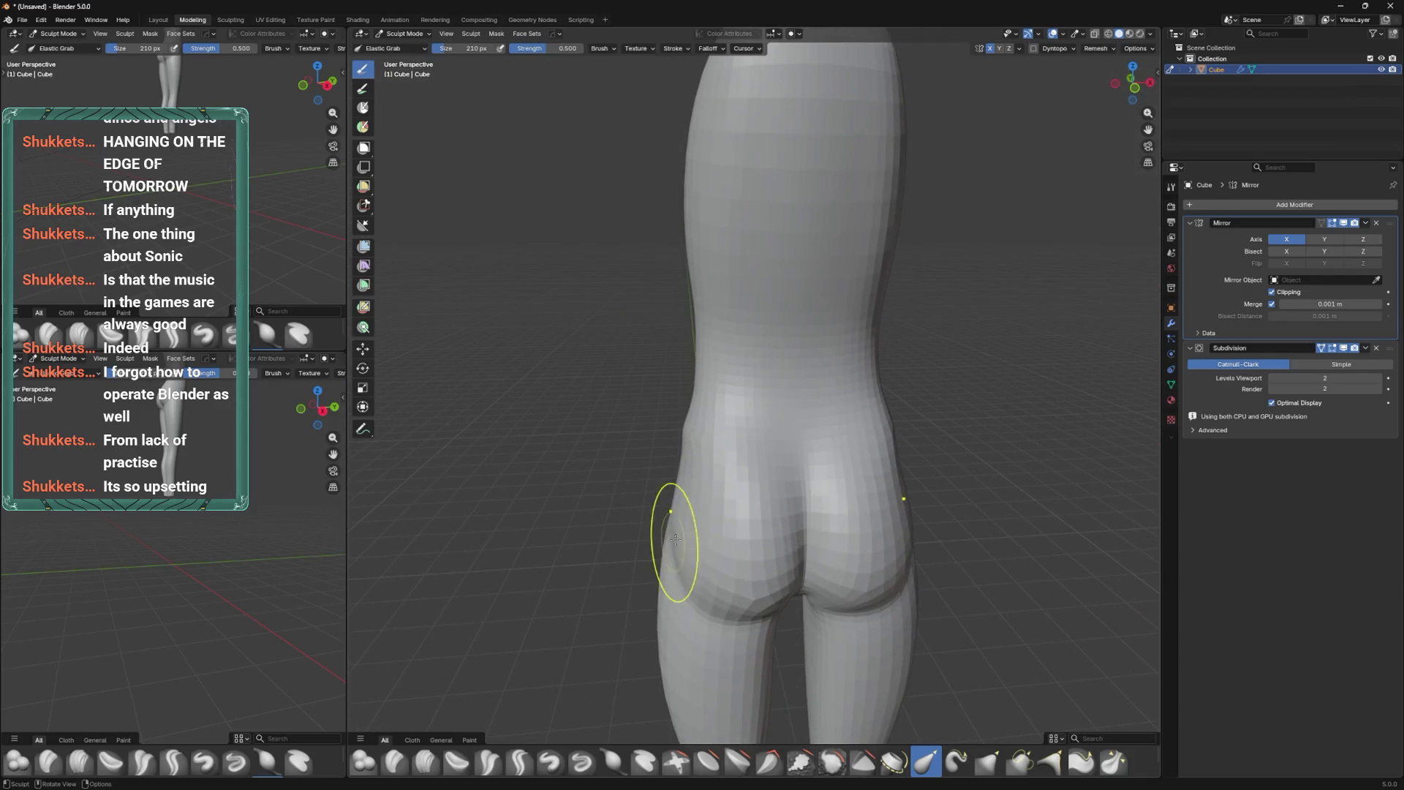
pyautogui.scroll(-3, 721, 564)
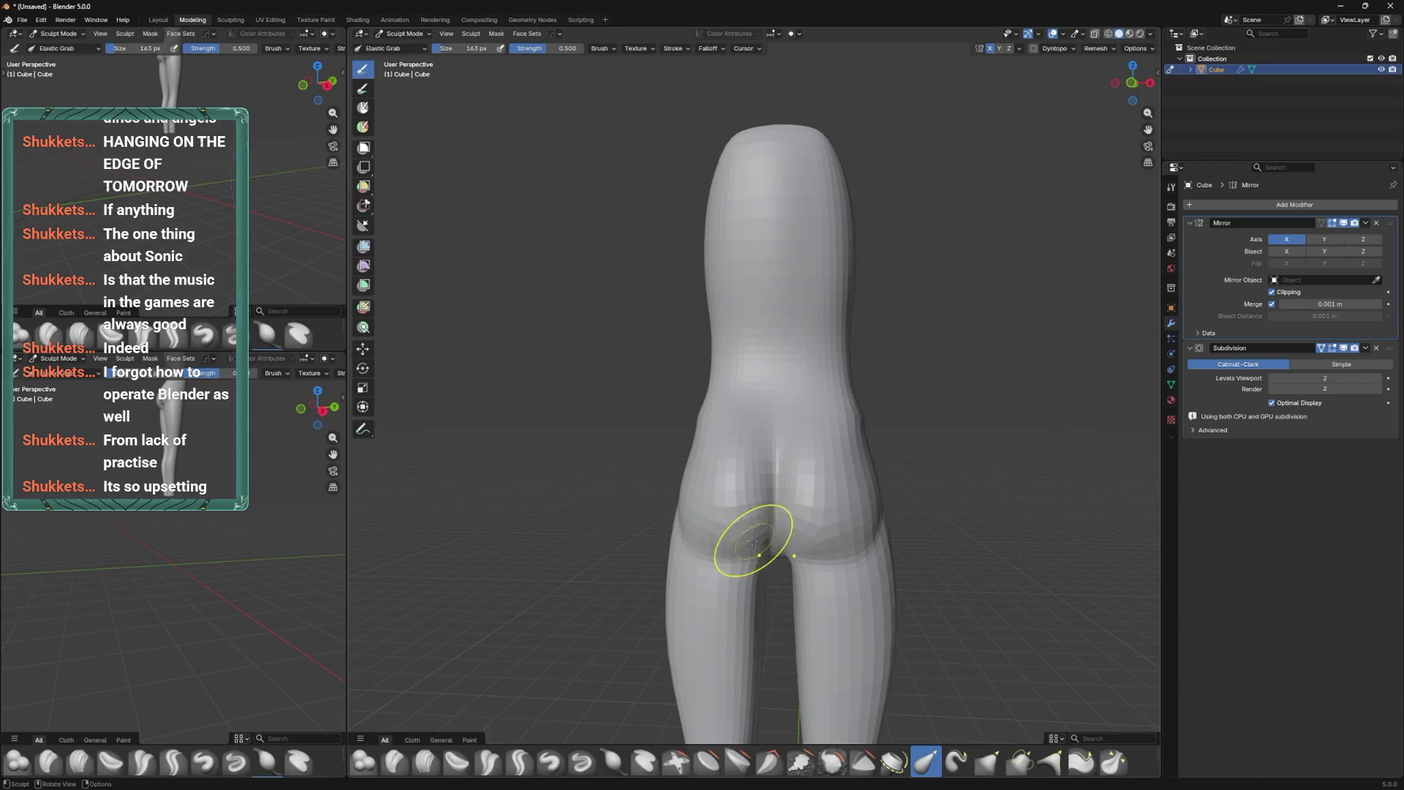
pyautogui.moveTo(723, 560); pyautogui.dragTo(734, 565)
pyautogui.moveTo(777, 541)
pyautogui.mouseDown(button='middle')
pyautogui.moveTo(650, 495)
pyautogui.moveTo(831, 471)
pyautogui.moveTo(824, 485)
pyautogui.moveTo(824, 241)
pyautogui.moveTo(806, 376)
pyautogui.moveTo(659, 370)
pyautogui.moveTo(784, 454)
pyautogui.moveTo(751, 434)
pyautogui.mouseUp(button='middle')
# Shrink the brush, nudge the front thigh contour, and return to Edit Mode.
pyautogui.click(734, 444)
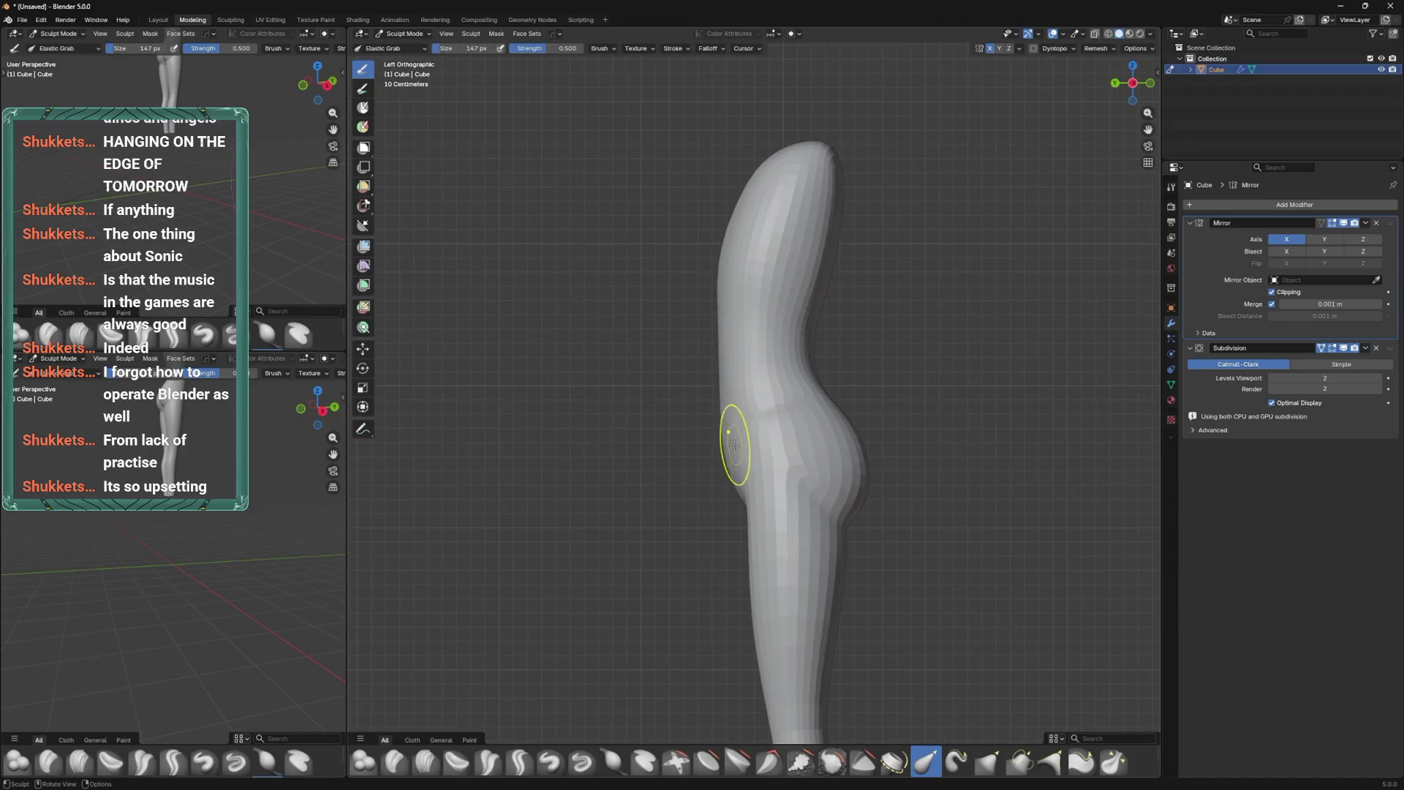
pyautogui.press('f')
pyautogui.click(714, 416)
pyautogui.moveTo(717, 378); pyautogui.dragTo(720, 384)
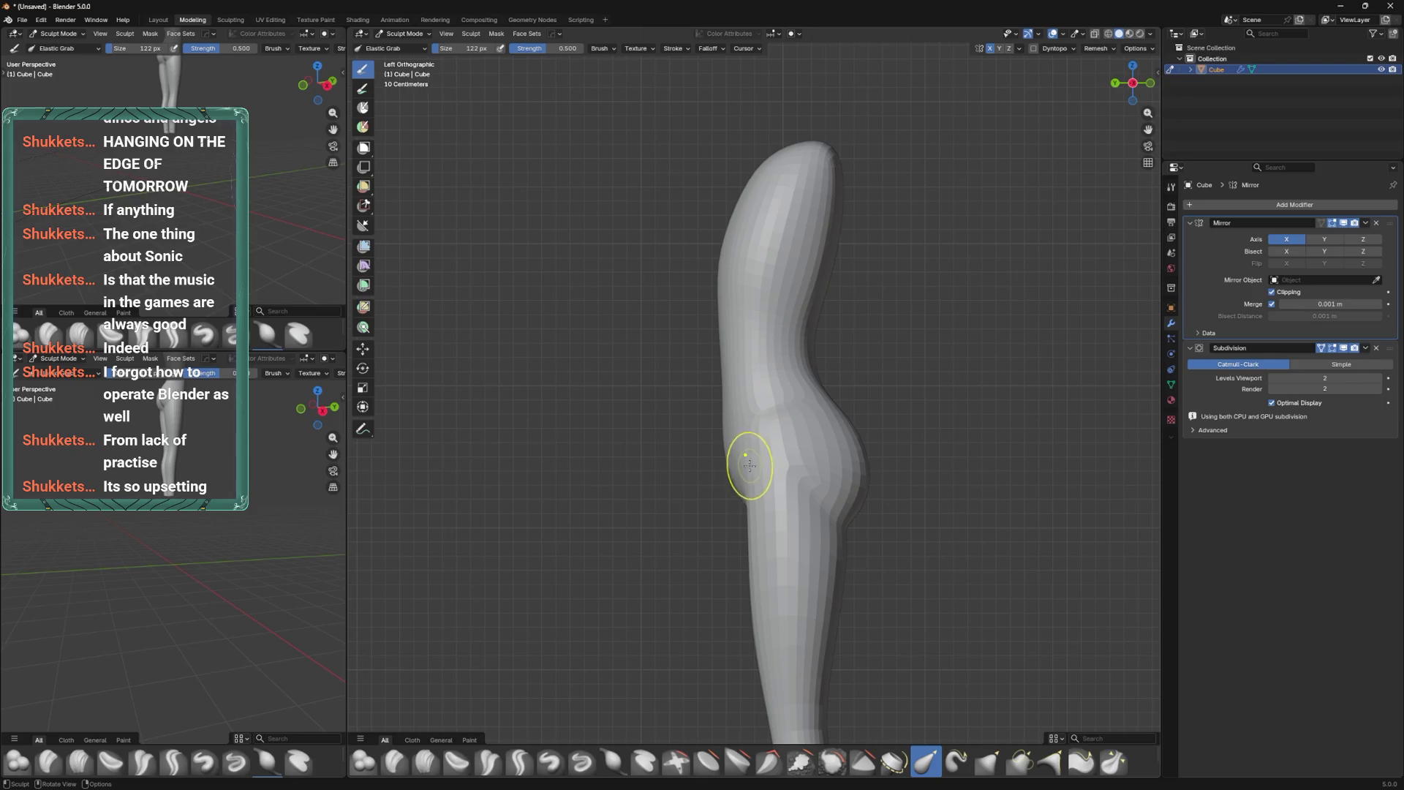
pyautogui.press('Tab')
pyautogui.moveTo(746, 479); pyautogui.dragTo(759, 423, button='middle')
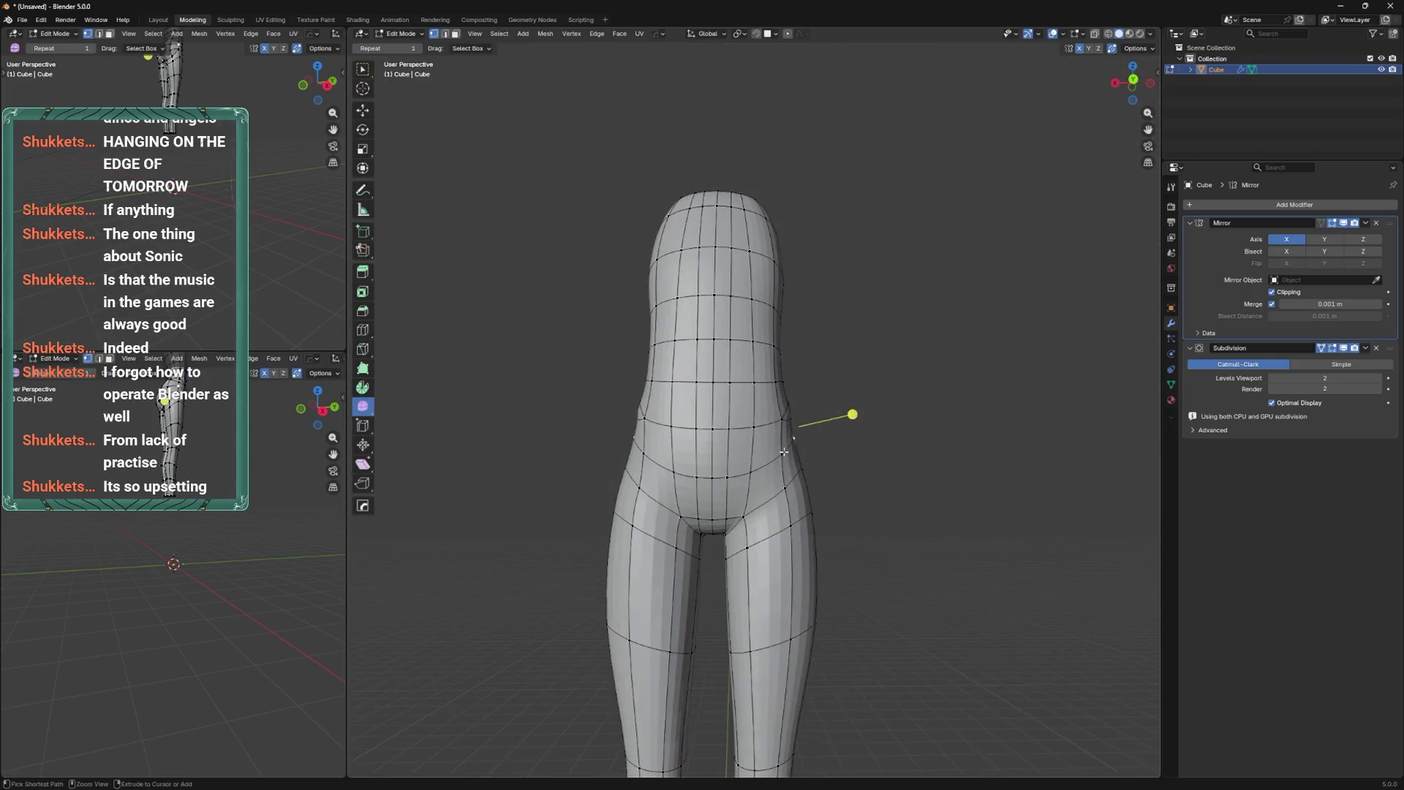
# Save the file as 'Stream Practice.blend' in the Desktop > Projects folder.
pyautogui.hotkey('ctrl', 's')
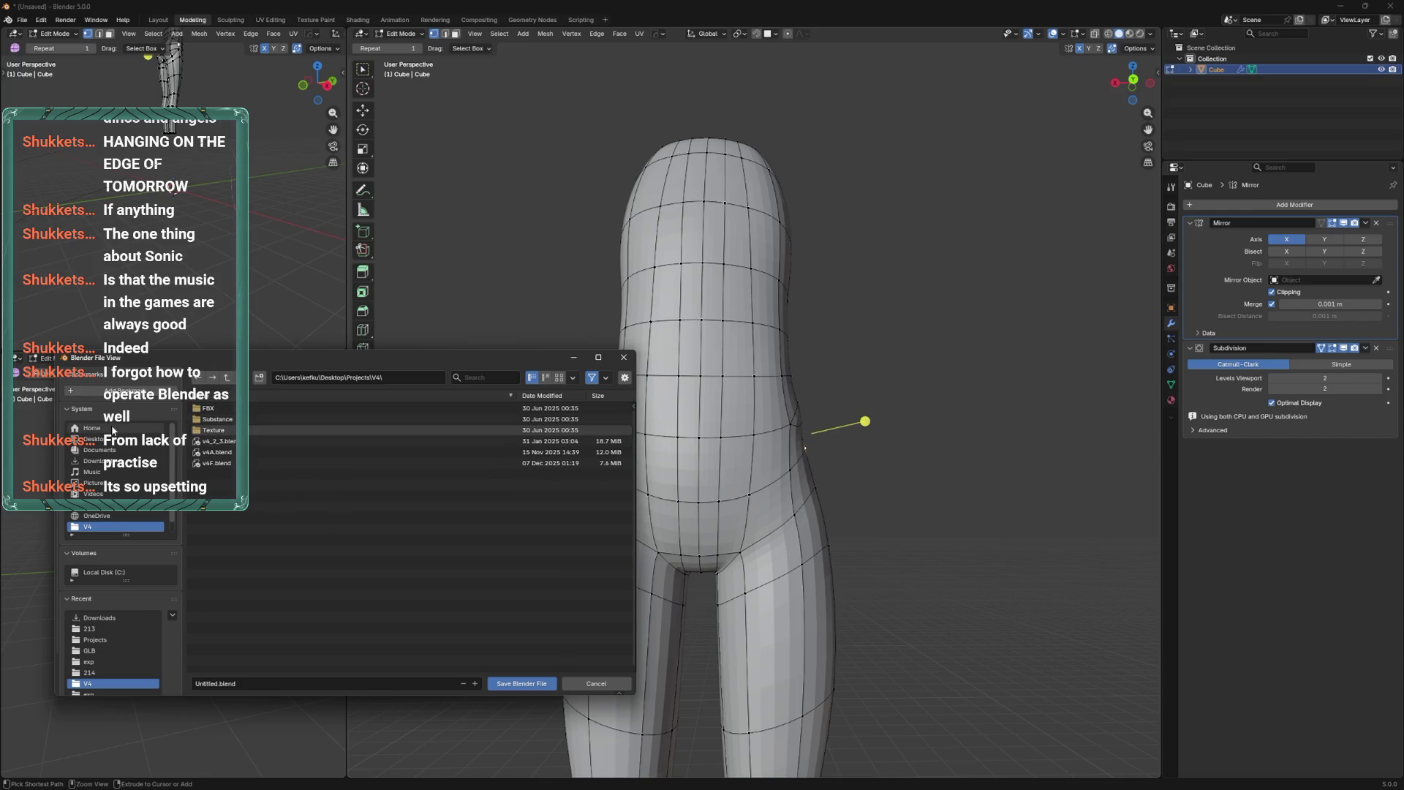
pyautogui.click(128, 440)
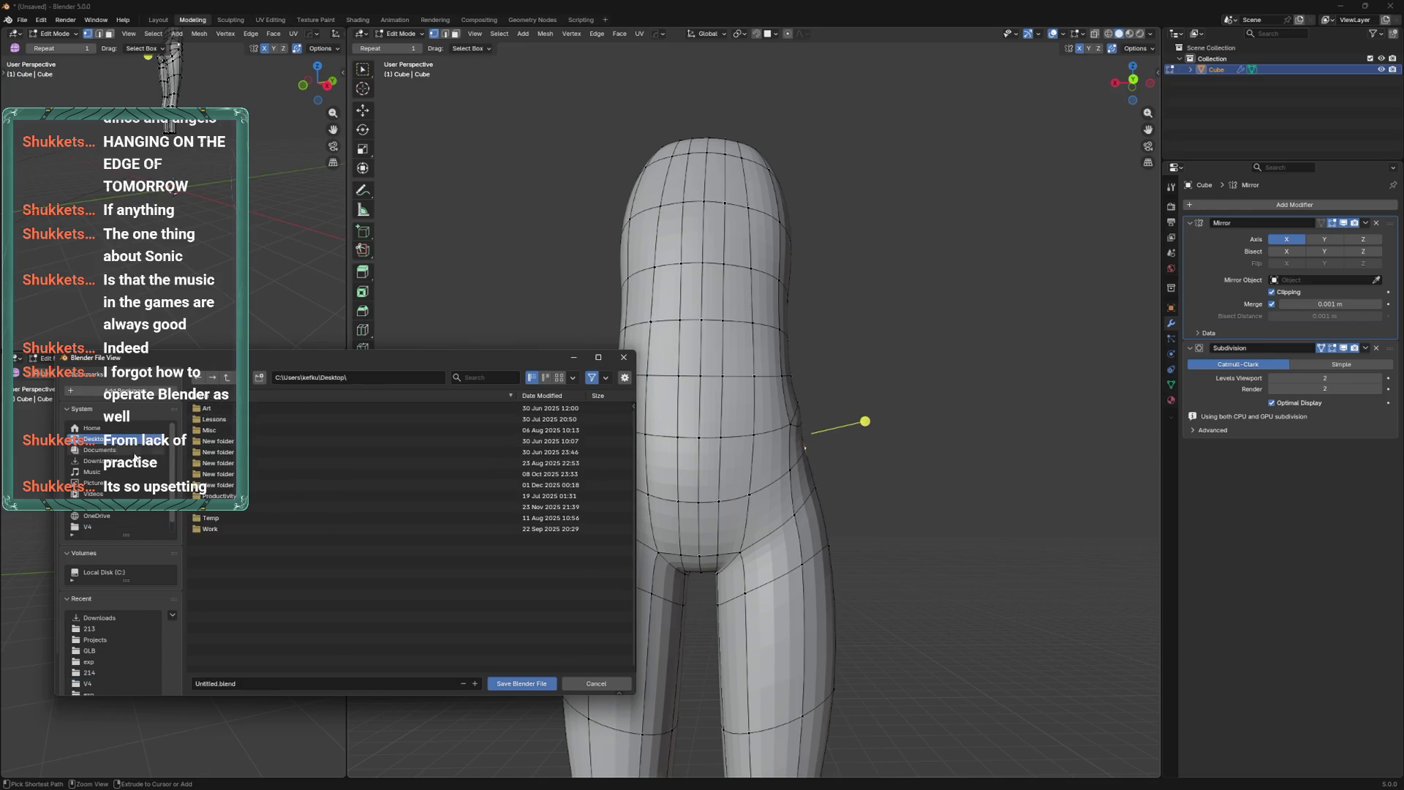
pyautogui.doubleClick(256, 505)
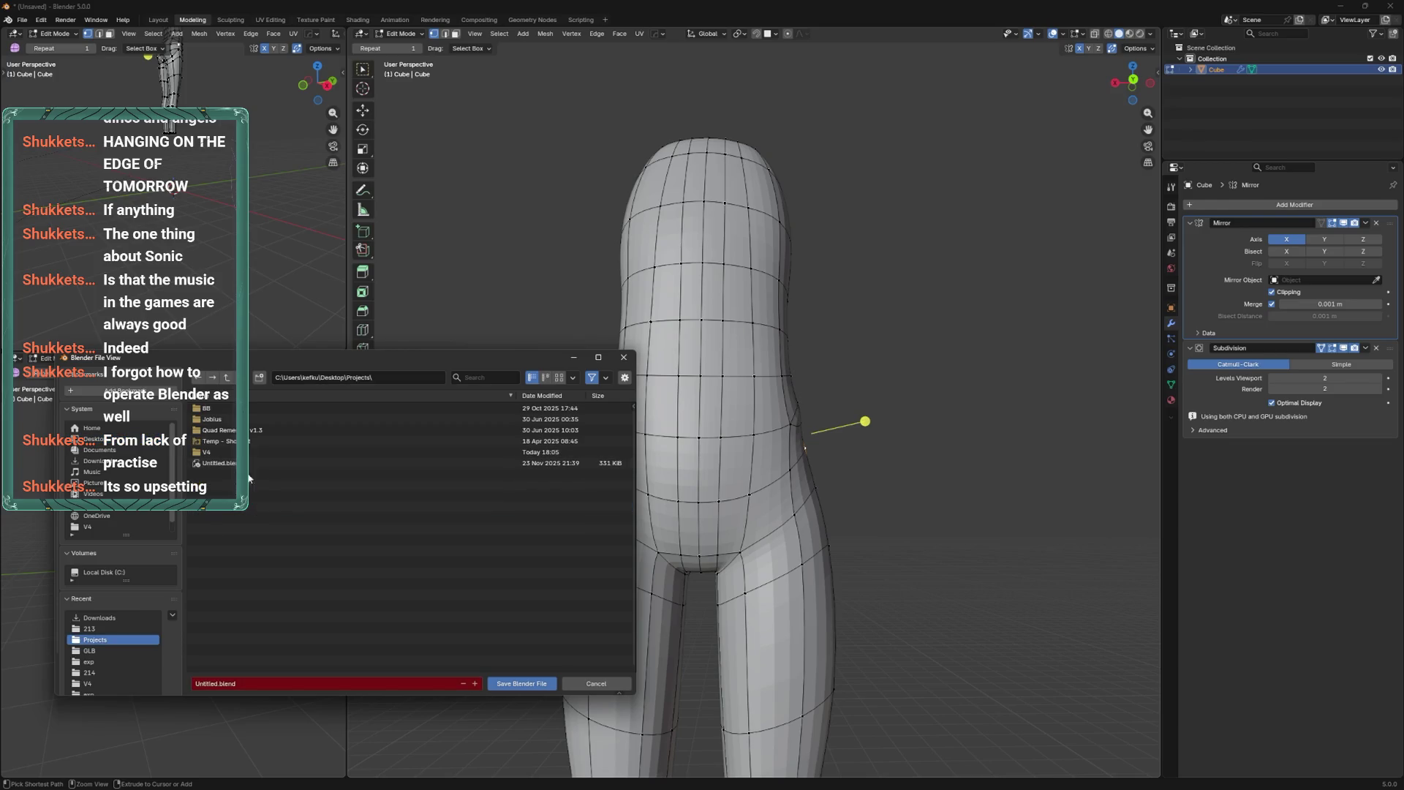
pyautogui.rightClick(249, 474)
pyautogui.moveTo(261, 634)
pyautogui.write('tice')
pyautogui.press('Return')
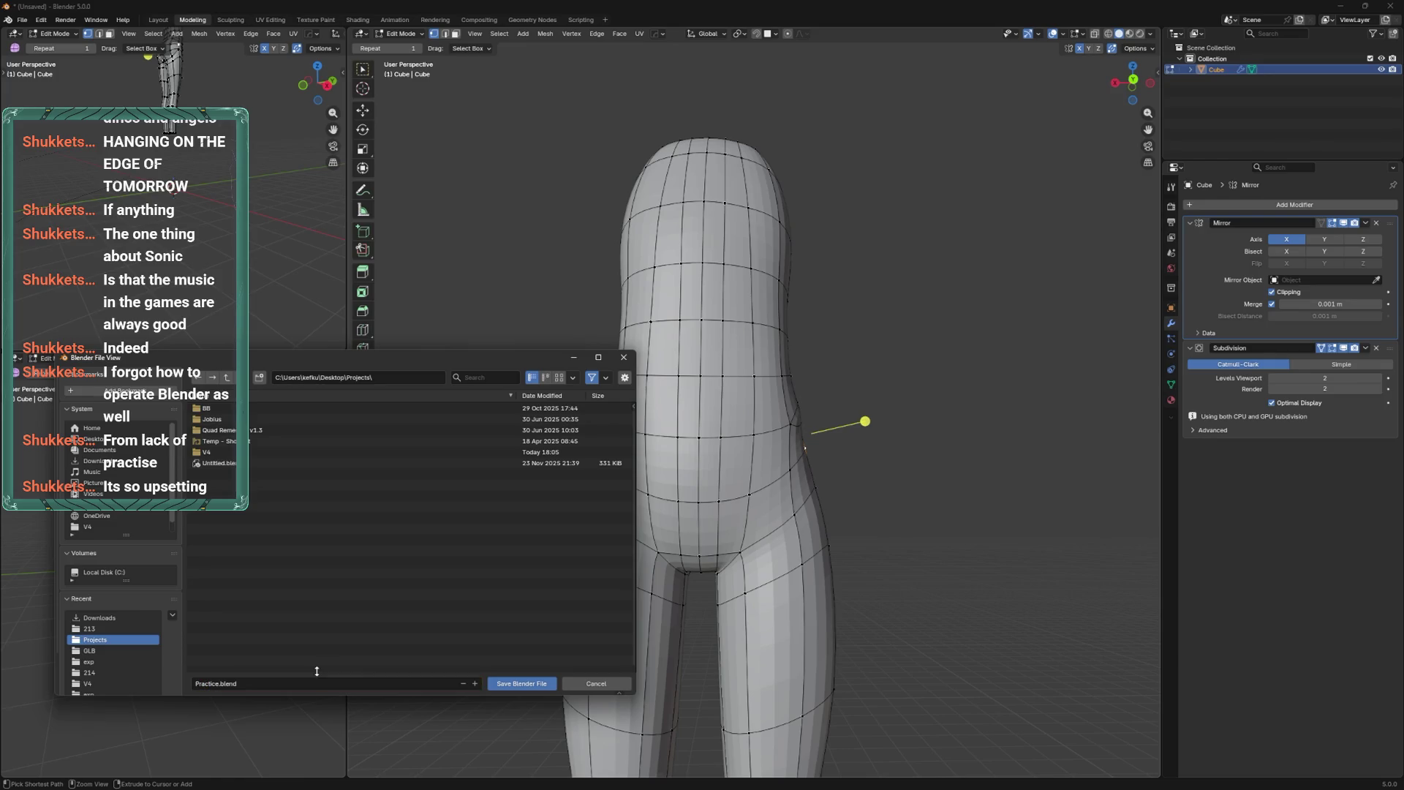
pyautogui.click(312, 683)
pyautogui.write('Stream')
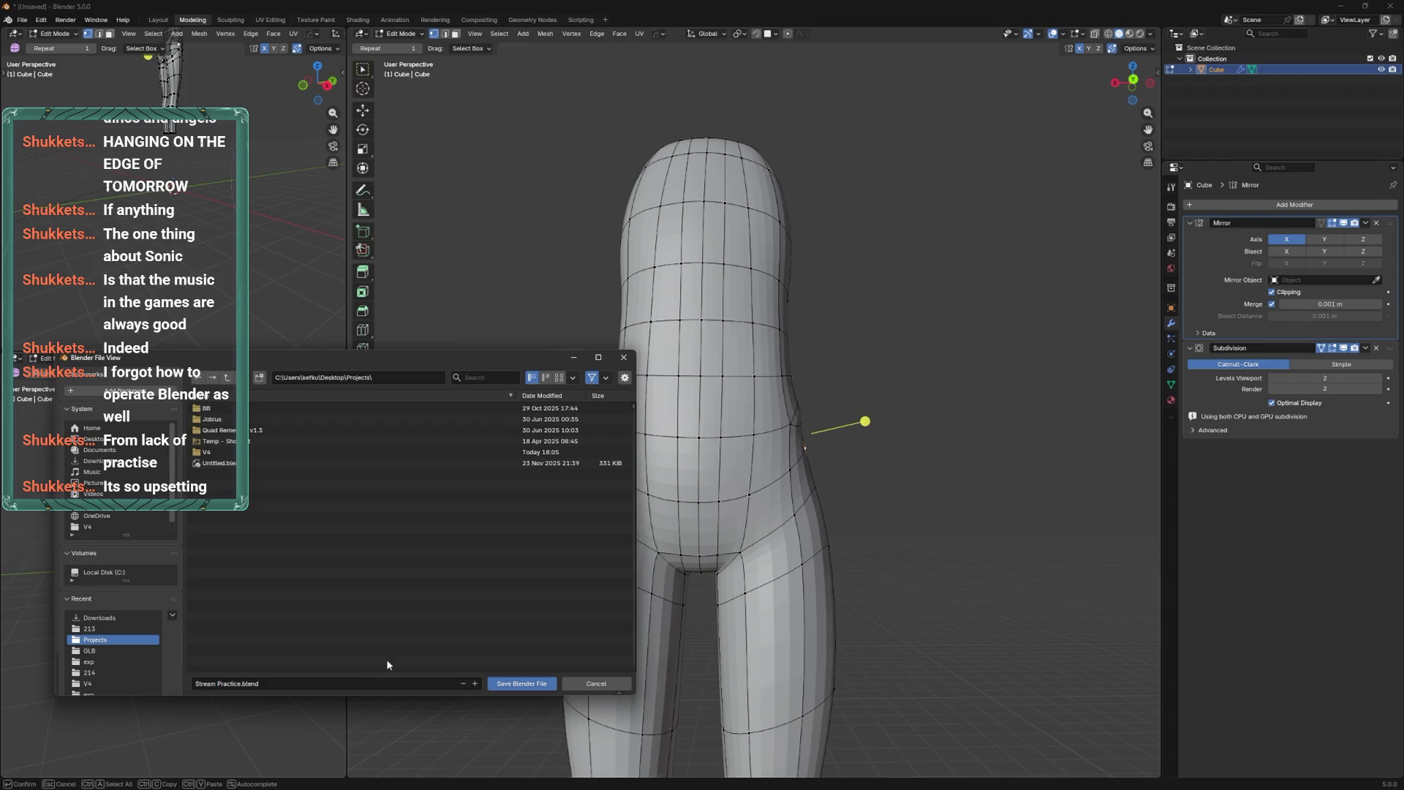
pyautogui.click(513, 686)
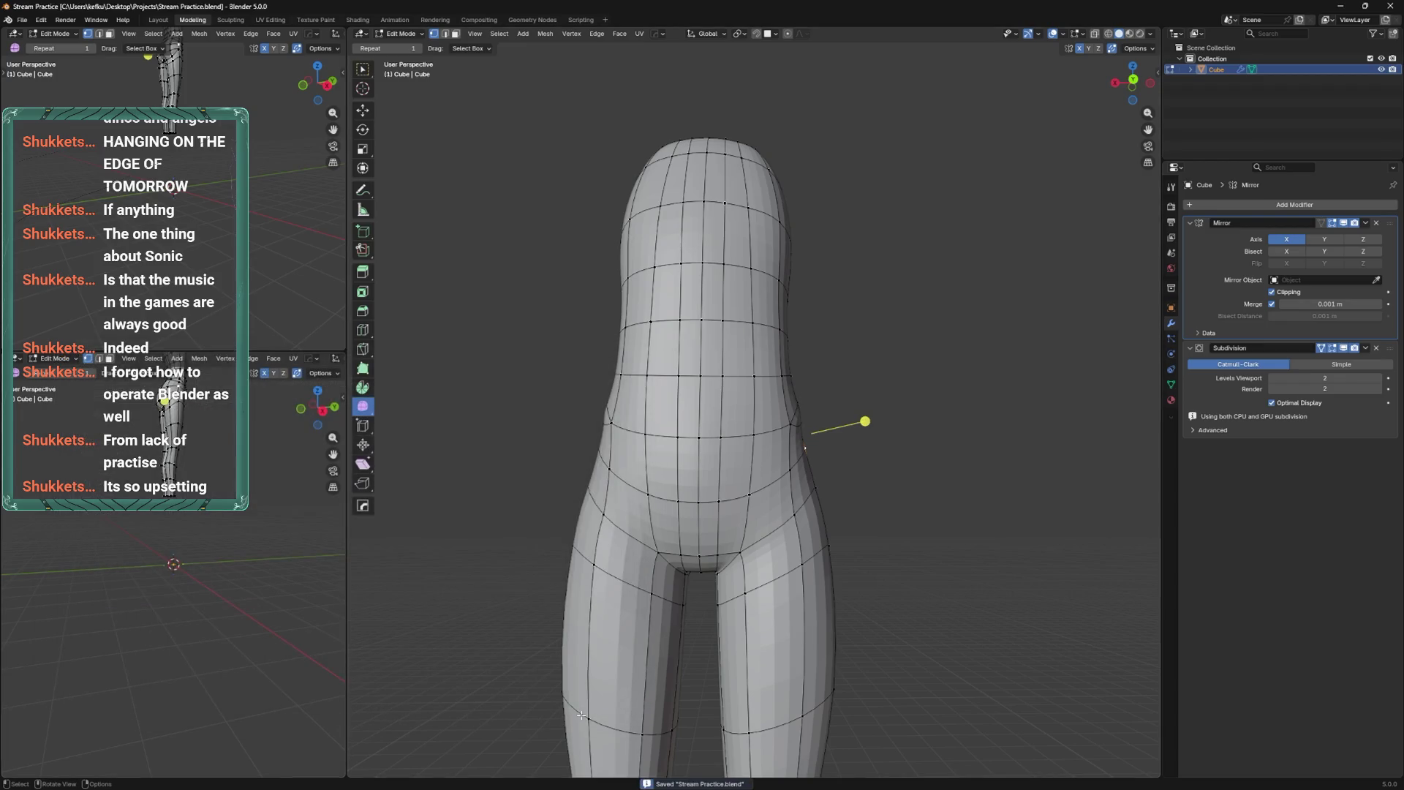
# Select vertices on the waist and slide them along their edges toward the belly.
pyautogui.moveTo(581, 715); pyautogui.dragTo(743, 521, button='middle')
pyautogui.keyDown('shift'); pyautogui.click(744, 521); pyautogui.keyUp('shift')
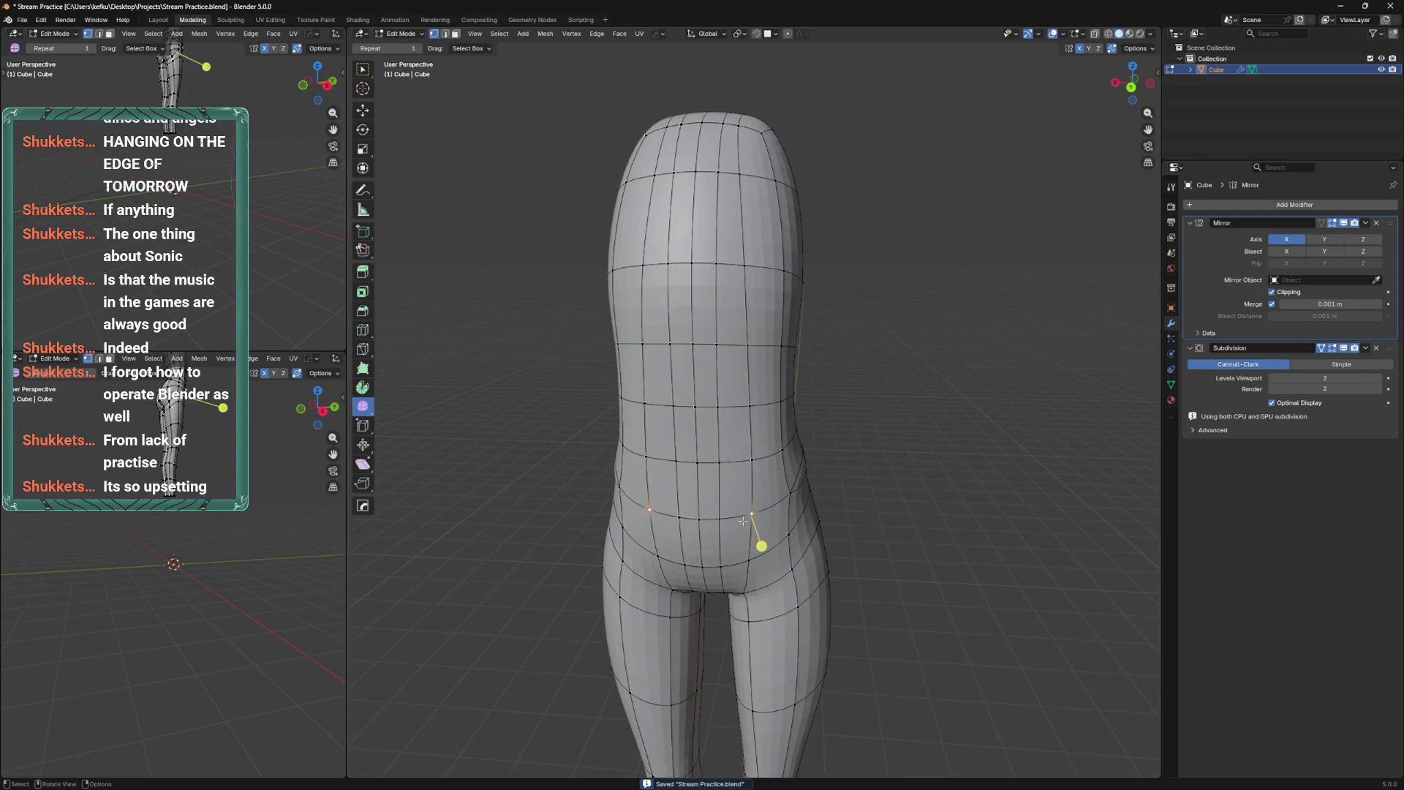
pyautogui.moveTo(724, 424)
pyautogui.mouseDown(button='middle')
pyautogui.moveTo(720, 472)
pyautogui.moveTo(721, 315)
pyautogui.mouseUp(button='middle')
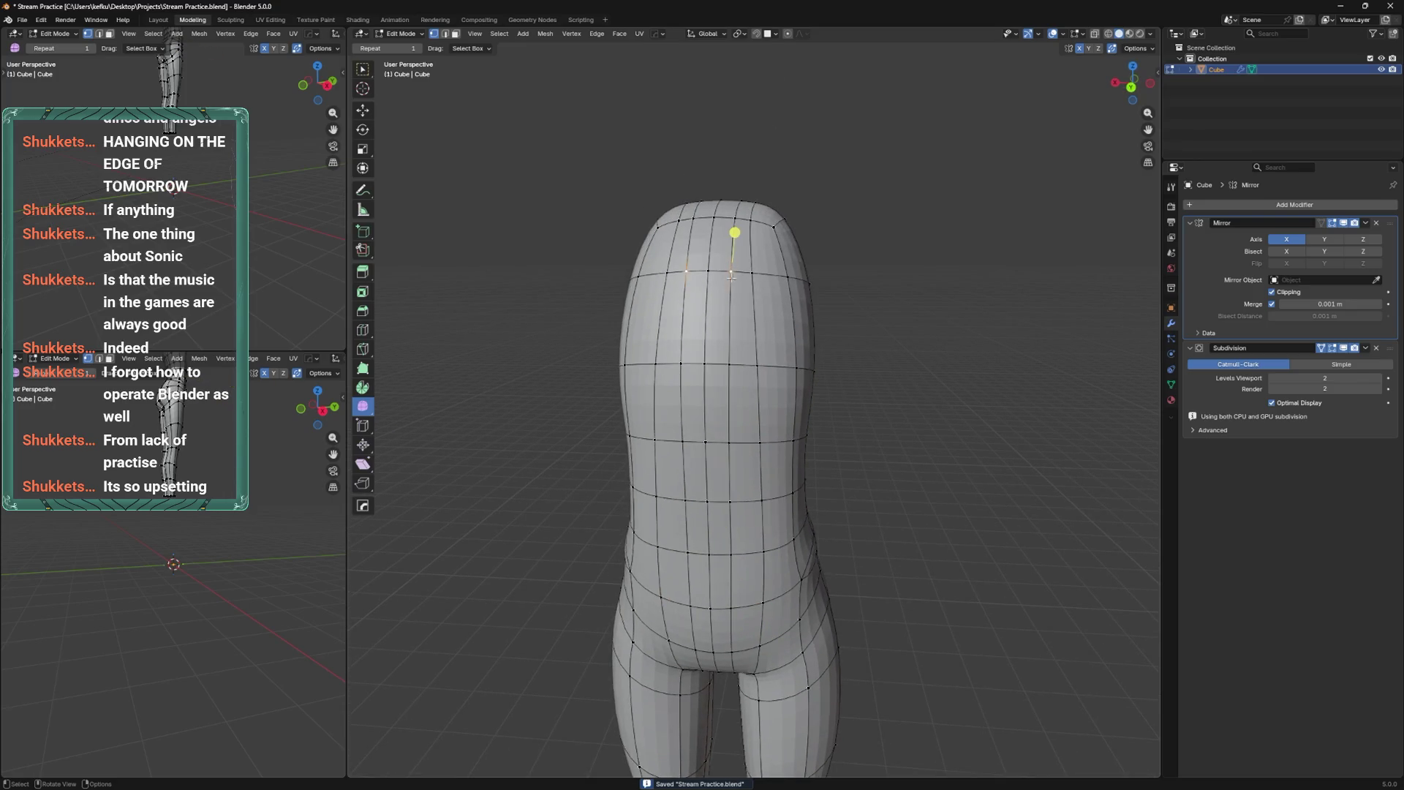
pyautogui.keyDown('shift'); pyautogui.click(729, 442); pyautogui.keyUp('shift')
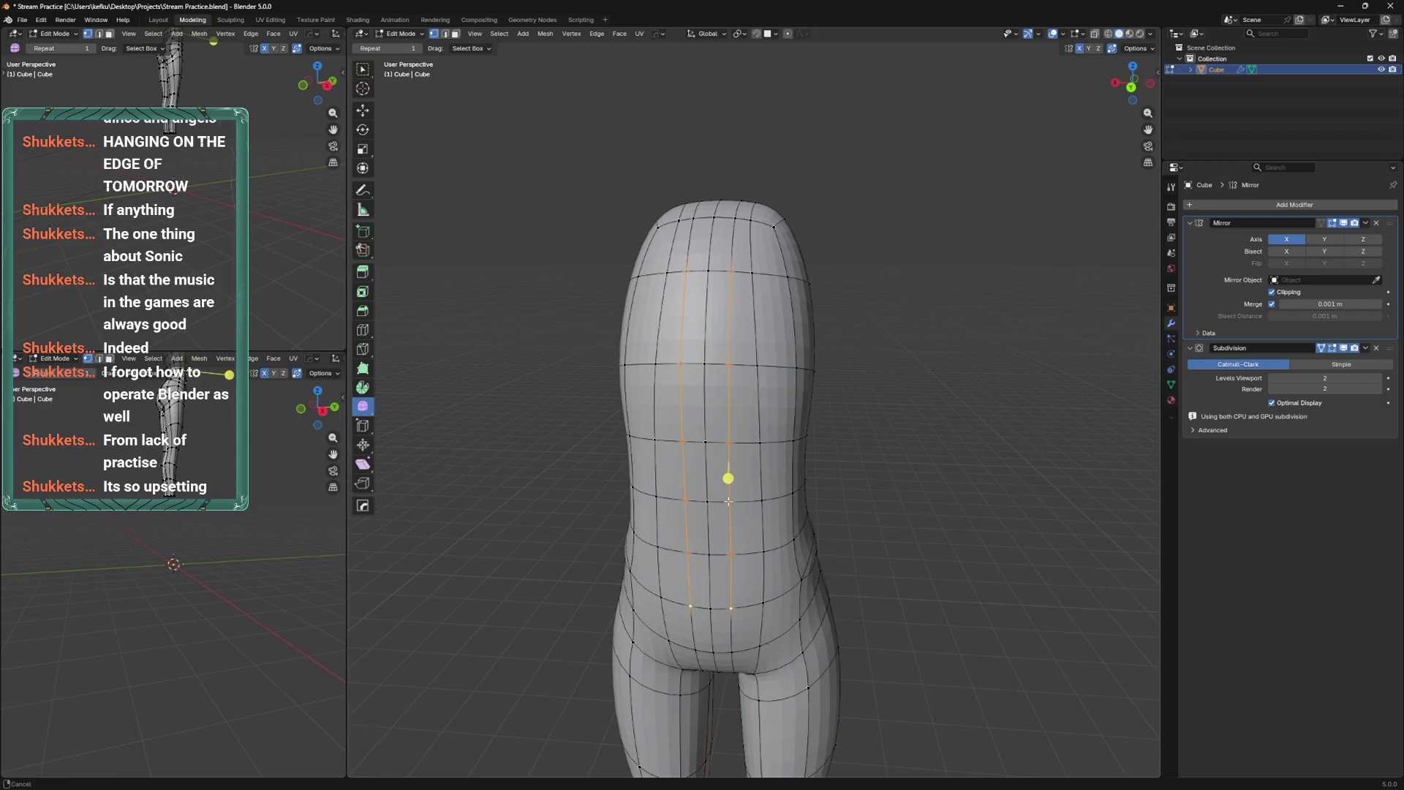
pyautogui.click(728, 501)
pyautogui.moveTo(762, 401); pyautogui.dragTo(750, 596, button='middle')
pyautogui.click(736, 607)
pyautogui.hotkey('shift', 'v')
pyautogui.click(751, 601)
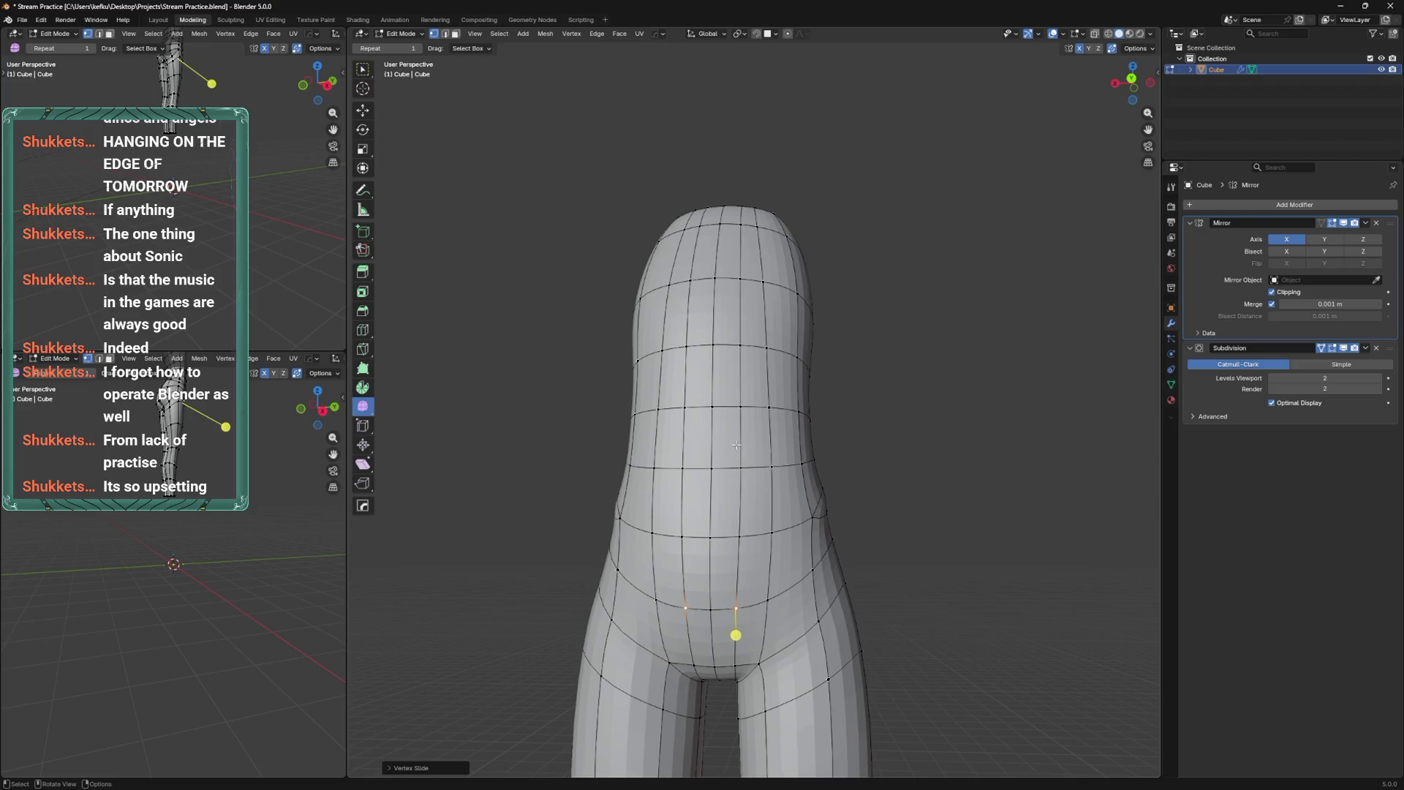
# Vertex-slide the upper waist ring vertices into new positions and check the body shape.
pyautogui.moveTo(763, 387); pyautogui.dragTo(779, 532, button='middle')
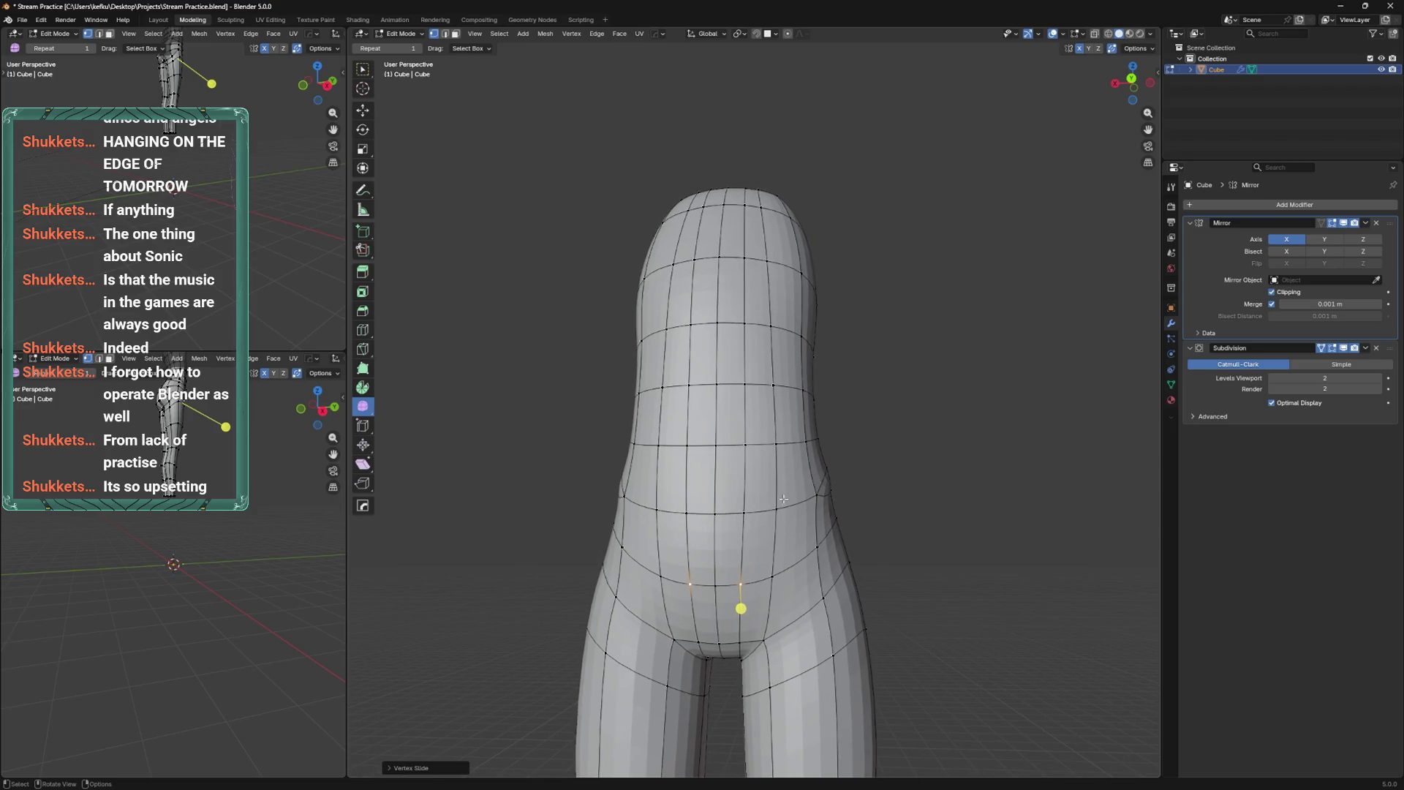
pyautogui.click(776, 443)
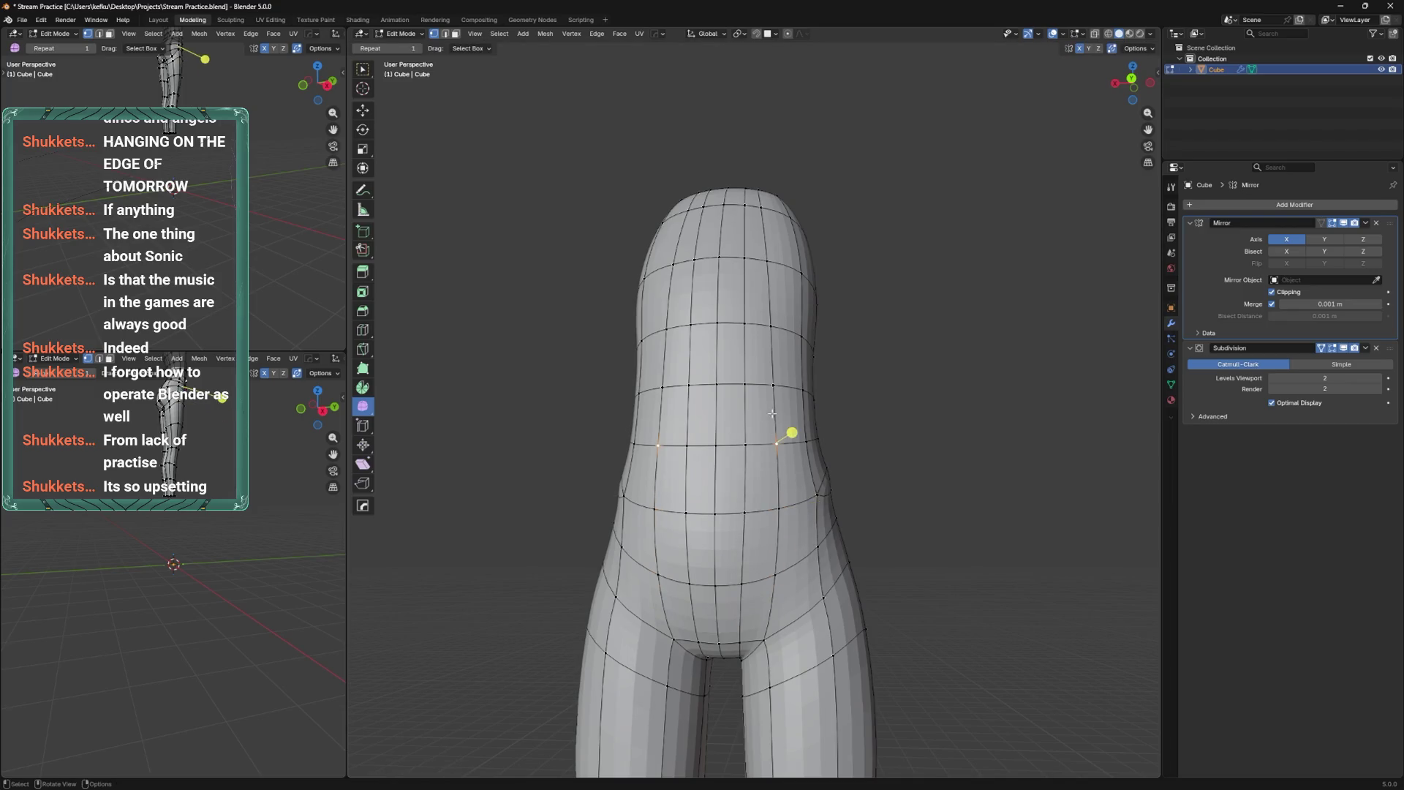
pyautogui.keyDown('shift'); pyautogui.scroll(3, 770, 343); pyautogui.keyUp('shift')
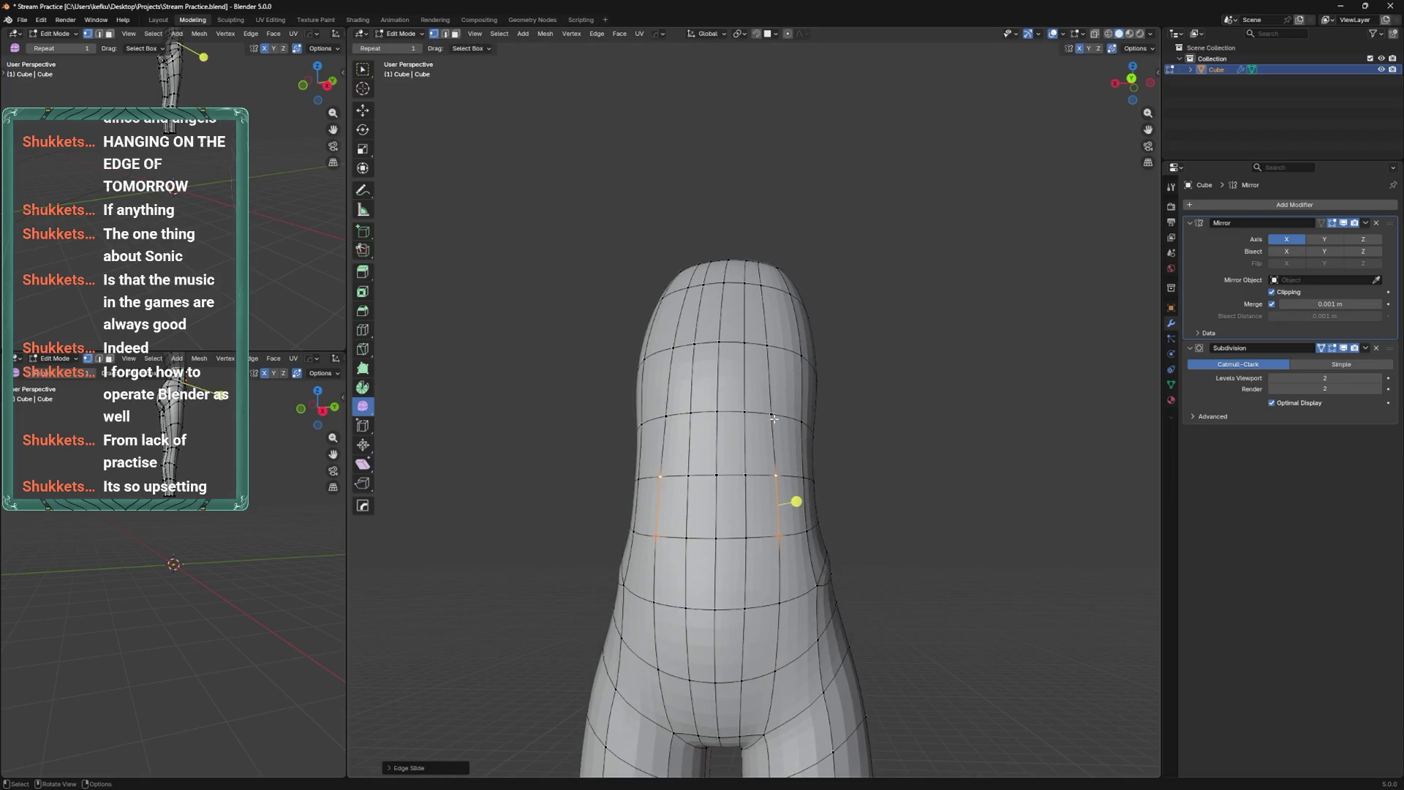
pyautogui.scroll(-3, 775, 341)
pyautogui.hotkey('shift', 'v')
pyautogui.click(770, 354)
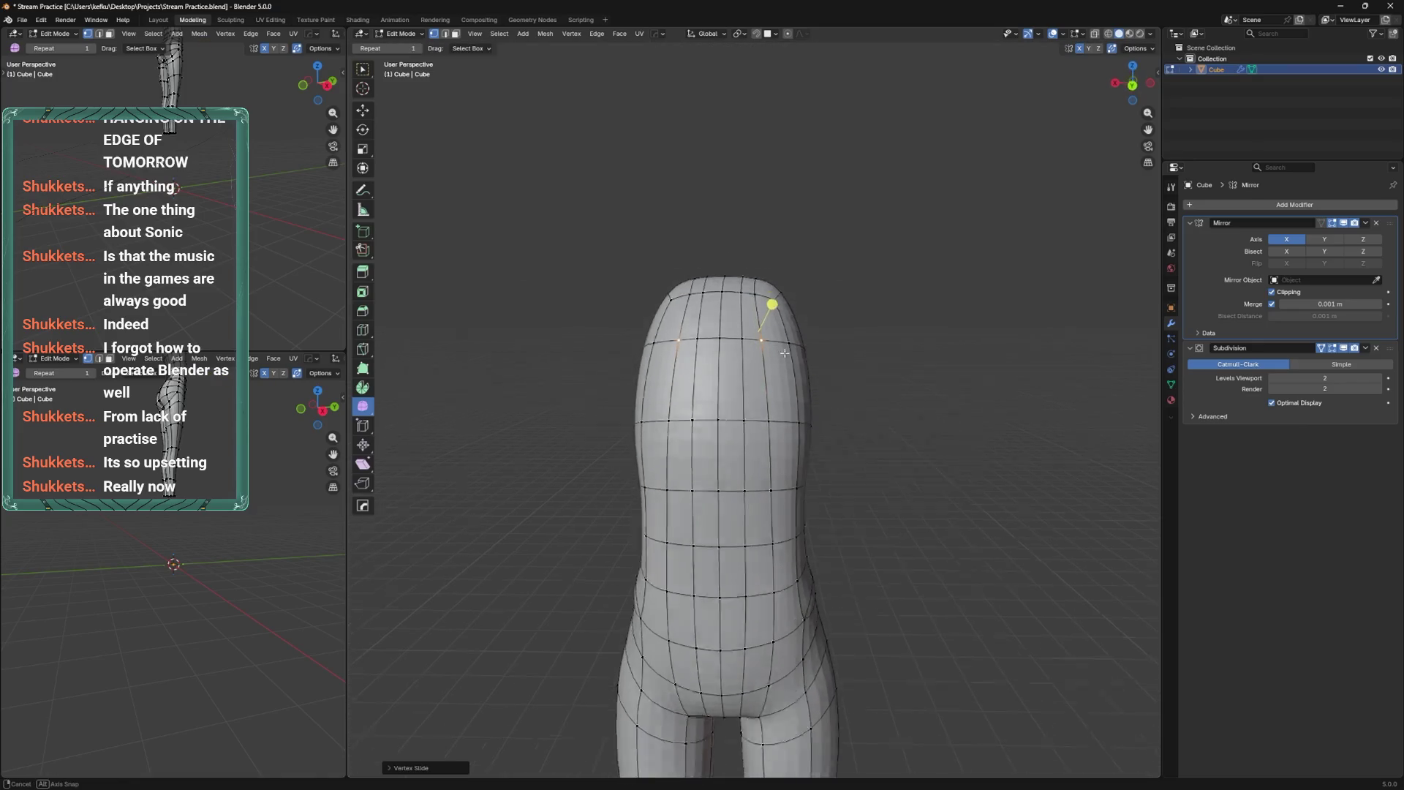
pyautogui.keyDown('shift'); pyautogui.scroll(-3, 753, 369); pyautogui.keyUp('shift')
pyautogui.moveTo(753, 369)
pyautogui.mouseDown(button='middle')
pyautogui.moveTo(811, 373)
pyautogui.moveTo(757, 377)
pyautogui.moveTo(701, 409)
pyautogui.moveTo(680, 220)
pyautogui.moveTo(662, 420)
pyautogui.moveTo(689, 356)
pyautogui.mouseUp(button='middle')
# Save the file, view from the left, and set the sculpt brush size to 135 px.
pyautogui.hotkey('ctrl', 's')
pyautogui.press('ctrl+KP_3')
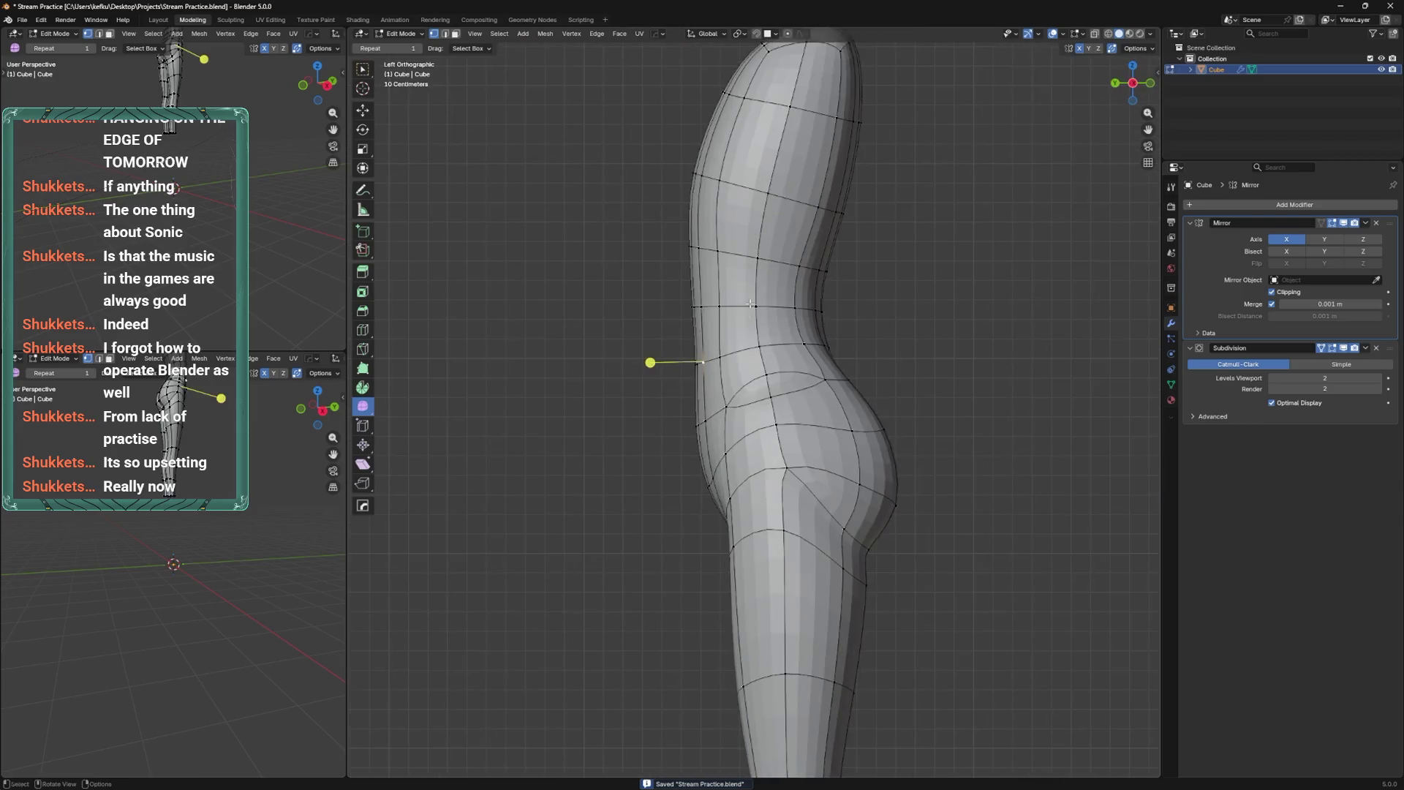
pyautogui.hotkey('ctrl', 'Tab')
pyautogui.press('f')
pyautogui.click(735, 472)
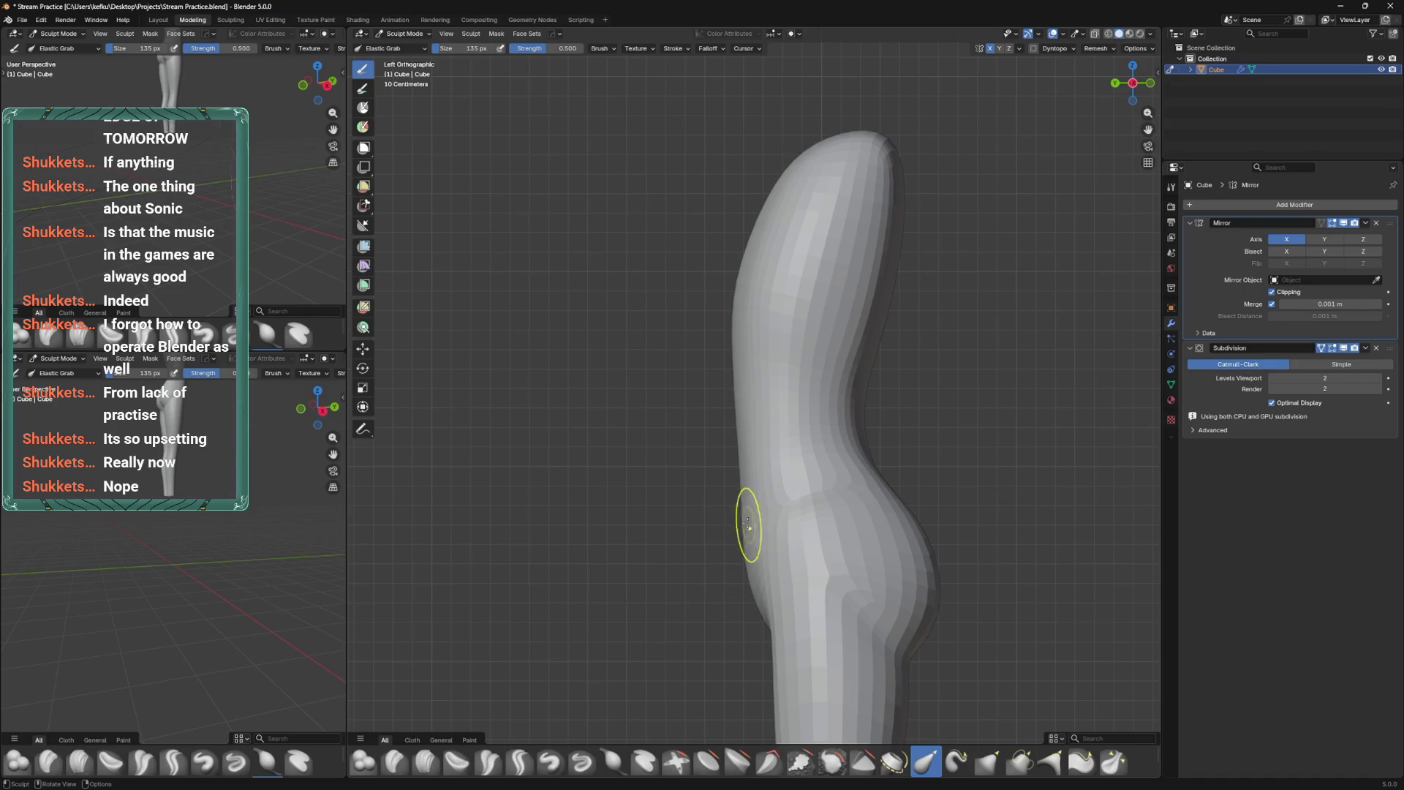
# Pull the upper body up, show the wireframe overlay, and enlarge the brush to 443 px.
pyautogui.moveTo(731, 498); pyautogui.dragTo(725, 417)
pyautogui.moveTo(774, 439)
pyautogui.mouseDown(button='middle')
pyautogui.moveTo(840, 423)
pyautogui.moveTo(750, 443)
pyautogui.mouseUp(button='middle')
pyautogui.press('q')
pyautogui.click(793, 515)
pyautogui.moveTo(809, 496); pyautogui.dragTo(748, 459, button='middle')
pyautogui.press('[')
pyautogui.press('[')
pyautogui.press('f')
pyautogui.keyDown('shift'); pyautogui.moveTo(856, 212); pyautogui.dragTo(849, 374, button='middle'); pyautogui.keyUp('shift')
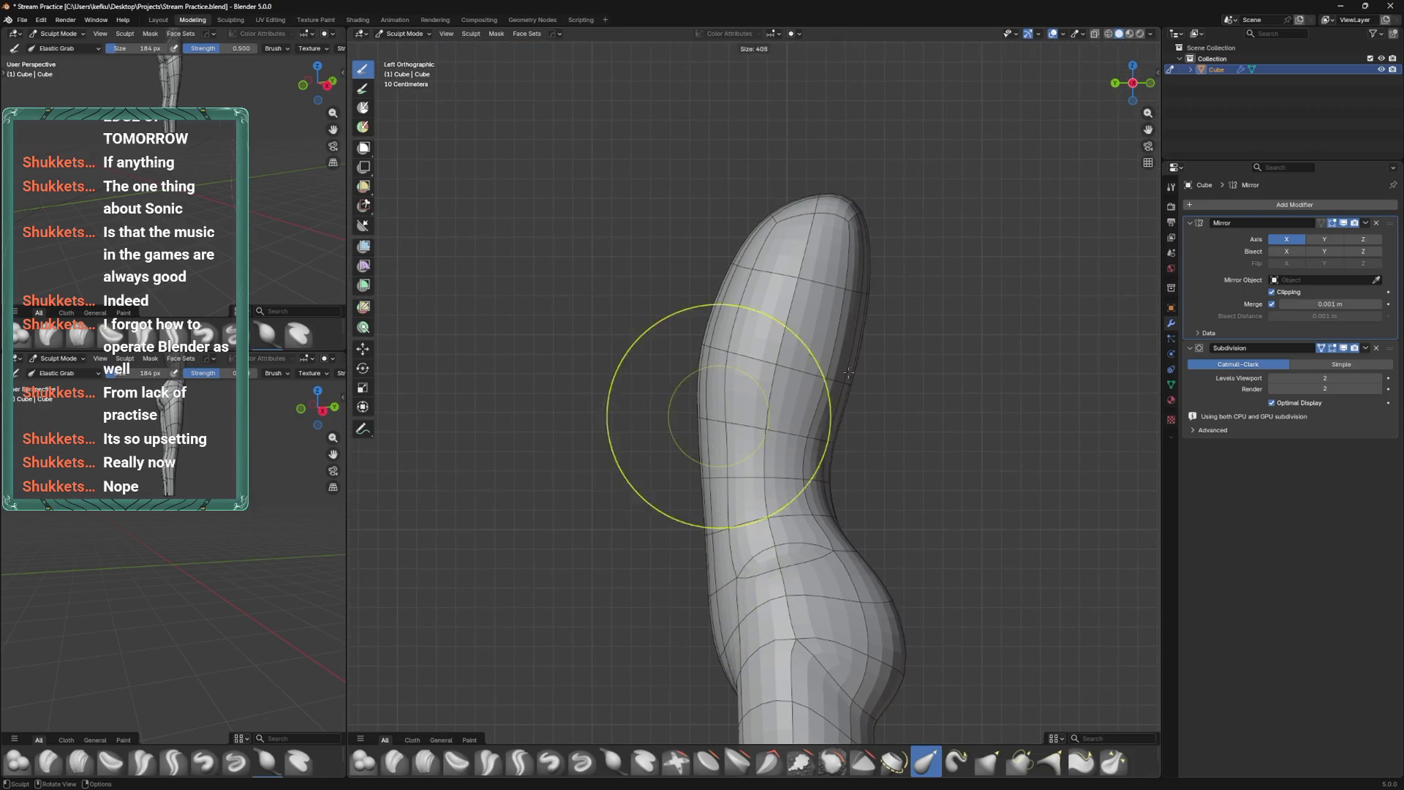
pyautogui.click(849, 374)
# Resize the brush (397, 265, 173 px) and reshape the lower hip bulge and torso side profile.
pyautogui.scroll(-2, 775, 377)
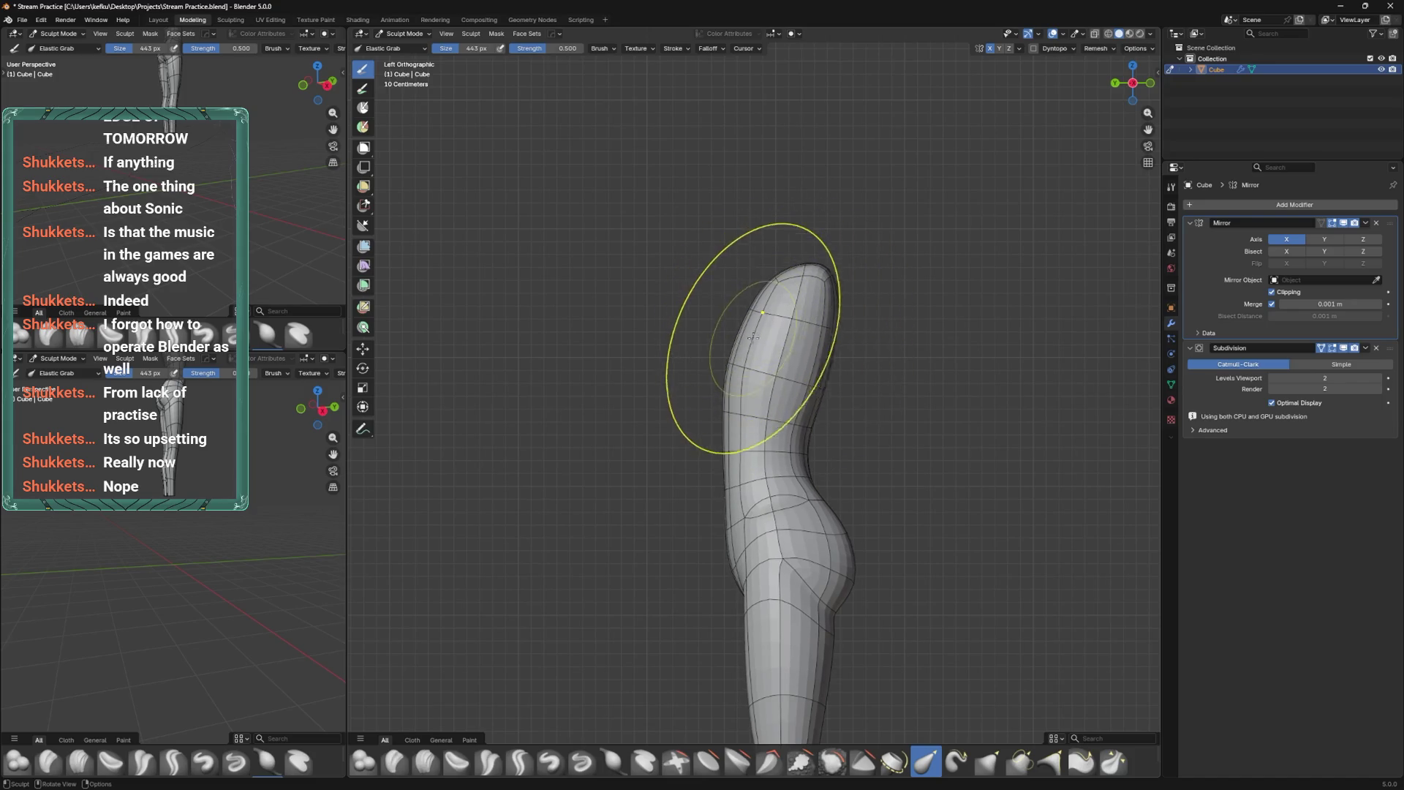
pyautogui.scroll(-1, 754, 337)
pyautogui.press('f')
pyautogui.click(743, 366)
pyautogui.press('f')
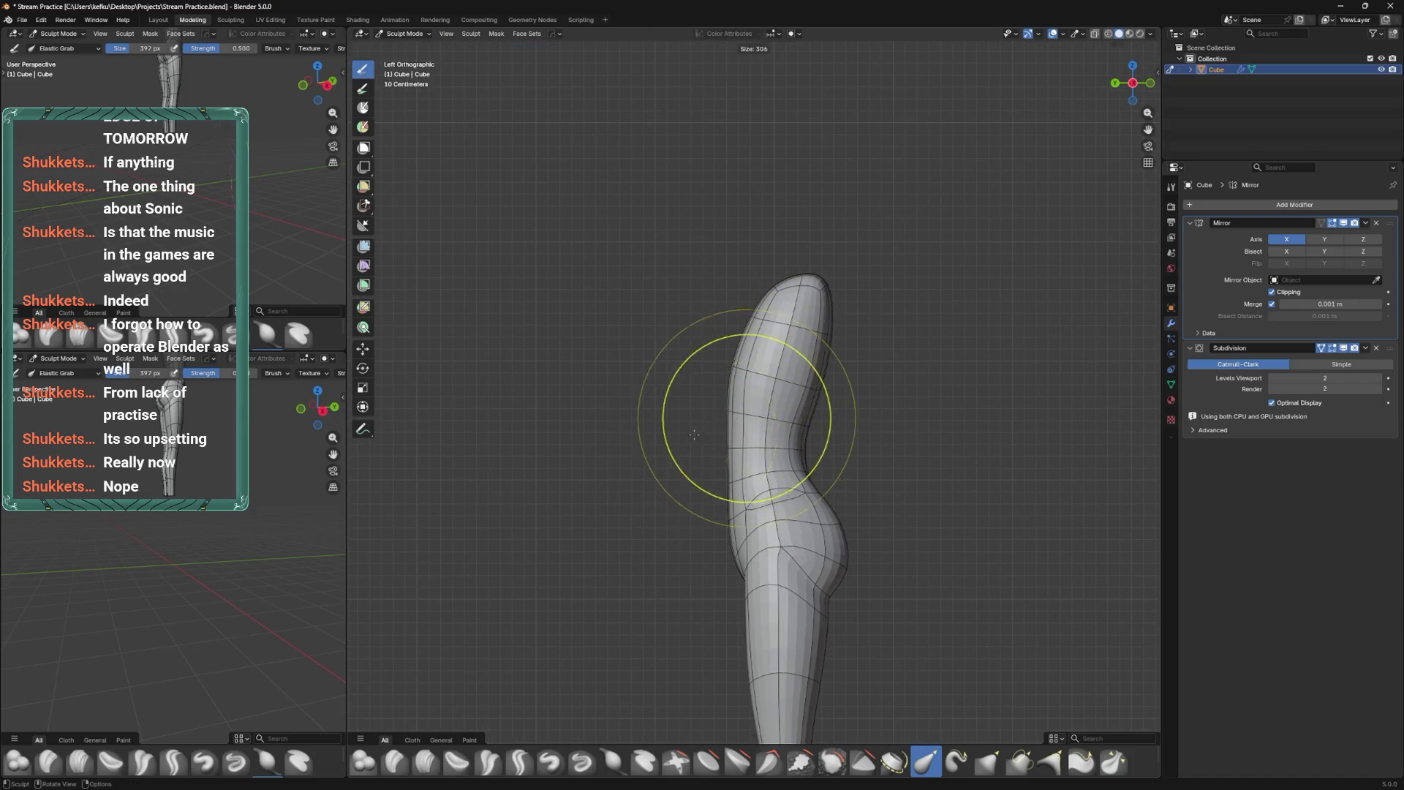
pyautogui.click(736, 454)
pyautogui.press('f')
pyautogui.click(823, 505)
pyautogui.moveTo(825, 519); pyautogui.dragTo(827, 526)
pyautogui.click(823, 539)
pyautogui.press('f')
pyautogui.moveTo(782, 388); pyautogui.dragTo(768, 393)
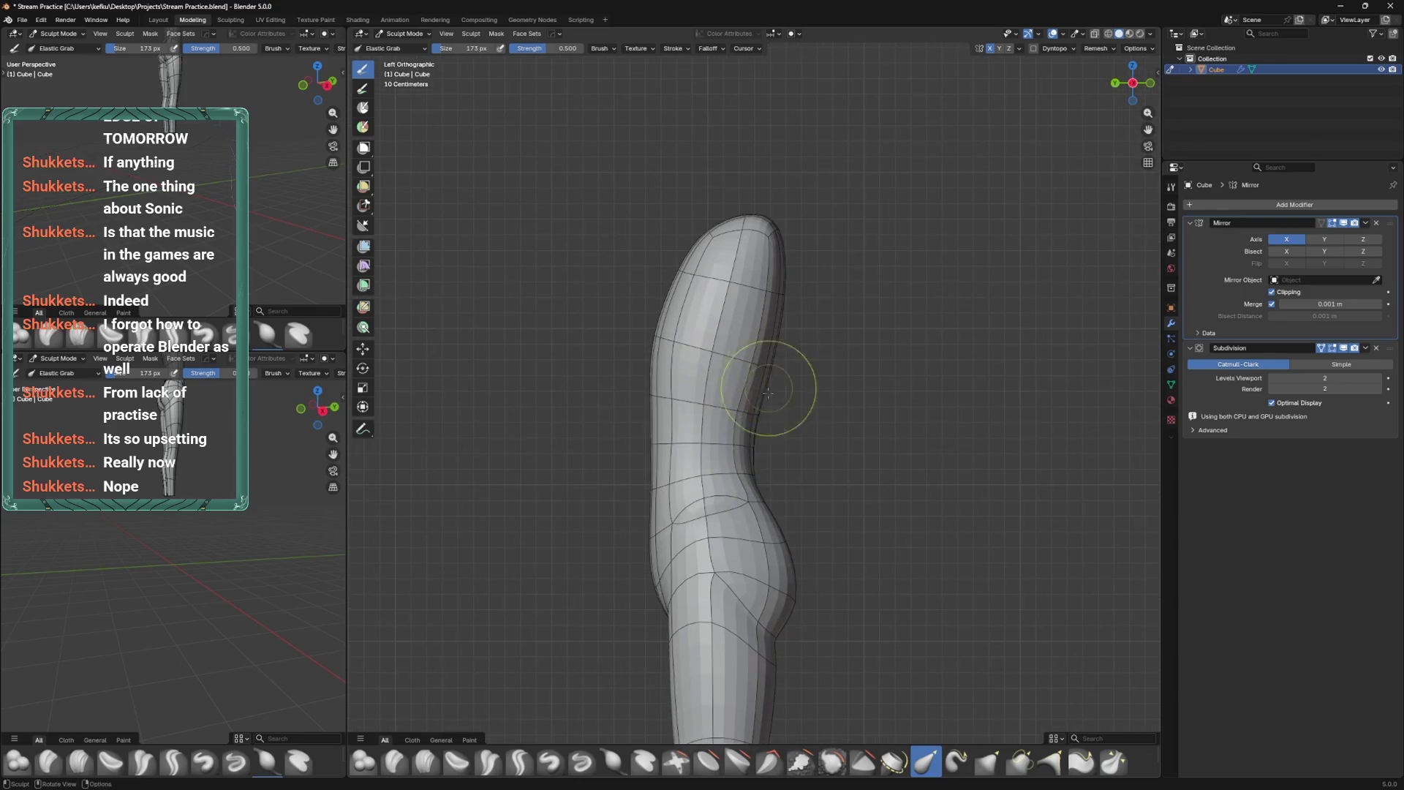
# Undo unwanted sculpt strokes, set the brush to 174 px, and pull the waist outline.
pyautogui.press('f')
pyautogui.click(742, 448)
pyautogui.hotkey('ctrl', 'z')
pyautogui.press('f')
pyautogui.click(781, 517)
pyautogui.hotkey('ctrl', 'z')
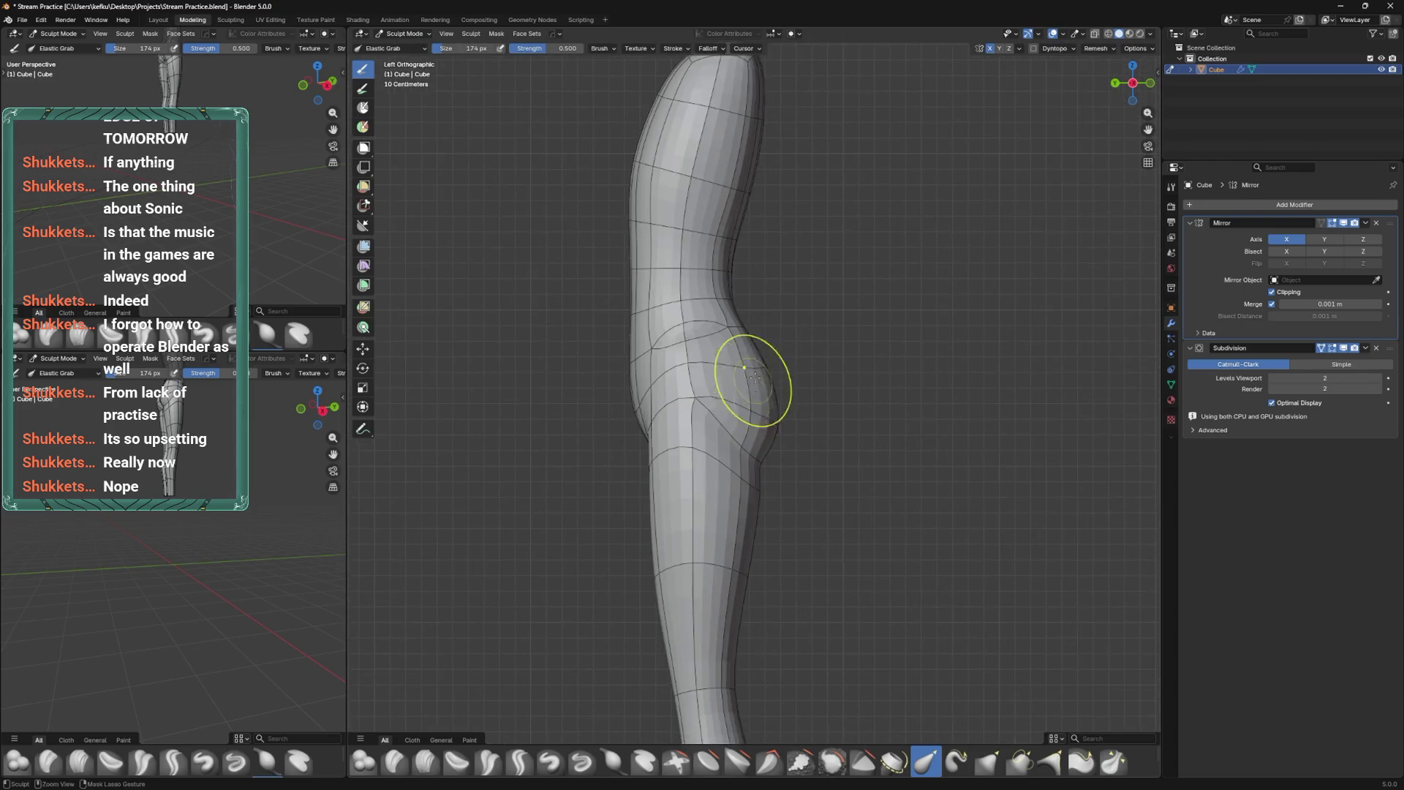
pyautogui.hotkey('ctrl', 'z')
pyautogui.hotkey('ctrl', 'z')
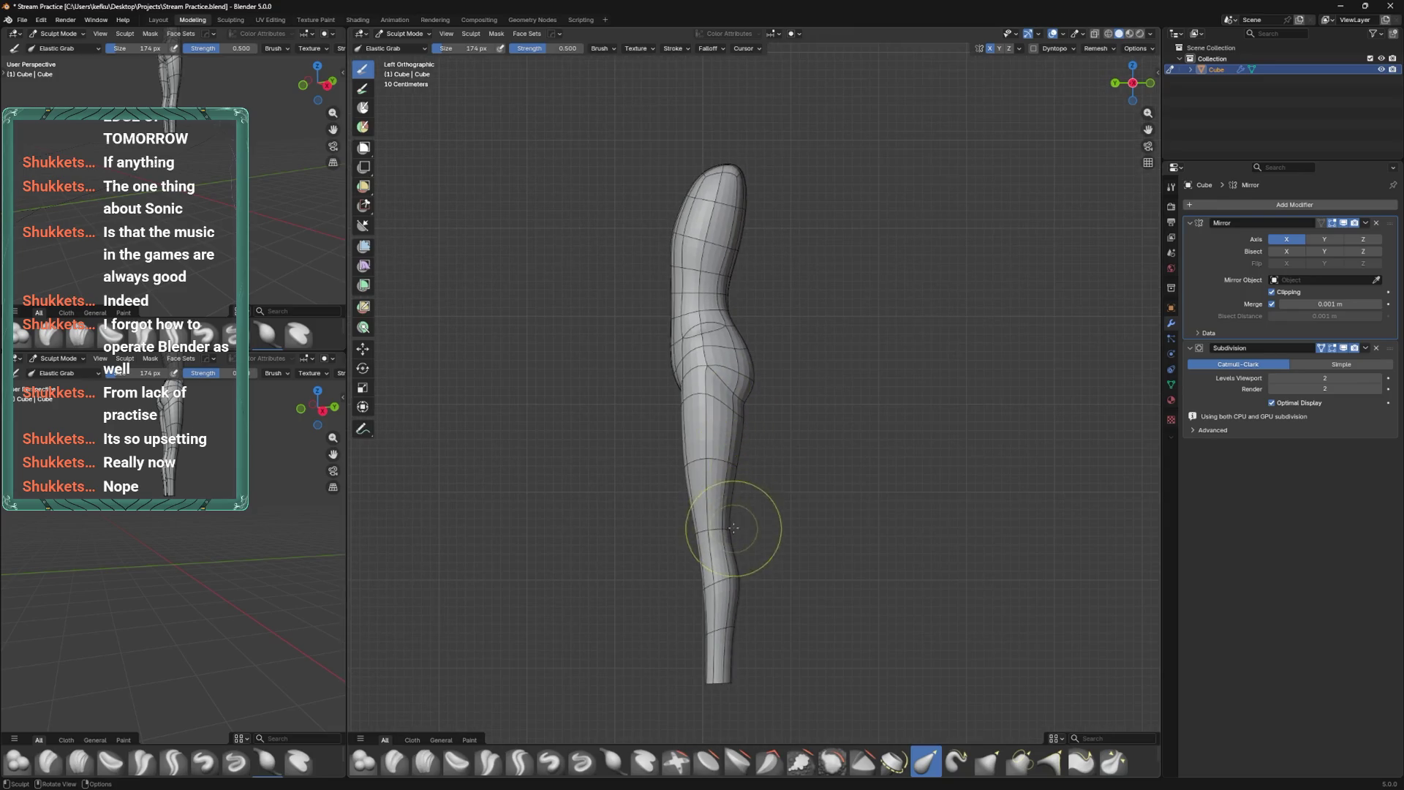
pyautogui.hotkey('ctrl', 'z')
pyautogui.moveTo(731, 428); pyautogui.dragTo(704, 398)
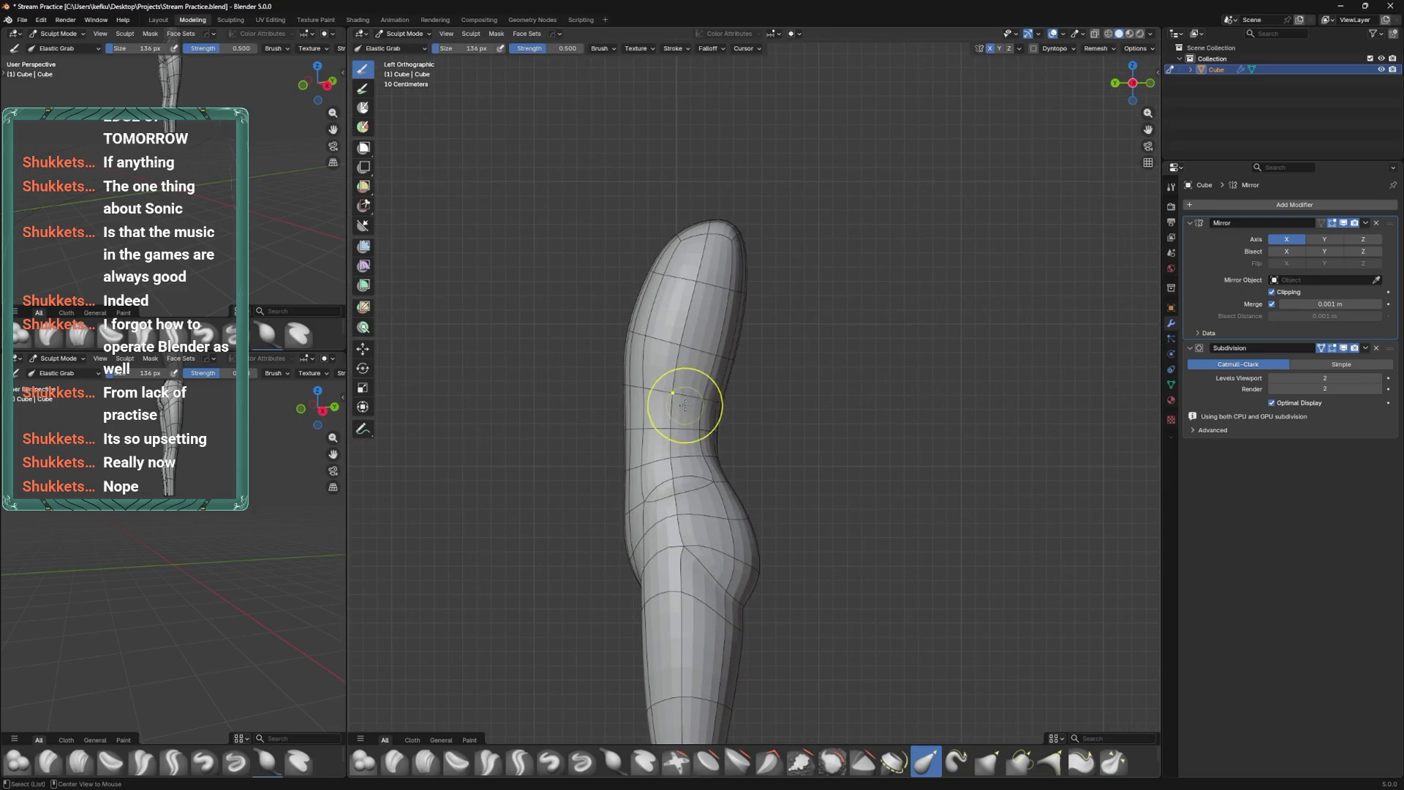
# View the body from the front, return to Edit Mode, and save the file.
pyautogui.press('KP_1')
pyautogui.press('Tab')
pyautogui.moveTo(777, 467)
pyautogui.mouseDown(button='middle')
pyautogui.moveTo(734, 492)
pyautogui.moveTo(754, 429)
pyautogui.mouseUp(button='middle')
pyautogui.hotkey('ctrl', 's')
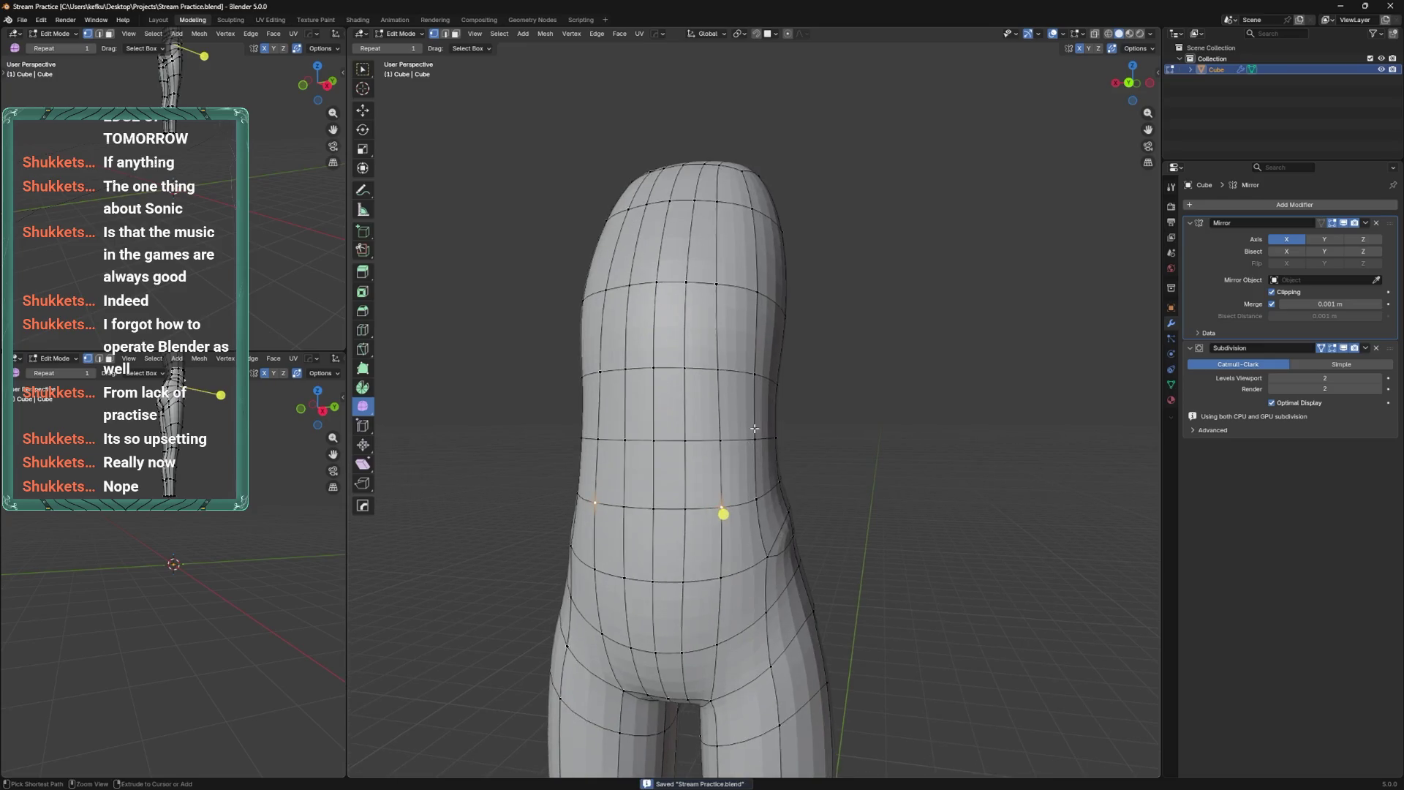
# Select the lower waist loop, bevel it, then undo the bevel.
pyautogui.scroll(-2, 754, 428)
pyautogui.scroll(2, 775, 464)
pyautogui.moveTo(775, 493); pyautogui.dragTo(729, 395, button='middle')
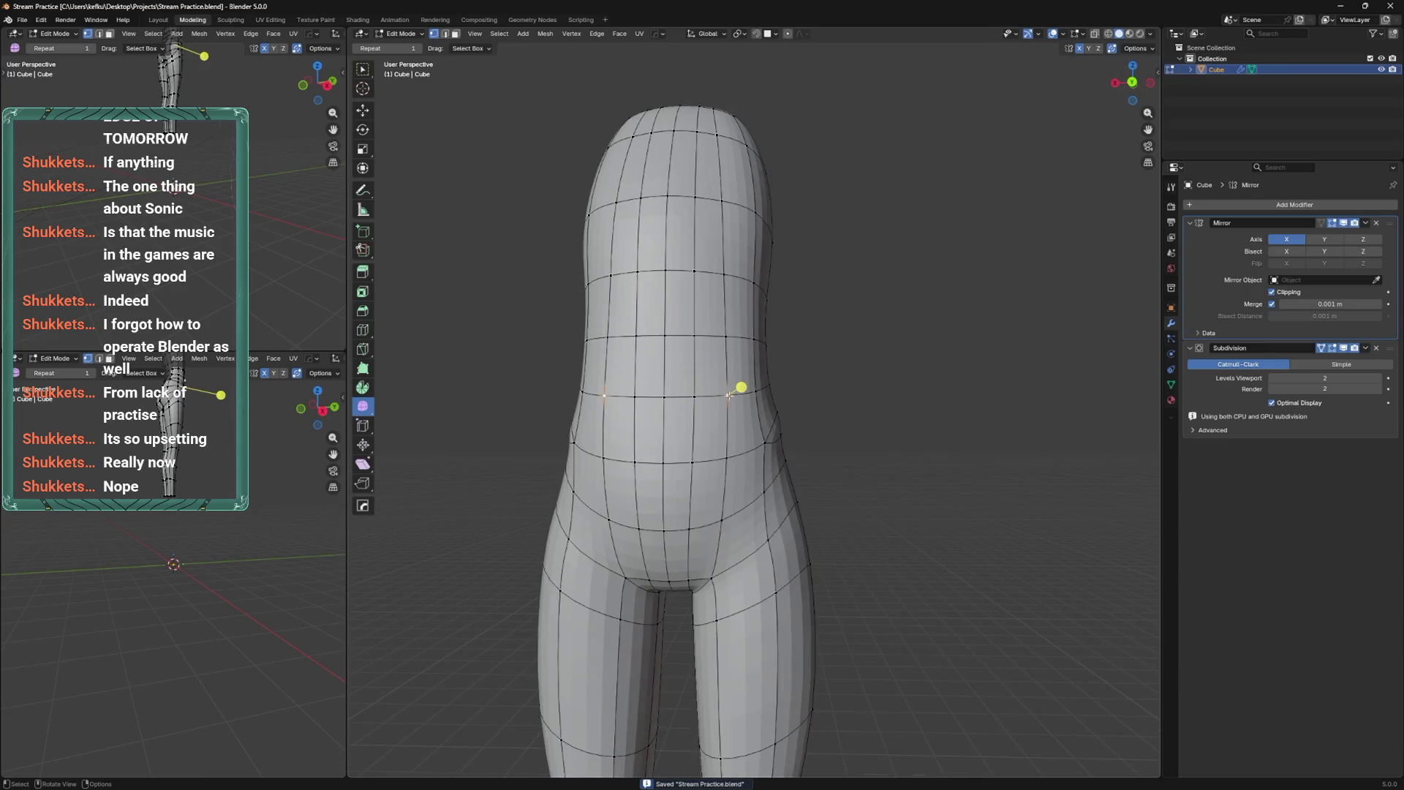
pyautogui.keyDown('shift'); pyautogui.click(726, 458); pyautogui.keyUp('shift')
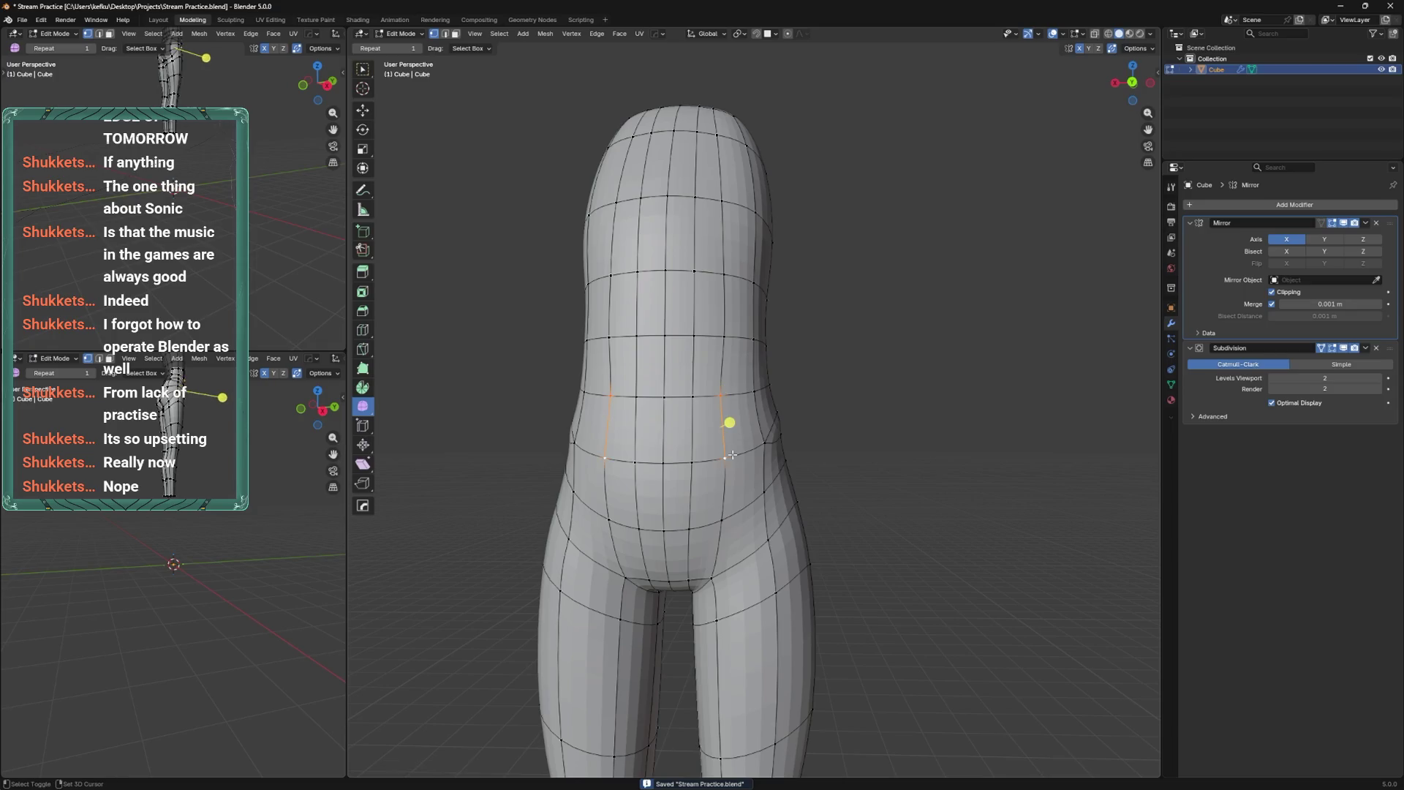
pyautogui.keyDown('ctrl'); pyautogui.click(682, 523); pyautogui.keyUp('ctrl')
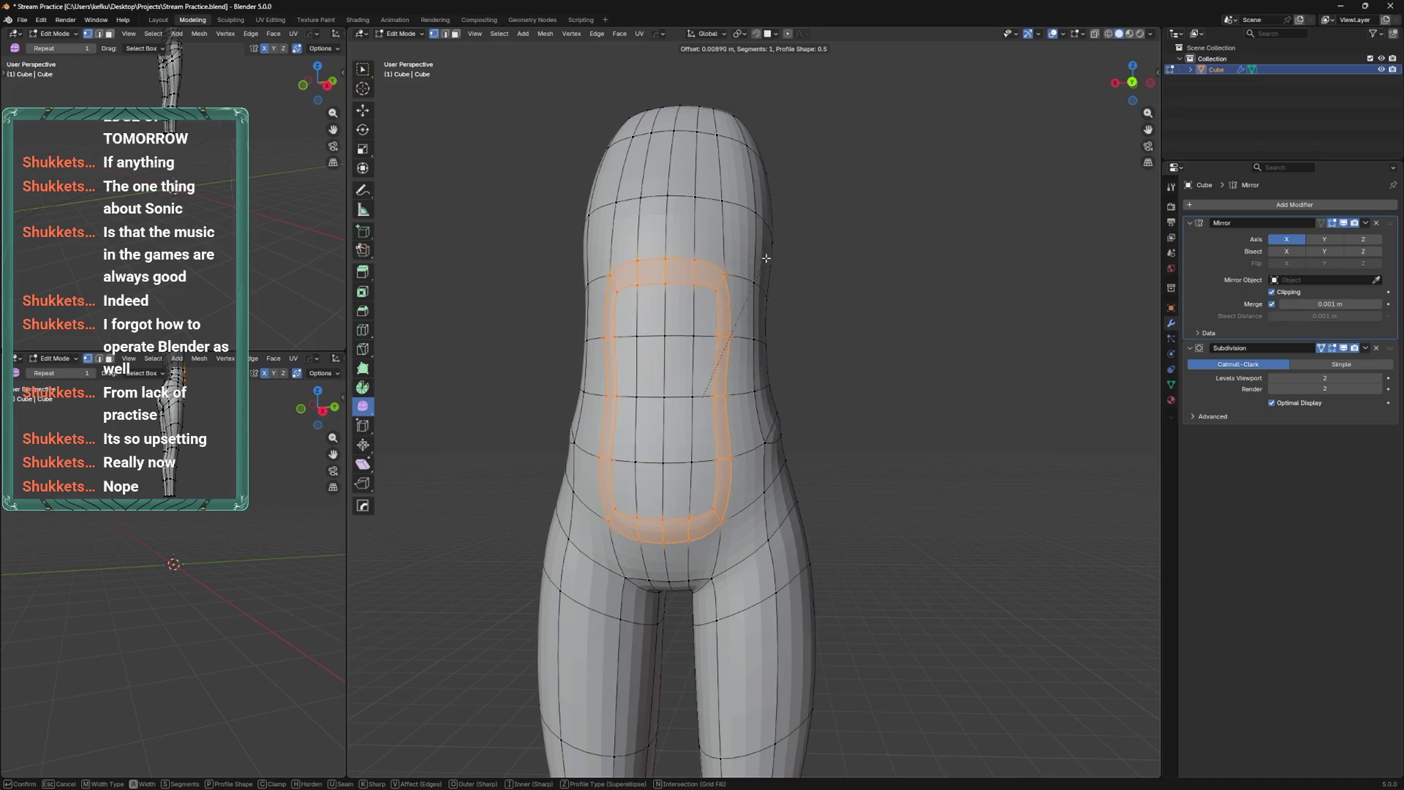
pyautogui.click(791, 275)
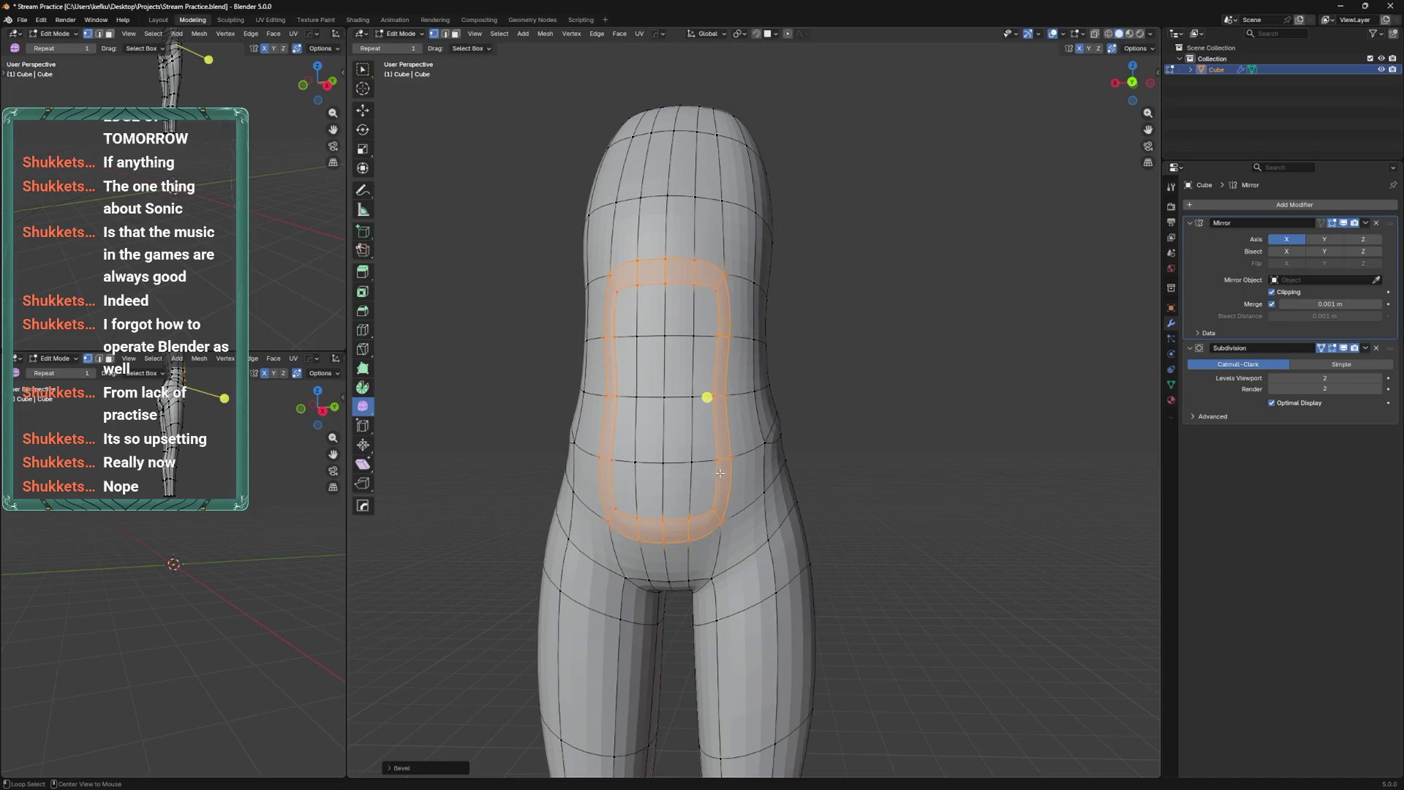
pyautogui.moveTo(709, 450)
pyautogui.keyDown('alt'); pyautogui.mouseDown(button='middle')
pyautogui.moveTo(738, 460)
pyautogui.moveTo(728, 477)
pyautogui.mouseUp(button='middle'); pyautogui.keyUp('alt')
pyautogui.scroll(3, 728, 478)
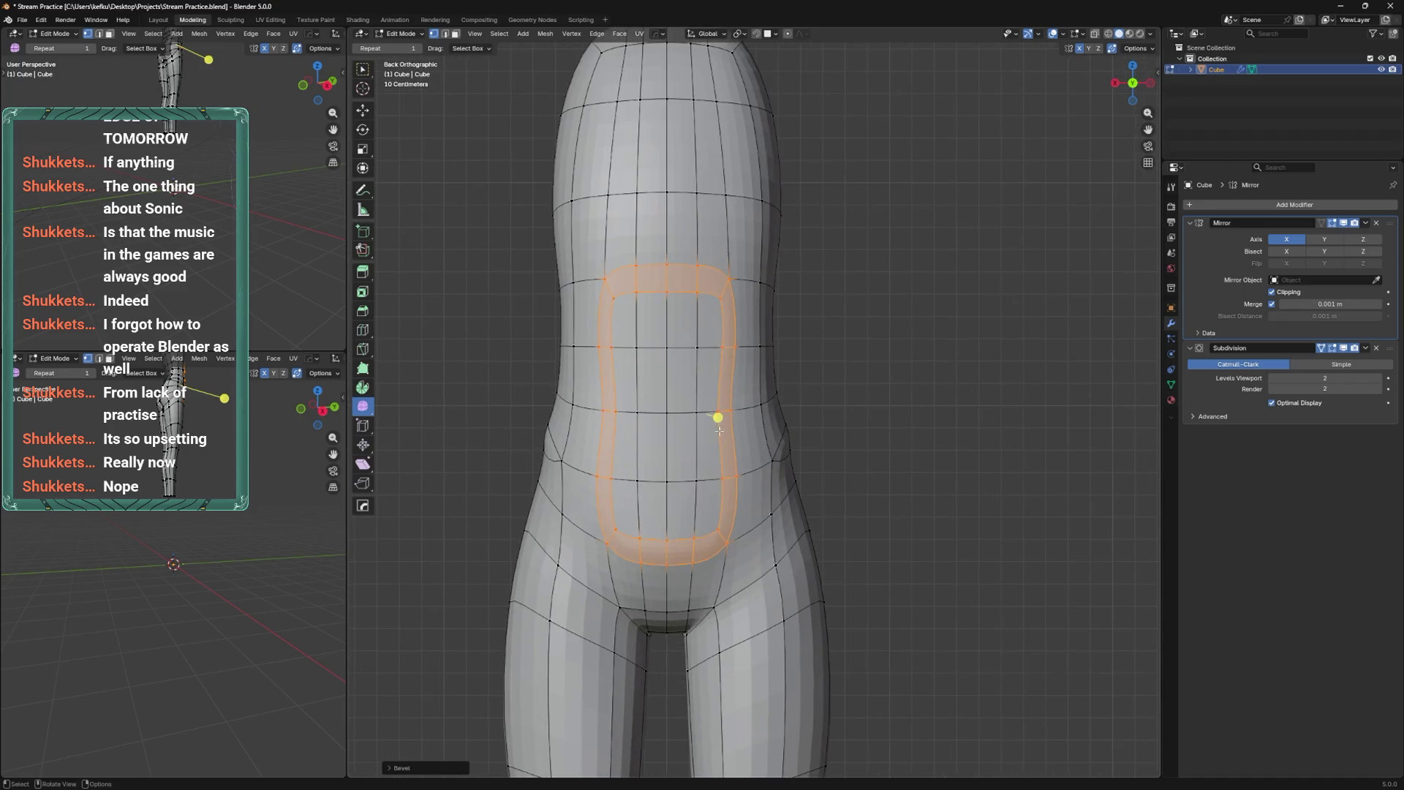
pyautogui.hotkey('ctrl', 'z')
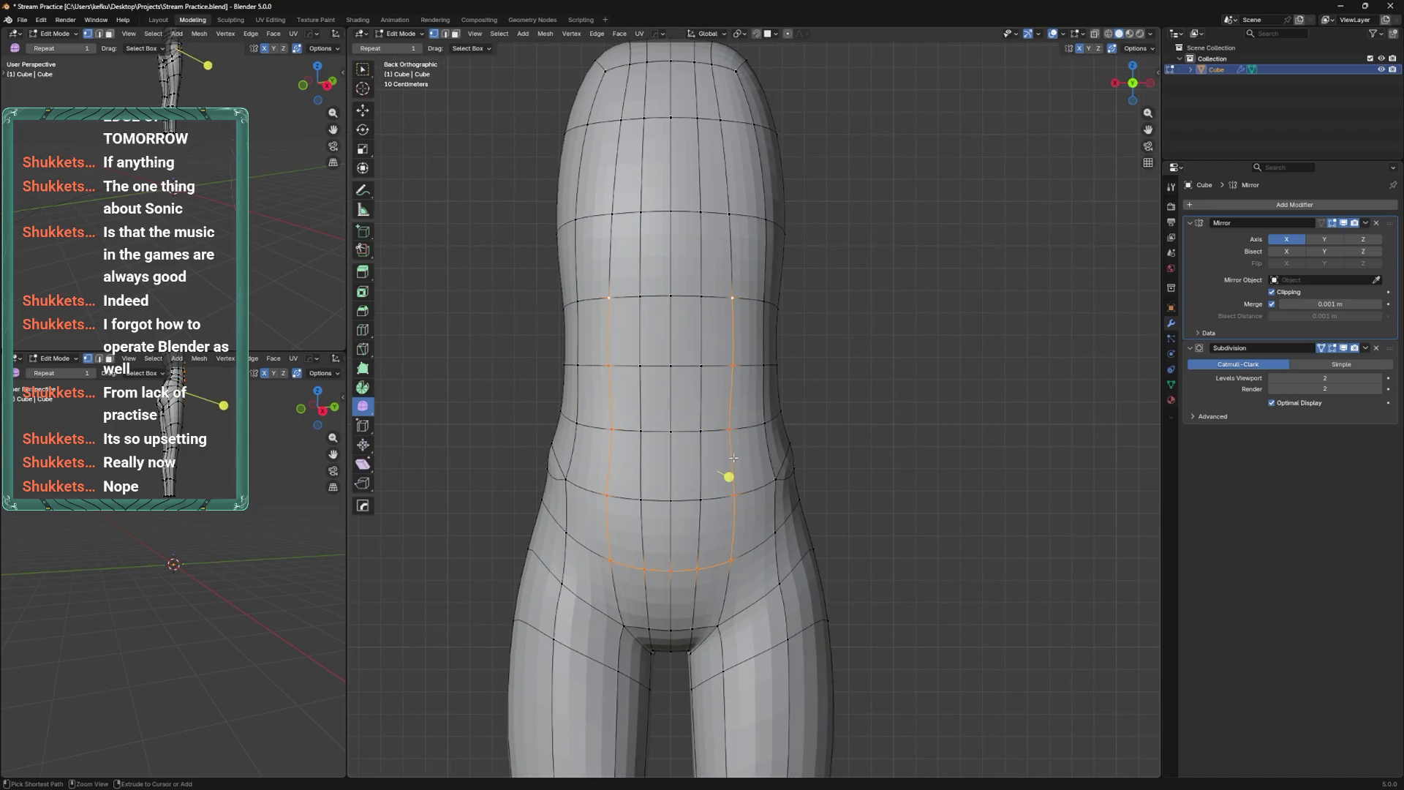
# Toggle X-ray to check hidden edges and extend the loop's side edges down to the crotch.
pyautogui.hotkey('alt', 'z')
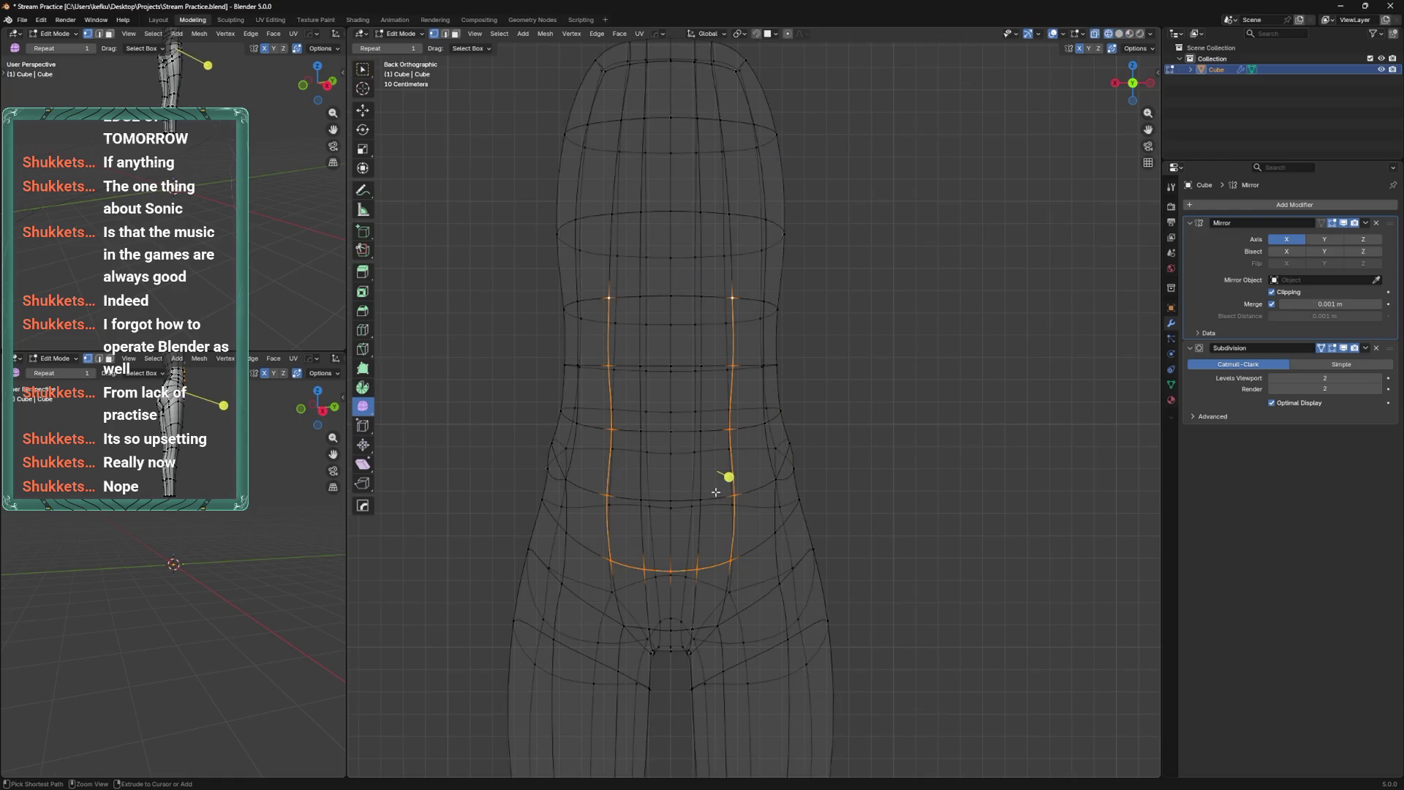
pyautogui.hotkey('alt', 'z')
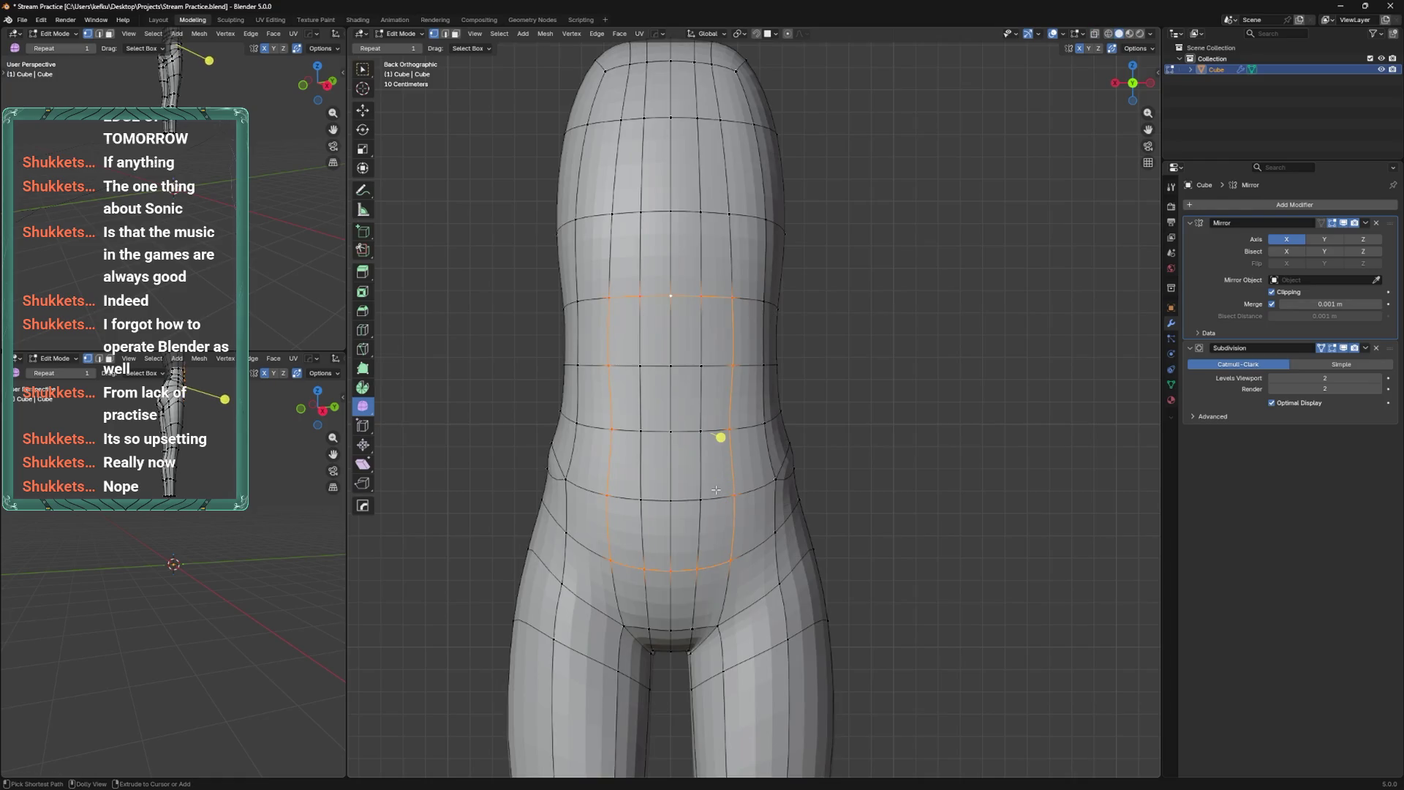
pyautogui.keyDown('alt'); pyautogui.keyDown('shift'); pyautogui.click(724, 613); pyautogui.keyUp('shift'); pyautogui.keyUp('alt')
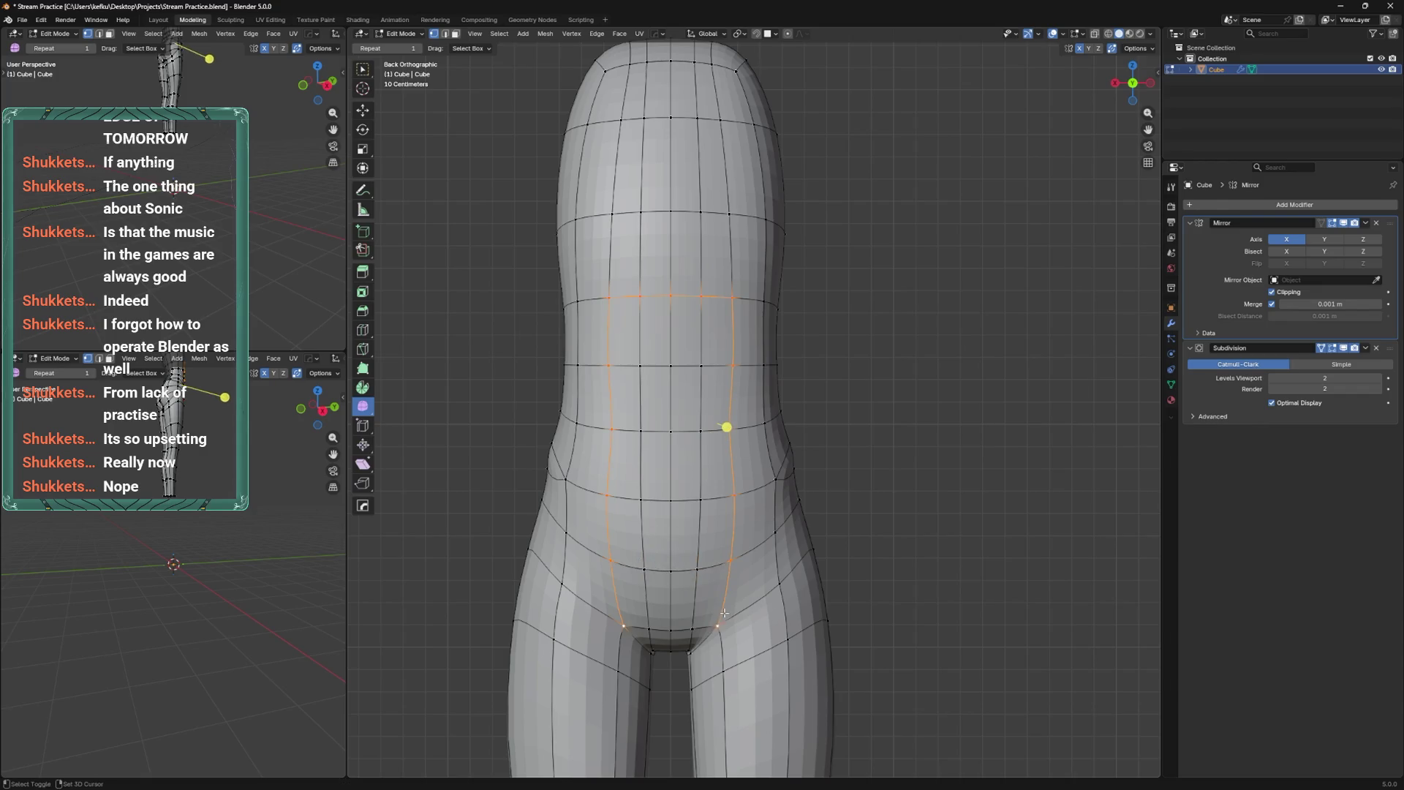
pyautogui.moveTo(696, 638)
pyautogui.mouseDown(button='middle')
pyautogui.moveTo(791, 558)
pyautogui.moveTo(586, 563)
pyautogui.moveTo(812, 466)
pyautogui.moveTo(740, 576)
pyautogui.mouseUp(button='middle')
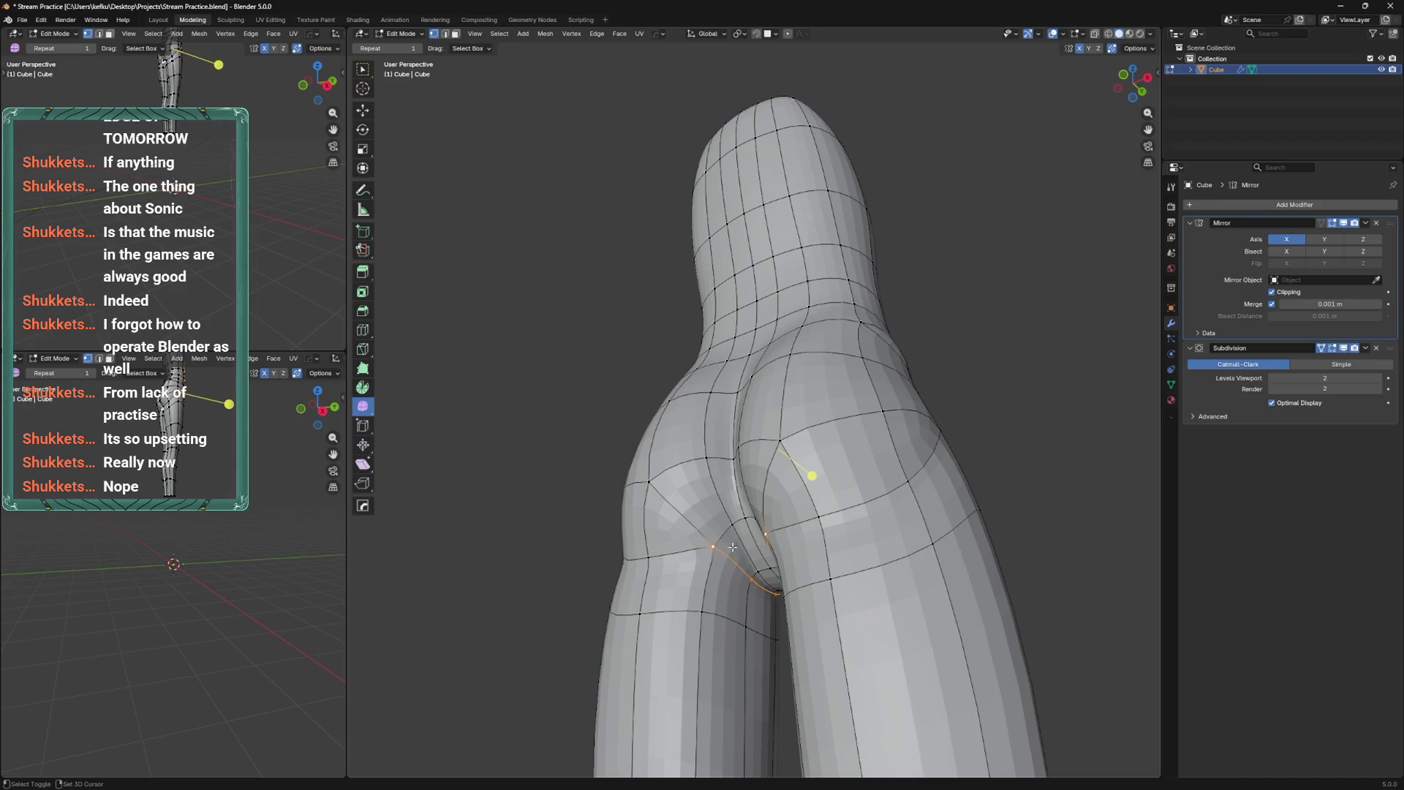
# From the back, knife-cut an edge to the vertex between the buttocks.
pyautogui.moveTo(732, 546); pyautogui.dragTo(764, 523, button='middle')
pyautogui.press('k')
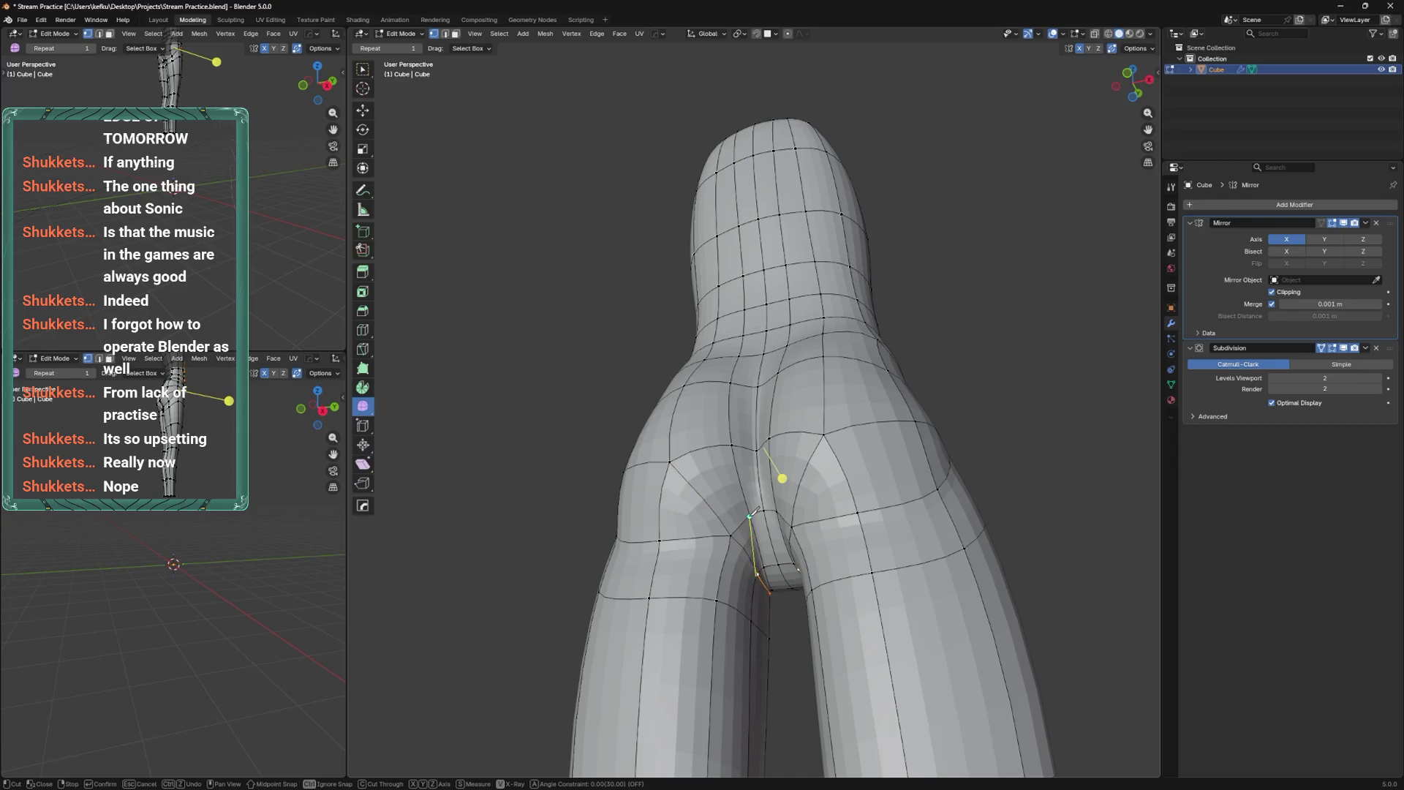
pyautogui.click(750, 517)
pyautogui.press('Return')
pyautogui.moveTo(757, 499)
pyautogui.mouseDown(button='middle')
pyautogui.moveTo(798, 488)
pyautogui.moveTo(757, 406)
pyautogui.moveTo(732, 451)
pyautogui.mouseUp(button='middle')
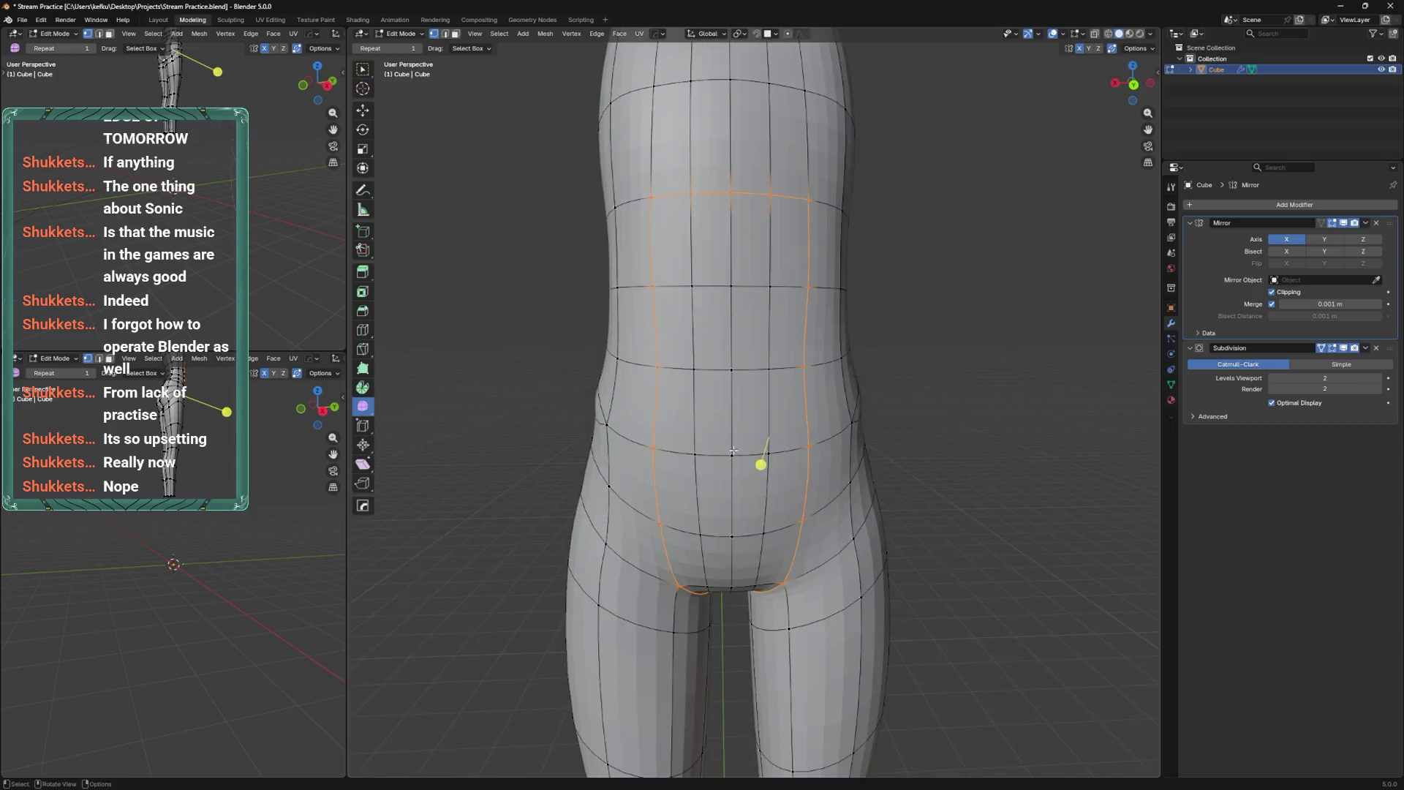
# Bevel the lower-belly edge loop into a doubled loop with Ctrl+B.
pyautogui.scroll(-3, 732, 452)
pyautogui.hotkey('ctrl', 'b')
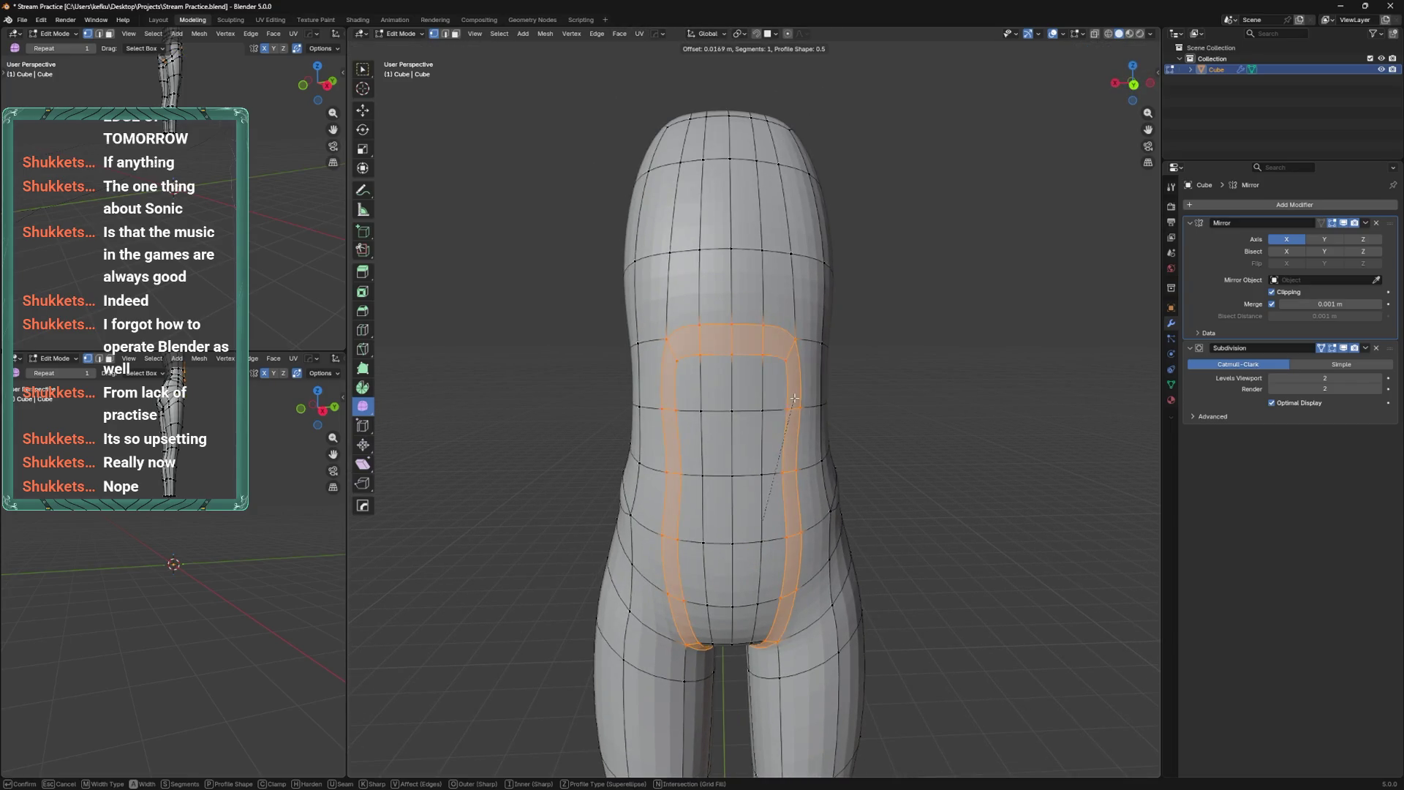
pyautogui.click(787, 416)
pyautogui.moveTo(787, 416)
pyautogui.mouseDown(button='middle')
pyautogui.moveTo(778, 482)
pyautogui.moveTo(737, 437)
pyautogui.moveTo(717, 489)
pyautogui.moveTo(734, 658)
pyautogui.moveTo(740, 558)
pyautogui.moveTo(733, 573)
pyautogui.moveTo(754, 516)
pyautogui.mouseUp(button='middle')
# Select the short crotch edge and slide its vertices inward along their edges.
pyautogui.press('Tab')
pyautogui.press('Tab')
pyautogui.click(717, 488)
pyautogui.hotkey('shift', 'v')
pyautogui.click(692, 480)
pyautogui.hotkey('shift', 'v')
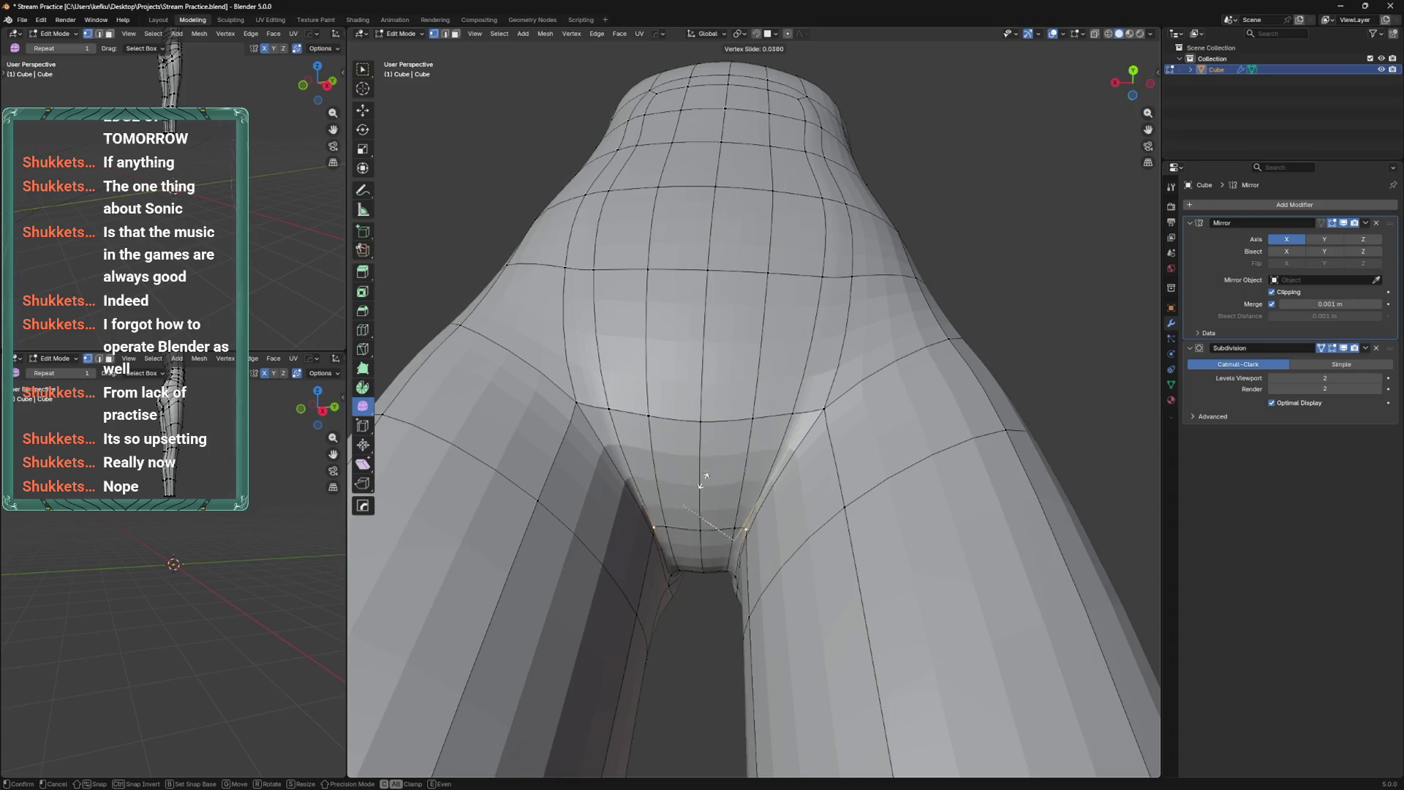
# Finish sliding the crotch vertices inward and nudge them slightly from a front view.
pyautogui.click(670, 552)
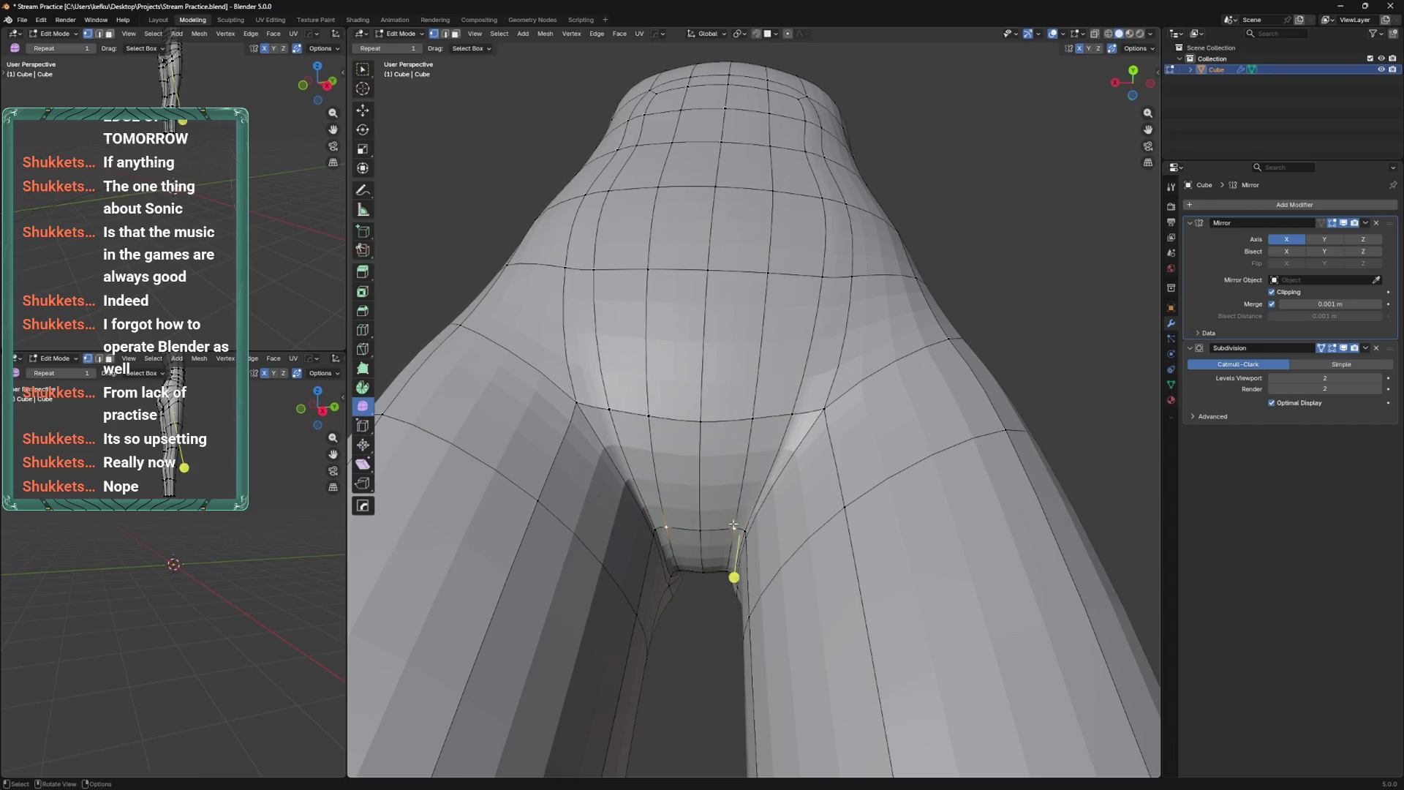
pyautogui.moveTo(734, 525); pyautogui.dragTo(716, 642, button='middle')
pyautogui.press('g')
pyautogui.click(716, 640)
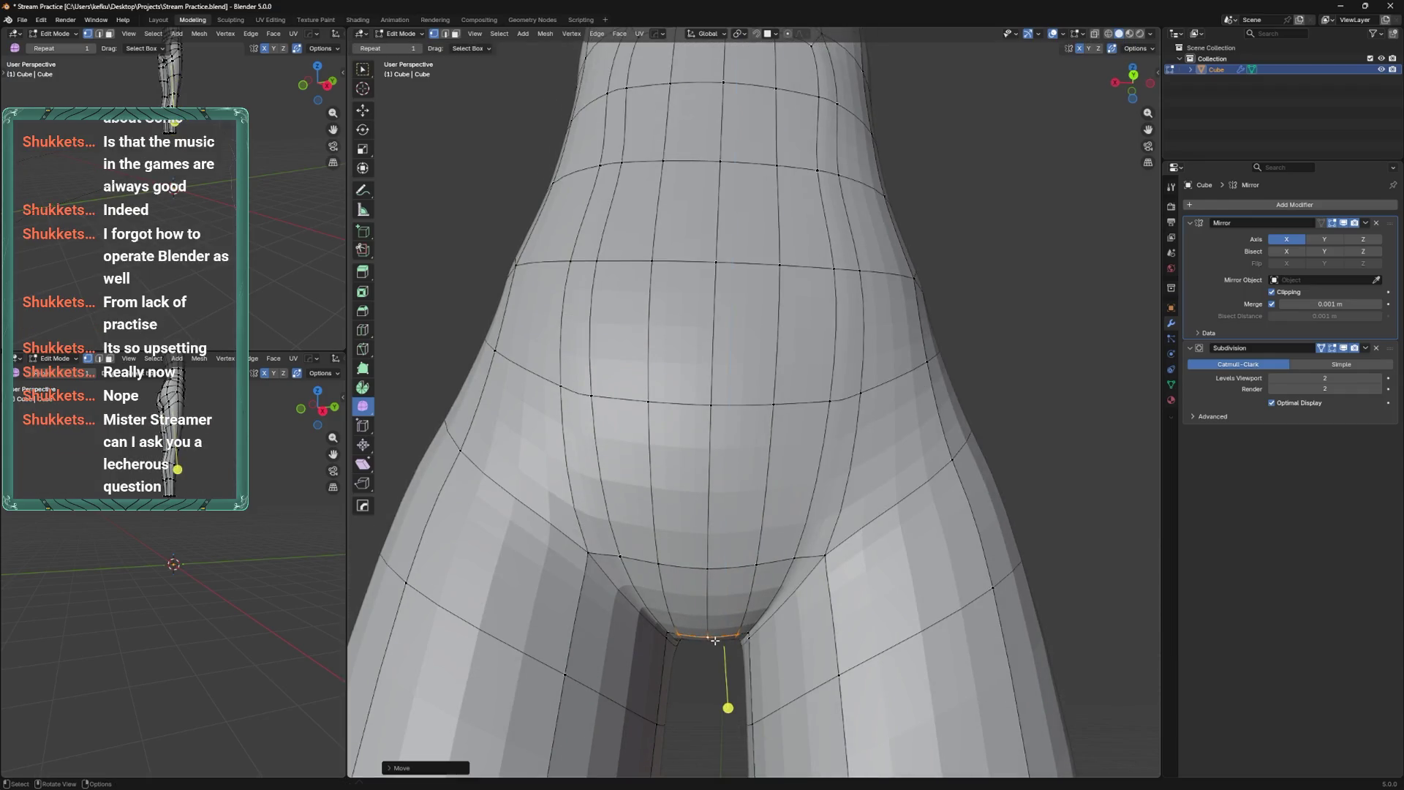
pyautogui.moveTo(723, 559); pyautogui.dragTo(681, 417, button='middle')
pyautogui.moveTo(680, 417)
pyautogui.mouseDown(button='middle')
pyautogui.moveTo(661, 351)
pyautogui.moveTo(723, 441)
pyautogui.moveTo(768, 564)
pyautogui.moveTo(821, 524)
pyautogui.moveTo(793, 492)
pyautogui.moveTo(803, 520)
pyautogui.moveTo(745, 495)
pyautogui.moveTo(783, 533)
pyautogui.moveTo(709, 560)
pyautogui.moveTo(707, 571)
pyautogui.moveTo(746, 569)
pyautogui.moveTo(737, 578)
pyautogui.moveTo(733, 545)
pyautogui.moveTo(872, 433)
pyautogui.moveTo(702, 487)
pyautogui.mouseUp(button='middle')
# Reposition a single crotch vertex and slide the hip vertex along its edge.
pyautogui.click(724, 444)
pyautogui.press('g')
pyautogui.click(740, 477)
pyautogui.press('Tab')
pyautogui.press('Tab')
pyautogui.press('g')
pyautogui.press('g')
pyautogui.click(760, 570)
# Slide and move the crotch vertex into a rounded position between the thighs.
pyautogui.click(740, 561)
pyautogui.press('g')
pyautogui.press('g')
pyautogui.click(723, 564)
pyautogui.press('g')
pyautogui.press('g')
pyautogui.click(713, 553)
pyautogui.press('g')
pyautogui.click(724, 570)
# Add an edge loop through the crotch between the buttocks and smooth its vertices.
pyautogui.hotkey('ctrl', 'r')
pyautogui.click(712, 463)
pyautogui.moveTo(713, 462)
pyautogui.mouseDown(button='middle')
pyautogui.moveTo(724, 516)
pyautogui.moveTo(739, 516)
pyautogui.mouseUp(button='middle')
pyautogui.rightClick(722, 589)
pyautogui.click(710, 506)
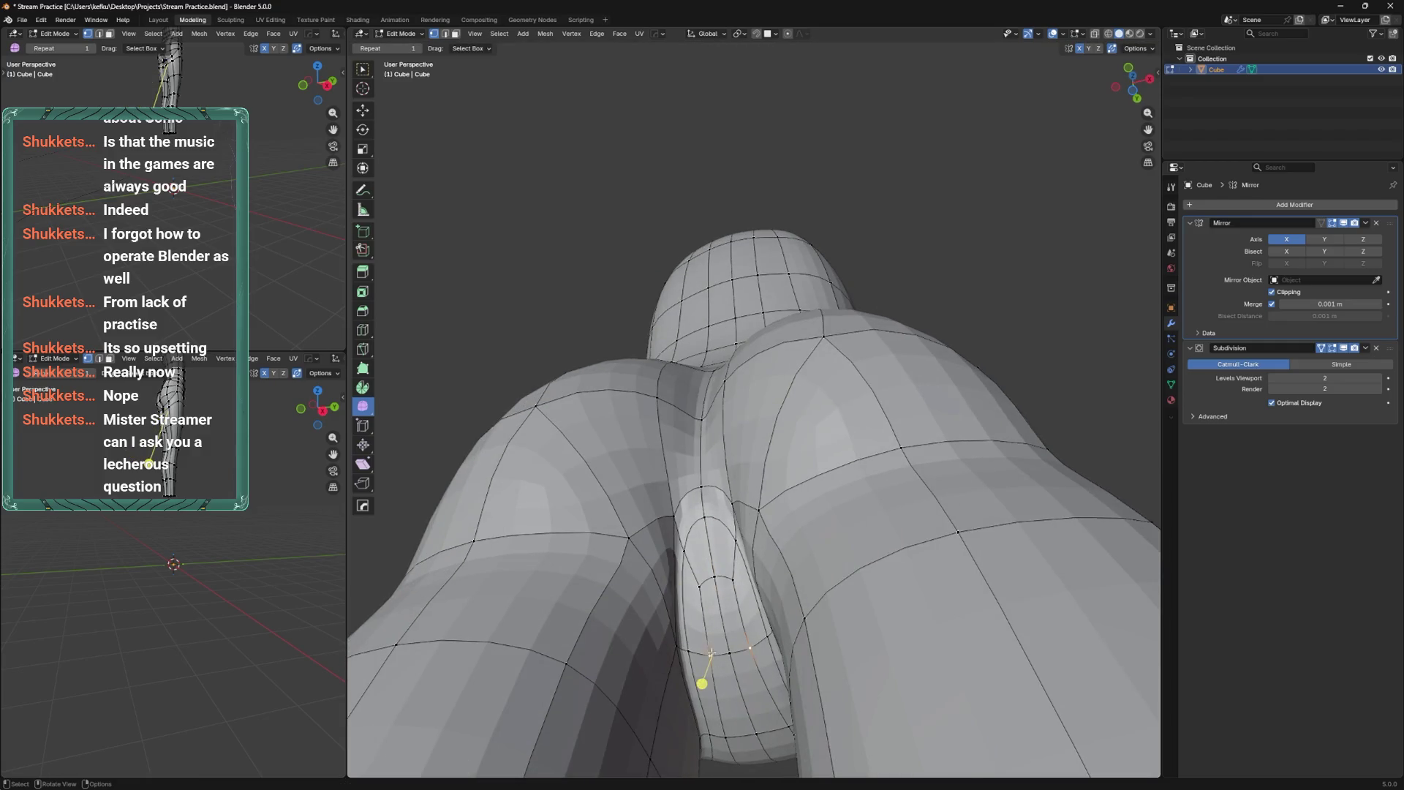
# Slide and adjust the lower-loop vertices from the back, then view the whole shape in Object Mode.
pyautogui.hotkey('shift', 'v')
pyautogui.click(695, 510)
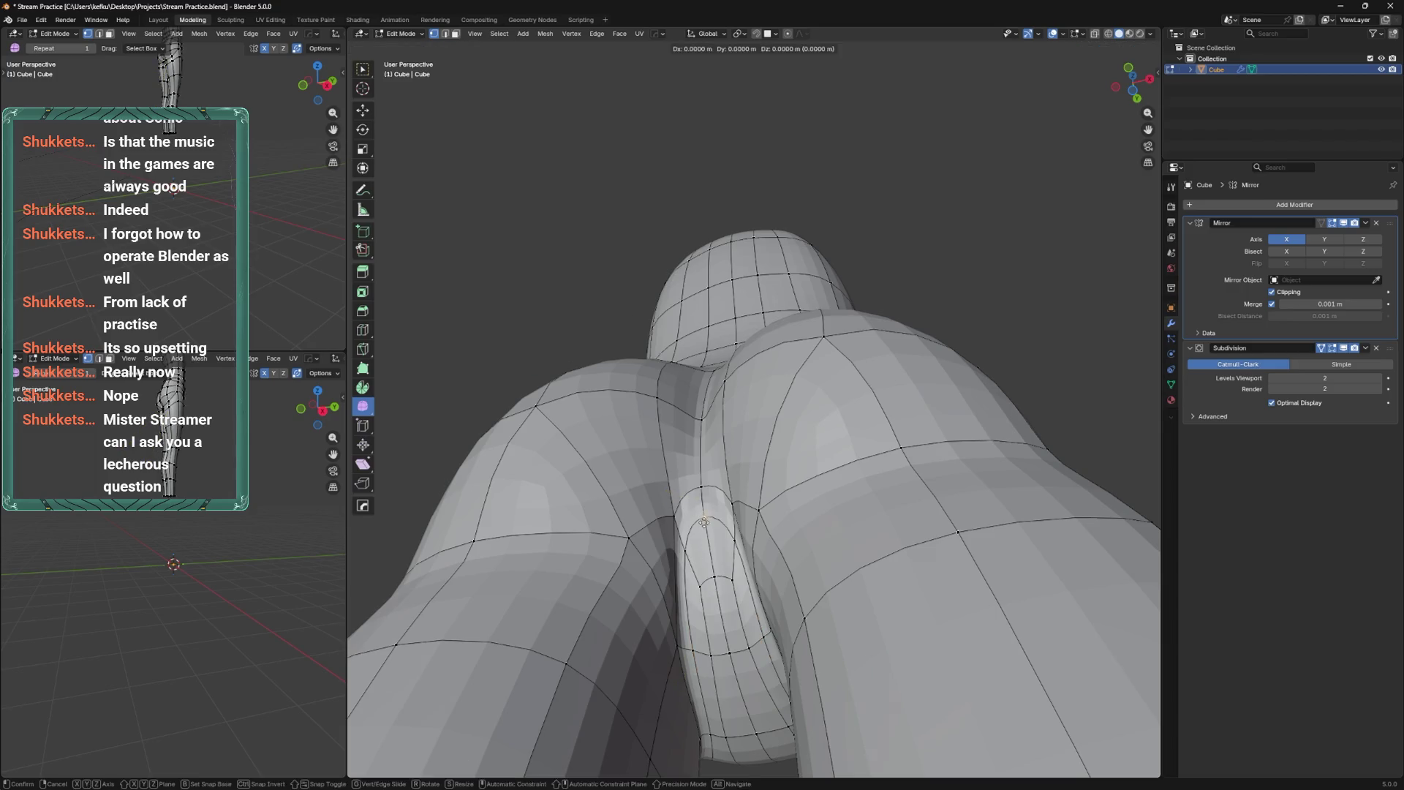
pyautogui.hotkey('shift', 'v')
pyautogui.moveTo(707, 561)
pyautogui.mouseDown(button='middle')
pyautogui.moveTo(723, 636)
pyautogui.moveTo(706, 636)
pyautogui.moveTo(775, 599)
pyautogui.moveTo(799, 541)
pyautogui.moveTo(775, 560)
pyautogui.moveTo(913, 555)
pyautogui.moveTo(747, 524)
pyautogui.moveTo(862, 484)
pyautogui.moveTo(898, 492)
pyautogui.moveTo(876, 469)
pyautogui.mouseUp(button='middle')
pyautogui.hotkey('shift', 'v')
pyautogui.press('g')
pyautogui.press('g')
pyautogui.click(726, 624)
pyautogui.hotkey('shift', 'v')
pyautogui.press('Tab')
pyautogui.press('Tab')
pyautogui.scroll(3, 756, 550)
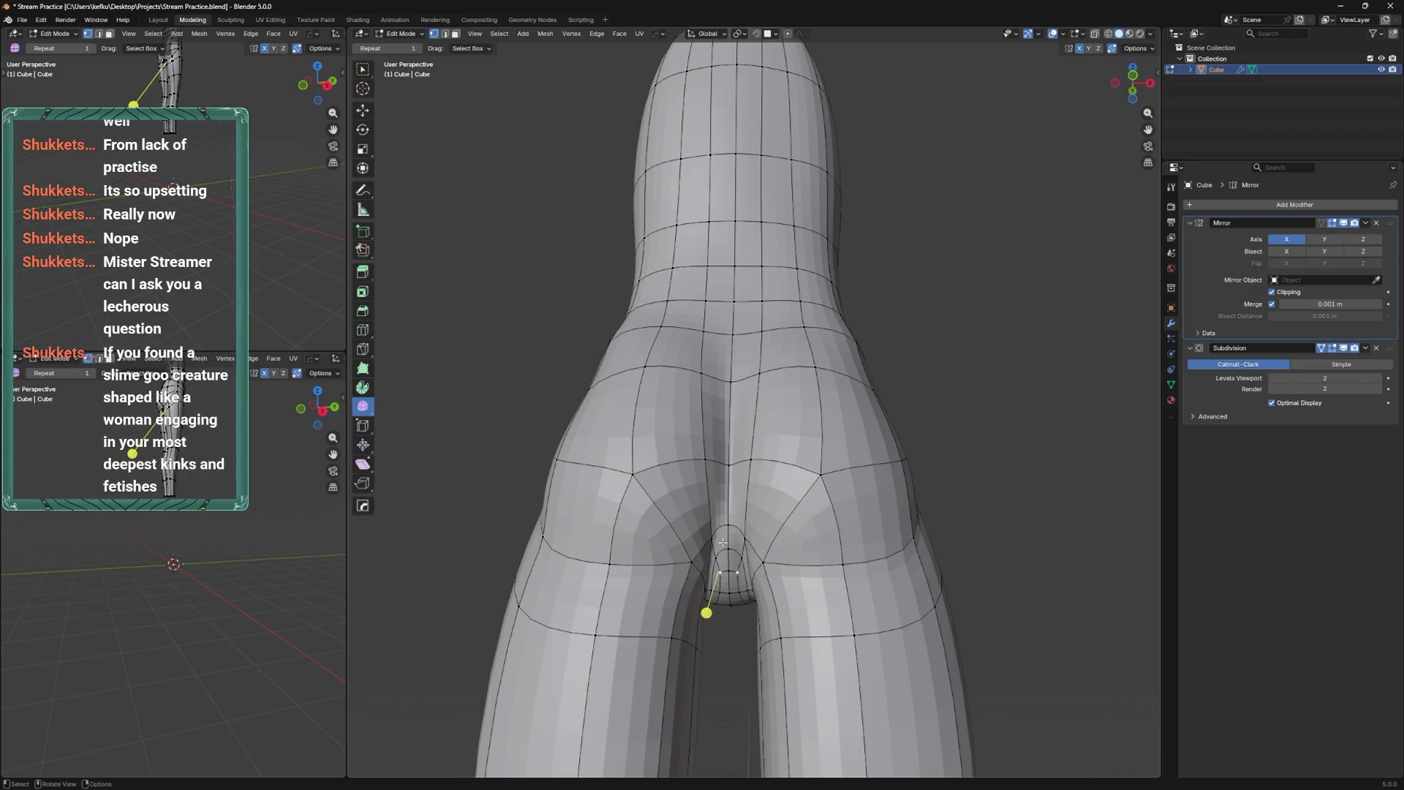
# Save the file and add the nearby buttock-crease edges to the selection.
pyautogui.hotkey('ctrl', 's')
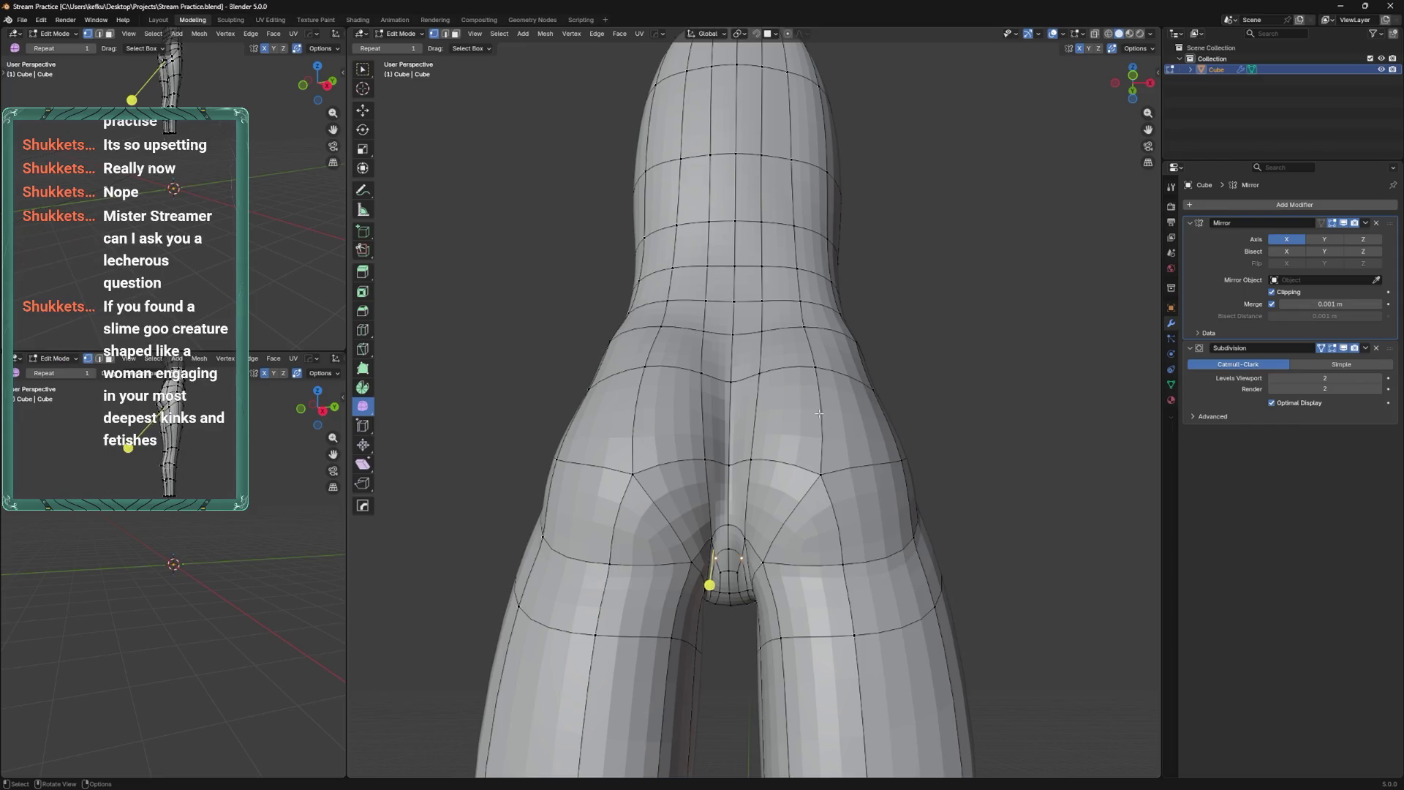
pyautogui.scroll(2, 797, 420)
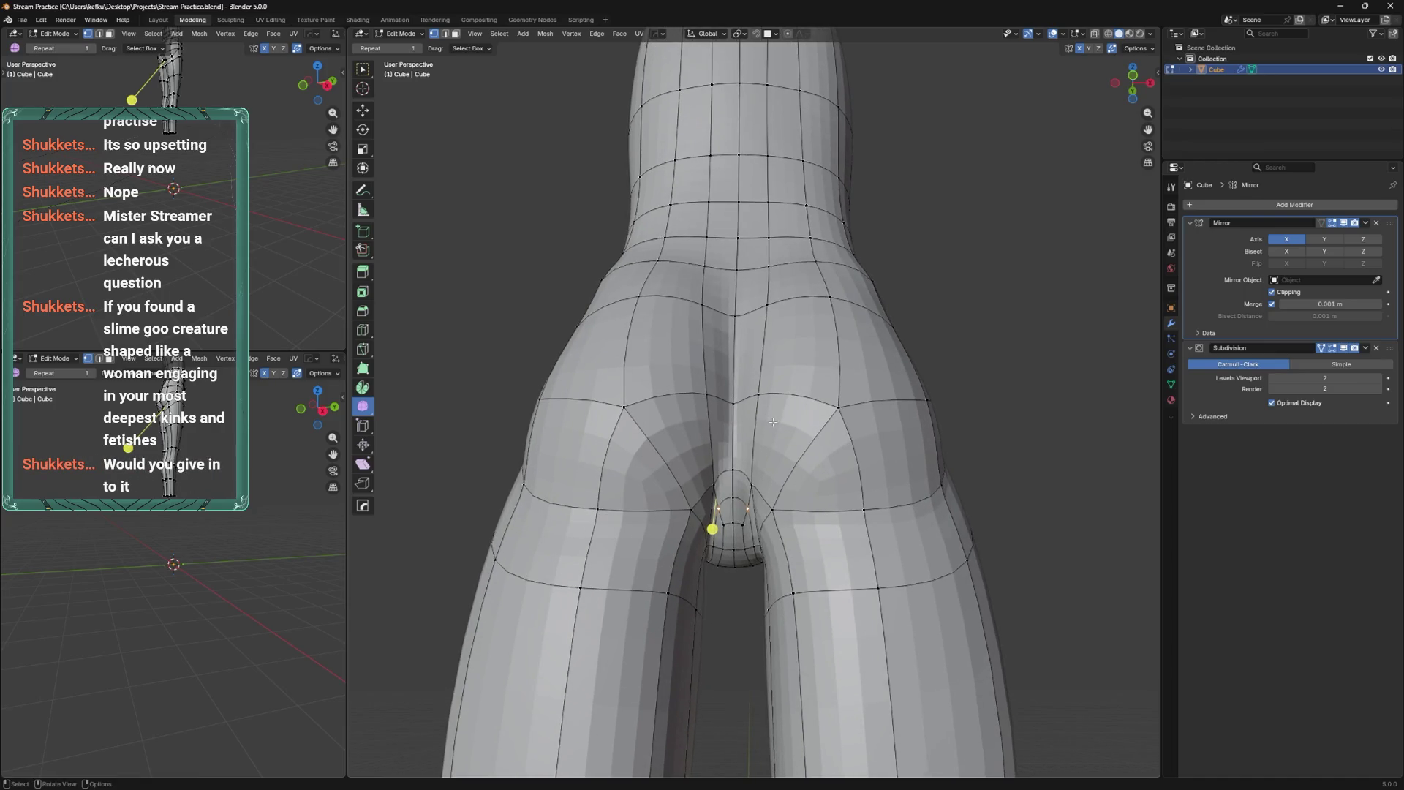
pyautogui.moveTo(761, 425)
pyautogui.mouseDown(button='middle')
pyautogui.moveTo(708, 475)
pyautogui.moveTo(695, 536)
pyautogui.moveTo(712, 505)
pyautogui.moveTo(699, 501)
pyautogui.mouseUp(button='middle')
pyautogui.hotkey('ctrl', 's')
pyautogui.keyDown('shift'); pyautogui.click(669, 515); pyautogui.keyUp('shift')
pyautogui.press('g')
pyautogui.rightClick(715, 501)
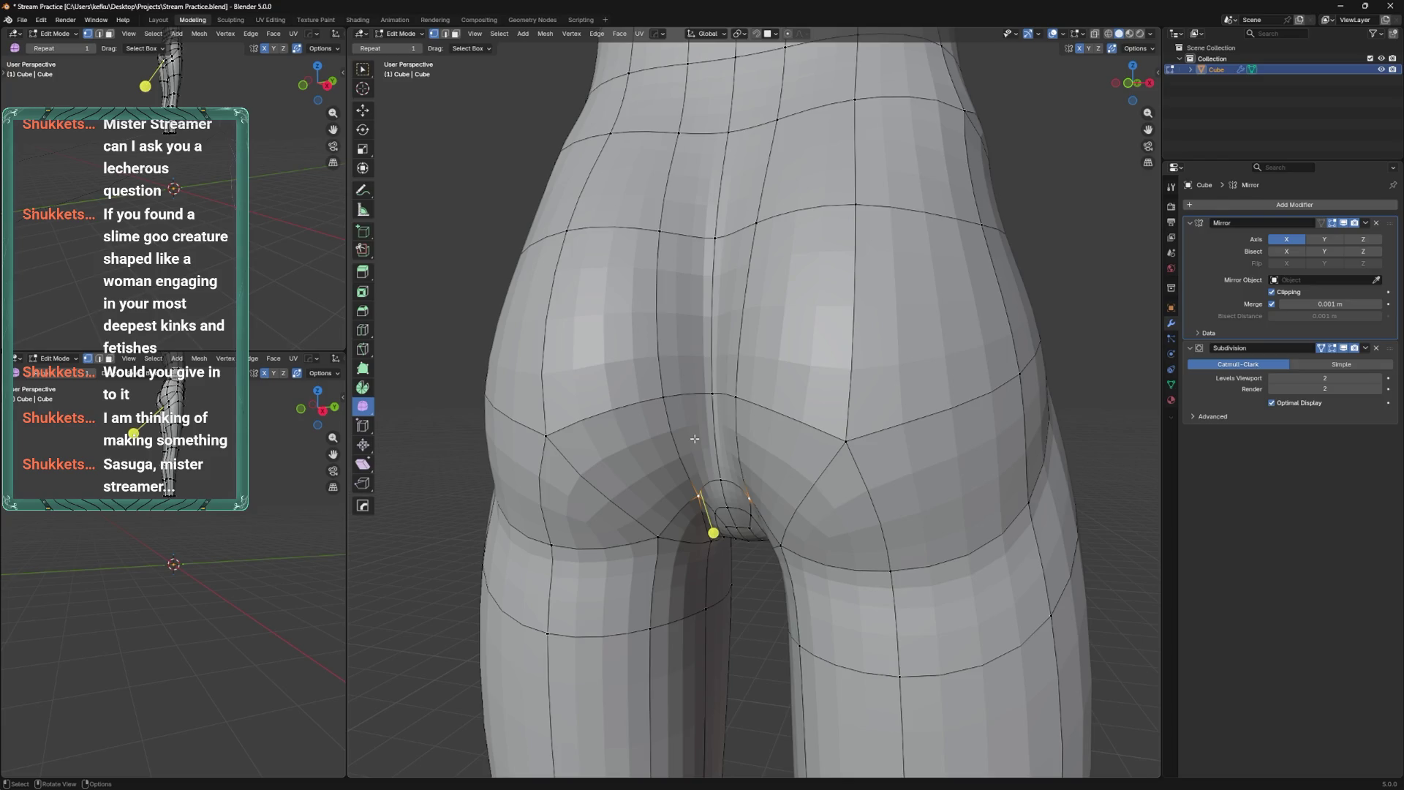
# Slide the selected crease vertices along their edges from a low angle.
pyautogui.scroll(-3, 862, 418)
pyautogui.moveTo(862, 419); pyautogui.dragTo(832, 481, button='middle')
pyautogui.scroll(3, 832, 482)
pyautogui.hotkey('shift', 'v')
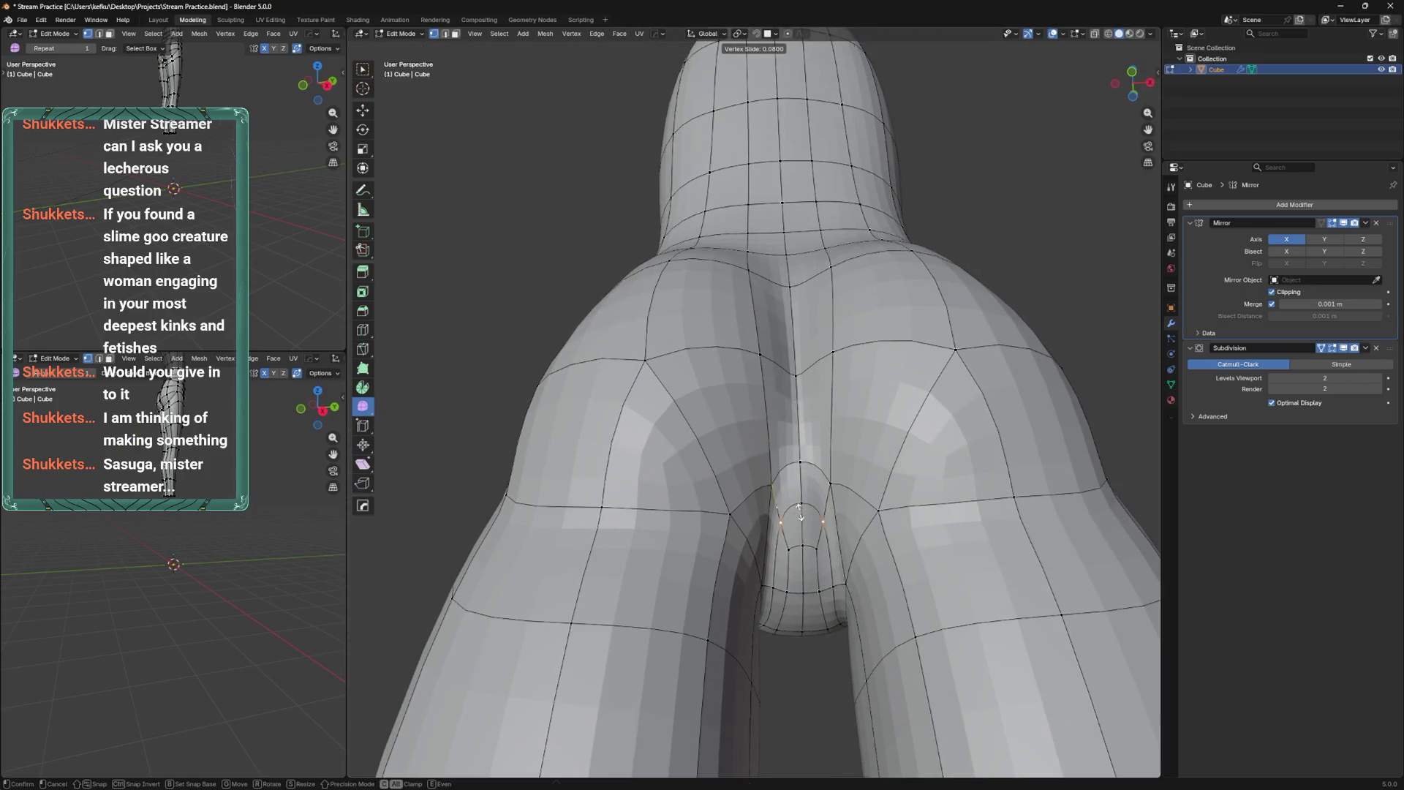
pyautogui.click(808, 510)
pyautogui.scroll(-3, 808, 510)
pyautogui.moveTo(807, 510); pyautogui.dragTo(796, 534, button='middle')
pyautogui.scroll(2, 795, 537)
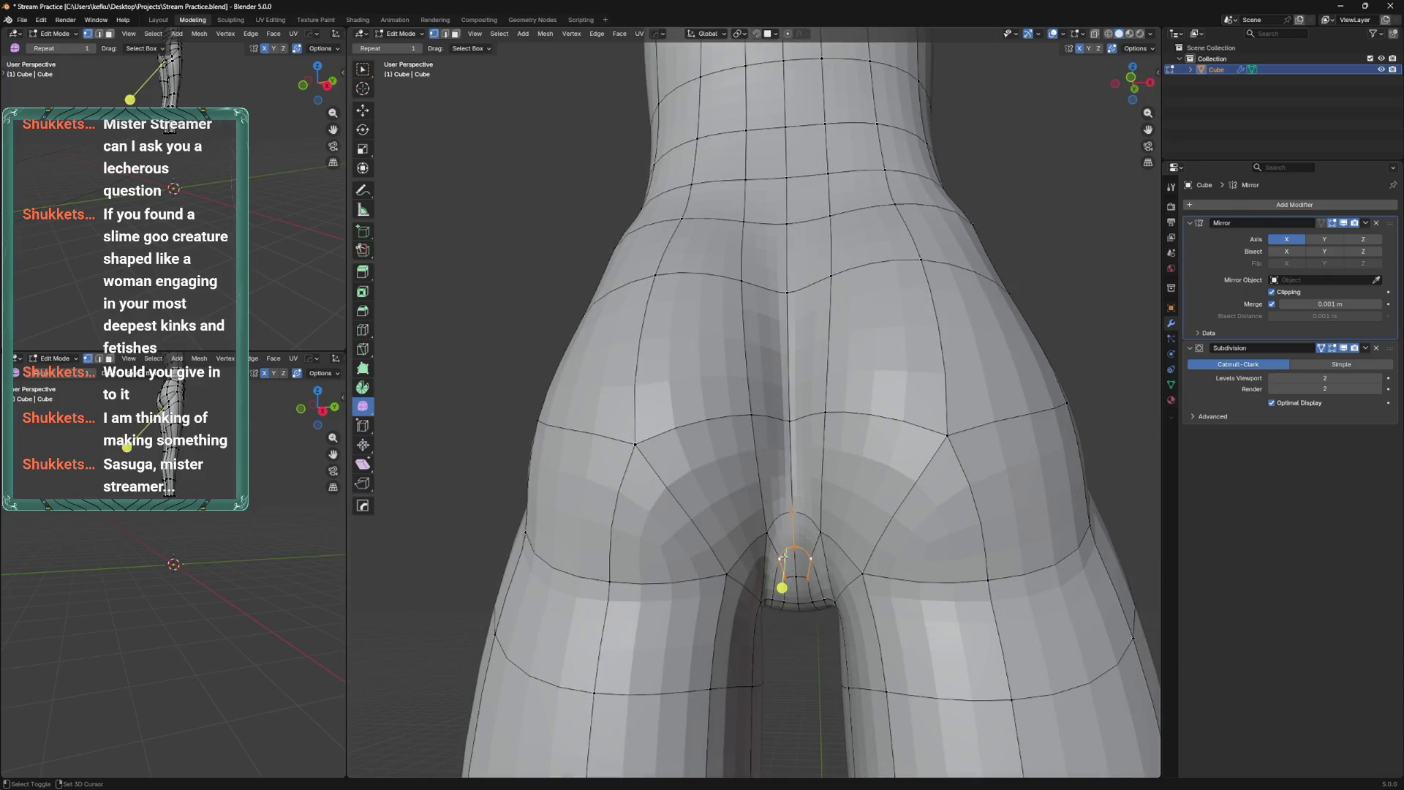
# Grow the crease selection, smooth it, move the crease faces and smooth again, saving along the way.
pyautogui.press('ctrl+KP_Add')
pyautogui.hotkey('shift', 'r')
pyautogui.moveTo(797, 534)
pyautogui.mouseDown(button='middle')
pyautogui.moveTo(817, 513)
pyautogui.moveTo(811, 544)
pyautogui.mouseUp(button='middle')
pyautogui.hotkey('ctrl', 's')
pyautogui.hotkey('shift', 'r')
pyautogui.moveTo(783, 595)
pyautogui.mouseDown(button='middle')
pyautogui.moveTo(807, 563)
pyautogui.moveTo(755, 594)
pyautogui.moveTo(742, 640)
pyautogui.moveTo(793, 591)
pyautogui.mouseUp(button='middle')
pyautogui.press('g')
pyautogui.click(737, 644)
pyautogui.hotkey('shift', 'r')
# Move the vertex near the crease upward from a rear view of the hips.
pyautogui.moveTo(744, 479); pyautogui.dragTo(760, 534, button='middle')
pyautogui.press('g')
pyautogui.click(754, 530)
pyautogui.press('g')
pyautogui.click(743, 595)
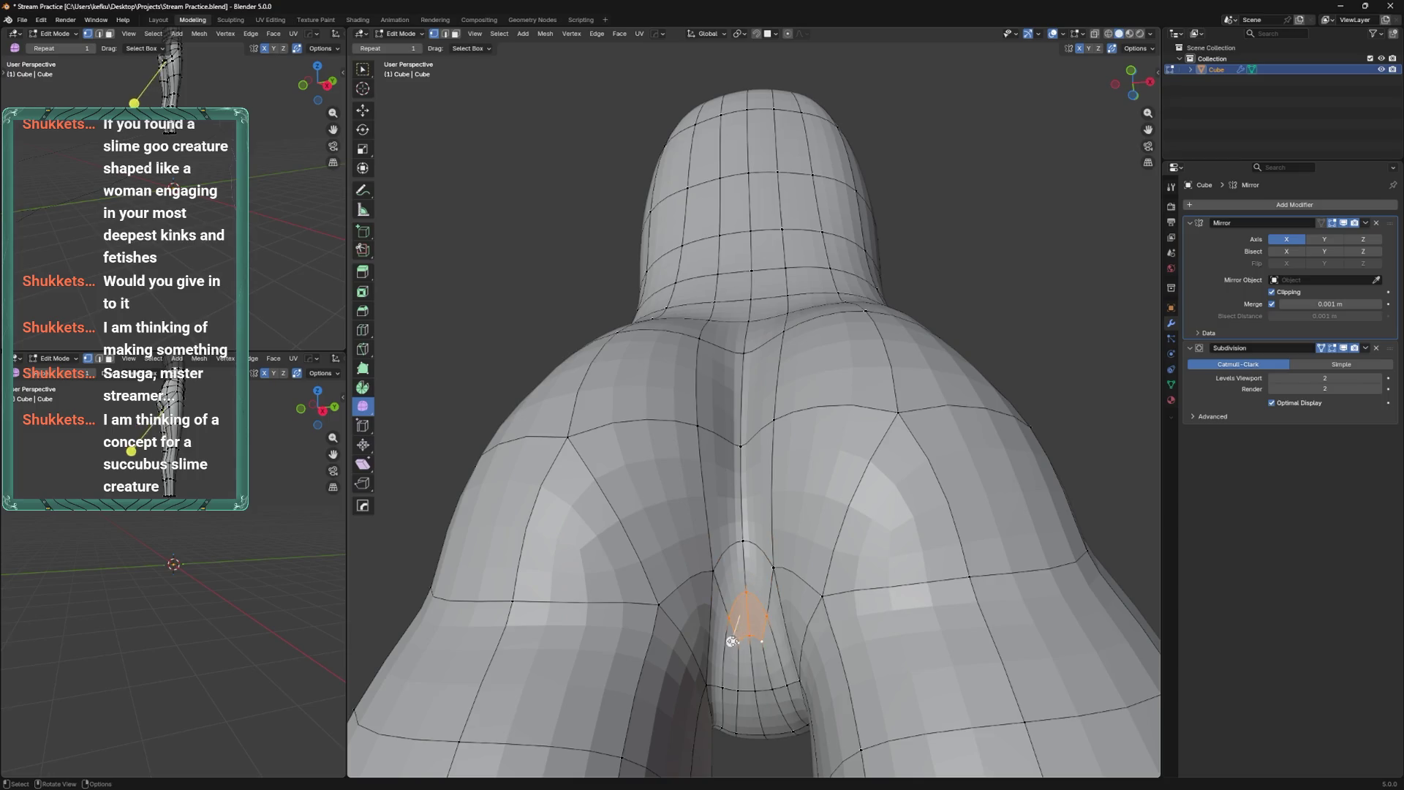
pyautogui.moveTo(731, 640); pyautogui.dragTo(741, 552, button='middle')
pyautogui.moveTo(800, 486)
pyautogui.mouseDown(button='middle')
pyautogui.moveTo(819, 386)
pyautogui.moveTo(858, 601)
pyautogui.moveTo(1018, 539)
pyautogui.moveTo(1019, 512)
pyautogui.moveTo(820, 524)
pyautogui.moveTo(817, 497)
pyautogui.mouseUp(button='middle')
# Slide the corner vertex down its edge and select the next vertex with its mirrored partner.
pyautogui.hotkey('shift', 'v')
pyautogui.click(816, 504)
pyautogui.click(863, 459)
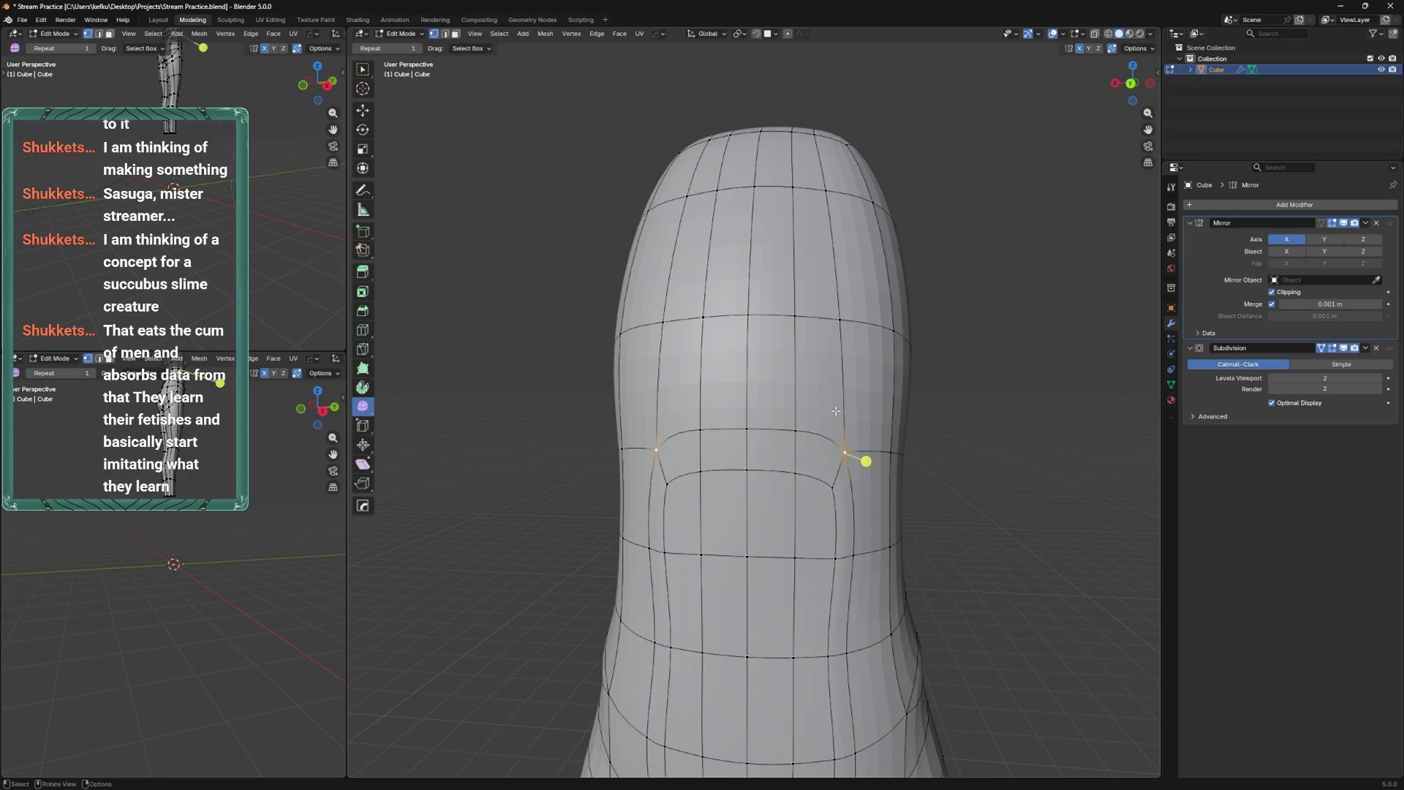
# Slide the selected belly vertices along their edges and pick the next belly vertex.
pyautogui.keyDown('shift'); pyautogui.moveTo(846, 425); pyautogui.dragTo(853, 461, button='middle'); pyautogui.keyUp('shift')
pyautogui.hotkey('shift', 'v')
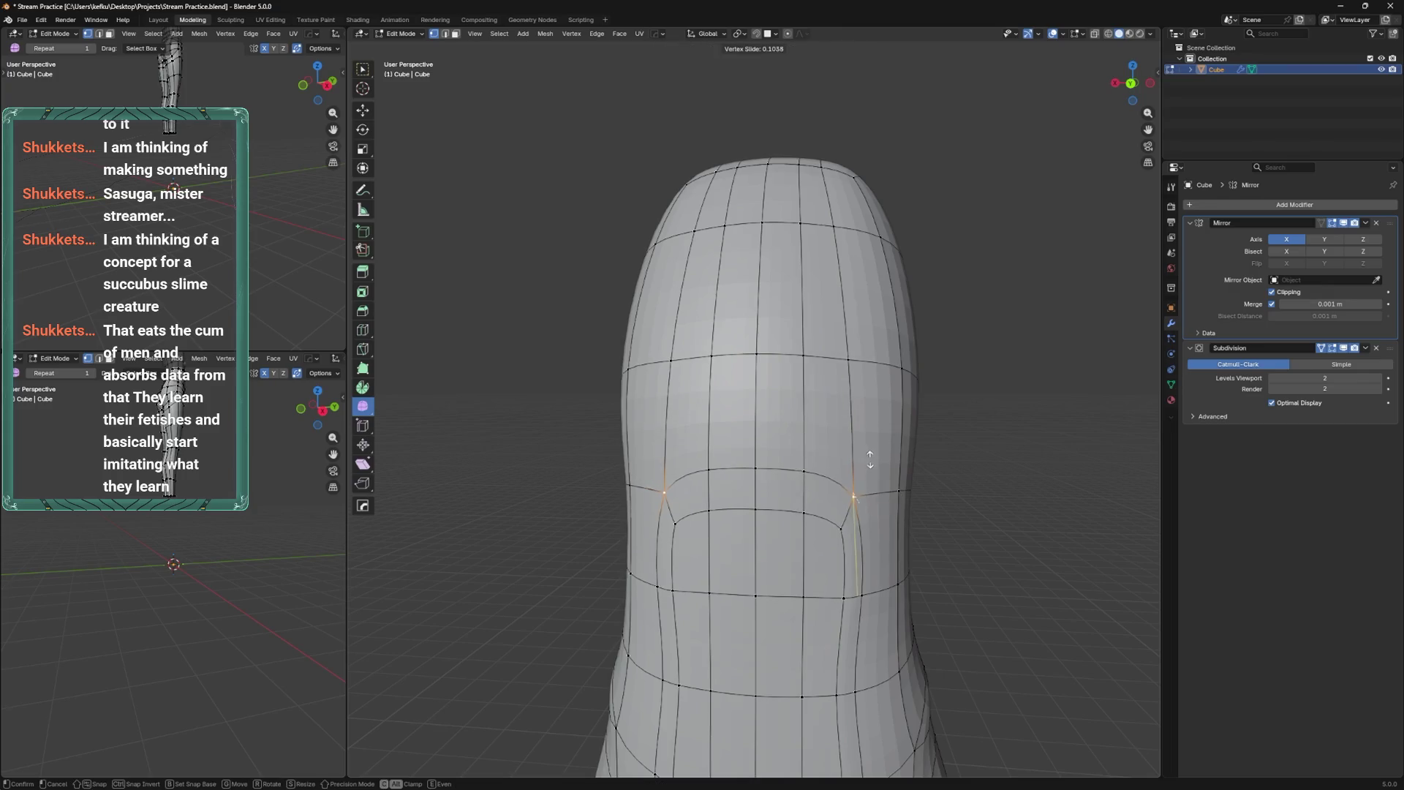
pyautogui.click(877, 474)
pyautogui.click(804, 473)
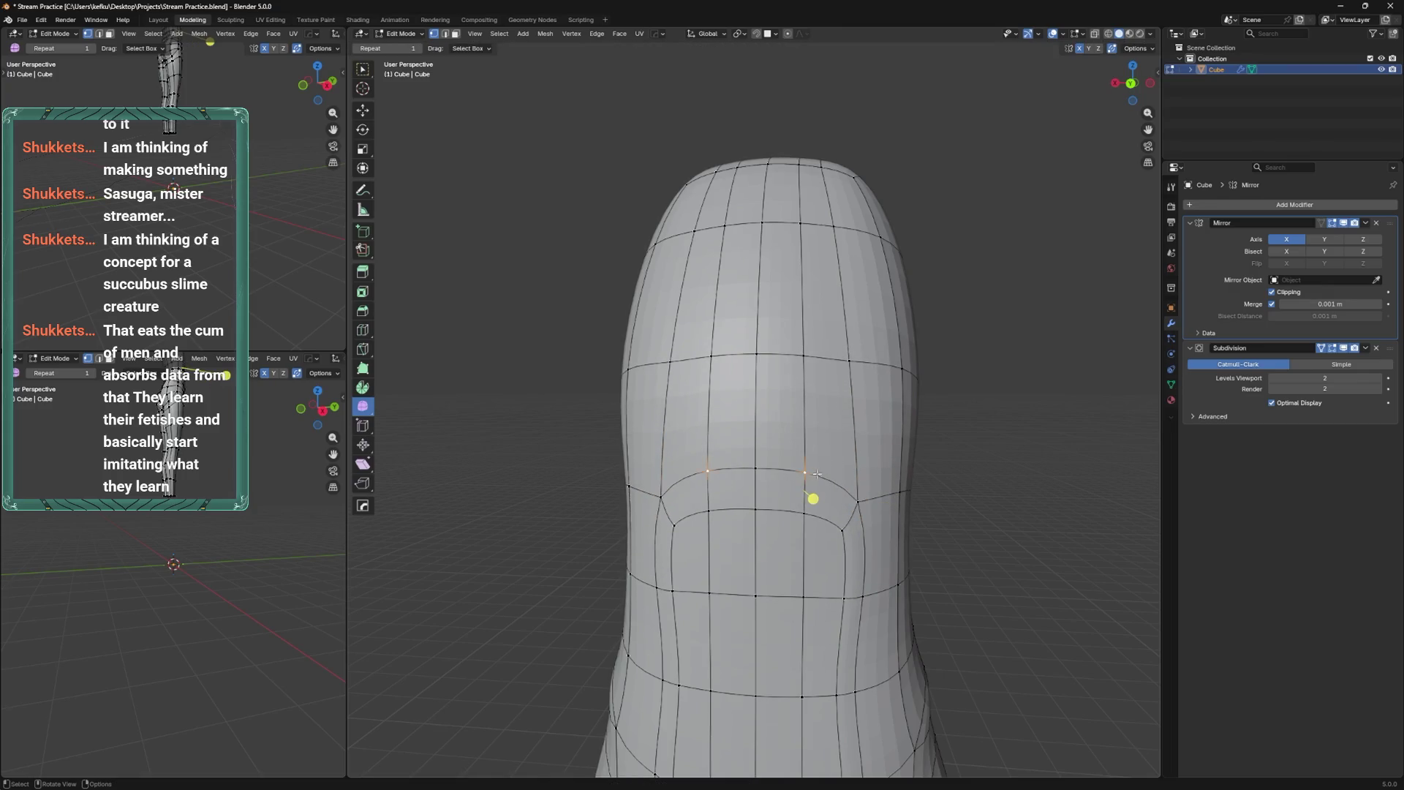
# Cut a new edge loop below the belly loop and slide it and its centre vertex into place.
pyautogui.hotkey('ctrl', 'r')
pyautogui.click(758, 486)
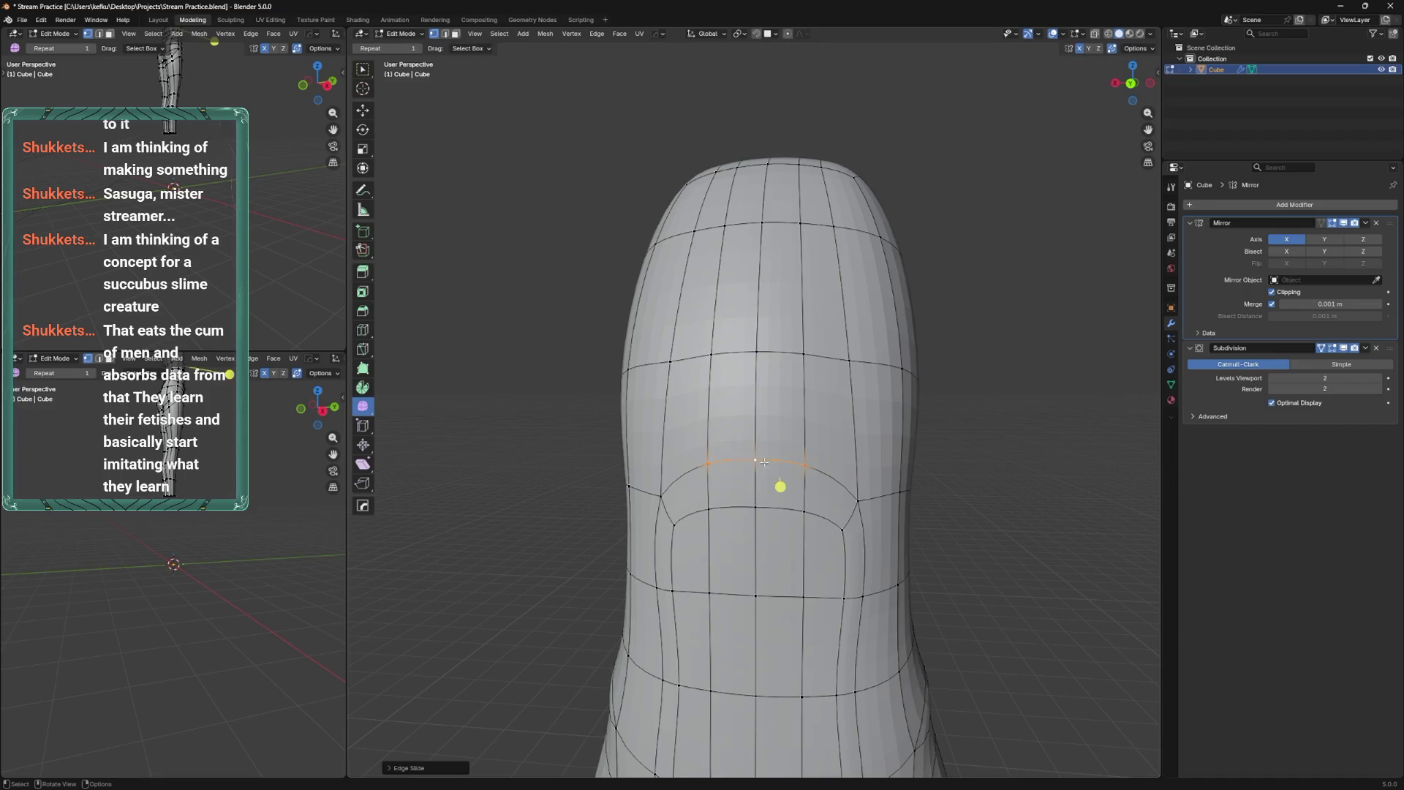
pyautogui.press('g')
pyautogui.press('g')
pyautogui.click(791, 510)
pyautogui.click(756, 504)
pyautogui.press('g')
pyautogui.press('g')
pyautogui.click(766, 490)
pyautogui.hotkey('shift', 'v')
pyautogui.click(759, 497)
# Slide the lower-belly vertices up, then down onto the new lower loop.
pyautogui.moveTo(836, 436)
pyautogui.keyDown('shift'); pyautogui.mouseDown(button='middle')
pyautogui.moveTo(943, 402)
pyautogui.moveTo(859, 476)
pyautogui.mouseUp(button='middle'); pyautogui.keyUp('shift')
pyautogui.click(863, 336)
pyautogui.hotkey('shift', 'v')
pyautogui.click(847, 334)
pyautogui.hotkey('shift', 'v')
pyautogui.click(821, 429)
pyautogui.hotkey('shift', 'v')
pyautogui.click(819, 577)
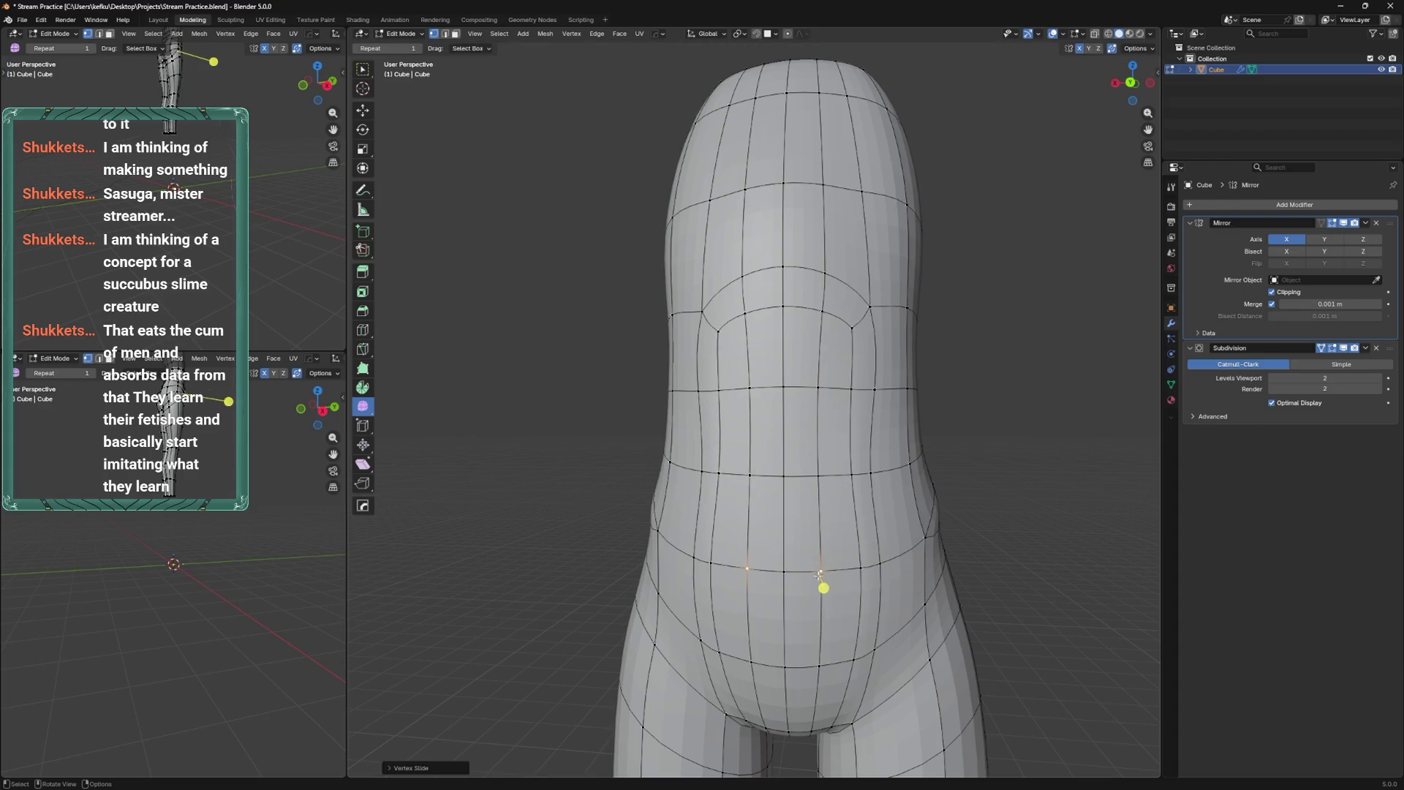
# Check the smoothed body from behind in Object Mode, then return to Edit Mode in back view.
pyautogui.moveTo(828, 640)
pyautogui.mouseDown(button='middle')
pyautogui.moveTo(841, 515)
pyautogui.moveTo(907, 494)
pyautogui.moveTo(831, 503)
pyautogui.moveTo(871, 551)
pyautogui.moveTo(871, 486)
pyautogui.moveTo(809, 486)
pyautogui.moveTo(777, 533)
pyautogui.mouseUp(button='middle')
pyautogui.press('Tab')
pyautogui.press('Tab')
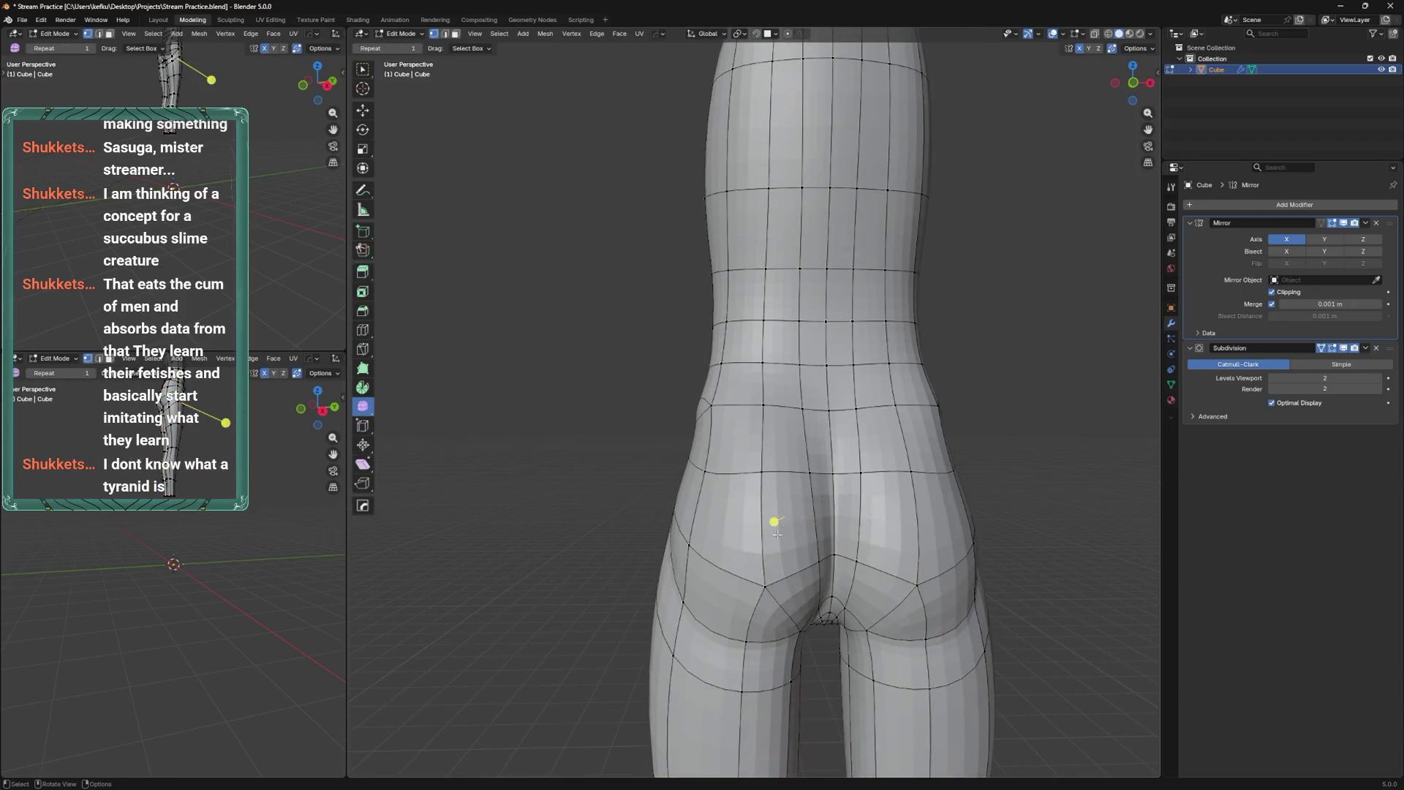
pyautogui.moveTo(744, 578); pyautogui.dragTo(738, 567, button='middle')
pyautogui.scroll(-2, 766, 507)
pyautogui.moveTo(766, 506)
pyautogui.mouseDown(button='middle')
pyautogui.moveTo(753, 586)
pyautogui.moveTo(730, 539)
pyautogui.moveTo(868, 545)
pyautogui.moveTo(814, 494)
pyautogui.moveTo(900, 528)
pyautogui.moveTo(910, 474)
pyautogui.mouseUp(button='middle')
pyautogui.press('Tab')
pyautogui.press('ctrl+KP_1')
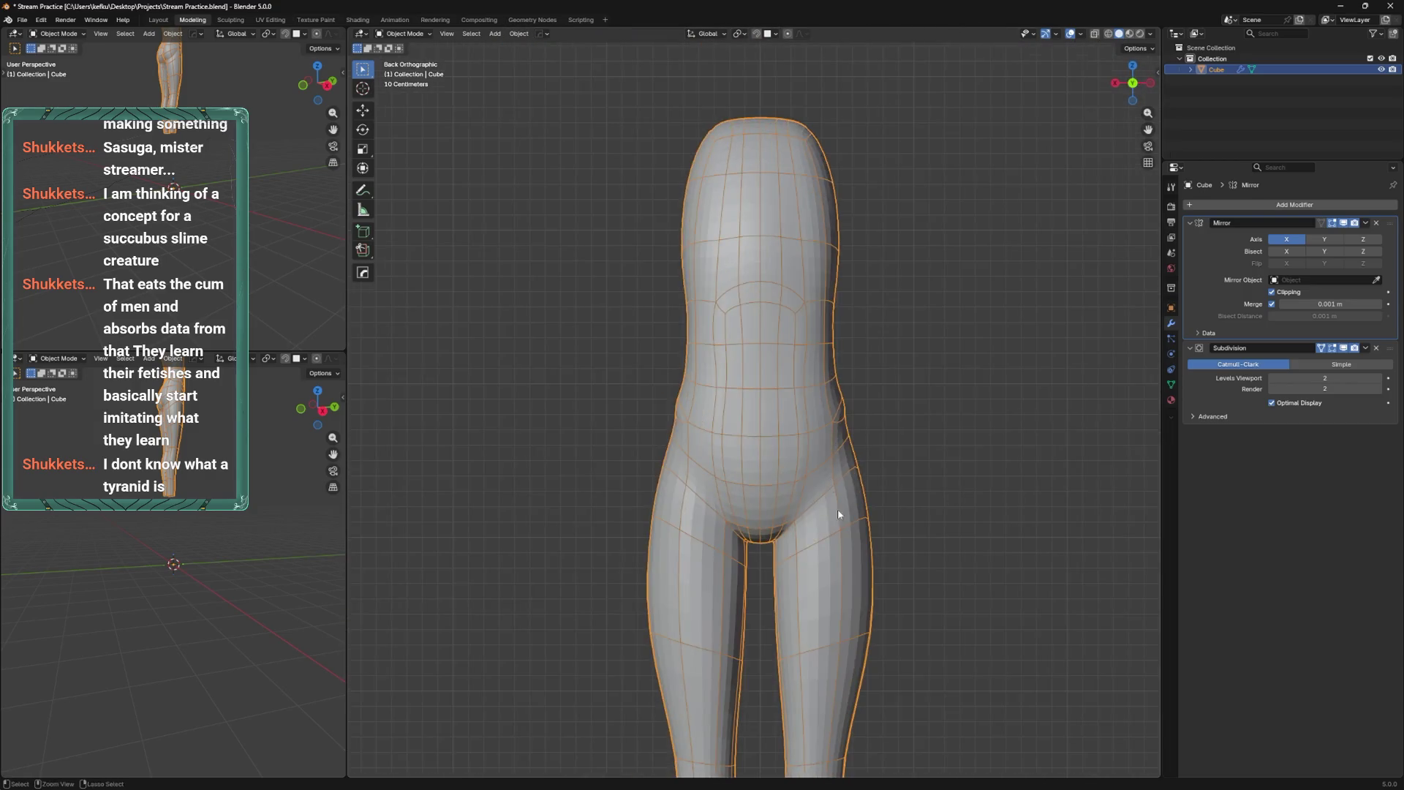
# Save, return to Edit Mode and vertex-slide the selected belly vertices along their edges.
pyautogui.scroll(3, 837, 509)
pyautogui.hotkey('ctrl', 's')
pyautogui.scroll(-2, 842, 442)
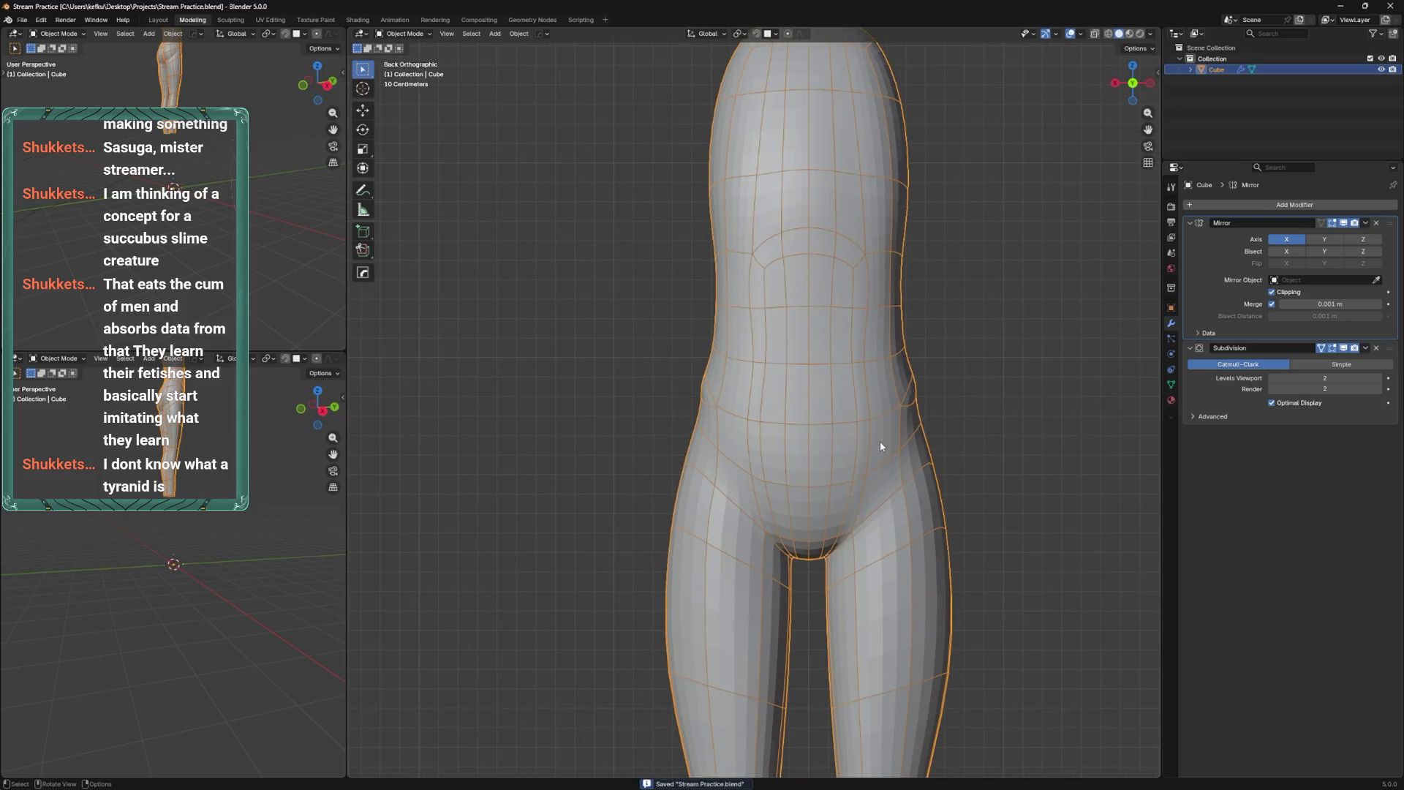
pyautogui.scroll(2, 880, 451)
pyautogui.press('Tab')
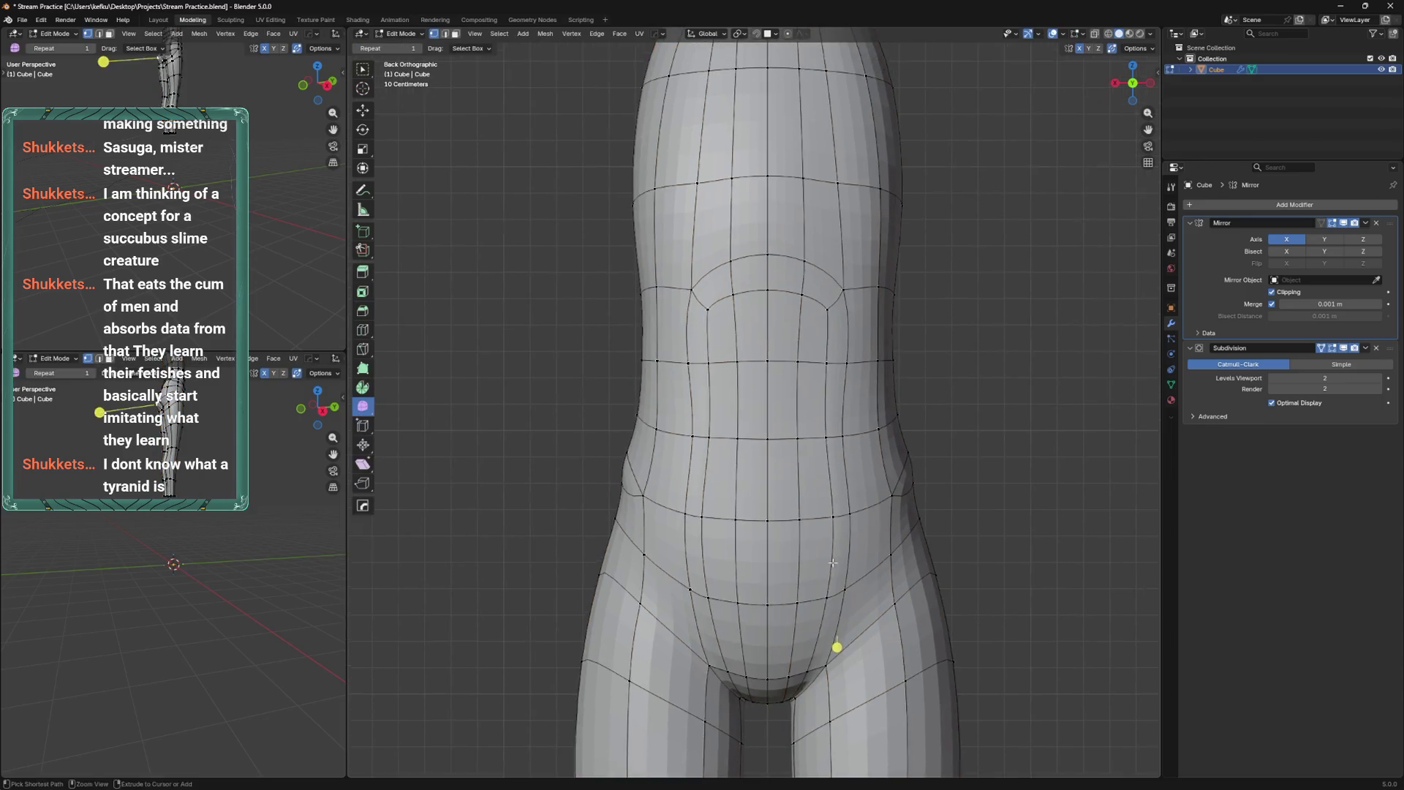
pyautogui.scroll(2, 815, 557)
pyautogui.keyDown('shift'); pyautogui.scroll(5, 825, 337); pyautogui.keyUp('shift')
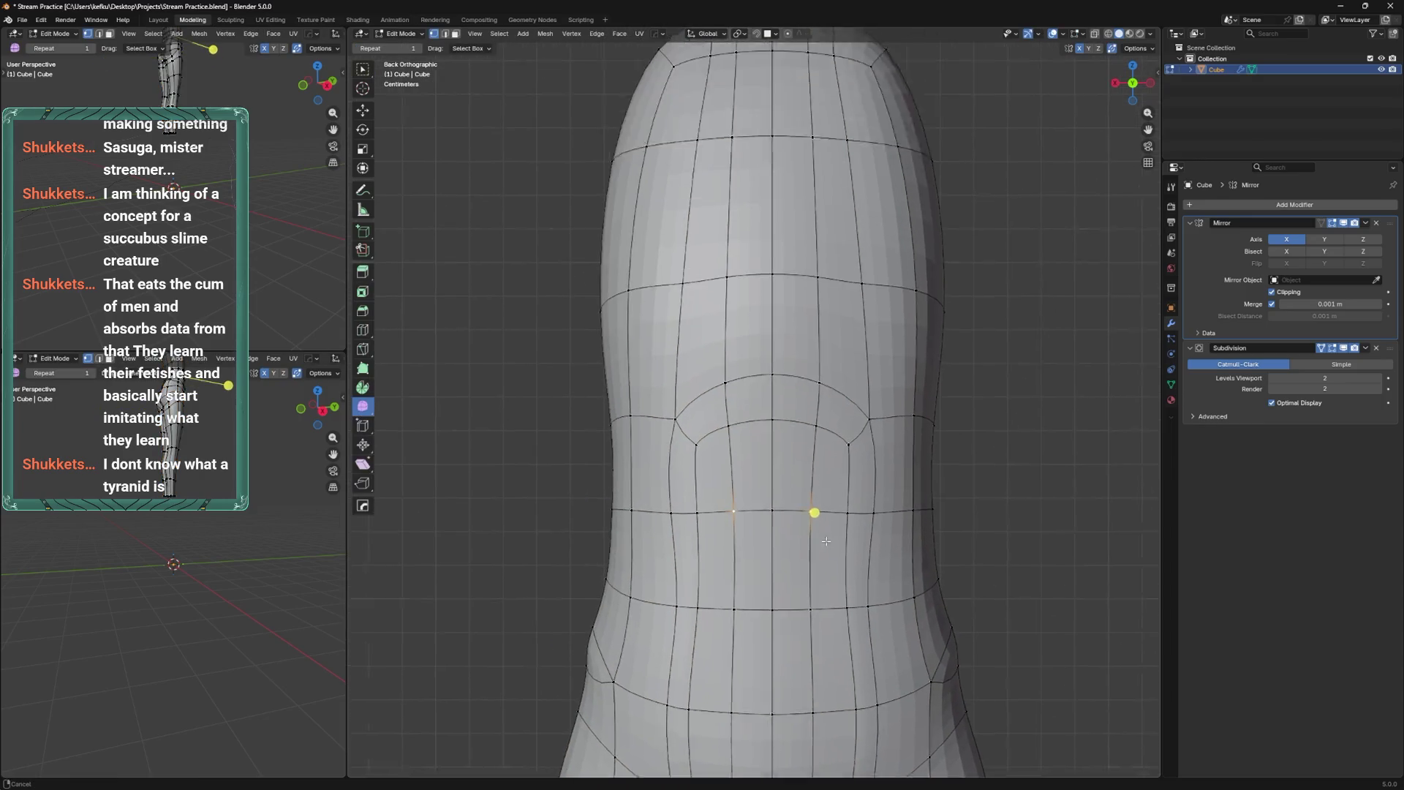
pyautogui.hotkey('shift', 'v')
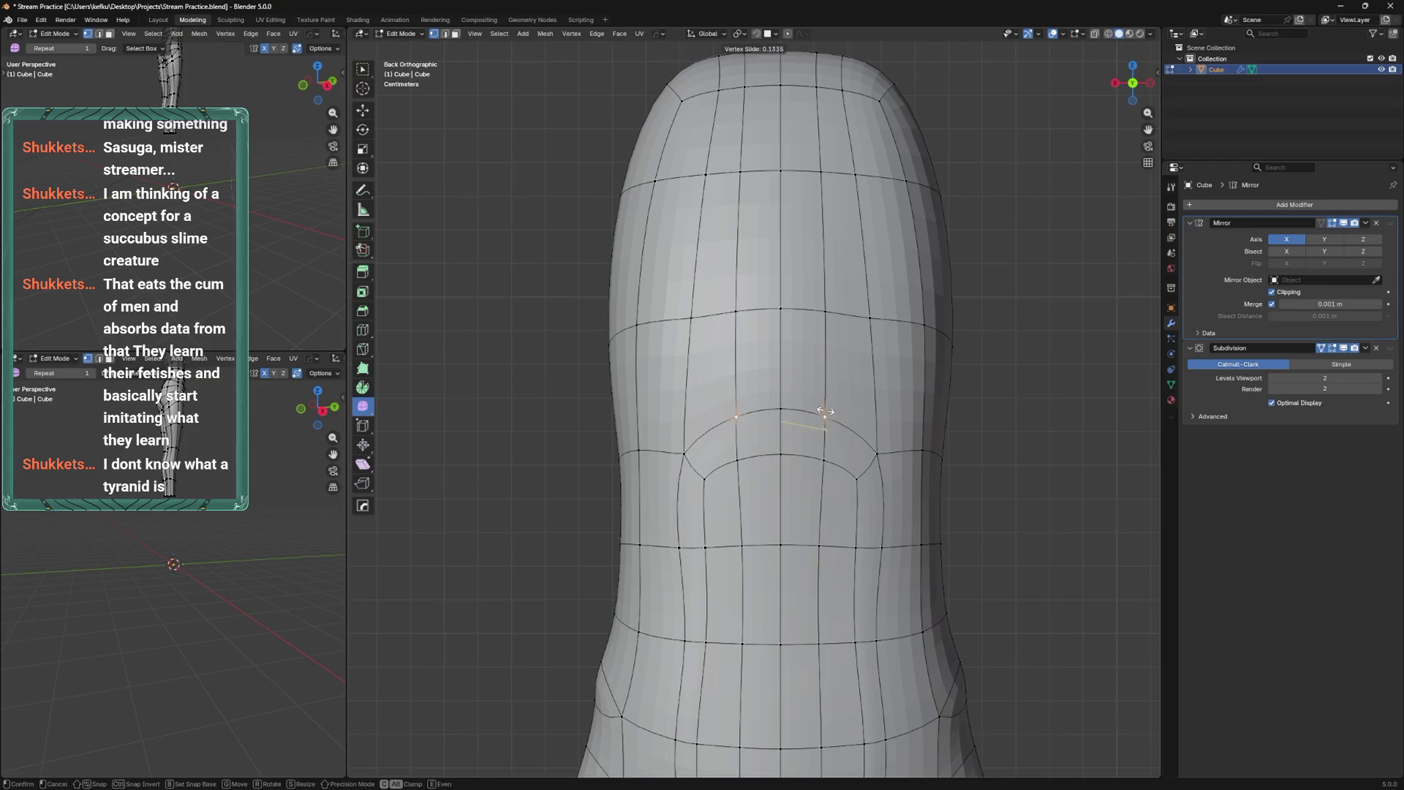
pyautogui.click(828, 427)
pyautogui.hotkey('shift', 'v')
pyautogui.click(824, 463)
# Save again and move the lower belly face along the Y axis.
pyautogui.moveTo(827, 532)
pyautogui.mouseDown(button='middle')
pyautogui.moveTo(796, 510)
pyautogui.moveTo(839, 466)
pyautogui.moveTo(831, 484)
pyautogui.mouseUp(button='middle')
pyautogui.hotkey('ctrl', 's')
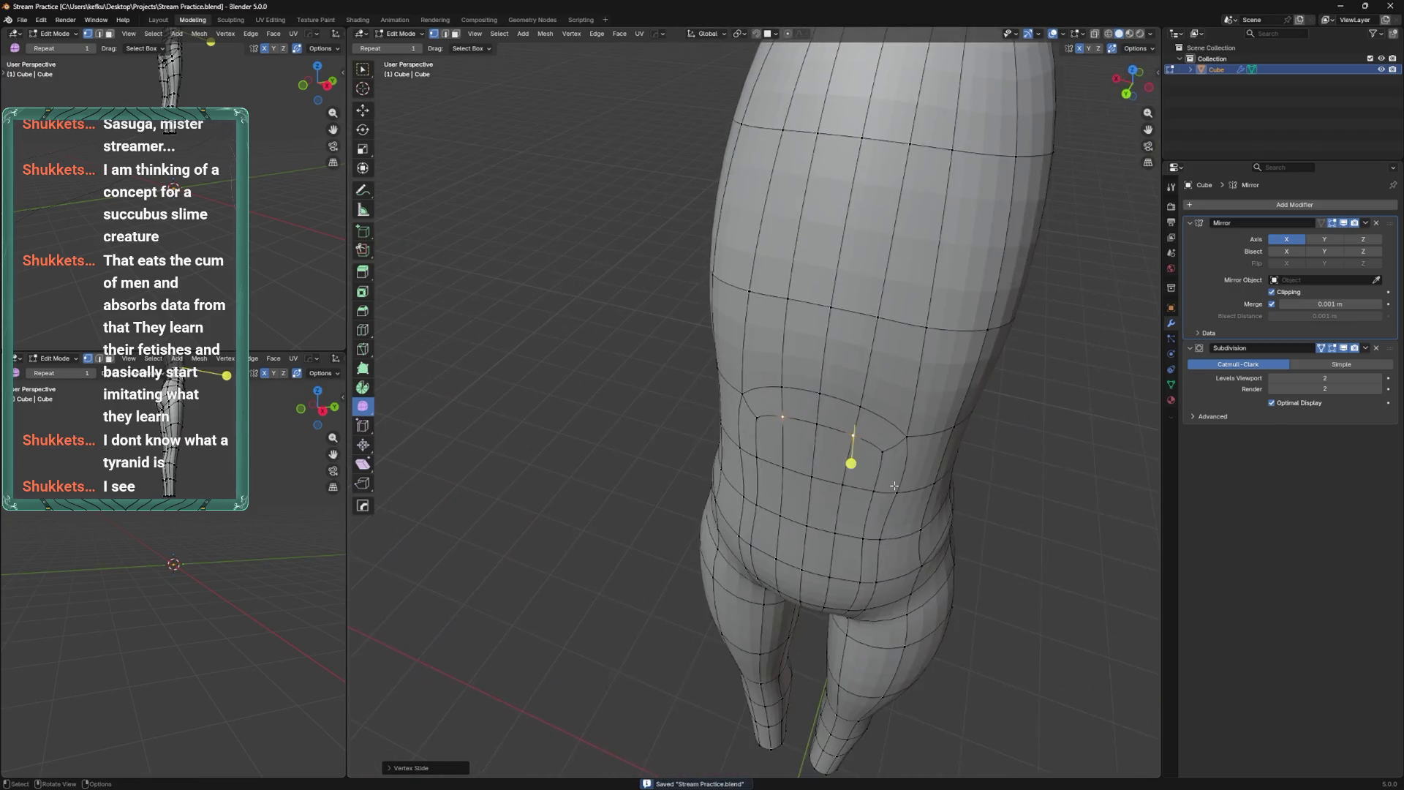
pyautogui.click(831, 484)
pyautogui.keyDown('shift'); pyautogui.click(808, 525); pyautogui.keyUp('shift')
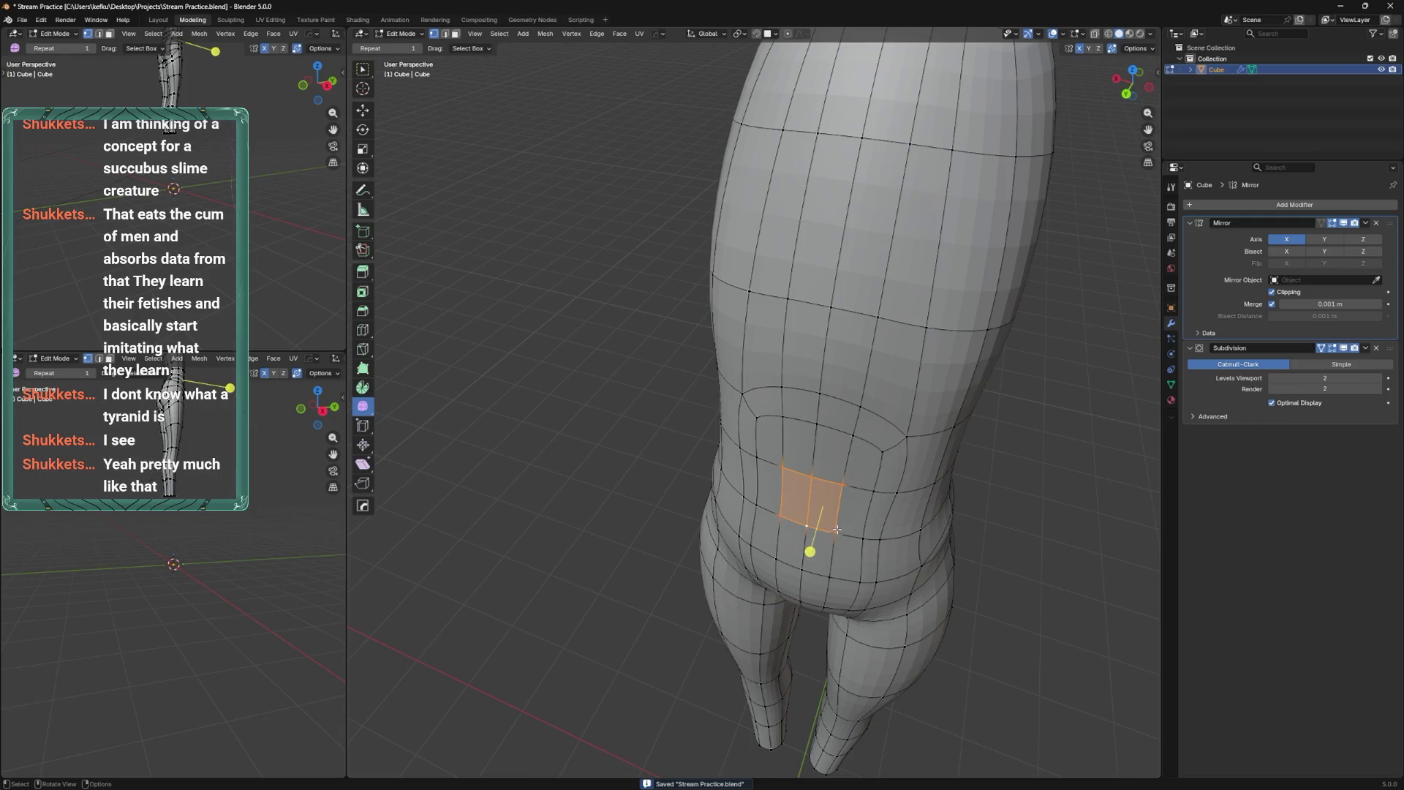
pyautogui.press('g')
pyautogui.press('y')
pyautogui.click(838, 532)
# Push a belly-side vertex front-to-back along Y several times in side view.
pyautogui.click(813, 528)
pyautogui.moveTo(841, 524)
pyautogui.mouseDown(button='middle')
pyautogui.moveTo(812, 516)
pyautogui.moveTo(846, 505)
pyautogui.mouseUp(button='middle')
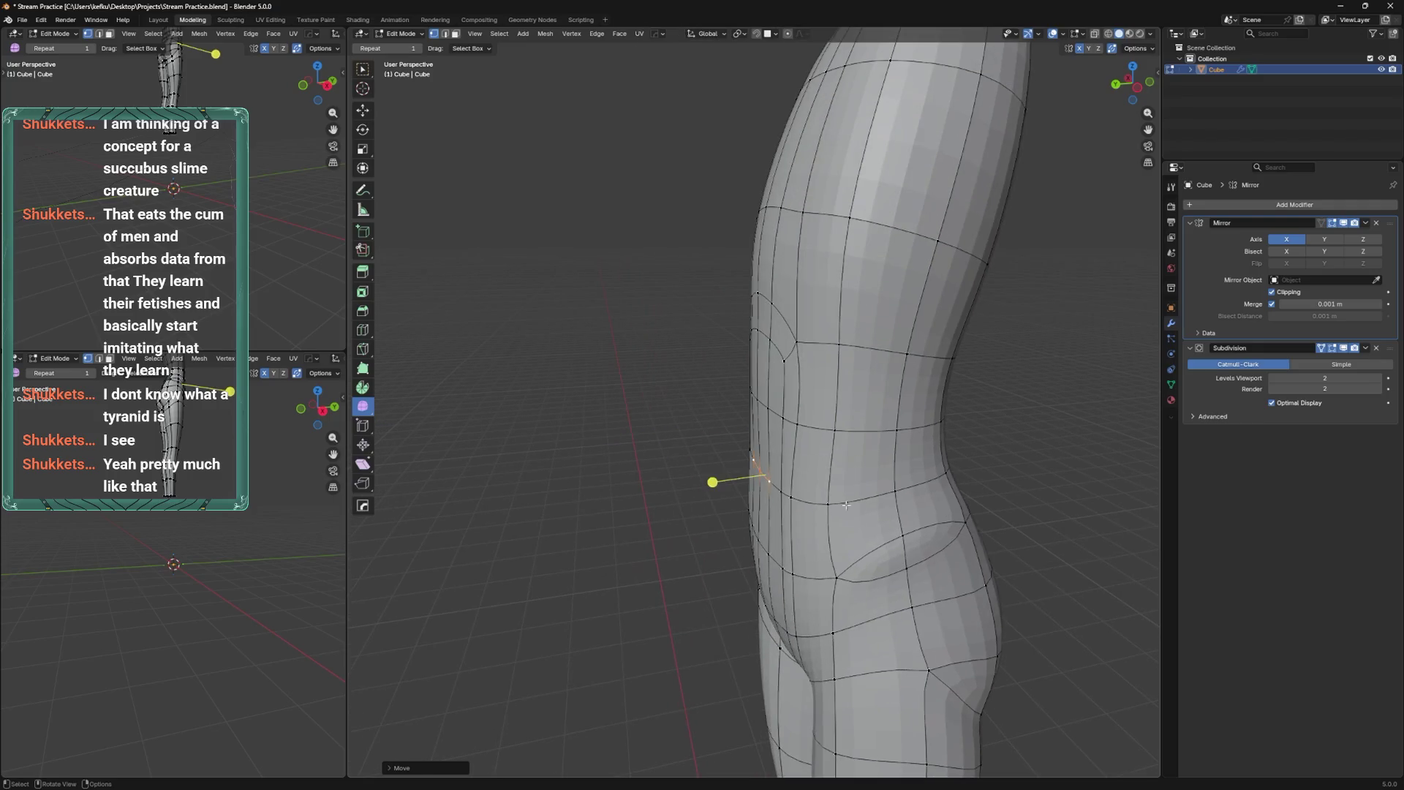
pyautogui.press('g')
pyautogui.press('y')
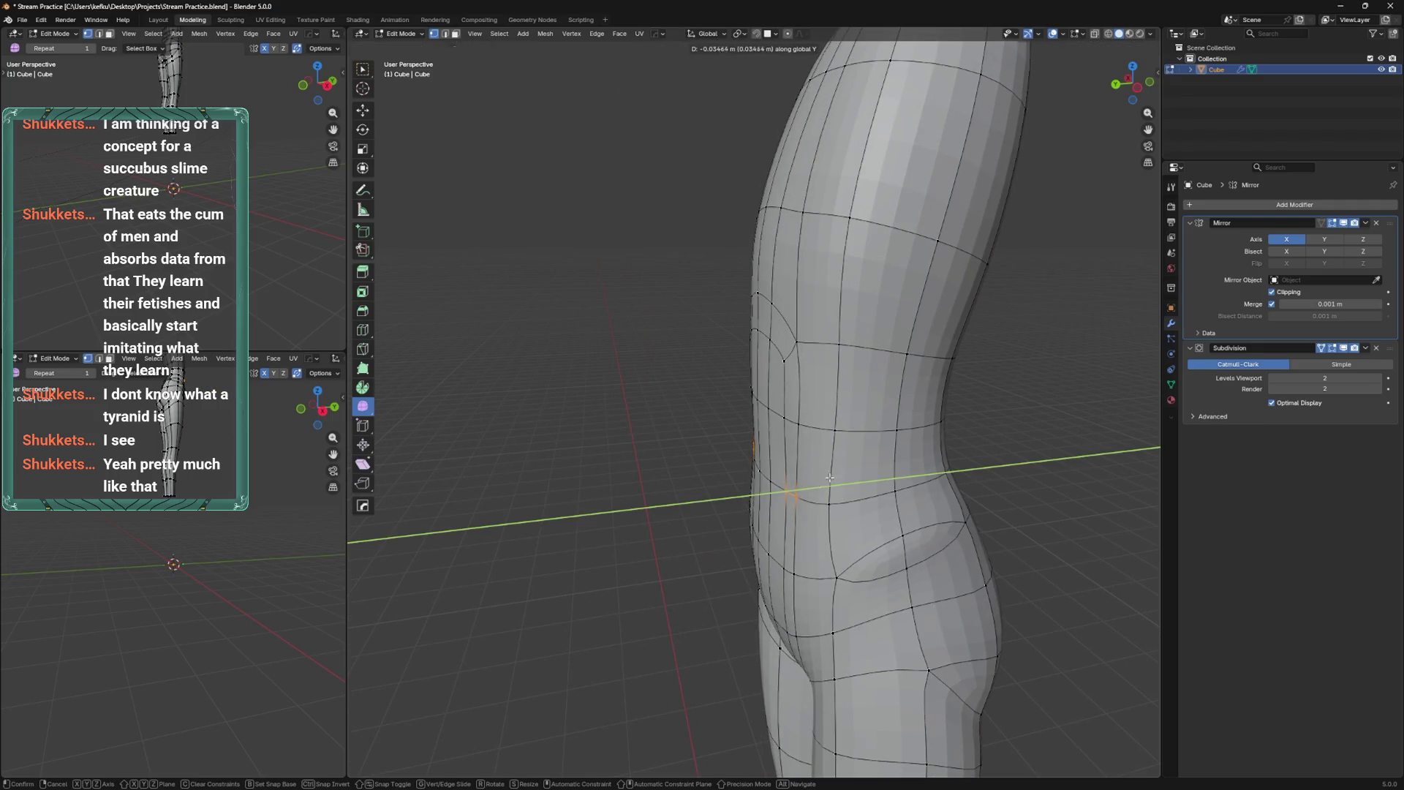
pyautogui.click(829, 478)
pyautogui.moveTo(830, 477); pyautogui.dragTo(812, 536, button='middle')
pyautogui.press('g')
pyautogui.press('y')
pyautogui.click(823, 534)
pyautogui.press('g')
pyautogui.press('y')
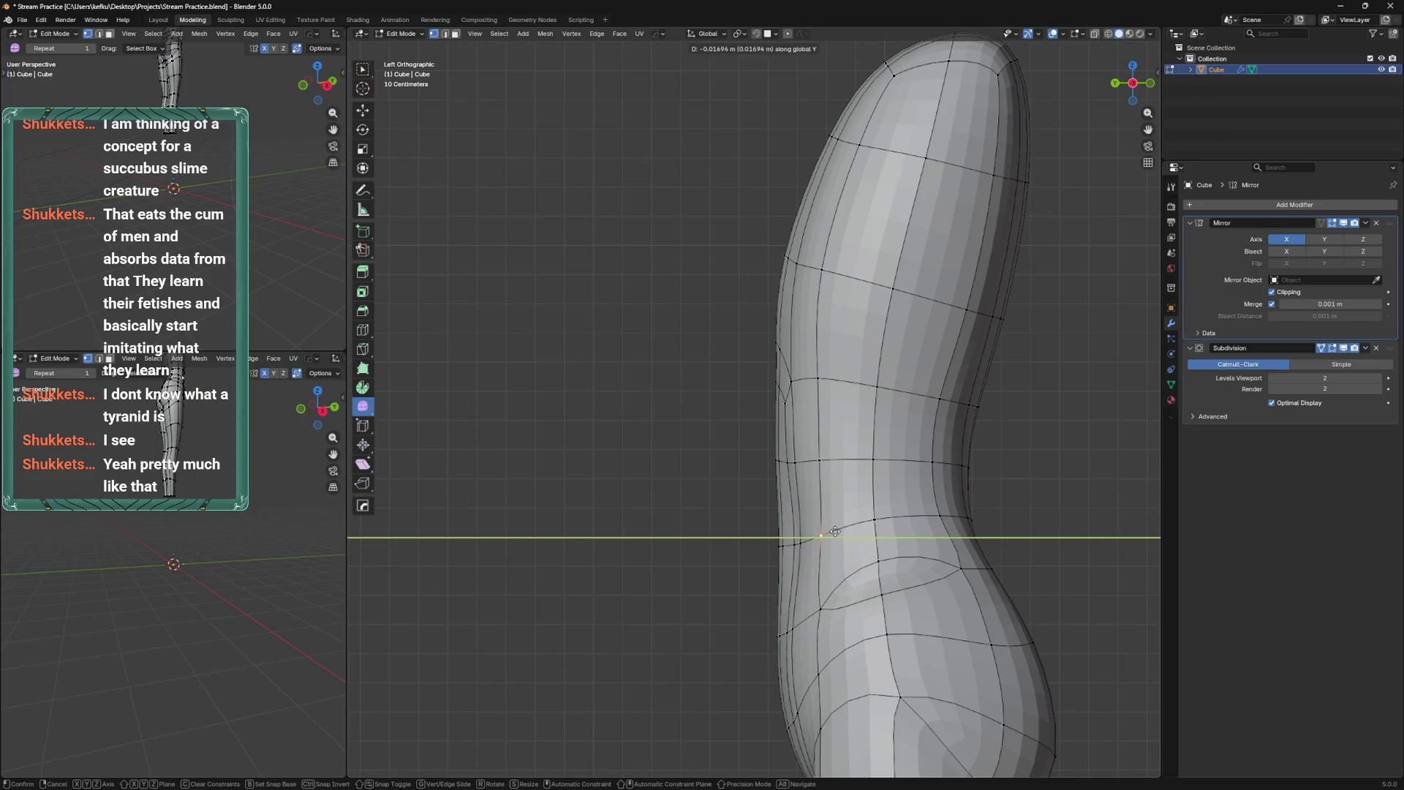
pyautogui.click(835, 532)
# Move a hip vertex along Y and slide an edge along the hip surface.
pyautogui.moveTo(834, 531)
pyautogui.mouseDown(button='middle')
pyautogui.moveTo(845, 518)
pyautogui.moveTo(774, 494)
pyautogui.mouseUp(button='middle')
pyautogui.moveTo(850, 524); pyautogui.dragTo(843, 429, button='middle')
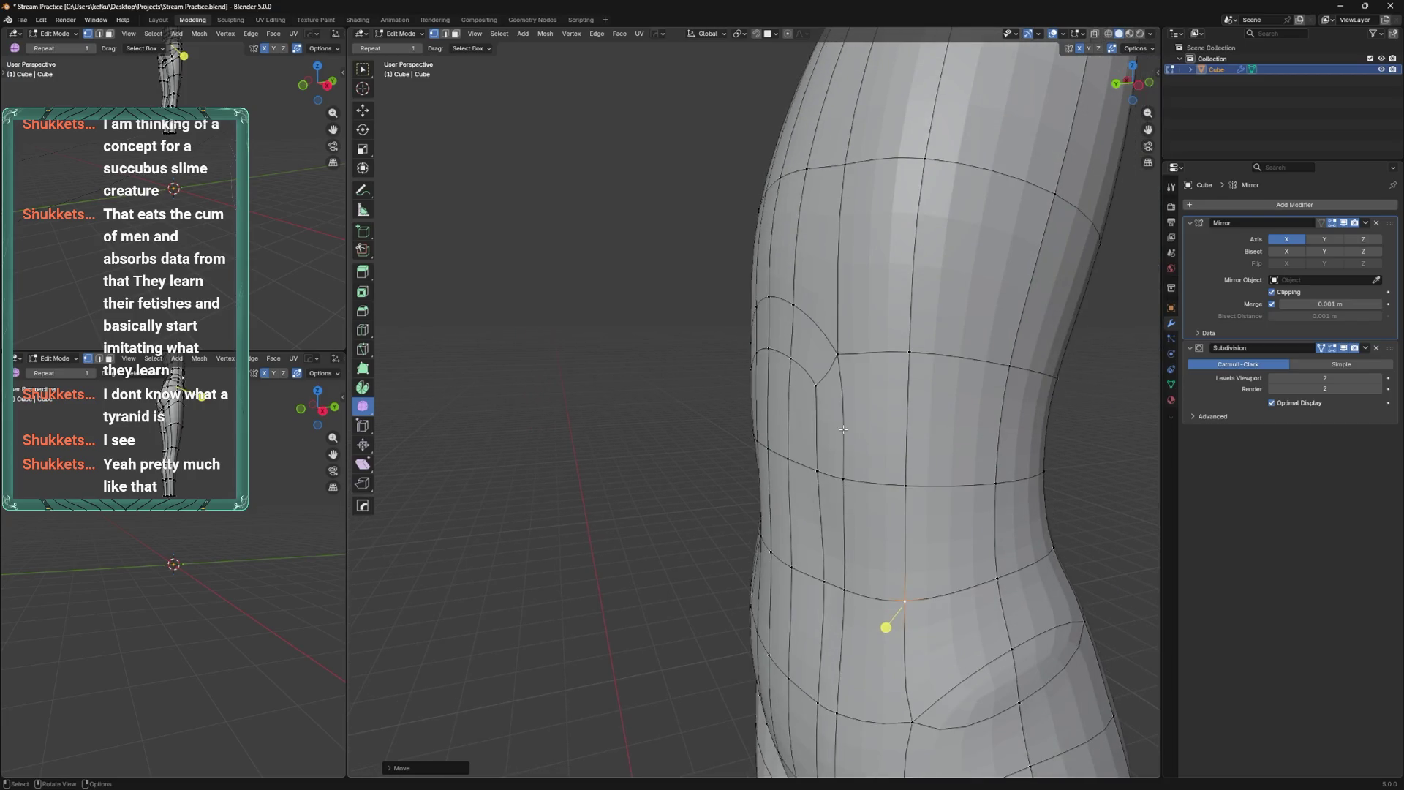
pyautogui.moveTo(875, 483); pyautogui.dragTo(866, 512, button='middle')
pyautogui.moveTo(848, 466); pyautogui.dragTo(864, 531, button='middle')
pyautogui.press('g')
pyautogui.press('y')
pyautogui.click(864, 534)
pyautogui.click(842, 598)
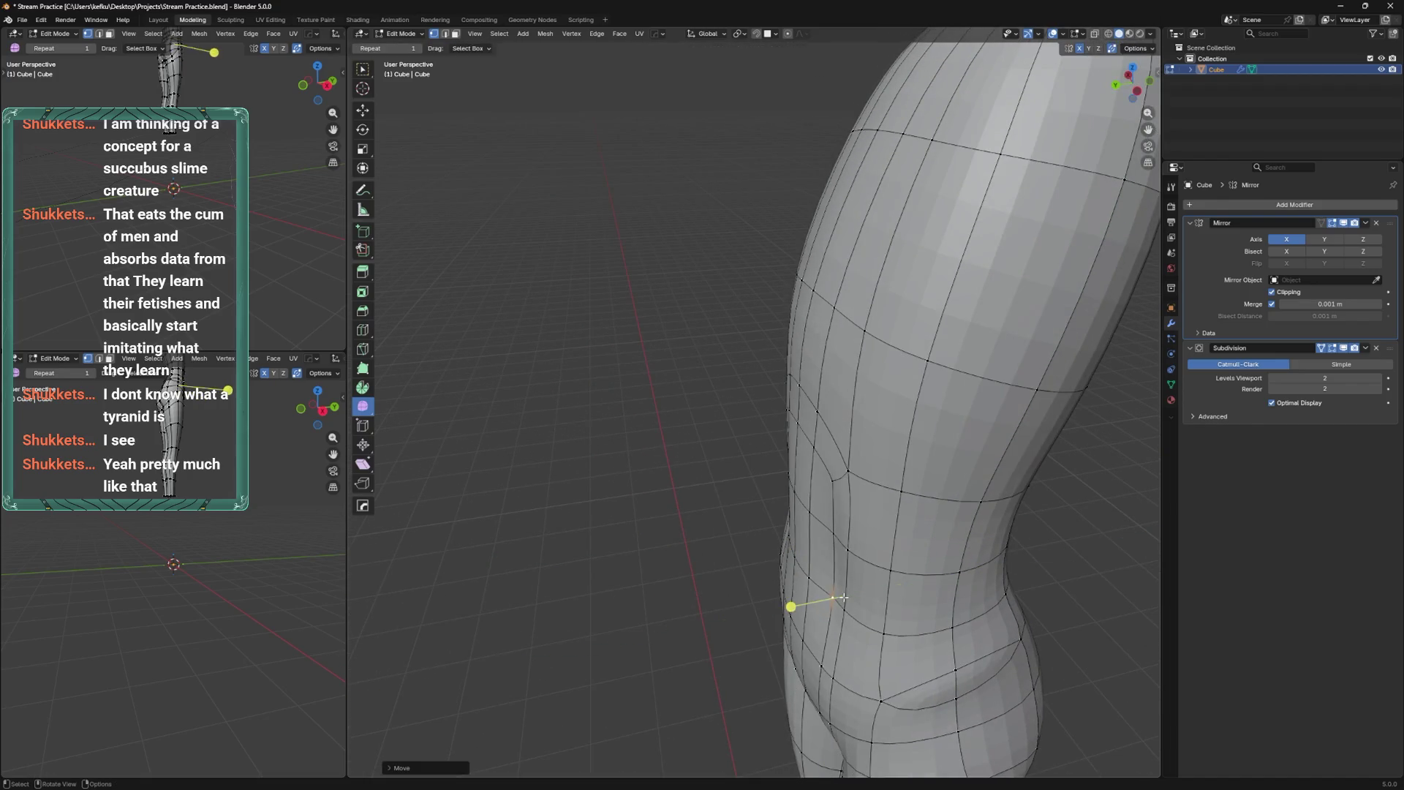
pyautogui.press('g')
pyautogui.press('g')
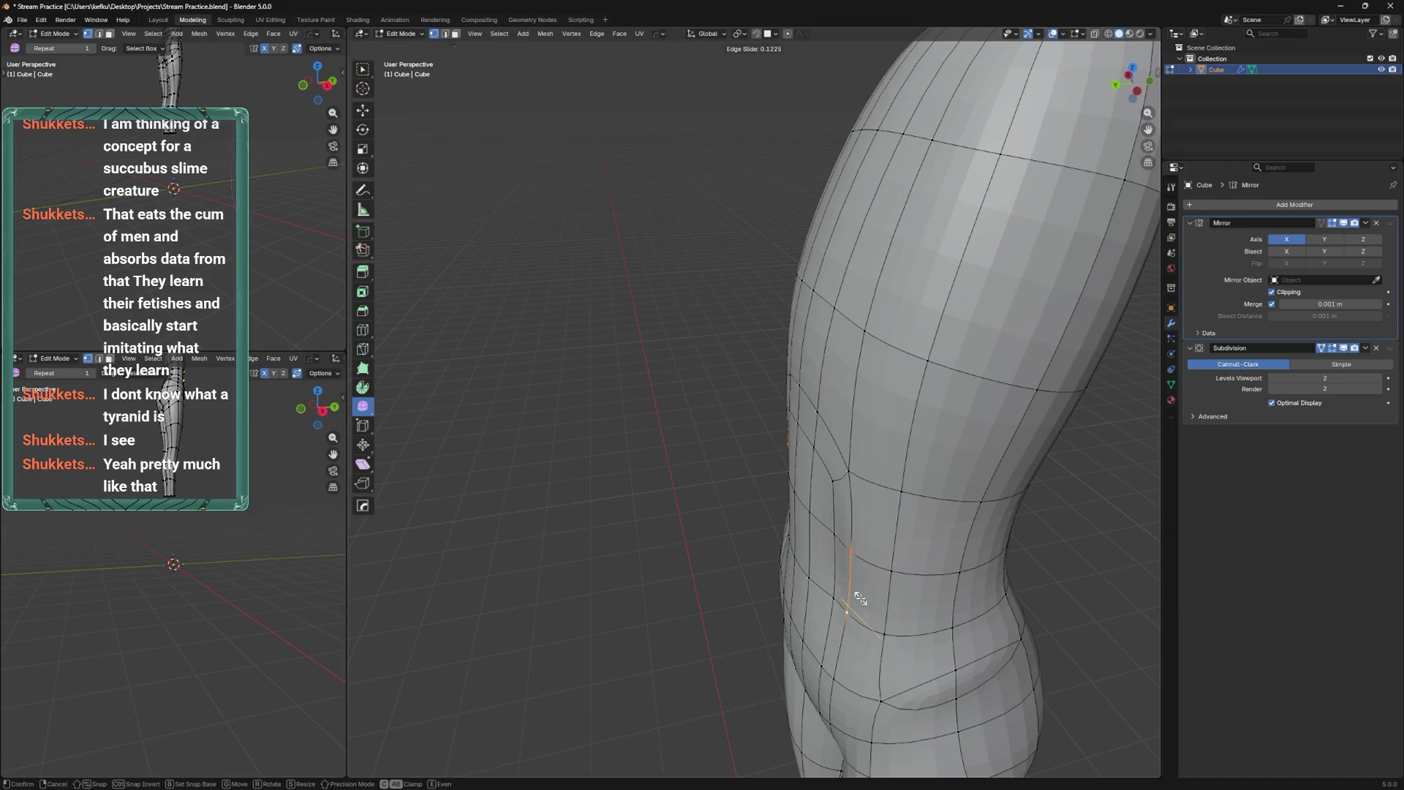
pyautogui.click(858, 595)
# Reposition the hip edge, select side-profile vertices, and check the smoothed shape in Object Mode.
pyautogui.moveTo(857, 595)
pyautogui.mouseDown(button='middle')
pyautogui.moveTo(849, 493)
pyautogui.moveTo(836, 555)
pyautogui.mouseUp(button='middle')
pyautogui.press('g')
pyautogui.click(848, 494)
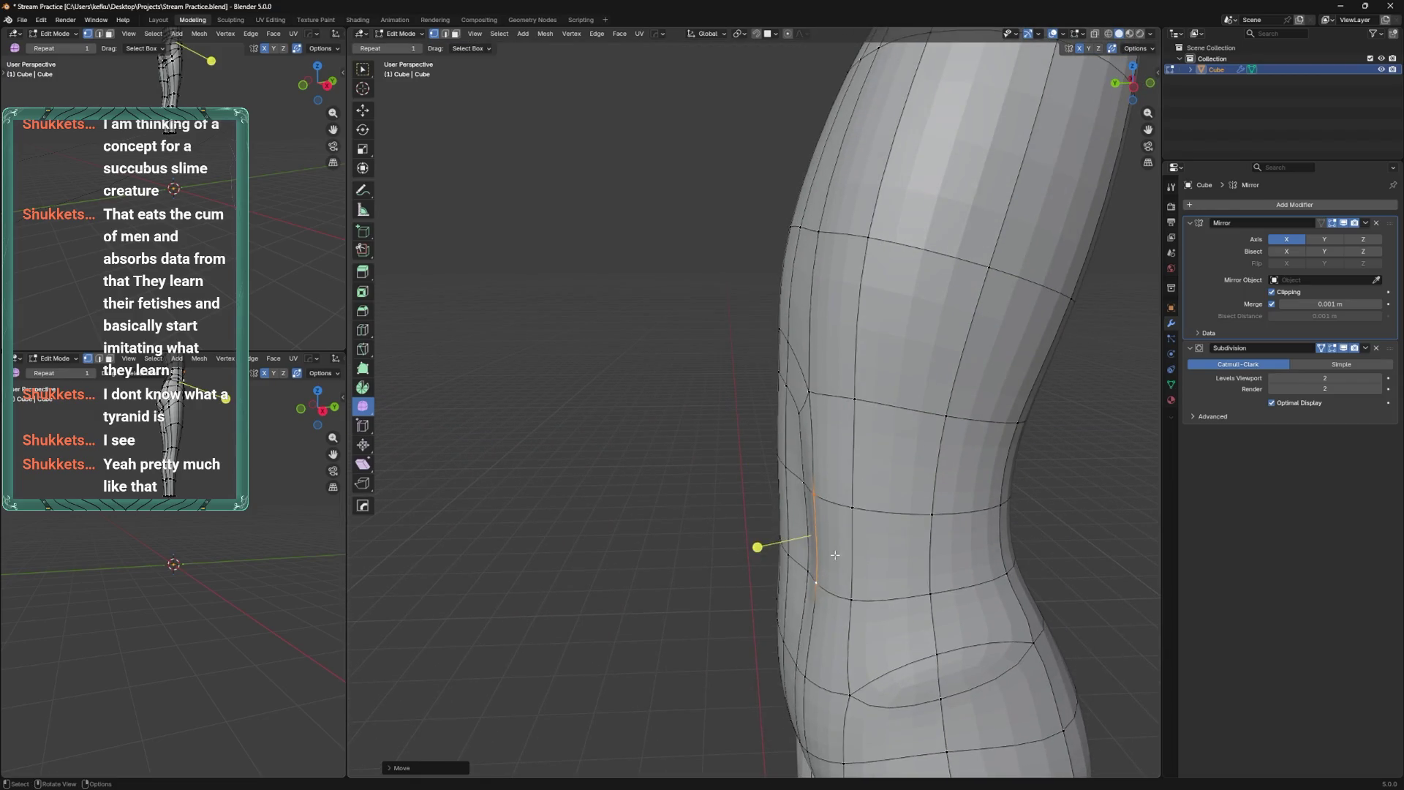
pyautogui.moveTo(820, 460); pyautogui.dragTo(822, 425, button='middle')
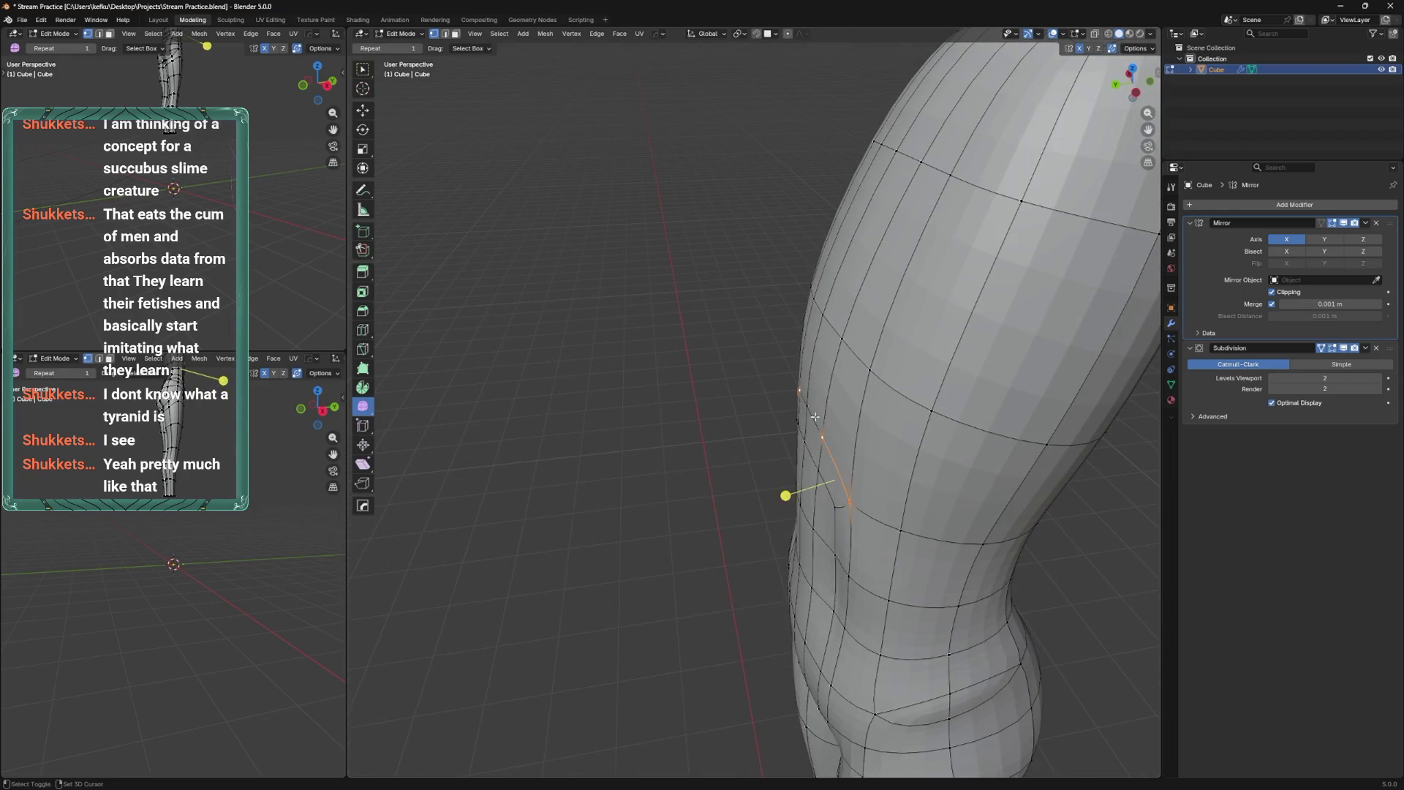
pyautogui.moveTo(832, 488)
pyautogui.mouseDown(button='middle')
pyautogui.moveTo(813, 433)
pyautogui.moveTo(735, 353)
pyautogui.moveTo(836, 441)
pyautogui.mouseUp(button='middle')
pyautogui.moveTo(844, 444); pyautogui.dragTo(841, 443)
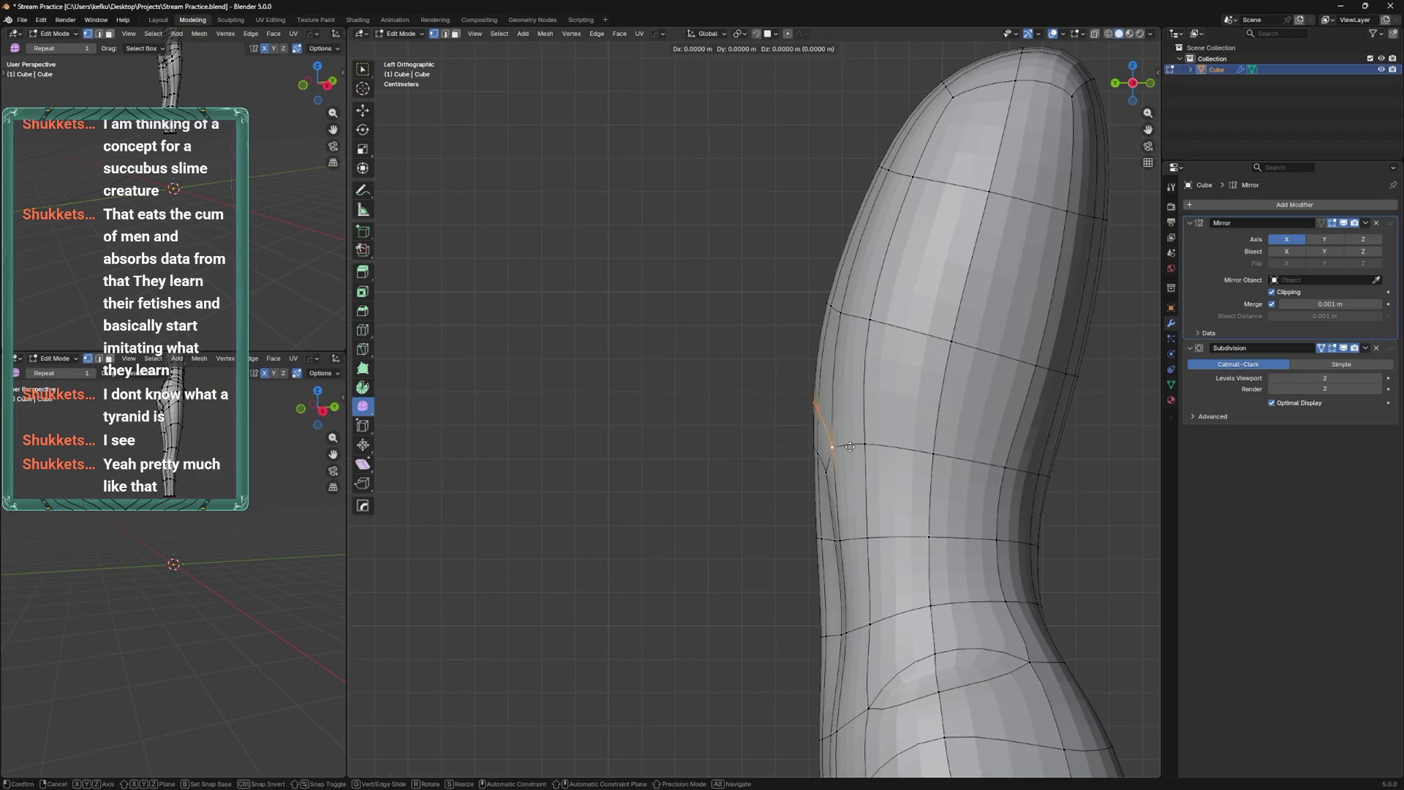
pyautogui.press('Tab')
pyautogui.moveTo(837, 460)
pyautogui.keyDown('alt'); pyautogui.mouseDown(button='middle')
pyautogui.moveTo(900, 480)
pyautogui.moveTo(934, 441)
pyautogui.moveTo(910, 526)
pyautogui.moveTo(809, 568)
pyautogui.moveTo(796, 454)
pyautogui.mouseUp(button='middle'); pyautogui.keyUp('alt')
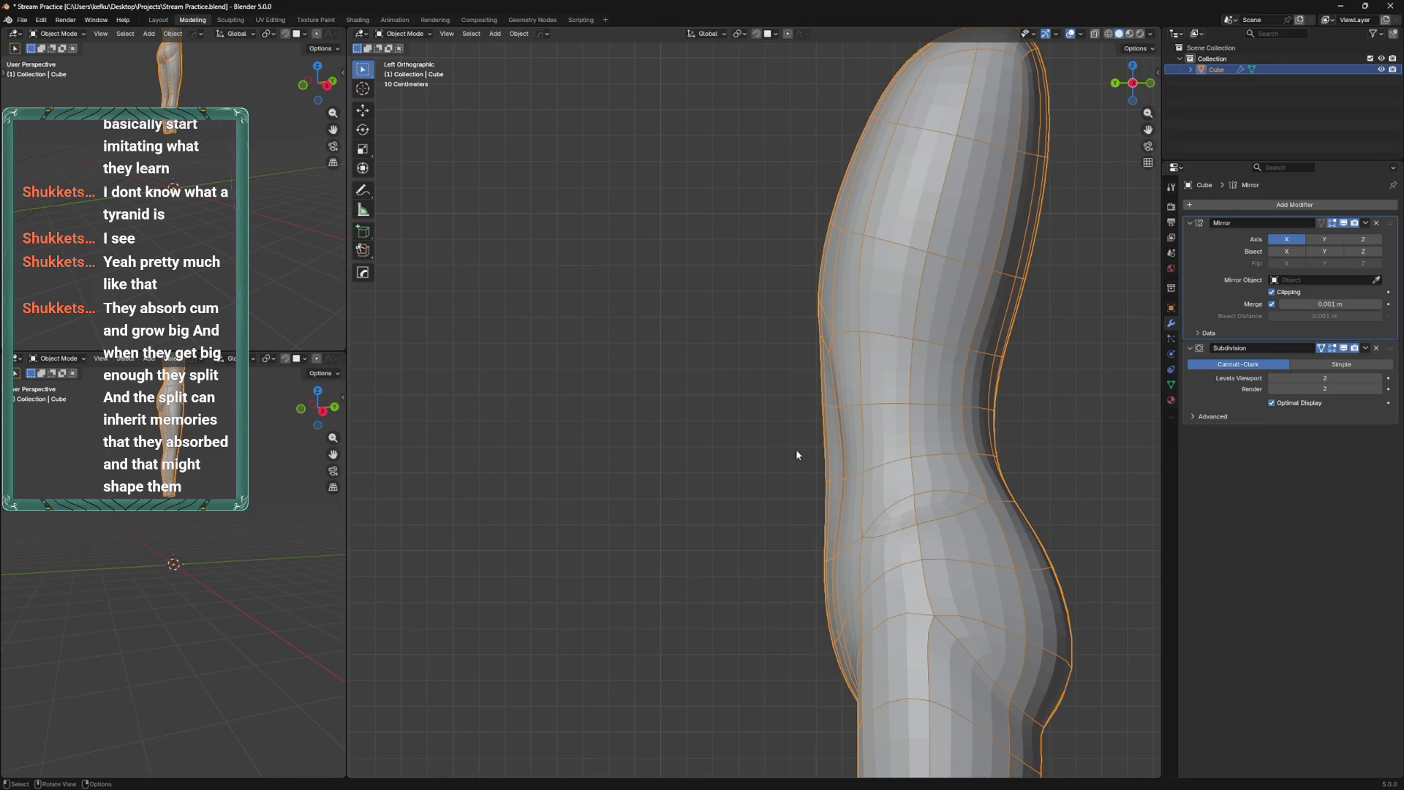
pyautogui.scroll(1, 884, 457)
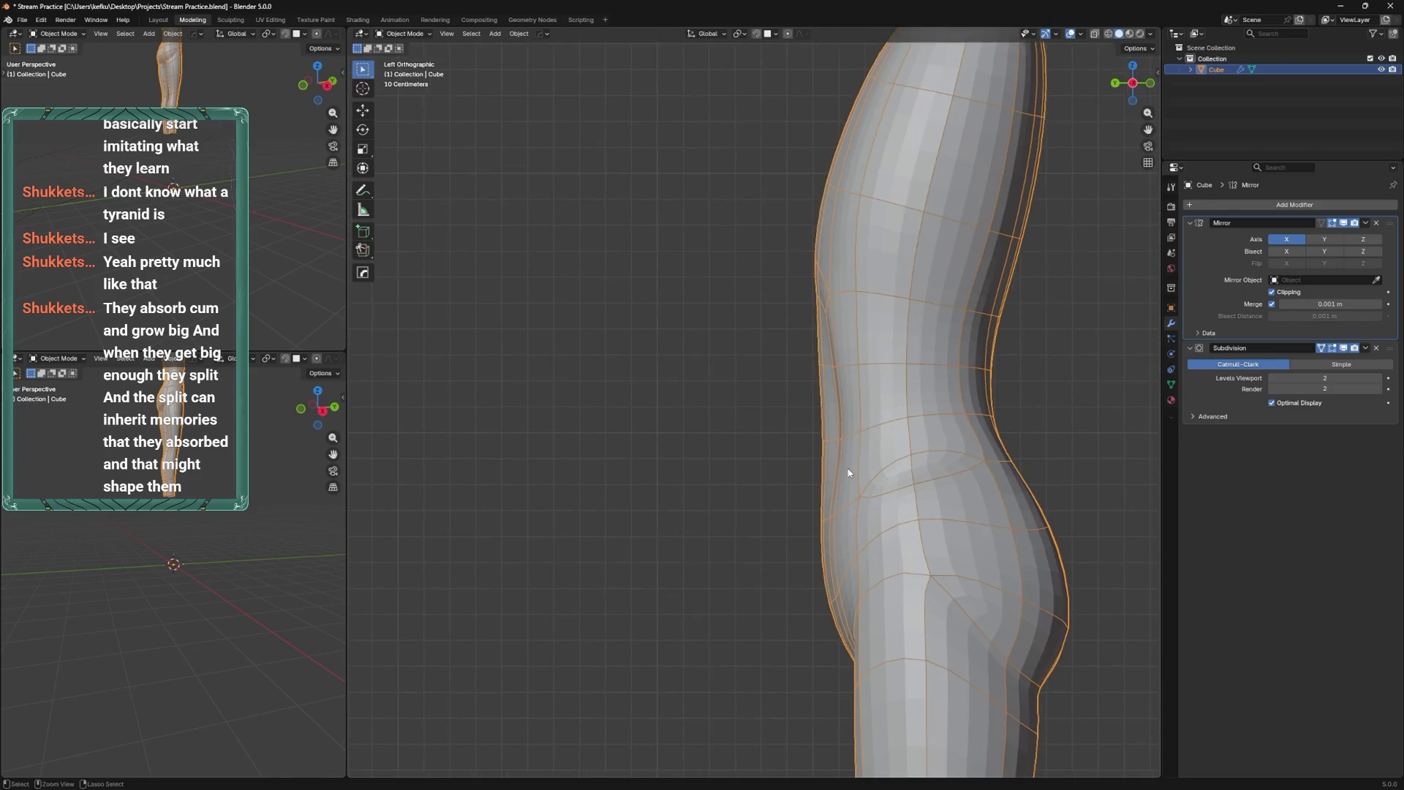
# Back in Edit Mode, move a lower side-profile vertex along Y.
pyautogui.scroll(1, 863, 401)
pyautogui.press('Tab')
pyautogui.click(802, 475)
pyautogui.press('g')
pyautogui.press('y')
pyautogui.click(812, 480)
pyautogui.moveTo(804, 381); pyautogui.dragTo(801, 380)
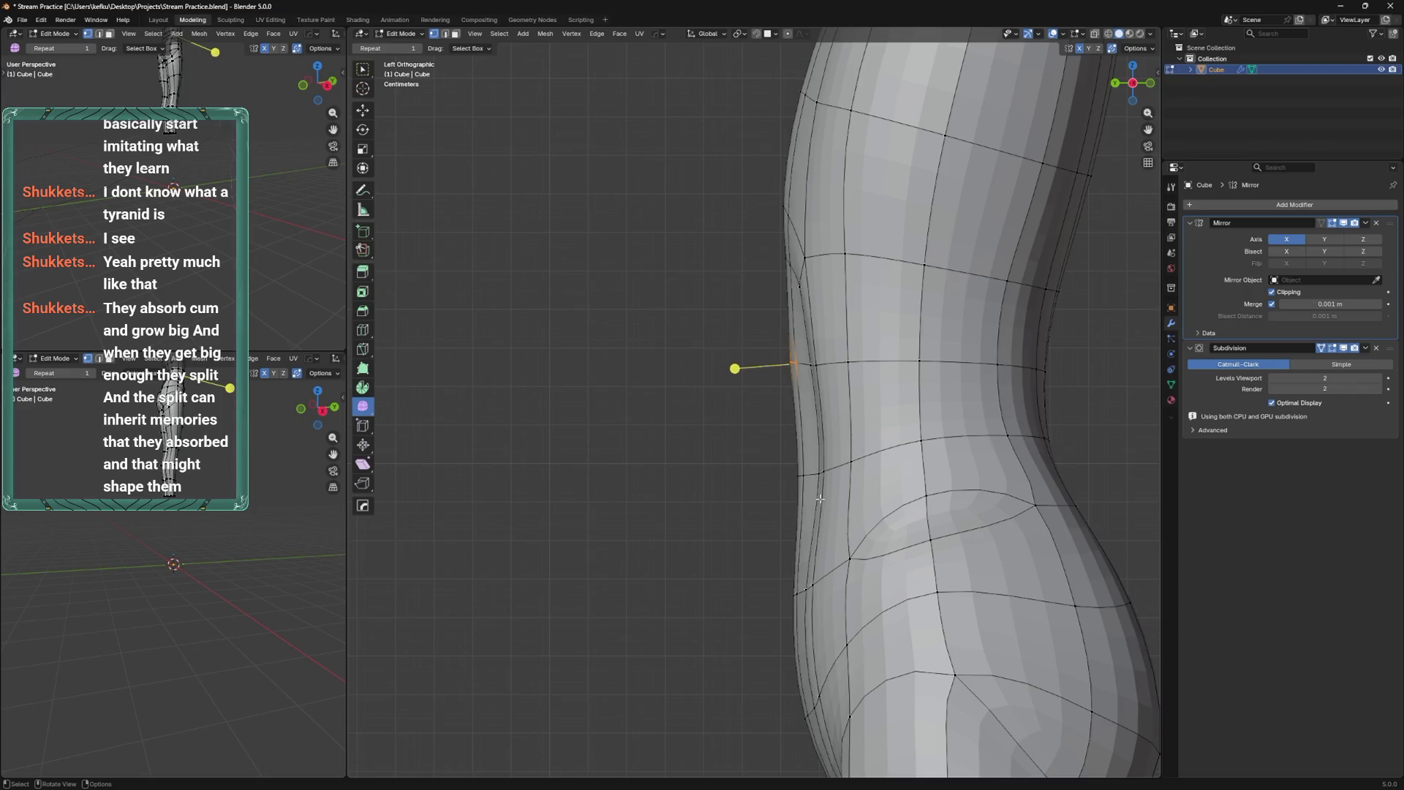
pyautogui.keyDown('shift'); pyautogui.moveTo(820, 499); pyautogui.dragTo(816, 446, button='middle'); pyautogui.keyUp('shift')
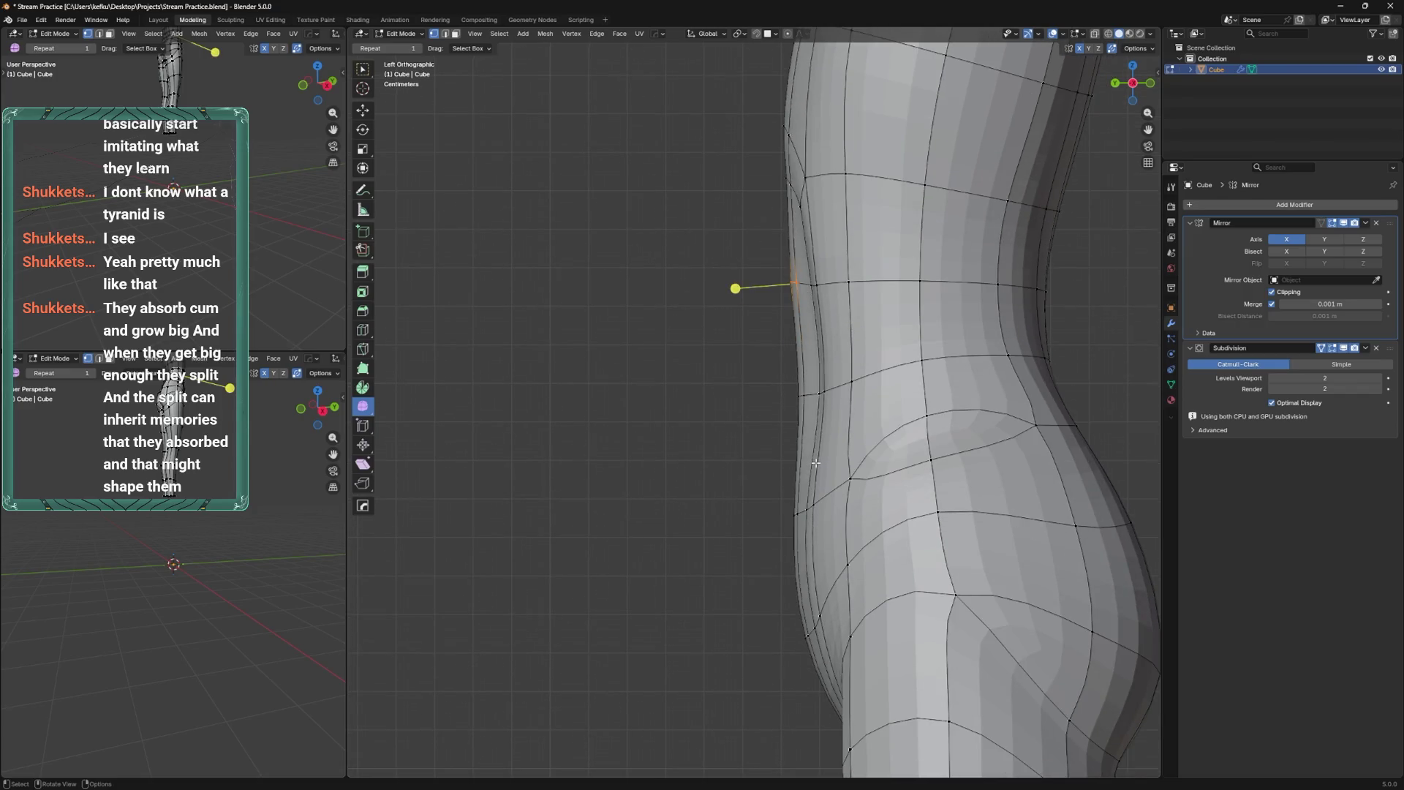
# Box-select the front belly edges, scale them along Y, then move them back along Y.
pyautogui.moveTo(762, 476); pyautogui.dragTo(807, 649)
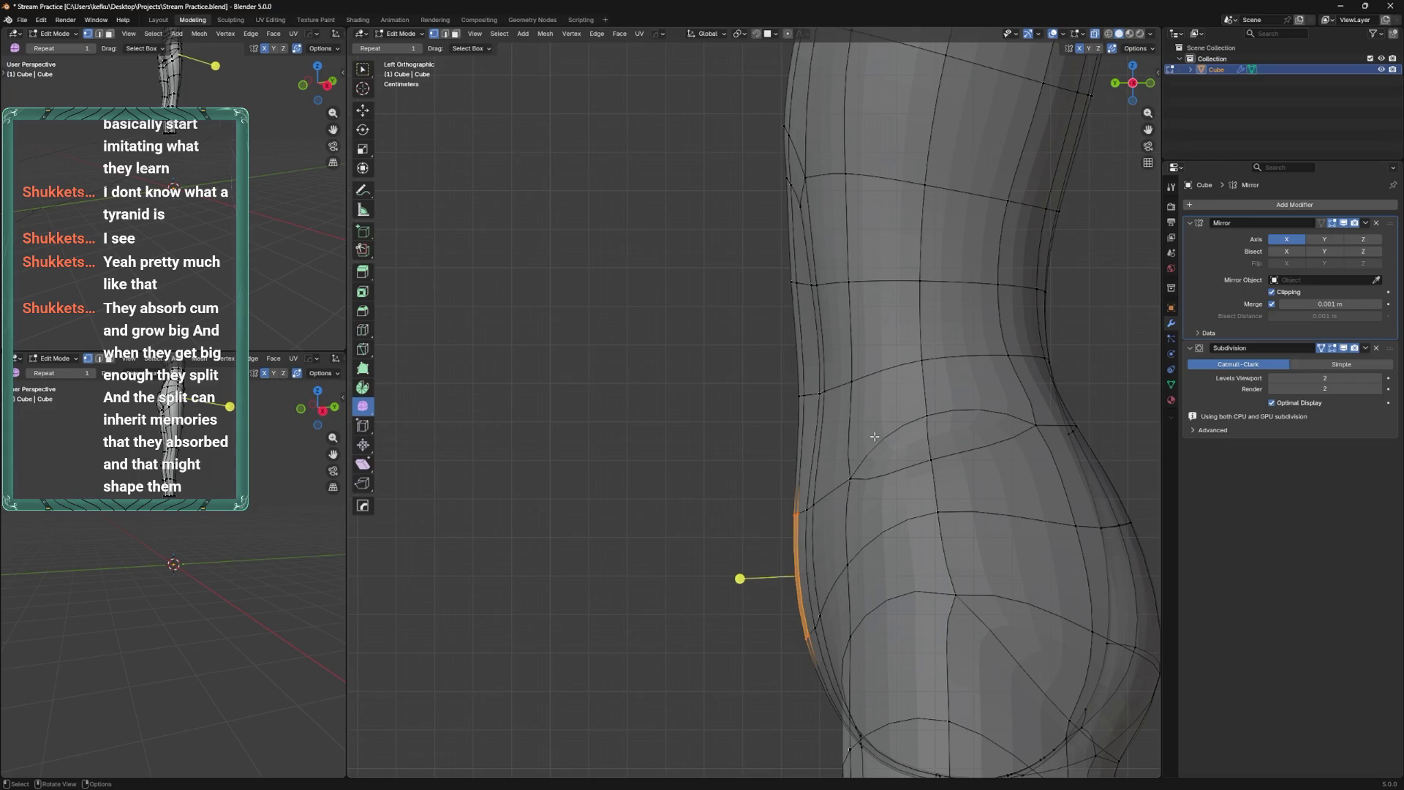
pyautogui.press('s')
pyautogui.press('y')
pyautogui.click(869, 459)
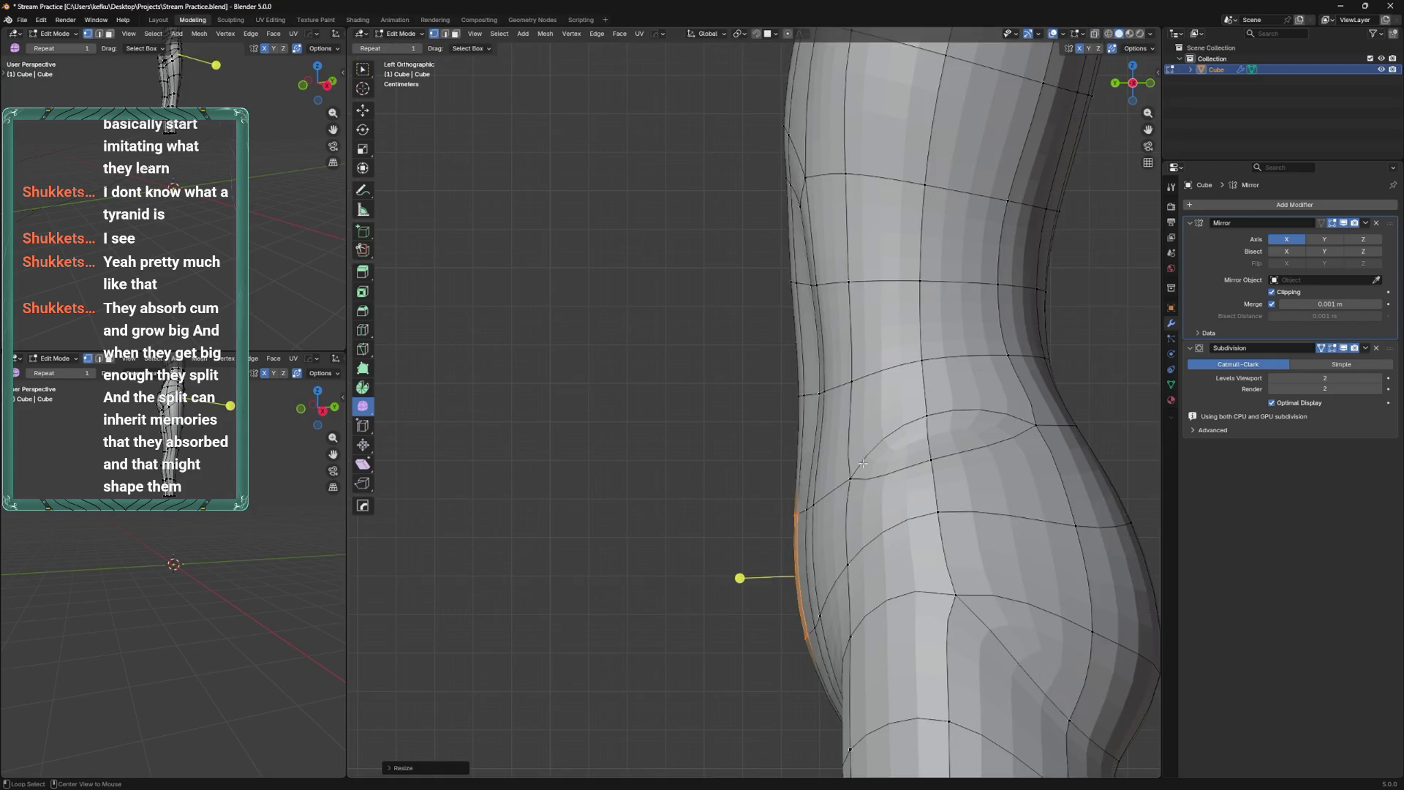
pyautogui.keyDown('shift'); pyautogui.moveTo(869, 459); pyautogui.dragTo(844, 512, button='middle'); pyautogui.keyUp('shift')
pyautogui.keyDown('shift'); pyautogui.moveTo(807, 440); pyautogui.dragTo(808, 255, button='middle'); pyautogui.keyUp('shift')
pyautogui.press('g')
pyautogui.press('y')
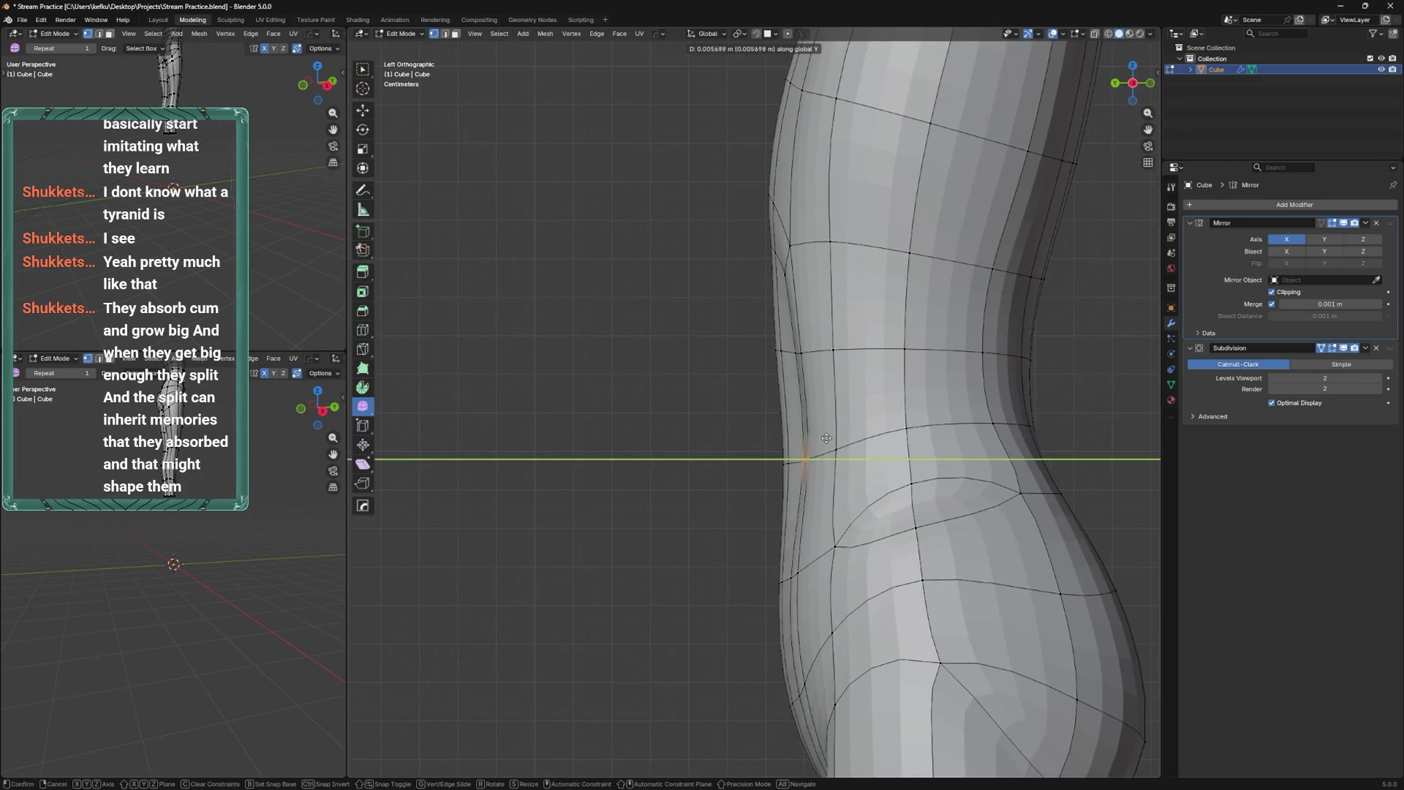
pyautogui.click(813, 549)
pyautogui.moveTo(815, 550)
pyautogui.keyDown('shift'); pyautogui.mouseDown(button='middle')
pyautogui.moveTo(816, 479)
pyautogui.moveTo(883, 479)
pyautogui.mouseUp(button='middle'); pyautogui.keyUp('shift')
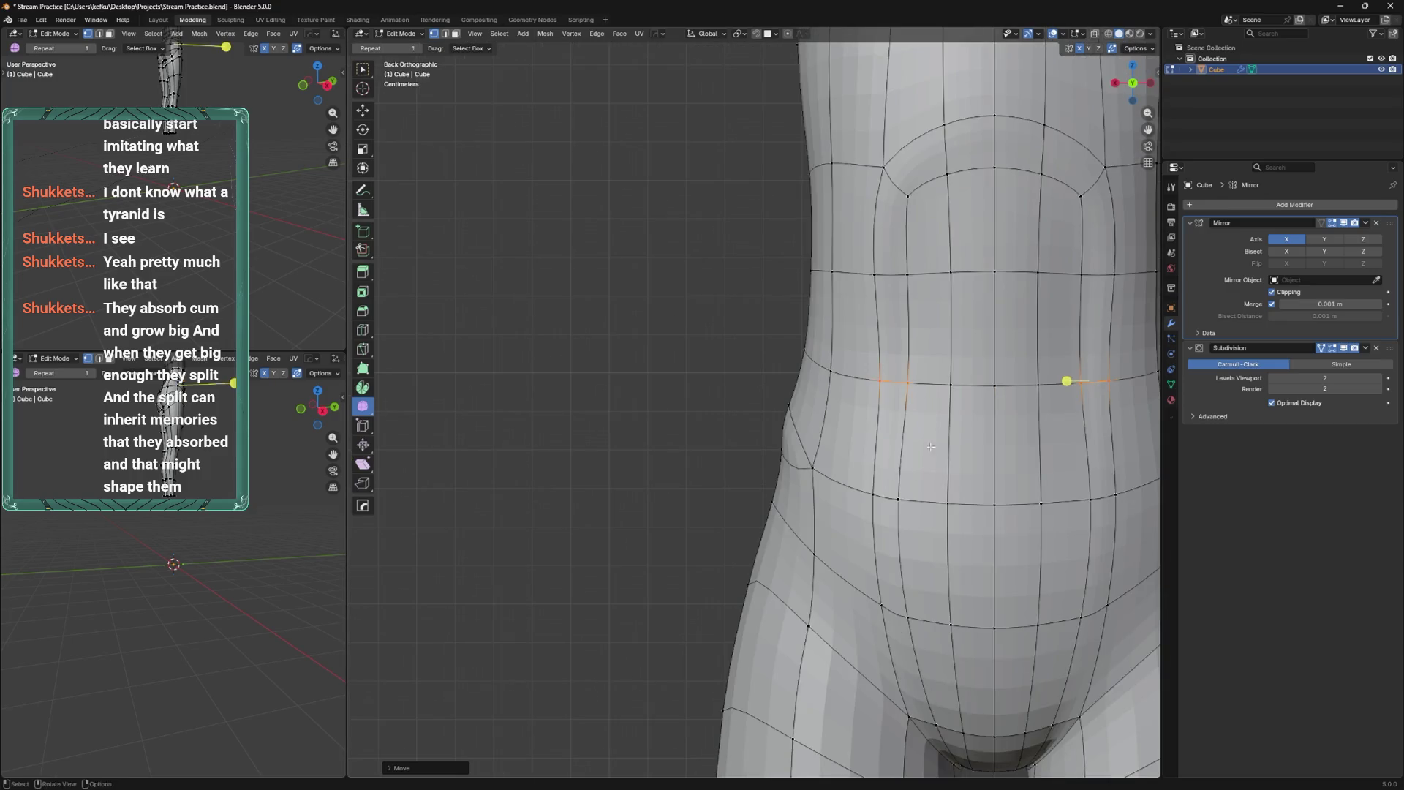
# Try a loop cut below the waist, slide it down, then undo it.
pyautogui.scroll(-2, 883, 479)
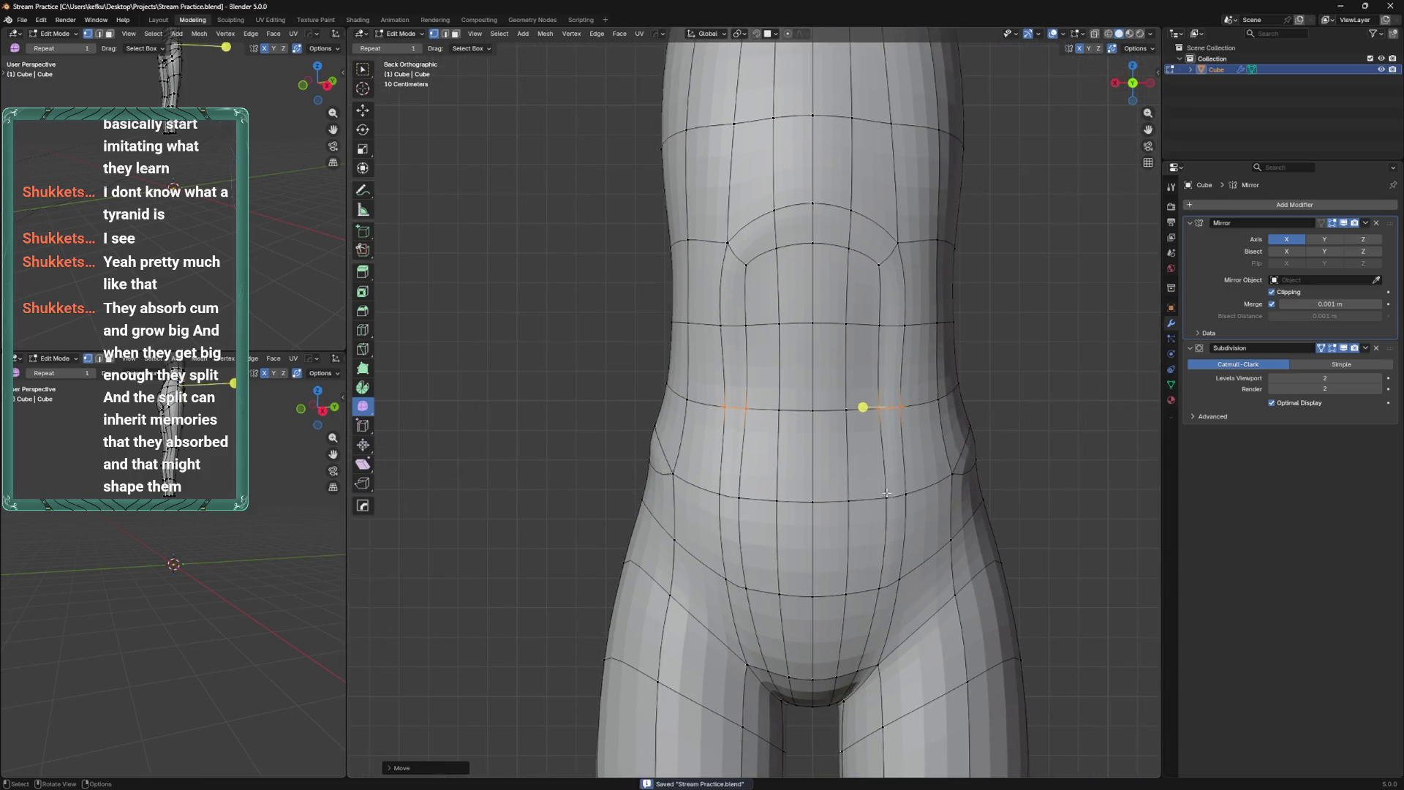
pyautogui.hotkey('ctrl', 'r')
pyautogui.click(912, 539)
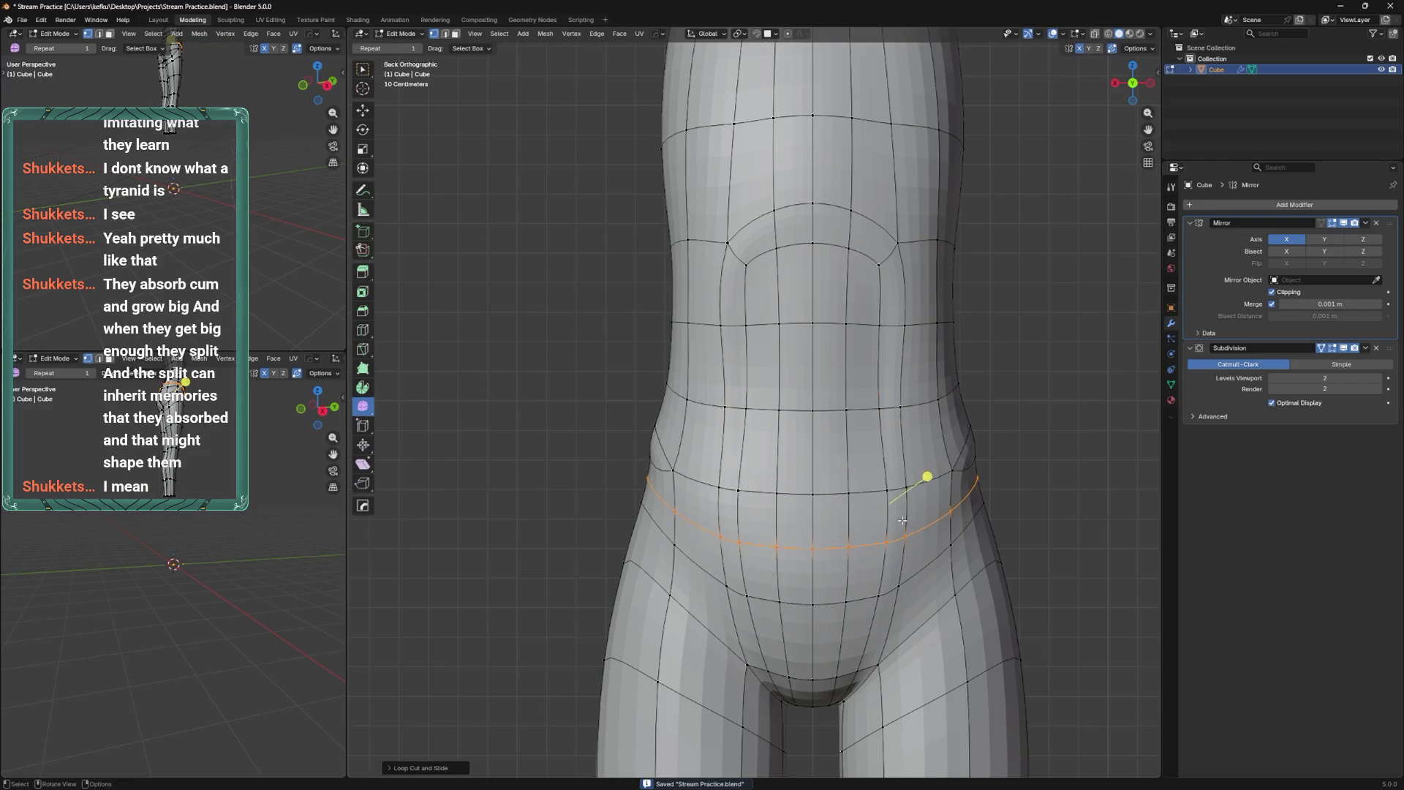
pyautogui.press('g')
pyautogui.press('g')
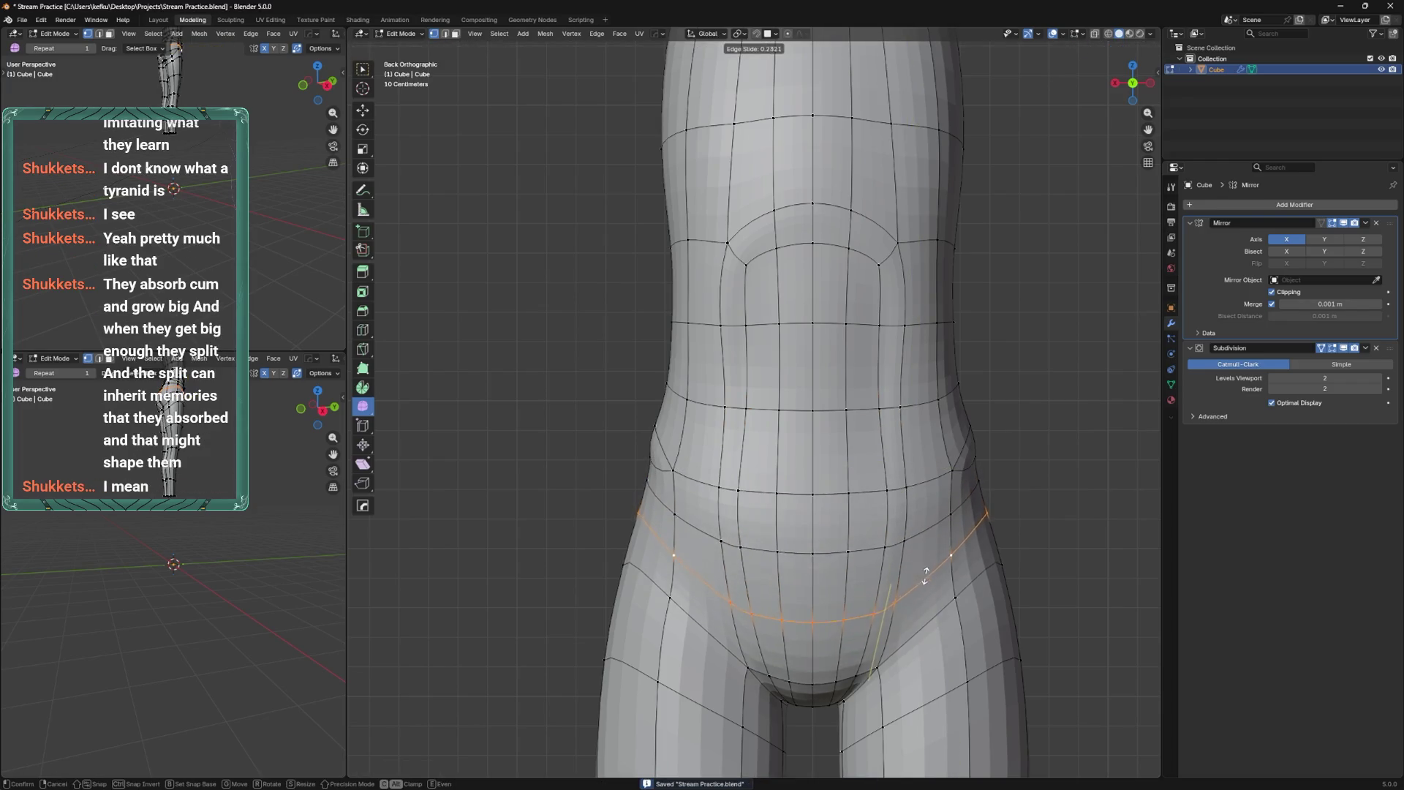
pyautogui.click(897, 559)
pyautogui.hotkey('ctrl', 'z')
pyautogui.hotkey('ctrl', 'z')
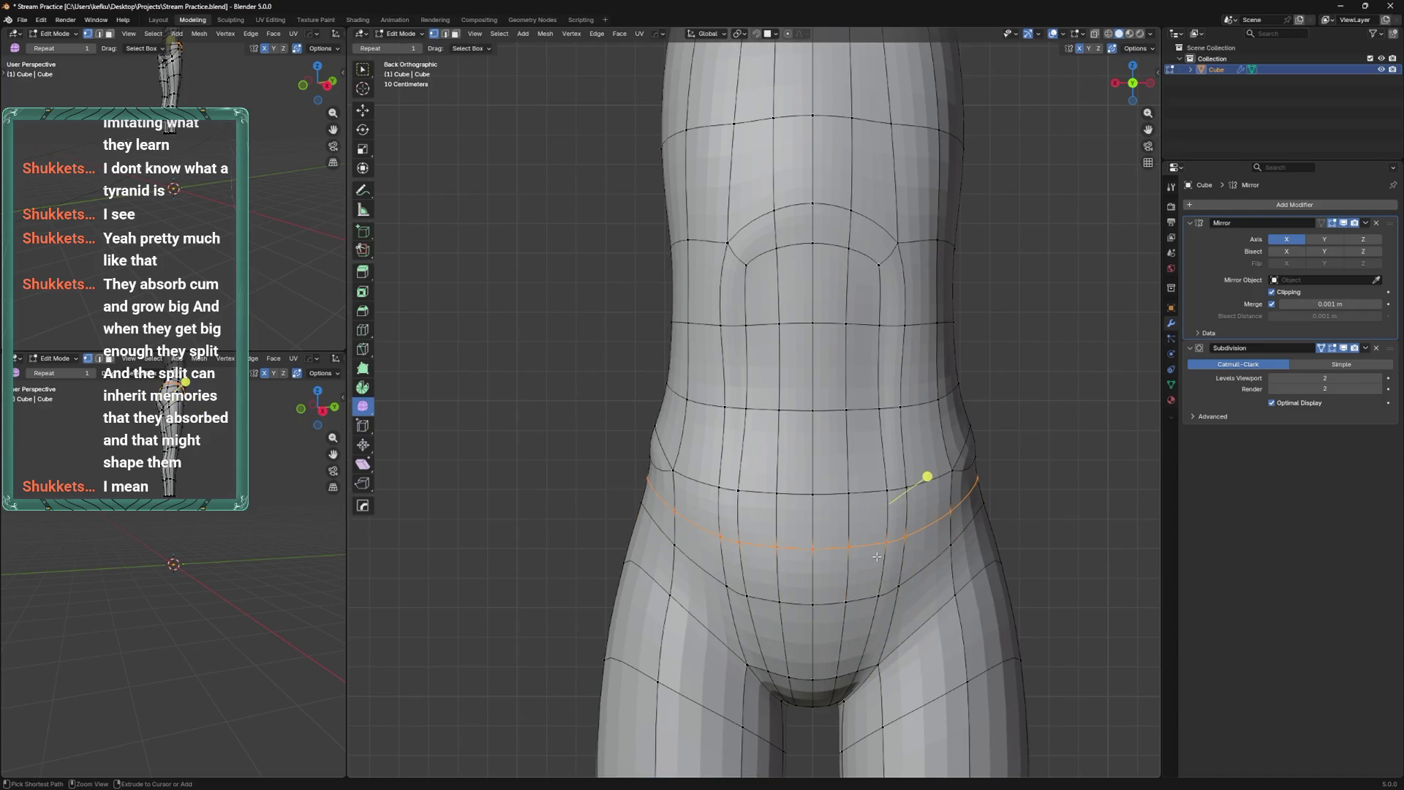
# Bevel the lower-belly loop into a doubled band and check it in Object Mode.
pyautogui.hotkey('ctrl', 'b')
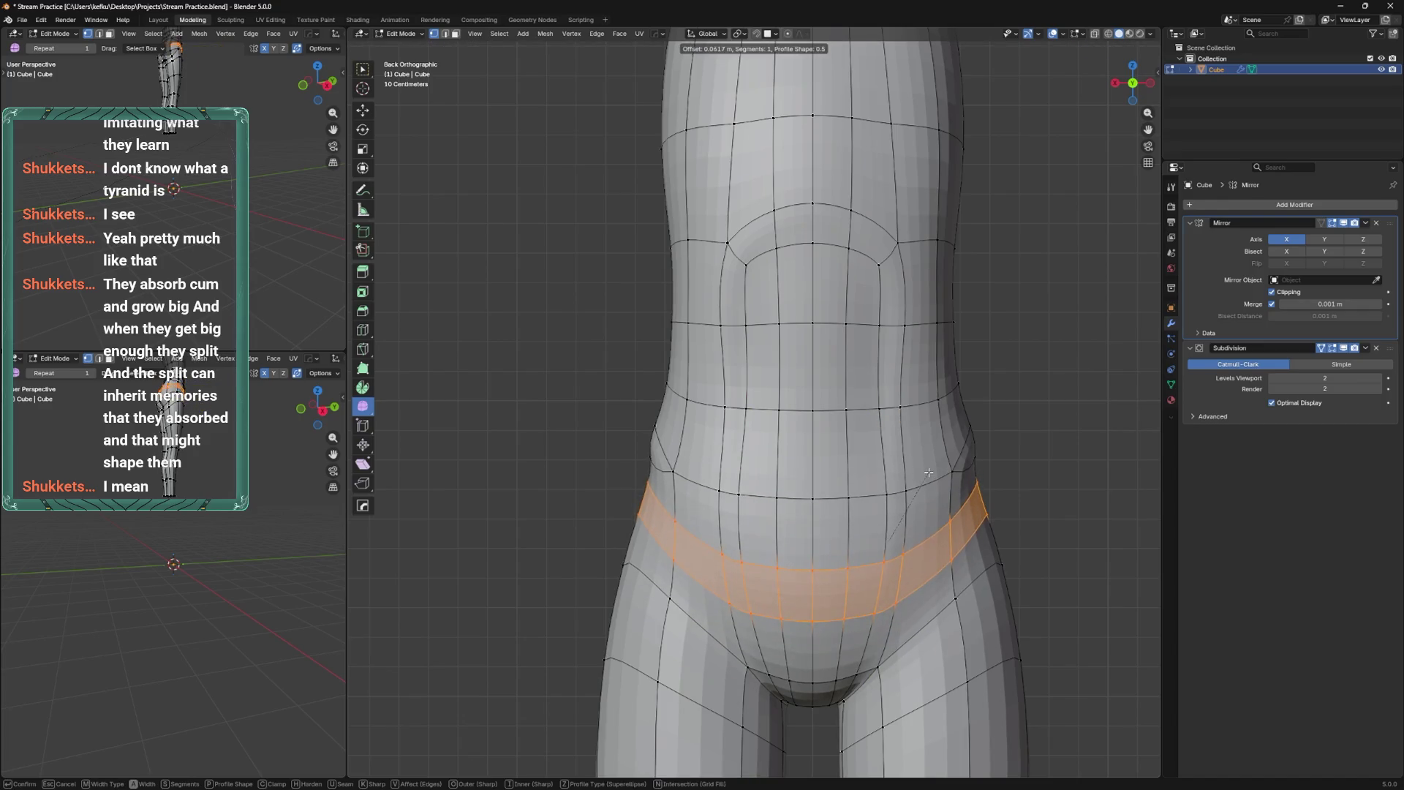
pyautogui.click(842, 512)
pyautogui.press('ctrl+KP_3')
pyautogui.moveTo(771, 459)
pyautogui.keyDown('alt'); pyautogui.mouseDown(button='middle')
pyautogui.moveTo(790, 505)
pyautogui.moveTo(731, 585)
pyautogui.moveTo(846, 493)
pyautogui.moveTo(823, 547)
pyautogui.mouseUp(button='middle'); pyautogui.keyUp('alt')
pyautogui.press('Tab')
pyautogui.press('Tab')
pyautogui.hotkey('ctrl', 'r')
# Place a new loop across the buttocks and slide its vertex into position.
pyautogui.click(739, 658)
pyautogui.click(749, 594)
pyautogui.hotkey('shift', 'v')
pyautogui.click(734, 535)
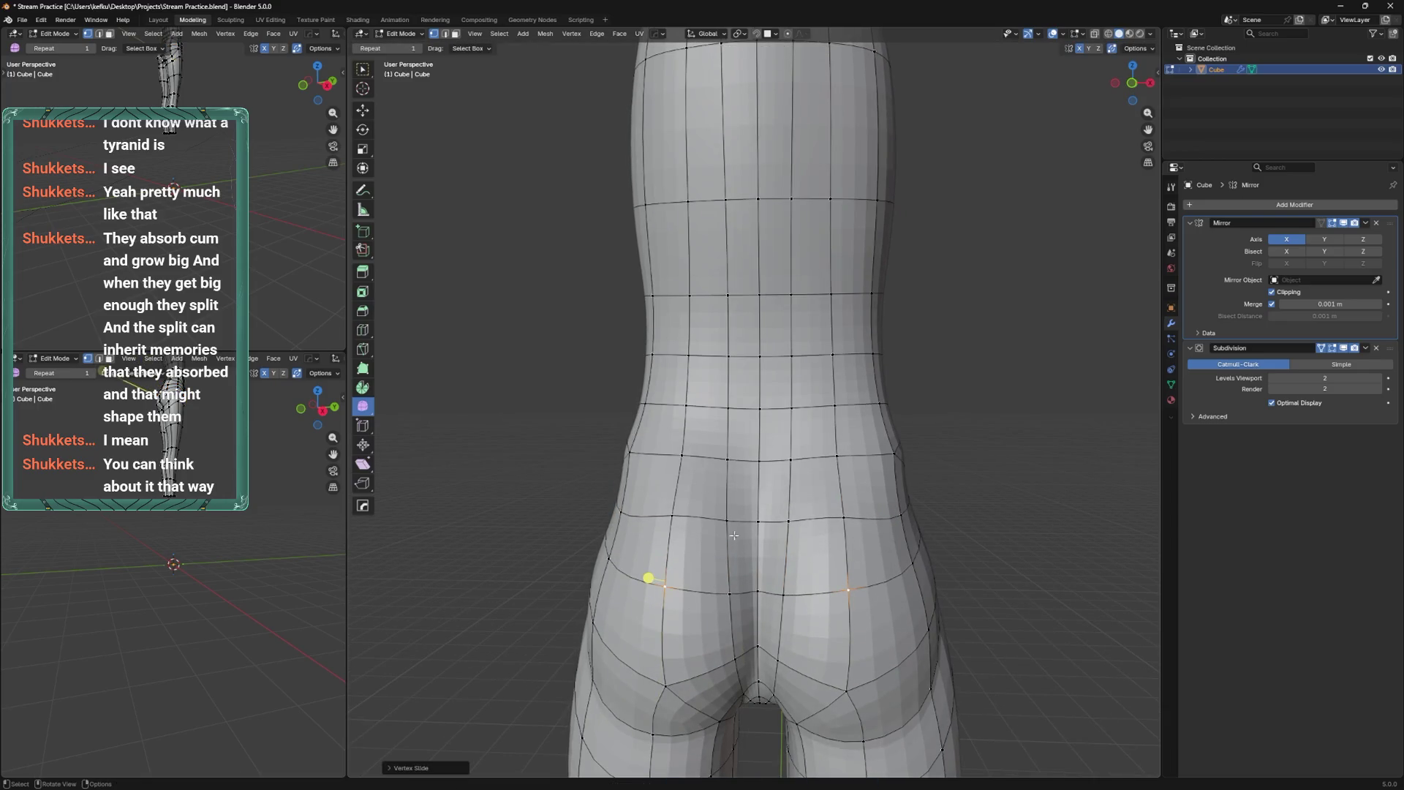
pyautogui.press('g')
pyautogui.click(659, 526)
# Slide more buttock-loop vertices along their edges and save the file.
pyautogui.press('g')
pyautogui.click(743, 528)
pyautogui.press('g')
pyautogui.click(748, 528)
pyautogui.hotkey('shift', 'v')
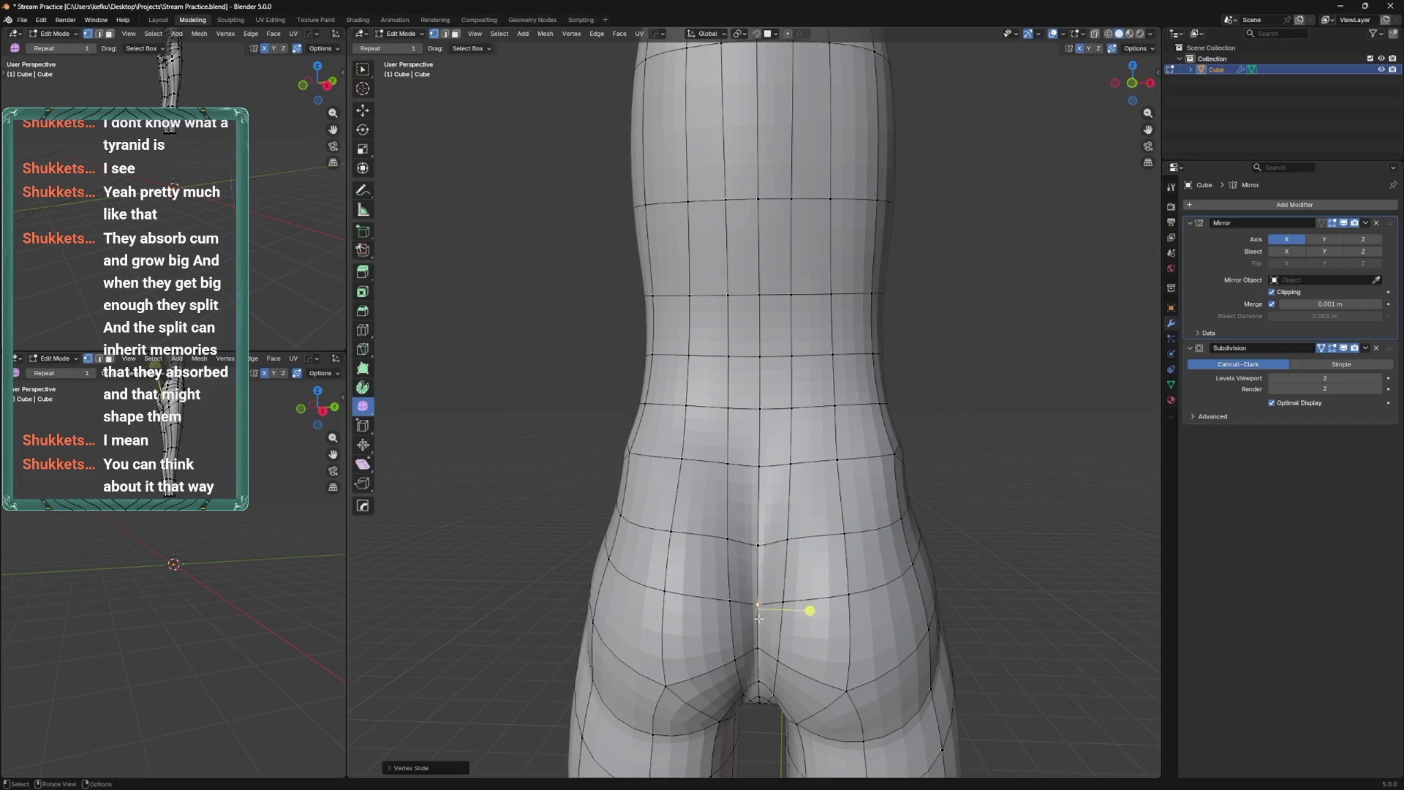
pyautogui.keyDown('alt'); pyautogui.moveTo(804, 600); pyautogui.dragTo(778, 578, button='middle'); pyautogui.keyUp('alt')
pyautogui.scroll(-5, 778, 579)
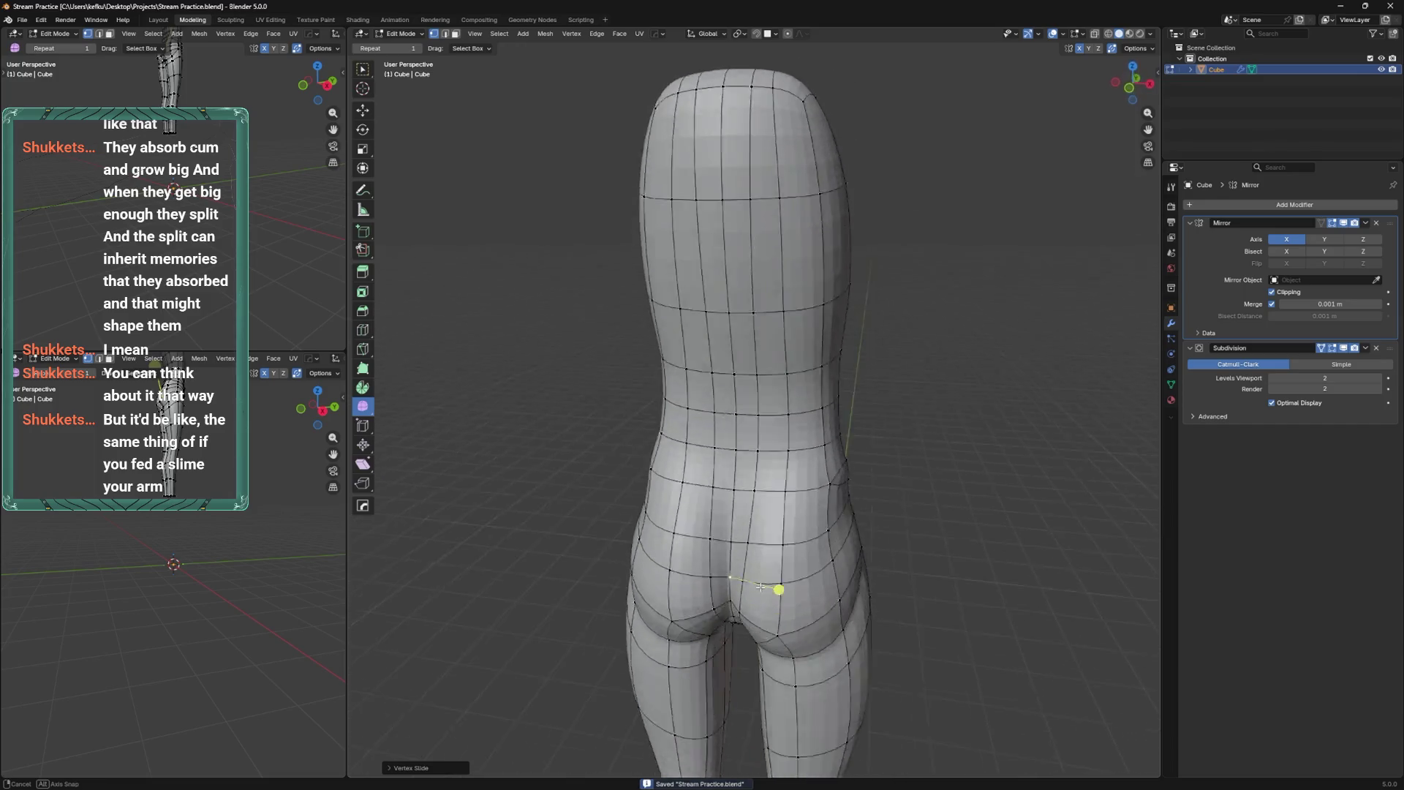
pyautogui.hotkey('ctrl', 's')
pyautogui.scroll(2, 787, 534)
# Circle-select buttock faces and move a buttock face to round the rear.
pyautogui.moveTo(784, 535)
pyautogui.keyDown('shift'); pyautogui.mouseDown(button='middle')
pyautogui.moveTo(852, 476)
pyautogui.moveTo(922, 472)
pyautogui.moveTo(810, 463)
pyautogui.moveTo(813, 519)
pyautogui.mouseUp(button='middle'); pyautogui.keyUp('shift')
pyautogui.press('c')
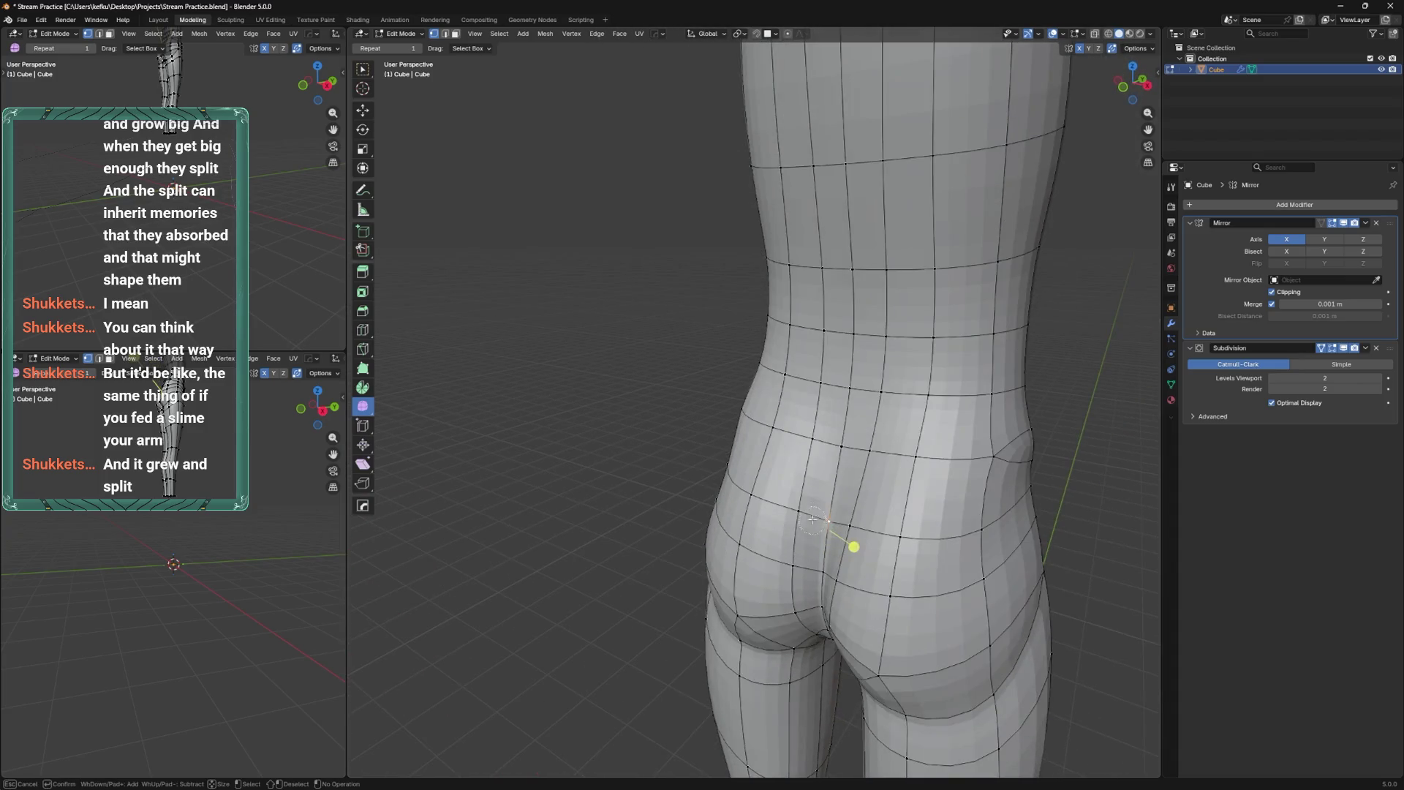
pyautogui.click(846, 569)
pyautogui.moveTo(845, 569)
pyautogui.mouseDown(button='middle')
pyautogui.moveTo(871, 500)
pyautogui.moveTo(789, 561)
pyautogui.mouseUp(button='middle')
pyautogui.press('g')
pyautogui.click(673, 591)
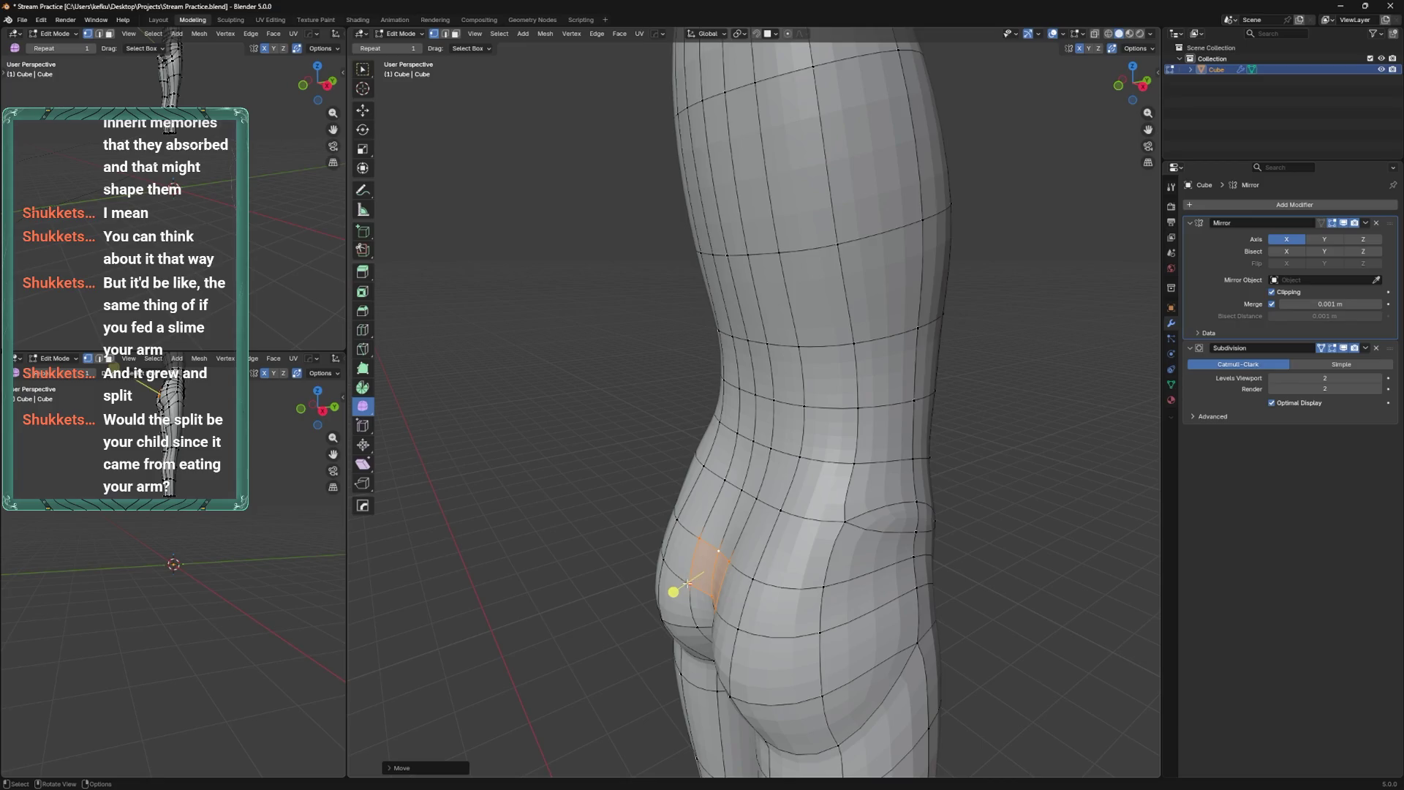
# Move a buttock vertex, then move and scale a rear face.
pyautogui.moveTo(789, 470); pyautogui.dragTo(838, 532, button='middle')
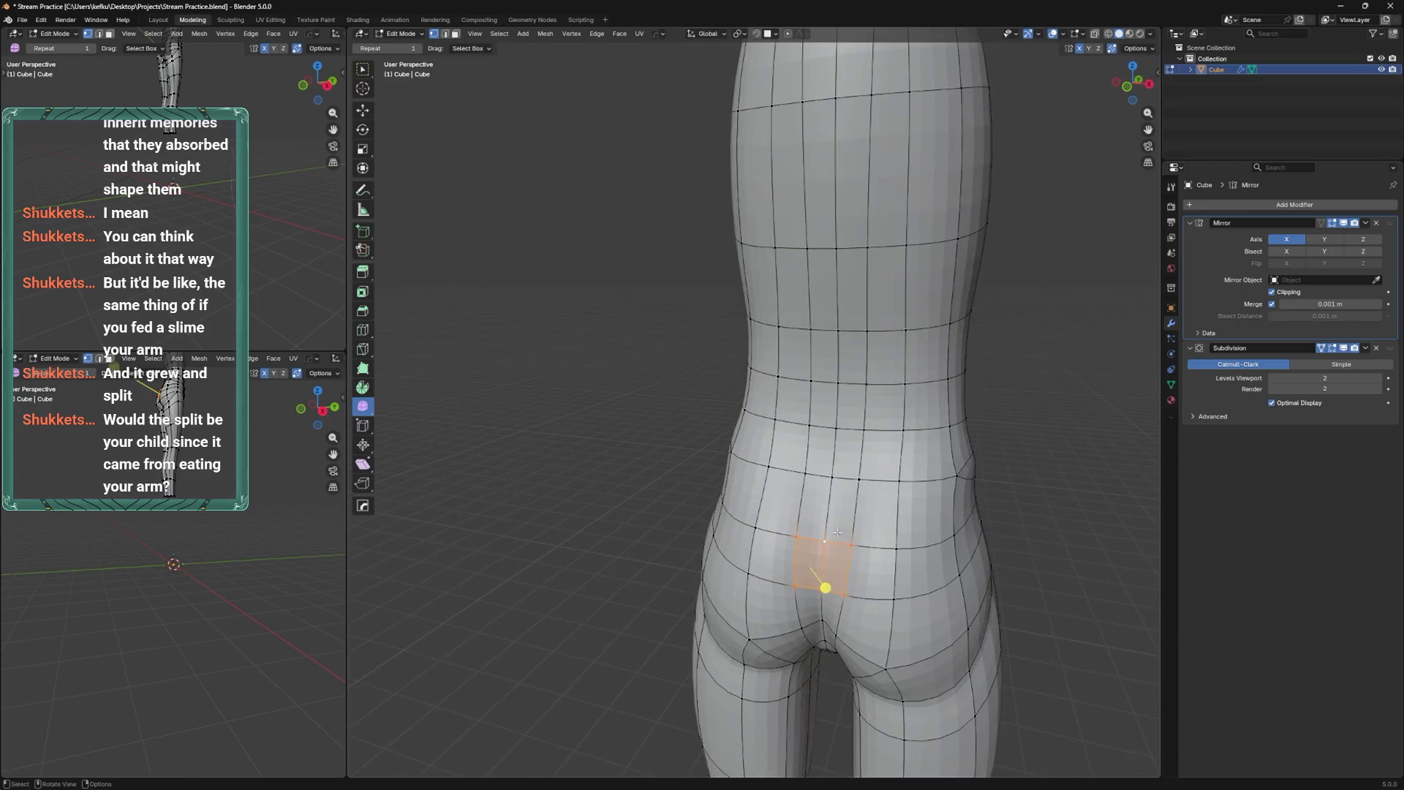
pyautogui.press('g')
pyautogui.click(807, 621)
pyautogui.moveTo(807, 621)
pyautogui.mouseDown(button='middle')
pyautogui.moveTo(764, 590)
pyautogui.moveTo(790, 624)
pyautogui.moveTo(795, 547)
pyautogui.moveTo(840, 437)
pyautogui.moveTo(824, 456)
pyautogui.moveTo(797, 556)
pyautogui.moveTo(846, 439)
pyautogui.moveTo(894, 486)
pyautogui.moveTo(824, 492)
pyautogui.mouseUp(button='middle')
pyautogui.press('g')
pyautogui.click(839, 438)
pyautogui.press('s')
pyautogui.click(840, 438)
# Check the shape, reposition the face between the buttocks, and lower the crotch vertices.
pyautogui.press('Tab')
pyautogui.press('Tab')
pyautogui.press('g')
pyautogui.click(812, 630)
pyautogui.moveTo(812, 630); pyautogui.dragTo(808, 592, button='middle')
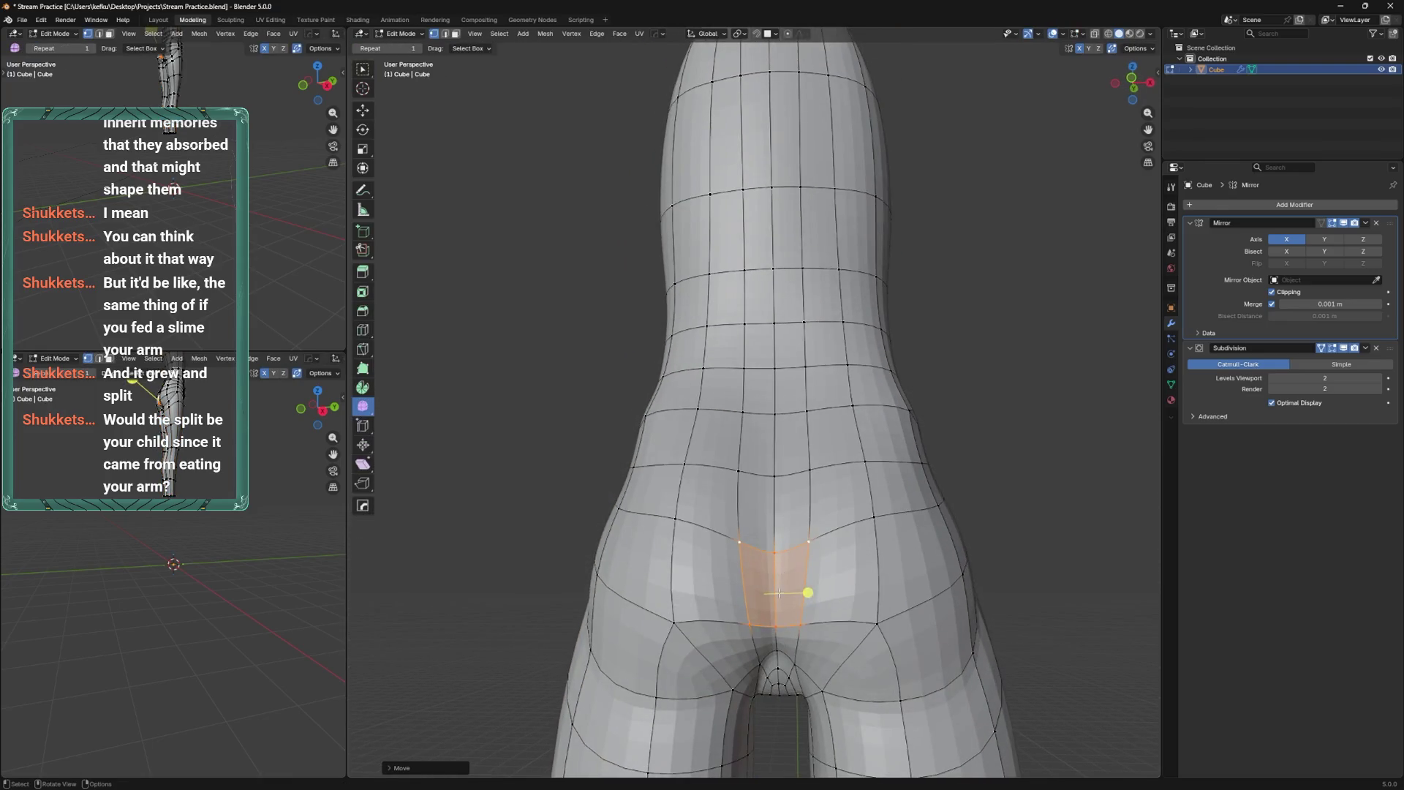
pyautogui.press('g')
pyautogui.click(800, 713)
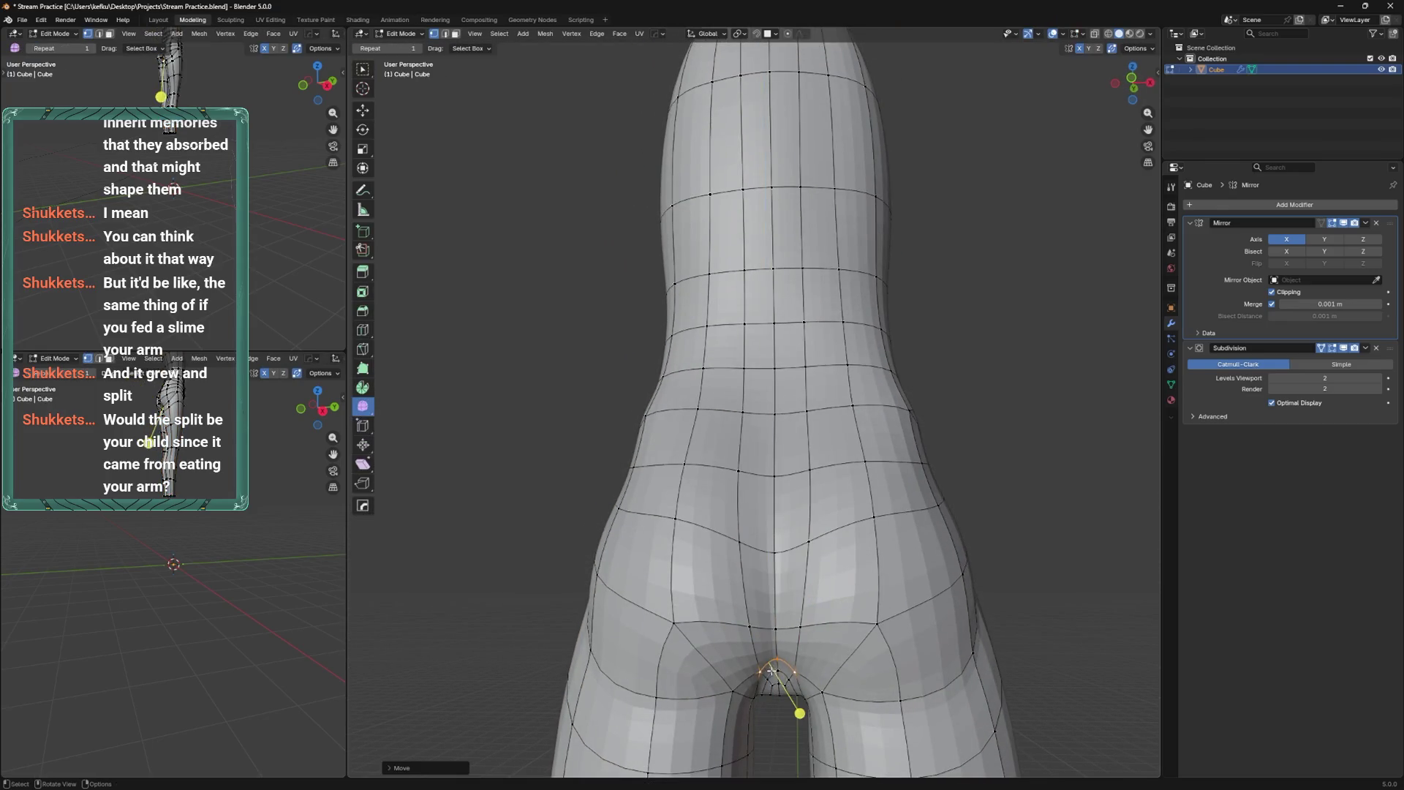
pyautogui.press('ctrl')
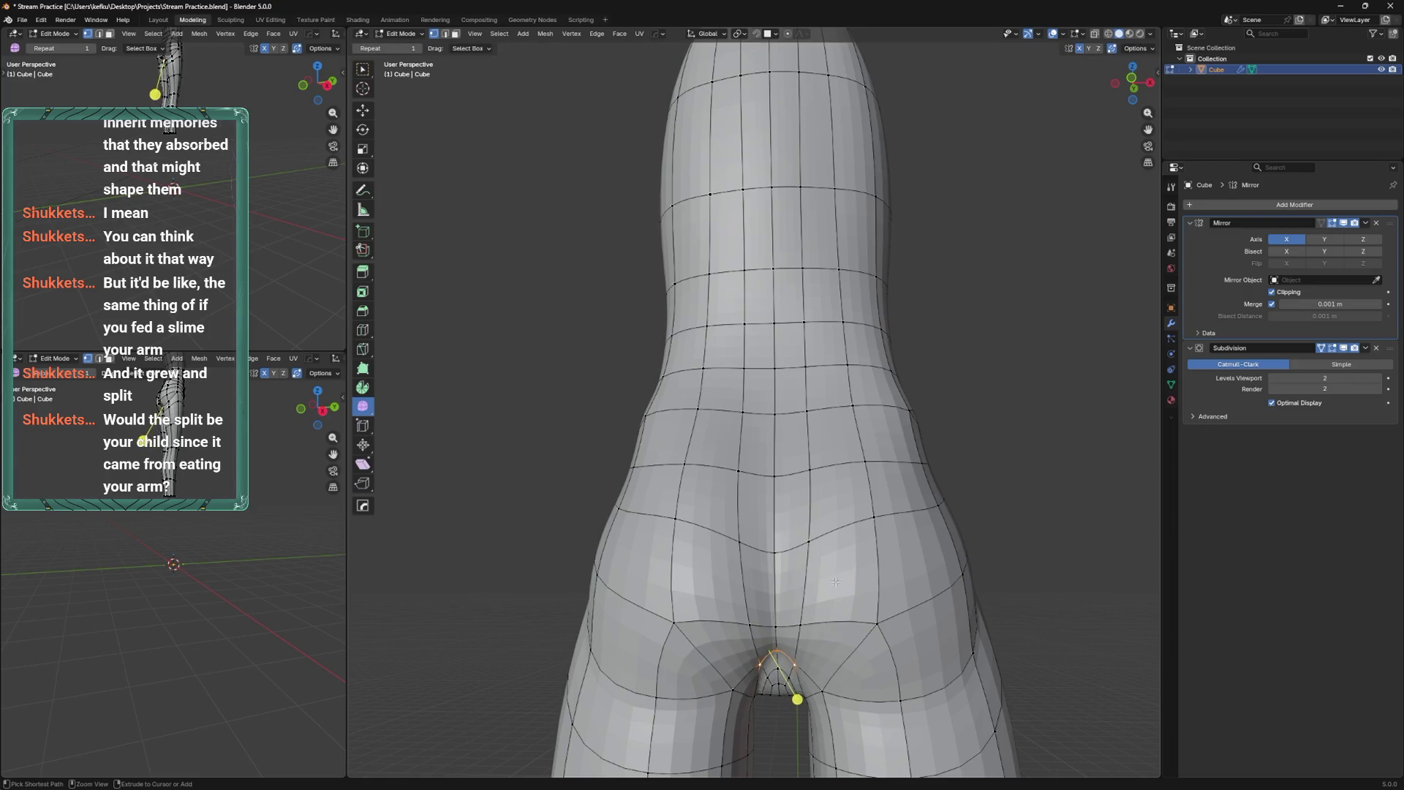
# Pull a vertex under the buttock down, smooth selected vertices, and raise them along Z.
pyautogui.moveTo(825, 575)
pyautogui.mouseDown(button='middle')
pyautogui.moveTo(856, 533)
pyautogui.moveTo(915, 552)
pyautogui.mouseUp(button='middle')
pyautogui.press('ctrl+KP_3')
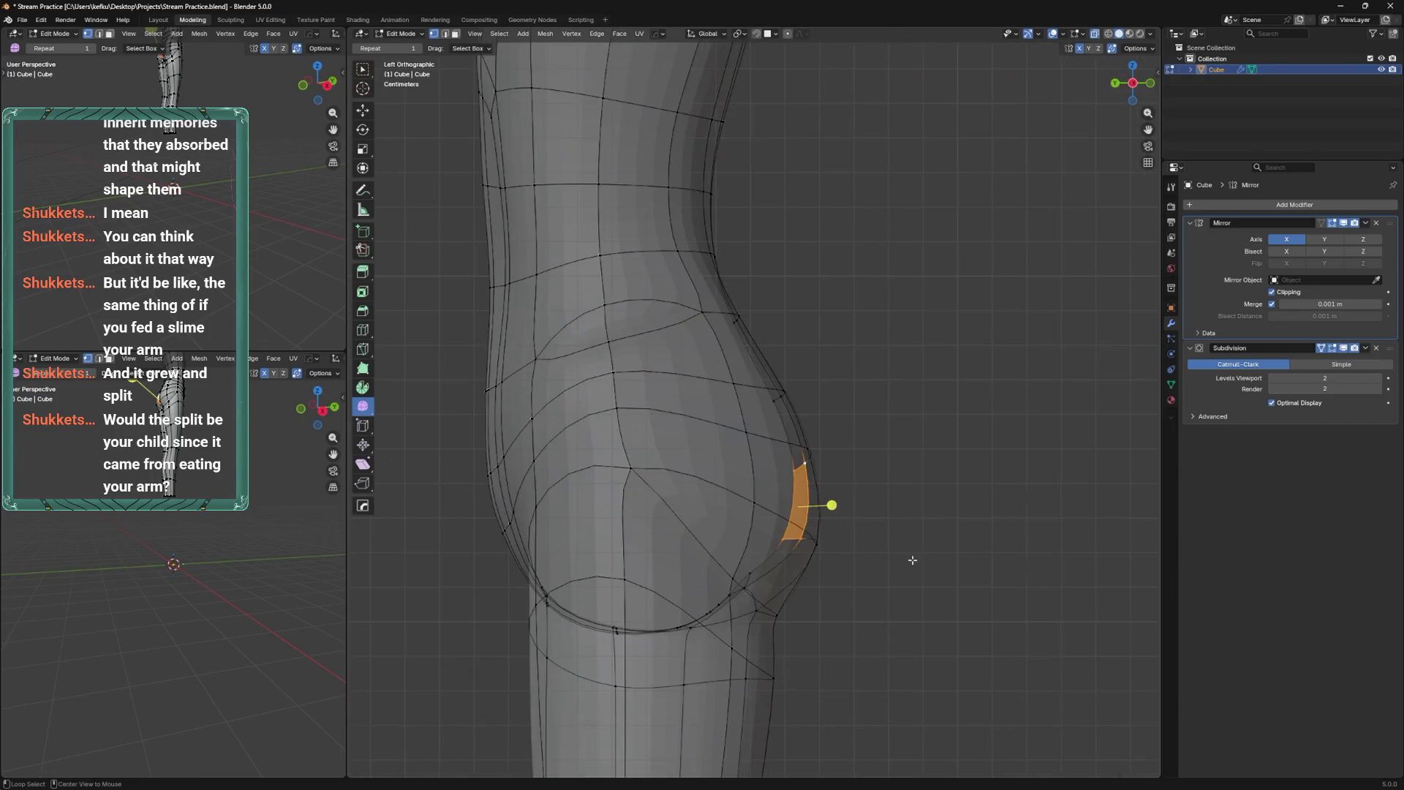
pyautogui.moveTo(755, 560); pyautogui.dragTo(765, 580)
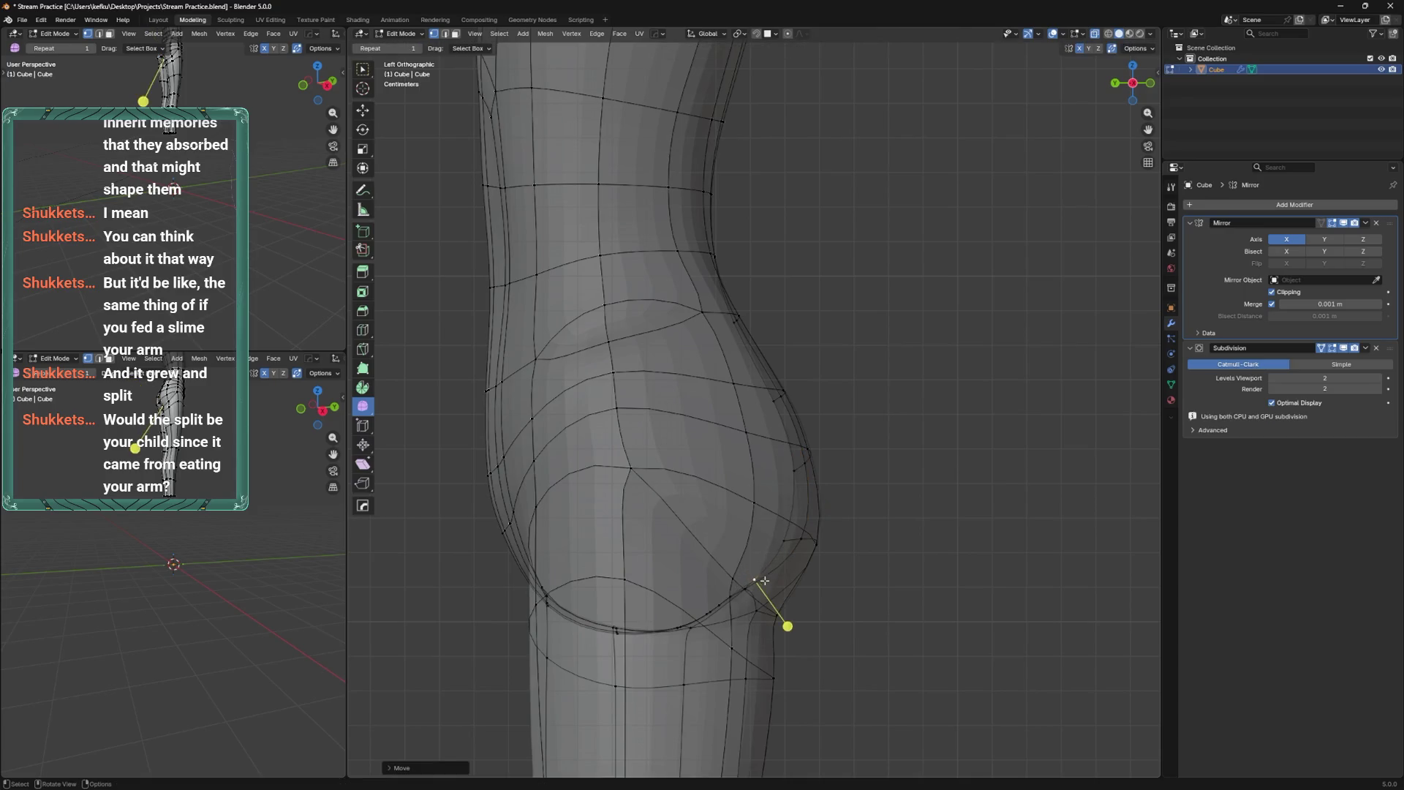
pyautogui.moveTo(773, 580); pyautogui.dragTo(646, 577, button='middle')
pyautogui.press('c')
pyautogui.press('Escape')
pyautogui.hotkey('shift', 'r')
pyautogui.press('ctrl+KP_3')
pyautogui.press('g')
pyautogui.press('z')
pyautogui.click(781, 504)
# Orbit to the back and inspect the smoothed rear in Object Mode.
pyautogui.keyDown('shift'); pyautogui.moveTo(813, 504); pyautogui.dragTo(863, 488, button='middle'); pyautogui.keyUp('shift')
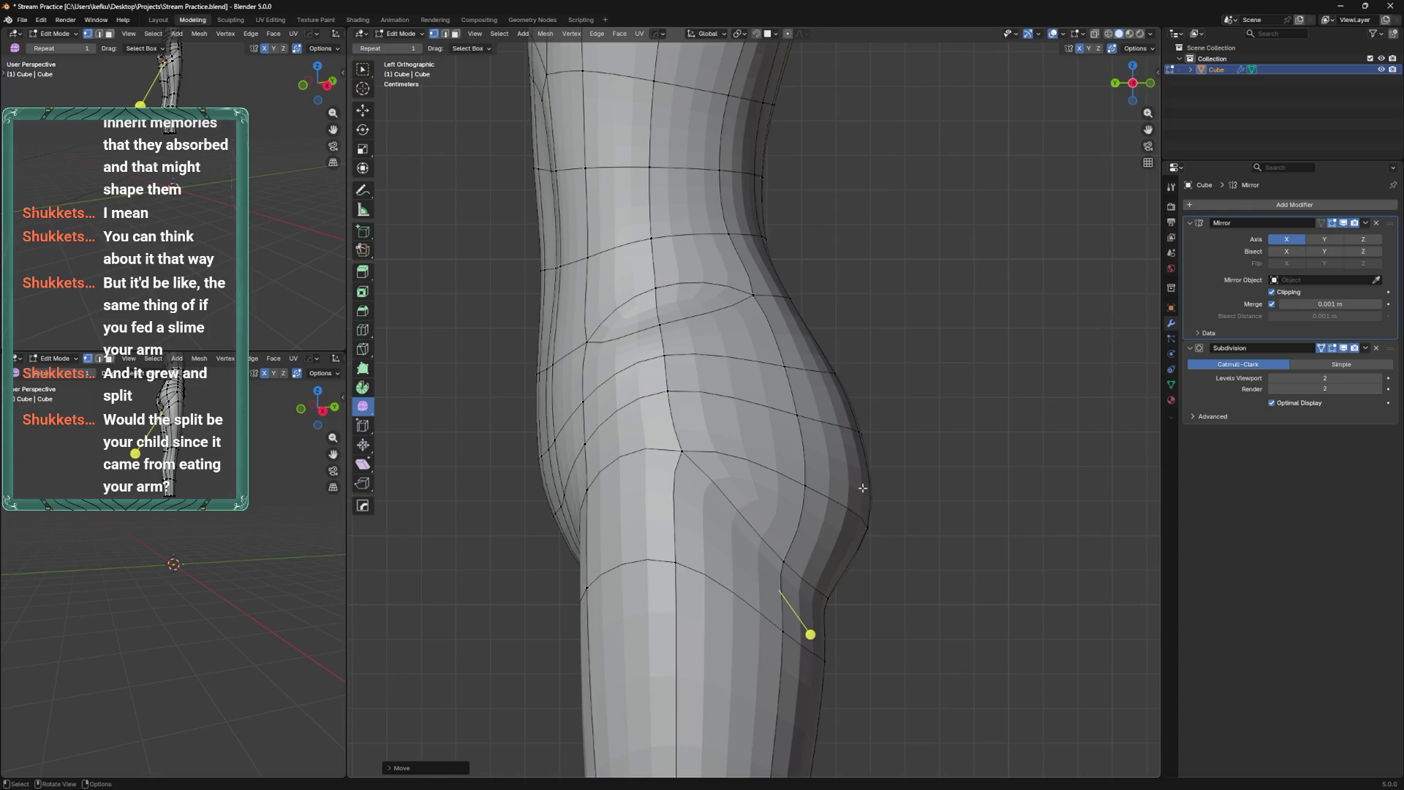
pyautogui.moveTo(871, 488)
pyautogui.mouseDown(button='middle')
pyautogui.moveTo(904, 512)
pyautogui.moveTo(907, 497)
pyautogui.moveTo(942, 533)
pyautogui.moveTo(820, 552)
pyautogui.moveTo(739, 621)
pyautogui.mouseUp(button='middle')
pyautogui.press('Tab')
pyautogui.moveTo(792, 558)
pyautogui.mouseDown(button='middle')
pyautogui.moveTo(954, 457)
pyautogui.moveTo(909, 507)
pyautogui.moveTo(917, 489)
pyautogui.moveTo(827, 536)
pyautogui.mouseUp(button='middle')
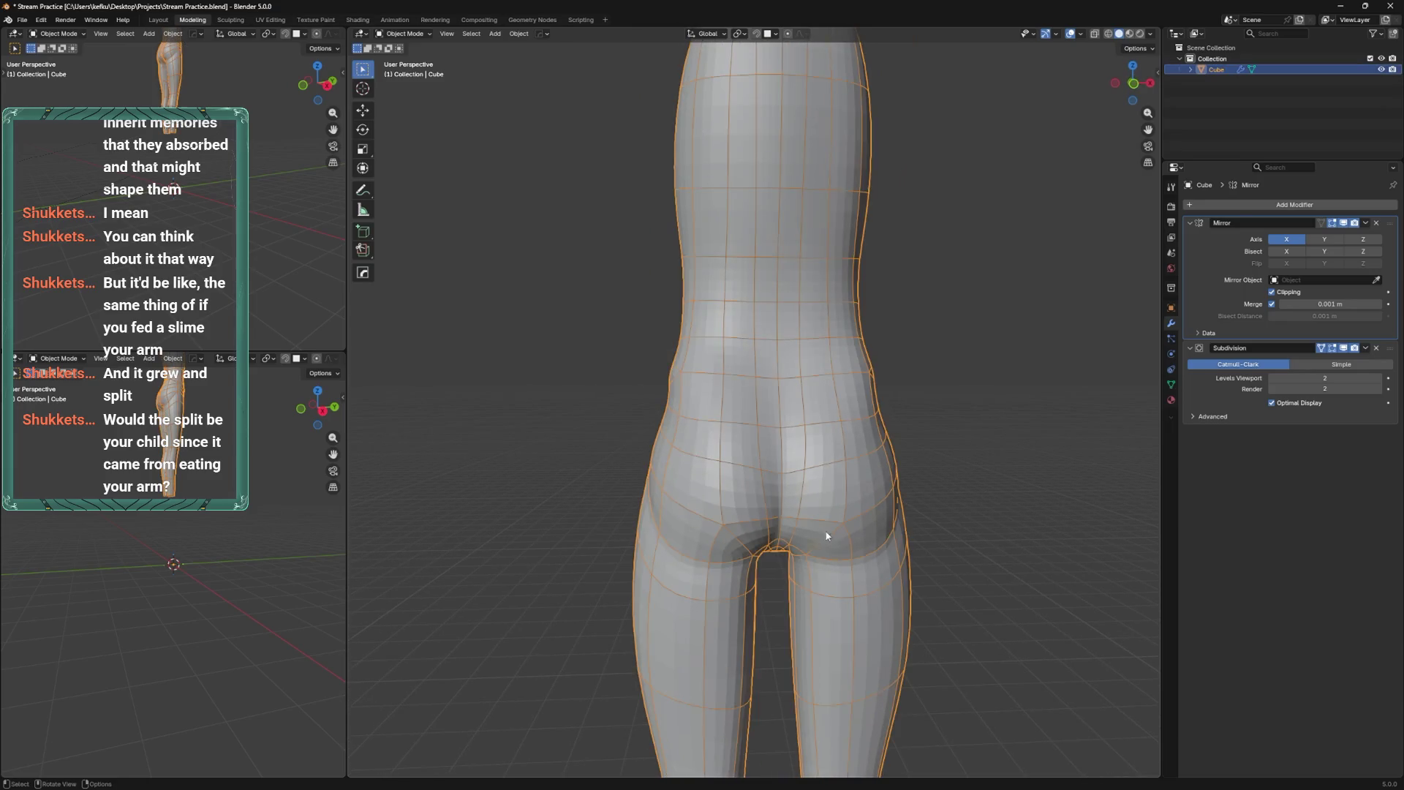
# Select the vertices beside the crotch and vertex-slide them along their edges to tighten the buttock crease.
pyautogui.press('Tab')
pyautogui.click(744, 539)
pyautogui.press('g')
pyautogui.keyDown('shift'); pyautogui.moveTo(737, 540); pyautogui.dragTo(768, 590, button='middle'); pyautogui.keyUp('shift')
pyautogui.scroll(1, 761, 583)
pyautogui.hotkey('ctrl', 's')
pyautogui.press('g')
pyautogui.click(766, 571)
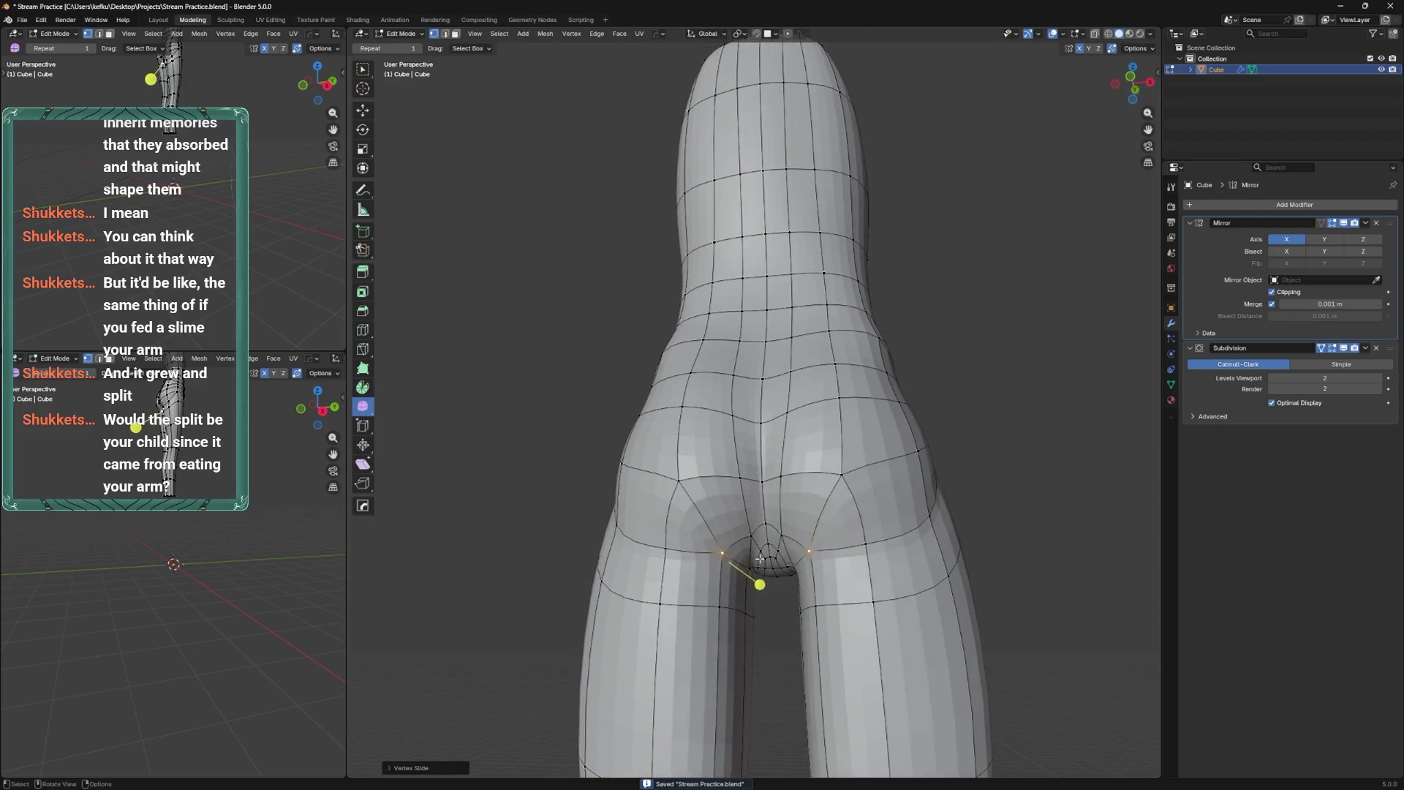
# Check the crease shape outside Edit Mode, undo the last change, and save the file.
pyautogui.press('Tab')
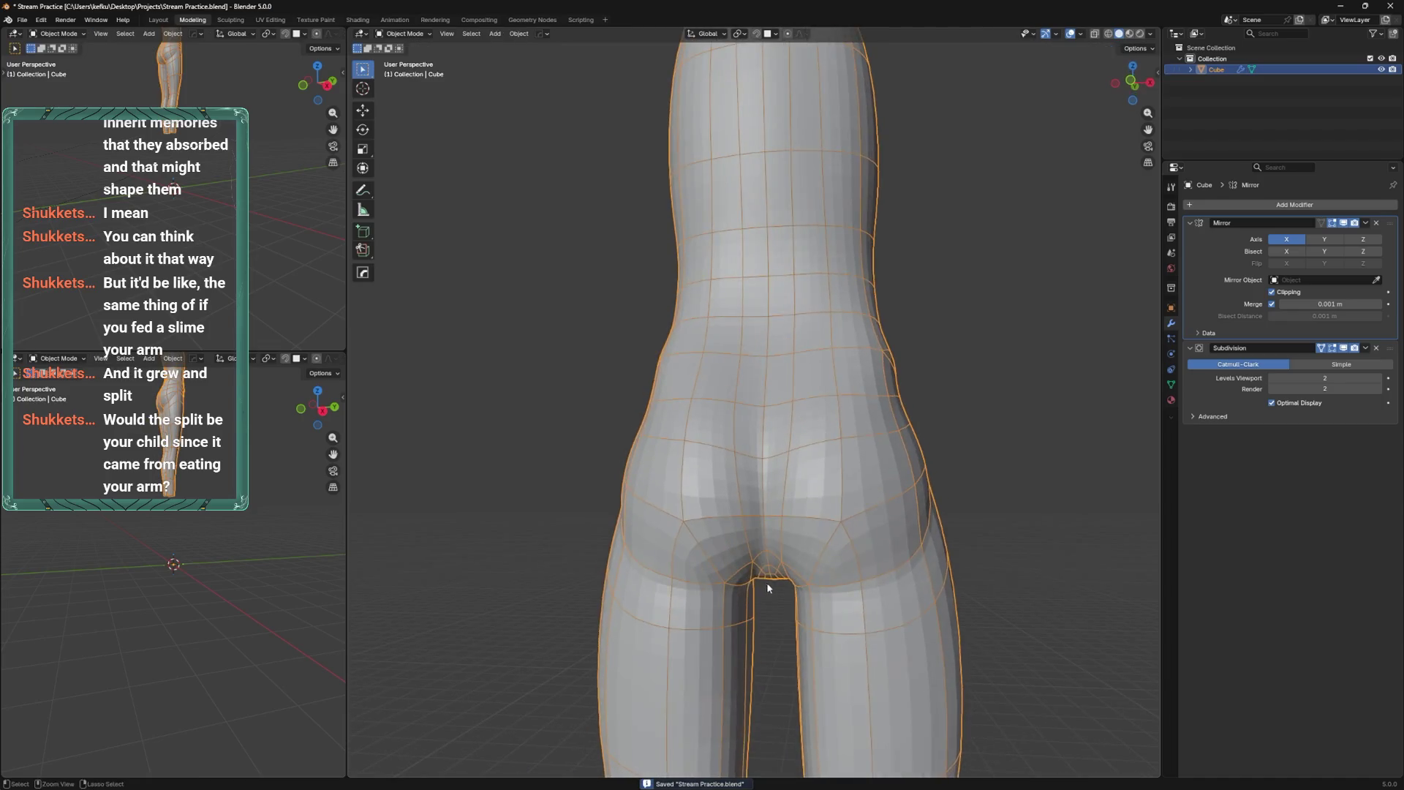
pyautogui.press('Tab')
pyautogui.moveTo(695, 535); pyautogui.dragTo(761, 550, button='middle')
pyautogui.press('Tab')
pyautogui.press('Tab')
pyautogui.hotkey('ctrl', 'z')
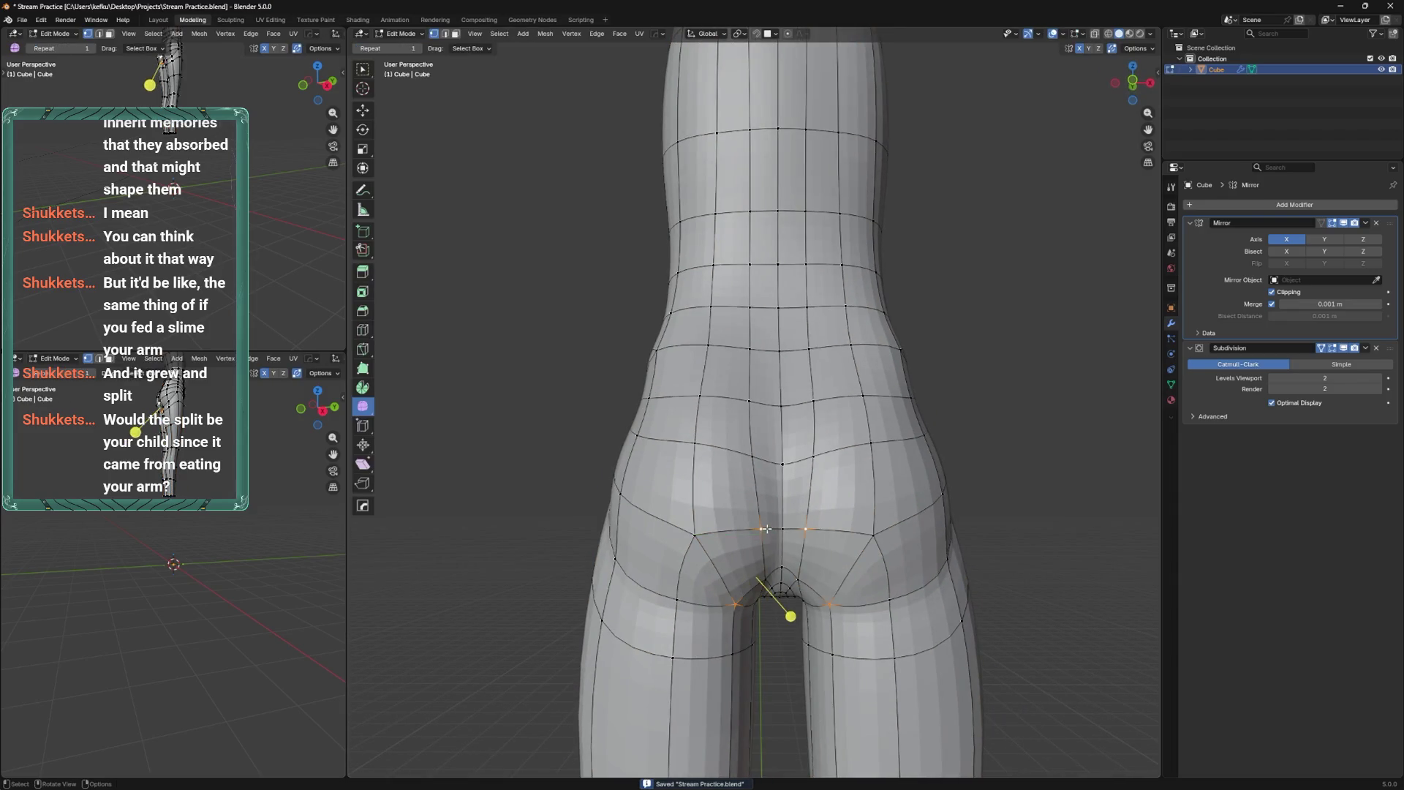
pyautogui.scroll(-1, 772, 529)
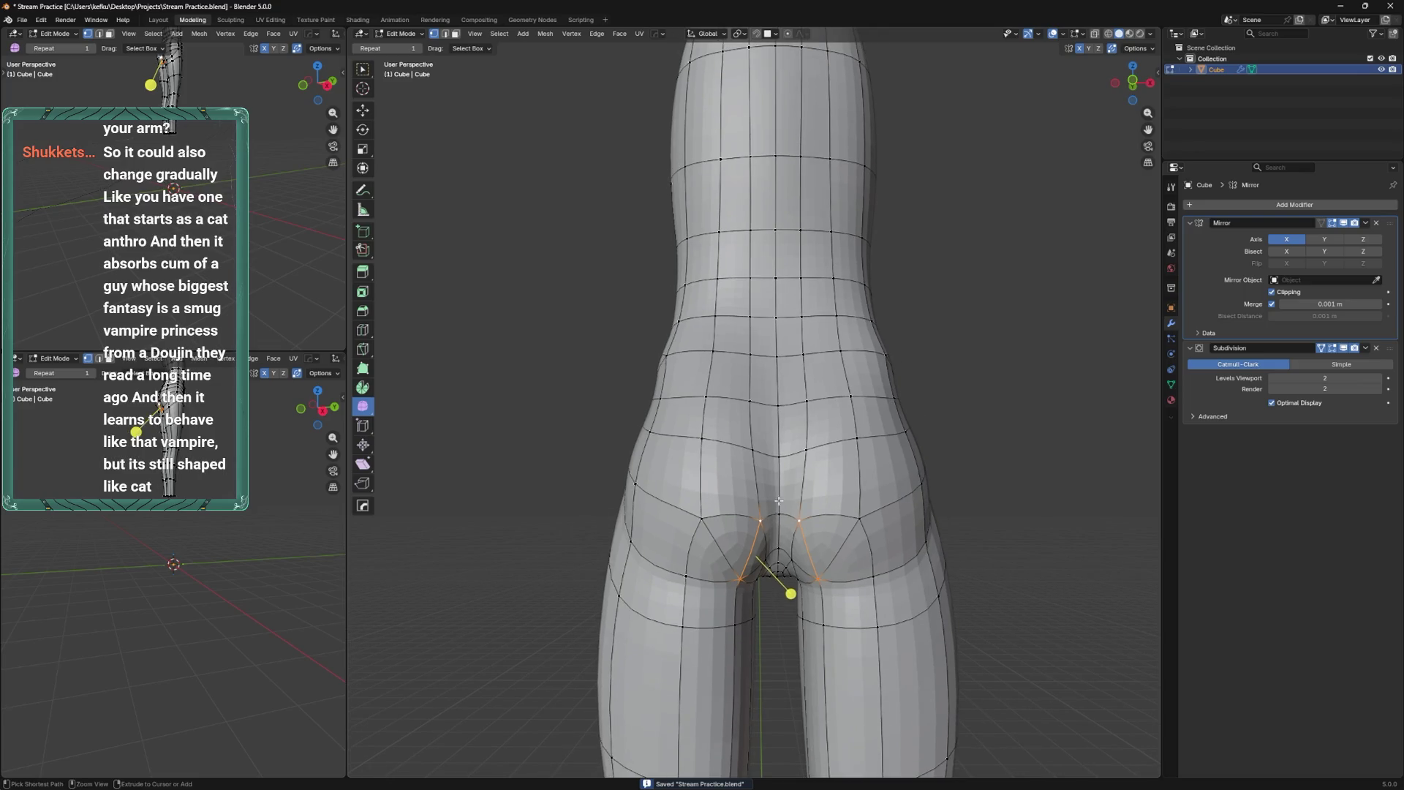
pyautogui.scroll(-1, 773, 524)
pyautogui.hotkey('ctrl', 's')
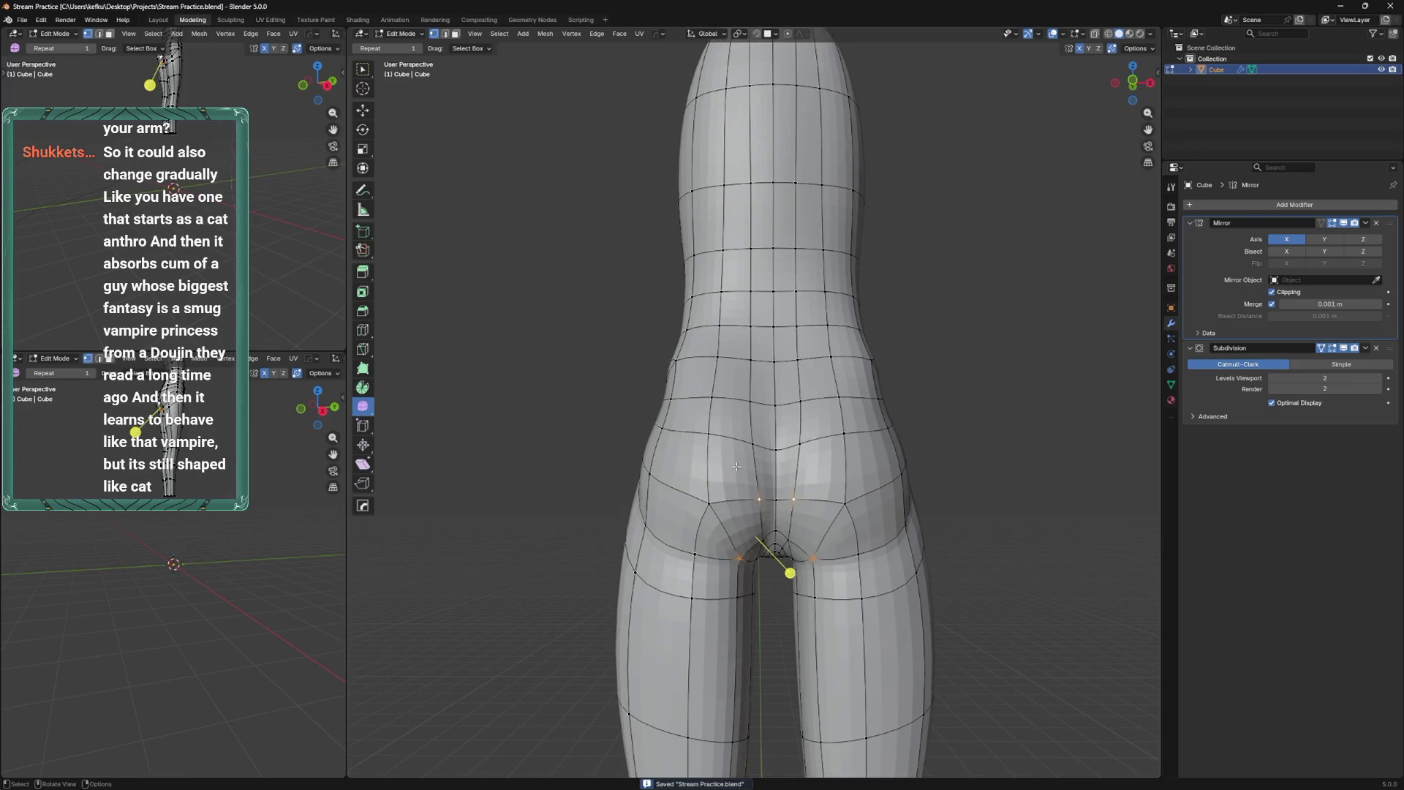
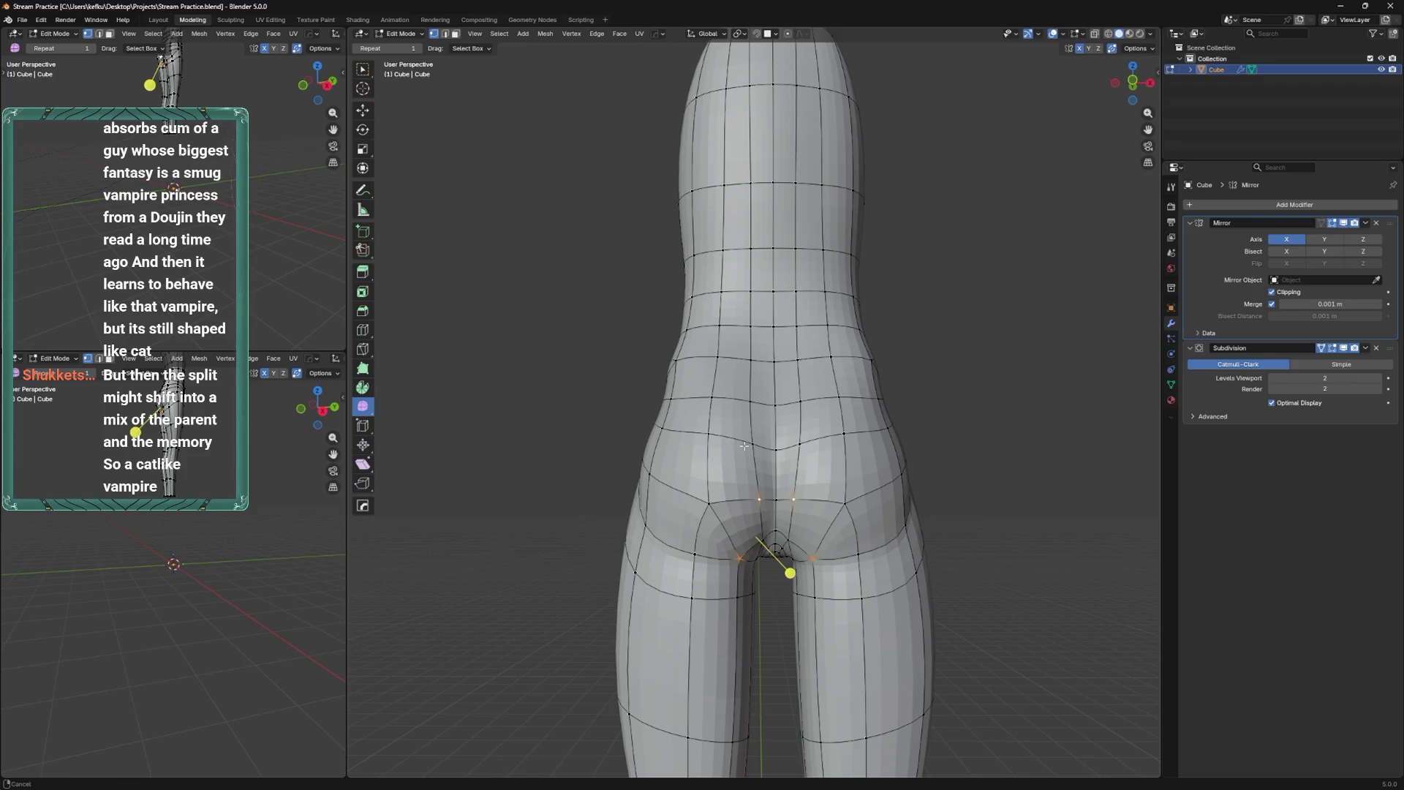
# In Sculpt Mode, shrink the Elastic Grab brush and pull the torso upward to stretch it taller.
pyautogui.scroll(-4, 744, 445)
pyautogui.hotkey('ctrl', 'Tab')
pyautogui.press('f')
pyautogui.click(737, 477)
pyautogui.moveTo(737, 477)
pyautogui.mouseDown(button='middle')
pyautogui.moveTo(858, 477)
pyautogui.moveTo(806, 495)
pyautogui.mouseUp(button='middle')
pyautogui.press('f')
pyautogui.click(784, 494)
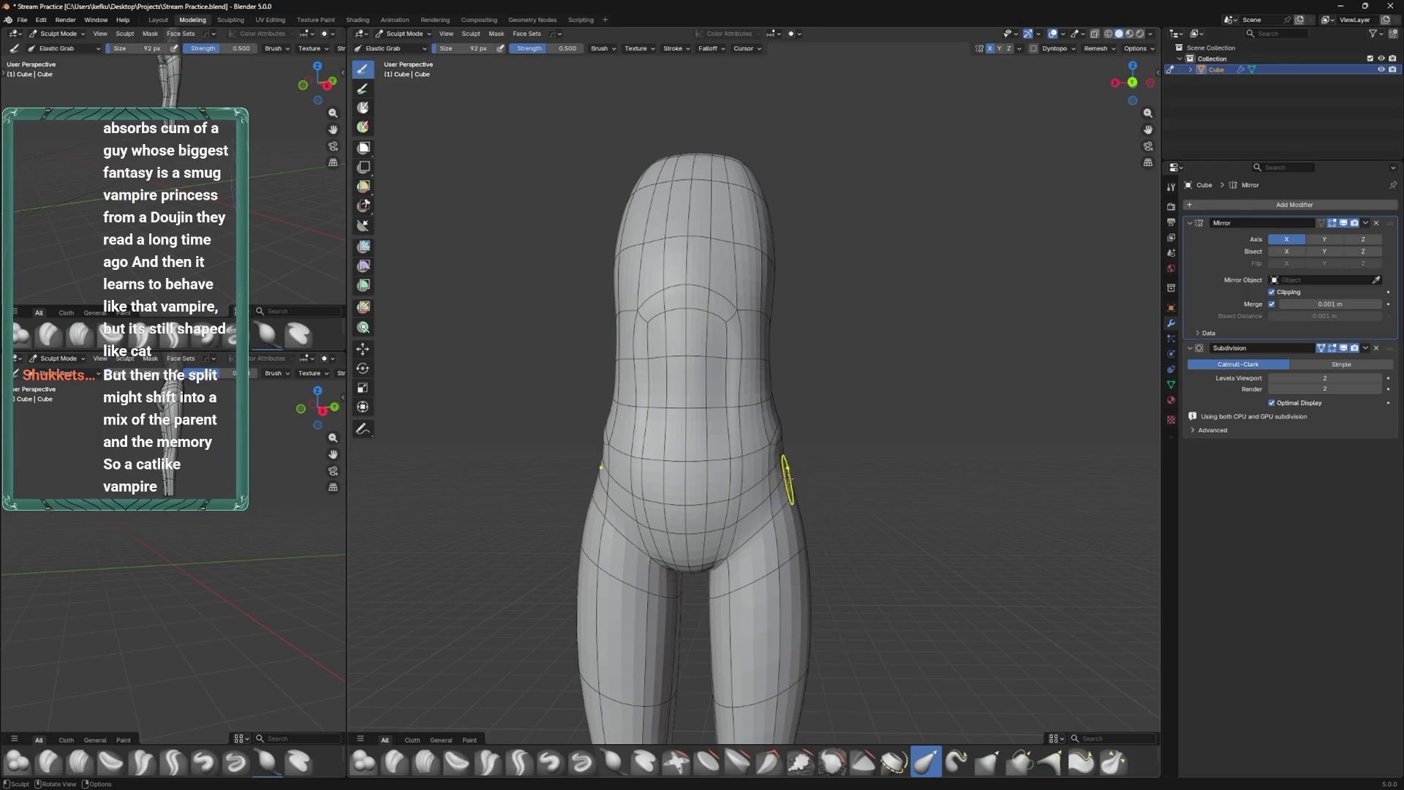
pyautogui.moveTo(815, 476)
pyautogui.mouseDown(button='middle')
pyautogui.moveTo(762, 470)
pyautogui.moveTo(840, 442)
pyautogui.moveTo(767, 472)
pyautogui.mouseUp(button='middle')
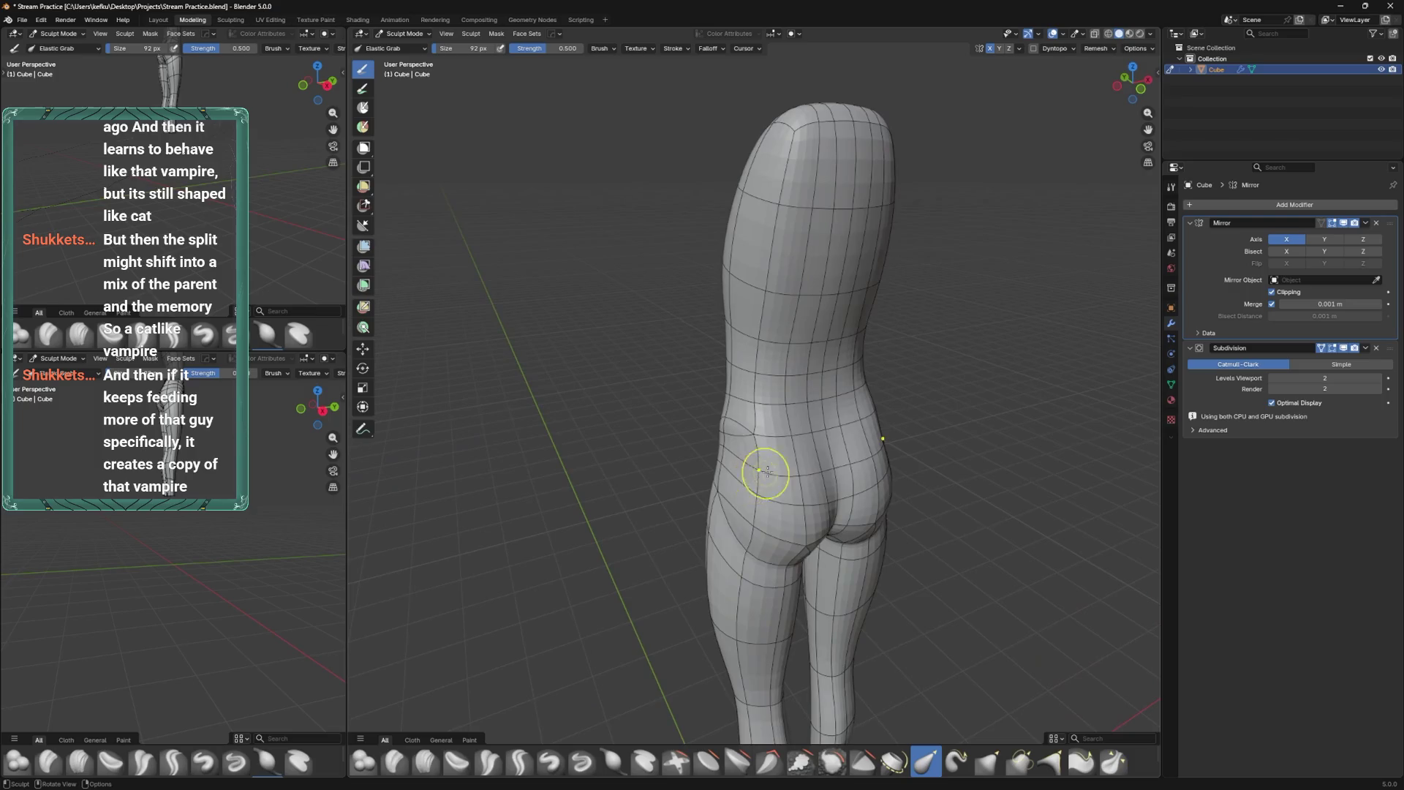
pyautogui.moveTo(768, 471); pyautogui.dragTo(792, 359)
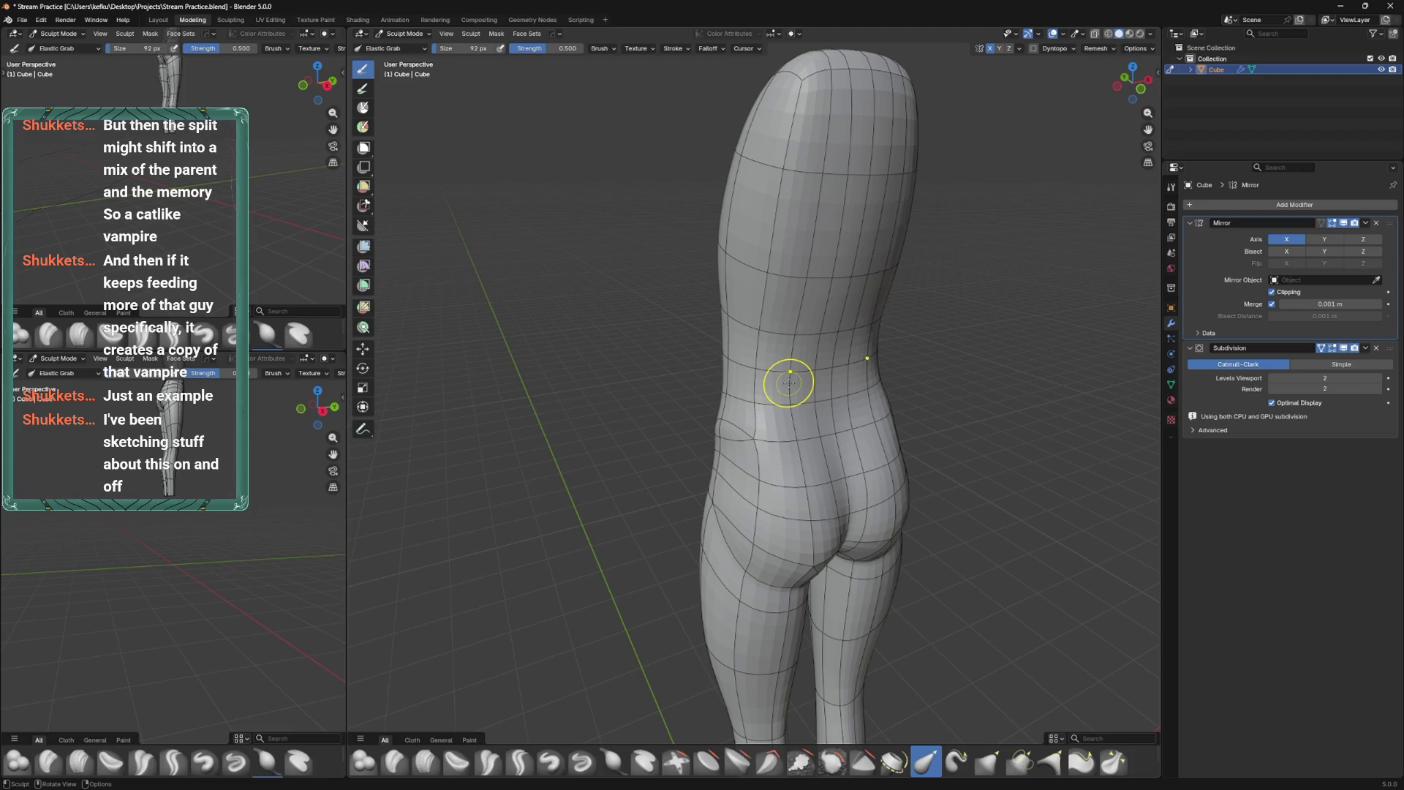
# Shrink the brush again, check the hips from back and side views, and return to Edit Mode.
pyautogui.moveTo(727, 408)
pyautogui.mouseDown(button='middle')
pyautogui.moveTo(726, 453)
pyautogui.moveTo(692, 423)
pyautogui.moveTo(658, 558)
pyautogui.moveTo(658, 470)
pyautogui.mouseUp(button='middle')
pyautogui.moveTo(683, 539)
pyautogui.mouseDown(button='middle')
pyautogui.moveTo(649, 505)
pyautogui.moveTo(698, 560)
pyautogui.moveTo(746, 542)
pyautogui.moveTo(759, 502)
pyautogui.moveTo(706, 462)
pyautogui.moveTo(718, 458)
pyautogui.mouseUp(button='middle')
pyautogui.press('f')
pyautogui.click(698, 480)
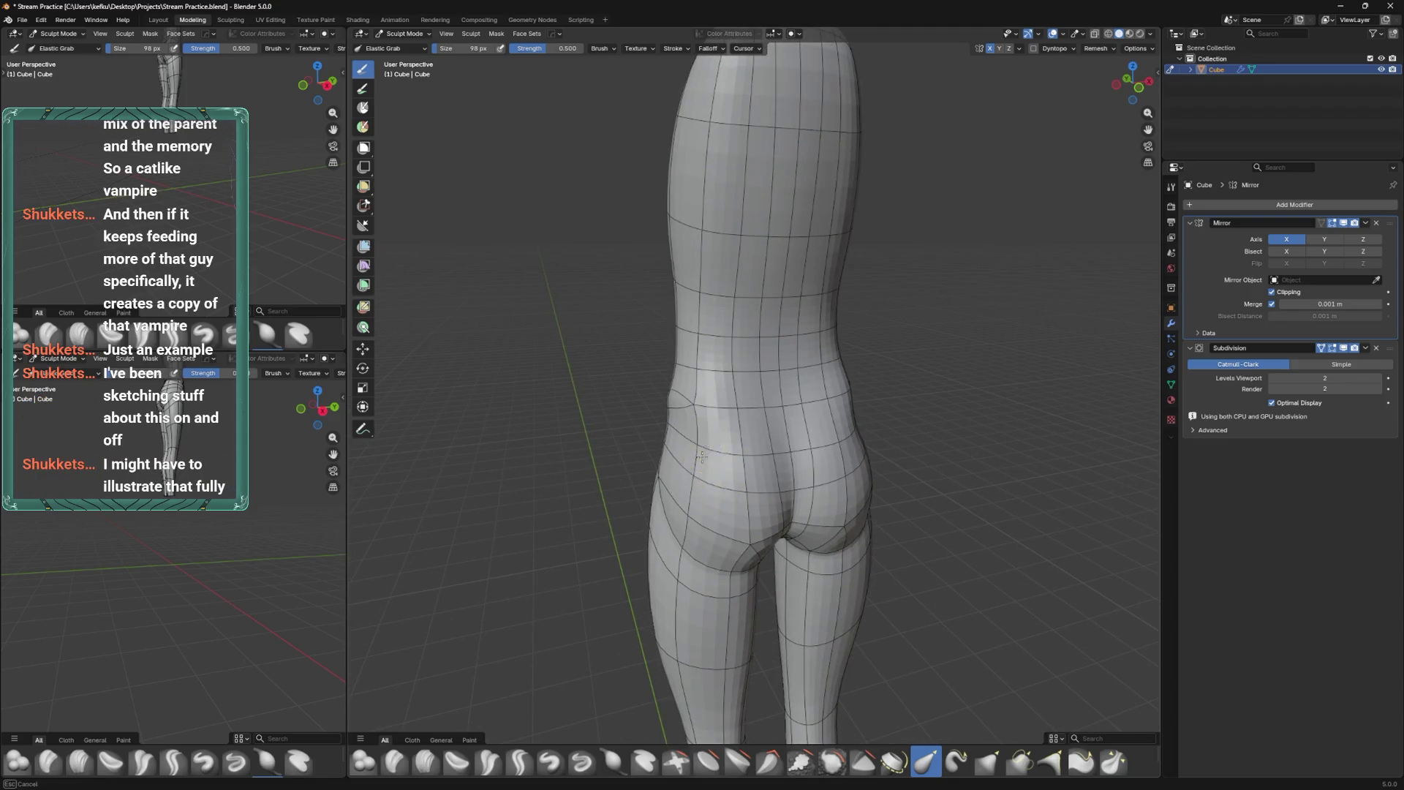
pyautogui.moveTo(708, 466); pyautogui.dragTo(702, 458, button='middle')
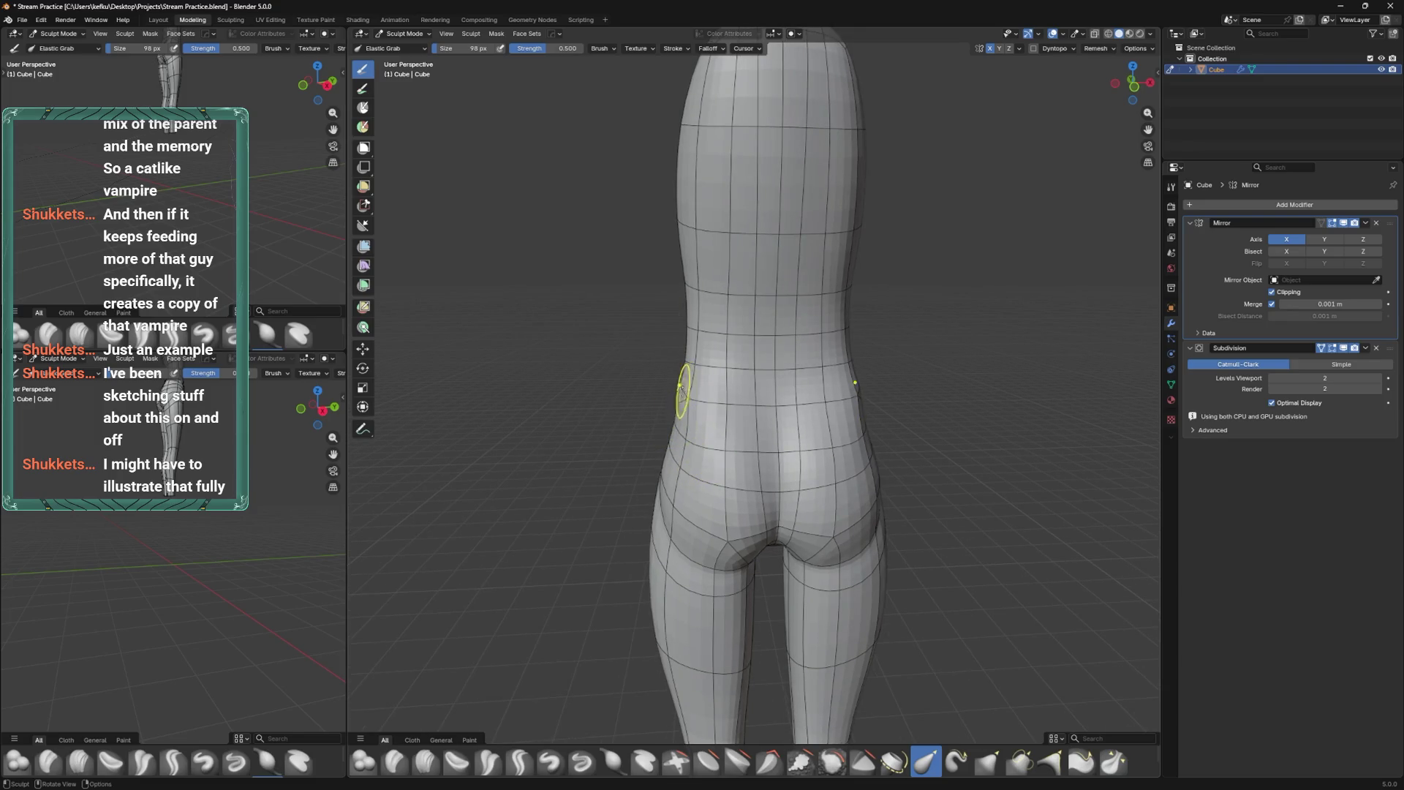
pyautogui.press('ctrl+KP_1')
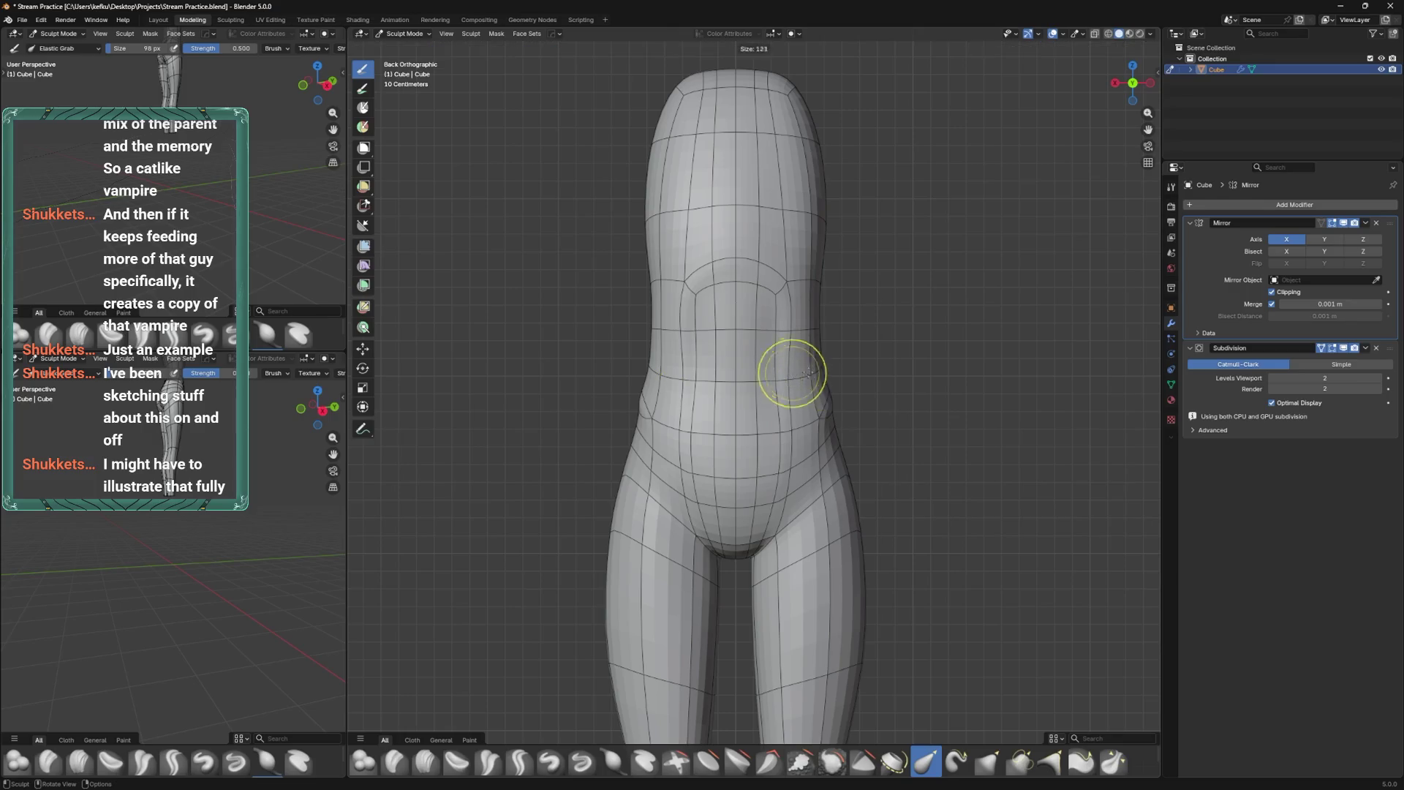
pyautogui.moveTo(823, 360)
pyautogui.mouseDown(button='middle')
pyautogui.moveTo(853, 336)
pyautogui.moveTo(854, 362)
pyautogui.moveTo(809, 398)
pyautogui.moveTo(849, 410)
pyautogui.moveTo(799, 379)
pyautogui.mouseUp(button='middle')
pyautogui.press('Tab')
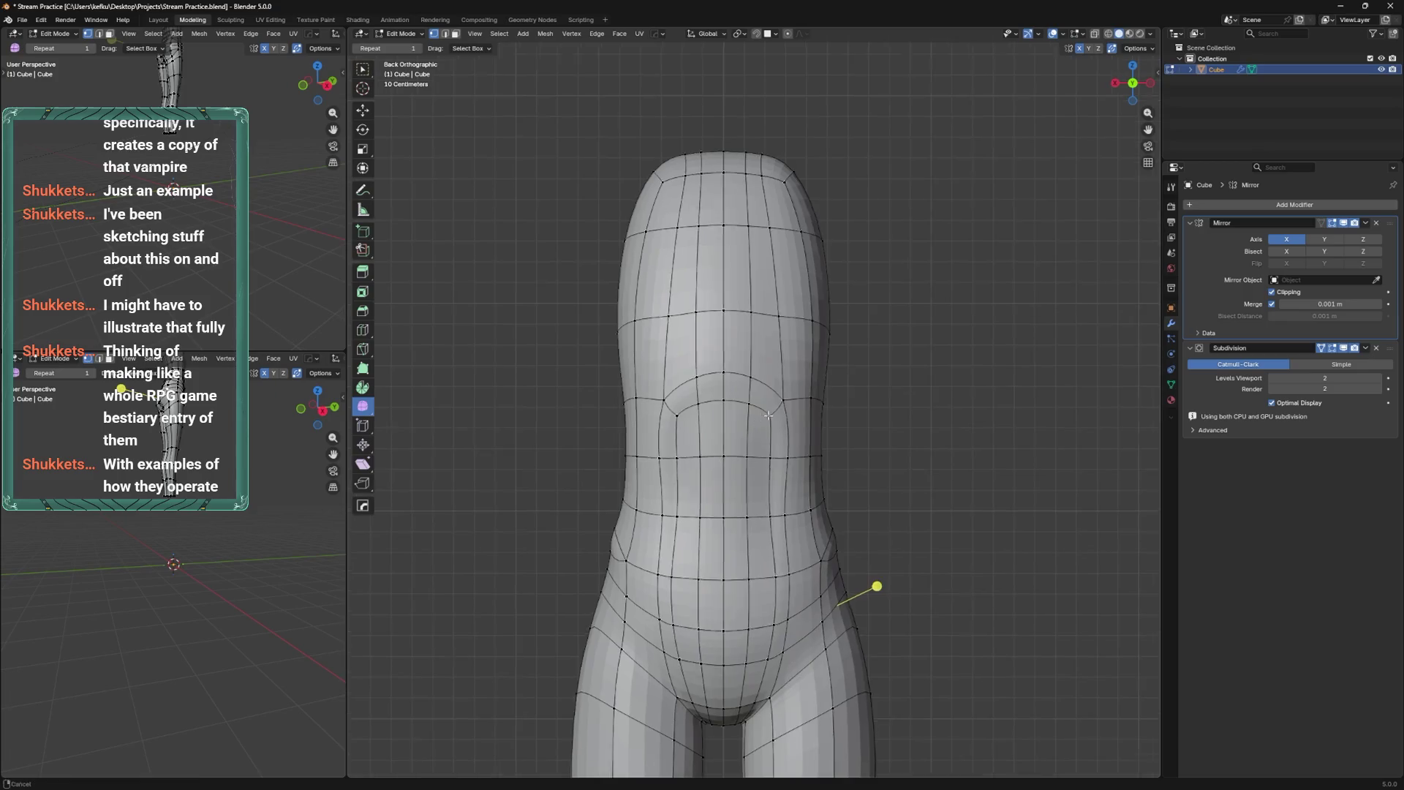
# Vertex-slide the curved back loop and both of its end vertices, then save the file.
pyautogui.scroll(3, 778, 424)
pyautogui.hotkey('shift', 'v')
pyautogui.click(777, 428)
pyautogui.hotkey('shift', 'v')
pyautogui.click(774, 433)
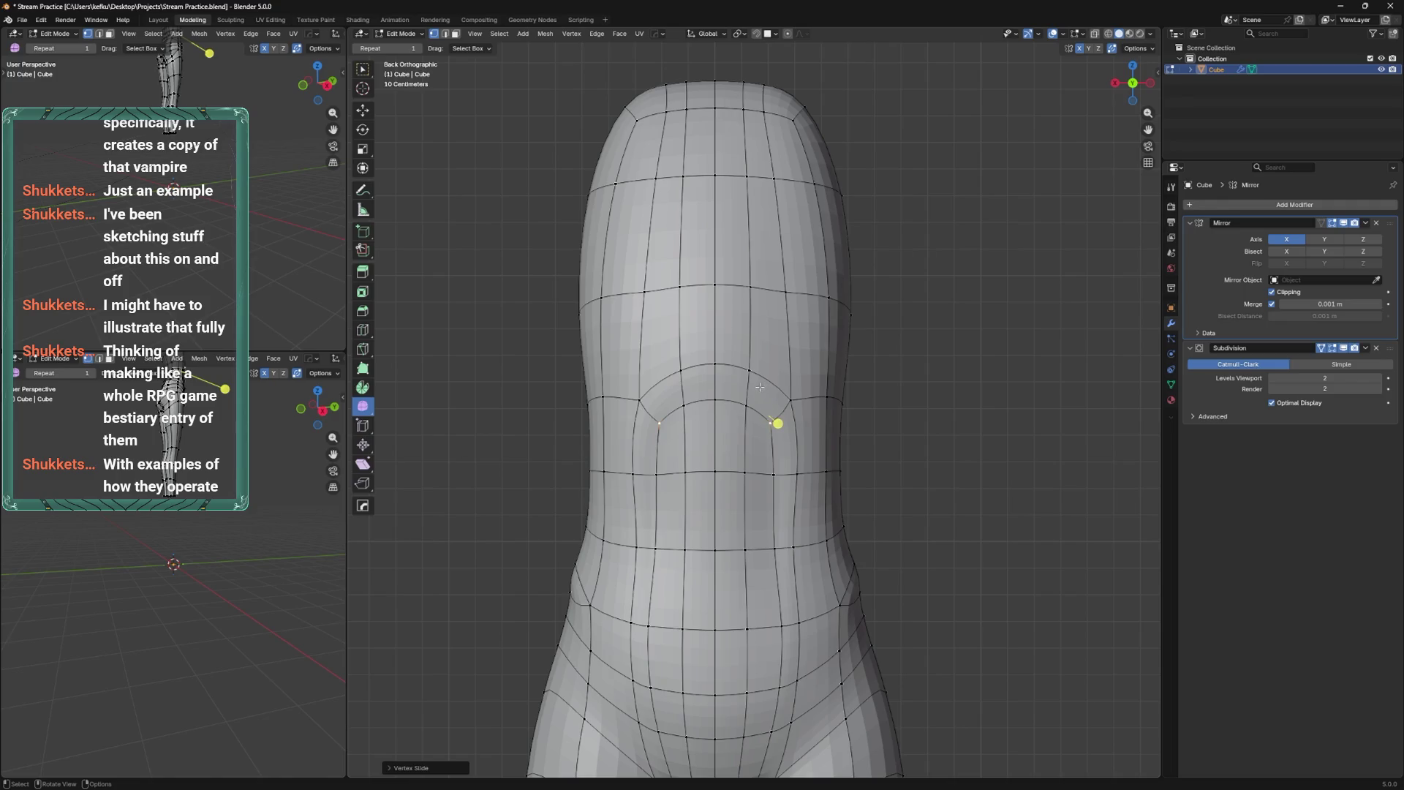
pyautogui.keyDown('shift'); pyautogui.moveTo(761, 383); pyautogui.dragTo(746, 430, button='middle'); pyautogui.keyUp('shift')
pyautogui.hotkey('shift', 'v')
pyautogui.click(821, 449)
pyautogui.click(799, 514)
pyautogui.hotkey('shift', 'v')
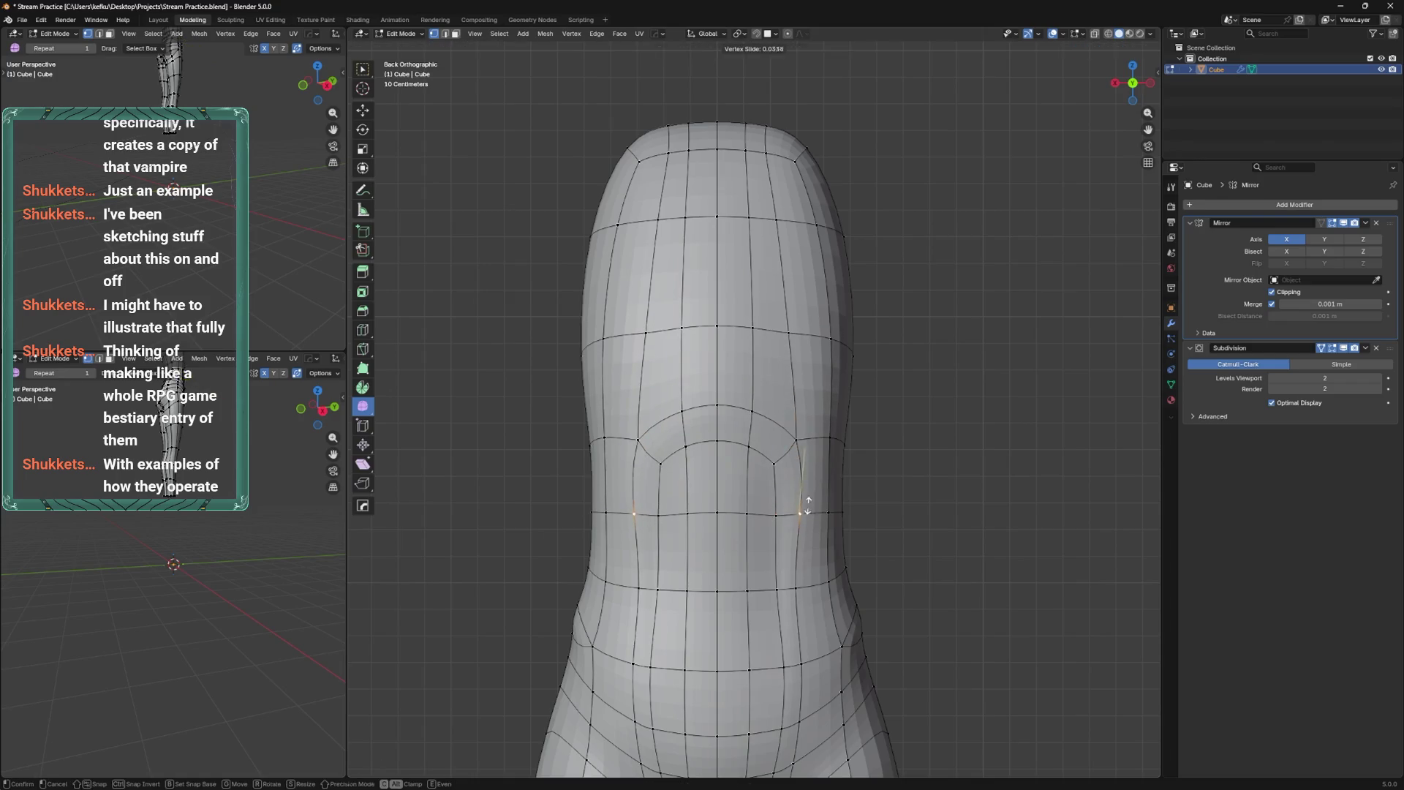
pyautogui.click(808, 506)
pyautogui.moveTo(809, 508)
pyautogui.keyDown('alt'); pyautogui.mouseDown(button='middle')
pyautogui.moveTo(739, 463)
pyautogui.moveTo(768, 402)
pyautogui.moveTo(749, 433)
pyautogui.moveTo(751, 416)
pyautogui.mouseUp(button='middle'); pyautogui.keyUp('alt')
pyautogui.hotkey('ctrl', 's')
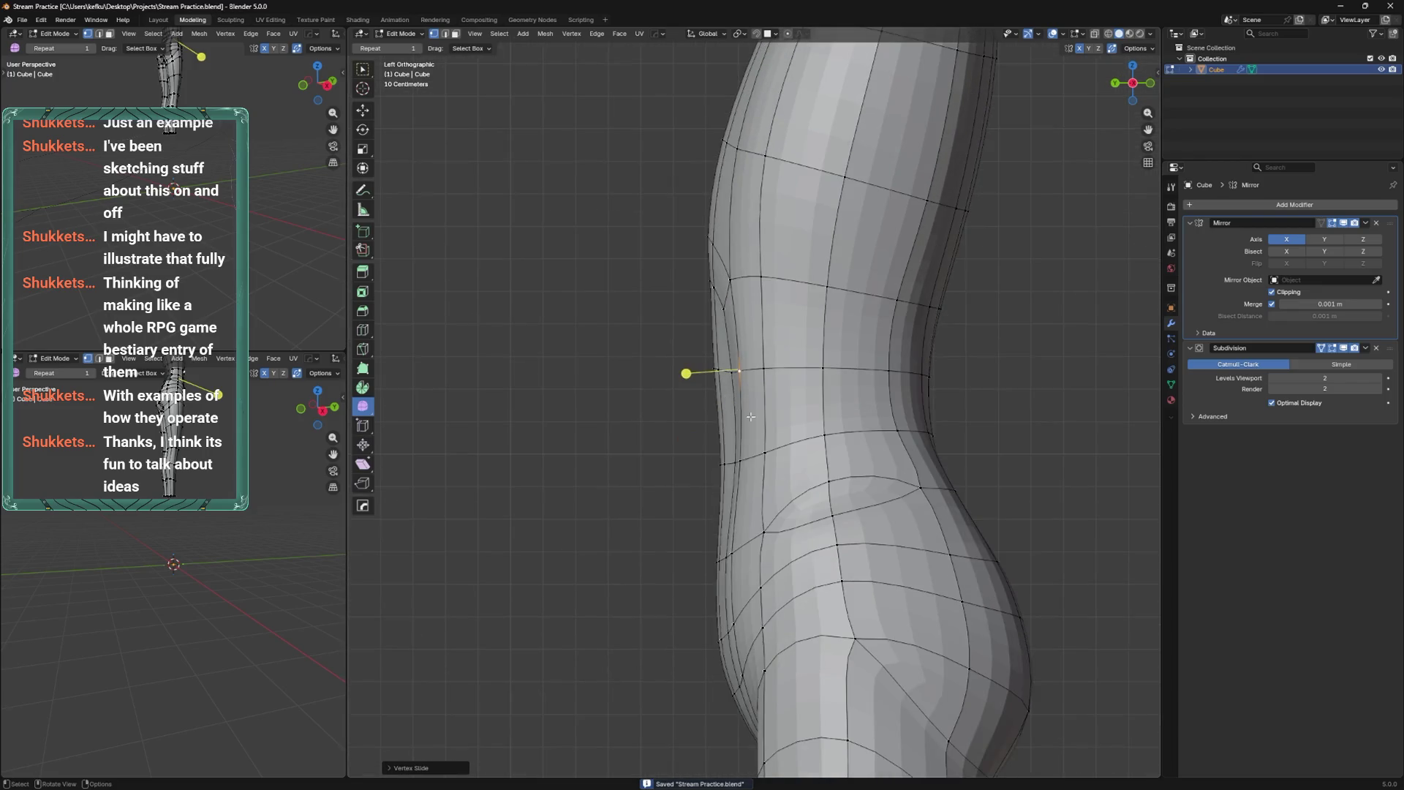
# Slide the lower pelvis edge loop down and reposition the belly loop just above it.
pyautogui.moveTo(665, 503)
pyautogui.keyDown('alt'); pyautogui.mouseDown(button='middle')
pyautogui.moveTo(752, 560)
pyautogui.moveTo(739, 454)
pyautogui.mouseUp(button='middle'); pyautogui.keyUp('alt')
pyautogui.keyDown('alt'); pyautogui.click(708, 560); pyautogui.keyUp('alt')
pyautogui.press('g')
pyautogui.press('g')
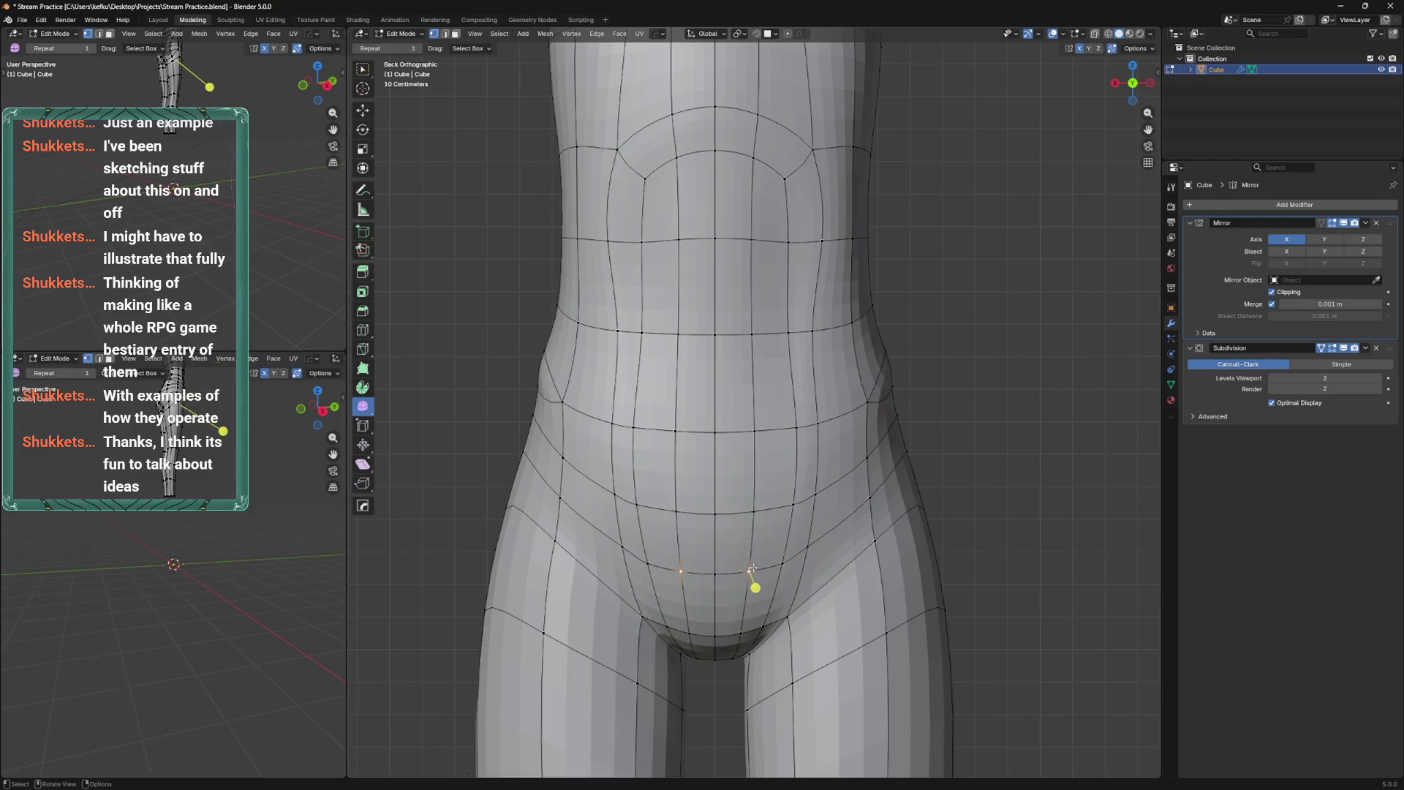
pyautogui.click(741, 569)
pyautogui.press('g')
pyautogui.press('g')
pyautogui.click(794, 555)
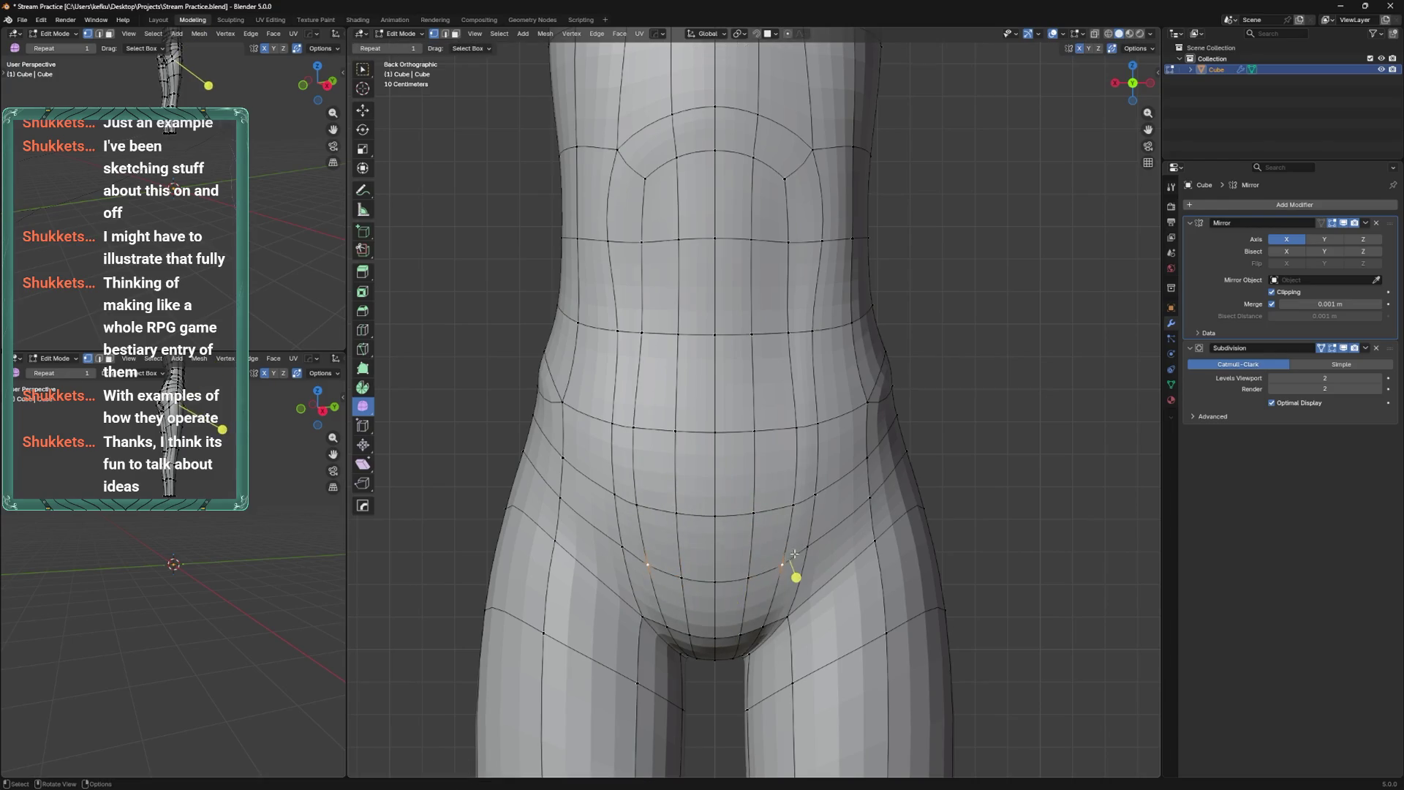
pyautogui.keyDown('alt'); pyautogui.click(739, 514); pyautogui.keyUp('alt')
pyautogui.press('g')
pyautogui.press('g')
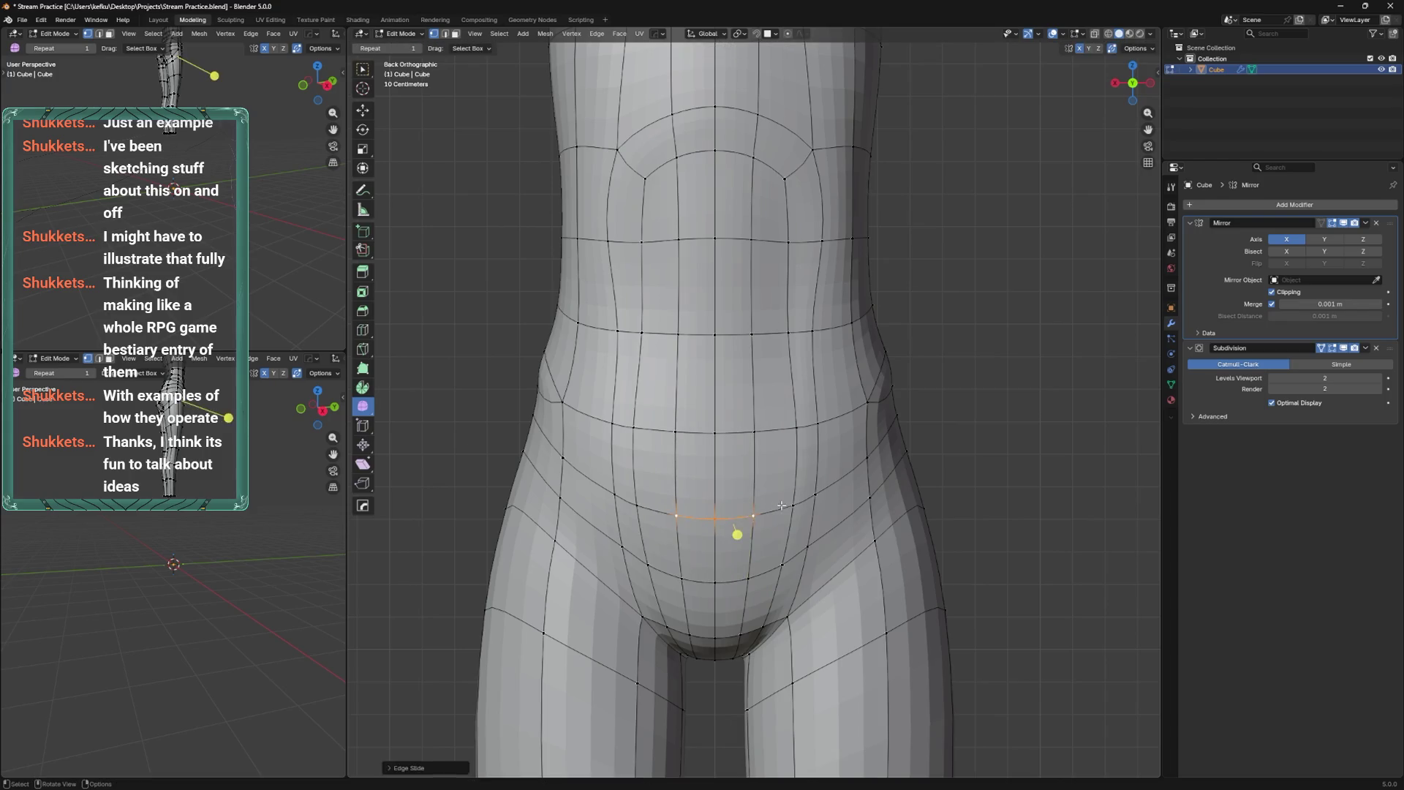
pyautogui.click(782, 512)
# Raise the selected hip vertex upward and begin a knife cut across the lower belly.
pyautogui.moveTo(783, 512)
pyautogui.keyDown('alt'); pyautogui.mouseDown(button='middle')
pyautogui.moveTo(666, 488)
pyautogui.moveTo(738, 468)
pyautogui.moveTo(849, 388)
pyautogui.mouseUp(button='middle'); pyautogui.keyUp('alt')
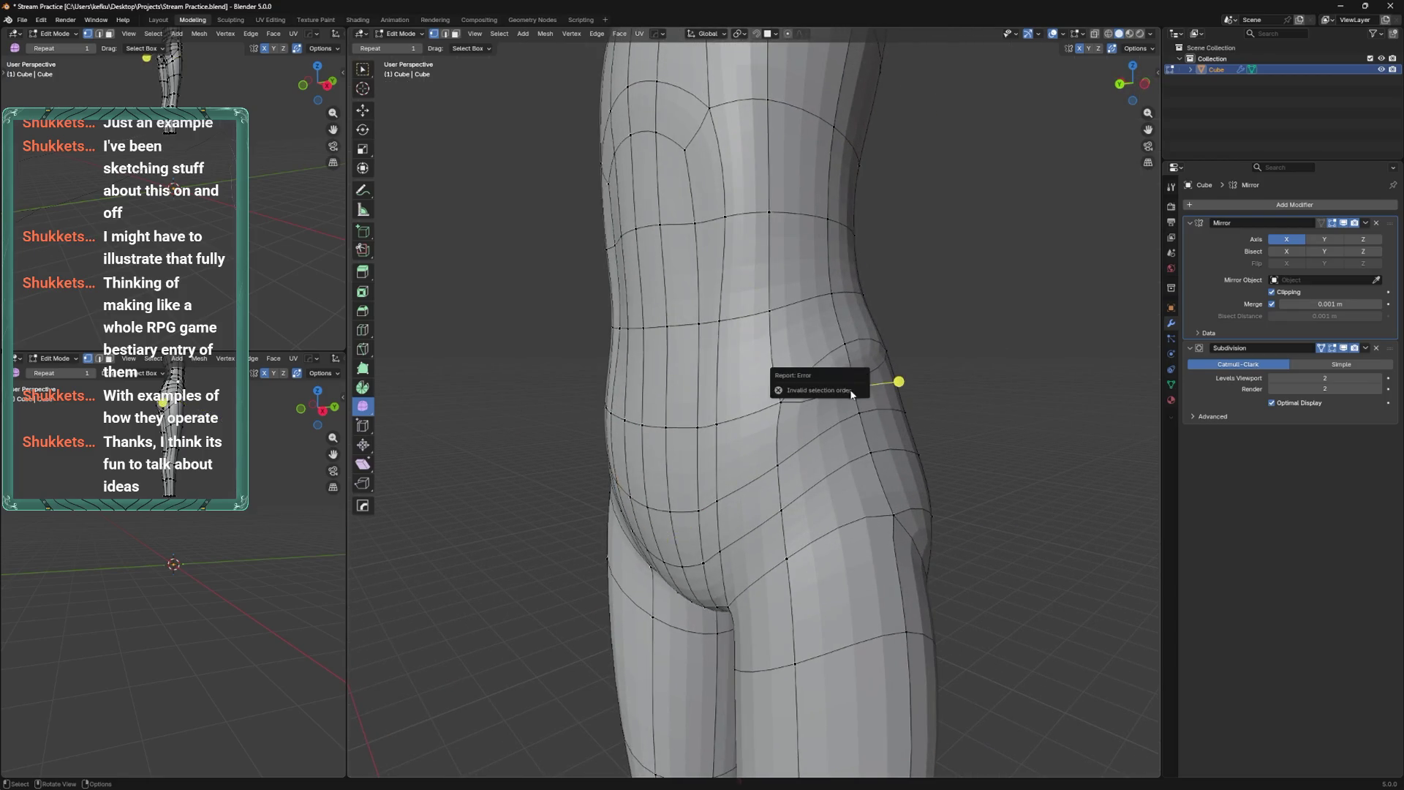
pyautogui.press('k')
pyautogui.moveTo(844, 395)
pyautogui.mouseDown(button='middle')
pyautogui.moveTo(833, 481)
pyautogui.moveTo(708, 553)
pyautogui.moveTo(841, 534)
pyautogui.moveTo(734, 501)
pyautogui.moveTo(731, 519)
pyautogui.moveTo(750, 492)
pyautogui.mouseUp(button='middle')
pyautogui.moveTo(577, 518)
pyautogui.keyDown('alt'); pyautogui.mouseDown(button='middle')
pyautogui.moveTo(658, 480)
pyautogui.moveTo(713, 474)
pyautogui.mouseUp(button='middle'); pyautogui.keyUp('alt')
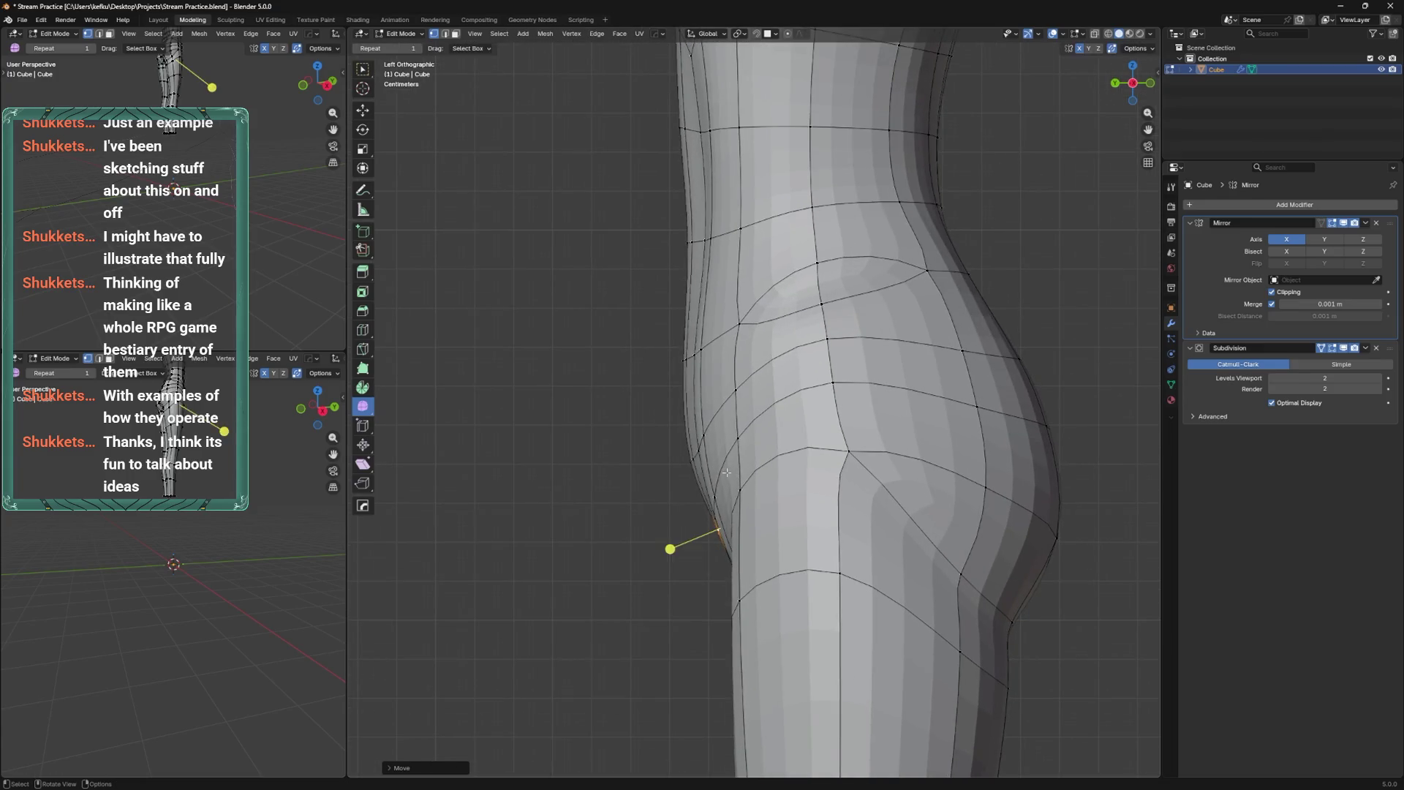
pyautogui.press('g')
pyautogui.click(736, 499)
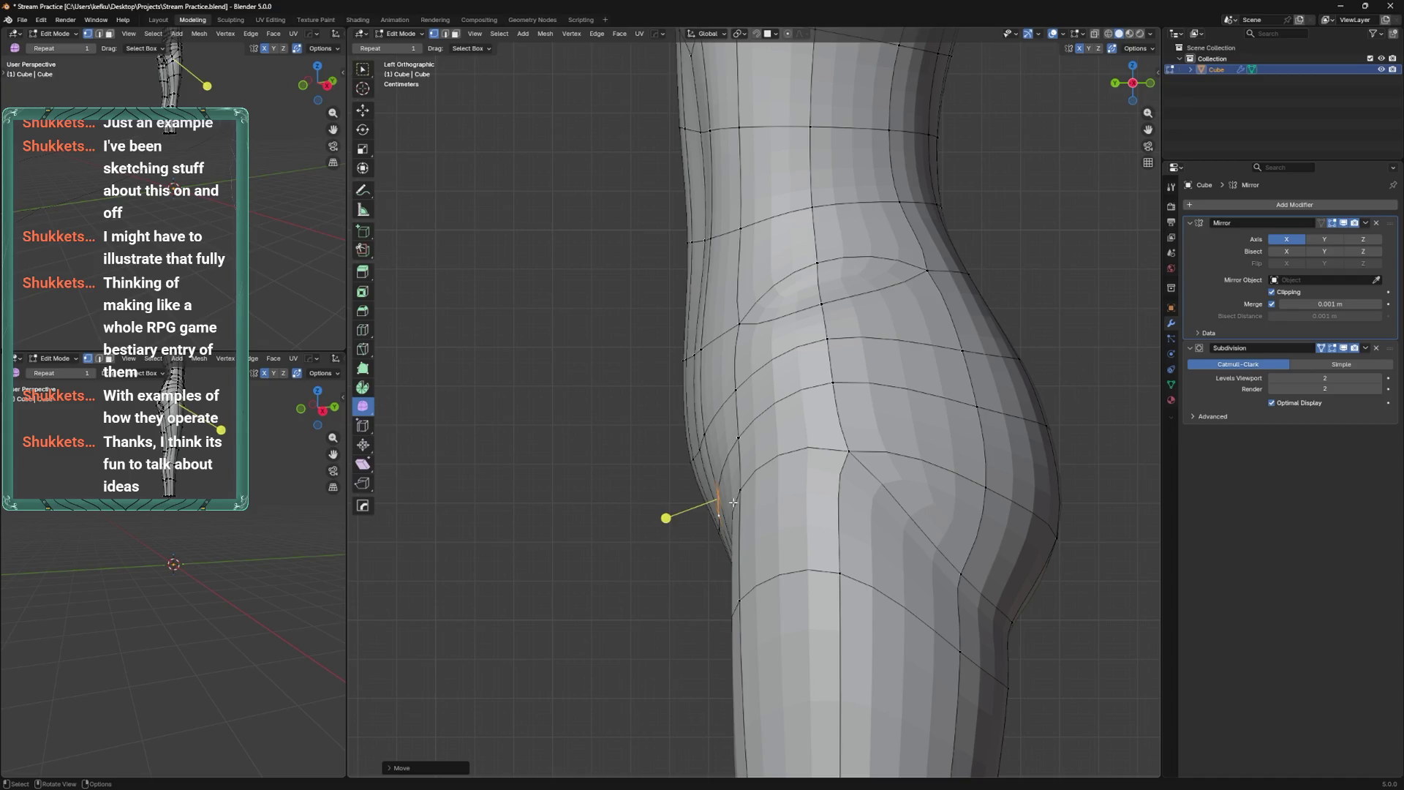
pyautogui.moveTo(725, 496)
pyautogui.mouseDown(button='middle')
pyautogui.moveTo(757, 471)
pyautogui.moveTo(764, 433)
pyautogui.mouseUp(button='middle')
pyautogui.press('k')
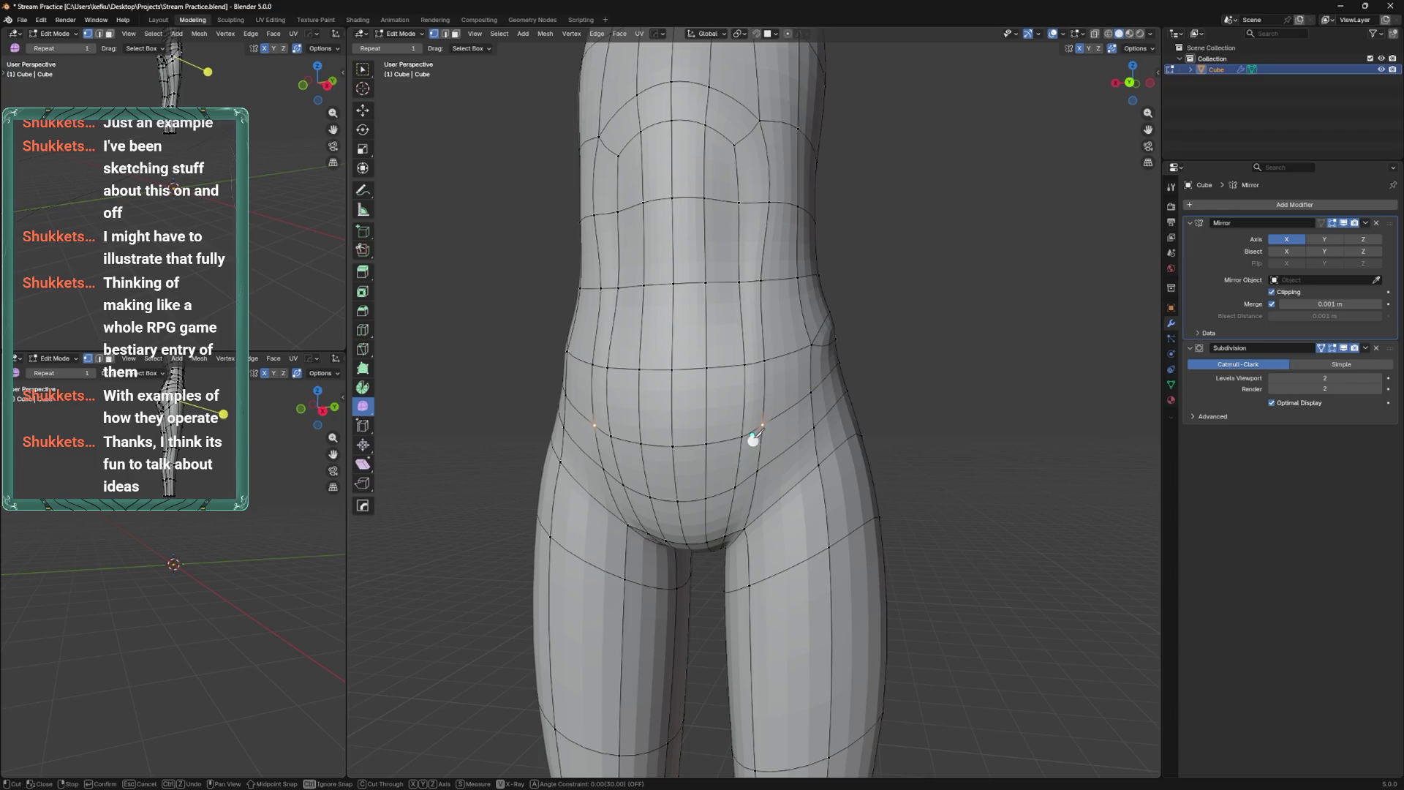
# Commit the curved lower-belly knife cut and dissolve the old belly edge loop.
pyautogui.press('Return')
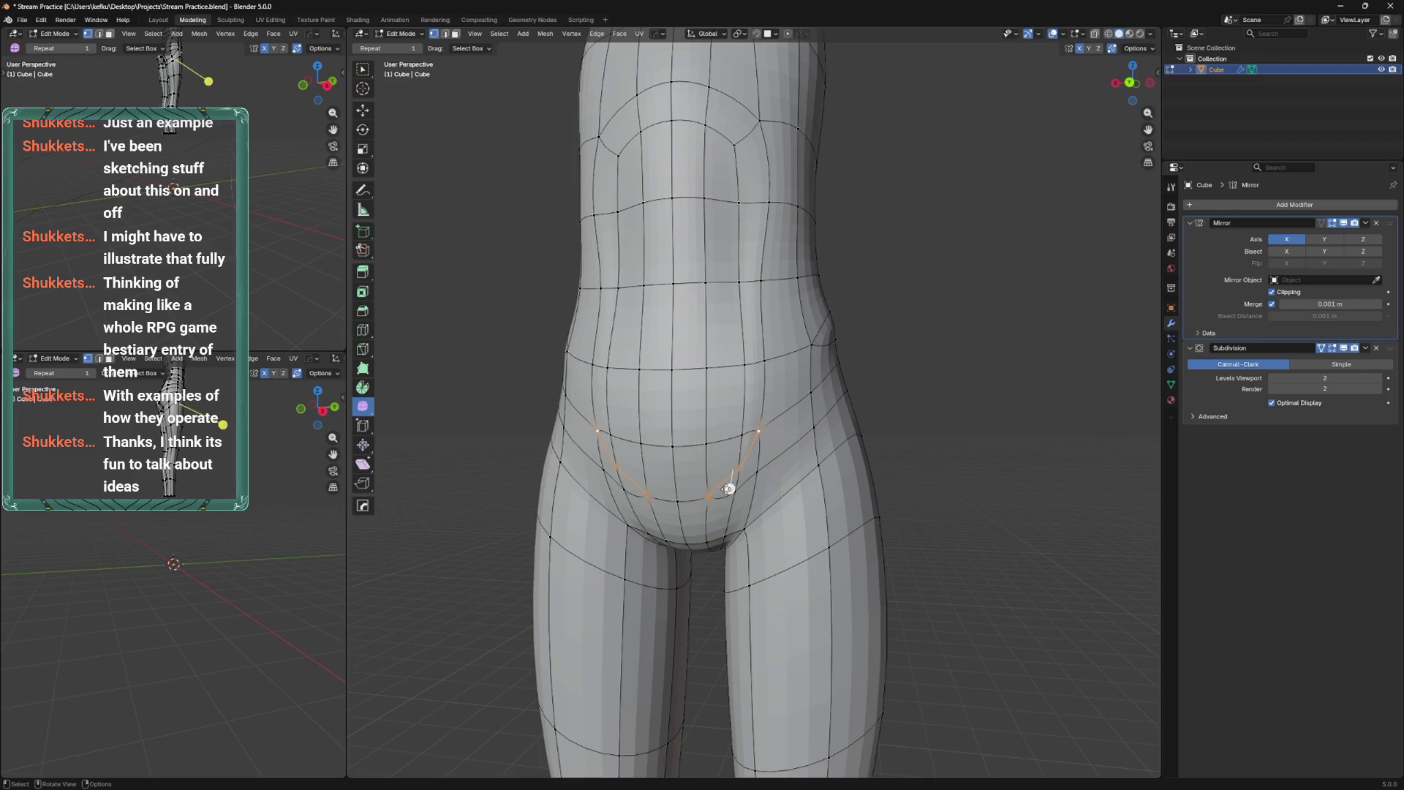
pyautogui.hotkey('ctrl', 'r')
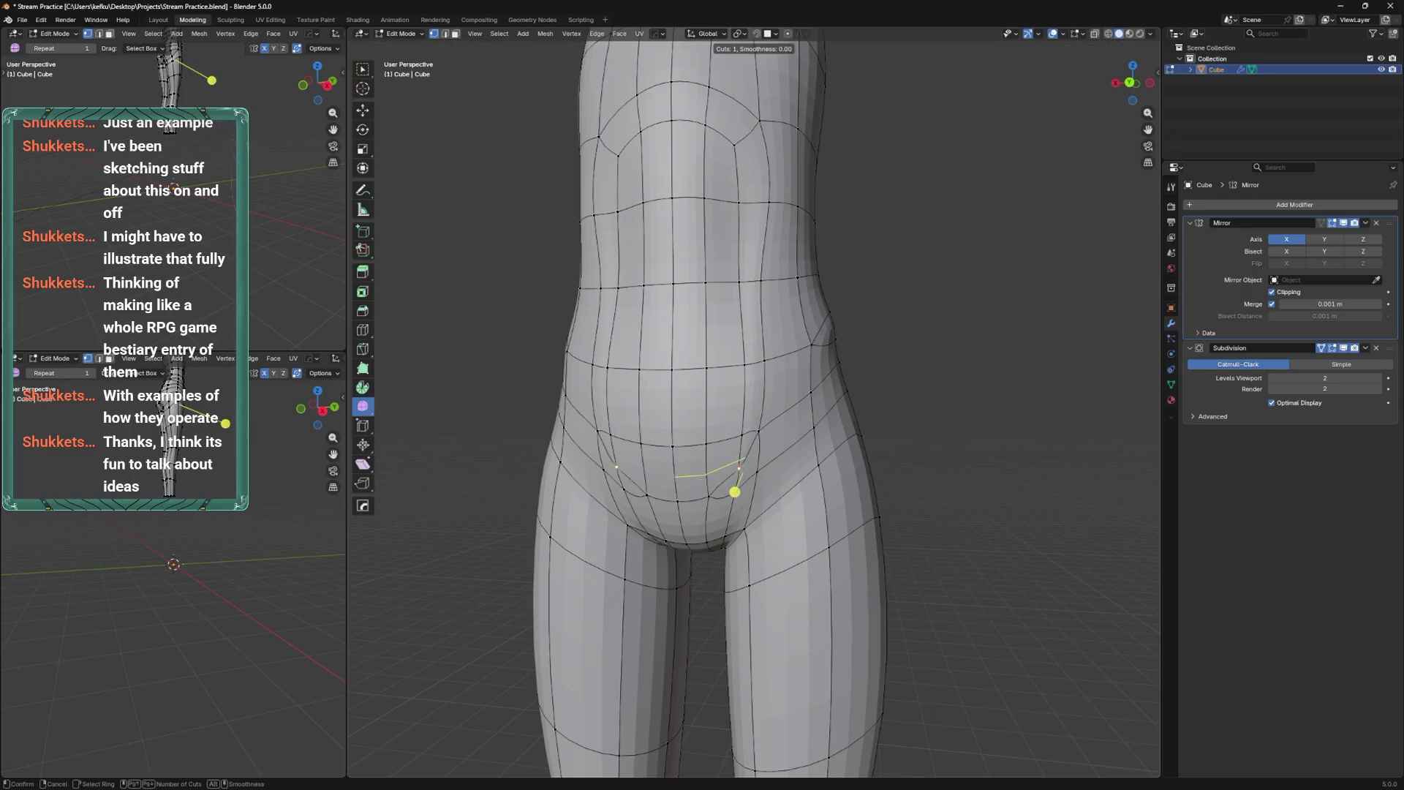
pyautogui.press('Escape')
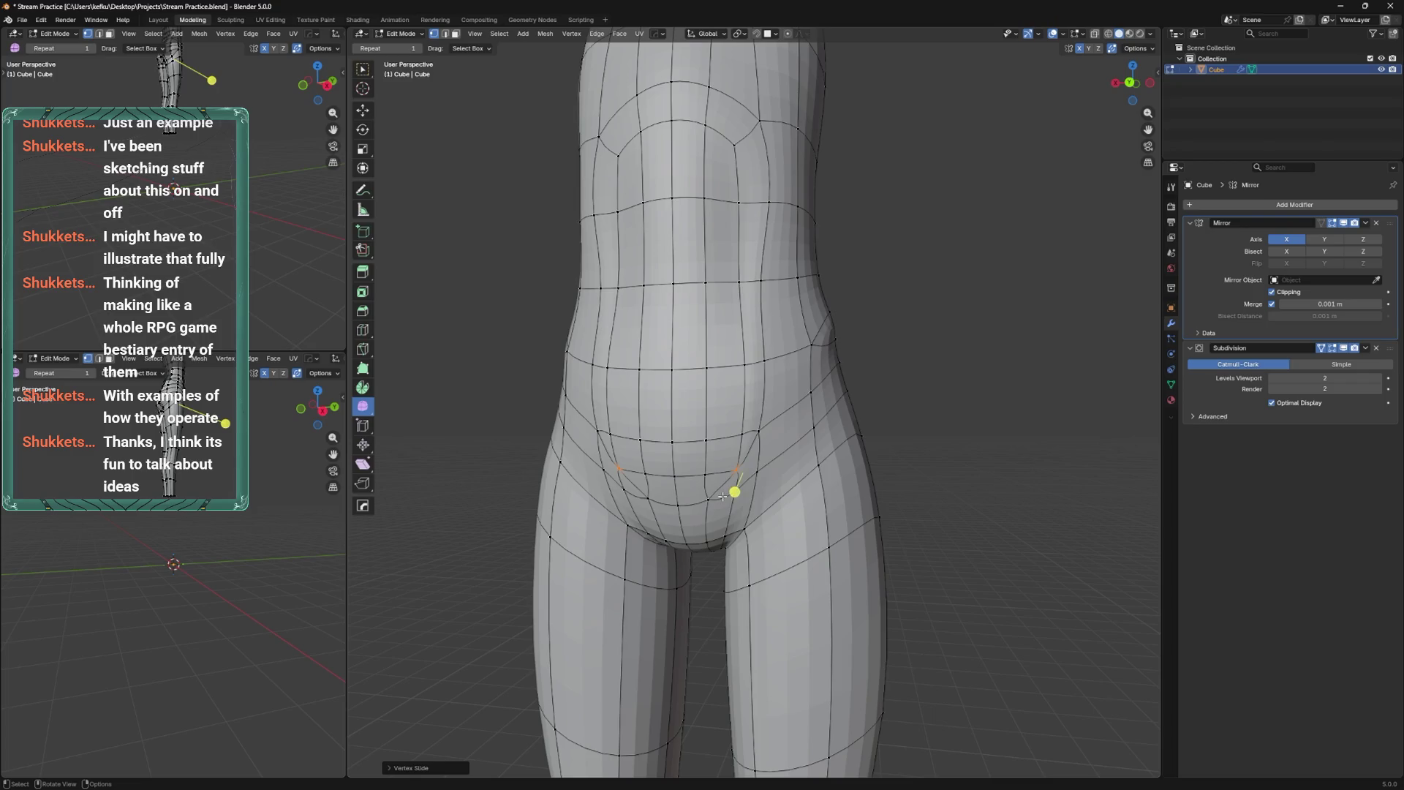
pyautogui.keyDown('alt'); pyautogui.click(722, 496); pyautogui.keyUp('alt')
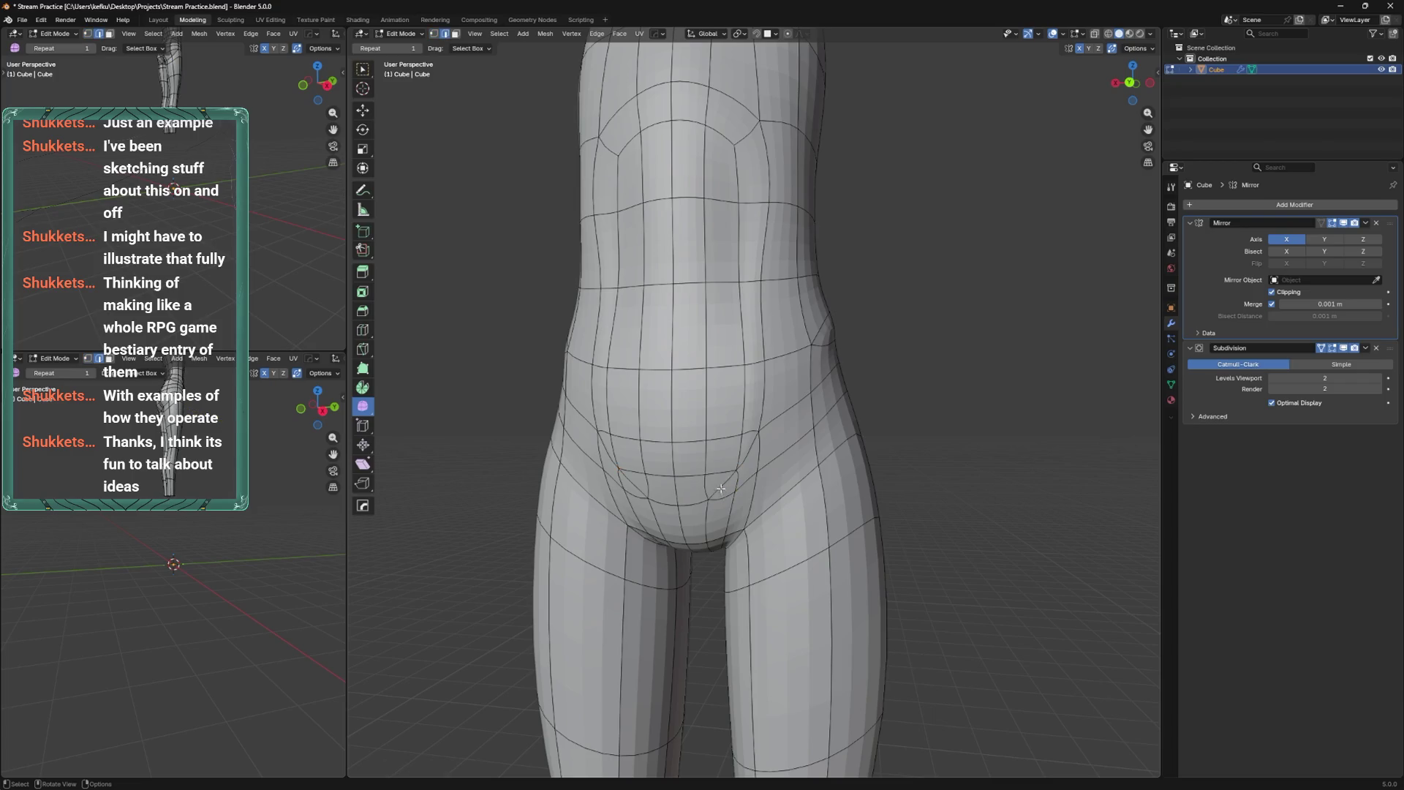
pyautogui.press('x')
pyautogui.click(727, 556)
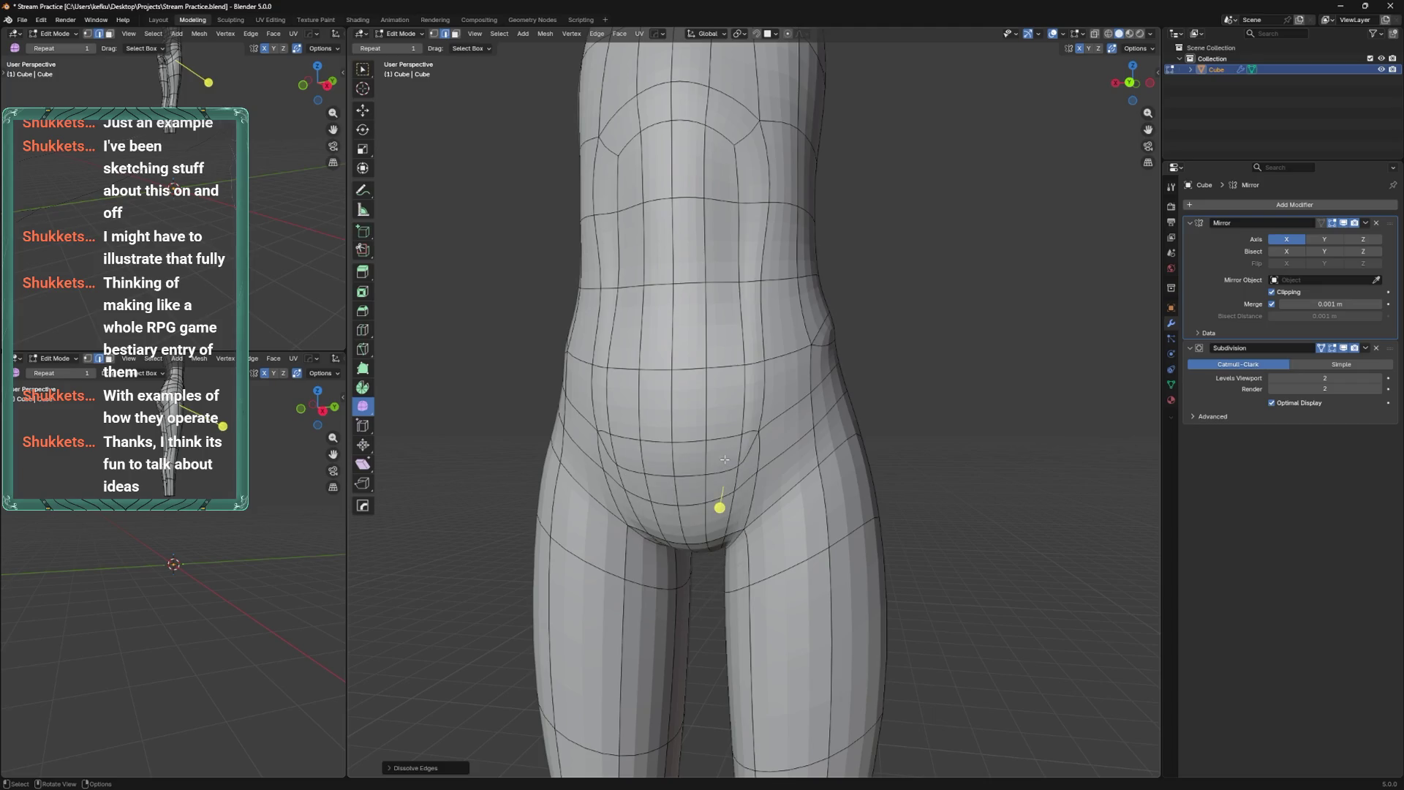
# Slide the hip loop upward and pull the lower belly up and right with Elastic Grab.
pyautogui.keyDown('alt'); pyautogui.click(722, 443); pyautogui.keyUp('alt')
pyautogui.press('g')
pyautogui.press('g')
pyautogui.click(712, 388)
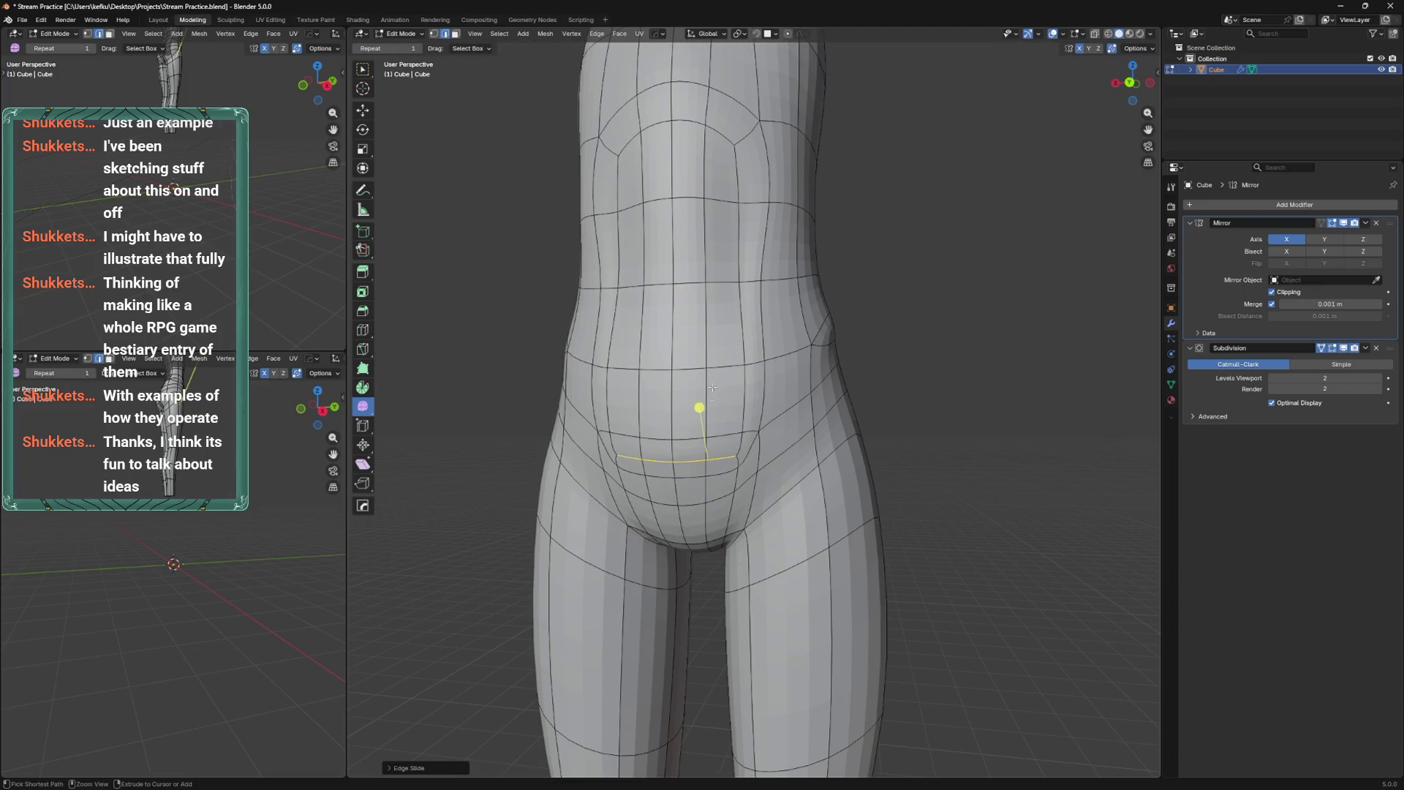
pyautogui.hotkey('ctrl', 'Tab')
pyautogui.click(734, 438)
pyautogui.moveTo(691, 469)
pyautogui.mouseDown()
pyautogui.moveTo(689, 492)
pyautogui.moveTo(739, 444)
pyautogui.mouseUp()
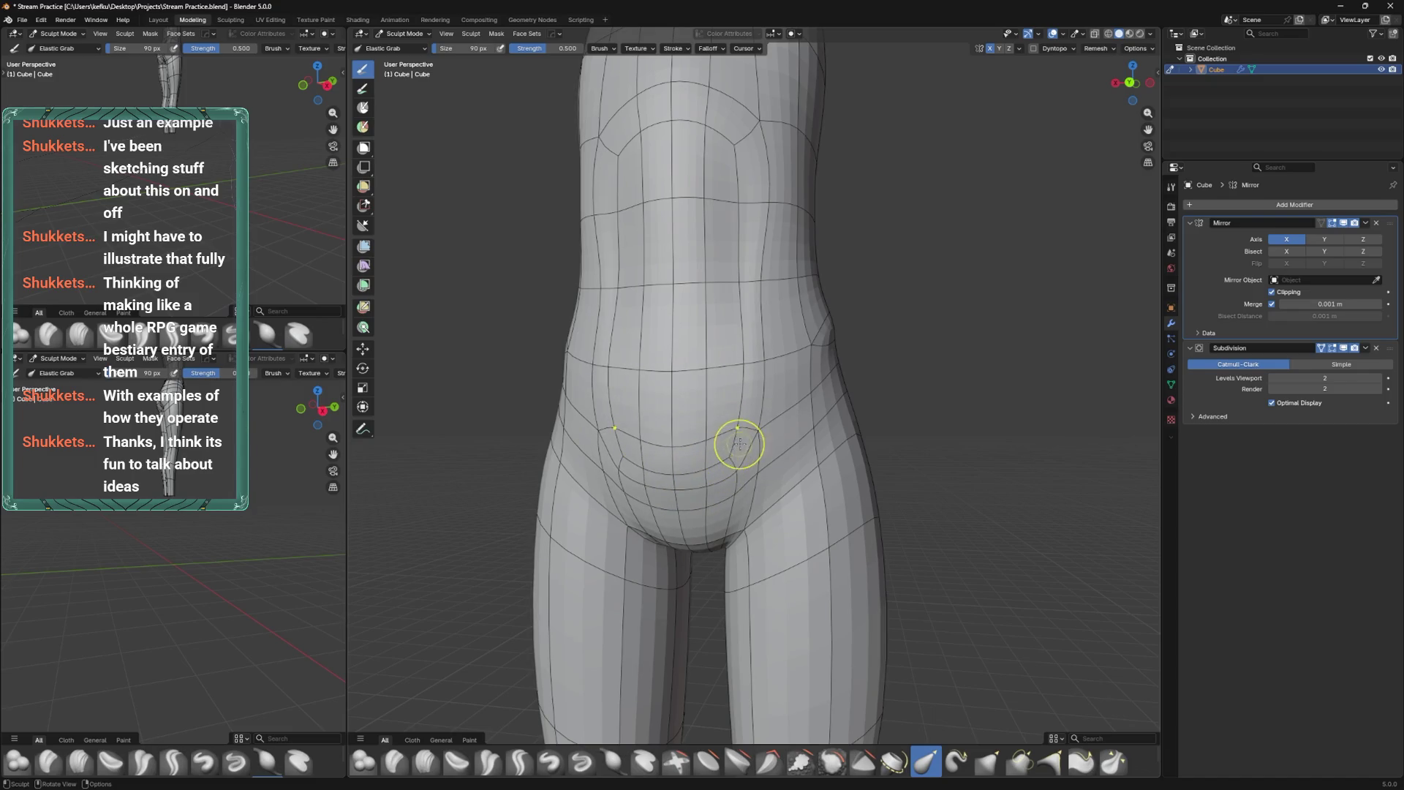
pyautogui.press('Tab')
pyautogui.moveTo(732, 447)
pyautogui.mouseDown(button='middle')
pyautogui.moveTo(795, 437)
pyautogui.moveTo(759, 439)
pyautogui.mouseUp(button='middle')
pyautogui.hotkey('ctrl', 'Tab')
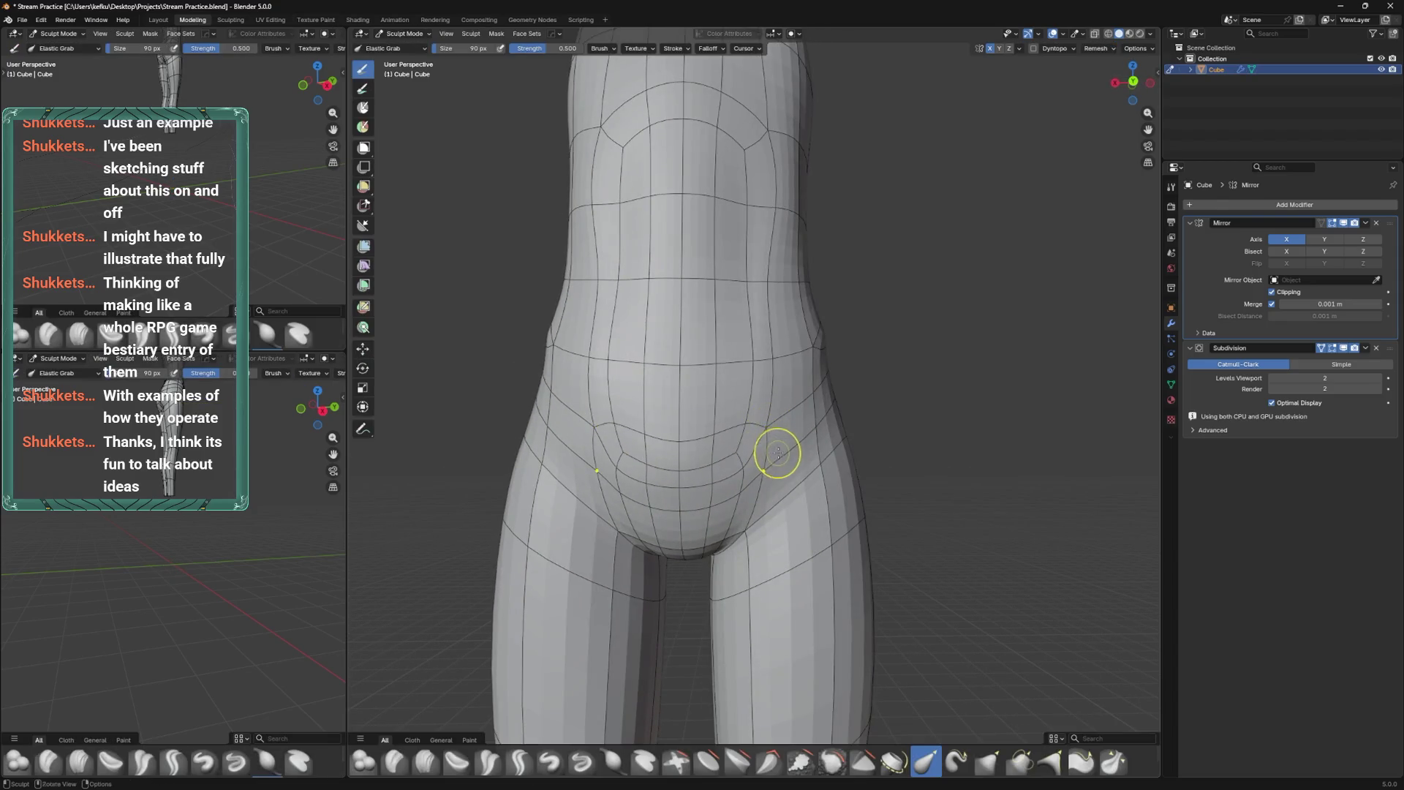
pyautogui.press('Tab')
pyautogui.moveTo(778, 448)
pyautogui.mouseDown(button='middle')
pyautogui.moveTo(738, 359)
pyautogui.moveTo(701, 488)
pyautogui.moveTo(669, 527)
pyautogui.moveTo(776, 428)
pyautogui.moveTo(736, 462)
pyautogui.mouseUp(button='middle')
# Move the selected crotch edge along the Y axis in two passes.
pyautogui.press('g')
pyautogui.press('y')
pyautogui.click(758, 442)
pyautogui.press('g')
pyautogui.press('y')
pyautogui.click(744, 452)
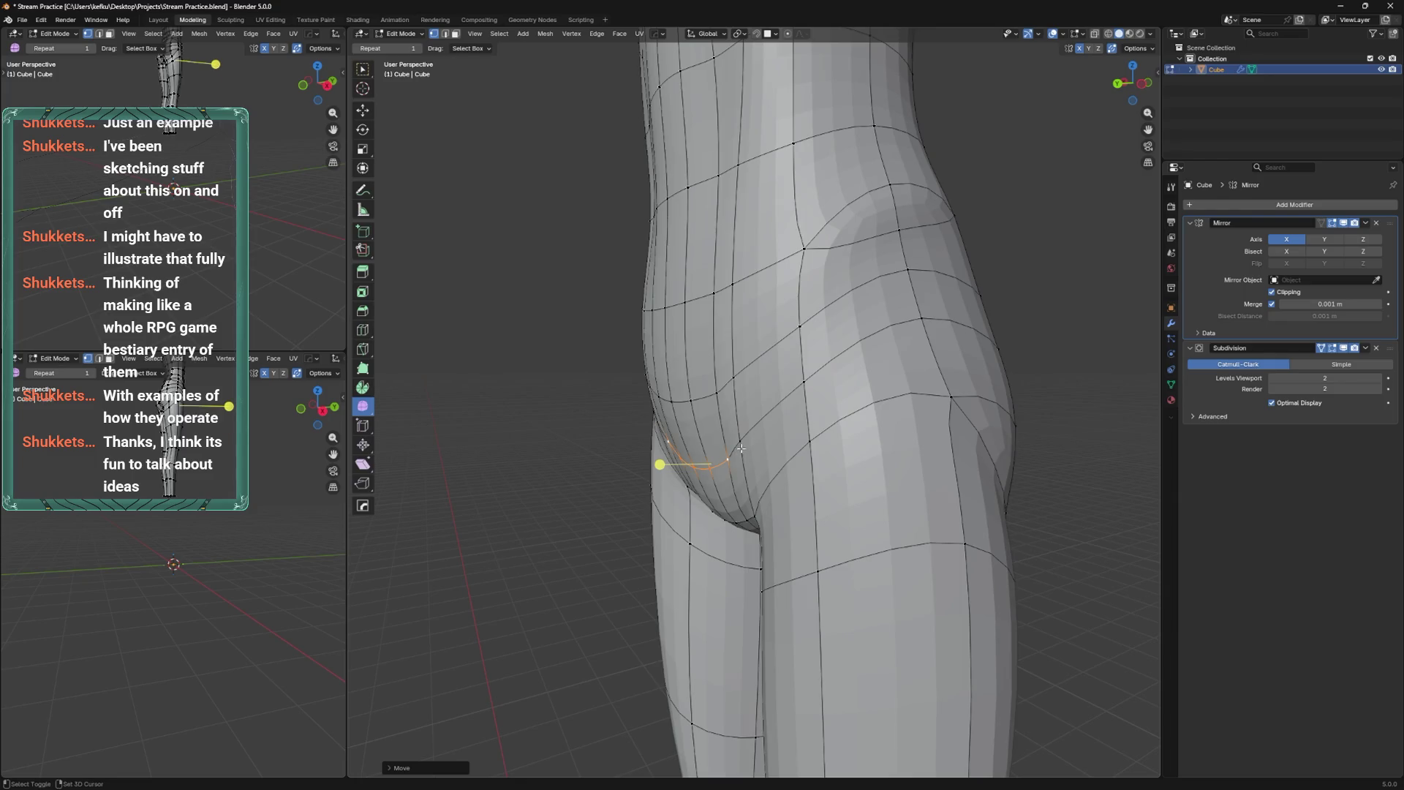
# Lower a crotch vertex and shift the faces between the legs, then clear the selection.
pyautogui.moveTo(742, 448)
pyautogui.mouseDown(button='middle')
pyautogui.moveTo(725, 411)
pyautogui.moveTo(761, 516)
pyautogui.mouseUp(button='middle')
pyautogui.click(761, 516)
pyautogui.moveTo(762, 516); pyautogui.dragTo(761, 521)
pyautogui.moveTo(761, 520)
pyautogui.mouseDown(button='middle')
pyautogui.moveTo(765, 477)
pyautogui.moveTo(743, 530)
pyautogui.mouseUp(button='middle')
pyautogui.click(736, 556)
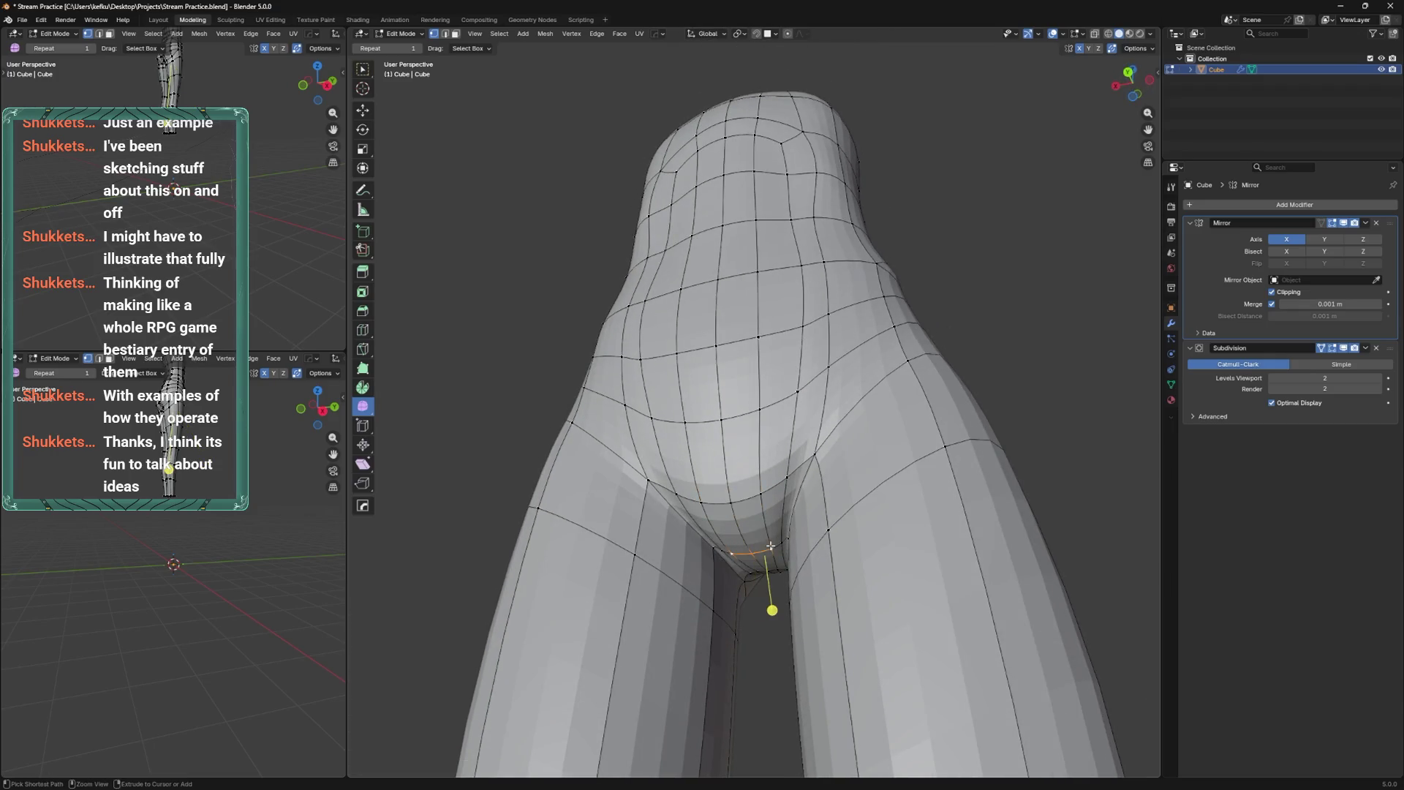
pyautogui.moveTo(771, 547); pyautogui.dragTo(771, 552)
pyautogui.moveTo(588, 602)
pyautogui.mouseDown(button='middle')
pyautogui.moveTo(738, 593)
pyautogui.moveTo(730, 514)
pyautogui.moveTo(720, 529)
pyautogui.moveTo(748, 514)
pyautogui.moveTo(745, 496)
pyautogui.mouseUp(button='middle')
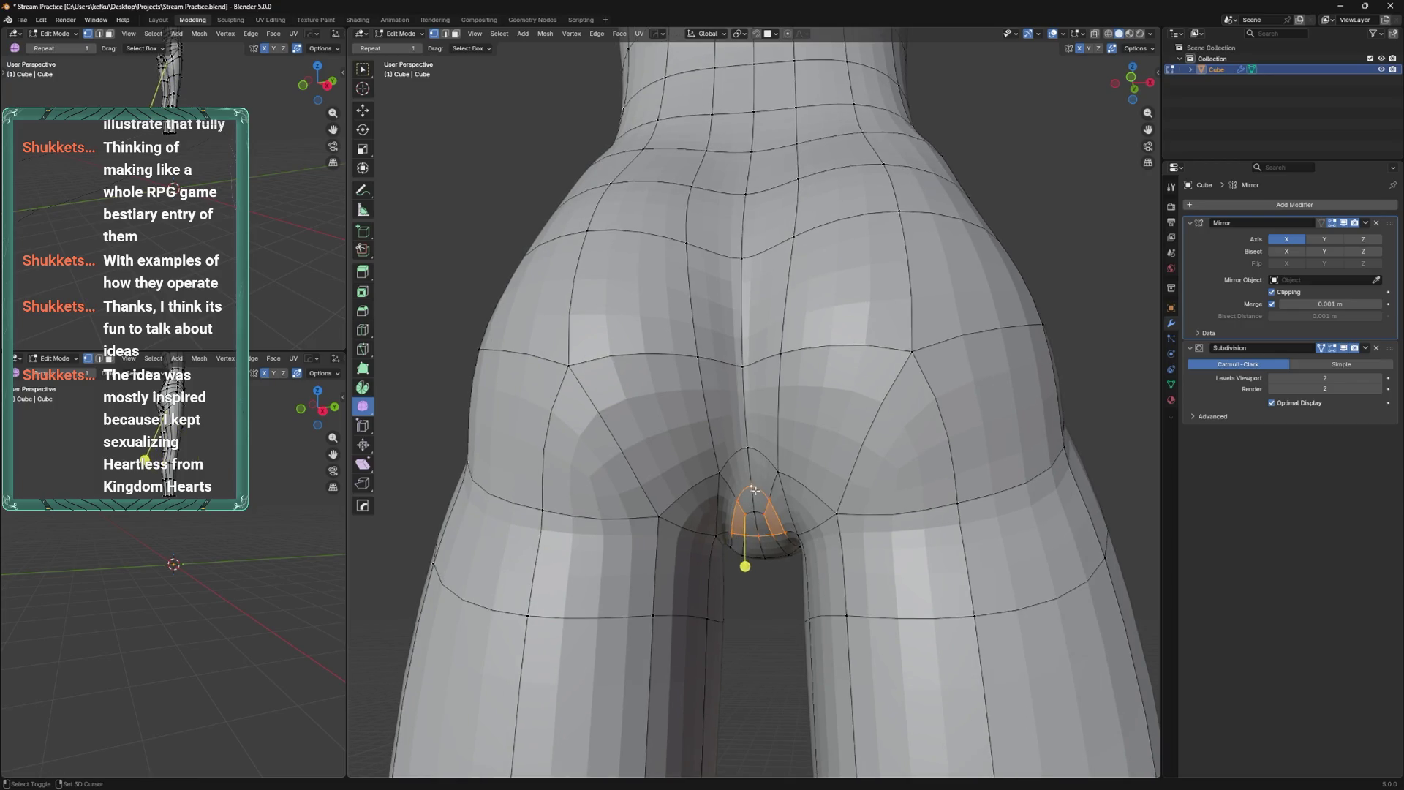
pyautogui.moveTo(734, 537)
pyautogui.mouseDown(button='middle')
pyautogui.moveTo(731, 572)
pyautogui.moveTo(717, 488)
pyautogui.moveTo(756, 486)
pyautogui.moveTo(753, 448)
pyautogui.moveTo(763, 508)
pyautogui.mouseUp(button='middle')
pyautogui.press('g')
pyautogui.click(736, 544)
pyautogui.click(717, 488)
# Circle-select the pelvis vertices and smooth them, then exit mesh editing.
pyautogui.scroll(2, 749, 485)
pyautogui.press('c')
pyautogui.moveTo(724, 551)
pyautogui.mouseDown(button='middle')
pyautogui.moveTo(764, 551)
pyautogui.moveTo(773, 536)
pyautogui.mouseUp(button='middle')
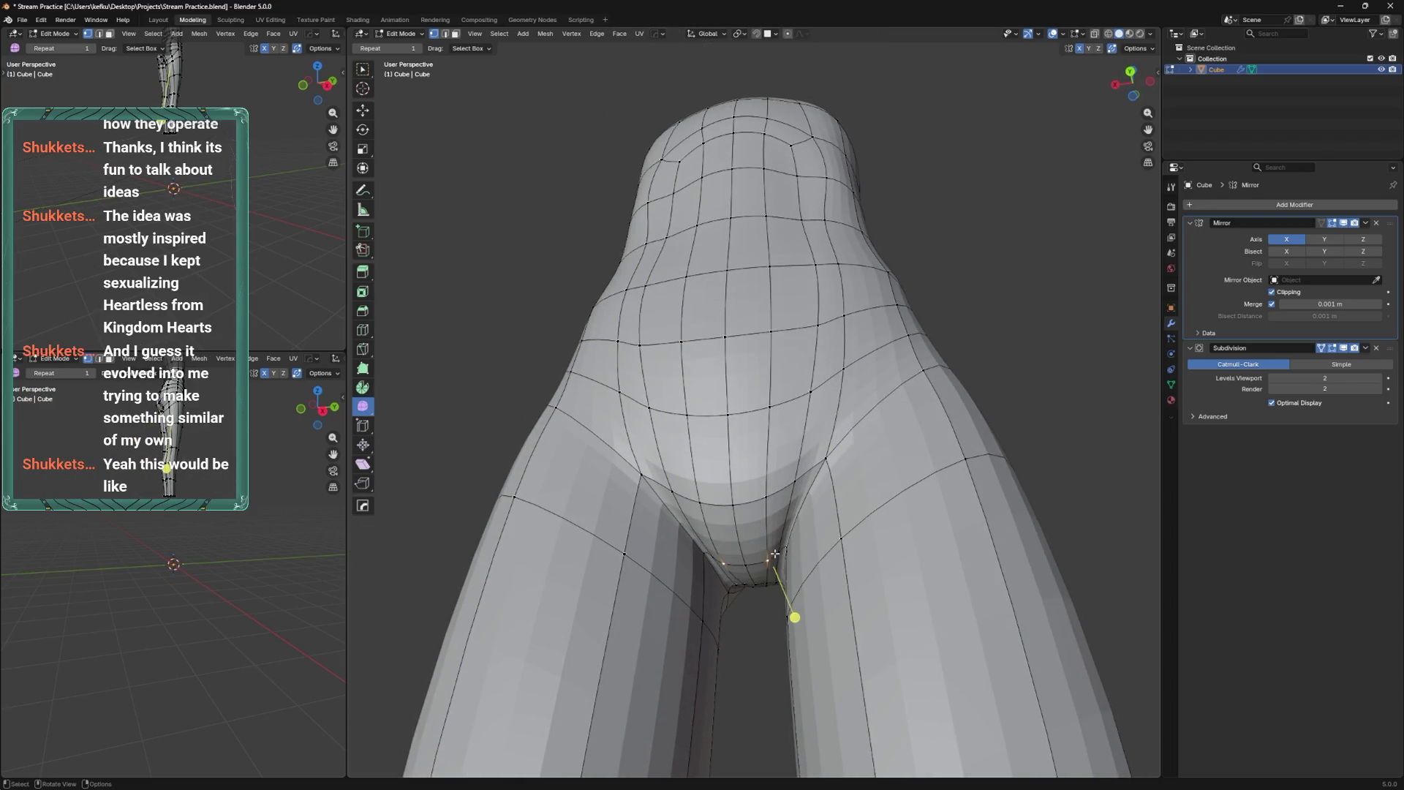
pyautogui.moveTo(795, 619); pyautogui.dragTo(846, 513)
pyautogui.moveTo(847, 514); pyautogui.dragTo(816, 518, button='middle')
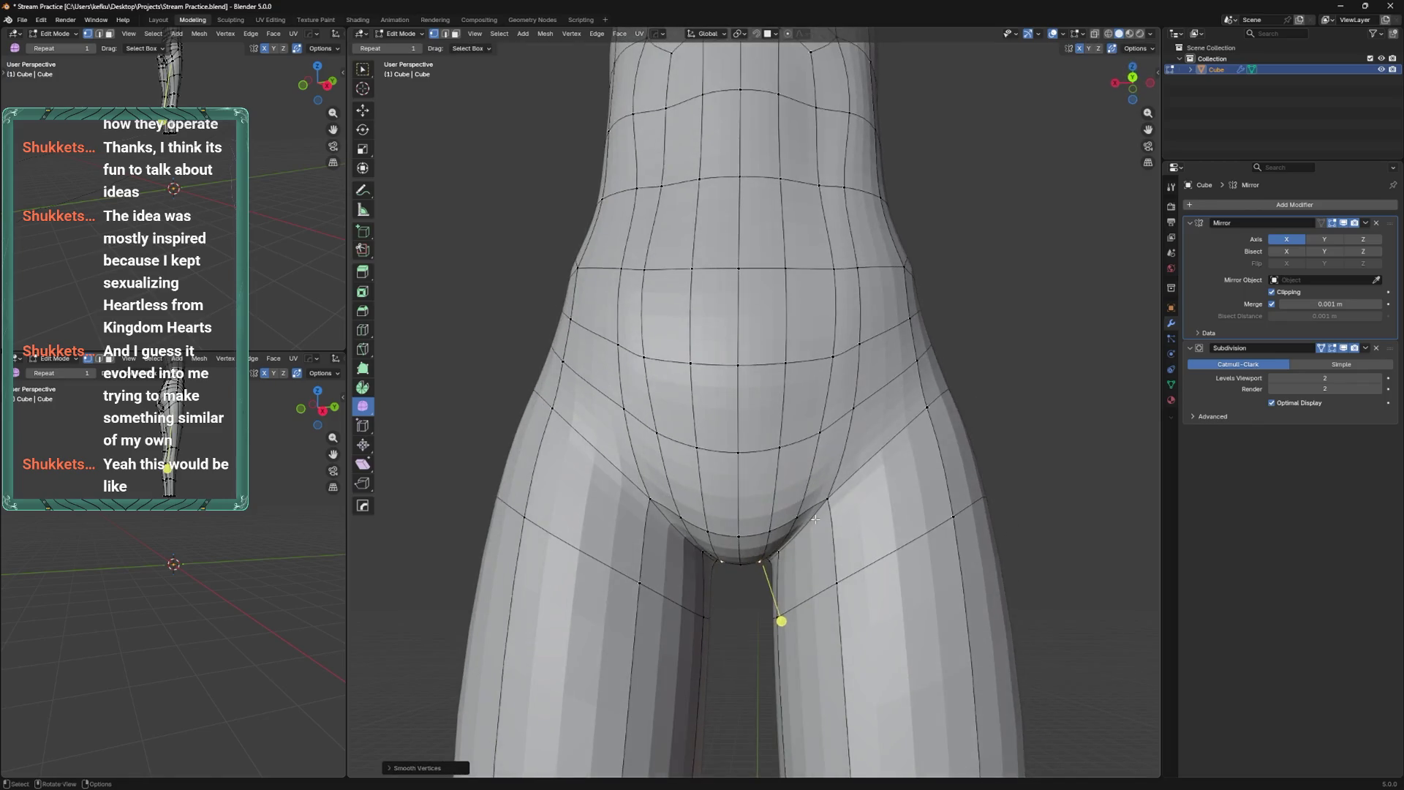
pyautogui.moveTo(784, 531); pyautogui.dragTo(833, 527)
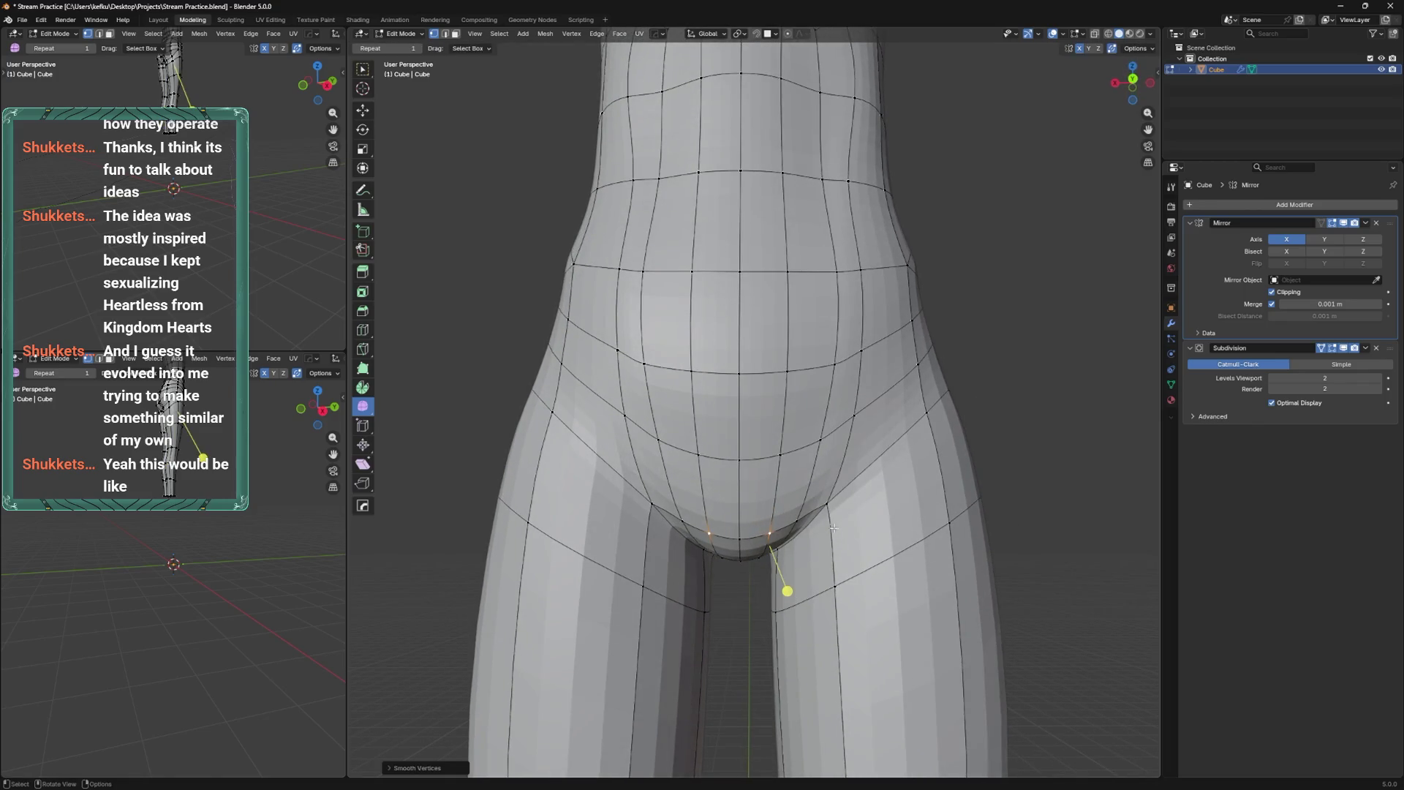
pyautogui.moveTo(795, 444)
pyautogui.mouseDown(button='middle')
pyautogui.moveTo(713, 323)
pyautogui.moveTo(771, 445)
pyautogui.moveTo(825, 470)
pyautogui.moveTo(846, 464)
pyautogui.moveTo(893, 506)
pyautogui.moveTo(860, 474)
pyautogui.moveTo(822, 481)
pyautogui.moveTo(773, 392)
pyautogui.mouseUp(button='middle')
pyautogui.hotkey('ctrl', 'Tab')
pyautogui.hotkey('ctrl', 'Tab')
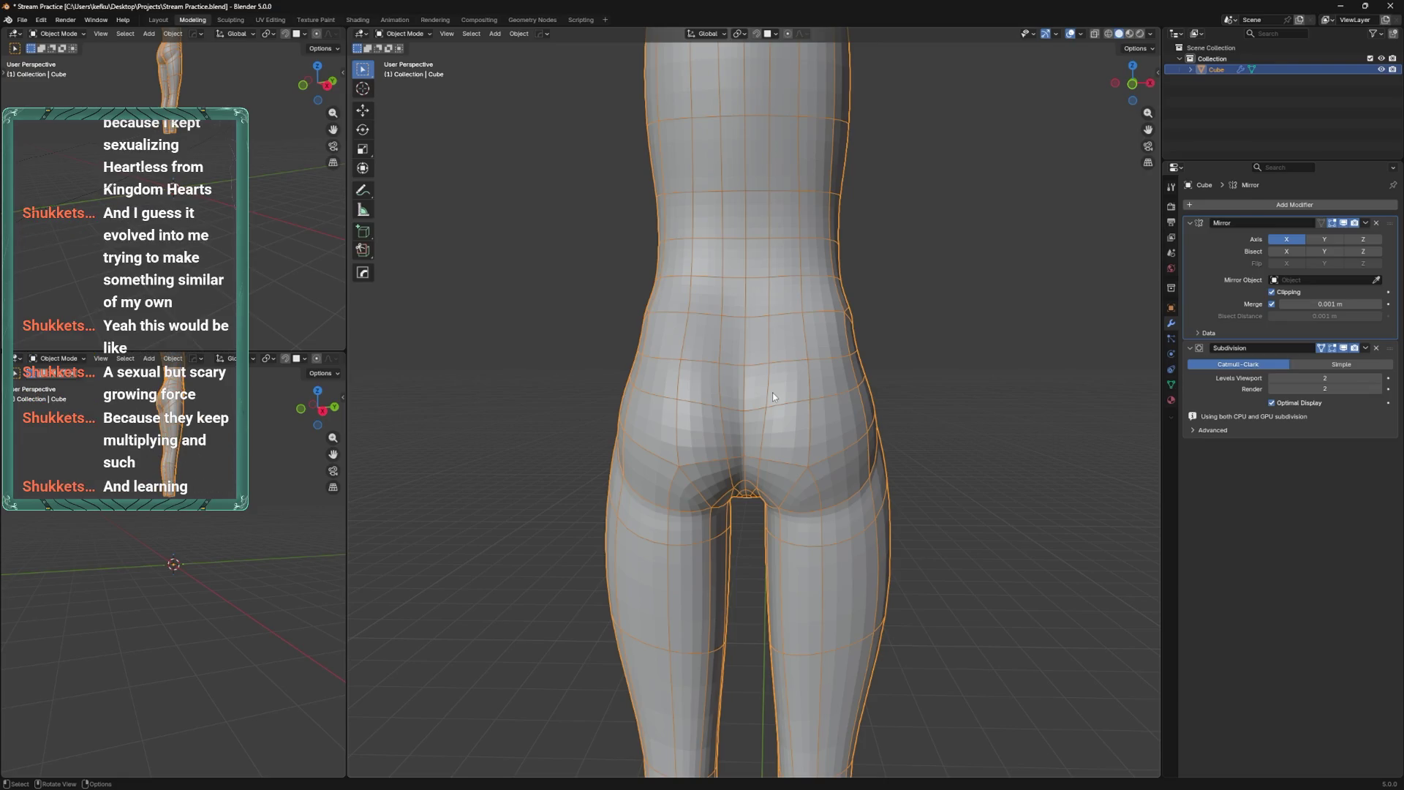
# Adjust the Elastic Grab brush size in Sculpt Mode, then return to Edit Mode and save.
pyautogui.moveTo(789, 473)
pyautogui.mouseDown(button='middle')
pyautogui.moveTo(777, 527)
pyautogui.moveTo(936, 524)
pyautogui.moveTo(871, 476)
pyautogui.mouseUp(button='middle')
pyautogui.hotkey('ctrl', 'Tab')
pyautogui.click(783, 567)
pyautogui.scroll(1, 761, 567)
pyautogui.scroll(2, 765, 611)
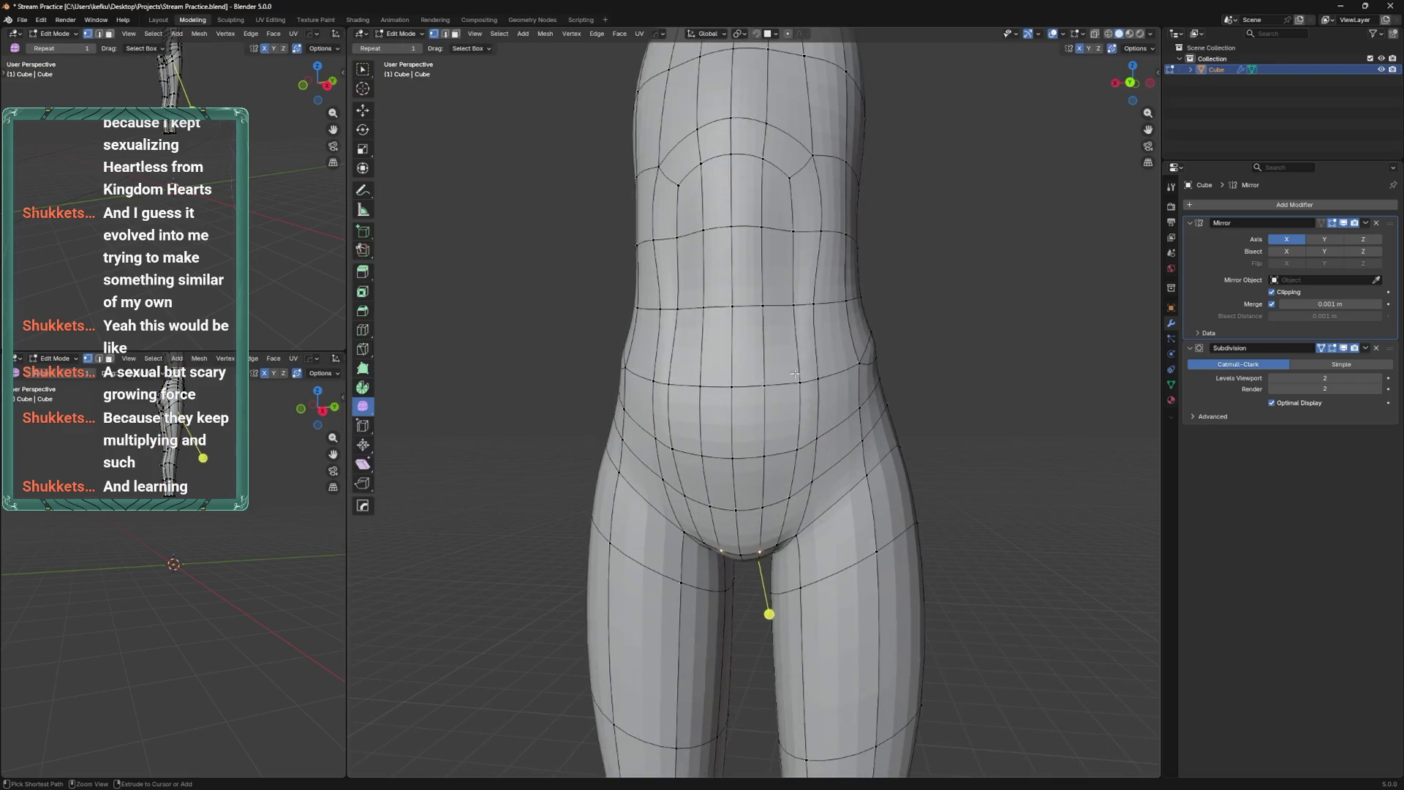
pyautogui.press('f')
pyautogui.press('[')
pyautogui.press('[')
pyautogui.press('Tab')
pyautogui.hotkey('ctrl', 's')
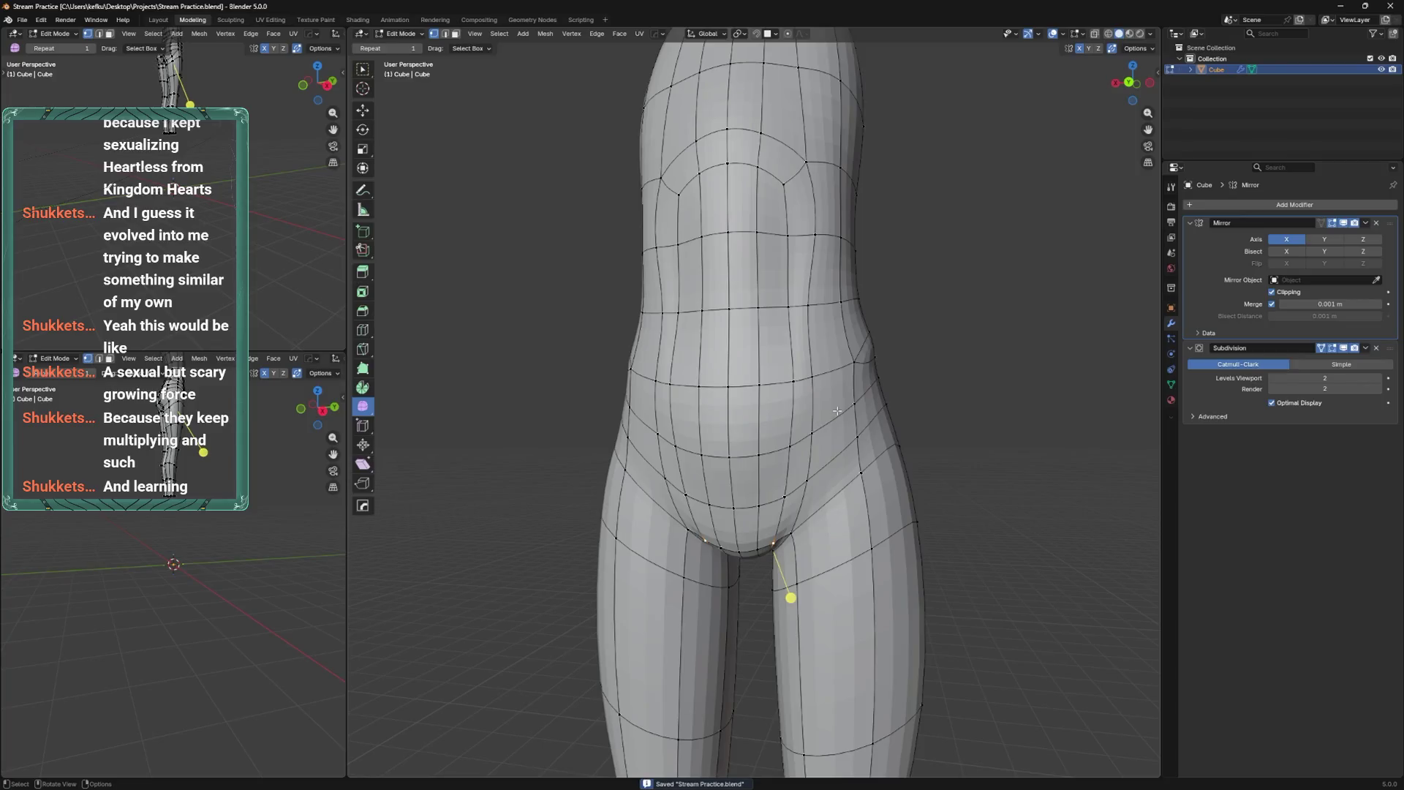
# Knife two new cuts along the hip, the second running to the centre line.
pyautogui.moveTo(841, 411)
pyautogui.mouseDown(button='middle')
pyautogui.moveTo(899, 406)
pyautogui.moveTo(852, 395)
pyautogui.moveTo(870, 376)
pyautogui.mouseUp(button='middle')
pyautogui.press('k')
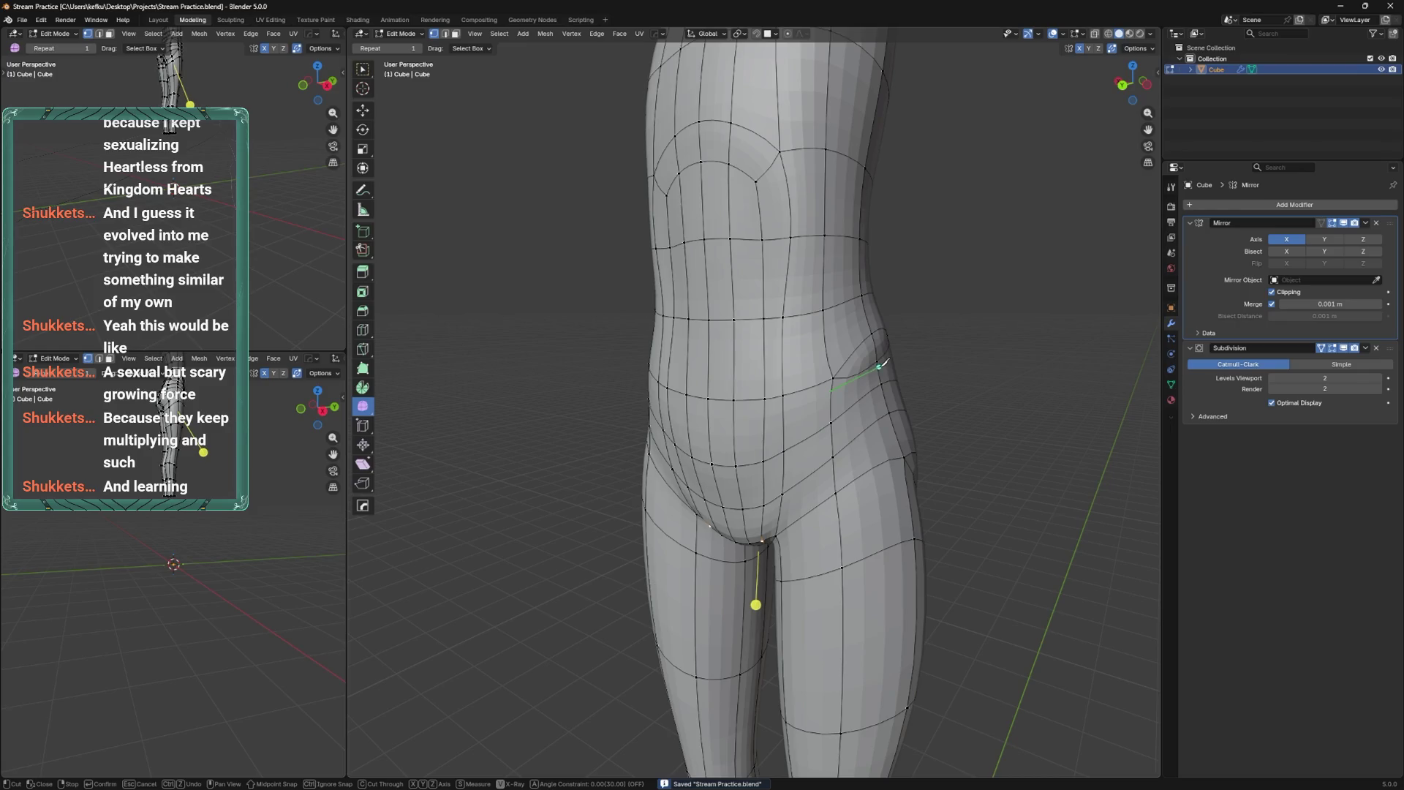
pyautogui.click(835, 422)
pyautogui.press('Return')
pyautogui.rightClick(852, 384)
pyautogui.press('Escape')
pyautogui.press('1')
pyautogui.press('k')
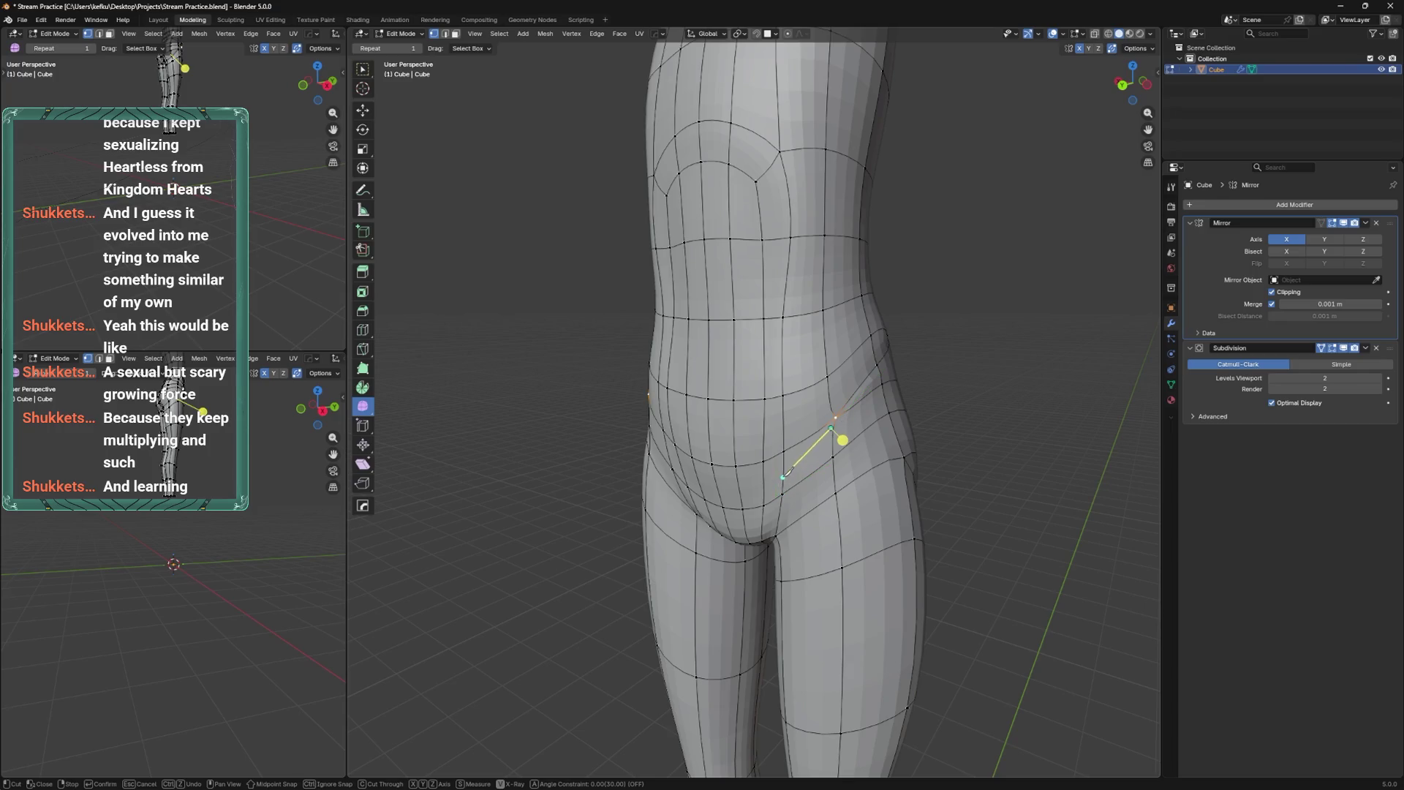
pyautogui.click(717, 485)
pyautogui.press('Return')
pyautogui.moveTo(820, 429)
pyautogui.mouseDown(button='middle')
pyautogui.moveTo(662, 465)
pyautogui.moveTo(598, 426)
pyautogui.moveTo(880, 398)
pyautogui.moveTo(768, 426)
pyautogui.moveTo(947, 411)
pyautogui.mouseUp(button='middle')
pyautogui.click(756, 437)
# Switch to Object Mode, reselect the body, save, and re-enter Edit Mode.
pyautogui.press('Tab')
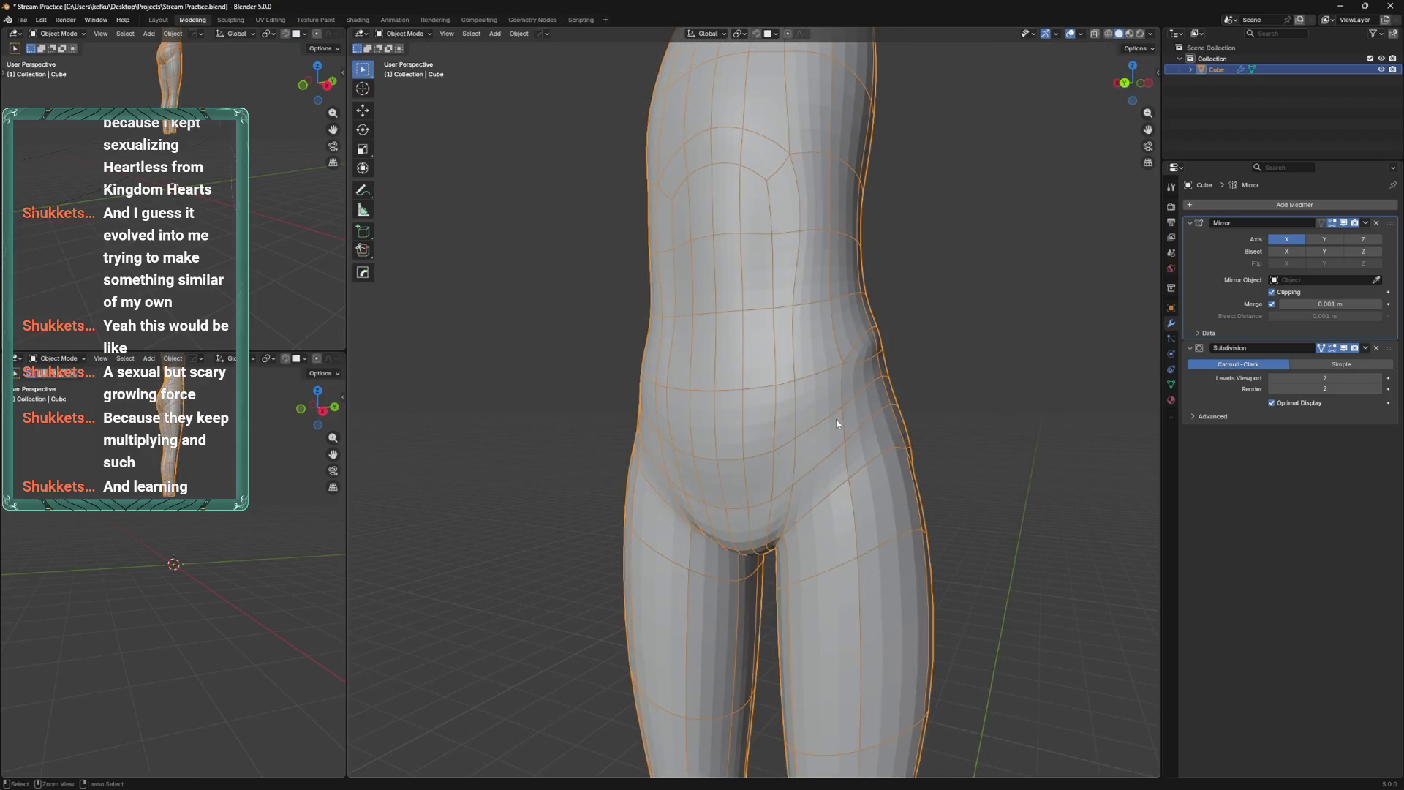
pyautogui.scroll(-3, 836, 420)
pyautogui.hotkey('ctrl', 's')
pyautogui.click(879, 405)
pyautogui.moveTo(849, 405)
pyautogui.mouseDown(button='middle')
pyautogui.moveTo(942, 392)
pyautogui.moveTo(882, 419)
pyautogui.moveTo(885, 400)
pyautogui.moveTo(837, 365)
pyautogui.moveTo(847, 411)
pyautogui.moveTo(717, 433)
pyautogui.moveTo(741, 406)
pyautogui.moveTo(788, 456)
pyautogui.mouseUp(button='middle')
pyautogui.click(739, 417)
pyautogui.scroll(4, 753, 408)
pyautogui.hotkey('ctrl', 's')
pyautogui.press('Tab')
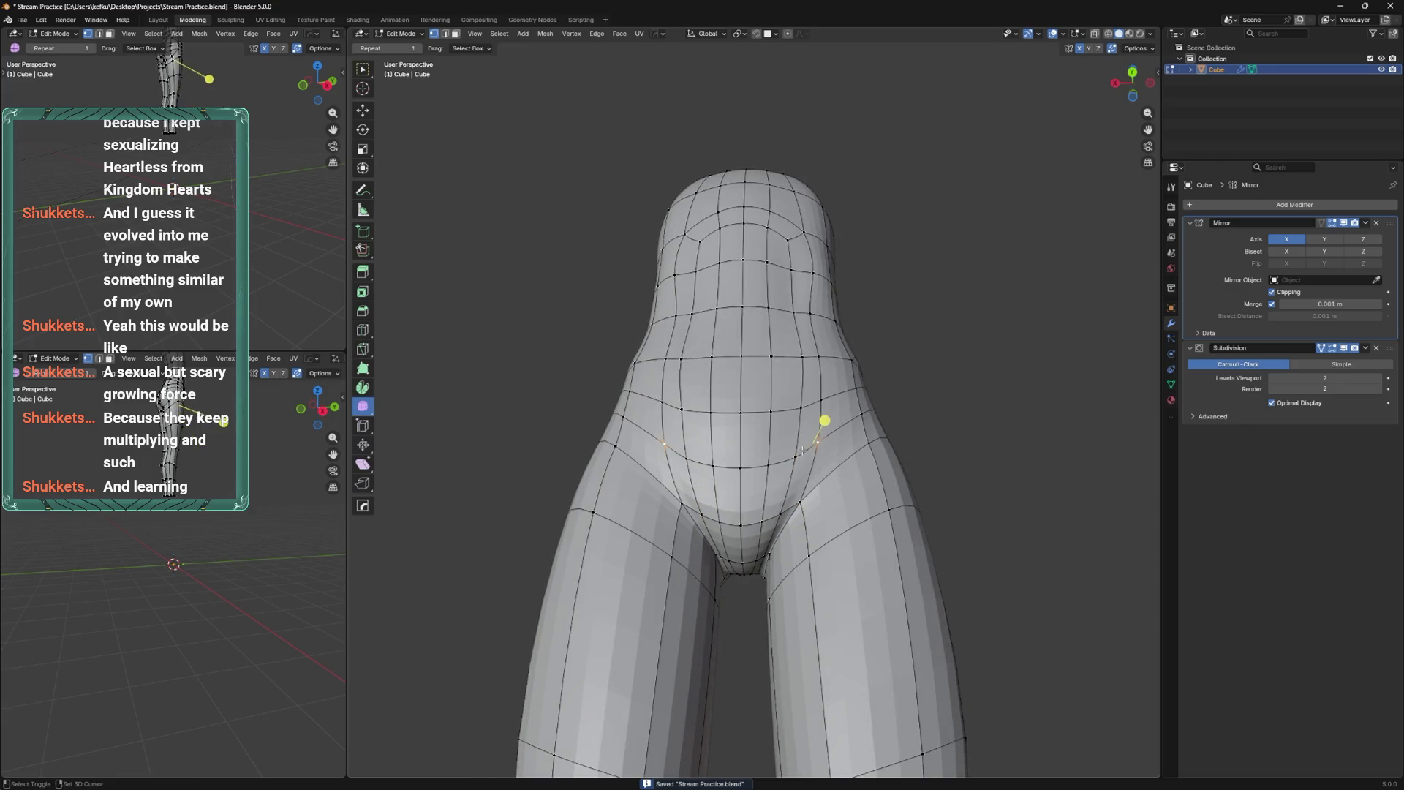
# Dissolve the unwanted hip edges, slide the hip vertices into place, and select the crotch vertex.
pyautogui.press('x')
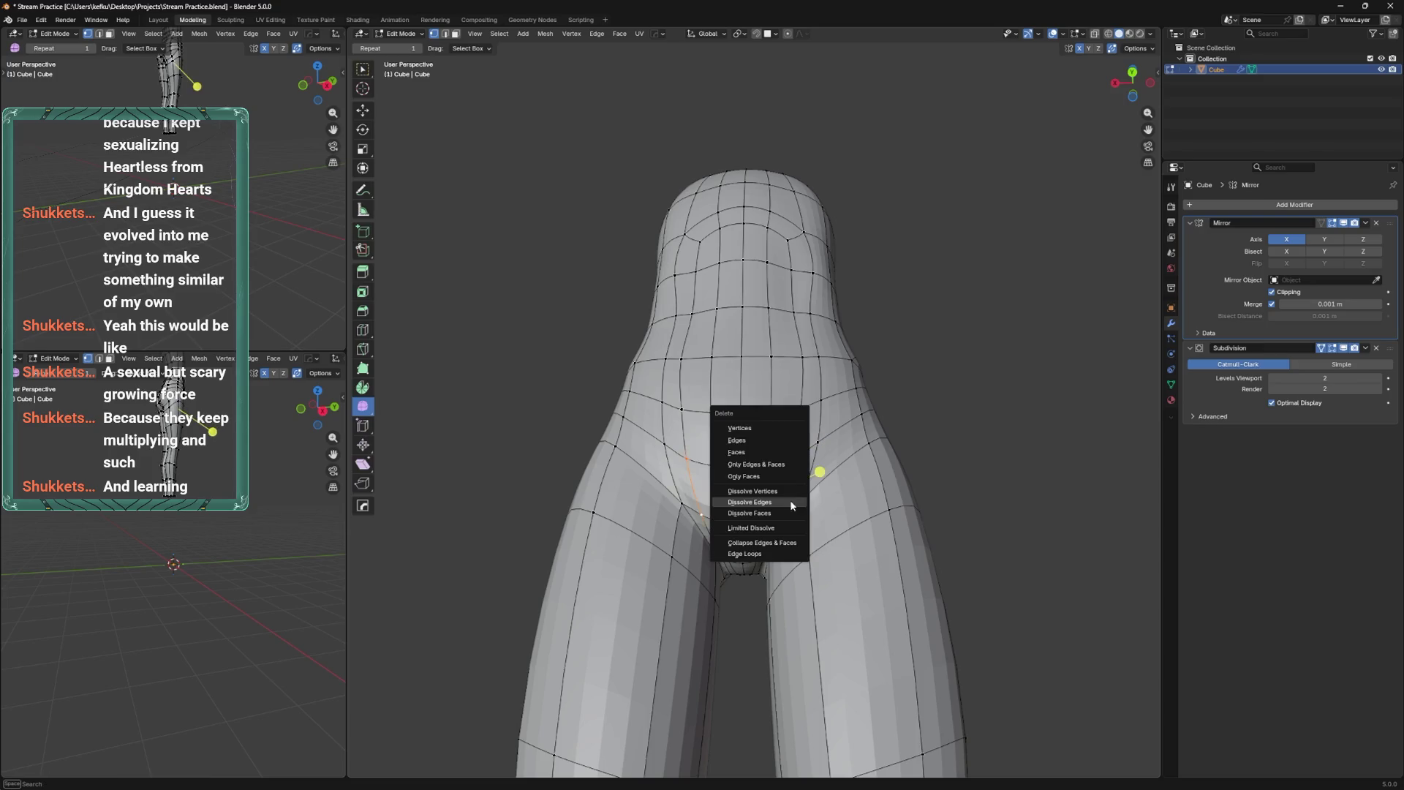
pyautogui.click(790, 499)
pyautogui.moveTo(790, 498); pyautogui.dragTo(793, 497, button='middle')
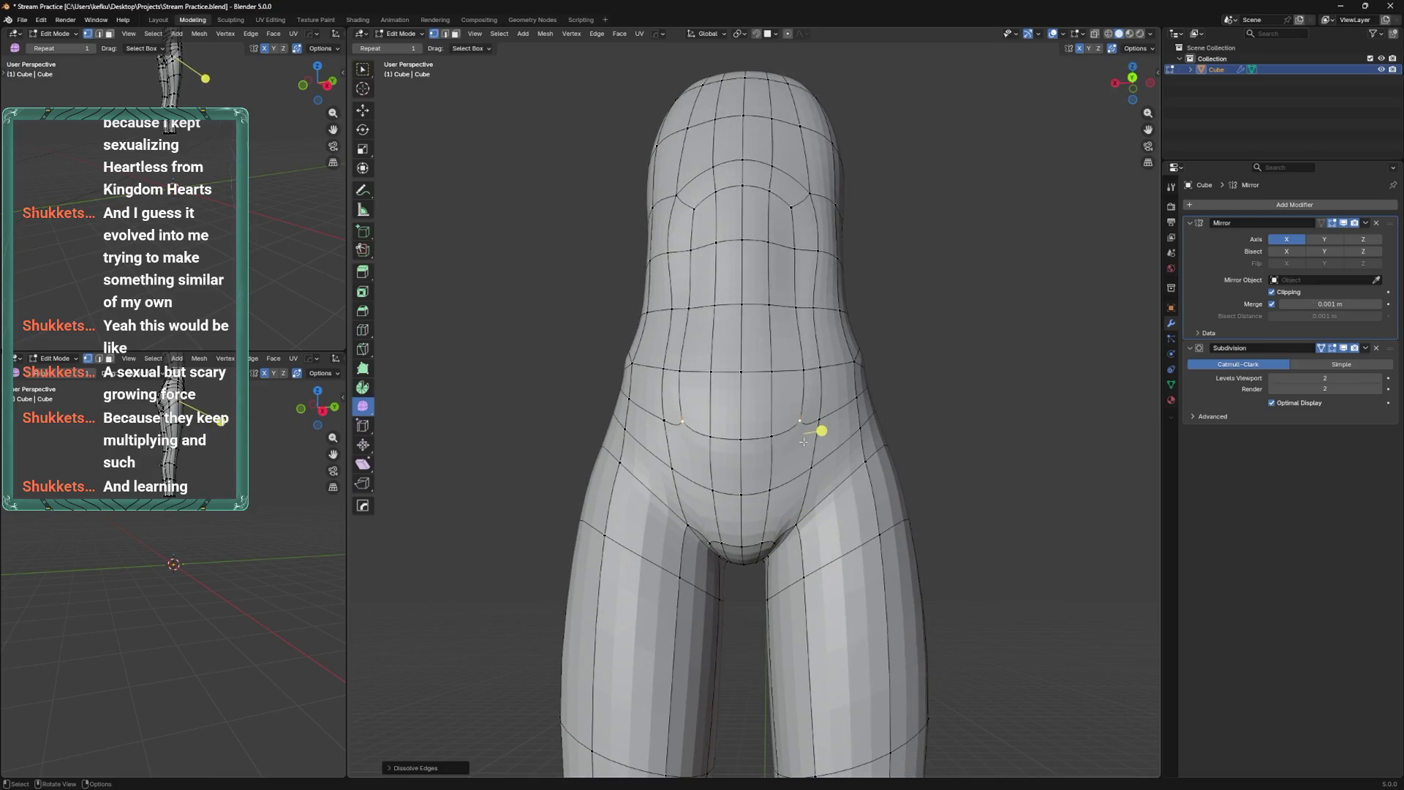
pyautogui.hotkey('shift', 'v')
pyautogui.click(808, 468)
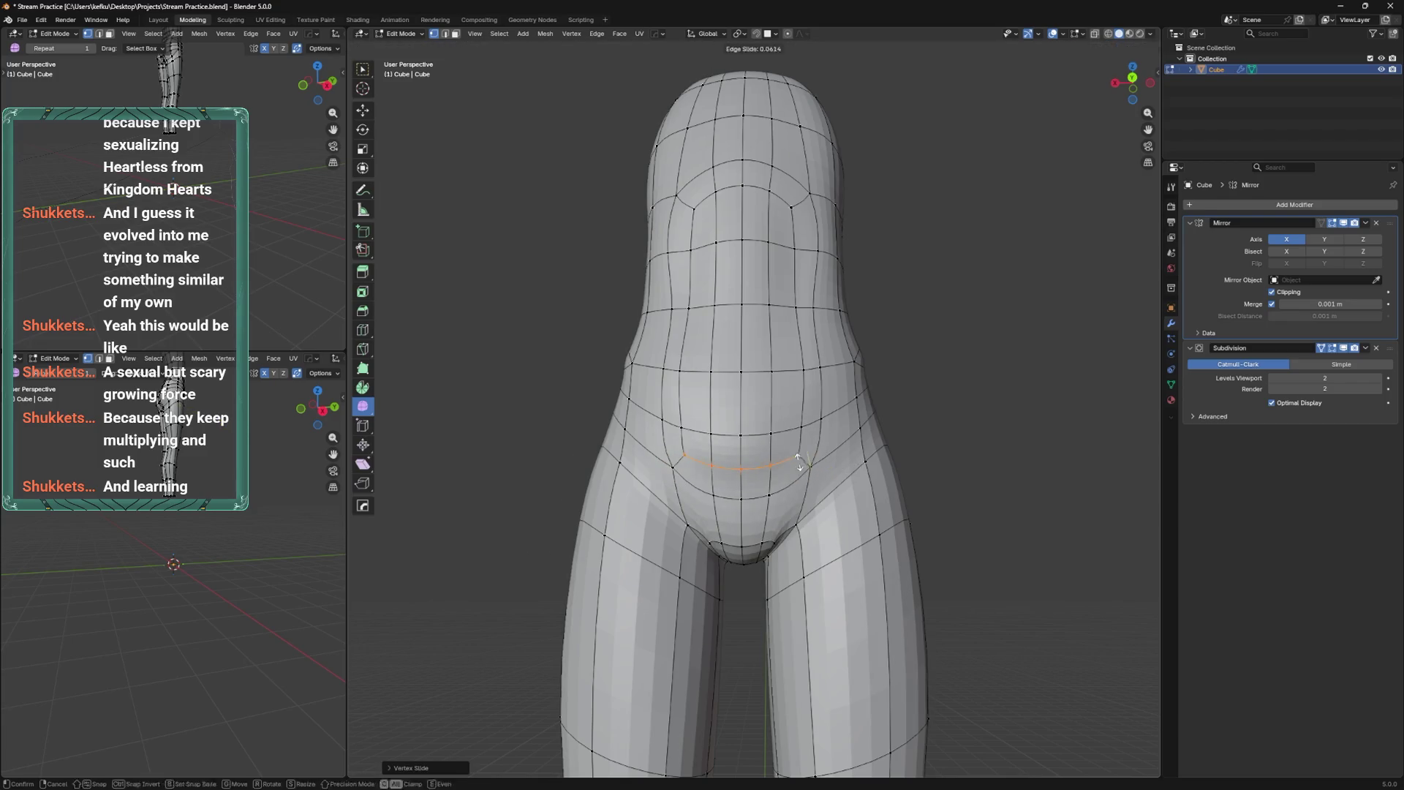
pyautogui.moveTo(808, 468); pyautogui.dragTo(750, 448, button='middle')
pyautogui.click(743, 499)
# Slide two crotch vertices into place, select the front crotch vertex, and save the file.
pyautogui.press('g')
pyautogui.press('g')
pyautogui.click(744, 493)
pyautogui.hotkey('shift', 'v')
pyautogui.click(744, 486)
pyautogui.click(739, 482)
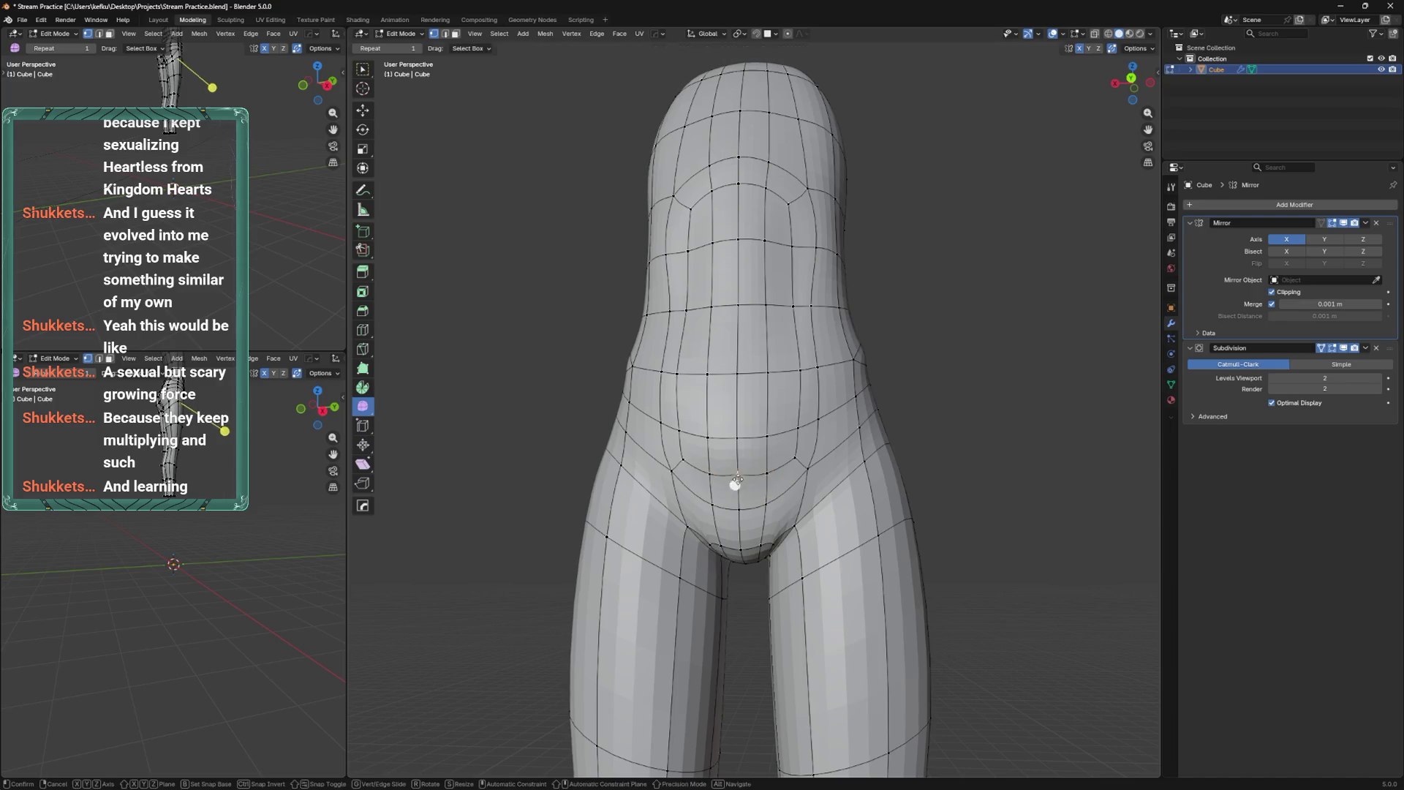
pyautogui.moveTo(760, 498)
pyautogui.mouseDown(button='middle')
pyautogui.moveTo(725, 491)
pyautogui.moveTo(773, 485)
pyautogui.mouseUp(button='middle')
pyautogui.hotkey('ctrl', 's')
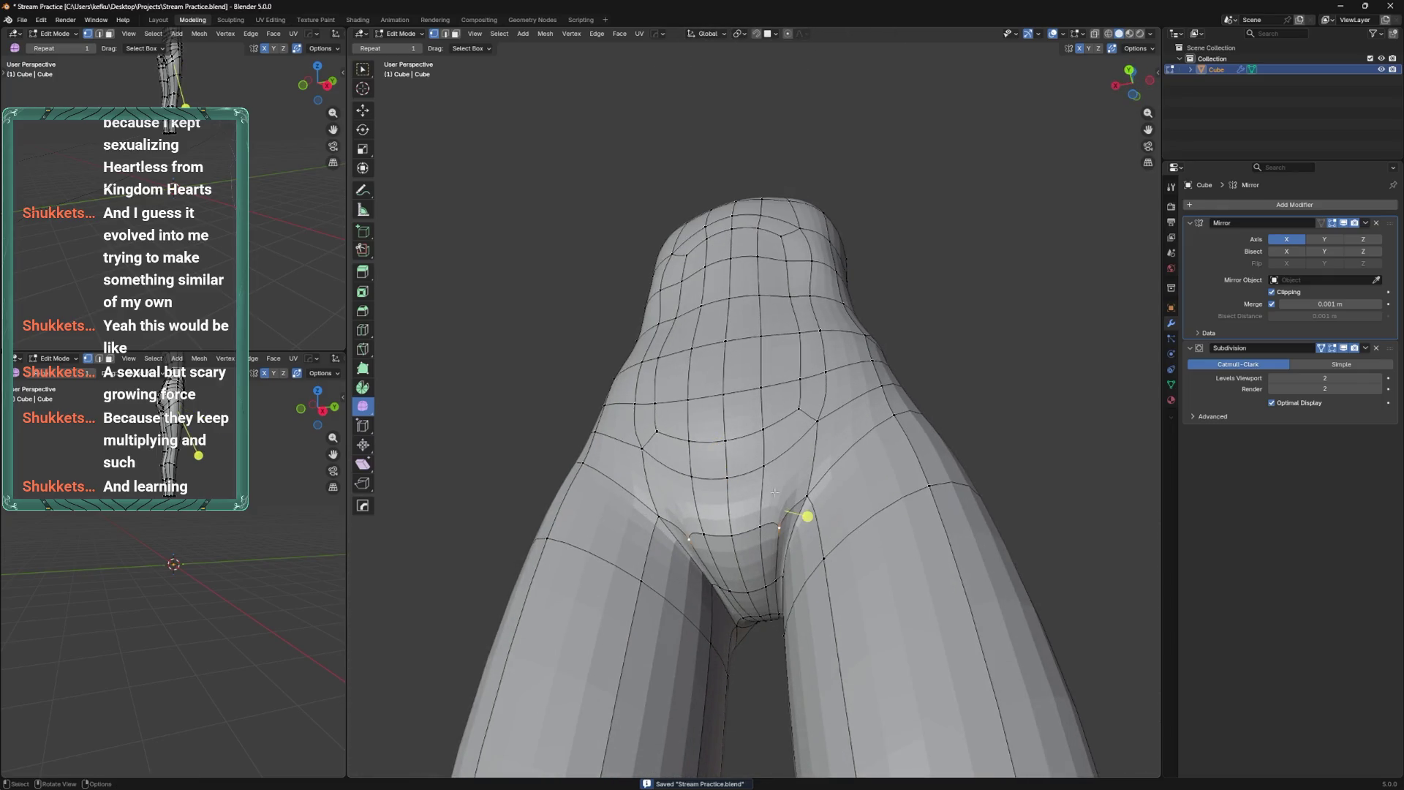
# Add a new edge loop around the crotch with Ctrl+R.
pyautogui.hotkey('ctrl', 'r')
pyautogui.click(743, 523)
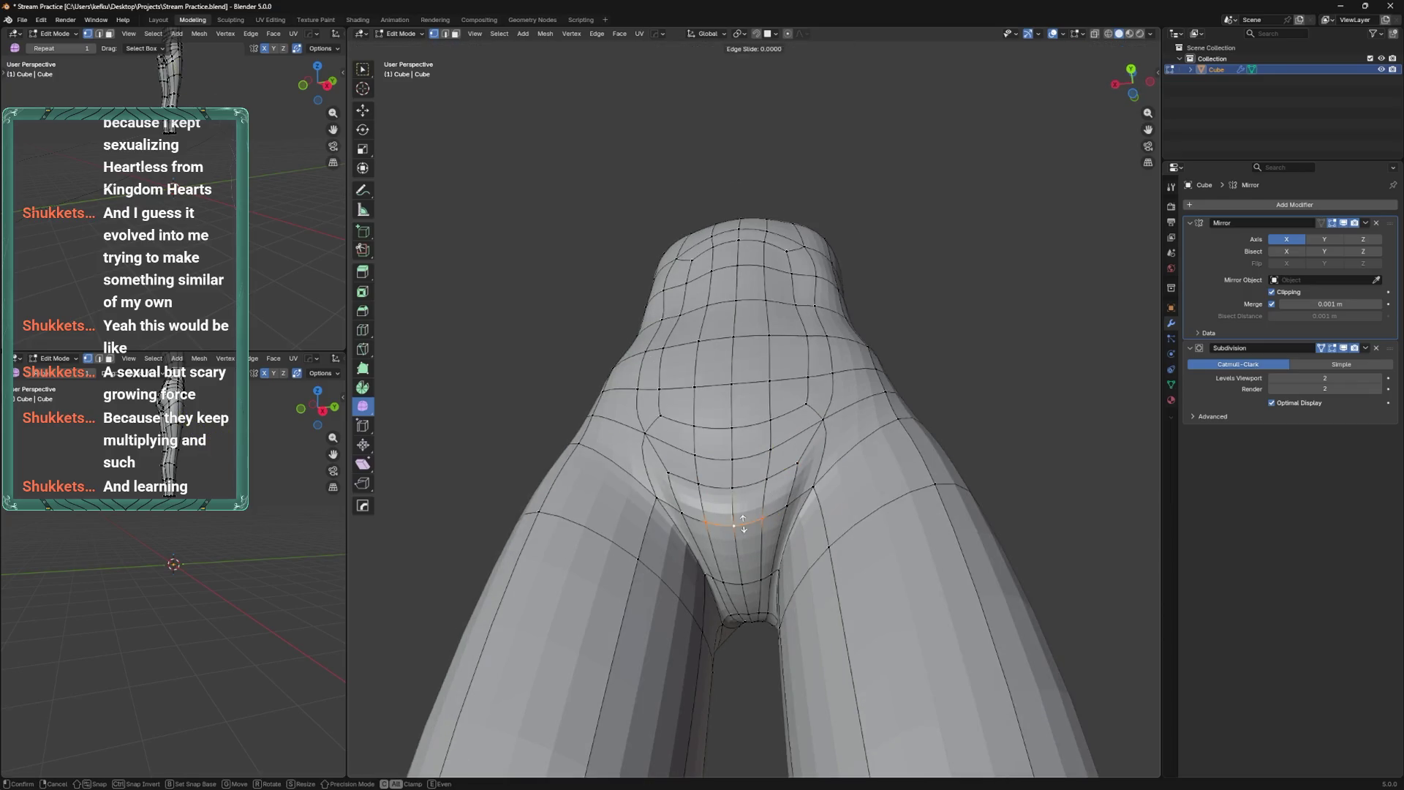
pyautogui.click(774, 517)
pyautogui.moveTo(784, 510)
pyautogui.mouseDown(button='middle')
pyautogui.moveTo(786, 573)
pyautogui.moveTo(808, 570)
pyautogui.moveTo(782, 542)
pyautogui.mouseUp(button='middle')
pyautogui.scroll(-2, 786, 572)
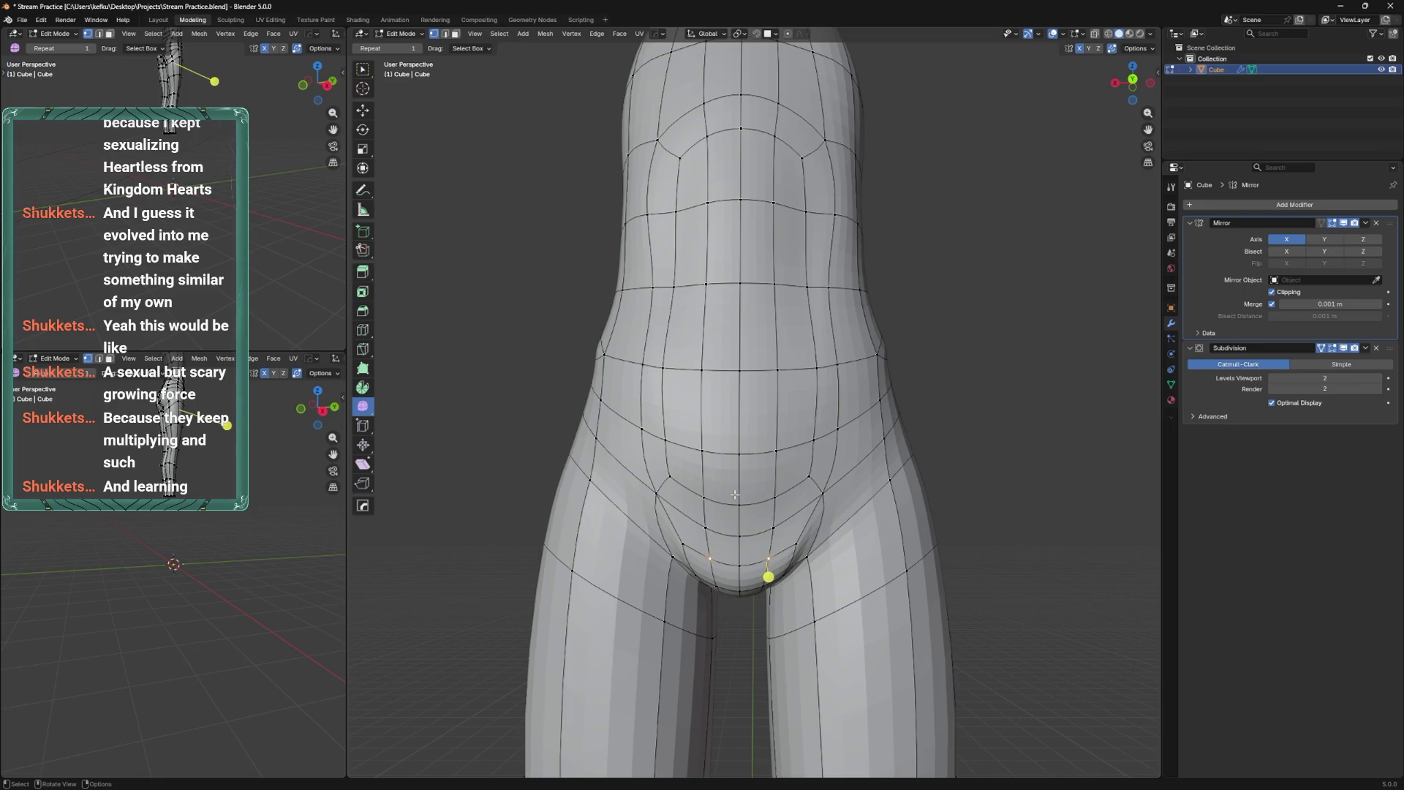
# Slide the pelvis vertices along their edges and move the new loop upward.
pyautogui.hotkey('shift', 'v')
pyautogui.click(784, 546)
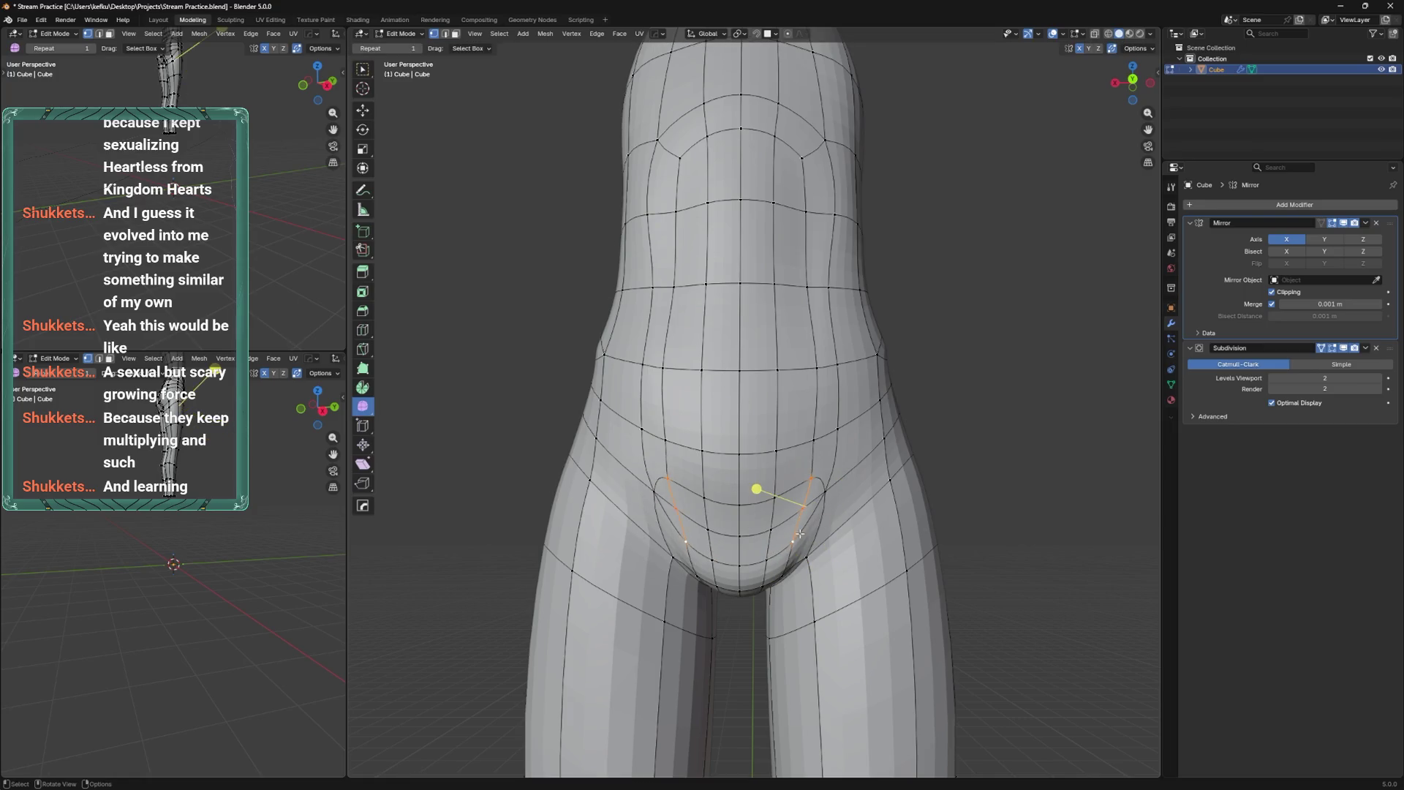
pyautogui.press('g')
pyautogui.press('g')
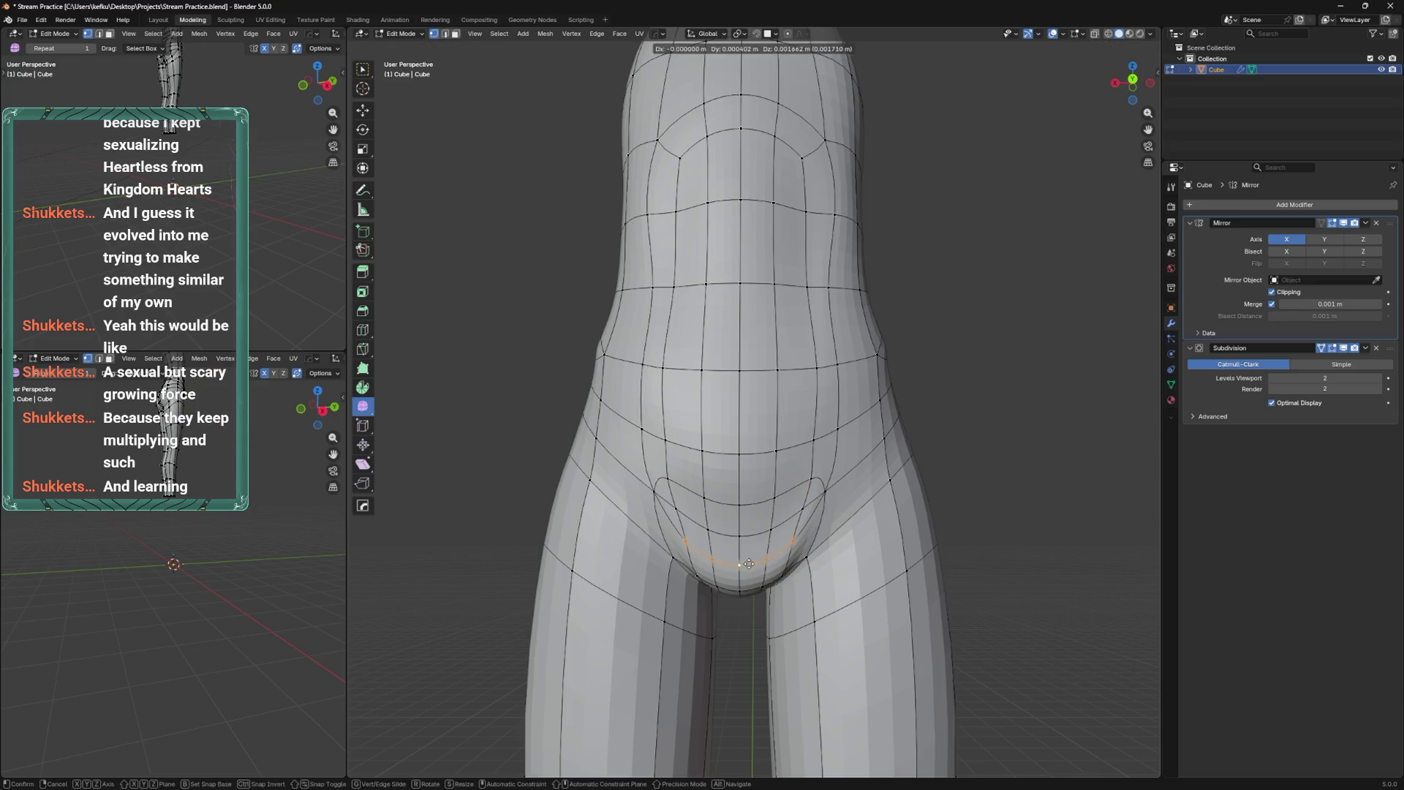
pyautogui.click(761, 443)
pyautogui.hotkey('shift', 'v')
pyautogui.click(805, 517)
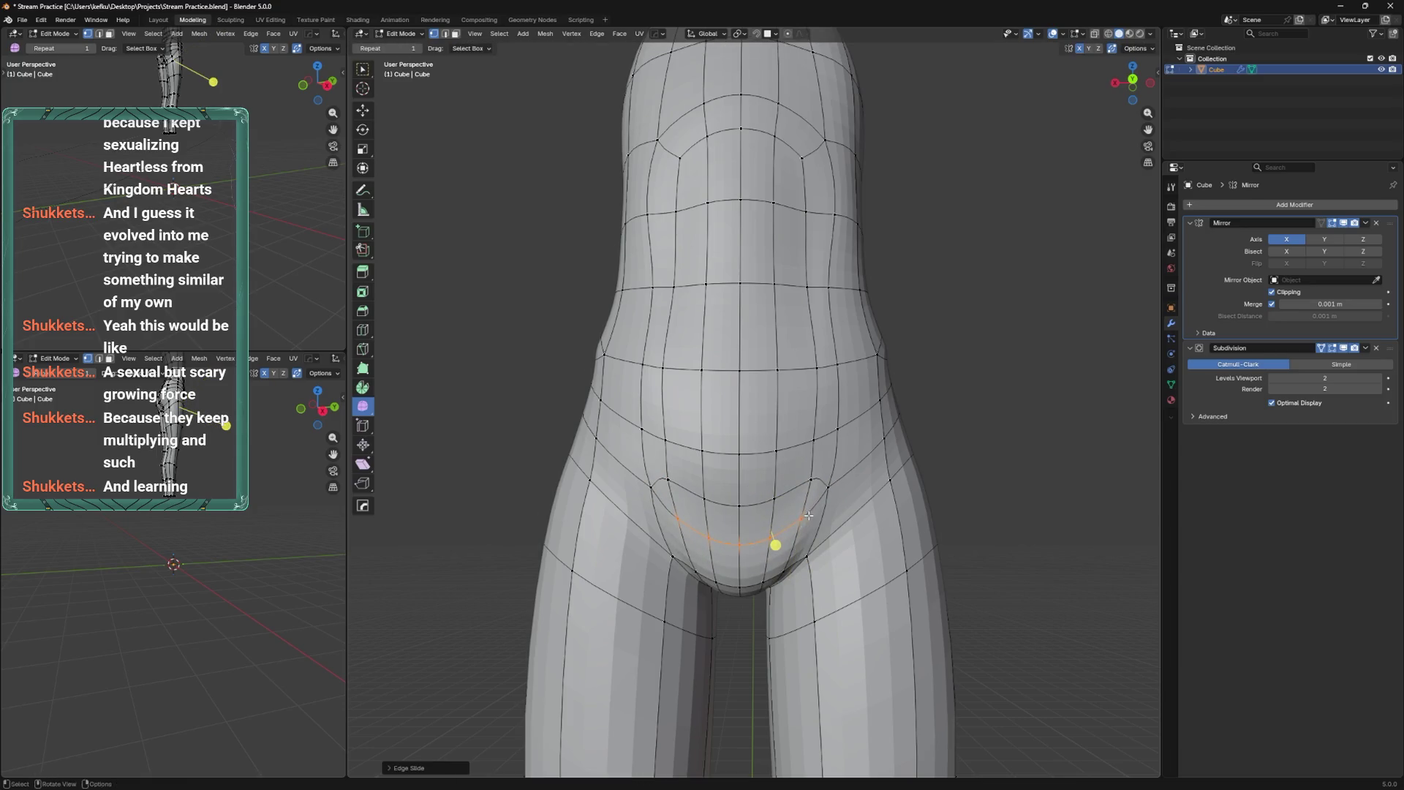
pyautogui.hotkey('shift', 'v')
pyautogui.click(804, 523)
pyautogui.moveTo(809, 526); pyautogui.dragTo(815, 507, button='middle')
pyautogui.hotkey('shift', 'v')
pyautogui.click(801, 486)
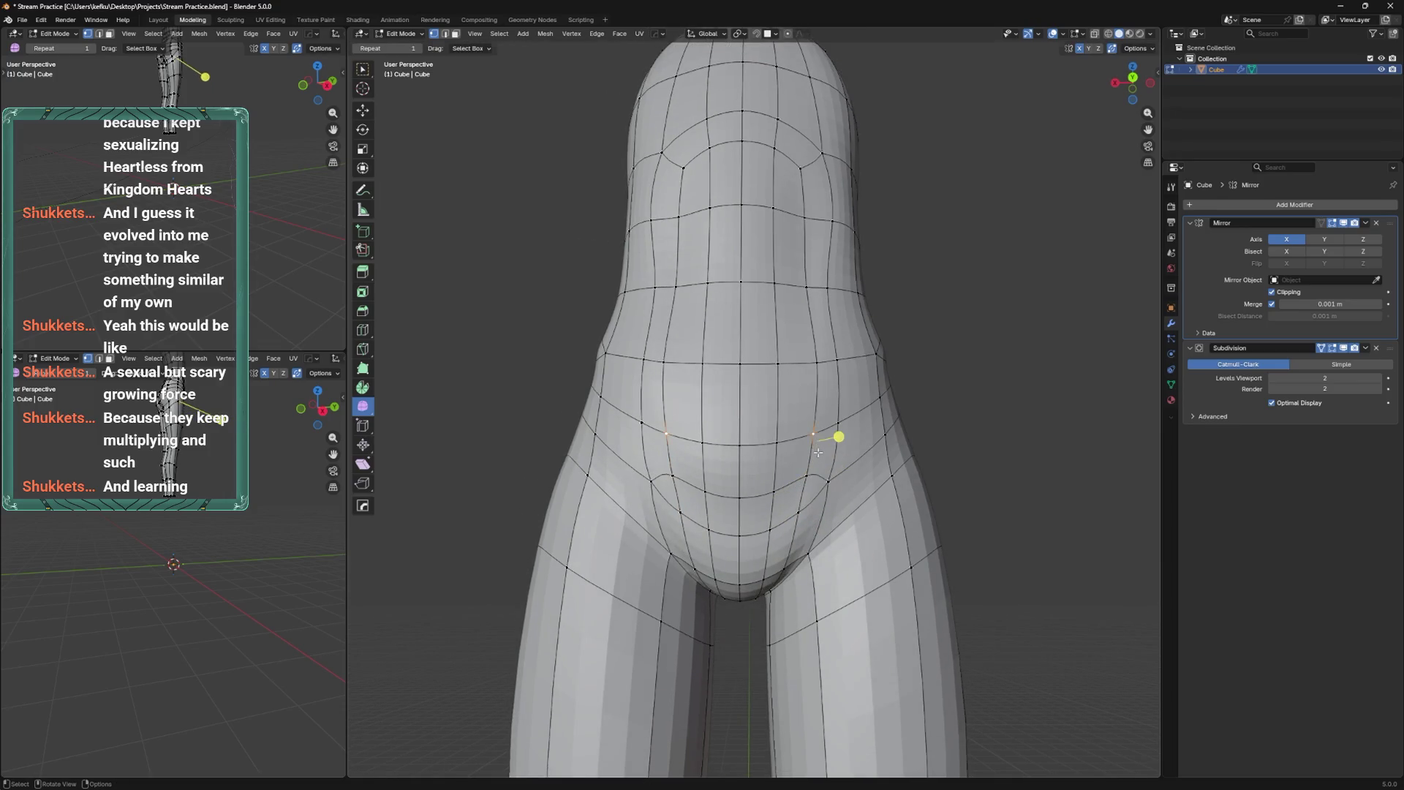
# Lower the Subdivision viewport level to 1 from Object Mode.
pyautogui.press('Tab')
pyautogui.click(1271, 379)
pyautogui.press('Tab')
pyautogui.press('Tab')
# Apply Shade Smooth to the torso from Quick Favorites.
pyautogui.press('q')
pyautogui.moveTo(869, 442)
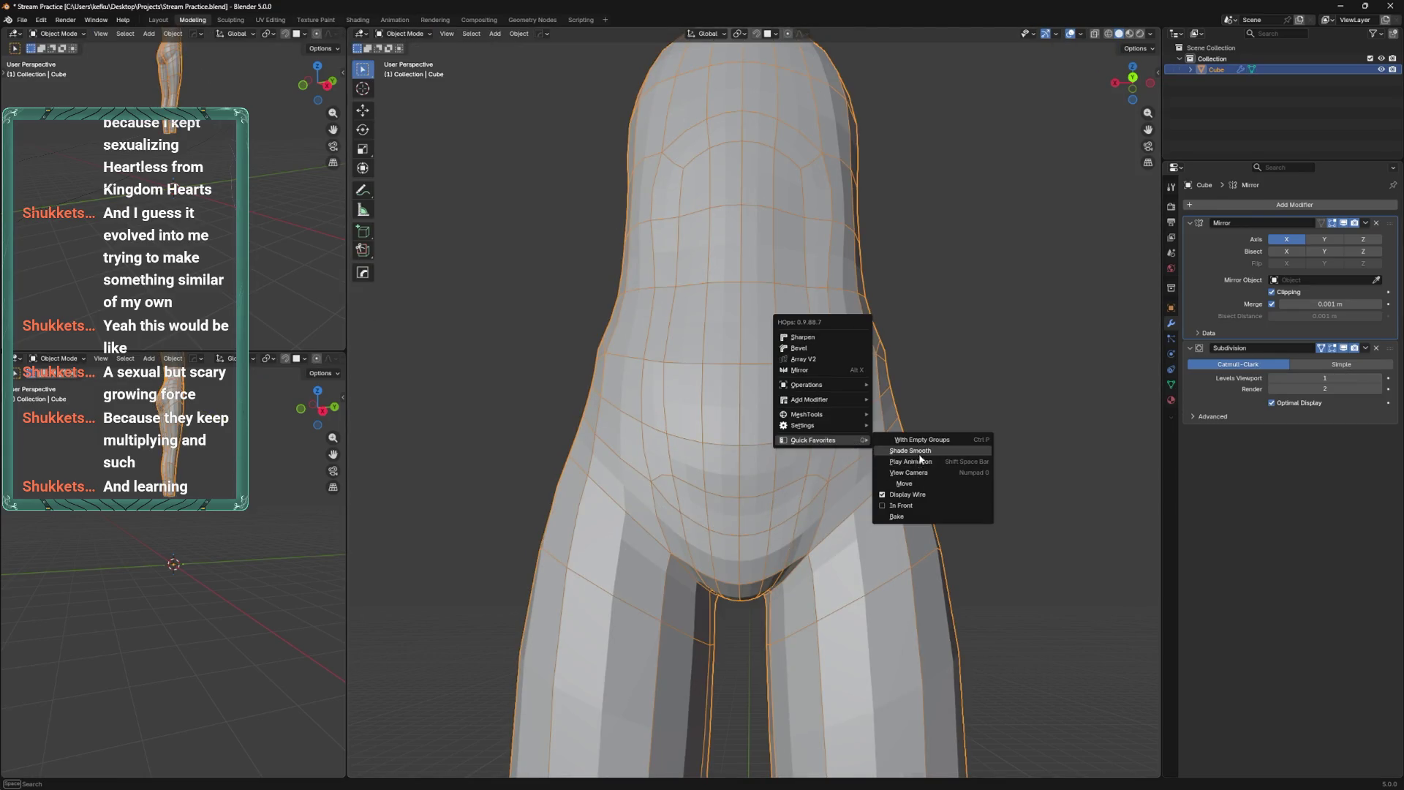
pyautogui.click(920, 453)
# Add another loop cut through the pelvis.
pyautogui.press('Tab')
pyautogui.hotkey('shift', 'v')
pyautogui.moveTo(915, 368)
pyautogui.mouseDown(button='middle')
pyautogui.moveTo(805, 441)
pyautogui.moveTo(890, 442)
pyautogui.moveTo(915, 460)
pyautogui.moveTo(848, 414)
pyautogui.moveTo(826, 450)
pyautogui.moveTo(757, 481)
pyautogui.moveTo(868, 439)
pyautogui.moveTo(899, 492)
pyautogui.moveTo(919, 489)
pyautogui.moveTo(925, 468)
pyautogui.moveTo(790, 471)
pyautogui.mouseUp(button='middle')
pyautogui.click(805, 441)
# Preview the smoothed body with the wireframe display turned off.
pyautogui.press('Tab')
pyautogui.press('Tab')
pyautogui.press('Tab')
pyautogui.rightClick(790, 472)
pyautogui.moveTo(805, 474)
pyautogui.click(943, 502)
pyautogui.moveTo(943, 501)
pyautogui.mouseDown(button='middle')
pyautogui.moveTo(846, 481)
pyautogui.moveTo(891, 505)
pyautogui.moveTo(846, 492)
pyautogui.moveTo(846, 422)
pyautogui.mouseUp(button='middle')
pyautogui.press('Tab')
# Slide two hip vertices closer to the crotch to refine the front topology.
pyautogui.press('g')
pyautogui.press('g')
pyautogui.click(843, 473)
pyautogui.moveTo(845, 547)
pyautogui.mouseDown(button='middle')
pyautogui.moveTo(849, 585)
pyautogui.moveTo(849, 572)
pyautogui.mouseUp(button='middle')
pyautogui.moveTo(836, 474); pyautogui.dragTo(849, 521, button='middle')
pyautogui.click(852, 510)
pyautogui.press('g')
pyautogui.press('g')
pyautogui.click(825, 463)
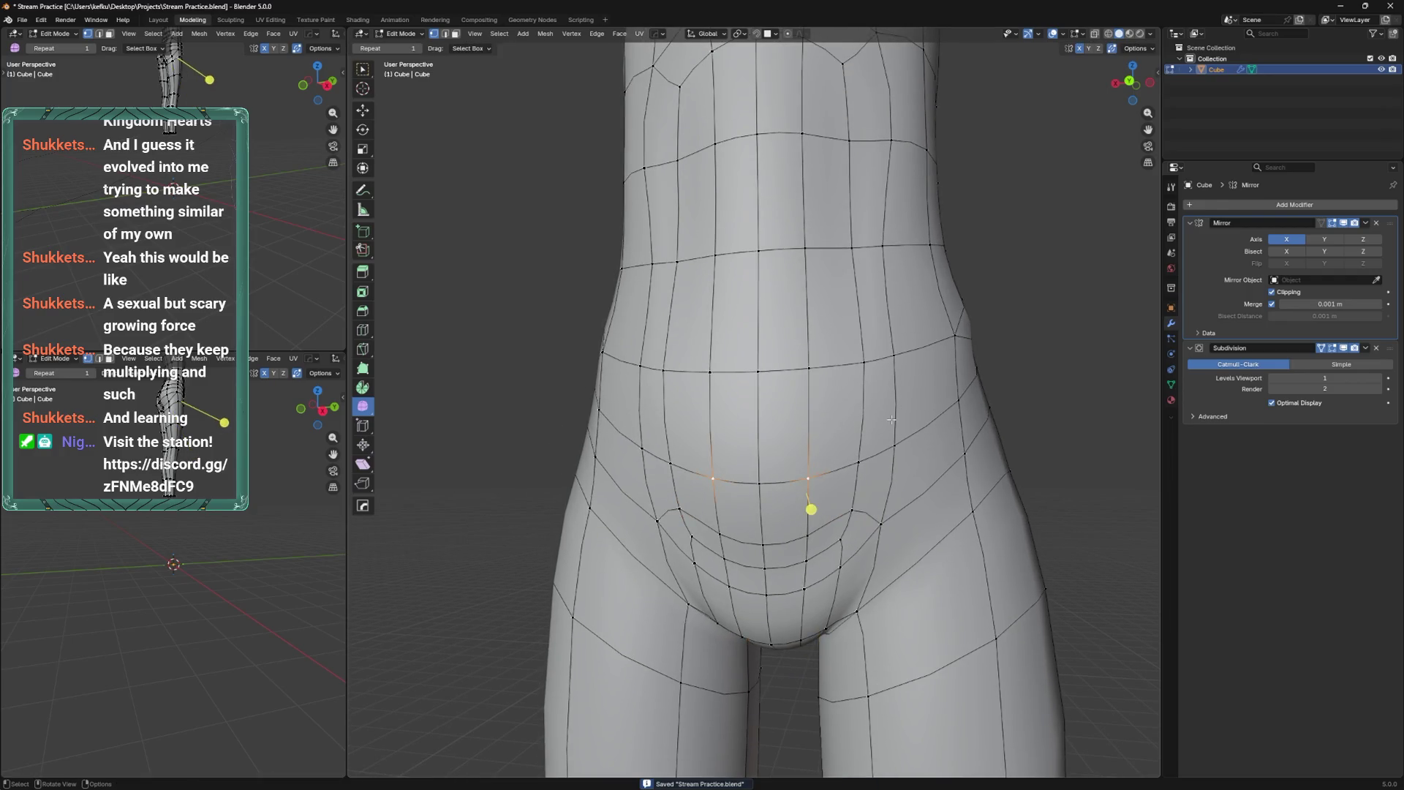
# Select the loop around the hips and slide it lower toward the thighs.
pyautogui.scroll(-3, 853, 505)
pyautogui.moveTo(865, 497); pyautogui.dragTo(758, 465, button='middle')
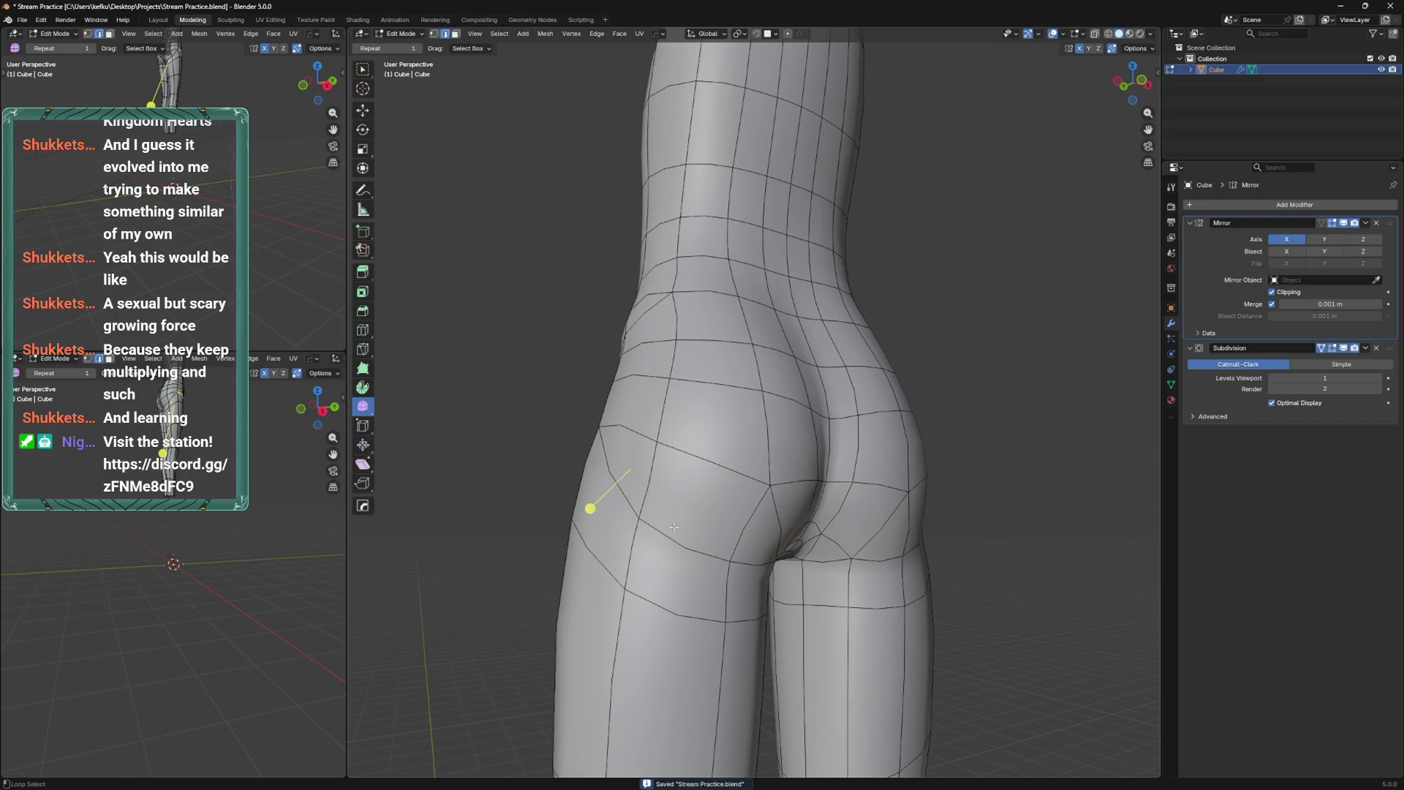
pyautogui.keyDown('alt'); pyautogui.click(673, 526); pyautogui.keyUp('alt')
pyautogui.moveTo(673, 526)
pyautogui.mouseDown(button='middle')
pyautogui.moveTo(731, 450)
pyautogui.moveTo(863, 465)
pyautogui.mouseUp(button='middle')
pyautogui.hotkey('ctrl', 'b')
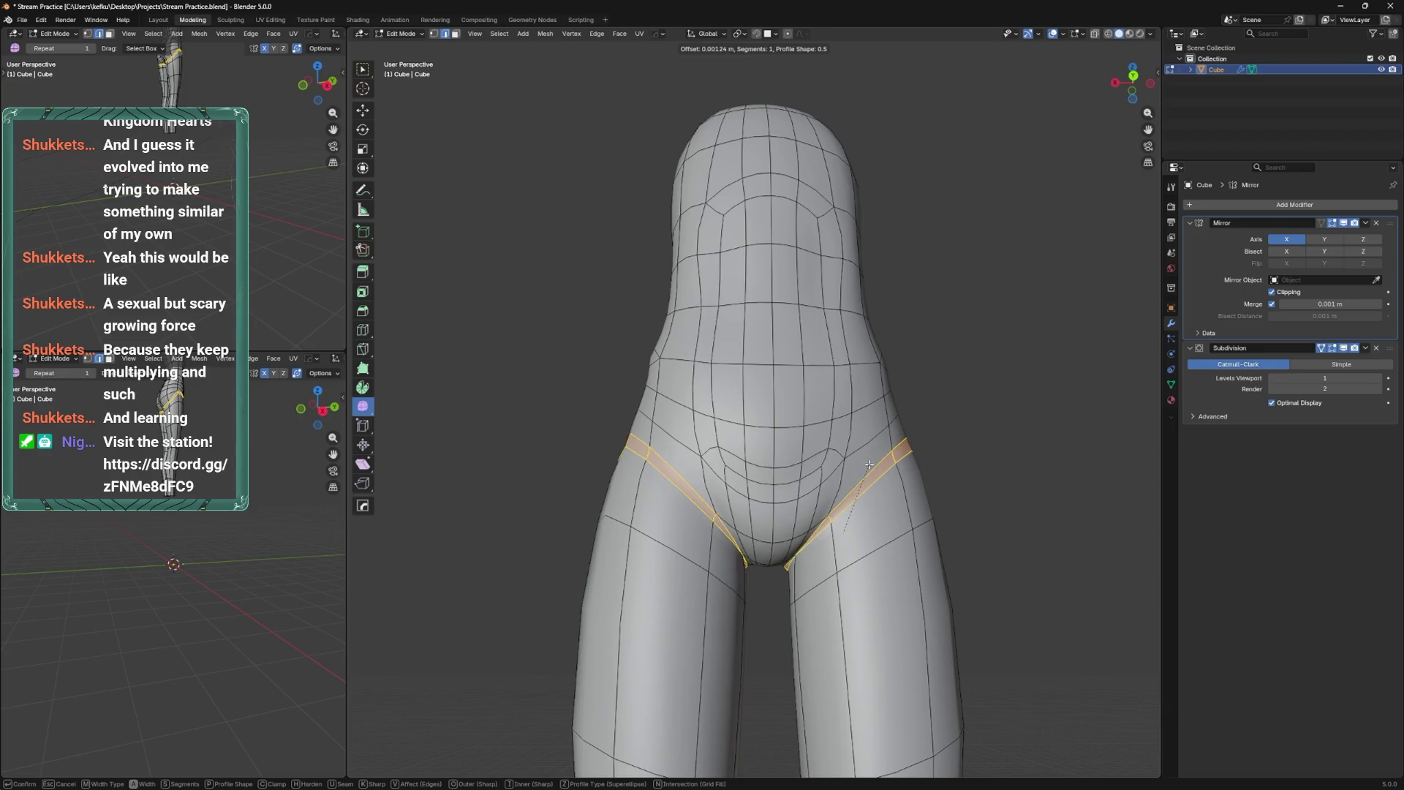
pyautogui.press('Escape')
pyautogui.press('g')
pyautogui.press('g')
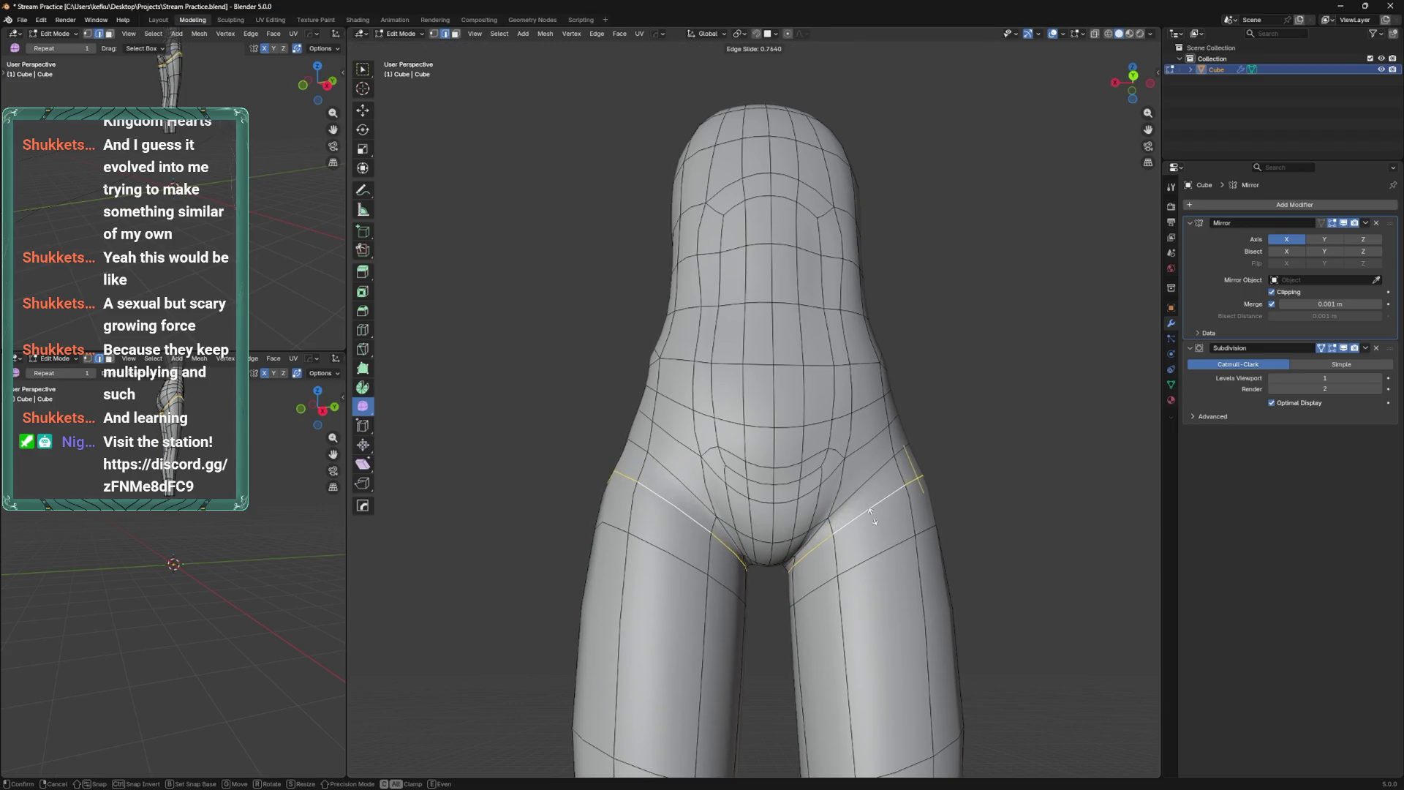
pyautogui.click(872, 515)
pyautogui.moveTo(854, 541)
pyautogui.keyDown('alt'); pyautogui.mouseDown(button='middle')
pyautogui.moveTo(805, 495)
pyautogui.moveTo(714, 482)
pyautogui.moveTo(854, 541)
pyautogui.moveTo(874, 439)
pyautogui.mouseUp(button='middle'); pyautogui.keyUp('alt')
pyautogui.press('g')
pyautogui.press('g')
pyautogui.click(855, 563)
pyautogui.moveTo(865, 488); pyautogui.dragTo(787, 521, button='middle')
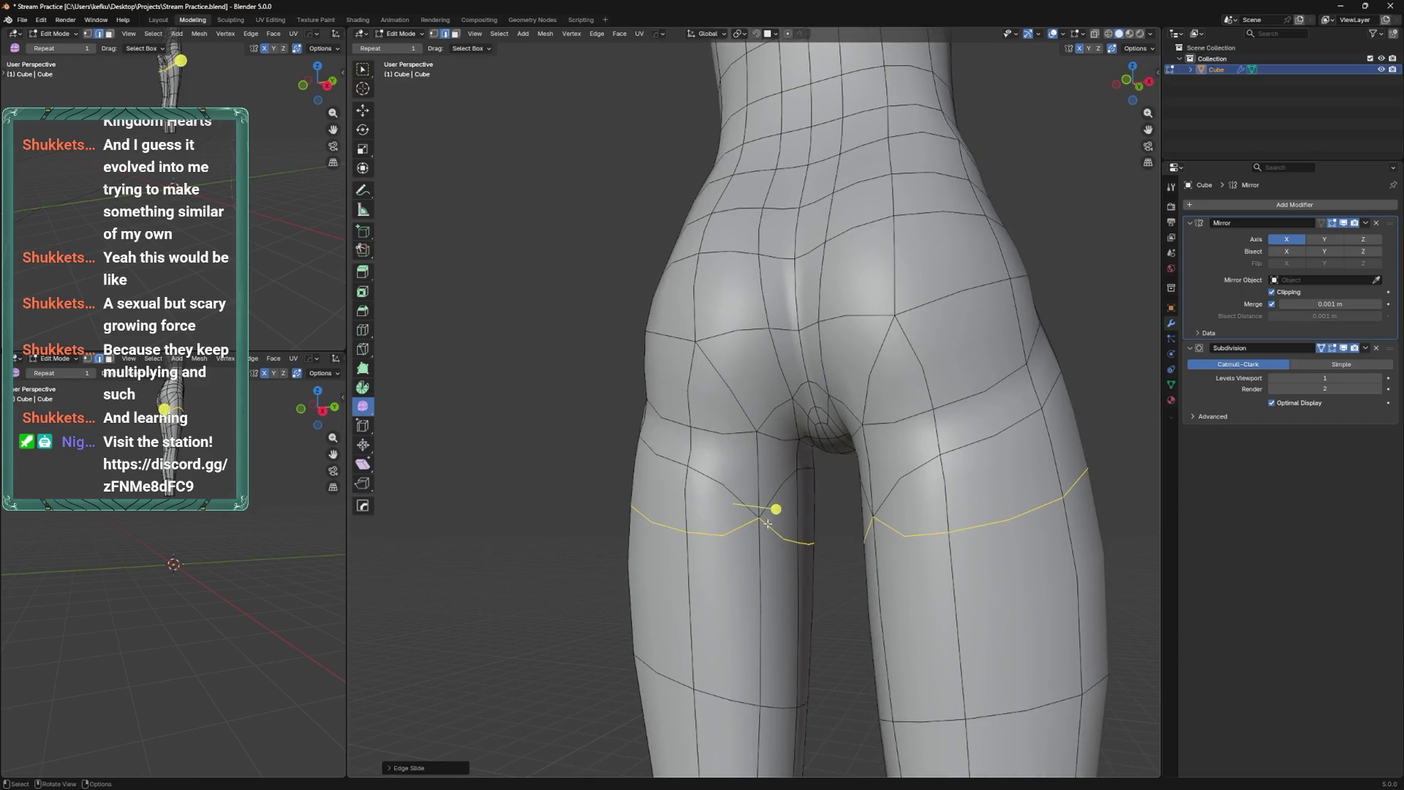
# Dissolve the extra edge loop across the back of the upper thighs.
pyautogui.press('1')
pyautogui.hotkey('alt', 'a')
pyautogui.keyDown('alt'); pyautogui.click(776, 483); pyautogui.keyUp('alt')
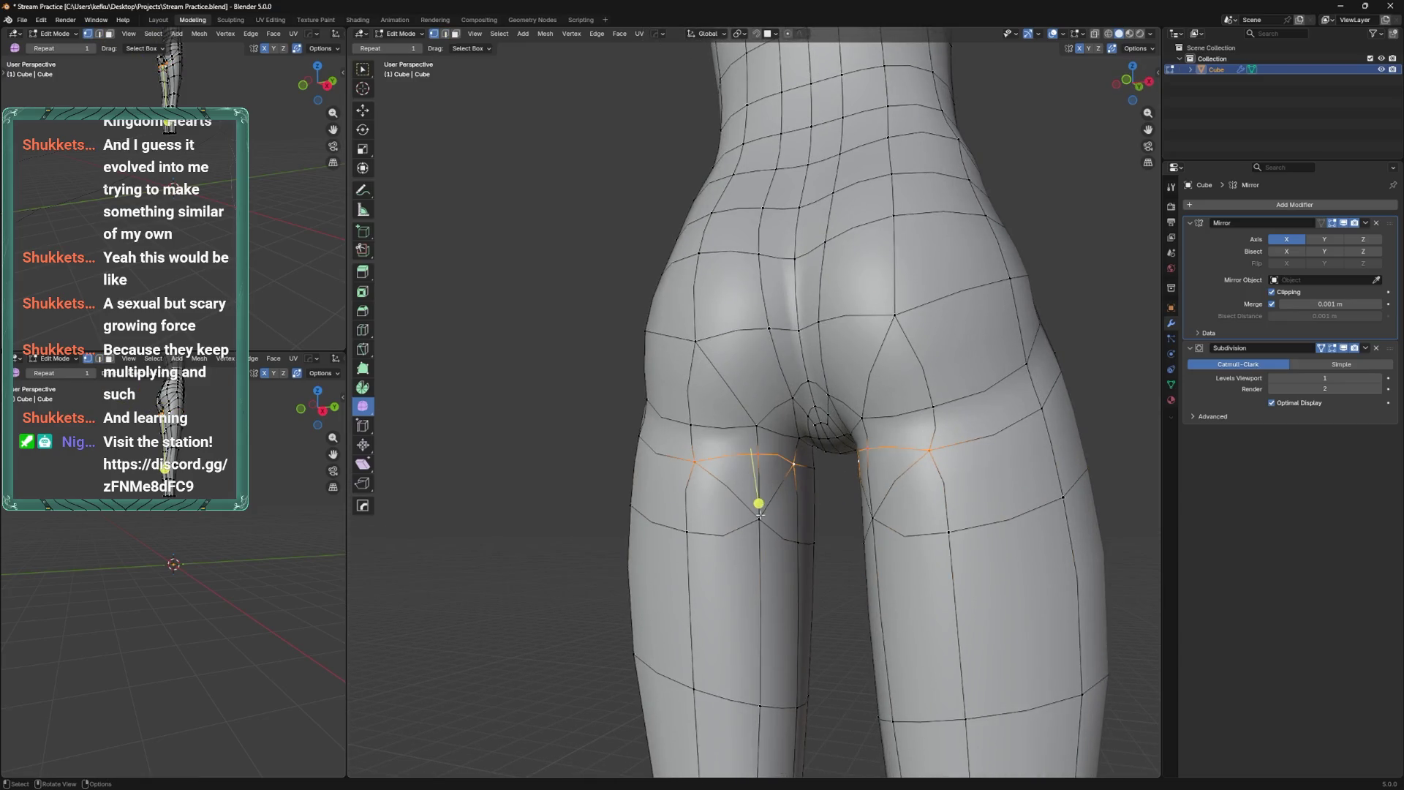
pyautogui.press('x')
pyautogui.click(779, 497)
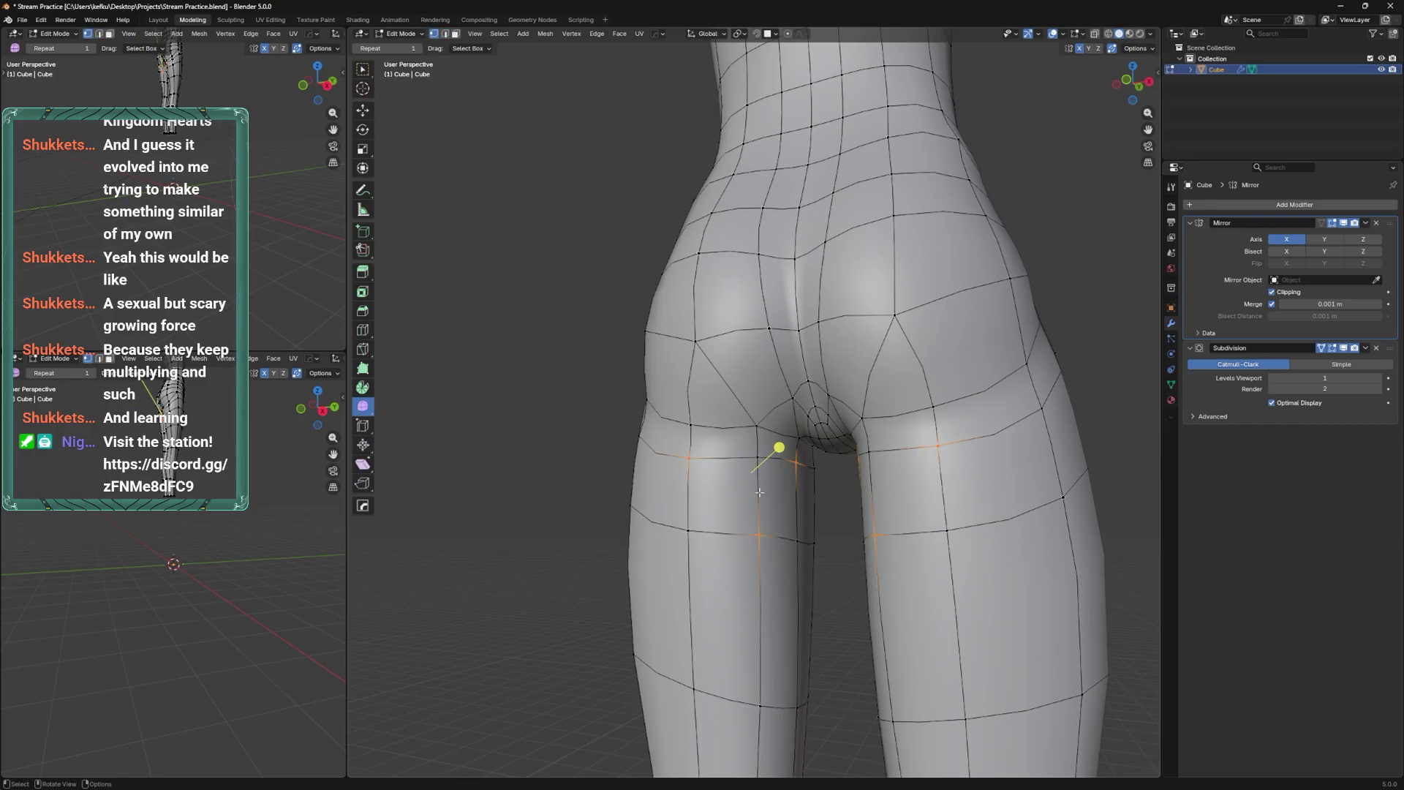
# Slide the inner-thigh vertex along its edge and save the file.
pyautogui.moveTo(761, 533)
pyautogui.mouseDown(button='middle')
pyautogui.moveTo(893, 582)
pyautogui.moveTo(768, 483)
pyautogui.mouseUp(button='middle')
pyautogui.click(765, 477)
pyautogui.press('g')
pyautogui.press('g')
pyautogui.click(803, 502)
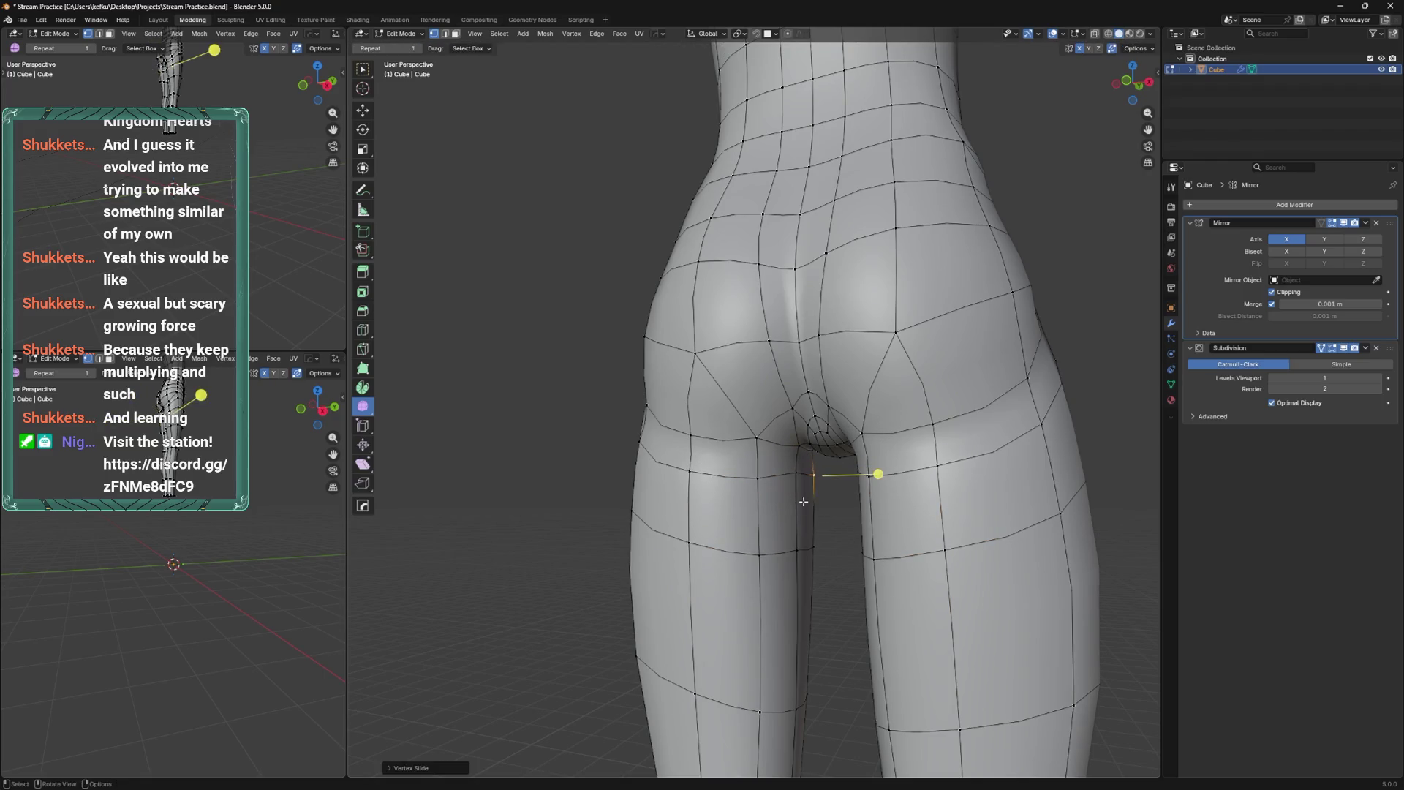
pyautogui.moveTo(841, 545)
pyautogui.mouseDown(button='middle')
pyautogui.moveTo(971, 547)
pyautogui.moveTo(809, 507)
pyautogui.moveTo(895, 504)
pyautogui.mouseUp(button='middle')
pyautogui.press('KP_1')
pyautogui.hotkey('ctrl', 's')
pyautogui.press('ctrl+KP_3')
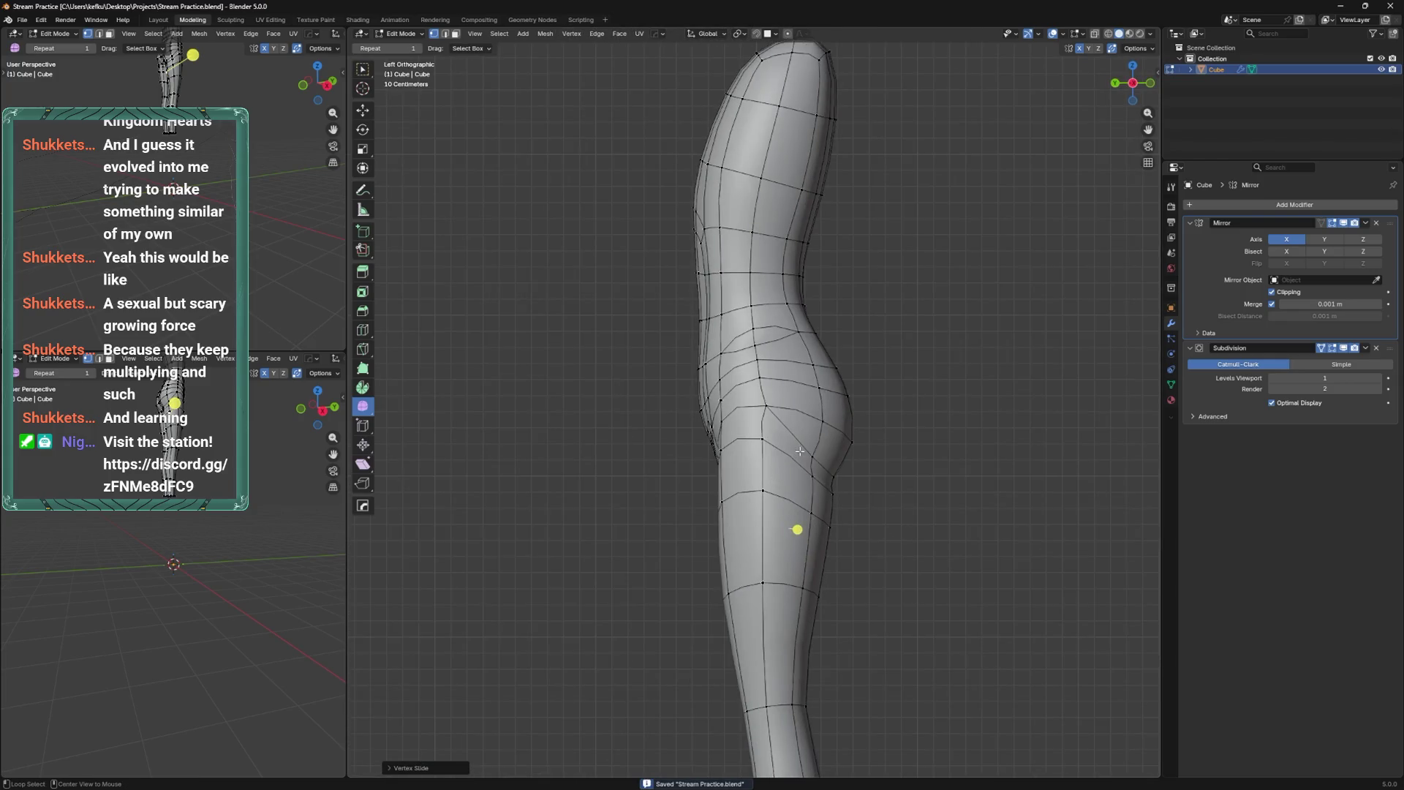
# From the back view, slide the upper-thigh edge loop downward.
pyautogui.press('ctrl+KP_1')
pyautogui.keyDown('alt'); pyautogui.click(828, 461); pyautogui.keyUp('alt')
pyautogui.keyDown('alt'); pyautogui.click(828, 516); pyautogui.keyUp('alt')
pyautogui.press('g')
pyautogui.press('g')
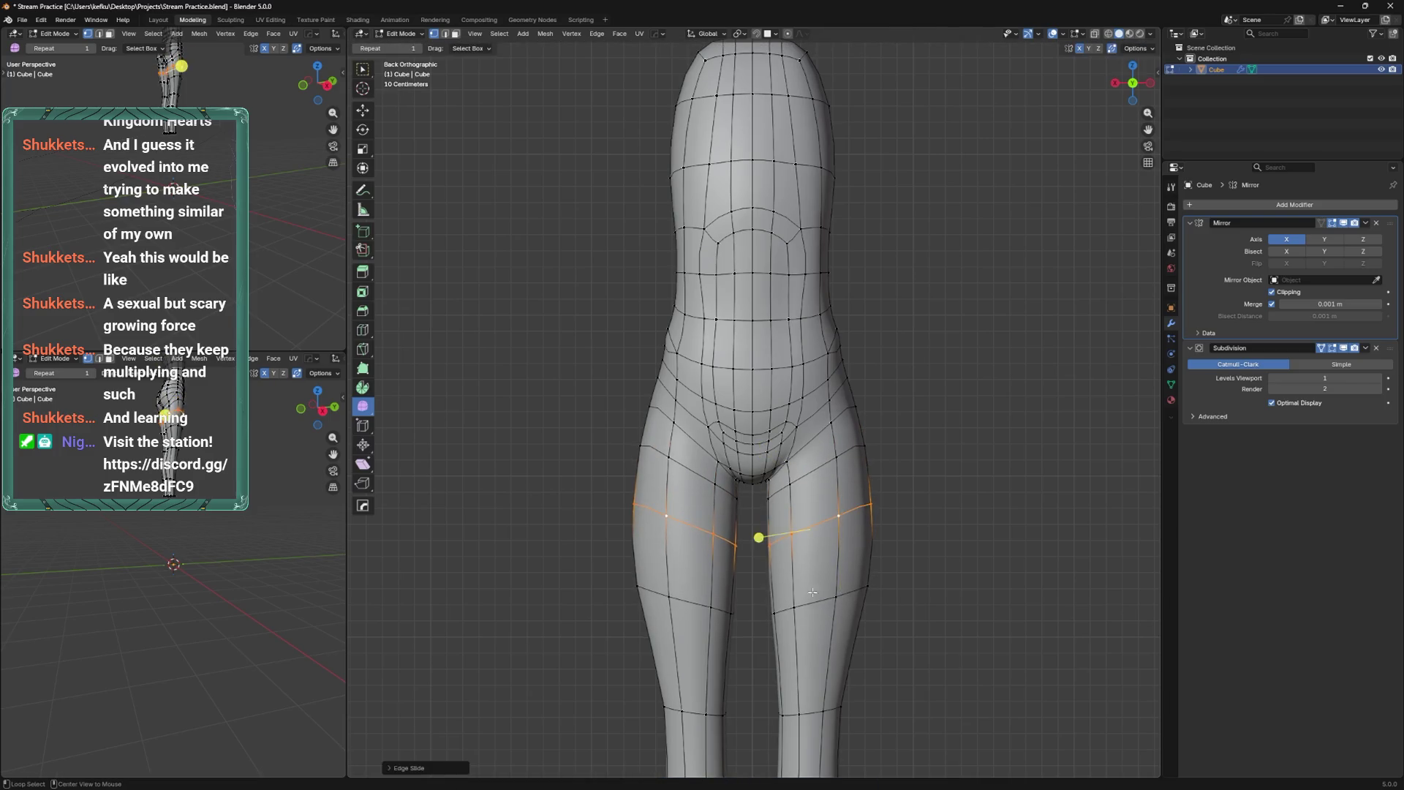
pyautogui.click(816, 633)
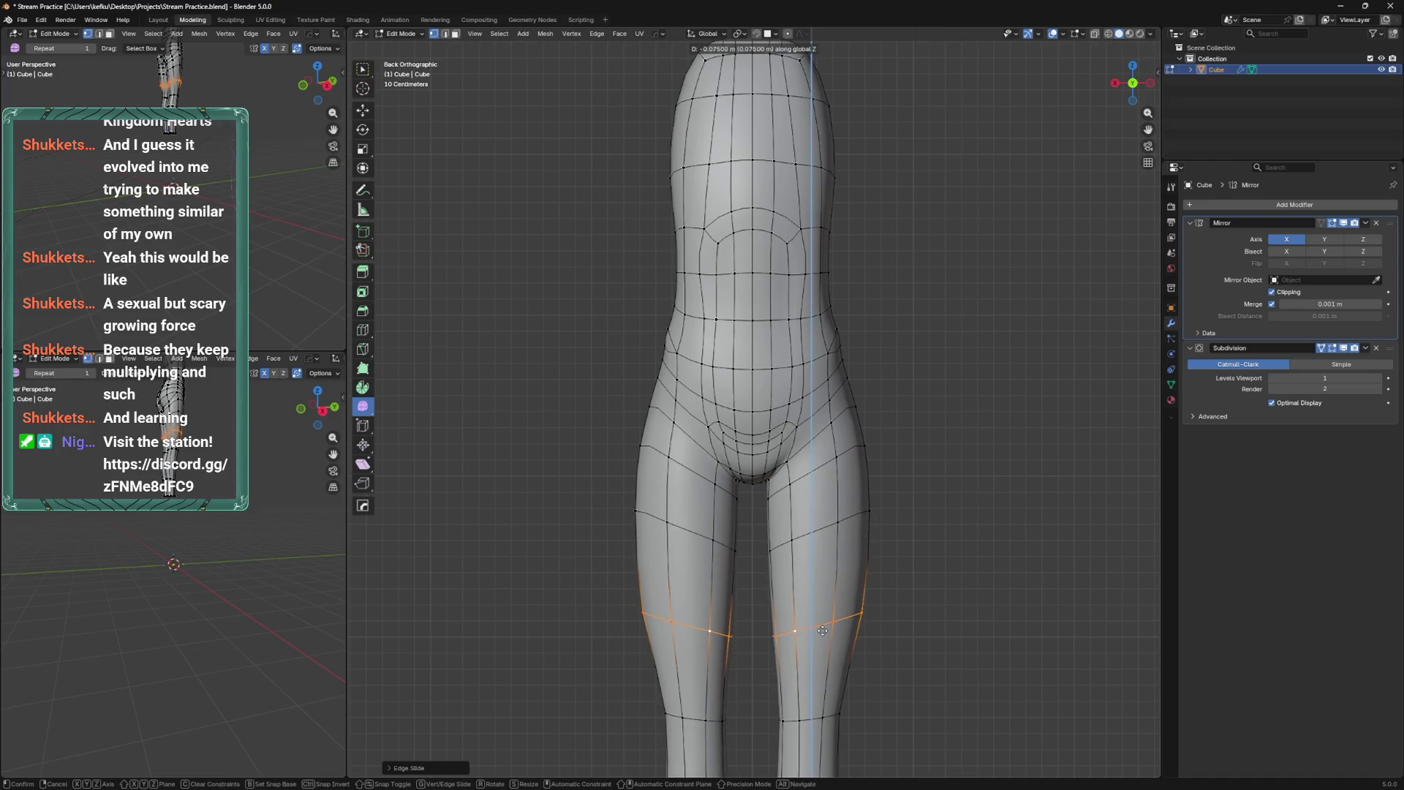
# Box-select side leg vertices in X-ray from the side view and slide that loop.
pyautogui.press('ctrl+KP_3')
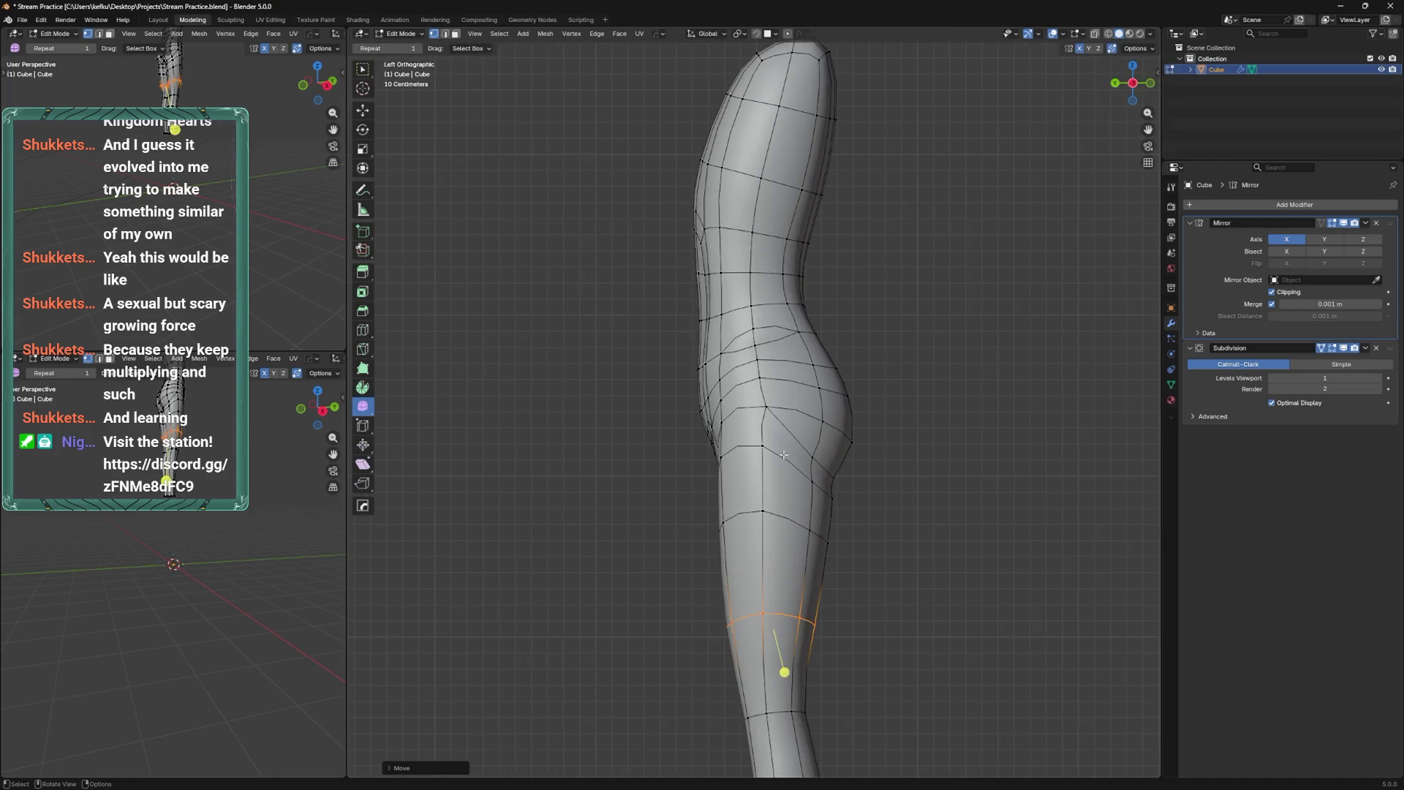
pyautogui.hotkey('alt', 'z')
pyautogui.moveTo(804, 629); pyautogui.dragTo(814, 614)
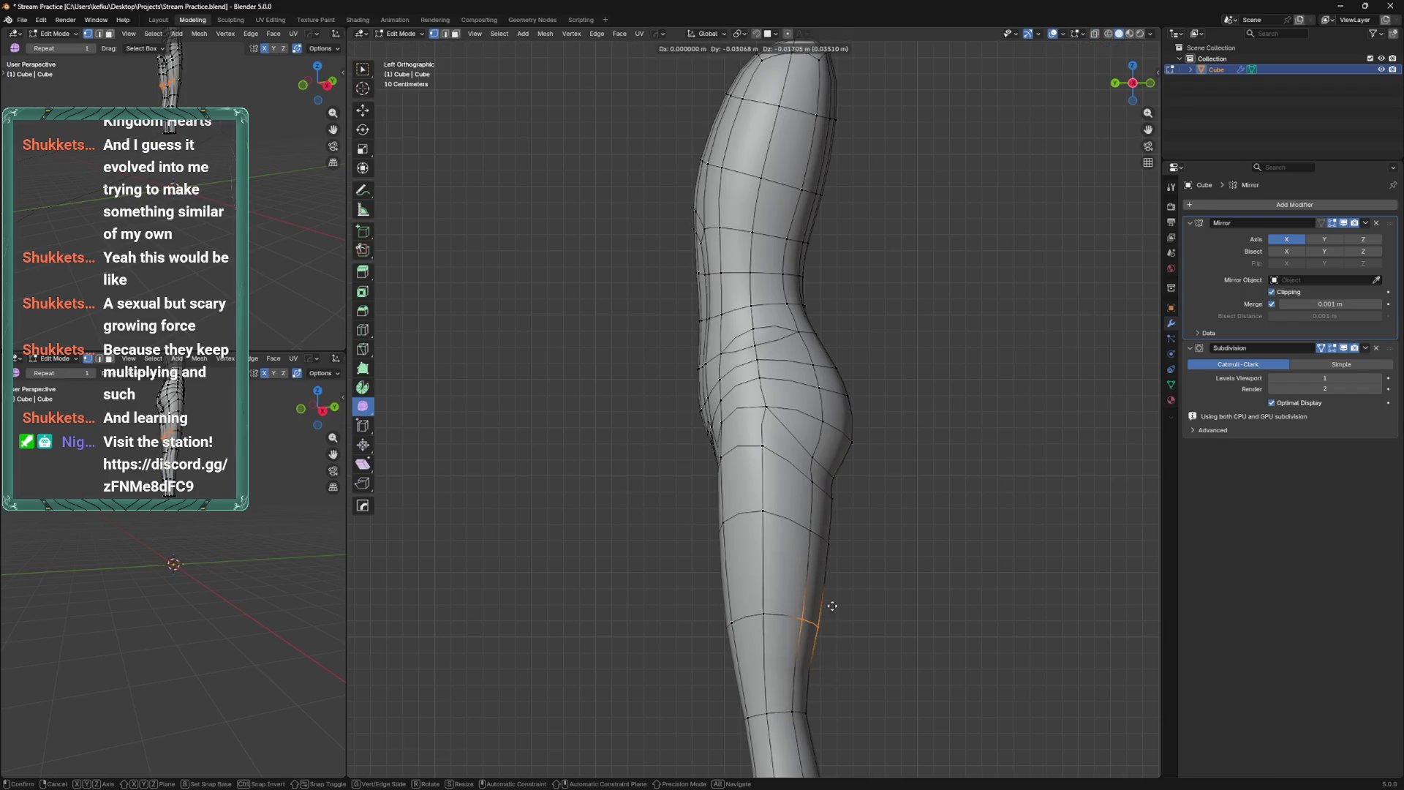
pyautogui.moveTo(801, 525); pyautogui.dragTo(841, 575)
pyautogui.hotkey('alt', 'z')
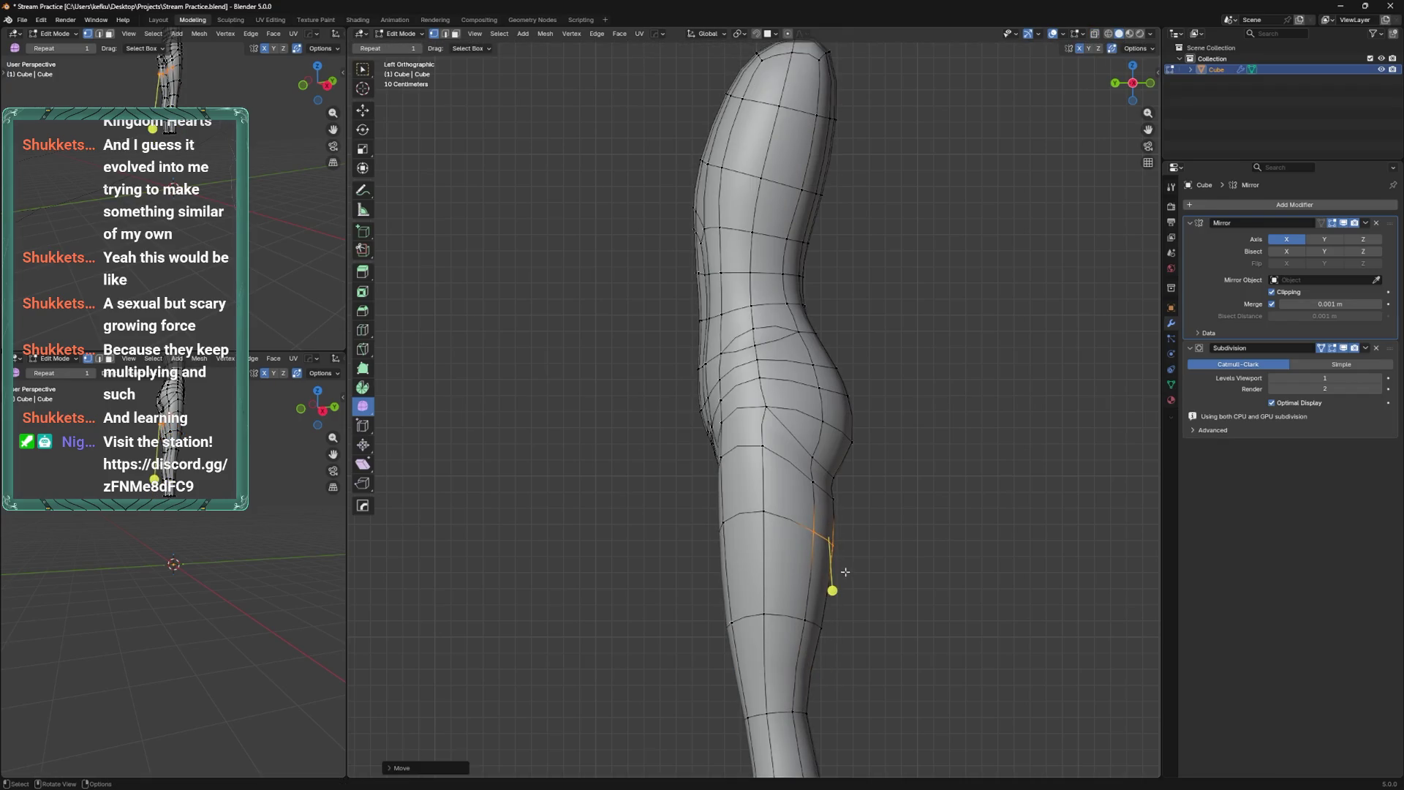
pyautogui.press('g')
pyautogui.press('g')
pyautogui.click(841, 567)
# Slide the inner-leg vertices along their edges and save the file.
pyautogui.moveTo(841, 567)
pyautogui.keyDown('alt'); pyautogui.mouseDown(button='middle')
pyautogui.moveTo(760, 493)
pyautogui.moveTo(732, 607)
pyautogui.moveTo(727, 577)
pyautogui.mouseUp(button='middle'); pyautogui.keyUp('alt')
pyautogui.hotkey('ctrl', 's')
pyautogui.click(727, 608)
pyautogui.press('g')
pyautogui.press('g')
pyautogui.click(746, 595)
pyautogui.press('g')
pyautogui.press('g')
pyautogui.press('g')
pyautogui.press('g')
pyautogui.click(741, 589)
# Slide the vertical loops on the left thigh and down both lower legs.
pyautogui.press('g')
pyautogui.press('g')
pyautogui.click(737, 571)
pyautogui.moveTo(737, 570); pyautogui.dragTo(756, 581, button='middle')
pyautogui.keyDown('alt'); pyautogui.click(676, 556); pyautogui.keyUp('alt')
pyautogui.press('g')
pyautogui.press('g')
pyautogui.click(693, 469)
pyautogui.hotkey('alt', 'a')
pyautogui.scroll(-2, 709, 549)
pyautogui.keyDown('alt'); pyautogui.click(720, 567); pyautogui.keyUp('alt')
pyautogui.press('g')
pyautogui.press('g')
pyautogui.click(724, 556)
pyautogui.press('g')
pyautogui.press('g')
# Preview the smooth body in Object Mode, save, and return to Edit Mode.
pyautogui.scroll(-3, 732, 544)
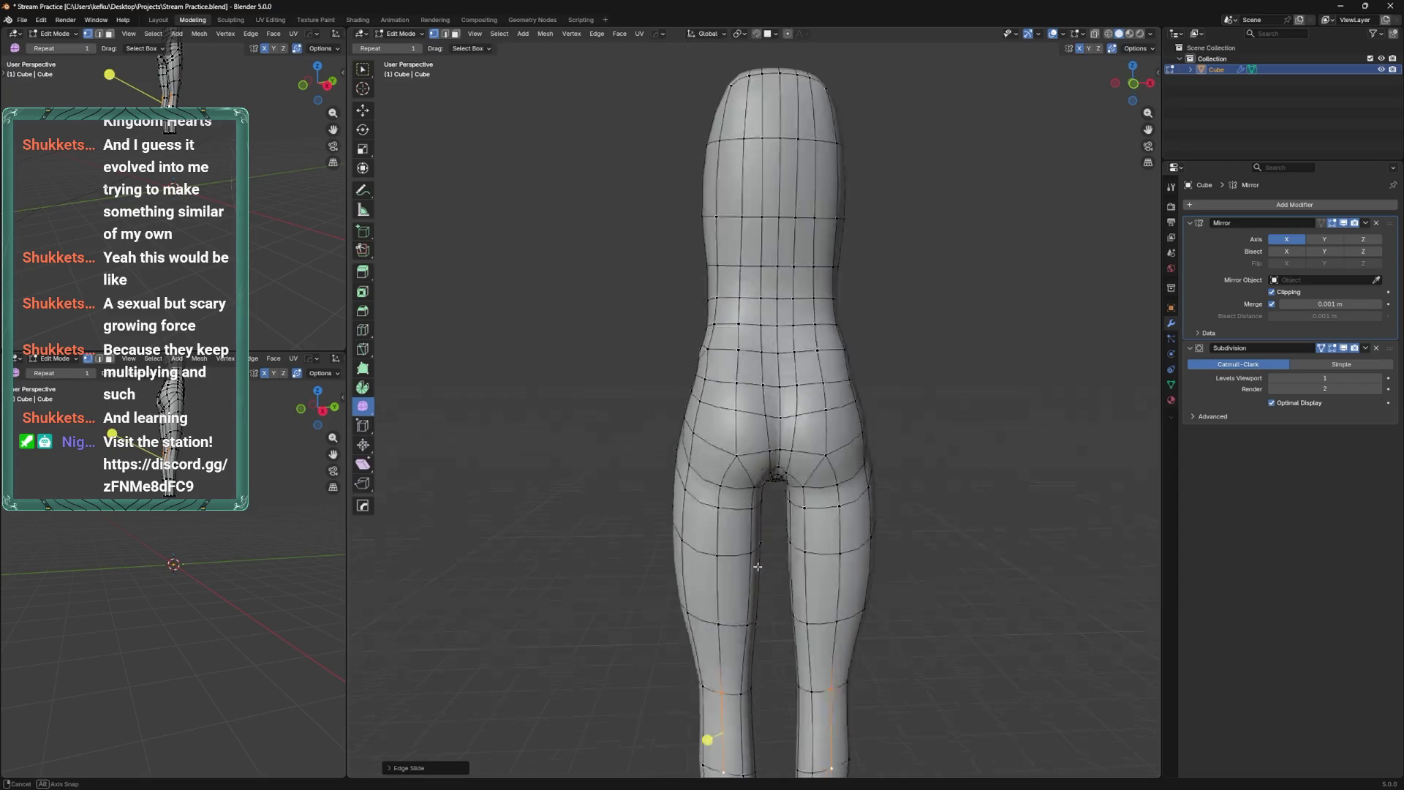
pyautogui.press('Tab')
pyautogui.press('Tab')
pyautogui.moveTo(731, 531)
pyautogui.mouseDown(button='middle')
pyautogui.moveTo(769, 556)
pyautogui.moveTo(717, 527)
pyautogui.moveTo(768, 511)
pyautogui.moveTo(771, 562)
pyautogui.moveTo(813, 454)
pyautogui.mouseUp(button='middle')
pyautogui.hotkey('ctrl', 's')
pyautogui.press('Tab')
pyautogui.press('Tab')
pyautogui.scroll(3, 802, 500)
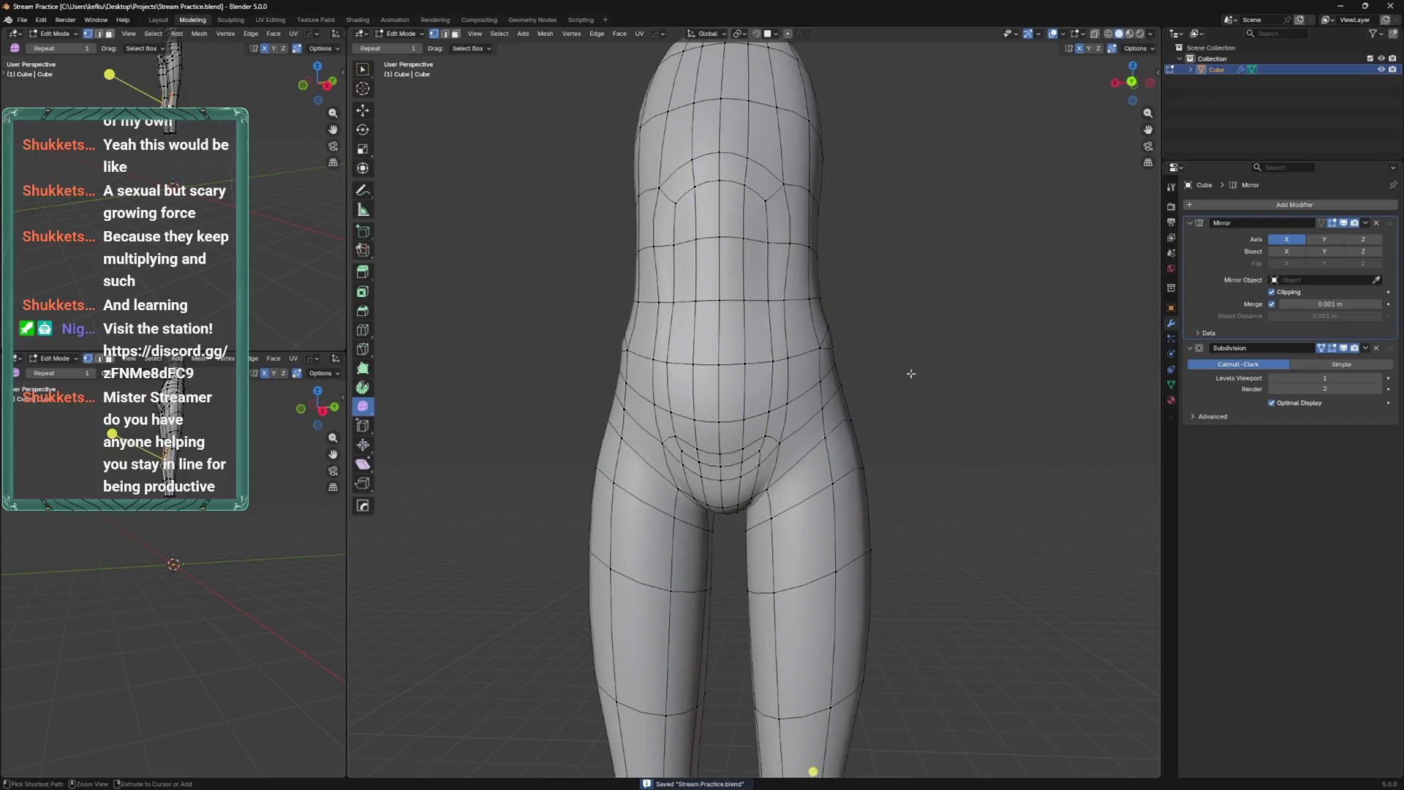
pyautogui.scroll(-3, 813, 454)
pyautogui.moveTo(813, 454); pyautogui.dragTo(844, 412, button='middle')
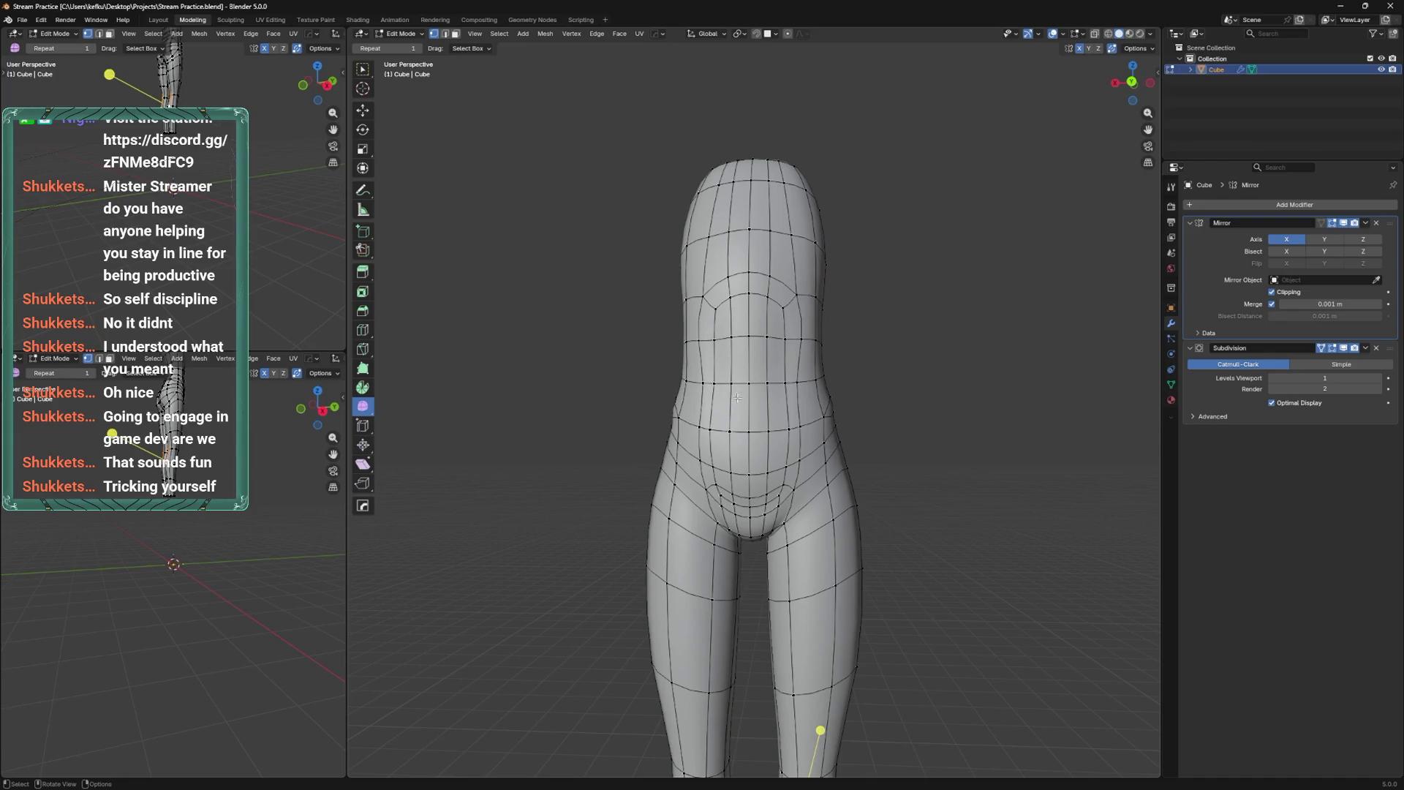
pyautogui.hotkey('ctrl', 's')
pyautogui.moveTo(737, 397); pyautogui.dragTo(766, 469, button='middle')
# Check the body shape from the front in Object Mode, then return to Edit Mode.
pyautogui.scroll(3, 766, 469)
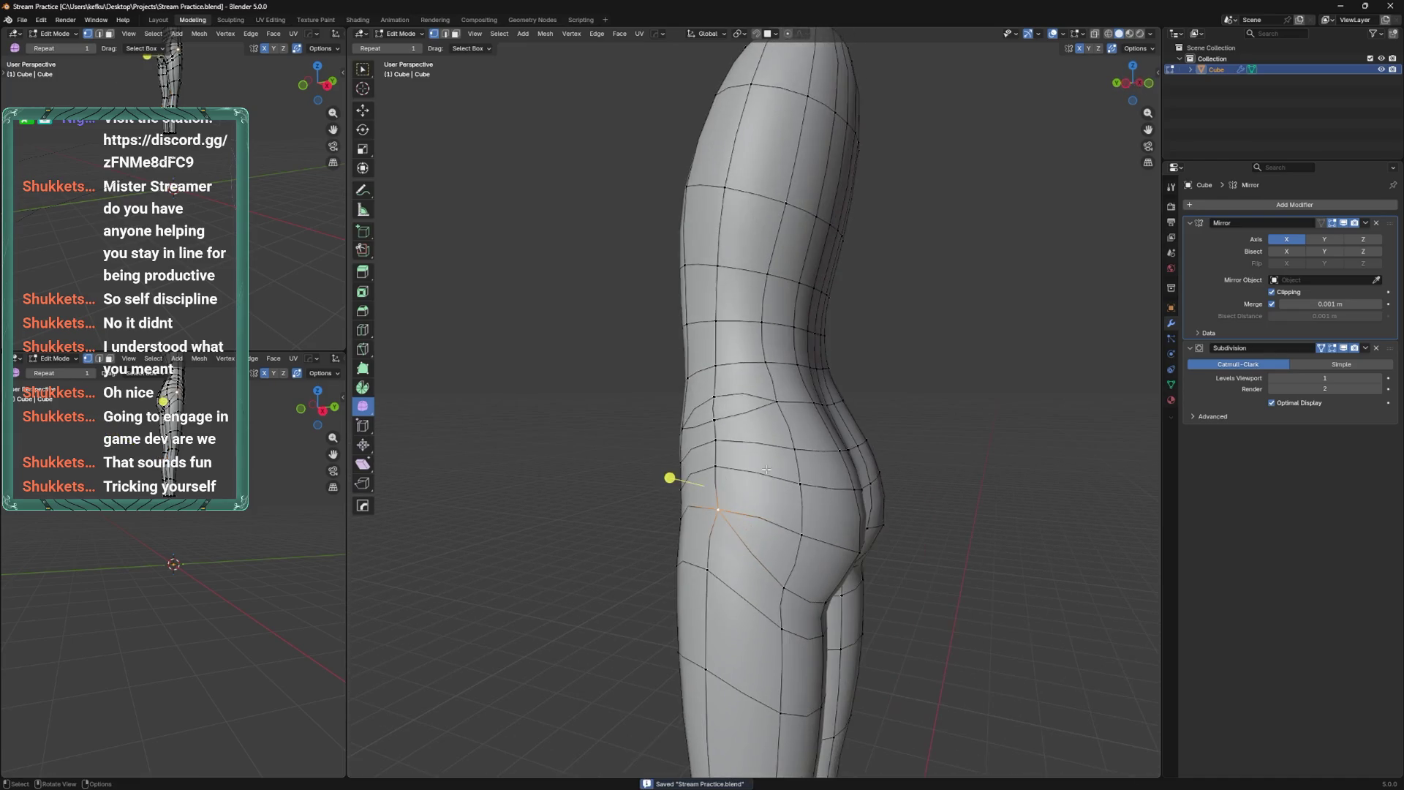
pyautogui.moveTo(760, 323); pyautogui.dragTo(854, 406, button='middle')
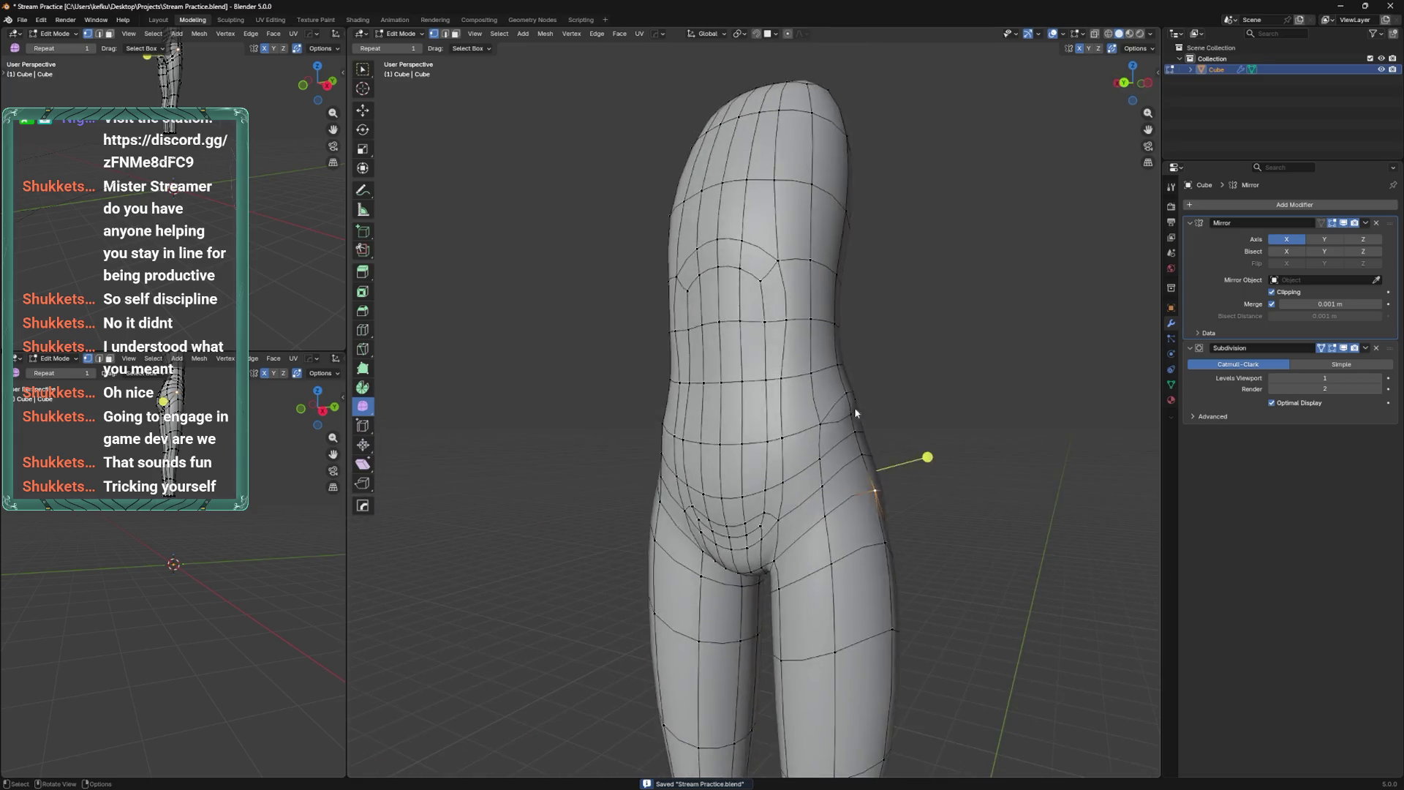
pyautogui.press('Tab')
pyautogui.moveTo(955, 393)
pyautogui.mouseDown(button='middle')
pyautogui.moveTo(856, 468)
pyautogui.moveTo(848, 455)
pyautogui.mouseUp(button='middle')
pyautogui.press('Tab')
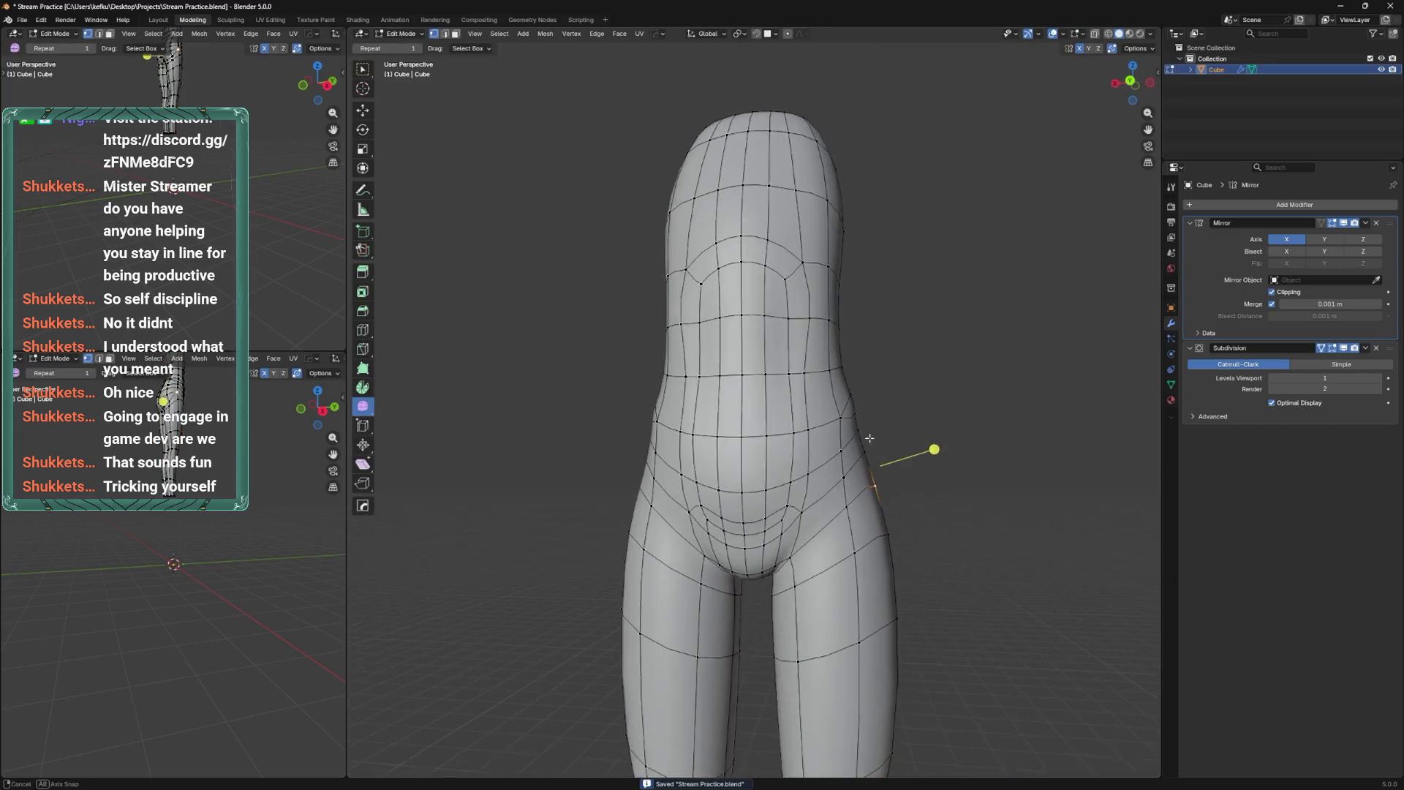
# Slide the hip edge loop down toward the thighs.
pyautogui.moveTo(884, 448); pyautogui.dragTo(848, 476)
pyautogui.moveTo(848, 476)
pyautogui.mouseDown(button='middle')
pyautogui.moveTo(868, 485)
pyautogui.moveTo(838, 544)
pyautogui.mouseUp(button='middle')
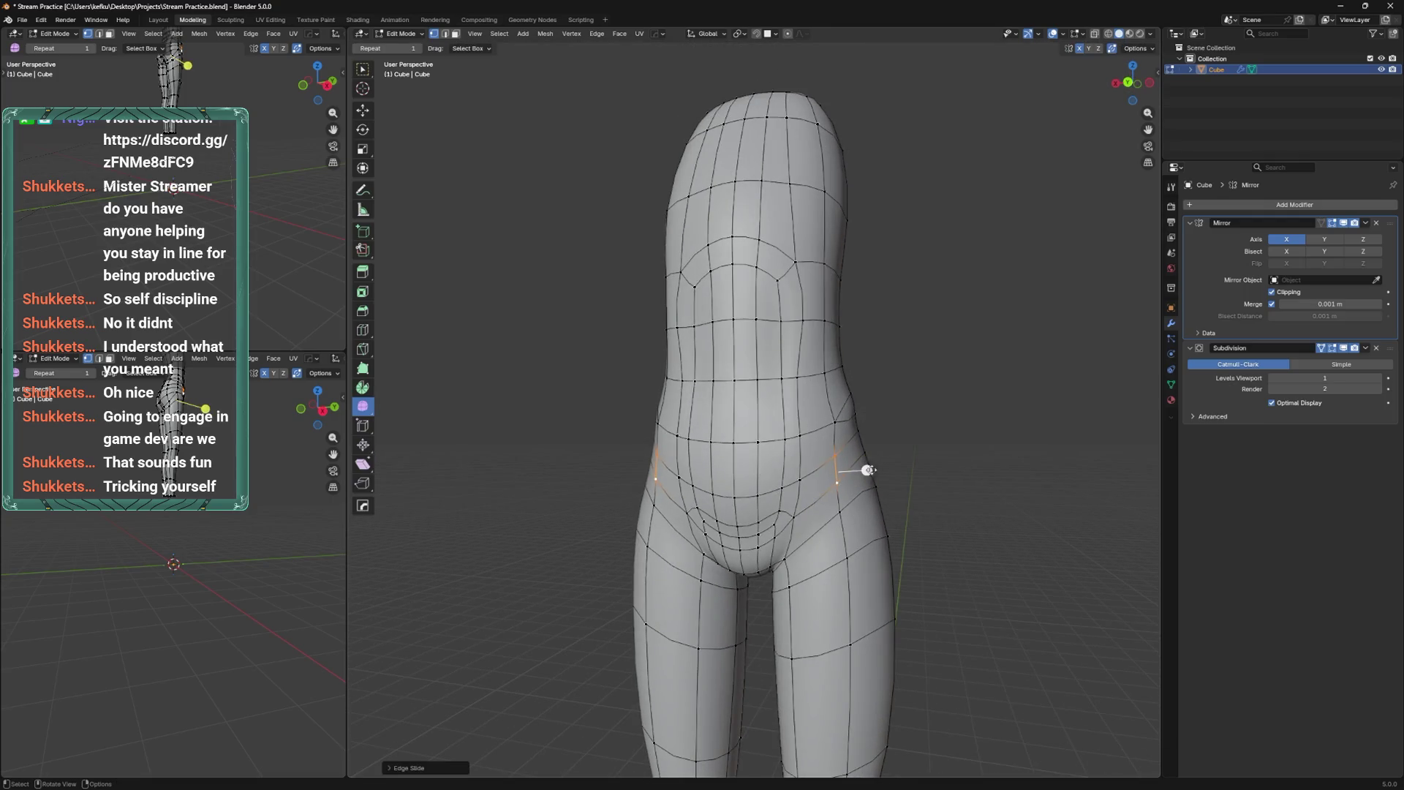
pyautogui.moveTo(838, 545); pyautogui.dragTo(841, 607)
pyautogui.moveTo(841, 607)
pyautogui.keyDown('shift'); pyautogui.mouseDown(button='middle')
pyautogui.moveTo(841, 446)
pyautogui.moveTo(833, 516)
pyautogui.mouseUp(button='middle'); pyautogui.keyUp('shift')
pyautogui.scroll(2, 833, 515)
pyautogui.hotkey('shift', 'v')
pyautogui.click(828, 520)
# Move the selected hip vertices into position and save Stream Practice.blend.
pyautogui.moveTo(829, 521)
pyautogui.mouseDown(button='middle')
pyautogui.moveTo(875, 524)
pyautogui.moveTo(855, 470)
pyautogui.moveTo(921, 466)
pyautogui.moveTo(909, 488)
pyautogui.mouseUp(button='middle')
pyautogui.press('g')
pyautogui.click(926, 464)
pyautogui.hotkey('ctrl', 's')
# Select three crotch vertices and slide them to reshape the underside between the legs.
pyautogui.press('Tab')
pyautogui.press('Tab')
pyautogui.scroll(2, 900, 485)
pyautogui.click(865, 505)
pyautogui.keyDown('shift'); pyautogui.click(859, 539); pyautogui.keyUp('shift')
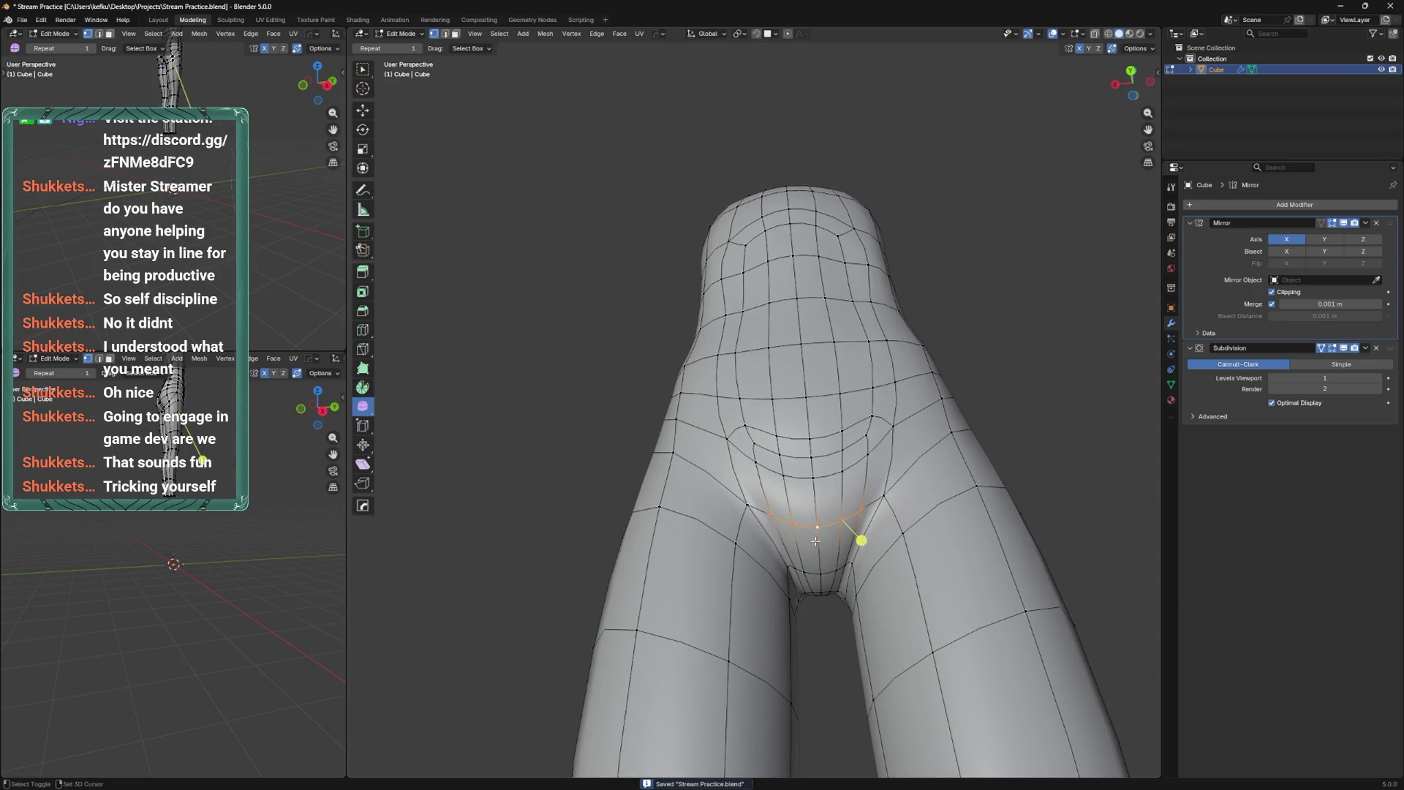
pyautogui.keyDown('shift'); pyautogui.click(837, 560); pyautogui.keyUp('shift')
pyautogui.hotkey('shift', 'v')
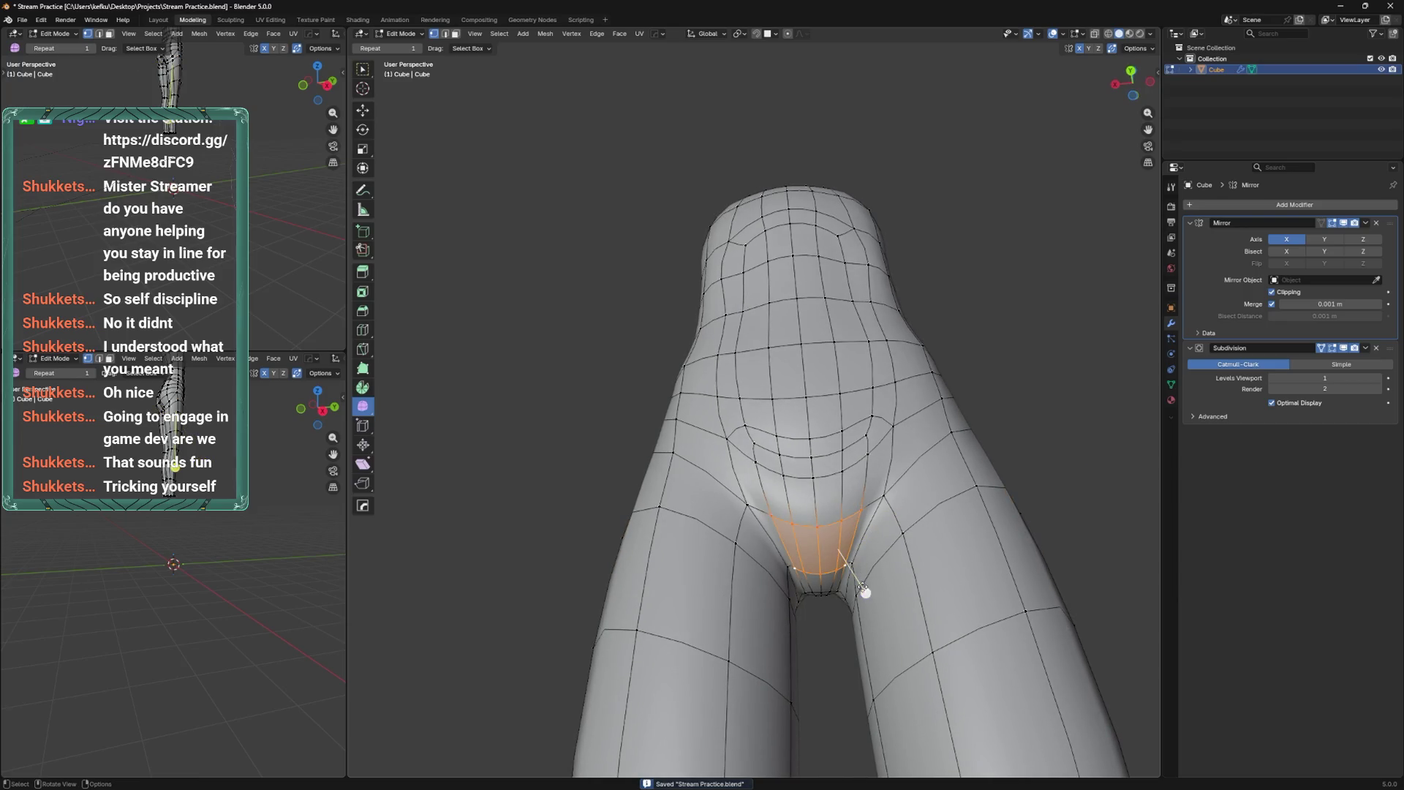
pyautogui.click(923, 528)
pyautogui.moveTo(924, 528)
pyautogui.mouseDown(button='middle')
pyautogui.moveTo(868, 525)
pyautogui.moveTo(857, 459)
pyautogui.moveTo(760, 407)
pyautogui.moveTo(775, 499)
pyautogui.moveTo(753, 475)
pyautogui.mouseUp(button='middle')
# Save, then slide a vertex at the back of the crotch along its edge.
pyautogui.hotkey('ctrl', 's')
pyautogui.click(729, 494)
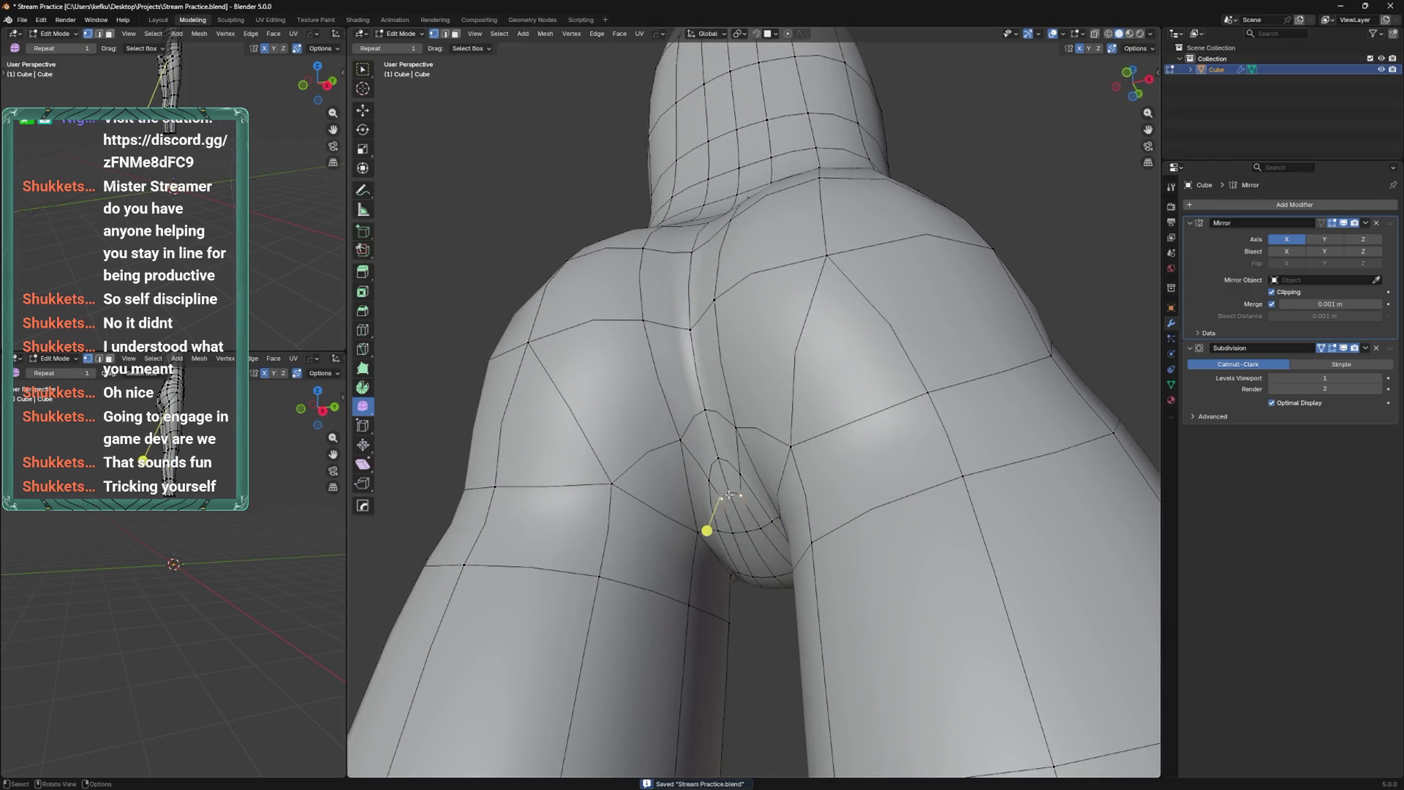
pyautogui.hotkey('shift', 'v')
pyautogui.click(755, 470)
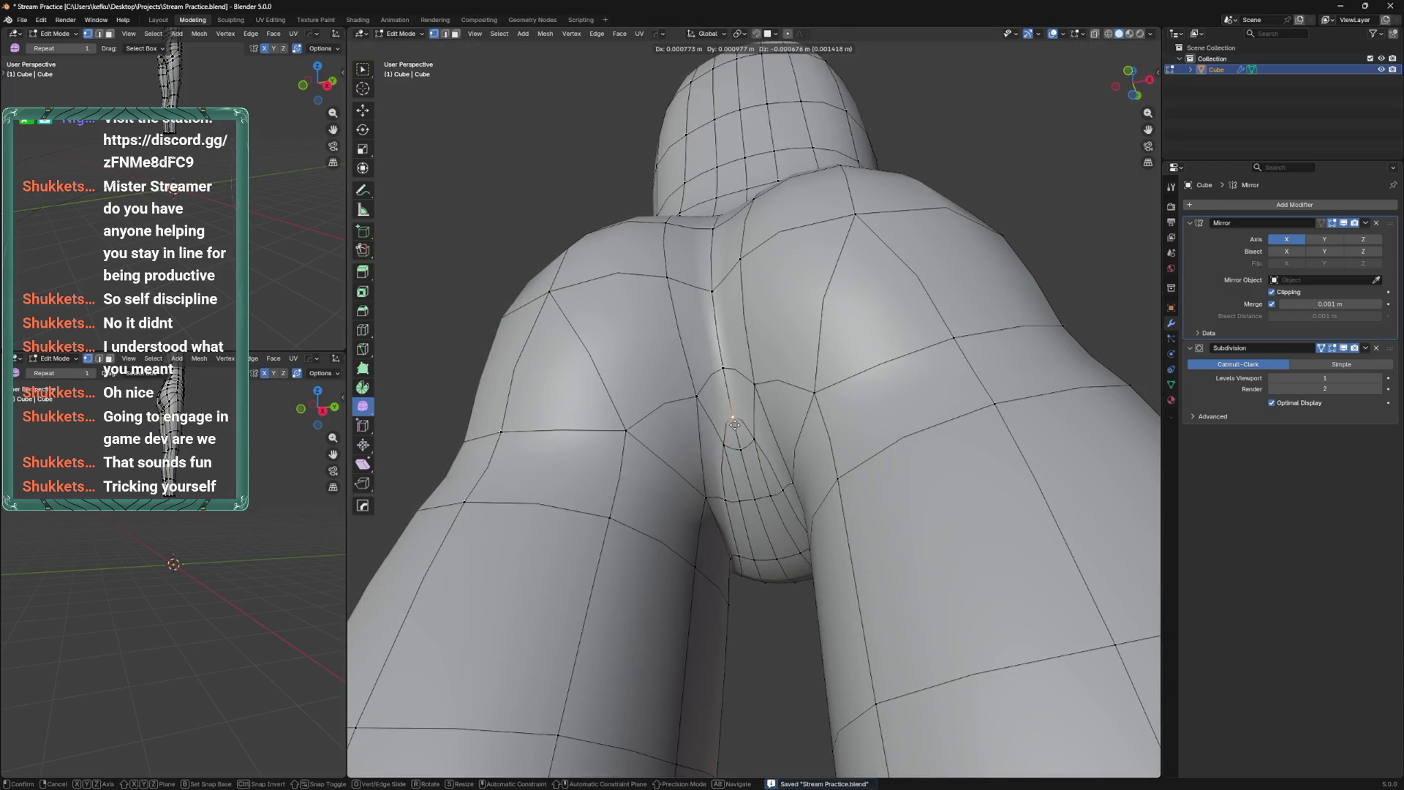
pyautogui.moveTo(761, 515); pyautogui.dragTo(699, 553, button='middle')
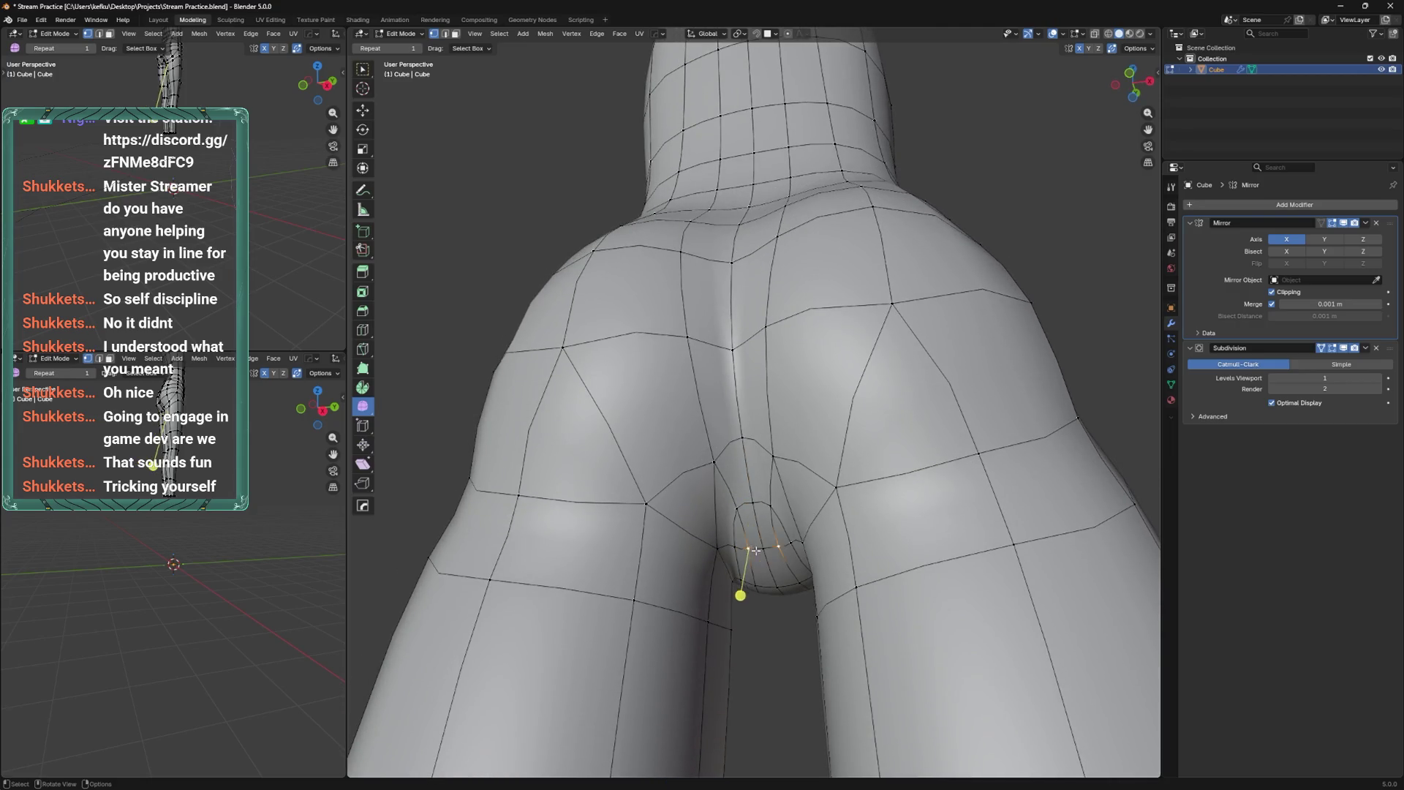
# Add a loop cut through the crotch, slide it and a neighbouring vertex into place, and save.
pyautogui.hotkey('ctrl', 'r')
pyautogui.click(731, 527)
pyautogui.moveTo(731, 527)
pyautogui.mouseDown(button='middle')
pyautogui.moveTo(773, 477)
pyautogui.moveTo(762, 523)
pyautogui.mouseUp(button='middle')
pyautogui.press('g')
pyautogui.press('g')
pyautogui.click(777, 492)
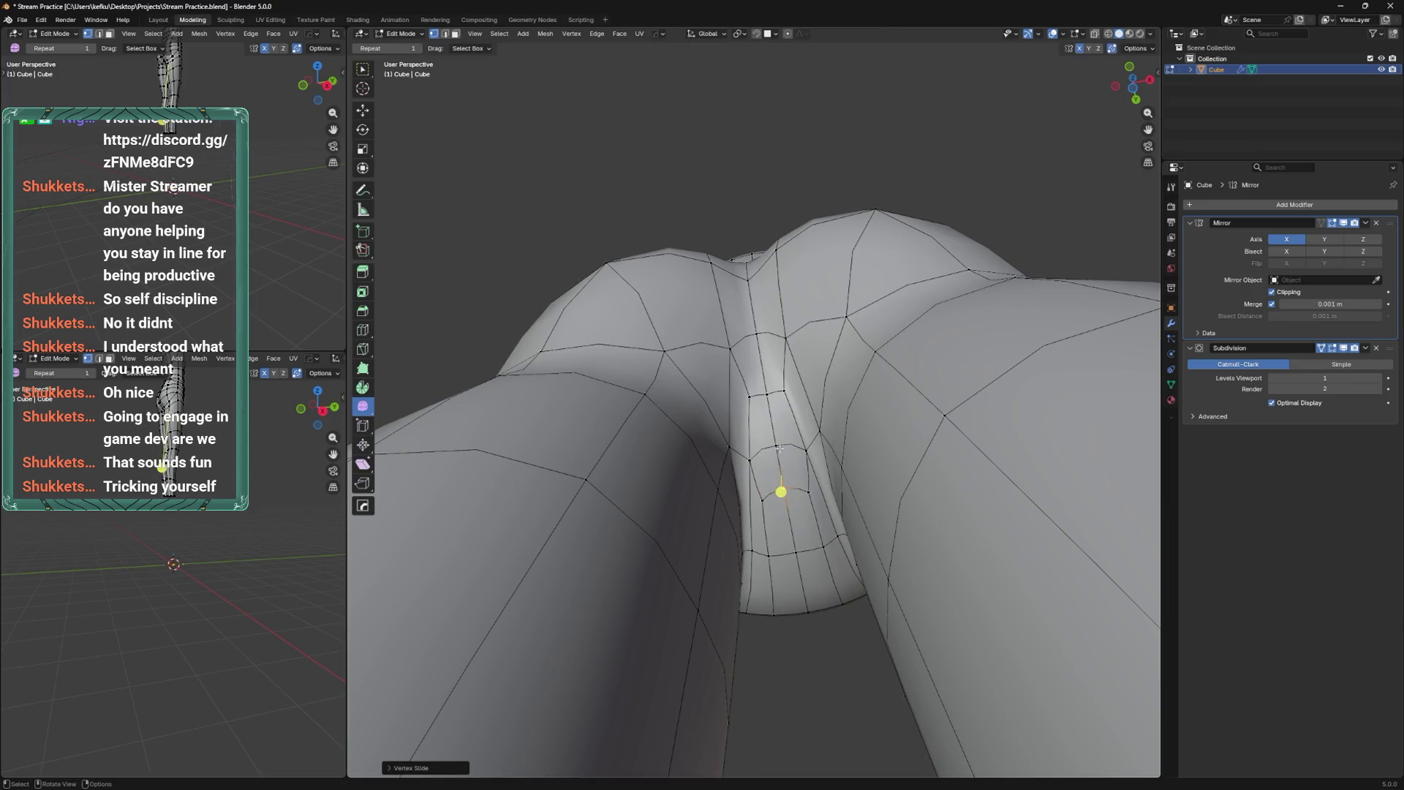
pyautogui.press('g')
pyautogui.press('g')
pyautogui.click(786, 500)
pyautogui.hotkey('ctrl', 's')
# Slide the selected crotch vertex into position from a rear view.
pyautogui.press('g')
pyautogui.keyDown('alt'); pyautogui.moveTo(785, 500); pyautogui.dragTo(782, 594, button='middle'); pyautogui.keyUp('alt')
pyautogui.press('g')
pyautogui.click(783, 545)
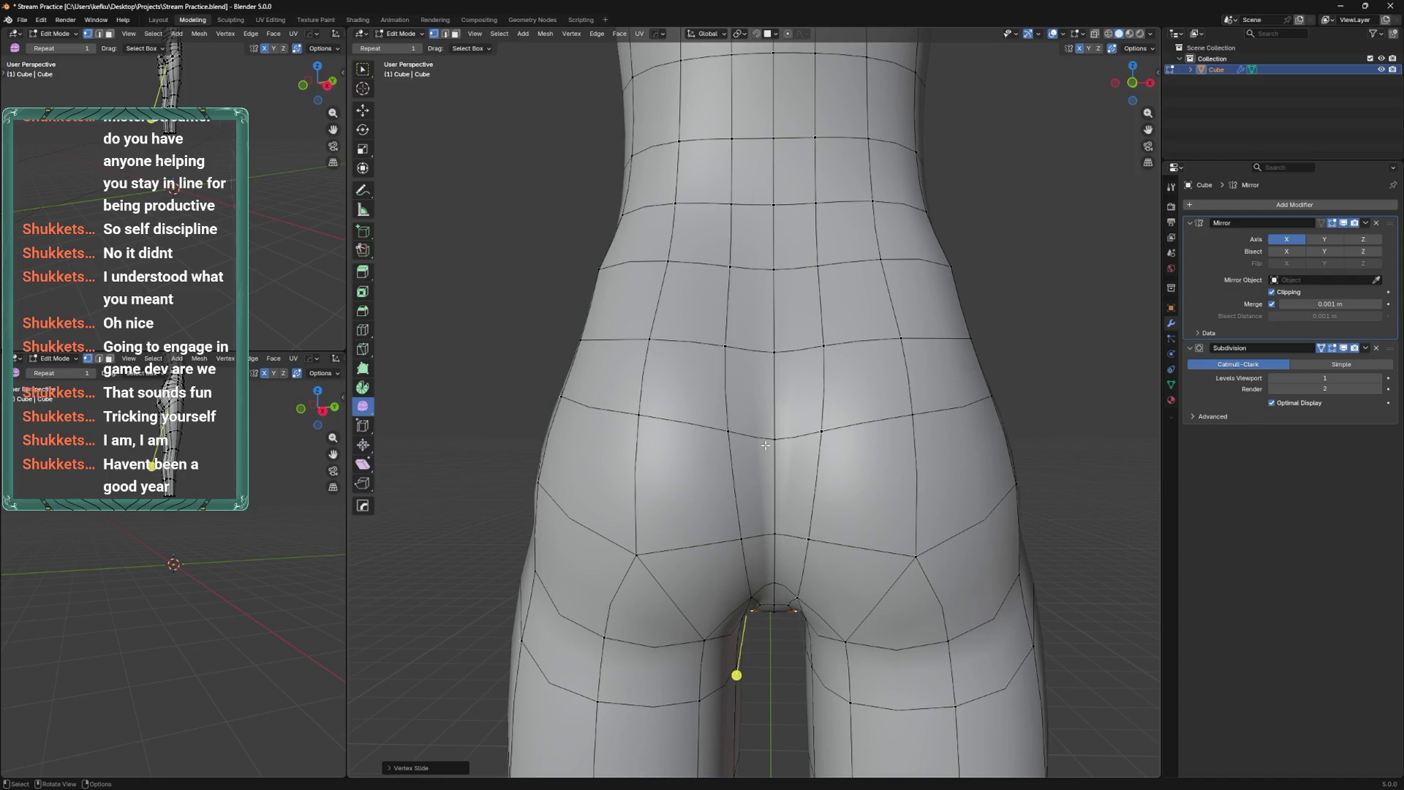
pyautogui.moveTo(784, 542)
pyautogui.mouseDown(button='middle')
pyautogui.moveTo(880, 501)
pyautogui.moveTo(842, 528)
pyautogui.mouseUp(button='middle')
pyautogui.click(843, 535)
pyautogui.press('g')
pyautogui.rightClick(840, 585)
# Lower the crotch loop vertices, then slide them back up slightly.
pyautogui.press('g')
pyautogui.click(842, 541)
pyautogui.press('g')
pyautogui.press('g')
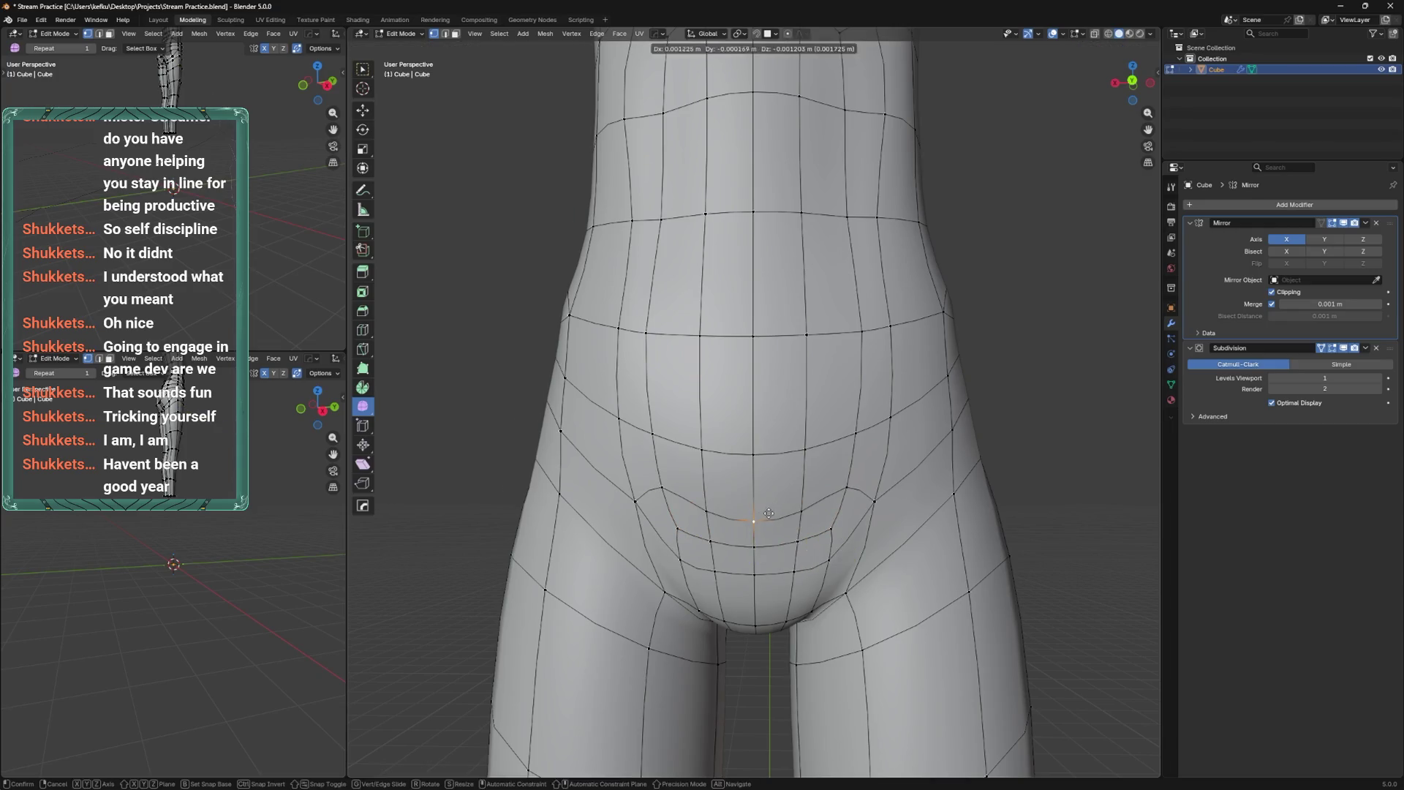
pyautogui.click(871, 482)
# In a flat left side view, move the selected vertex along the Y axis.
pyautogui.moveTo(790, 493)
pyautogui.mouseDown(button='middle')
pyautogui.moveTo(740, 547)
pyautogui.moveTo(750, 576)
pyautogui.mouseUp(button='middle')
pyautogui.keyDown('alt'); pyautogui.moveTo(805, 527); pyautogui.dragTo(876, 546, button='middle'); pyautogui.keyUp('alt')
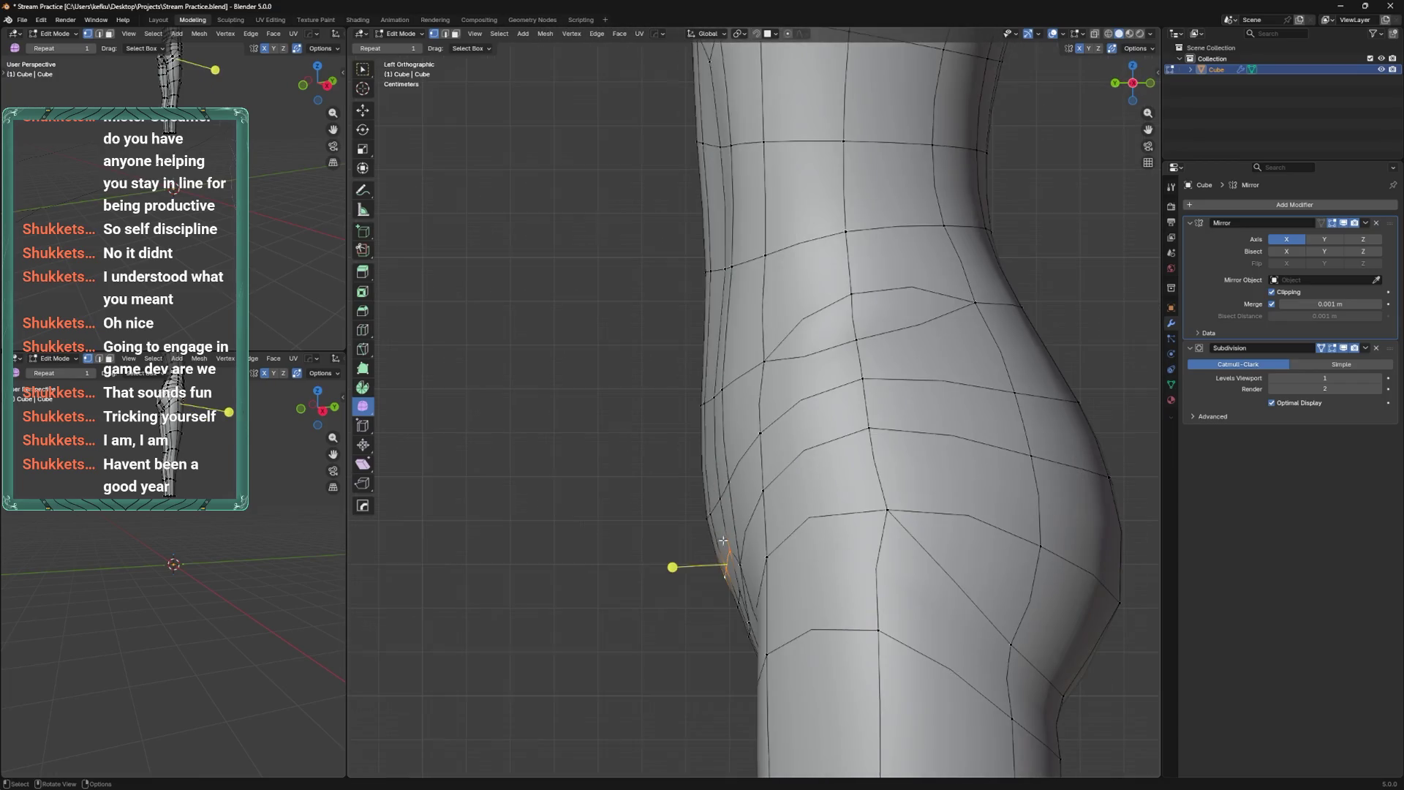
pyautogui.press('g')
pyautogui.press('y')
pyautogui.click(759, 559)
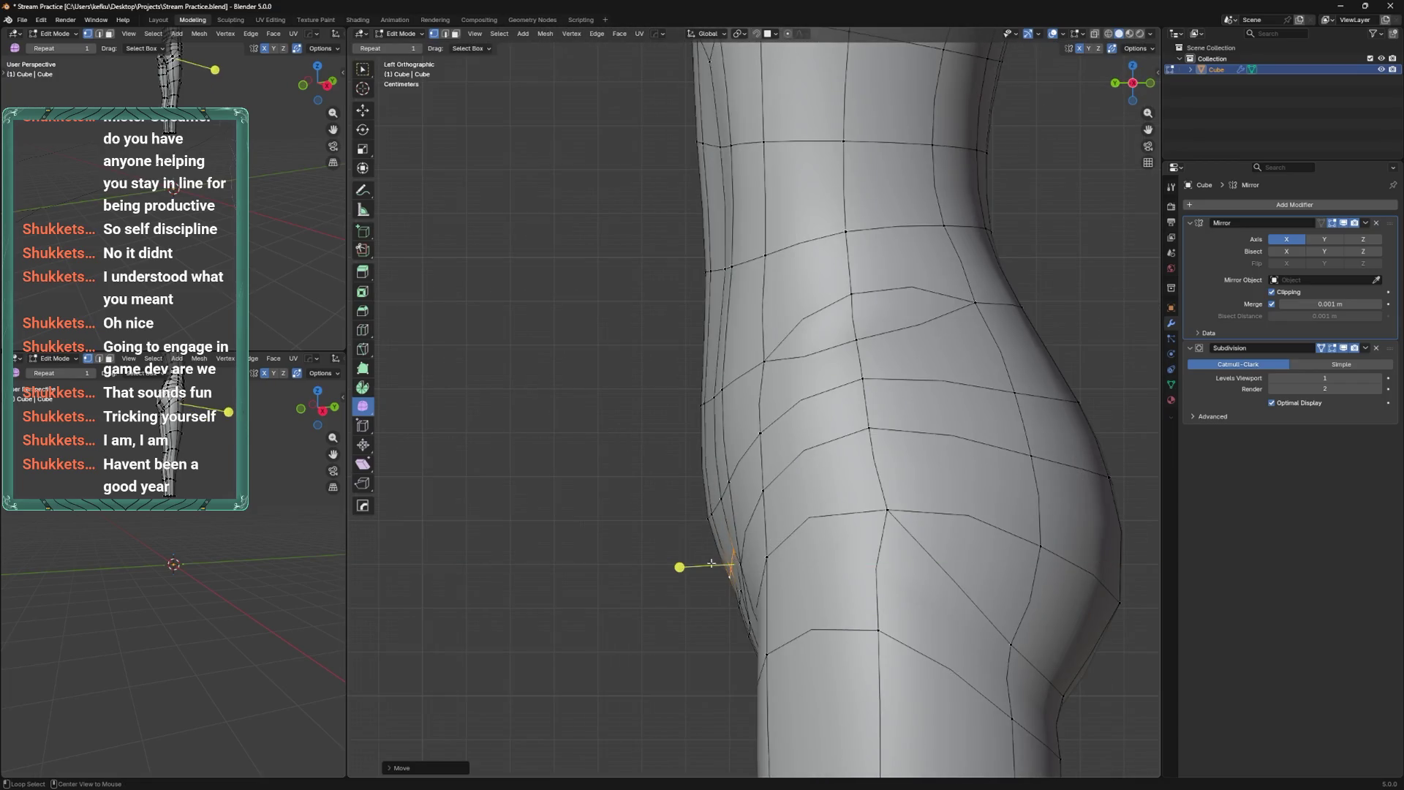
# In a flat back view, lower the selected edge loop along Z and save.
pyautogui.keyDown('alt'); pyautogui.moveTo(711, 563); pyautogui.dragTo(775, 571, button='middle'); pyautogui.keyUp('alt')
pyautogui.press('g')
pyautogui.press('z')
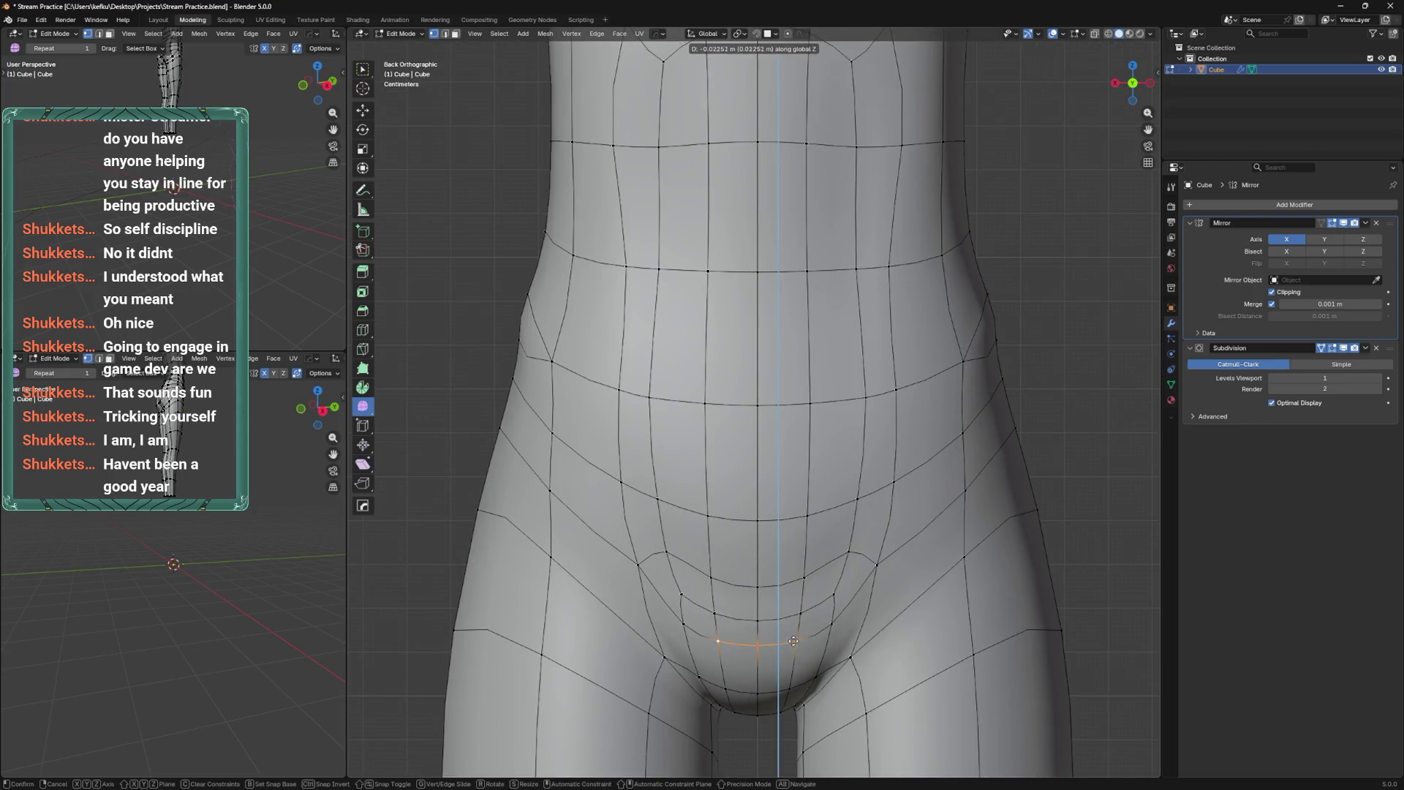
pyautogui.click(794, 641)
pyautogui.scroll(-1, 800, 521)
pyautogui.moveTo(800, 561)
pyautogui.mouseDown(button='middle')
pyautogui.moveTo(853, 405)
pyautogui.moveTo(835, 532)
pyautogui.moveTo(863, 476)
pyautogui.moveTo(958, 480)
pyautogui.moveTo(873, 472)
pyautogui.moveTo(826, 506)
pyautogui.moveTo(859, 484)
pyautogui.moveTo(852, 570)
pyautogui.mouseUp(button='middle')
pyautogui.hotkey('ctrl', 's')
# Select the belly edge loop, preview the shape in Object Mode, and pick a lower vertex pair.
pyautogui.keyDown('alt'); pyautogui.click(864, 477); pyautogui.keyUp('alt')
pyautogui.hotkey('ctrl', 's')
pyautogui.press('Tab')
pyautogui.press('Tab')
pyautogui.click(819, 554)
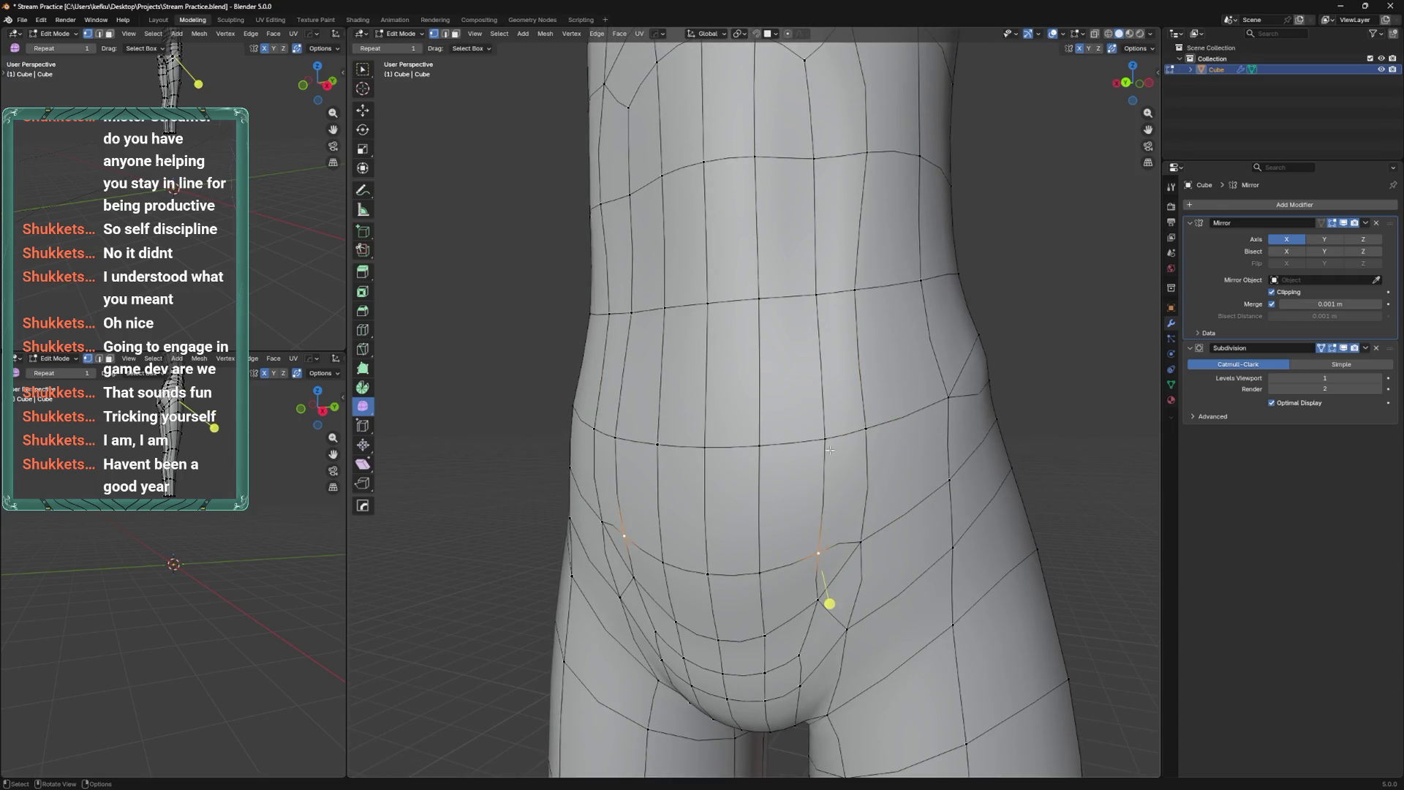
pyautogui.hotkey('ctrl', 'z')
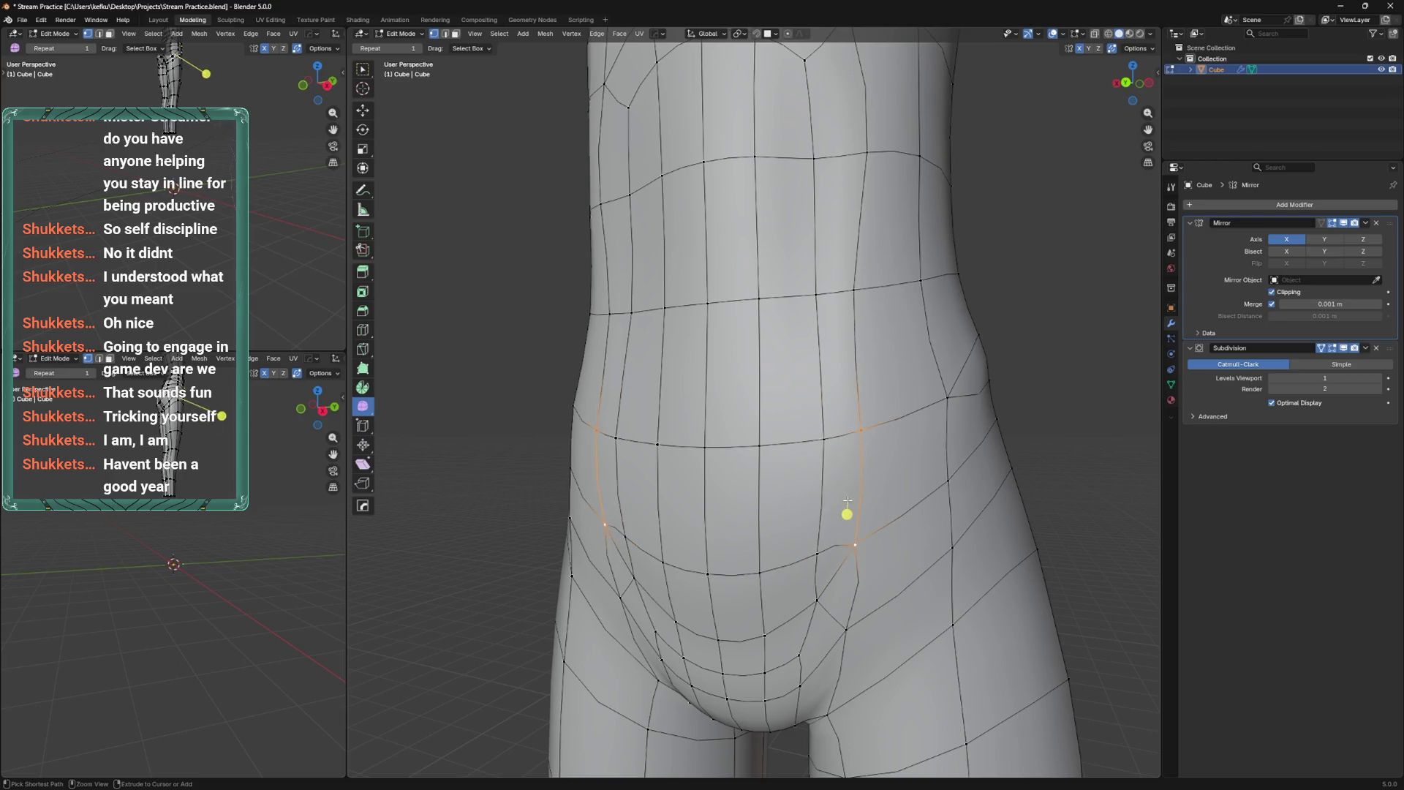
pyautogui.hotkey('ctrl', 'shift', 'z')
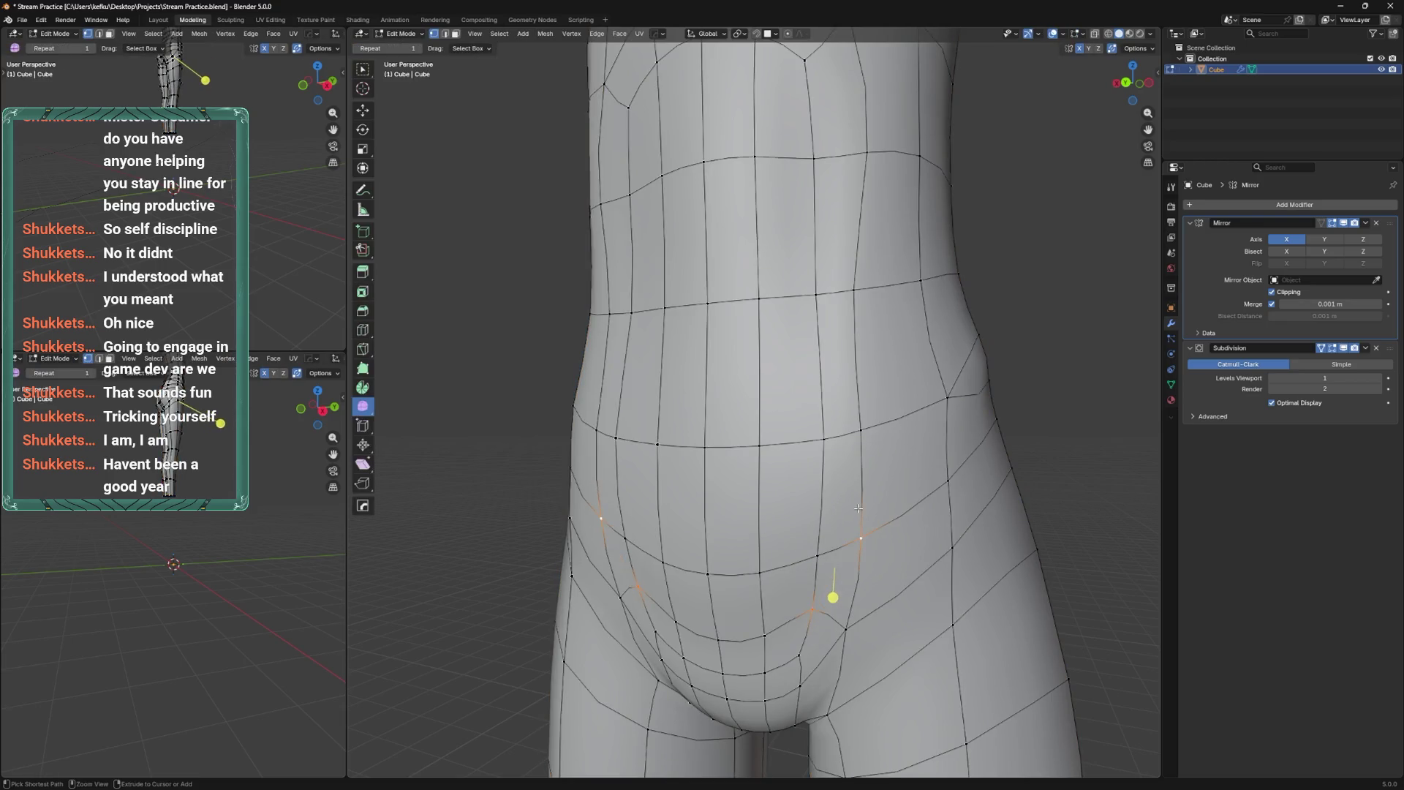
pyautogui.hotkey('ctrl', 's')
# Adjust the lower belly and hip vertices from a front view, then save.
pyautogui.moveTo(852, 510)
pyautogui.mouseDown(button='middle')
pyautogui.moveTo(878, 541)
pyautogui.moveTo(844, 575)
pyautogui.moveTo(853, 509)
pyautogui.moveTo(831, 549)
pyautogui.mouseUp(button='middle')
pyautogui.press('g')
pyautogui.click(831, 548)
pyautogui.press('g')
pyautogui.click(805, 470)
pyautogui.moveTo(805, 469)
pyautogui.mouseDown(button='middle')
pyautogui.moveTo(833, 536)
pyautogui.moveTo(873, 464)
pyautogui.moveTo(874, 492)
pyautogui.mouseUp(button='middle')
pyautogui.moveTo(874, 629); pyautogui.dragTo(841, 608, button='middle')
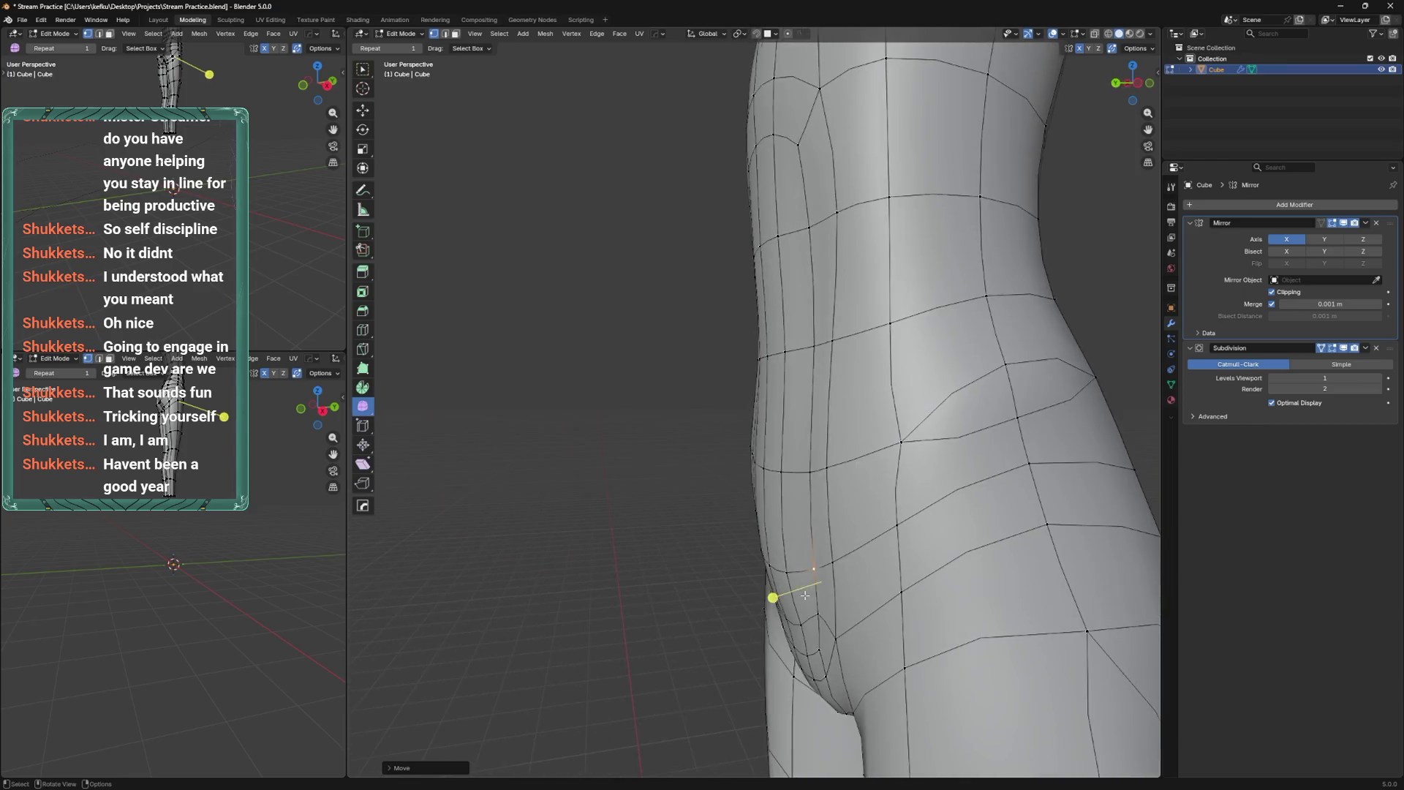
pyautogui.hotkey('ctrl', 's')
# Reshape the hip outline in the flat left side view, save, and preview in Object Mode.
pyautogui.keyDown('alt'); pyautogui.moveTo(842, 560); pyautogui.dragTo(791, 575, button='middle'); pyautogui.keyUp('alt')
pyautogui.scroll(2, 807, 561)
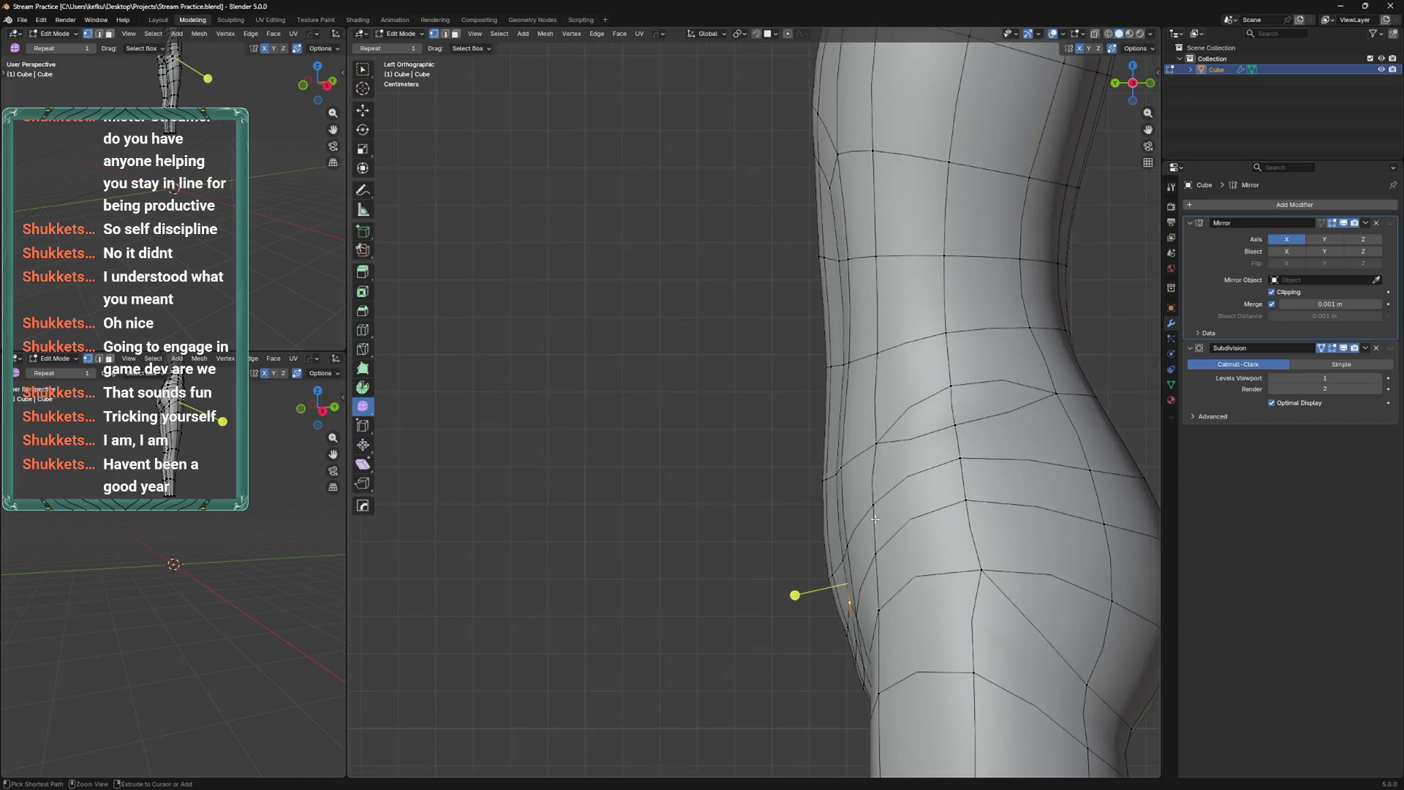
pyautogui.scroll(2, 885, 546)
pyautogui.moveTo(885, 546)
pyautogui.mouseDown()
pyautogui.moveTo(857, 520)
pyautogui.moveTo(868, 506)
pyautogui.mouseUp()
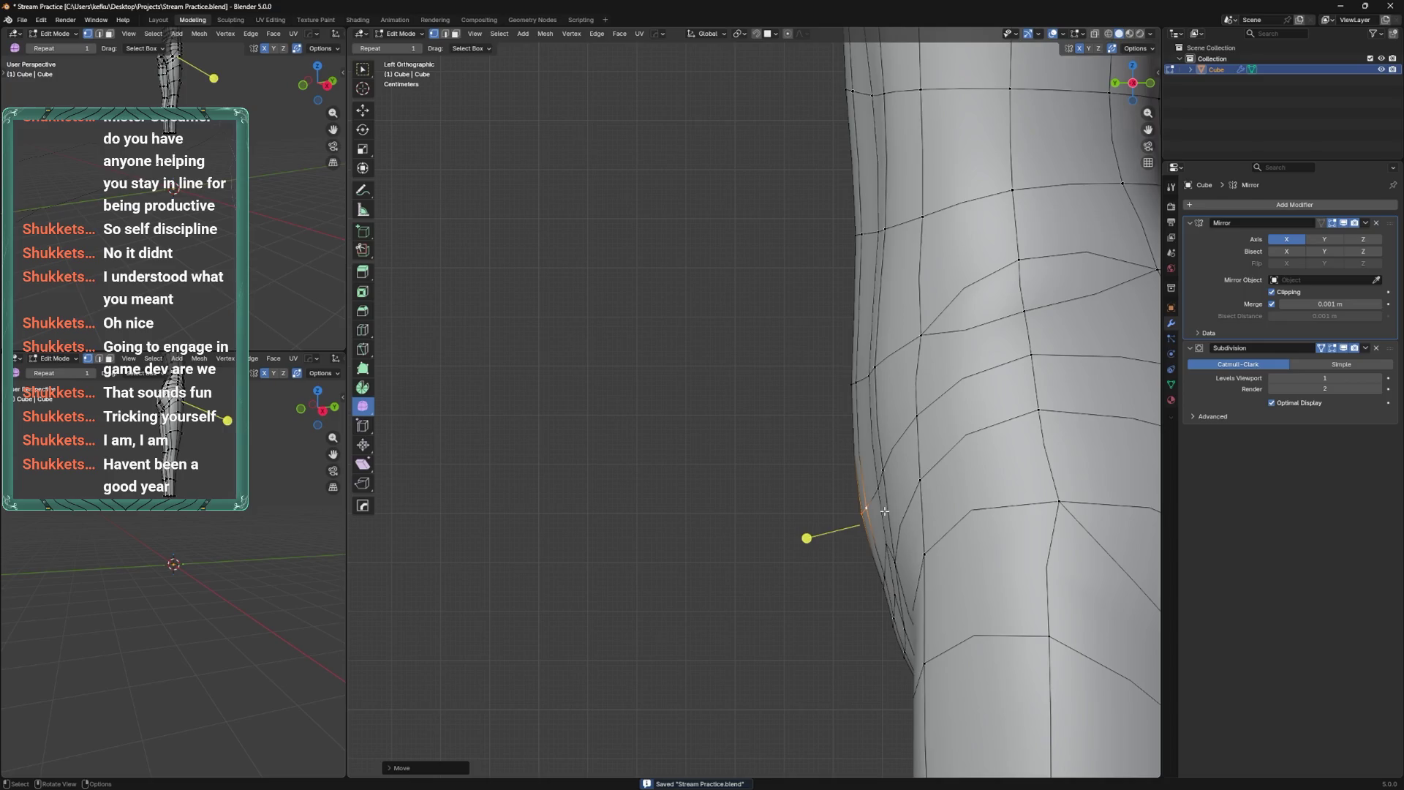
pyautogui.press('ctrl+KP_1')
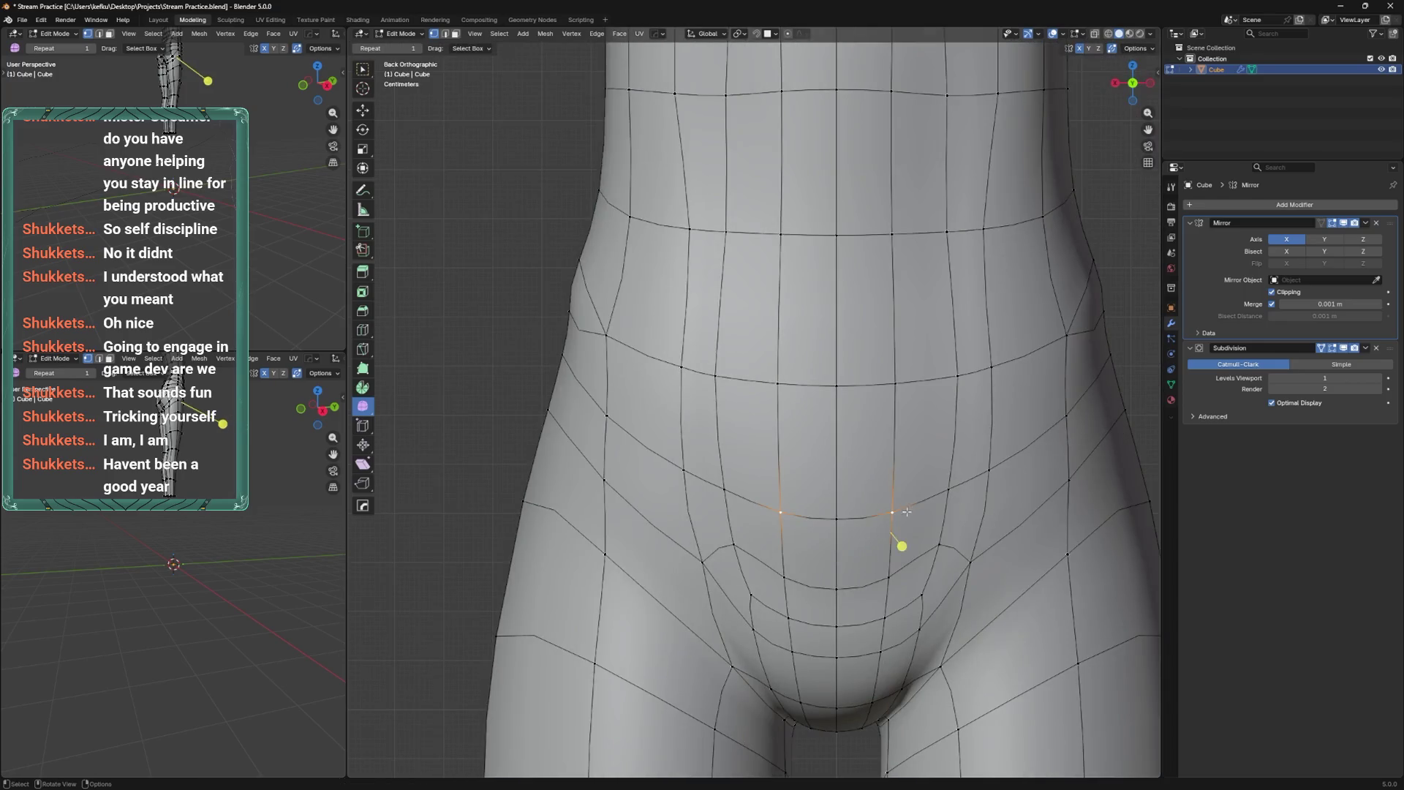
pyautogui.hotkey('ctrl', 's')
pyautogui.press('Tab')
pyautogui.moveTo(896, 551)
pyautogui.mouseDown(button='middle')
pyautogui.moveTo(871, 568)
pyautogui.moveTo(937, 578)
pyautogui.moveTo(905, 581)
pyautogui.moveTo(863, 511)
pyautogui.mouseUp(button='middle')
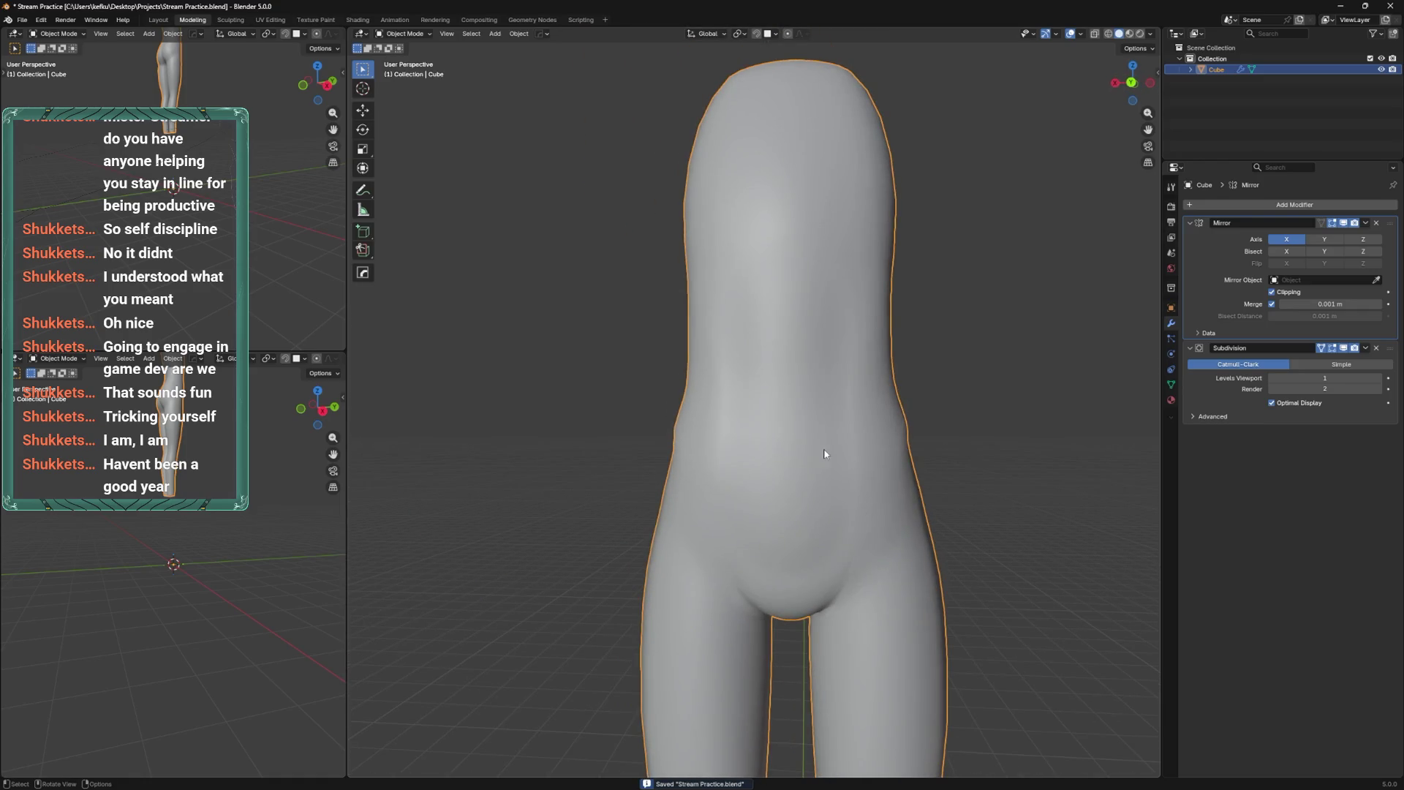
# Return to Edit Mode and undo the last two crotch vertex changes.
pyautogui.moveTo(859, 452); pyautogui.dragTo(865, 473, button='middle')
pyautogui.press('Tab')
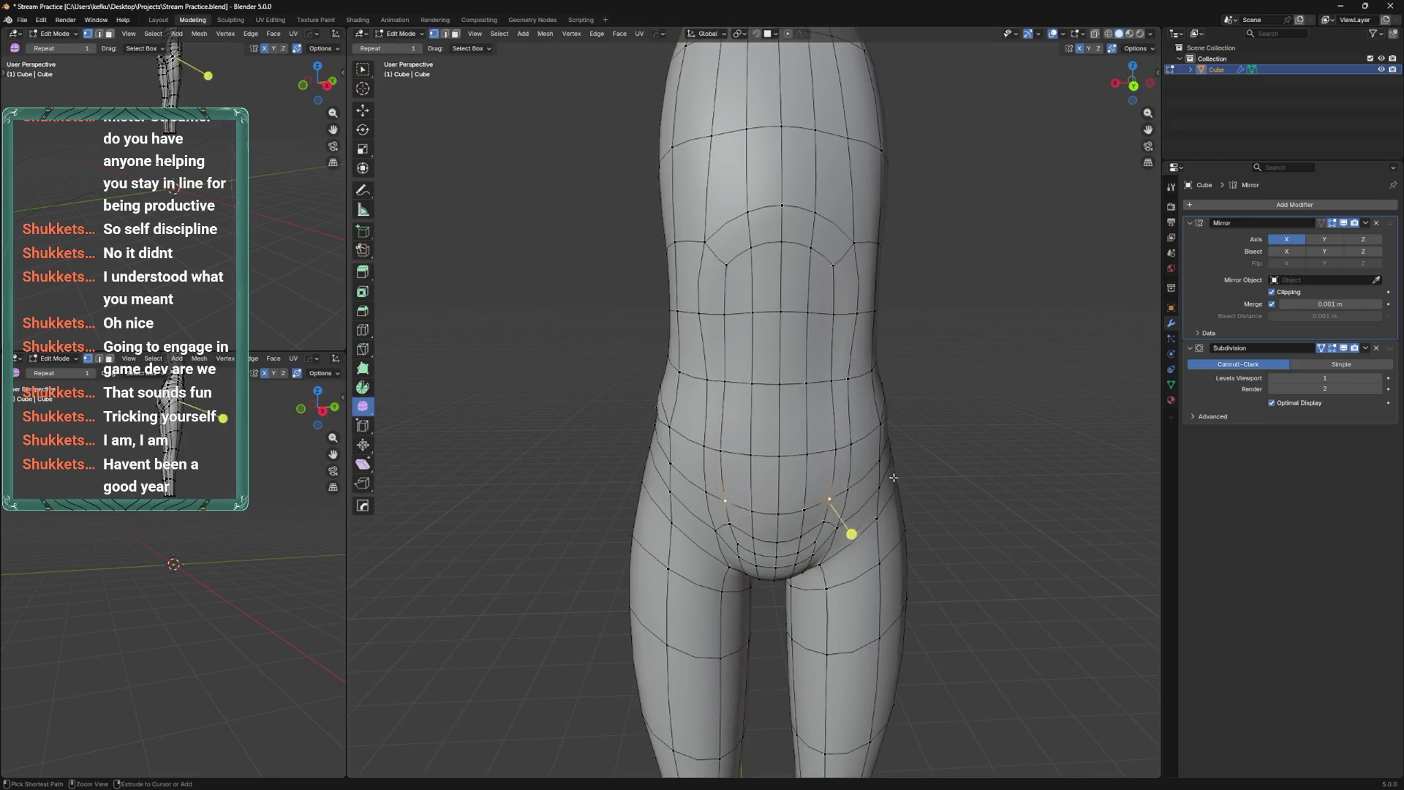
pyautogui.hotkey('ctrl', 'z')
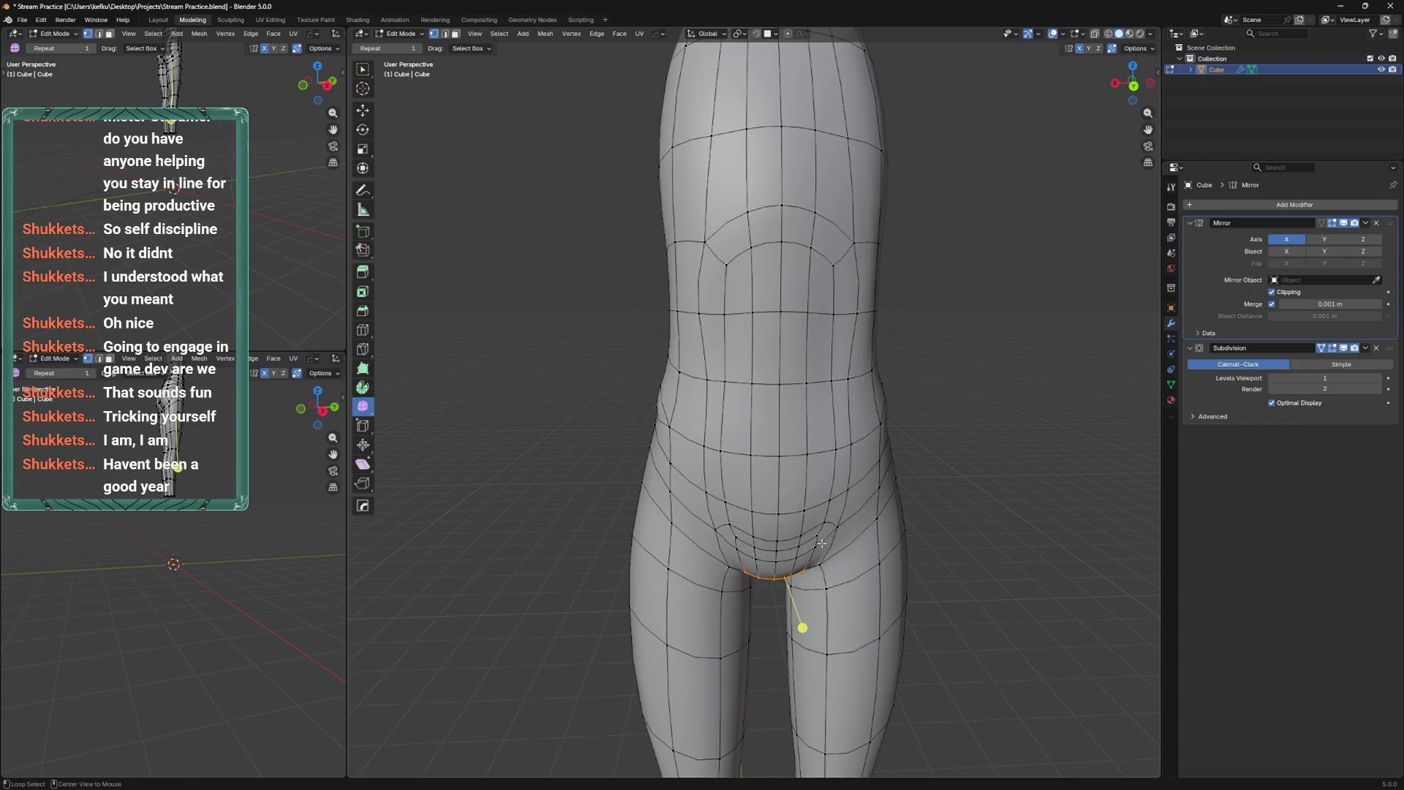
pyautogui.moveTo(827, 544); pyautogui.dragTo(832, 546, button='middle')
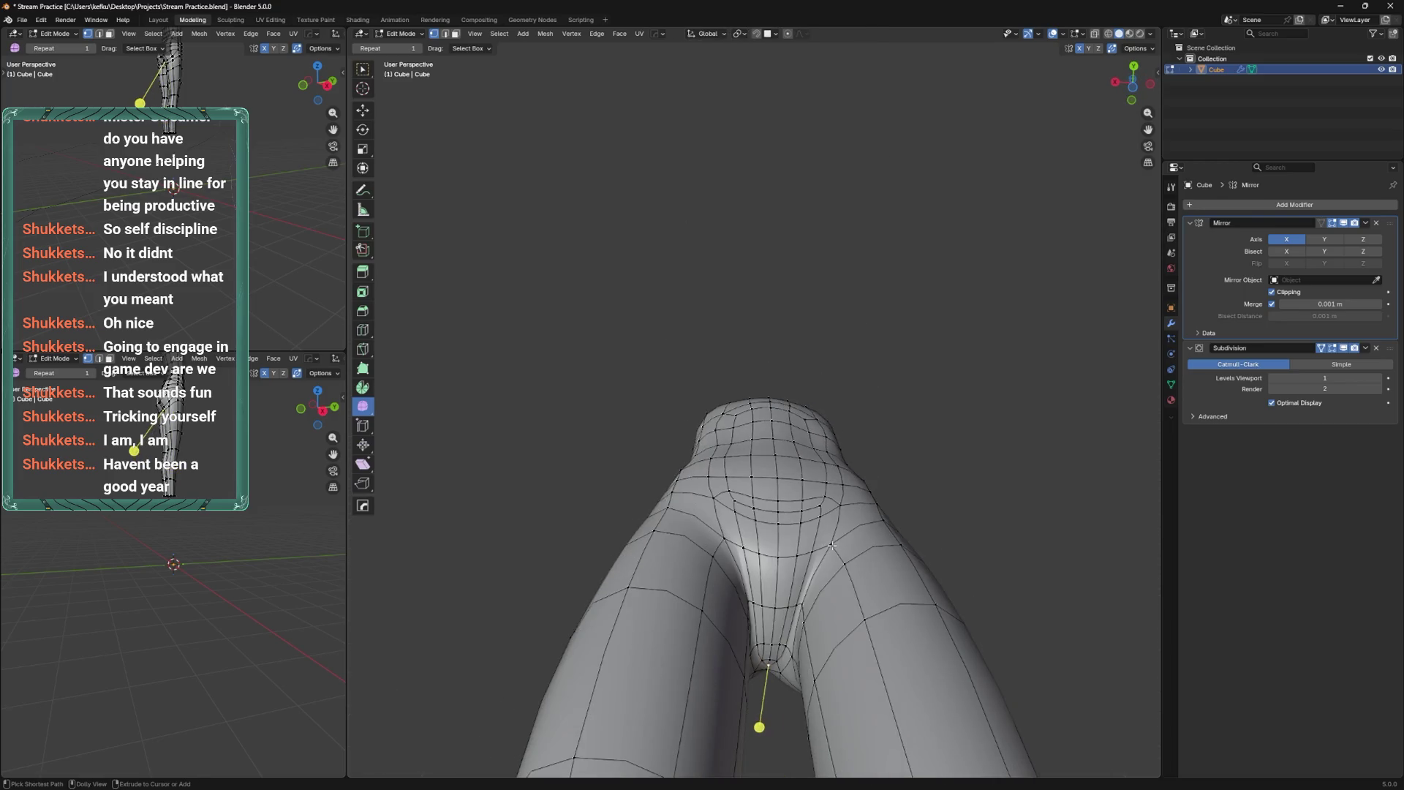
pyautogui.hotkey('ctrl', 'z')
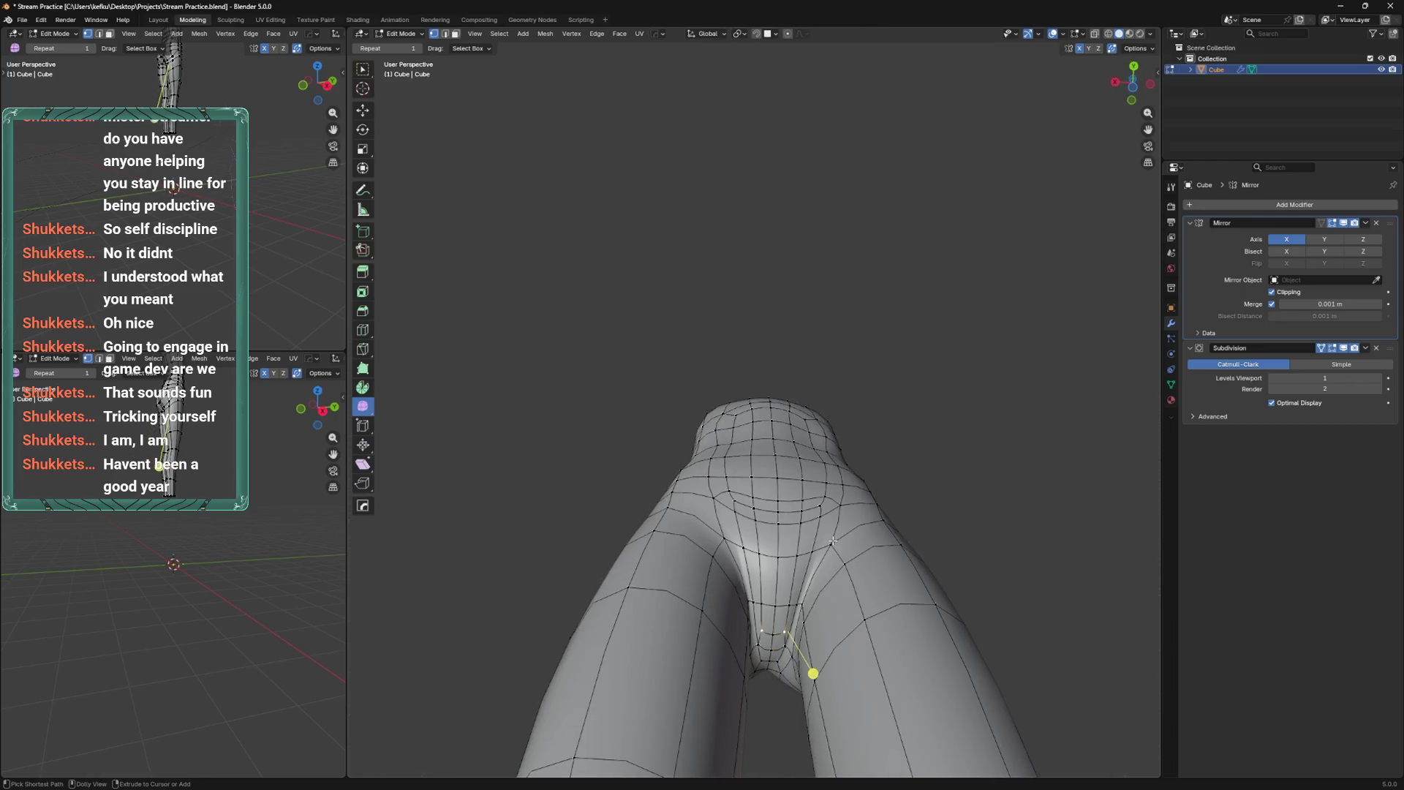
pyautogui.moveTo(834, 528)
pyautogui.mouseDown(button='middle')
pyautogui.moveTo(828, 539)
pyautogui.moveTo(732, 512)
pyautogui.moveTo(697, 482)
pyautogui.moveTo(762, 492)
pyautogui.moveTo(847, 596)
pyautogui.mouseUp(button='middle')
# Dissolve the lower-torso edge loop with Dissolve Edges so no hole remains, and save.
pyautogui.press('x')
pyautogui.click(805, 547)
pyautogui.scroll(2, 731, 512)
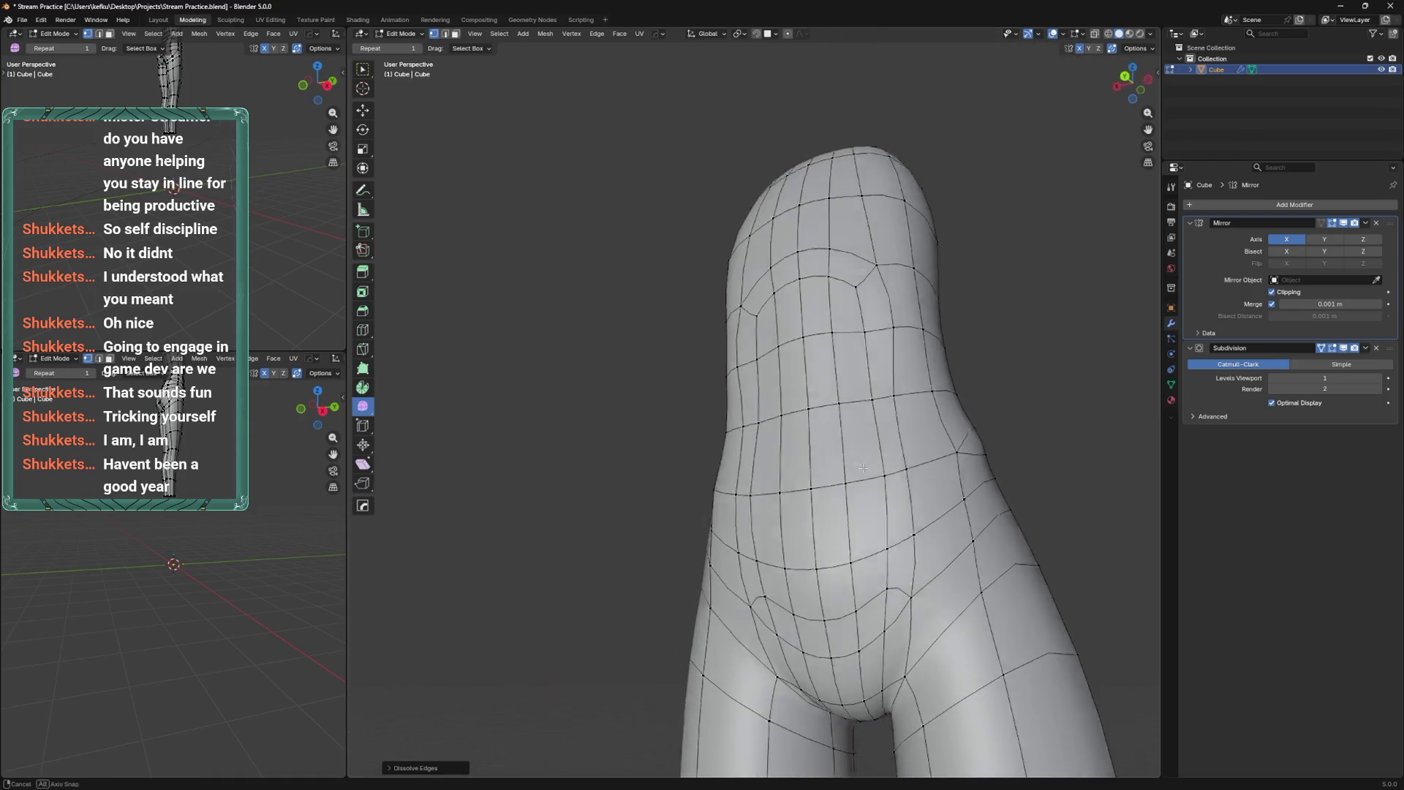
pyautogui.hotkey('ctrl', 's')
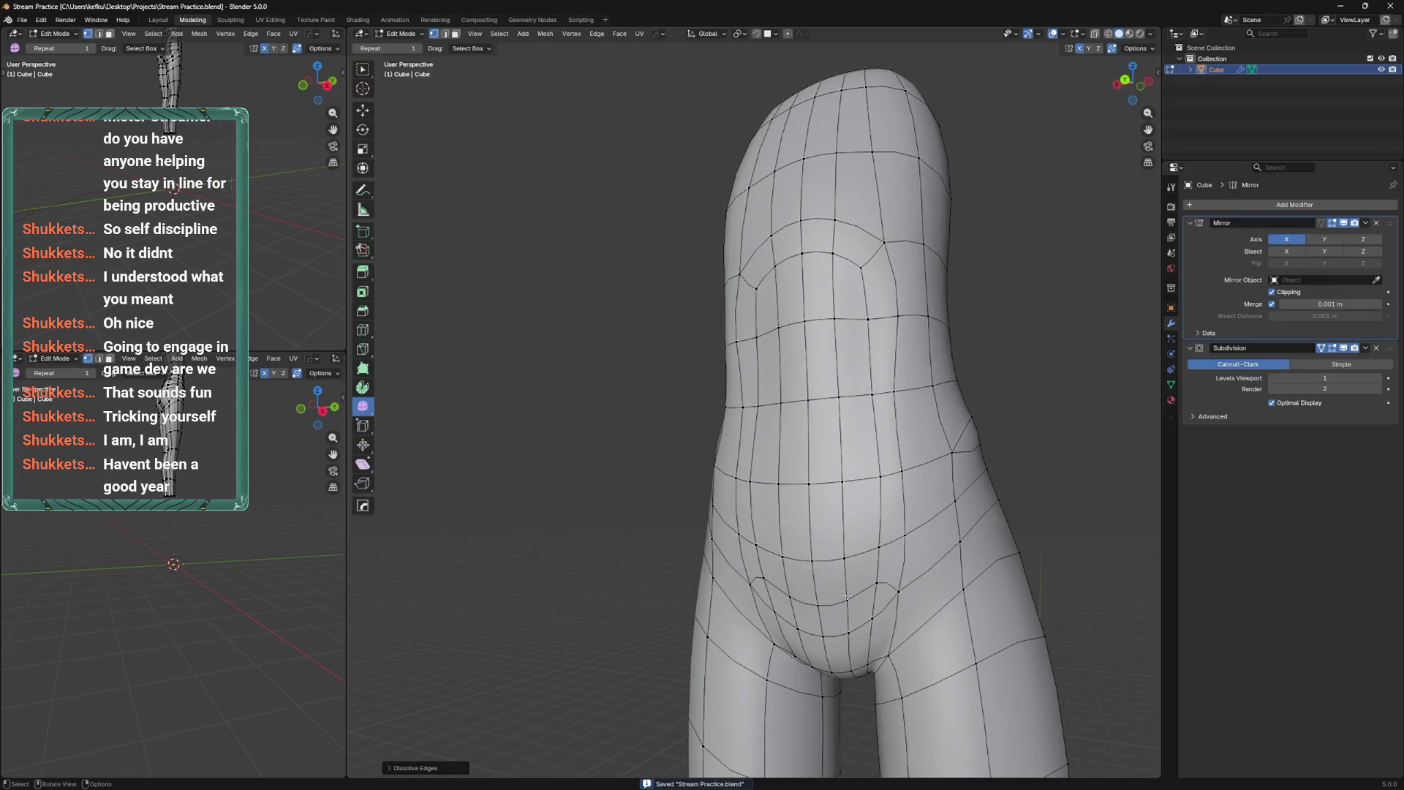
pyautogui.click(874, 583)
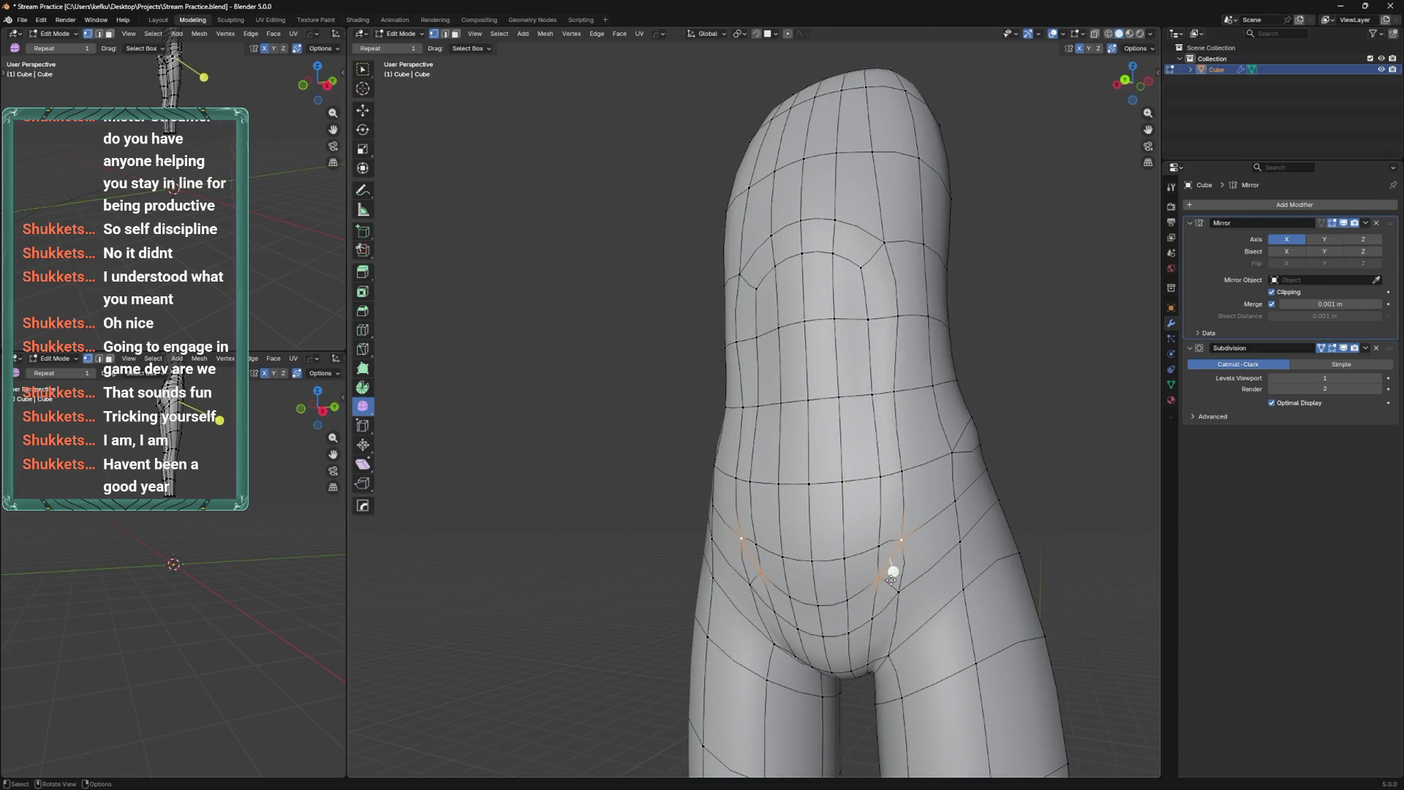
# Save and preview the torso in Object Mode from the front, then resume mesh editing.
pyautogui.rightClick(893, 582)
pyautogui.click(887, 585)
pyautogui.moveTo(887, 589); pyautogui.dragTo(839, 588, button='middle')
pyautogui.hotkey('ctrl', 's')
pyautogui.press('Tab')
pyautogui.moveTo(737, 519)
pyautogui.mouseDown(button='middle')
pyautogui.moveTo(834, 501)
pyautogui.moveTo(843, 538)
pyautogui.moveTo(806, 542)
pyautogui.moveTo(857, 560)
pyautogui.moveTo(810, 462)
pyautogui.mouseUp(button='middle')
pyautogui.press('Tab')
# Select the waist edge loop and try beveling it twice, undoing both attempts.
pyautogui.moveTo(808, 400); pyautogui.dragTo(799, 417, button='middle')
pyautogui.keyDown('alt'); pyautogui.click(931, 376); pyautogui.keyUp('alt')
pyautogui.hotkey('ctrl', 'b')
pyautogui.click(917, 391)
pyautogui.hotkey('ctrl', 'z')
pyautogui.moveTo(916, 394)
pyautogui.mouseDown(button='middle')
pyautogui.moveTo(957, 386)
pyautogui.moveTo(915, 399)
pyautogui.mouseUp(button='middle')
pyautogui.hotkey('ctrl', 'b')
pyautogui.click(908, 481)
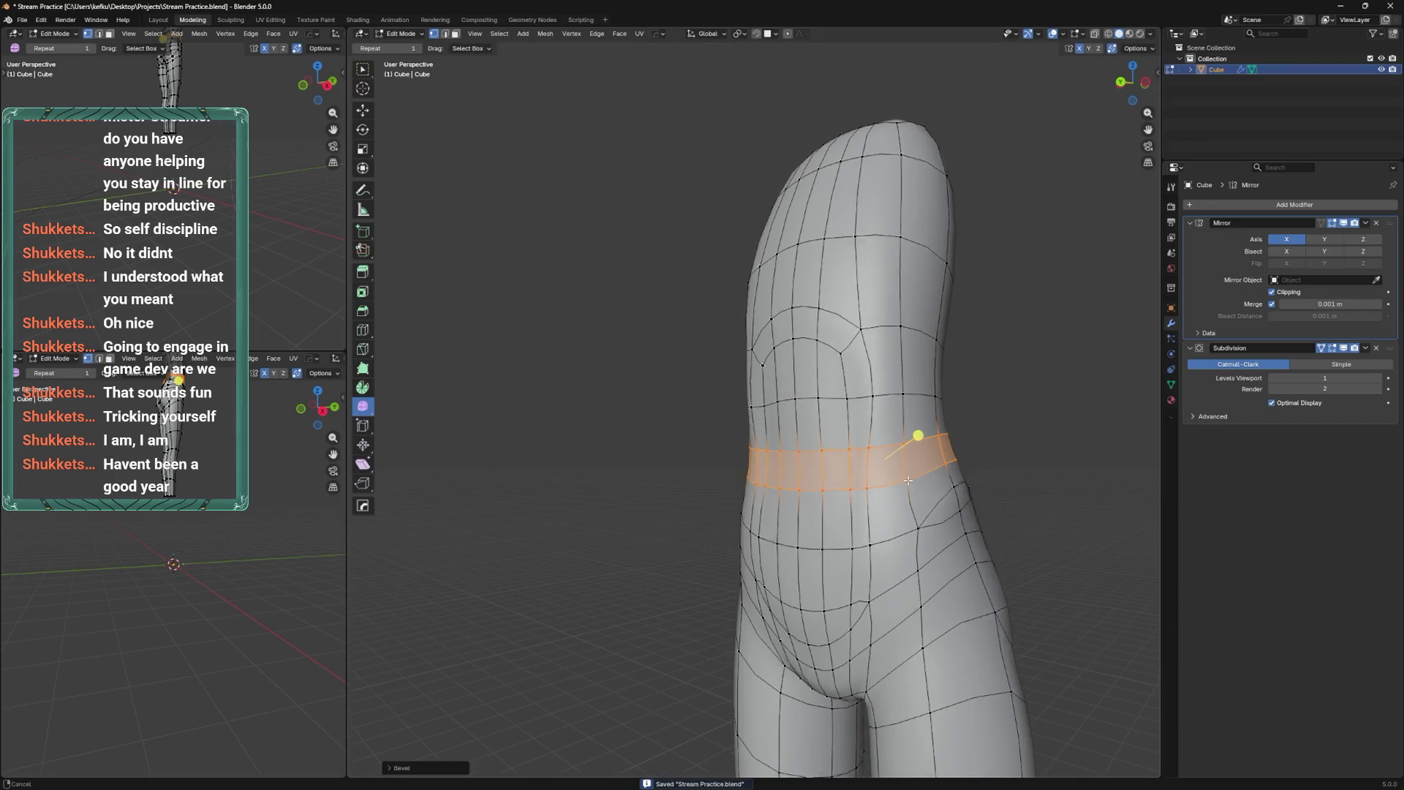
pyautogui.moveTo(907, 481); pyautogui.dragTo(871, 524, button='middle')
pyautogui.hotkey('ctrl', 'z')
# Raise the waist edge loop, slide it into place from the back view, and save.
pyautogui.press('g')
pyautogui.click(855, 425)
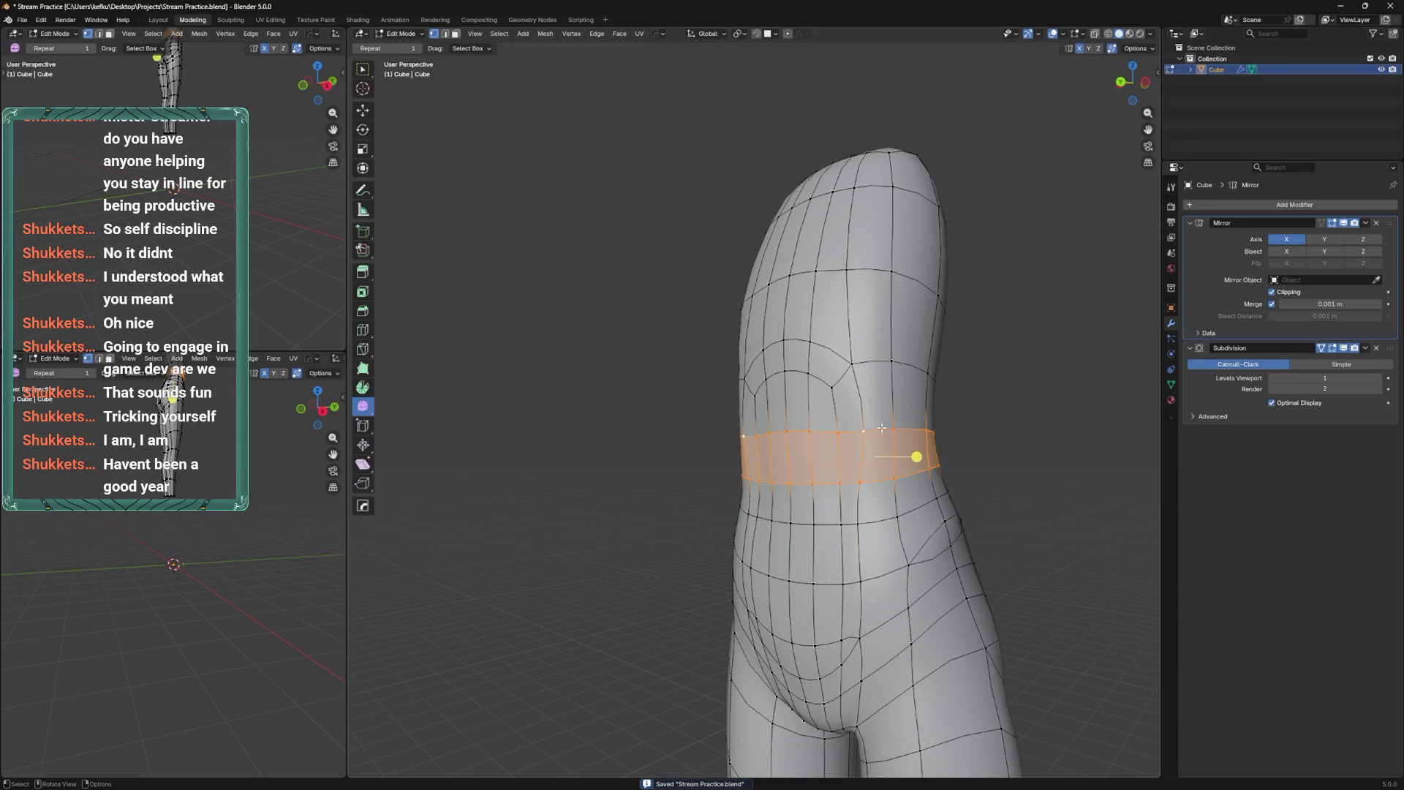
pyautogui.keyDown('alt'); pyautogui.moveTo(855, 425); pyautogui.dragTo(863, 461, button='middle'); pyautogui.keyUp('alt')
pyautogui.click(864, 463)
pyautogui.hotkey('ctrl', 's')
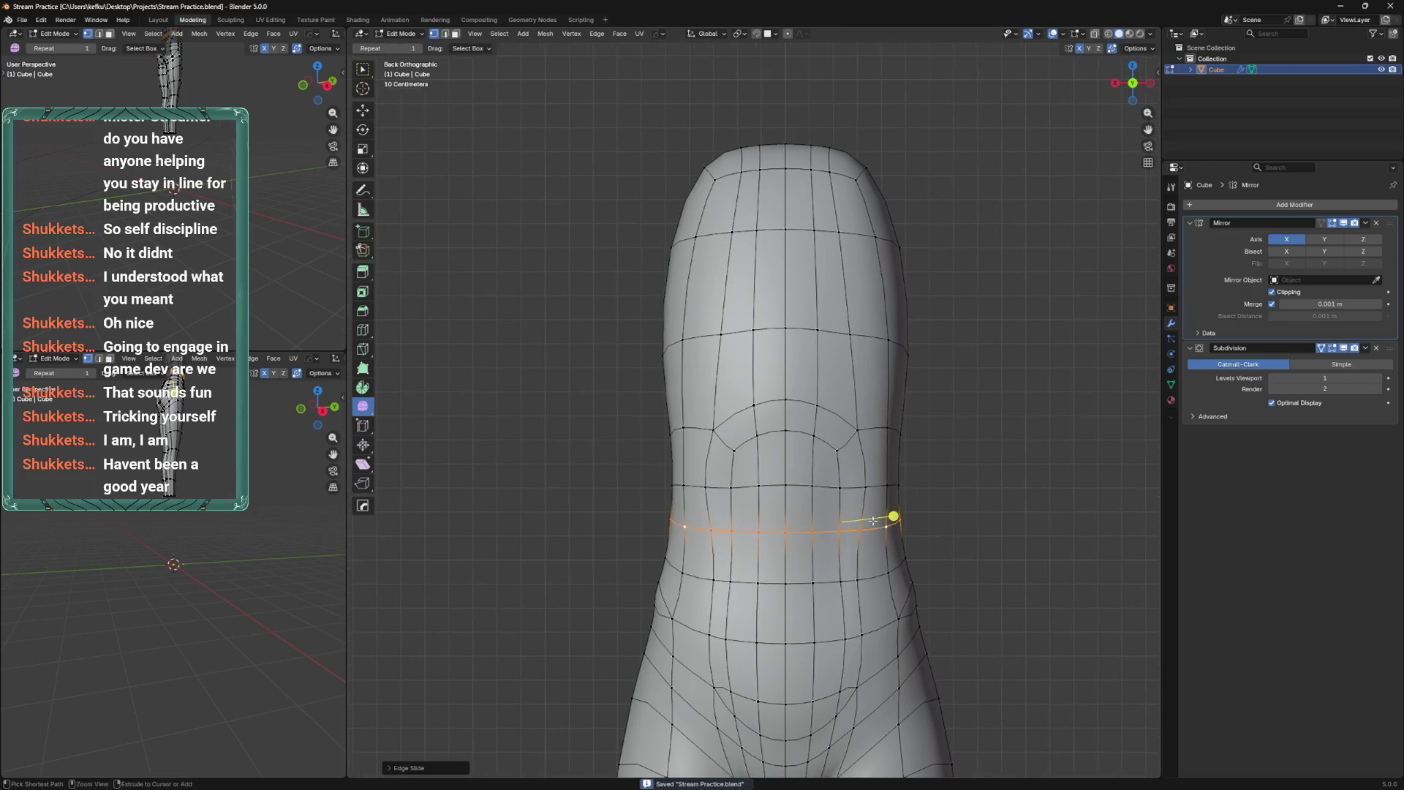
# In Sculpt Mode, turn on the wireframe via Quick Favorites and set the brush to 85 px.
pyautogui.hotkey('ctrl', 'Tab')
pyautogui.press('q')
pyautogui.moveTo(849, 494)
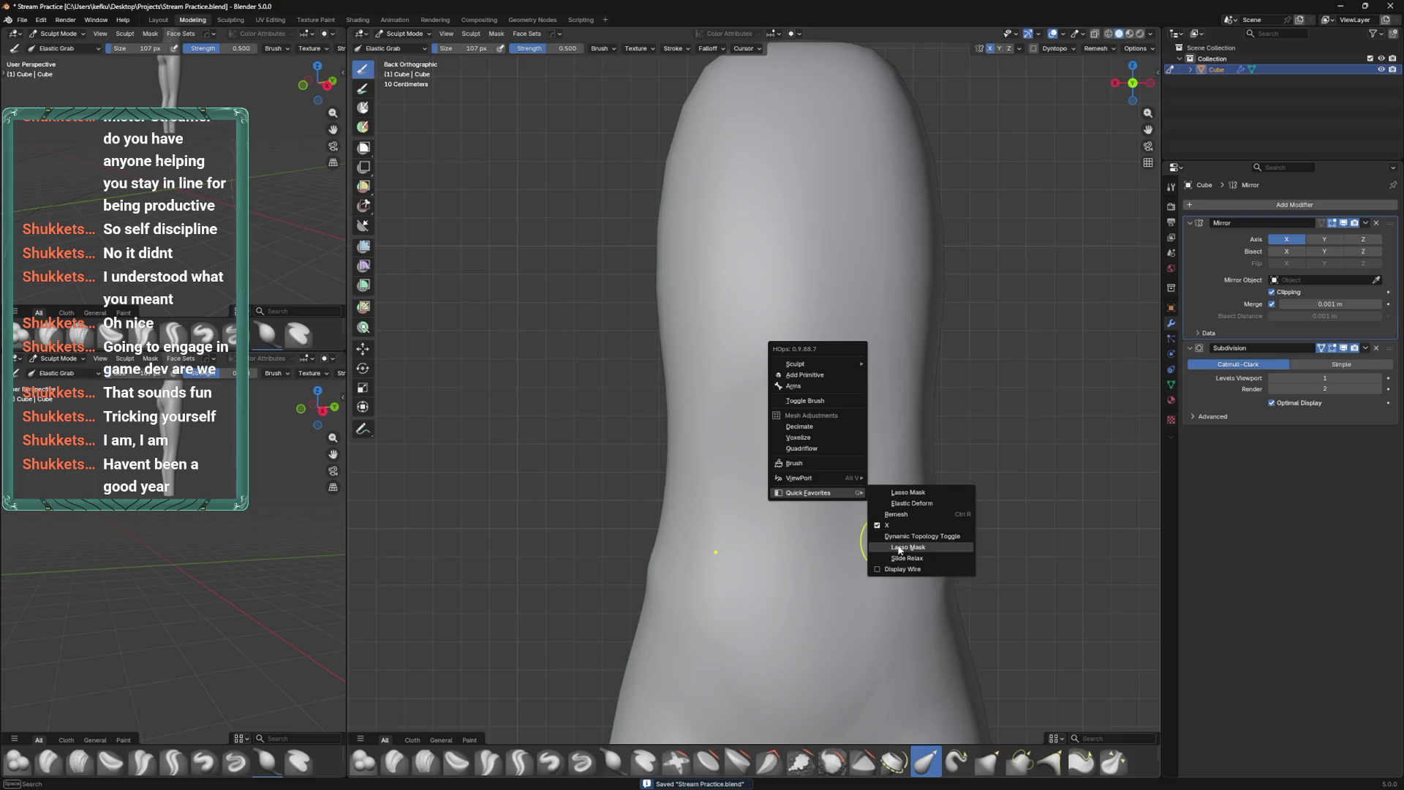
pyautogui.click(901, 562)
pyautogui.press('f')
pyautogui.click(822, 504)
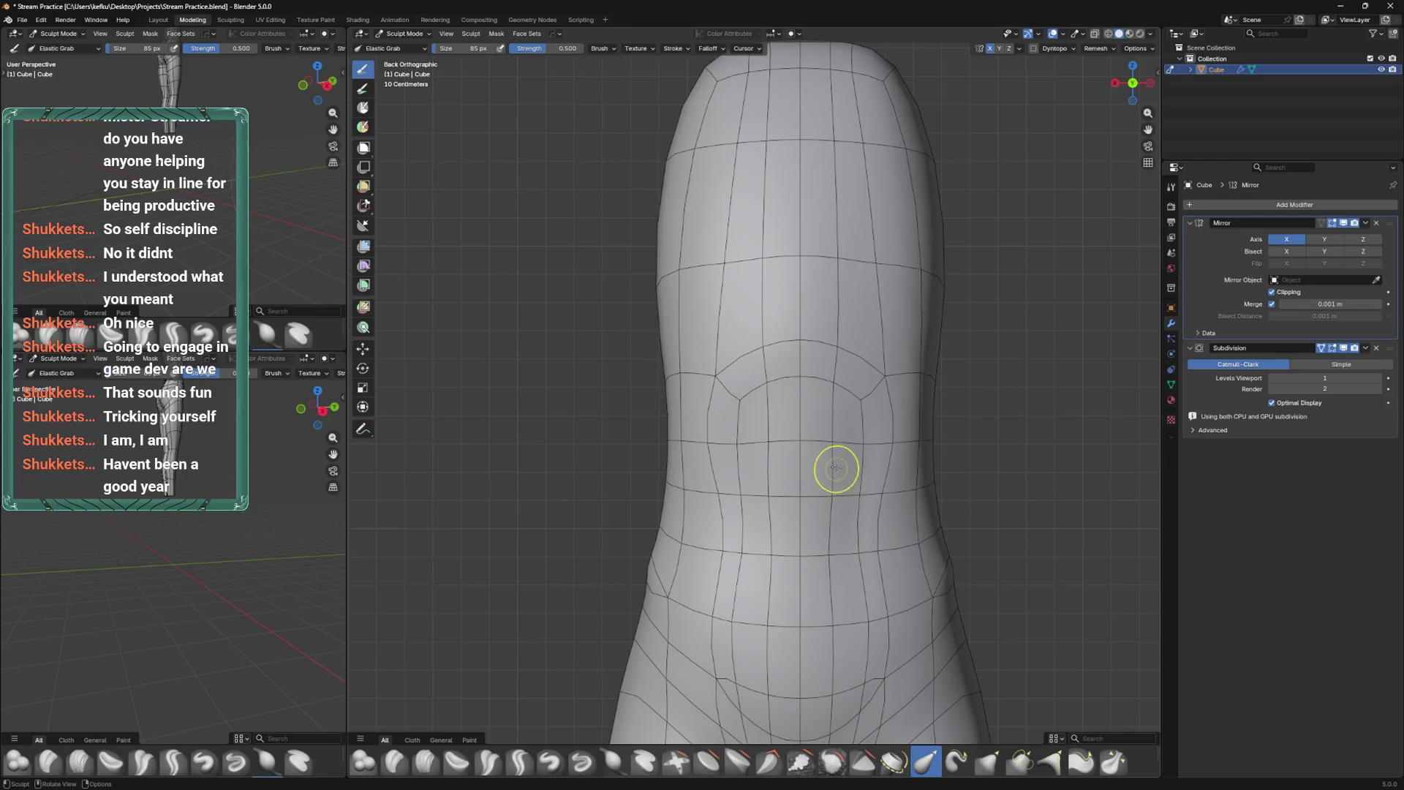
# Work the body's side profile, then return to Edit Mode and save.
pyautogui.keyDown('shift'); pyautogui.scroll(-2, 849, 512); pyautogui.keyUp('shift')
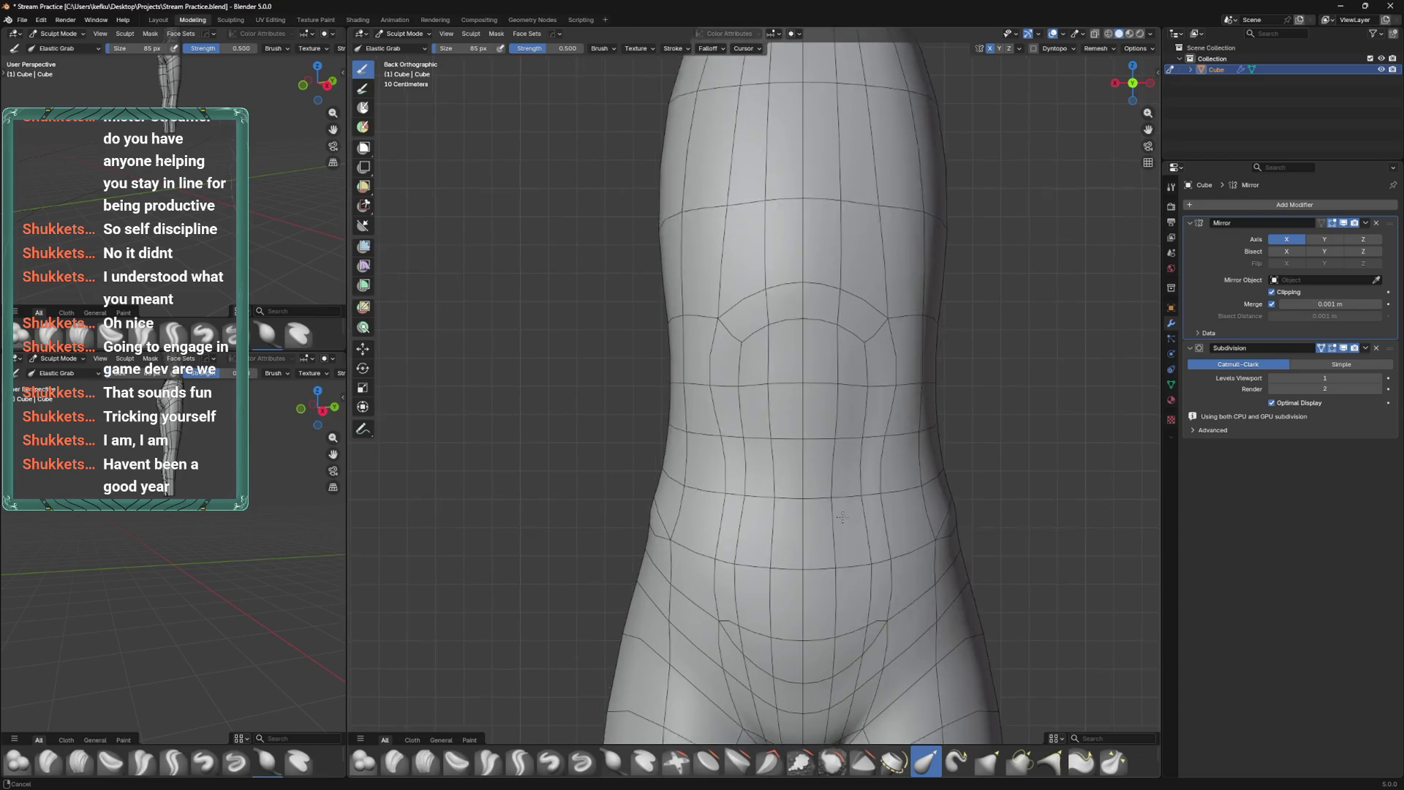
pyautogui.moveTo(844, 598)
pyautogui.keyDown('alt'); pyautogui.mouseDown(button='middle')
pyautogui.moveTo(792, 506)
pyautogui.moveTo(827, 494)
pyautogui.moveTo(842, 460)
pyautogui.mouseUp(button='middle'); pyautogui.keyUp('alt')
pyautogui.press('Tab')
pyautogui.hotkey('ctrl', 's')
# Select a belly edge and try loop cut, join and knife tools, cancelling each.
pyautogui.click(842, 459)
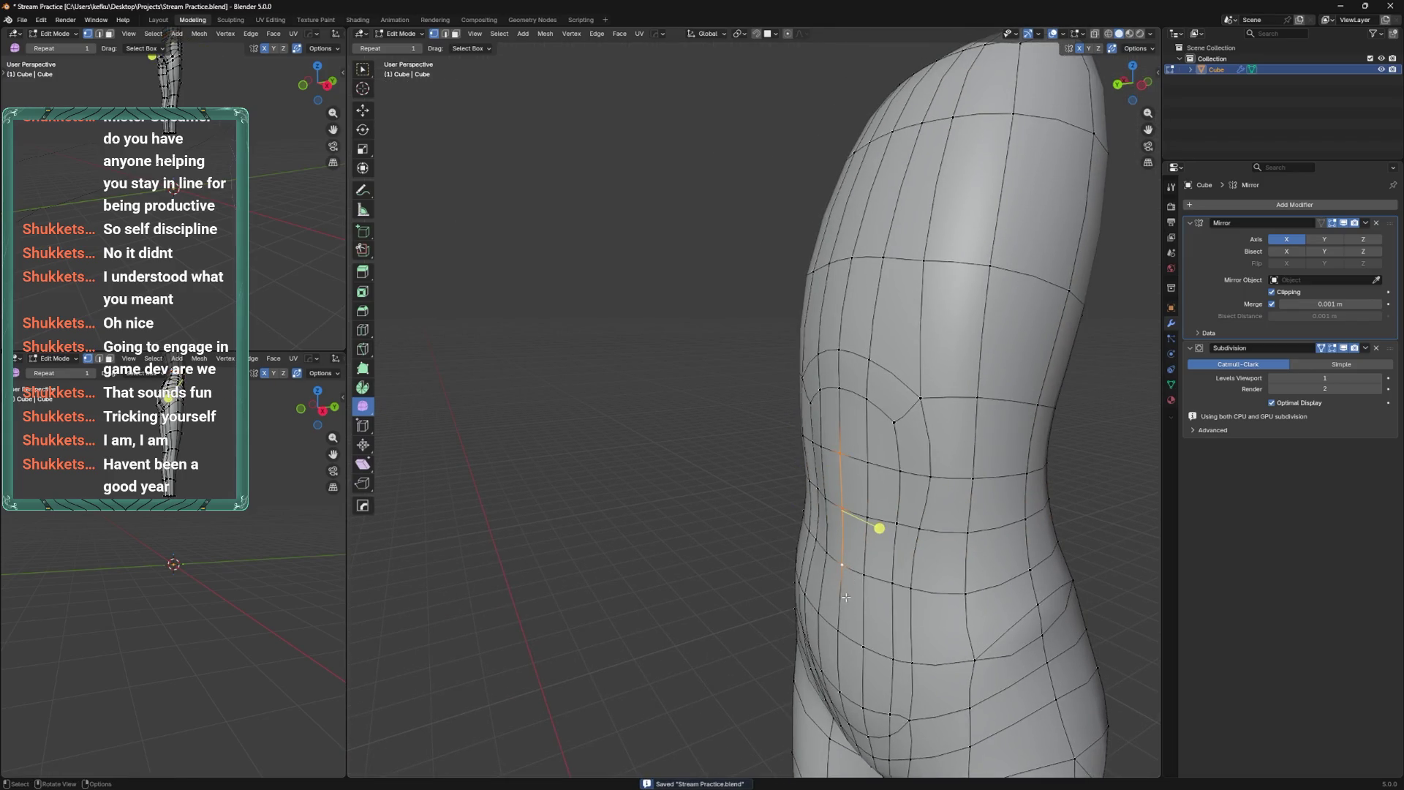
pyautogui.keyDown('alt'); pyautogui.moveTo(846, 597); pyautogui.dragTo(907, 557, button='middle'); pyautogui.keyUp('alt')
pyautogui.keyDown('shift'); pyautogui.moveTo(831, 612); pyautogui.dragTo(827, 548, button='middle'); pyautogui.keyUp('shift')
pyautogui.hotkey('ctrl', 'r')
pyautogui.press('Escape')
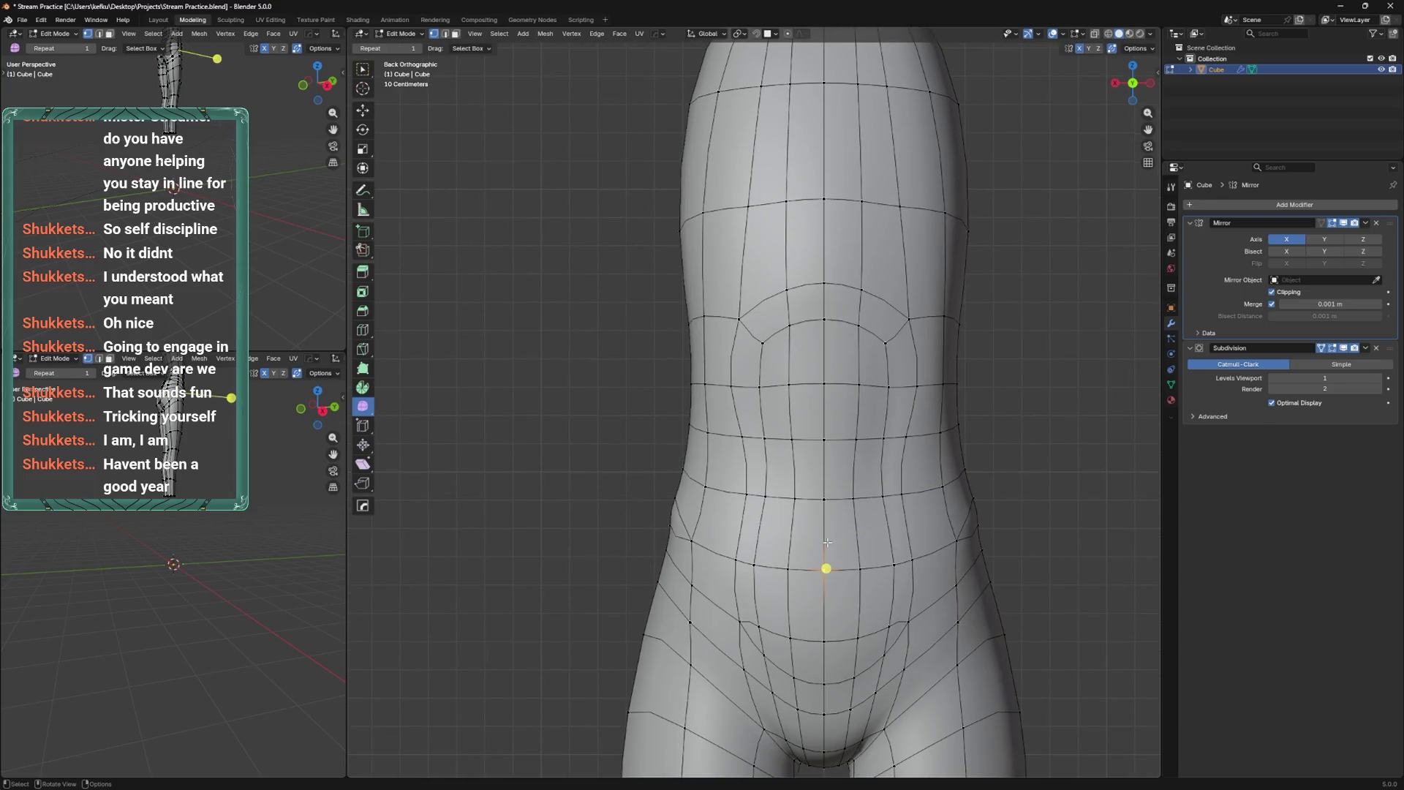
pyautogui.press('j')
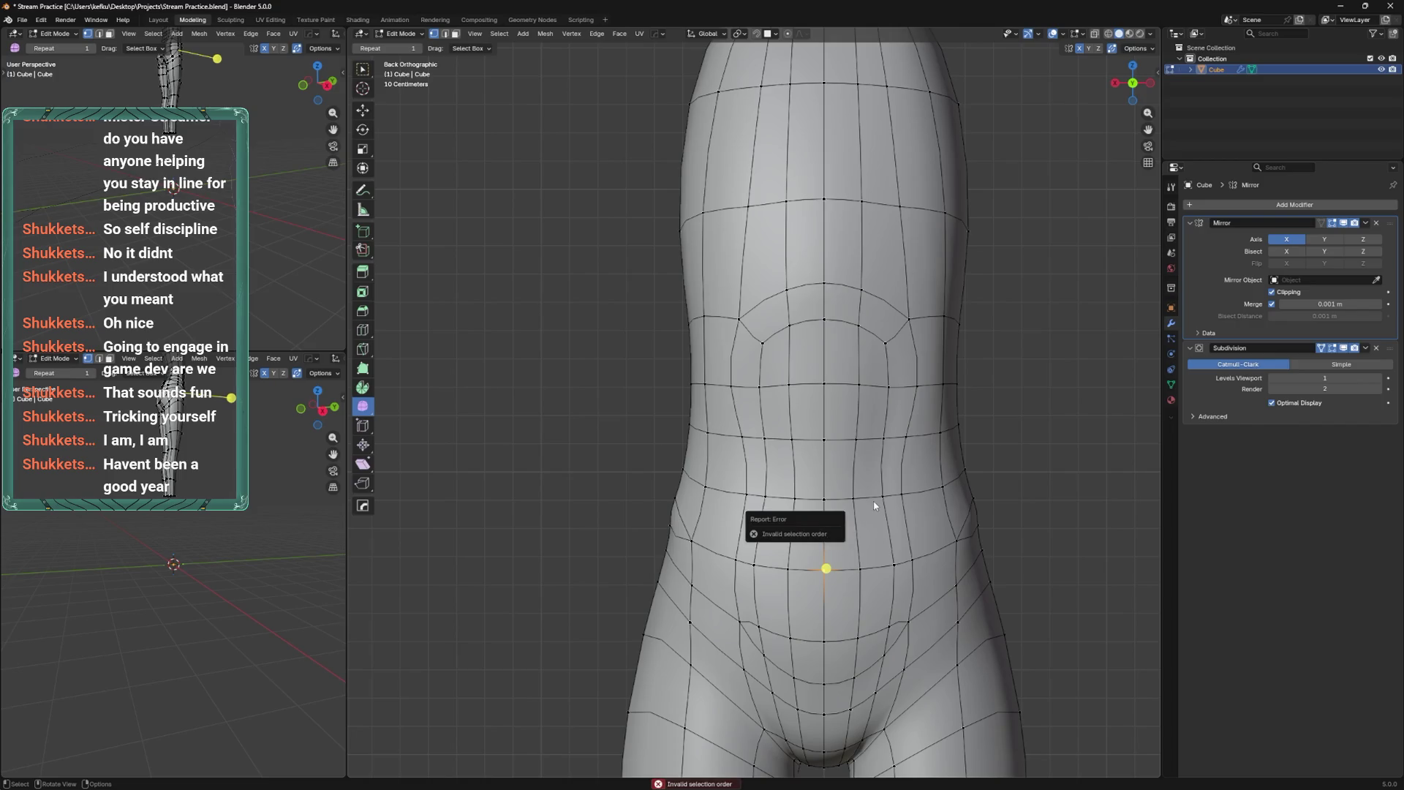
pyautogui.press('k')
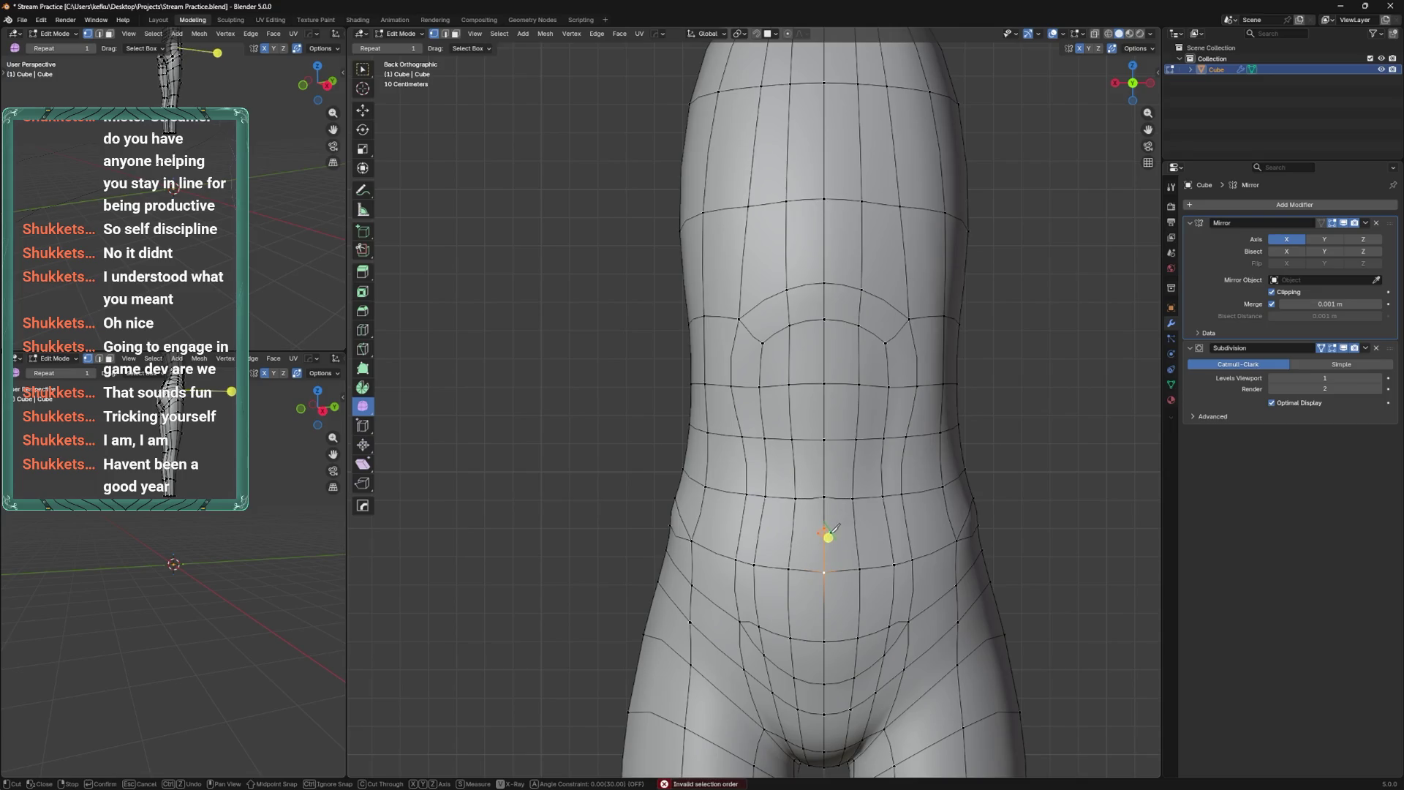
pyautogui.press('Escape')
pyautogui.scroll(2, 883, 468)
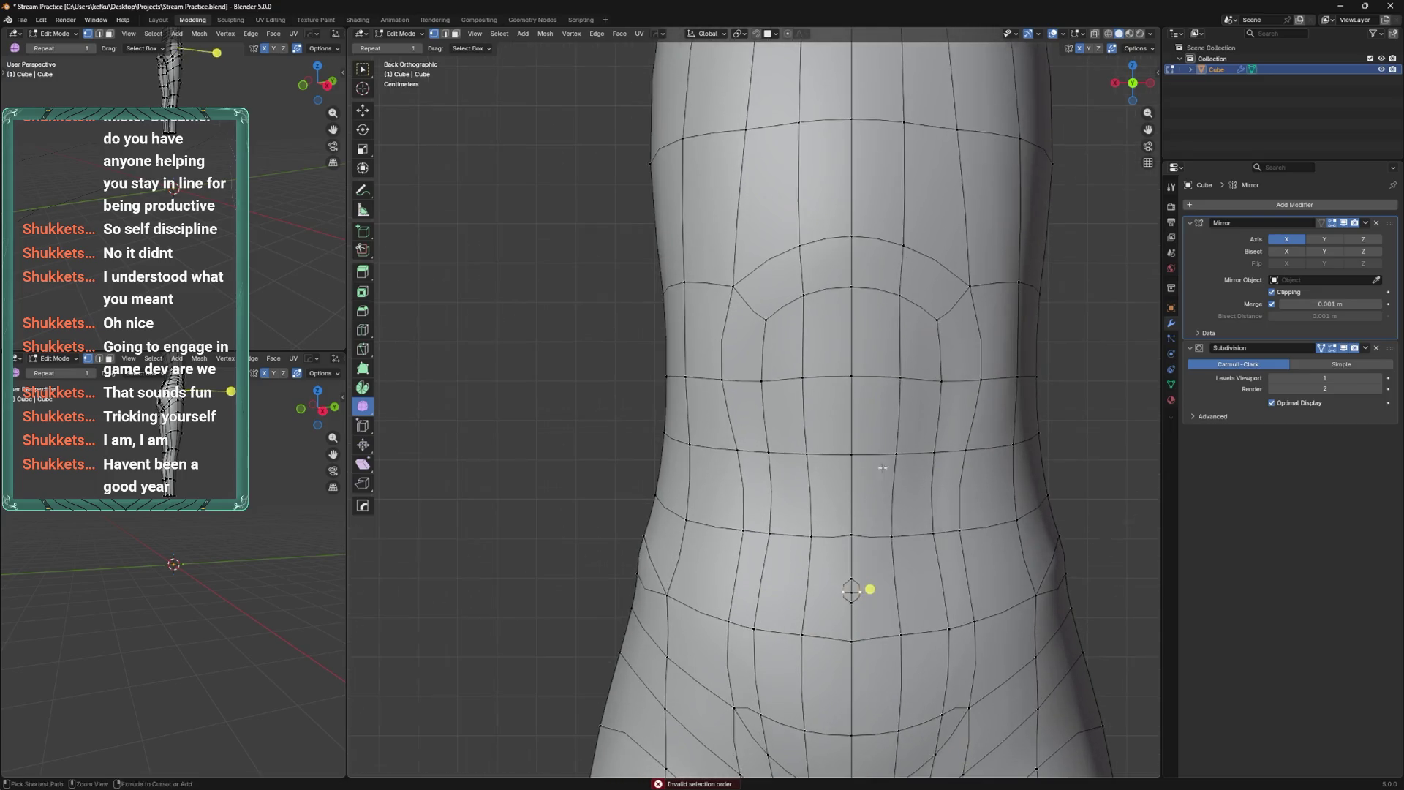
# Add an edge loop across the belly and slide the navel vertex up into place.
pyautogui.hotkey('ctrl', 'r')
pyautogui.click(862, 600)
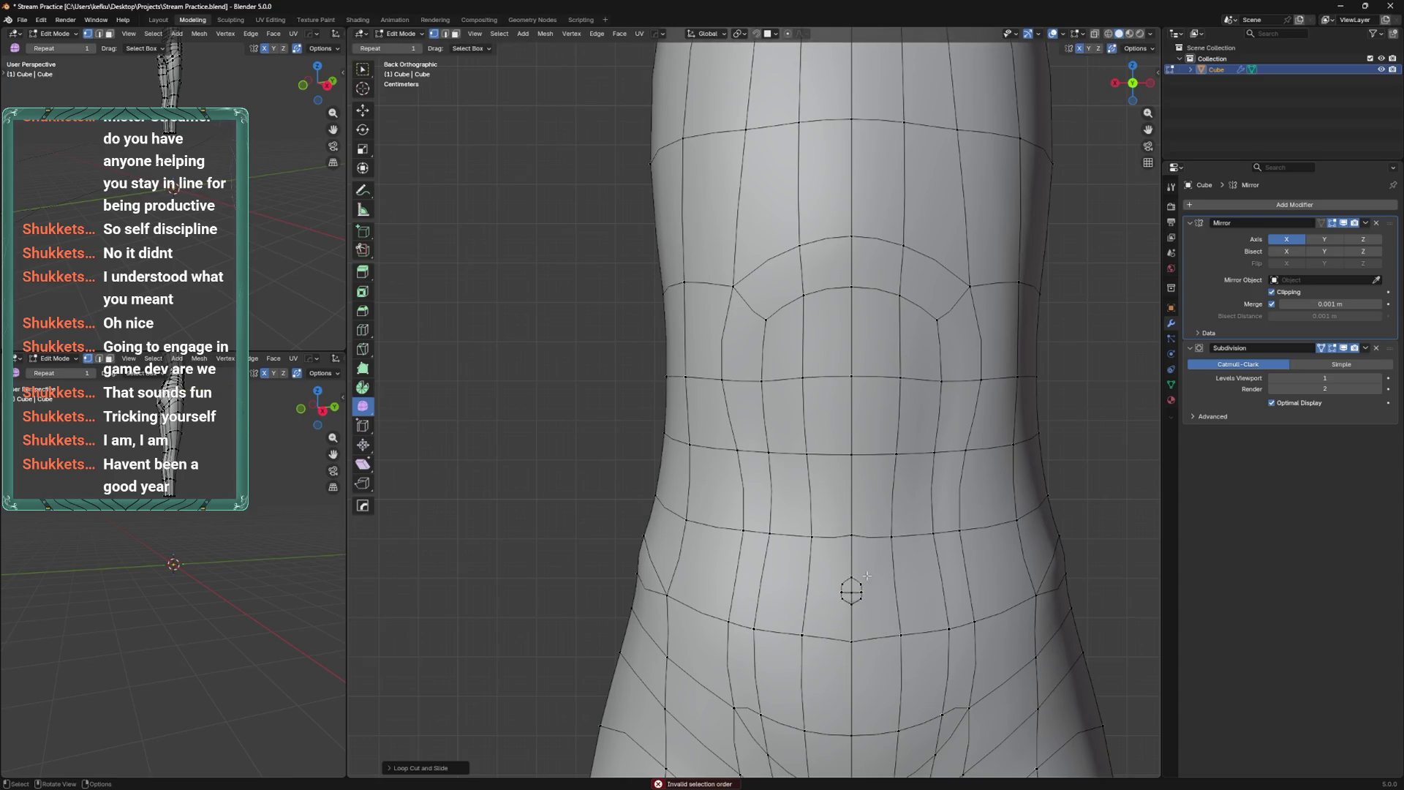
pyautogui.hotkey('ctrl', 'z')
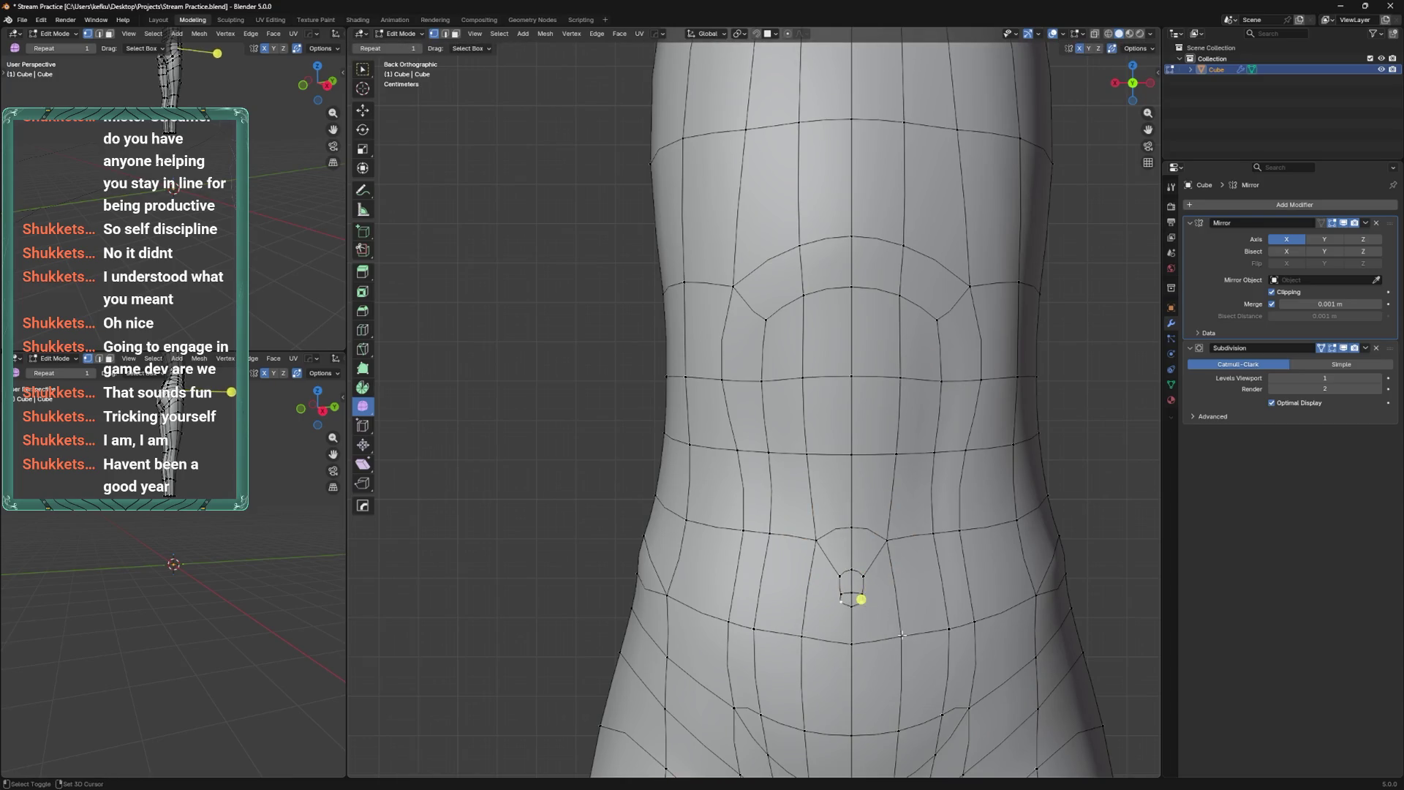
pyautogui.press('g')
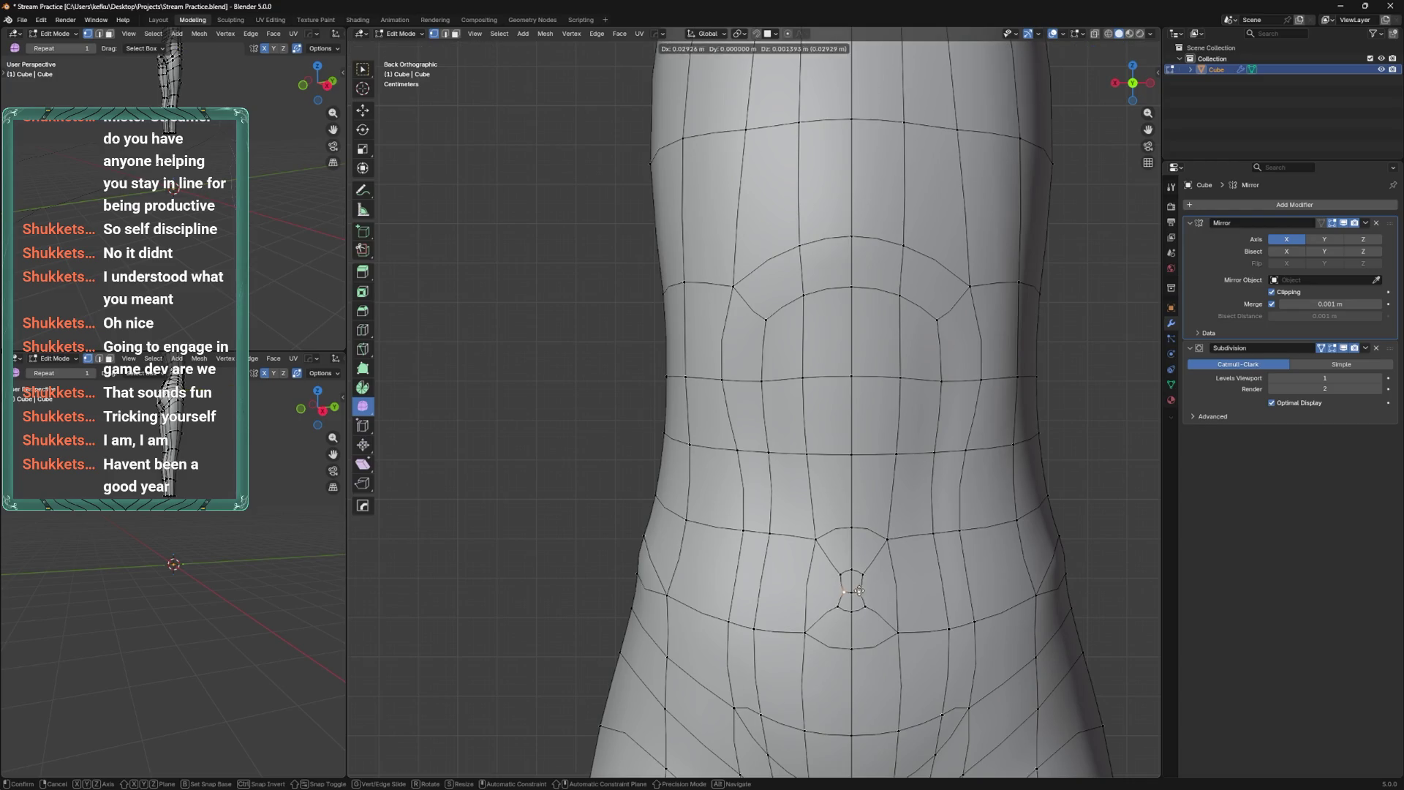
pyautogui.click(871, 592)
pyautogui.press('g')
pyautogui.press('g')
pyautogui.click(865, 497)
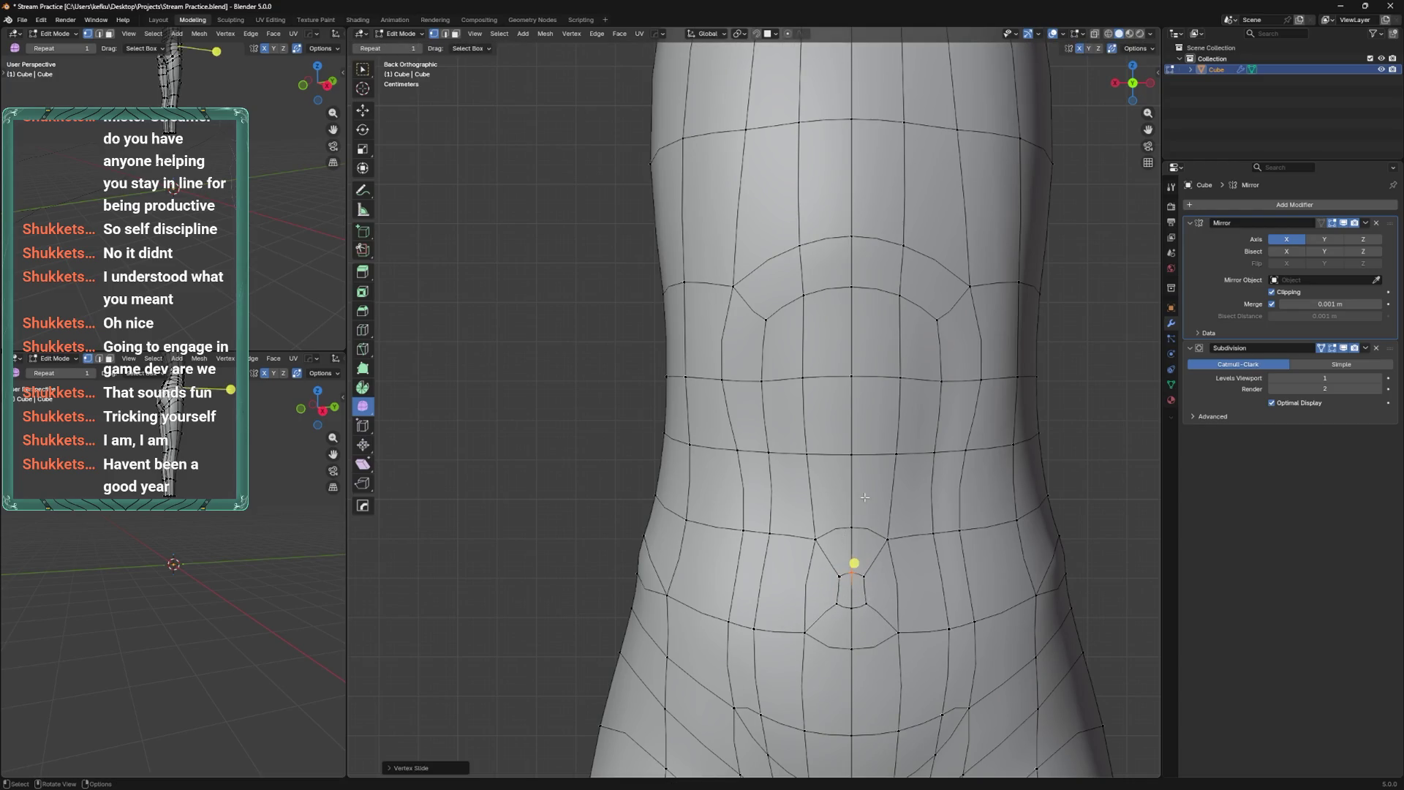
# Set the navel vertex depth along Y, cut a loop around the navel, and save.
pyautogui.moveTo(881, 561); pyautogui.dragTo(881, 559, button='middle')
pyautogui.press('g')
pyautogui.press('y')
pyautogui.click(881, 557)
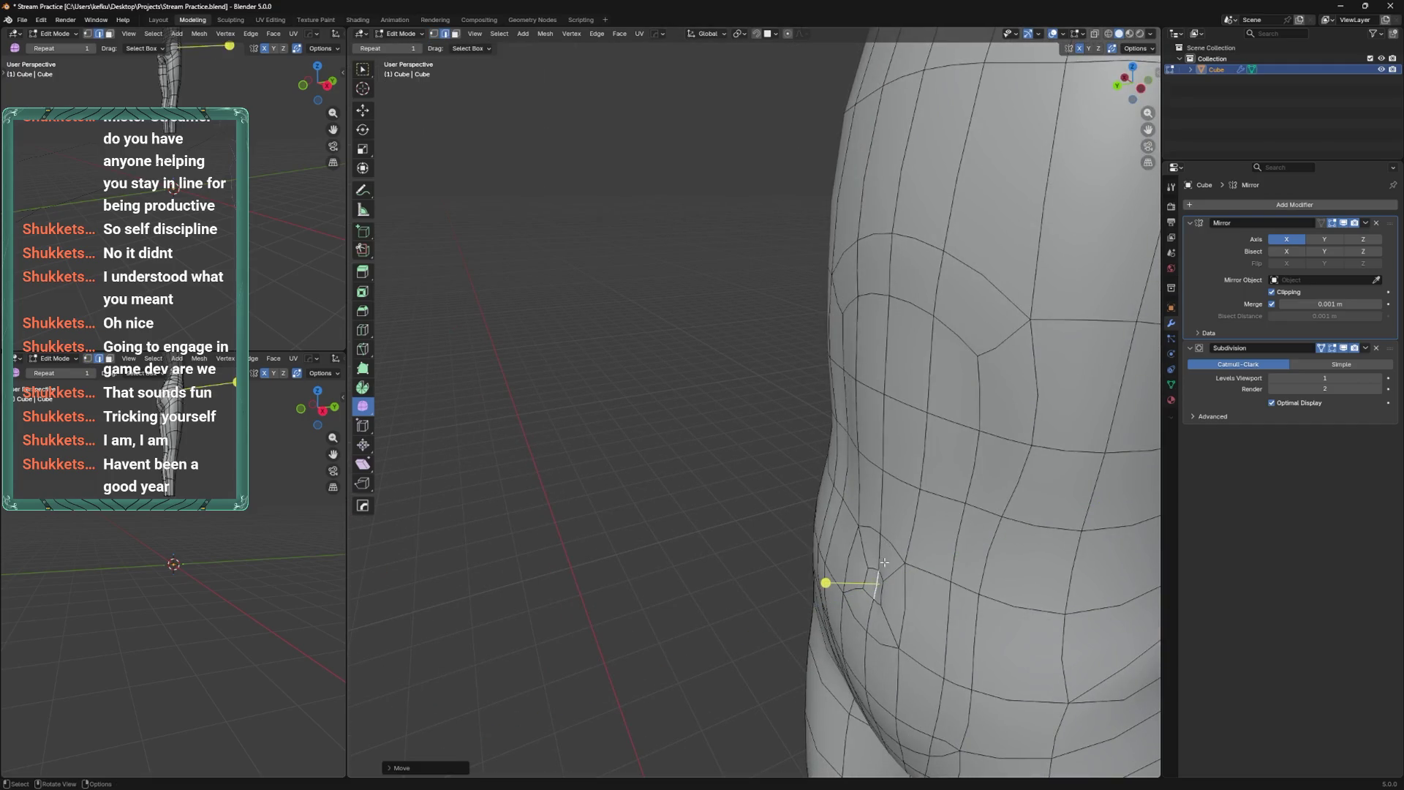
pyautogui.press('g')
pyautogui.press('g')
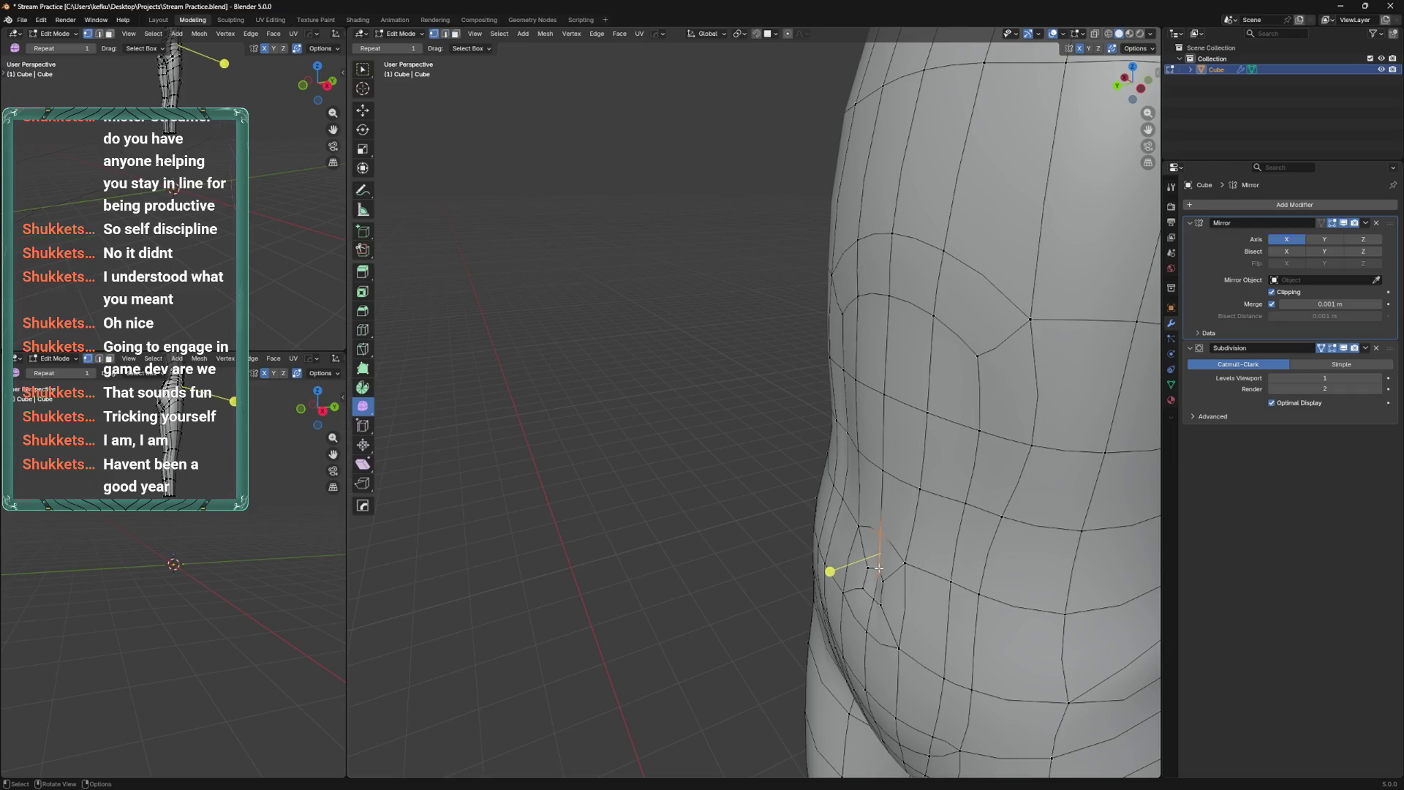
pyautogui.hotkey('ctrl', 'r')
pyautogui.click(885, 532)
pyautogui.moveTo(885, 531)
pyautogui.mouseDown(button='middle')
pyautogui.moveTo(885, 512)
pyautogui.moveTo(863, 547)
pyautogui.moveTo(909, 450)
pyautogui.moveTo(900, 434)
pyautogui.moveTo(963, 456)
pyautogui.moveTo(885, 482)
pyautogui.mouseUp(button='middle')
pyautogui.hotkey('ctrl', 's')
# Flatten the navel area with a Y-axis scale, slide its loop, and smooth the surrounding vertices.
pyautogui.scroll(-4, 885, 512)
pyautogui.click(863, 548)
pyautogui.press('s')
pyautogui.press('y')
pyautogui.click(907, 436)
pyautogui.press('g')
pyautogui.press('g')
pyautogui.click(958, 456)
pyautogui.moveTo(872, 500); pyautogui.dragTo(894, 417)
pyautogui.moveTo(896, 415)
pyautogui.keyDown('alt'); pyautogui.mouseDown(button='middle')
pyautogui.moveTo(891, 480)
pyautogui.moveTo(864, 515)
pyautogui.moveTo(877, 568)
pyautogui.moveTo(765, 587)
pyautogui.moveTo(857, 451)
pyautogui.mouseUp(button='middle'); pyautogui.keyUp('alt')
# In vertex mode, slide a vertex on the side of the torso.
pyautogui.press('1')
pyautogui.click(852, 571)
pyautogui.press('g')
pyautogui.click(859, 567)
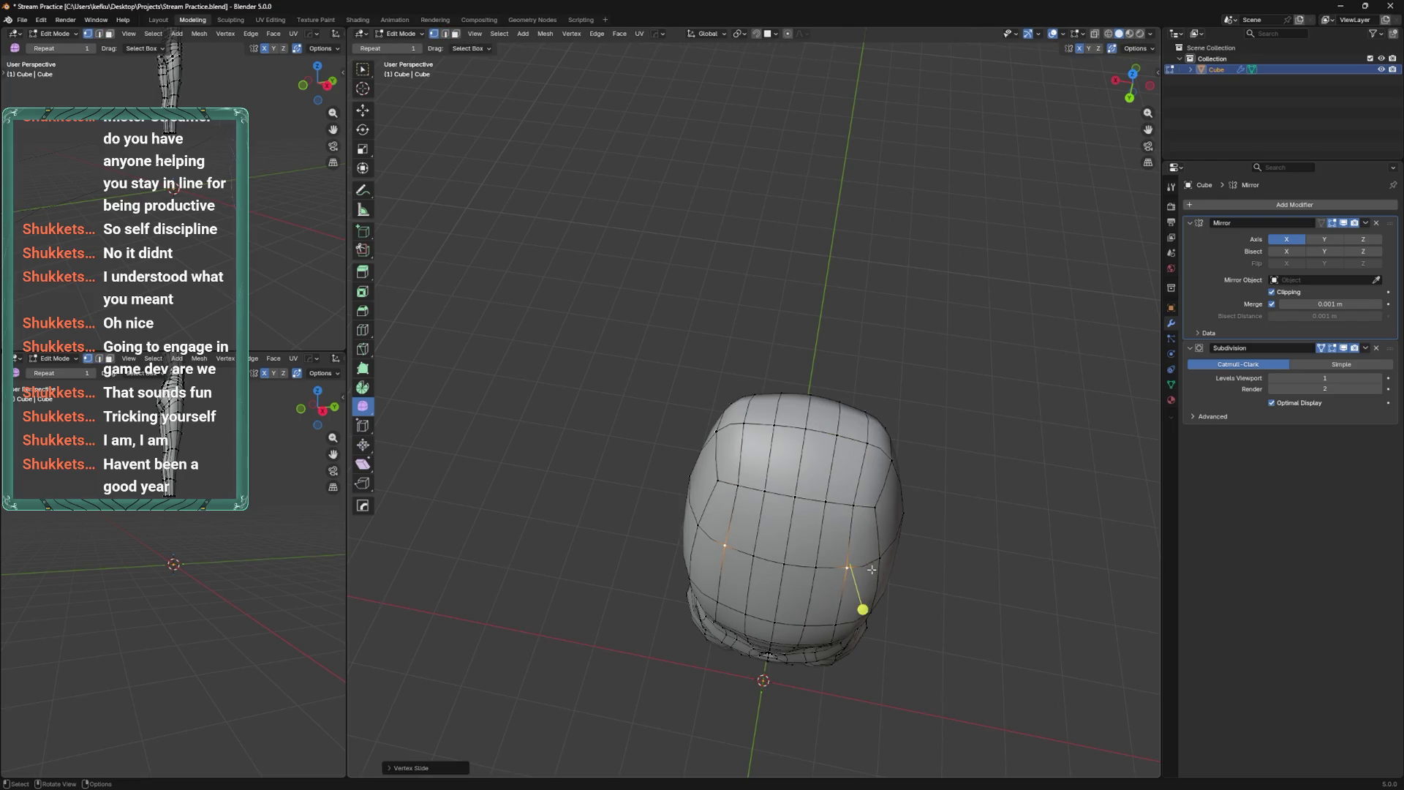
# Inset the top face of the torso and extrude it upward into a neck.
pyautogui.moveTo(860, 568)
pyautogui.mouseDown(button='middle')
pyautogui.moveTo(664, 475)
pyautogui.moveTo(800, 441)
pyautogui.mouseUp(button='middle')
pyautogui.click(771, 445)
pyautogui.click(772, 445)
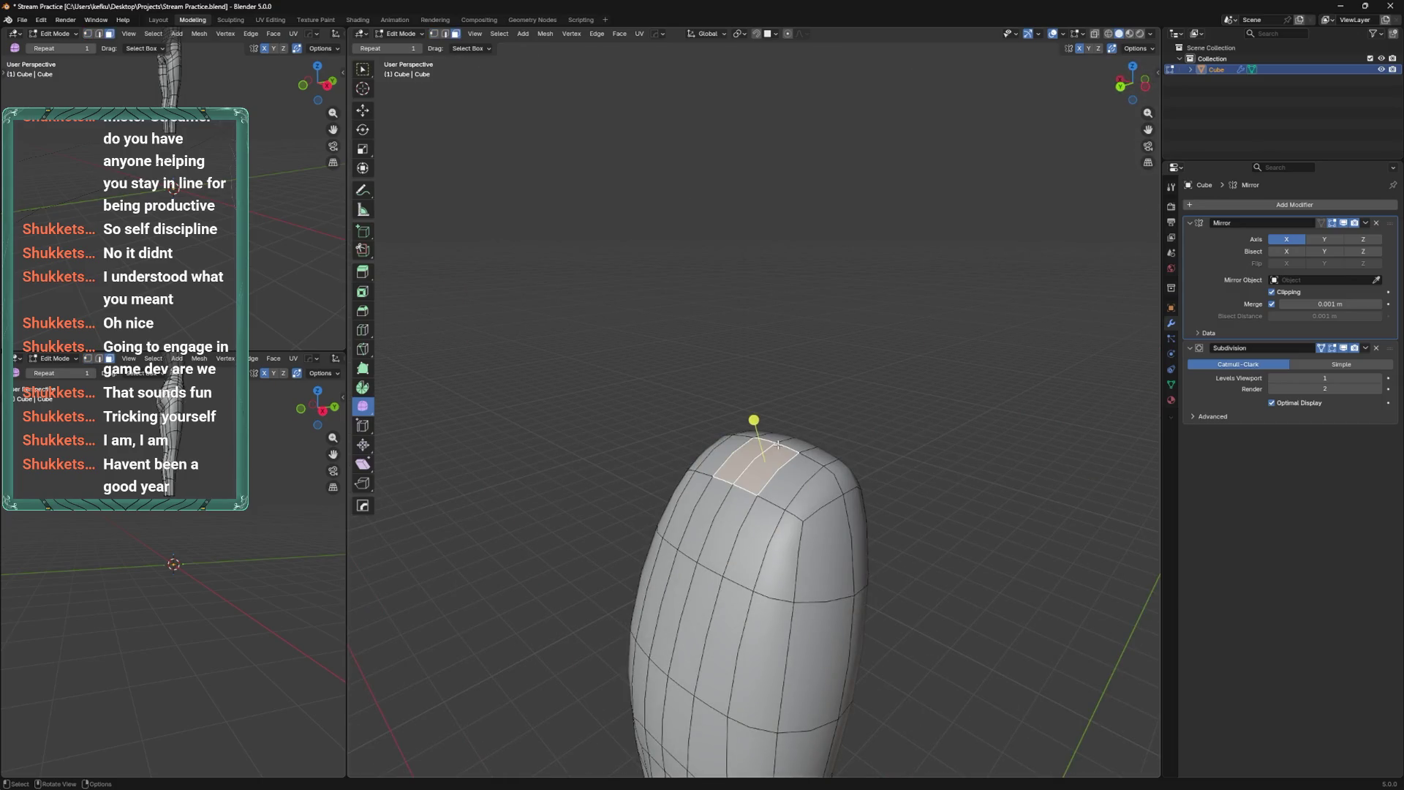
pyautogui.rightClick(775, 393)
pyautogui.click(783, 370)
pyautogui.press('e')
pyautogui.click(812, 351)
# Scale the neck opening narrower and smooth the neck vertices.
pyautogui.moveTo(811, 352); pyautogui.dragTo(824, 370, button='middle')
pyautogui.press('s')
pyautogui.click(907, 341)
pyautogui.moveTo(908, 341); pyautogui.dragTo(907, 360, button='middle')
pyautogui.rightClick(907, 359)
pyautogui.click(914, 357)
pyautogui.click(861, 366)
# In face mode, push the shoulder faces outward along their normals.
pyautogui.moveTo(959, 287)
pyautogui.mouseDown(button='middle')
pyautogui.moveTo(885, 351)
pyautogui.moveTo(872, 428)
pyautogui.moveTo(836, 436)
pyautogui.moveTo(839, 413)
pyautogui.mouseUp(button='middle')
pyautogui.press('3')
pyautogui.moveTo(902, 380); pyautogui.dragTo(828, 394, button='middle')
pyautogui.press('g')
pyautogui.press('z')
pyautogui.press('z')
pyautogui.click(902, 393)
# Extrude the shoulder faces into upper-arm stubs and move the arm ends into place.
pyautogui.press('e')
pyautogui.click(966, 532)
pyautogui.press('g')
pyautogui.click(1012, 498)
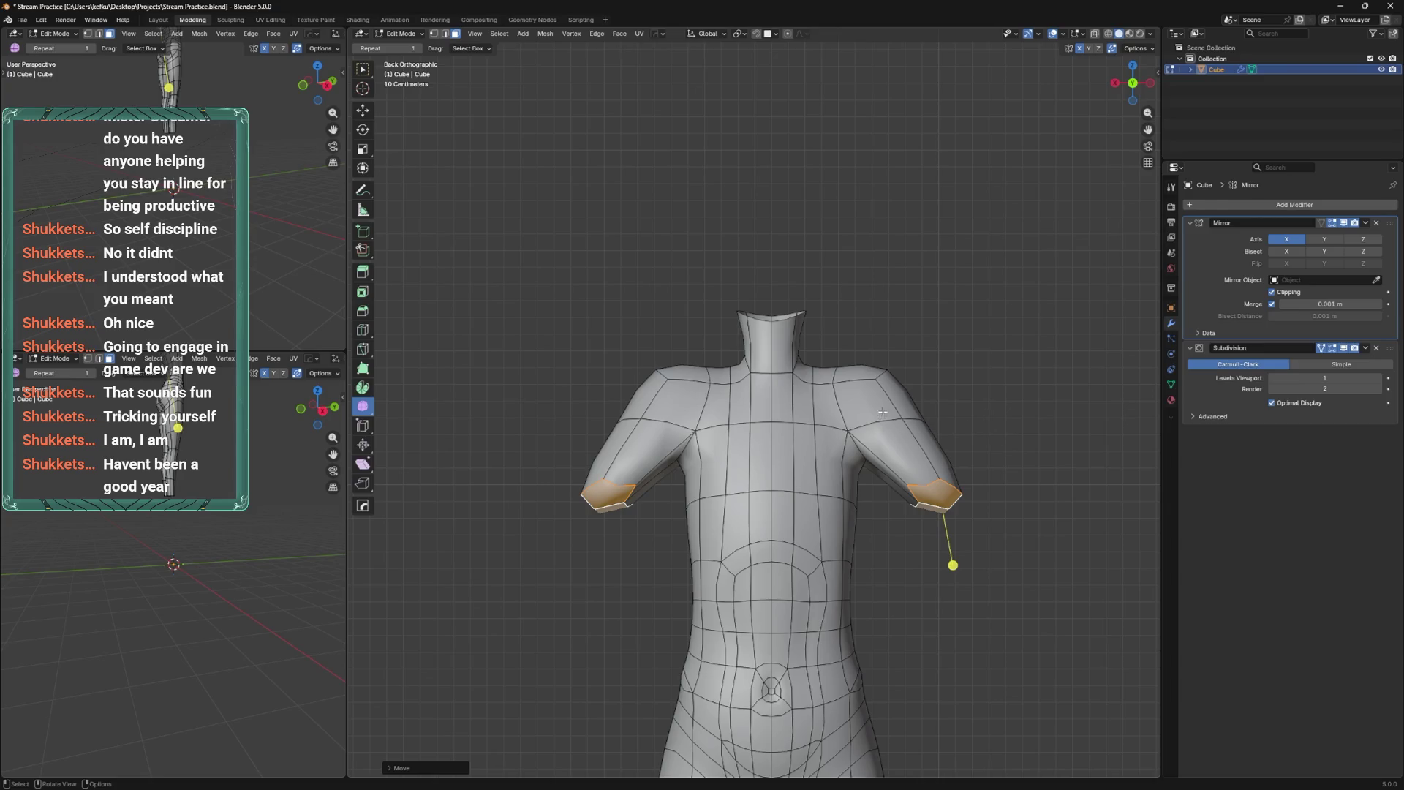
# Add a loop cut around both upper arms and move the lower arm faces outward.
pyautogui.keyDown('shift'); pyautogui.moveTo(870, 394); pyautogui.dragTo(908, 324, button='middle'); pyautogui.keyUp('shift')
pyautogui.hotkey('ctrl', 'r')
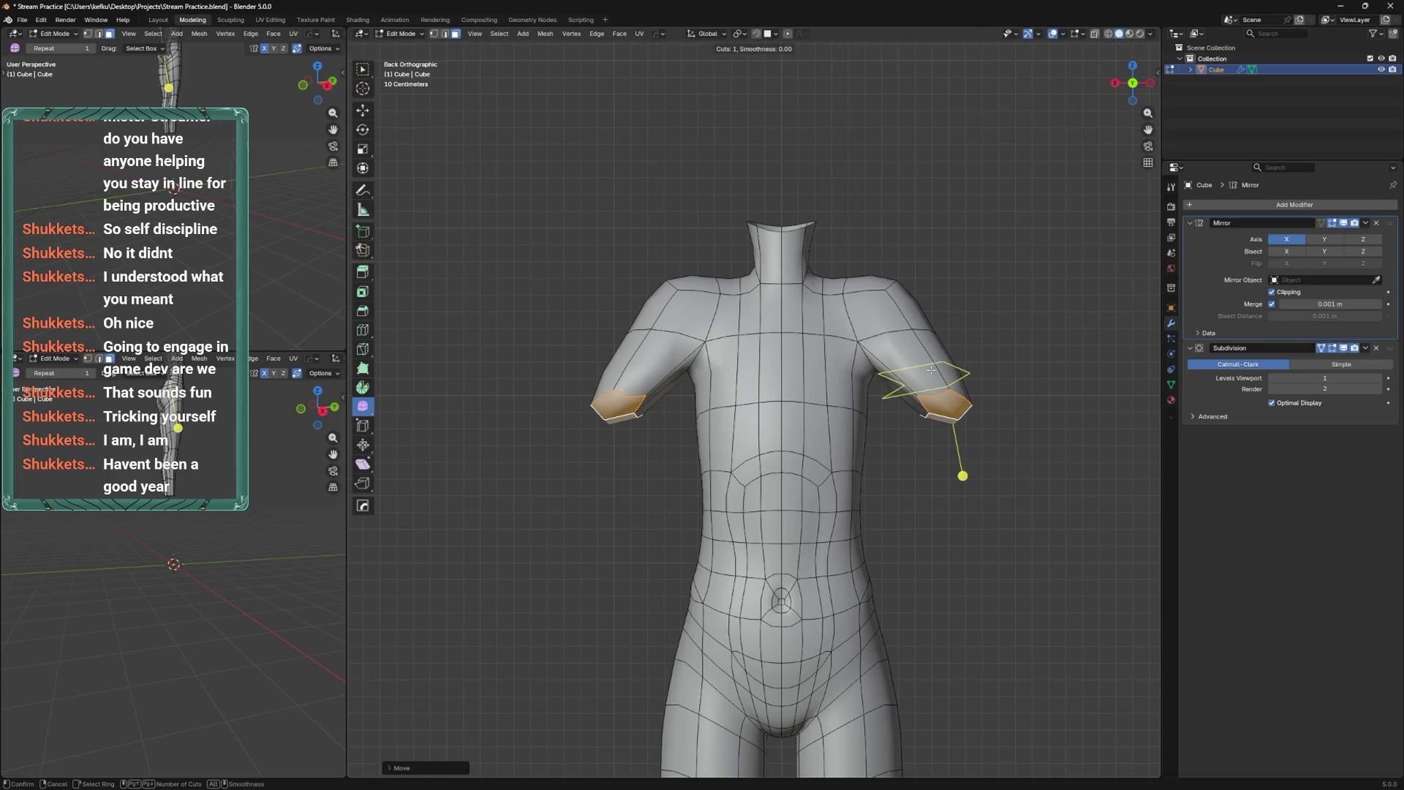
pyautogui.click(930, 364)
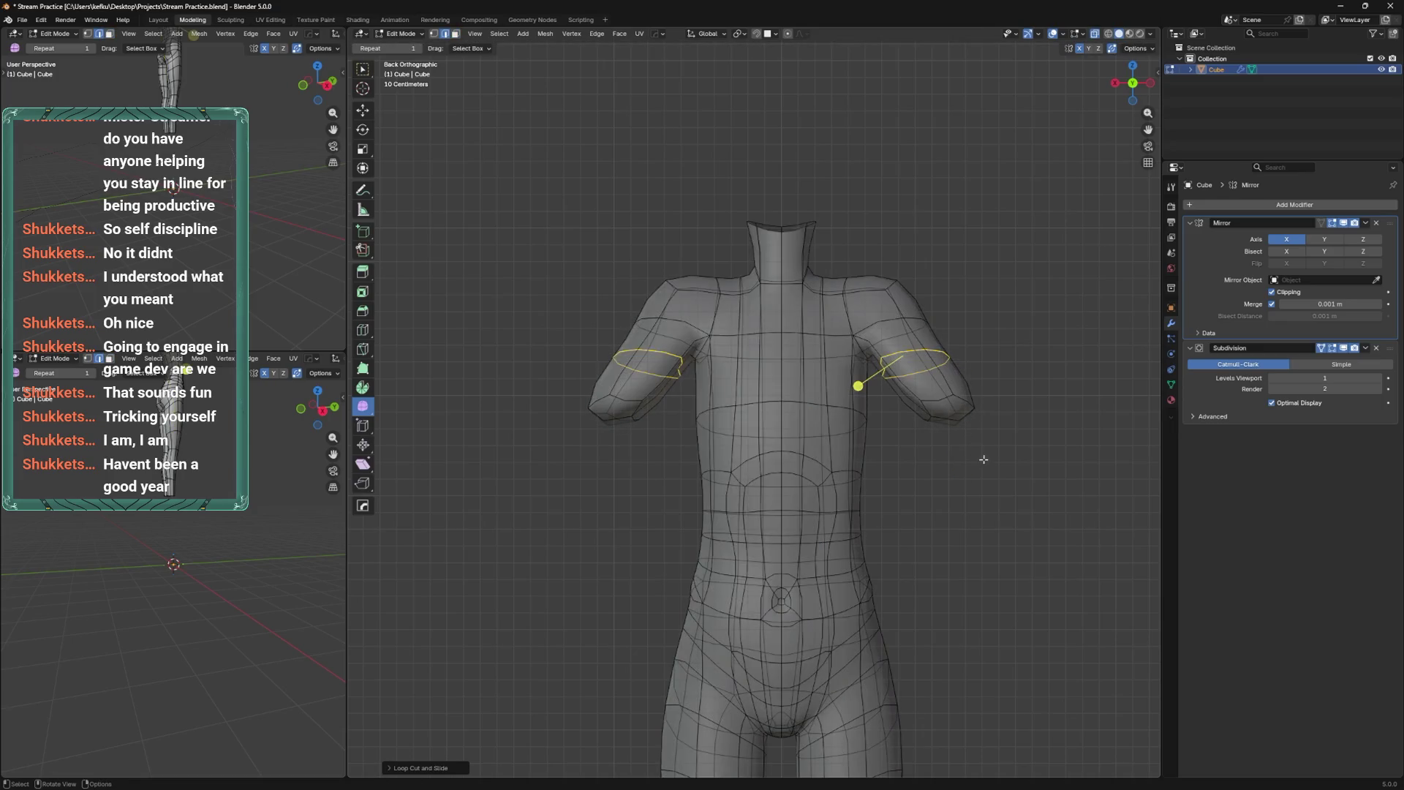
pyautogui.moveTo(1006, 464); pyautogui.dragTo(896, 370)
pyautogui.moveTo(938, 442); pyautogui.dragTo(931, 439)
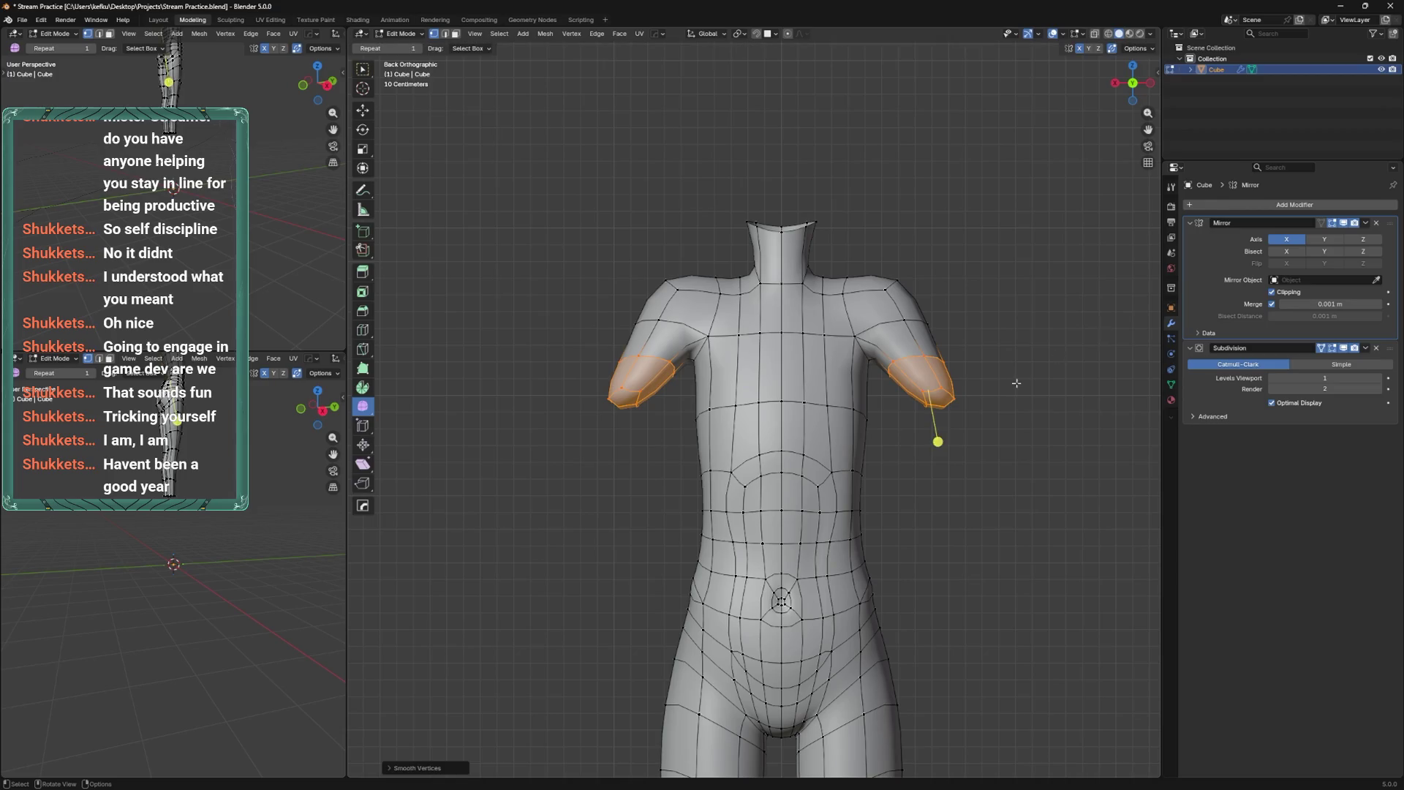
pyautogui.press('g')
pyautogui.click(973, 398)
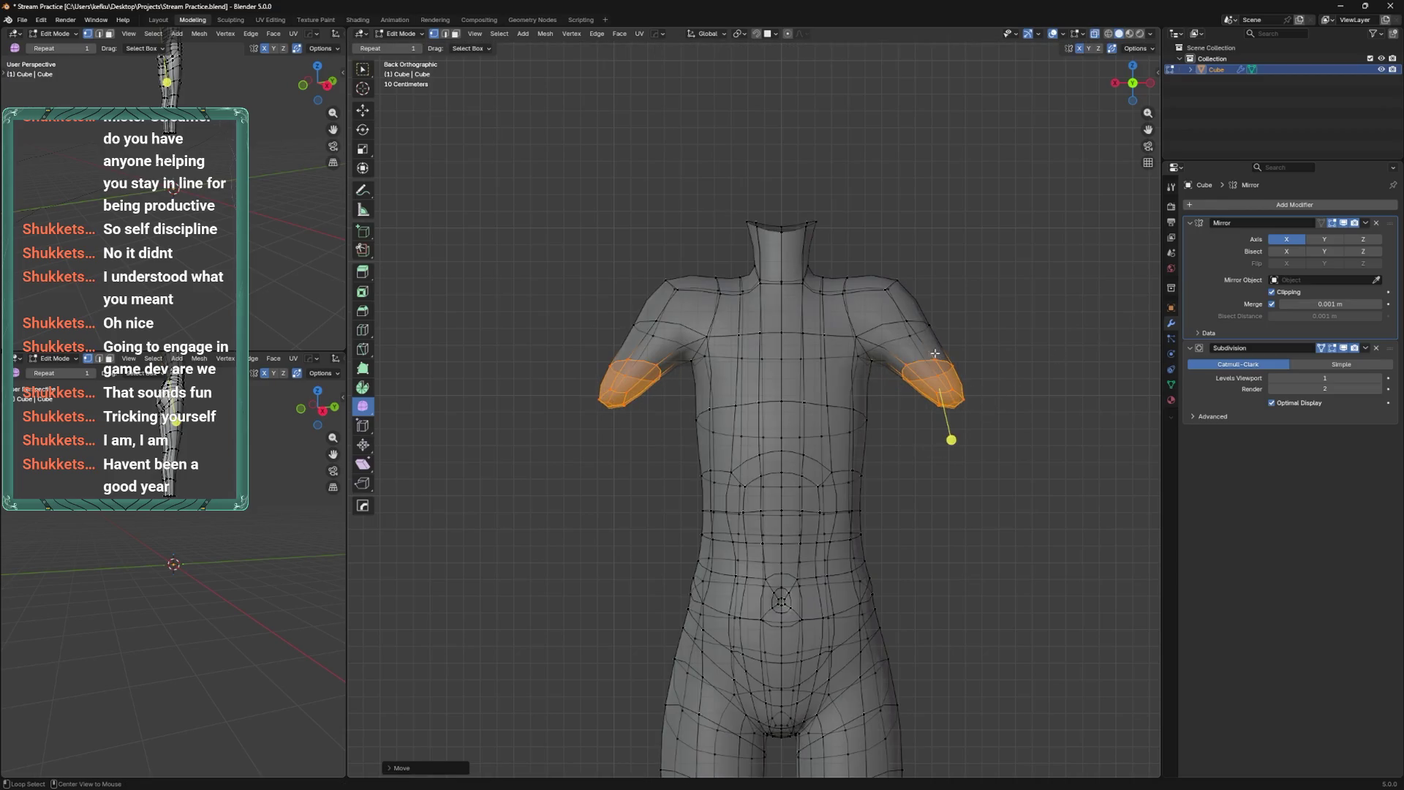
# Slide a shoulder edge loop, then try raising the shoulder faces vertically and undo it.
pyautogui.keyDown('alt'); pyautogui.click(876, 293); pyautogui.keyUp('alt')
pyautogui.press('g')
pyautogui.press('g')
pyautogui.click(894, 272)
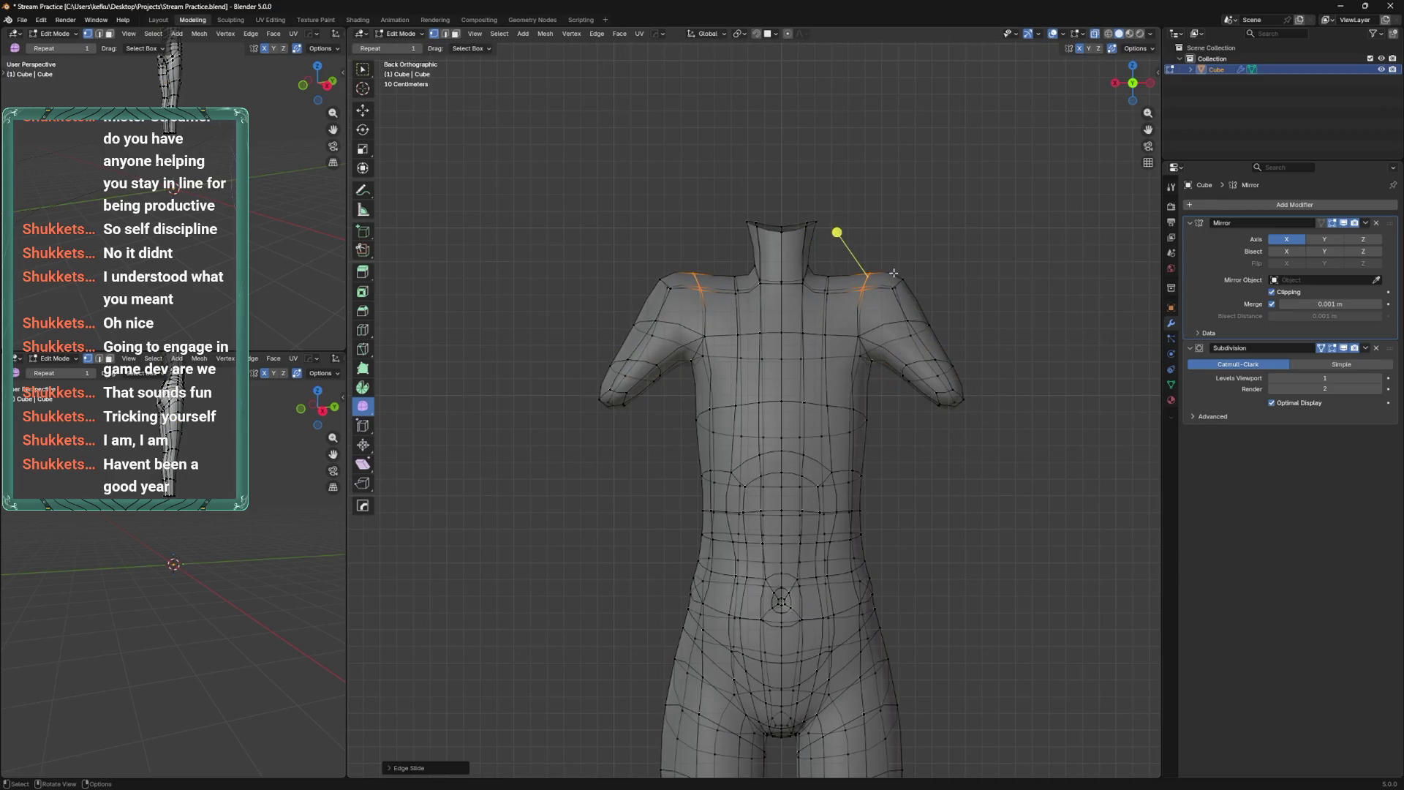
pyautogui.press('ctrl+KP_Add')
pyautogui.moveTo(901, 260); pyautogui.dragTo(918, 227)
pyautogui.press('g')
pyautogui.press('z')
pyautogui.click(931, 195)
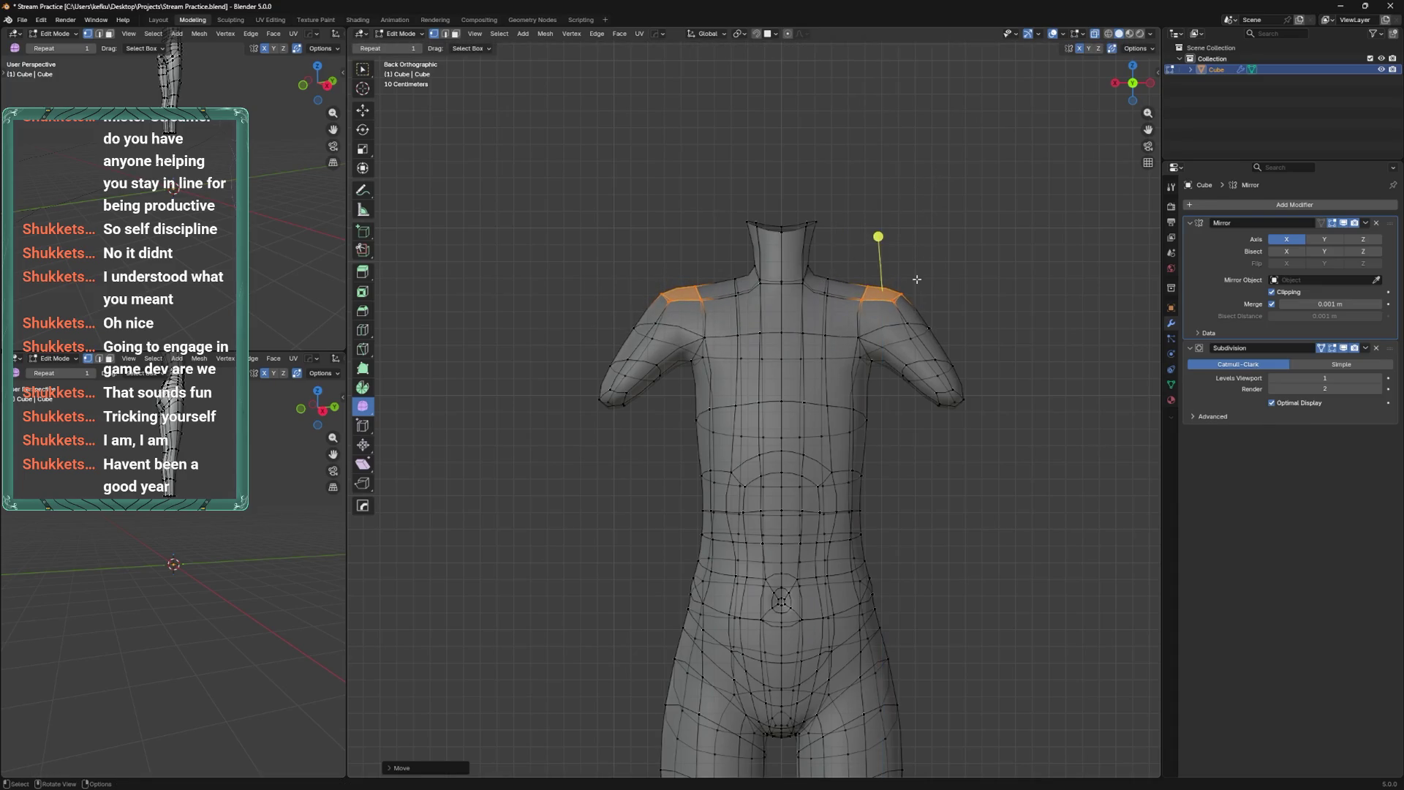
pyautogui.hotkey('ctrl', 'z')
# Start a shoulder bevel and cancel it, then confirm a shoulder loop slide in back view.
pyautogui.moveTo(885, 317)
pyautogui.mouseDown(button='middle')
pyautogui.moveTo(763, 359)
pyautogui.moveTo(813, 371)
pyautogui.moveTo(892, 347)
pyautogui.mouseUp(button='middle')
pyautogui.hotkey('ctrl', 'b')
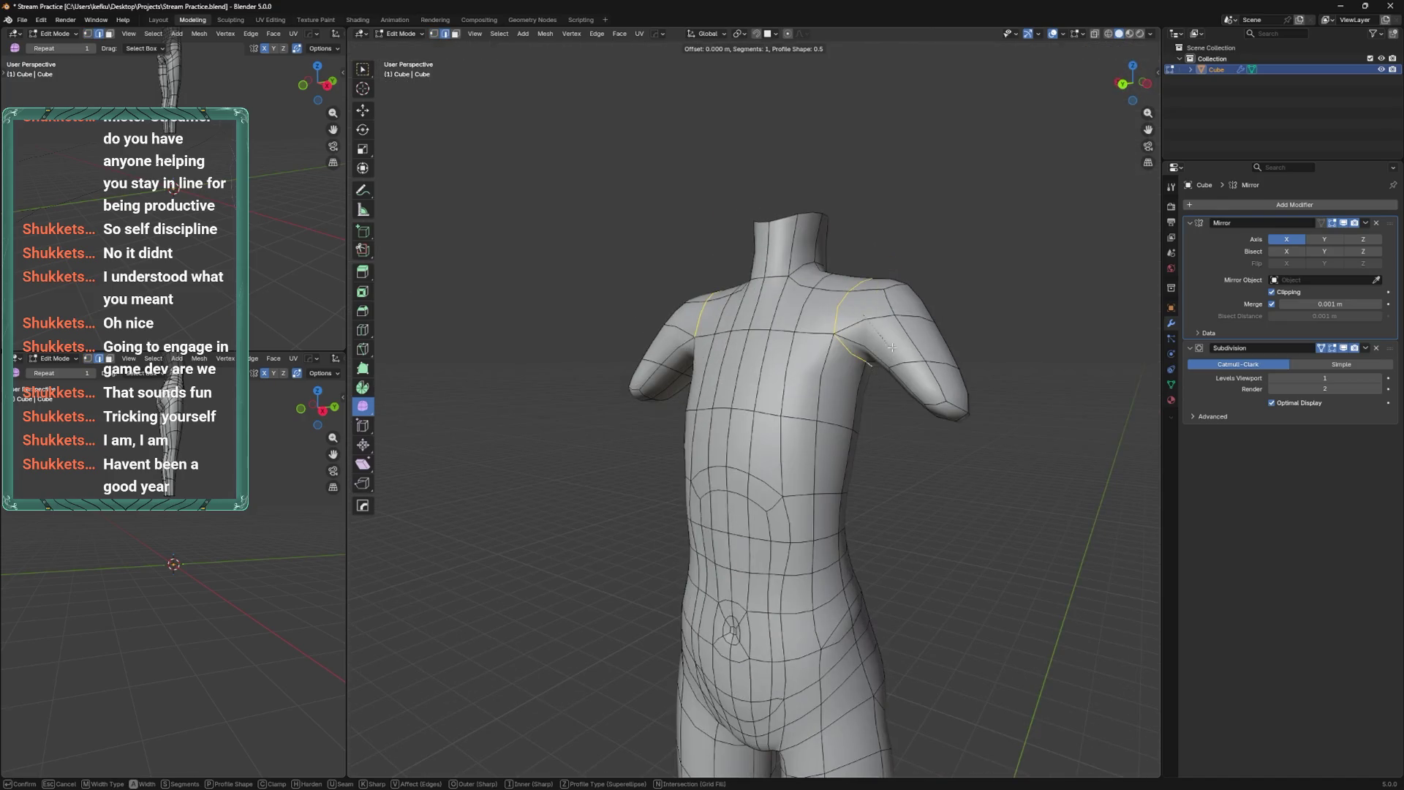
pyautogui.press('Escape')
pyautogui.press('ctrl+KP_1')
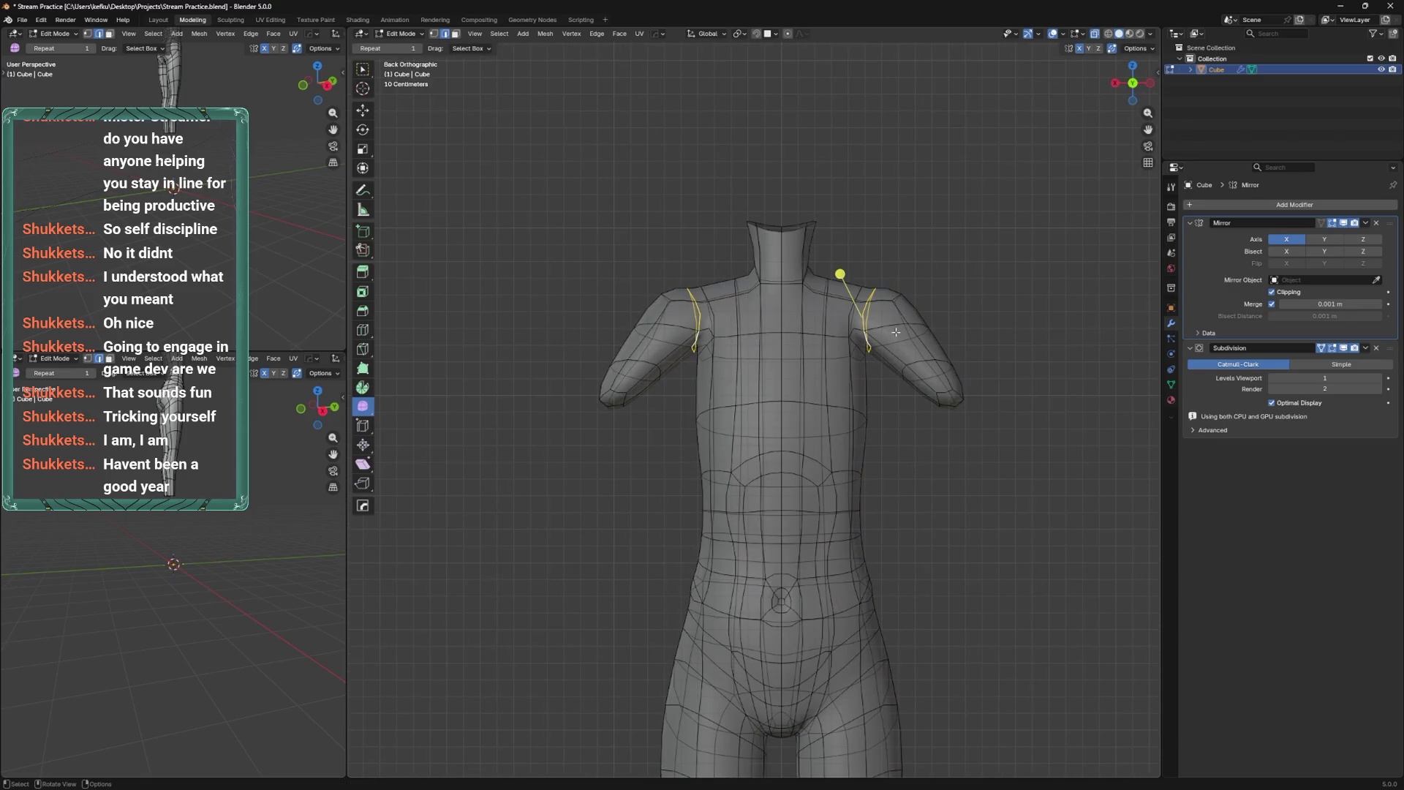
pyautogui.click(909, 327)
# Slide another shoulder loop toward the arm, then undo back to the earlier shoulder shape.
pyautogui.keyDown('alt'); pyautogui.click(856, 328); pyautogui.keyUp('alt')
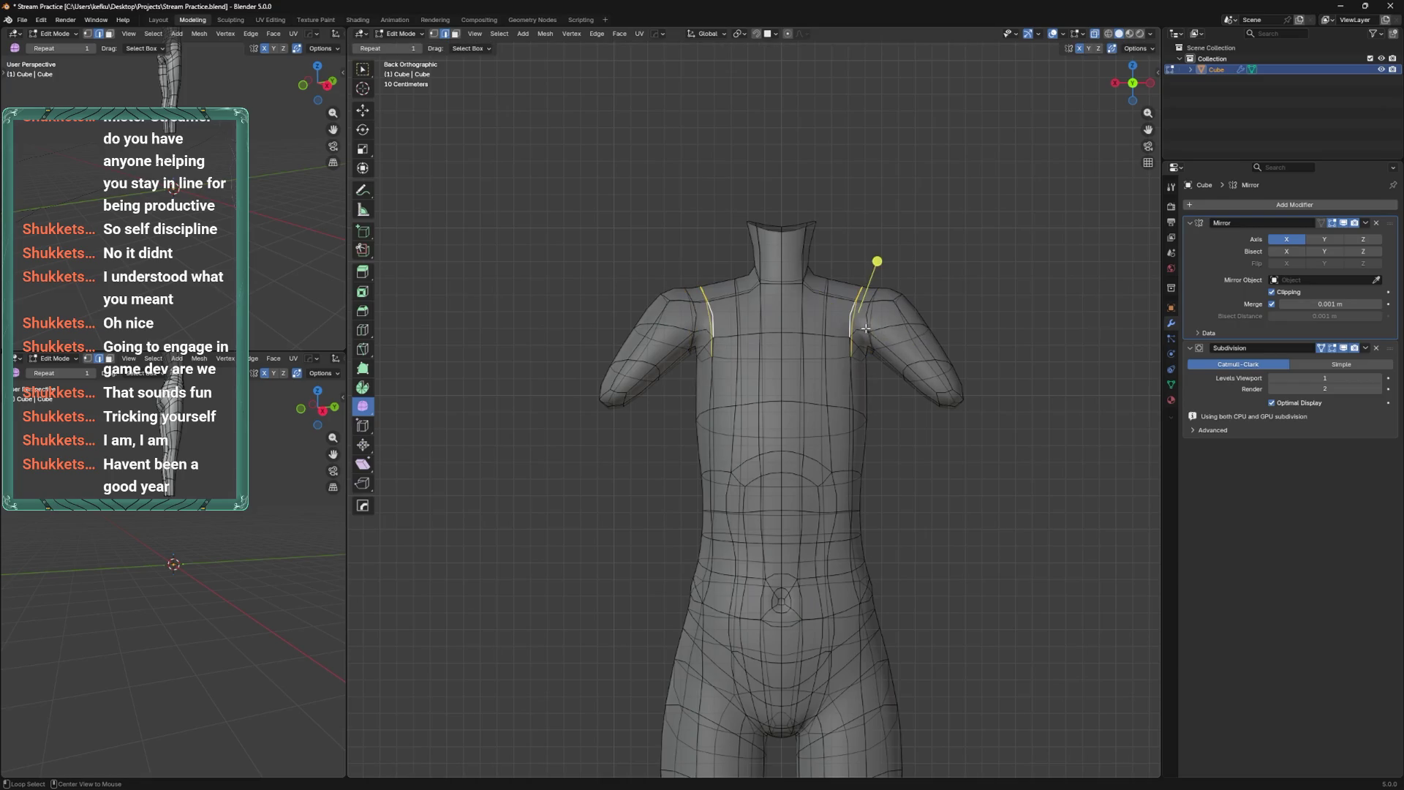
pyautogui.press('g')
pyautogui.press('g')
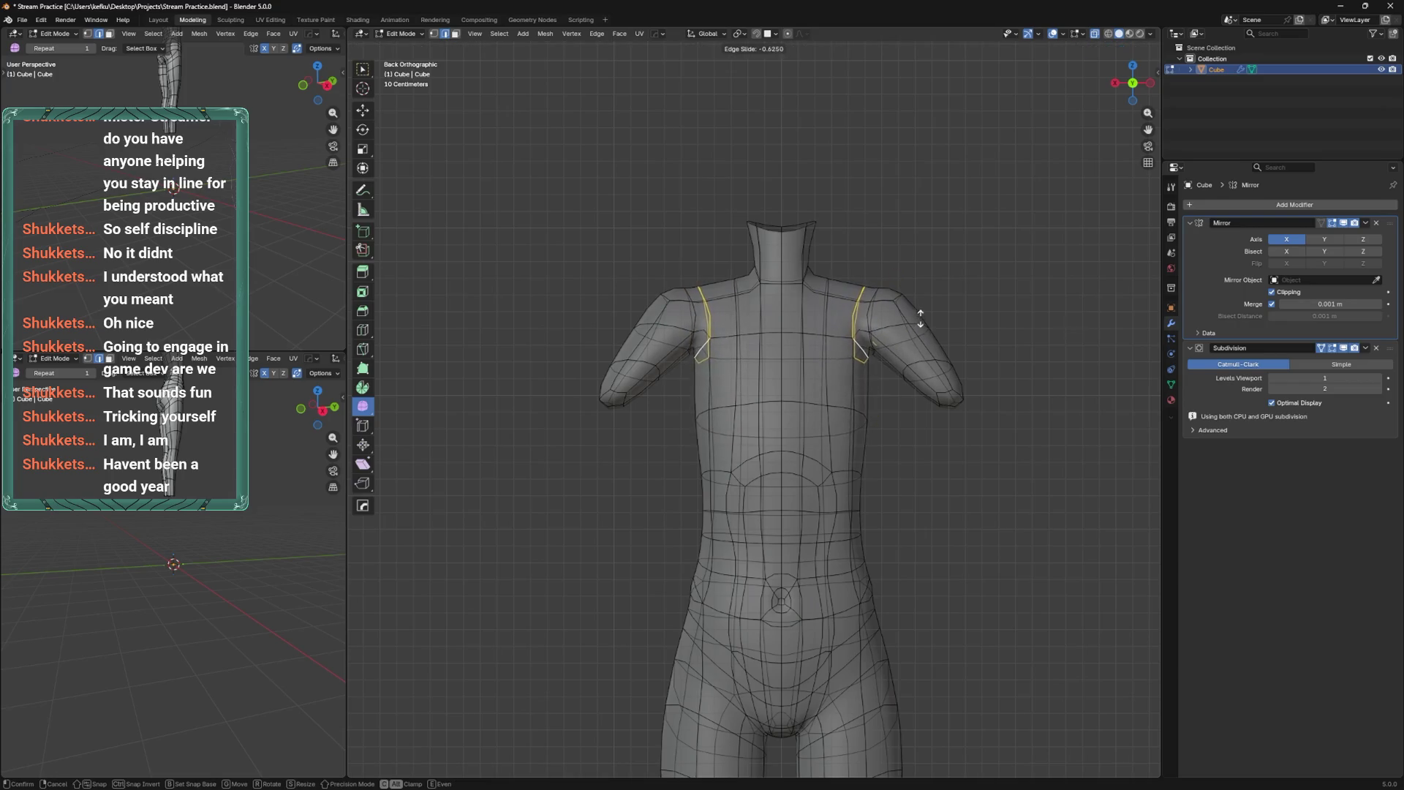
pyautogui.click(914, 294)
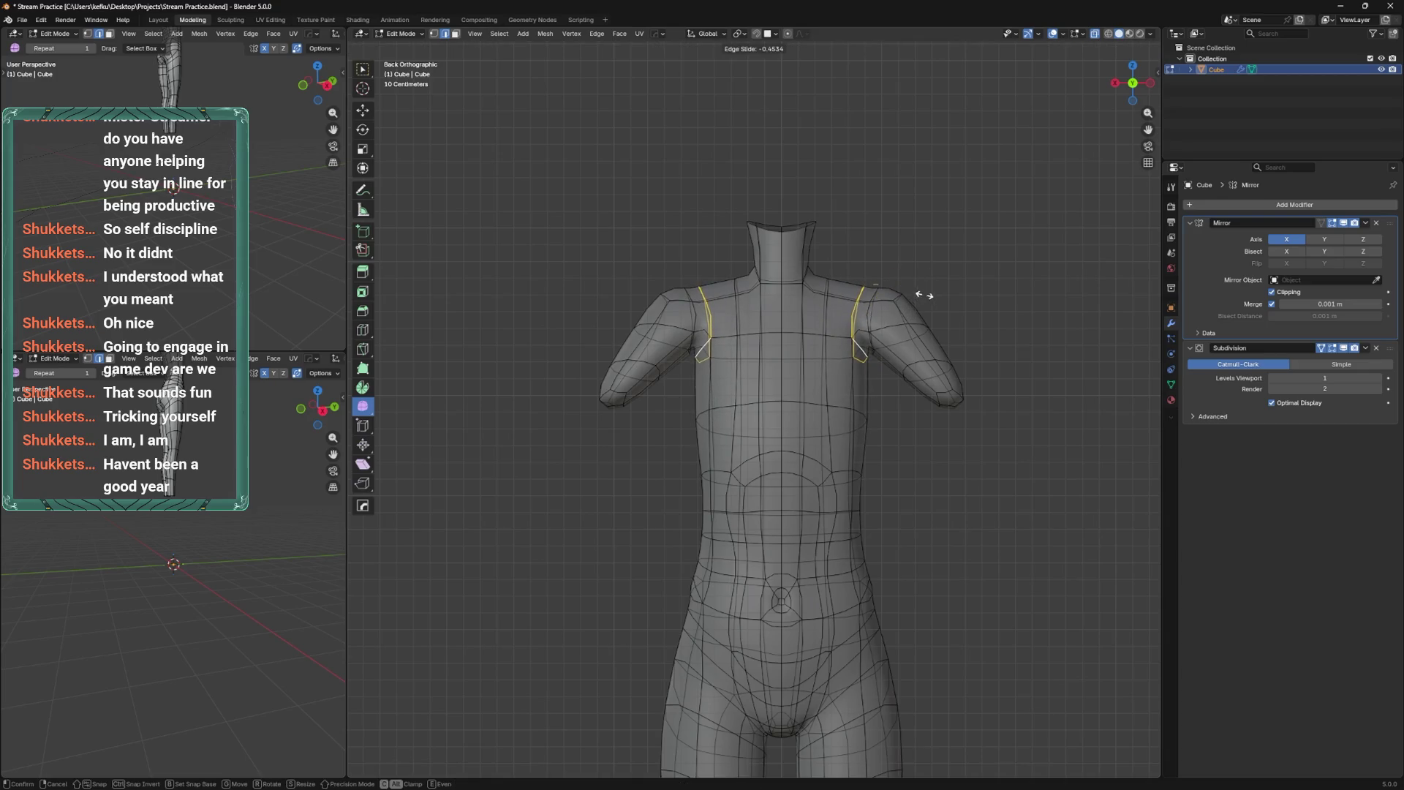
pyautogui.hotkey('ctrl', 'z')
pyautogui.hotkey('ctrl', 'z')
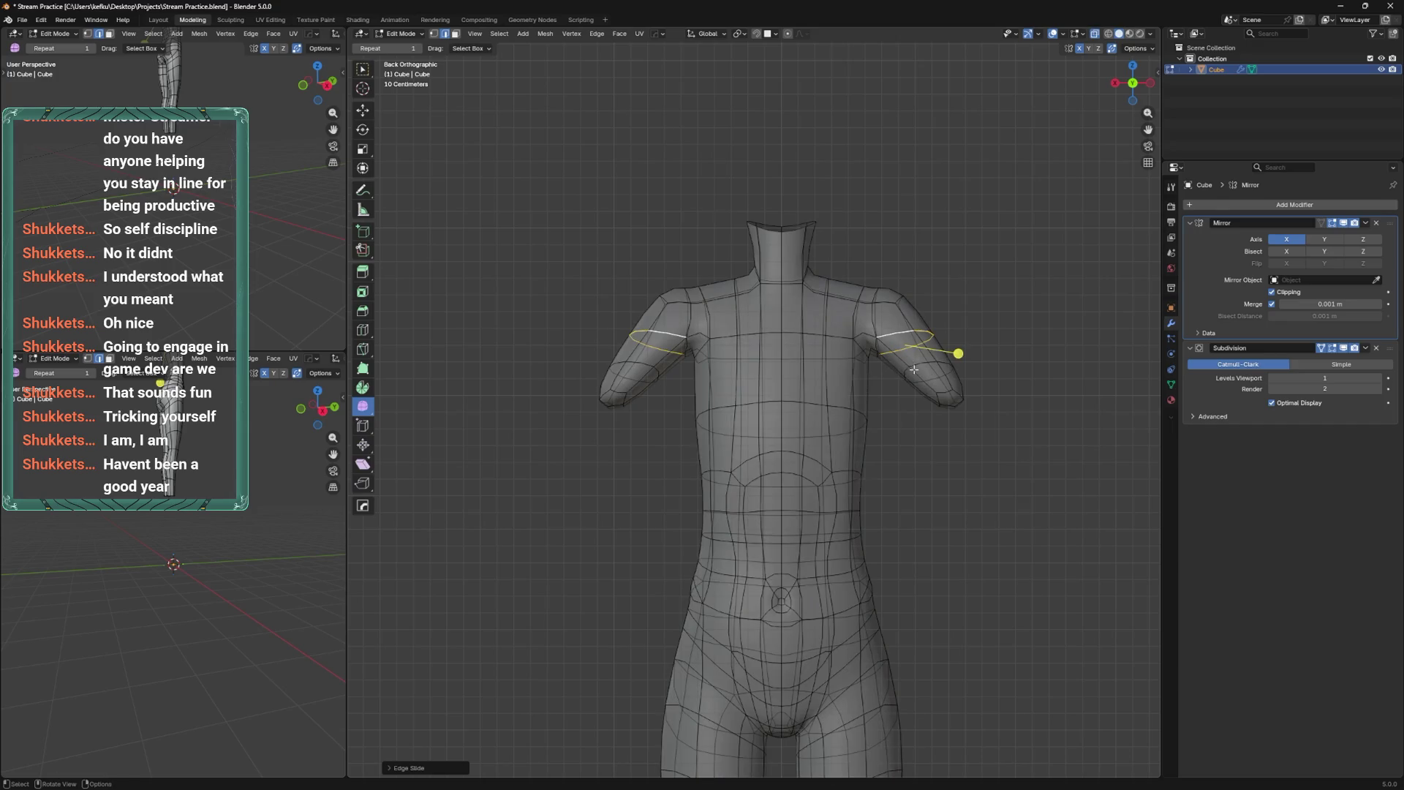
pyautogui.hotkey('ctrl', 'z')
pyautogui.hotkey('ctrl', 's')
pyautogui.hotkey('ctrl', 'z')
# Slide the shoulder edge loop and top-shoulder vertex outward along their edges.
pyautogui.moveTo(907, 378); pyautogui.dragTo(949, 367)
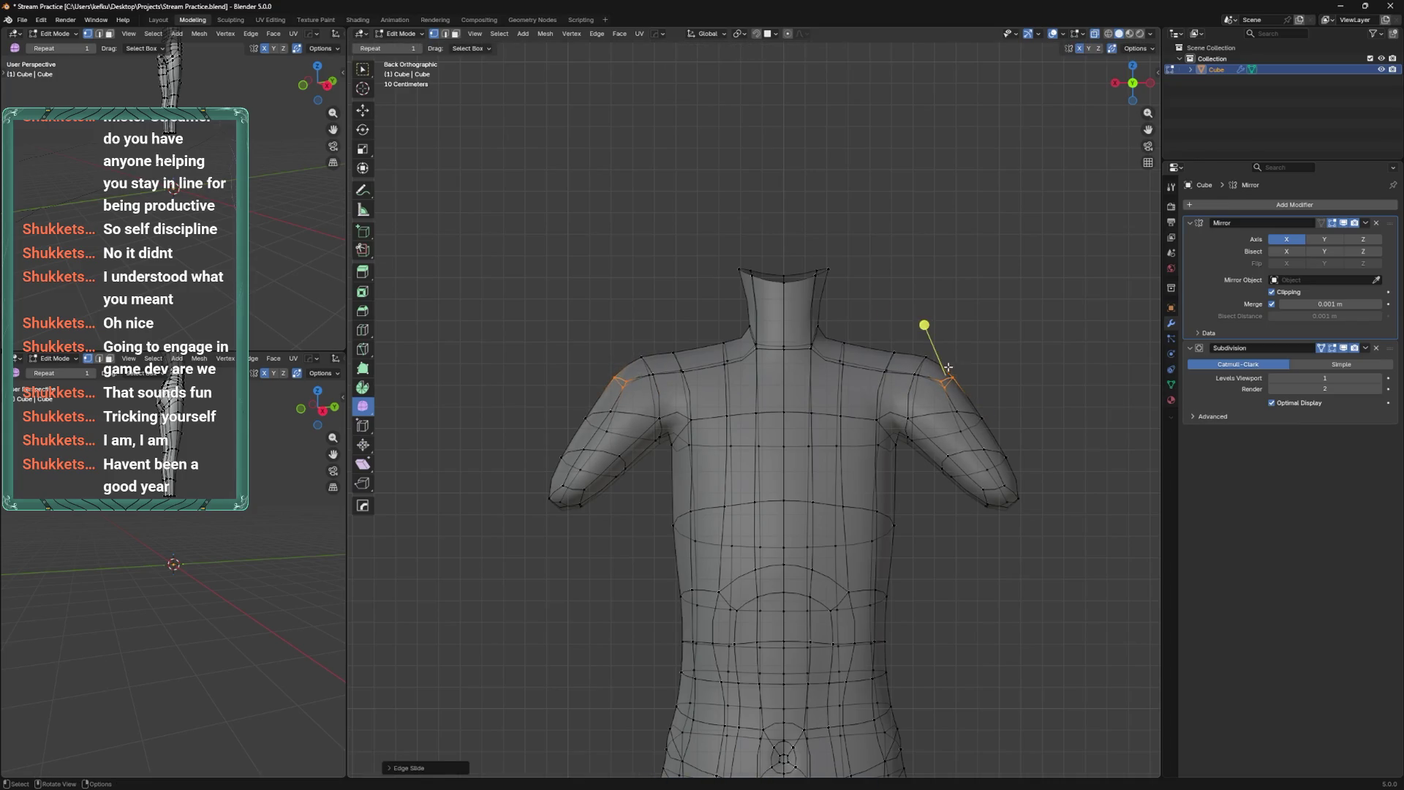
pyautogui.click(888, 336)
pyautogui.hotkey('shift', 'v')
pyautogui.click(885, 322)
pyautogui.moveTo(922, 350); pyautogui.dragTo(927, 335)
pyautogui.moveTo(958, 395); pyautogui.dragTo(957, 359)
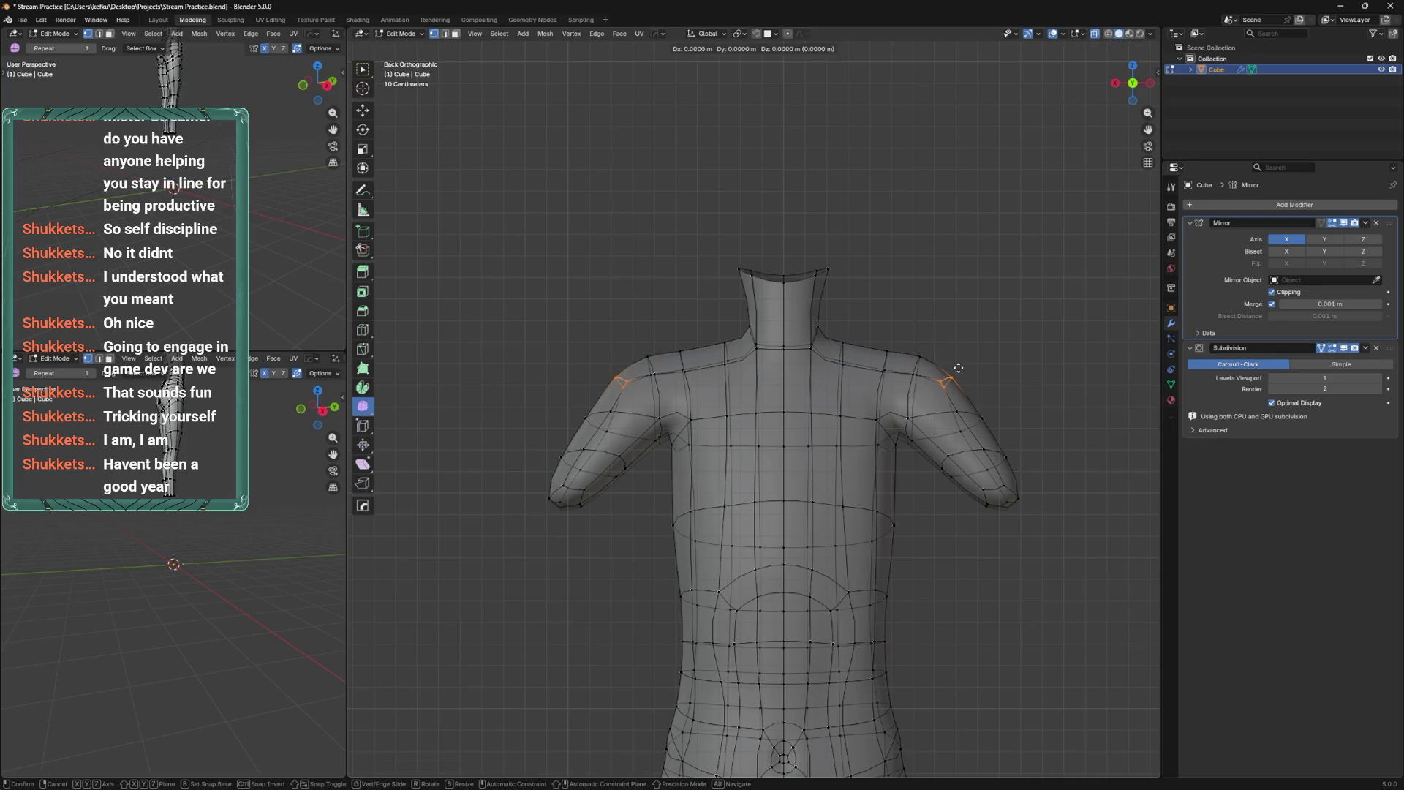
# Box-select both forearms and rotate them to angle downward.
pyautogui.moveTo(1037, 539); pyautogui.dragTo(923, 437)
pyautogui.press('r')
pyautogui.click(1022, 434)
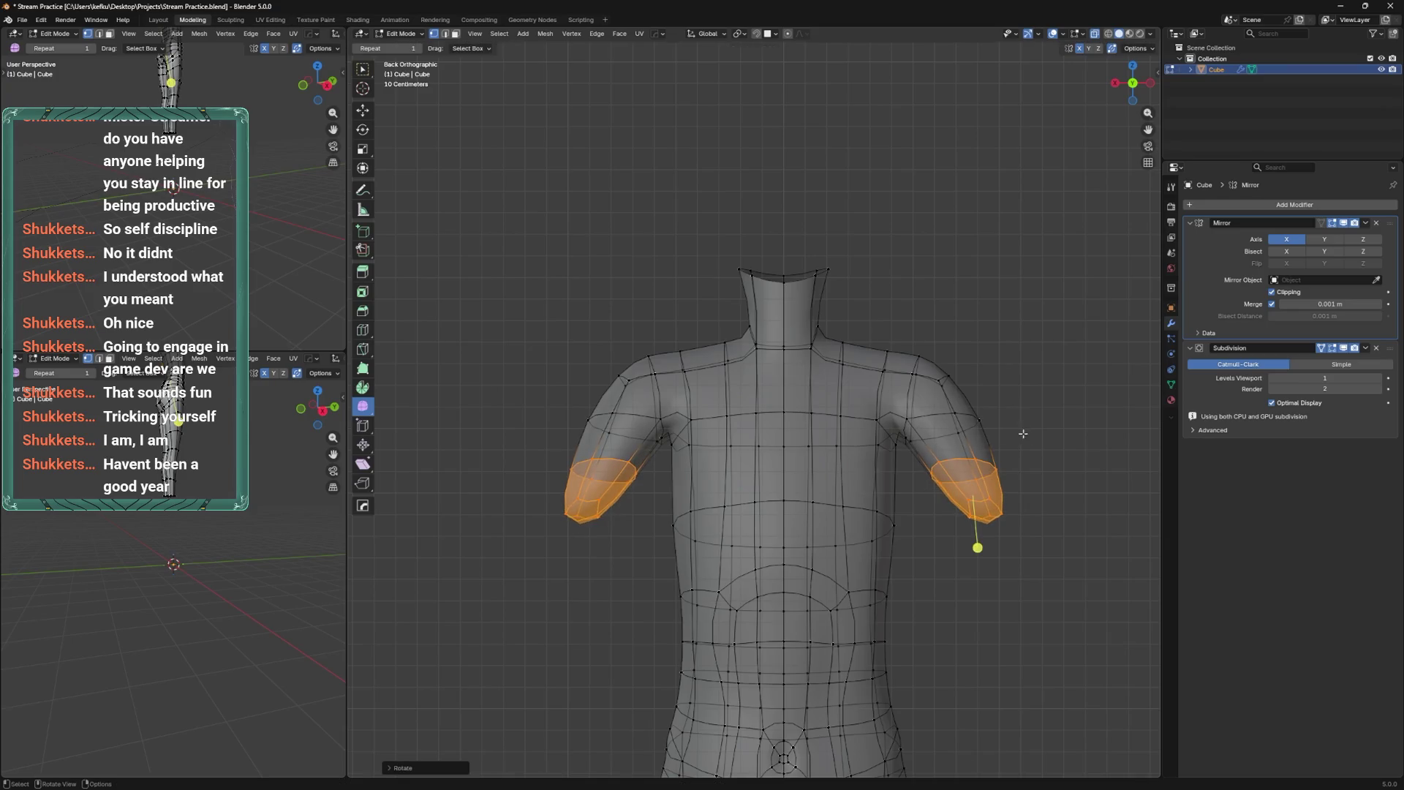
pyautogui.press('r')
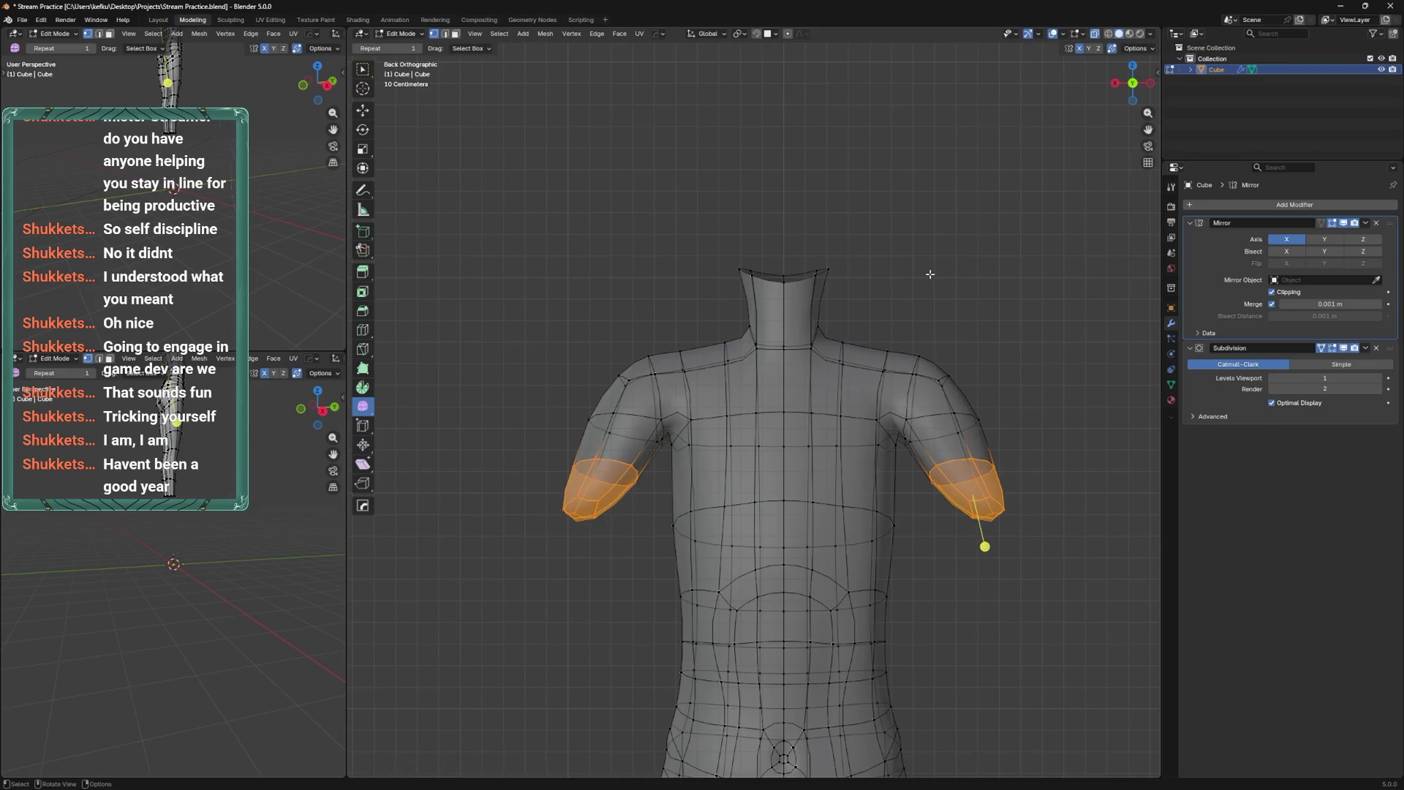
# Slide a vertical chest edge loop and two chest vertices, and save the file.
pyautogui.keyDown('alt'); pyautogui.click(841, 491); pyautogui.keyUp('alt')
pyautogui.press('g')
pyautogui.press('g')
pyautogui.click(852, 468)
pyautogui.click(817, 428)
pyautogui.press('g')
pyautogui.press('g')
pyautogui.click(863, 438)
pyautogui.press('g')
pyautogui.press('g')
pyautogui.click(827, 429)
pyautogui.scroll(3, 826, 429)
pyautogui.hotkey('ctrl', 's')
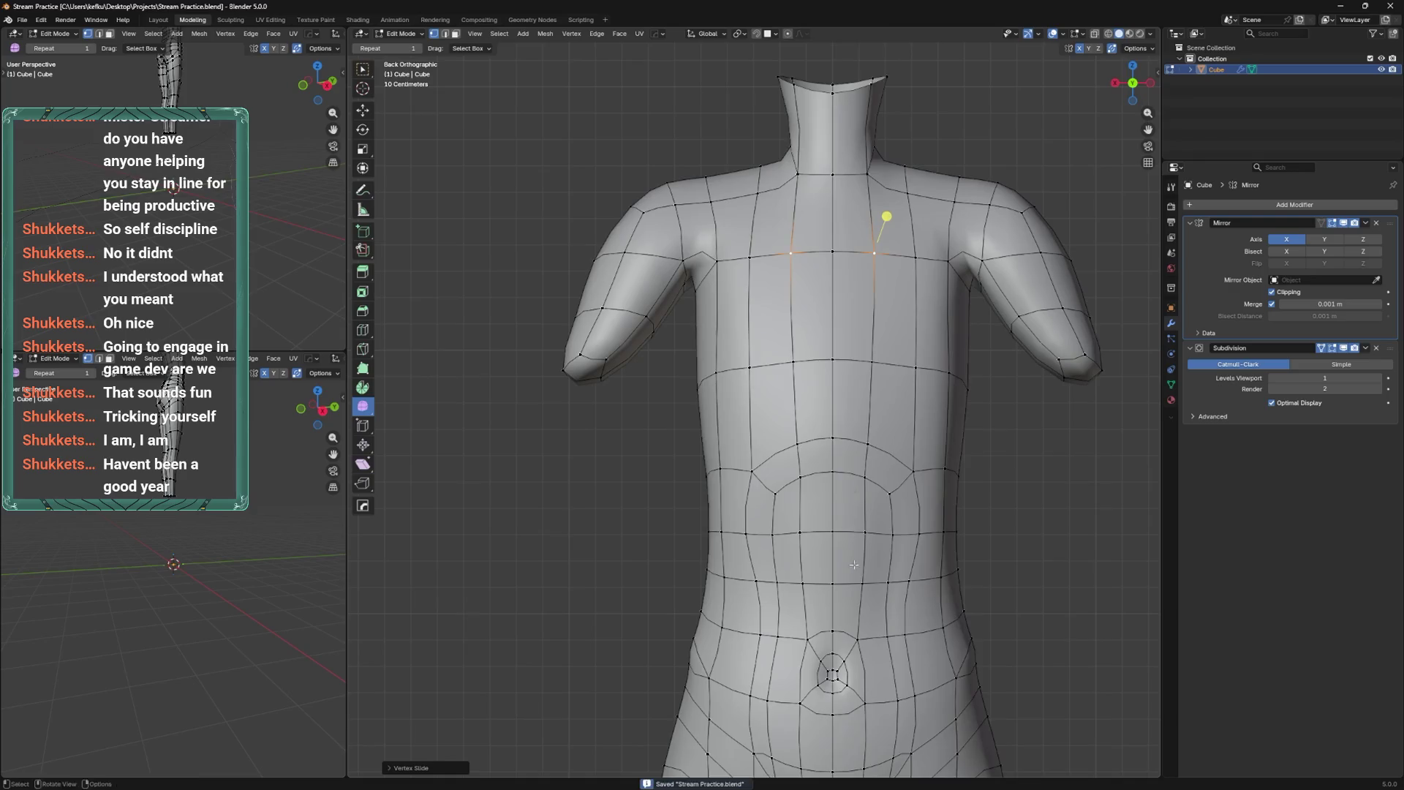
pyautogui.scroll(3, 812, 430)
# Move a torso vertex along the Y axis and dissolve the selected edges.
pyautogui.moveTo(812, 430)
pyautogui.mouseDown(button='middle')
pyautogui.moveTo(795, 430)
pyautogui.moveTo(826, 461)
pyautogui.moveTo(840, 451)
pyautogui.mouseUp(button='middle')
pyautogui.click(834, 442)
pyautogui.press('g')
pyautogui.press('y')
pyautogui.click(851, 439)
pyautogui.rightClick(878, 538)
pyautogui.click(877, 611)
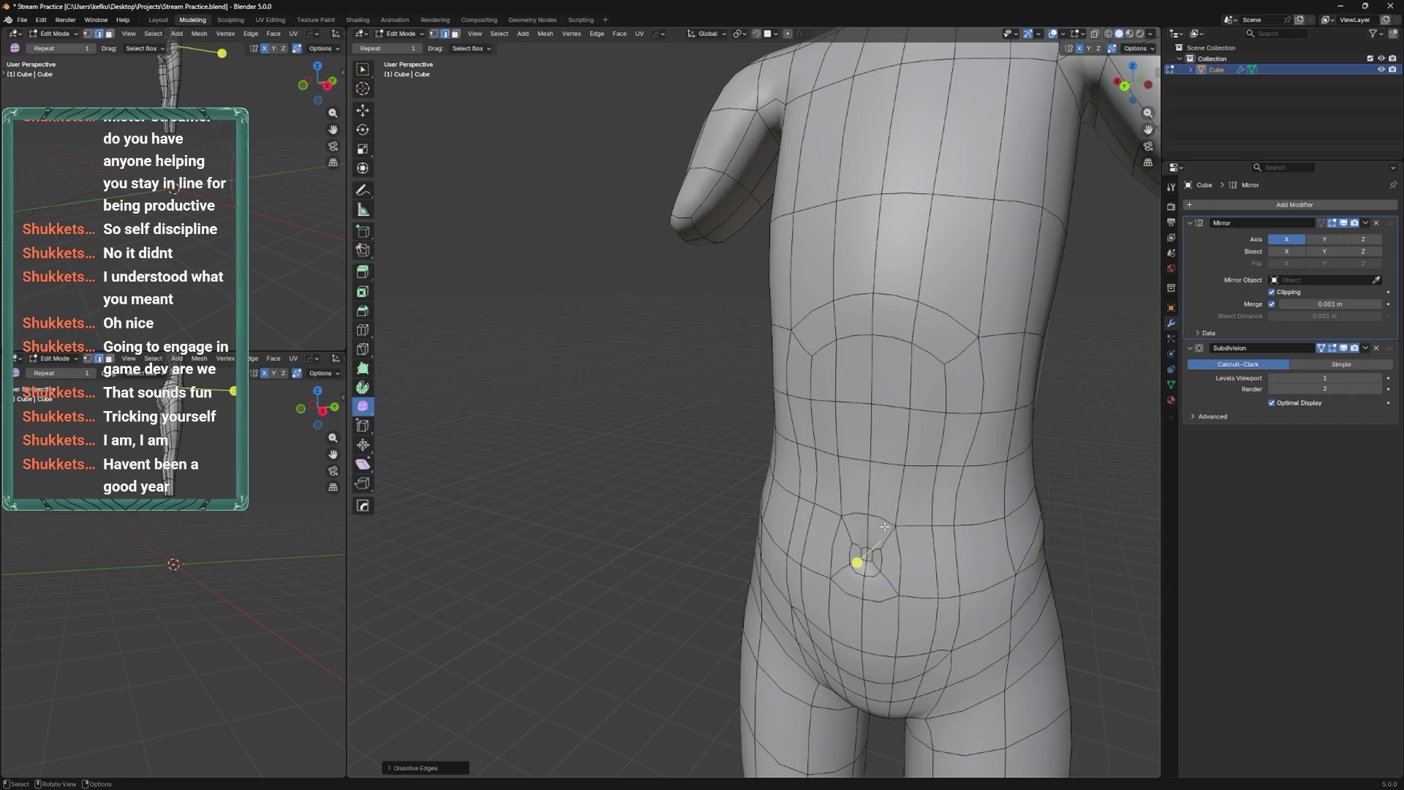
# Add a loop cut along the torso, select a vertex near the navel, and save.
pyautogui.hotkey('ctrl', 'r')
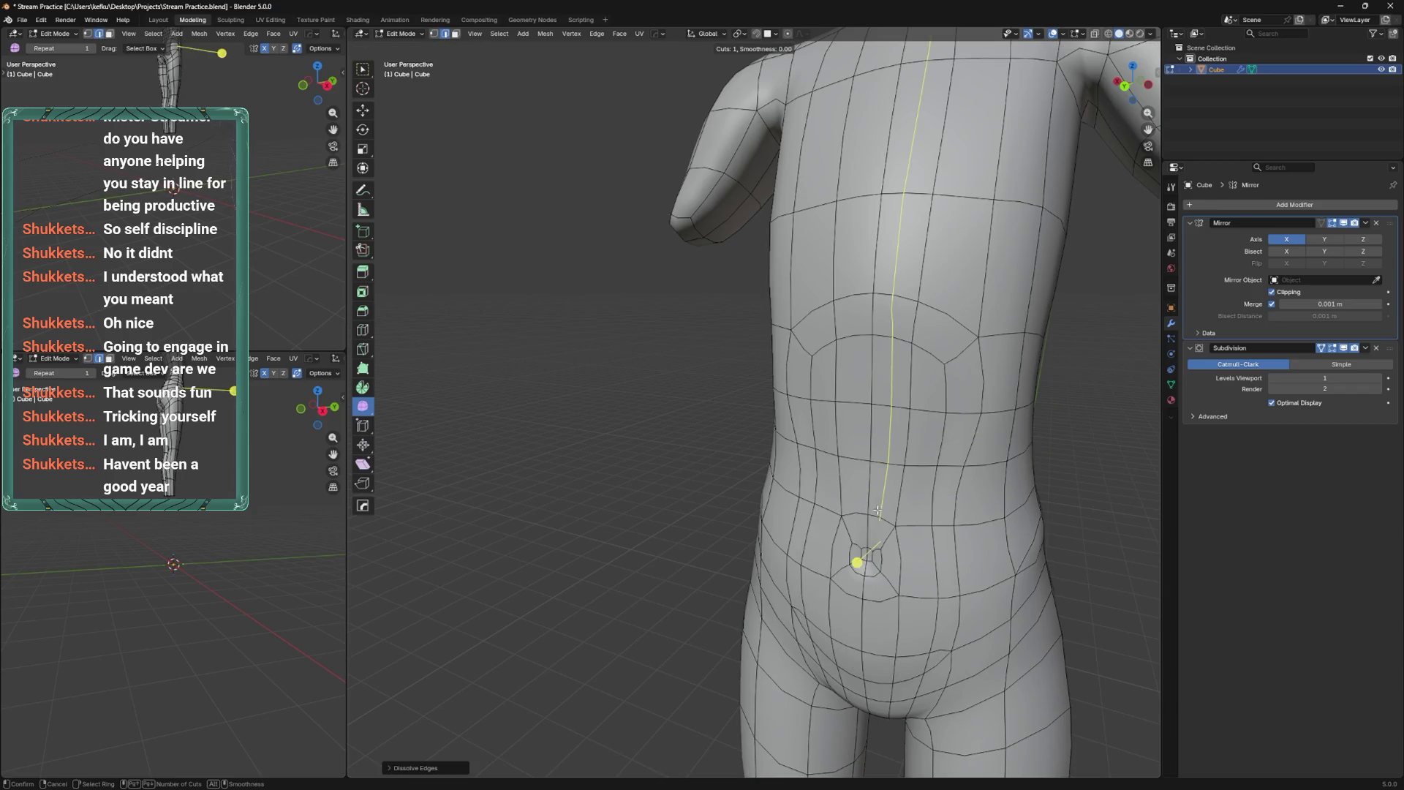
pyautogui.click(878, 510)
pyautogui.moveTo(877, 510)
pyautogui.mouseDown(button='middle')
pyautogui.moveTo(849, 515)
pyautogui.moveTo(881, 550)
pyautogui.moveTo(870, 538)
pyautogui.moveTo(904, 528)
pyautogui.mouseUp(button='middle')
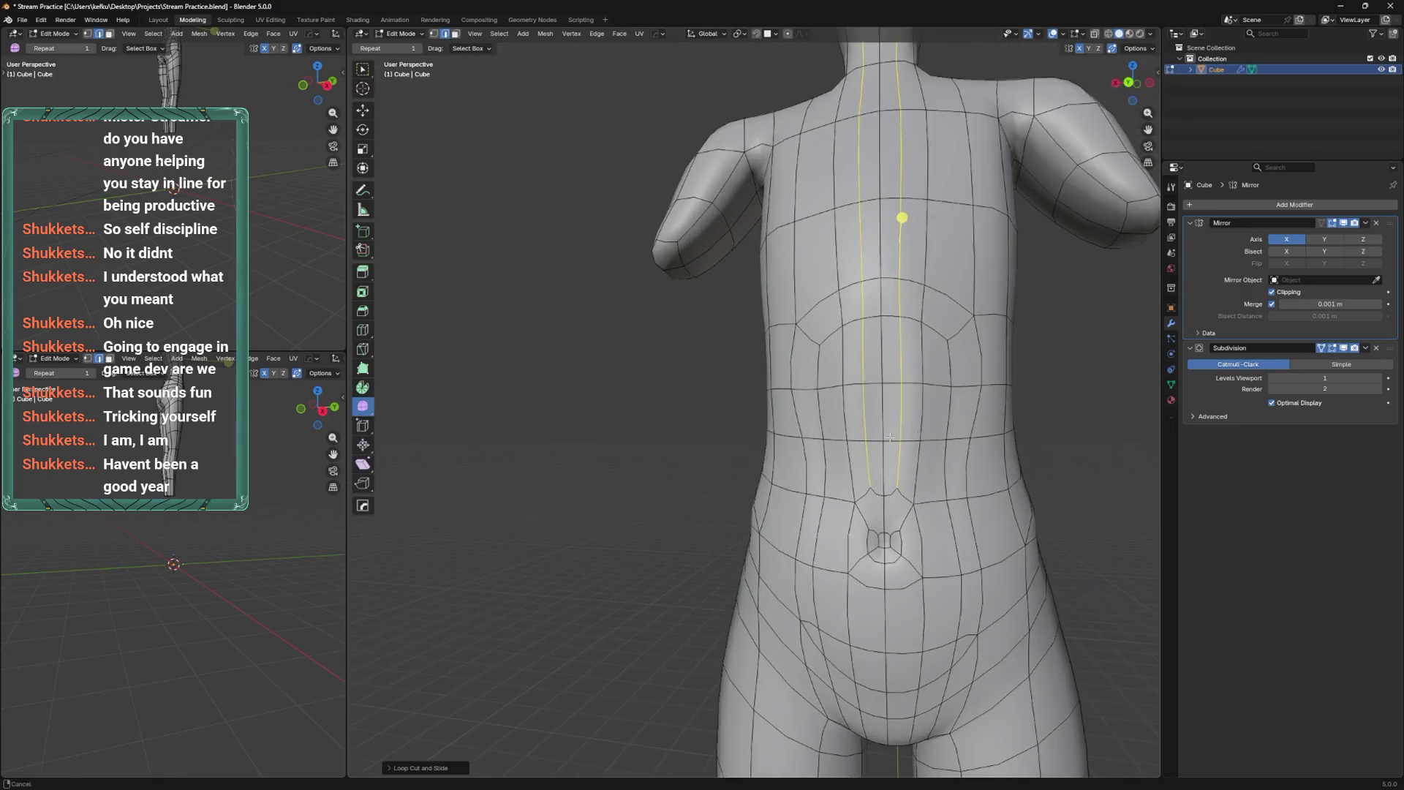
pyautogui.click(904, 527)
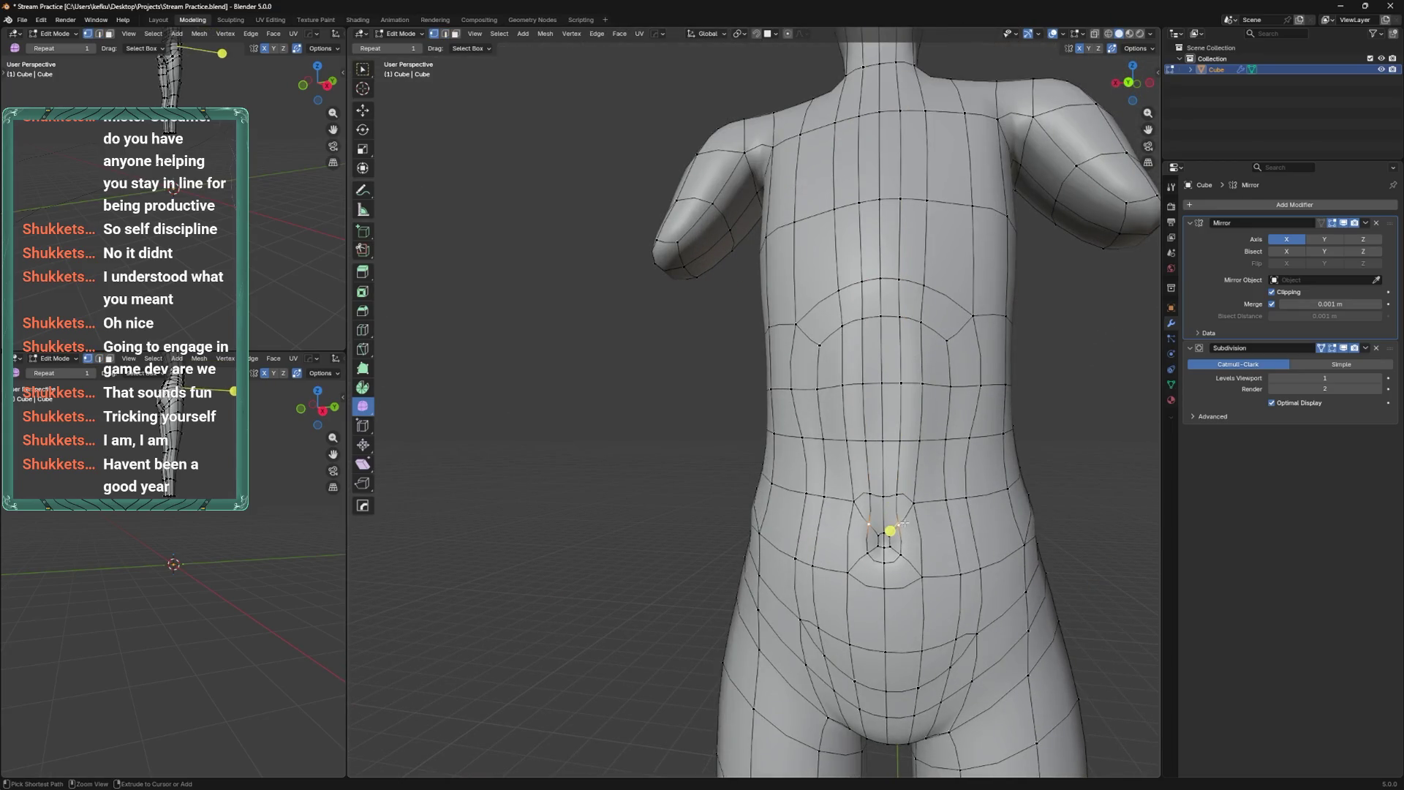
pyautogui.hotkey('ctrl', 's')
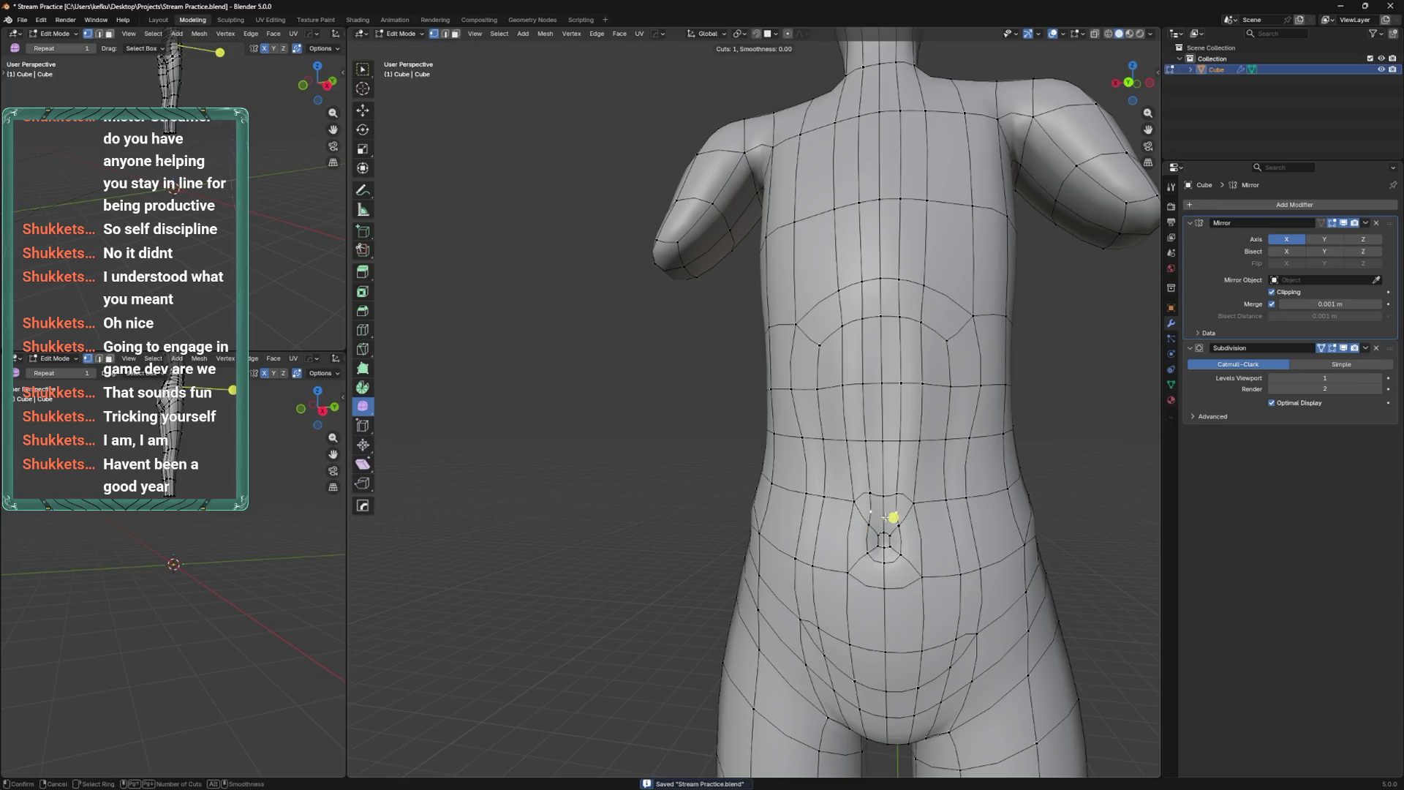
pyautogui.hotkey('ctrl', 's')
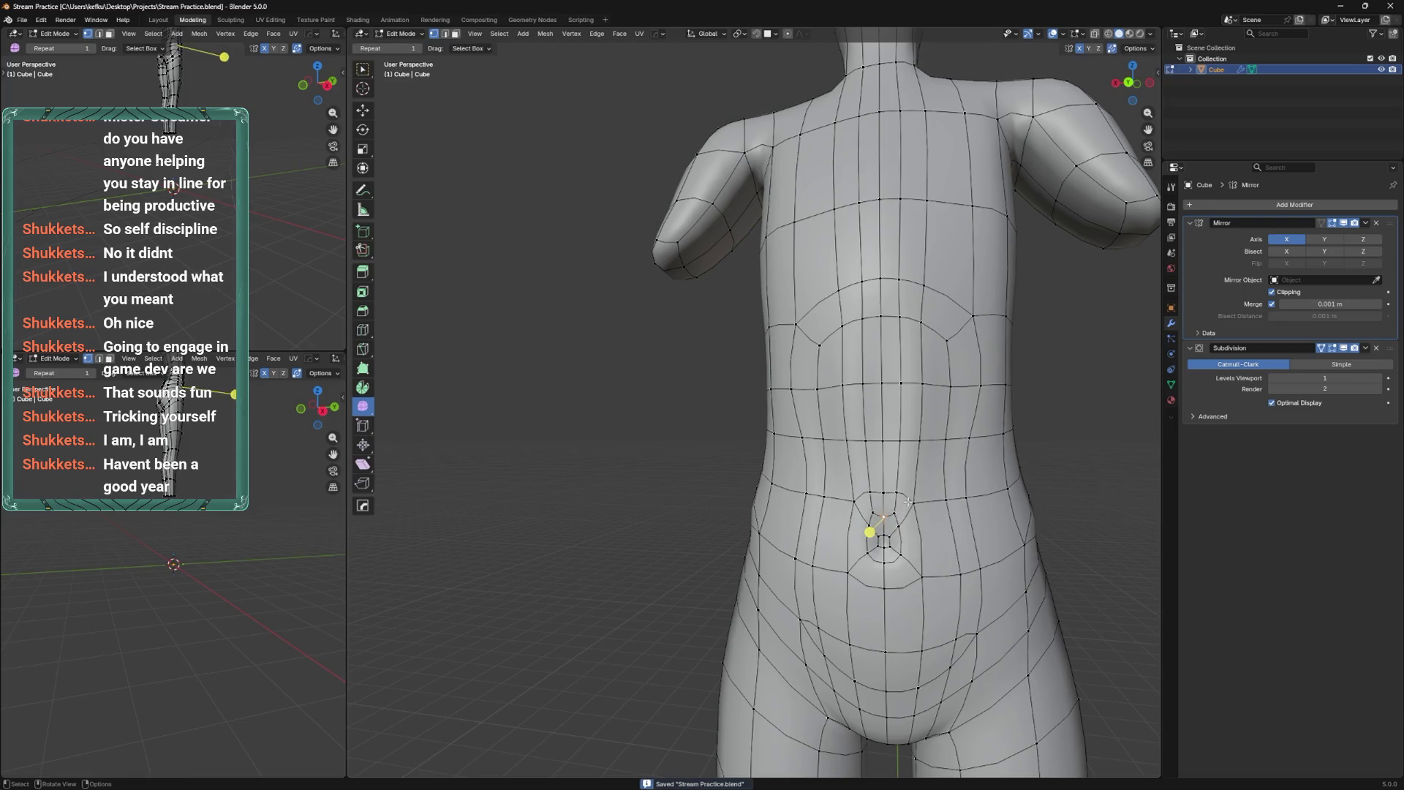
# Slide the navel edges and vertex into a lower position, undoing one attempt, and save.
pyautogui.press('g')
pyautogui.press('g')
pyautogui.click(900, 415)
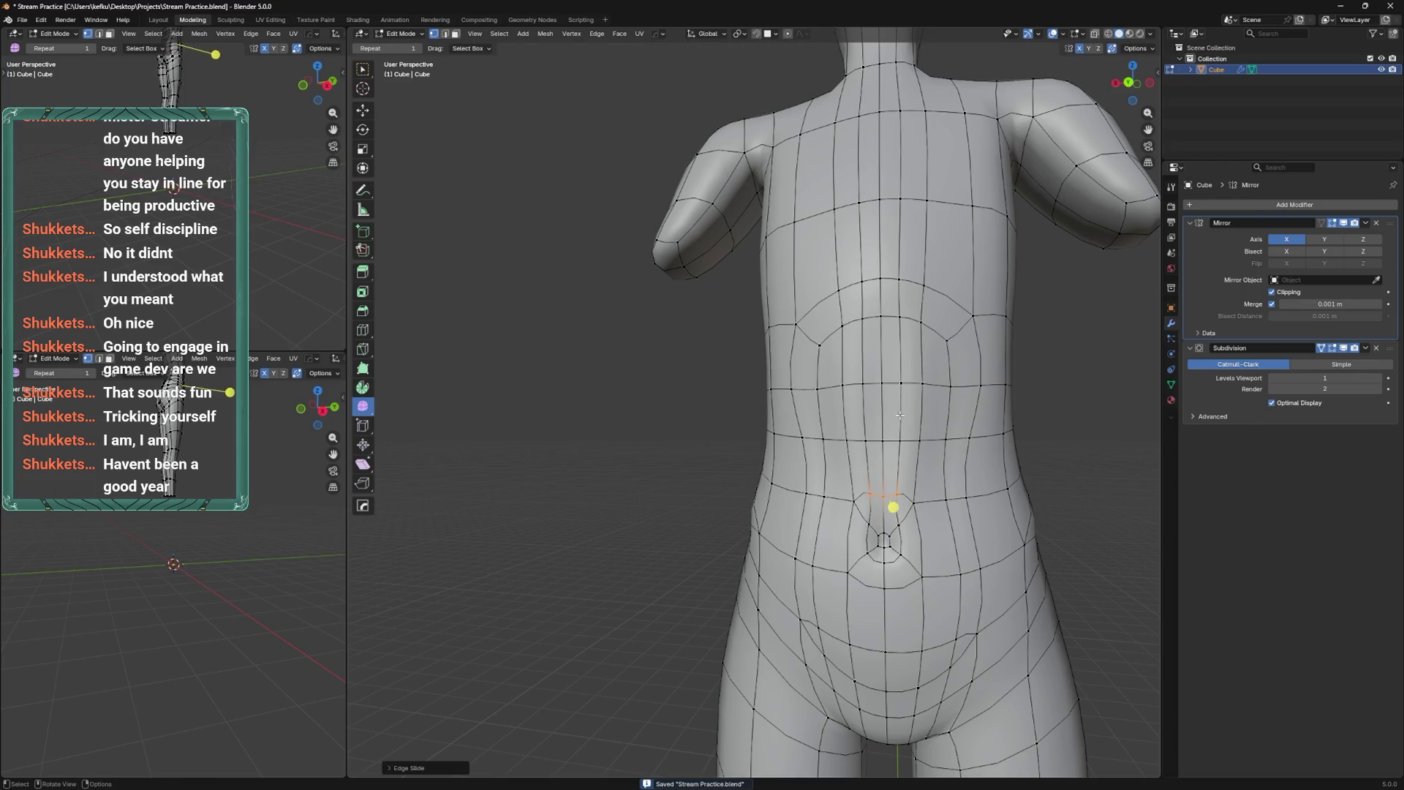
pyautogui.press('g')
pyautogui.press('g')
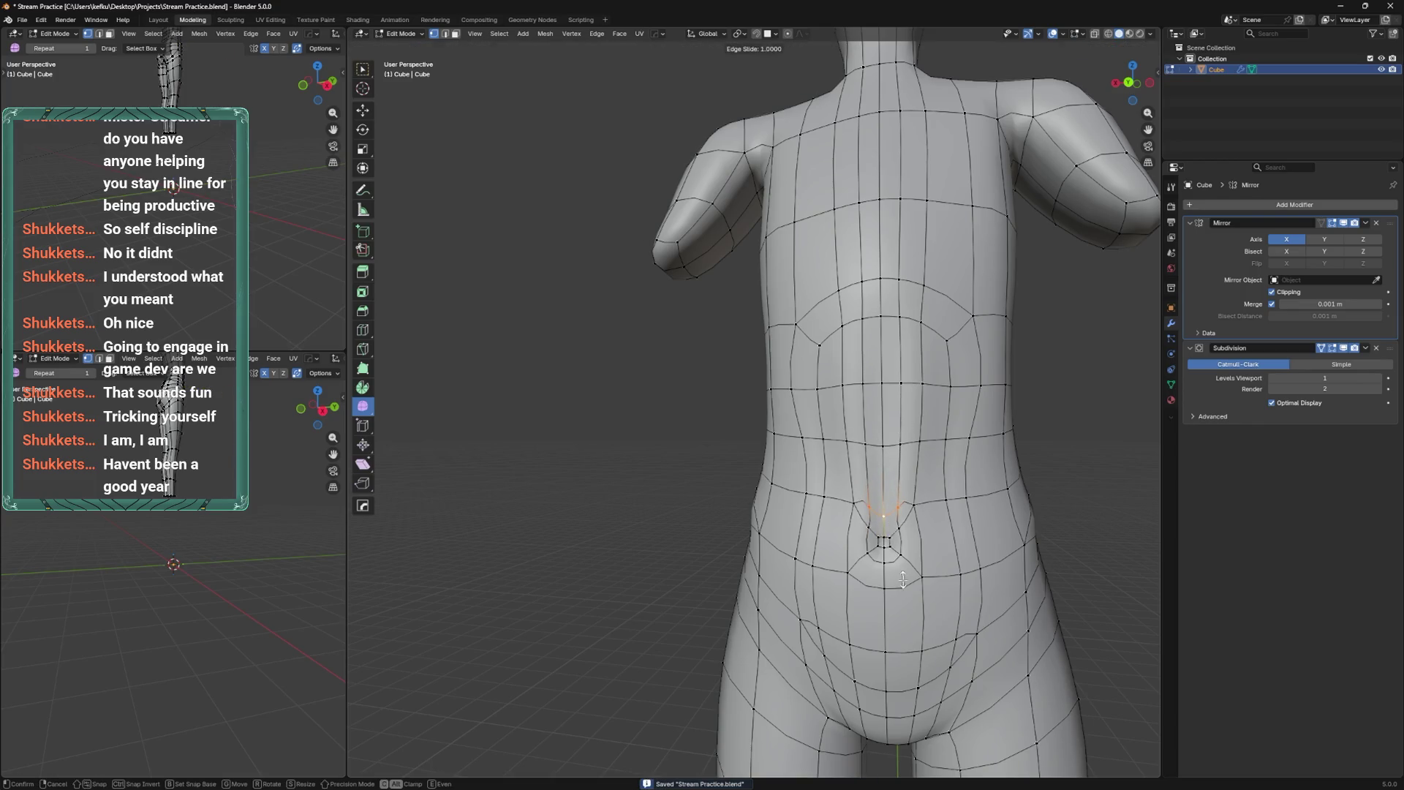
pyautogui.click(868, 540)
pyautogui.hotkey('ctrl', 'z')
pyautogui.press('g')
pyautogui.press('g')
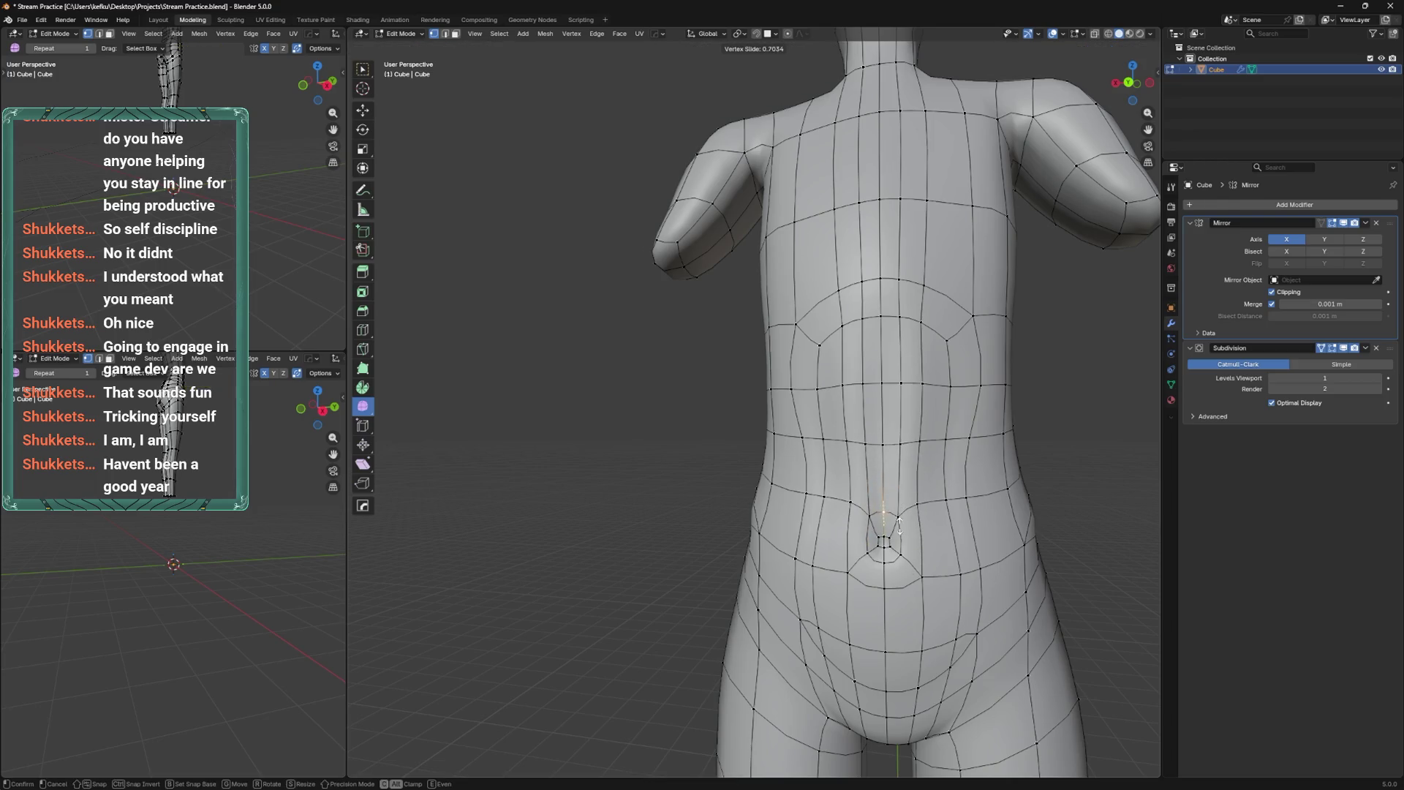
pyautogui.click(900, 524)
pyautogui.scroll(2, 881, 493)
pyautogui.hotkey('ctrl', 's')
# Dissolve the selected belly edges.
pyautogui.moveTo(881, 494); pyautogui.dragTo(897, 527, button='middle')
pyautogui.press('x')
pyautogui.click(904, 559)
pyautogui.press('x')
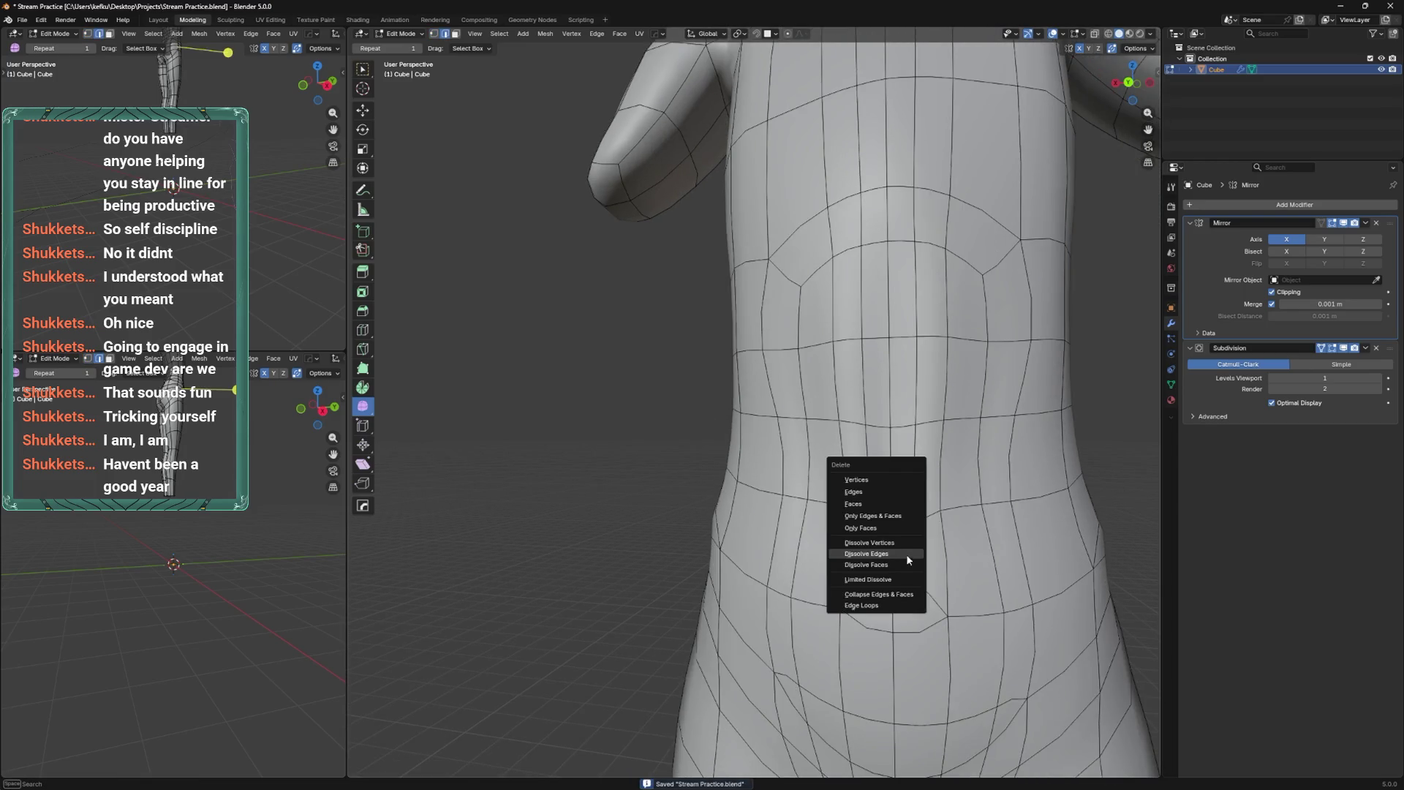
pyautogui.click(902, 562)
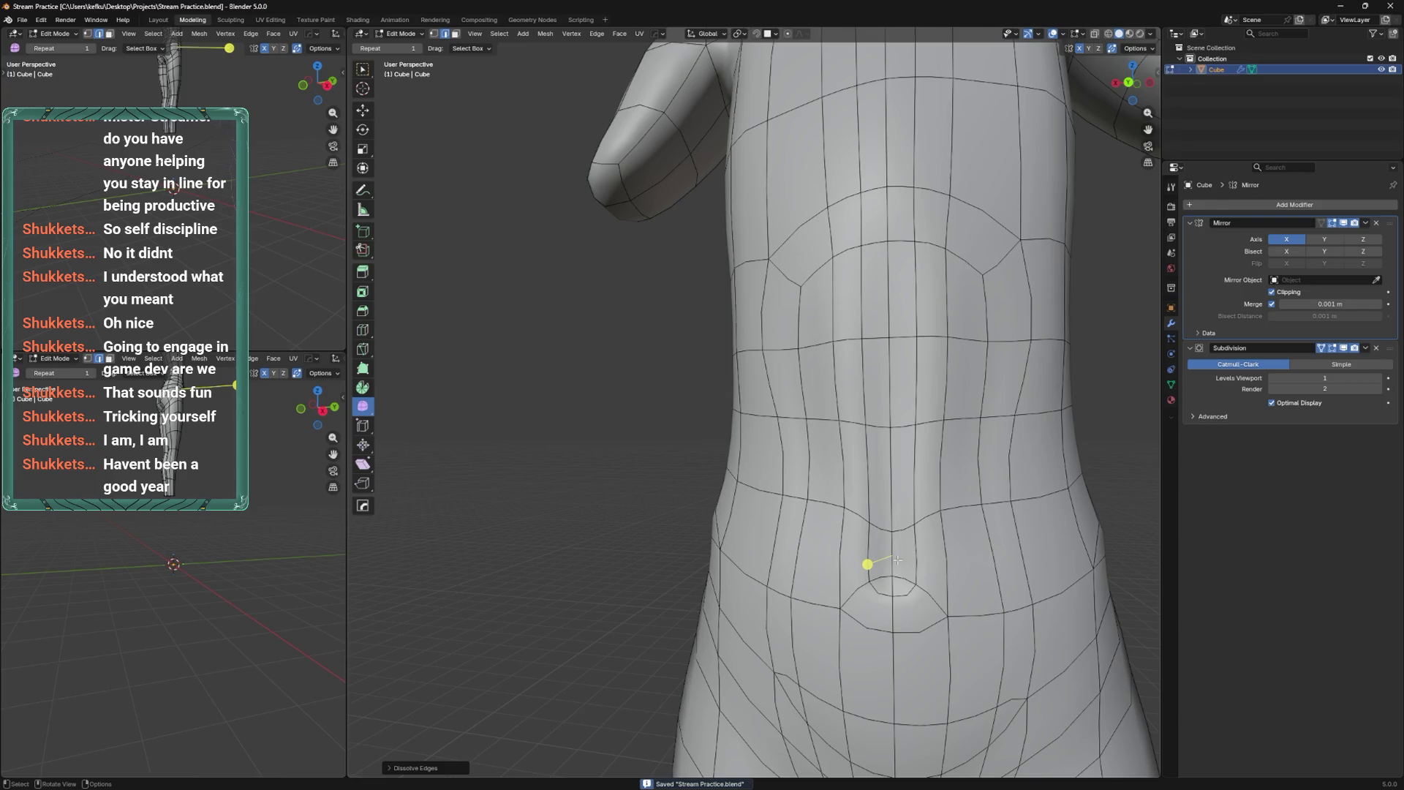
pyautogui.press('x')
pyautogui.click(898, 596)
# Switch to vertex selection and smooth the selected belly vertices.
pyautogui.moveTo(911, 593)
pyautogui.mouseDown(button='middle')
pyautogui.moveTo(902, 553)
pyautogui.moveTo(768, 558)
pyautogui.moveTo(794, 581)
pyautogui.moveTo(826, 490)
pyautogui.moveTo(733, 531)
pyautogui.mouseUp(button='middle')
pyautogui.press('1')
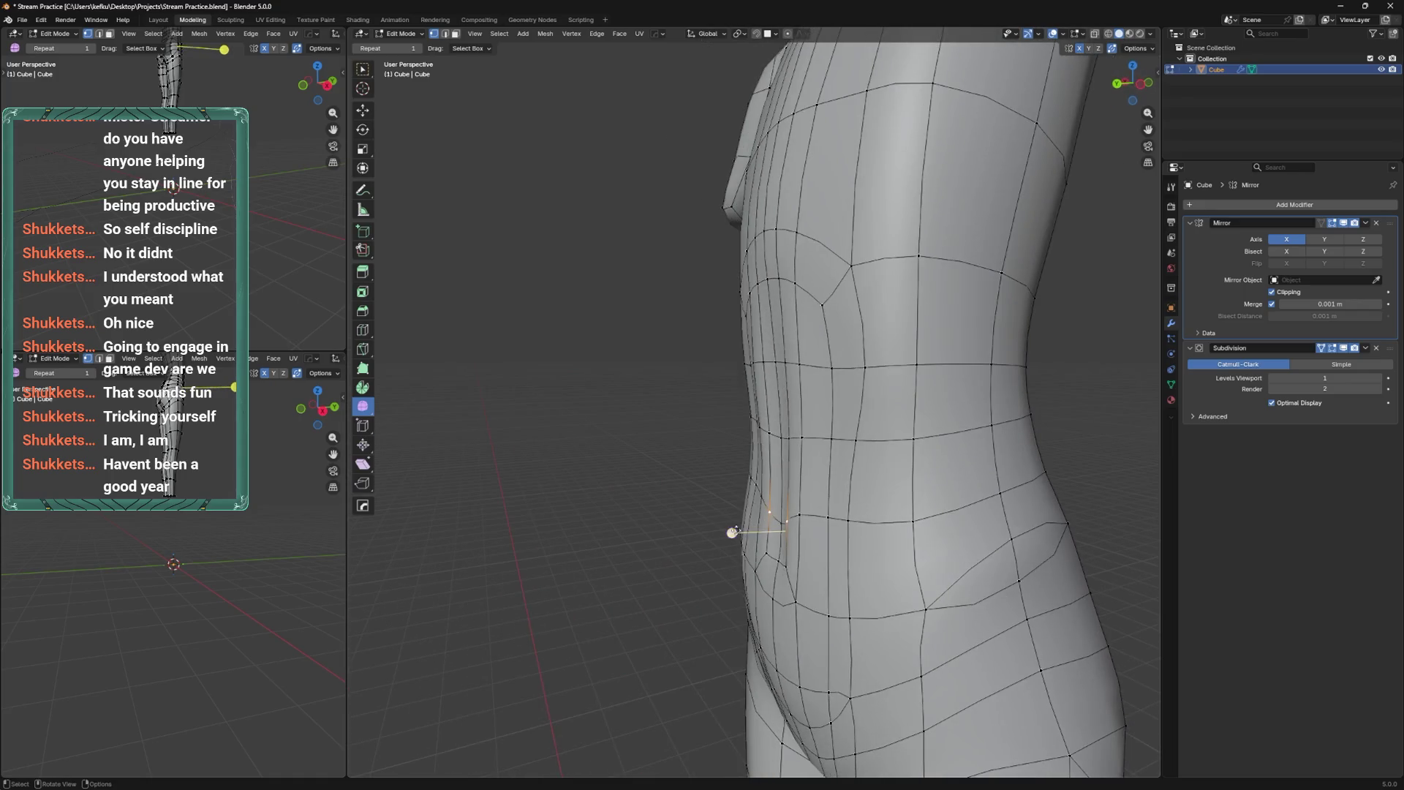
pyautogui.moveTo(733, 530); pyautogui.dragTo(801, 514)
pyautogui.moveTo(800, 514)
pyautogui.mouseDown(button='middle')
pyautogui.moveTo(896, 364)
pyautogui.moveTo(881, 359)
pyautogui.mouseUp(button='middle')
pyautogui.scroll(-5, 889, 361)
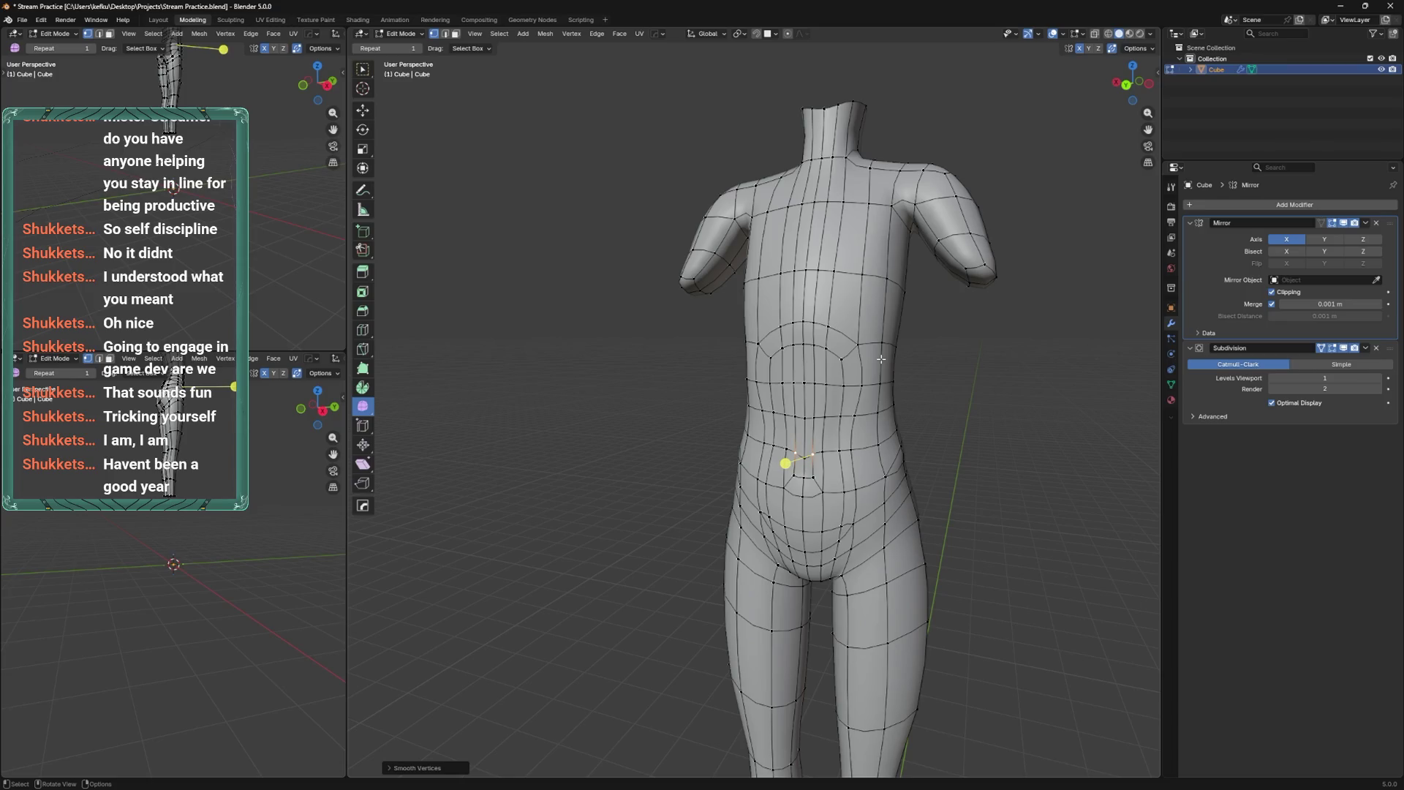
pyautogui.scroll(2, 896, 434)
pyautogui.moveTo(896, 434)
pyautogui.mouseDown(button='middle')
pyautogui.moveTo(931, 448)
pyautogui.moveTo(917, 394)
pyautogui.mouseUp(button='middle')
# Return from Sculpt Mode to Edit Mode and slide a vertex pair upward in back view.
pyautogui.hotkey('ctrl', 'Tab')
pyautogui.press('Tab')
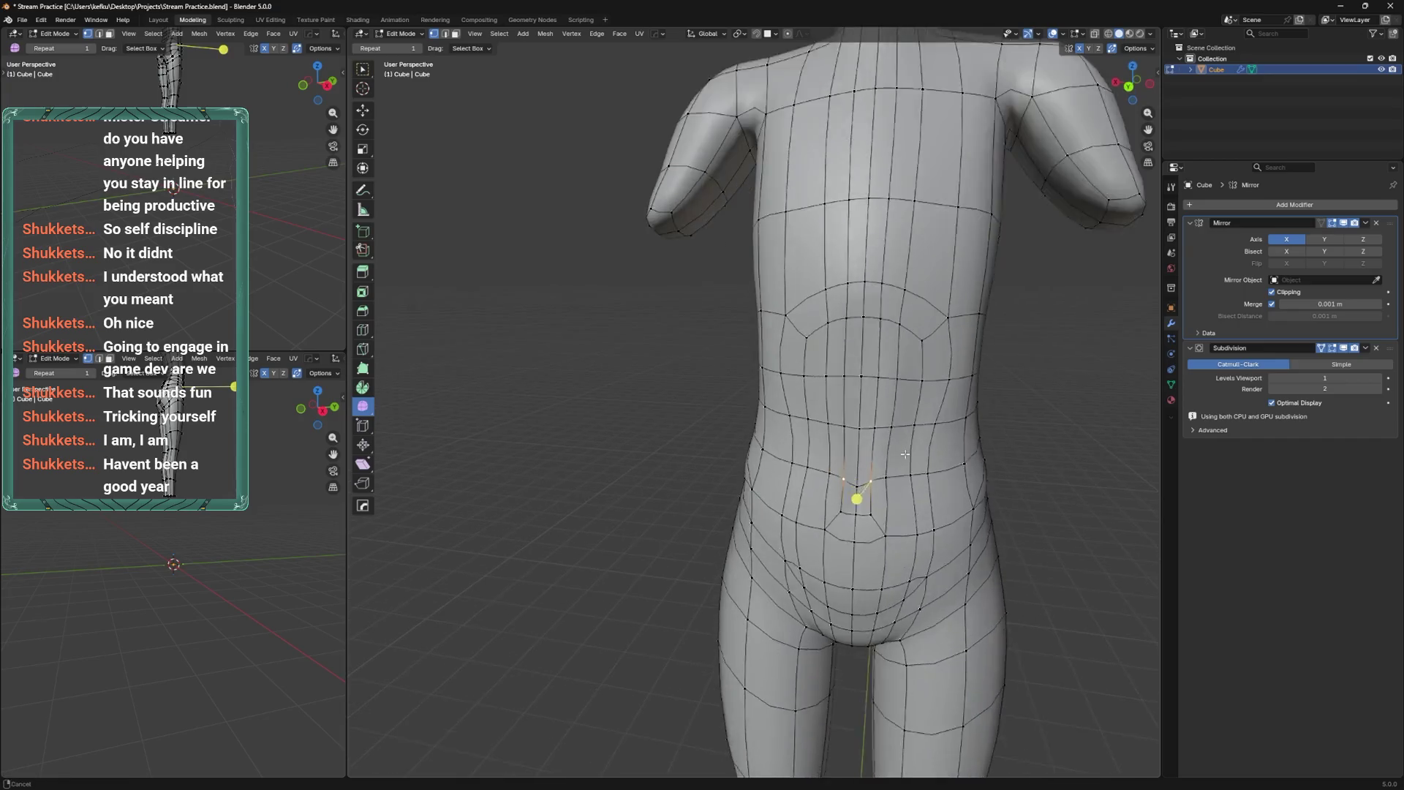
pyautogui.scroll(2, 951, 410)
pyautogui.scroll(2, 975, 424)
pyautogui.press('ctrl+KP_1')
pyautogui.press('g')
# Slide the lower abdomen vertex pair down onto the lower loop.
pyautogui.press('g')
pyautogui.click(893, 329)
pyautogui.press('KP_3')
pyautogui.press('ctrl+KP_1')
pyautogui.moveTo(804, 384); pyautogui.dragTo(845, 427)
pyautogui.press('g')
pyautogui.press('g')
pyautogui.click(852, 523)
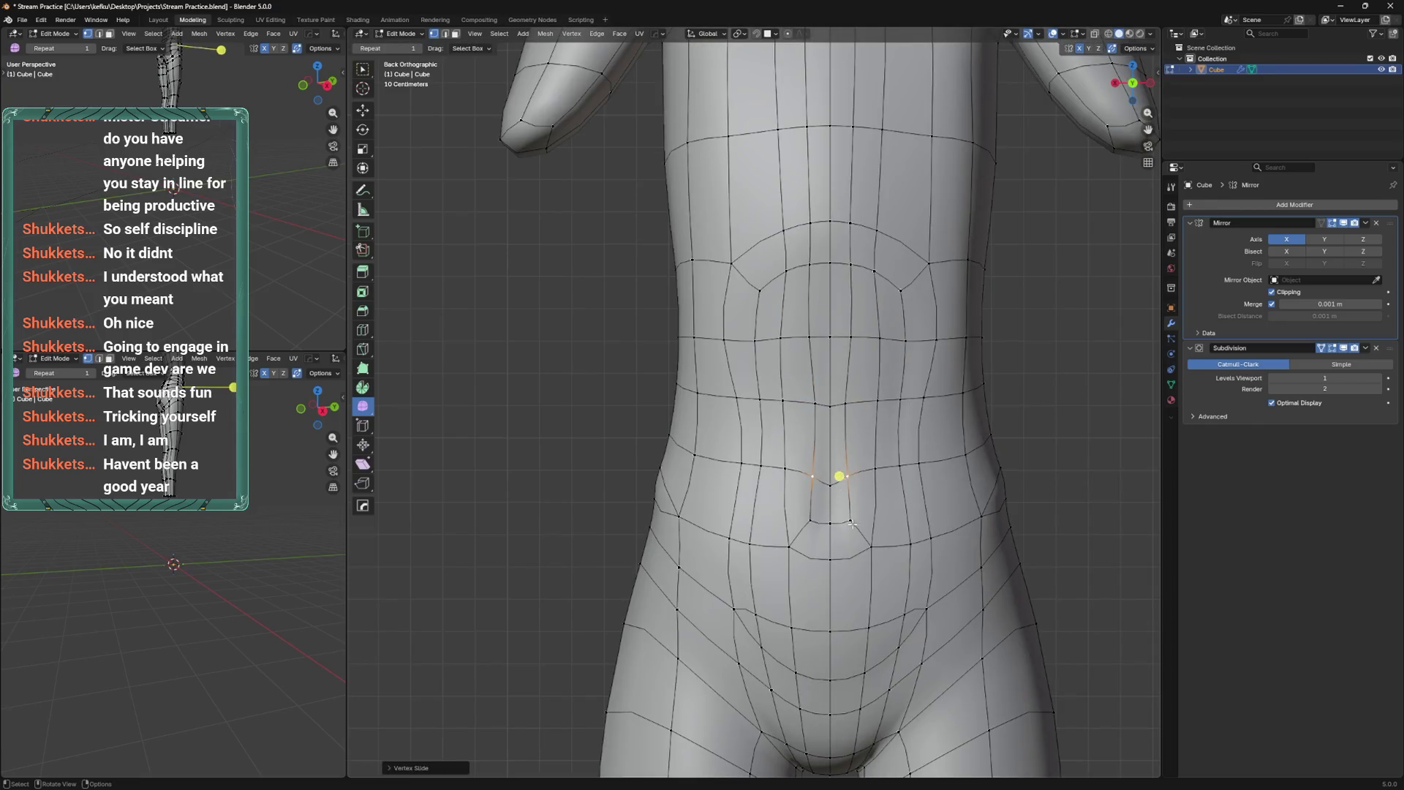
pyautogui.press('g')
pyautogui.press('g')
pyautogui.click(841, 525)
# Fine-tune the abdomen vertex slide and switch the torso into Sculpt Mode.
pyautogui.press('g')
pyautogui.press('g')
pyautogui.click(845, 519)
pyautogui.press('g')
pyautogui.press('g')
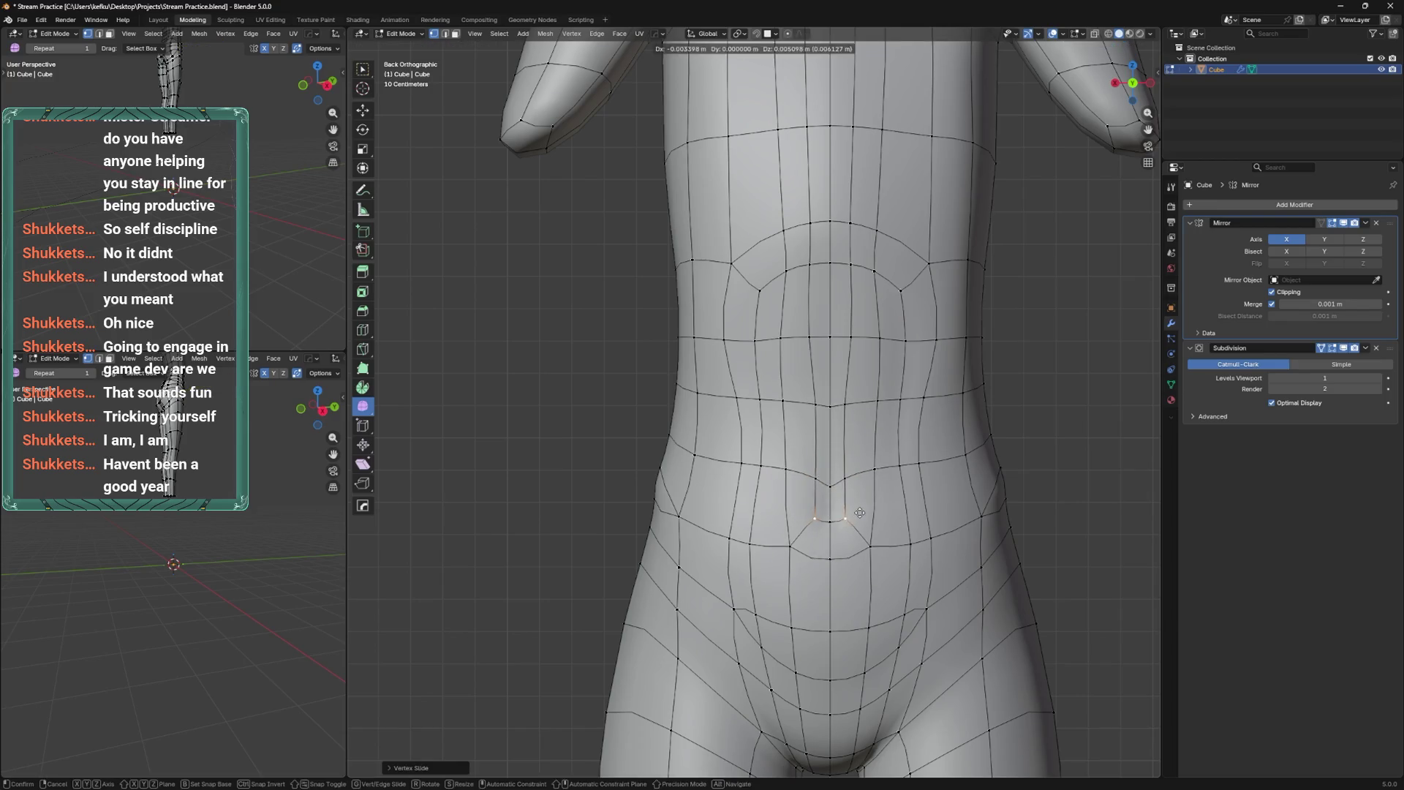
pyautogui.click(841, 482)
pyautogui.press('g')
pyautogui.press('g')
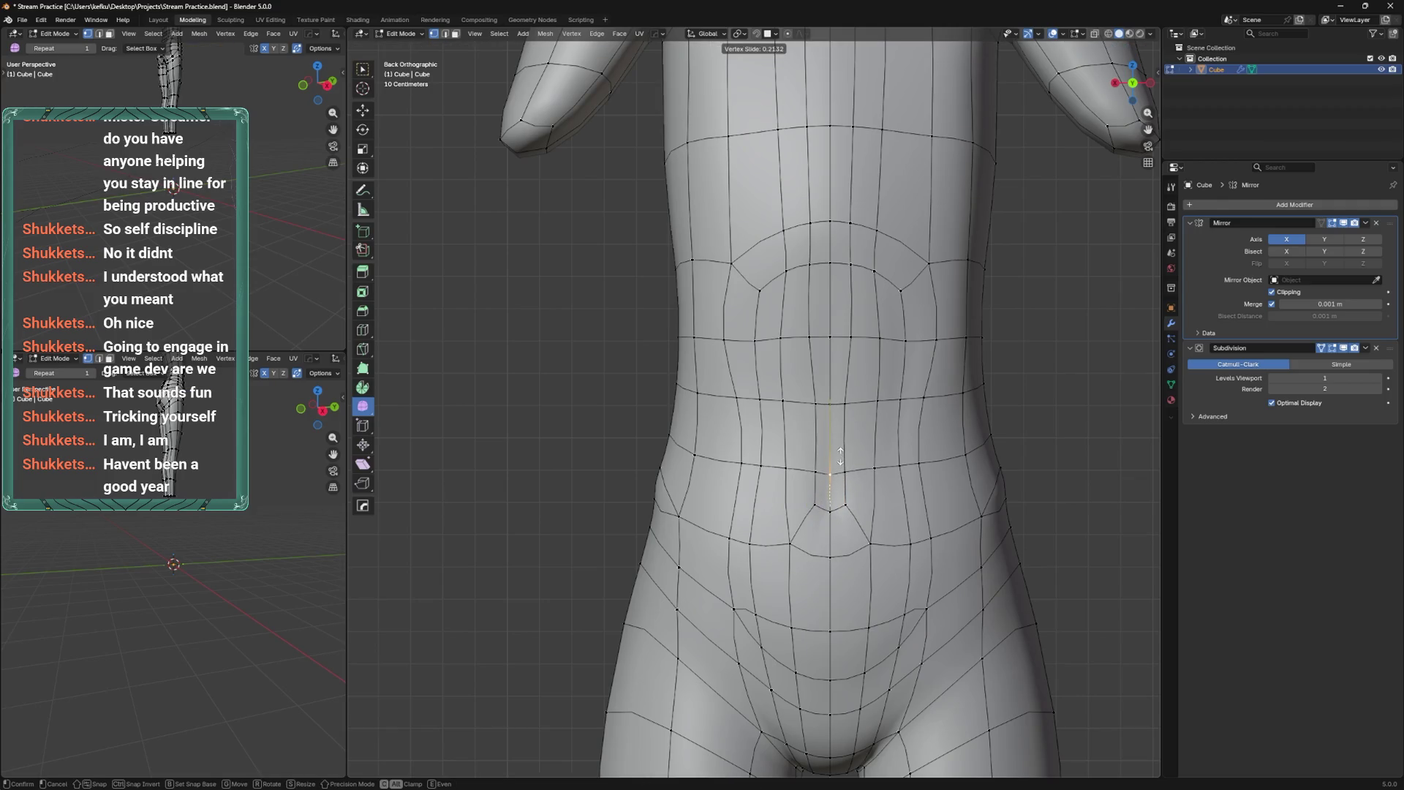
pyautogui.click(841, 458)
pyautogui.moveTo(812, 480)
pyautogui.mouseDown(button='middle')
pyautogui.moveTo(721, 502)
pyautogui.moveTo(746, 512)
pyautogui.moveTo(886, 425)
pyautogui.moveTo(804, 468)
pyautogui.moveTo(864, 543)
pyautogui.moveTo(849, 546)
pyautogui.mouseUp(button='middle')
pyautogui.hotkey('ctrl', 'Tab')
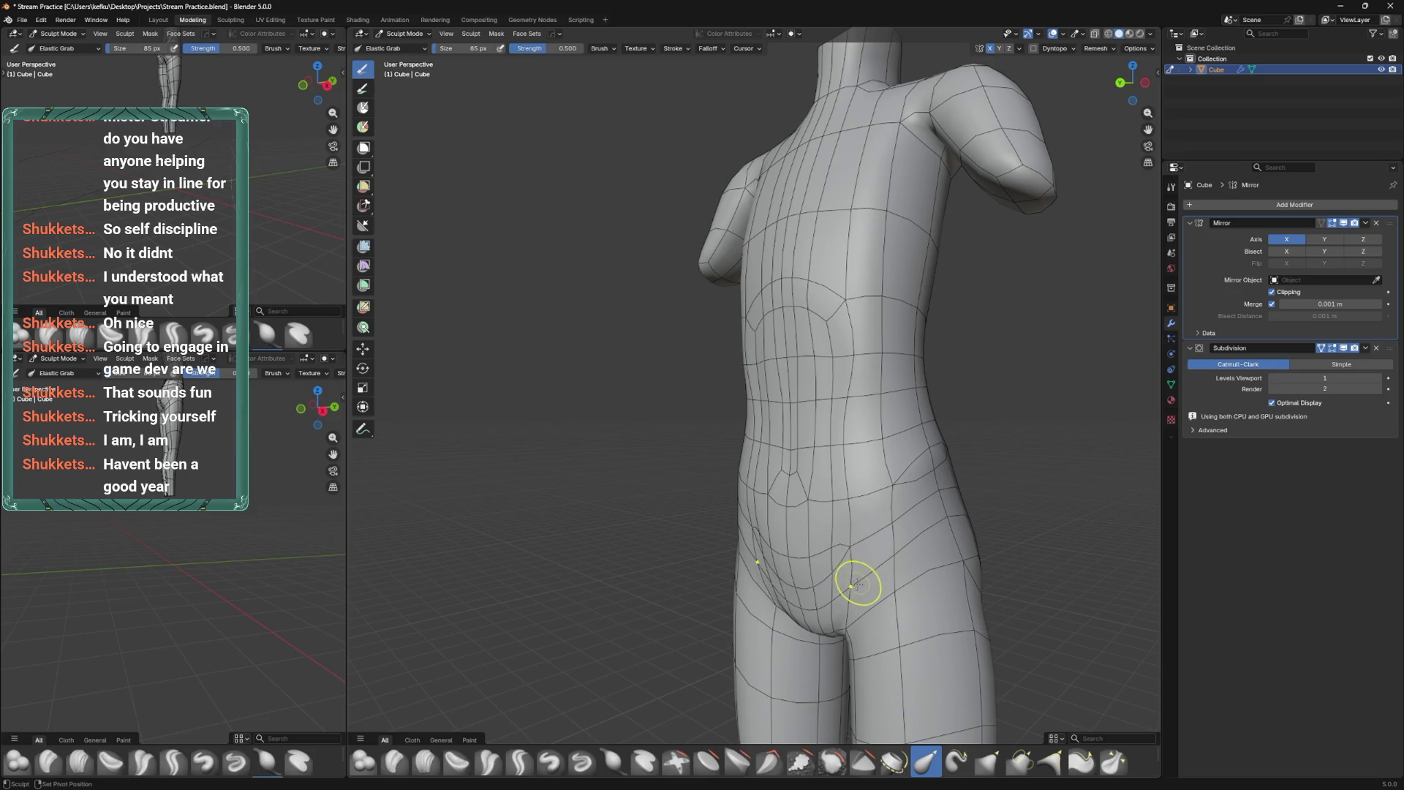
# In Edit Mode, select a vertex on the hip and smooth it.
pyautogui.press('Tab')
pyautogui.moveTo(893, 538); pyautogui.dragTo(810, 439, button='middle')
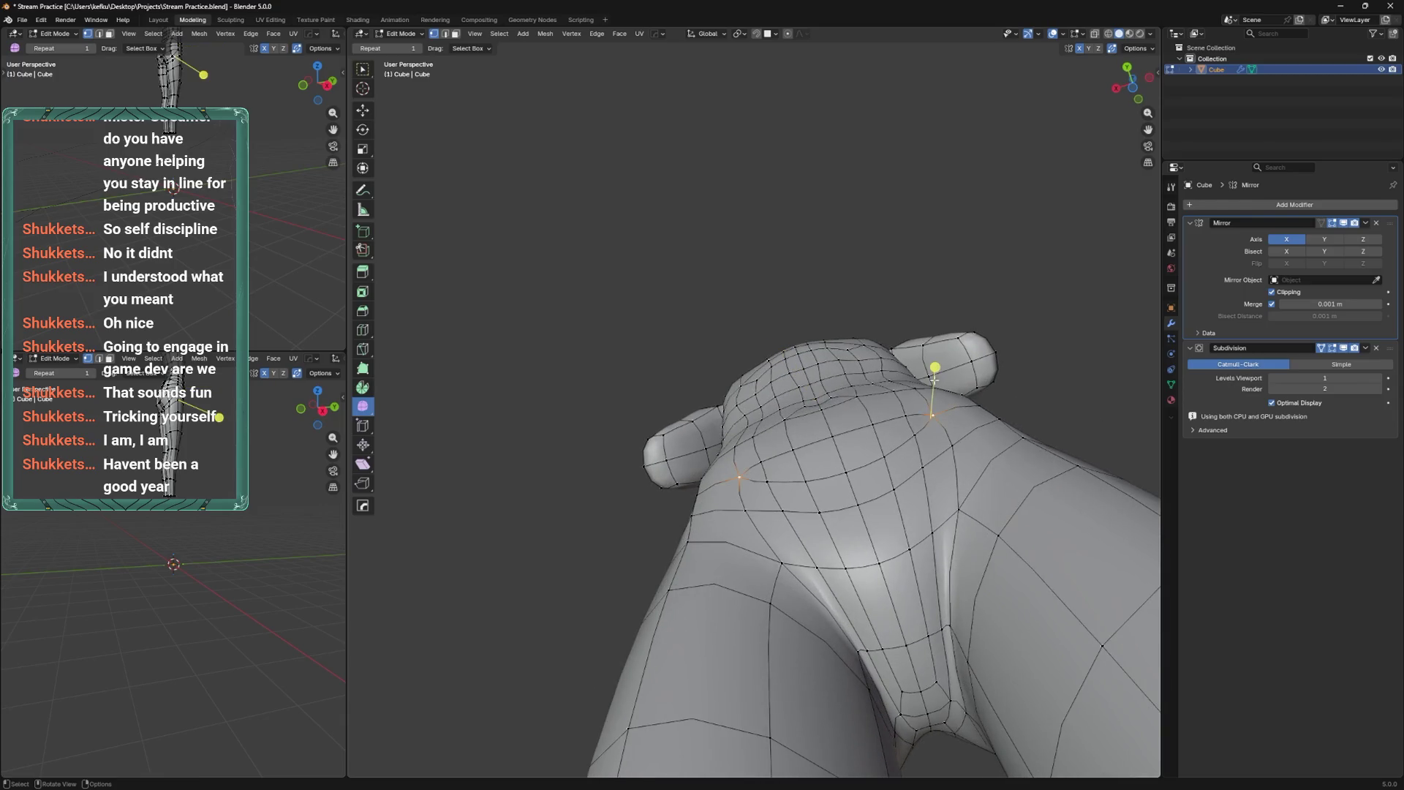
pyautogui.moveTo(821, 461); pyautogui.dragTo(820, 461)
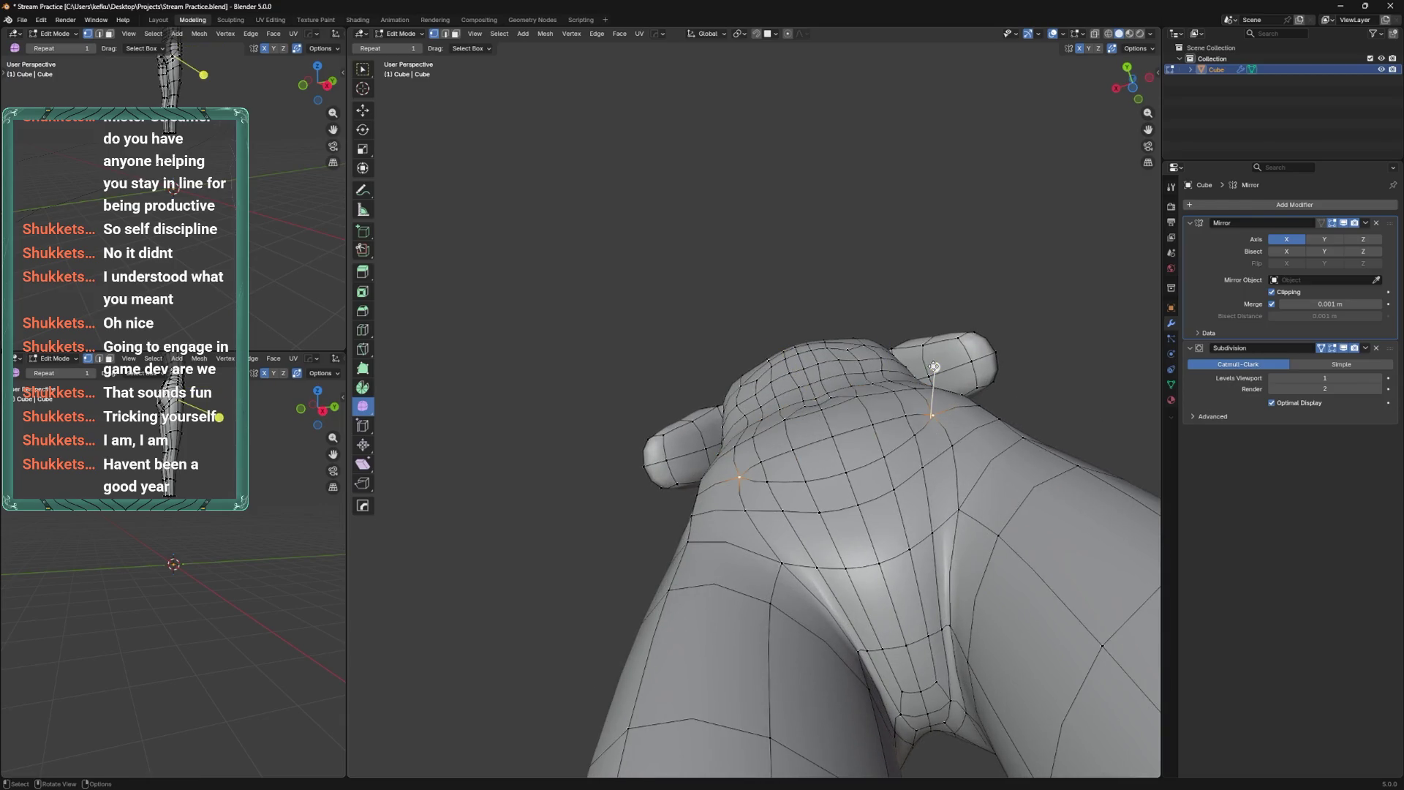
pyautogui.click(1022, 273)
pyautogui.moveTo(1022, 272)
pyautogui.mouseDown(button='middle')
pyautogui.moveTo(879, 517)
pyautogui.moveTo(812, 512)
pyautogui.moveTo(780, 480)
pyautogui.moveTo(881, 480)
pyautogui.moveTo(866, 480)
pyautogui.mouseUp(button='middle')
# In Sculpt Mode, pull the lower belly downward.
pyautogui.press('Tab')
pyautogui.moveTo(867, 480); pyautogui.dragTo(874, 524)
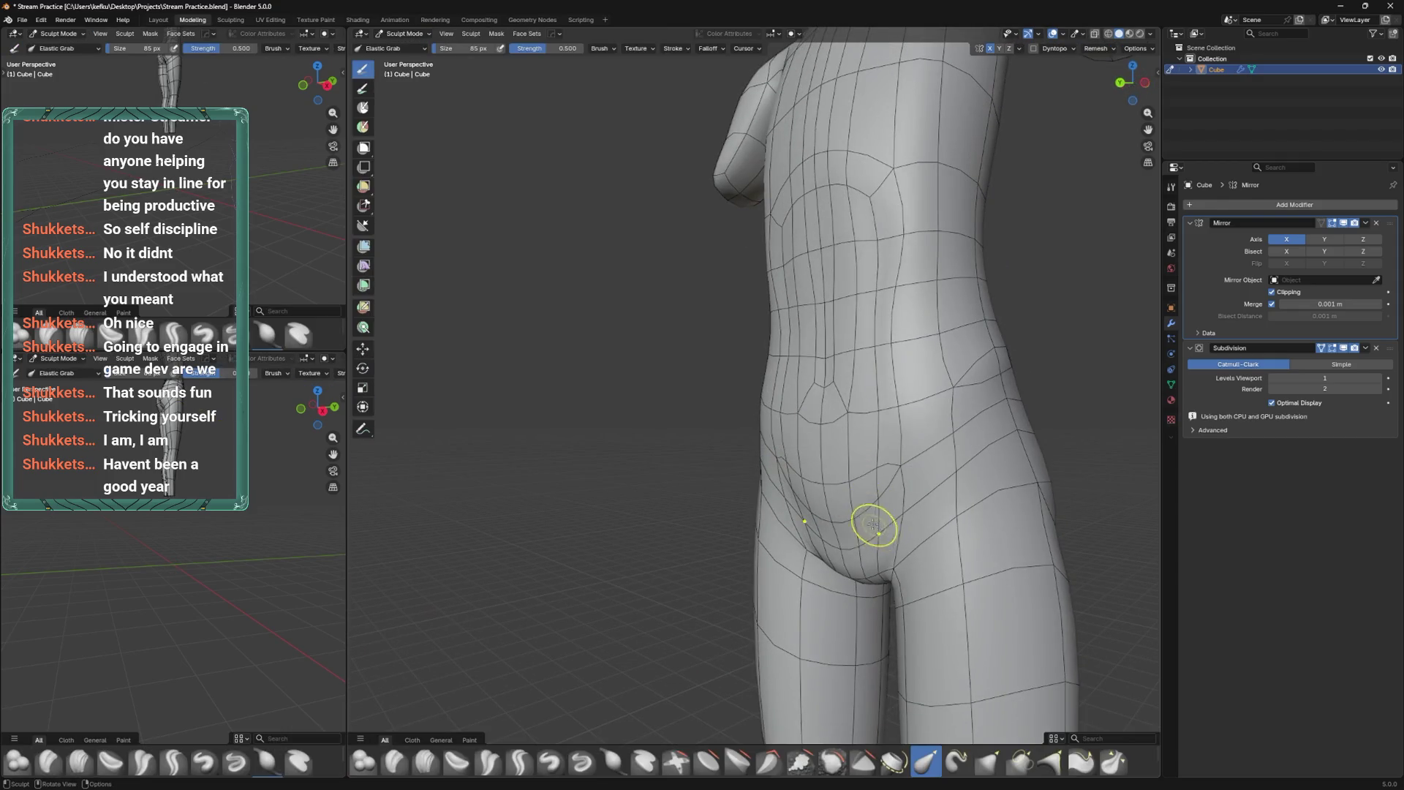
pyautogui.moveTo(857, 514)
pyautogui.mouseDown(button='middle')
pyautogui.moveTo(887, 492)
pyautogui.moveTo(956, 493)
pyautogui.moveTo(794, 502)
pyautogui.moveTo(909, 464)
pyautogui.moveTo(859, 546)
pyautogui.moveTo(885, 510)
pyautogui.mouseUp(button='middle')
pyautogui.scroll(2, 858, 546)
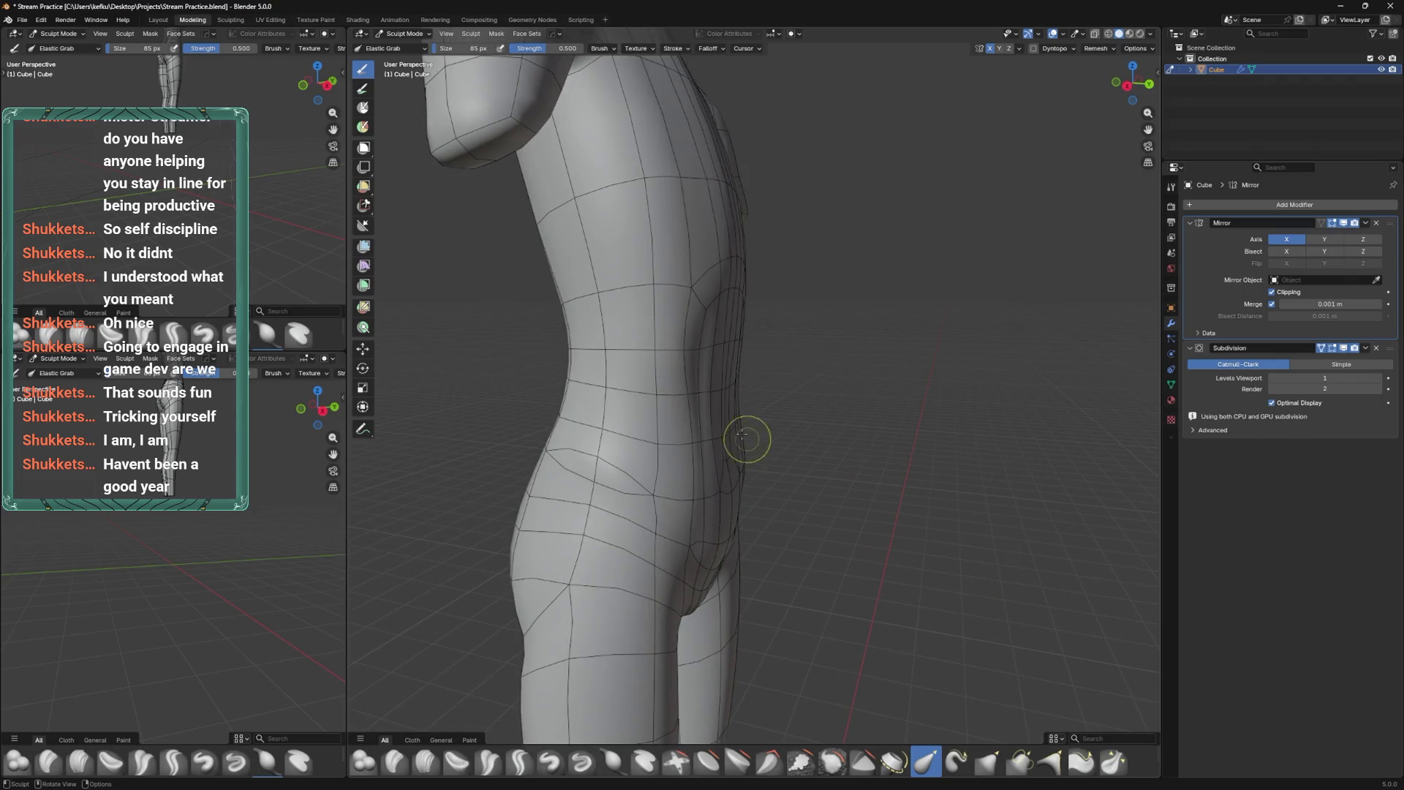
pyautogui.moveTo(708, 405)
pyautogui.mouseDown(button='middle')
pyautogui.moveTo(796, 434)
pyautogui.moveTo(812, 468)
pyautogui.mouseUp(button='middle')
# Back in Edit Mode, slide the navel vertex down its edge and move it.
pyautogui.press('Tab')
pyautogui.moveTo(841, 629); pyautogui.dragTo(822, 595, button='middle')
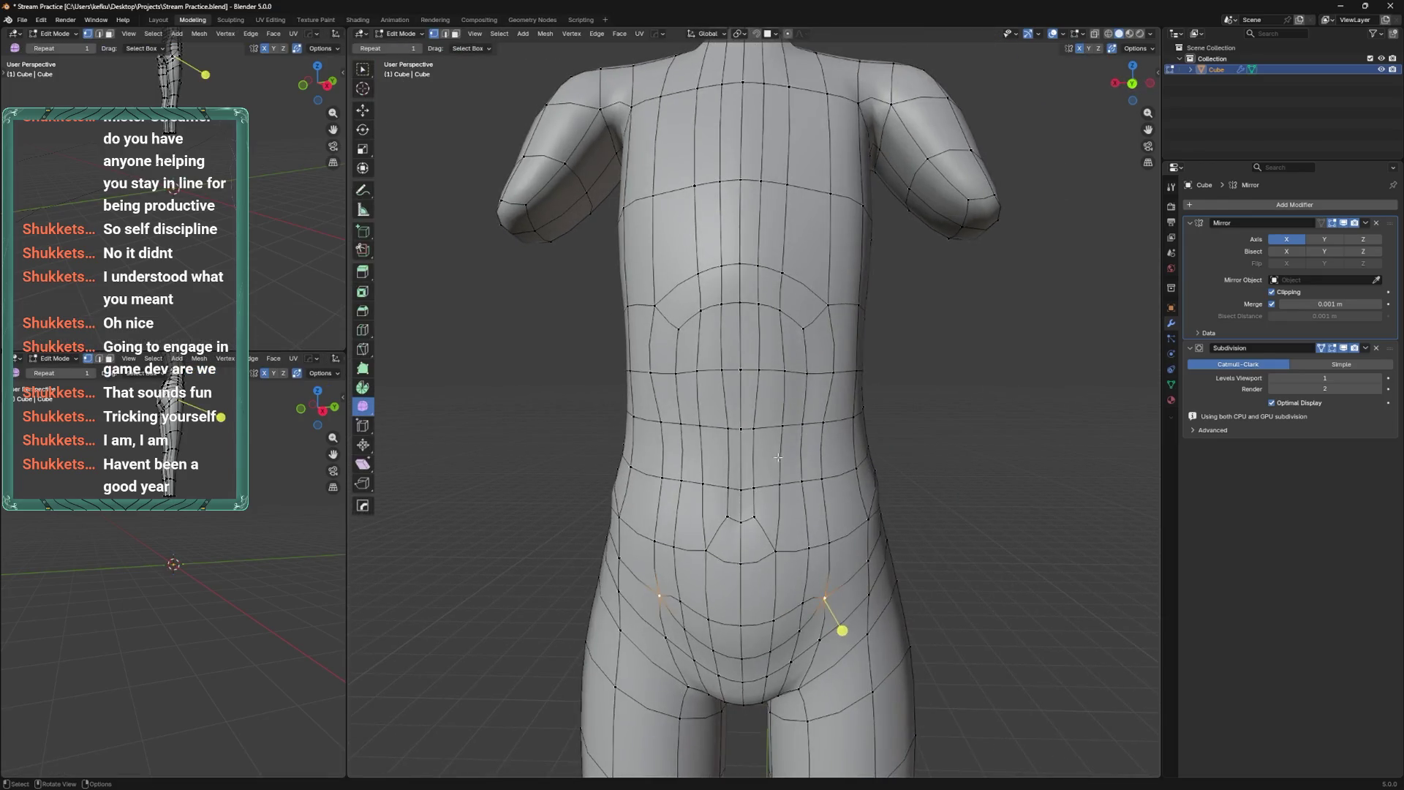
pyautogui.click(741, 563)
pyautogui.hotkey('shift', 'v')
pyautogui.click(784, 556)
pyautogui.press('g')
pyautogui.moveTo(733, 530); pyautogui.dragTo(734, 530, button='middle')
pyautogui.click(766, 547)
# Try scaling the selected vertex, including along Y, then undo the scaling.
pyautogui.keyDown('alt'); pyautogui.moveTo(808, 575); pyautogui.dragTo(803, 593, button='middle'); pyautogui.keyUp('alt')
pyautogui.press('s')
pyautogui.click(801, 655)
pyautogui.press('s')
pyautogui.press('y')
pyautogui.click(837, 434)
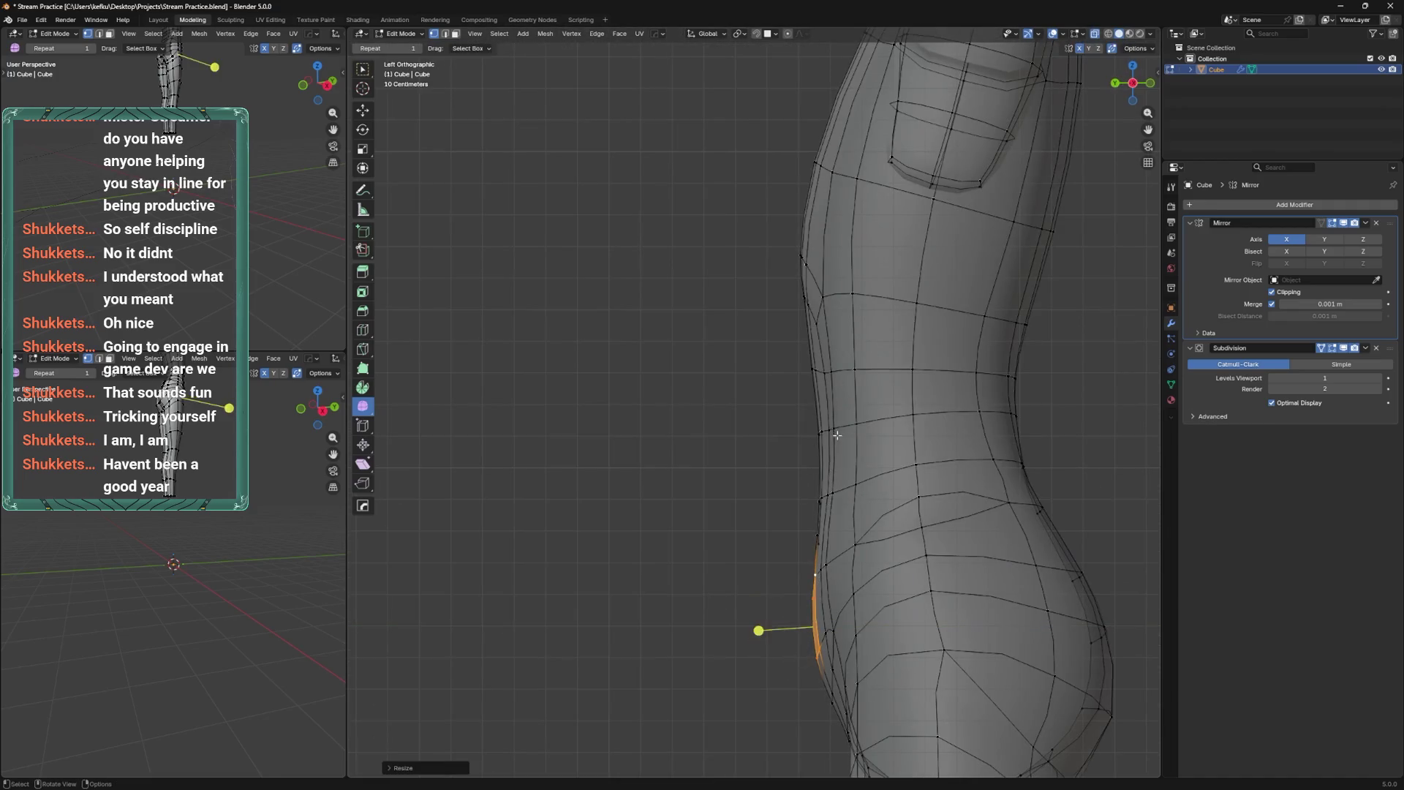
pyautogui.hotkey('ctrl', 'z')
pyautogui.hotkey('ctrl', 'z')
pyautogui.hotkey('ctrl', 'z')
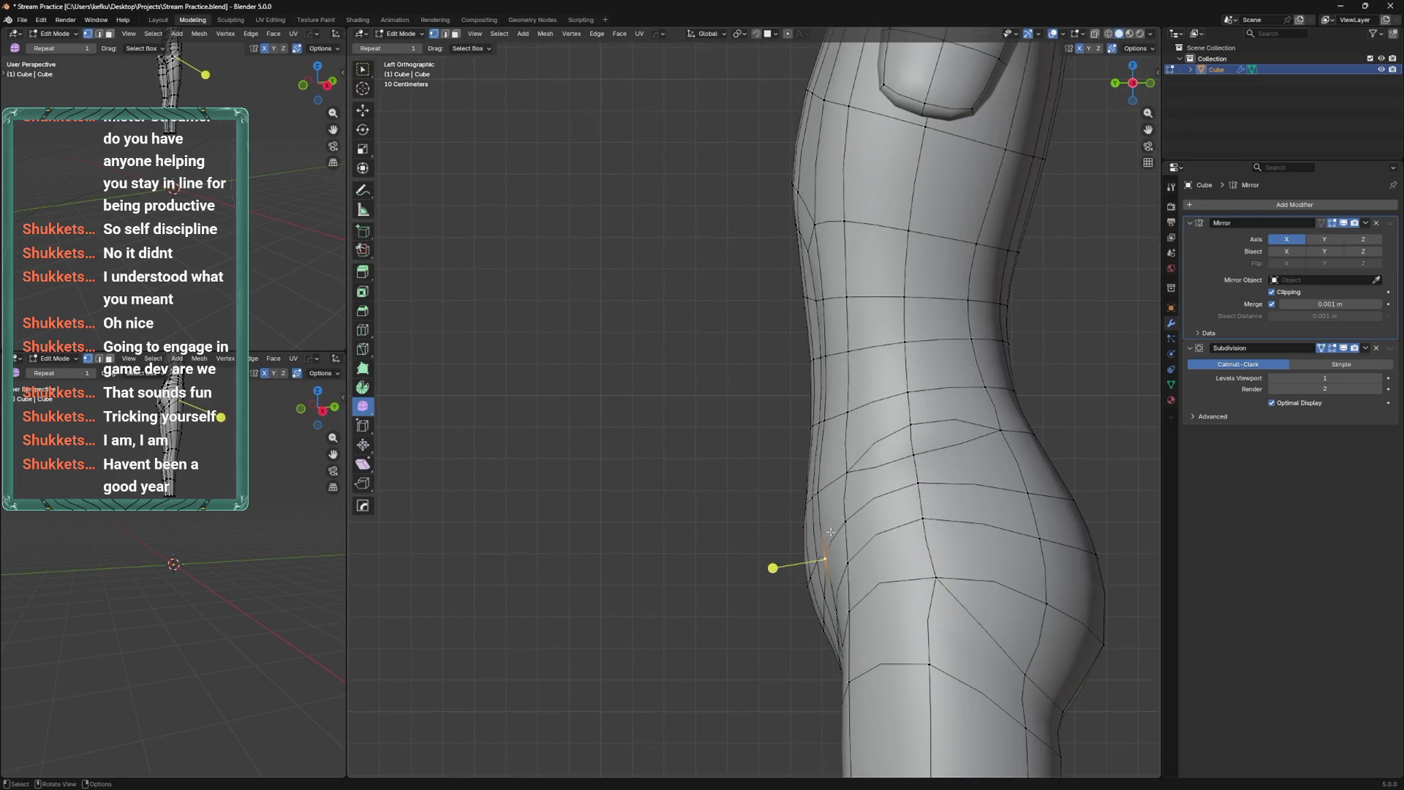
# Move the side waist vertex to its new spot, then view the body from behind in Object Mode.
pyautogui.press('g')
pyautogui.click(839, 500)
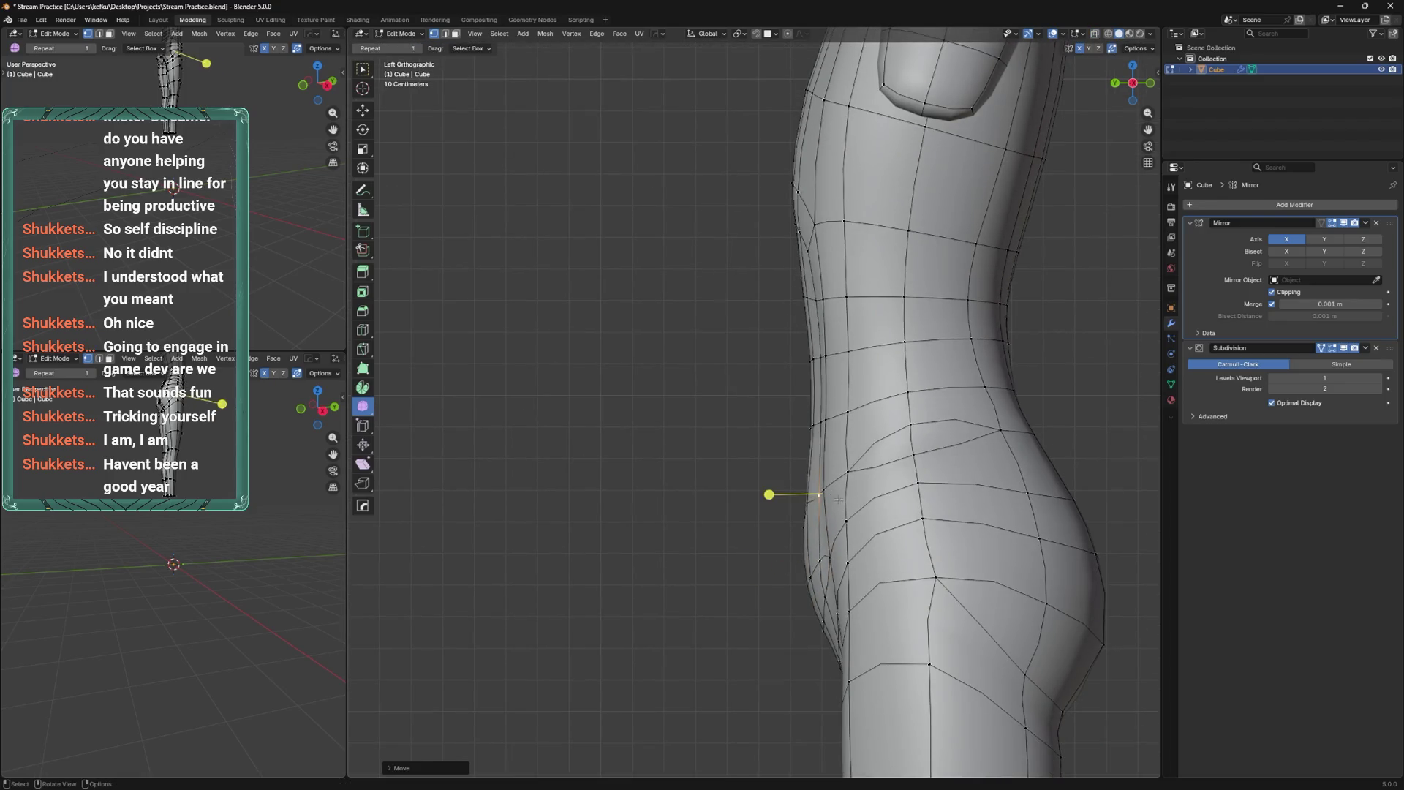
pyautogui.hotkey('ctrl', 'z')
pyautogui.moveTo(839, 500); pyautogui.dragTo(849, 436, button='middle')
pyautogui.press('g')
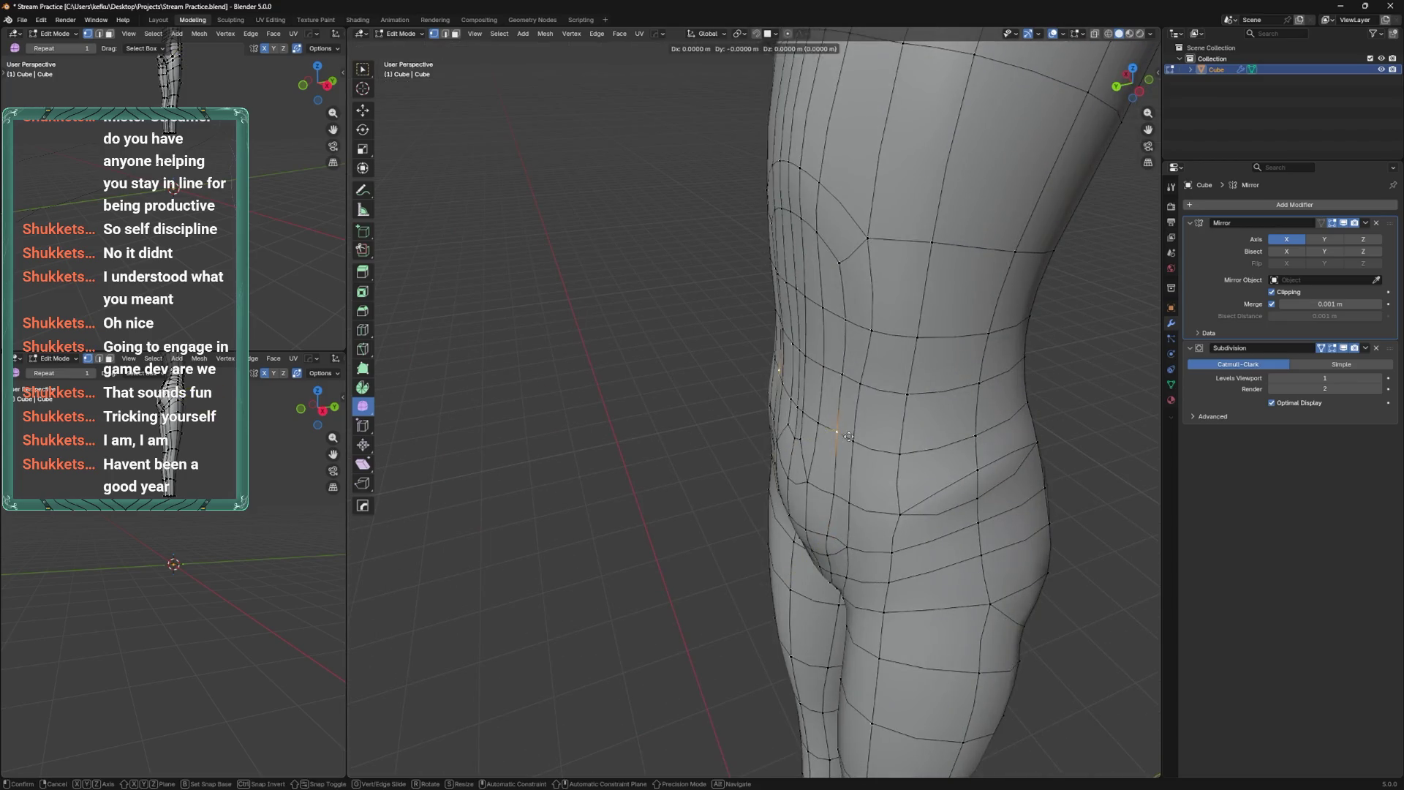
pyautogui.click(849, 436)
pyautogui.press('ctrl+KP_1')
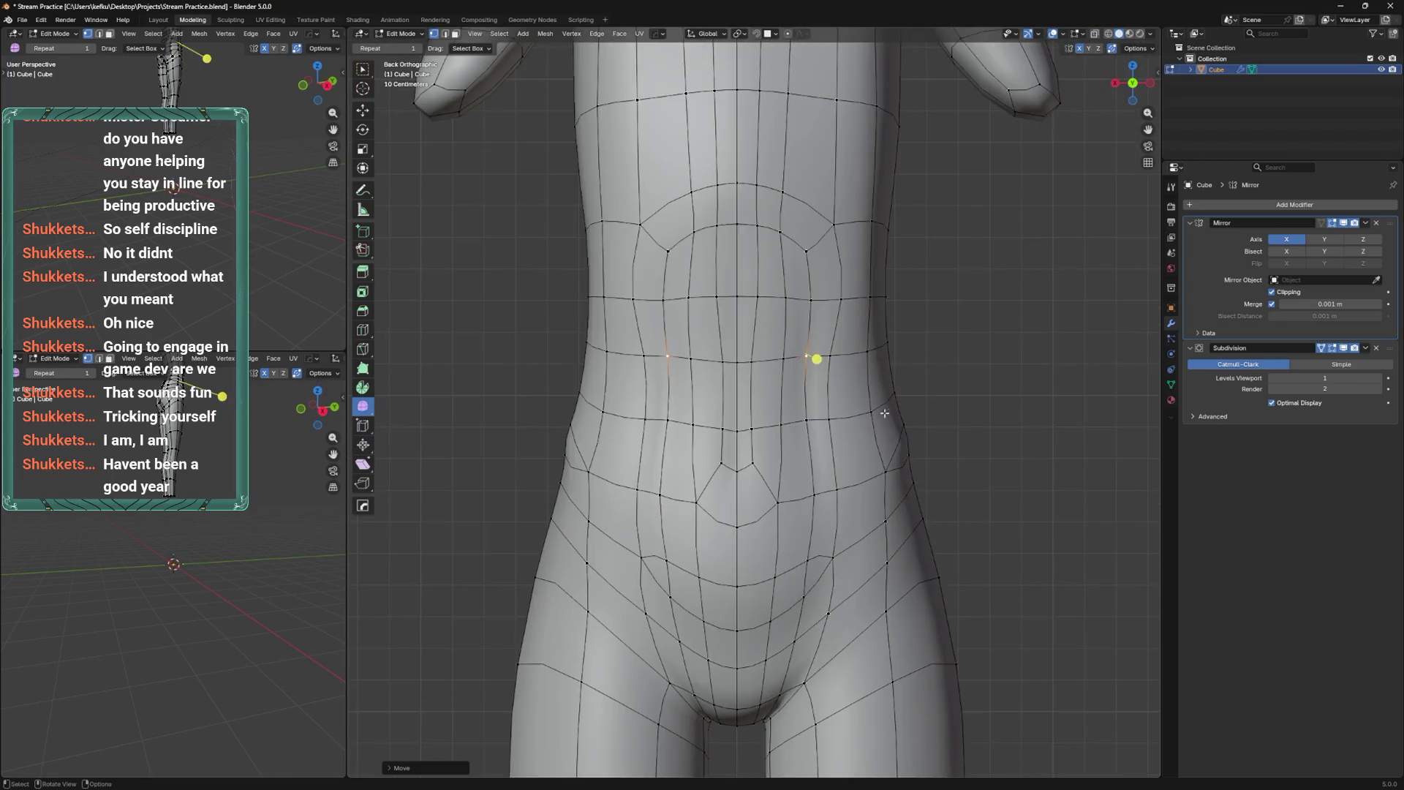
pyautogui.press('Tab')
pyautogui.scroll(-3, 833, 410)
# Turn off Display Wire from Quick Favorites and recentre the body.
pyautogui.press('q')
pyautogui.press('Escape')
pyautogui.press('q')
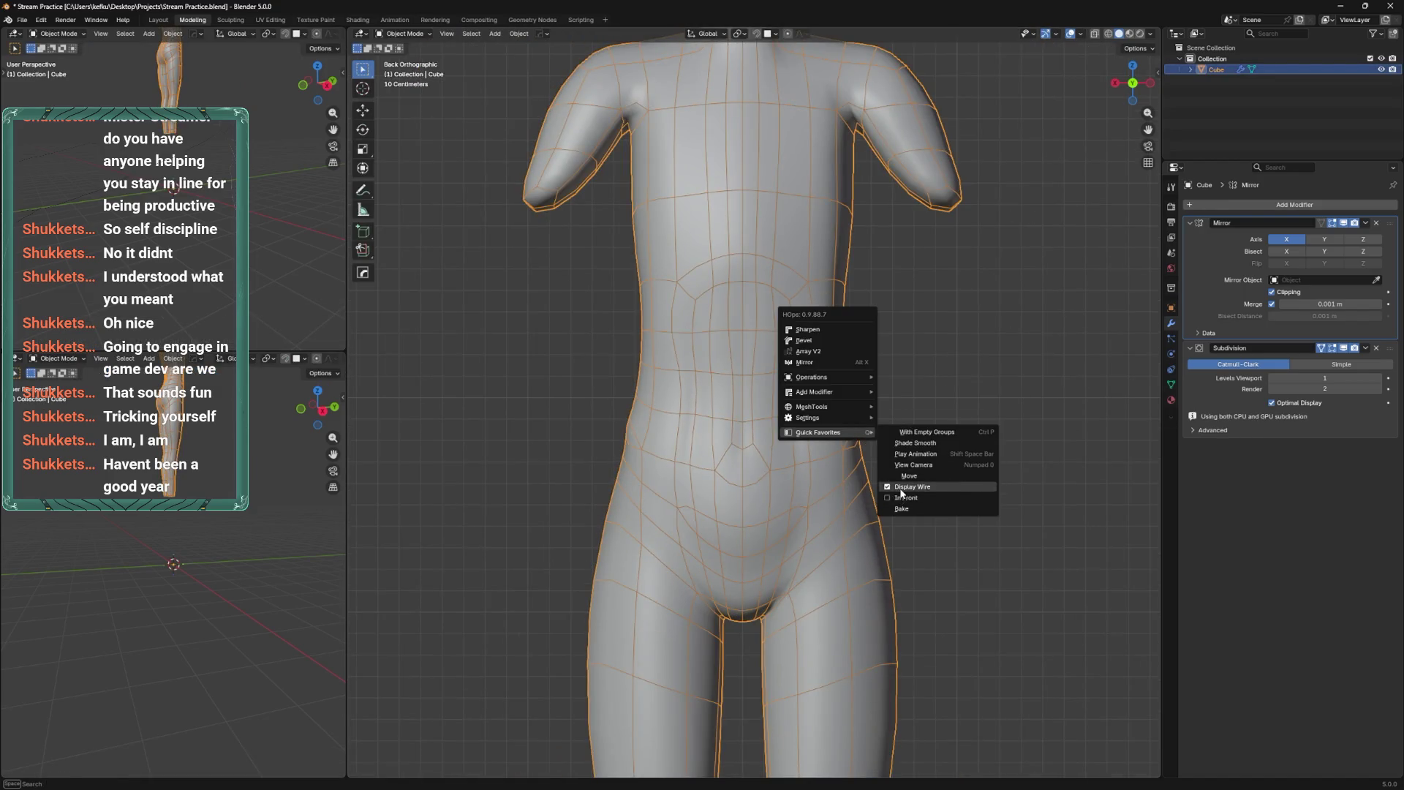
pyautogui.click(901, 491)
pyautogui.keyDown('shift'); pyautogui.moveTo(828, 415); pyautogui.dragTo(868, 478, button='middle'); pyautogui.keyUp('shift')
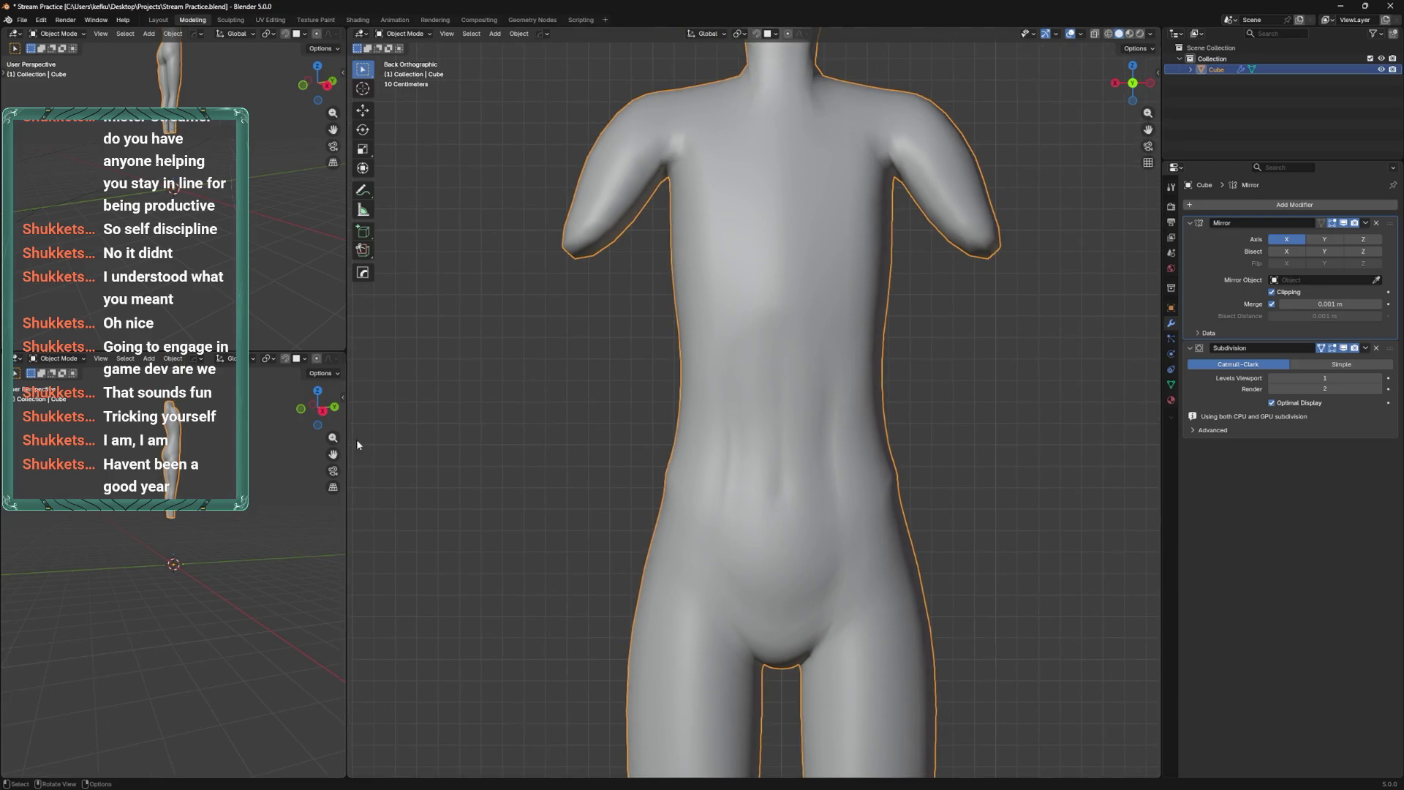
# Set the secondary viewport to Back Ortho framing the figure, then return to Edit Mode.
pyautogui.keyDown('shift'); pyautogui.moveTo(332, 454); pyautogui.dragTo(273, 558, button='middle'); pyautogui.keyUp('shift')
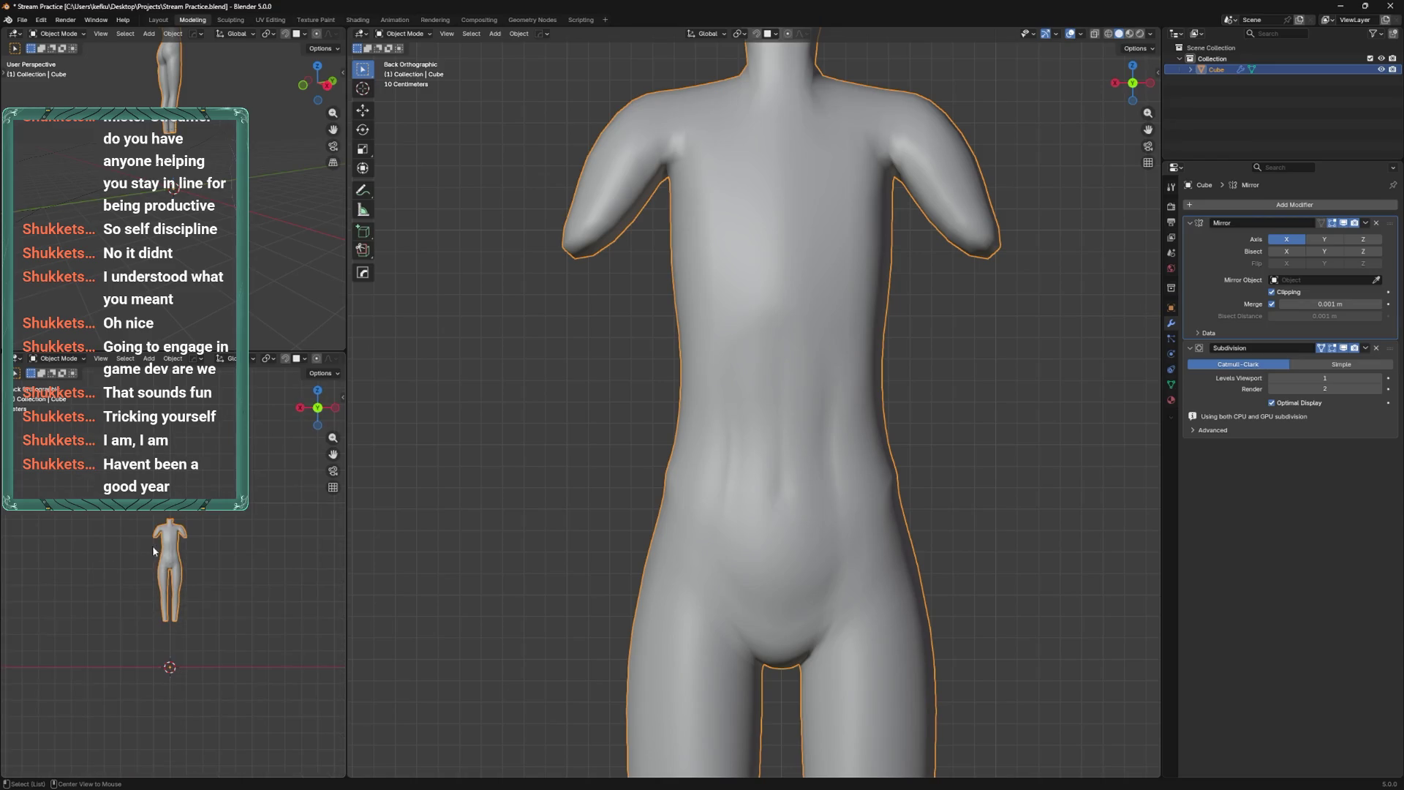
pyautogui.press('ctrl+KP_1')
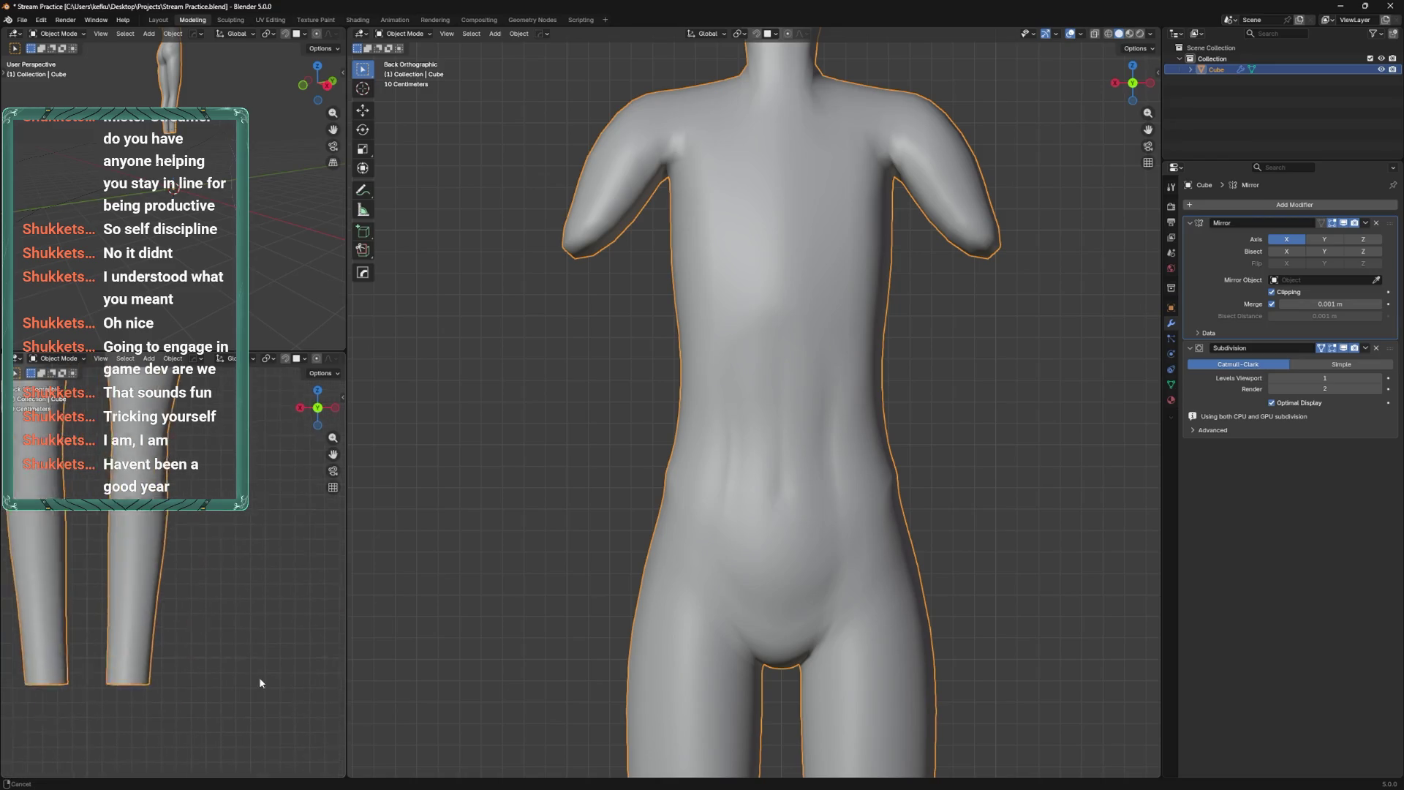
pyautogui.keyDown('shift'); pyautogui.moveTo(197, 555); pyautogui.dragTo(207, 585, button='middle'); pyautogui.keyUp('shift')
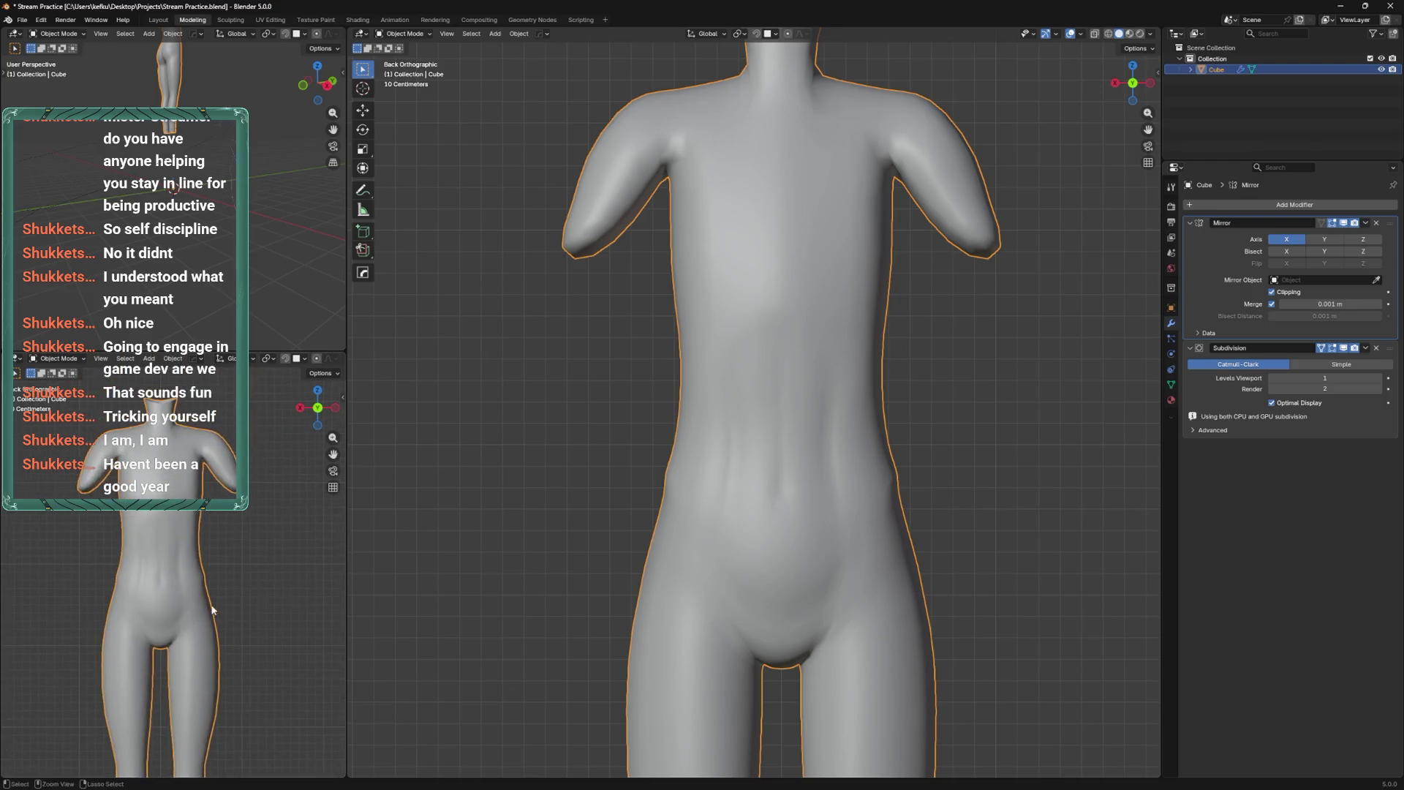
pyautogui.scroll(2, 204, 563)
pyautogui.press('Tab')
pyautogui.scroll(-2, 870, 527)
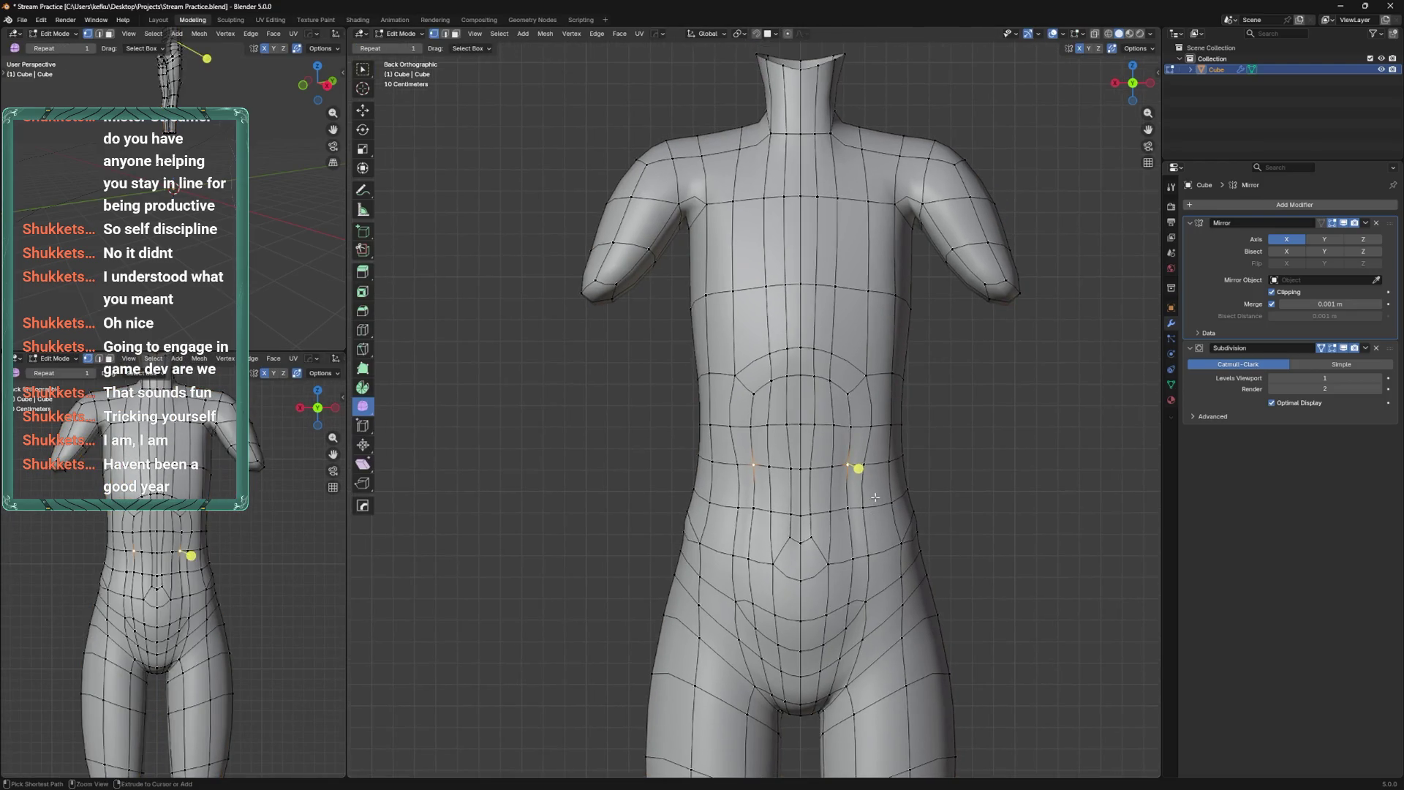
pyautogui.scroll(-2, 880, 494)
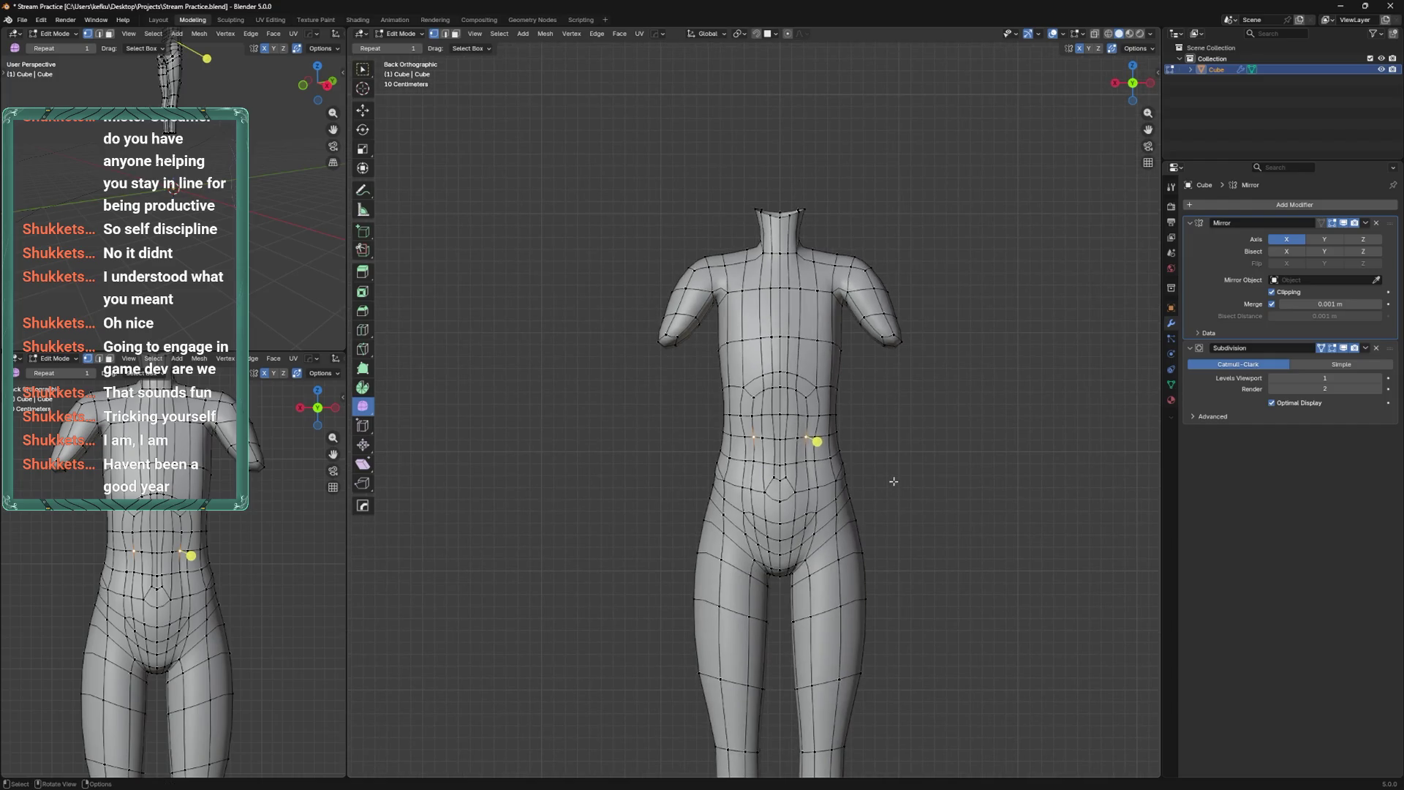
pyautogui.moveTo(895, 470)
pyautogui.mouseDown(button='middle')
pyautogui.moveTo(874, 501)
pyautogui.moveTo(841, 490)
pyautogui.moveTo(1001, 485)
pyautogui.moveTo(905, 569)
pyautogui.mouseUp(button='middle')
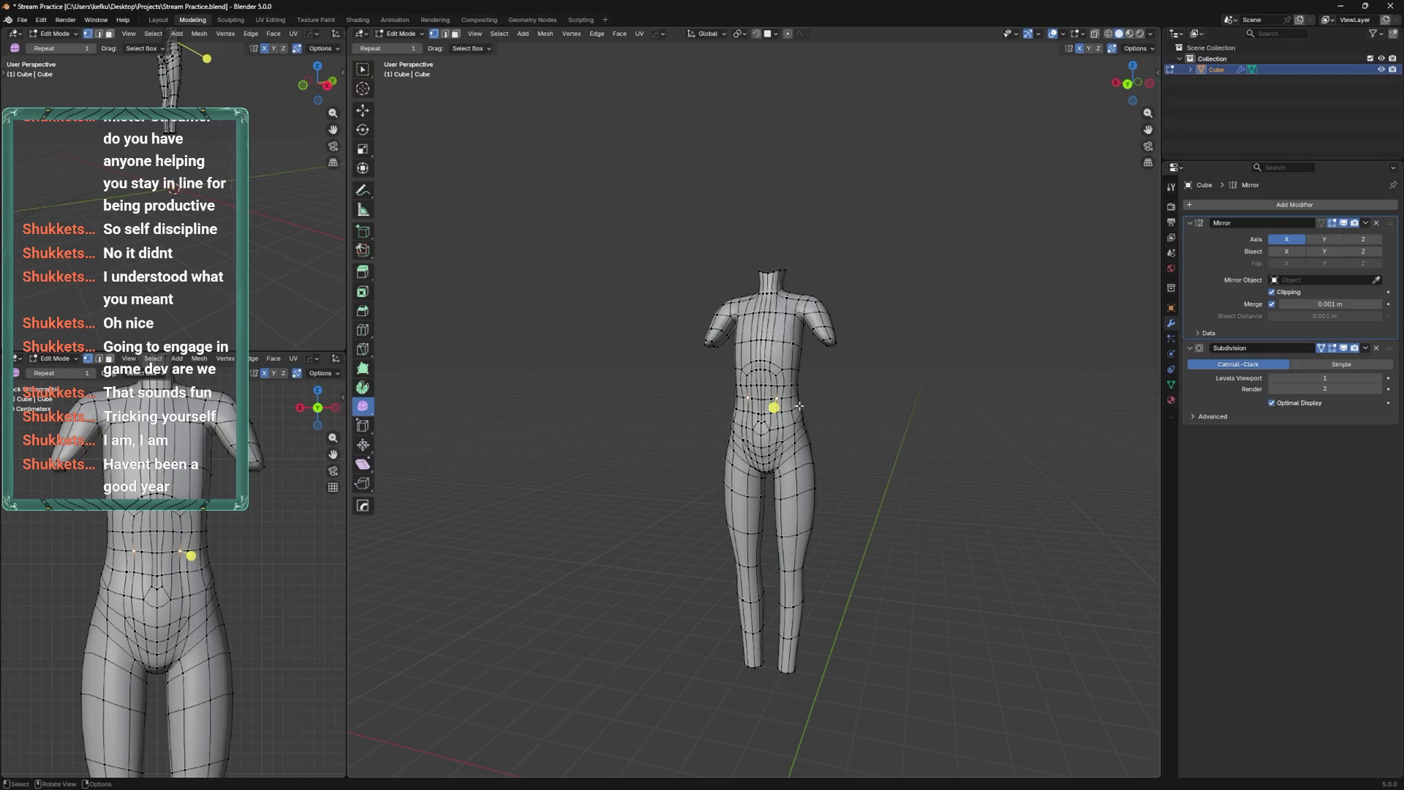
# Select the waist loop, extend it to the upper body, and delete those vertices.
pyautogui.keyDown('alt'); pyautogui.moveTo(1023, 59); pyautogui.dragTo(718, 492, button='middle'); pyautogui.keyUp('alt')
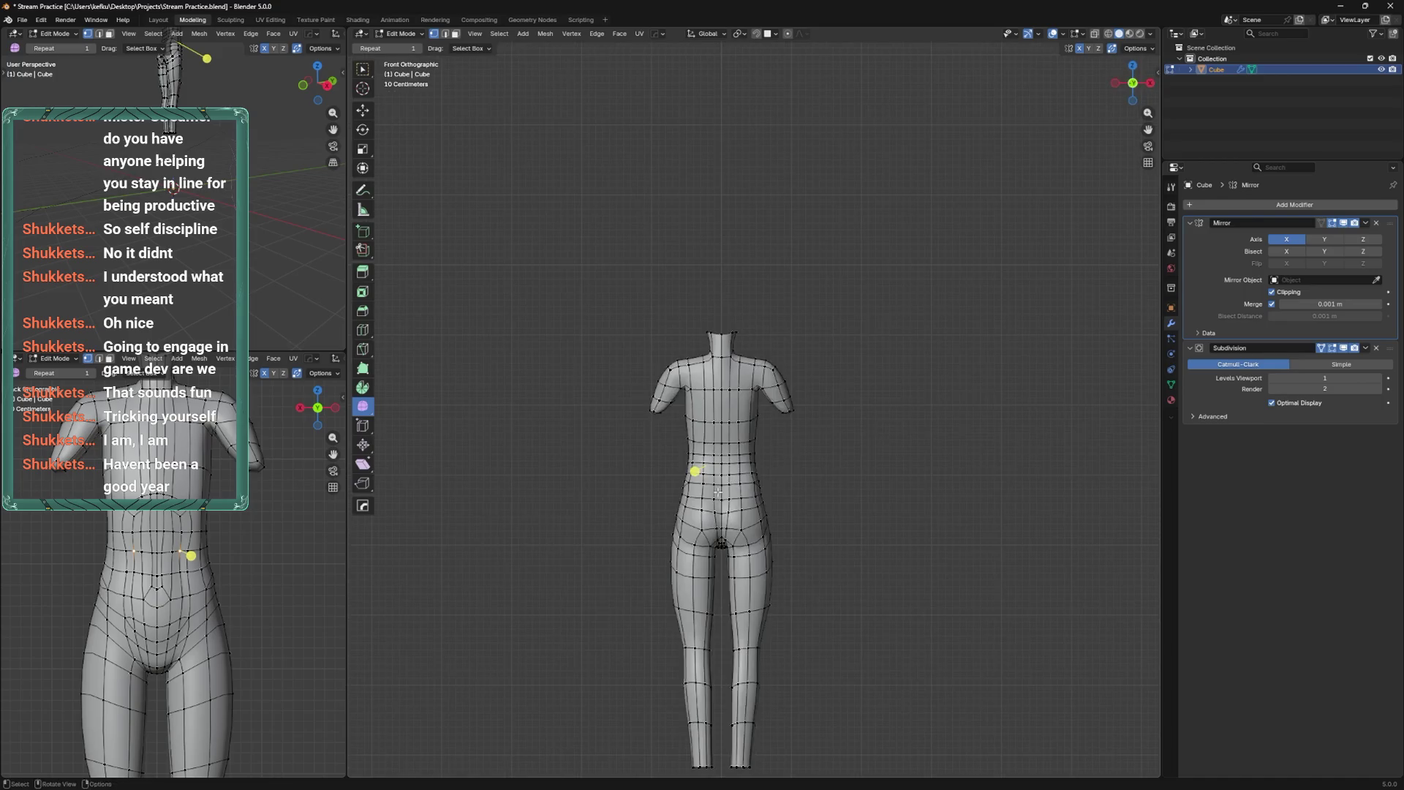
pyautogui.scroll(2, 718, 493)
pyautogui.keyDown('alt'); pyautogui.click(644, 520); pyautogui.keyUp('alt')
pyautogui.press('ctrl+KP_1')
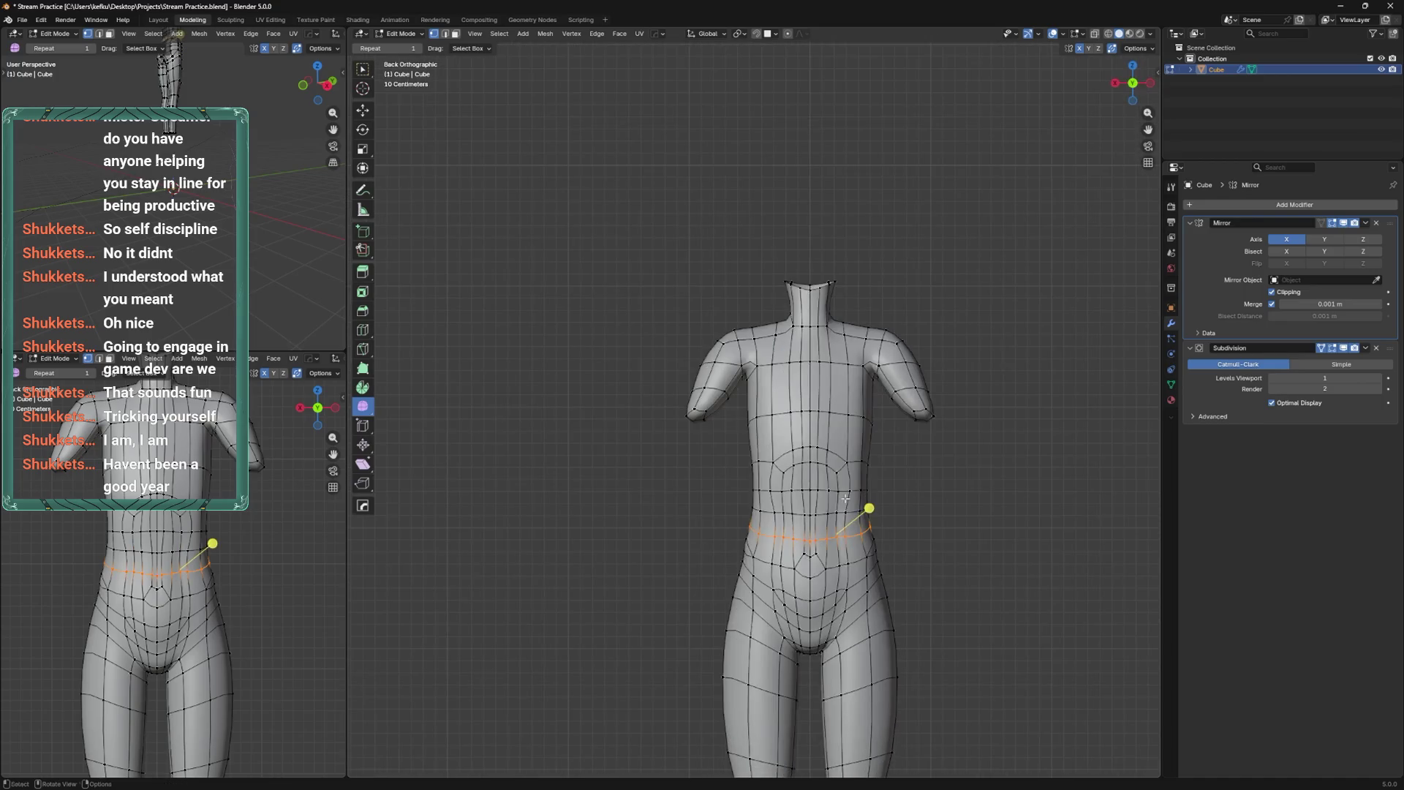
pyautogui.scroll(2, 832, 494)
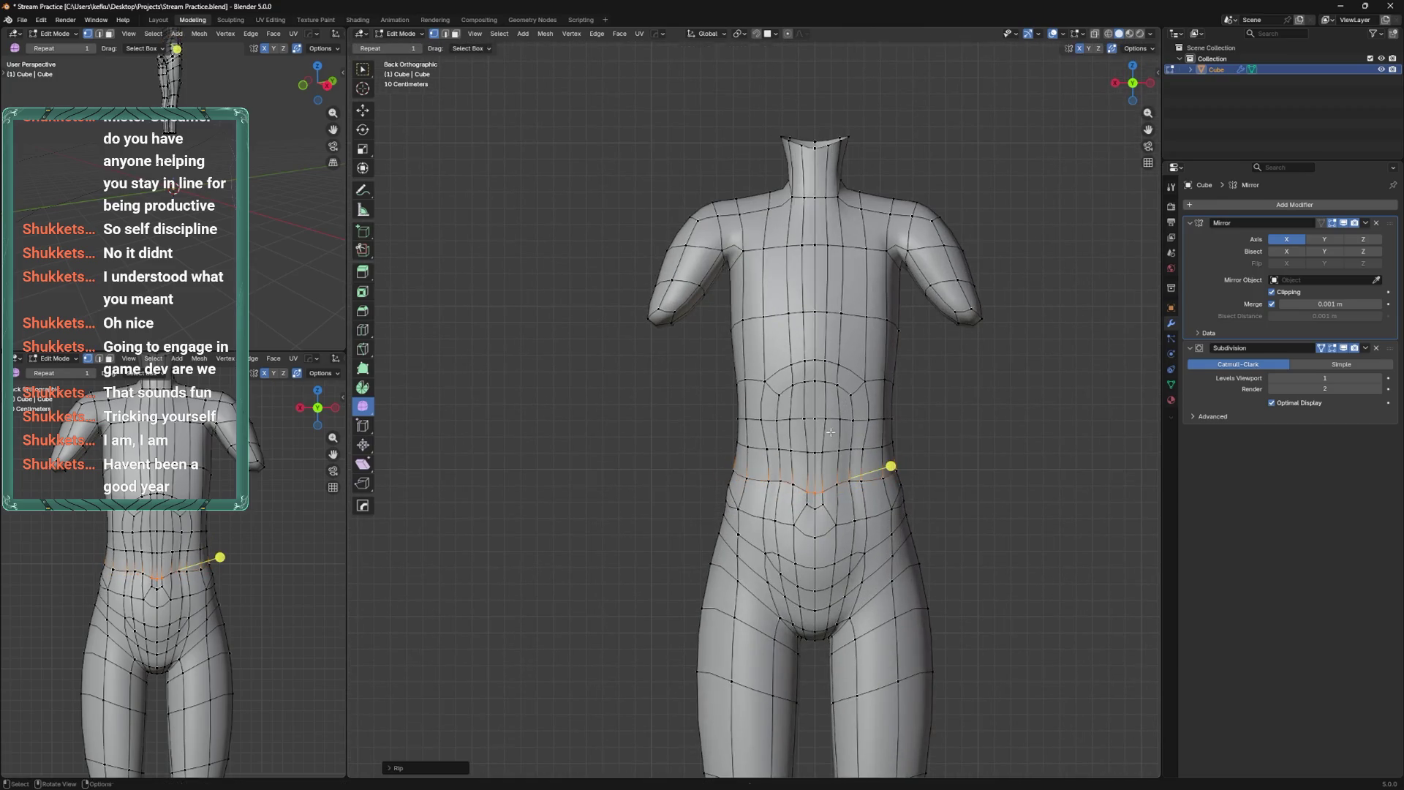
pyautogui.hotkey('ctrl', 'l')
pyautogui.press('x')
pyautogui.click(812, 351)
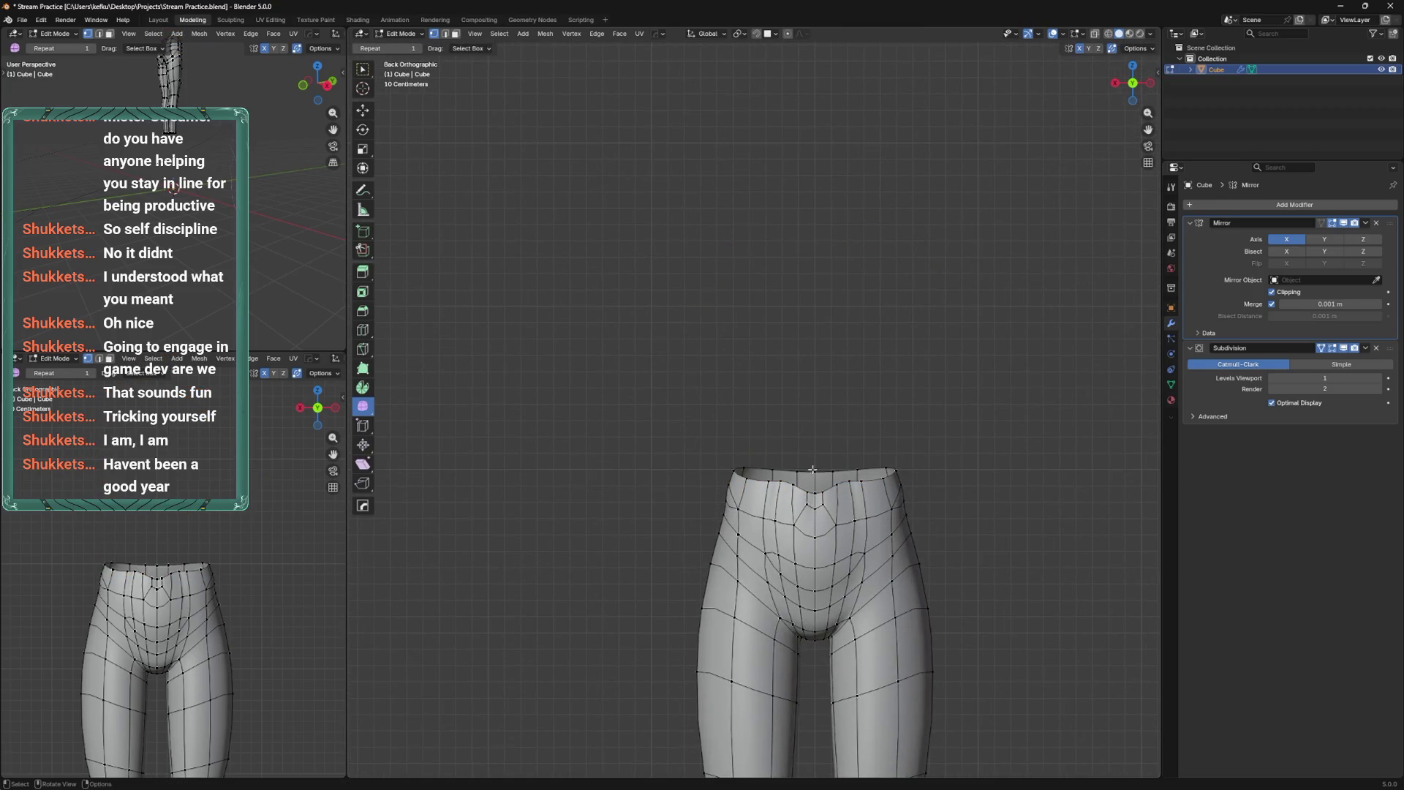
# Slide a waist vertex along its edge to a new position.
pyautogui.moveTo(819, 470)
pyautogui.mouseDown(button='middle')
pyautogui.moveTo(871, 430)
pyautogui.moveTo(846, 429)
pyautogui.moveTo(816, 466)
pyautogui.mouseUp(button='middle')
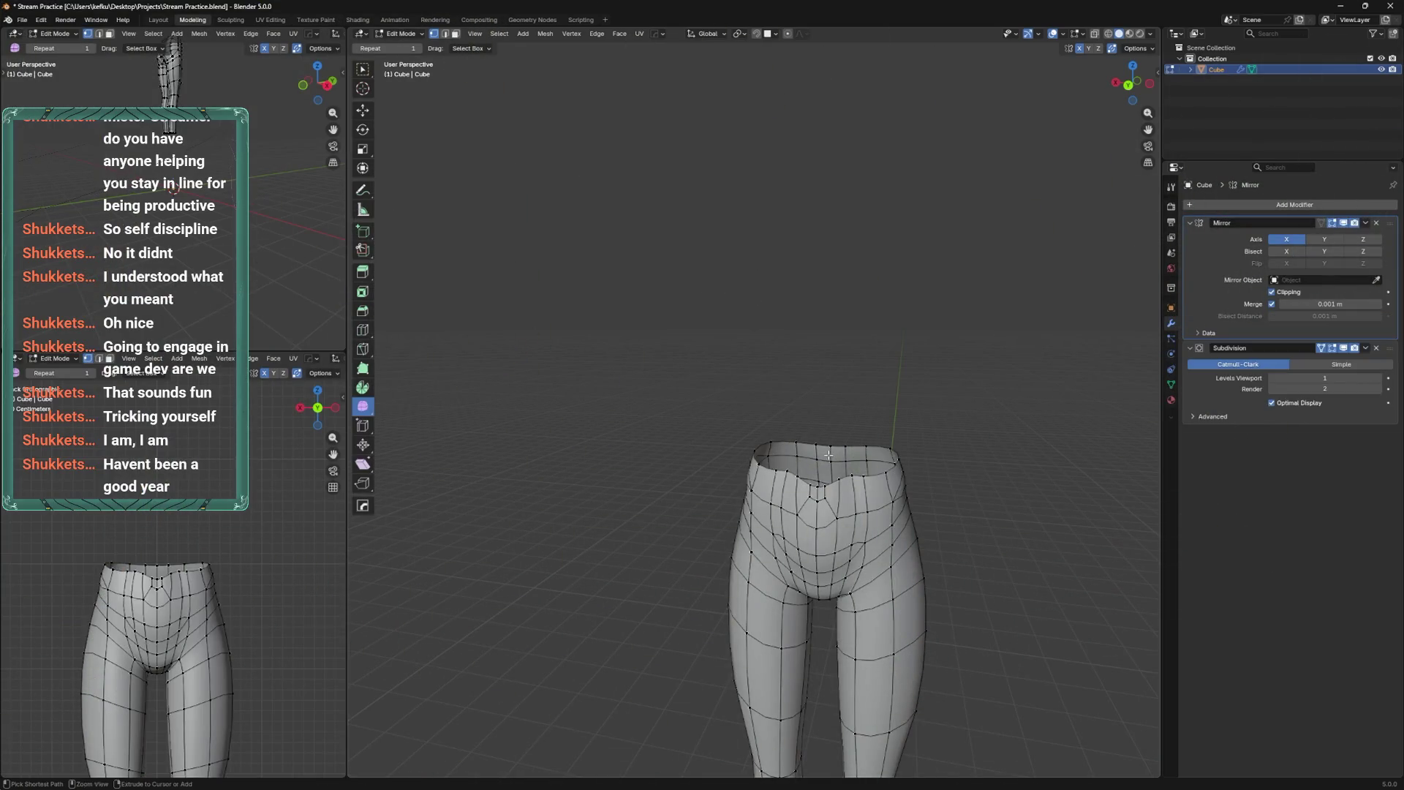
pyautogui.scroll(1, 847, 423)
pyautogui.scroll(2, 870, 485)
pyautogui.hotkey('shift', 'v')
pyautogui.click(890, 444)
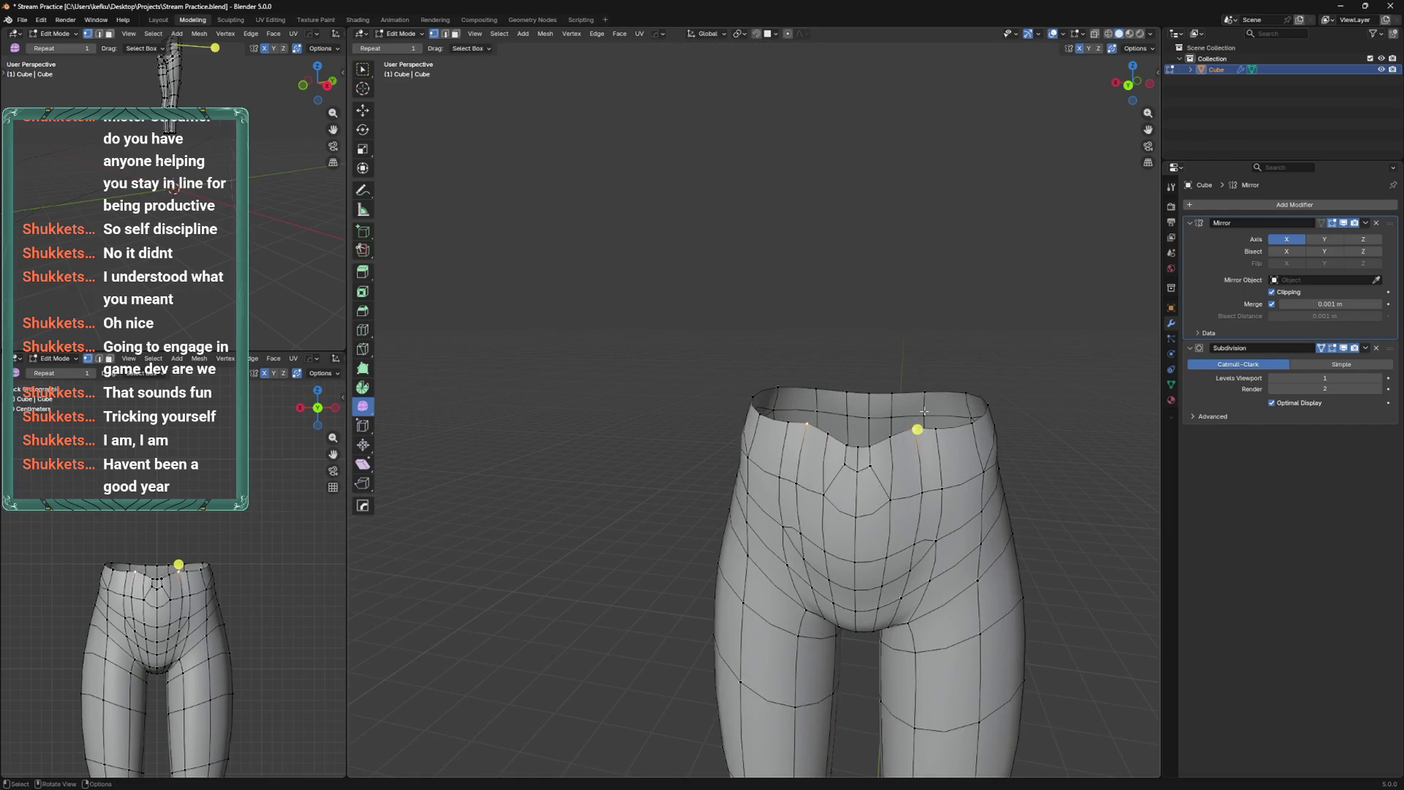
# Save Stream Practice.blend and return to Object Mode.
pyautogui.scroll(-2, 897, 439)
pyautogui.hotkey('ctrl', 's')
pyautogui.moveTo(909, 468)
pyautogui.mouseDown(button='middle')
pyautogui.moveTo(899, 518)
pyautogui.moveTo(970, 428)
pyautogui.moveTo(987, 436)
pyautogui.moveTo(915, 458)
pyautogui.moveTo(927, 415)
pyautogui.mouseUp(button='middle')
pyautogui.scroll(-1, 902, 485)
pyautogui.scroll(-3, 902, 484)
pyautogui.press('Tab')
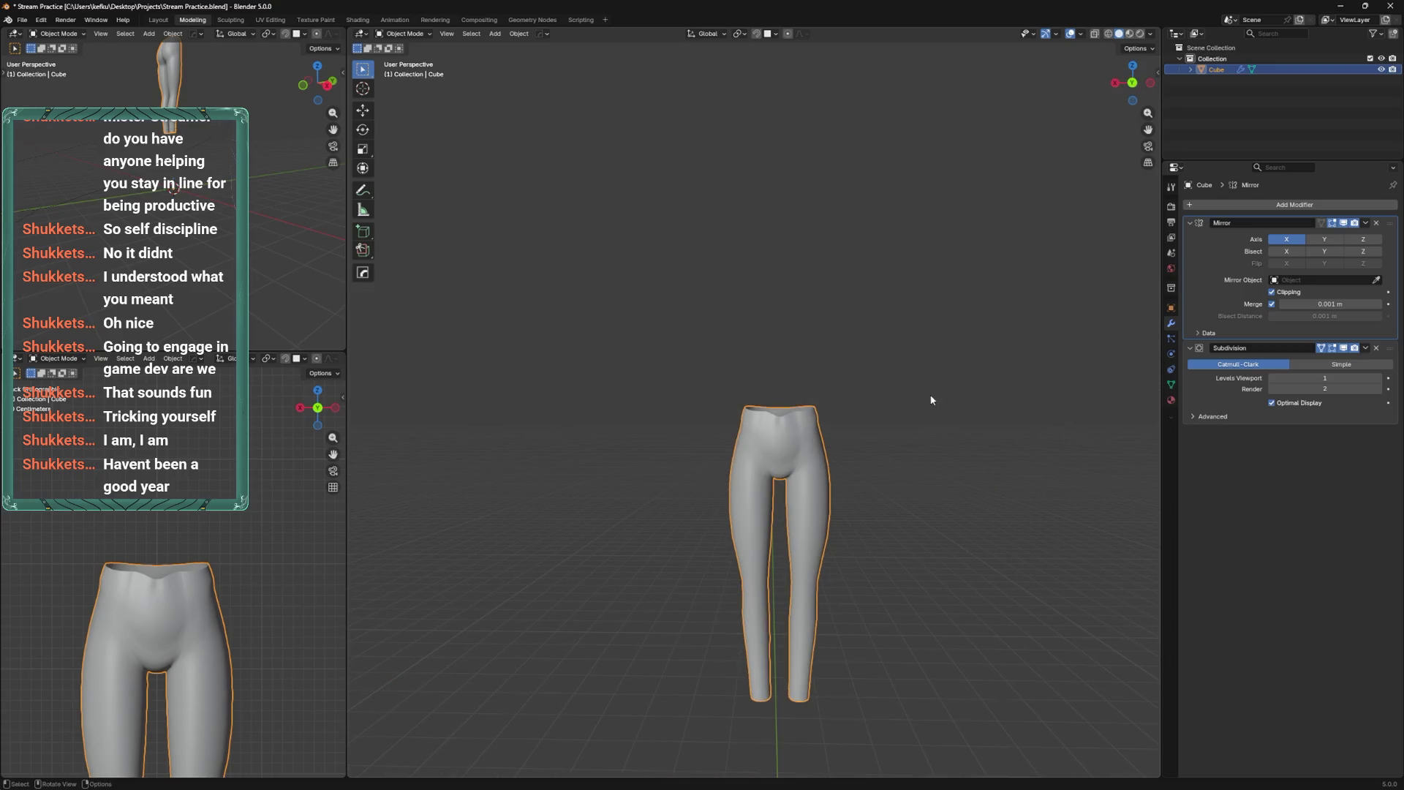
# Delete the leg mesh and add a new cube.
pyautogui.press('x')
pyautogui.click(895, 423)
pyautogui.hotkey('shift', 'a')
pyautogui.moveTo(860, 490)
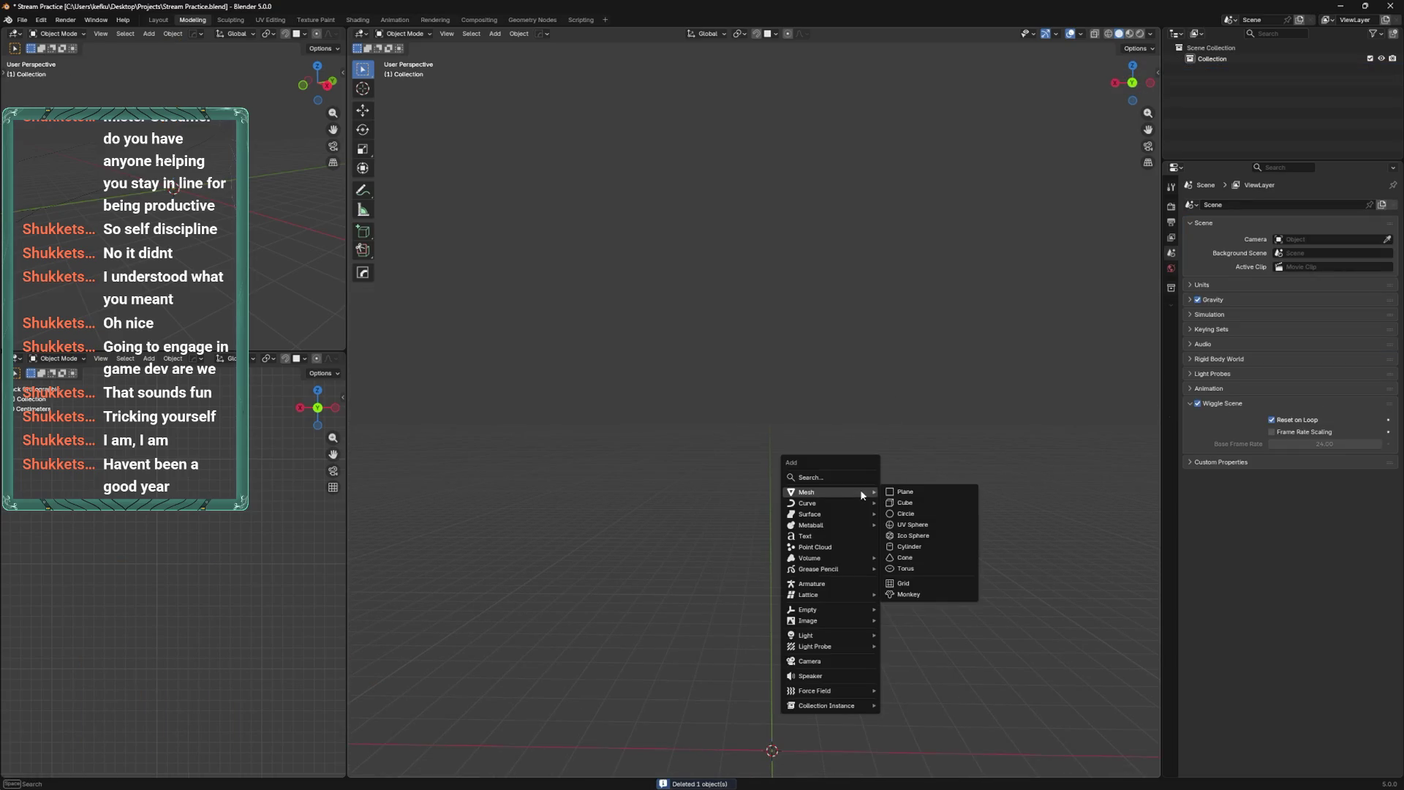
pyautogui.click(907, 504)
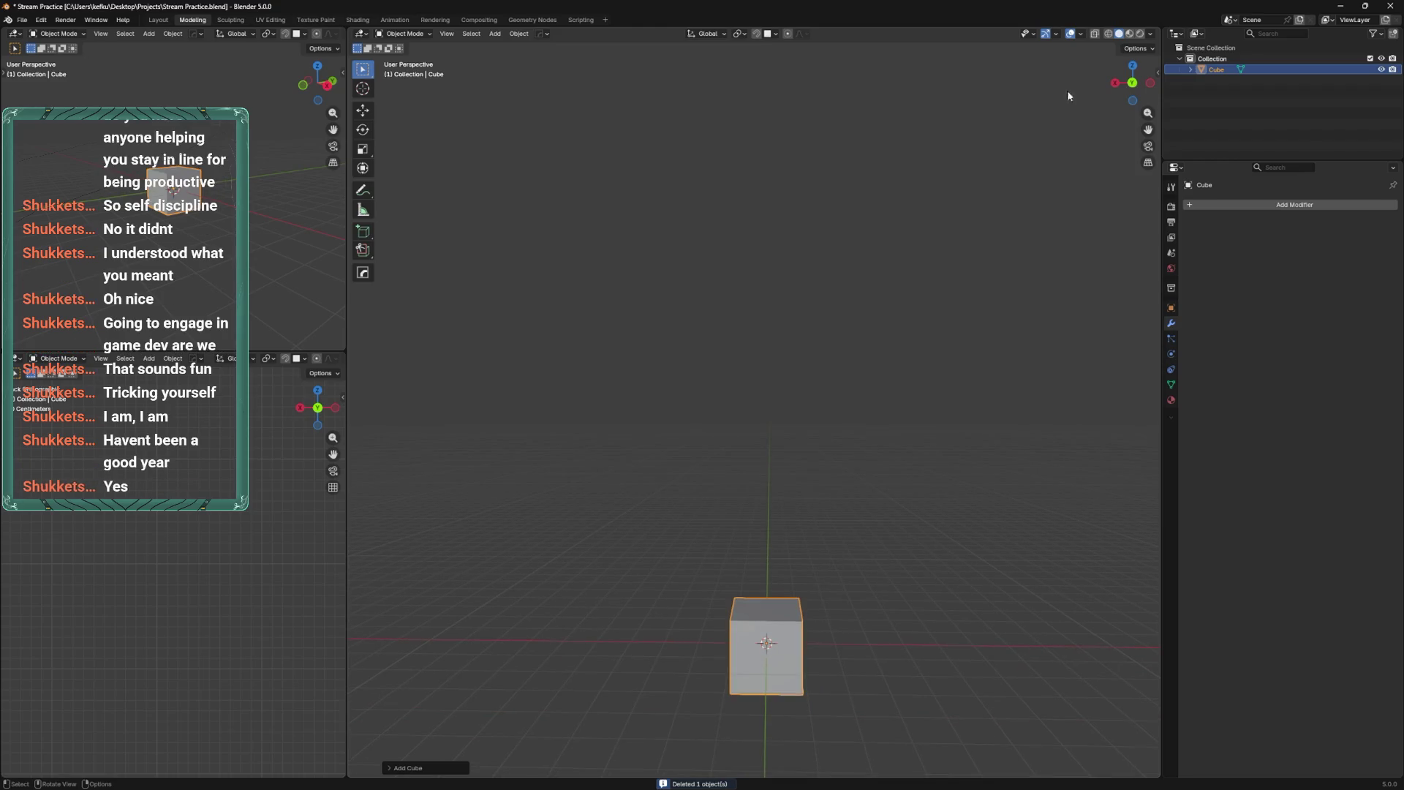
# From the back view, raise the cube's mesh straight up along Z in Edit Mode.
pyautogui.click(1133, 83)
pyautogui.press('Tab')
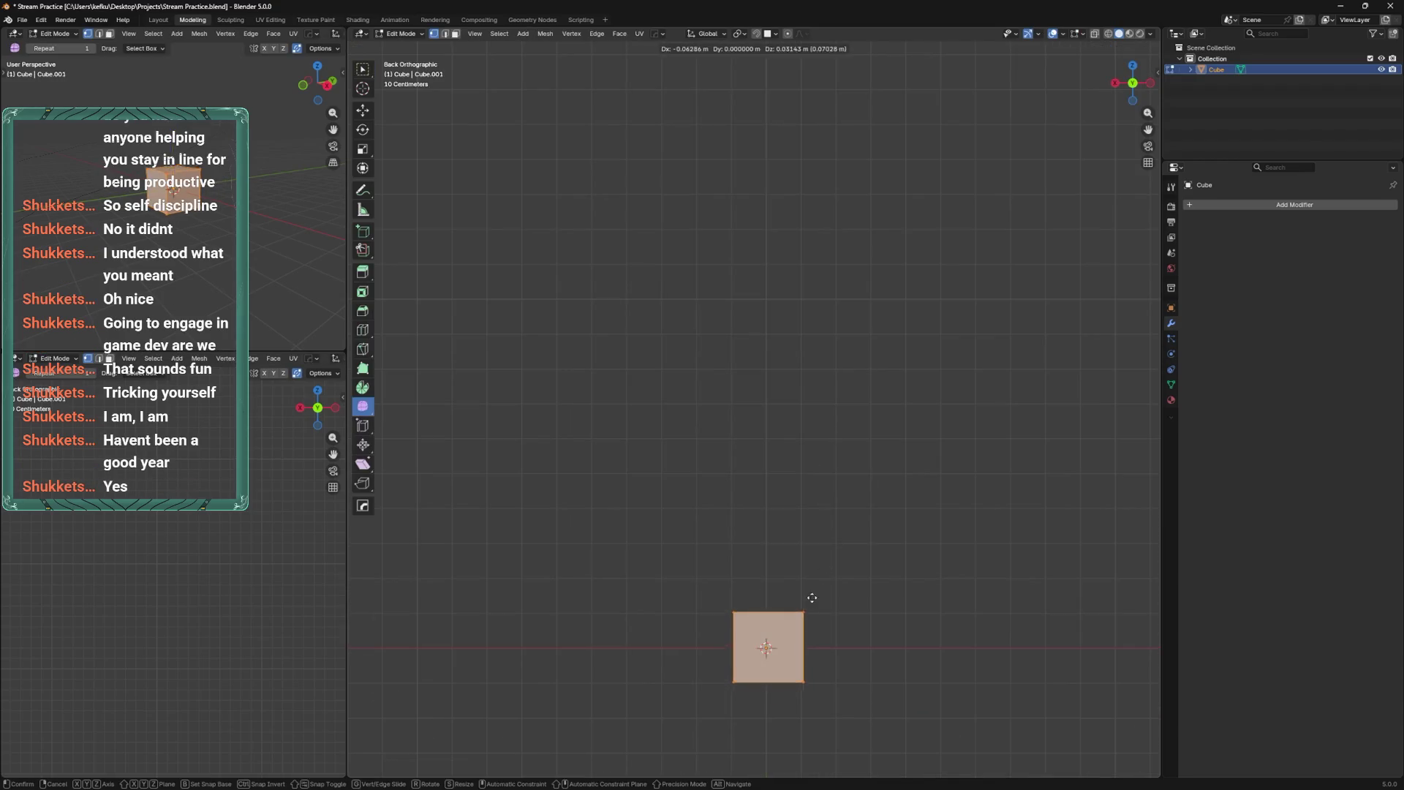
pyautogui.press('g')
pyautogui.press('z')
pyautogui.click(839, 380)
pyautogui.press('g')
pyautogui.press('z')
pyautogui.click(841, 358)
# Subdivide the cube, smooth its vertices into a rounded shape, and shrink it.
pyautogui.rightClick(842, 364)
pyautogui.moveTo(841, 364)
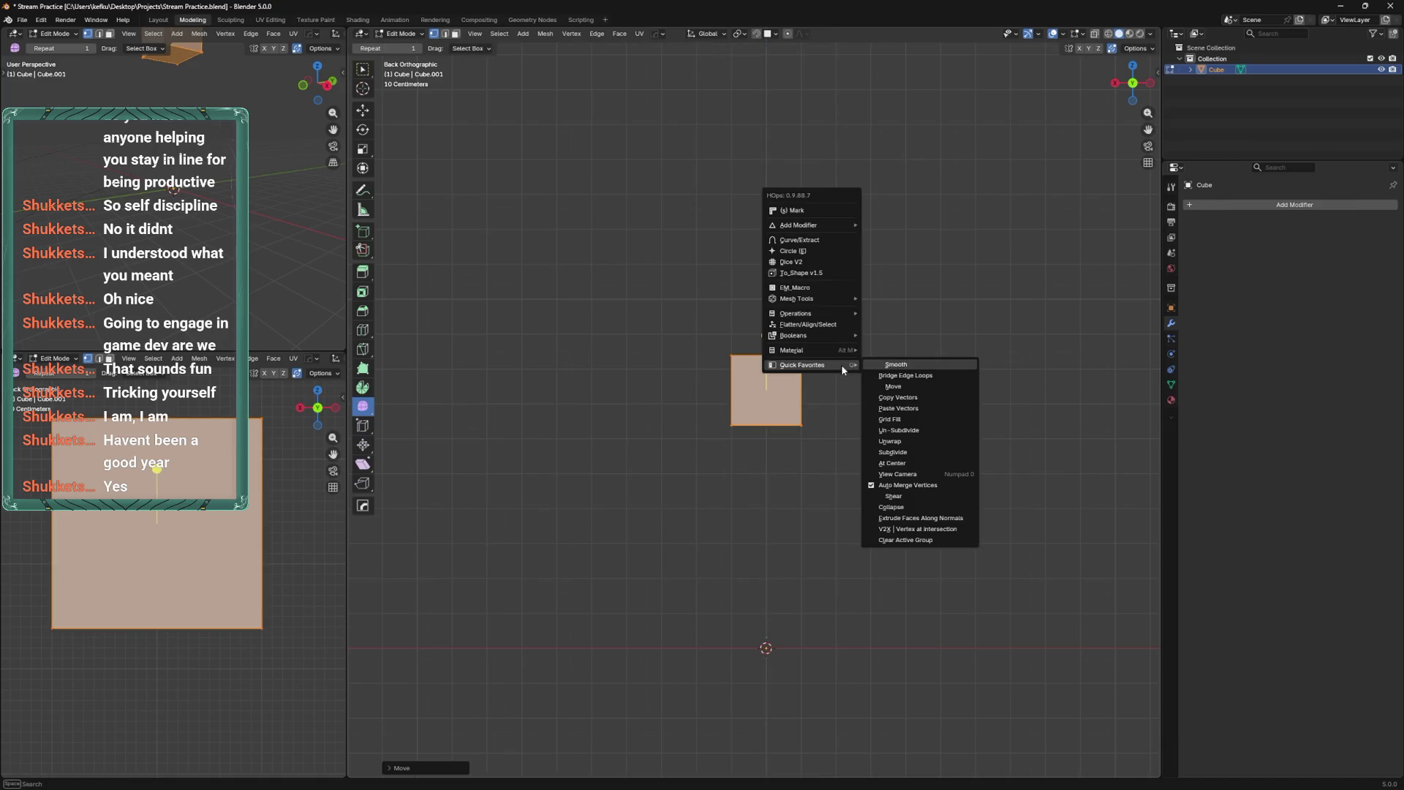
pyautogui.click(904, 452)
pyautogui.rightClick(784, 334)
pyautogui.click(812, 301)
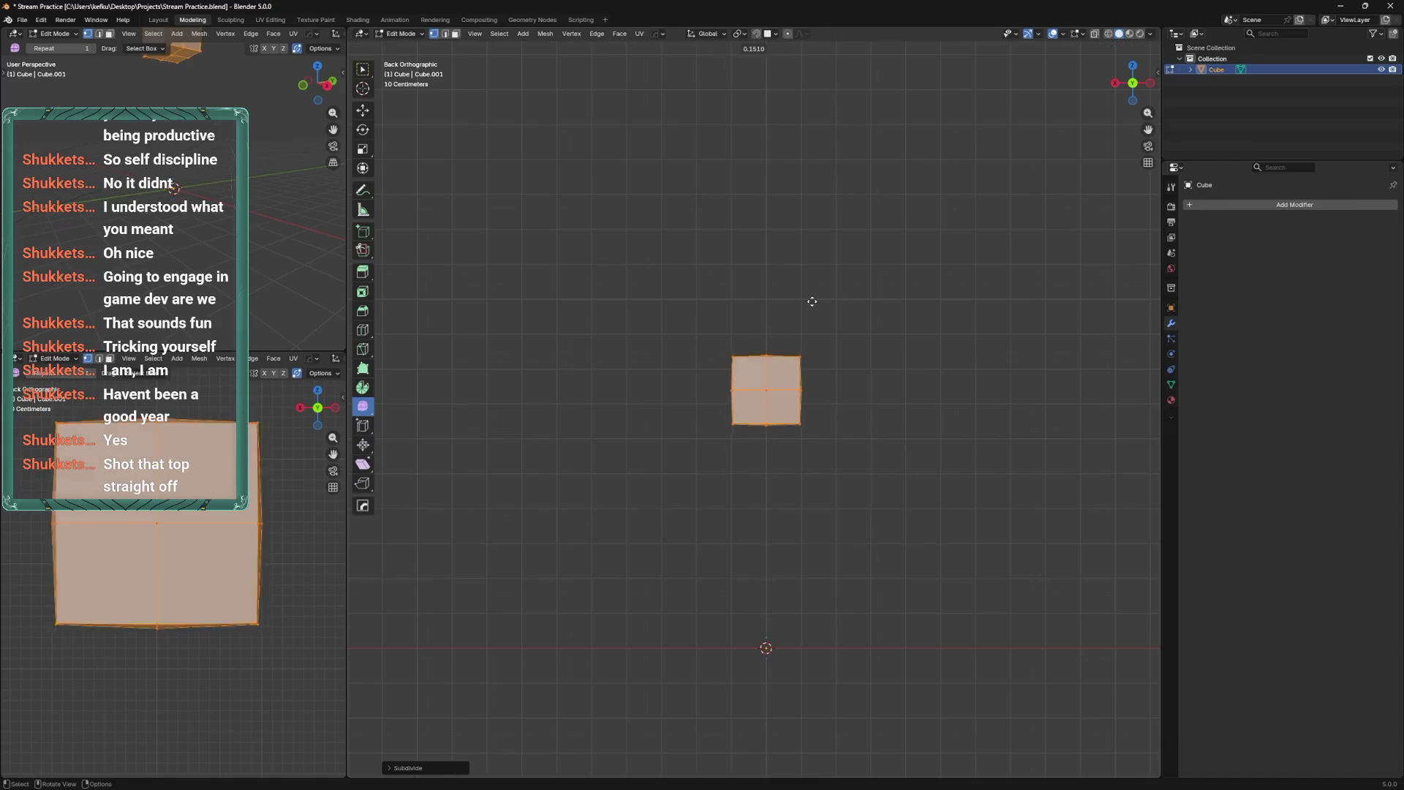
pyautogui.hotkey('shift', 'r')
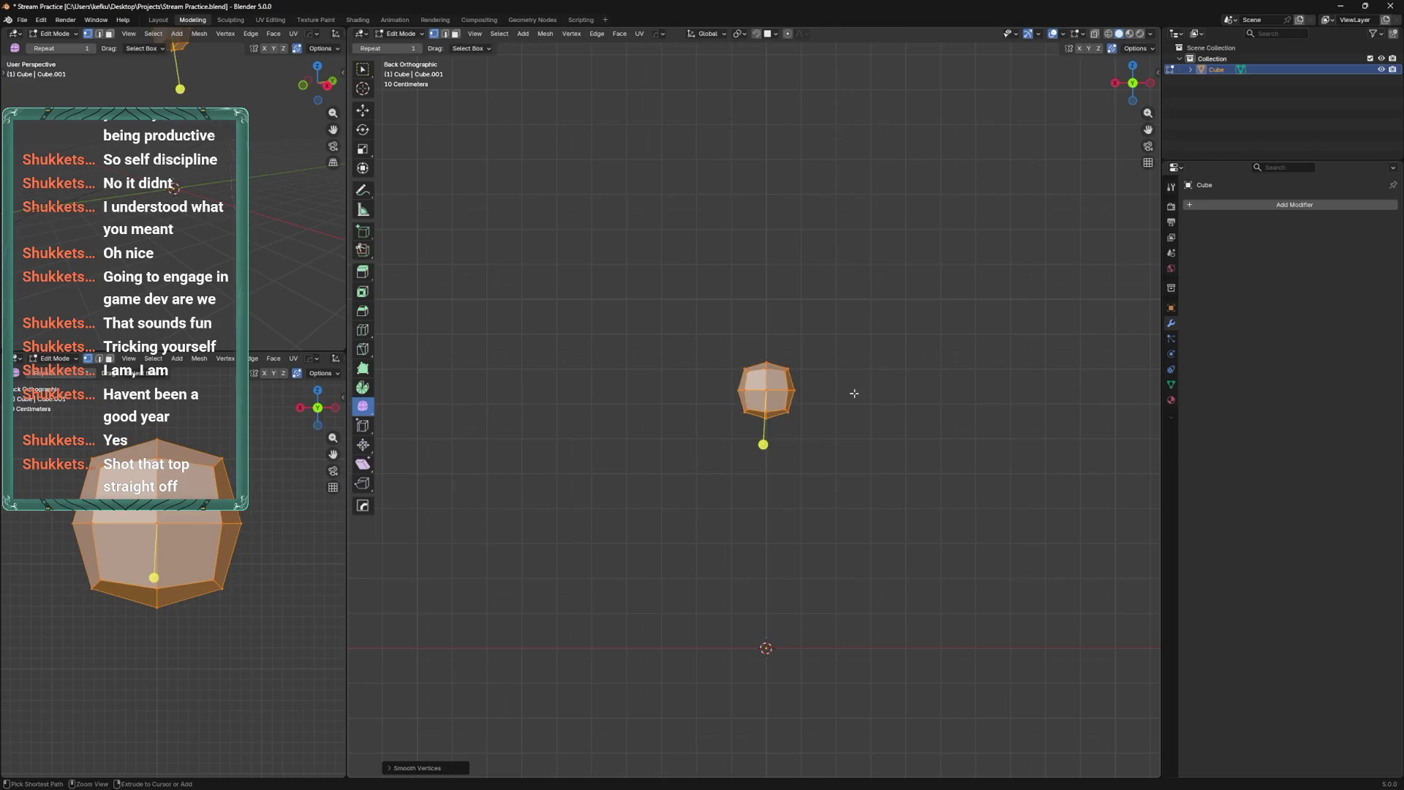
pyautogui.keyDown('ctrl'); pyautogui.moveTo(868, 351); pyautogui.dragTo(883, 398, button='middle'); pyautogui.keyUp('ctrl')
pyautogui.keyDown('shift'); pyautogui.scroll(-3, 790, 431); pyautogui.keyUp('shift')
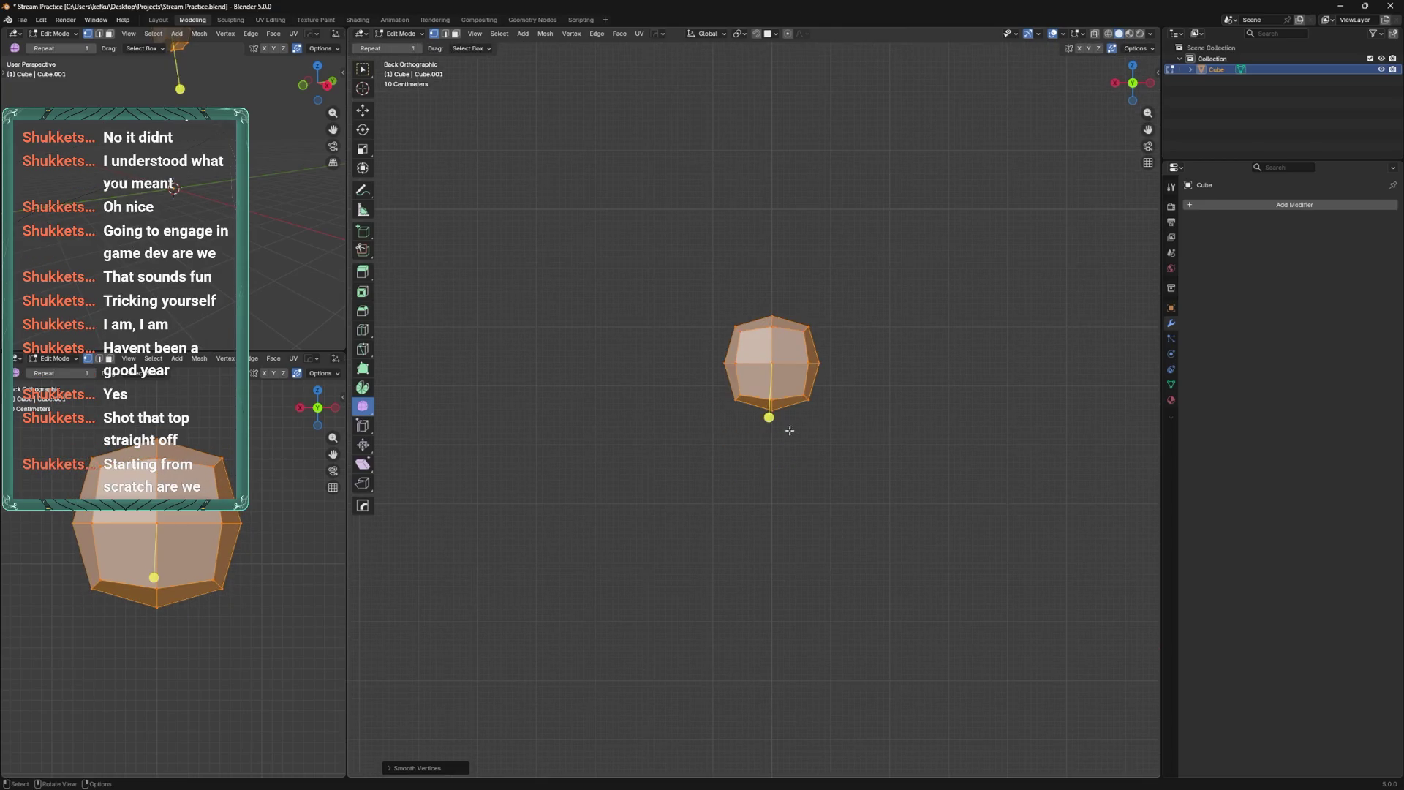
pyautogui.scroll(-3, 869, 356)
# Thin the rounded block front-to-back along Y in side view, then duplicate it.
pyautogui.press('ctrl+KP_3')
pyautogui.press('s')
pyautogui.press('y')
pyautogui.click(846, 371)
pyautogui.keyDown('shift'); pyautogui.scroll(3, 846, 371); pyautogui.keyUp('shift')
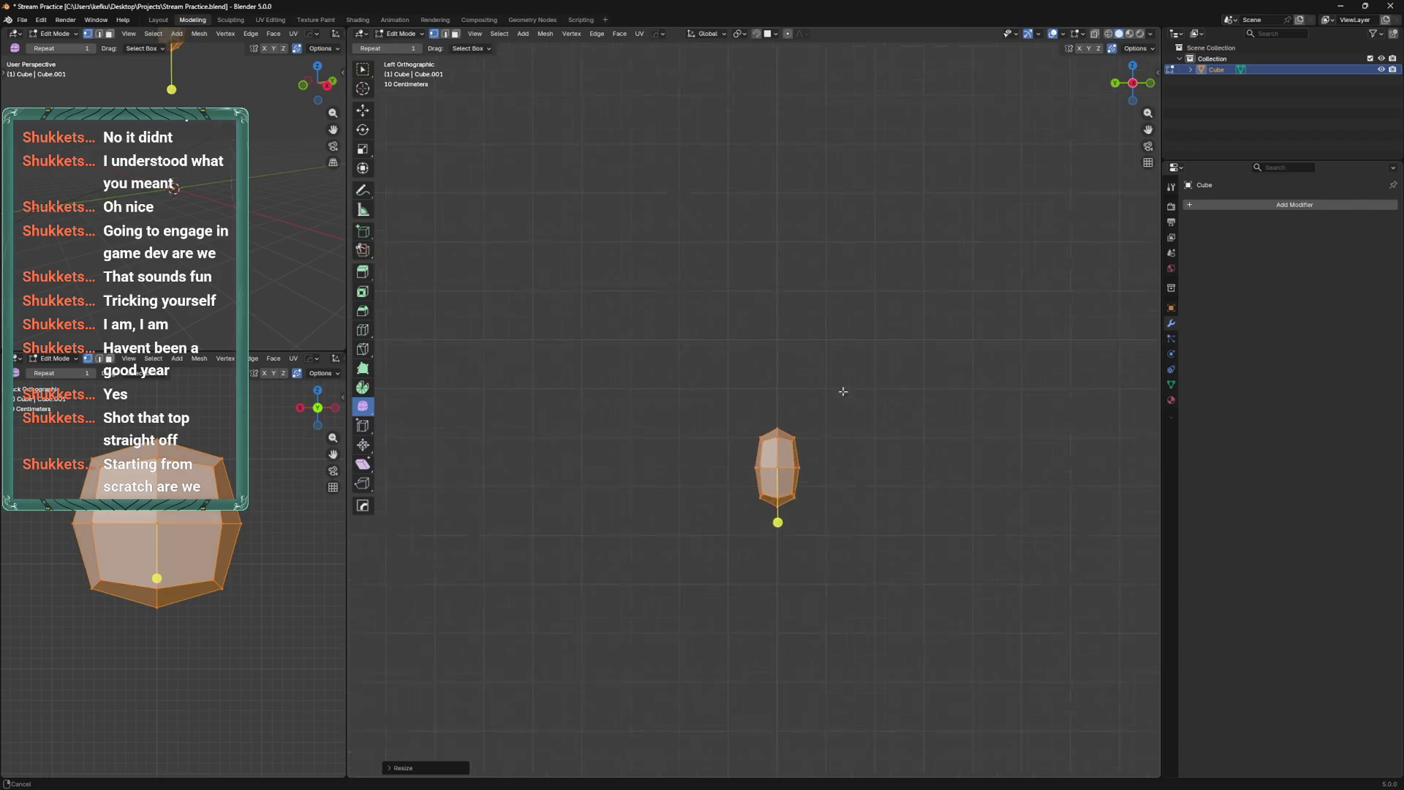
pyautogui.scroll(2, 840, 392)
pyautogui.press('ctrl+KP_1')
pyautogui.hotkey('shift', 'd')
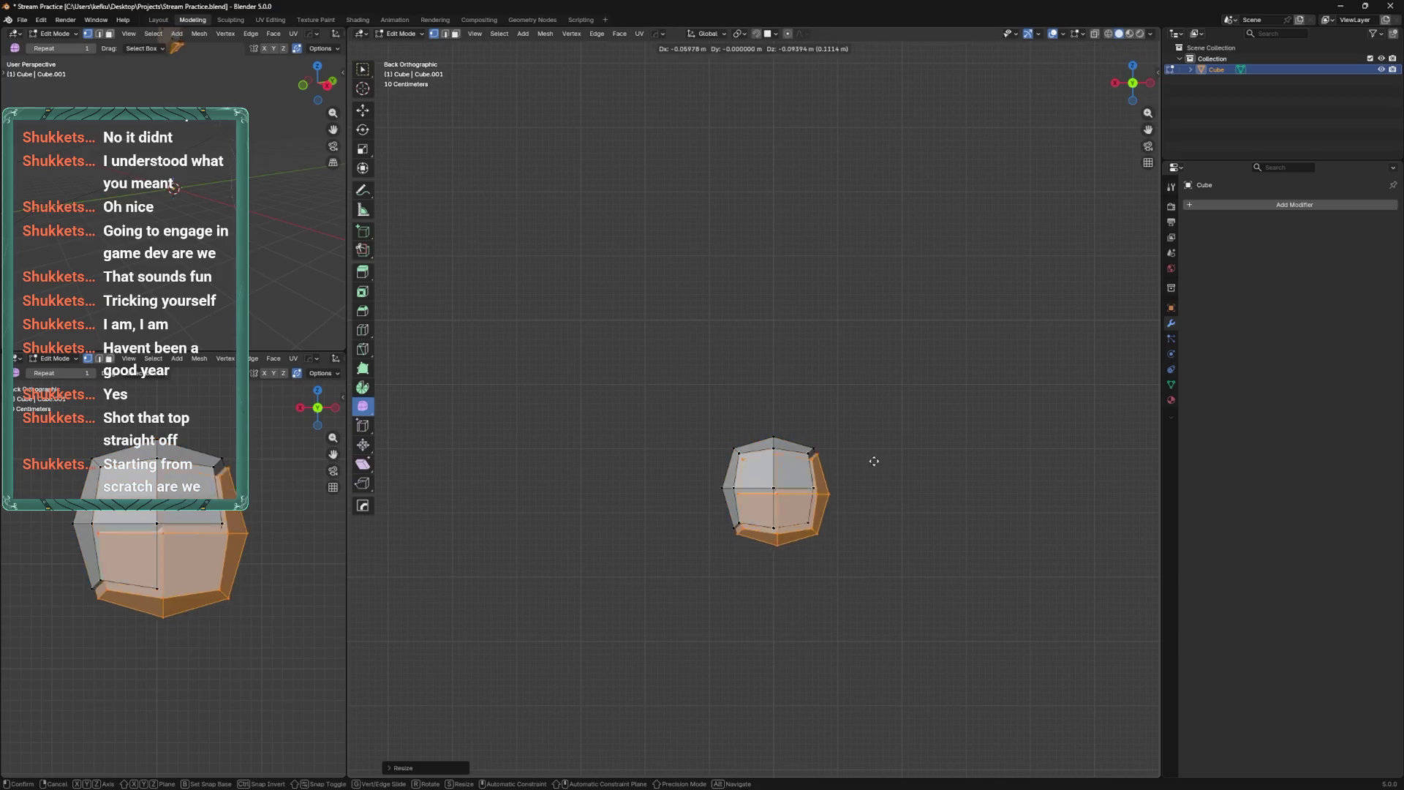
# Move the block copy straight down below the original and flatten its height.
pyautogui.press('z')
pyautogui.click(868, 569)
pyautogui.press('s')
pyautogui.press('z')
pyautogui.click(875, 547)
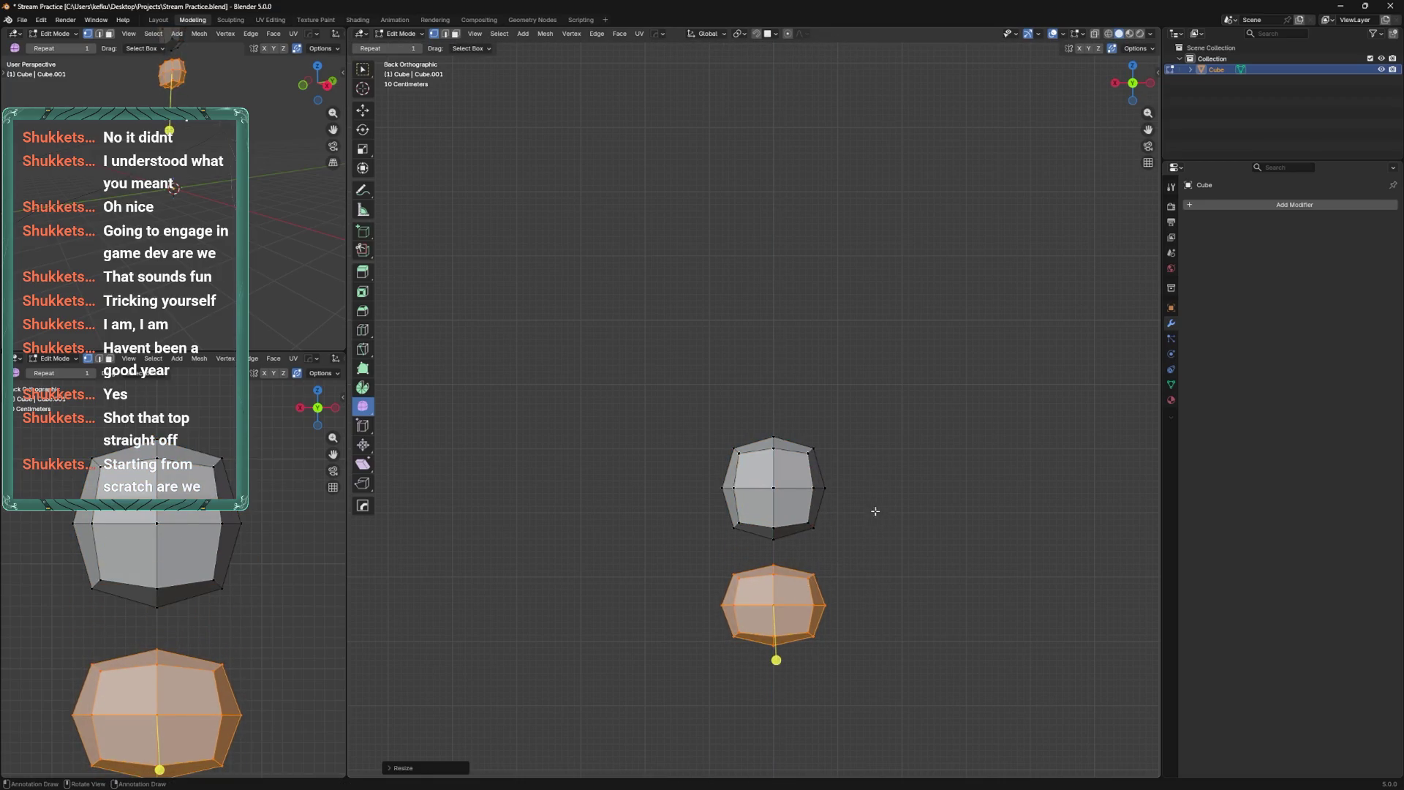
# Scale both blocks narrower along the X axis.
pyautogui.press('a')
pyautogui.press('s')
pyautogui.press('x')
pyautogui.click(841, 469)
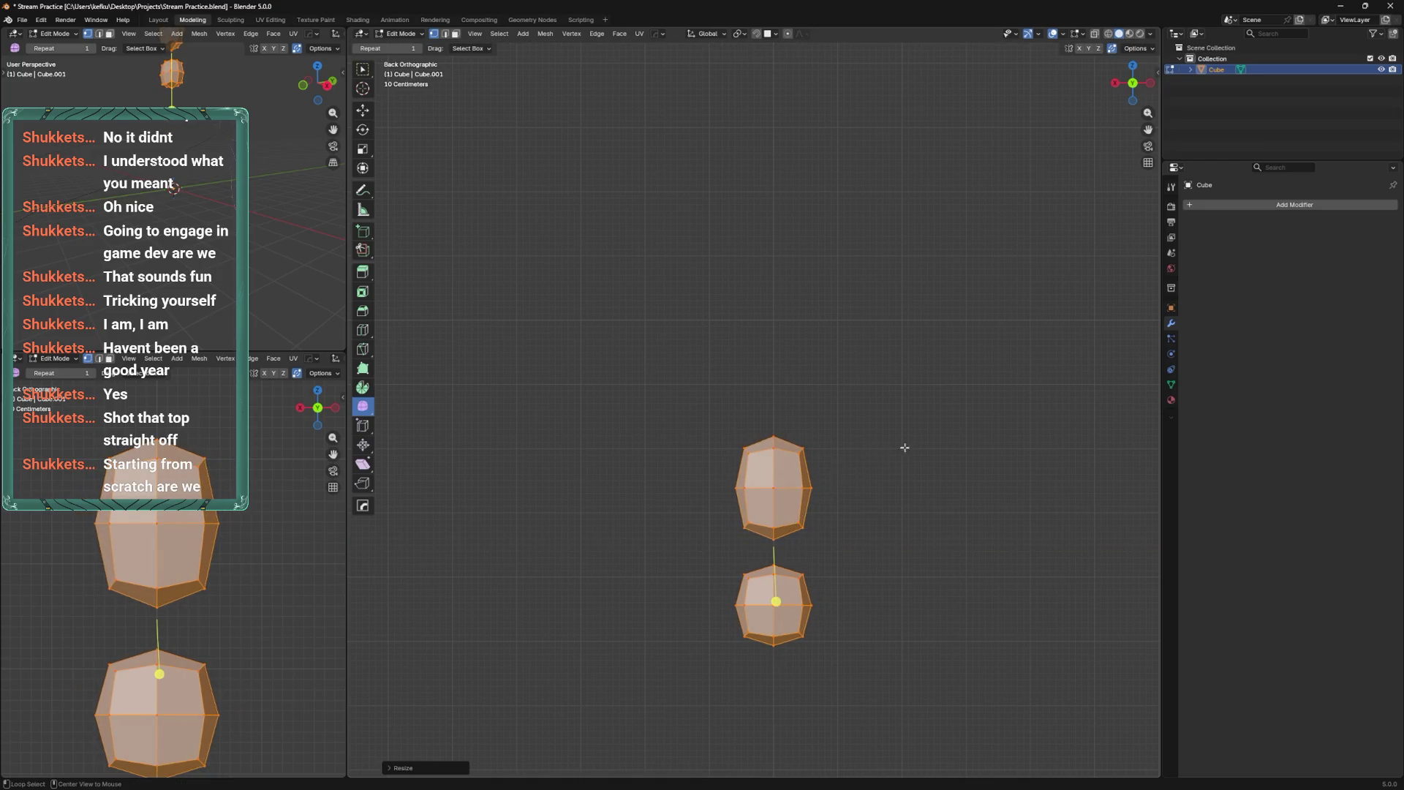
# In side view, select the whole lower block and tilt it about 38°.
pyautogui.press('ctrl+KP_3')
pyautogui.hotkey('alt', 'a')
pyautogui.press('l')
pyautogui.press('r')
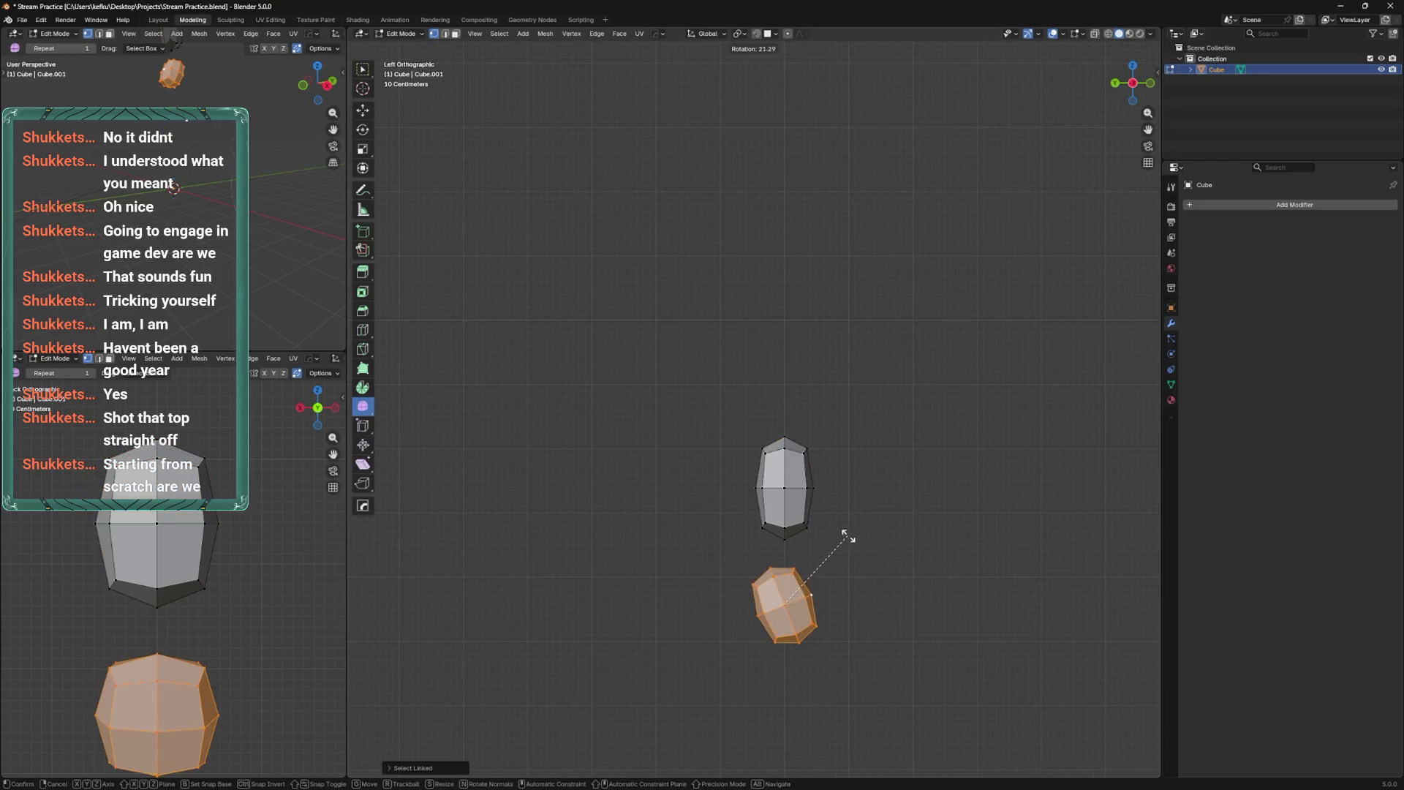
pyautogui.press('Escape')
pyautogui.press('r')
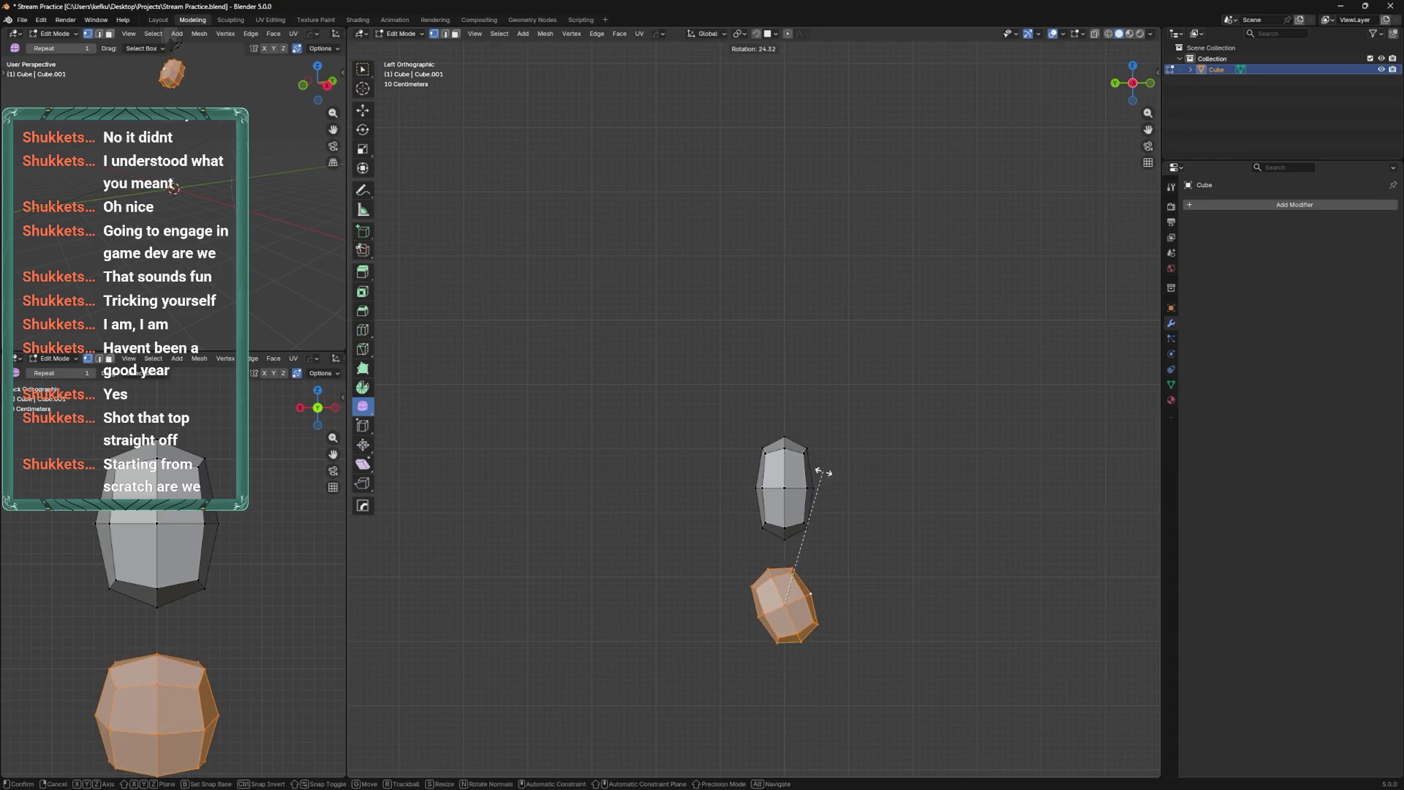
pyautogui.click(823, 472)
# Rotate the upper block from side view.
pyautogui.click(810, 487)
pyautogui.press('r')
pyautogui.click(838, 469)
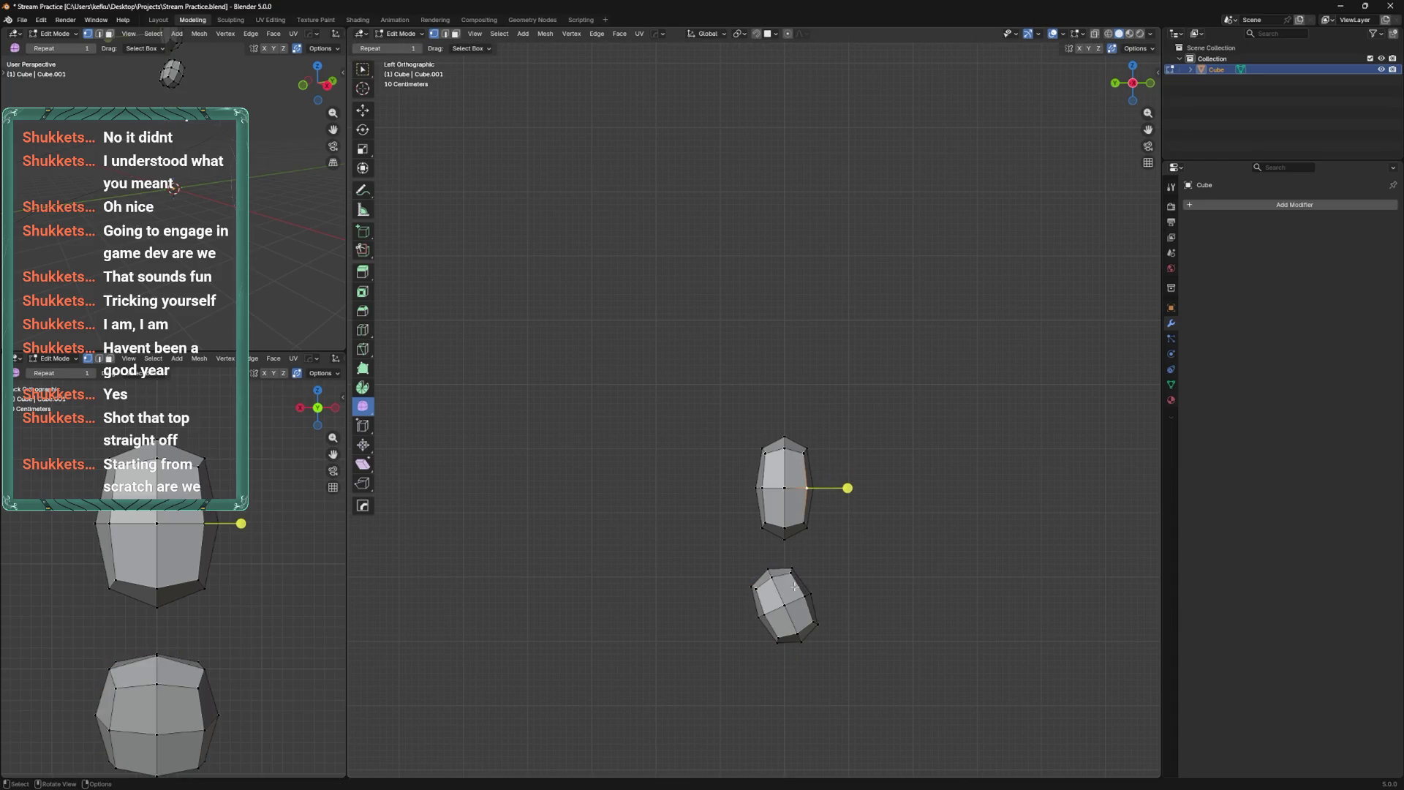
pyautogui.press('l')
pyautogui.press('r')
# Try rotating the linked top mesh piece, then undo that rotation and selection change.
pyautogui.press('Escape')
pyautogui.hotkey('ctrl', 'z')
pyautogui.hotkey('ctrl', 'l')
pyautogui.press('r')
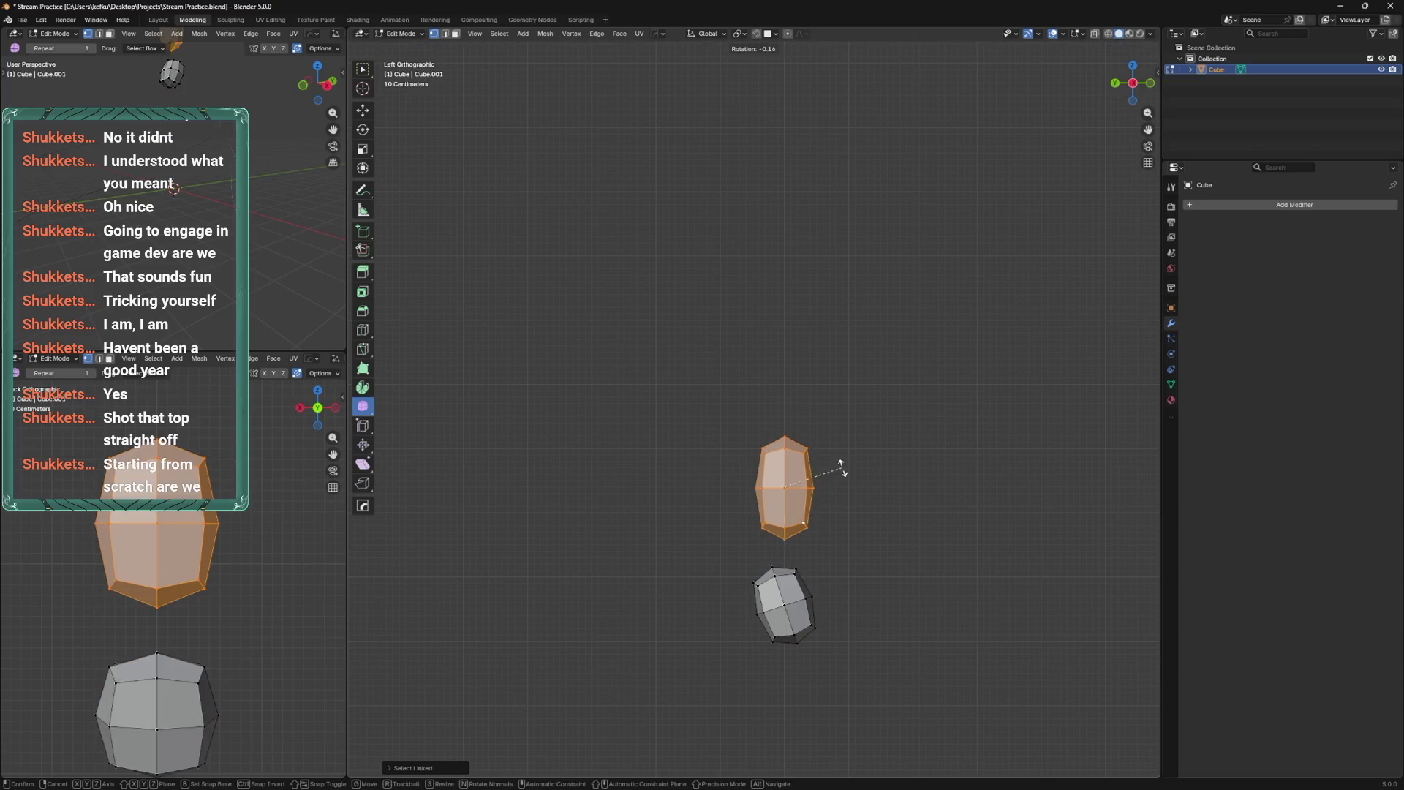
pyautogui.click(833, 490)
pyautogui.hotkey('ctrl', 'z')
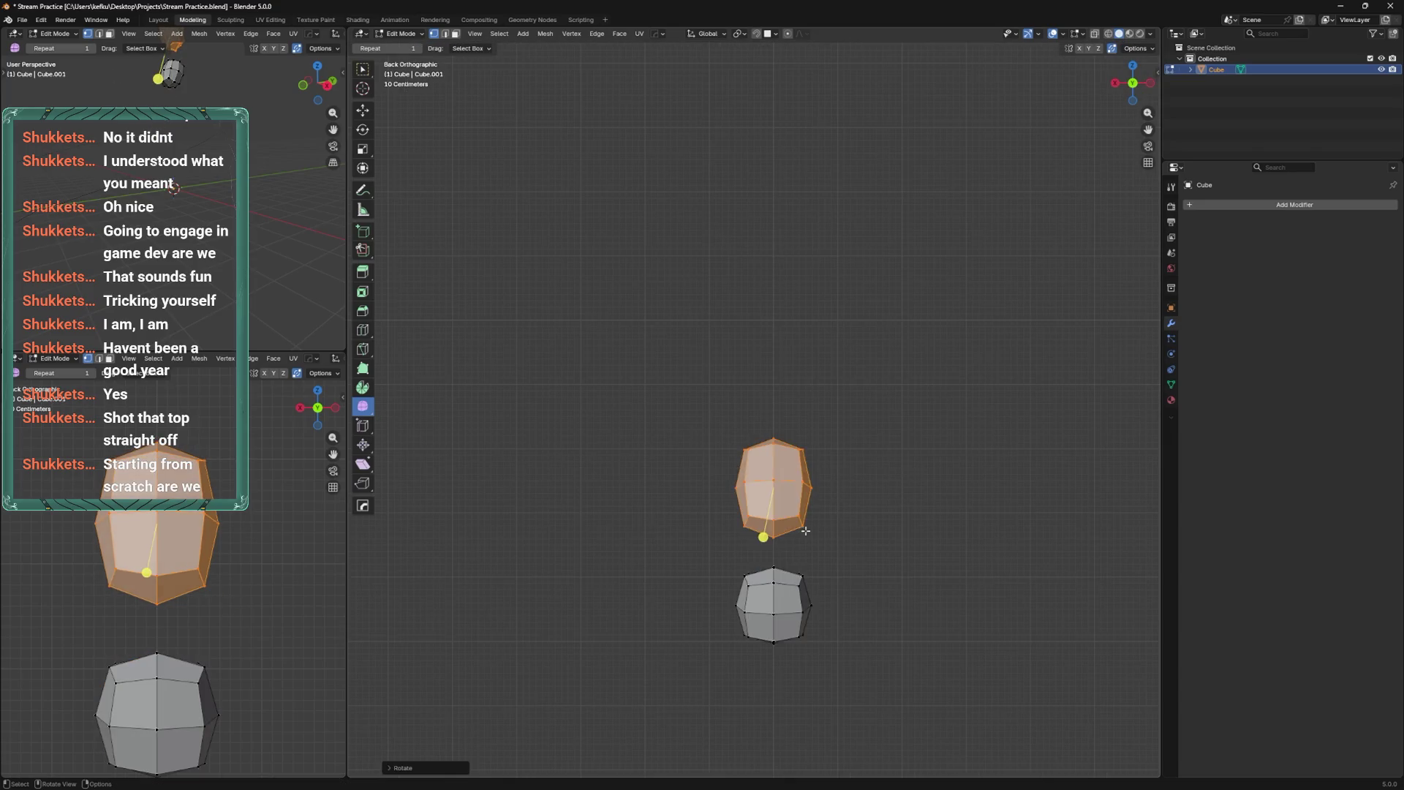
pyautogui.hotkey('ctrl', 'z')
pyautogui.rightClick(746, 552)
# From the back view, try moving the lower block's bottom-right vertex, then undo it.
pyautogui.press('ctrl+KP_1')
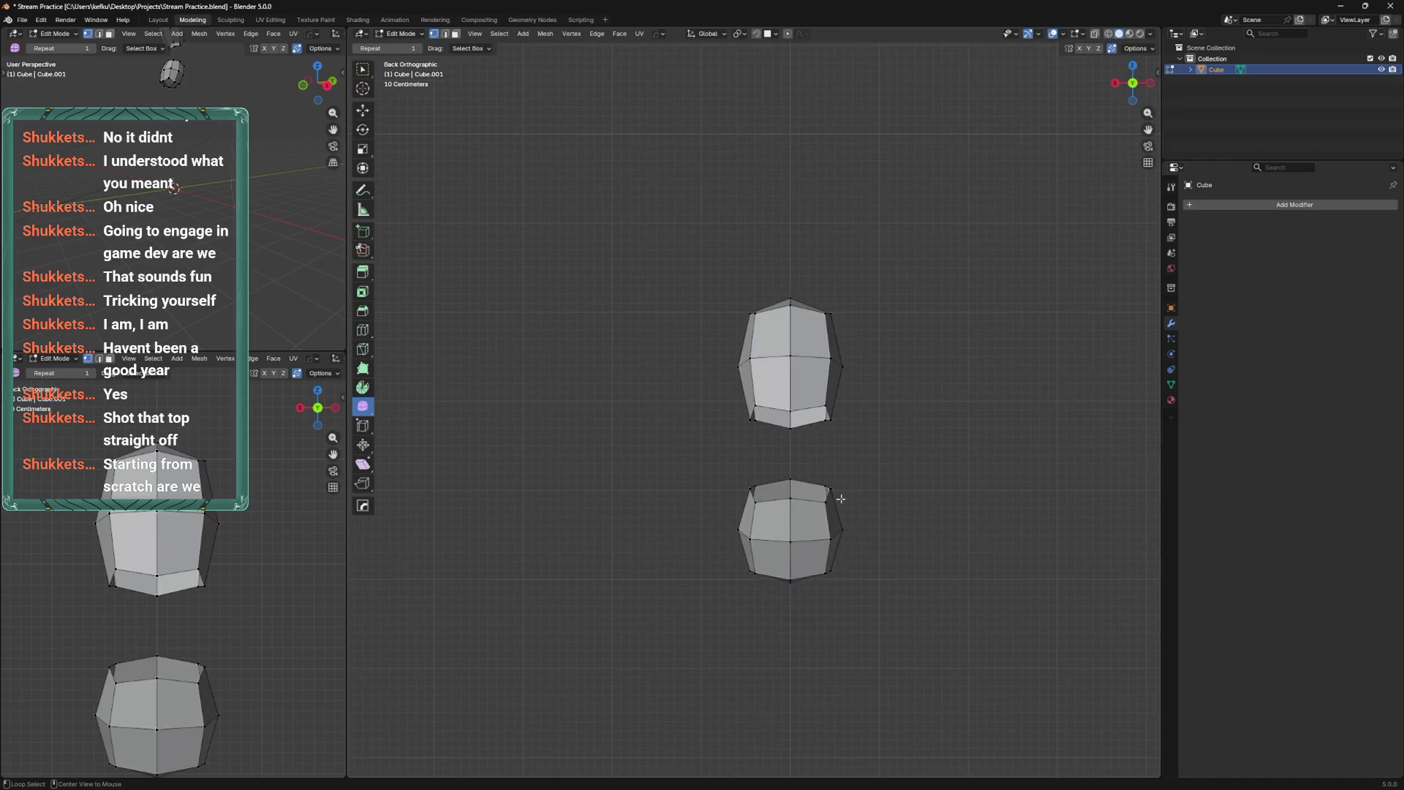
pyautogui.click(833, 567)
pyautogui.press('g')
pyautogui.click(858, 580)
pyautogui.hotkey('ctrl', 'z')
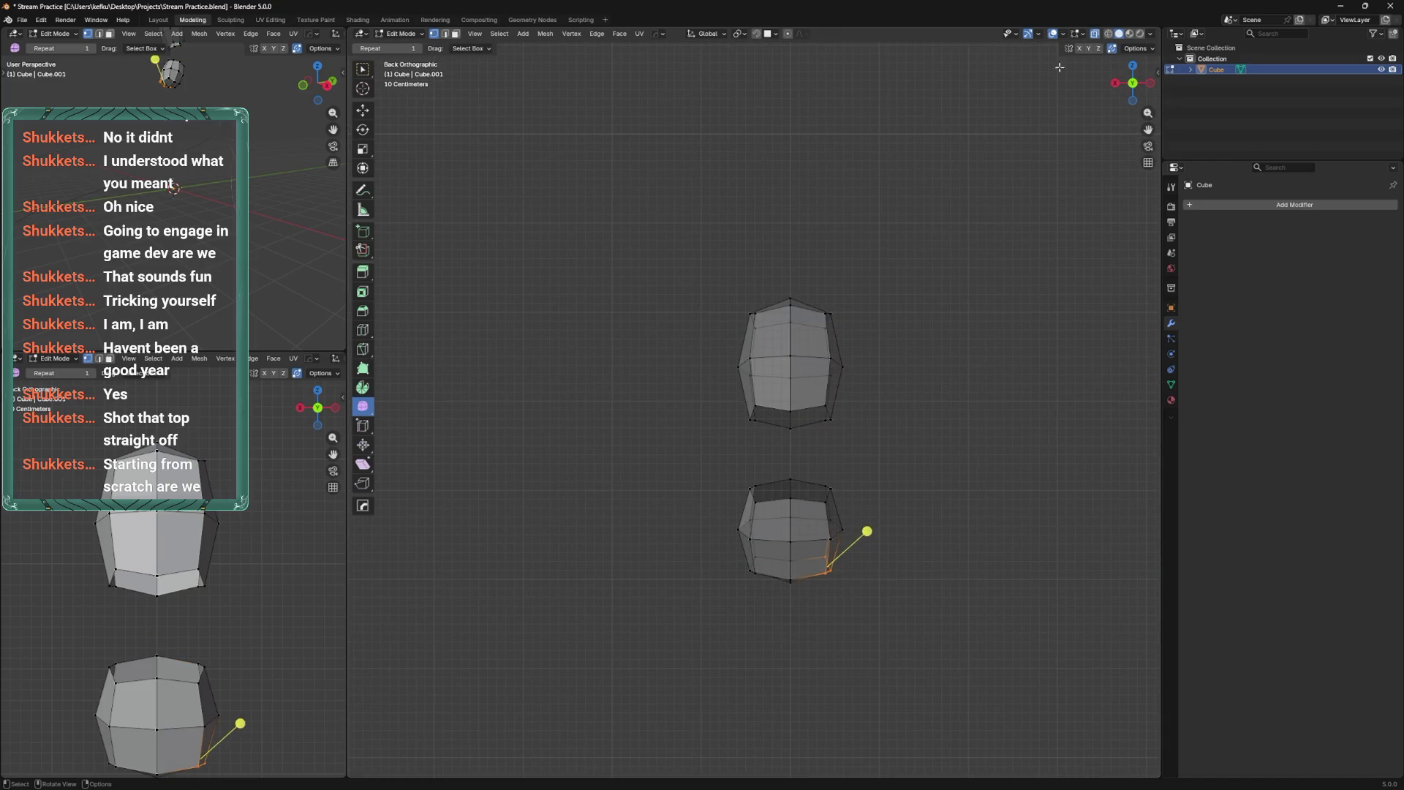
# Reposition the lower block's bottom-right vertex, shifting it right and then back left.
pyautogui.keyDown('shift'); pyautogui.moveTo(878, 459); pyautogui.dragTo(872, 410, button='middle'); pyautogui.keyUp('shift')
pyautogui.press('g')
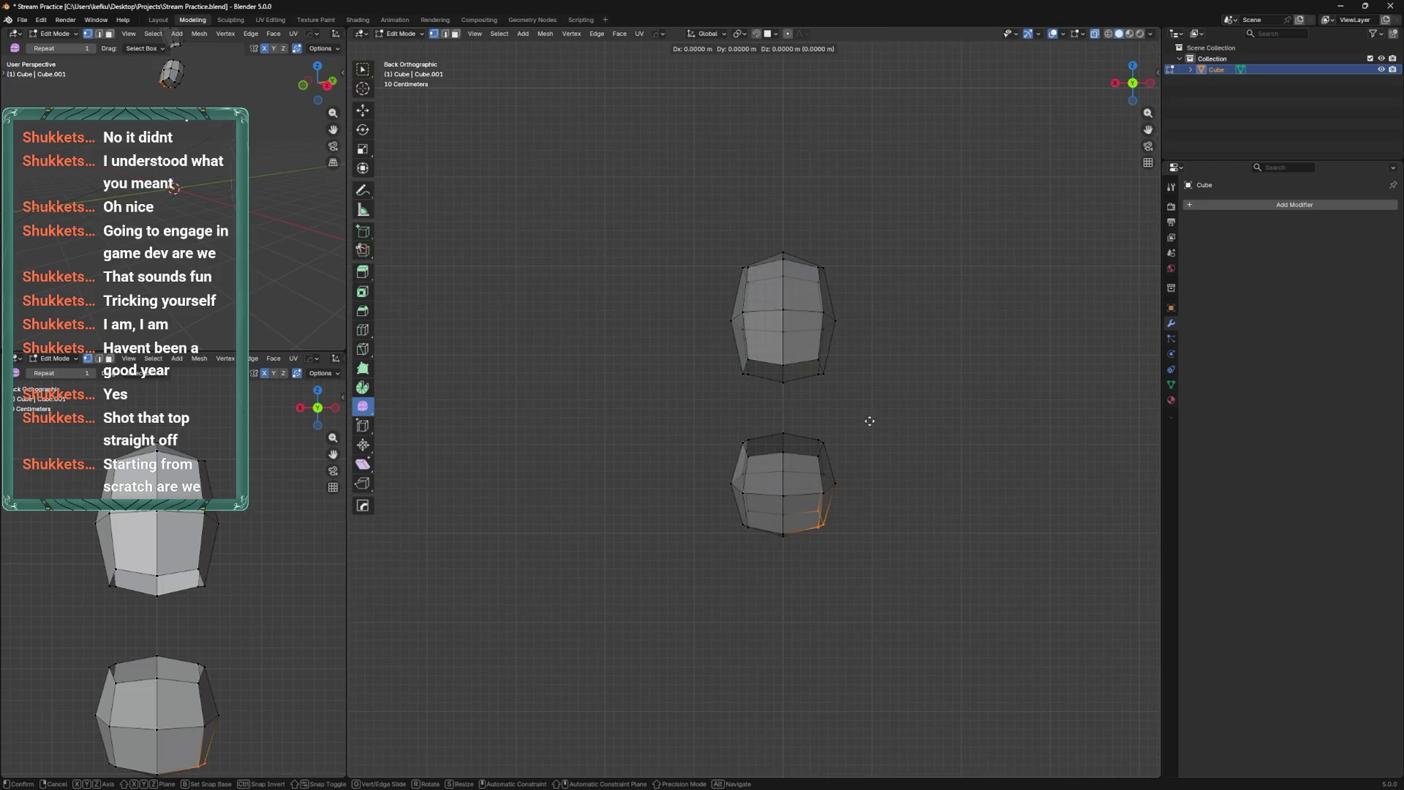
pyautogui.click(885, 419)
pyautogui.press('g')
pyautogui.click(871, 468)
# Move the lower block's middle-right vertex along X, then slide it along its edge.
pyautogui.click(850, 483)
pyautogui.press('g')
pyautogui.press('x')
pyautogui.click(845, 486)
pyautogui.press('g')
pyautogui.press('g')
pyautogui.click(840, 487)
pyautogui.moveTo(845, 401)
pyautogui.keyDown('shift'); pyautogui.mouseDown(button='middle')
pyautogui.moveTo(859, 458)
pyautogui.moveTo(734, 411)
pyautogui.mouseUp(button='middle'); pyautogui.keyUp('shift')
# Bridge the two blocks' facing open edge loops into one tube.
pyautogui.keyDown('alt'); pyautogui.click(814, 483); pyautogui.keyUp('alt')
pyautogui.rightClick(882, 383)
pyautogui.moveTo(900, 379)
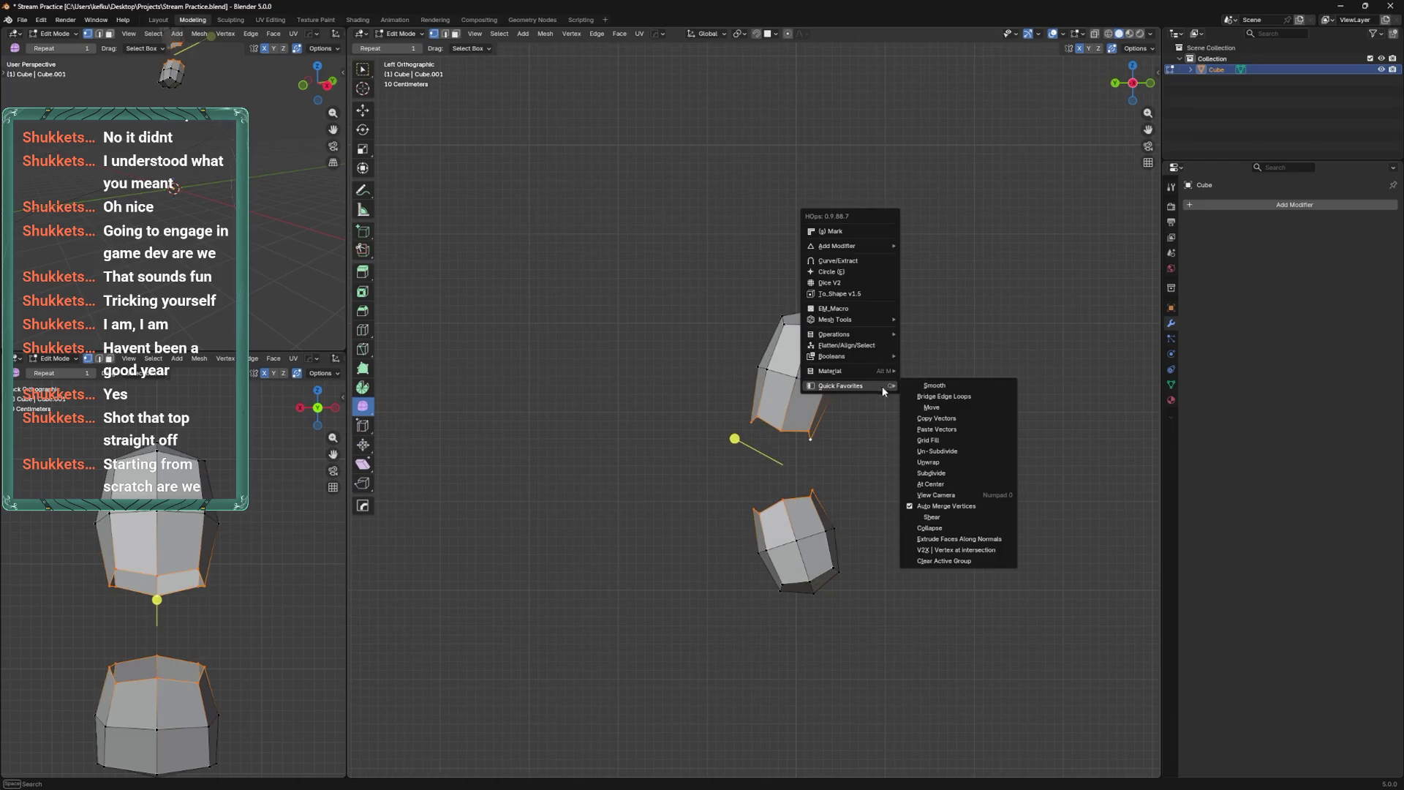
pyautogui.click(944, 399)
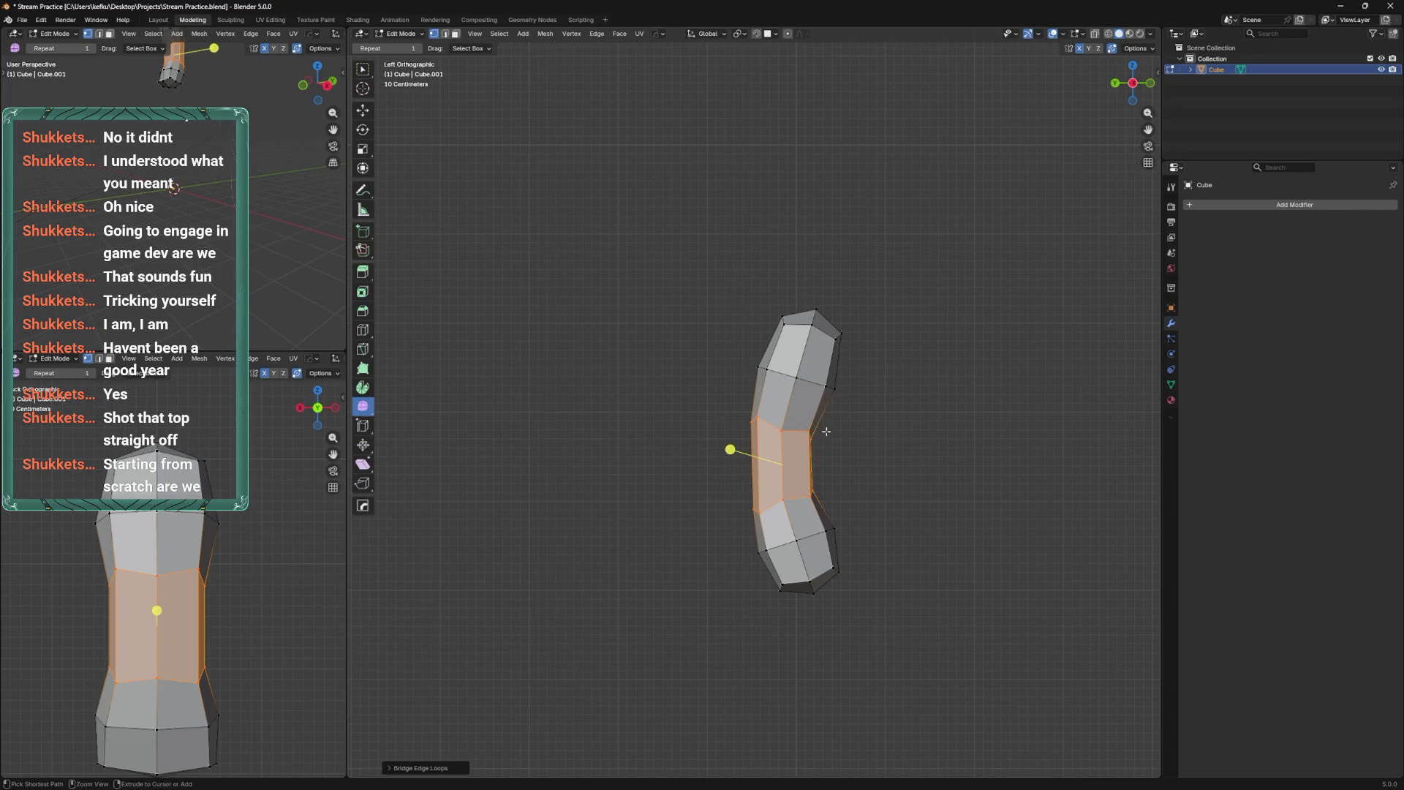
# Select the left half of the mesh up to the centre edge loop and delete it.
pyautogui.scroll(2, 826, 431)
pyautogui.keyDown('alt'); pyautogui.click(826, 446); pyautogui.keyUp('alt')
pyautogui.keyDown('alt'); pyautogui.click(776, 419); pyautogui.keyUp('alt')
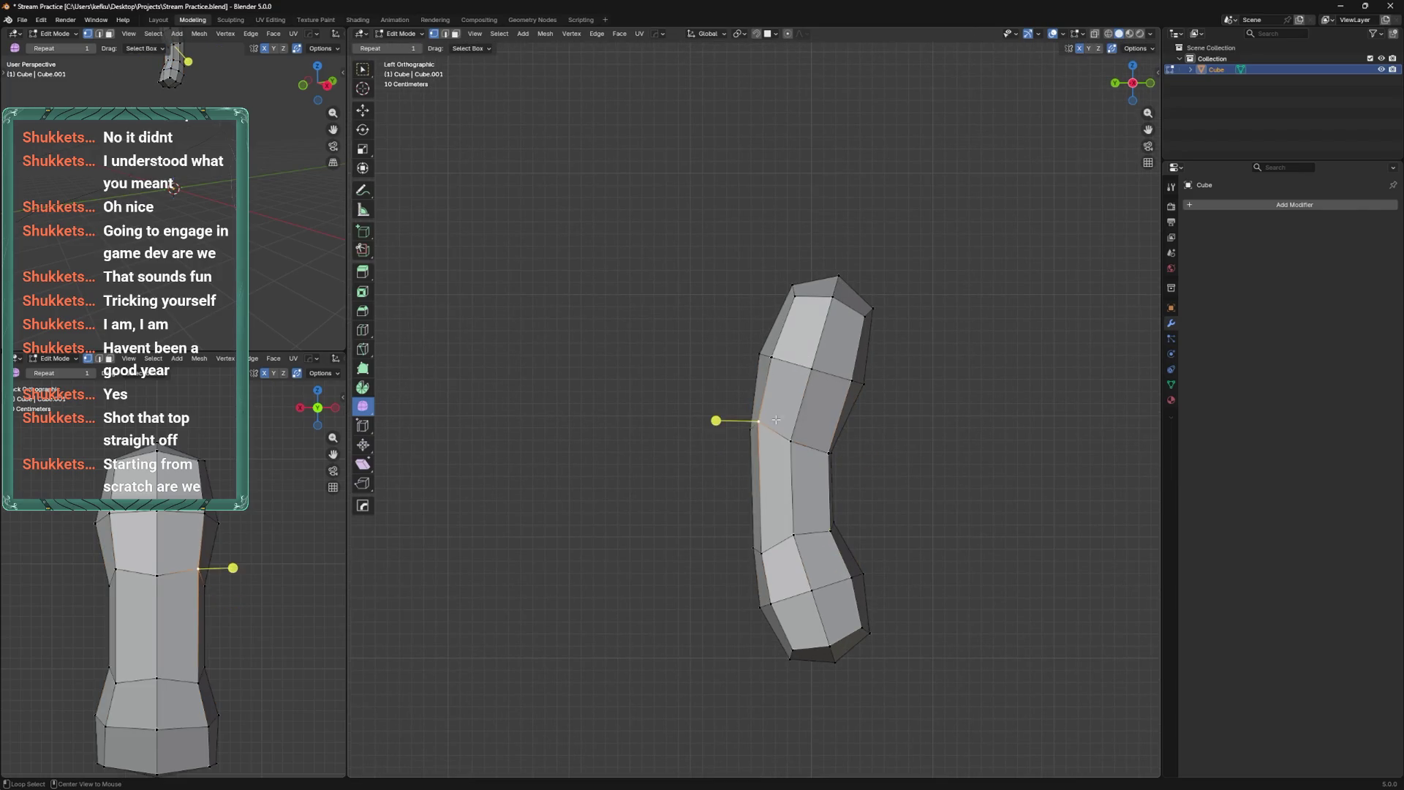
pyautogui.keyDown('alt'); pyautogui.moveTo(776, 419); pyautogui.dragTo(819, 435, button='middle'); pyautogui.keyUp('alt')
pyautogui.keyDown('alt'); pyautogui.click(821, 436); pyautogui.keyUp('alt')
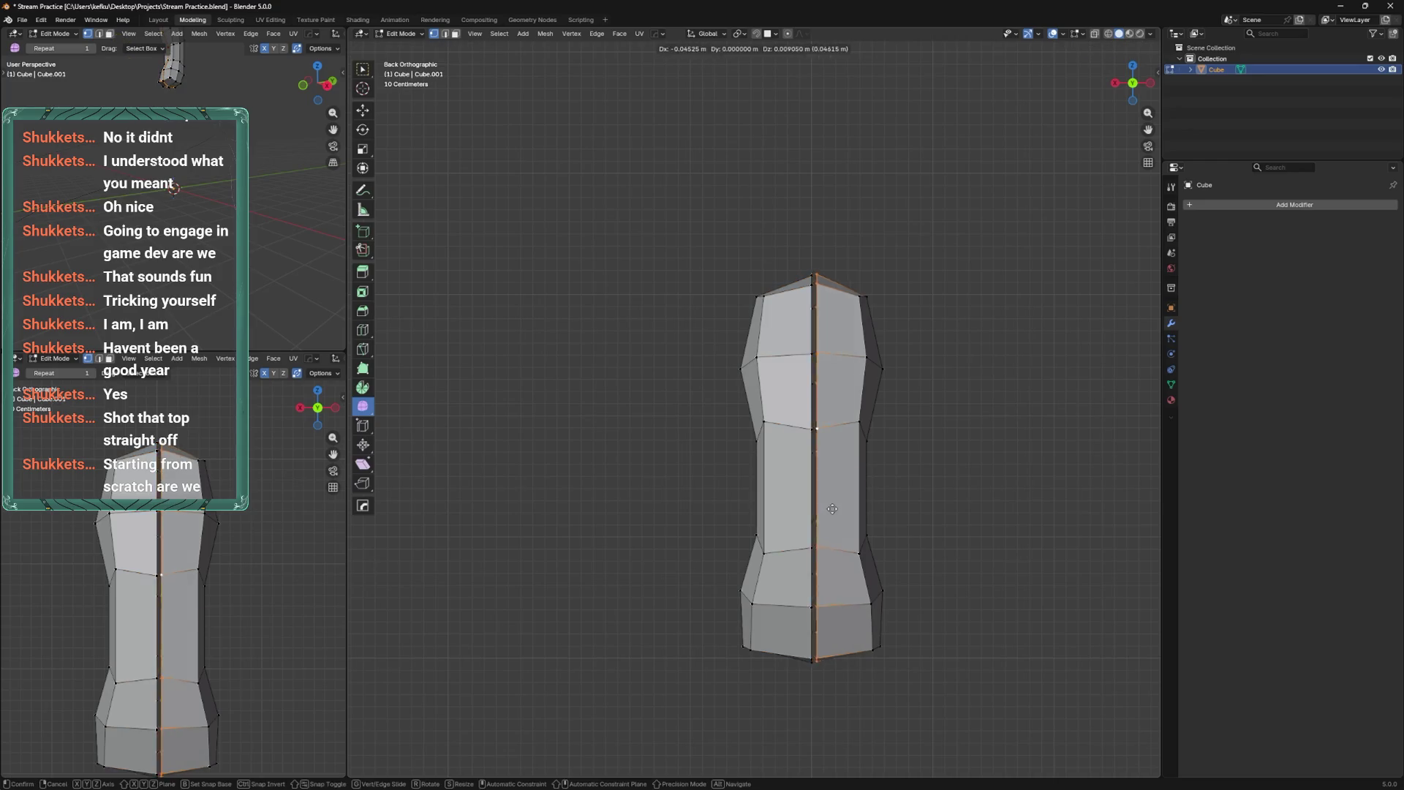
pyautogui.press('x')
pyautogui.click(783, 430)
# In Object Mode, add a Mirror modifier to the torso.
pyautogui.press('Tab')
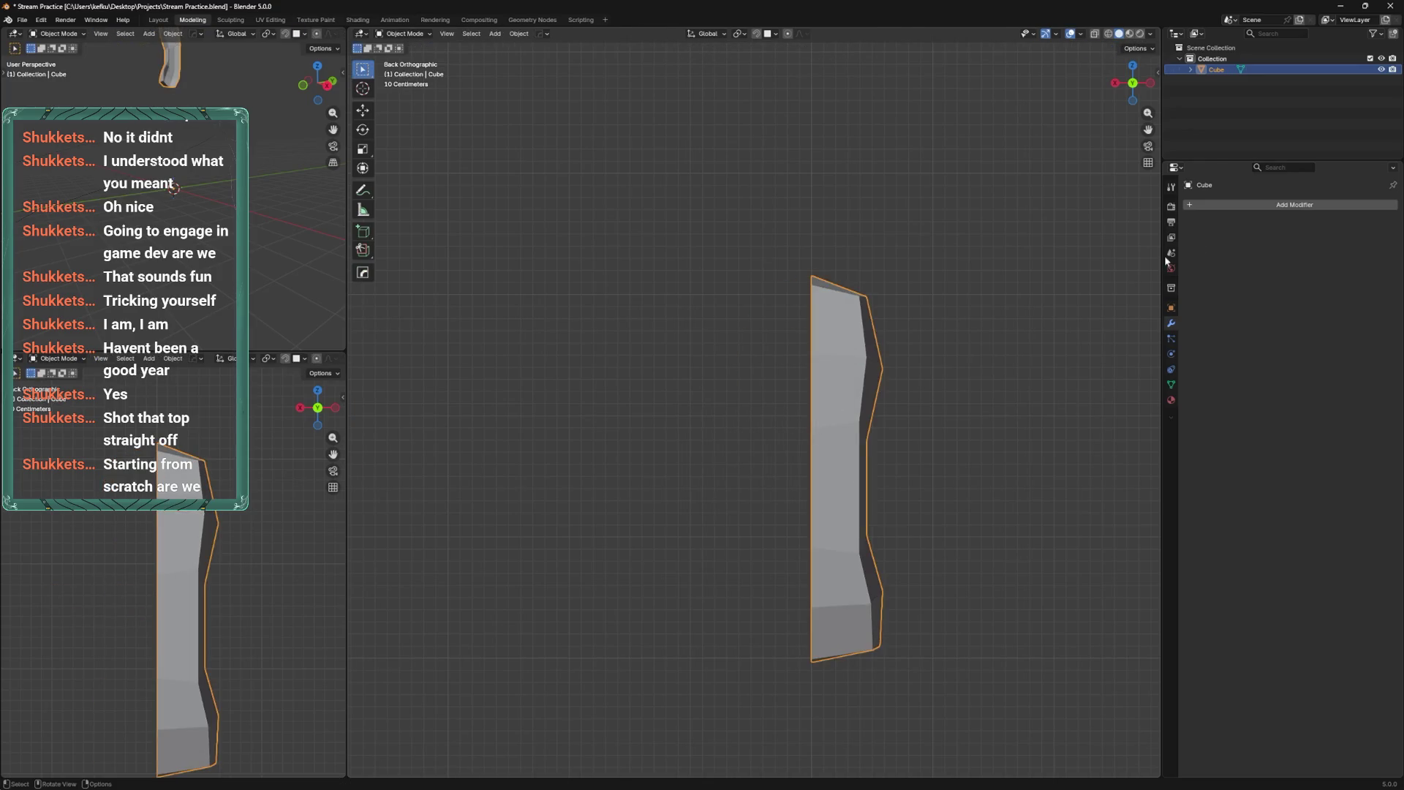
pyautogui.click(1243, 205)
pyautogui.moveTo(1241, 208)
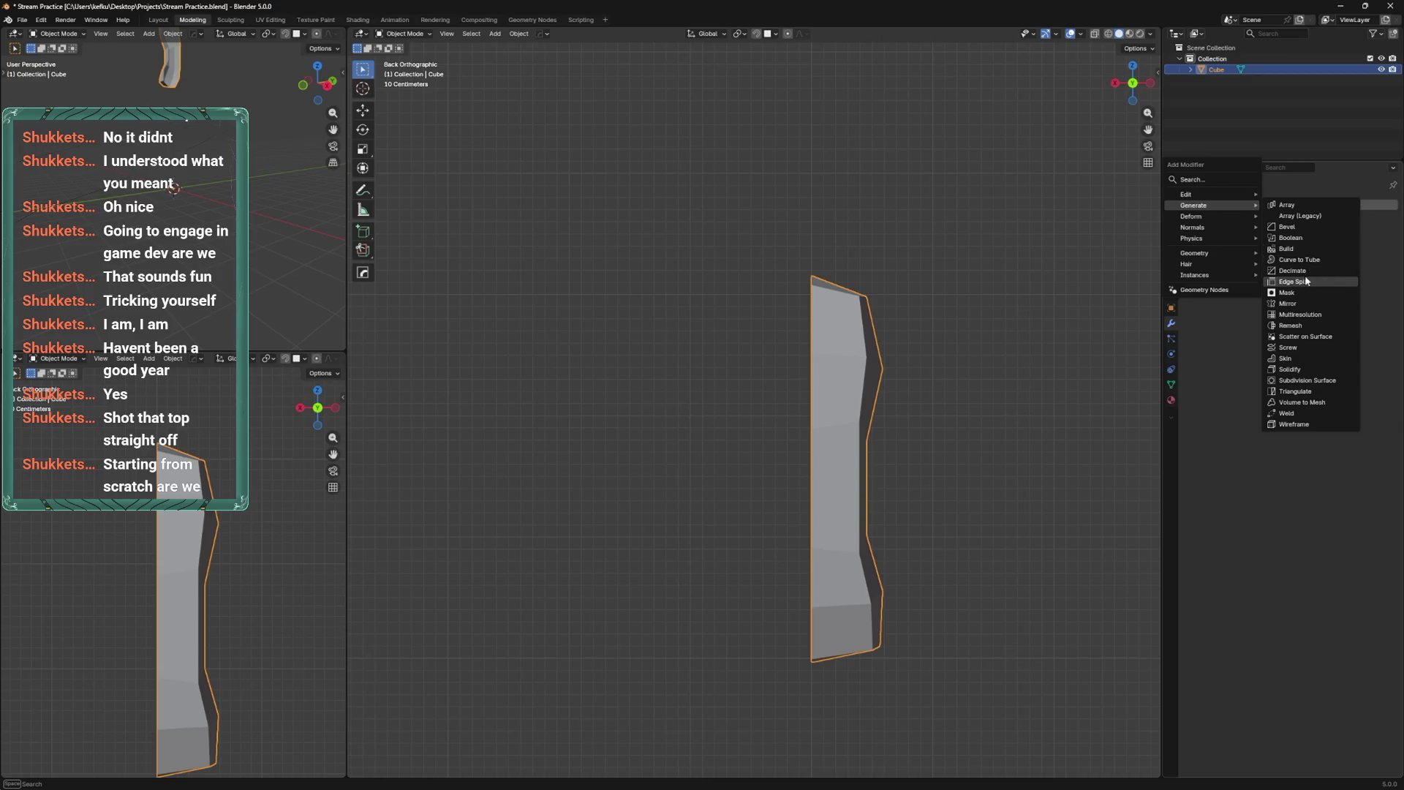
pyautogui.click(1303, 304)
pyautogui.press('ctrl+KP_3')
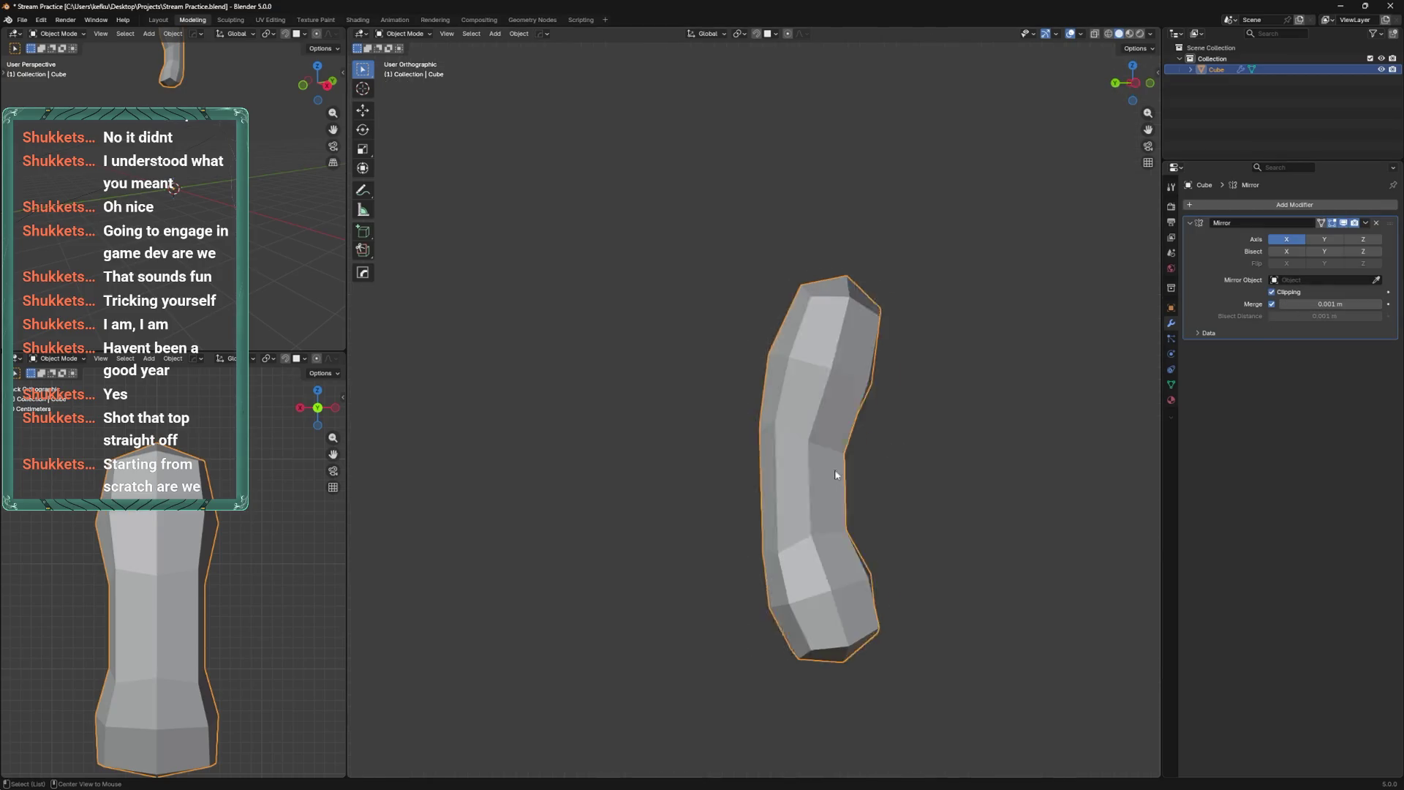
# Raise the torso's bottom edge loop in Edit Mode.
pyautogui.press('Tab')
pyautogui.moveTo(946, 697)
pyautogui.mouseDown()
pyautogui.moveTo(820, 645)
pyautogui.moveTo(731, 499)
pyautogui.mouseUp()
pyautogui.press('g')
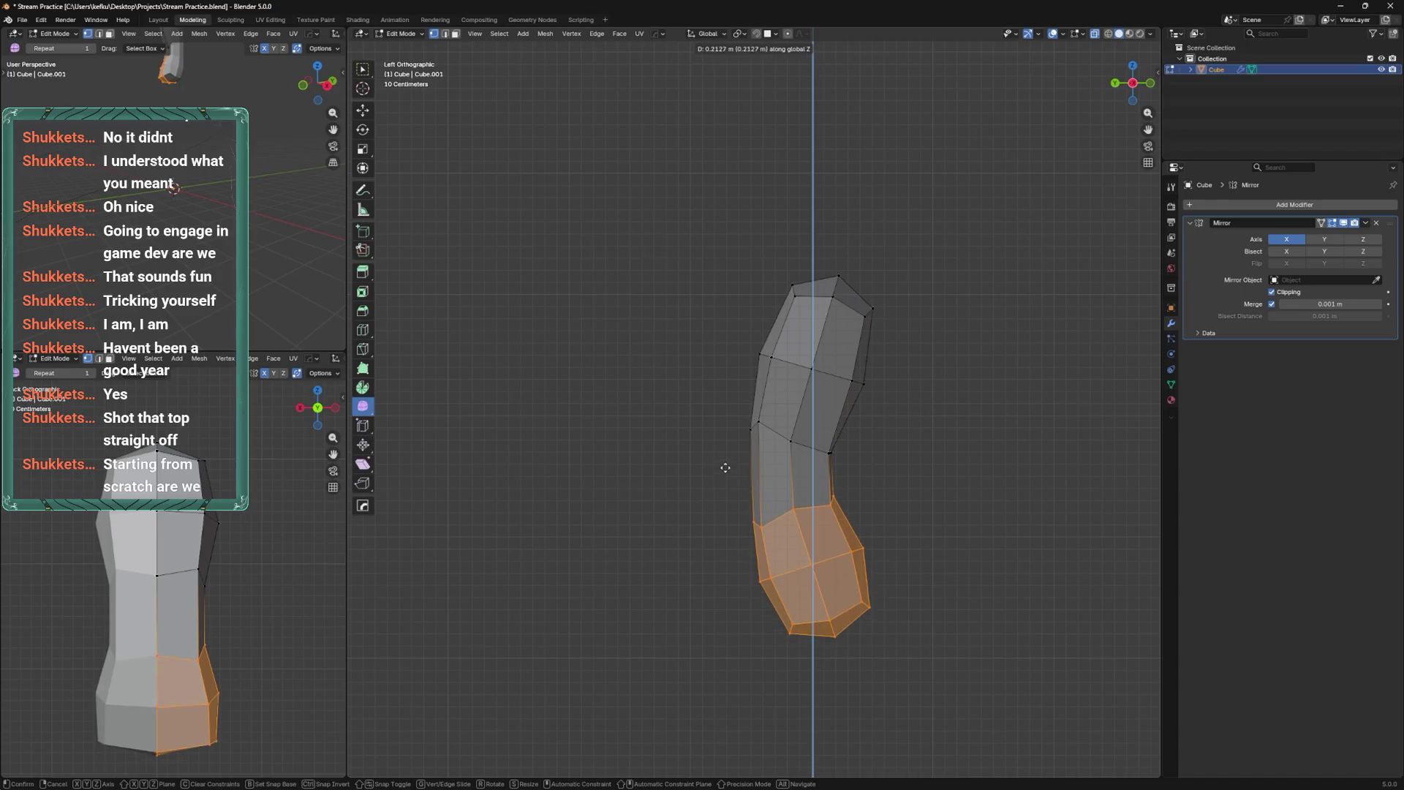
pyautogui.click(724, 467)
# From the back view, slide the centre vertex down its edge.
pyautogui.press('ctrl+KP_1')
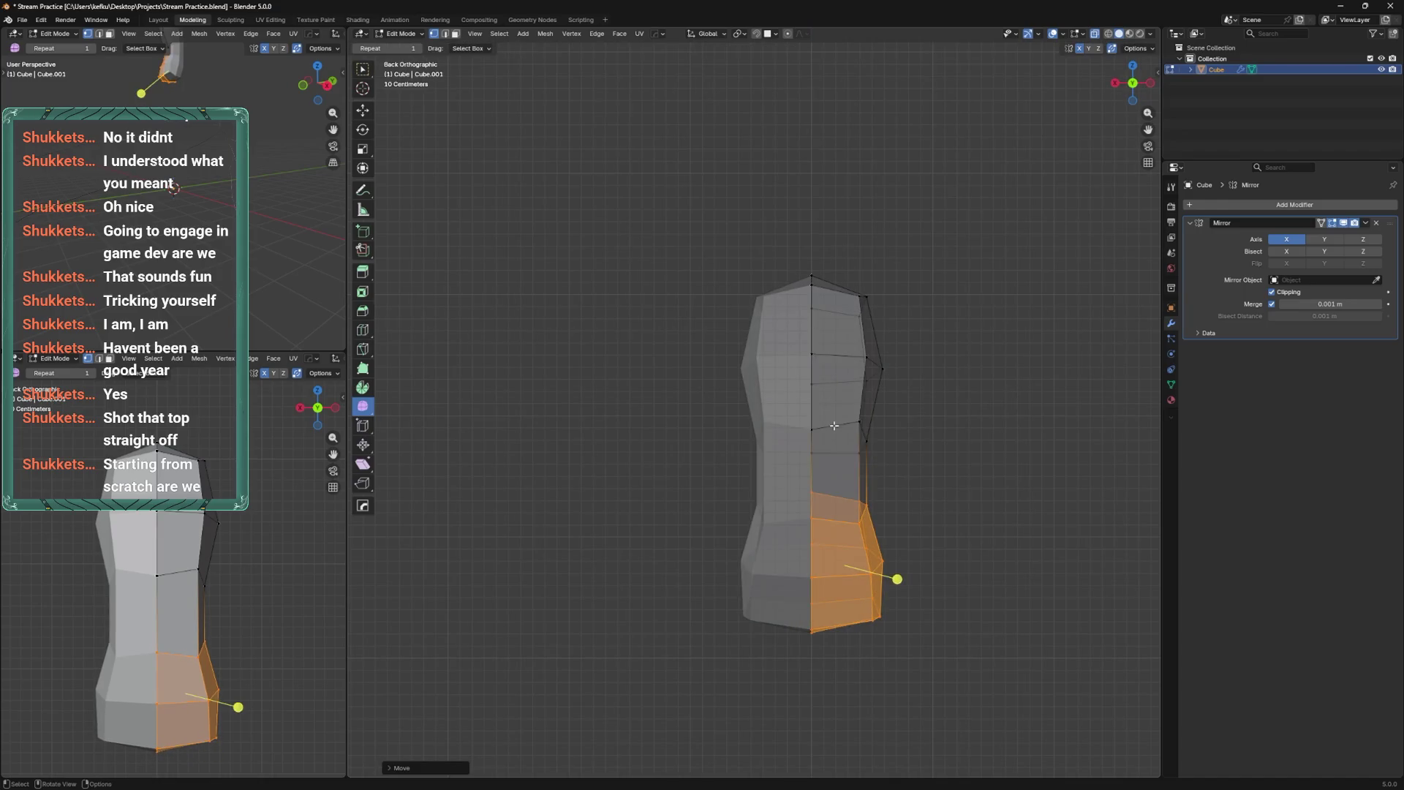
pyautogui.click(833, 425)
pyautogui.press('g')
pyautogui.press('g')
pyautogui.click(832, 537)
pyautogui.click(859, 525)
pyautogui.press('g')
pyautogui.press('g')
# In X-ray, slide the top-right edge and a lower right-side vertex along the mesh.
pyautogui.hotkey('alt', 'z')
pyautogui.moveTo(821, 233); pyautogui.dragTo(885, 333)
pyautogui.press('g')
pyautogui.press('g')
pyautogui.click(889, 322)
pyautogui.click(882, 370)
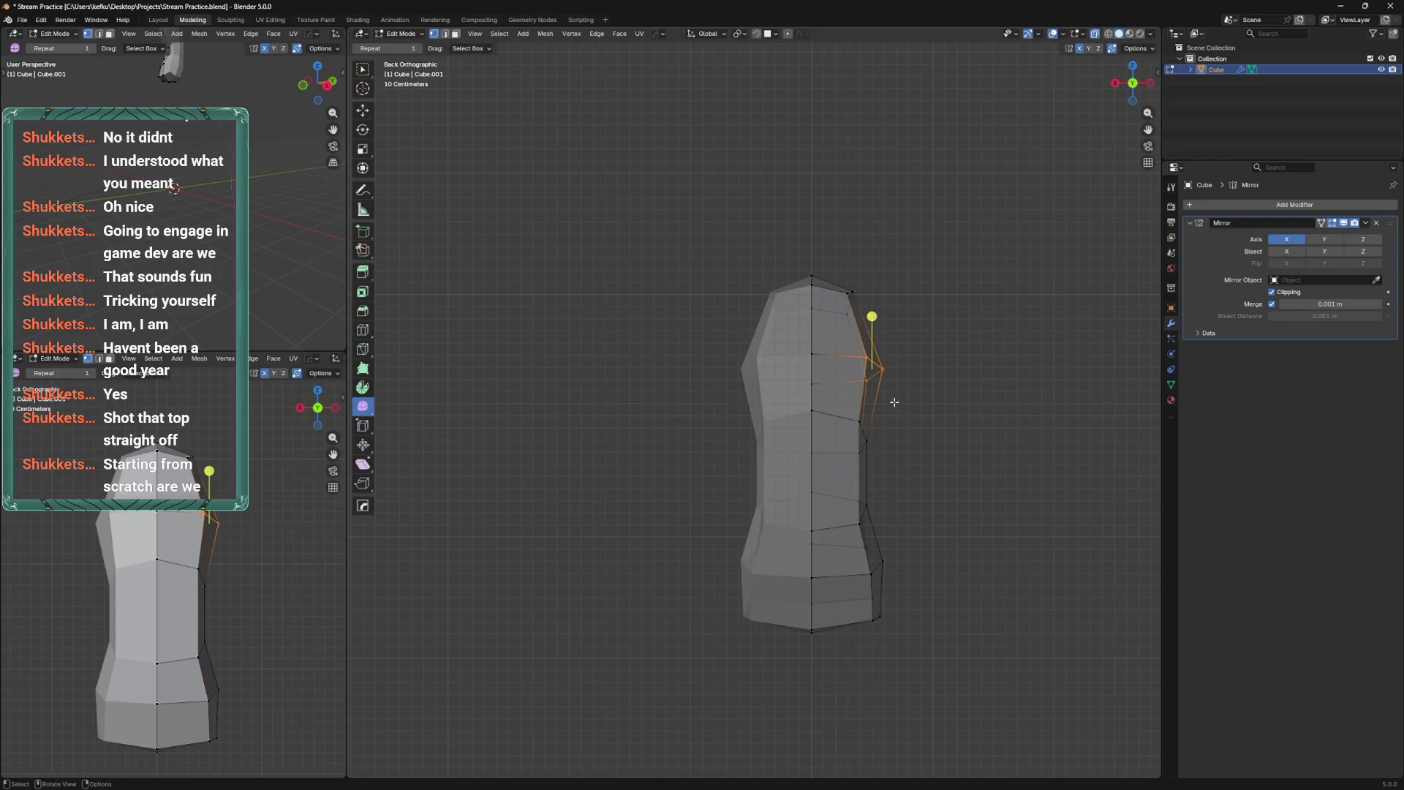
pyautogui.keyDown('shift'); pyautogui.moveTo(868, 619); pyautogui.dragTo(856, 513, button='middle'); pyautogui.keyUp('shift')
pyautogui.click(856, 514)
# Nudge the bottom-right and lower-right vertices outward.
pyautogui.click(869, 514)
pyautogui.press('g')
pyautogui.press('g')
pyautogui.click(890, 536)
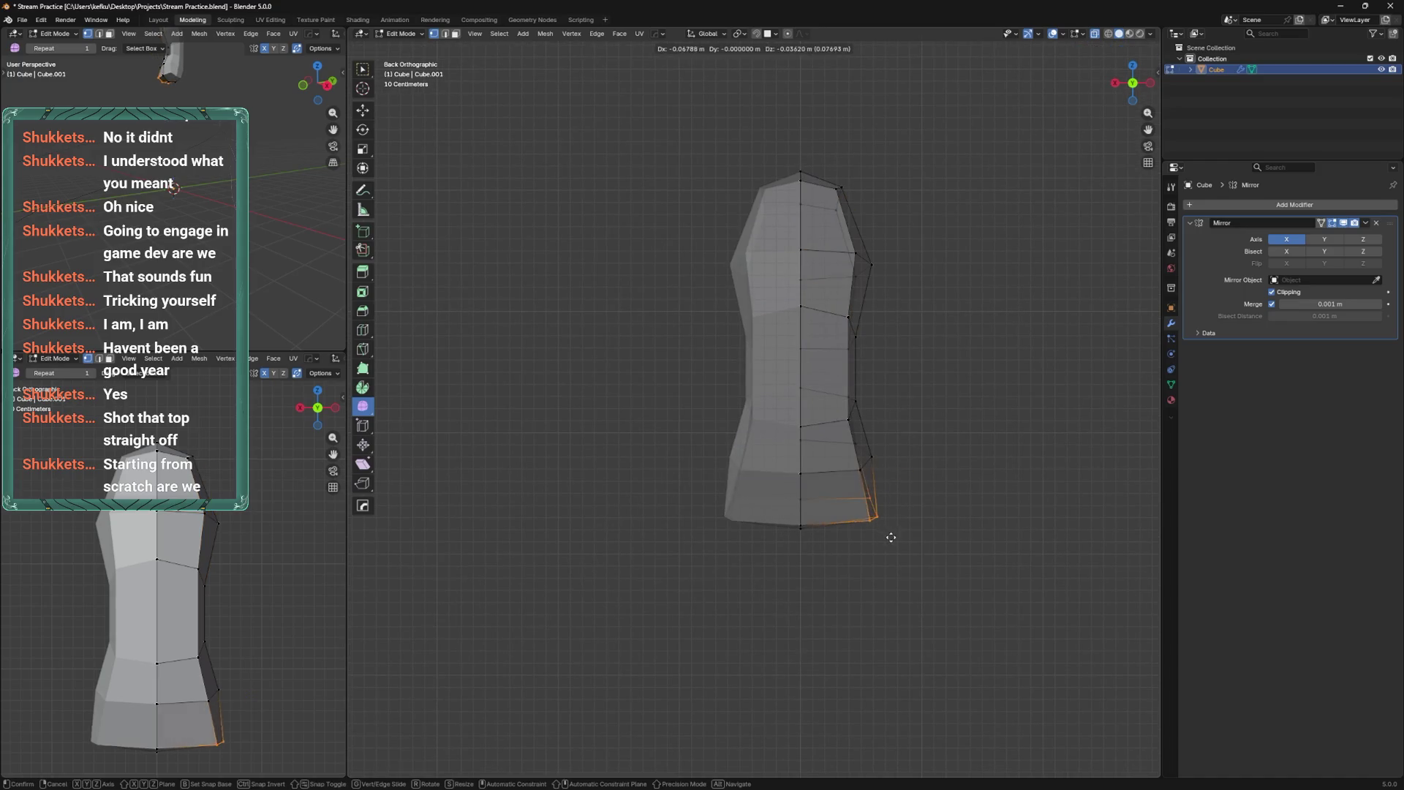
pyautogui.click(871, 459)
pyautogui.press('g')
pyautogui.press('g')
pyautogui.click(885, 476)
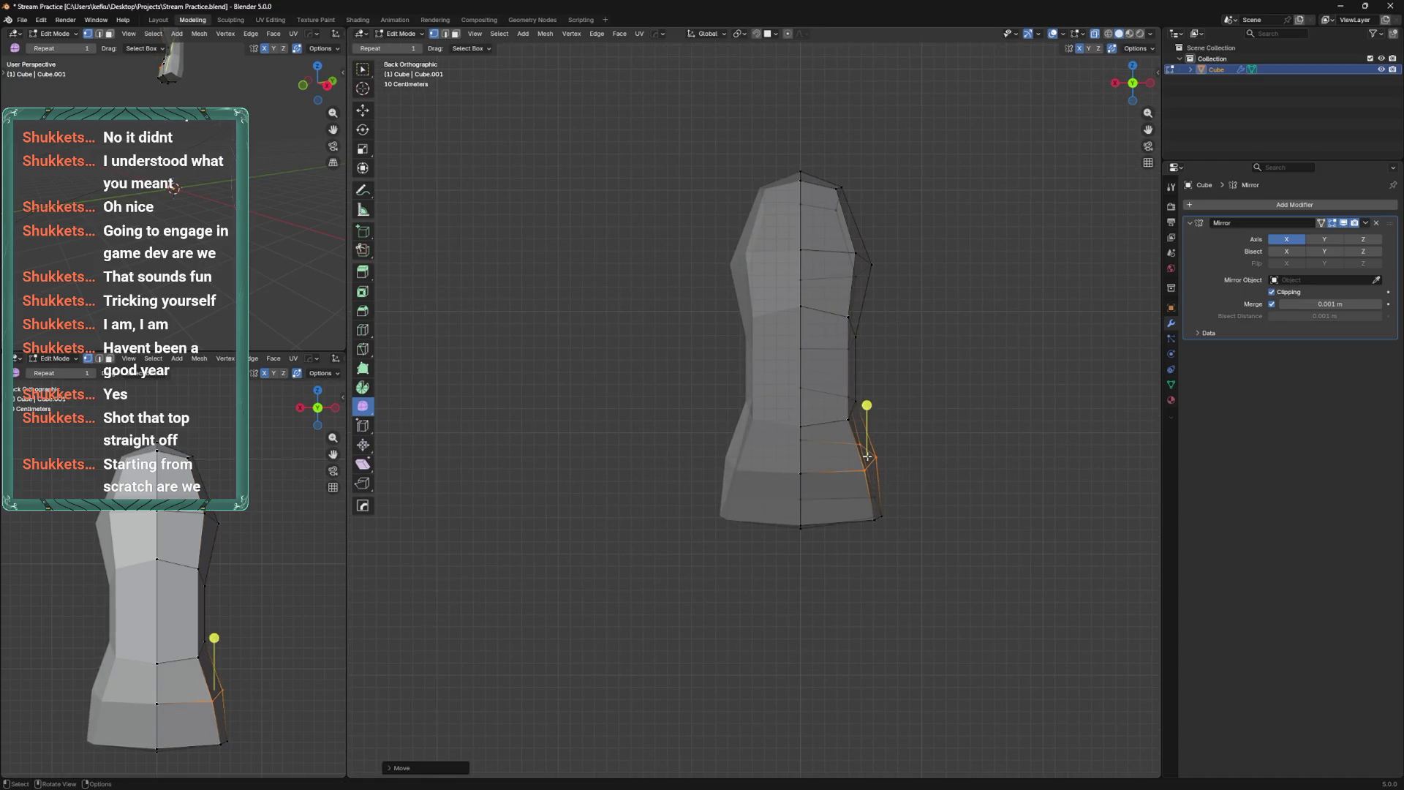
# Slide a horizontal edge loop and bevel it into a two-segment strip.
pyautogui.keyDown('shift'); pyautogui.moveTo(851, 363); pyautogui.dragTo(866, 469, button='middle'); pyautogui.keyUp('shift')
pyautogui.keyDown('alt'); pyautogui.click(865, 474); pyautogui.keyUp('alt')
pyautogui.press('g')
pyautogui.press('g')
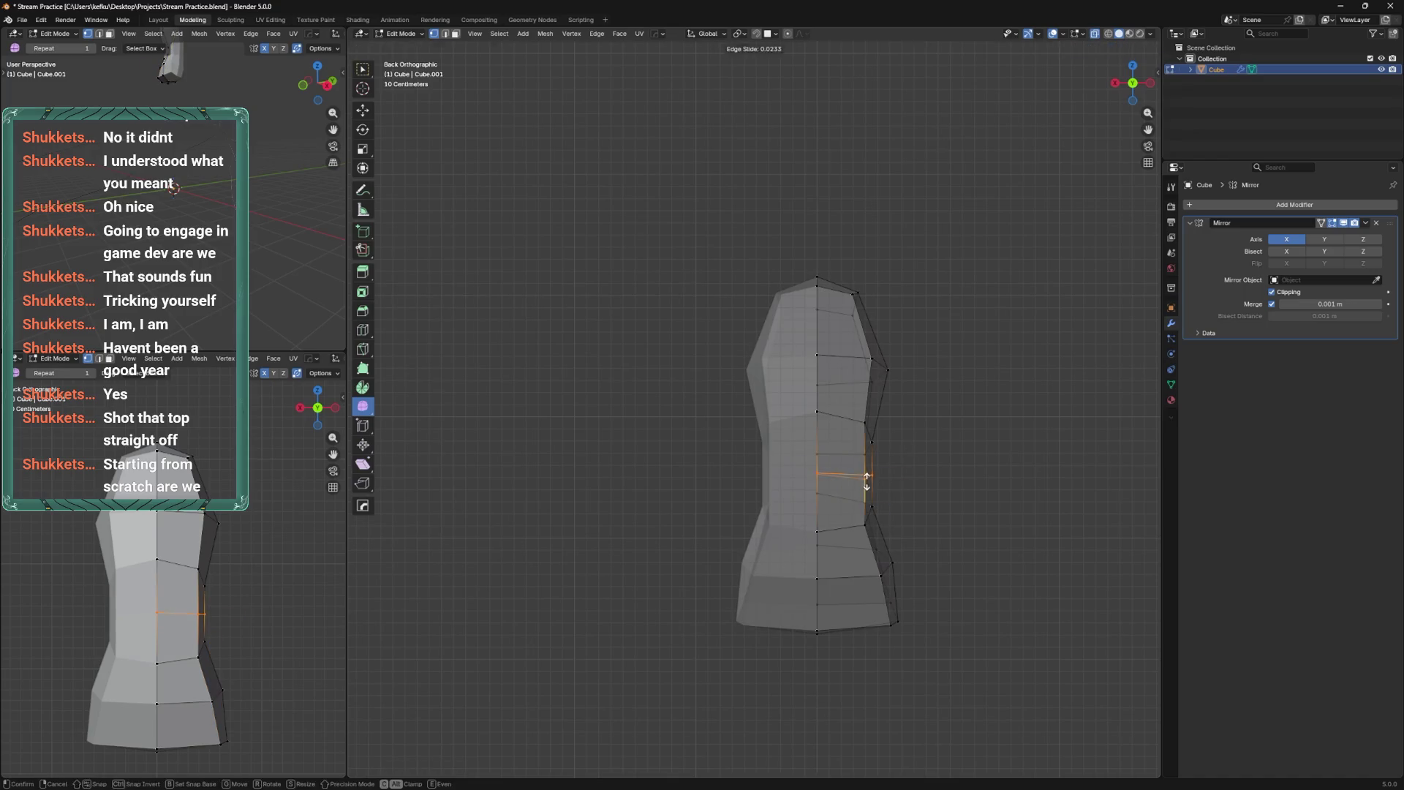
pyautogui.click(867, 477)
pyautogui.hotkey('ctrl', 'b')
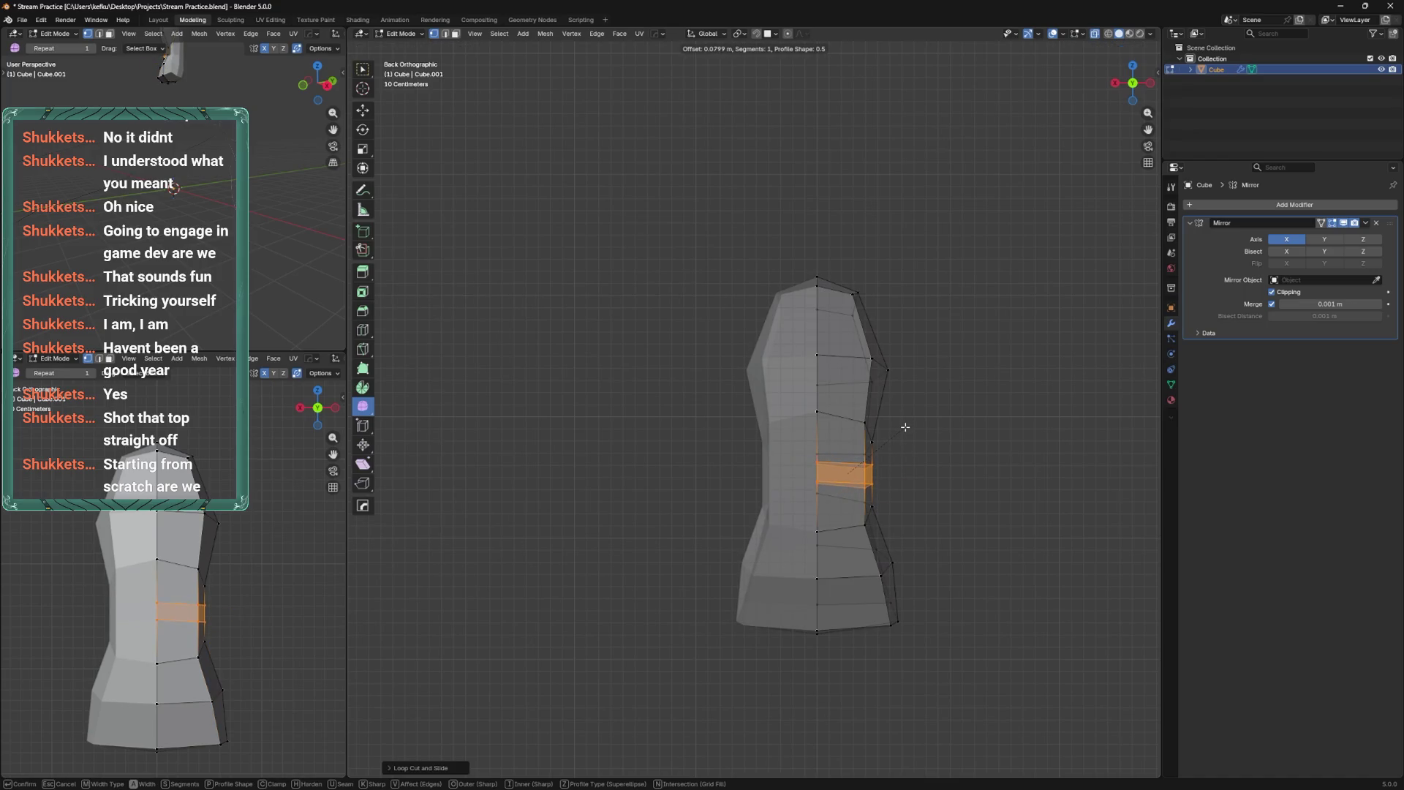
pyautogui.press('Escape')
pyautogui.hotkey('ctrl', 'b')
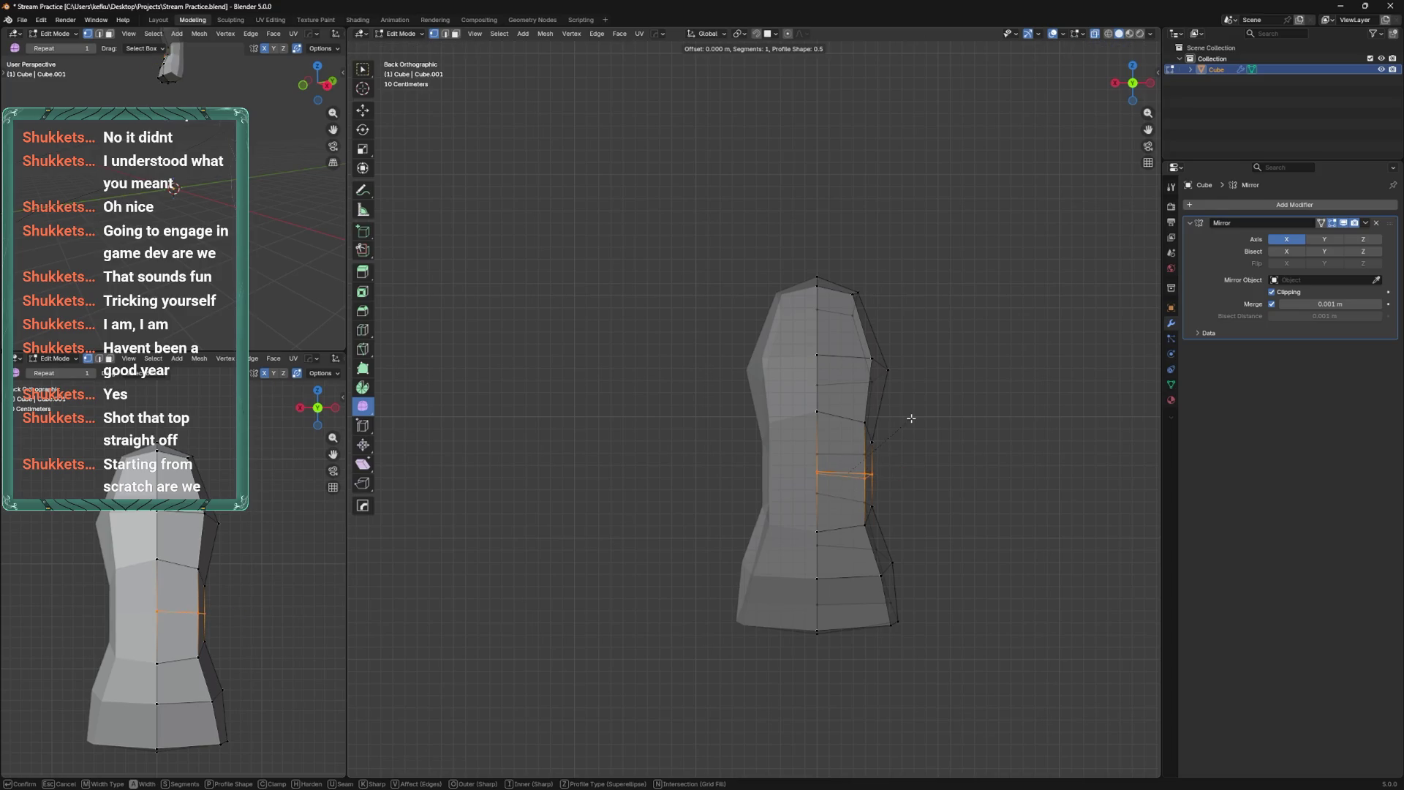
pyautogui.scroll(1, 914, 418)
pyautogui.click(926, 414)
# Slide the right waist vertex down its edge.
pyautogui.keyDown('alt'); pyautogui.moveTo(926, 414); pyautogui.dragTo(810, 499, button='middle'); pyautogui.keyUp('alt')
pyautogui.hotkey('alt', 'a')
pyautogui.moveTo(839, 392); pyautogui.dragTo(860, 410, button='middle')
pyautogui.click(876, 494)
pyautogui.hotkey('shift', 'v')
pyautogui.click(781, 498)
# Dissolve a horizontal edge loop and slide the waist loop into place.
pyautogui.keyDown('alt'); pyautogui.click(818, 439); pyautogui.keyUp('alt')
pyautogui.press('x')
pyautogui.click(816, 531)
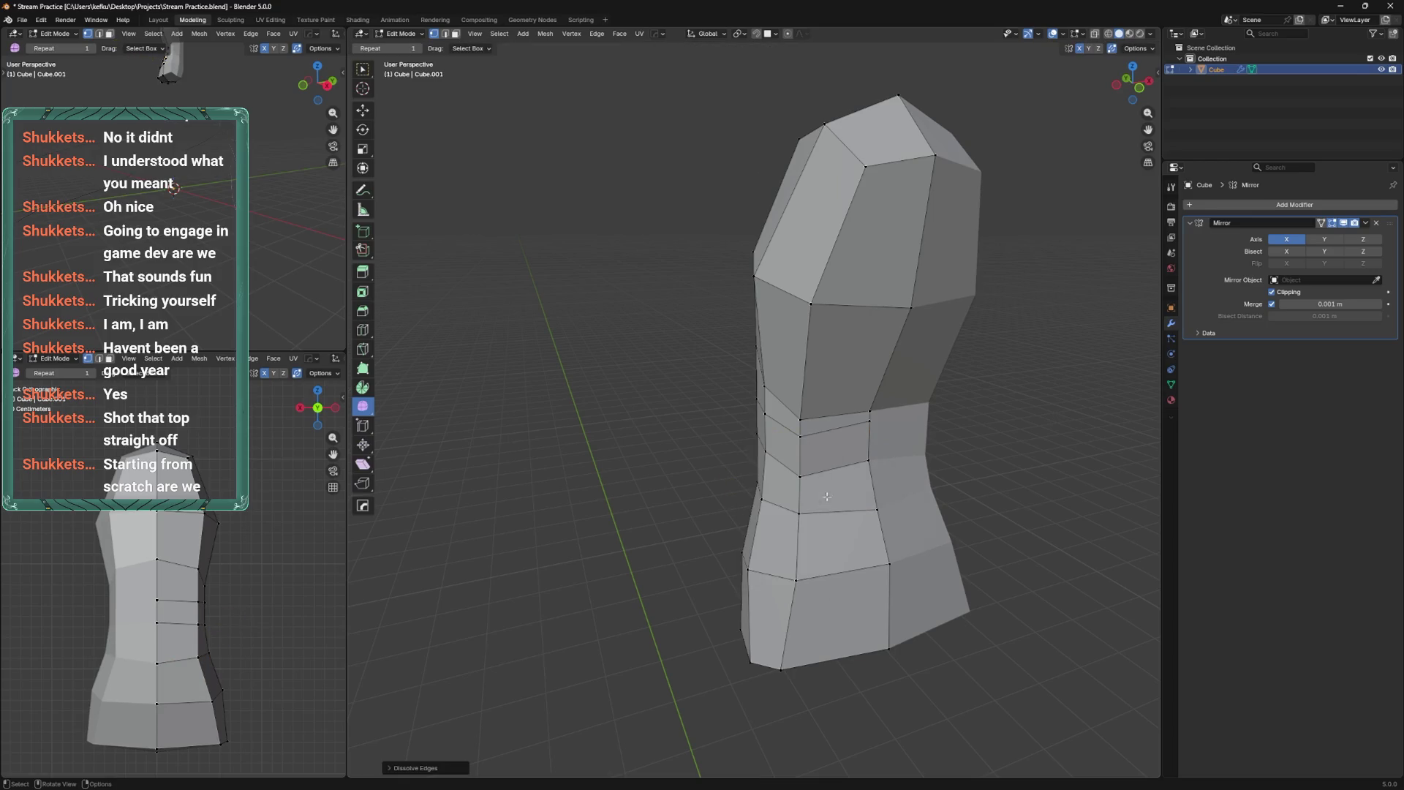
pyautogui.keyDown('alt'); pyautogui.click(834, 422); pyautogui.keyUp('alt')
pyautogui.press('g')
pyautogui.press('g')
pyautogui.click(836, 431)
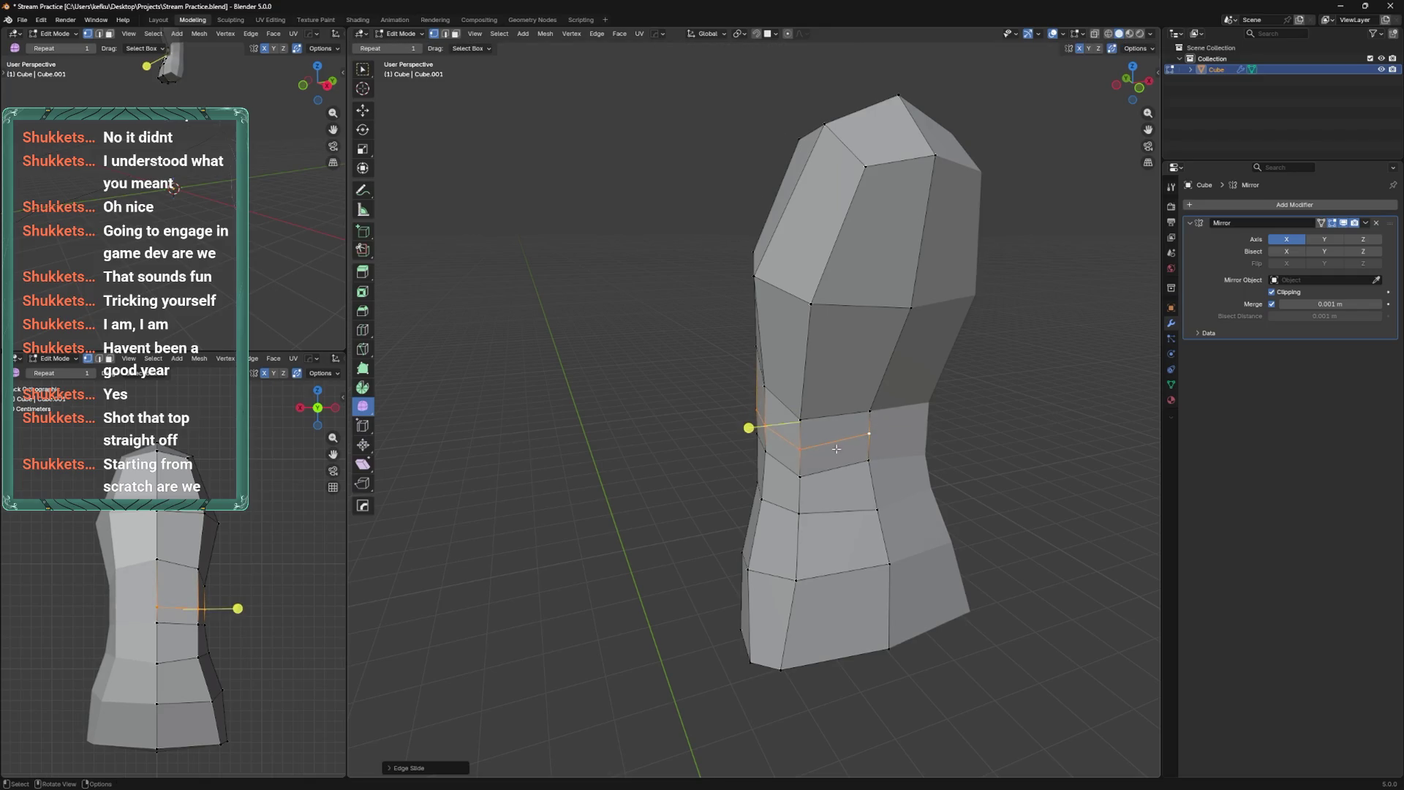
# Bevel a lower edge loop with a single segment.
pyautogui.press('ctrl+KP_3')
pyautogui.moveTo(955, 437); pyautogui.dragTo(919, 442, button='middle')
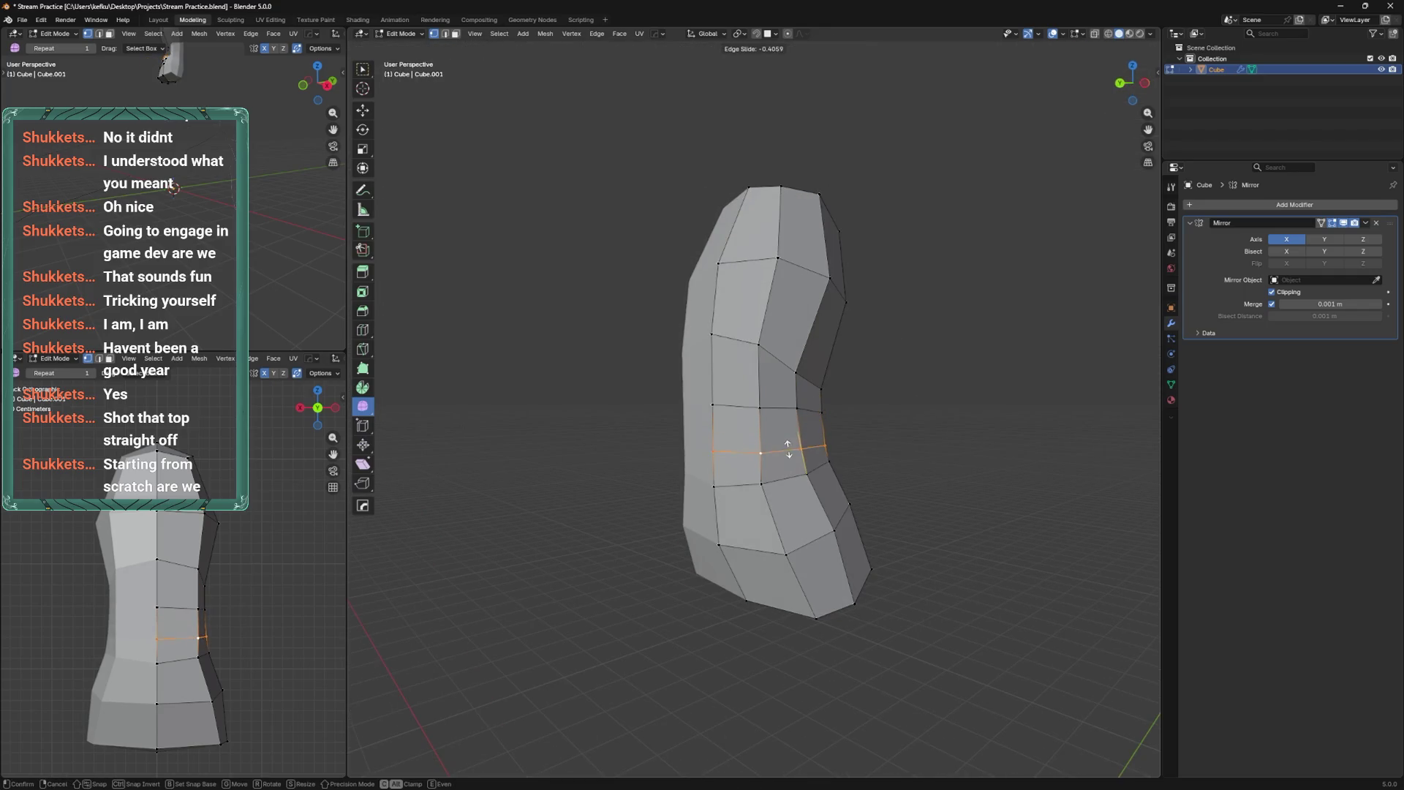
pyautogui.press('KP_1')
pyautogui.moveTo(789, 477)
pyautogui.mouseDown(button='middle')
pyautogui.moveTo(951, 483)
pyautogui.moveTo(769, 485)
pyautogui.mouseUp(button='middle')
pyautogui.keyDown('alt'); pyautogui.click(790, 555); pyautogui.keyUp('alt')
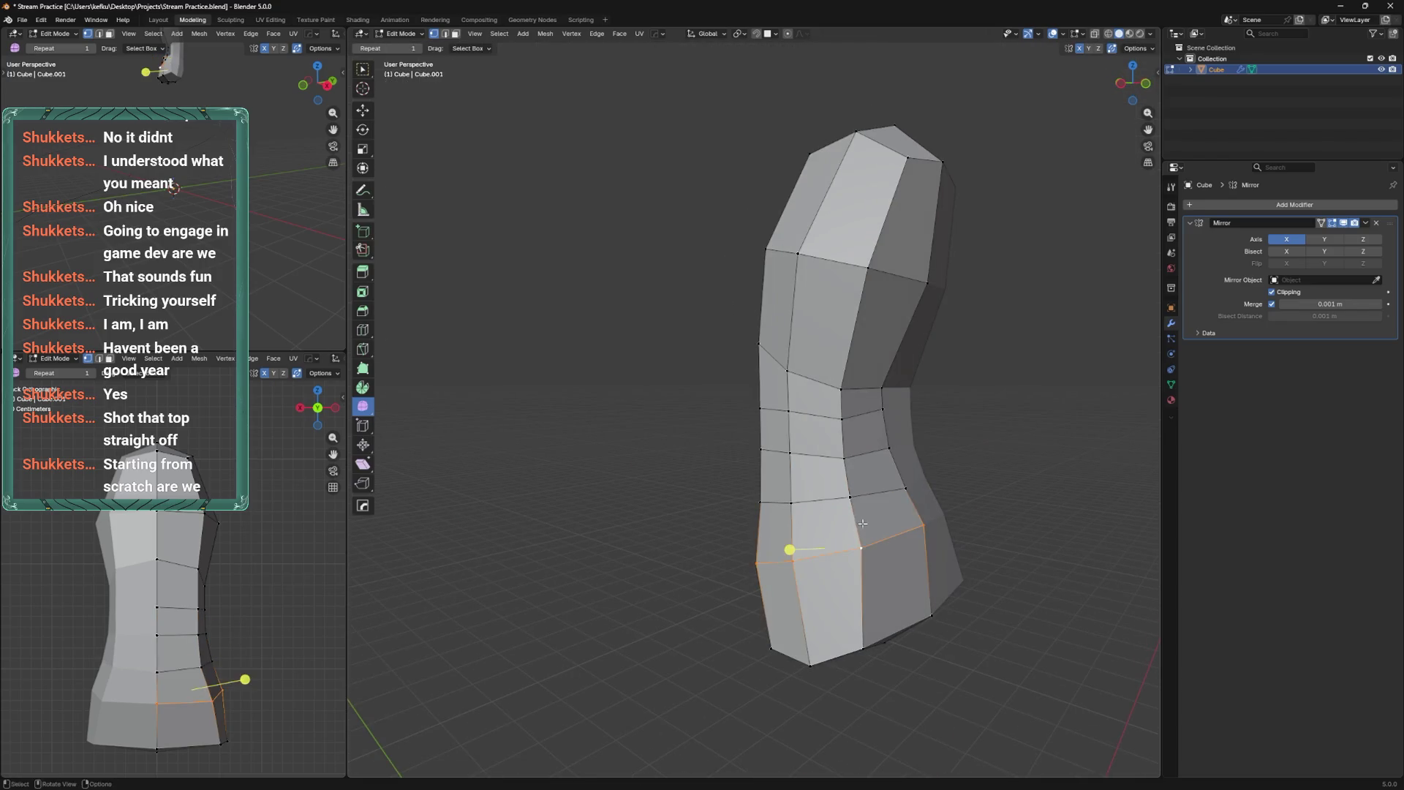
pyautogui.hotkey('ctrl', 'b')
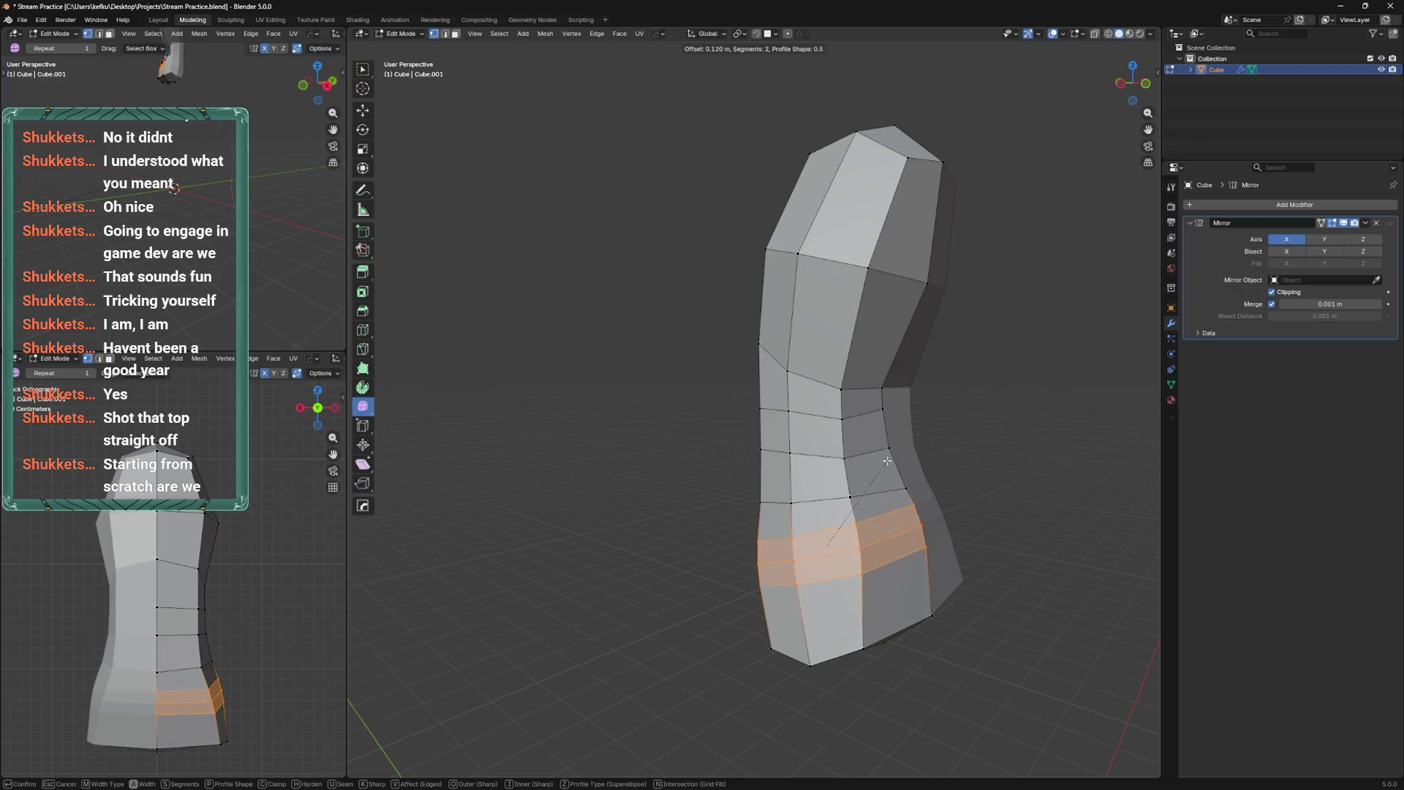
pyautogui.scroll(-1, 880, 454)
pyautogui.click(883, 453)
# Undo the bevel and slide a lower edge loop along the torso instead.
pyautogui.hotkey('ctrl', 'z')
pyautogui.keyDown('alt'); pyautogui.click(823, 536); pyautogui.keyUp('alt')
pyautogui.press('g')
pyautogui.press('g')
pyautogui.click(834, 531)
pyautogui.moveTo(833, 531)
pyautogui.mouseDown(button='middle')
pyautogui.moveTo(736, 547)
pyautogui.moveTo(820, 644)
pyautogui.mouseUp(button='middle')
# Reposition the bottom edge and shift a lower vertex to the right.
pyautogui.press('g')
pyautogui.click(811, 624)
pyautogui.press('g')
pyautogui.click(811, 625)
pyautogui.click(783, 589)
pyautogui.click(780, 550)
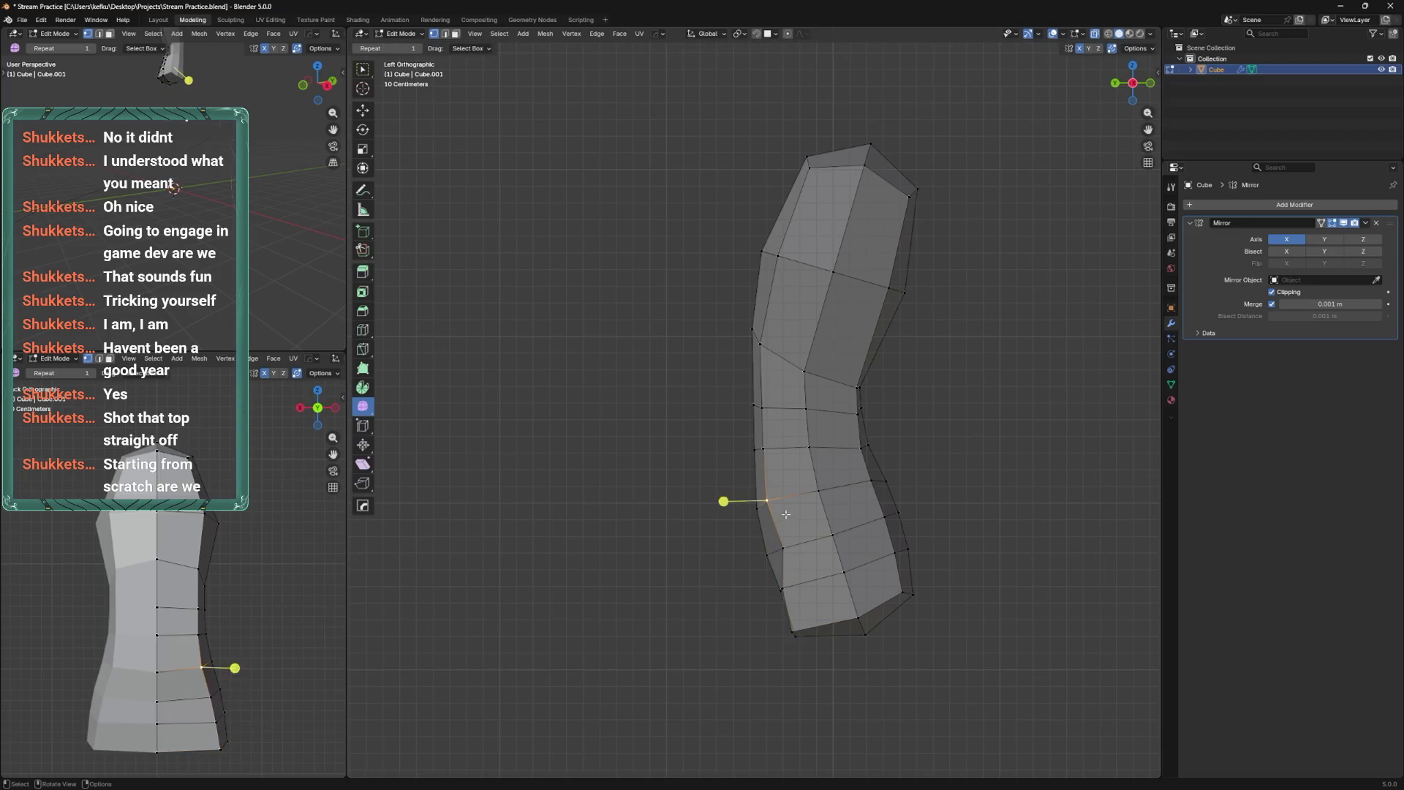
pyautogui.click(783, 589)
pyautogui.press('g')
pyautogui.click(802, 580)
# Turn off X-ray, clear the selection, and review the torso from back and side.
pyautogui.click(797, 630)
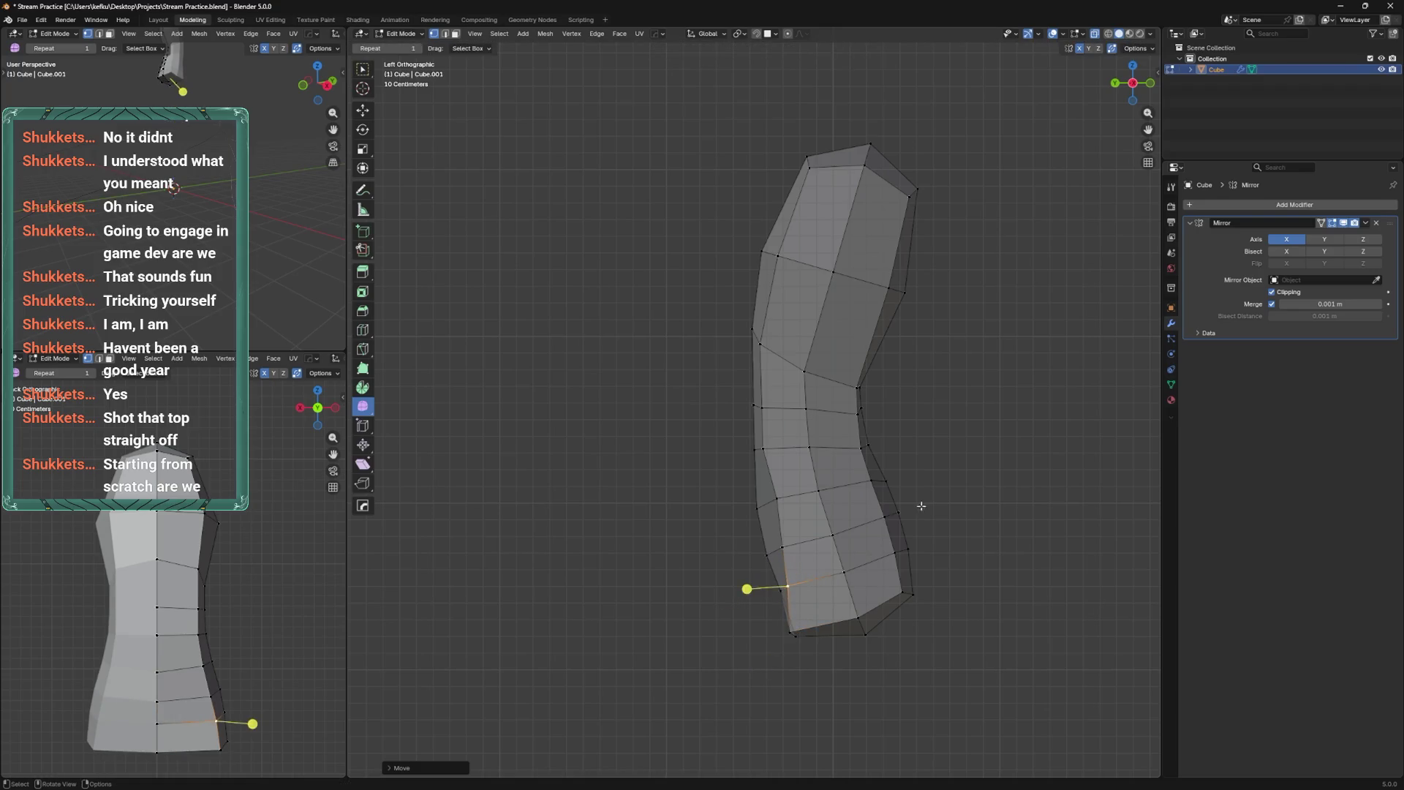
pyautogui.click(896, 587)
pyautogui.hotkey('alt', 'z')
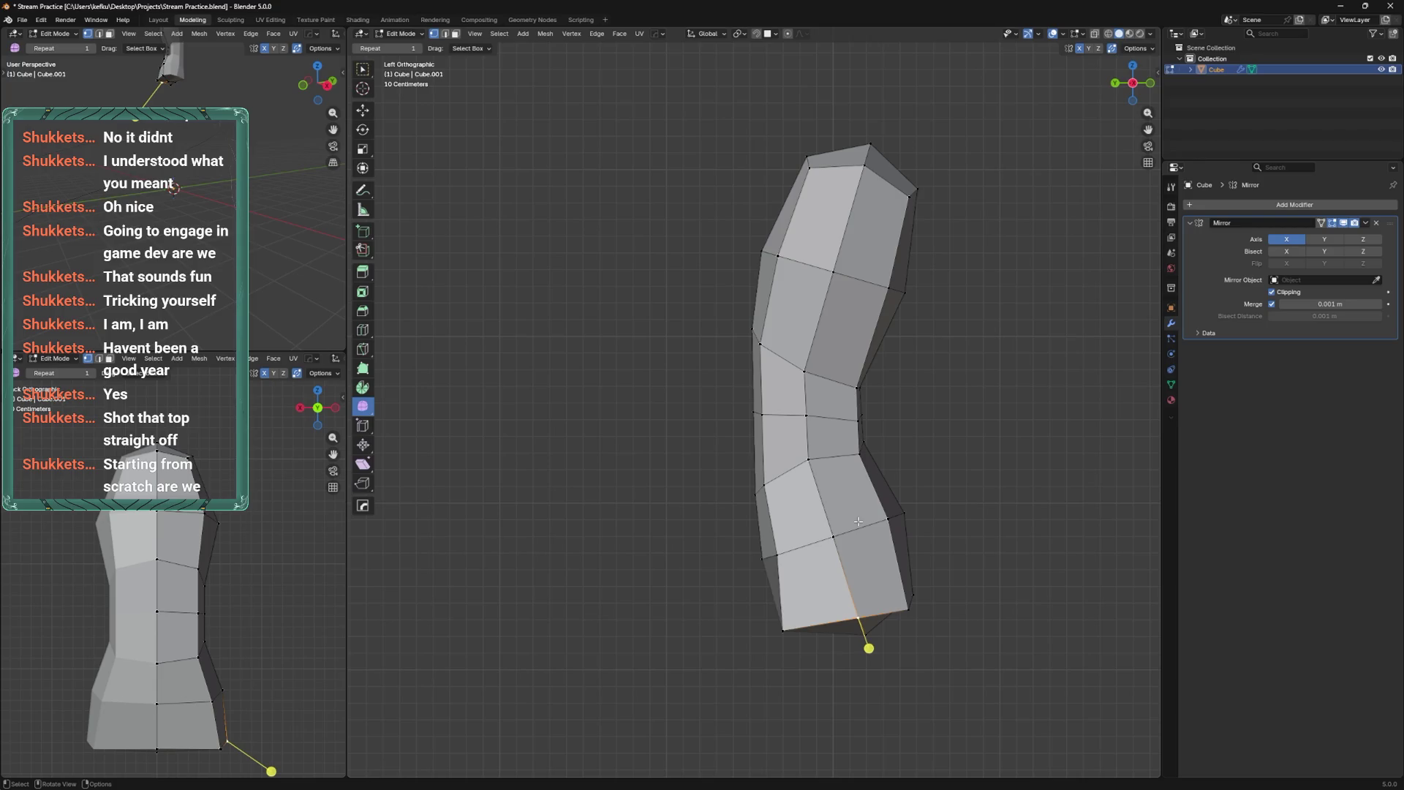
pyautogui.hotkey('alt', 'a')
pyautogui.keyDown('alt'); pyautogui.moveTo(791, 550); pyautogui.dragTo(909, 556, button='middle'); pyautogui.keyUp('alt')
pyautogui.moveTo(752, 627); pyautogui.dragTo(776, 629)
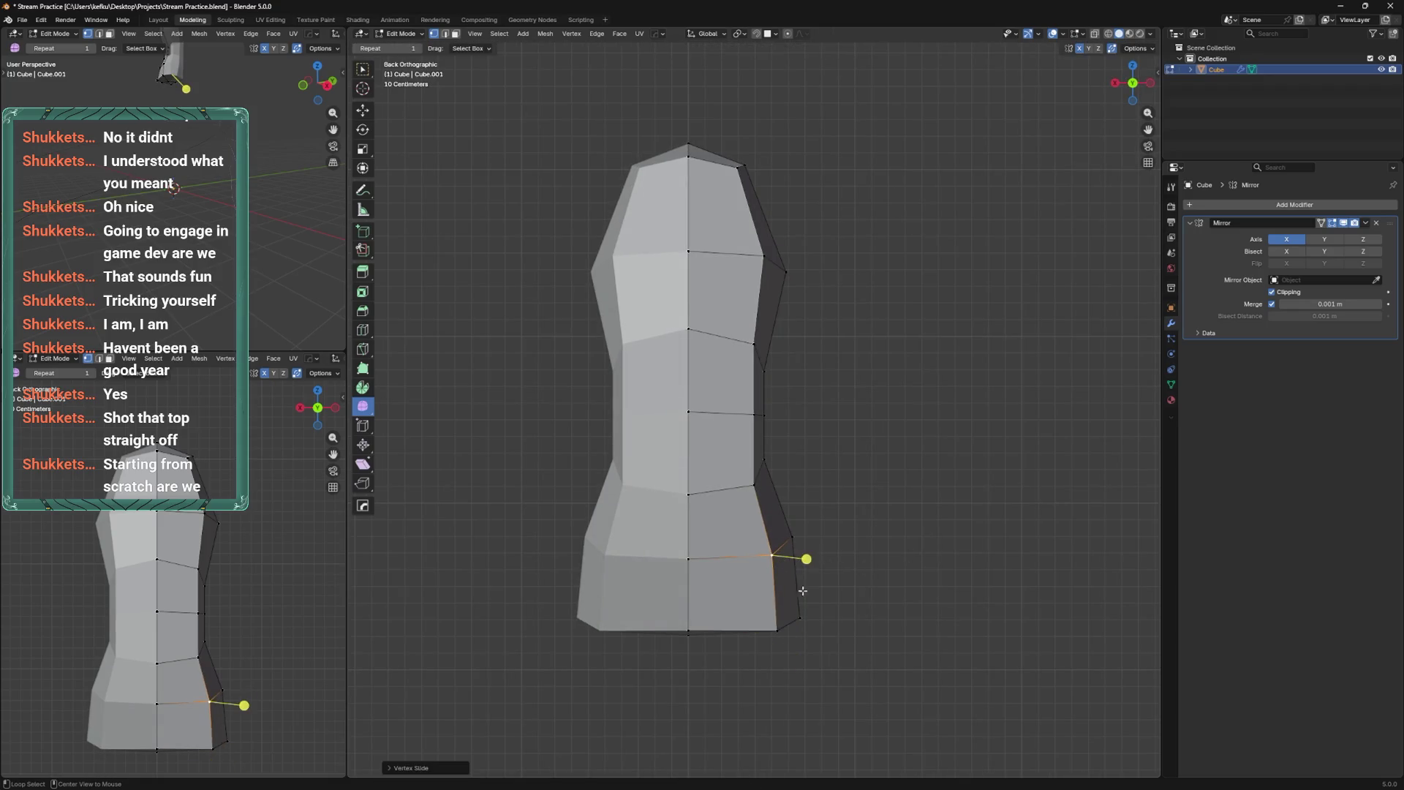
pyautogui.keyDown('alt'); pyautogui.moveTo(803, 590); pyautogui.dragTo(711, 583, button='middle'); pyautogui.keyUp('alt')
# Slide a right-side vertex outward and lower an edge loop.
pyautogui.click(892, 512)
pyautogui.press('g')
pyautogui.press('g')
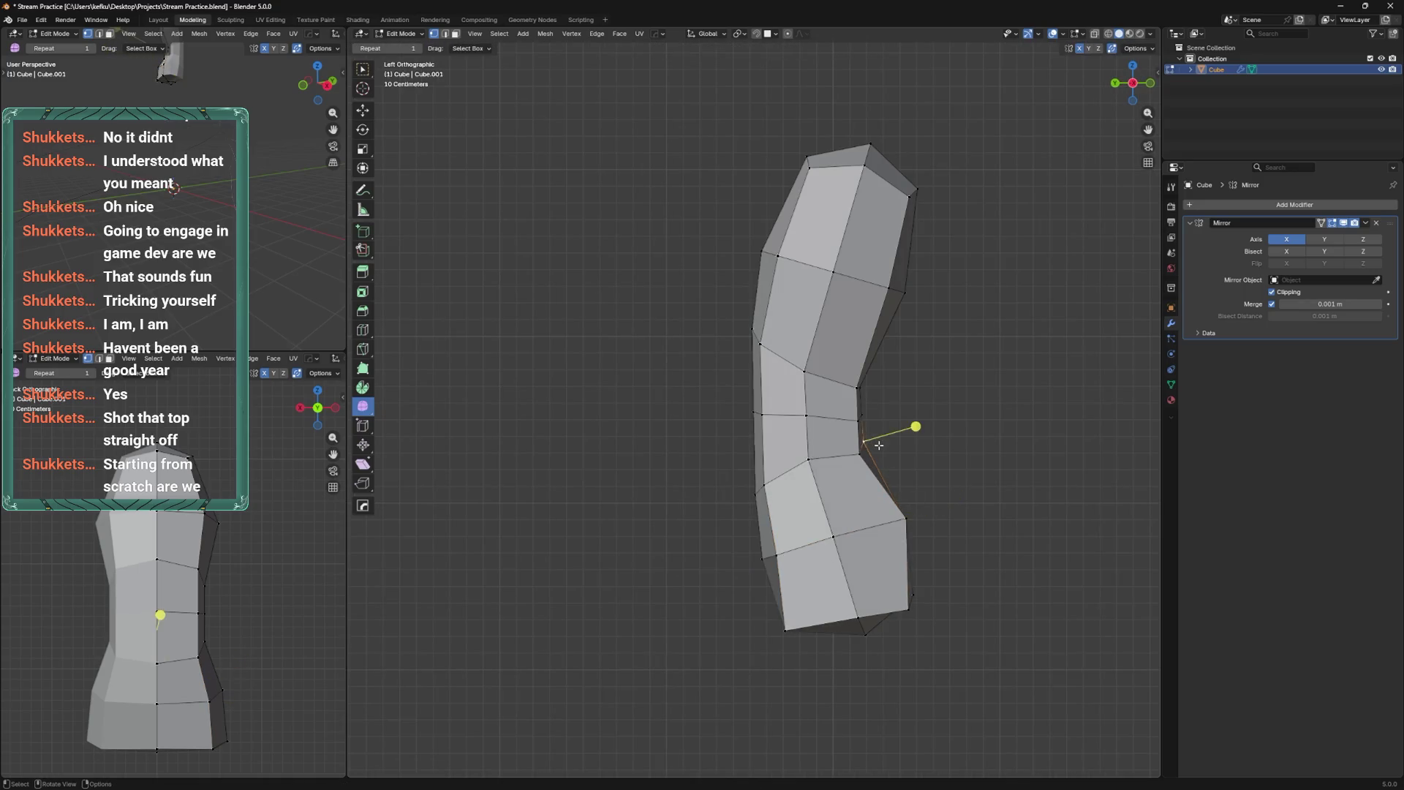
pyautogui.moveTo(915, 428)
pyautogui.mouseDown(button='middle')
pyautogui.moveTo(811, 448)
pyautogui.moveTo(829, 482)
pyautogui.moveTo(858, 454)
pyautogui.moveTo(845, 437)
pyautogui.moveTo(773, 416)
pyautogui.mouseUp(button='middle')
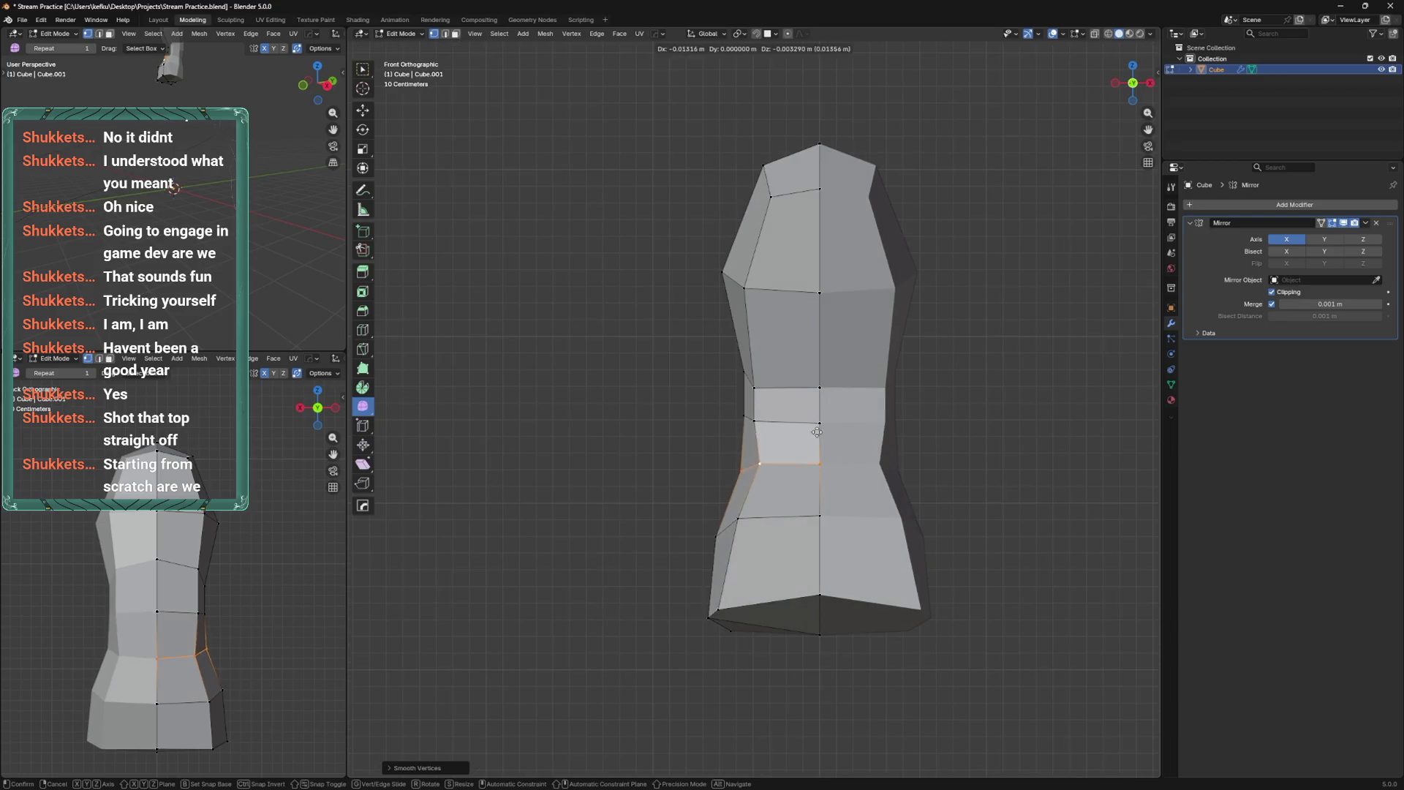
pyautogui.press('g')
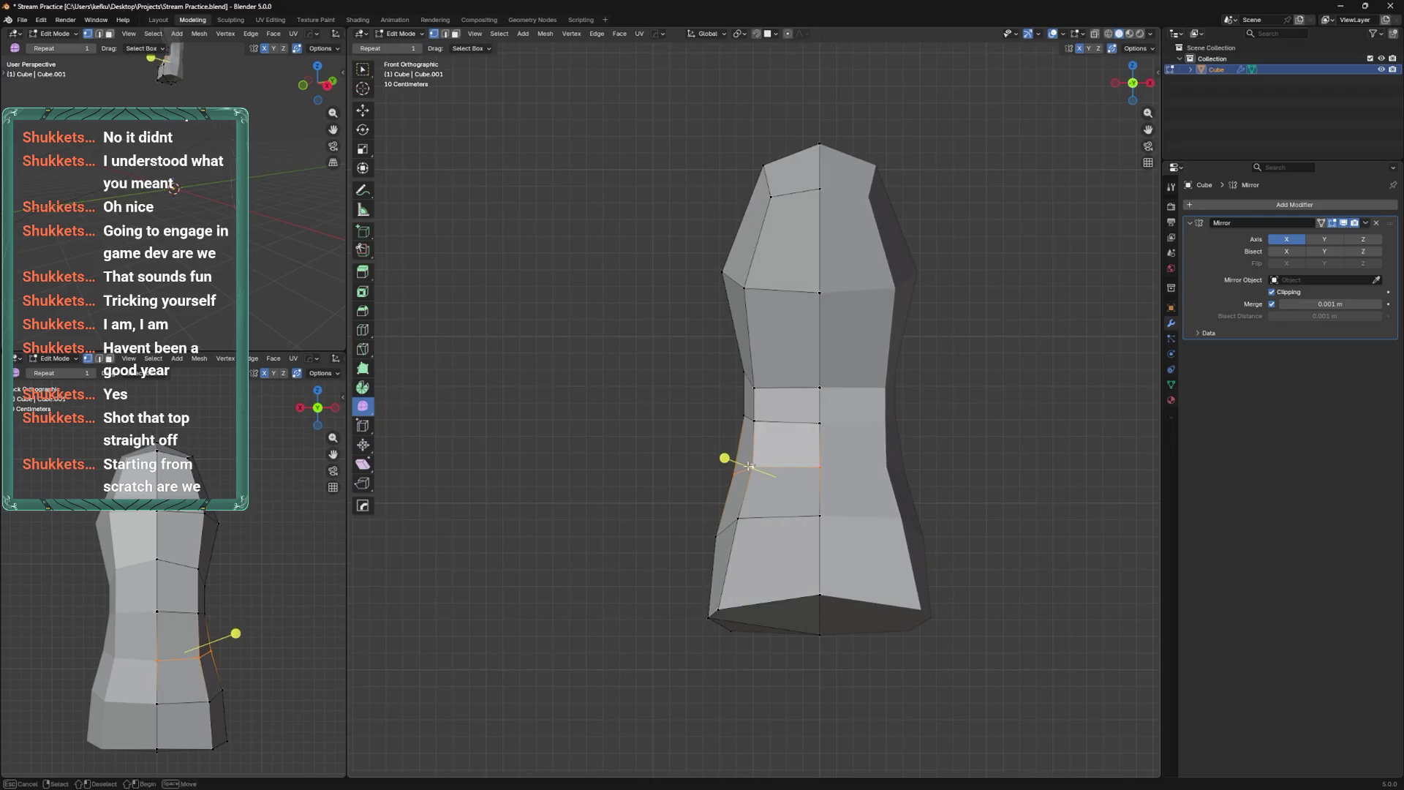
pyautogui.click(768, 475)
pyautogui.moveTo(768, 476)
pyautogui.mouseDown(button='middle')
pyautogui.moveTo(872, 451)
pyautogui.moveTo(862, 441)
pyautogui.mouseUp(button='middle')
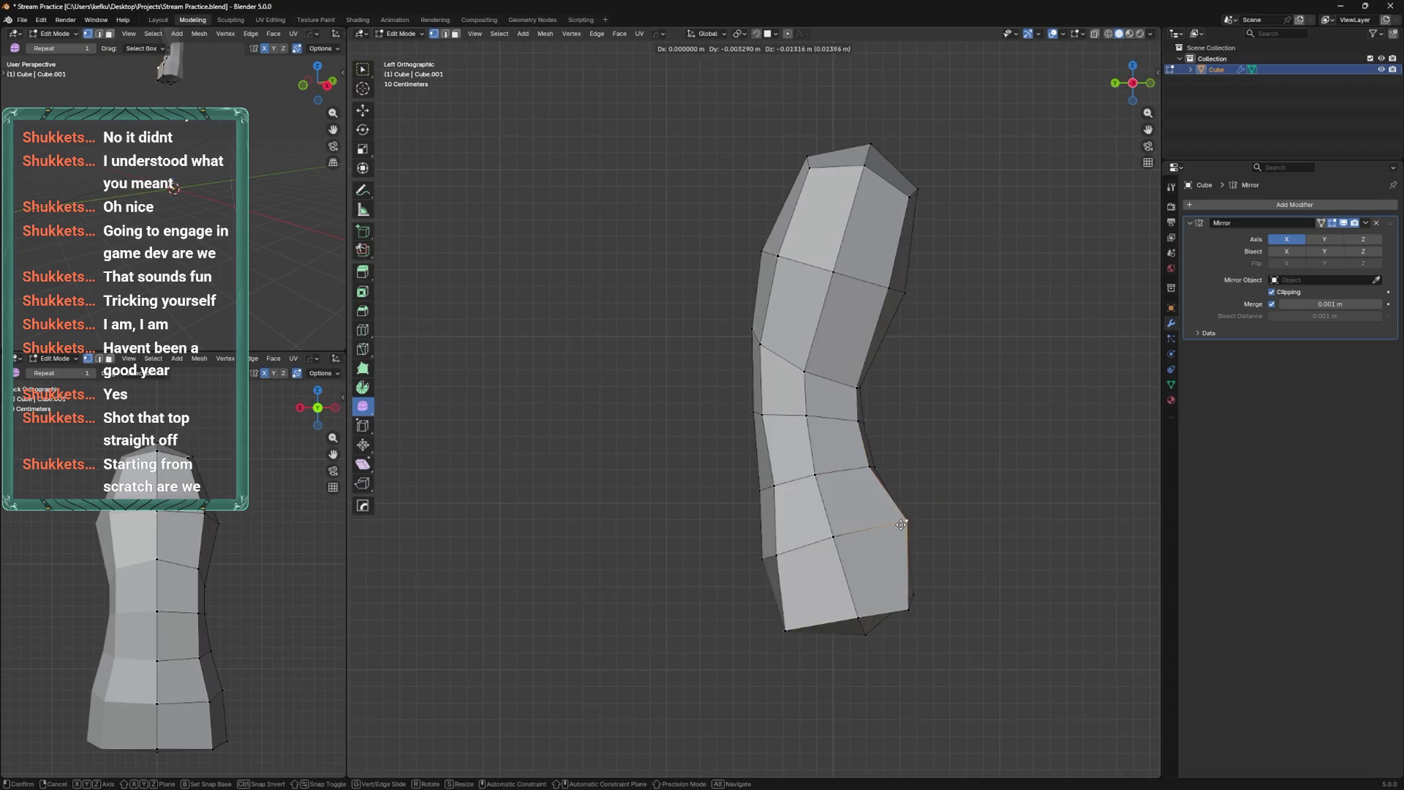
# Smooth the left contour, then undo recent changes back to the earlier top shape.
pyautogui.click(784, 486)
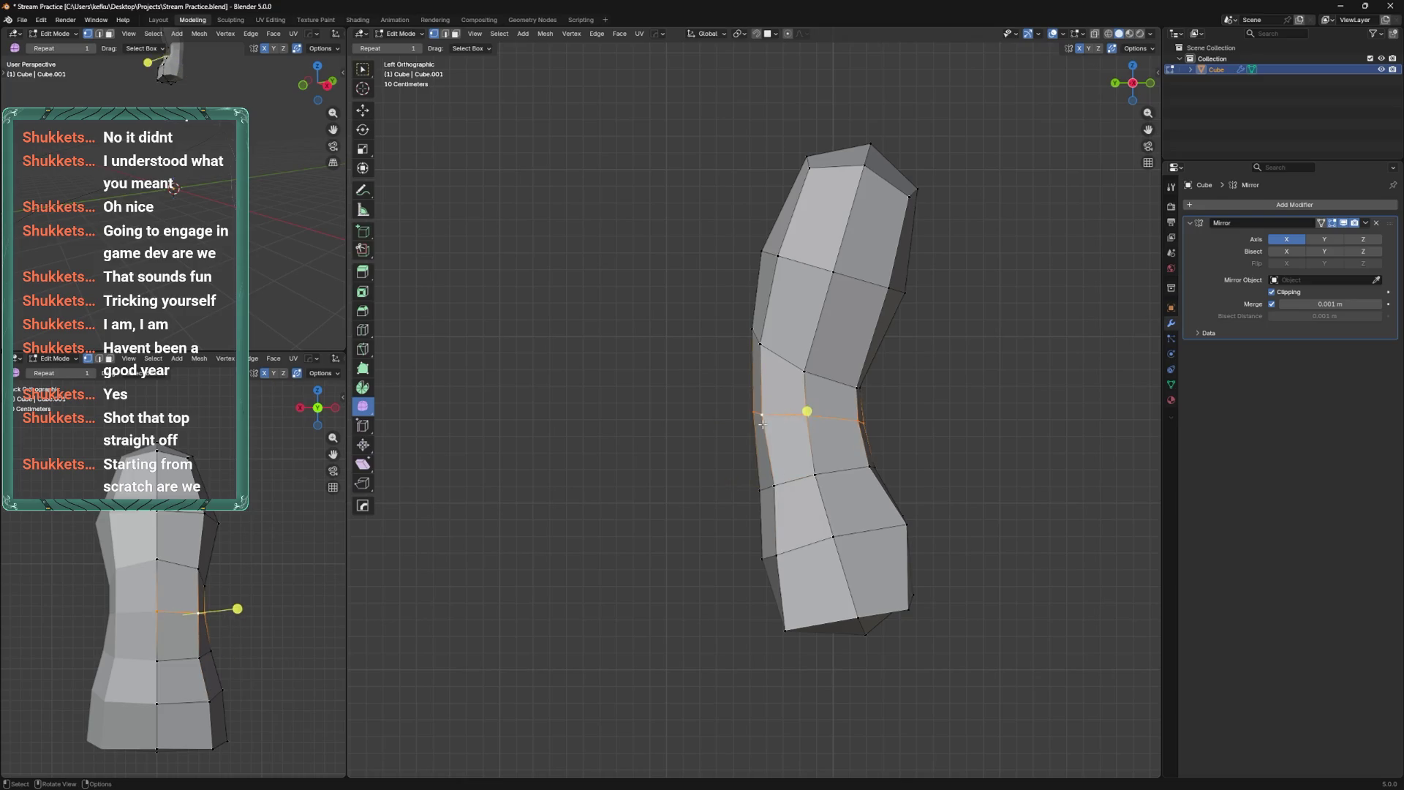
pyautogui.hotkey('shift', 'r')
pyautogui.keyDown('alt'); pyautogui.moveTo(854, 369); pyautogui.dragTo(804, 392, button='middle'); pyautogui.keyUp('alt')
pyautogui.hotkey('ctrl', 'z')
pyautogui.hotkey('ctrl', 'z')
pyautogui.hotkey('ctrl', 'z')
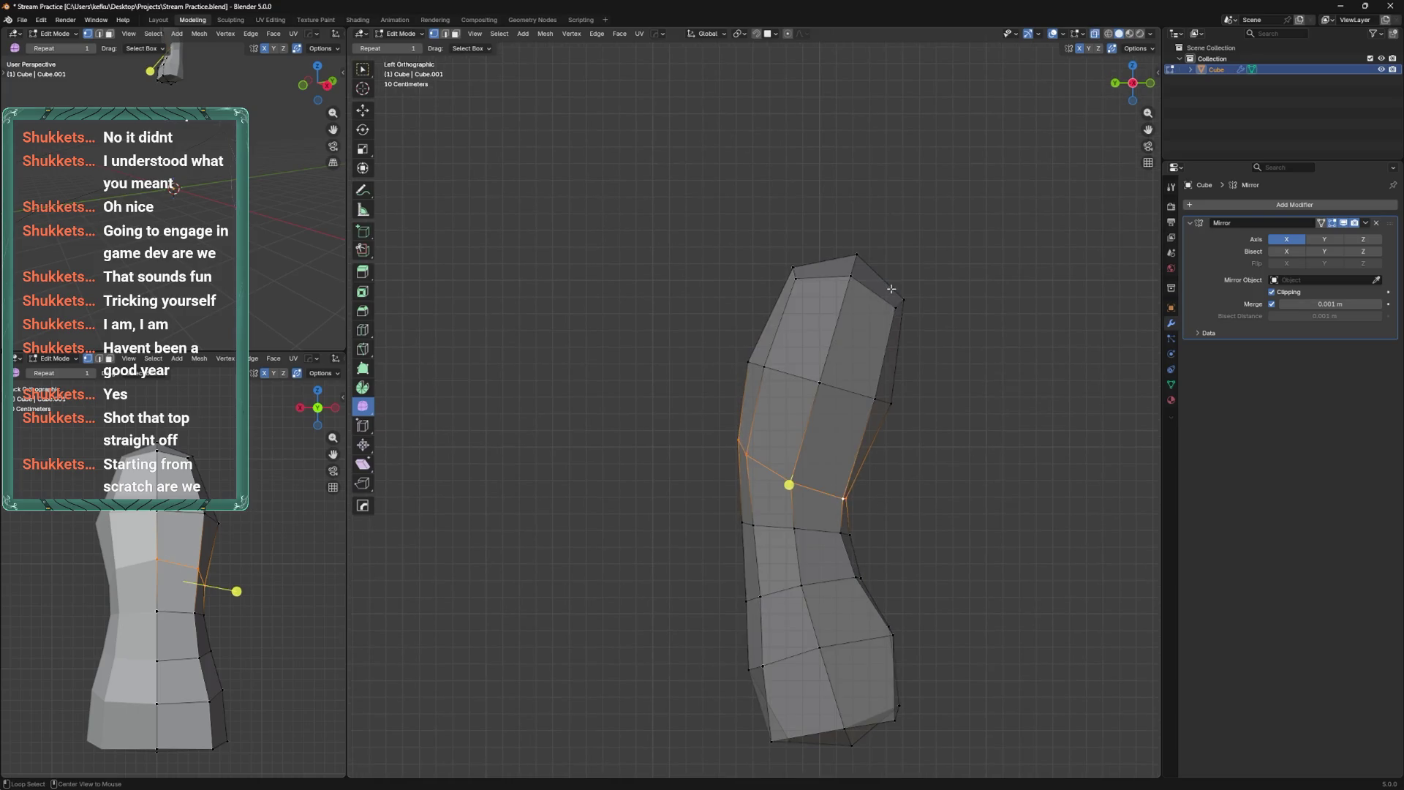
pyautogui.hotkey('ctrl', 'z')
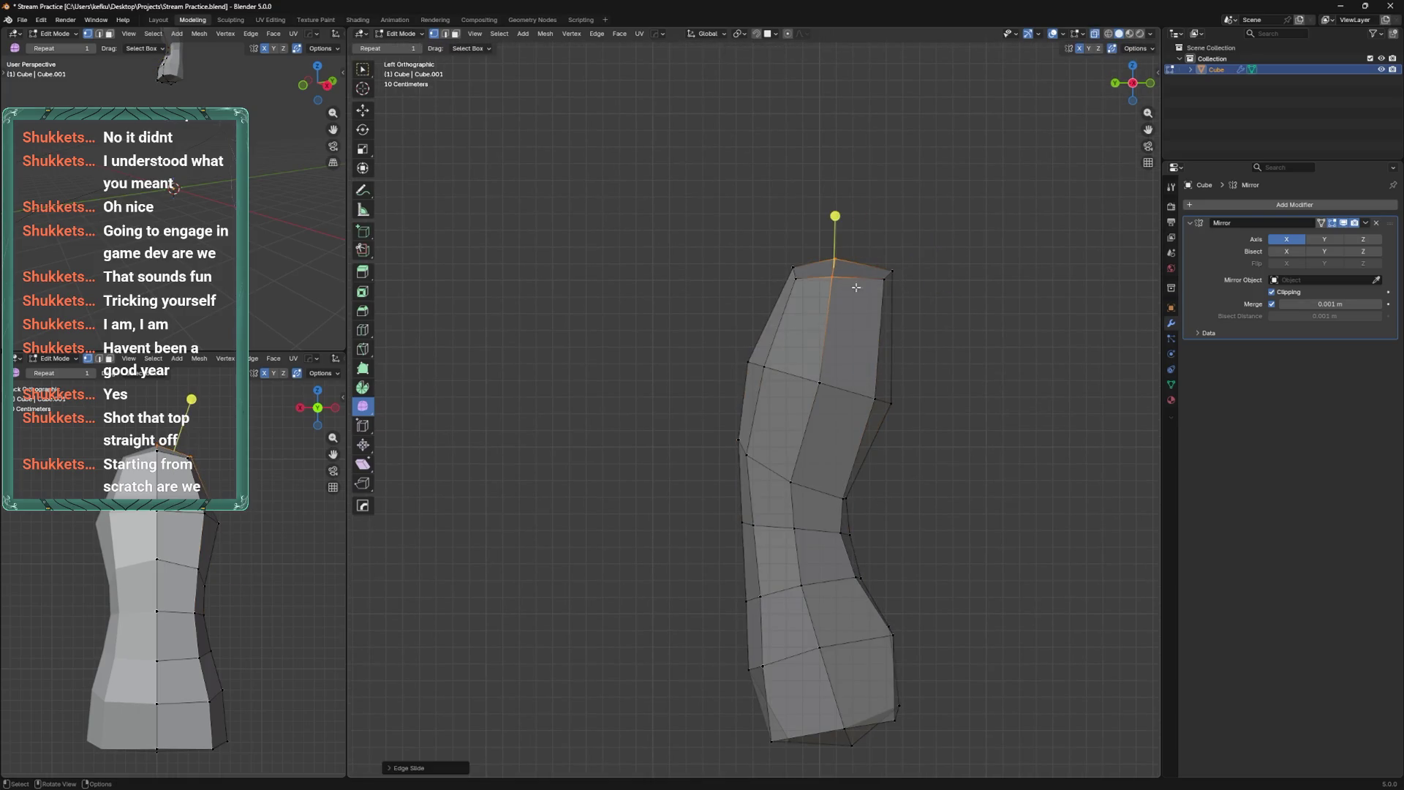
pyautogui.moveTo(898, 295); pyautogui.dragTo(899, 293)
pyautogui.hotkey('ctrl', 'z')
pyautogui.moveTo(773, 246); pyautogui.dragTo(802, 278)
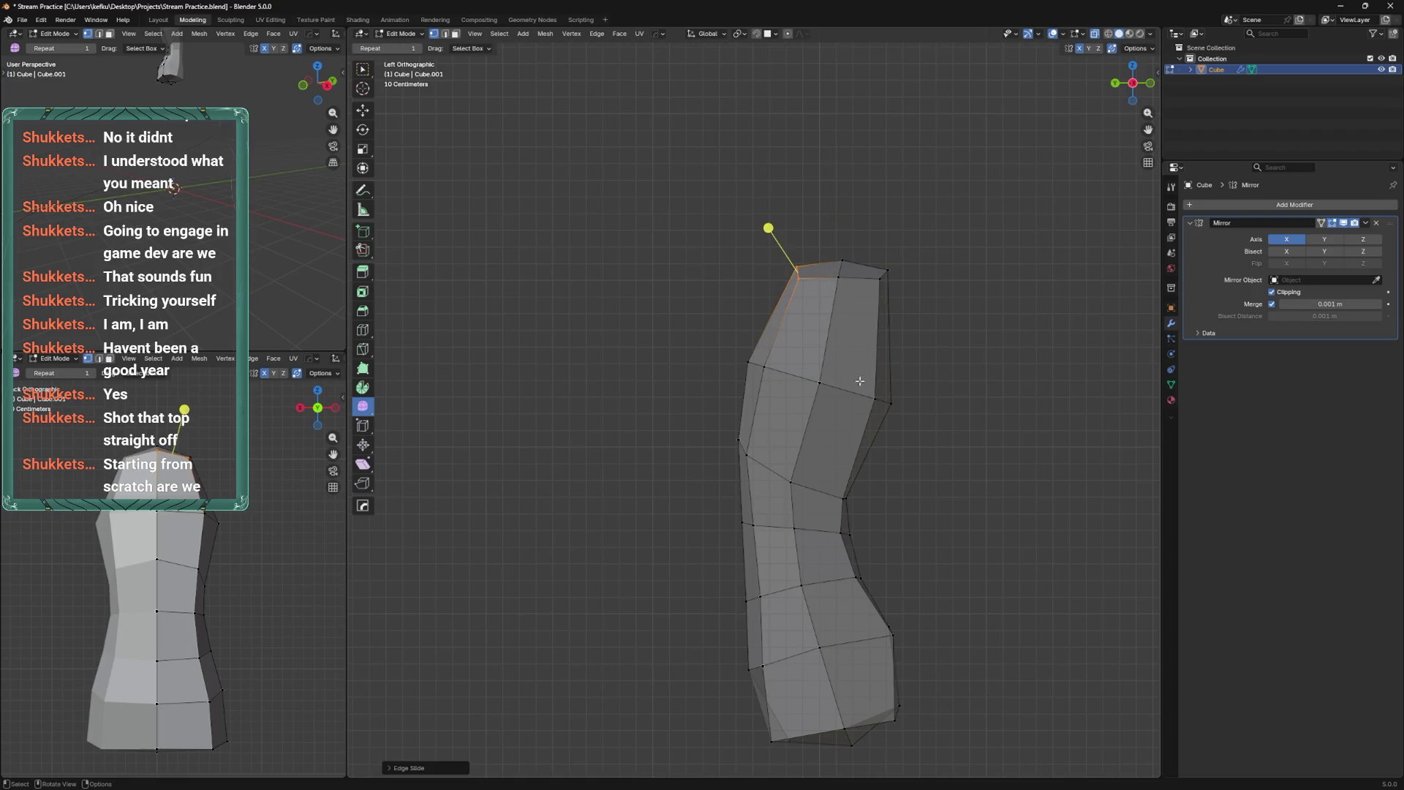
# Bevel a horizontal edge loop into a face band.
pyautogui.keyDown('alt'); pyautogui.click(873, 401); pyautogui.keyUp('alt')
pyautogui.hotkey('ctrl', 'b')
pyautogui.press('Escape')
pyautogui.hotkey('ctrl', 'b')
pyautogui.click(899, 332)
pyautogui.moveTo(915, 359)
pyautogui.keyDown('alt'); pyautogui.mouseDown(button='middle')
pyautogui.moveTo(877, 548)
pyautogui.moveTo(877, 422)
pyautogui.moveTo(801, 596)
pyautogui.moveTo(832, 622)
pyautogui.mouseUp(button='middle'); pyautogui.keyUp('alt')
# Add a vertical loop cut on the right half in X-ray.
pyautogui.hotkey('alt', 'z')
pyautogui.hotkey('ctrl', 'r')
pyautogui.click(825, 526)
pyautogui.rightClick(861, 471)
# Undo the loop cut and apply the Mirror modifier in Object Mode.
pyautogui.hotkey('alt', 'z')
pyautogui.hotkey('ctrl', 'z')
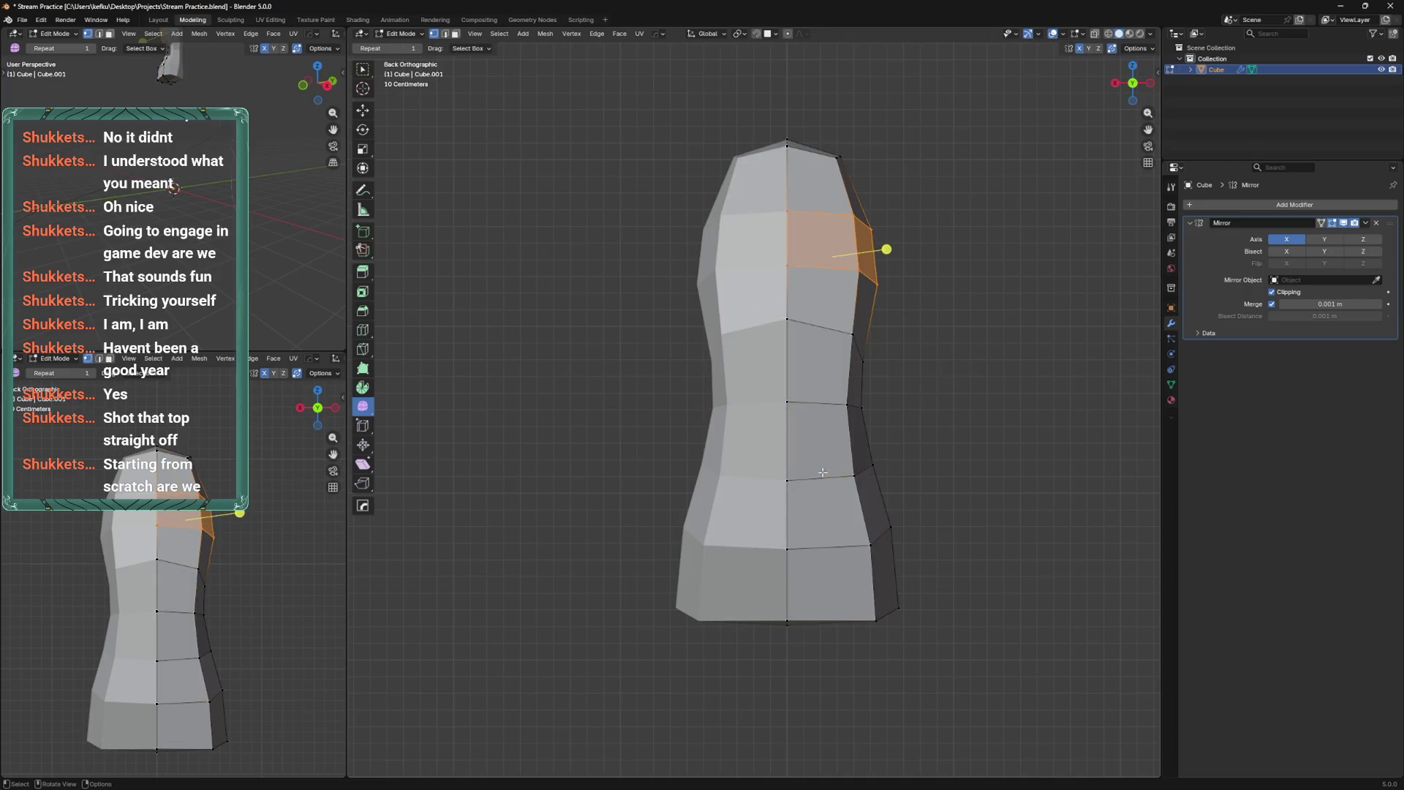
pyautogui.press('Tab')
pyautogui.hotkey('ctrl', 'a')
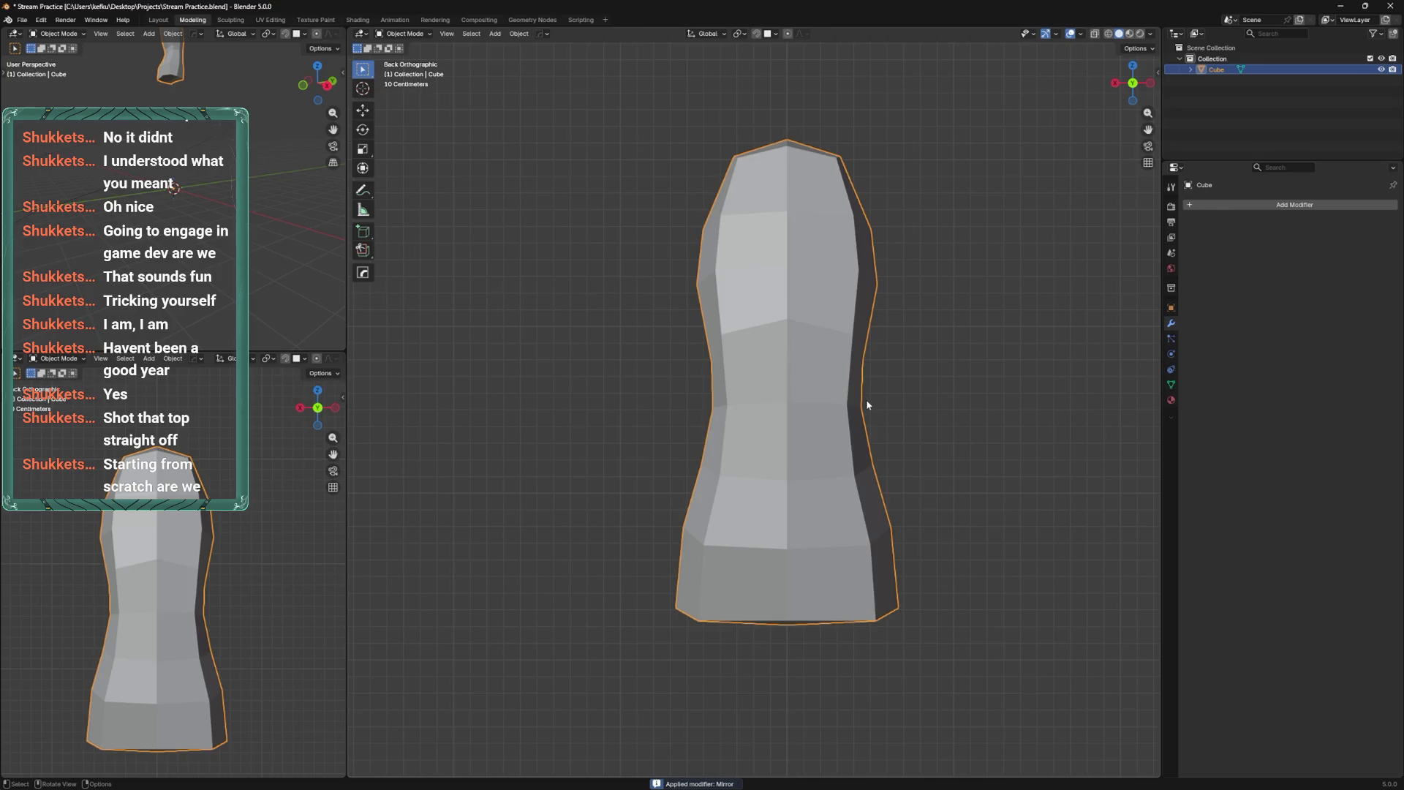
# Bevel the torso's centre vertical edge loop into a narrow face strip.
pyautogui.press('Tab')
pyautogui.keyDown('alt'); pyautogui.click(787, 351); pyautogui.keyUp('alt')
pyautogui.hotkey('ctrl', 'b')
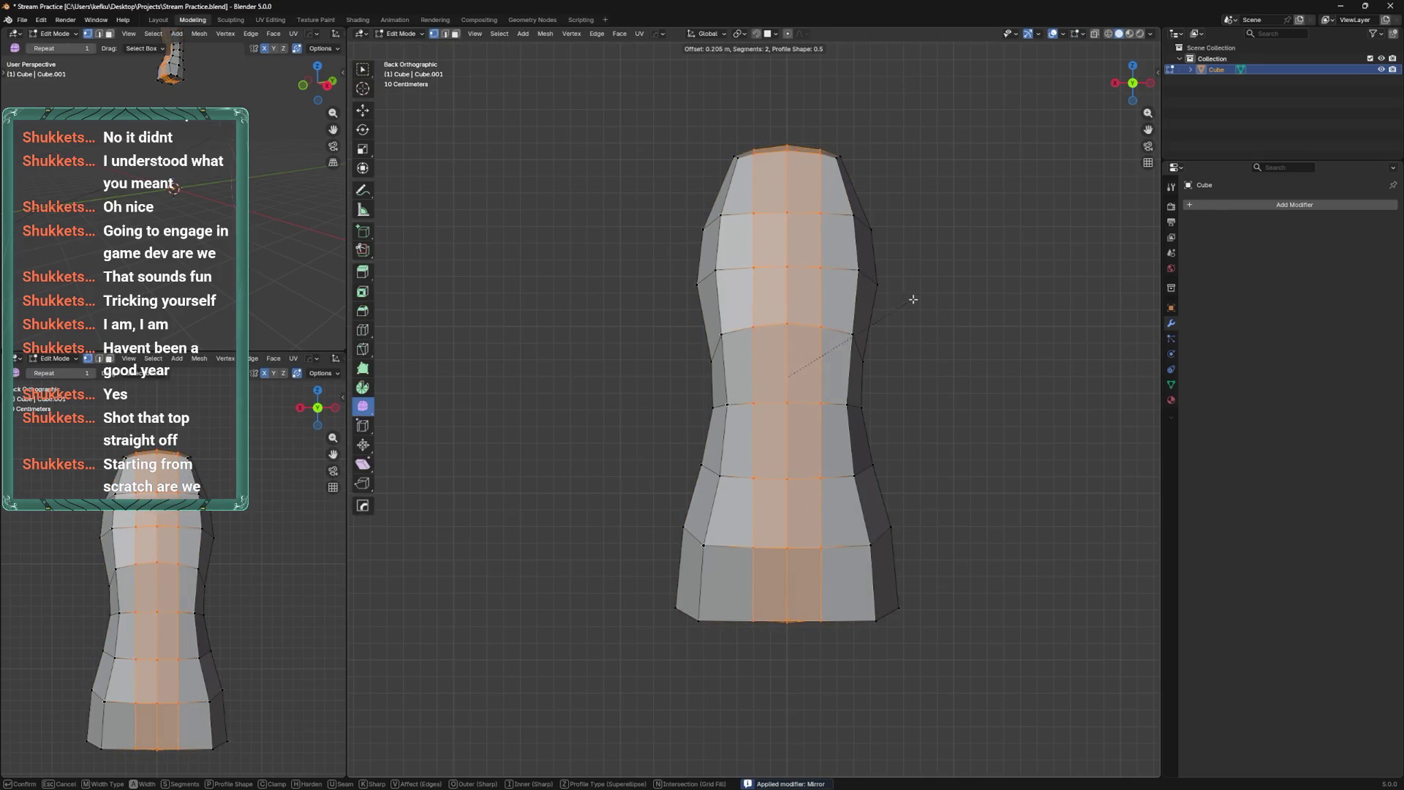
pyautogui.click(905, 298)
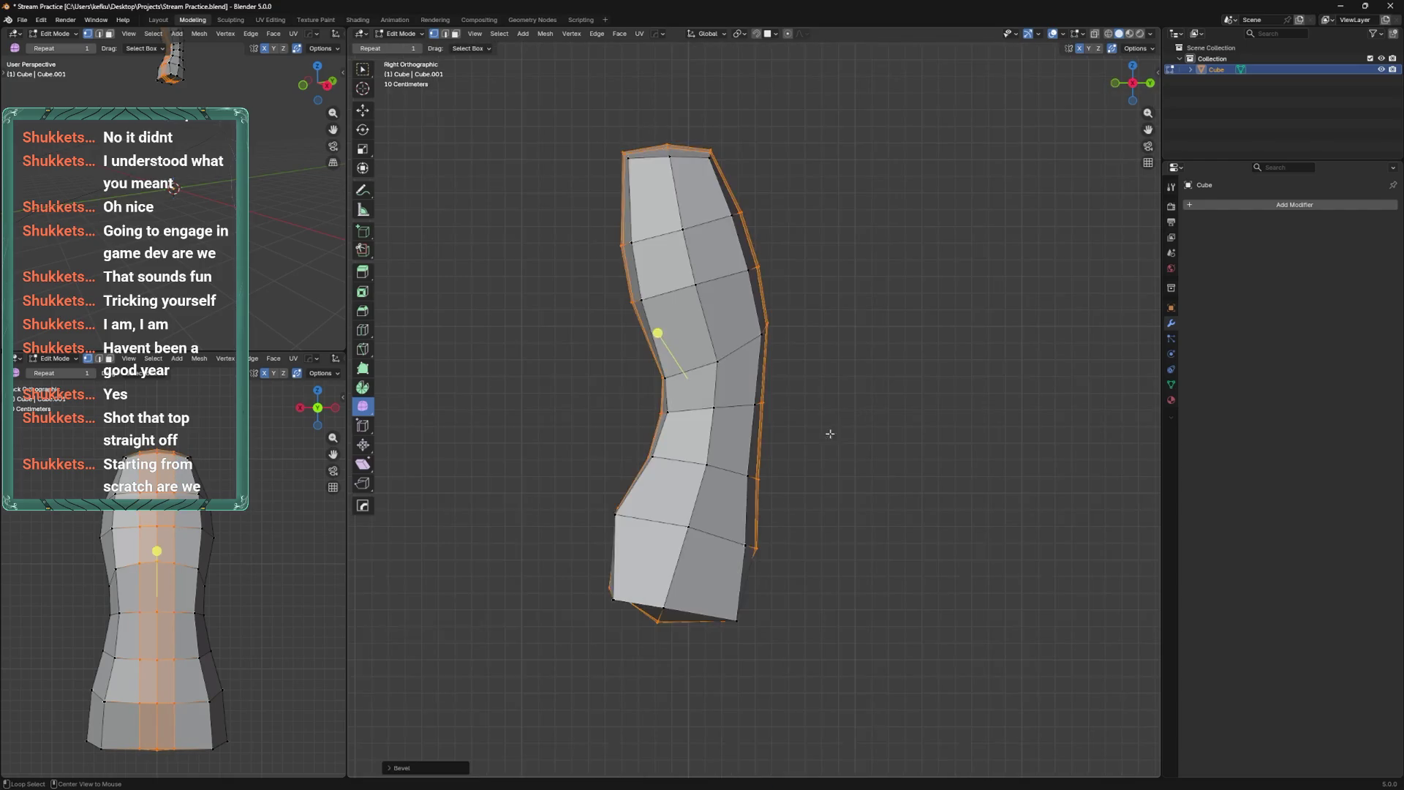
# In the left side view, reposition the bottom side-profile vertex and slide it along its edge.
pyautogui.hotkey('alt', 'z')
pyautogui.press('ctrl+KP_3')
pyautogui.click(842, 618)
pyautogui.press('g')
pyautogui.click(887, 583)
pyautogui.moveTo(887, 583)
pyautogui.mouseDown(button='middle')
pyautogui.moveTo(830, 564)
pyautogui.moveTo(735, 600)
pyautogui.moveTo(775, 578)
pyautogui.mouseUp(button='middle')
pyautogui.hotkey('alt', 'z')
pyautogui.hotkey('shift', 'v')
pyautogui.click(692, 562)
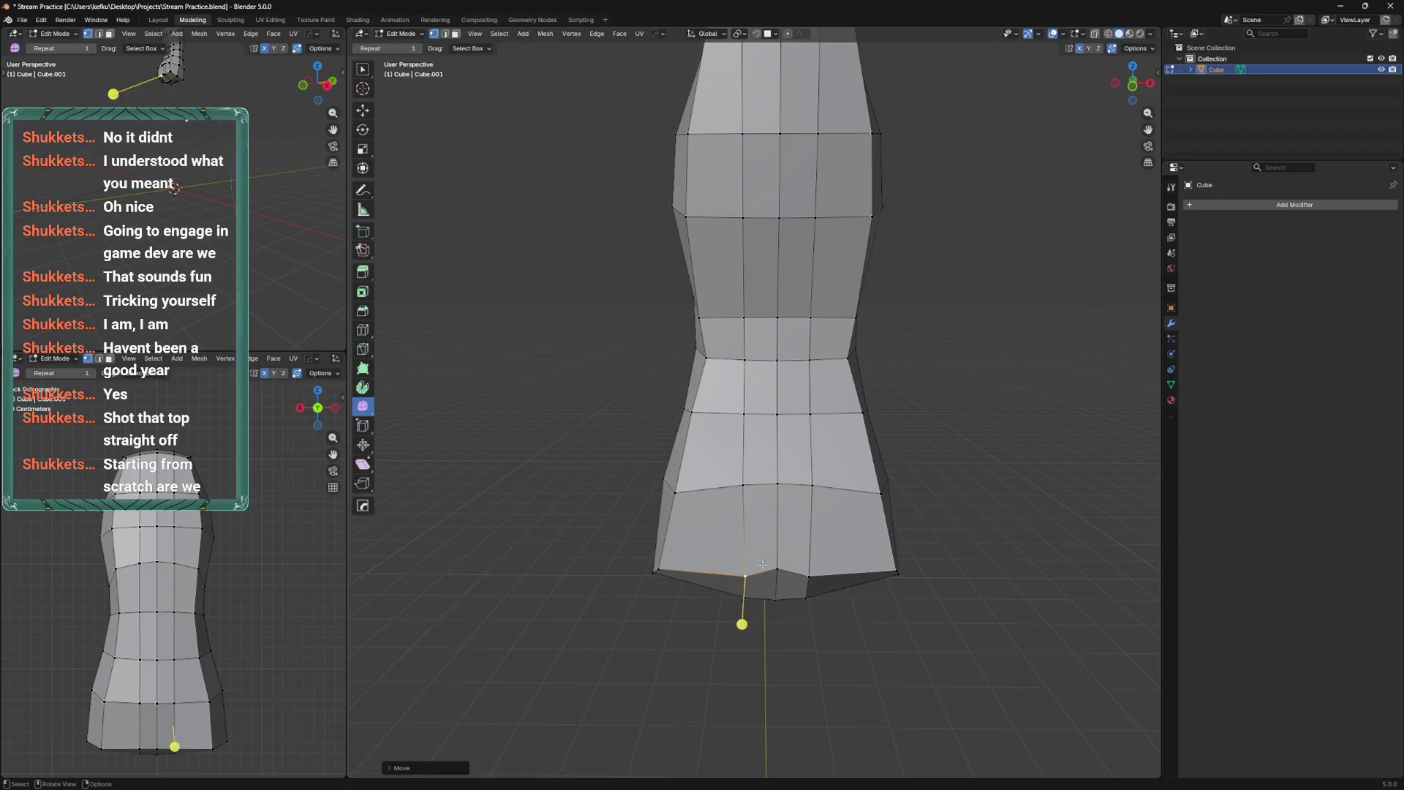
# Move the bottom-right corner and lower-right contour vertices to curve the side profile.
pyautogui.press('g')
pyautogui.press('ctrl+KP_3')
pyautogui.click(869, 526)
pyautogui.press('g')
pyautogui.click(895, 517)
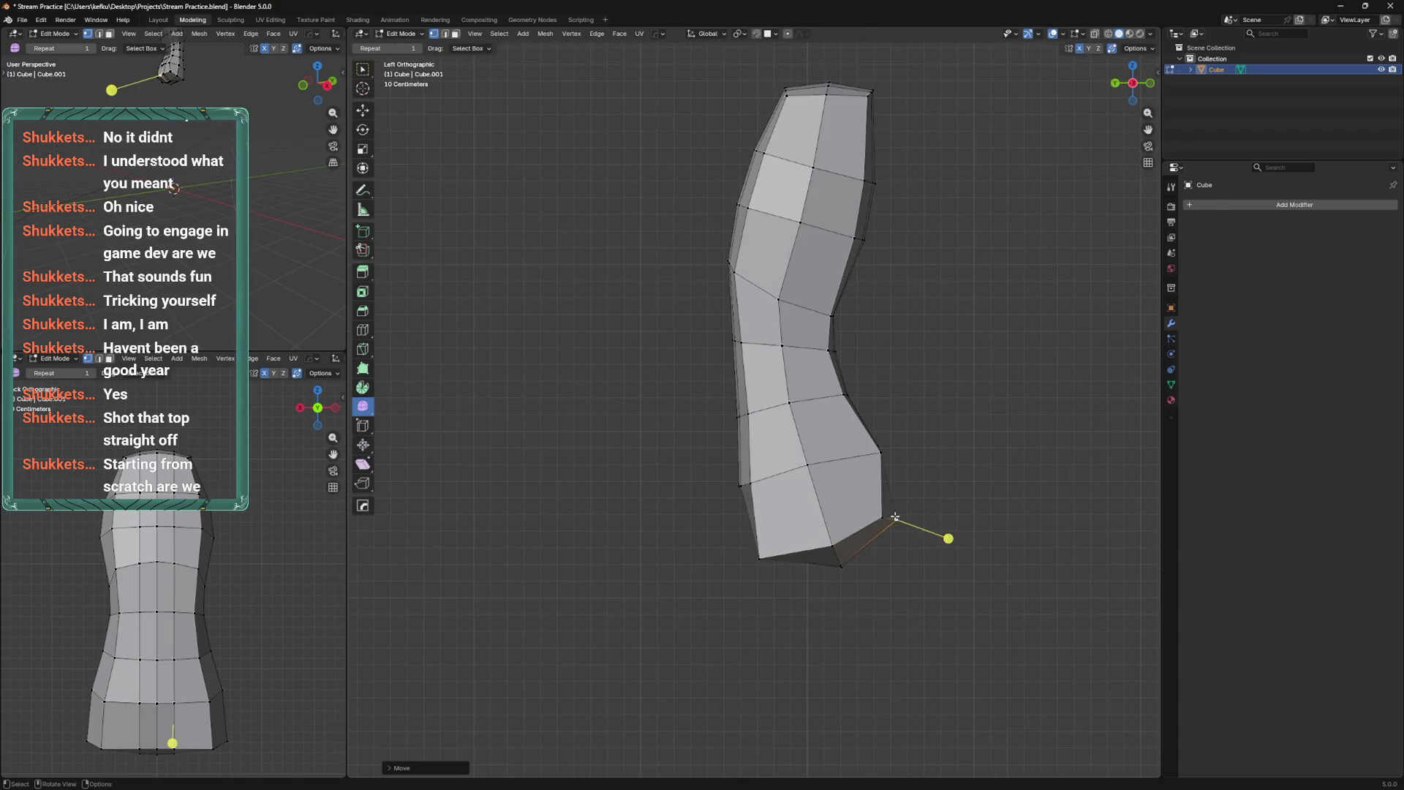
pyautogui.click(883, 455)
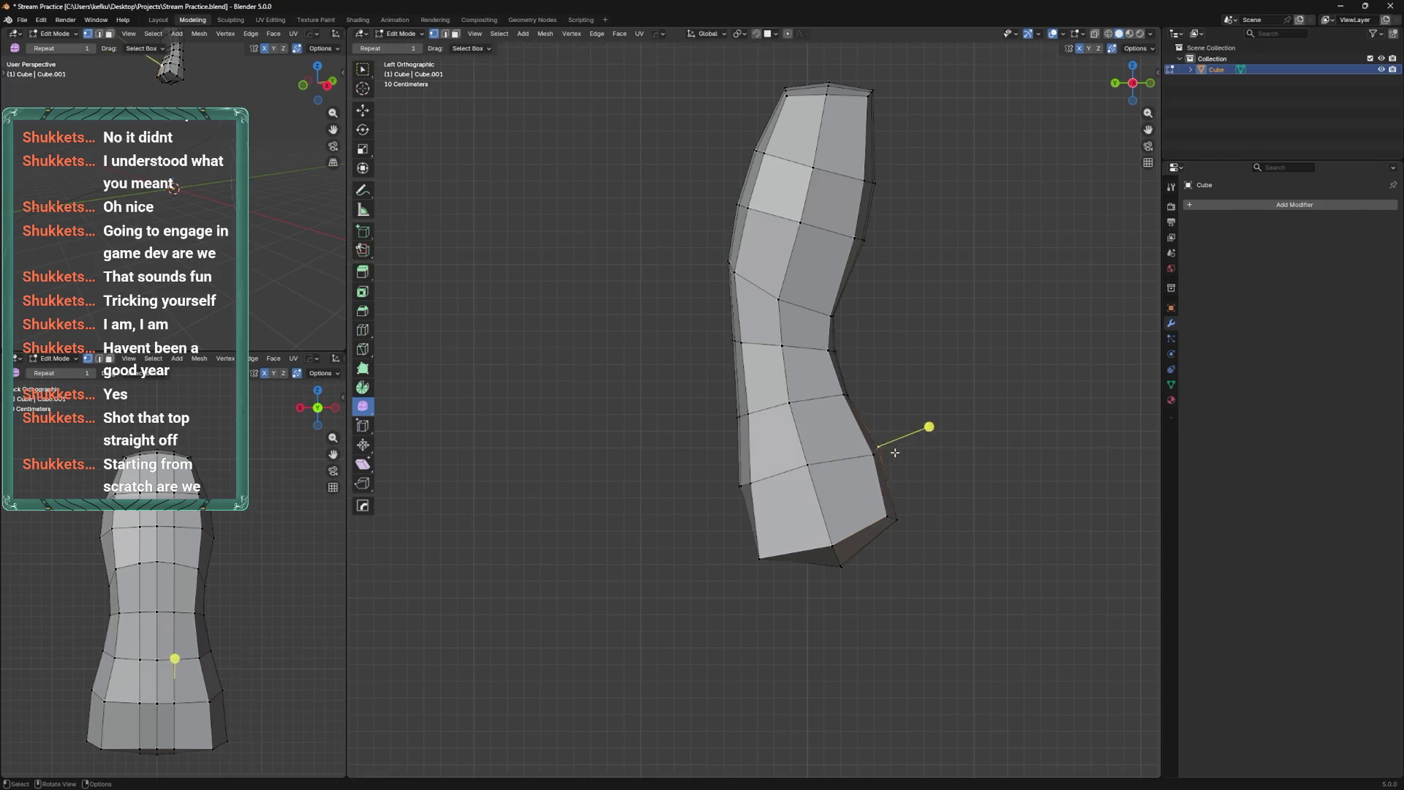
pyautogui.press('g')
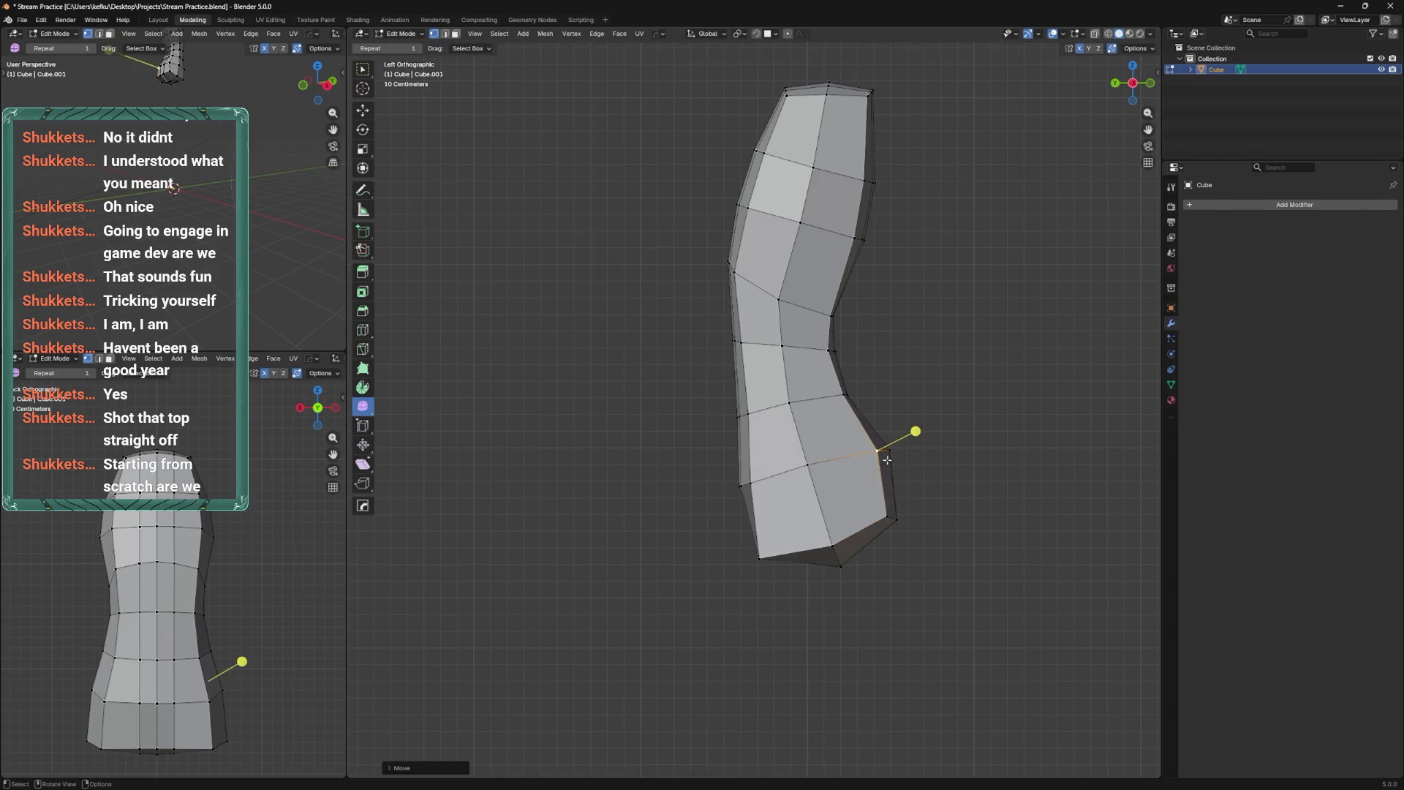
pyautogui.click(898, 462)
# From the back view, slide the lower side vertices outward along their edges.
pyautogui.click(905, 512)
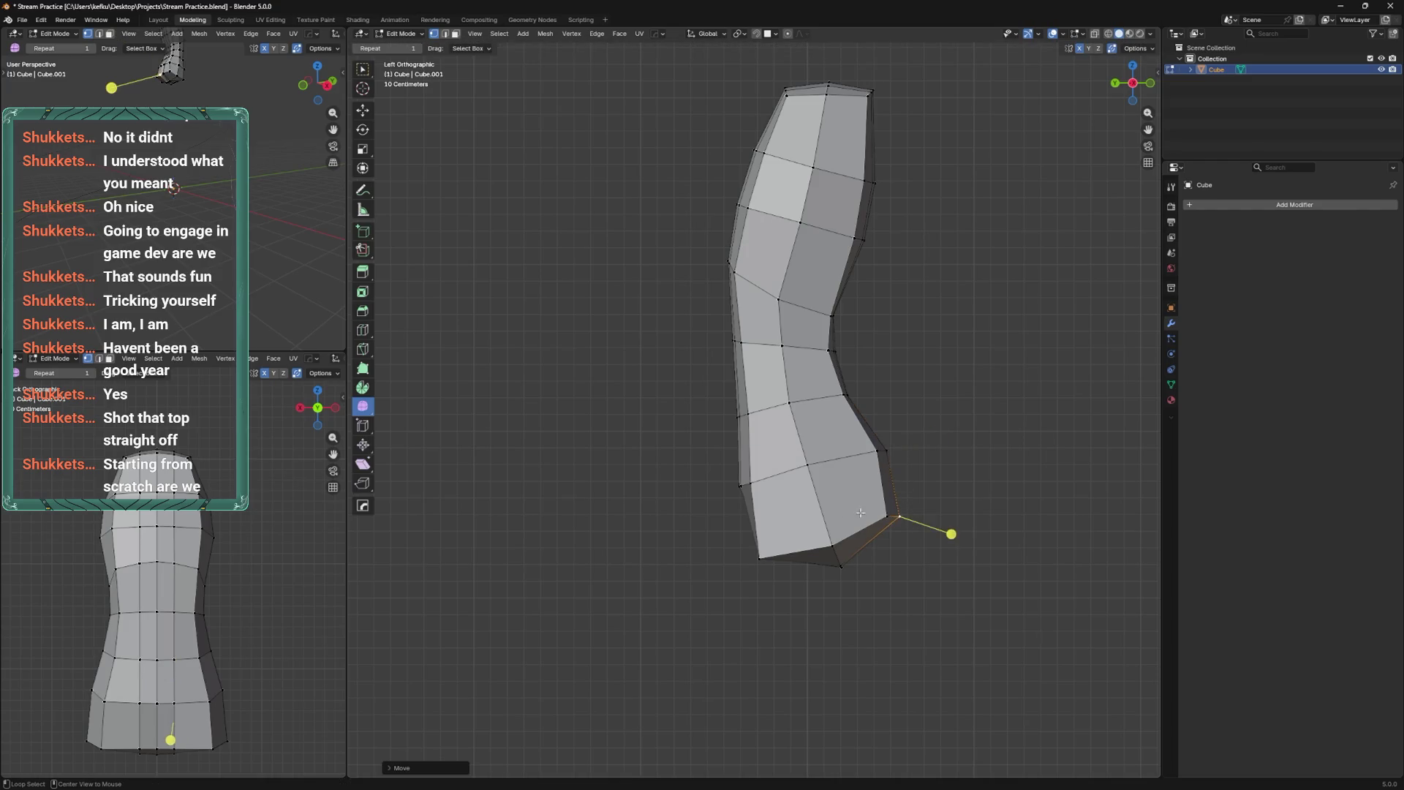
pyautogui.press('ctrl+KP_1')
pyautogui.keyDown('shift'); pyautogui.moveTo(788, 528); pyautogui.dragTo(817, 565, button='middle'); pyautogui.keyUp('shift')
pyautogui.click(790, 521)
pyautogui.press('g')
pyautogui.press('g')
pyautogui.click(805, 521)
pyautogui.click(790, 453)
pyautogui.press('g')
pyautogui.press('g')
pyautogui.click(816, 458)
pyautogui.keyDown('shift'); pyautogui.moveTo(816, 458); pyautogui.dragTo(822, 590, button='middle'); pyautogui.keyUp('shift')
pyautogui.click(799, 510)
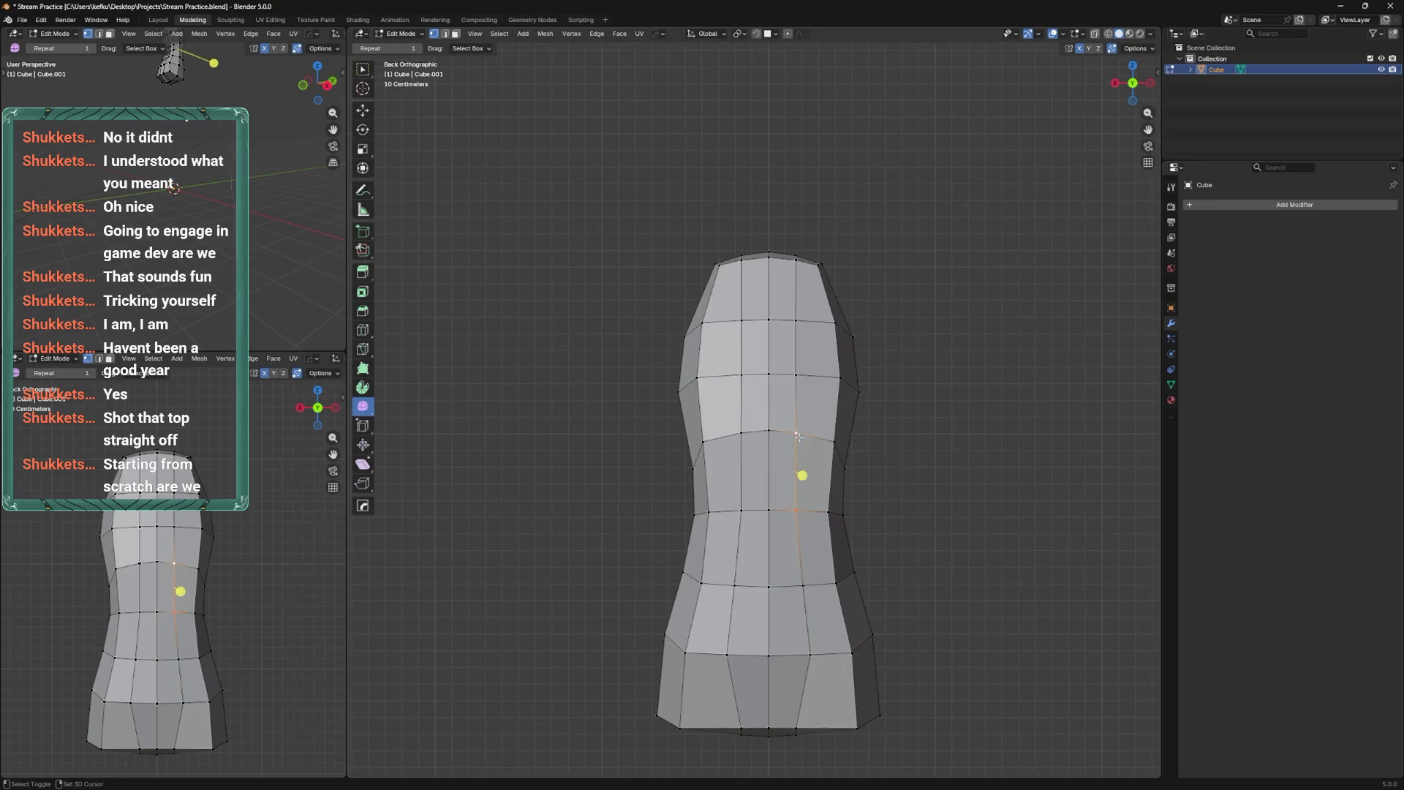
pyautogui.click(803, 374)
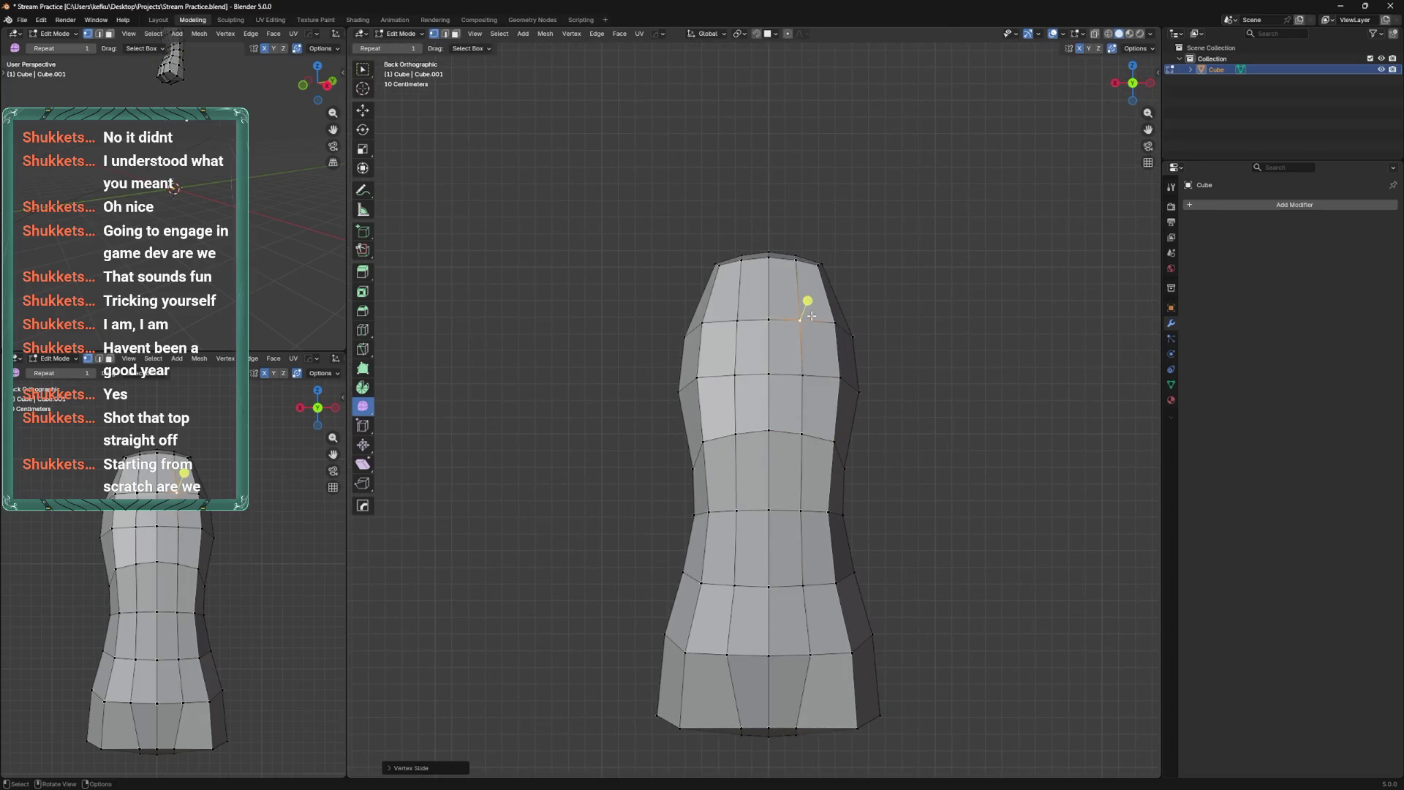
# From the front view, move and slide the lower-body vertices into new positions.
pyautogui.moveTo(803, 375); pyautogui.dragTo(816, 418, button='middle')
pyautogui.press('KP_1')
pyautogui.press('g')
pyautogui.click(711, 539)
pyautogui.click(713, 621)
pyautogui.press('g')
pyautogui.click(713, 621)
pyautogui.moveTo(730, 607)
pyautogui.mouseDown(button='middle')
pyautogui.moveTo(743, 640)
pyautogui.moveTo(728, 592)
pyautogui.mouseUp(button='middle')
pyautogui.press('g')
pyautogui.press('g')
pyautogui.click(732, 636)
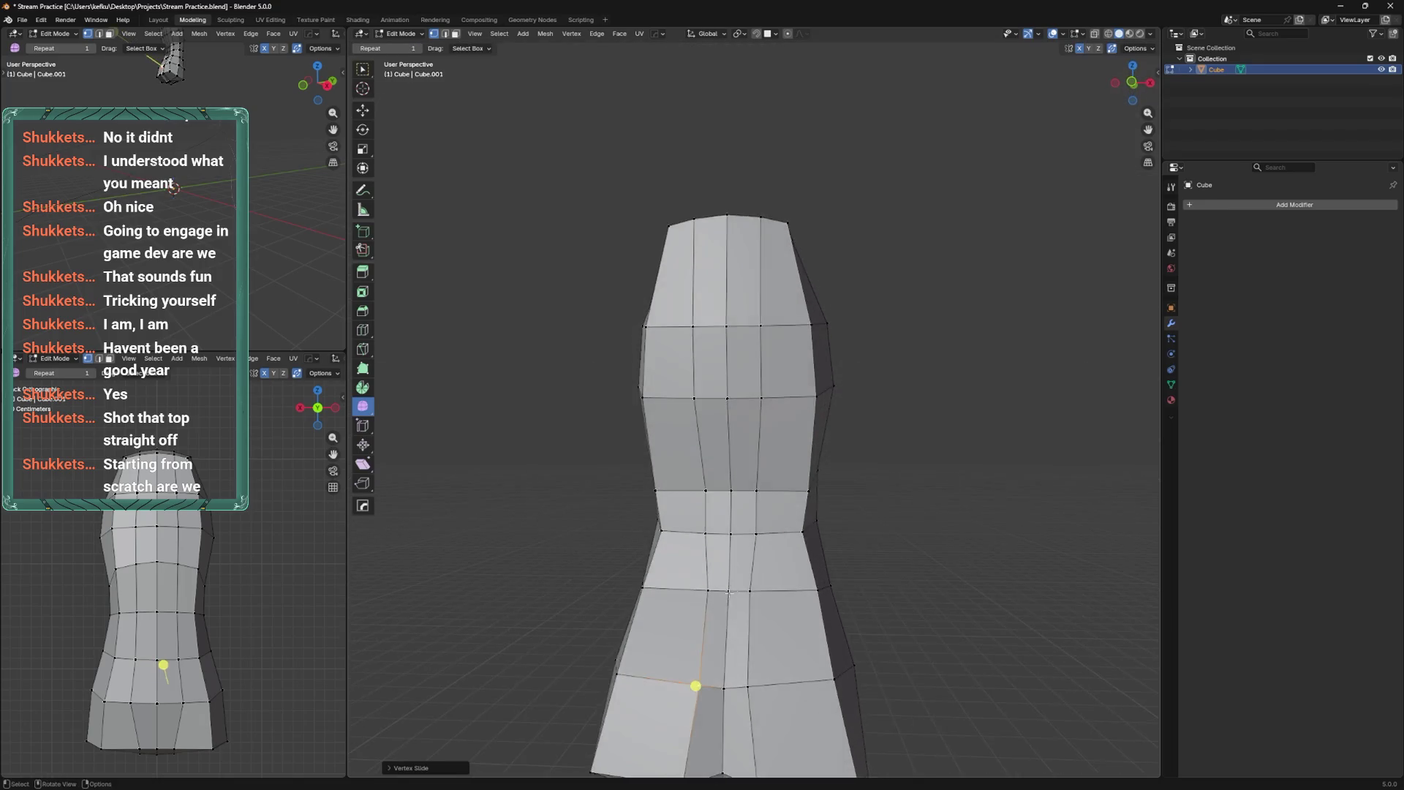
# Slide the remaining vertices up their edges and inspect the torso's curved silhouette.
pyautogui.scroll(-4, 728, 592)
pyautogui.press('g')
pyautogui.press('g')
pyautogui.click(764, 488)
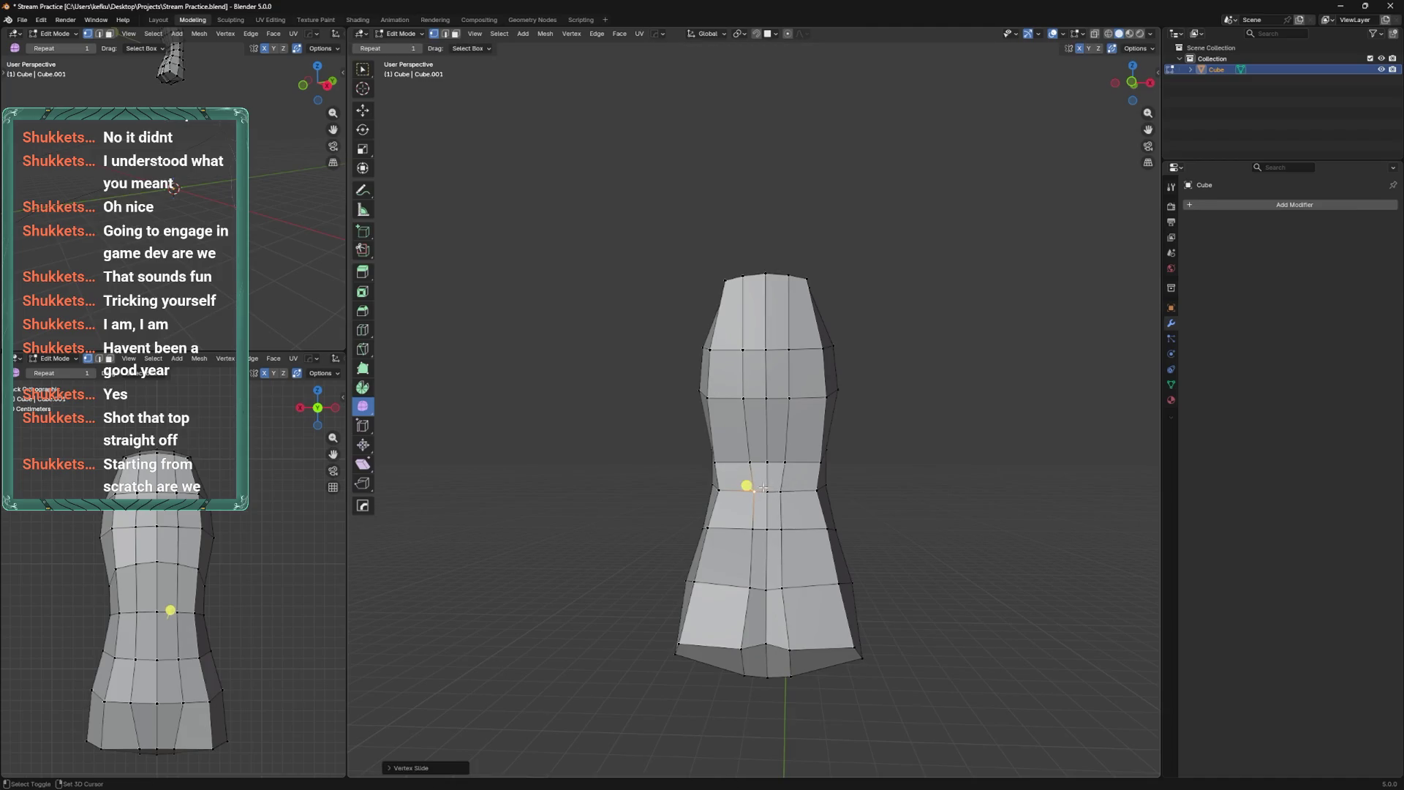
pyautogui.keyDown('shift'); pyautogui.moveTo(752, 512); pyautogui.dragTo(766, 572, button='middle'); pyautogui.keyUp('shift')
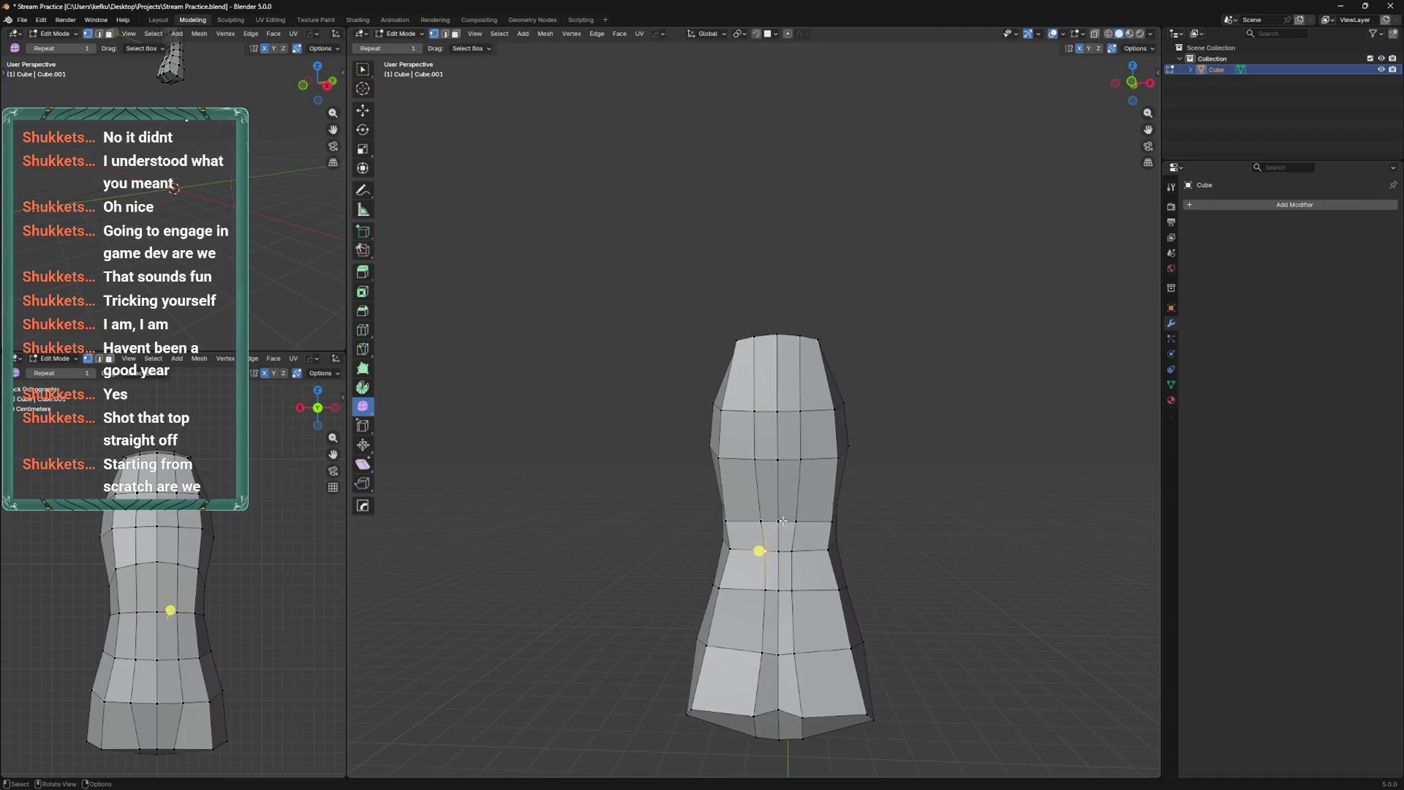
pyautogui.press('g')
pyautogui.press('g')
pyautogui.click(756, 522)
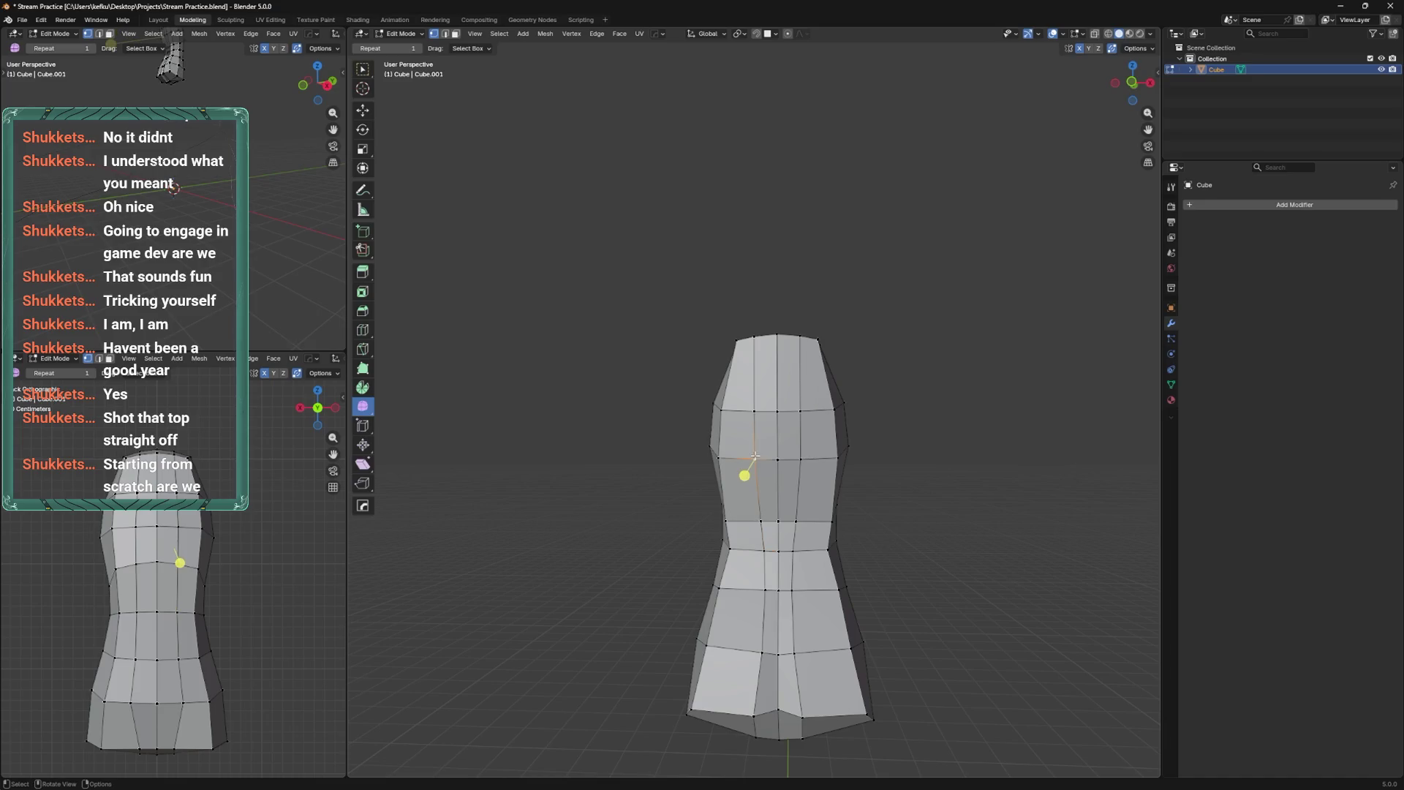
pyautogui.moveTo(762, 441)
pyautogui.mouseDown(button='middle')
pyautogui.moveTo(814, 376)
pyautogui.moveTo(780, 304)
pyautogui.moveTo(727, 335)
pyautogui.mouseUp(button='middle')
# Delete the torso's top face and extrude the open top loop upward.
pyautogui.rightClick(780, 305)
pyautogui.click(765, 320)
pyautogui.click(727, 335)
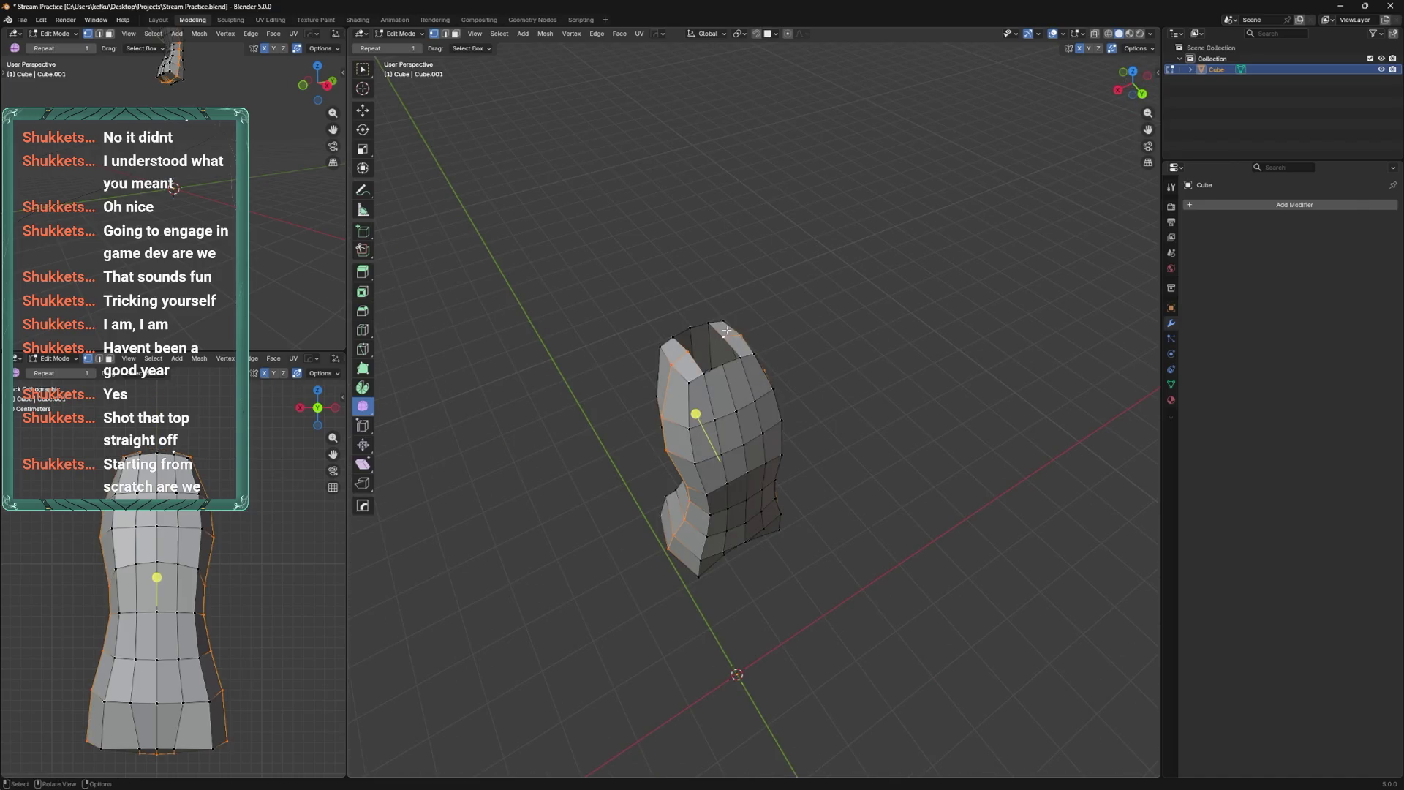
pyautogui.moveTo(699, 298); pyautogui.dragTo(699, 296)
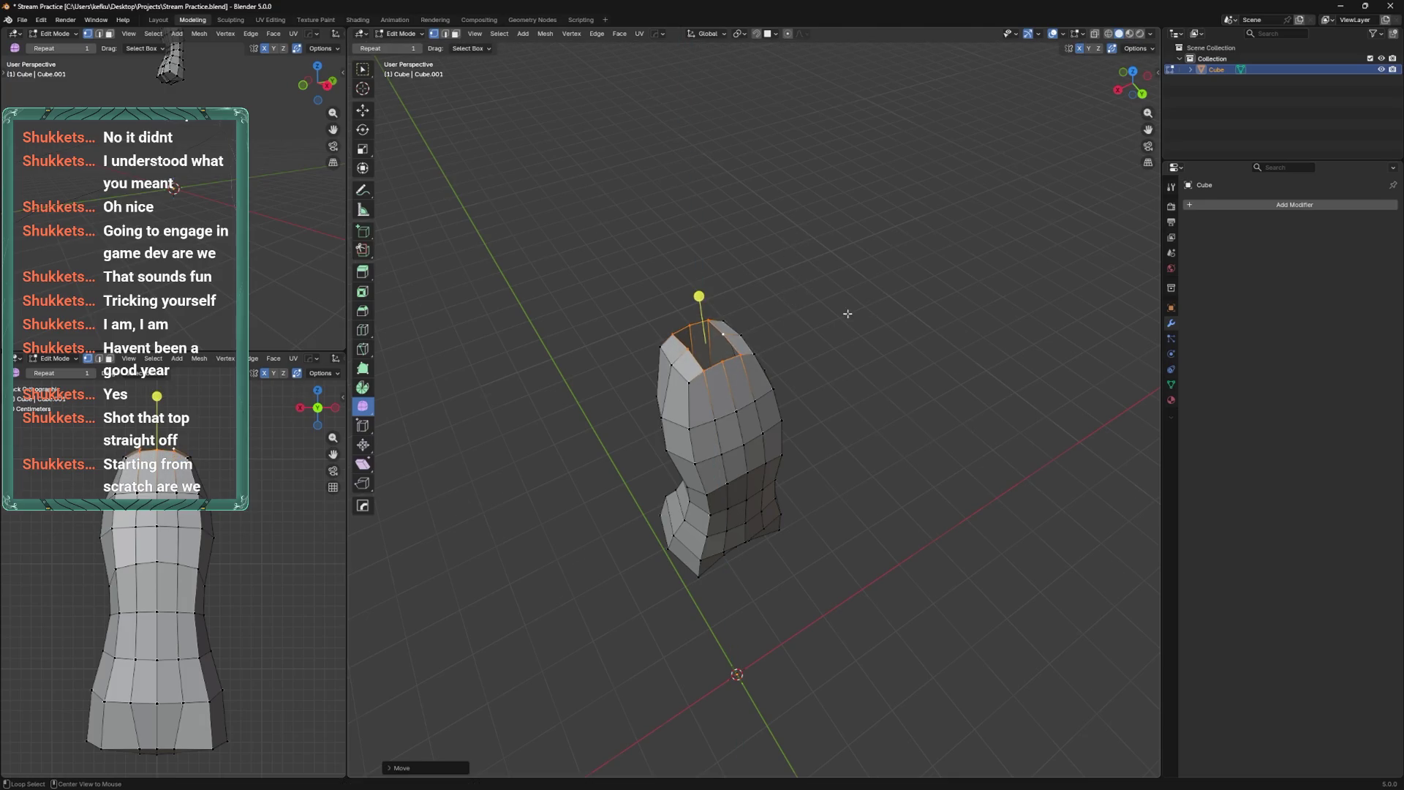
pyautogui.press('ctrl+KP_1')
pyautogui.scroll(2, 853, 424)
pyautogui.press('e')
pyautogui.click(761, 343)
# Smooth the extruded top and raise it along Z into a taller neck.
pyautogui.rightClick(761, 343)
pyautogui.click(768, 336)
pyautogui.press('g')
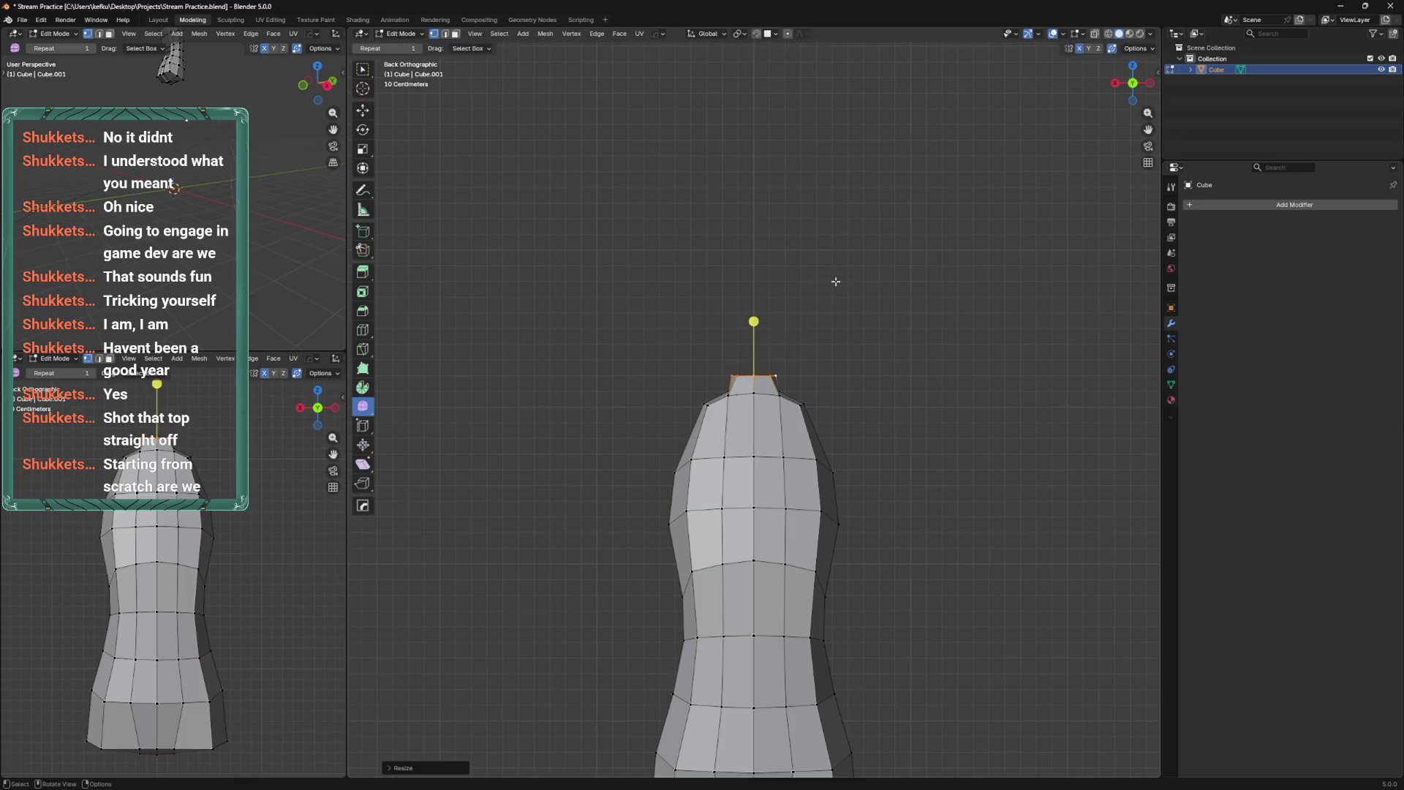
pyautogui.press('z')
pyautogui.click(868, 166)
# Scale the neck cap along Y to narrow it front-to-back.
pyautogui.press('ctrl+KP_3')
pyautogui.press('KP_7')
pyautogui.press('ctrl+KP_3')
pyautogui.press('s')
pyautogui.press('y')
pyautogui.click(801, 359)
pyautogui.moveTo(801, 359)
pyautogui.mouseDown(button='middle')
pyautogui.moveTo(822, 410)
pyautogui.moveTo(812, 322)
pyautogui.moveTo(837, 225)
pyautogui.mouseUp(button='middle')
# Reposition the lower neck edge loop vertically along Z.
pyautogui.keyDown('alt'); pyautogui.click(822, 412); pyautogui.keyUp('alt')
pyautogui.press('g')
pyautogui.press('z')
pyautogui.click(799, 387)
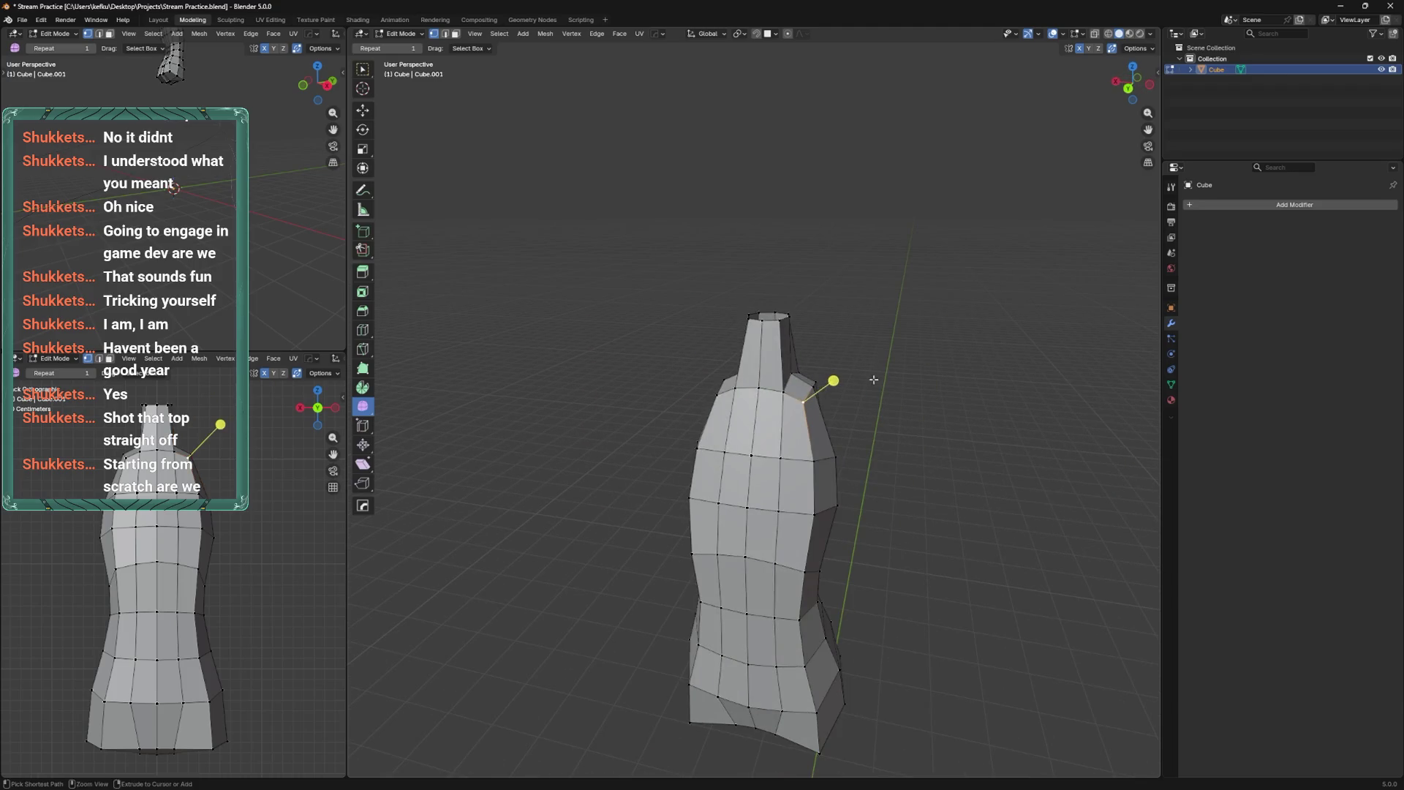
# Clear the selection and switch to Sculpt Mode with an Elastic Grab brush at 135 px.
pyautogui.keyDown('ctrl'); pyautogui.moveTo(873, 379); pyautogui.dragTo(869, 437, button='middle'); pyautogui.keyUp('ctrl')
pyautogui.press('a')
pyautogui.hotkey('alt', 'a')
pyautogui.press('ctrl+KP_3')
pyautogui.moveTo(876, 608)
pyautogui.keyDown('shift'); pyautogui.mouseDown(button='middle')
pyautogui.moveTo(831, 439)
pyautogui.moveTo(843, 375)
pyautogui.moveTo(827, 433)
pyautogui.mouseUp(button='middle'); pyautogui.keyUp('shift')
pyautogui.hotkey('ctrl', 'Tab')
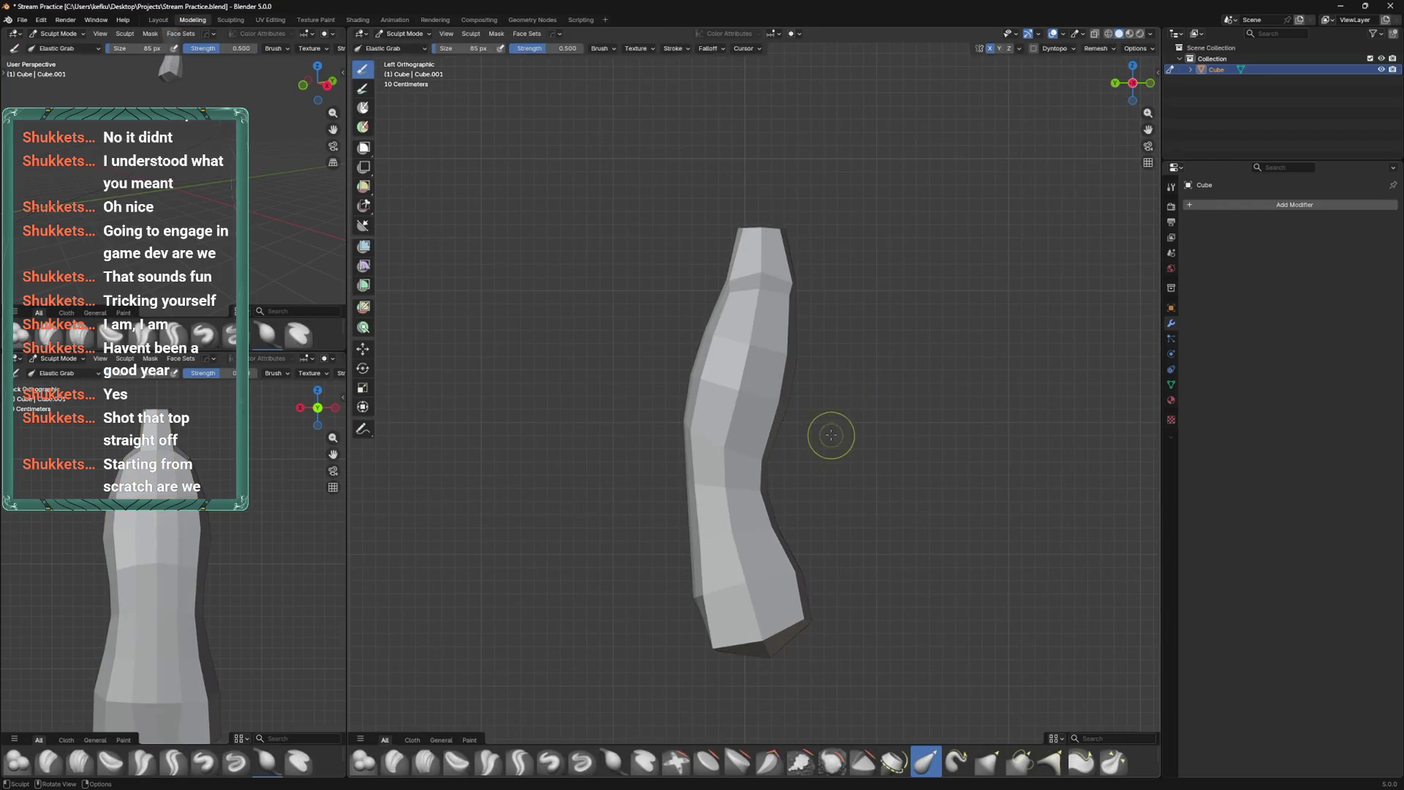
pyautogui.click(689, 356)
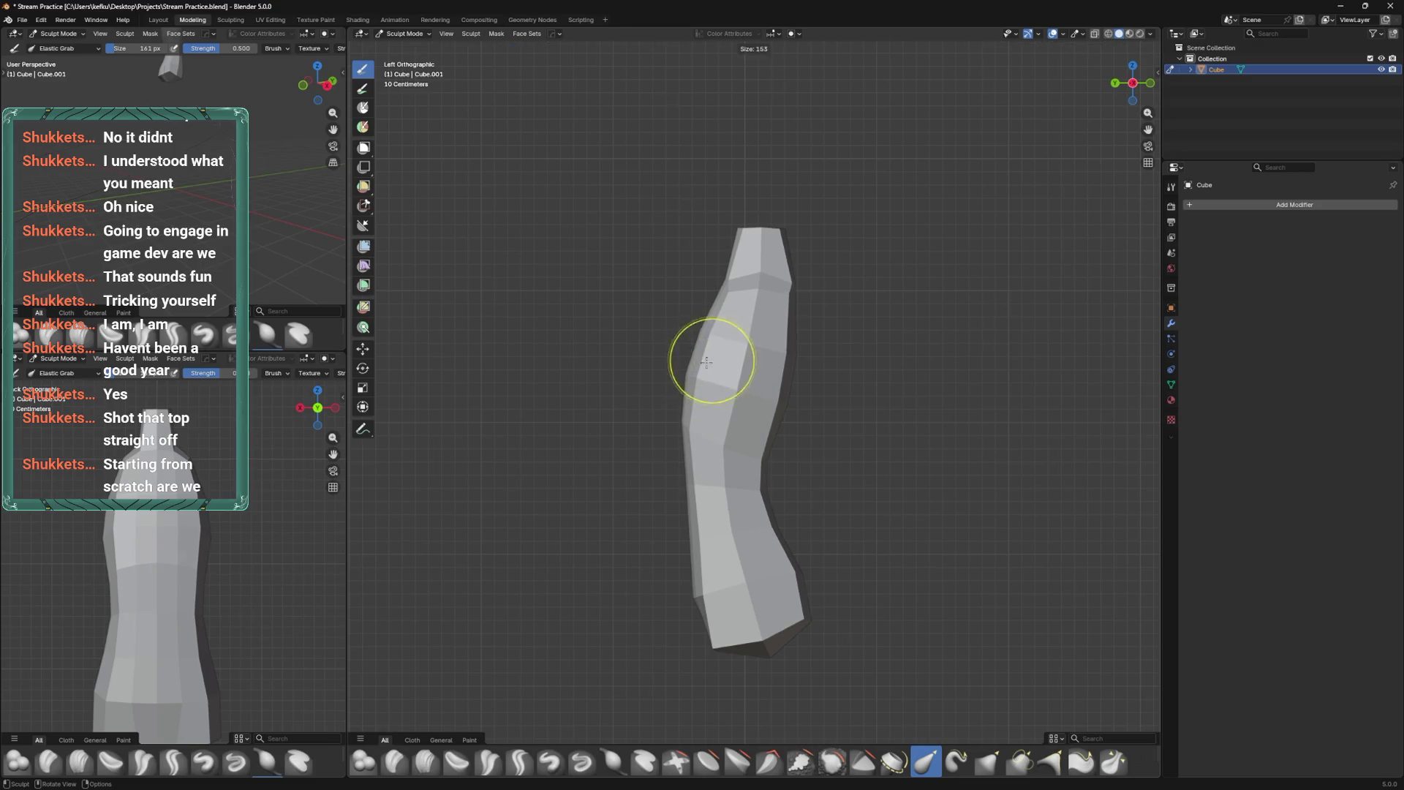
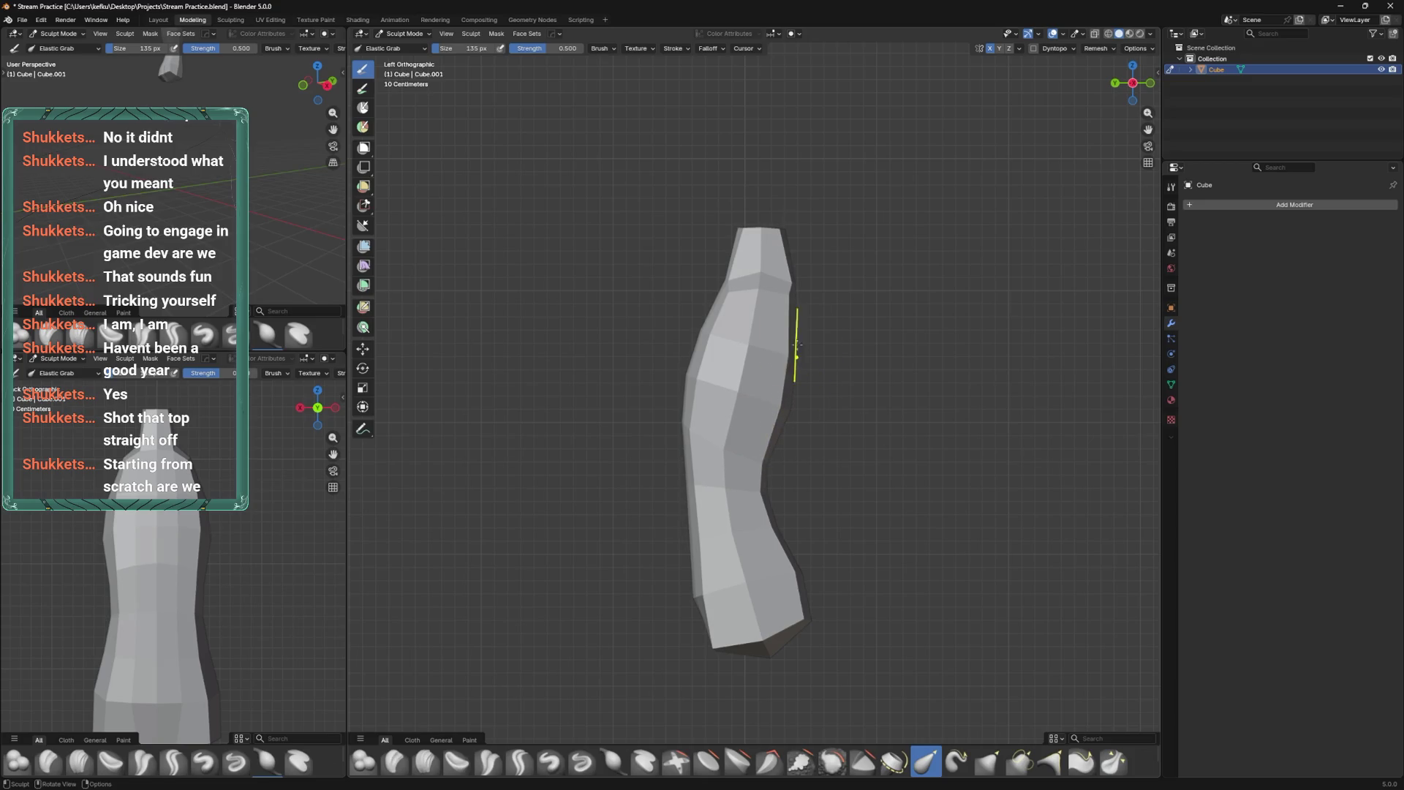
# Enlarge the sculpt brush and Elastic Grab the mesh bottom slightly to the left.
pyautogui.press('f')
pyautogui.click(757, 532)
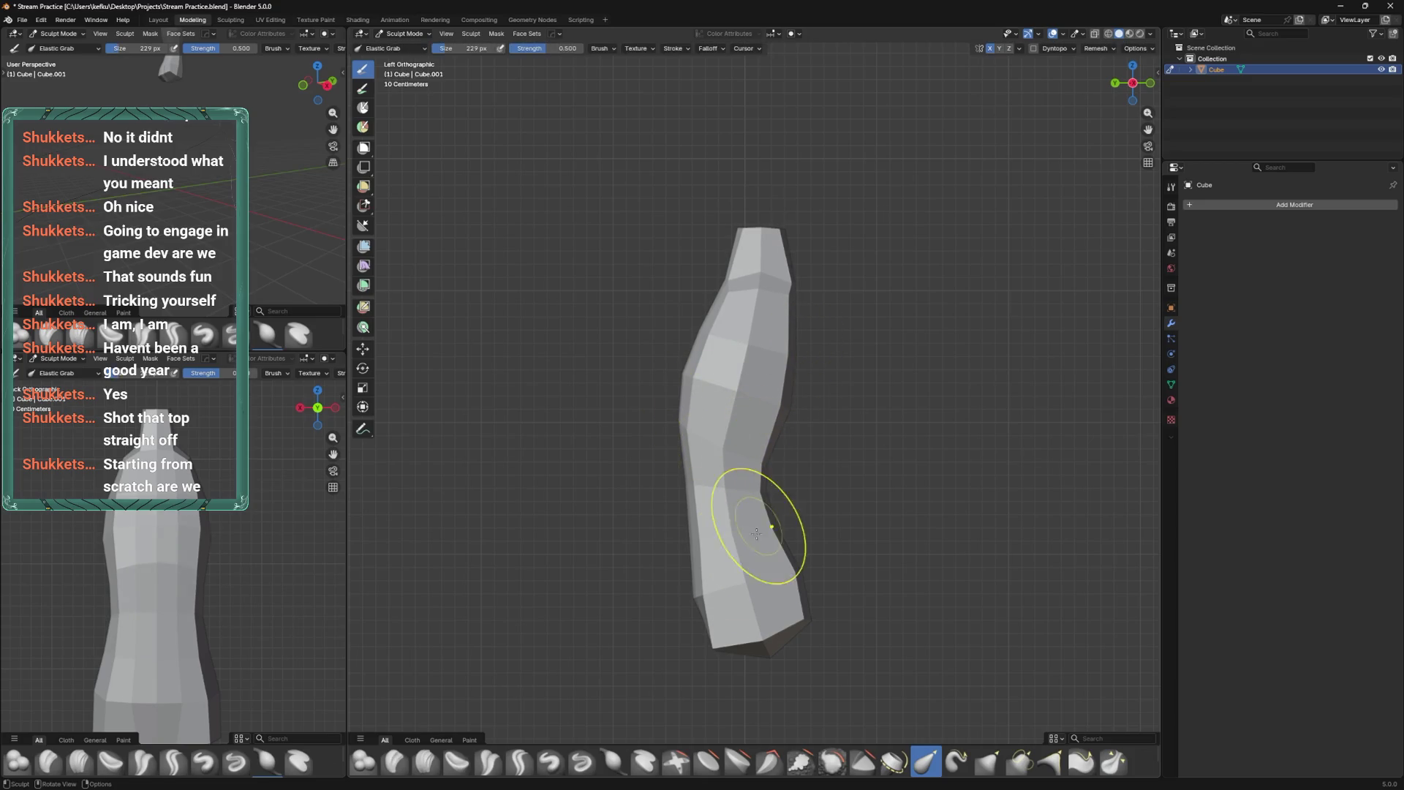
pyautogui.moveTo(703, 608); pyautogui.dragTo(690, 611)
# Shrink the brush, orbit to a perspective view, and return to Edit Mode.
pyautogui.press('f')
pyautogui.click(696, 640)
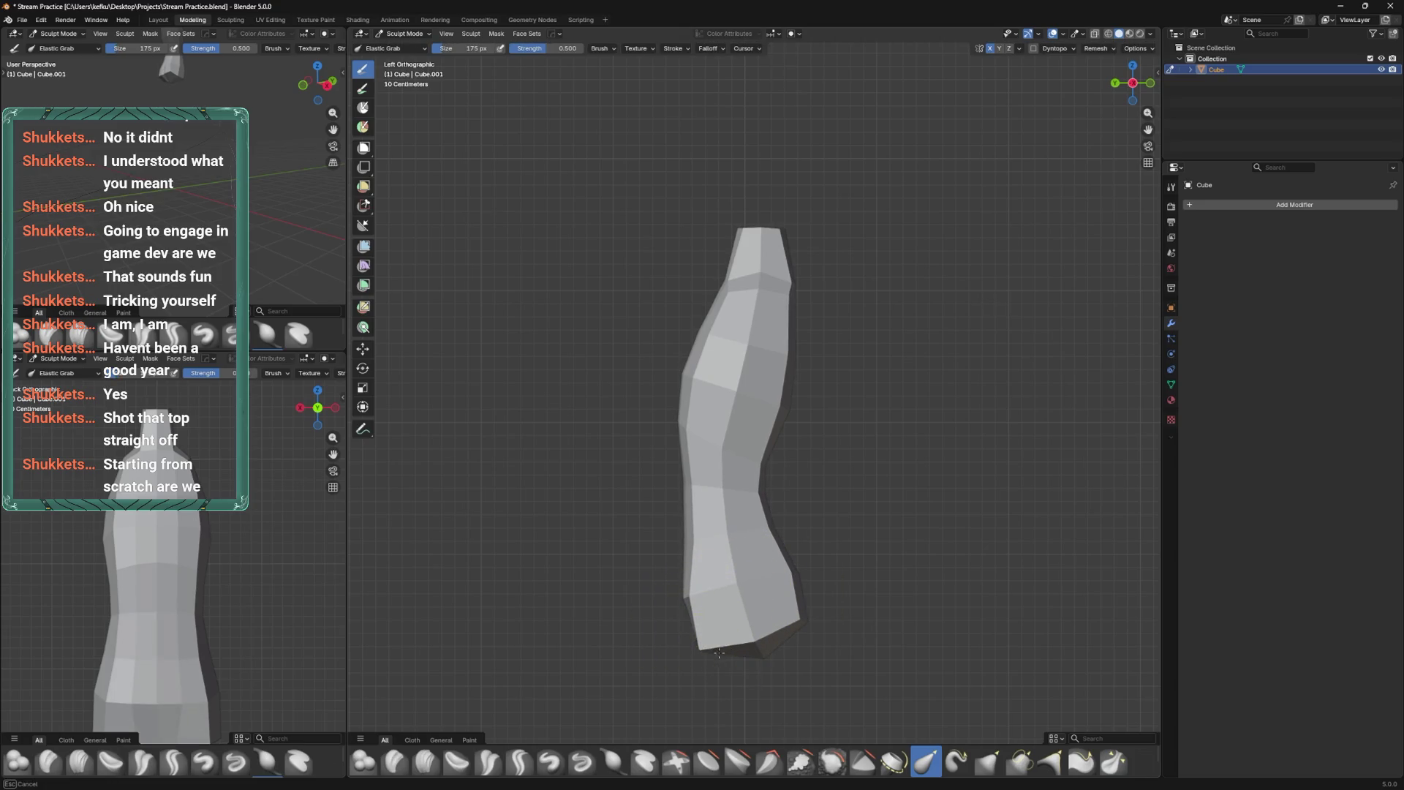
pyautogui.moveTo(704, 655)
pyautogui.mouseDown(button='middle')
pyautogui.moveTo(730, 558)
pyautogui.moveTo(752, 586)
pyautogui.mouseUp(button='middle')
pyautogui.press('Tab')
pyautogui.scroll(4, 753, 586)
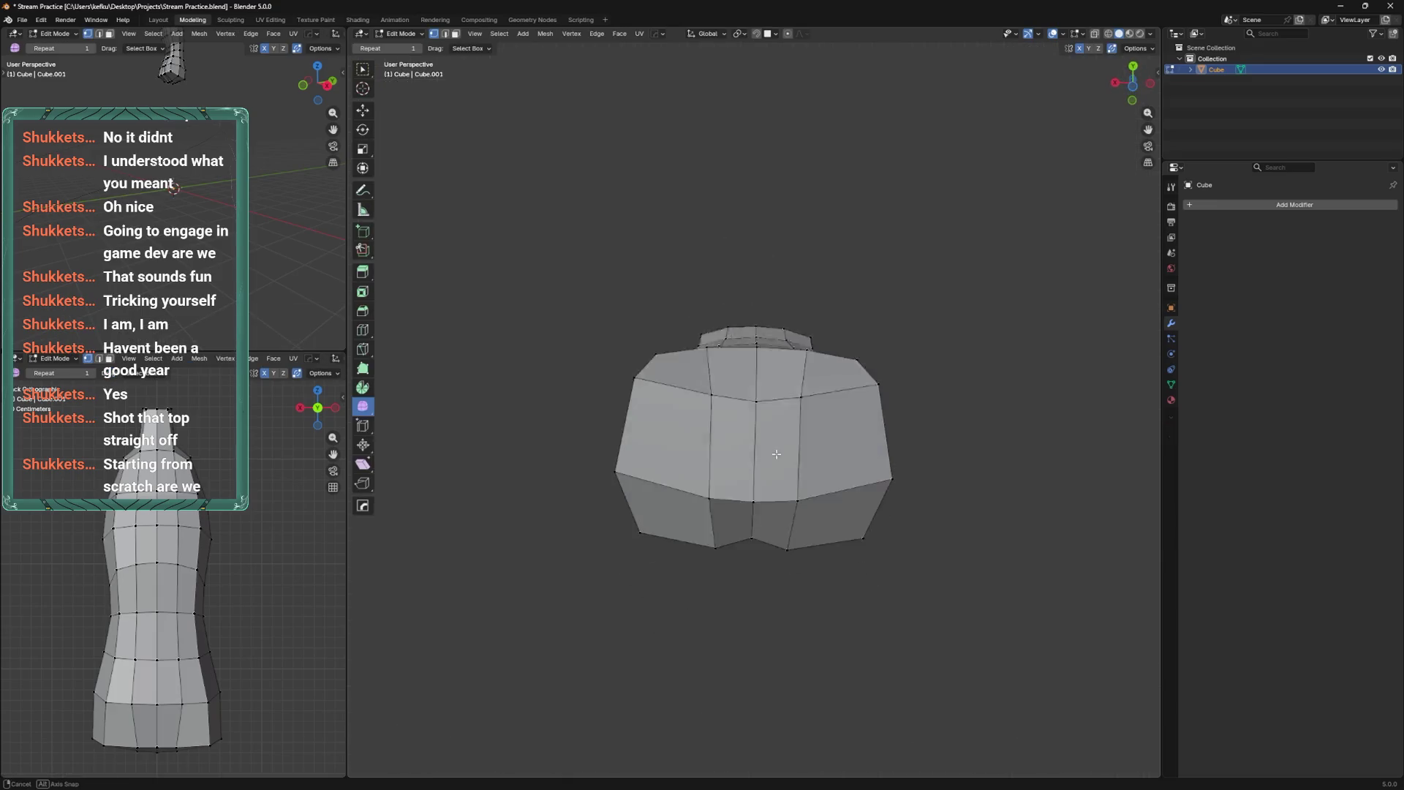
# Reposition a hip vertex with a Y-constrained move, saving the file.
pyautogui.moveTo(798, 413)
pyautogui.mouseDown(button='middle')
pyautogui.moveTo(799, 470)
pyautogui.moveTo(818, 432)
pyautogui.moveTo(807, 534)
pyautogui.mouseUp(button='middle')
pyautogui.click(798, 469)
pyautogui.hotkey('ctrl', 's')
pyautogui.press('g')
pyautogui.press('y')
pyautogui.click(798, 470)
pyautogui.press('g')
pyautogui.press('y')
pyautogui.click(818, 432)
# Save the file and slide the bottom hip vertex along its edge.
pyautogui.hotkey('ctrl', 's')
pyautogui.press('g')
pyautogui.press('g')
pyautogui.click(789, 605)
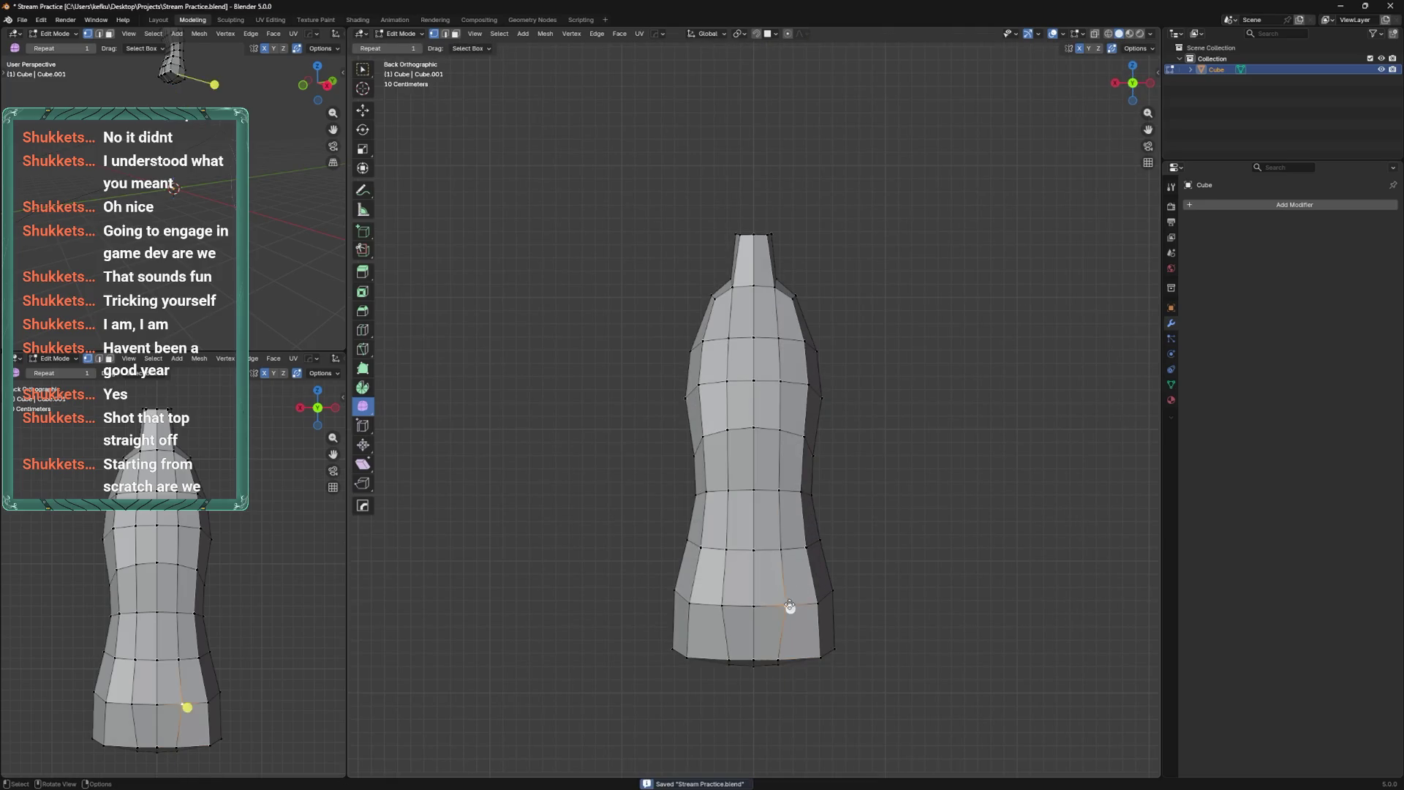
pyautogui.click(788, 604)
pyautogui.moveTo(893, 507)
pyautogui.mouseDown(button='middle')
pyautogui.moveTo(701, 631)
pyautogui.moveTo(731, 585)
pyautogui.moveTo(720, 556)
pyautogui.moveTo(771, 509)
pyautogui.moveTo(841, 550)
pyautogui.mouseUp(button='middle')
# Delete the stray vertex with its edge and the loose vertex around the hips.
pyautogui.press('x')
pyautogui.press('Escape')
pyautogui.press('x')
pyautogui.click(770, 525)
pyautogui.press('1')
pyautogui.click(841, 550)
pyautogui.press('x')
pyautogui.click(841, 550)
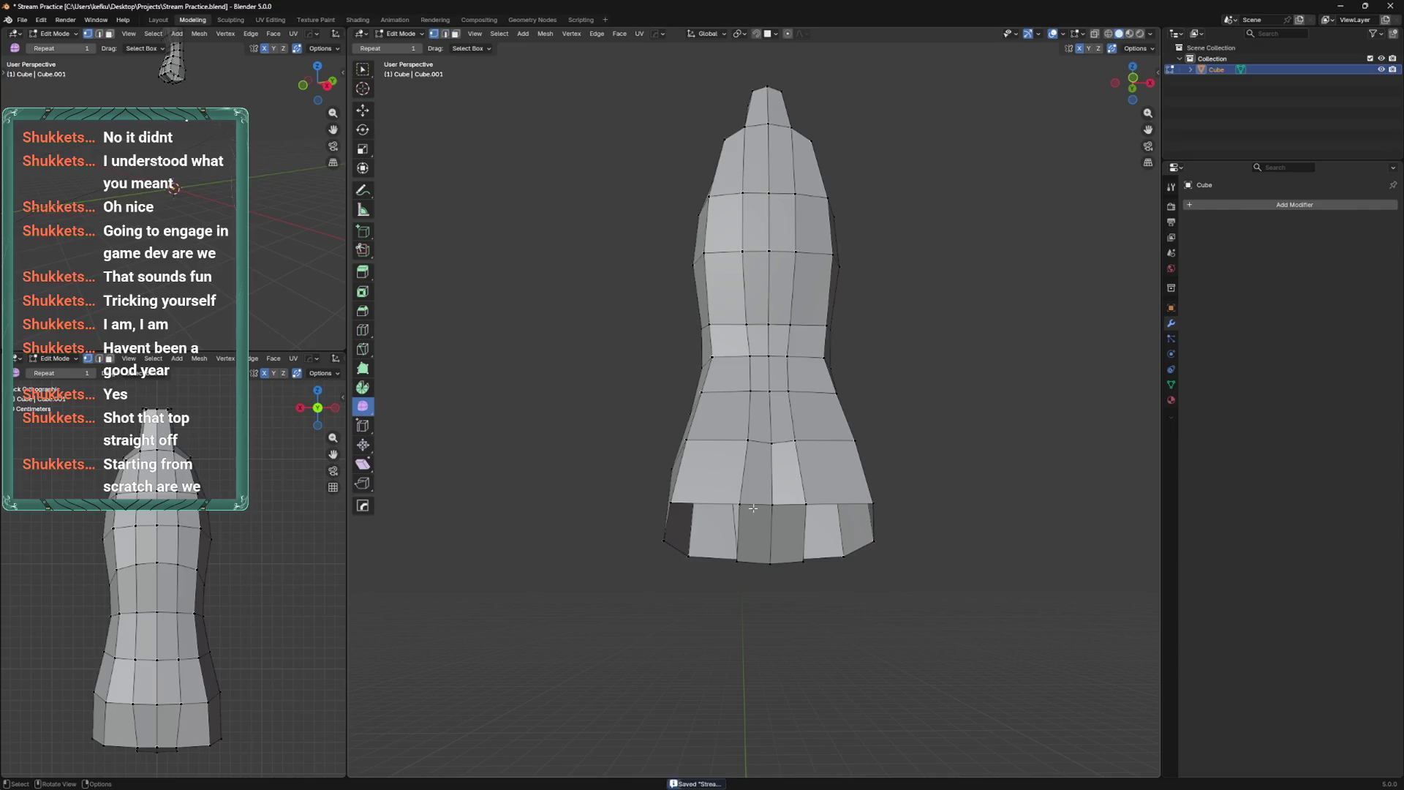
# From the back view, scale the leg-bottom vertices inward to smooth them.
pyautogui.moveTo(839, 502); pyautogui.dragTo(1013, 91, button='middle')
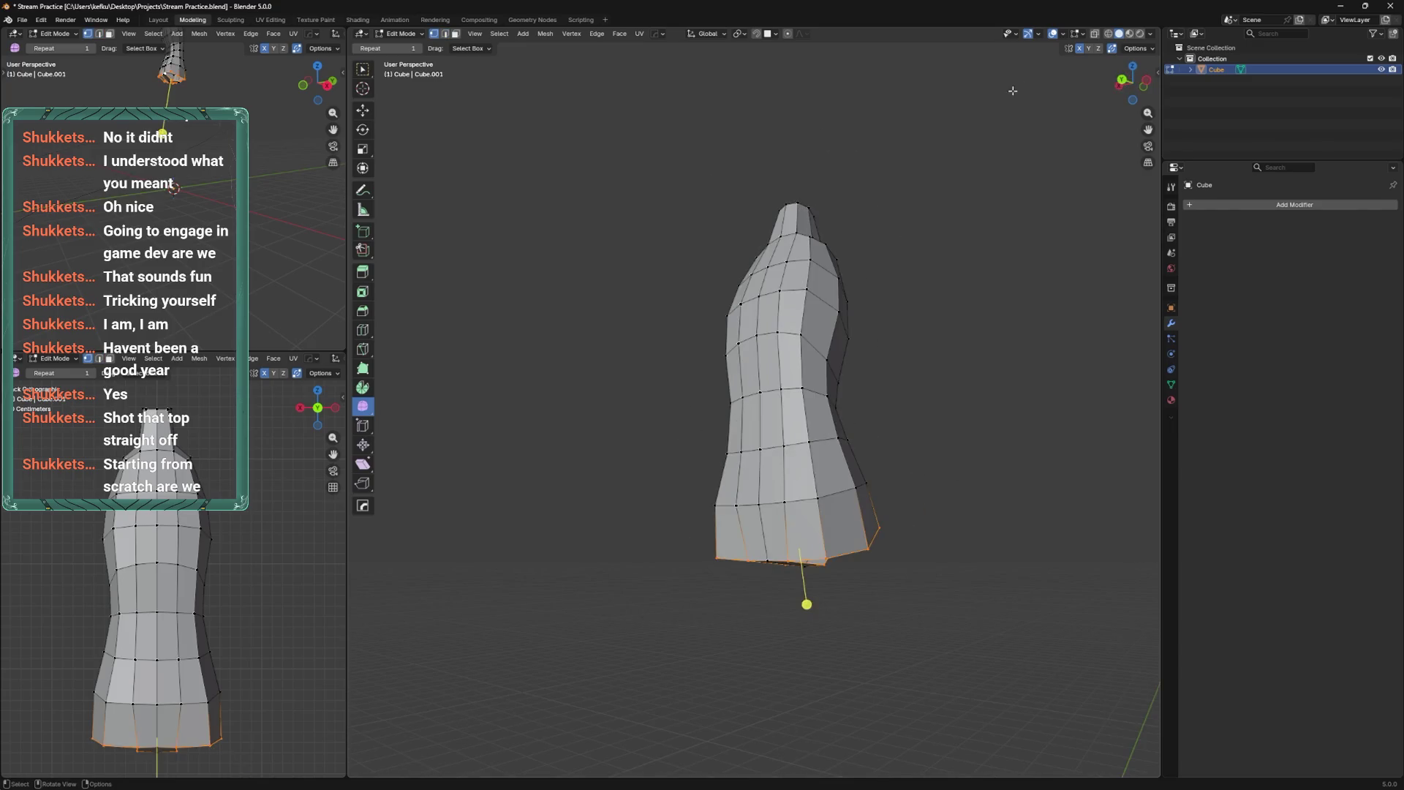
pyautogui.click(1123, 78)
pyautogui.press('s')
pyautogui.click(820, 520)
pyautogui.moveTo(744, 630); pyautogui.dragTo(746, 649)
# Lower the leg-bottom vertices along Z to lengthen both legs.
pyautogui.press('g')
pyautogui.press('z')
pyautogui.scroll(-4, 837, 626)
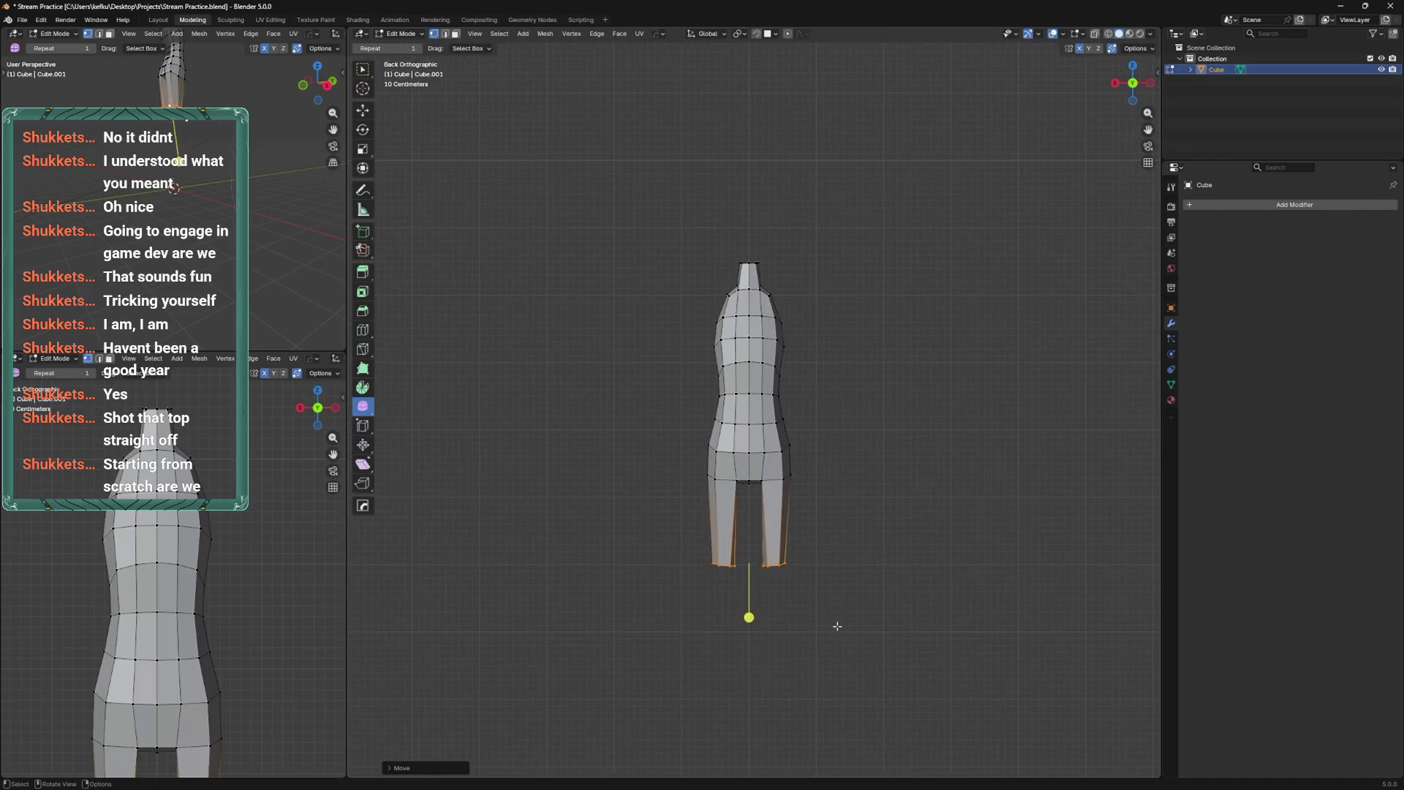
pyautogui.click(850, 546)
pyautogui.keyDown('alt'); pyautogui.moveTo(846, 577); pyautogui.dragTo(709, 533, button='middle'); pyautogui.keyUp('alt')
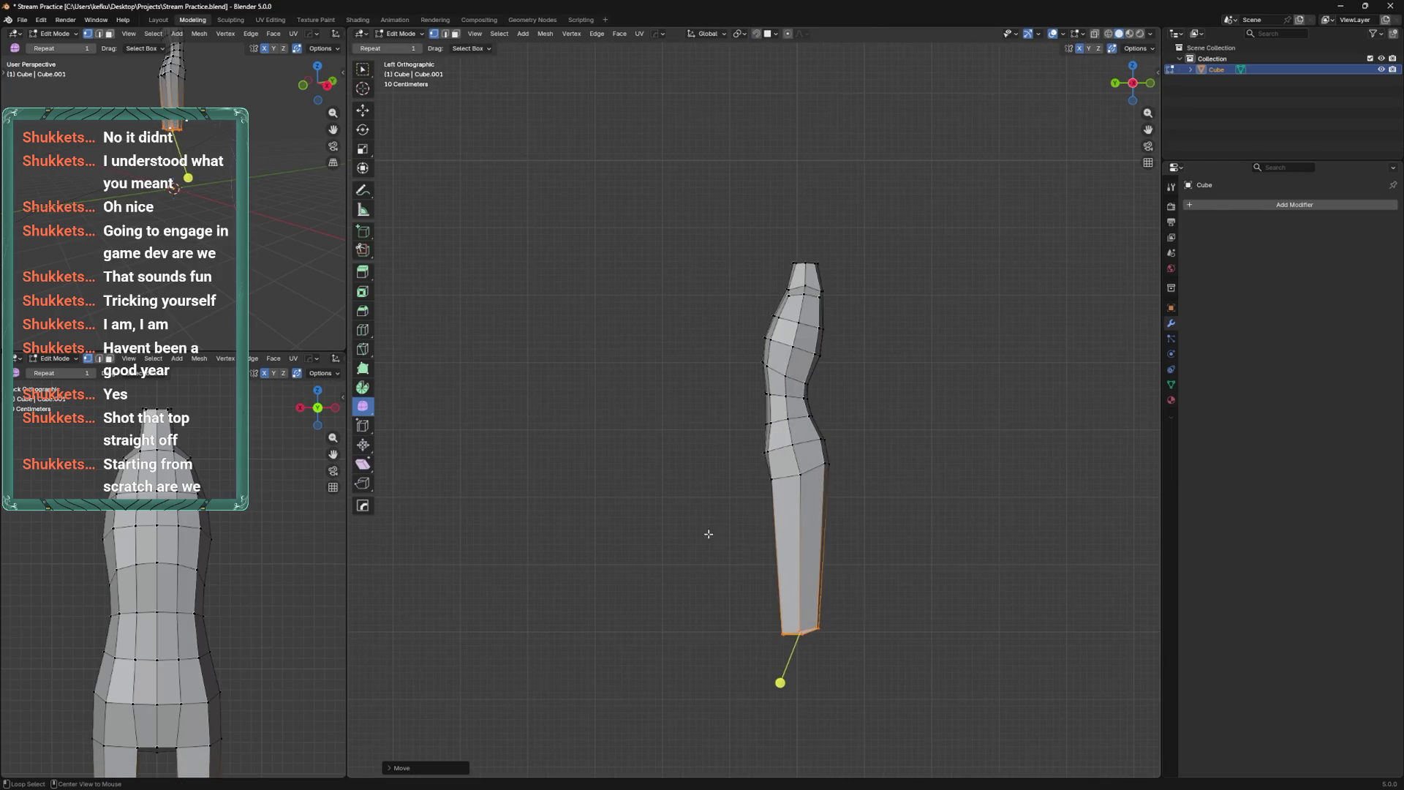
pyautogui.moveTo(860, 521)
pyautogui.mouseDown(button='middle')
pyautogui.moveTo(959, 432)
pyautogui.moveTo(868, 463)
pyautogui.moveTo(907, 420)
pyautogui.moveTo(891, 407)
pyautogui.moveTo(805, 475)
pyautogui.mouseUp(button='middle')
pyautogui.click(760, 496)
# Try a vertex slide and inner-loop scaling on the legs, undoing each change.
pyautogui.press('g')
pyautogui.press('g')
pyautogui.click(775, 491)
pyautogui.hotkey('ctrl', 'z')
pyautogui.hotkey('ctrl', 'z')
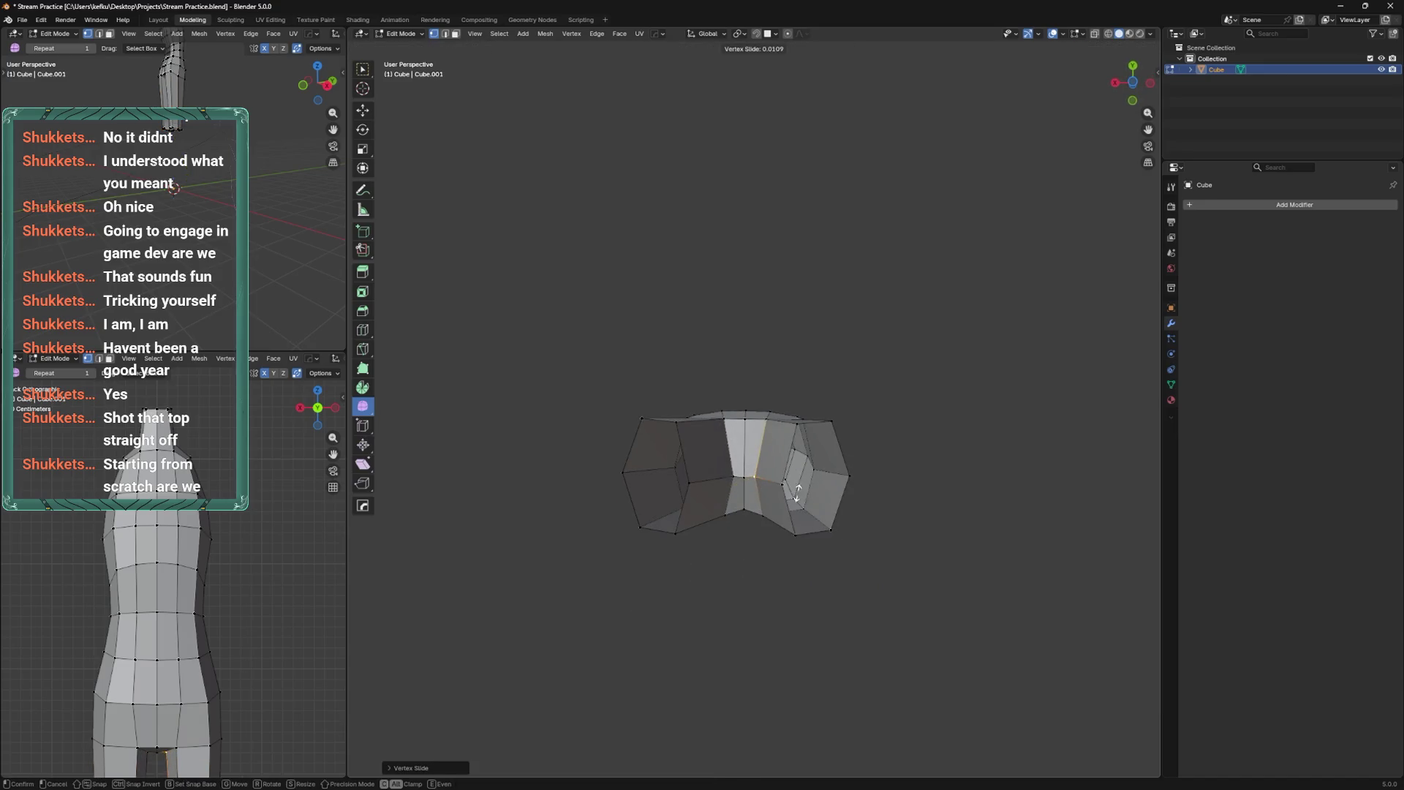
pyautogui.press('s')
pyautogui.click(793, 429)
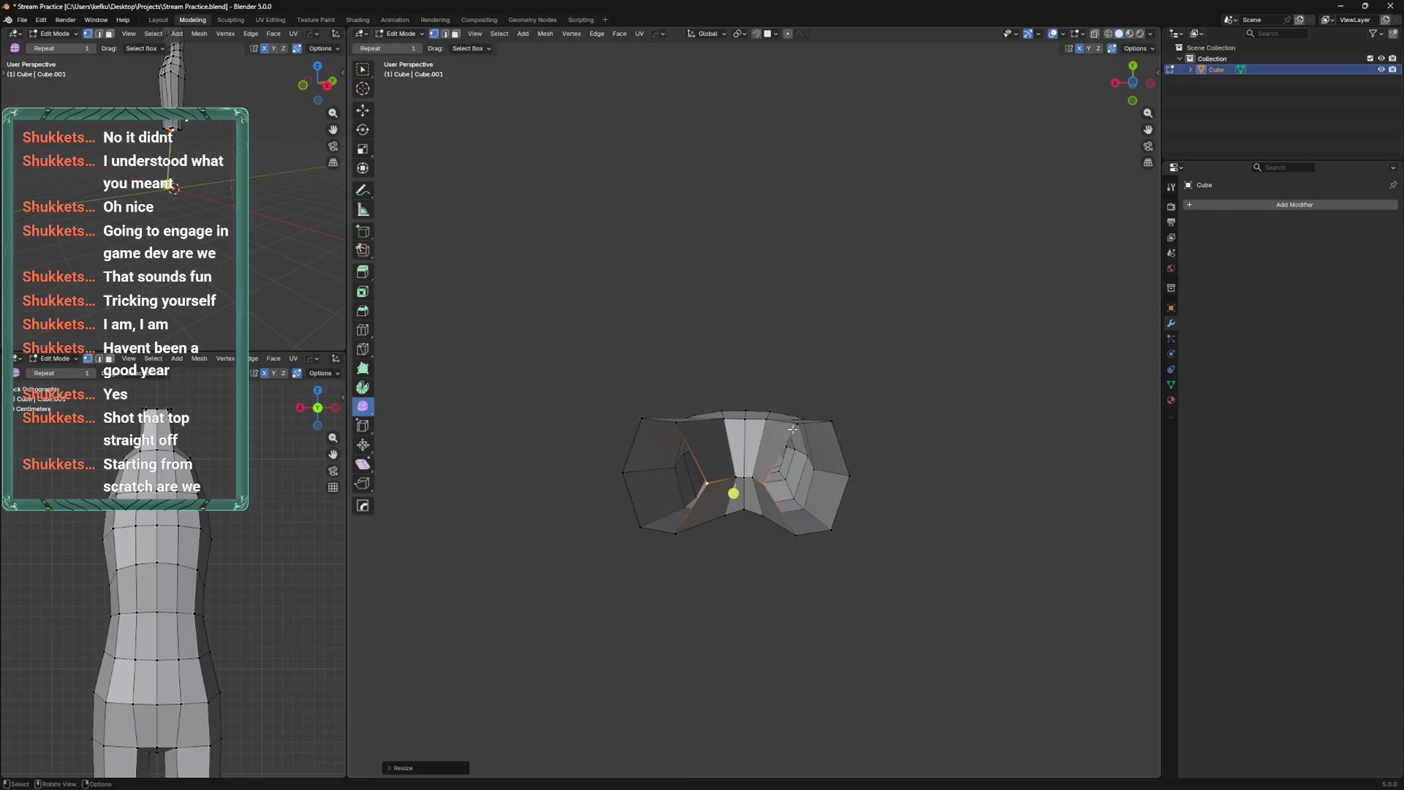
pyautogui.hotkey('ctrl', 'z')
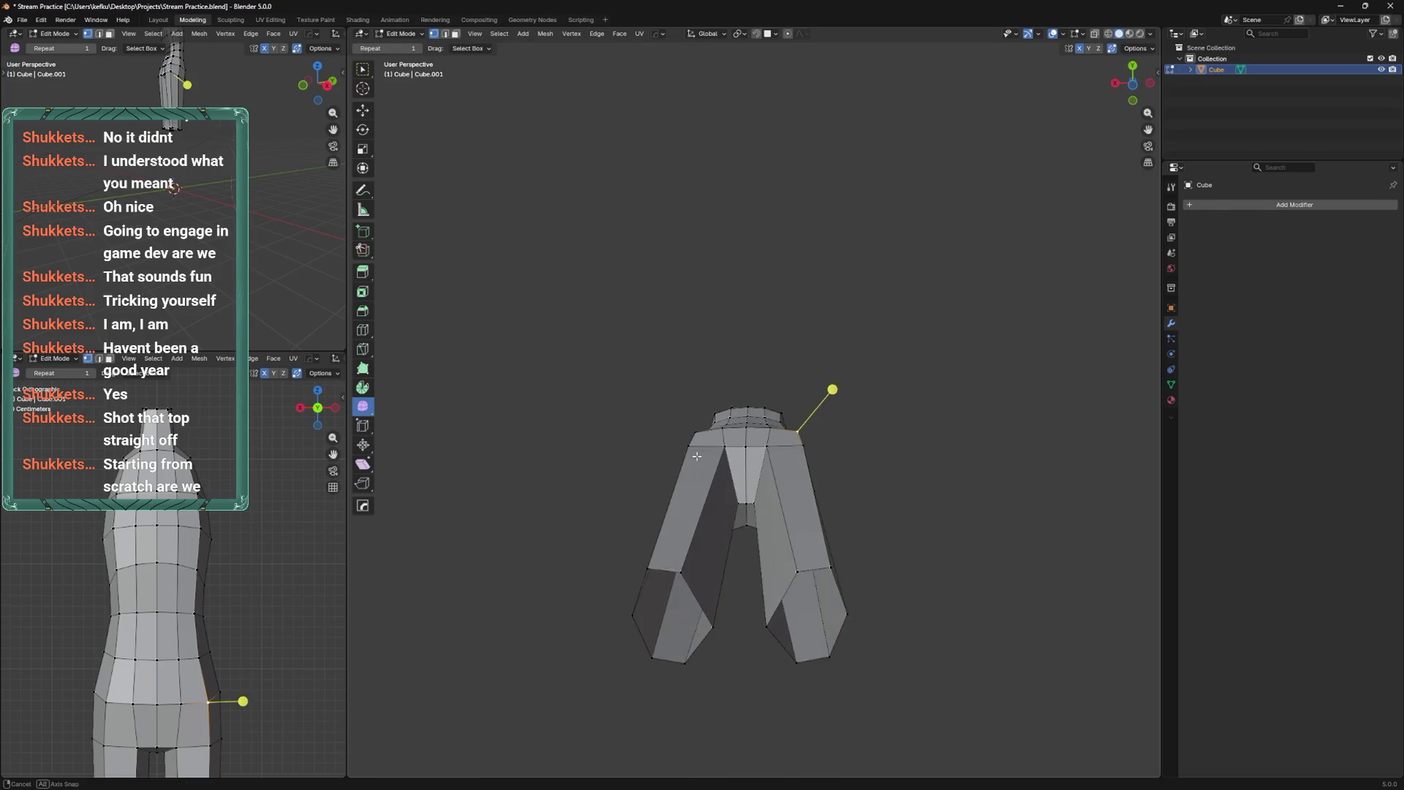
pyautogui.press('s')
pyautogui.click(812, 534)
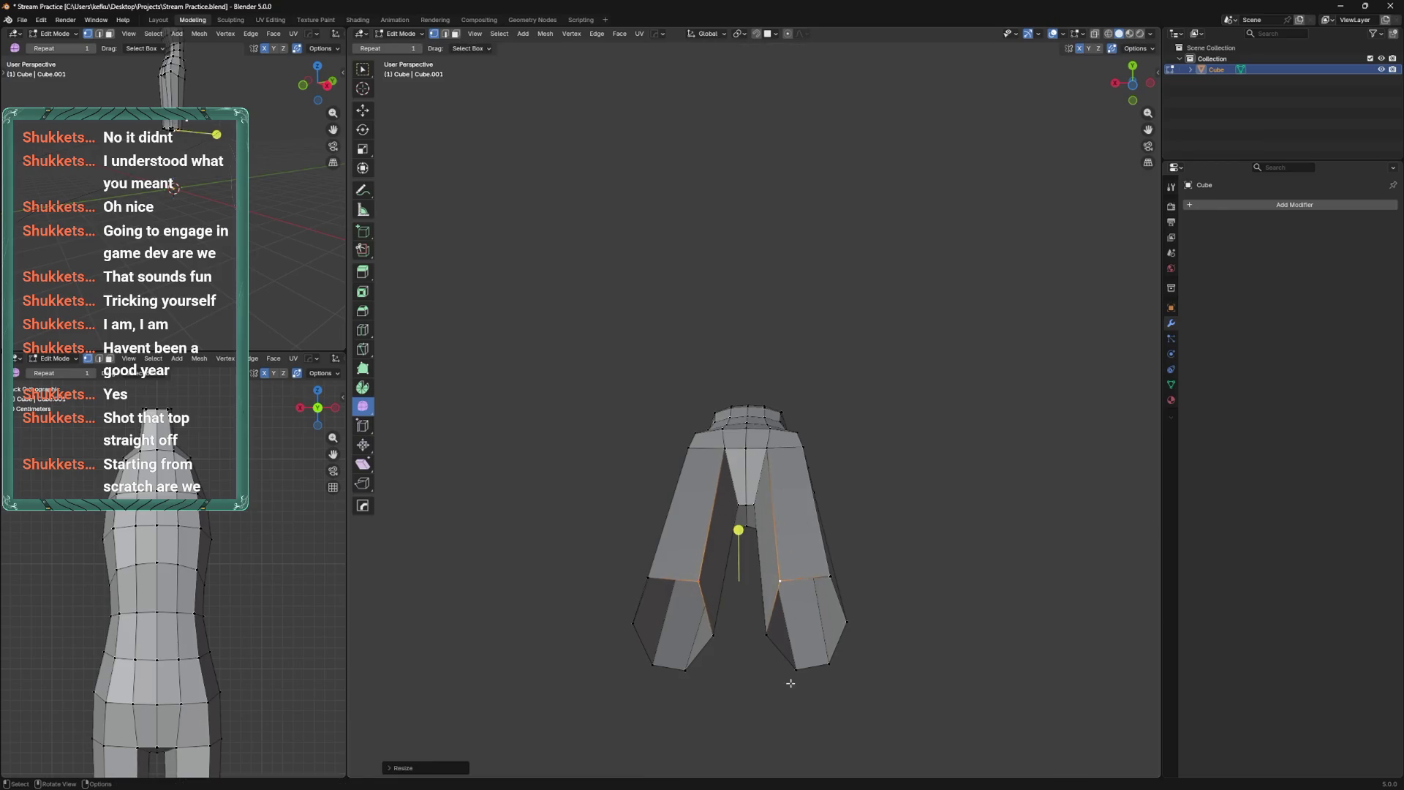
pyautogui.hotkey('ctrl', 'z')
pyautogui.moveTo(739, 526)
pyautogui.mouseDown(button='middle')
pyautogui.moveTo(837, 618)
pyautogui.moveTo(1008, 576)
pyautogui.moveTo(934, 552)
pyautogui.moveTo(765, 739)
pyautogui.mouseUp(button='middle')
# Add a Multires modifier in Sculpt Mode, then undo it.
pyautogui.hotkey('ctrl', 'Tab')
pyautogui.hotkey('ctrl', '1')
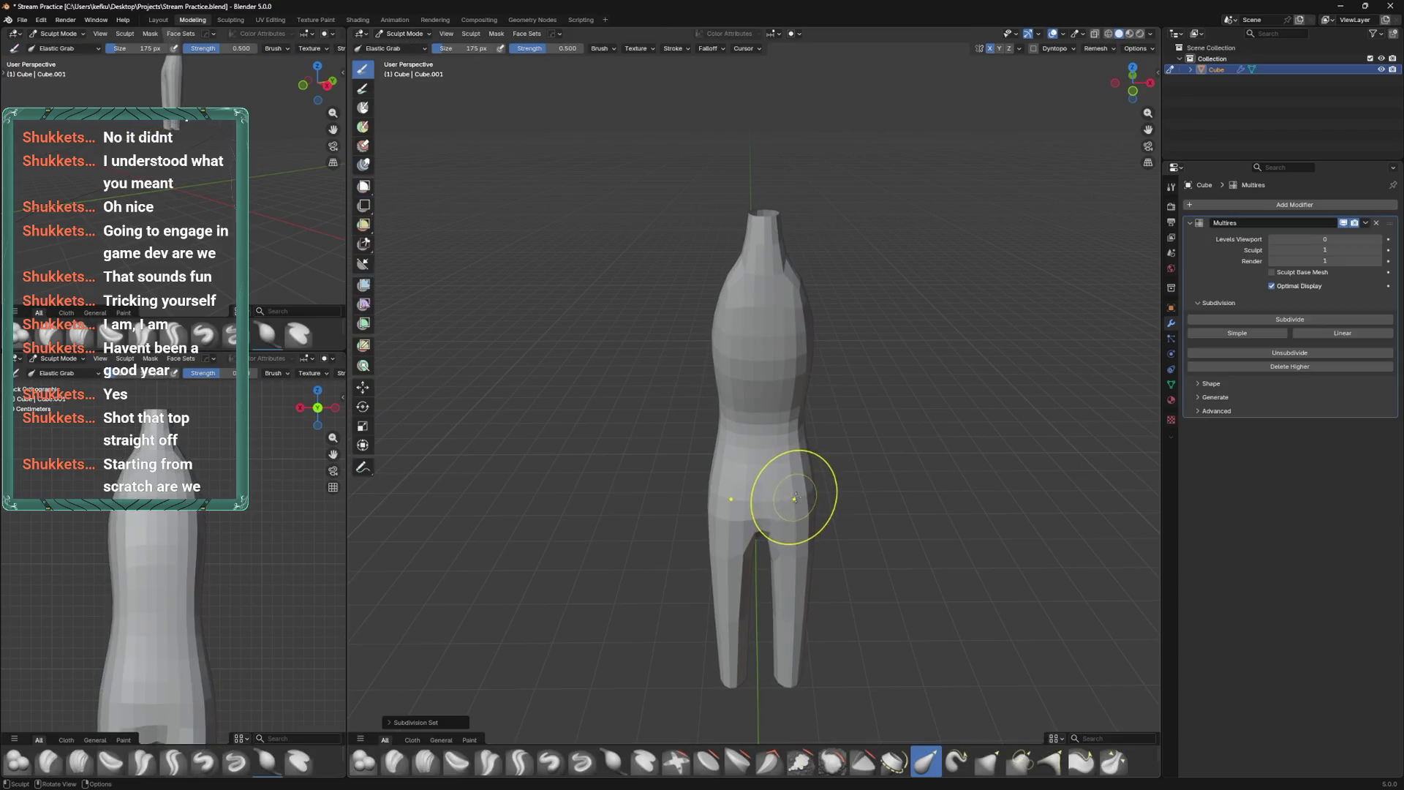
pyautogui.moveTo(793, 498); pyautogui.dragTo(1083, 378, button='middle')
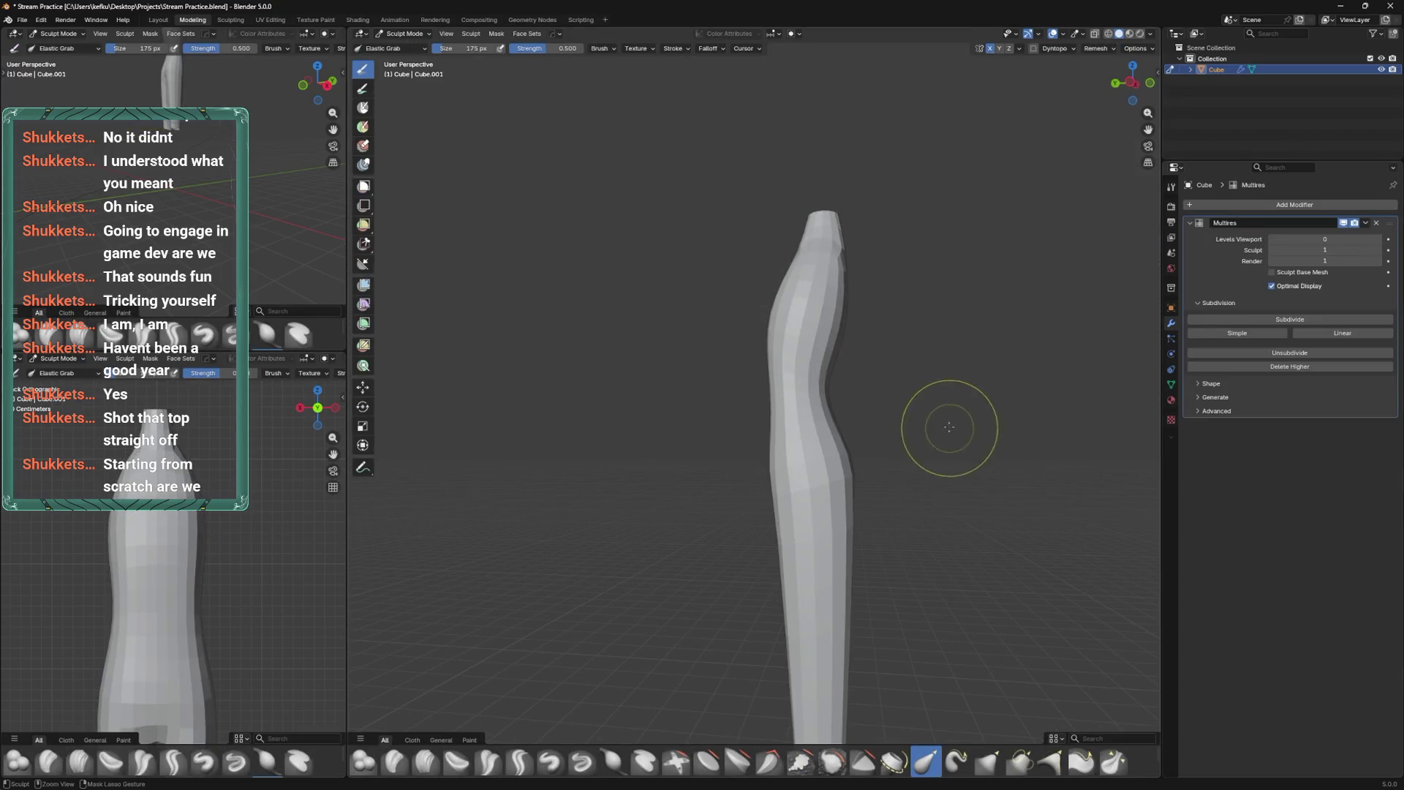
pyautogui.hotkey('ctrl', 'z')
pyautogui.hotkey('ctrl', 'z')
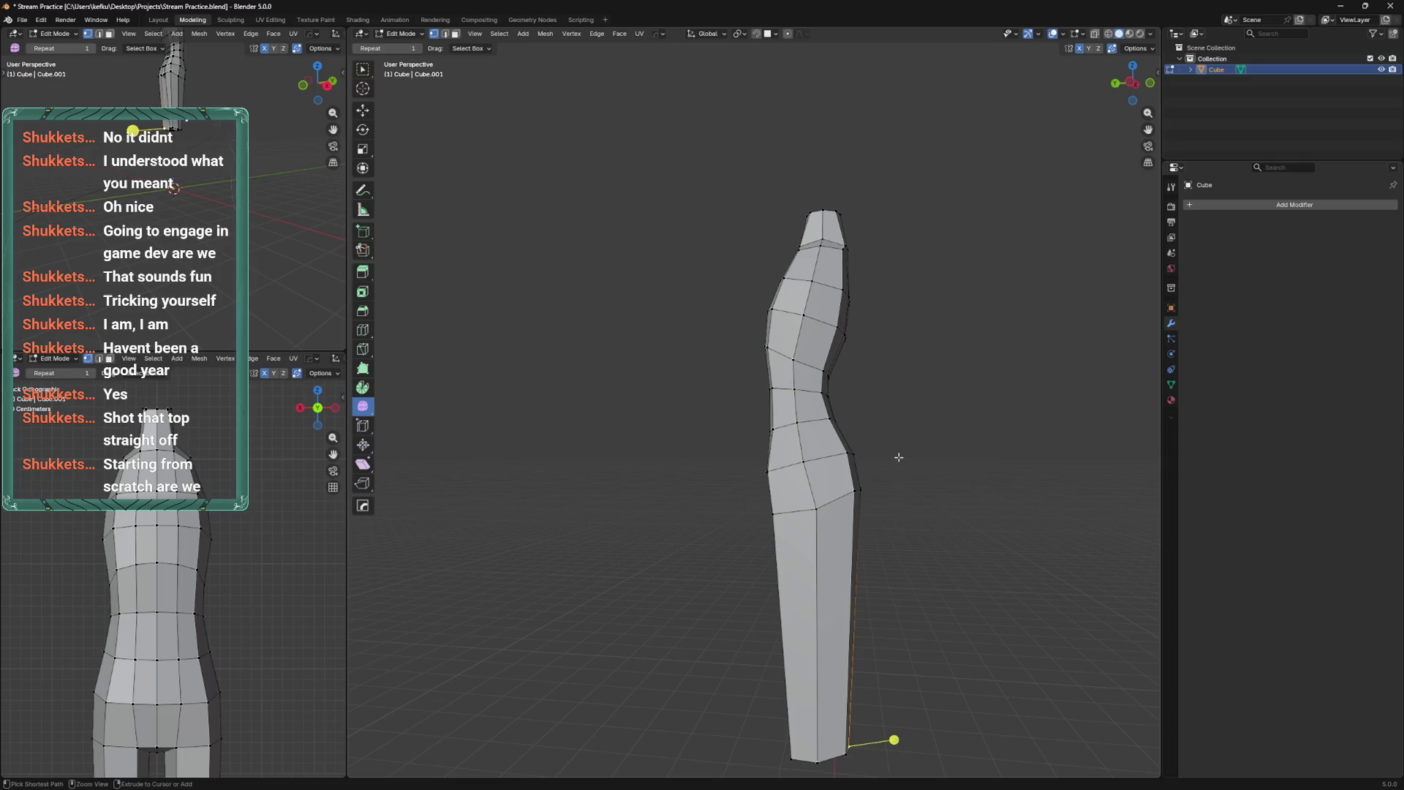
# Add a level 1 Subdivision modifier in Object Mode, collapse its panel, and return to sculpting.
pyautogui.press('Tab')
pyautogui.hotkey('ctrl', '1')
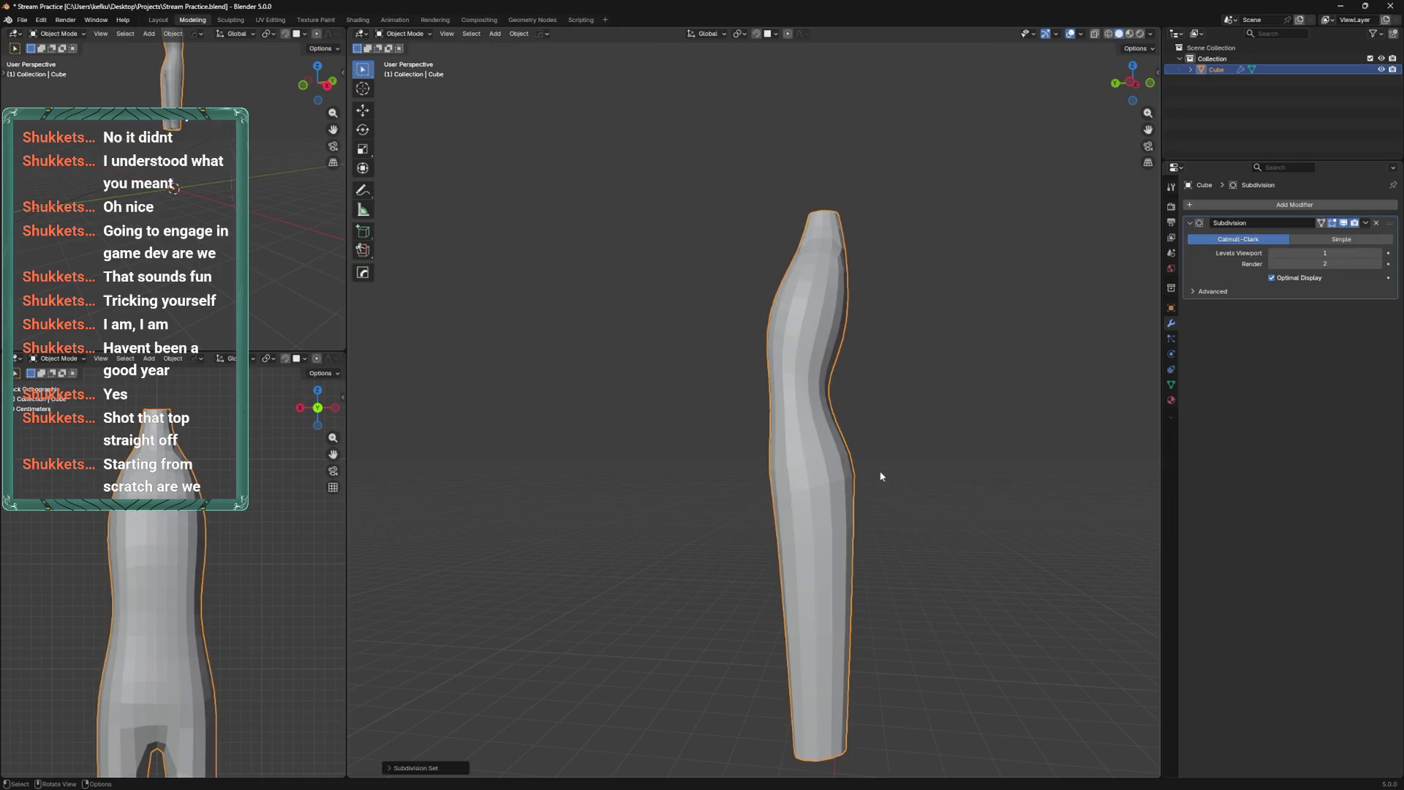
pyautogui.moveTo(956, 424)
pyautogui.mouseDown(button='middle')
pyautogui.moveTo(812, 534)
pyautogui.moveTo(850, 461)
pyautogui.moveTo(916, 409)
pyautogui.mouseUp(button='middle')
pyautogui.press('Tab')
pyautogui.click(1316, 224)
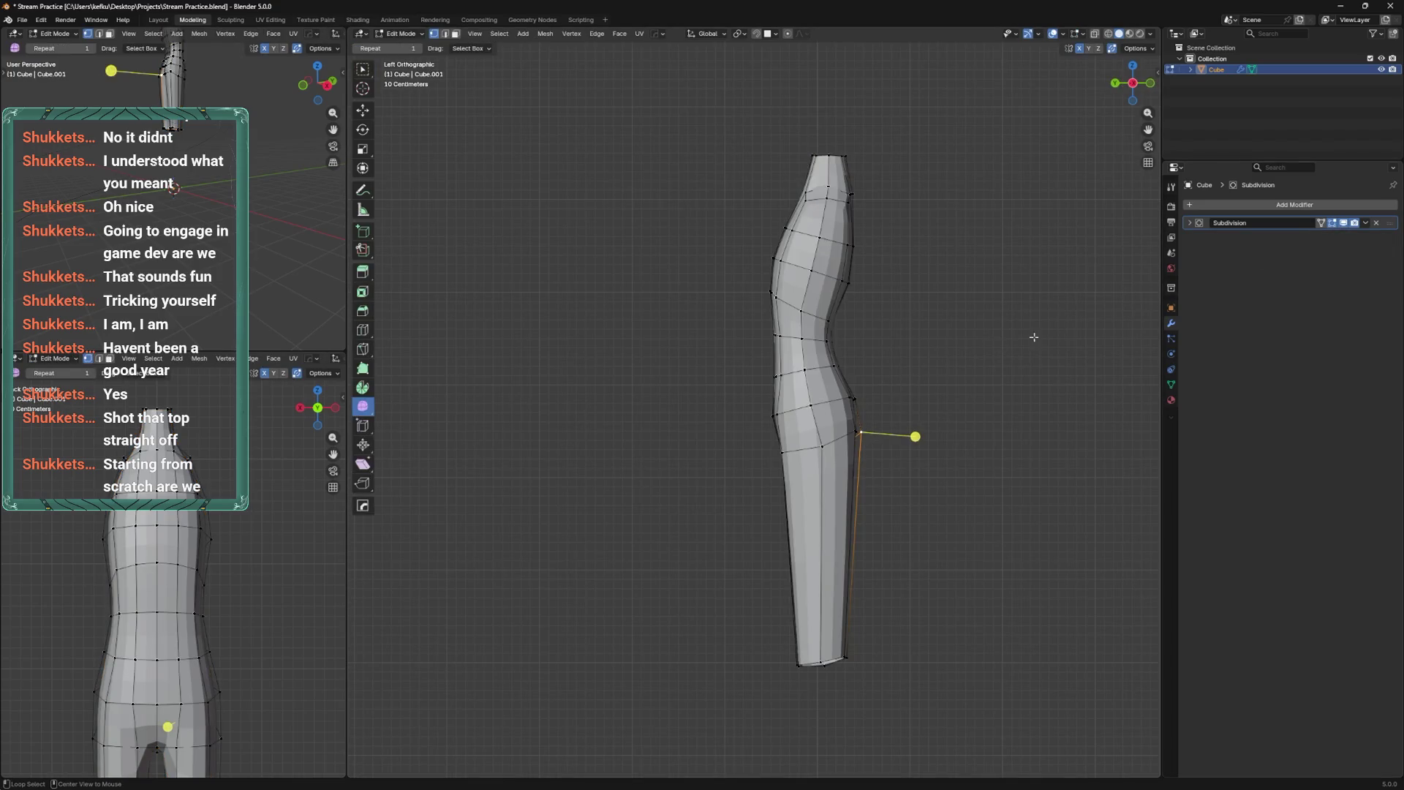
pyautogui.keyDown('alt'); pyautogui.moveTo(1034, 337); pyautogui.dragTo(1244, 276, button='middle'); pyautogui.keyUp('alt')
pyautogui.press('Tab')
pyautogui.hotkey('ctrl', 'Tab')
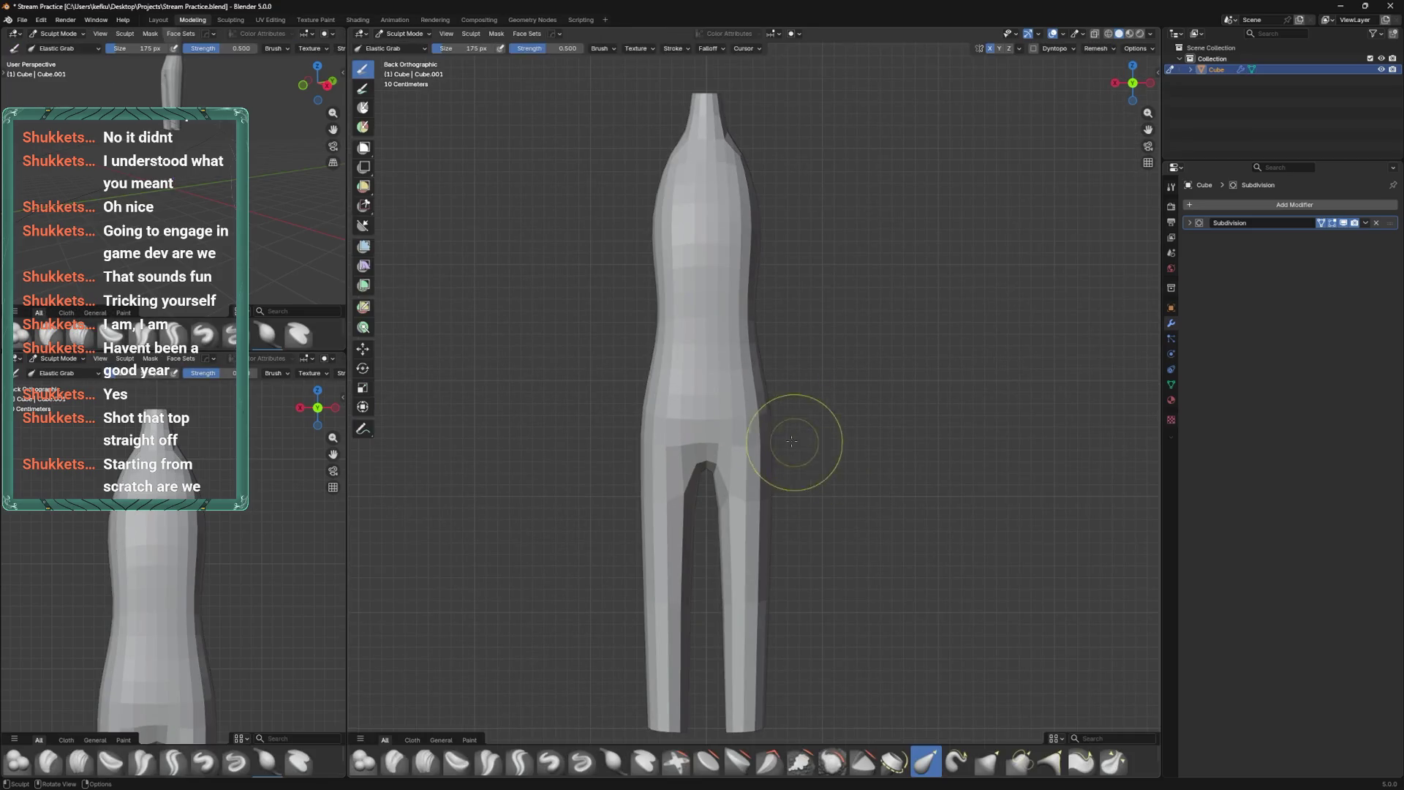
# Add Ctrl+R loop cuts around the legs to create the knee edge loops.
pyautogui.press('Tab')
pyautogui.keyDown('shift'); pyautogui.moveTo(777, 527); pyautogui.dragTo(777, 442, button='middle'); pyautogui.keyUp('shift')
pyautogui.hotkey('ctrl', 'r')
pyautogui.click(783, 461)
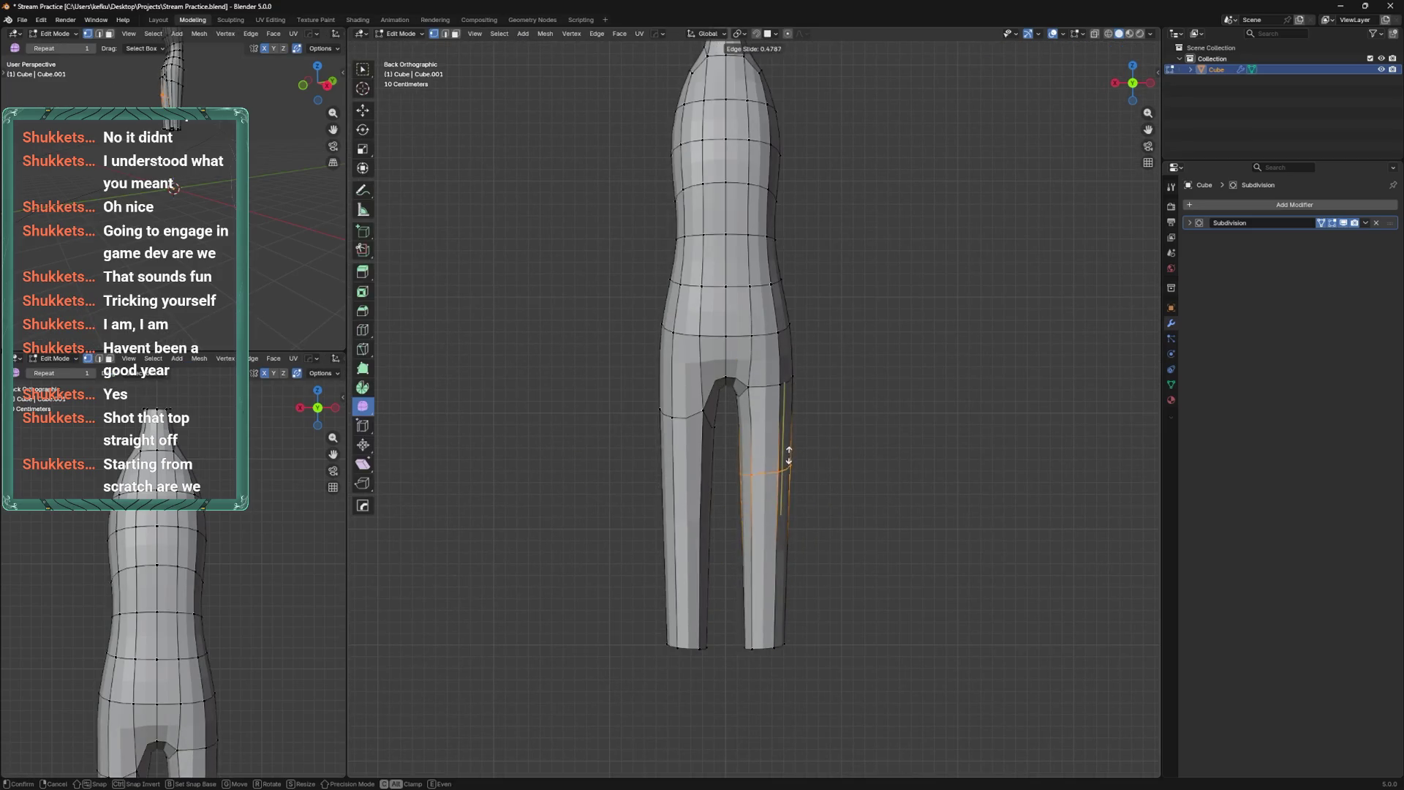
pyautogui.click(788, 460)
pyautogui.hotkey('ctrl', 'r')
pyautogui.click(786, 517)
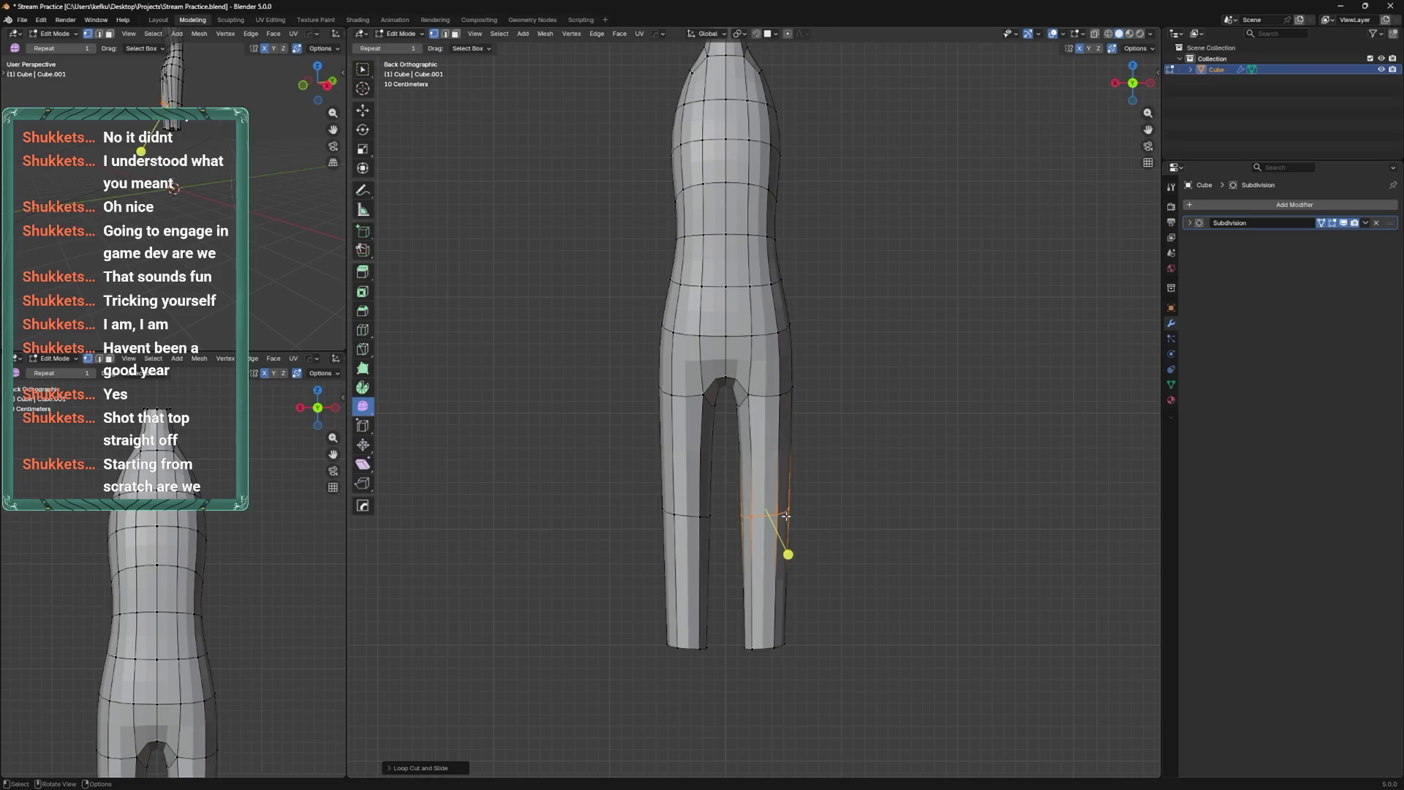
pyautogui.hotkey('ctrl', 'r')
pyautogui.click(790, 447)
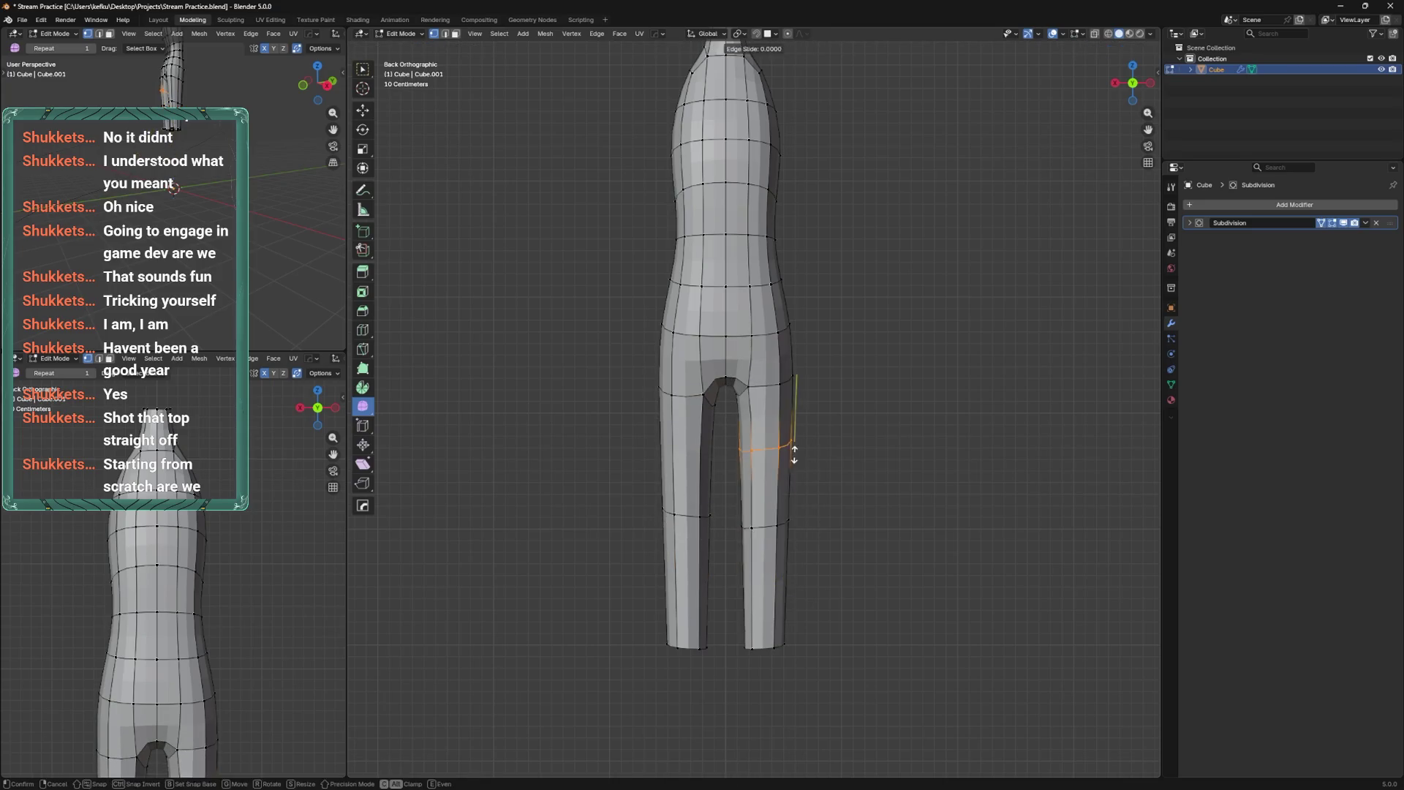
pyautogui.hotkey('ctrl', 'r')
pyautogui.press('Escape')
# In Front view, box-select the right half of the body and delete its vertices.
pyautogui.press('KP_1')
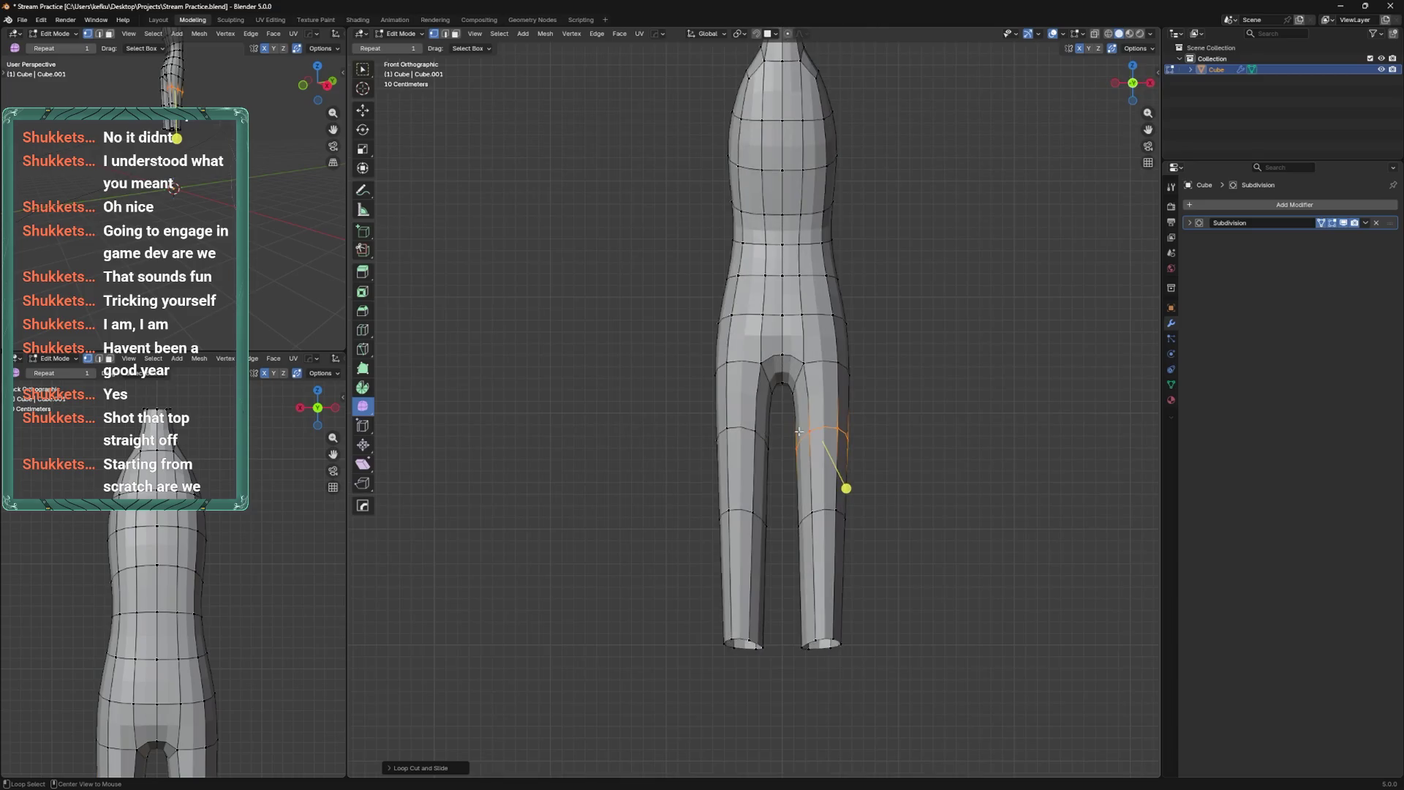
pyautogui.keyDown('alt'); pyautogui.keyDown('shift'); pyautogui.click(747, 434); pyautogui.keyUp('shift'); pyautogui.keyUp('alt')
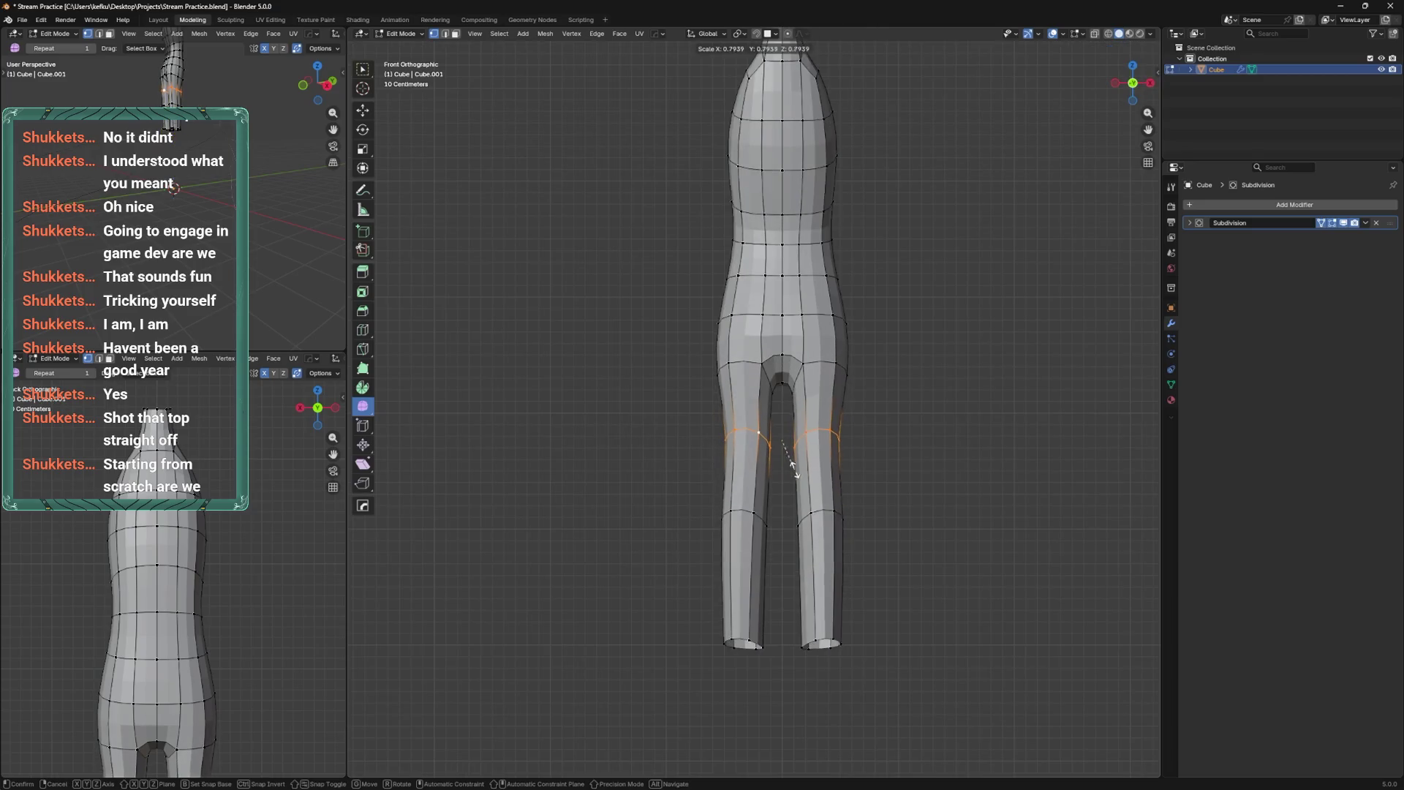
pyautogui.hotkey('ctrl', 'Tab')
pyautogui.hotkey('ctrl', 'Tab')
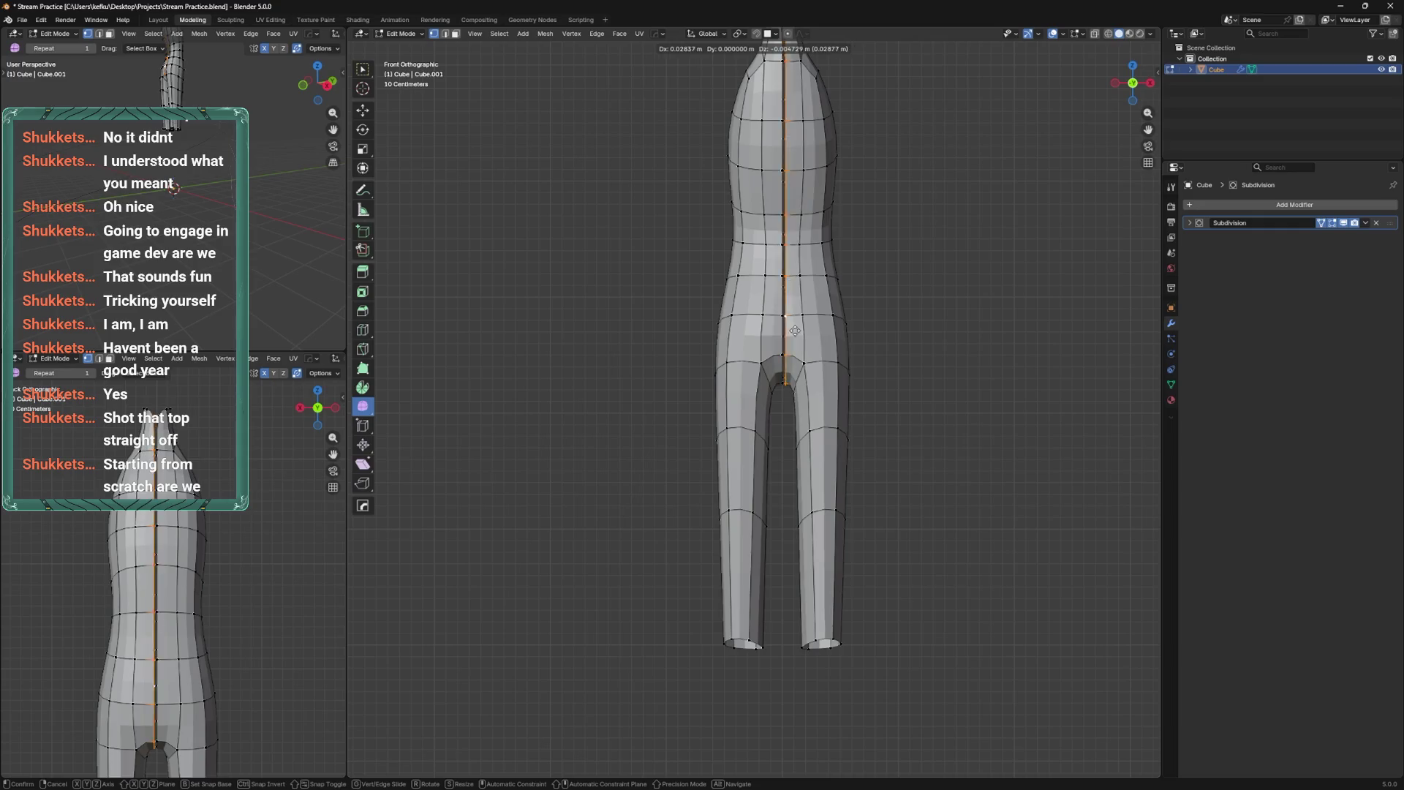
pyautogui.moveTo(784, 37); pyautogui.dragTo(871, 658)
pyautogui.press('x')
pyautogui.click(844, 300)
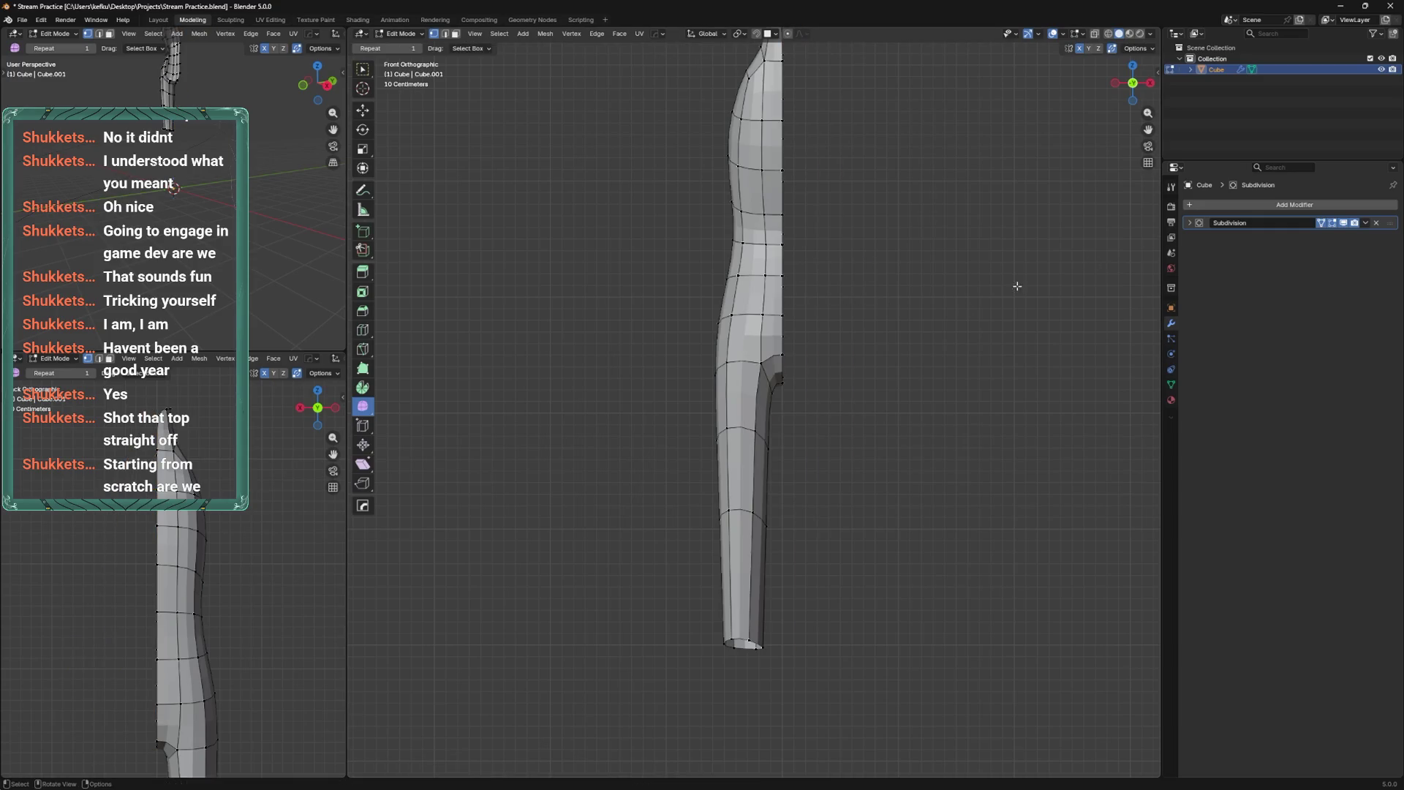
pyautogui.hotkey('ctrl', 'Tab')
pyautogui.moveTo(1023, 325); pyautogui.dragTo(936, 358, button='middle')
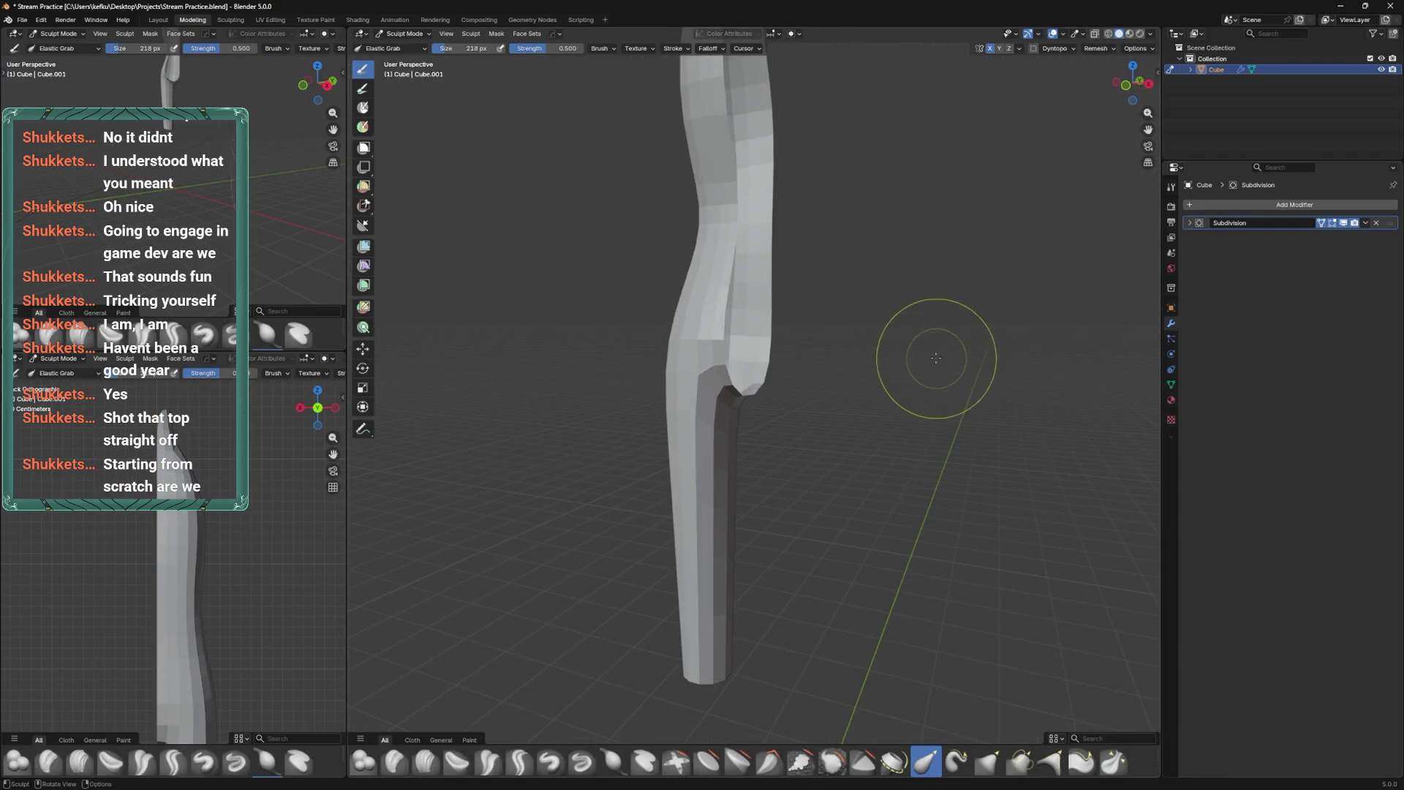
pyautogui.click(1202, 206)
# Add a Subdivision Surface and then a Mirror modifier with Clipping enabled.
pyautogui.moveTo(1232, 200)
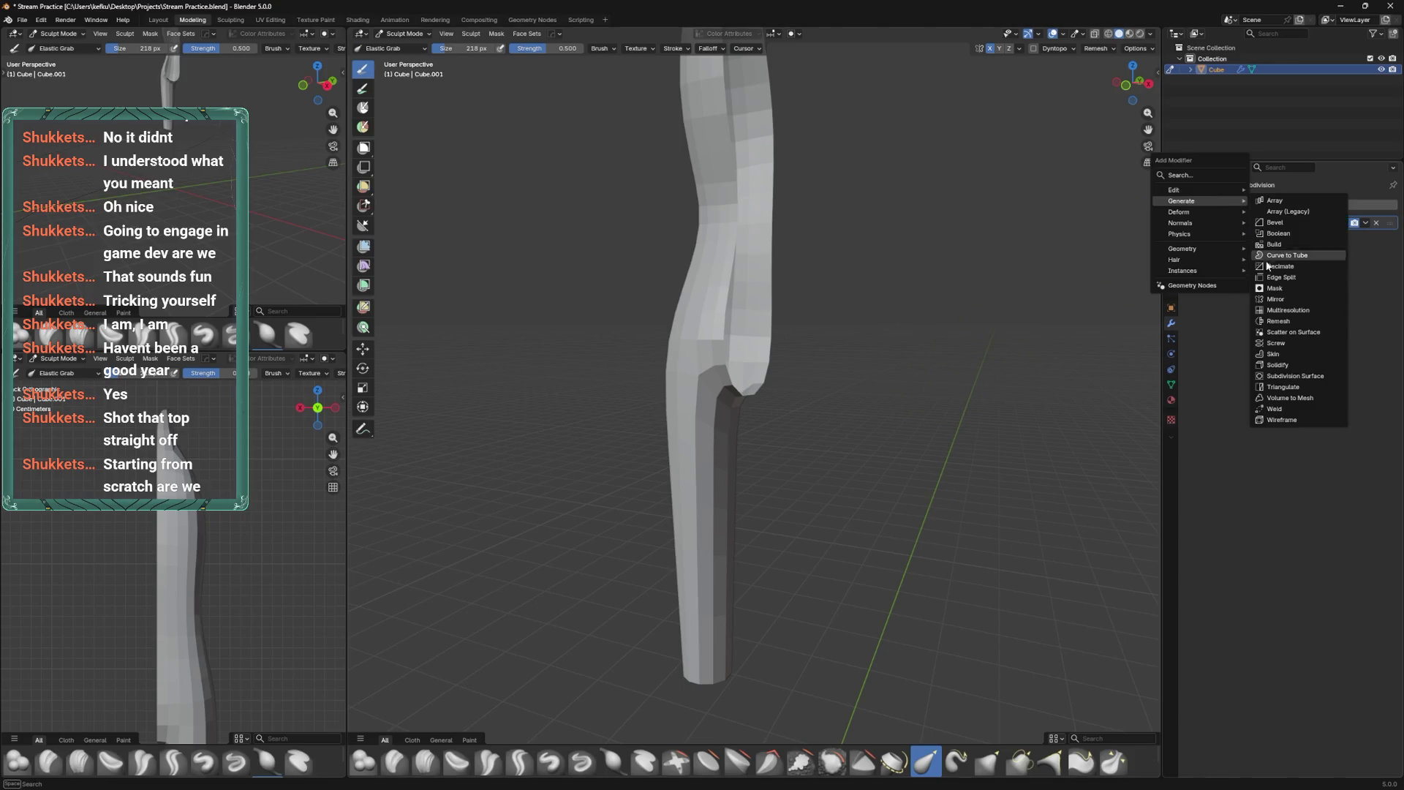
pyautogui.click(1301, 378)
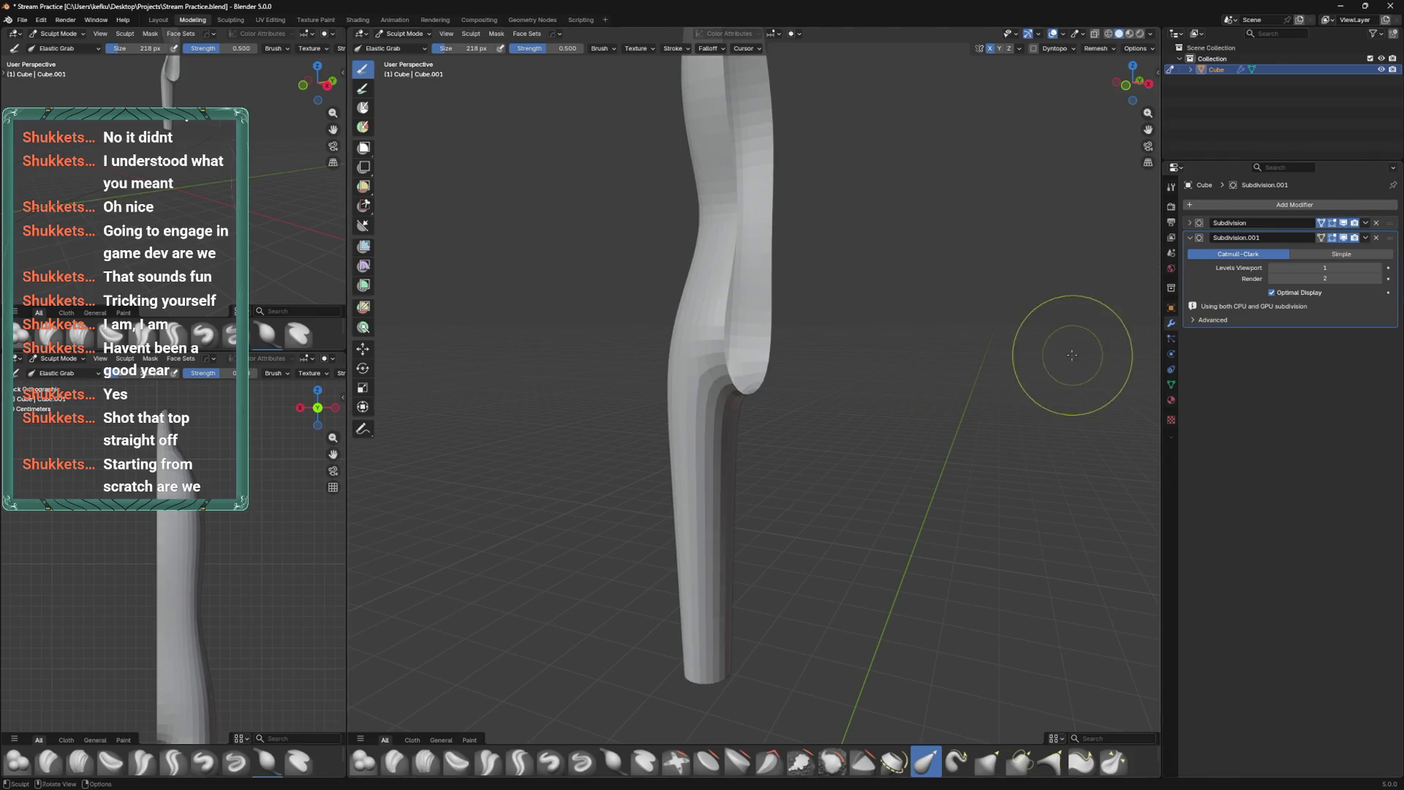
pyautogui.press('Tab')
pyautogui.click(1229, 204)
pyautogui.moveTo(1243, 202)
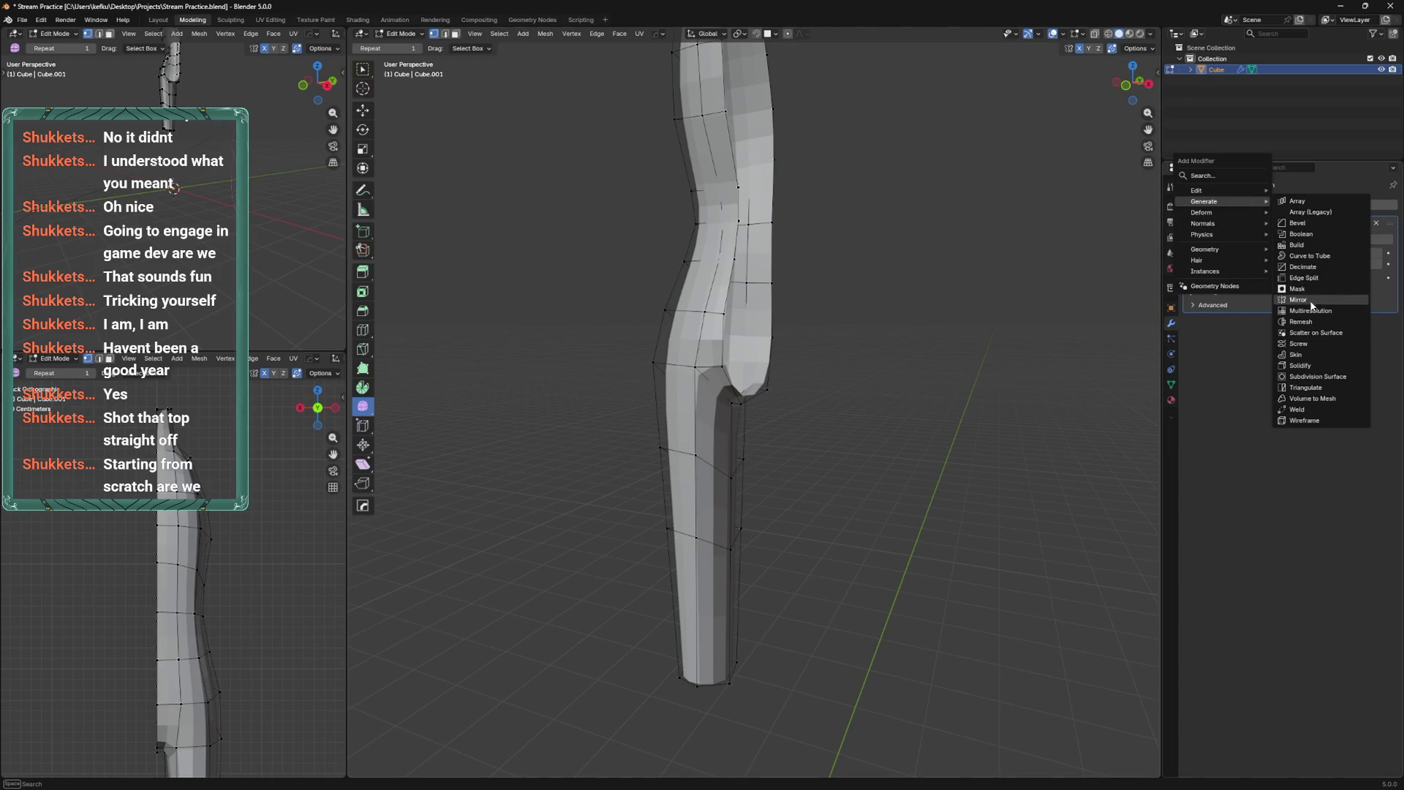
pyautogui.click(1311, 301)
pyautogui.click(1273, 390)
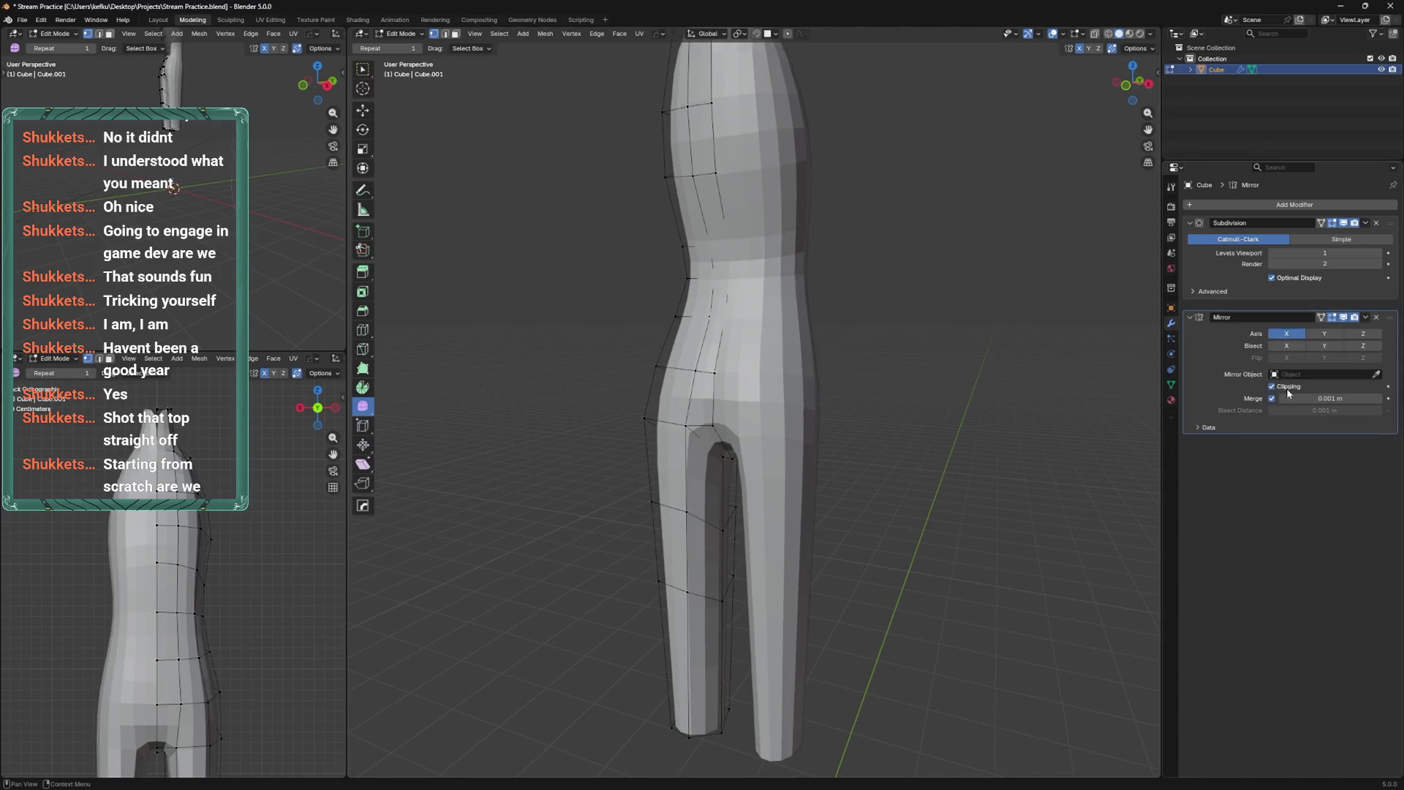
# In the back view, Elastic Grab the right hip outward in Sculpt Mode.
pyautogui.press('ctrl+KP_3')
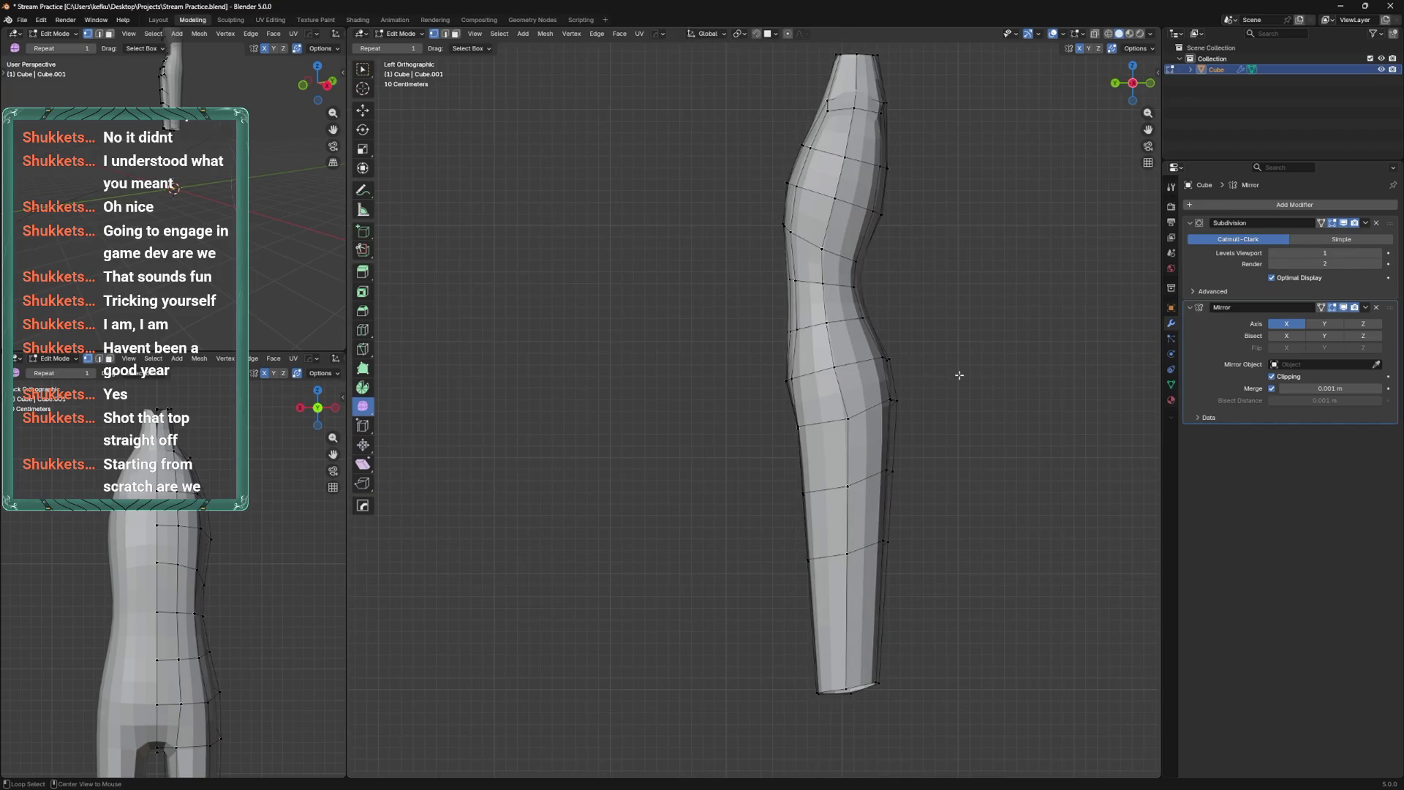
pyautogui.press('ctrl+KP_1')
pyautogui.press('Tab')
pyautogui.moveTo(843, 441); pyautogui.dragTo(847, 523)
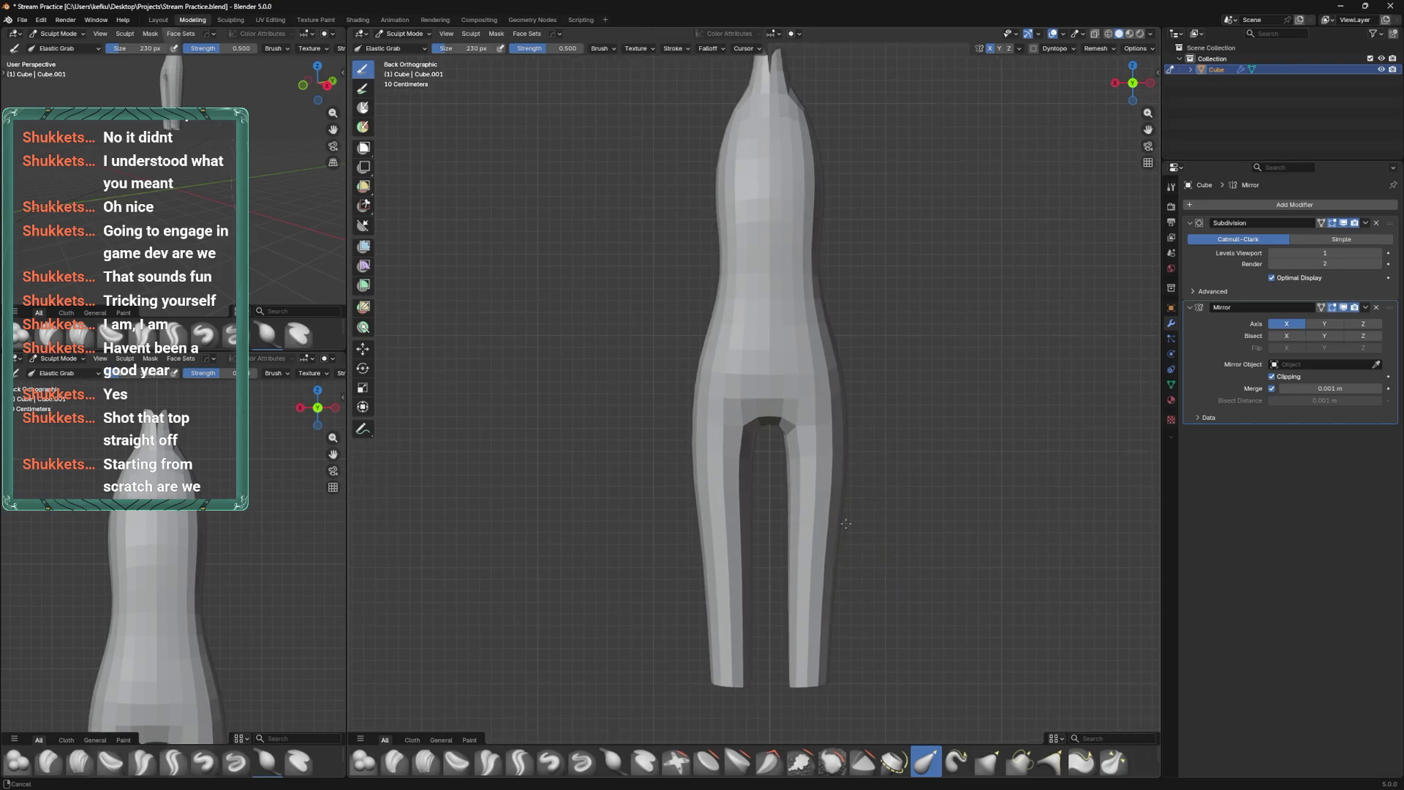
# Set the sculpt brush to 147 px and undo the leg stroke to straighten the legs.
pyautogui.press('Escape')
pyautogui.press('f')
pyautogui.click(851, 536)
pyautogui.press('f')
pyautogui.click(800, 504)
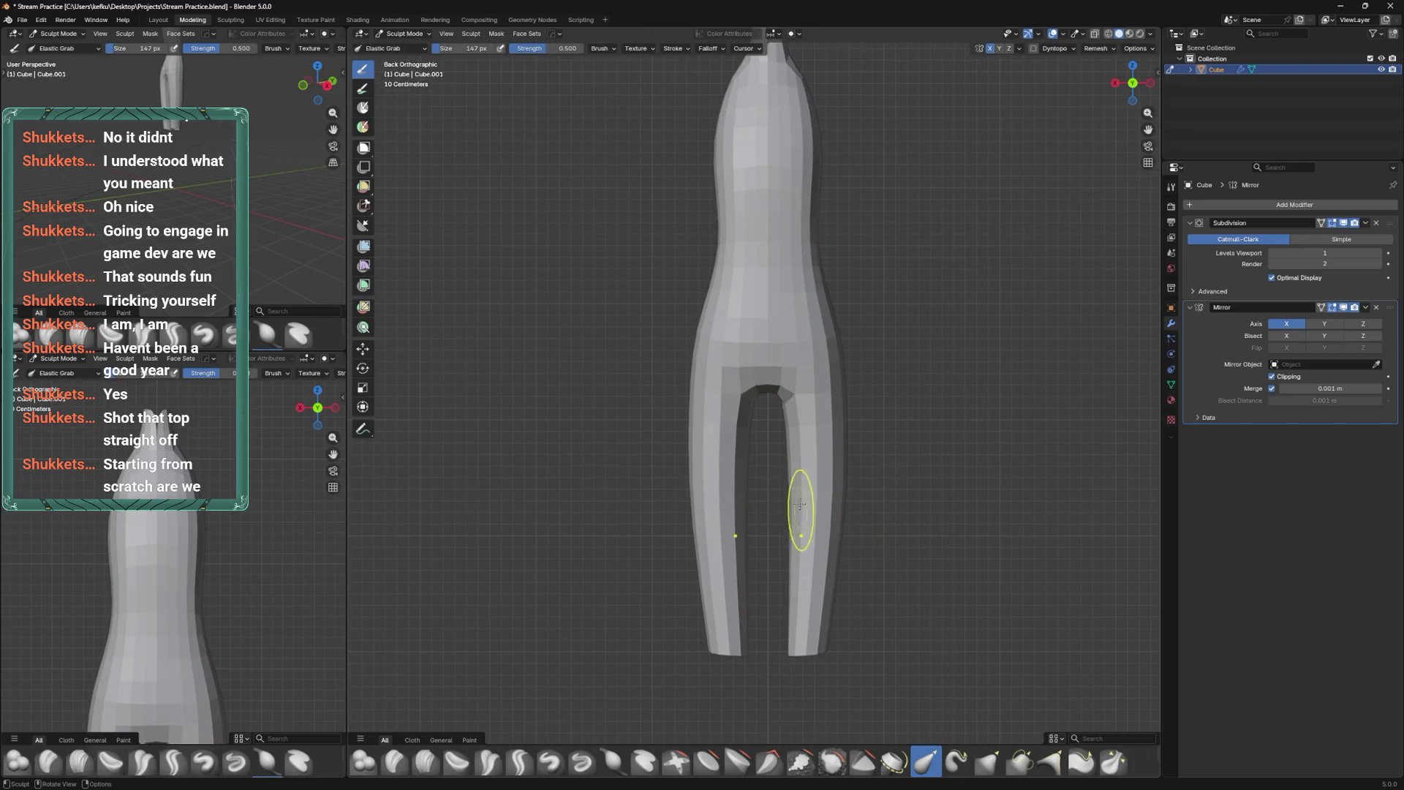
pyautogui.press('Tab')
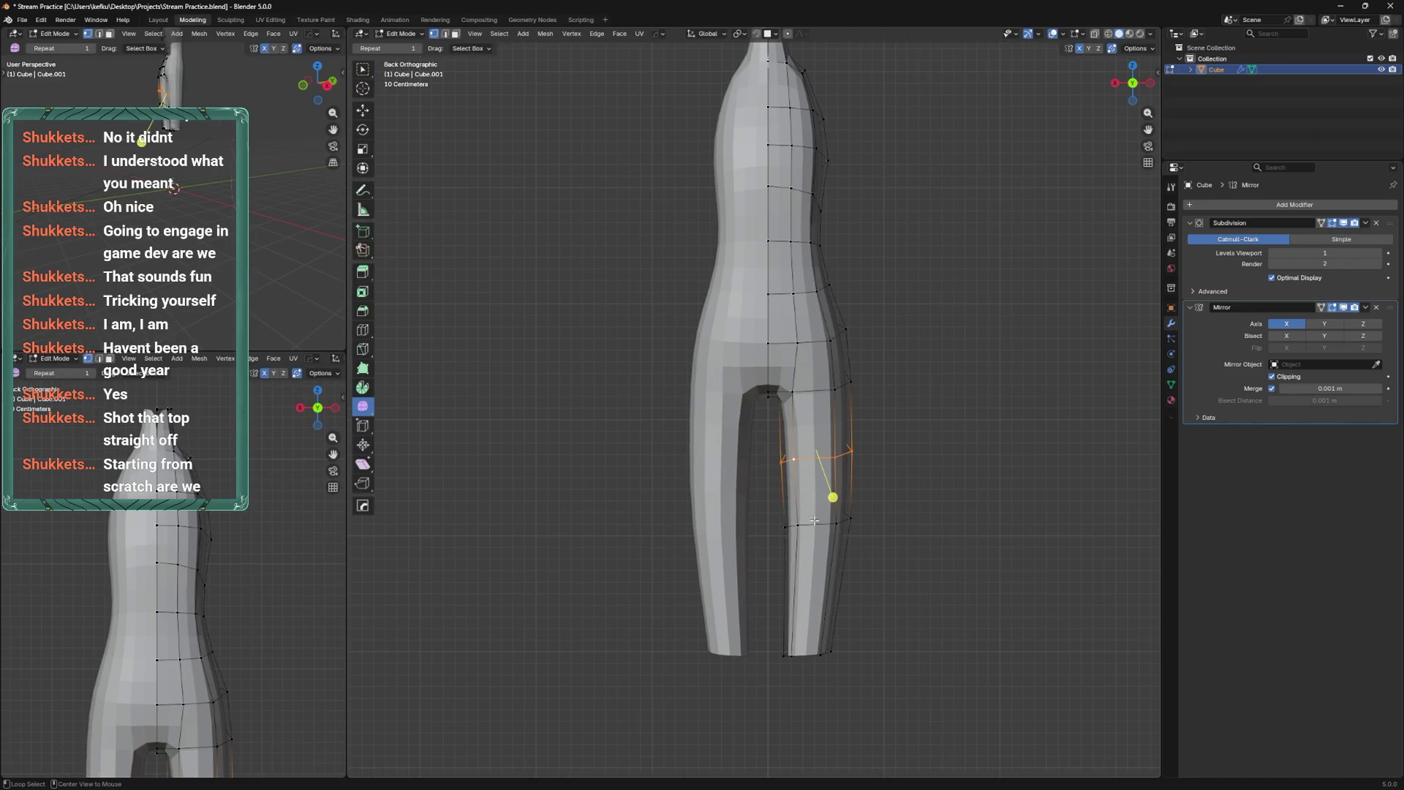
pyautogui.press('Tab')
pyautogui.hotkey('ctrl', 'z')
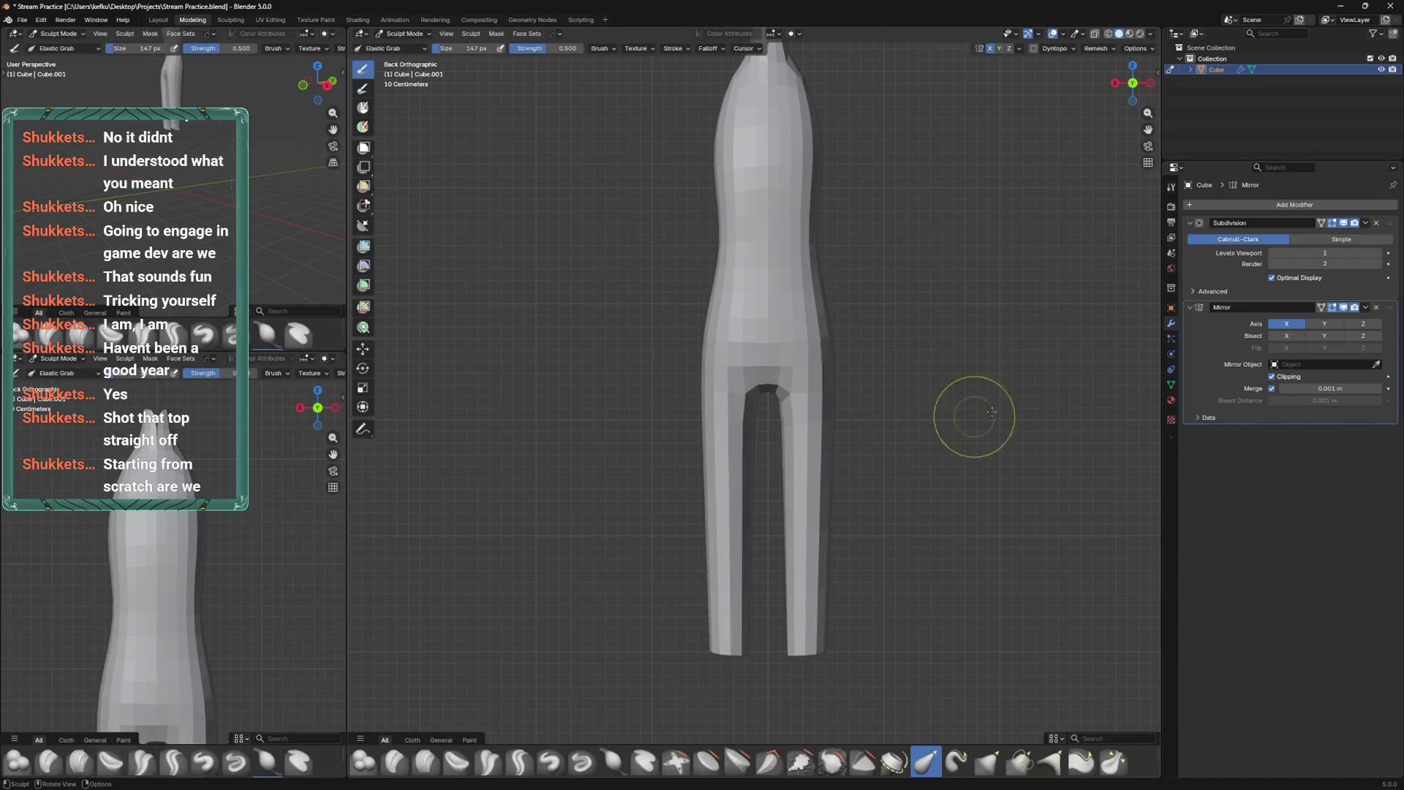
# Enable On Cage and move the Mirror modifier above Subdivision.
pyautogui.press('Tab')
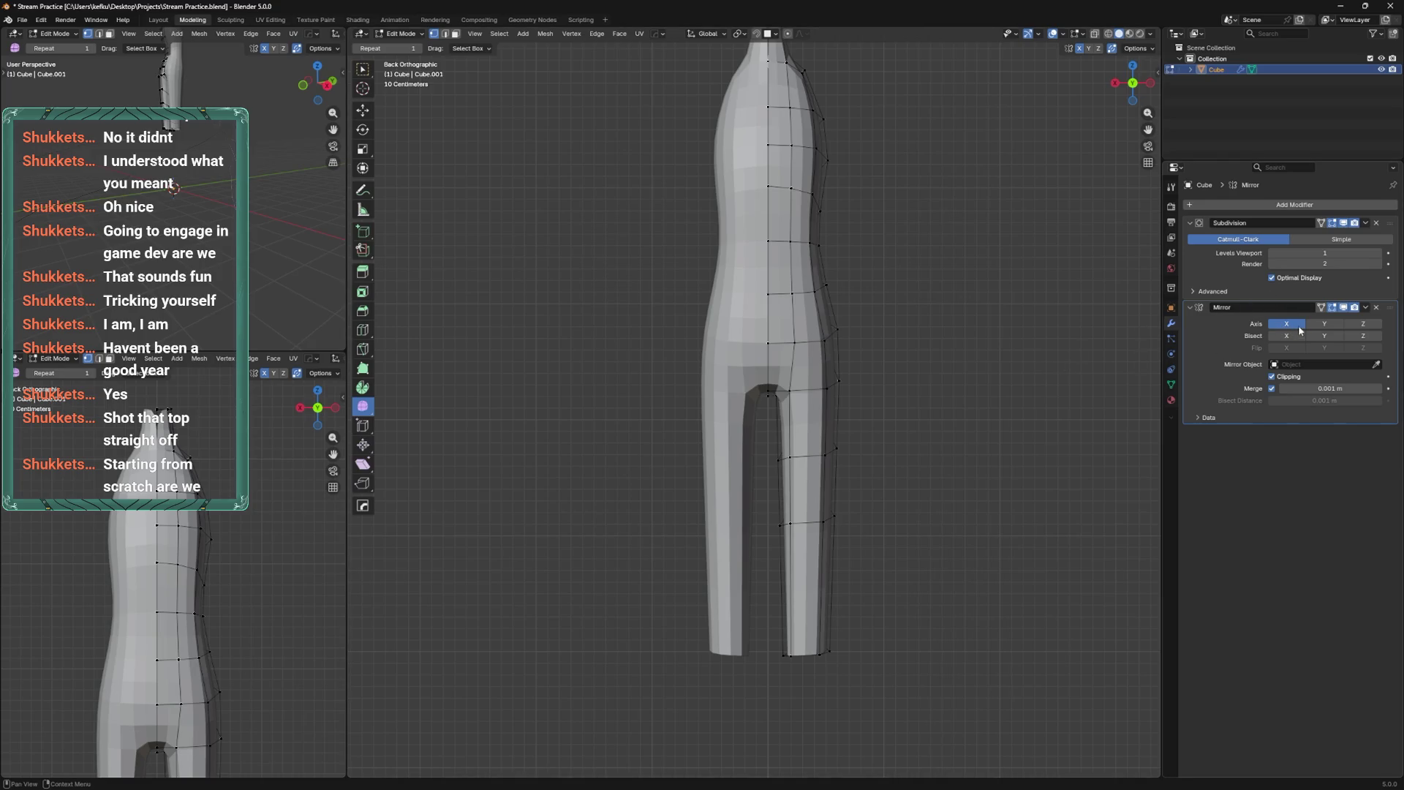
pyautogui.click(1321, 307)
pyautogui.moveTo(1390, 307); pyautogui.dragTo(1389, 219)
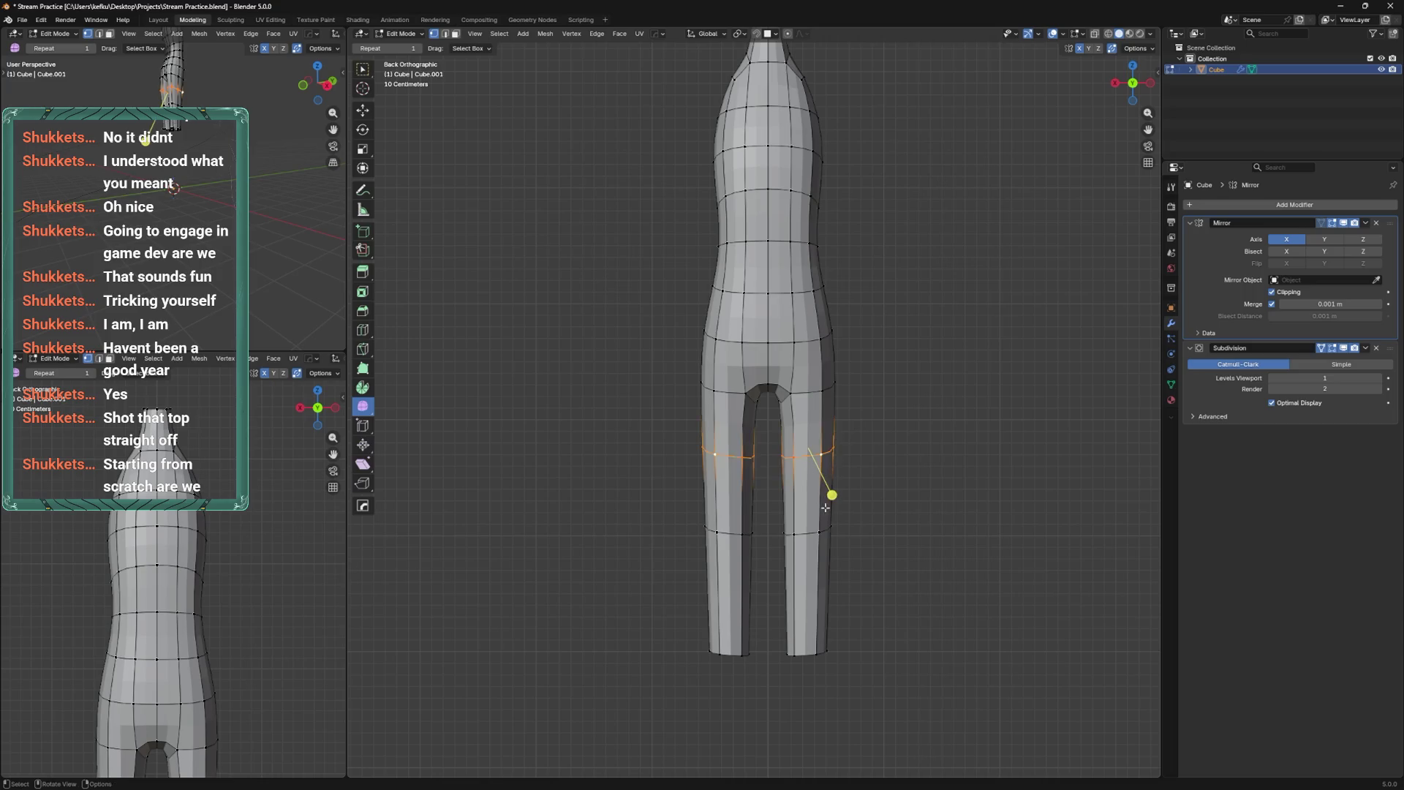
# Select the thigh band of faces and move it to widen the upper legs.
pyautogui.keyDown('alt'); pyautogui.keyDown('shift'); pyautogui.click(815, 539); pyautogui.keyUp('shift'); pyautogui.keyUp('alt')
pyautogui.press('g')
pyautogui.click(885, 469)
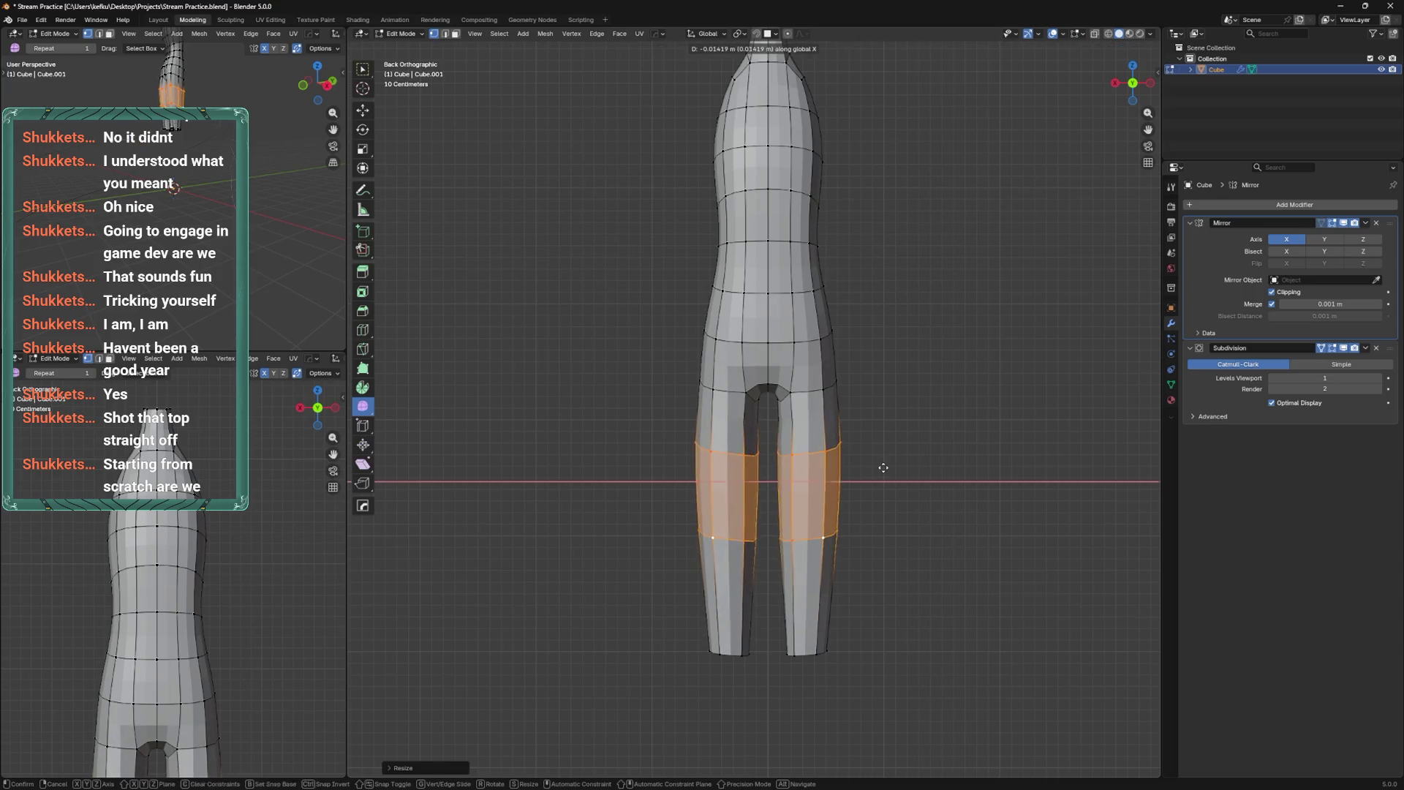
pyautogui.hotkey('ctrl', 'z')
pyautogui.press('g')
pyautogui.click(848, 437)
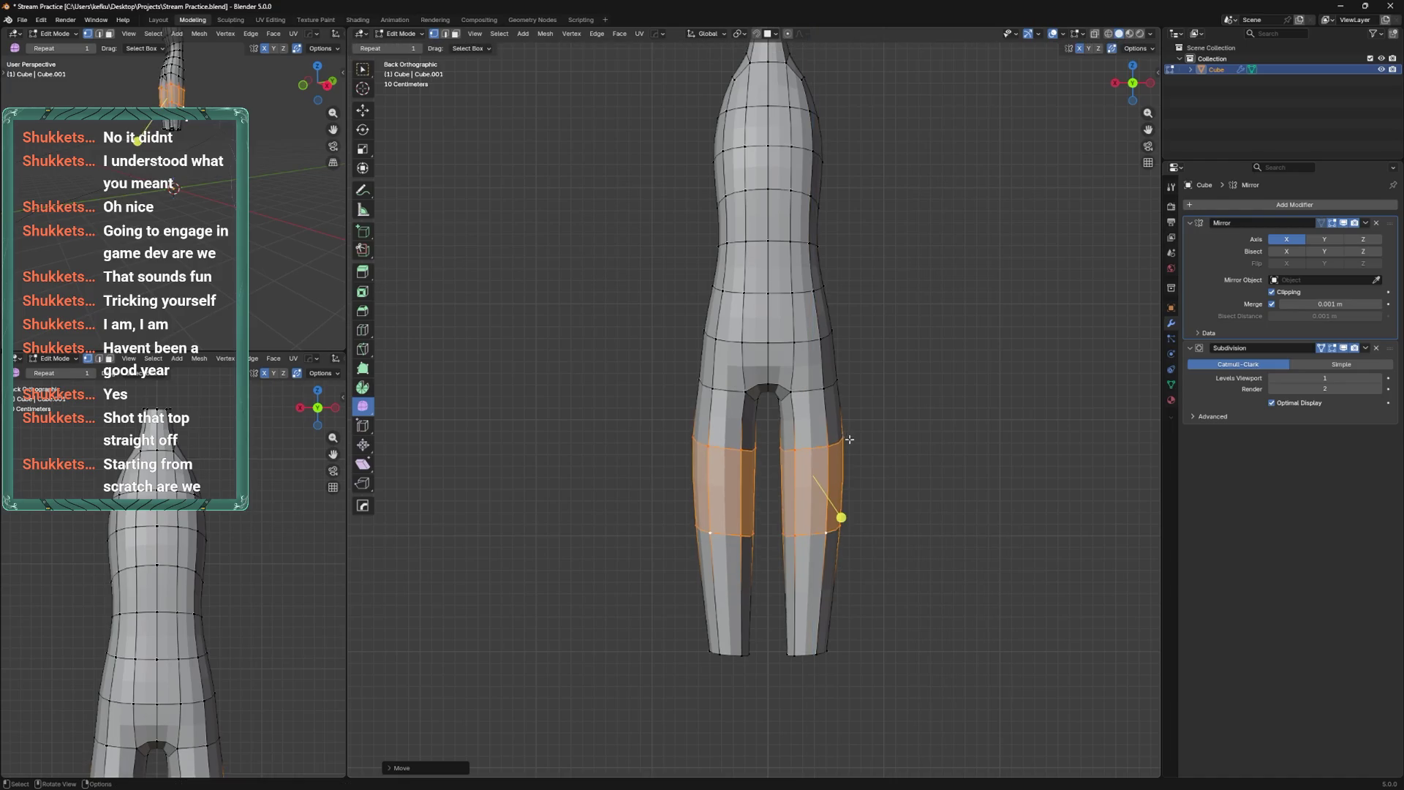
pyautogui.hotkey('ctrl', 'Tab')
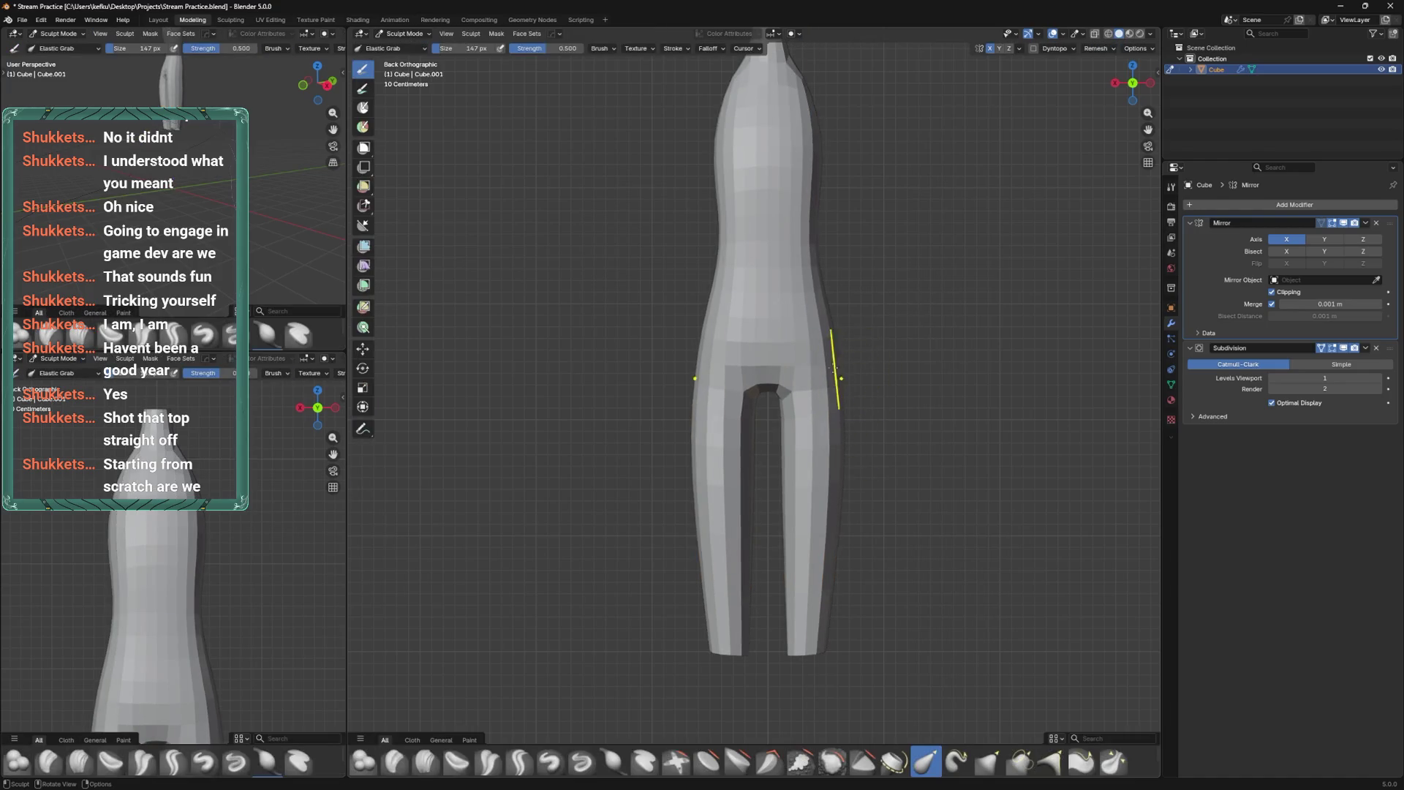
# Save, then from the left side pull the torso's side profile into a curve with an enlarged brush.
pyautogui.moveTo(847, 369)
pyautogui.mouseDown(button='middle')
pyautogui.moveTo(871, 480)
pyautogui.moveTo(907, 472)
pyautogui.moveTo(876, 463)
pyautogui.mouseUp(button='middle')
pyautogui.hotkey('ctrl', 's')
pyautogui.keyDown('alt'); pyautogui.moveTo(909, 370); pyautogui.dragTo(817, 408, button='middle'); pyautogui.keyUp('alt')
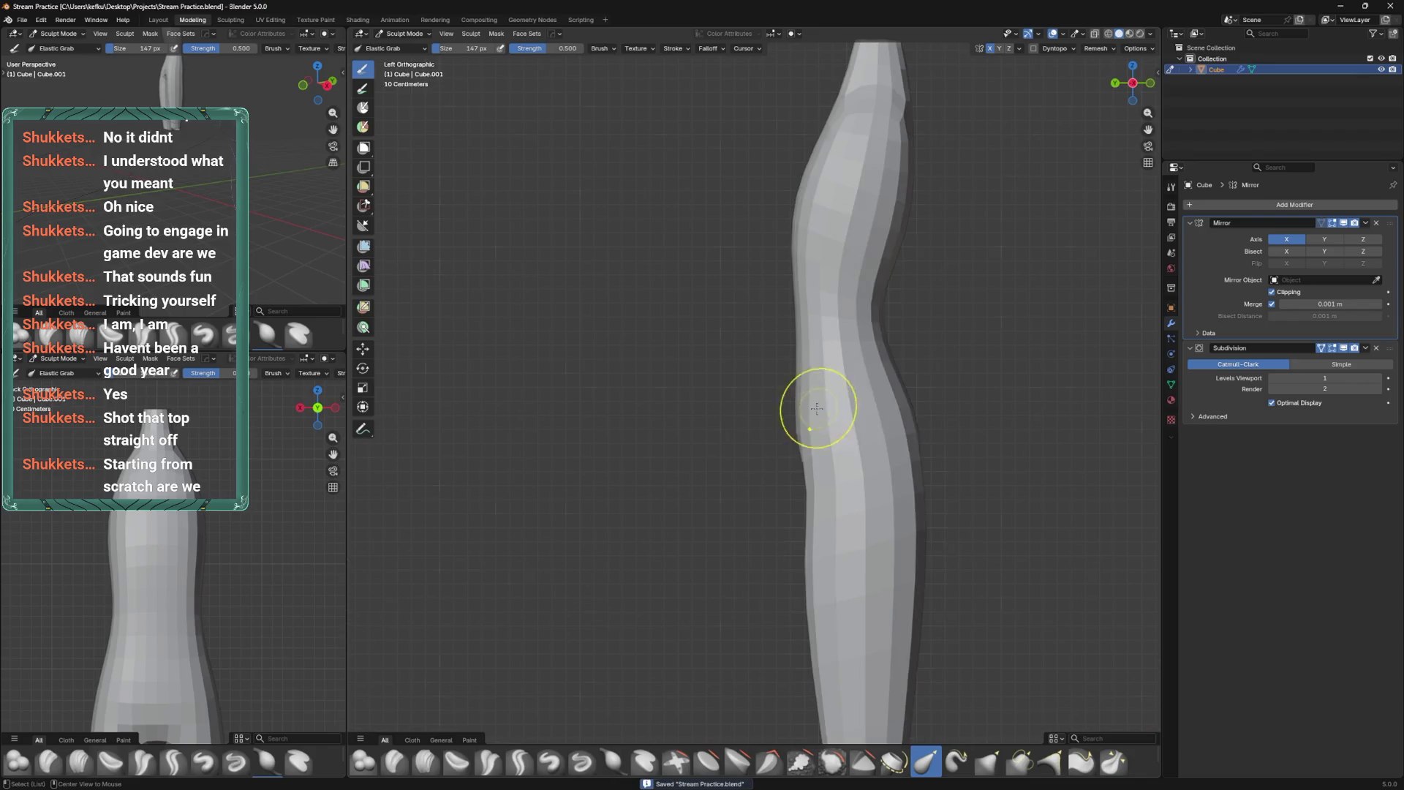
pyautogui.press('f')
pyautogui.click(877, 455)
pyautogui.scroll(-3, 873, 512)
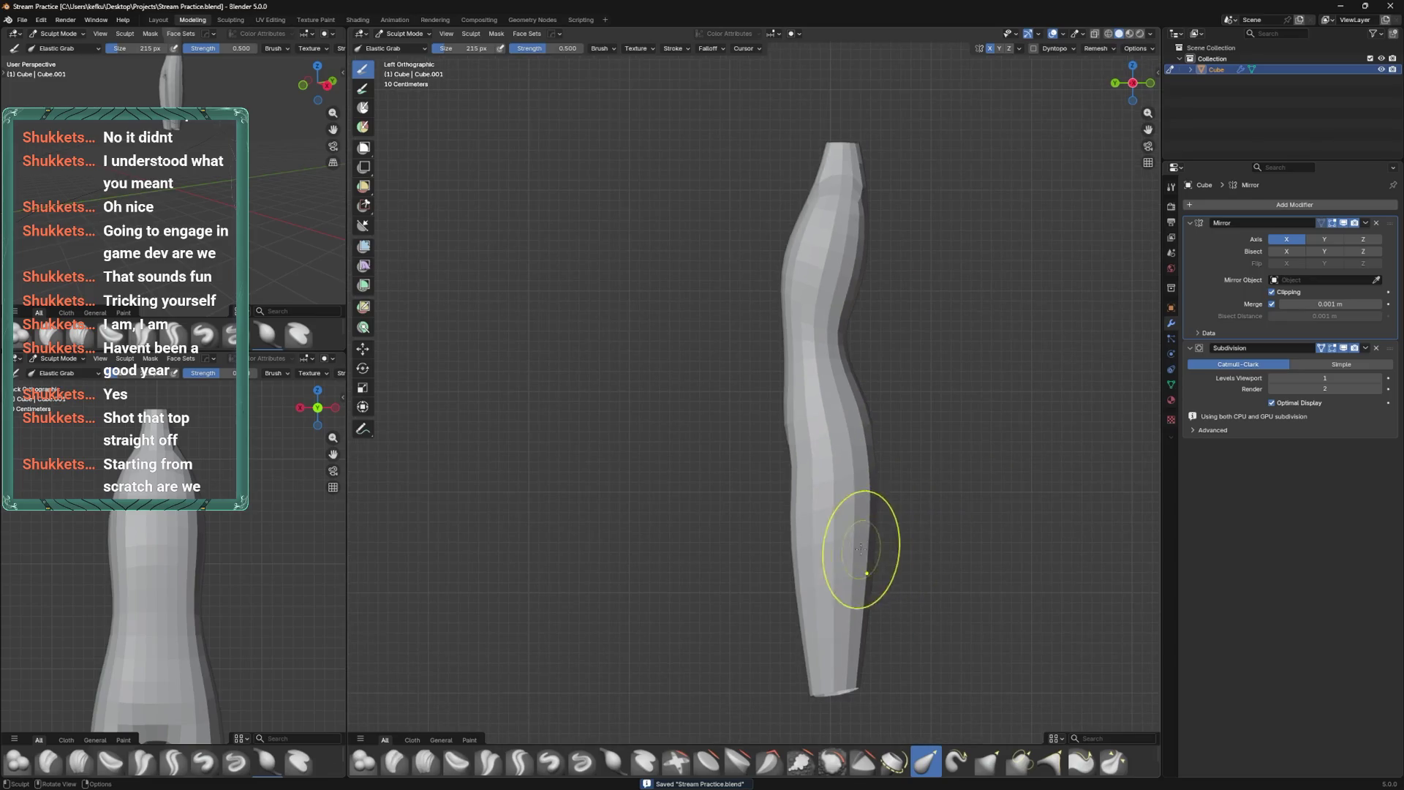
pyautogui.moveTo(844, 536); pyautogui.dragTo(866, 528)
# Push the hip outward with a 202 px brush, then shrink the brush to 165 px.
pyautogui.press('f')
pyautogui.click(783, 439)
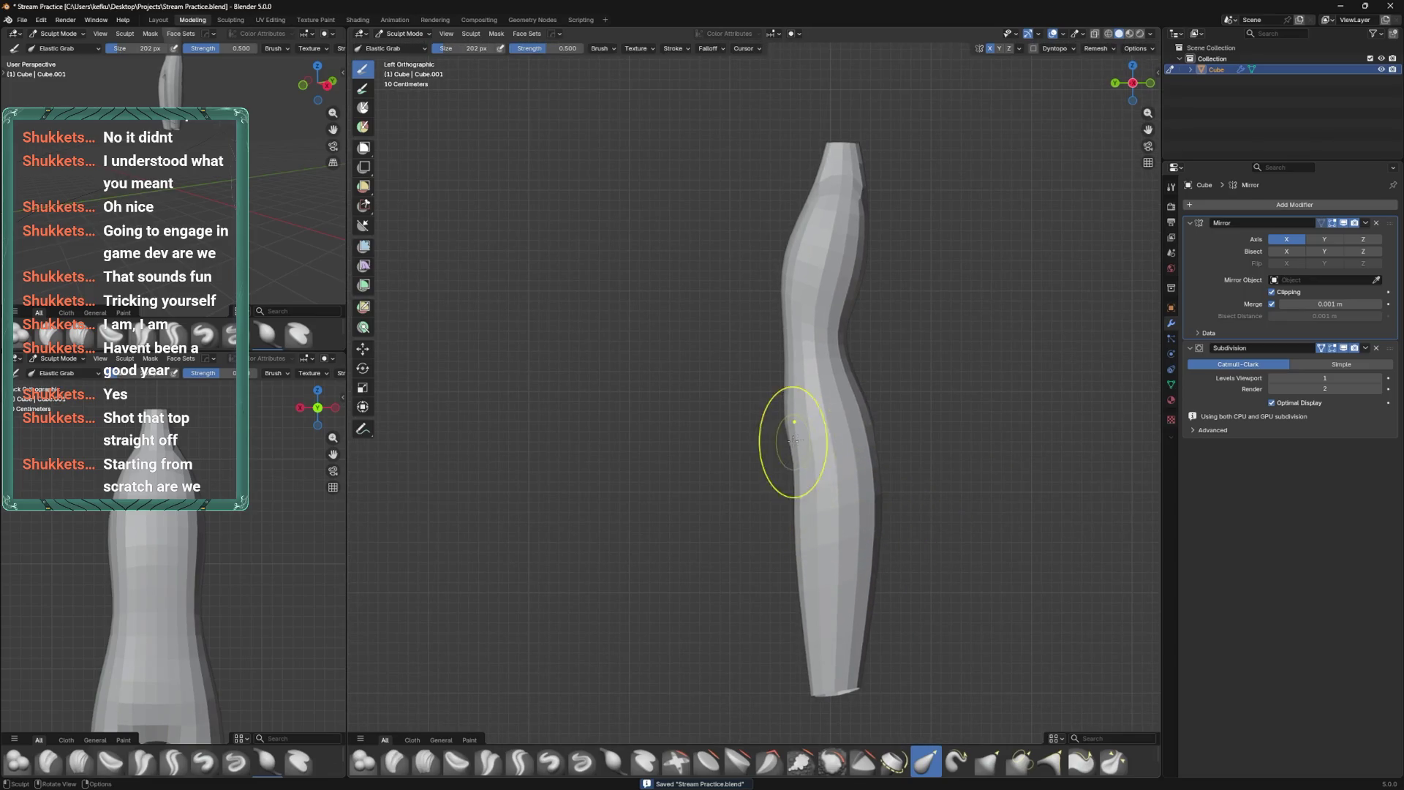
pyautogui.moveTo(783, 439); pyautogui.dragTo(827, 497)
pyautogui.press('f')
pyautogui.click(850, 479)
# In Edit Mode, save and lower the crotch vertex along the Z axis.
pyautogui.press('Tab')
pyautogui.moveTo(879, 527)
pyautogui.mouseDown(button='middle')
pyautogui.moveTo(695, 709)
pyautogui.moveTo(761, 636)
pyautogui.mouseUp(button='middle')
pyautogui.scroll(3, 761, 636)
pyautogui.hotkey('ctrl', 's')
pyautogui.click(839, 514)
pyautogui.moveTo(839, 514)
pyautogui.mouseDown(button='middle')
pyautogui.moveTo(897, 426)
pyautogui.moveTo(743, 483)
pyautogui.moveTo(673, 464)
pyautogui.moveTo(727, 573)
pyautogui.moveTo(651, 627)
pyautogui.moveTo(764, 512)
pyautogui.mouseUp(button='middle')
pyautogui.press('g')
pyautogui.press('z')
pyautogui.click(741, 578)
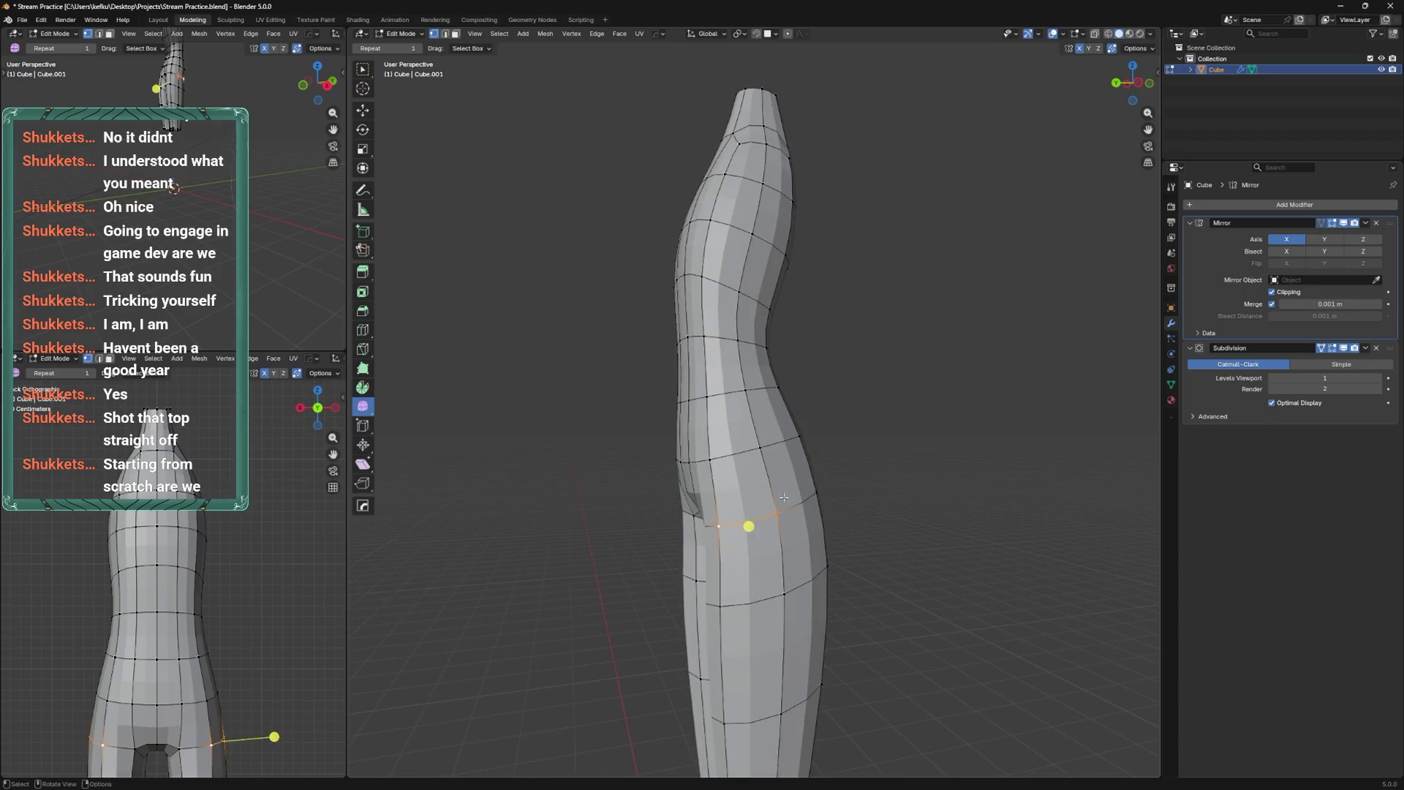
# Slide a hip edge loop higher up toward the waist.
pyautogui.click(768, 461)
pyautogui.press('g')
pyautogui.press('g')
pyautogui.click(751, 406)
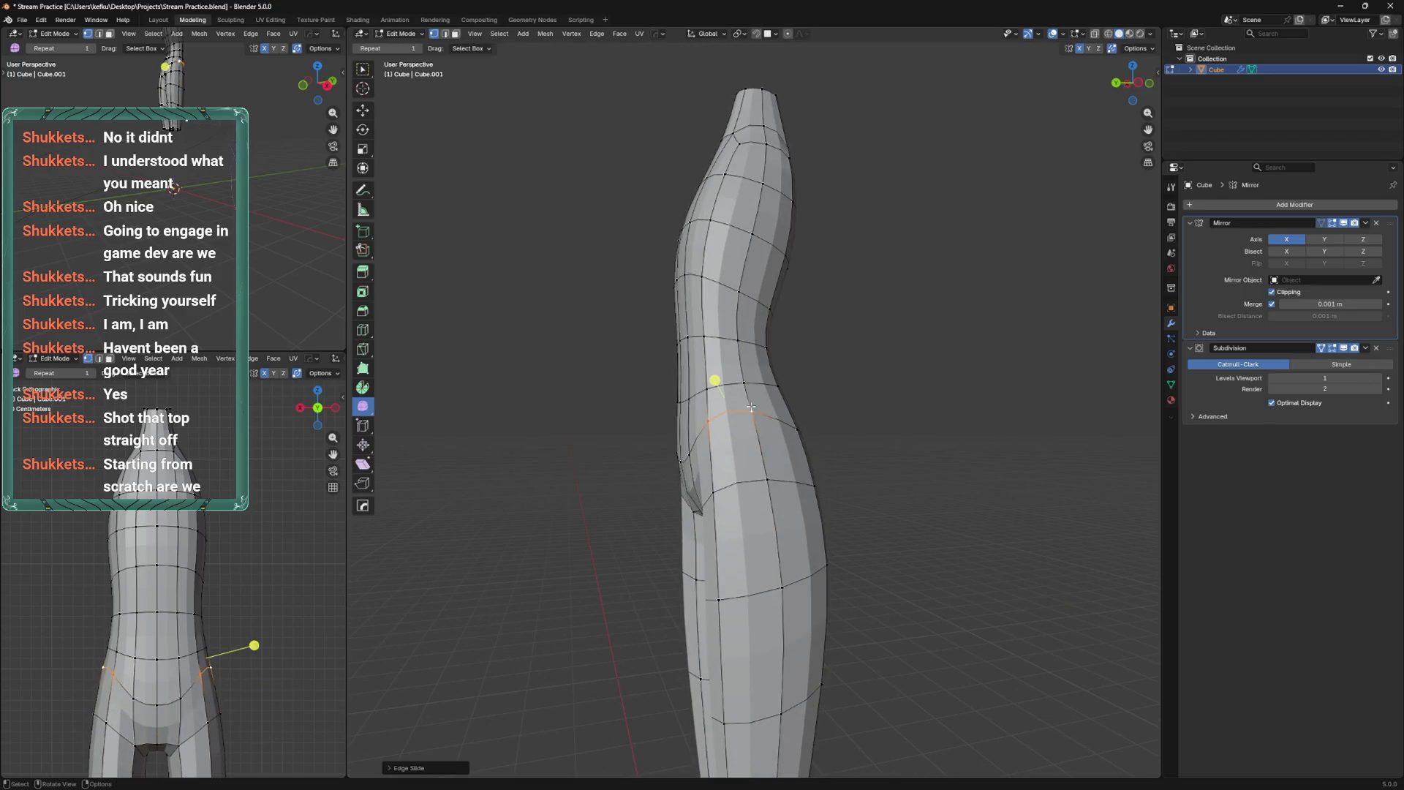
# Return to Sculpt Mode in back view with a 177 px brush.
pyautogui.moveTo(746, 370)
pyautogui.mouseDown(button='middle')
pyautogui.moveTo(866, 380)
pyautogui.moveTo(871, 392)
pyautogui.mouseUp(button='middle')
pyautogui.press('ctrl+KP_1')
pyautogui.hotkey('ctrl', 'Tab')
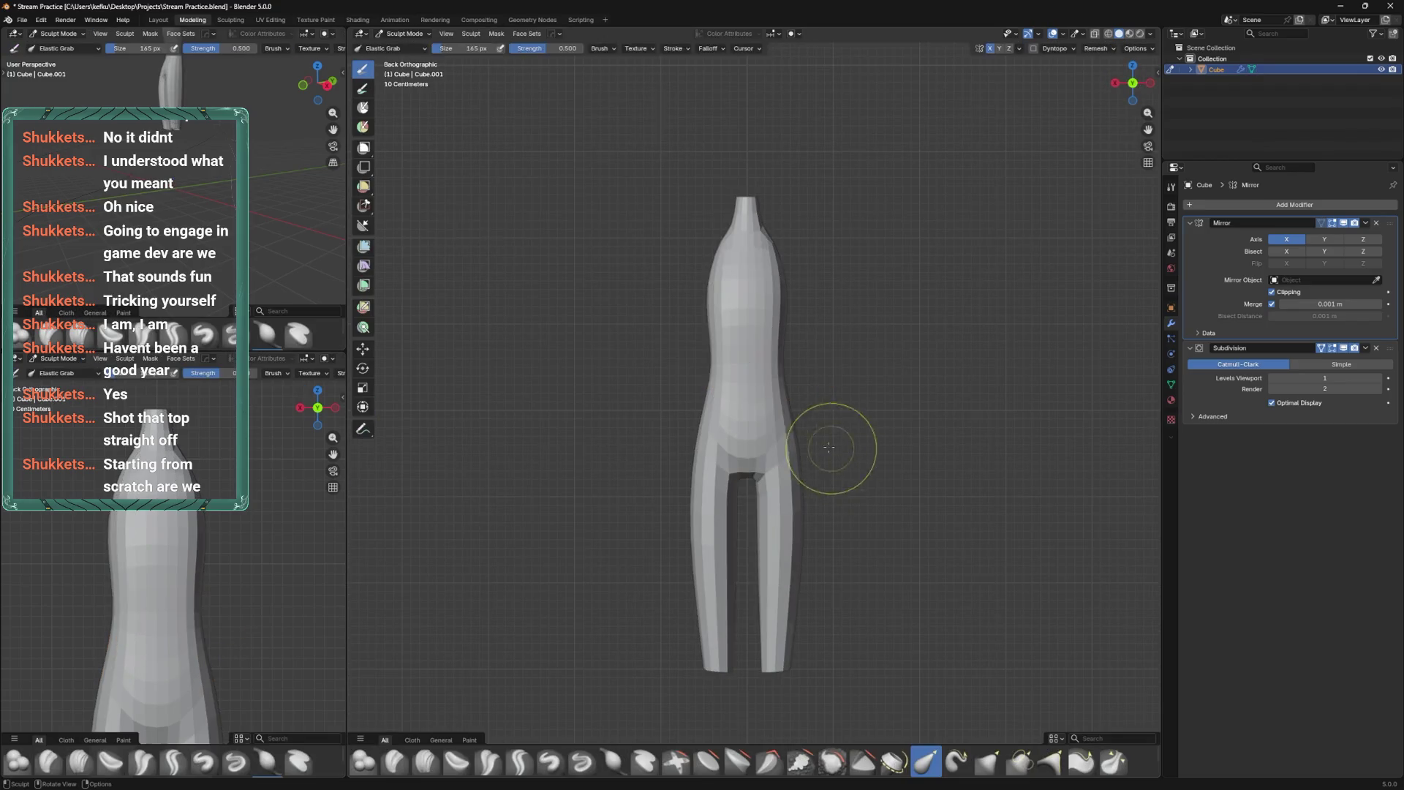
pyautogui.press('f')
pyautogui.click(809, 439)
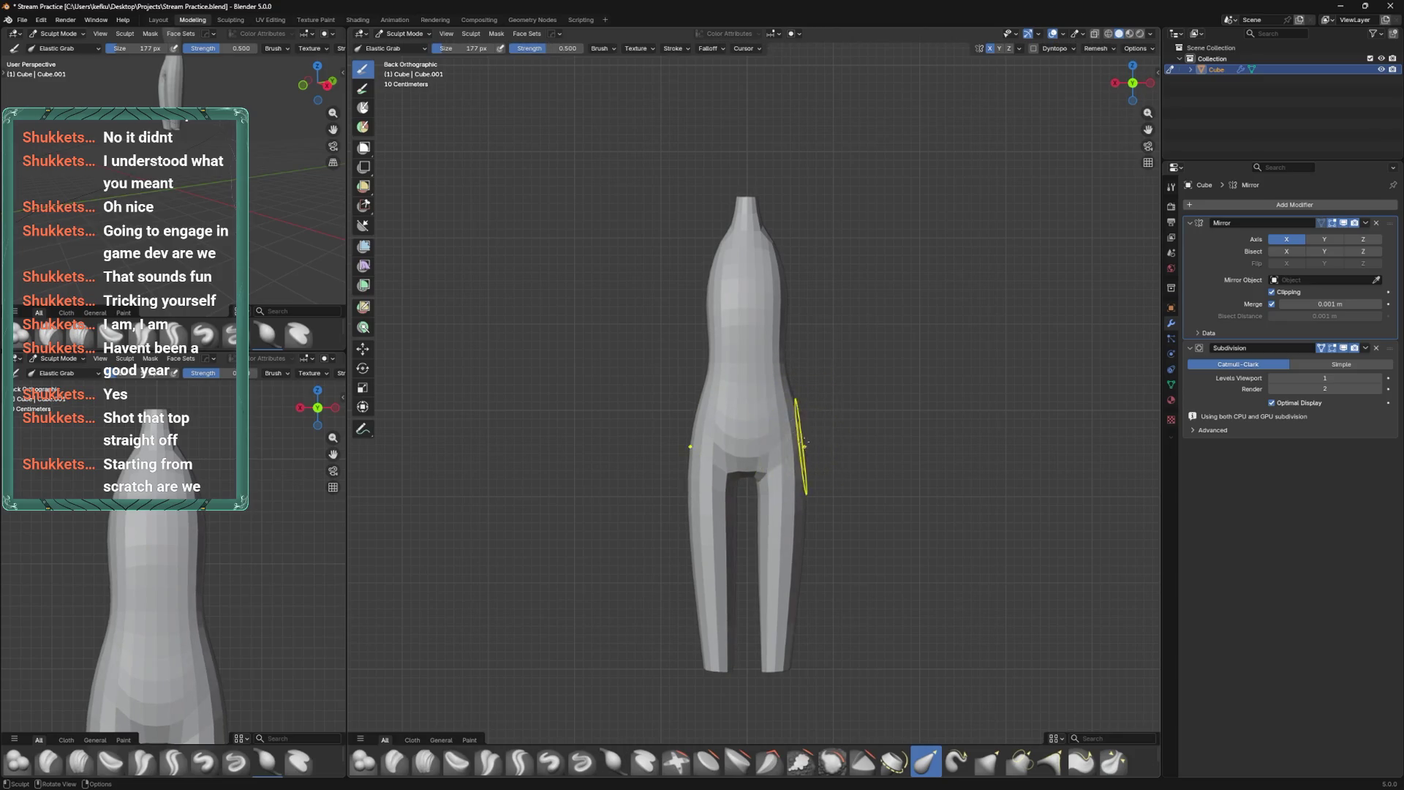
# Move the shoulder vertices to reshape the shoulders, undoing a chest loop move and ending narrower.
pyautogui.keyDown('shift'); pyautogui.scroll(3, 803, 407); pyautogui.keyUp('shift')
pyautogui.press('Tab')
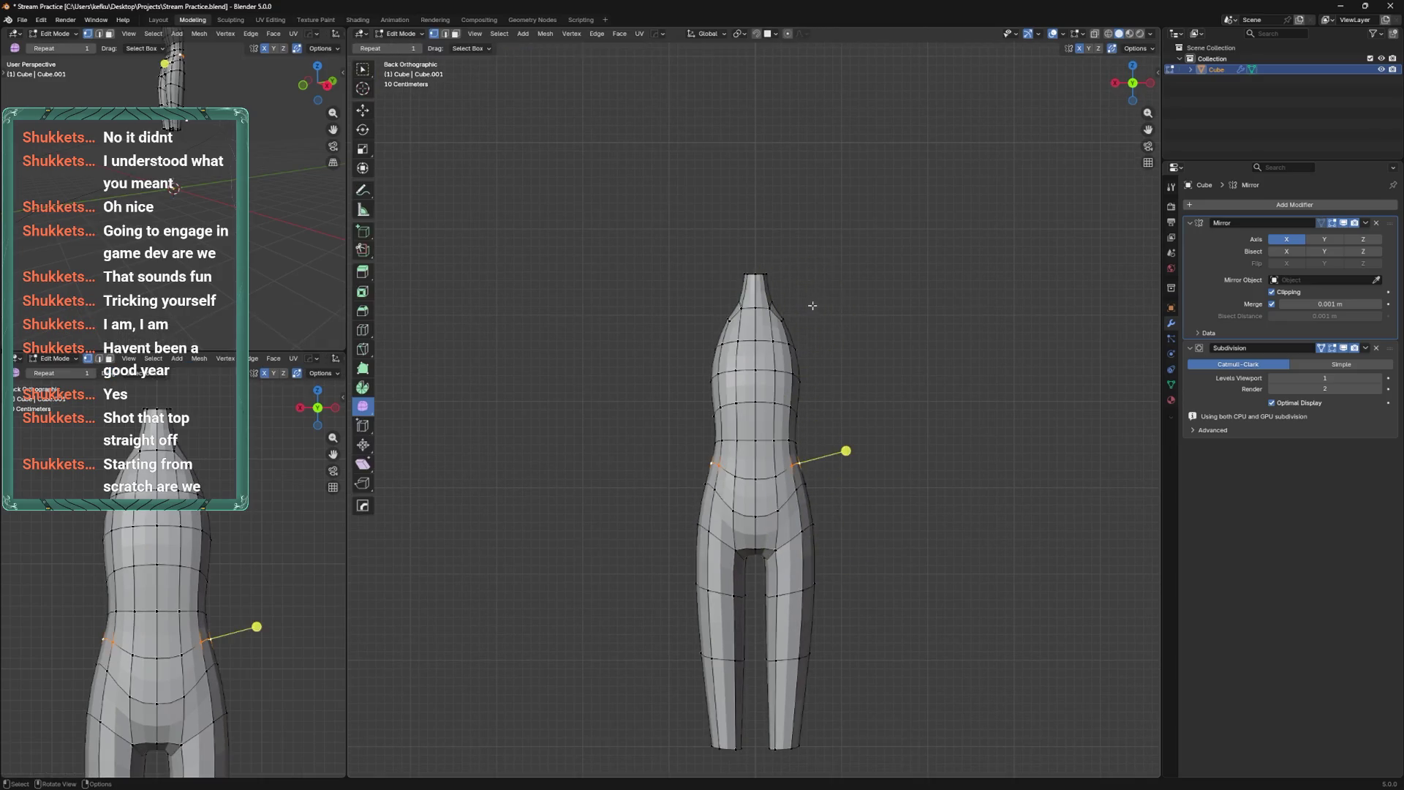
pyautogui.scroll(2, 812, 322)
pyautogui.press('g')
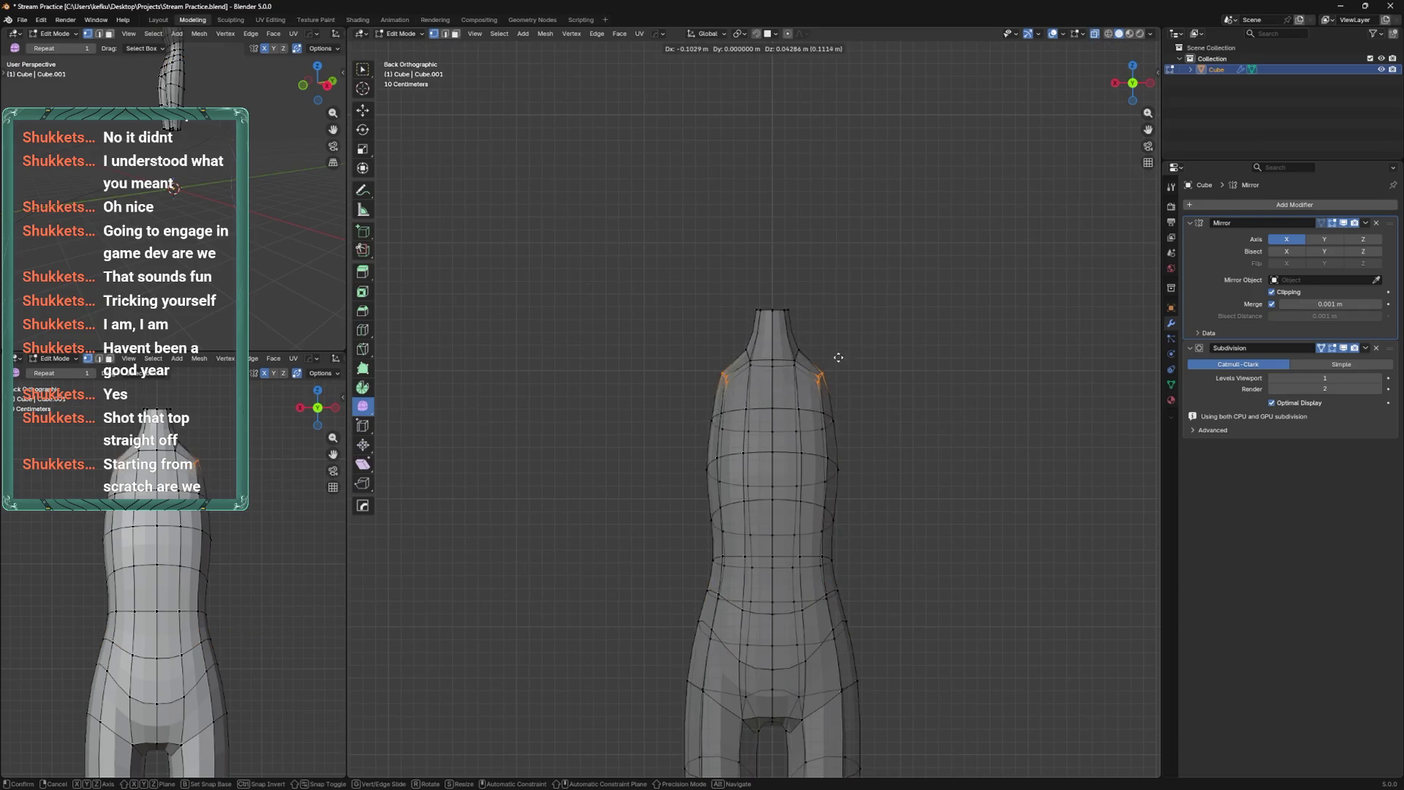
pyautogui.click(867, 356)
pyautogui.keyDown('alt'); pyautogui.click(836, 416); pyautogui.keyUp('alt')
pyautogui.press('g')
pyautogui.click(863, 433)
pyautogui.hotkey('ctrl', 'z')
pyautogui.hotkey('ctrl', 'z')
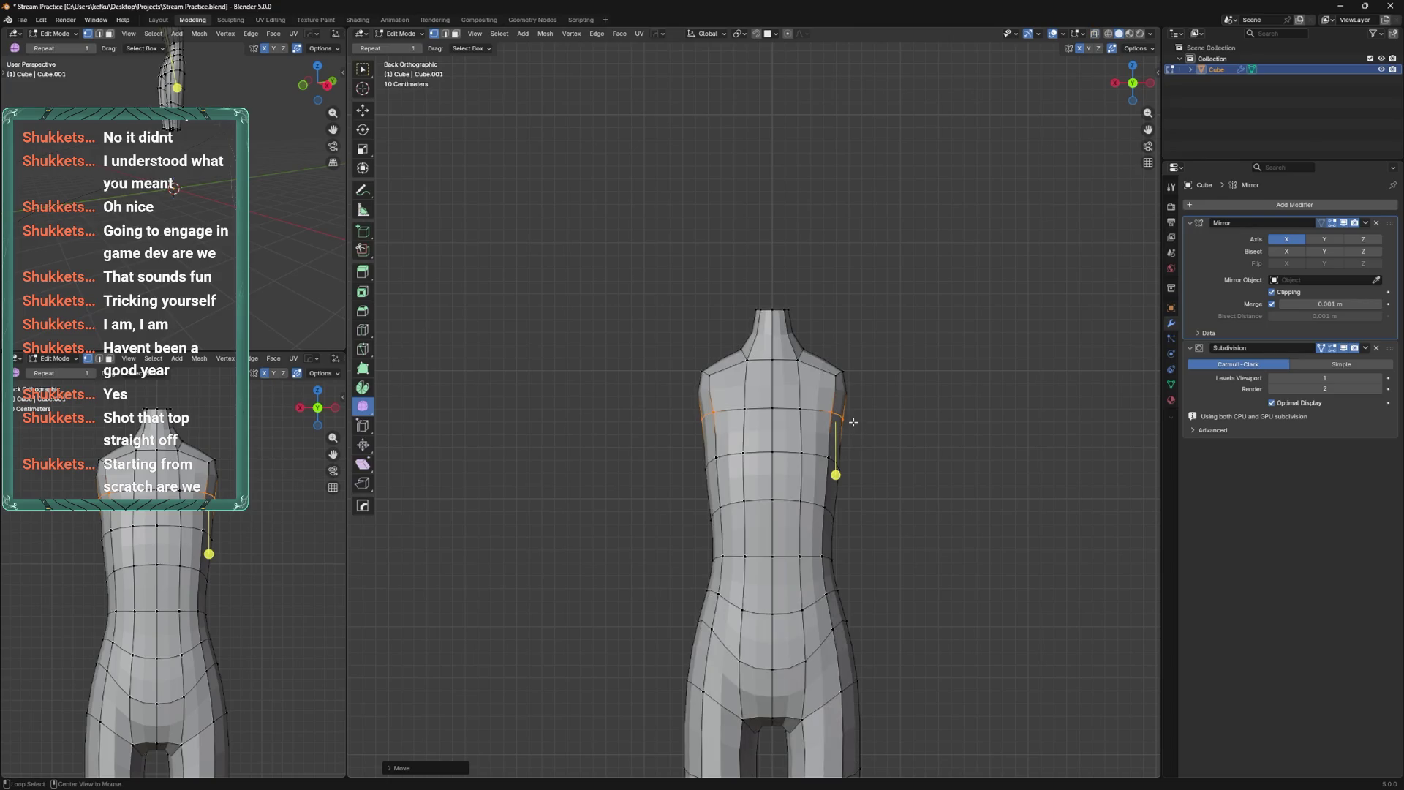
pyautogui.press('g')
pyautogui.click(870, 398)
# Tweak the shoulders in Sculpt Mode and check them from the front view.
pyautogui.hotkey('ctrl', 'Tab')
pyautogui.click(850, 408)
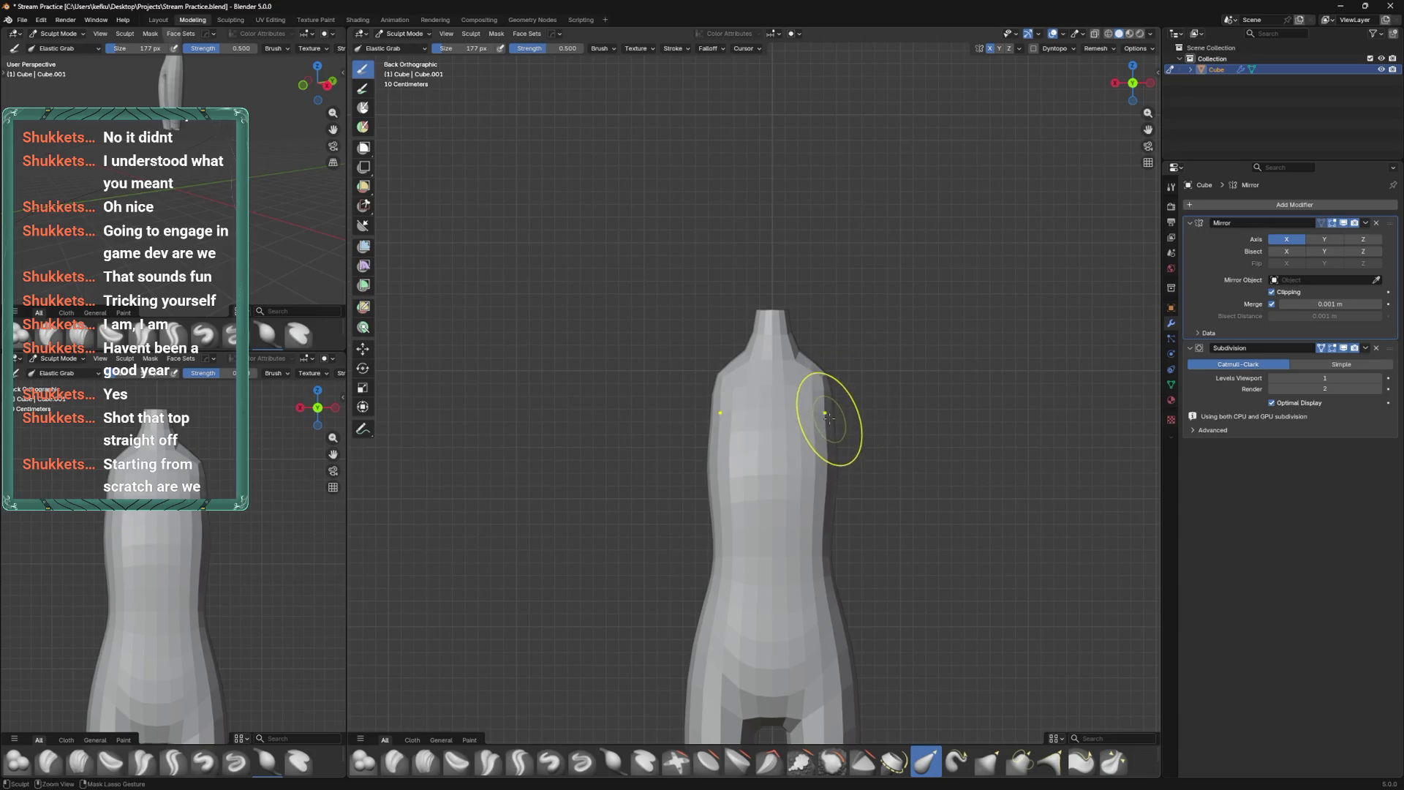
pyautogui.press('Tab')
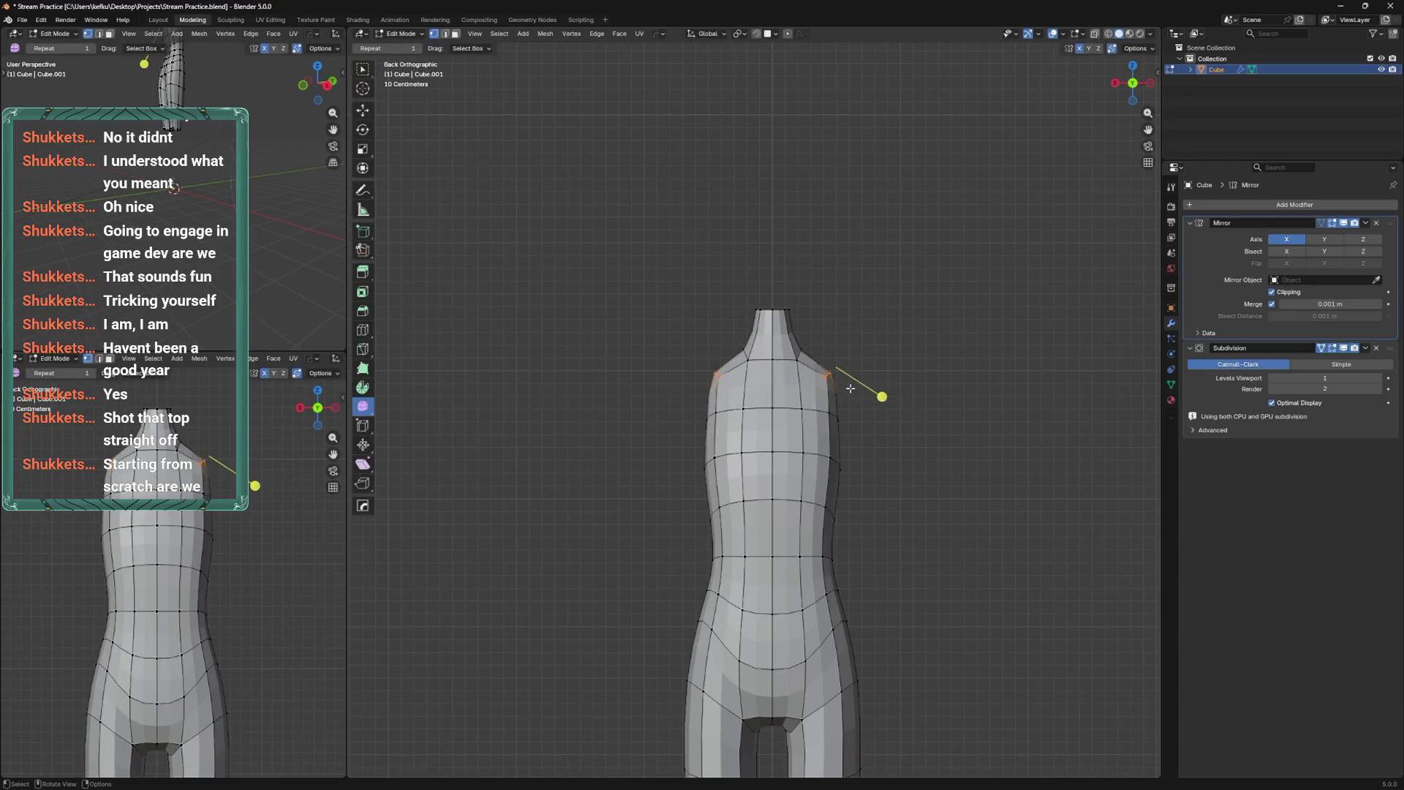
pyautogui.press('KP_1')
pyautogui.press('Tab')
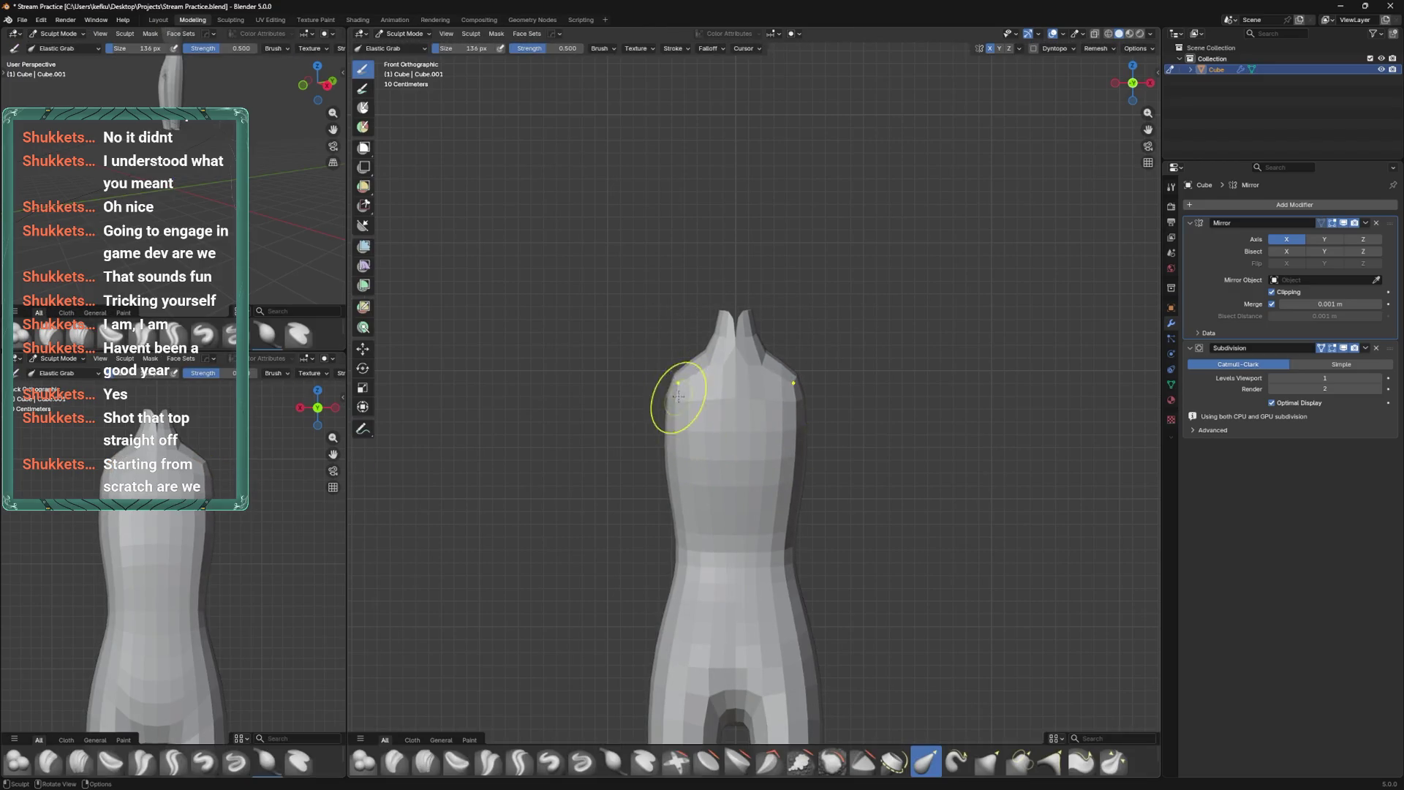
# Move the neck-top vertices inward along X and save the file.
pyautogui.press('Tab')
pyautogui.press('g')
pyautogui.press('x')
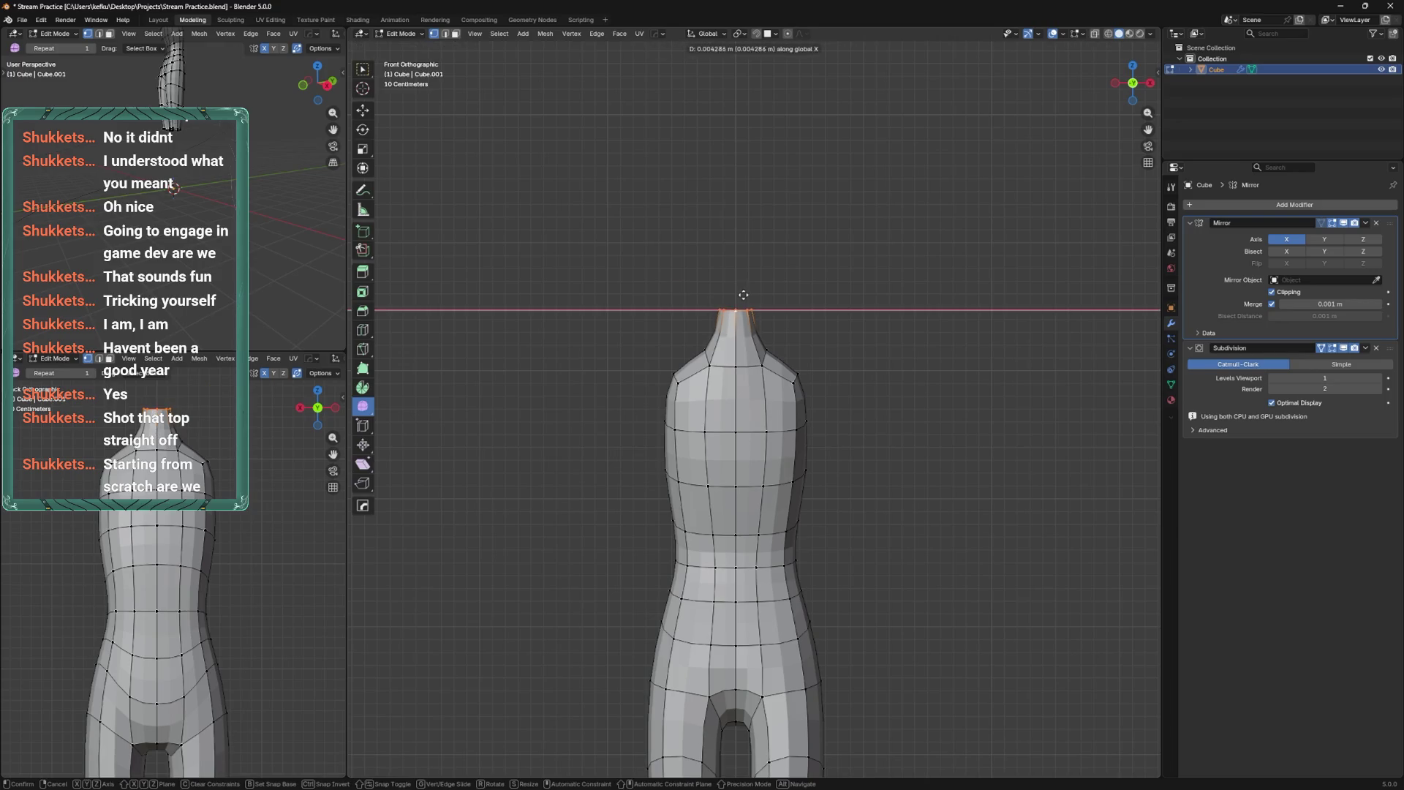
pyautogui.click(715, 295)
pyautogui.hotkey('ctrl', 's')
# Inspect the torso from behind and at an angle.
pyautogui.keyDown('shift'); pyautogui.moveTo(737, 429); pyautogui.dragTo(810, 415, button='middle'); pyautogui.keyUp('shift')
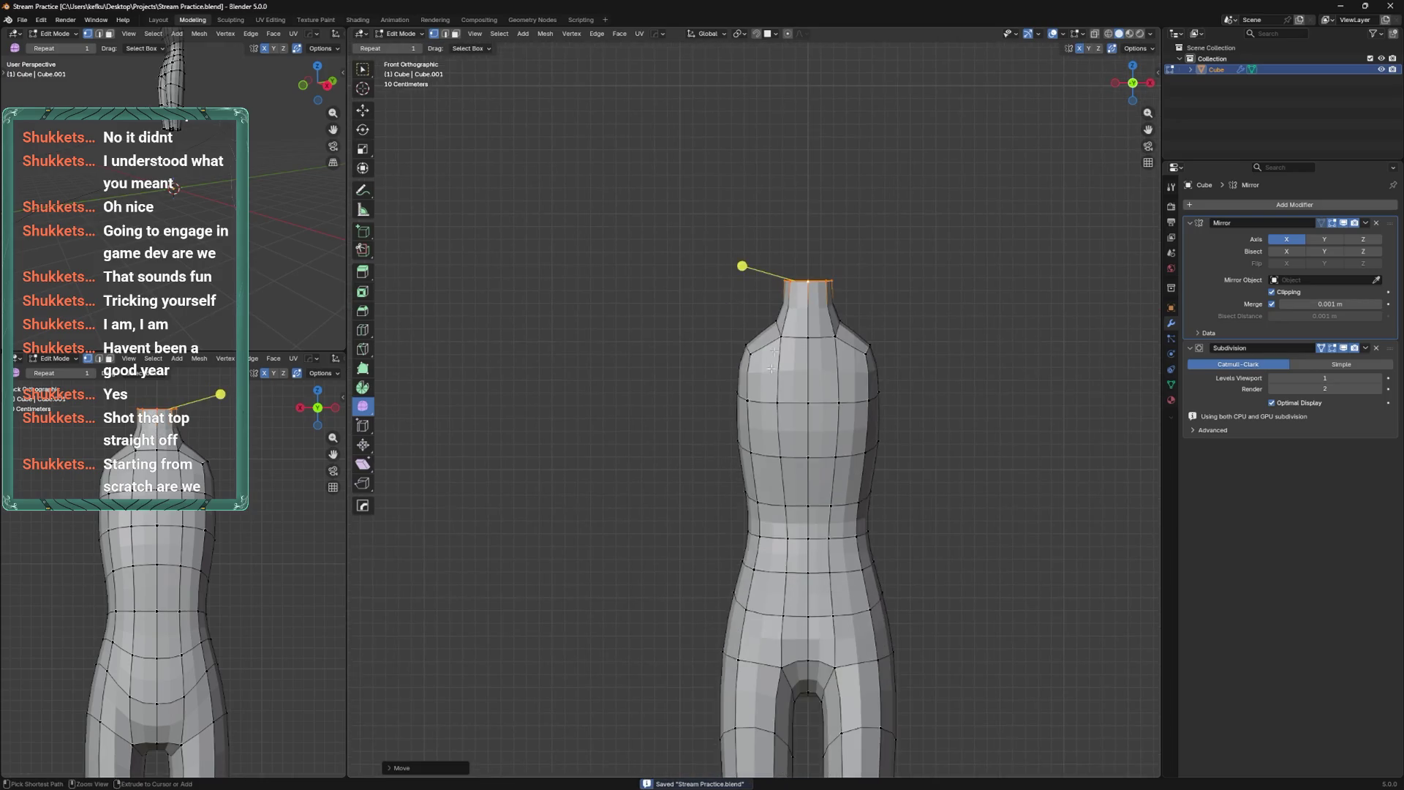
pyautogui.scroll(1, 810, 415)
pyautogui.press('ctrl+KP_1')
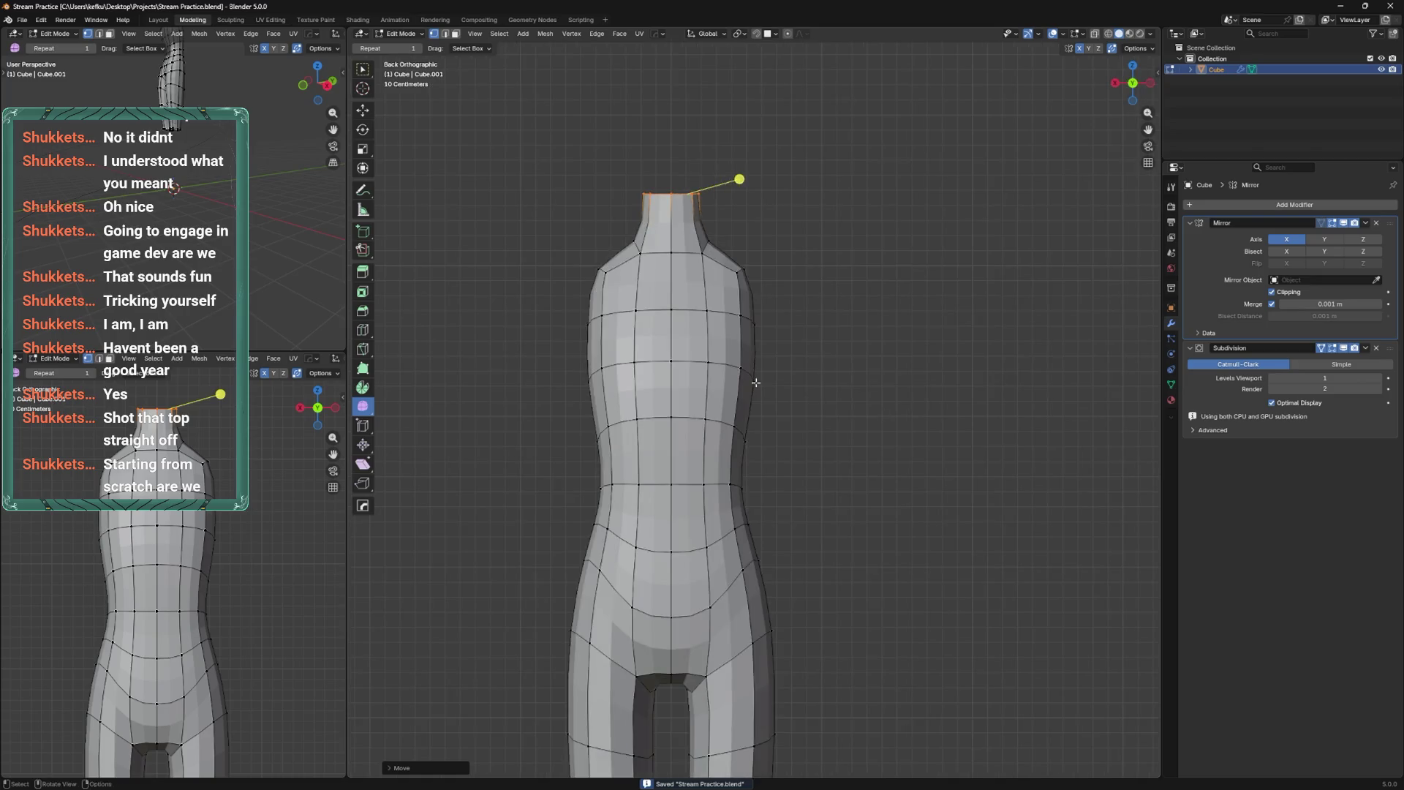
pyautogui.moveTo(793, 381)
pyautogui.mouseDown(button='middle')
pyautogui.moveTo(742, 393)
pyautogui.moveTo(812, 375)
pyautogui.mouseUp(button='middle')
# Inset two shoulder faces and smooth their vertices.
pyautogui.keyDown('ctrl'); pyautogui.click(767, 401); pyautogui.keyUp('ctrl')
pyautogui.keyDown('ctrl'); pyautogui.click(776, 430); pyautogui.keyUp('ctrl')
pyautogui.press('i')
pyautogui.click(840, 378)
pyautogui.hotkey('shift', 'v')
pyautogui.click(1123, 86)
# Try moving the shoulder faces along X and extruding them, then undo the move.
pyautogui.press('g')
pyautogui.press('x')
pyautogui.click(842, 362)
pyautogui.press('e')
pyautogui.press('Escape')
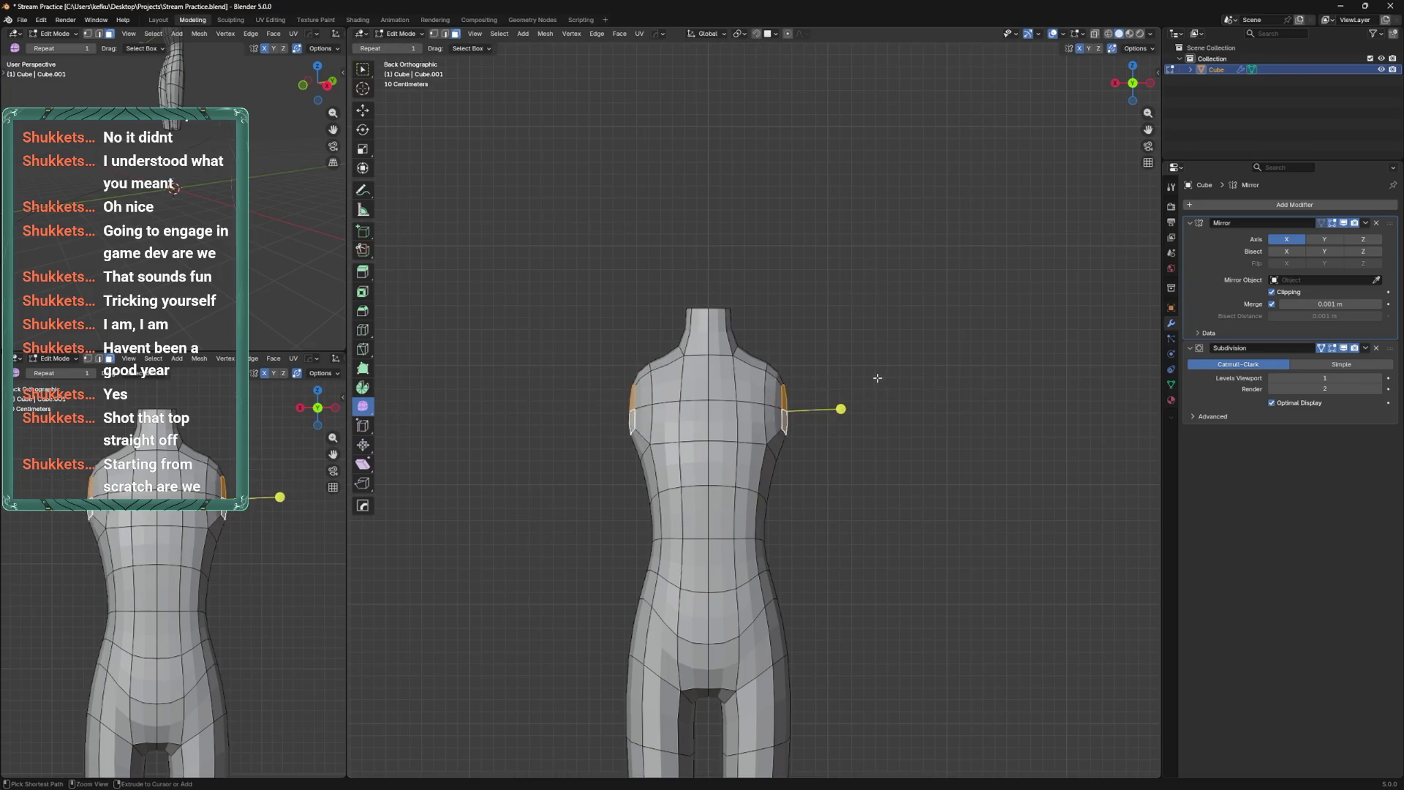
pyautogui.hotkey('ctrl', 'z')
pyautogui.hotkey('ctrl', 'z')
# Bevel the chest edge loop in edge mode and dissolve a stray edge.
pyautogui.press('2')
pyautogui.keyDown('alt'); pyautogui.click(777, 405); pyautogui.keyUp('alt')
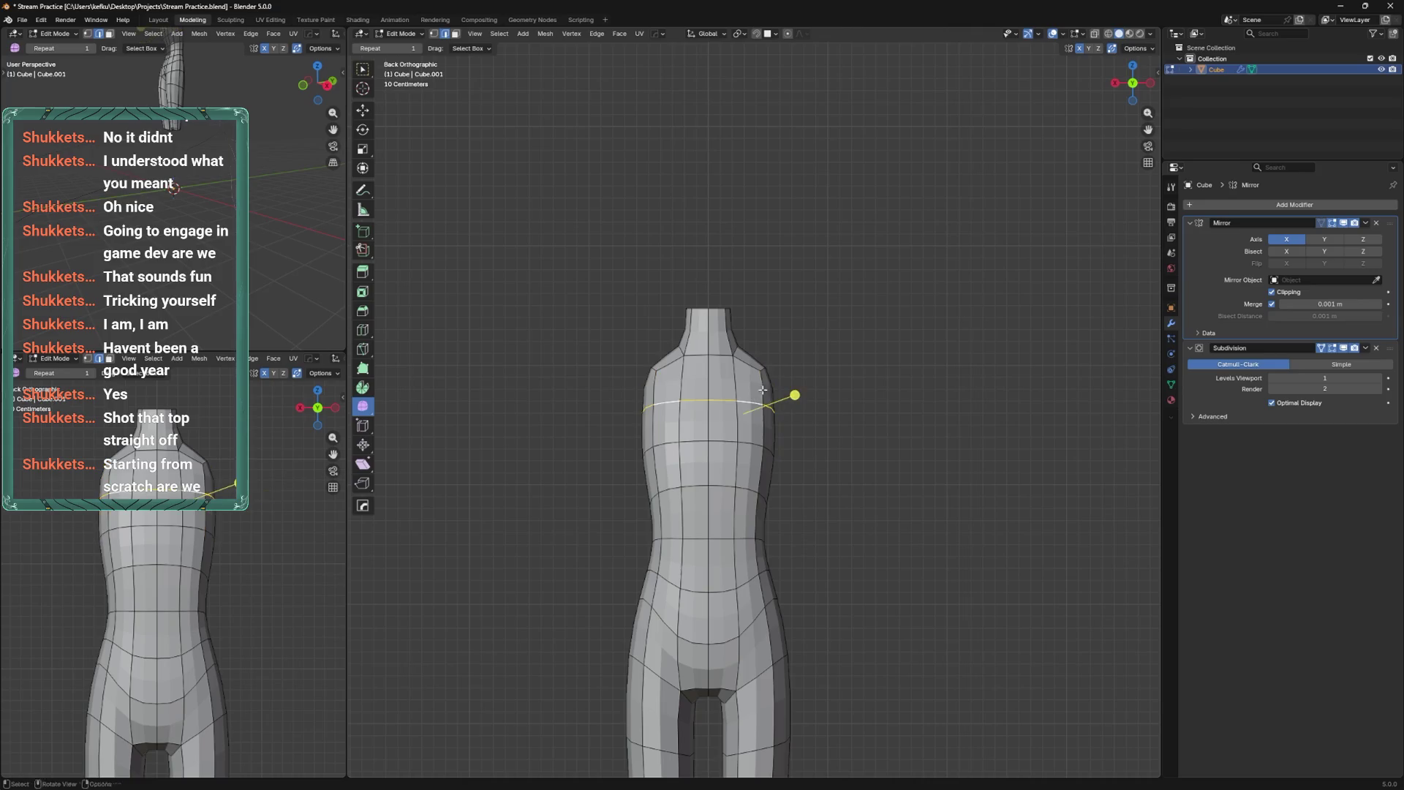
pyautogui.hotkey('ctrl', 'b')
pyautogui.click(794, 349)
pyautogui.click(790, 397)
pyautogui.press('x')
pyautogui.click(761, 467)
# Slide the chest edge loop repeatedly until it sits lower on the torso.
pyautogui.press('g')
pyautogui.press('g')
pyautogui.click(750, 401)
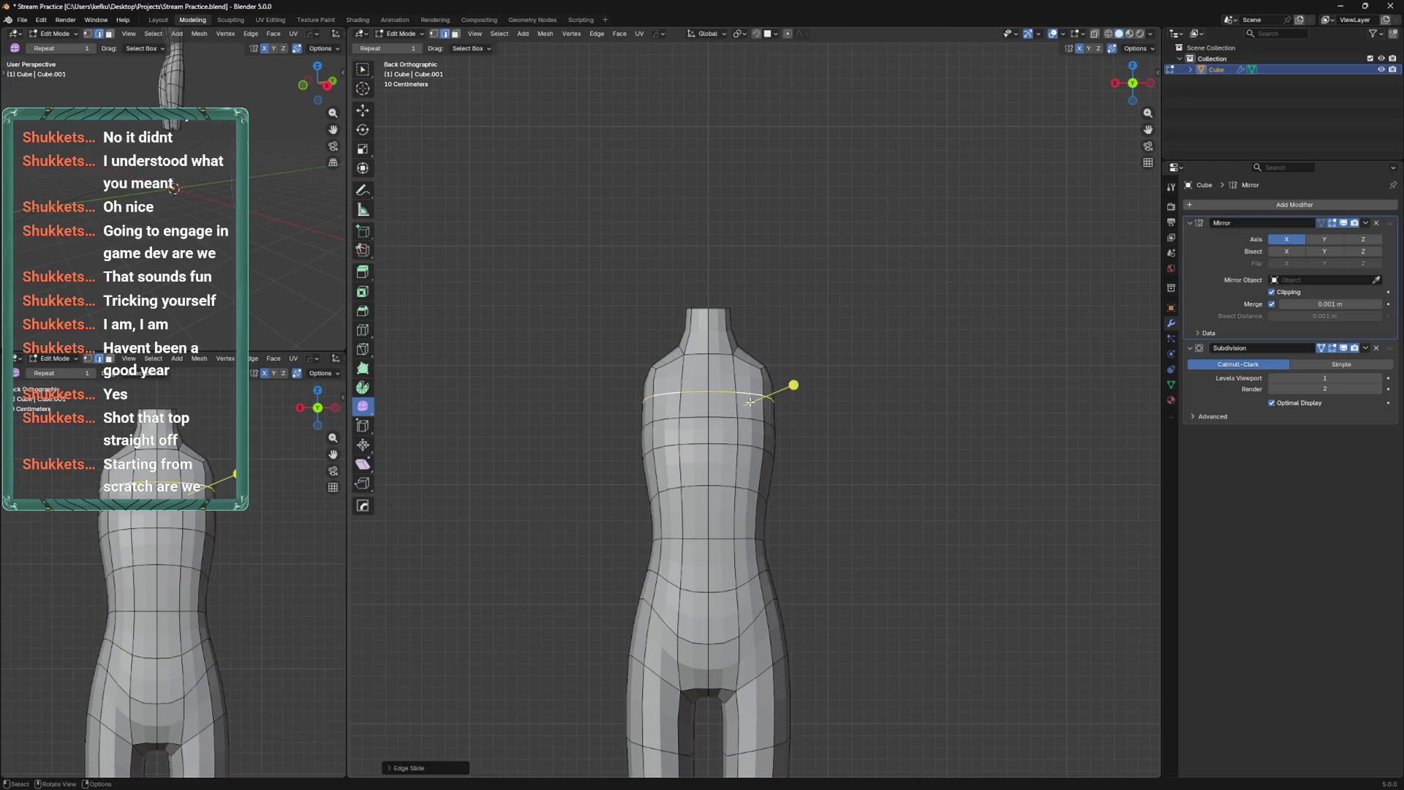
pyautogui.press('g')
pyautogui.press('g')
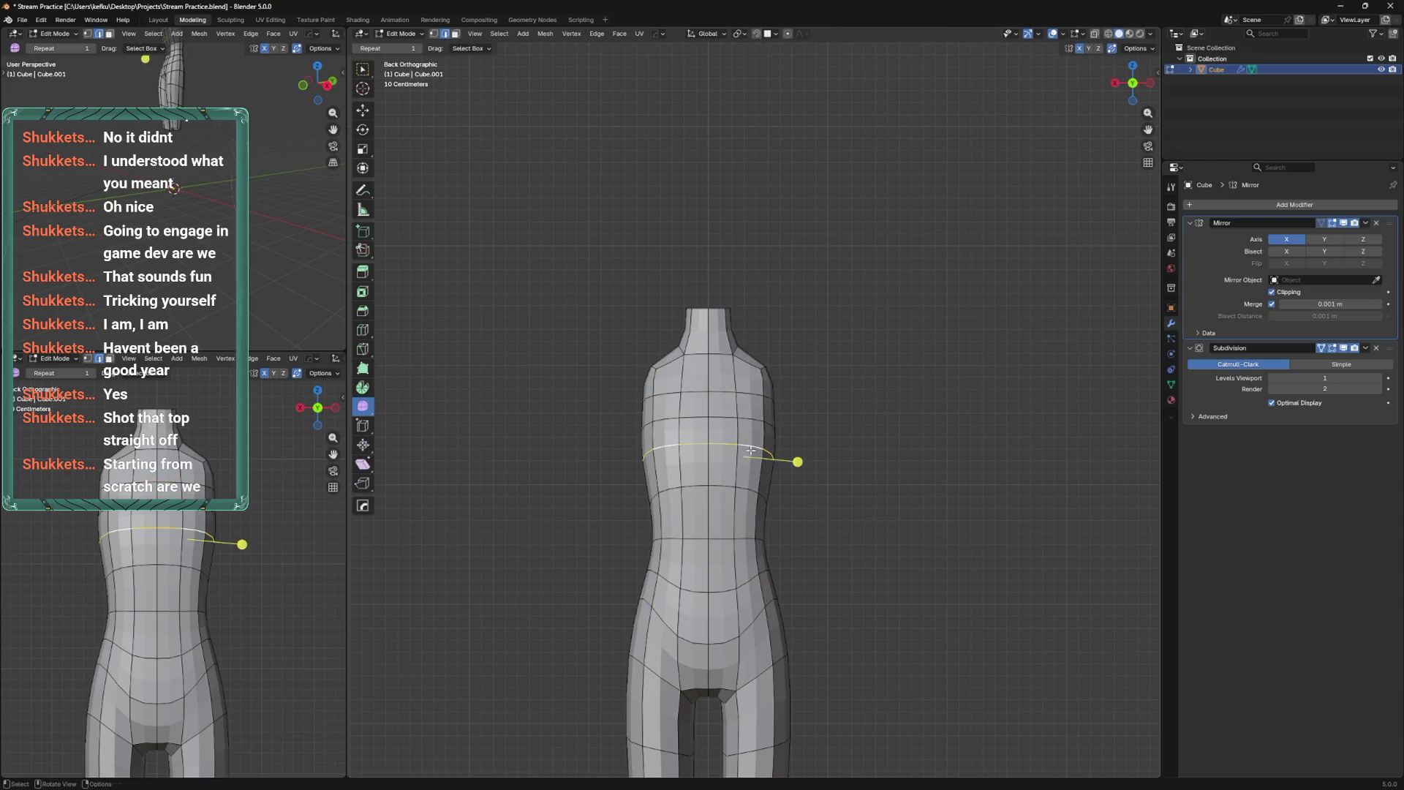
pyautogui.click(751, 421)
pyautogui.press('g')
pyautogui.press('g')
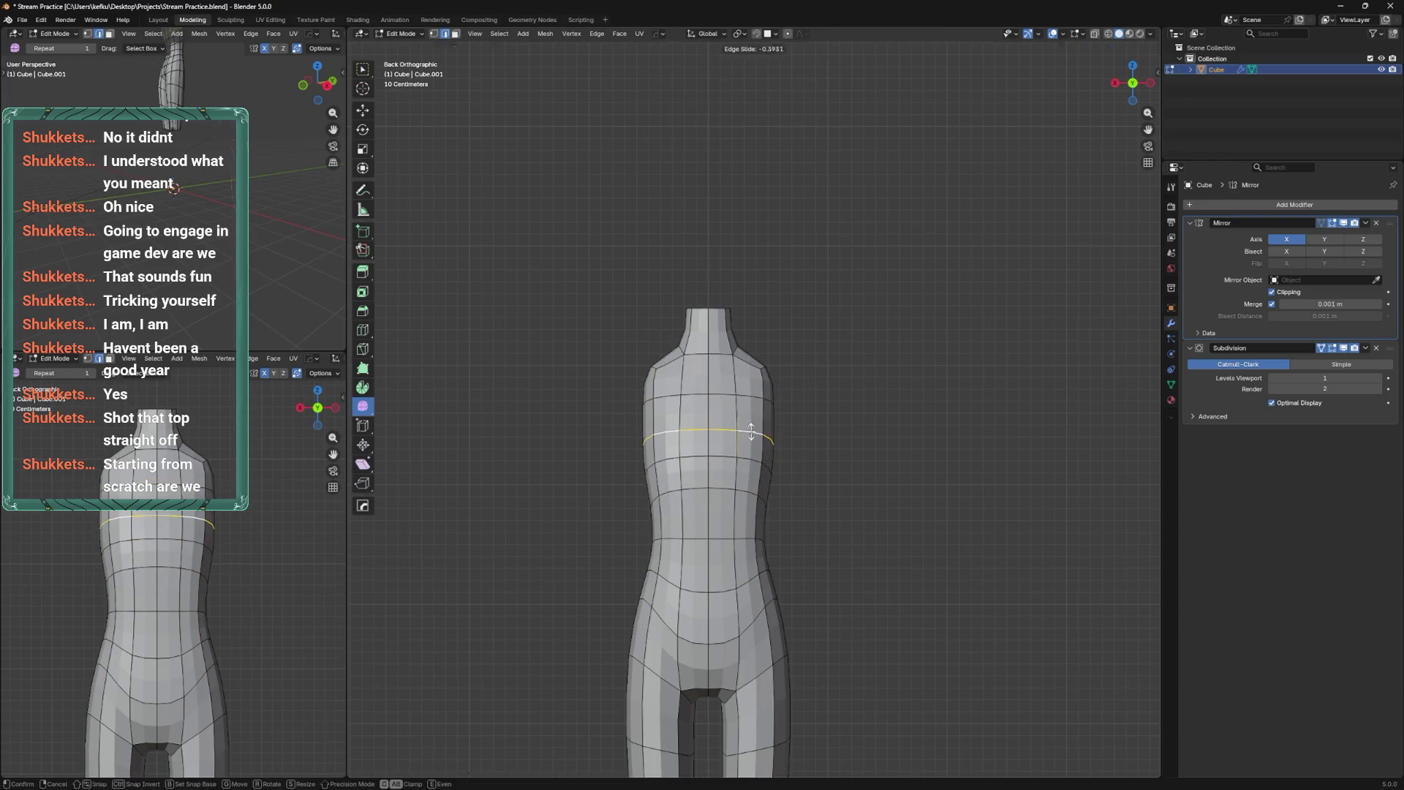
pyautogui.click(753, 432)
pyautogui.press('g')
pyautogui.press('g')
pyautogui.click(757, 410)
# Try extruding additional shoulder faces, undo the extrusion, and save the file.
pyautogui.moveTo(757, 410); pyautogui.dragTo(739, 392, button='middle')
pyautogui.keyDown('shift'); pyautogui.click(764, 413); pyautogui.keyUp('shift')
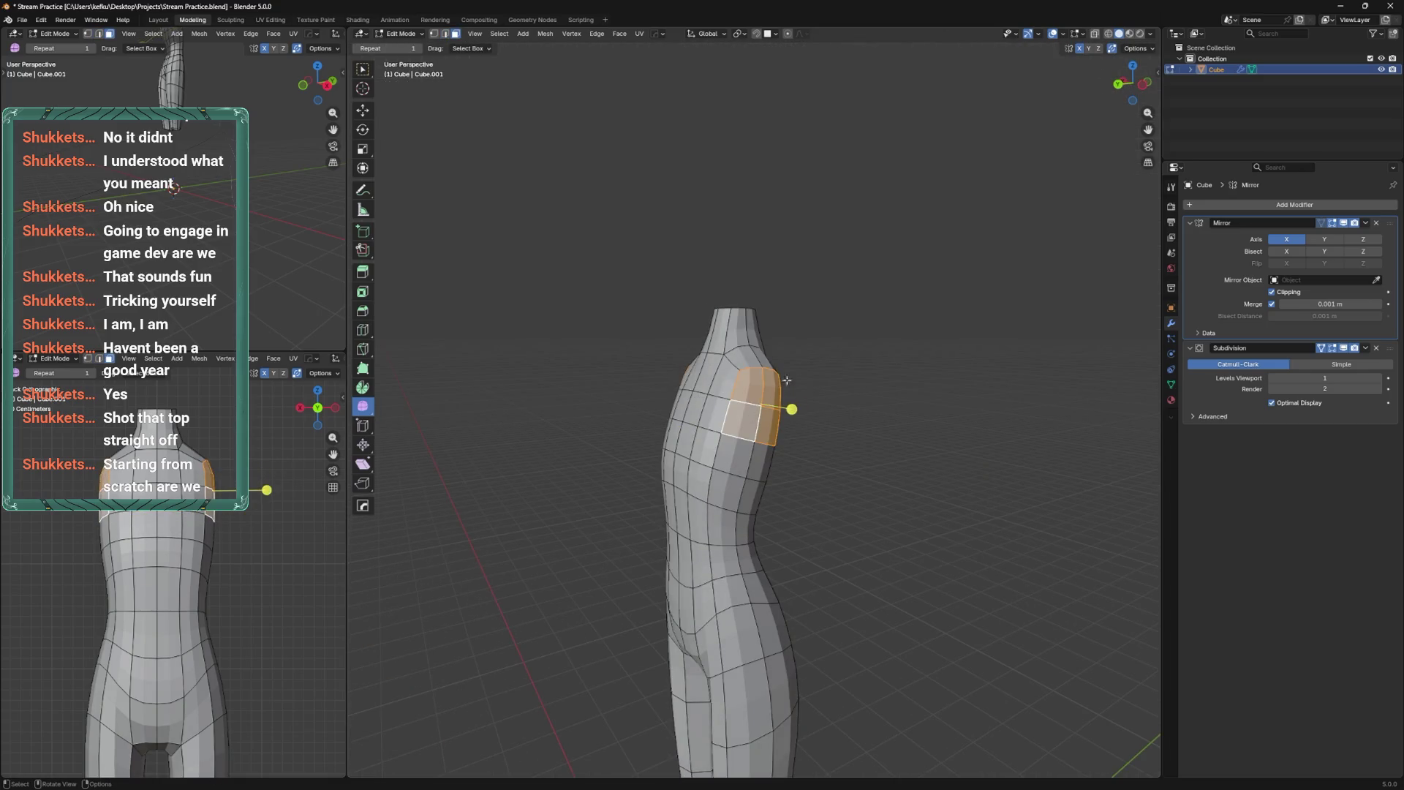
pyautogui.press('e')
pyautogui.click(812, 350)
pyautogui.press('ctrl+KP_1')
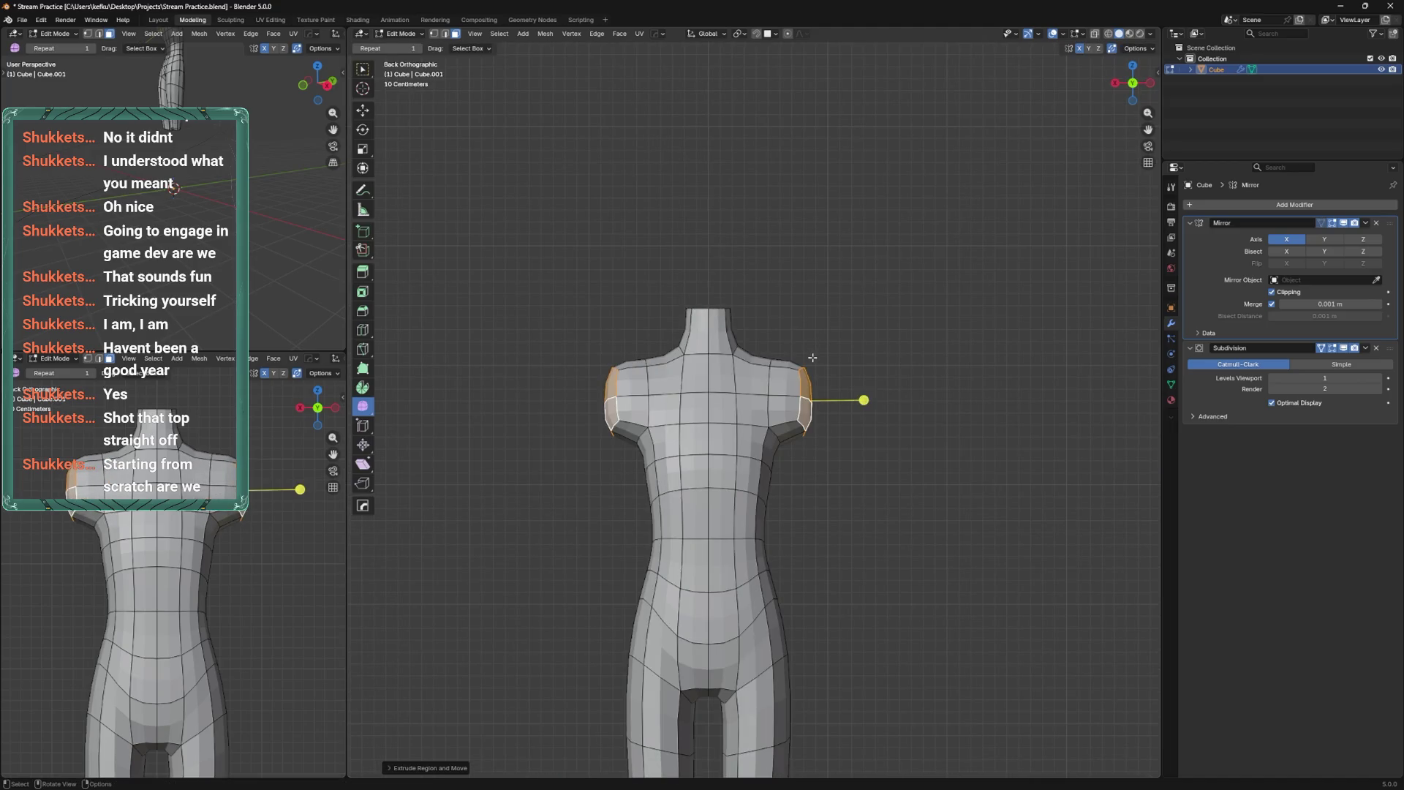
pyautogui.hotkey('ctrl', 'z')
pyautogui.hotkey('ctrl', 's')
# Smooth the selected shoulder faces while orbiting around the mesh.
pyautogui.moveTo(832, 355); pyautogui.dragTo(725, 310, button='middle')
pyautogui.moveTo(774, 413)
pyautogui.mouseDown(button='middle')
pyautogui.moveTo(768, 387)
pyautogui.moveTo(760, 409)
pyautogui.moveTo(772, 395)
pyautogui.mouseUp(button='middle')
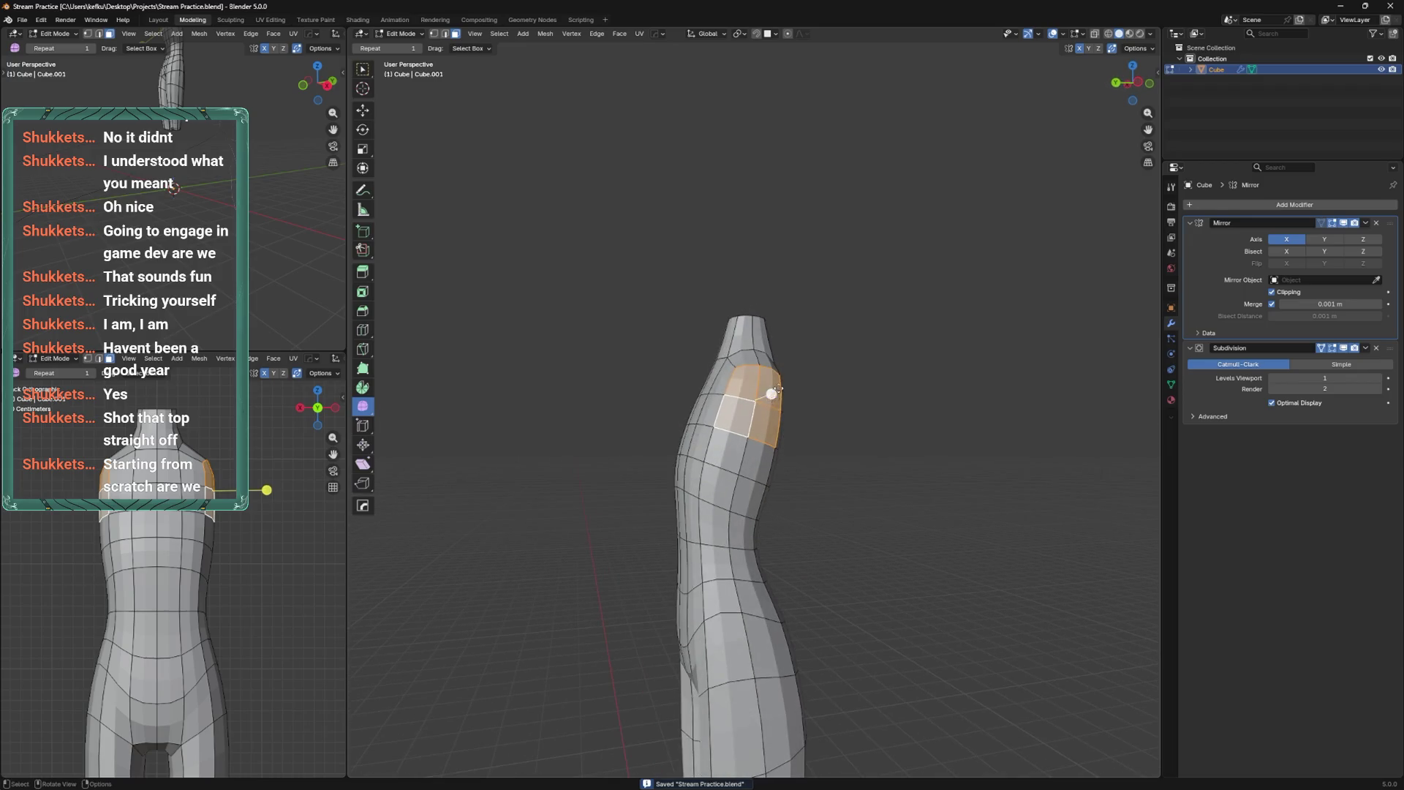
pyautogui.moveTo(841, 307); pyautogui.dragTo(811, 337)
pyautogui.moveTo(826, 326)
pyautogui.mouseDown(button='middle')
pyautogui.moveTo(766, 380)
pyautogui.moveTo(883, 378)
pyautogui.moveTo(840, 441)
pyautogui.mouseUp(button='middle')
pyautogui.moveTo(781, 403); pyautogui.dragTo(764, 419, button='middle')
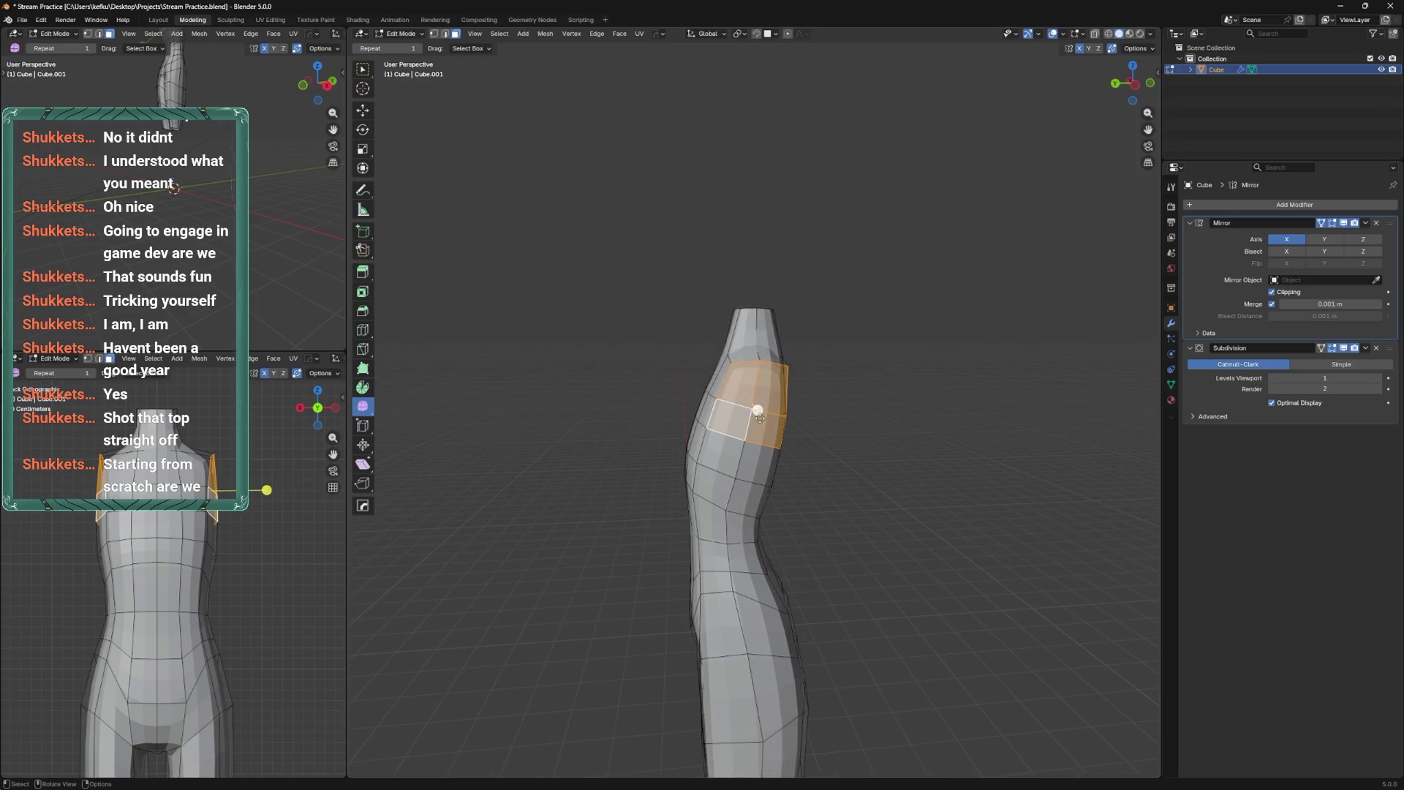
# Select two shoulder faces and slide an edge along the shoulder.
pyautogui.click(747, 390)
pyautogui.keyDown('shift'); pyautogui.click(777, 395); pyautogui.keyUp('shift')
pyautogui.hotkey('shift', 'r')
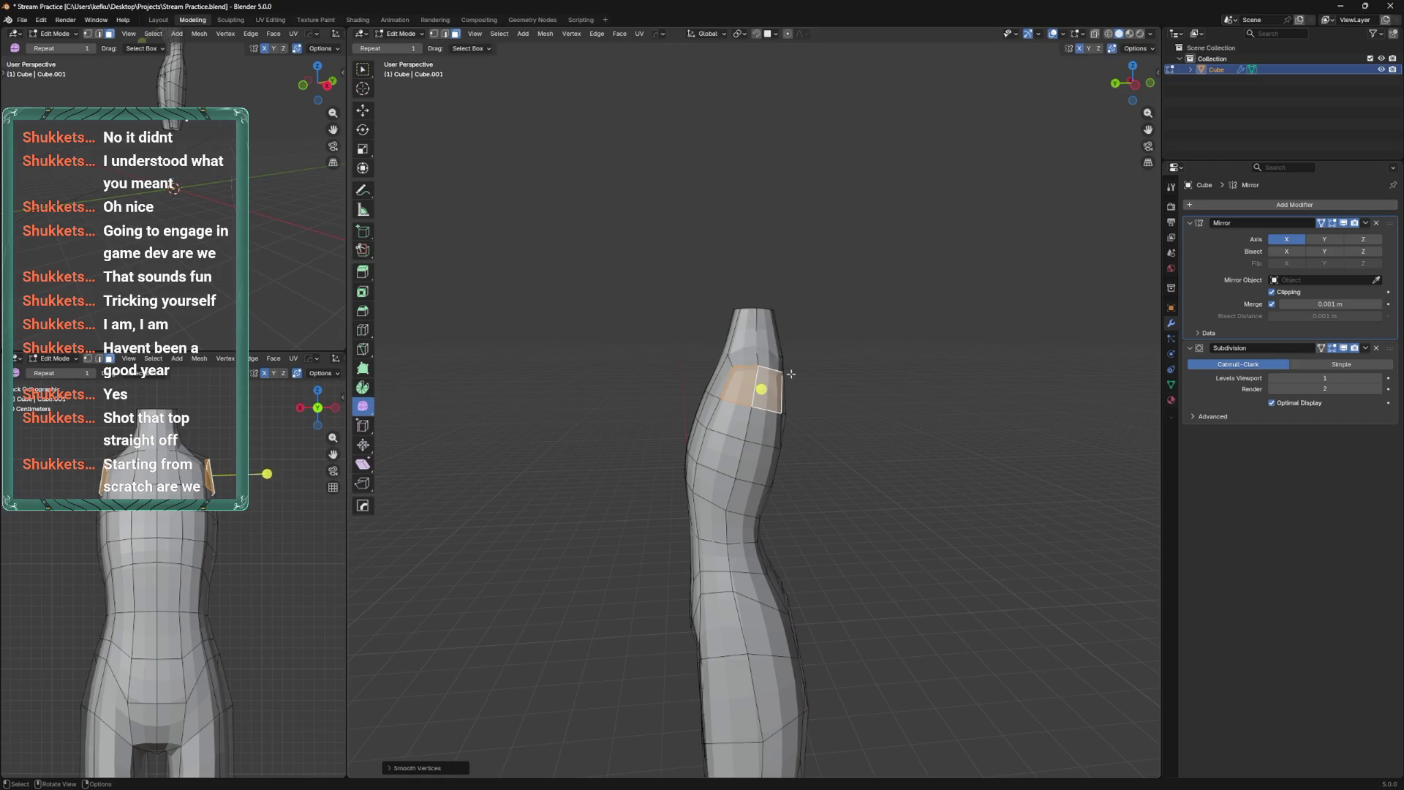
pyautogui.keyDown('shift'); pyautogui.click(740, 406); pyautogui.keyUp('shift')
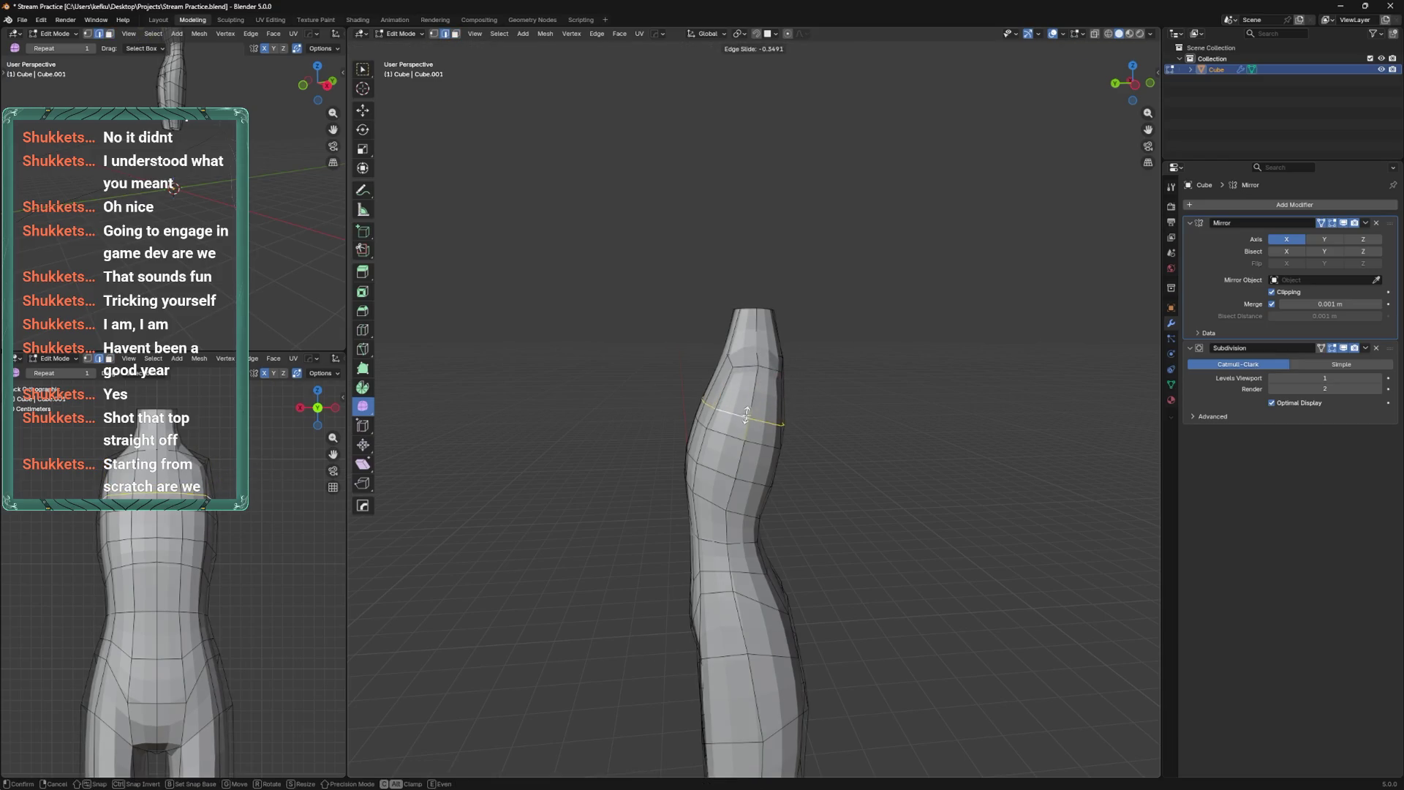
pyautogui.click(752, 403)
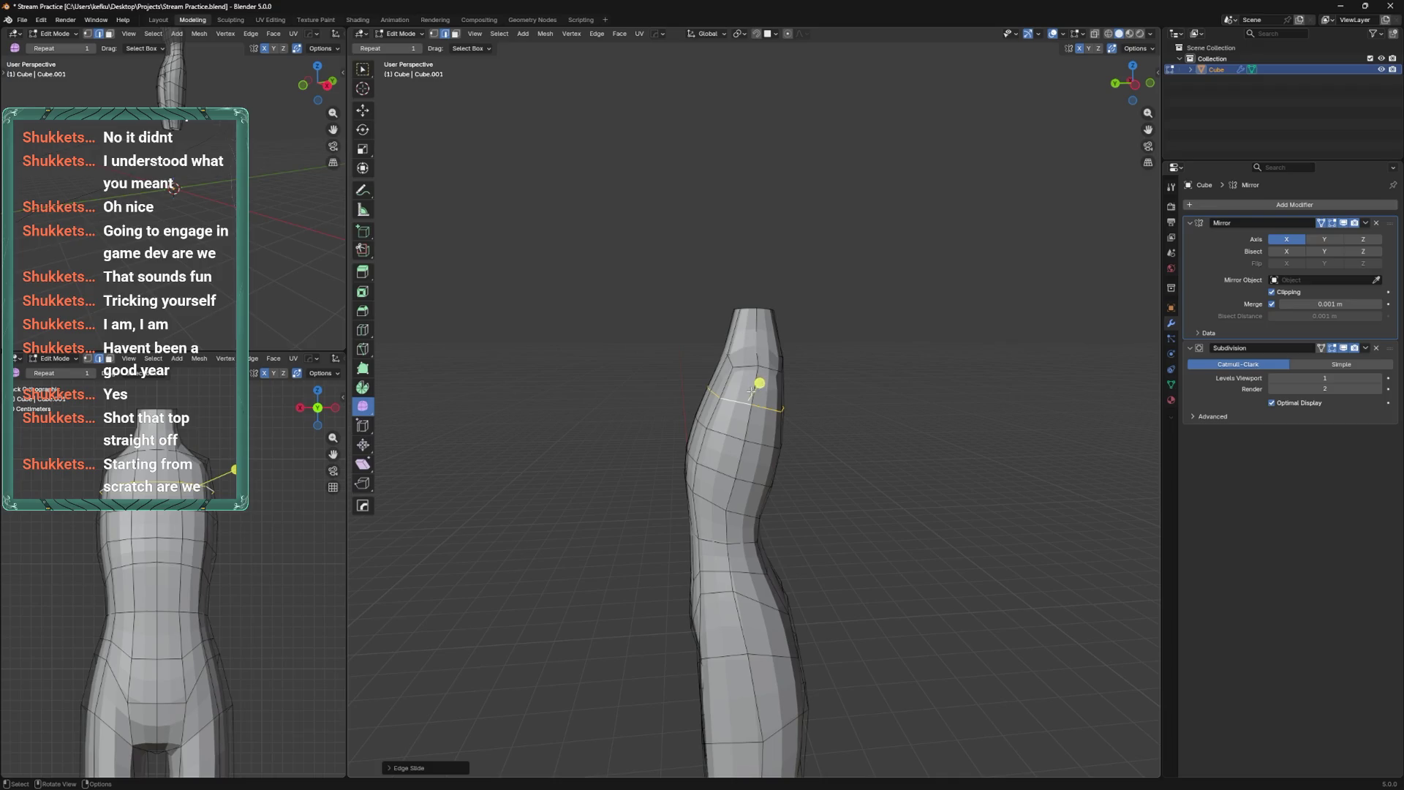
# Inset the selected shoulder faces and view the model from behind.
pyautogui.keyDown('shift'); pyautogui.click(737, 415); pyautogui.keyUp('shift')
pyautogui.press('i')
pyautogui.click(793, 373)
pyautogui.moveTo(794, 373); pyautogui.dragTo(806, 401, button='middle')
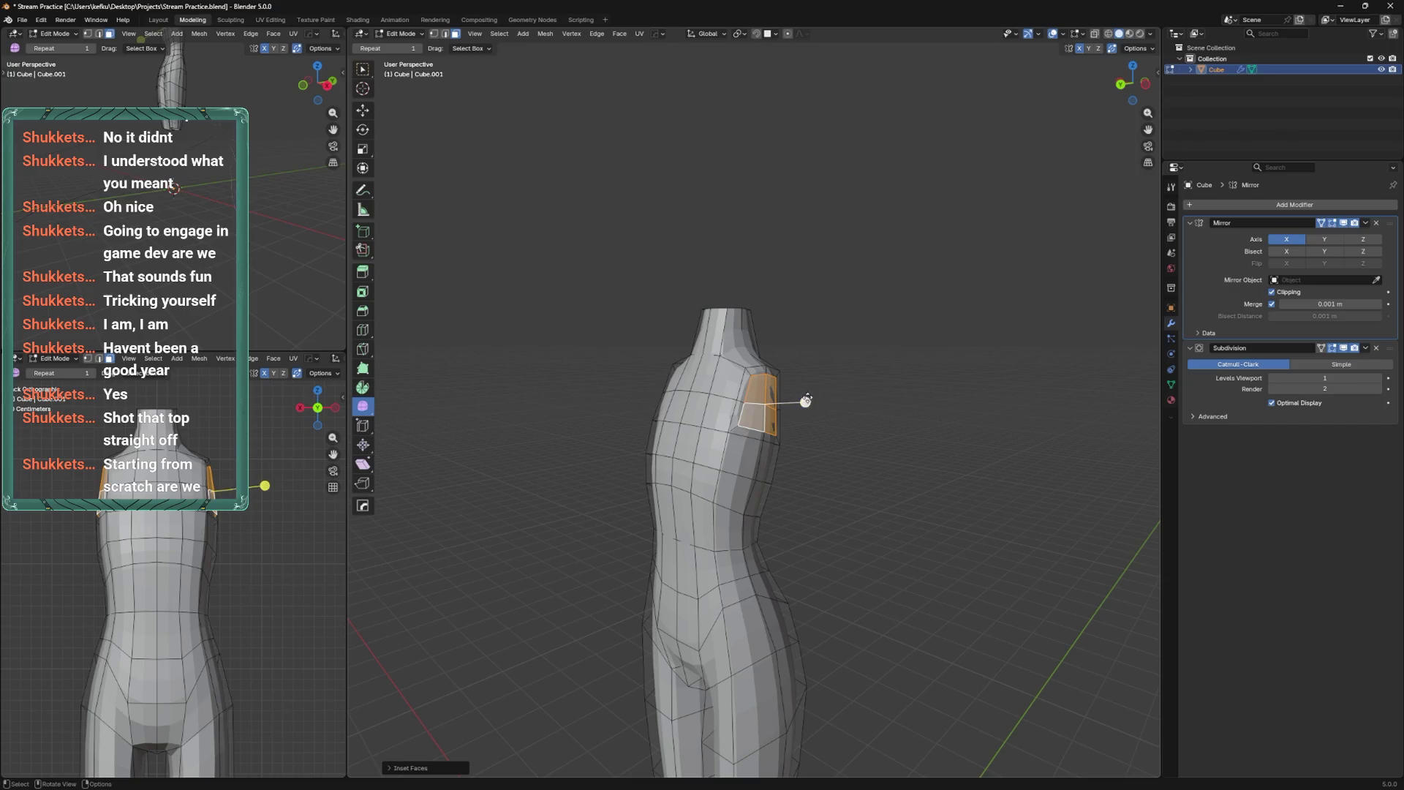
pyautogui.click(1121, 85)
pyautogui.scroll(1, 865, 317)
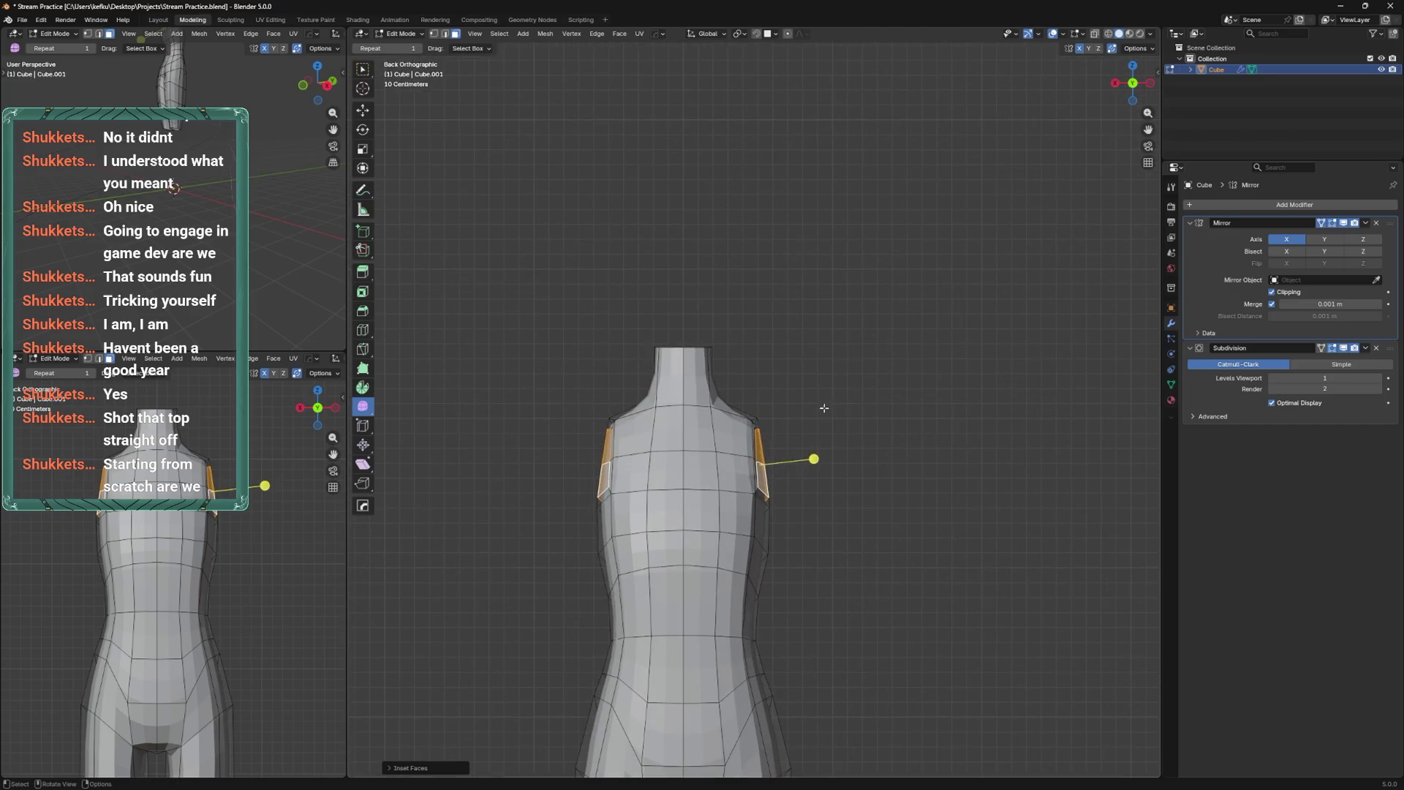
# Extrude arm stubs from the shoulder faces, then undo and toggle see-through display.
pyautogui.press('e')
pyautogui.click(846, 418)
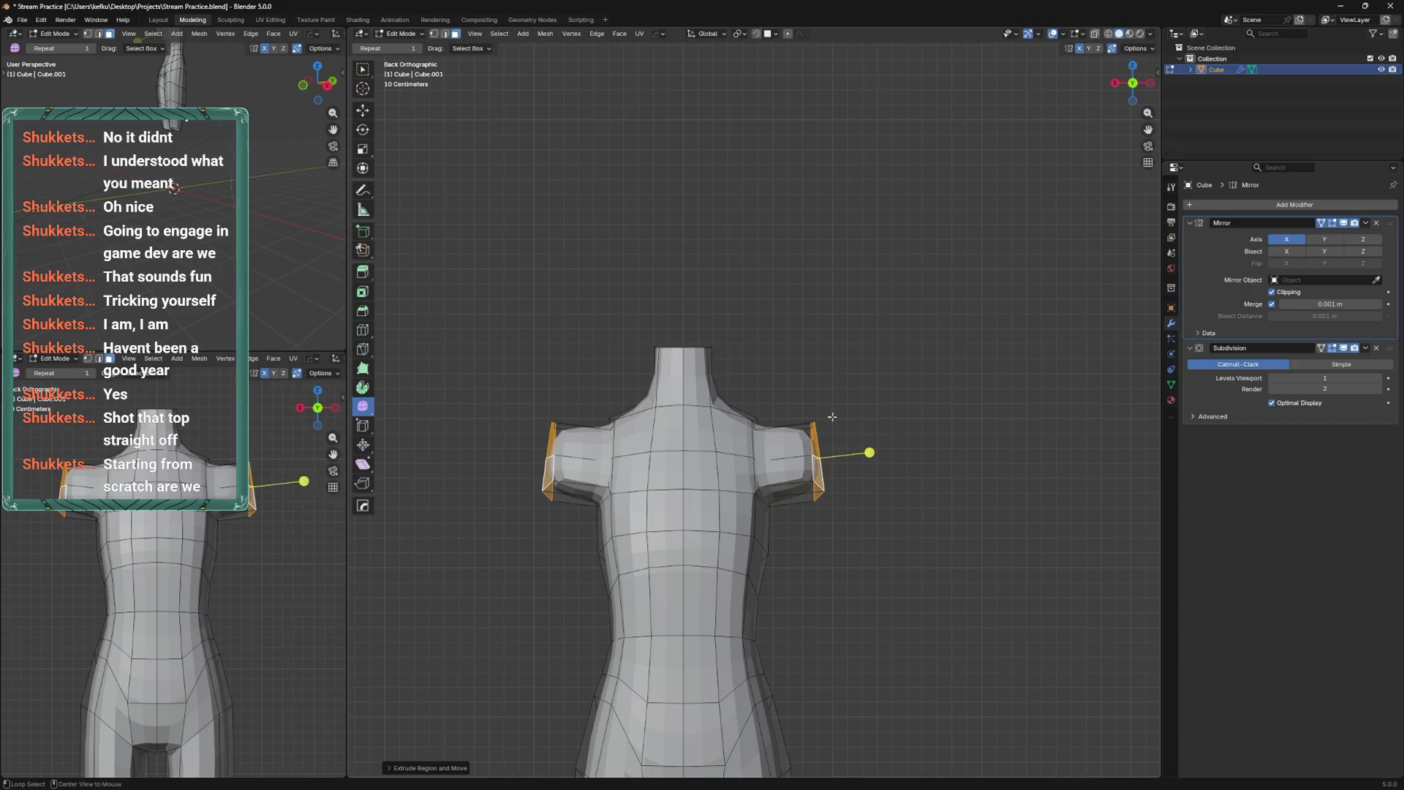
pyautogui.hotkey('alt', 'z')
pyautogui.hotkey('ctrl', 'z')
pyautogui.hotkey('ctrl', 'z')
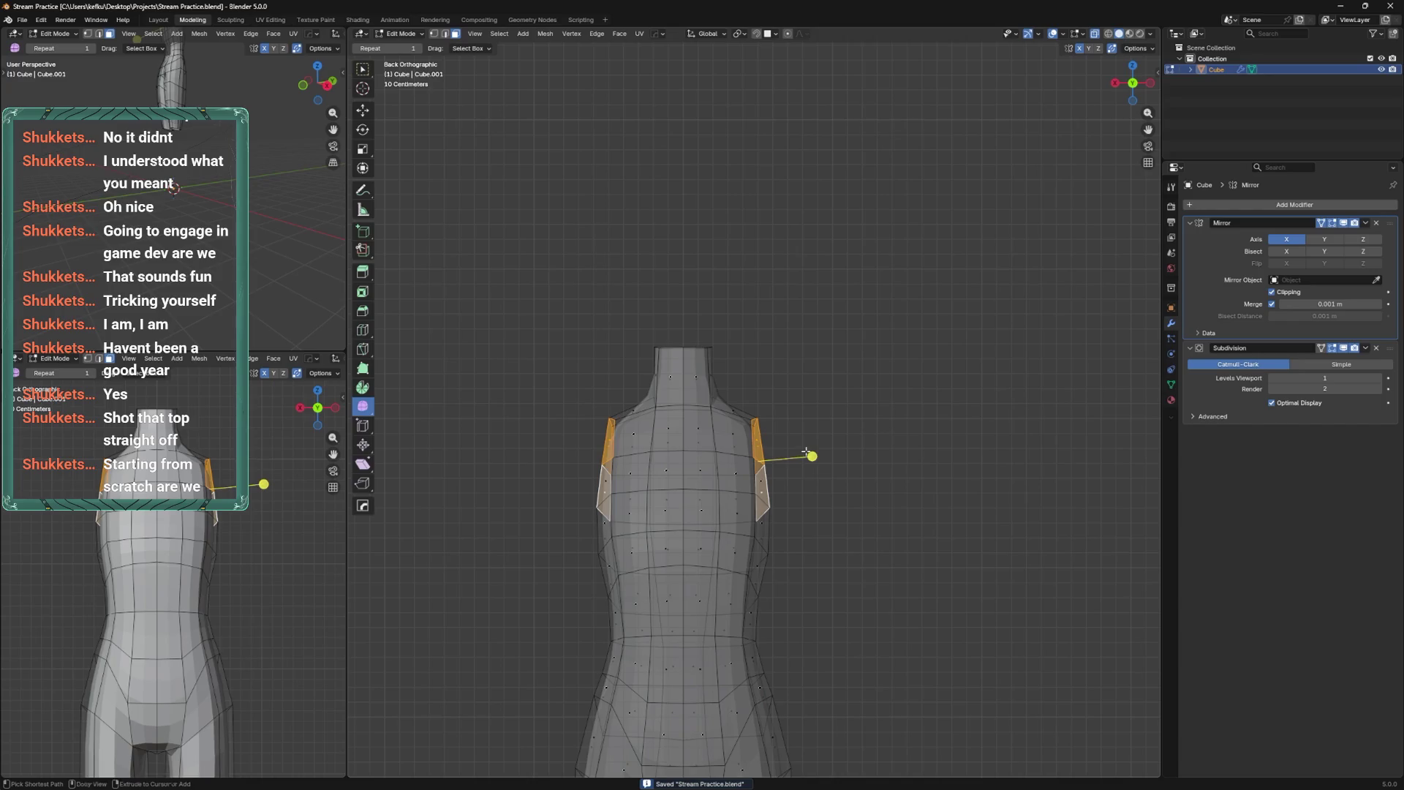
pyautogui.hotkey('alt', 'z')
# Add a lower shoulder face, extrude and rotate the shoulder, then undo back.
pyautogui.moveTo(824, 417); pyautogui.dragTo(751, 460, button='middle')
pyautogui.keyDown('shift'); pyautogui.click(752, 460); pyautogui.keyUp('shift')
pyautogui.press('ctrl+KP_1')
pyautogui.press('e')
pyautogui.click(877, 449)
pyautogui.press('r')
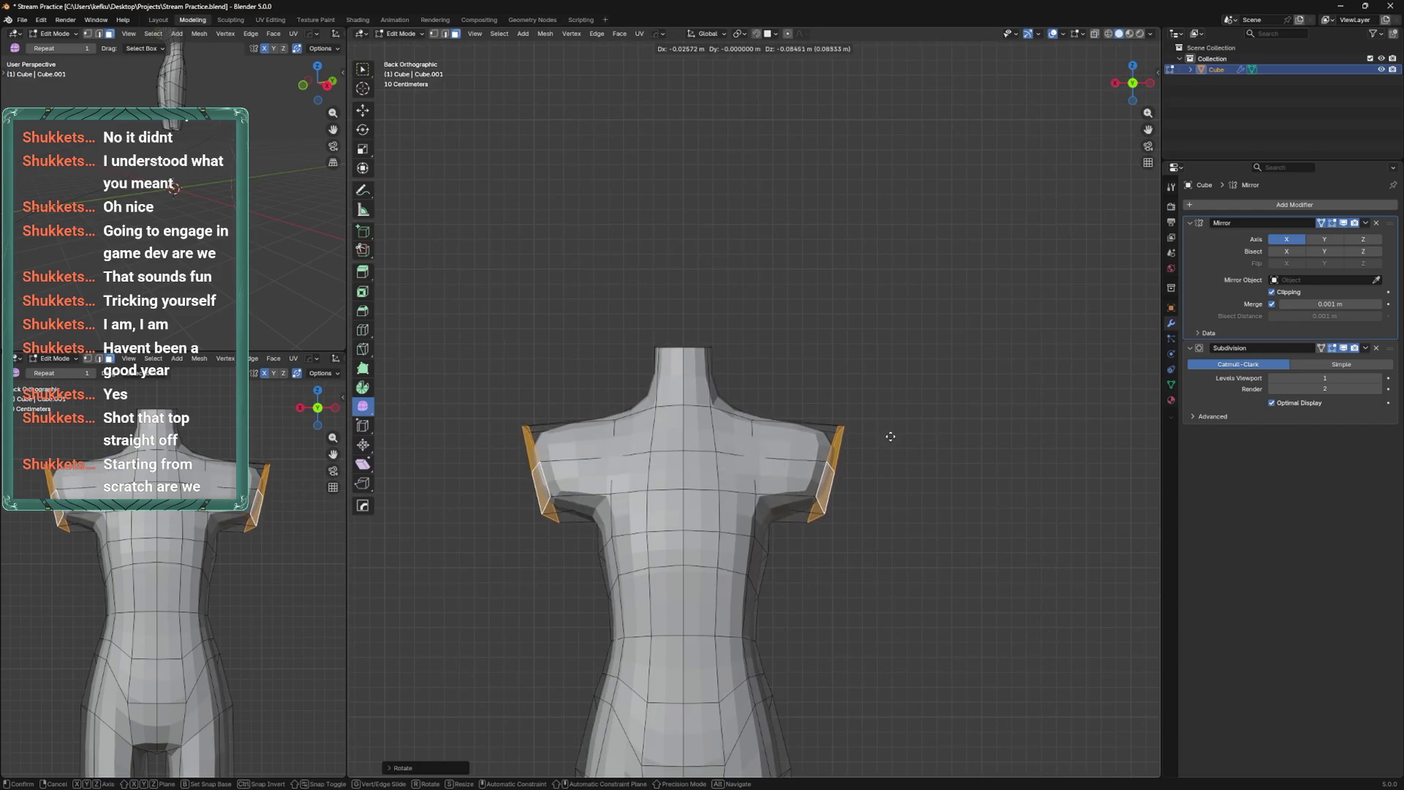
pyautogui.click(881, 420)
pyautogui.scroll(1, 837, 388)
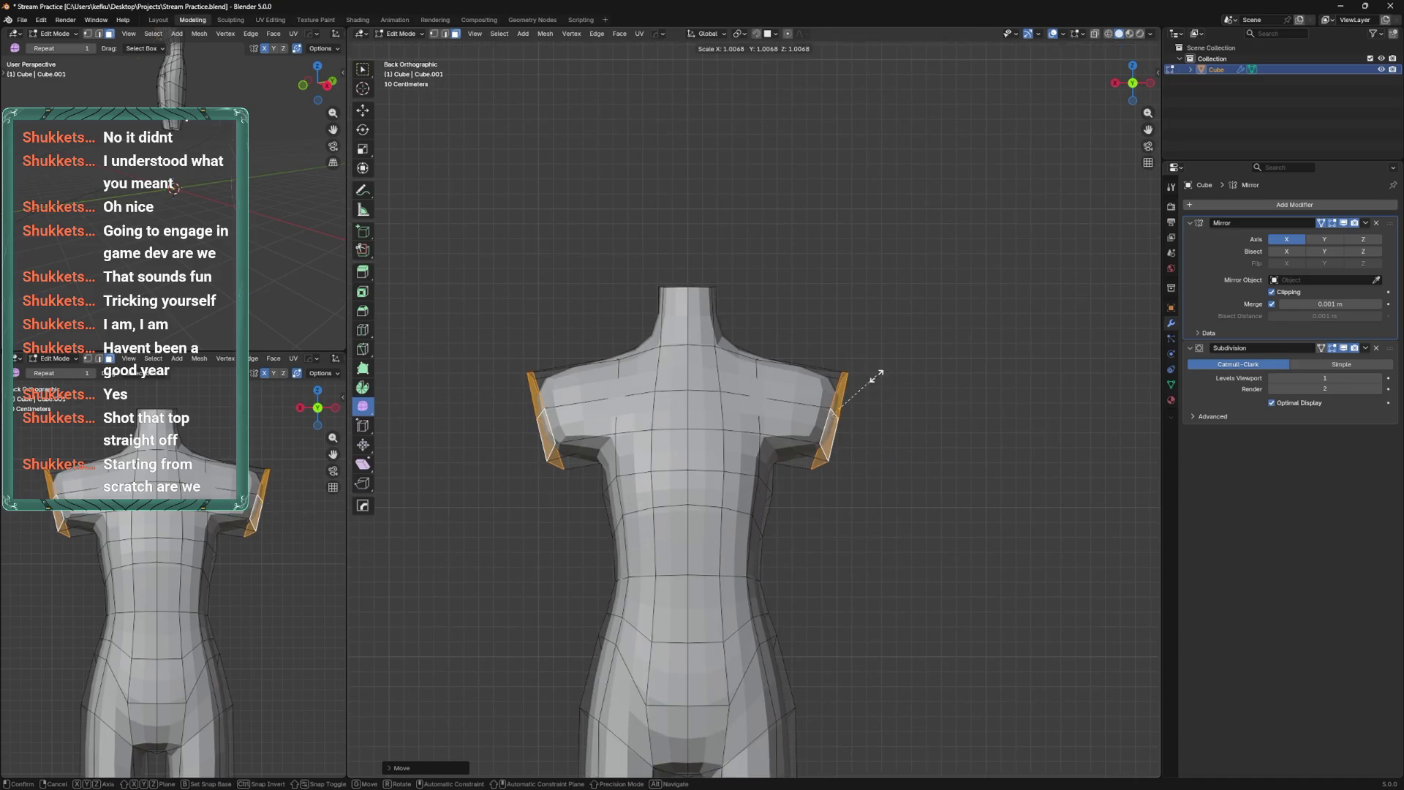
pyautogui.hotkey('ctrl', 'z')
pyautogui.hotkey('ctrl', 'z')
pyautogui.hotkey('ctrl', 'z')
pyautogui.hotkey('ctrl', 'z')
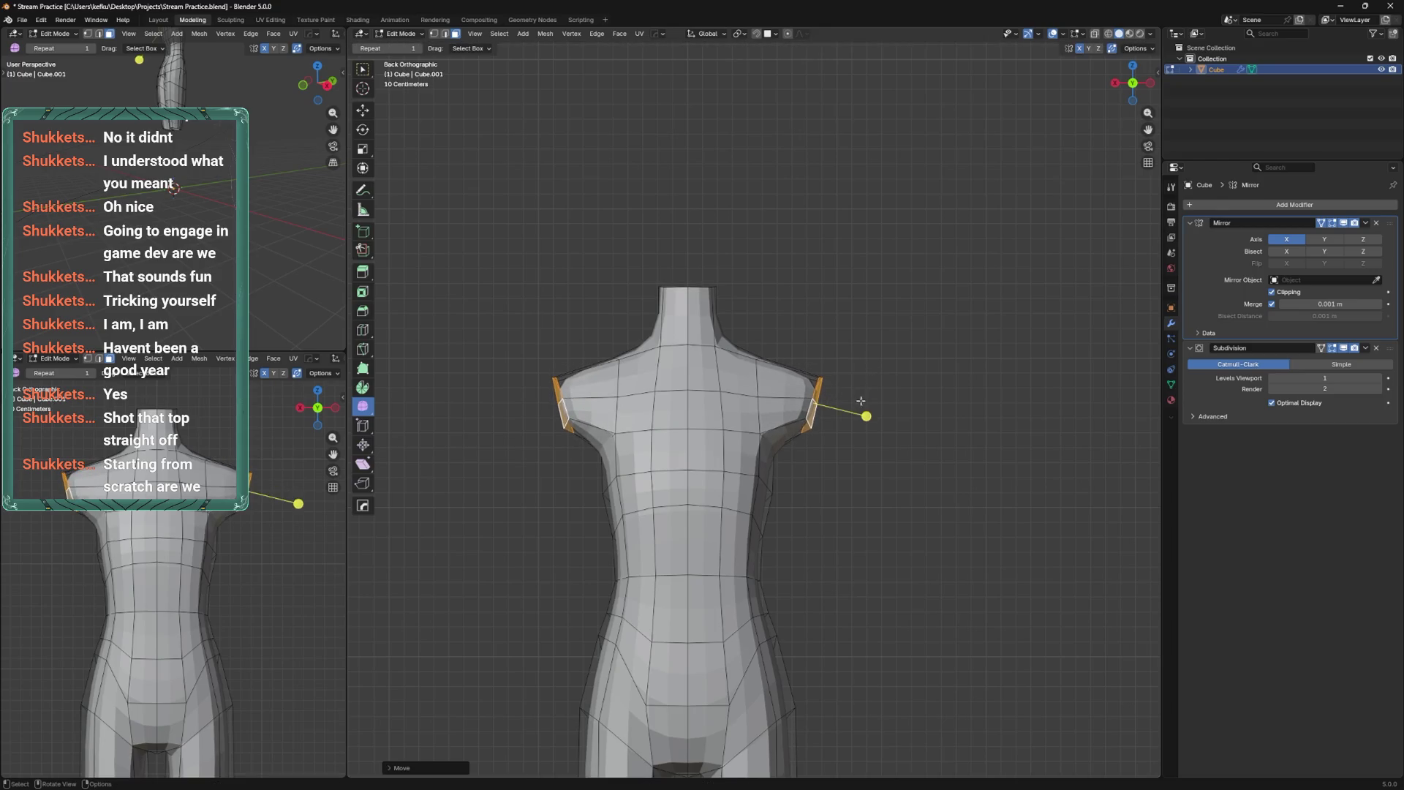
pyautogui.hotkey('ctrl', 'z')
pyautogui.hotkey('ctrl', 'z')
# Extrude short arms and lengthen them, then undo back to the shoulder stubs.
pyautogui.press('e')
pyautogui.click(893, 454)
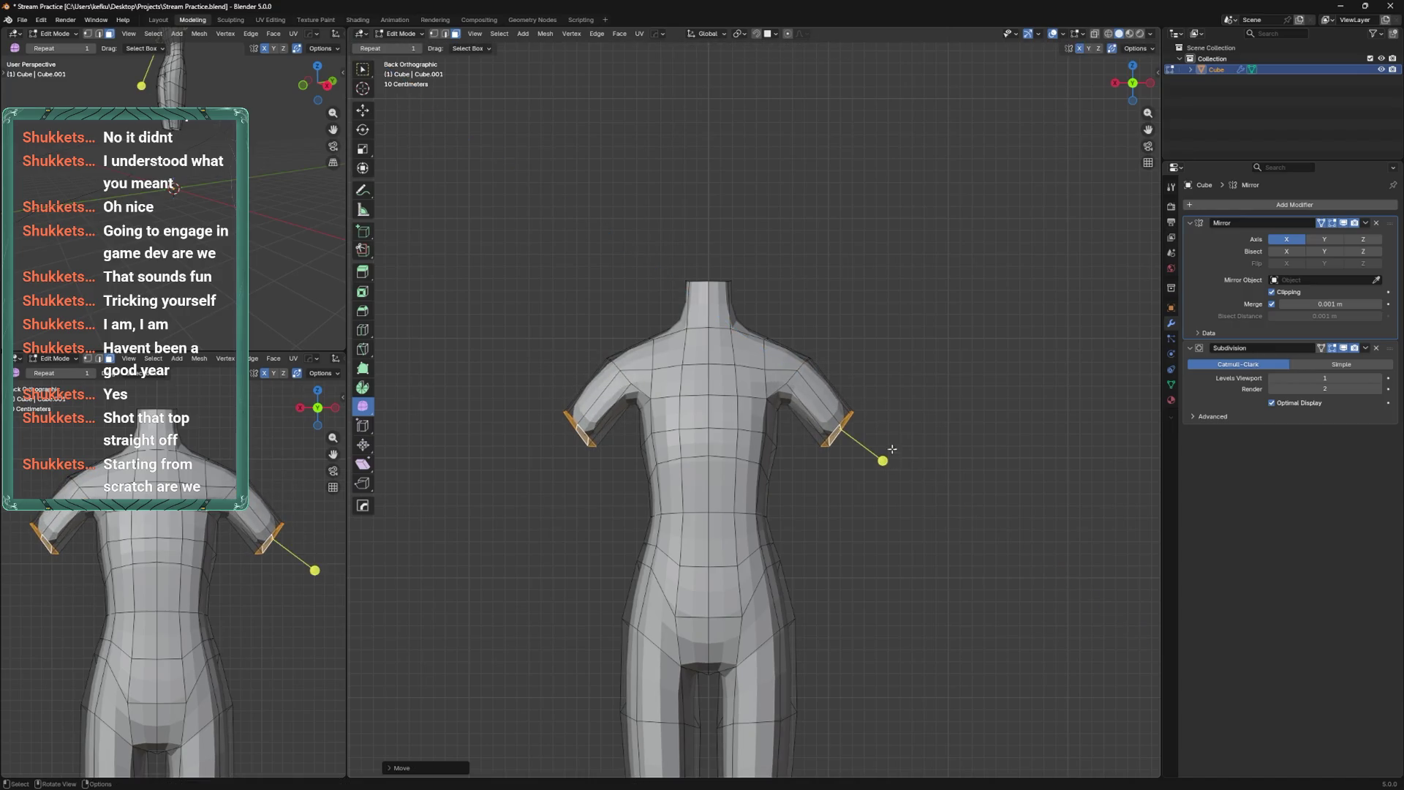
pyautogui.press('g')
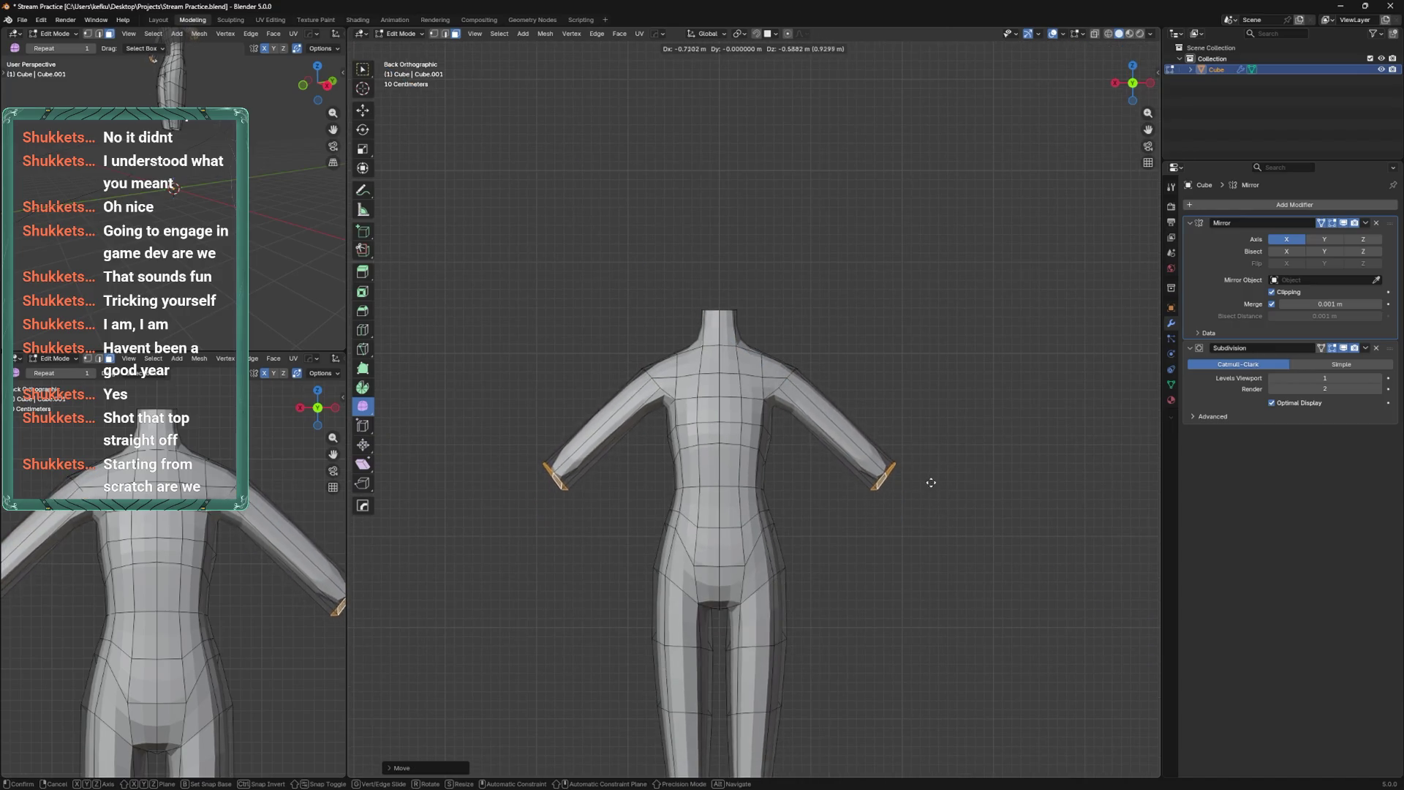
pyautogui.click(915, 559)
pyautogui.press('e')
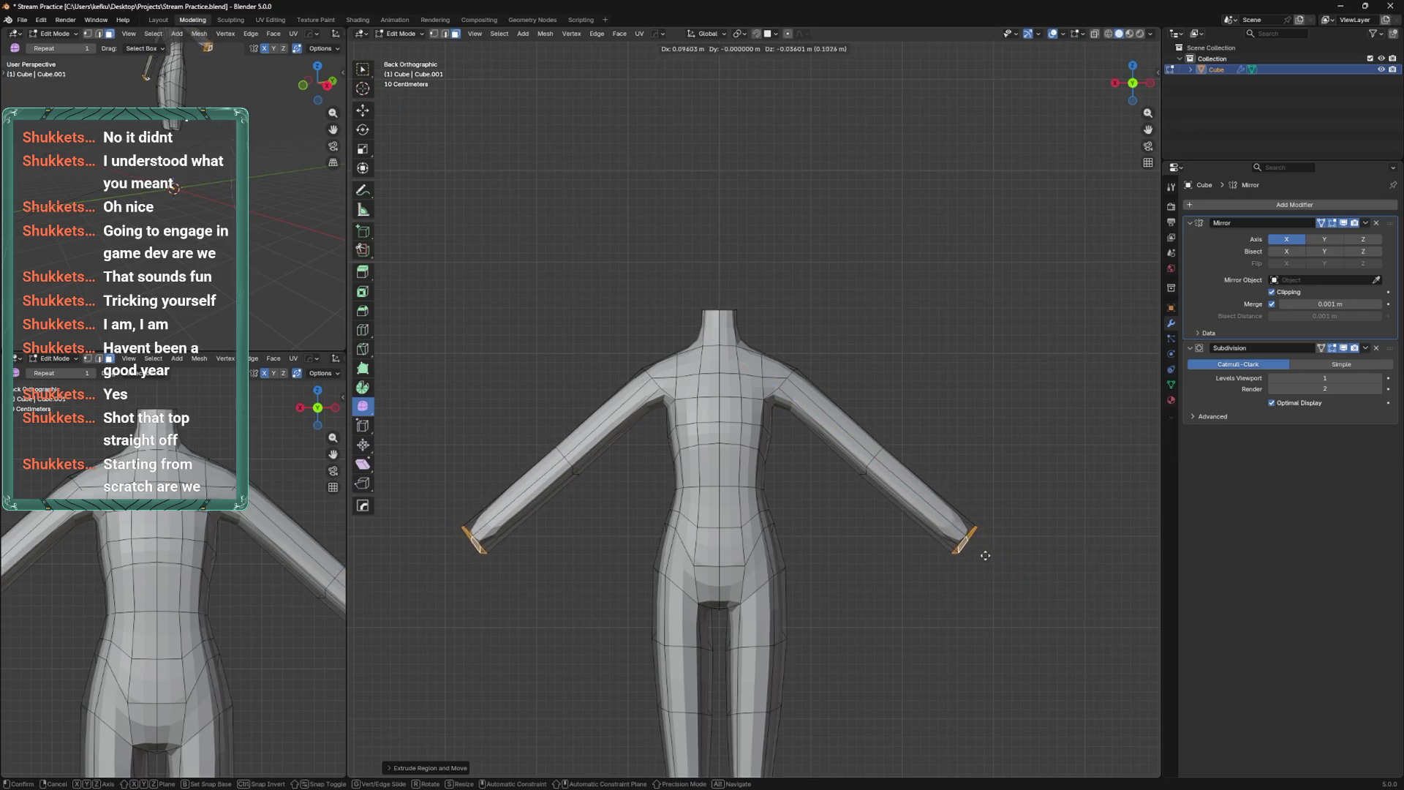
pyautogui.rightClick(982, 555)
pyautogui.hotkey('ctrl', 'z')
pyautogui.hotkey('ctrl', 'z')
pyautogui.hotkey('ctrl', 'z')
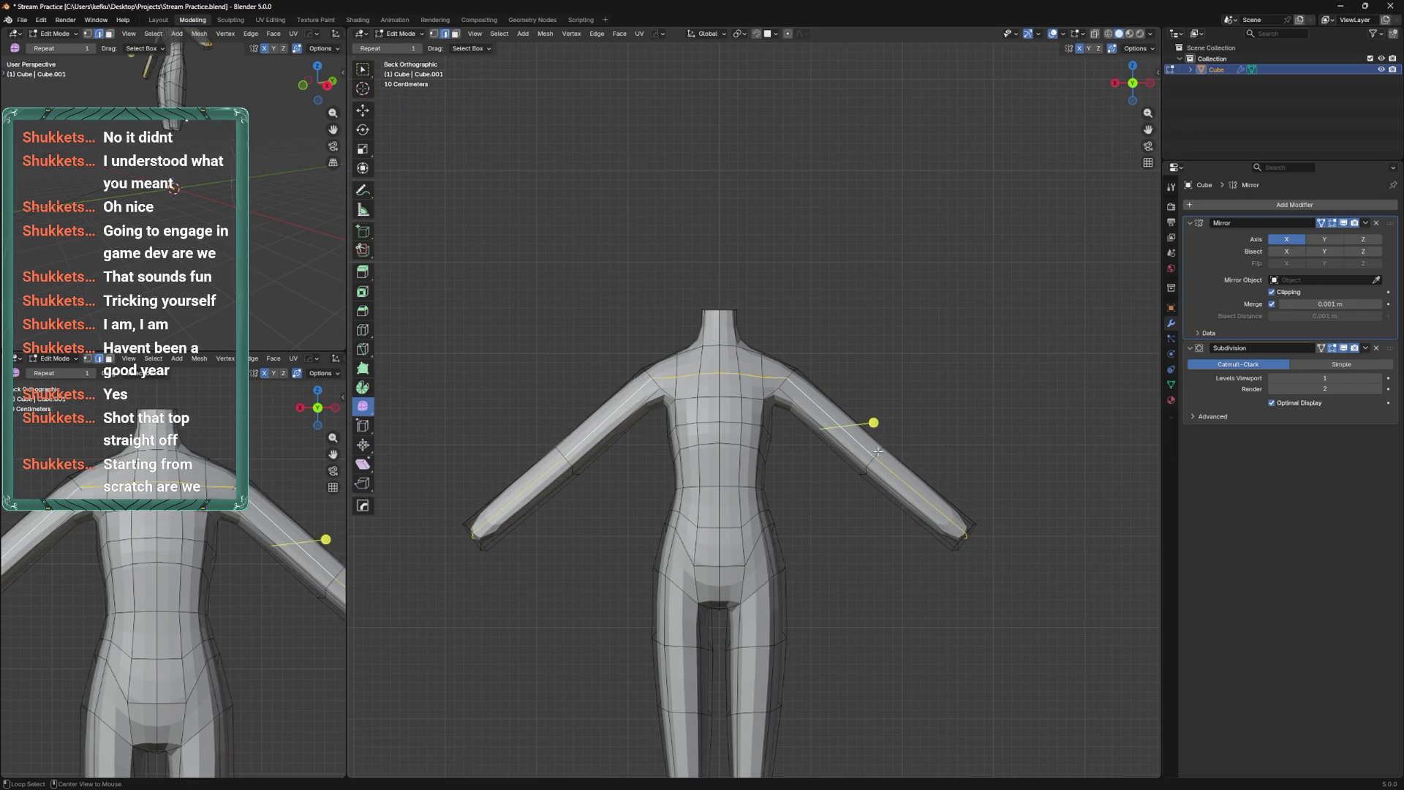
pyautogui.hotkey('ctrl', 'z')
pyautogui.hotkey('ctrl', 'z')
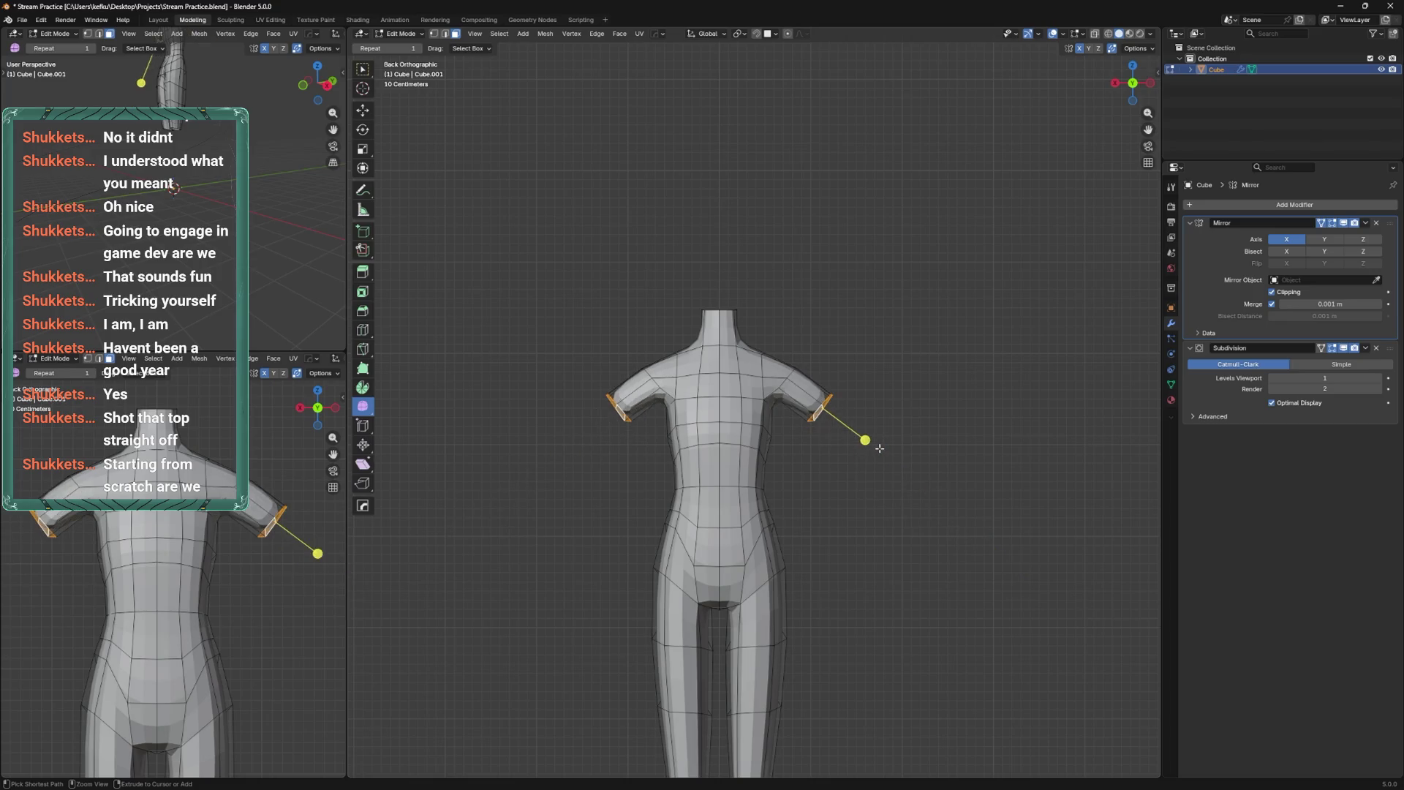
# Extrude the shoulder faces along their normals into extended arms.
pyautogui.press('e')
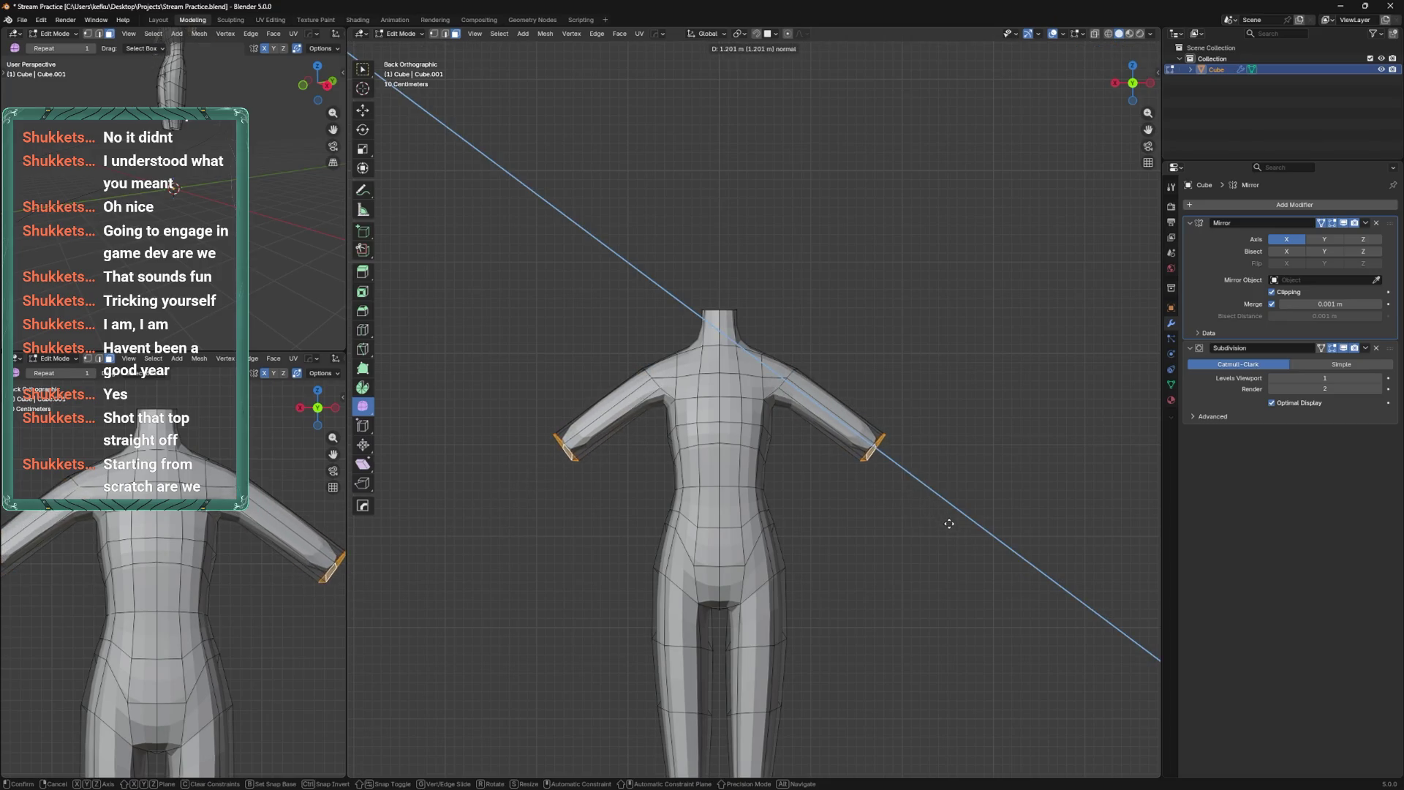
pyautogui.click(908, 462)
pyautogui.moveTo(884, 380)
pyautogui.mouseDown(button='middle')
pyautogui.moveTo(779, 426)
pyautogui.moveTo(827, 423)
pyautogui.moveTo(814, 413)
pyautogui.moveTo(841, 446)
pyautogui.mouseUp(button='middle')
# Save the file, then smooth the vertices of both forearms and both upper arms.
pyautogui.hotkey('ctrl', 's')
pyautogui.press('1')
pyautogui.press('ctrl+KP_Add')
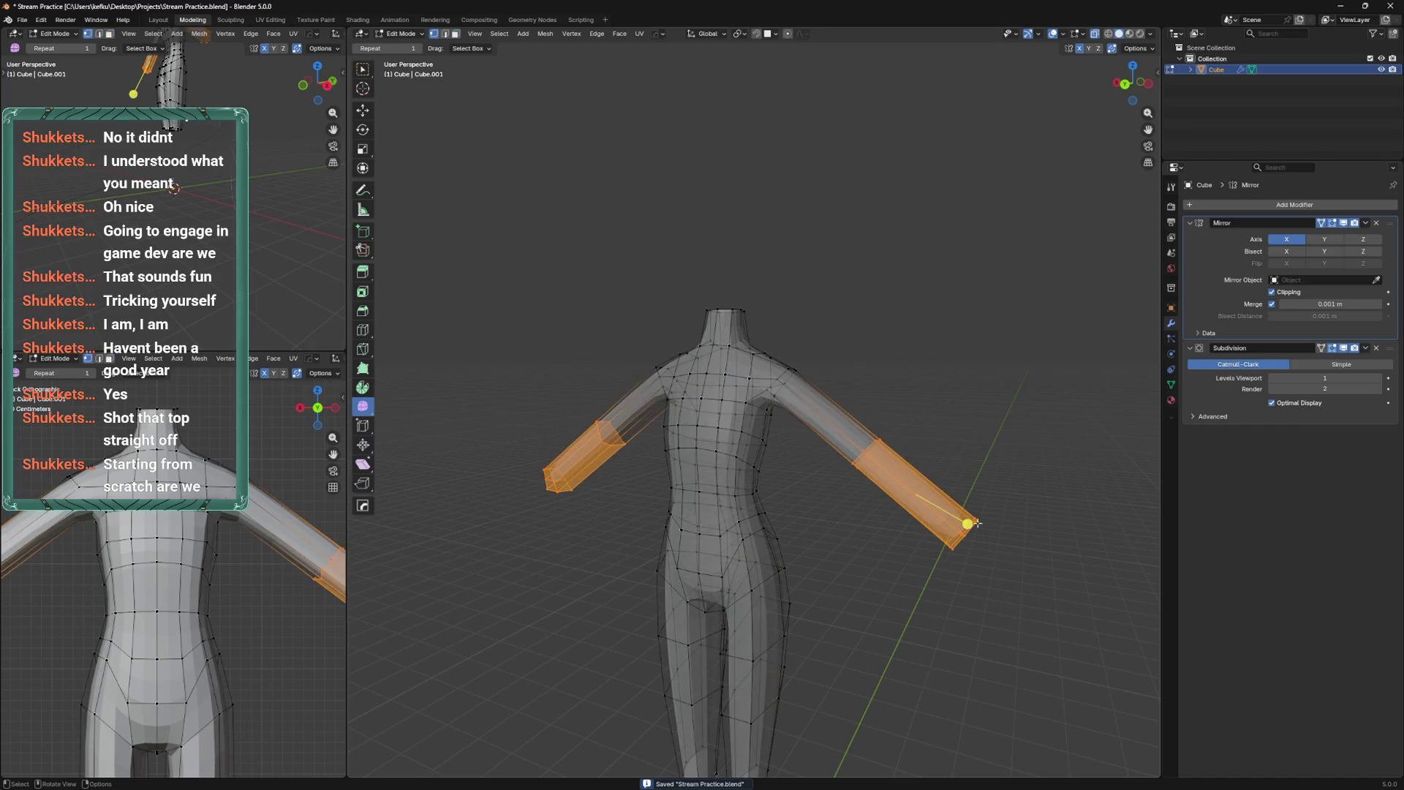
pyautogui.moveTo(967, 524); pyautogui.dragTo(960, 521)
pyautogui.moveTo(960, 521); pyautogui.dragTo(899, 428, button='middle')
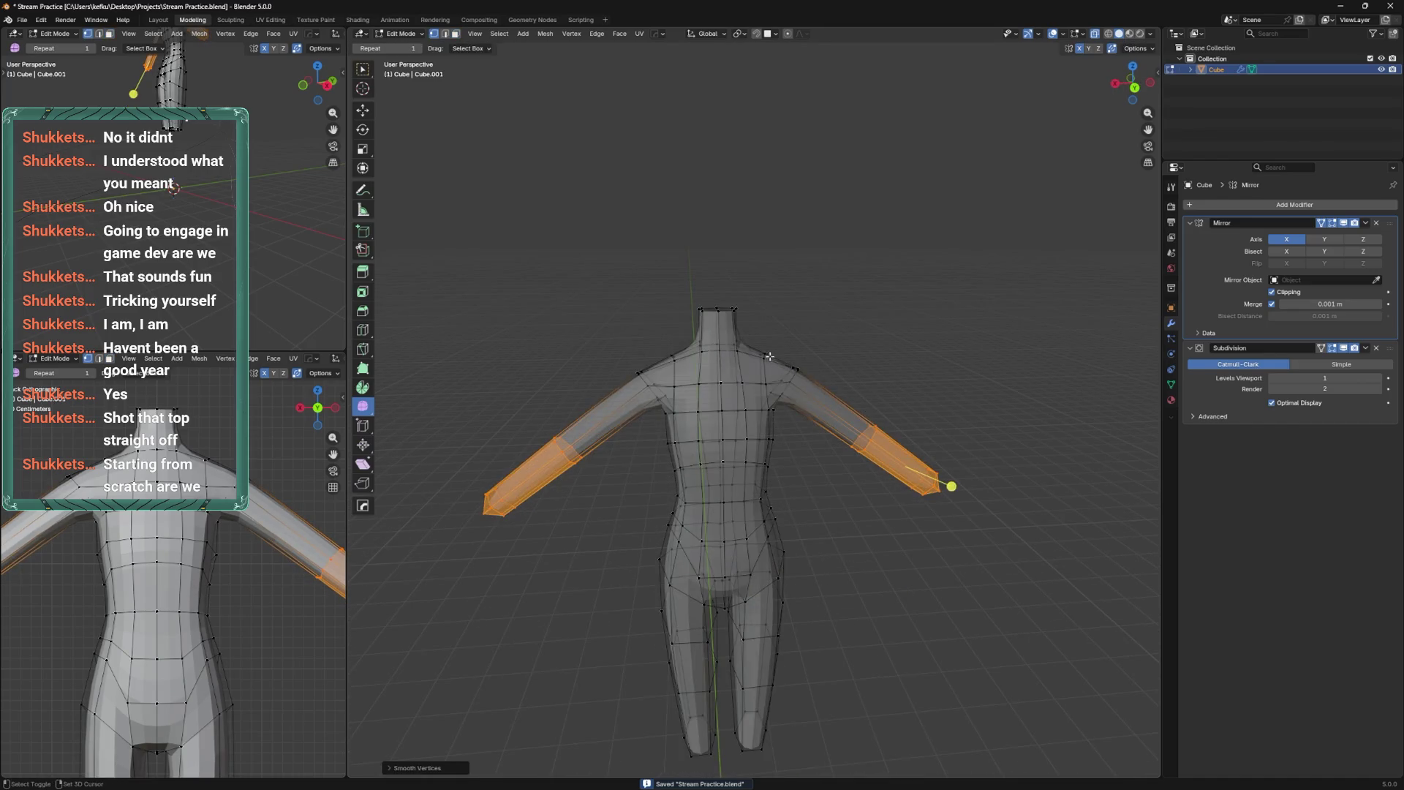
pyautogui.moveTo(774, 360); pyautogui.dragTo(792, 400, button='middle')
pyautogui.press('c')
pyautogui.moveTo(792, 395); pyautogui.dragTo(785, 394)
pyautogui.moveTo(894, 447); pyautogui.dragTo(917, 411)
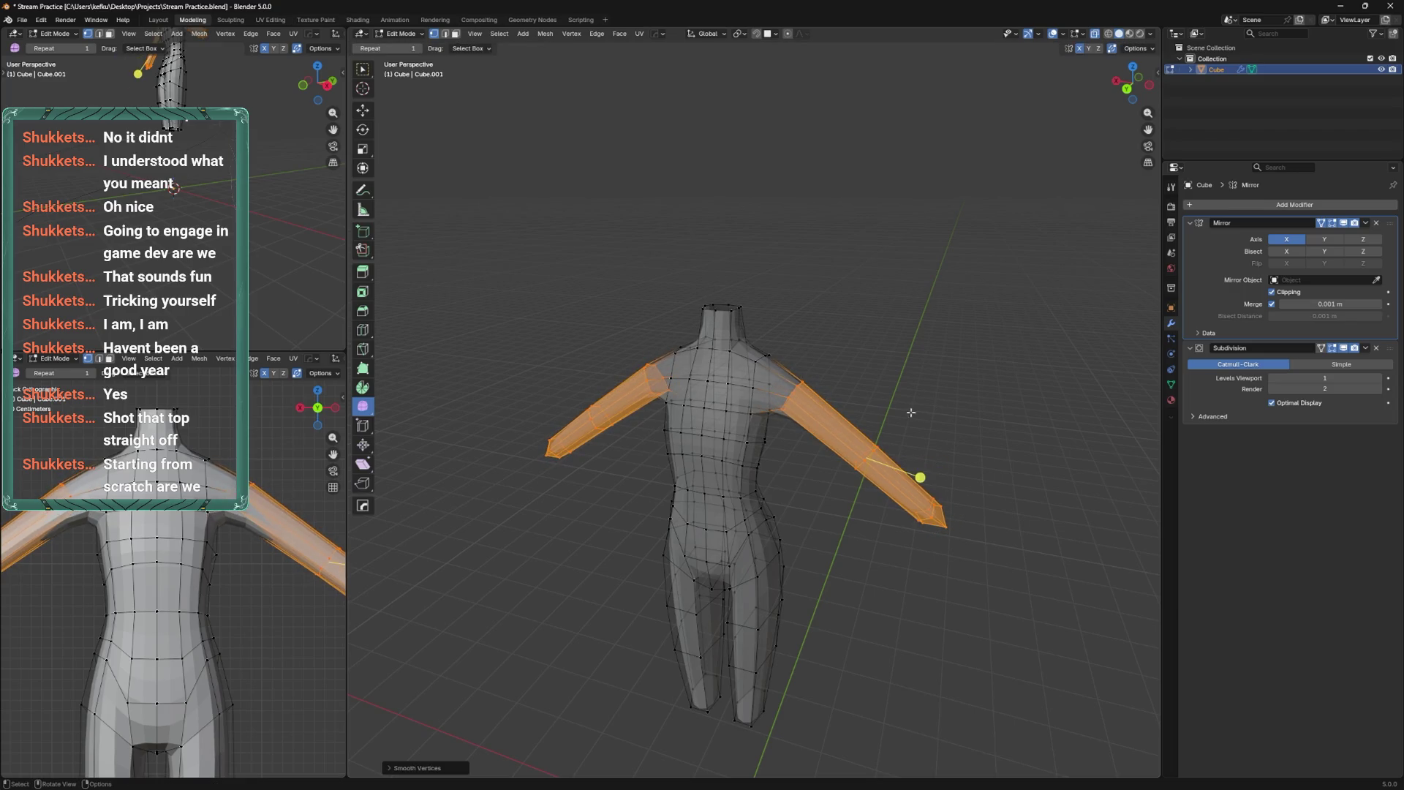
# From the back view, slide the shoulder edge loop upward along the mesh.
pyautogui.press('ctrl+KP_1')
pyautogui.keyDown('alt'); pyautogui.click(804, 374); pyautogui.keyUp('alt')
pyautogui.press('g')
pyautogui.press('g')
pyautogui.click(789, 364)
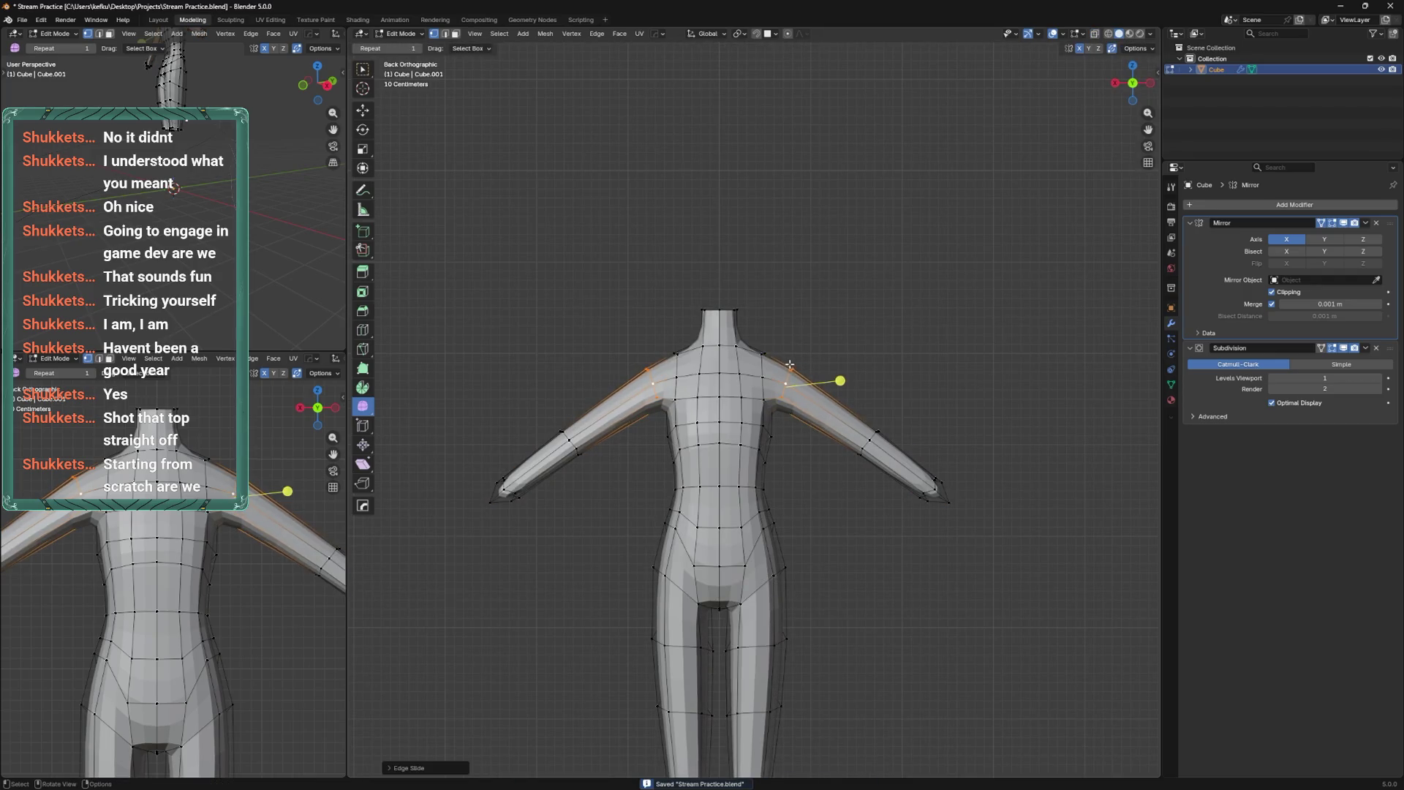
pyautogui.press('g')
pyautogui.click(805, 367)
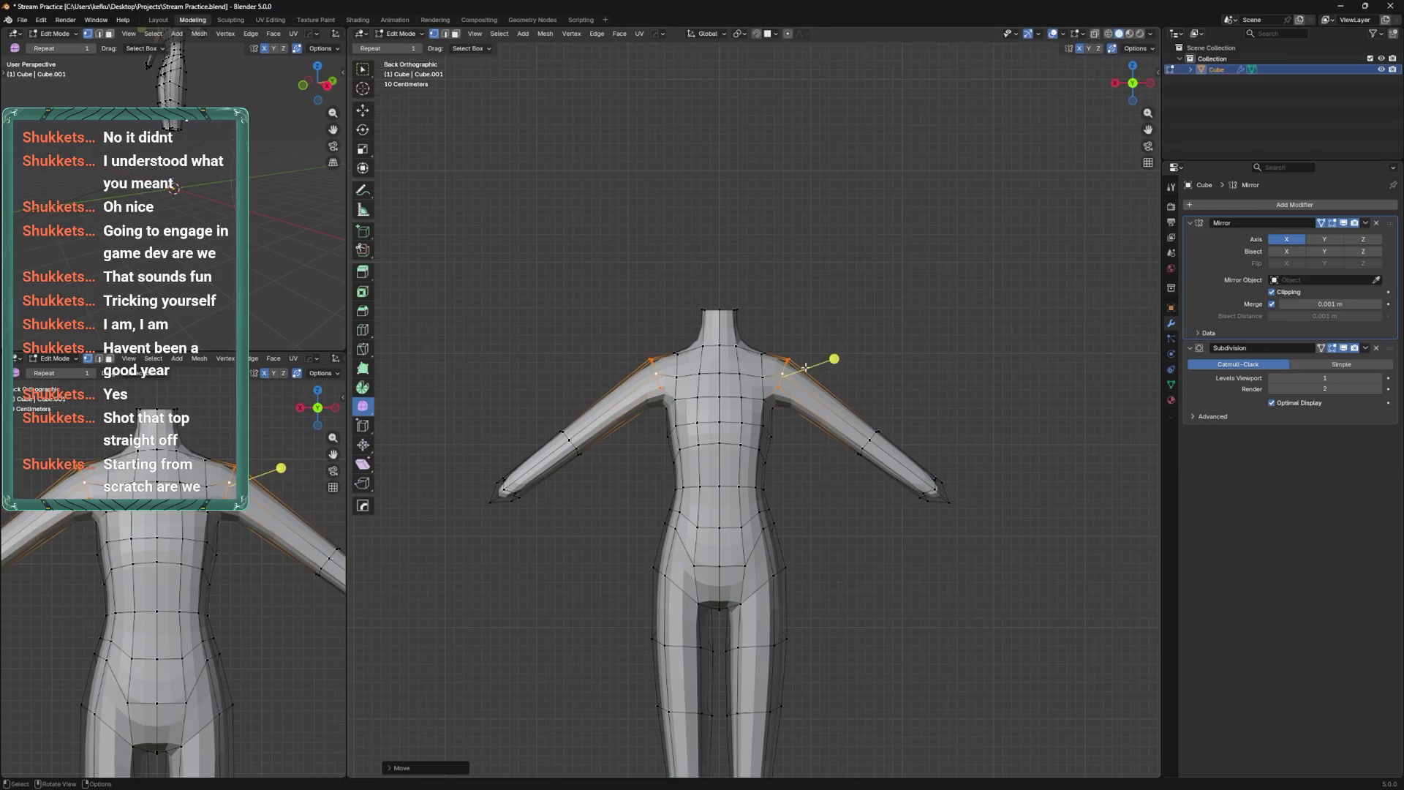
pyautogui.press('g')
pyautogui.click(822, 389)
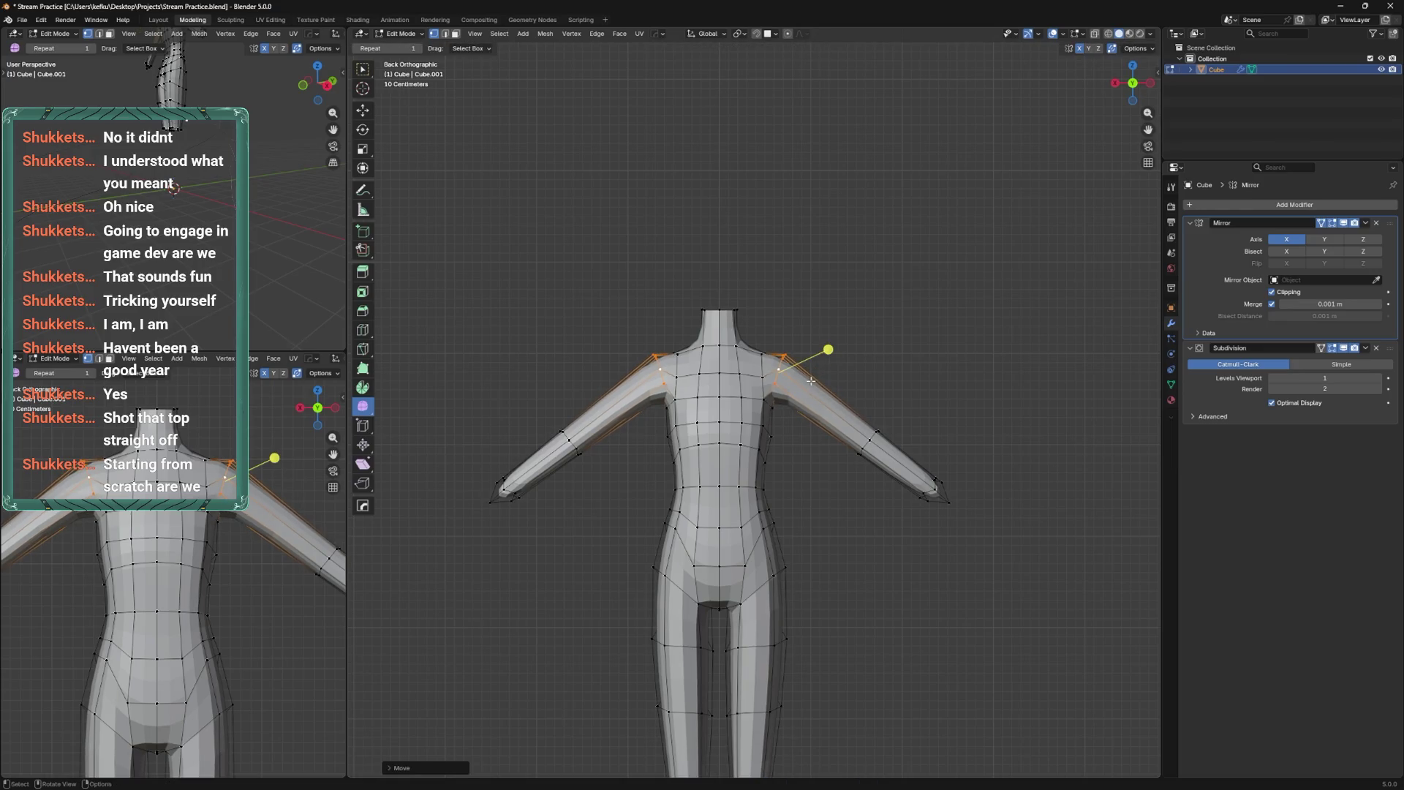
pyautogui.moveTo(831, 407); pyautogui.dragTo(815, 394, button='middle')
pyautogui.hotkey('ctrl', 'z')
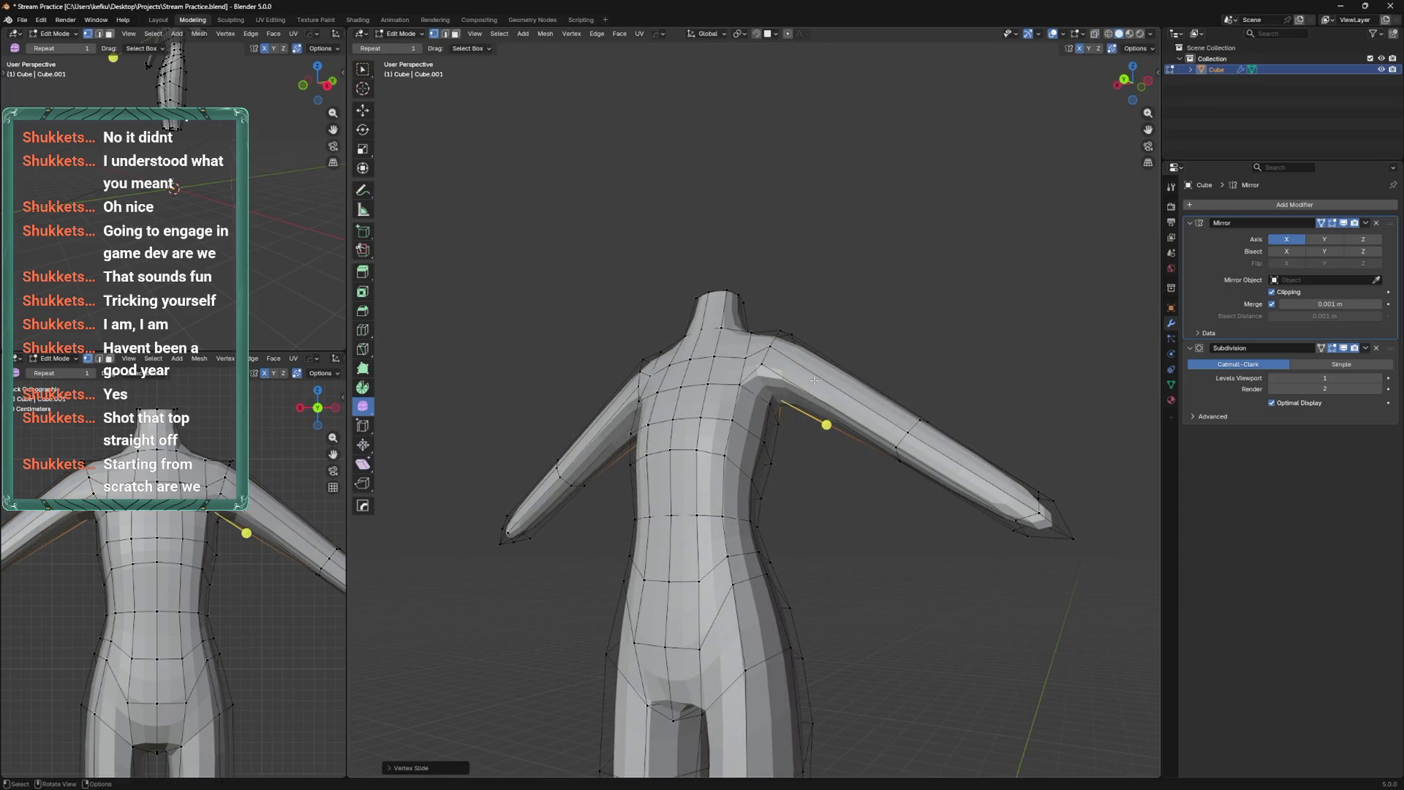
# Cut new edge loops around the upper arm and forearm.
pyautogui.moveTo(907, 395)
pyautogui.mouseDown(button='middle')
pyautogui.moveTo(899, 439)
pyautogui.moveTo(902, 388)
pyautogui.moveTo(942, 472)
pyautogui.moveTo(856, 457)
pyautogui.mouseUp(button='middle')
pyautogui.hotkey('ctrl', 'r')
pyautogui.click(902, 388)
pyautogui.rightClick(902, 387)
pyautogui.hotkey('ctrl', 'r')
pyautogui.click(942, 472)
pyautogui.click(943, 474)
# In Sculpt Mode, pull the arms lower and longer, resizing the brush as needed.
pyautogui.hotkey('ctrl', 'Tab')
pyautogui.moveTo(853, 398); pyautogui.dragTo(856, 439)
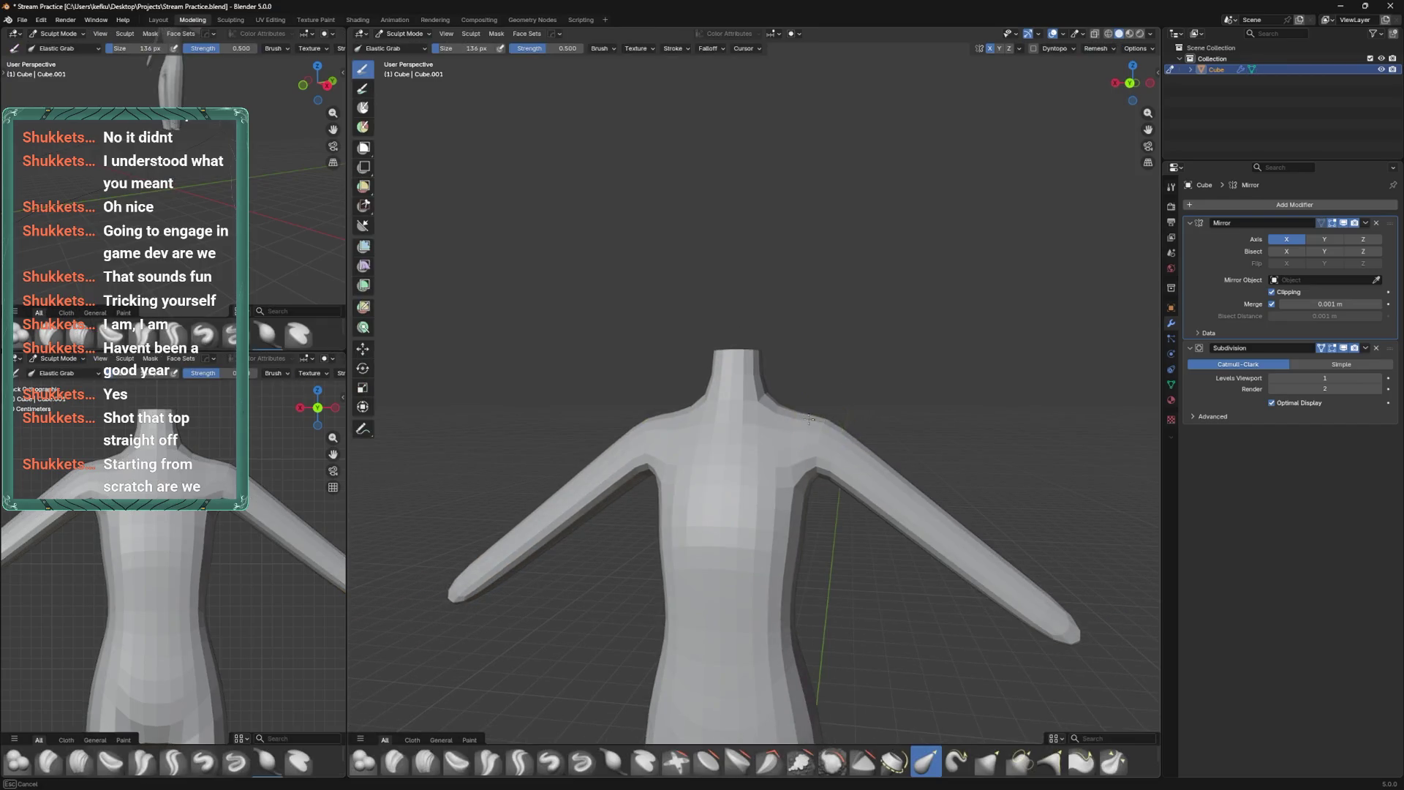
pyautogui.press('ctrl+KP_1')
pyautogui.press('f')
pyautogui.click(877, 444)
pyautogui.press('f')
pyautogui.click(848, 441)
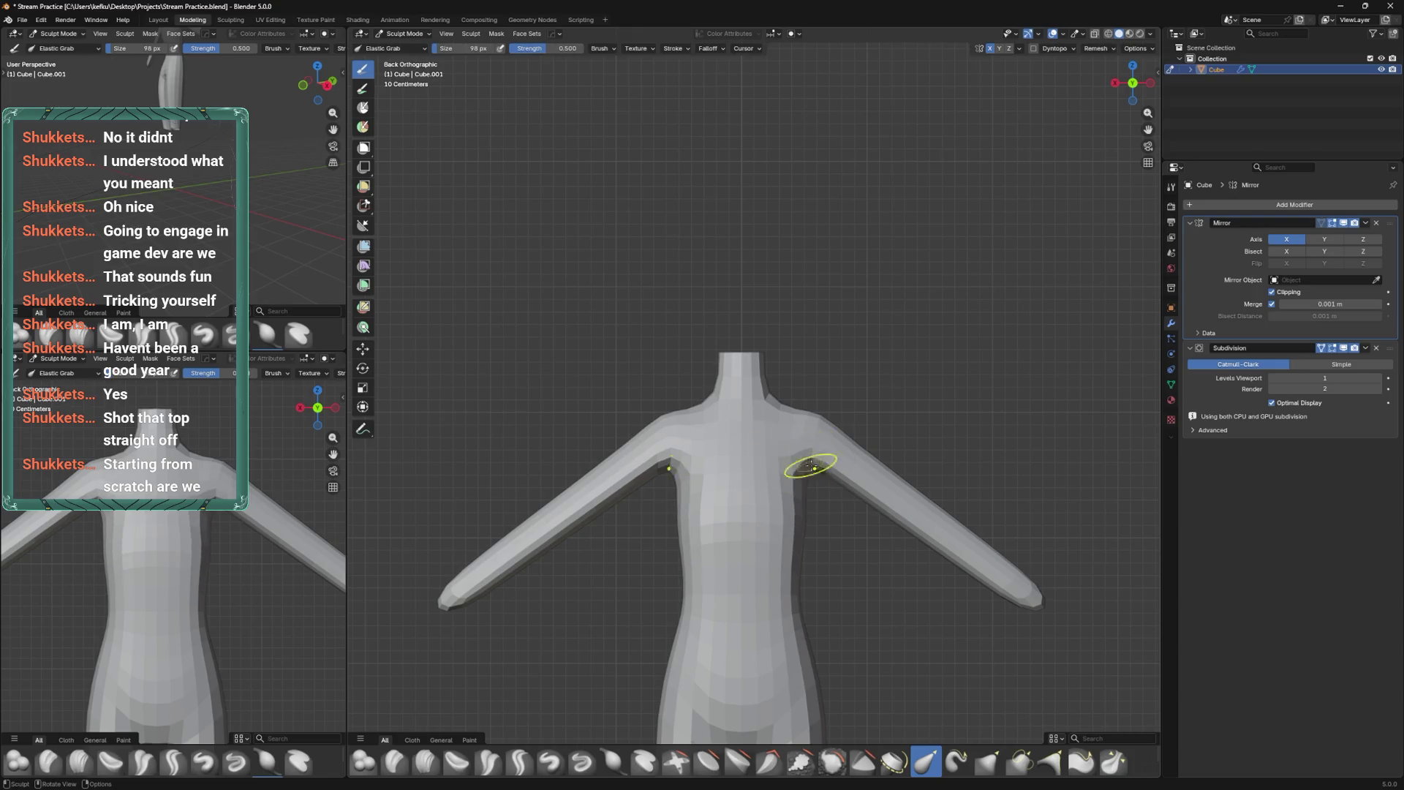
pyautogui.moveTo(880, 466)
pyautogui.keyDown('alt'); pyautogui.mouseDown(button='middle')
pyautogui.moveTo(831, 439)
pyautogui.moveTo(806, 458)
pyautogui.mouseUp(button='middle'); pyautogui.keyUp('alt')
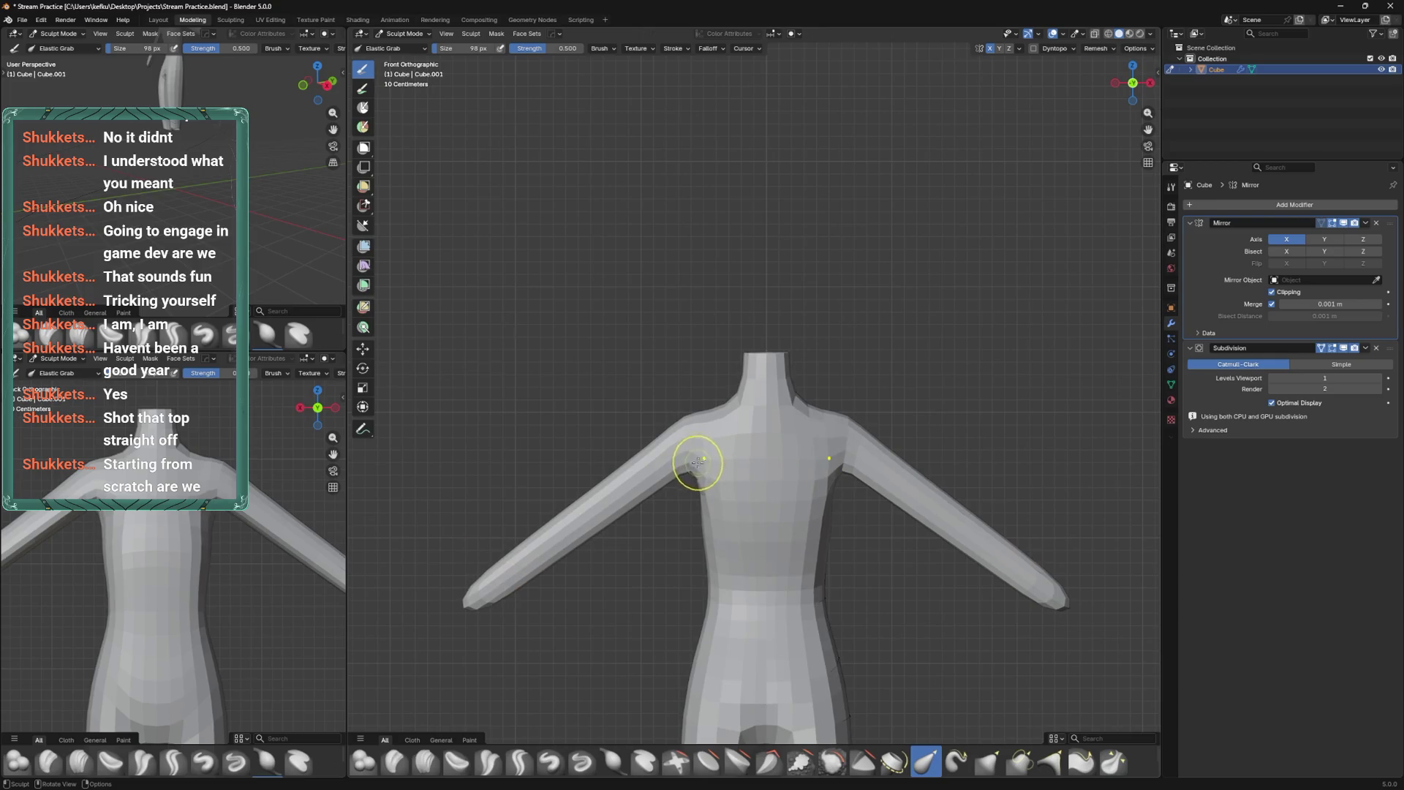
# With X-ray on, delete the hand faces, leaving the arm end open.
pyautogui.press('Tab')
pyautogui.moveTo(697, 462); pyautogui.dragTo(795, 516, button='middle')
pyautogui.moveTo(656, 500); pyautogui.dragTo(606, 617, button='middle')
pyautogui.hotkey('alt', 'z')
pyautogui.press('x')
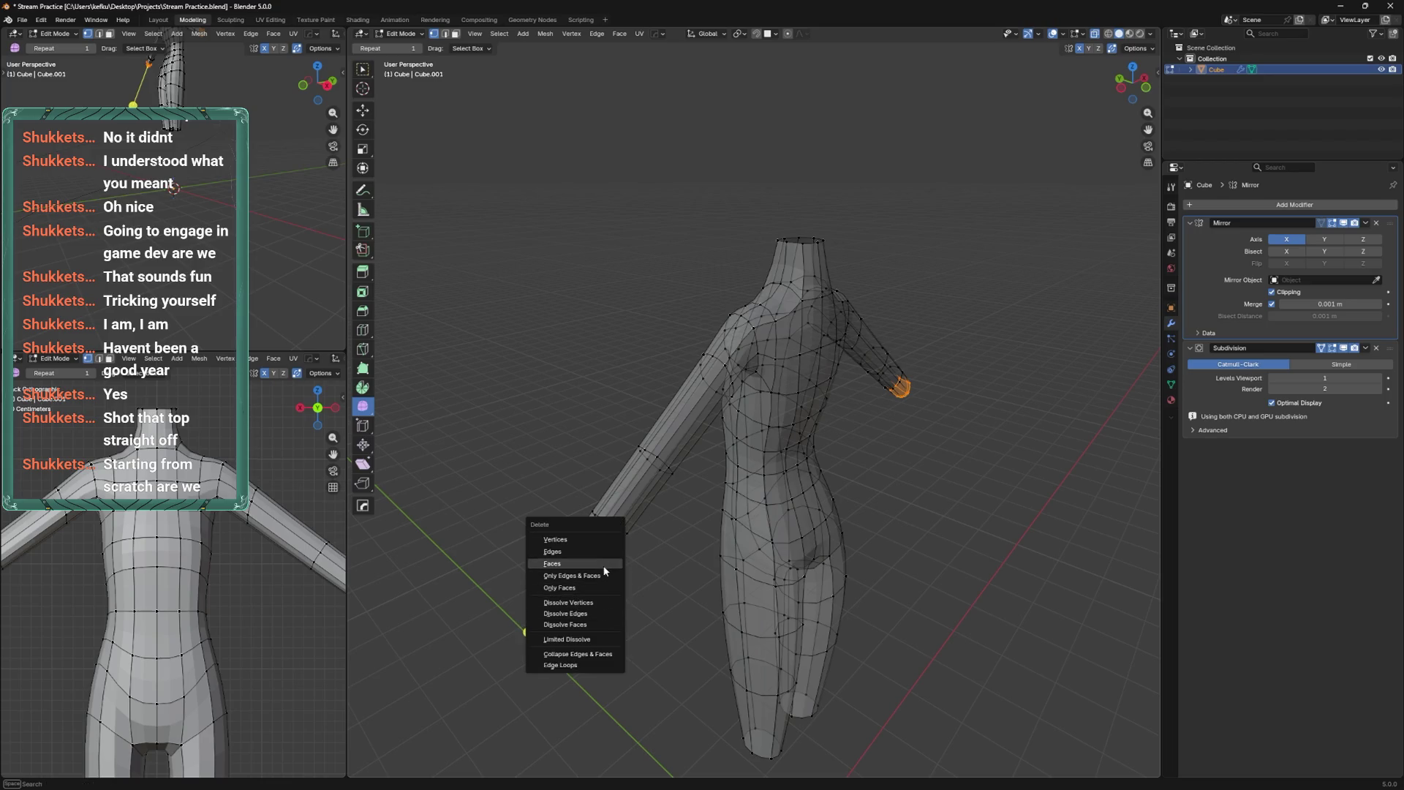
pyautogui.click(604, 566)
pyautogui.hotkey('shift', 'r')
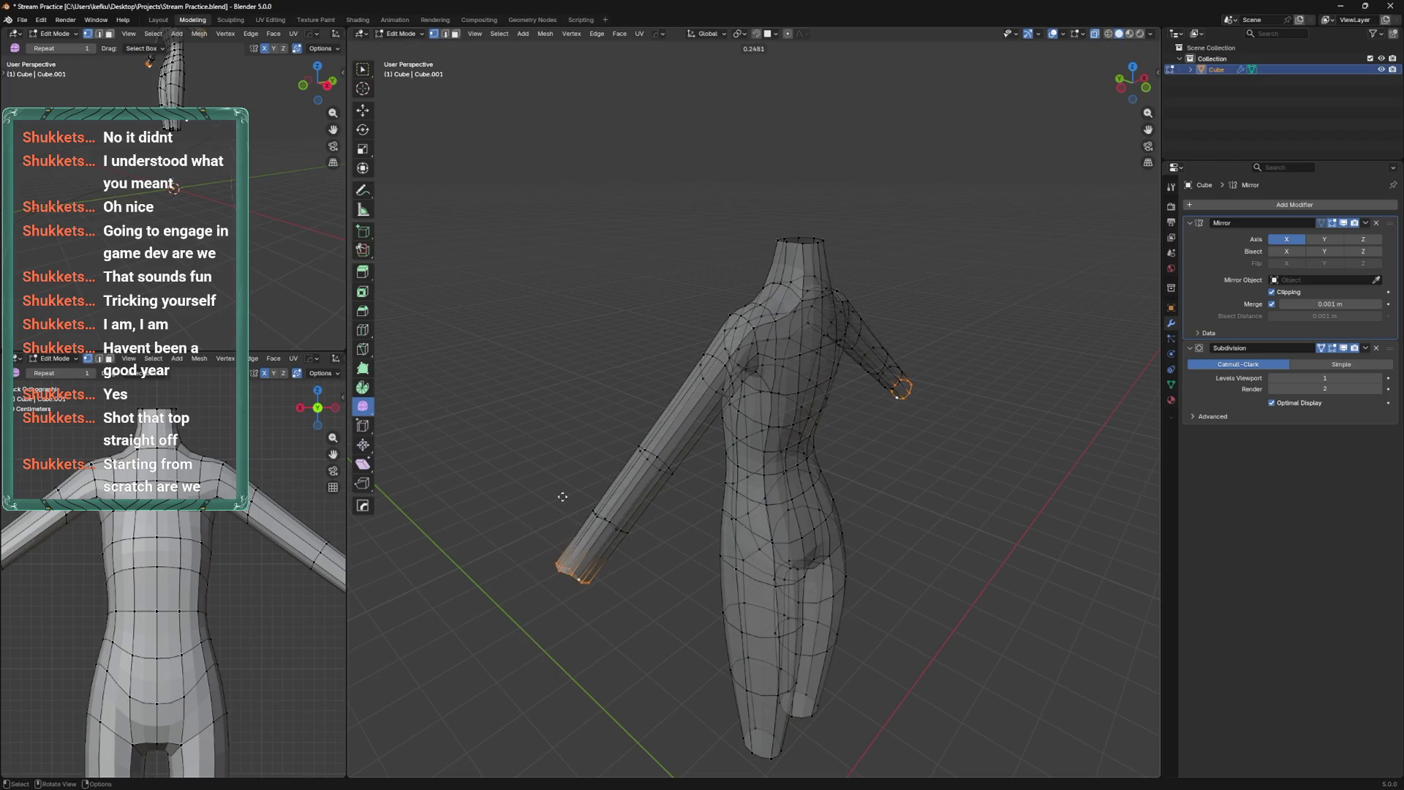
# Smooth the forearm and upper arm loops, then slide one forearm loop along the arm.
pyautogui.moveTo(611, 522)
pyautogui.keyDown('alt'); pyautogui.mouseDown(button='middle')
pyautogui.moveTo(753, 420)
pyautogui.moveTo(827, 465)
pyautogui.mouseUp(button='middle'); pyautogui.keyUp('alt')
pyautogui.keyDown('alt'); pyautogui.keyDown('shift'); pyautogui.click(897, 471); pyautogui.keyUp('shift'); pyautogui.keyUp('alt')
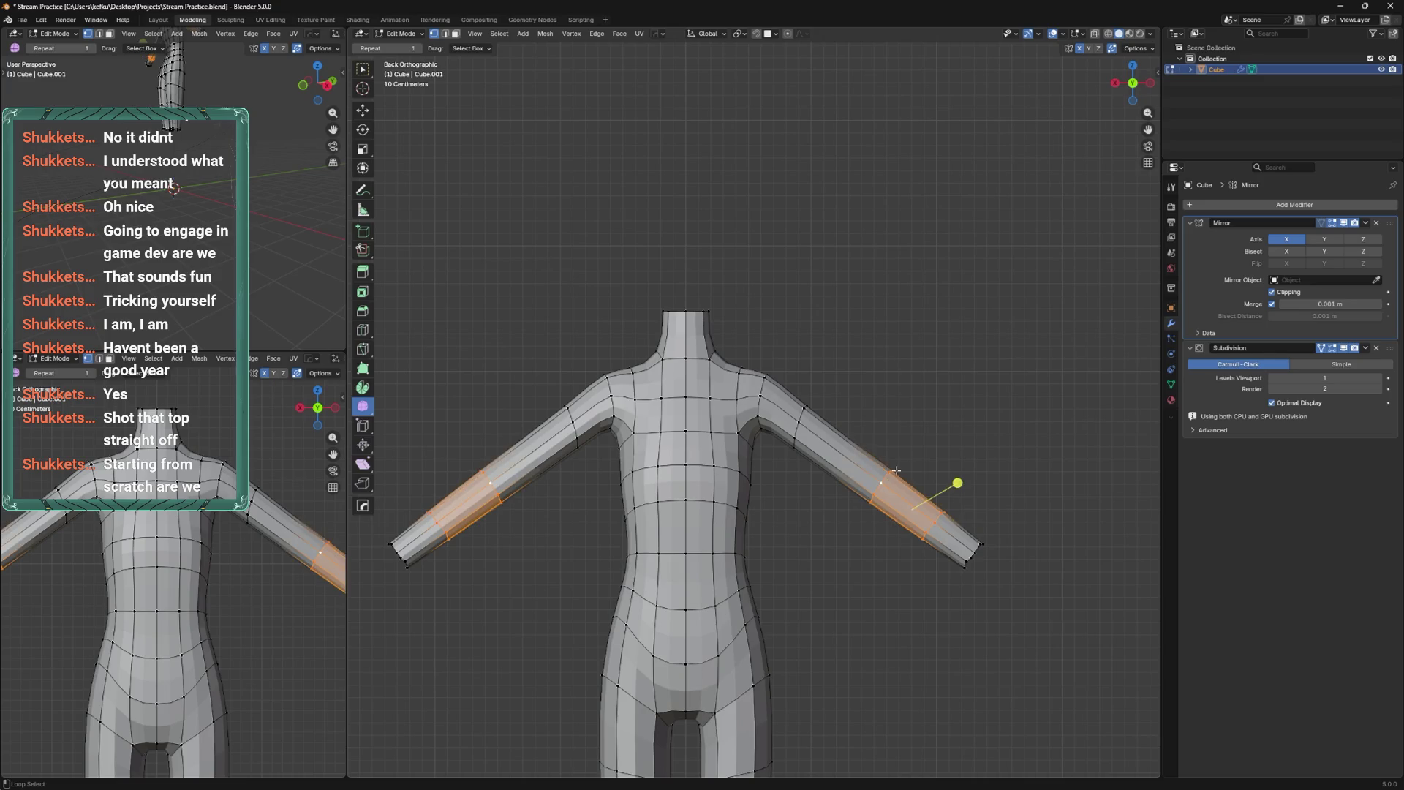
pyautogui.keyDown('alt'); pyautogui.keyDown('shift'); pyautogui.click(804, 408); pyautogui.keyUp('shift'); pyautogui.keyUp('alt')
pyautogui.moveTo(918, 456); pyautogui.dragTo(920, 453)
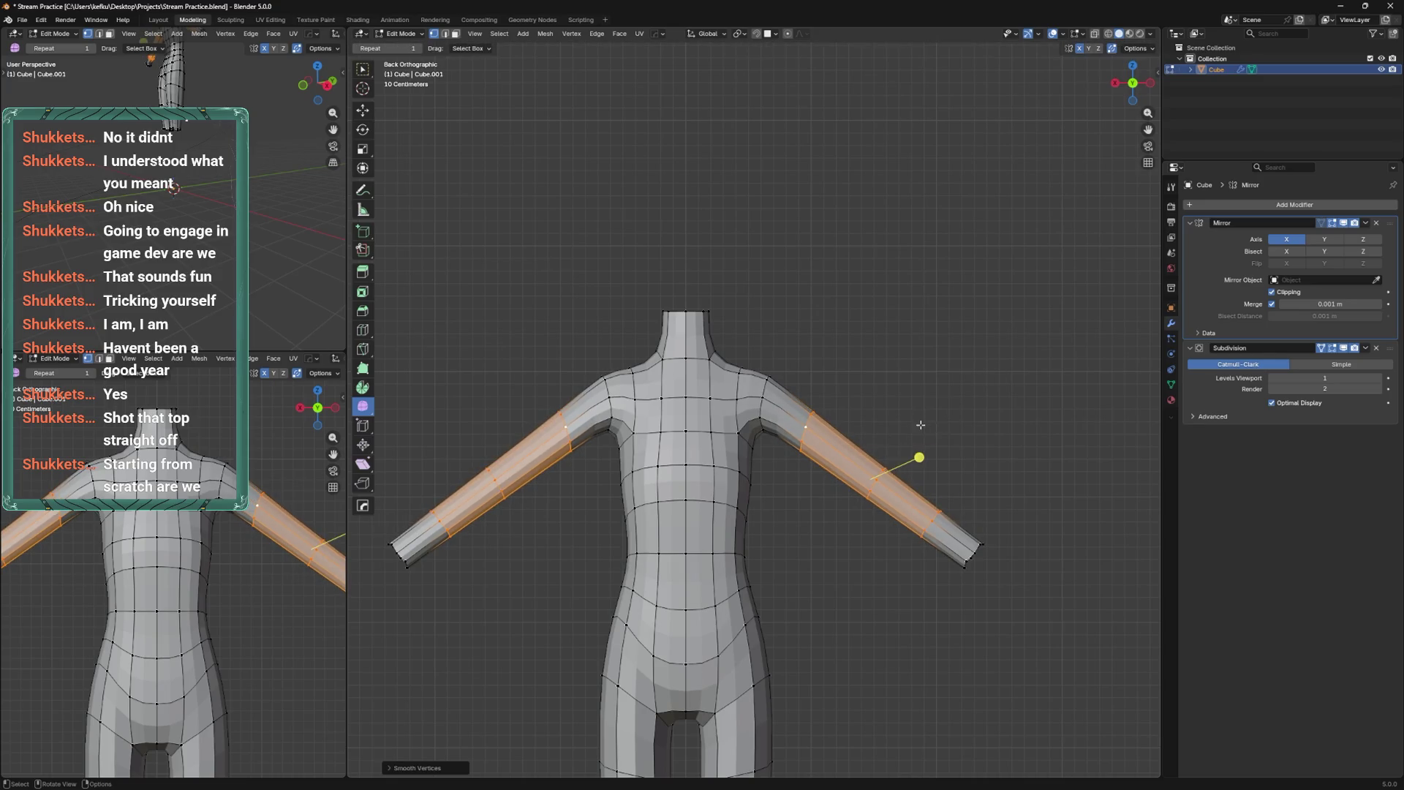
pyautogui.keyDown('alt'); pyautogui.click(877, 473); pyautogui.keyUp('alt')
pyautogui.press('g')
pyautogui.press('g')
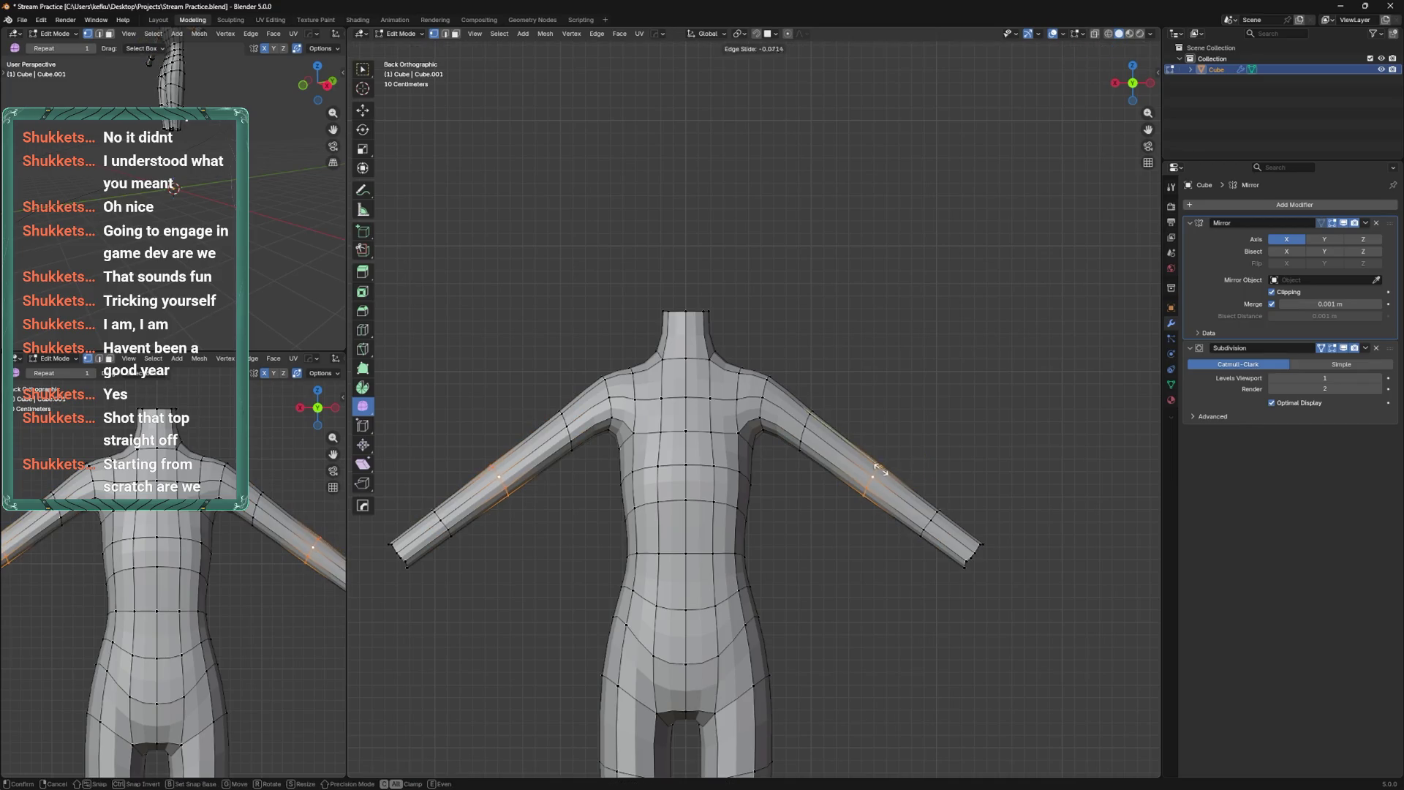
pyautogui.click(882, 468)
pyautogui.keyDown('alt'); pyautogui.click(779, 422); pyautogui.keyUp('alt')
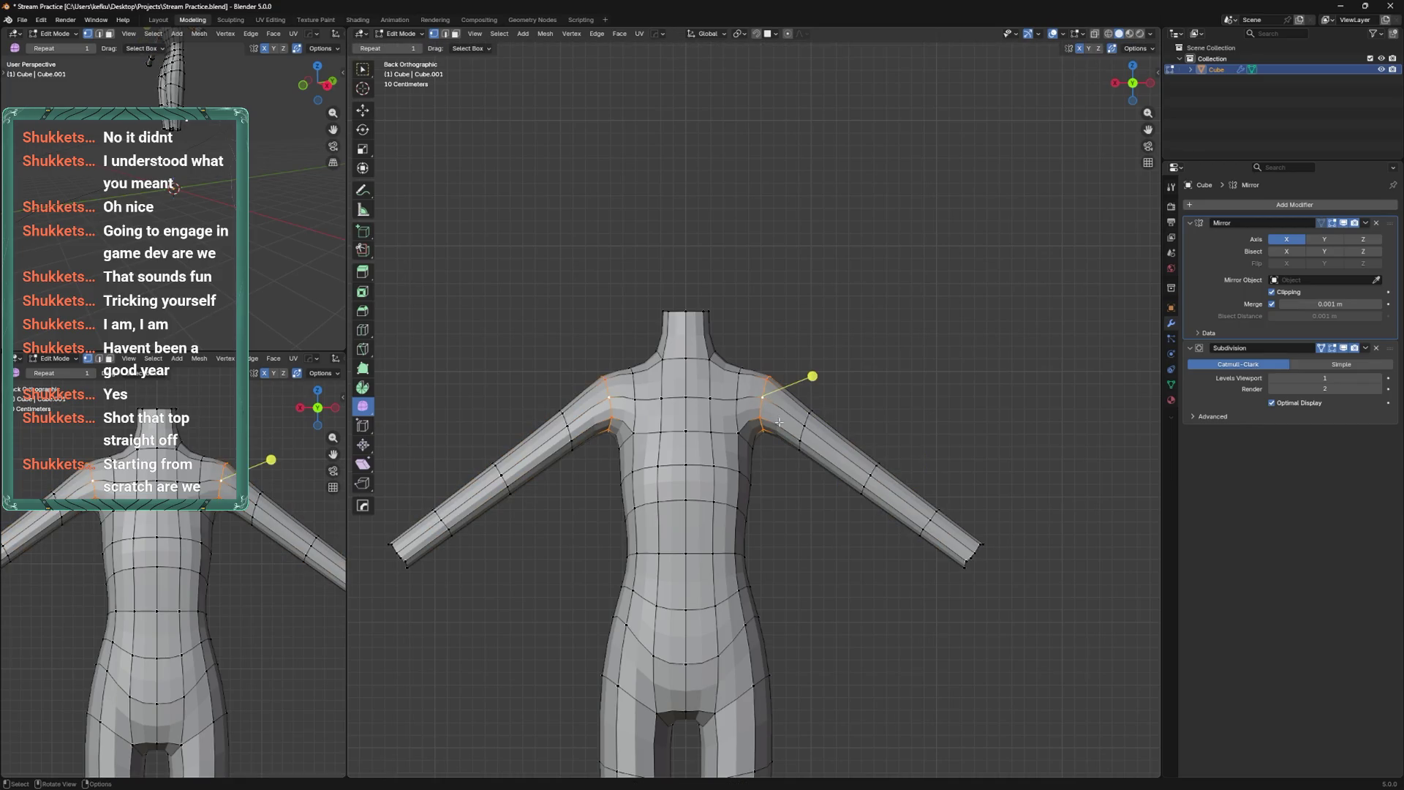
pyautogui.keyDown('shift'); pyautogui.moveTo(779, 422); pyautogui.dragTo(808, 462, button='middle'); pyautogui.keyUp('shift')
# Save the file and cut a new edge loop around the neck.
pyautogui.hotkey('ctrl', 's')
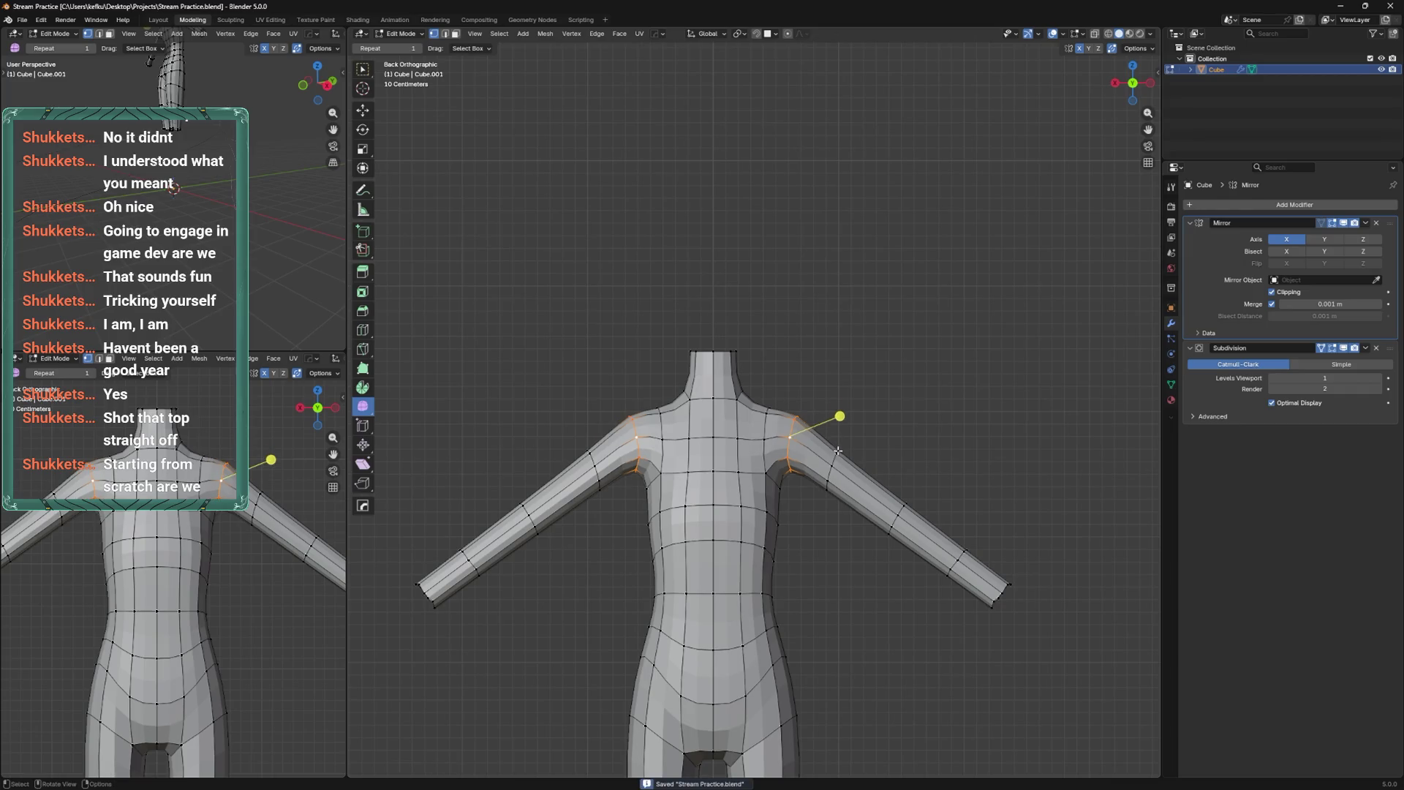
pyautogui.hotkey('ctrl', 'r')
pyautogui.click(738, 395)
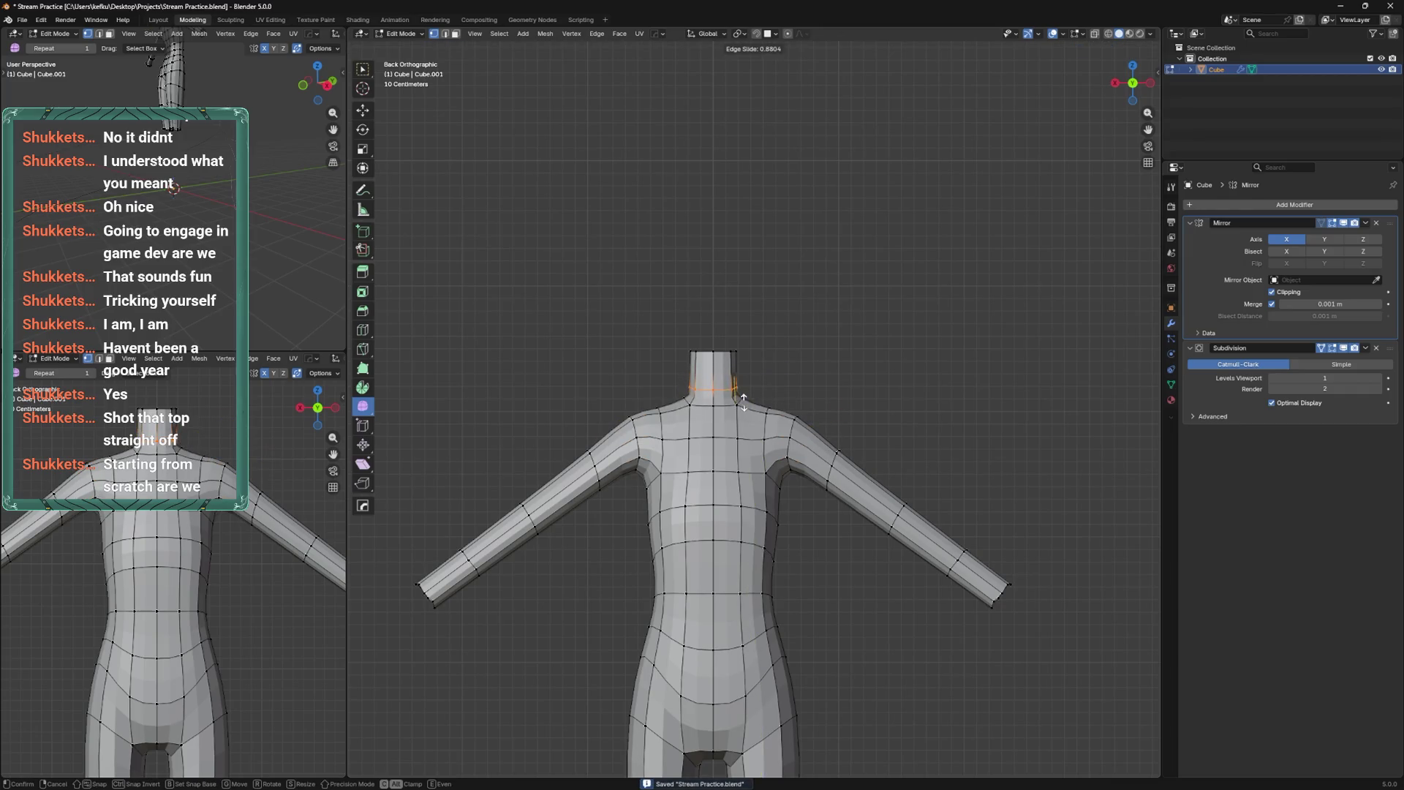
pyautogui.rightClick(752, 396)
pyautogui.click(818, 375)
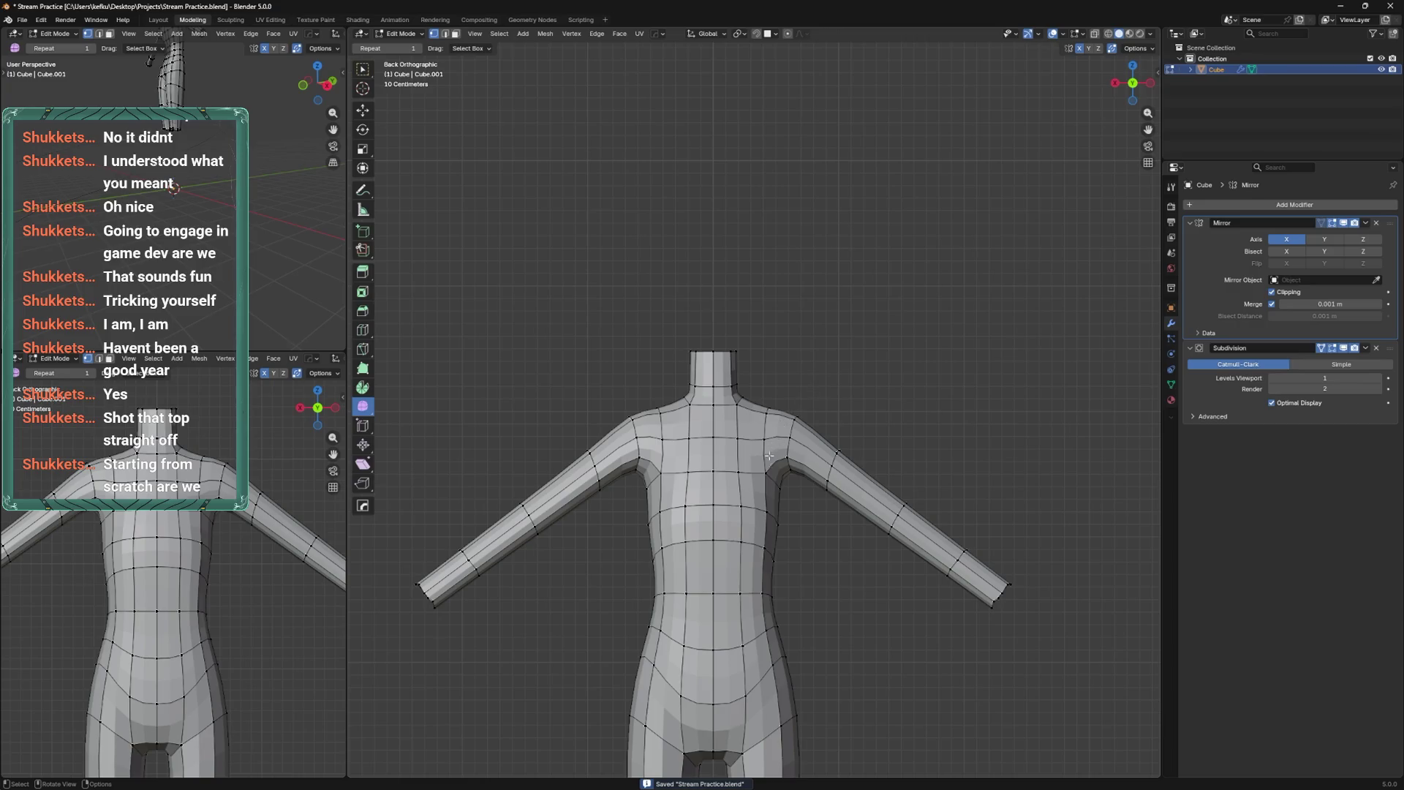
# Slide the shoulder vertices upward and the armpit vertex along its edge with Shift+V.
pyautogui.hotkey('shift', 'v')
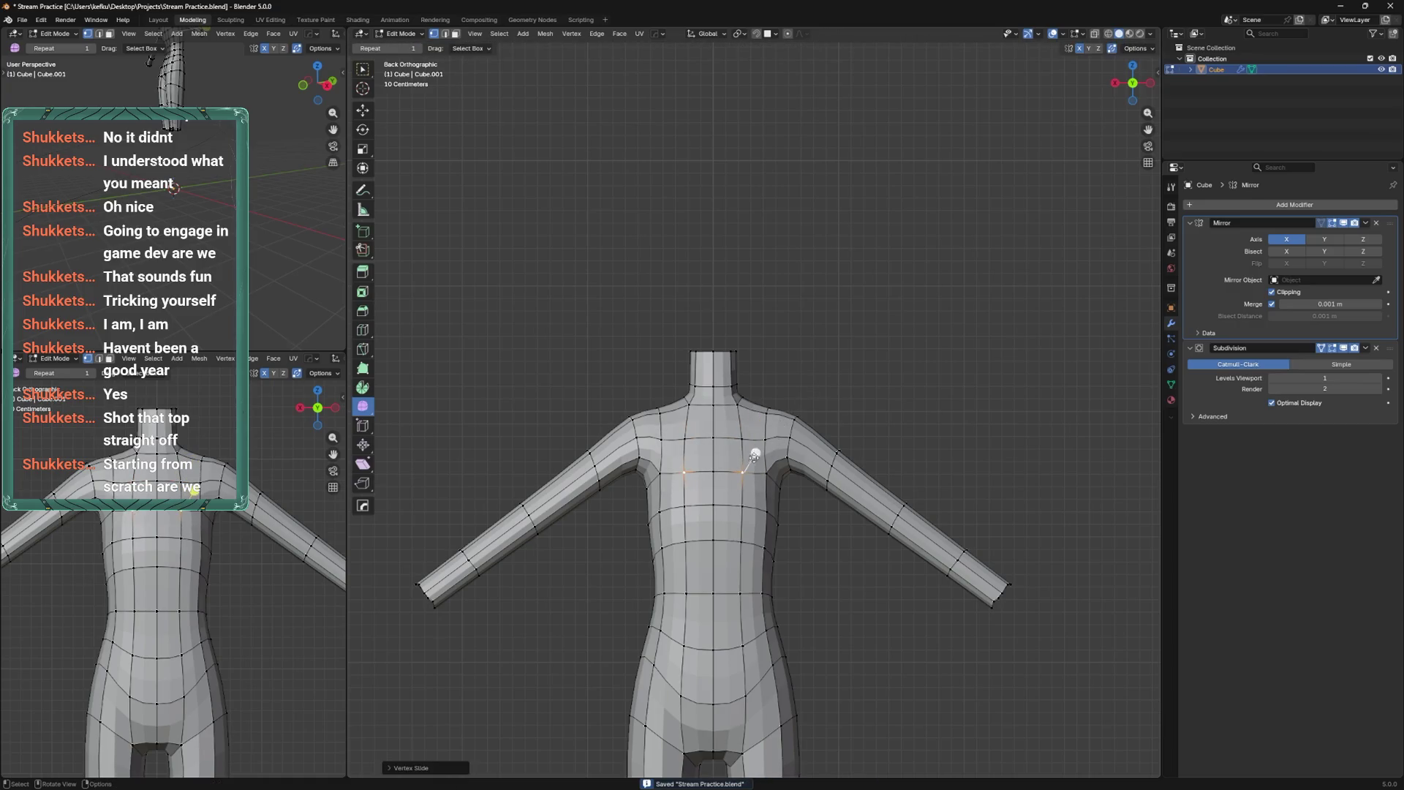
pyautogui.click(784, 423)
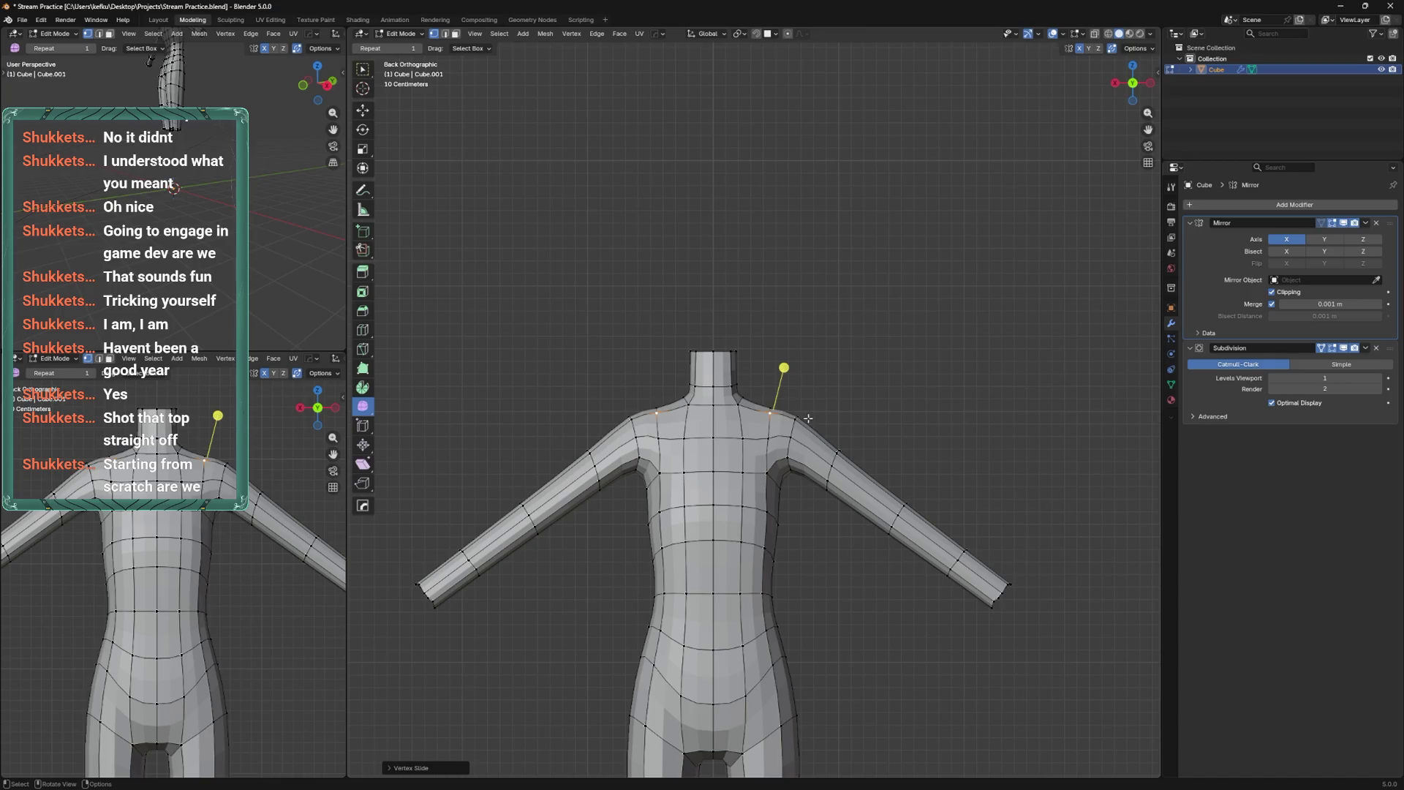
pyautogui.click(772, 472)
pyautogui.hotkey('shift', 'v')
pyautogui.click(777, 469)
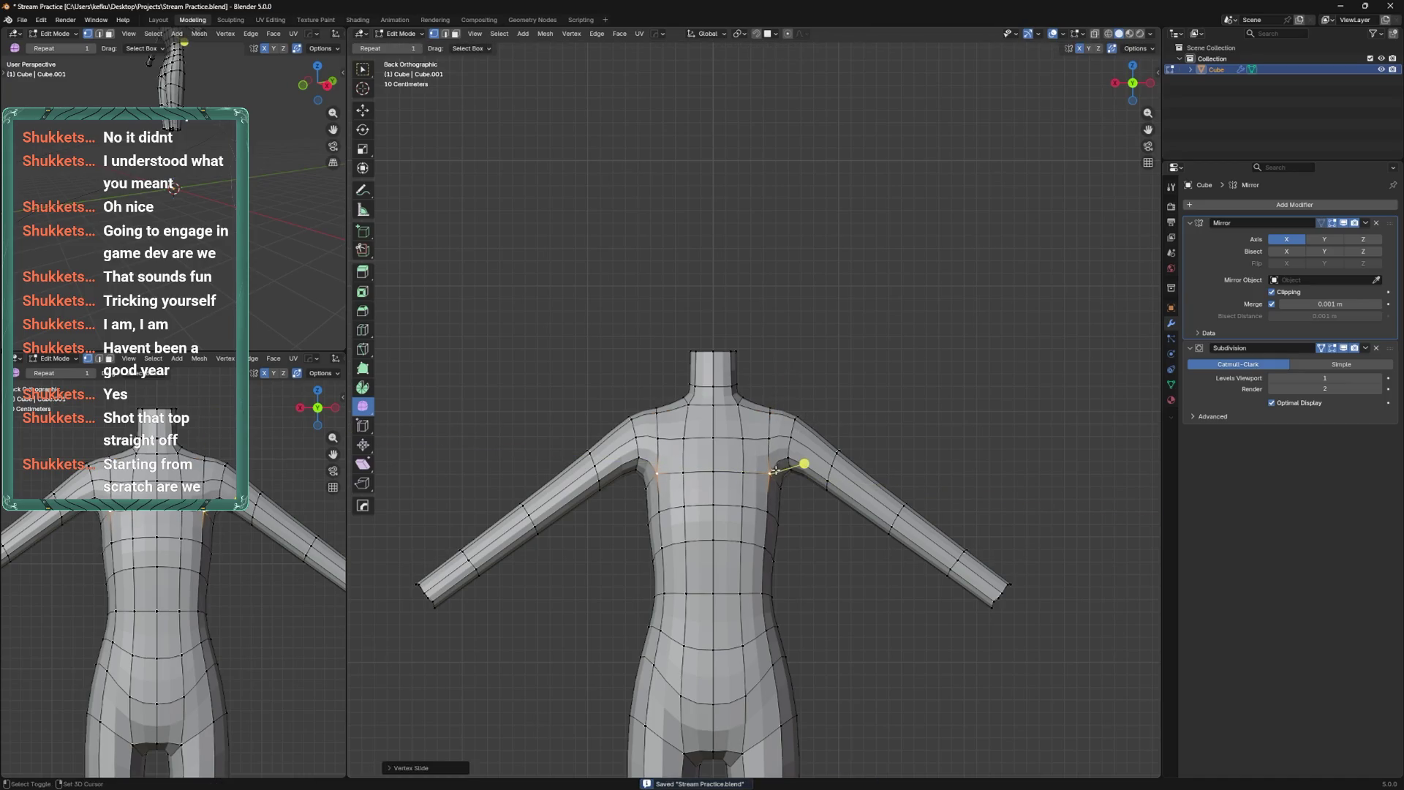
# In Sculpt Mode, pull the shoulder and arm up and outward.
pyautogui.hotkey('ctrl', 'Tab')
pyautogui.moveTo(783, 439)
pyautogui.mouseDown(button='middle')
pyautogui.moveTo(740, 483)
pyautogui.moveTo(775, 439)
pyautogui.moveTo(732, 468)
pyautogui.moveTo(789, 475)
pyautogui.moveTo(776, 486)
pyautogui.mouseUp(button='middle')
pyautogui.moveTo(778, 485); pyautogui.dragTo(758, 438)
pyautogui.moveTo(761, 422)
pyautogui.mouseDown(button='middle')
pyautogui.moveTo(754, 439)
pyautogui.moveTo(753, 407)
pyautogui.moveTo(731, 439)
pyautogui.moveTo(752, 461)
pyautogui.mouseUp(button='middle')
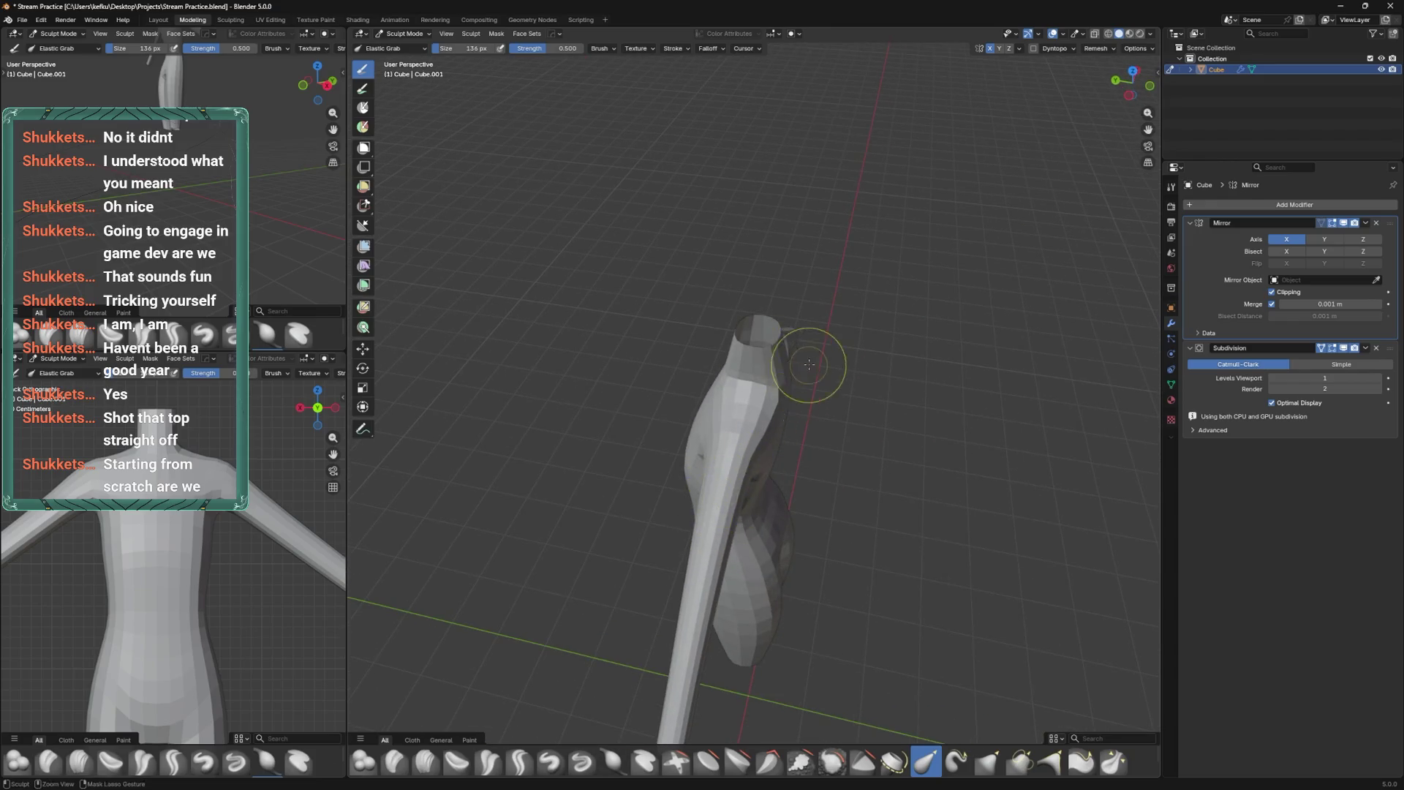
# In Edit Mode from the side and top views, move an arm loop front to back along Y.
pyautogui.press('Tab')
pyautogui.press('KP_1')
pyautogui.press('ctrl+KP_3')
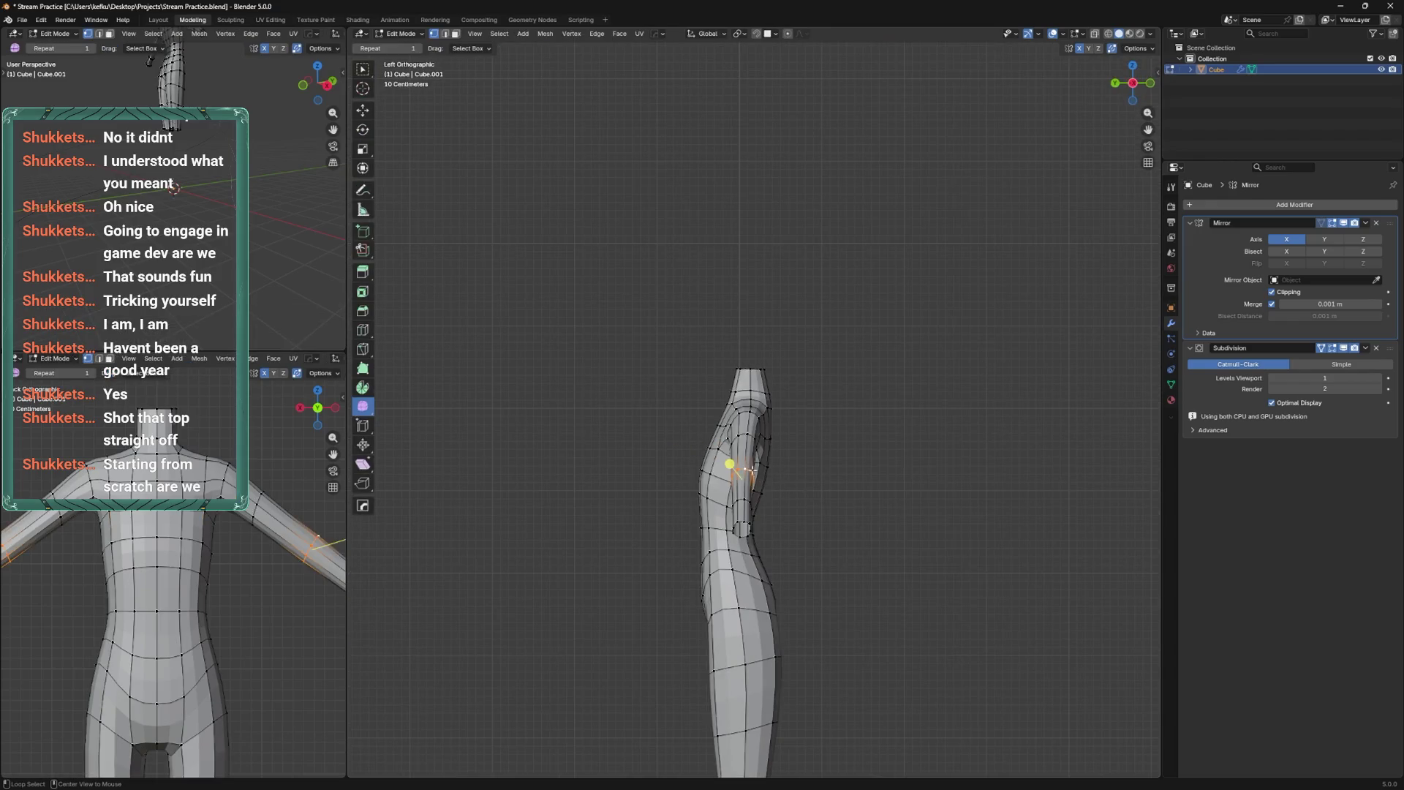
pyautogui.keyDown('alt'); pyautogui.moveTo(751, 468); pyautogui.dragTo(747, 545, button='middle'); pyautogui.keyUp('alt')
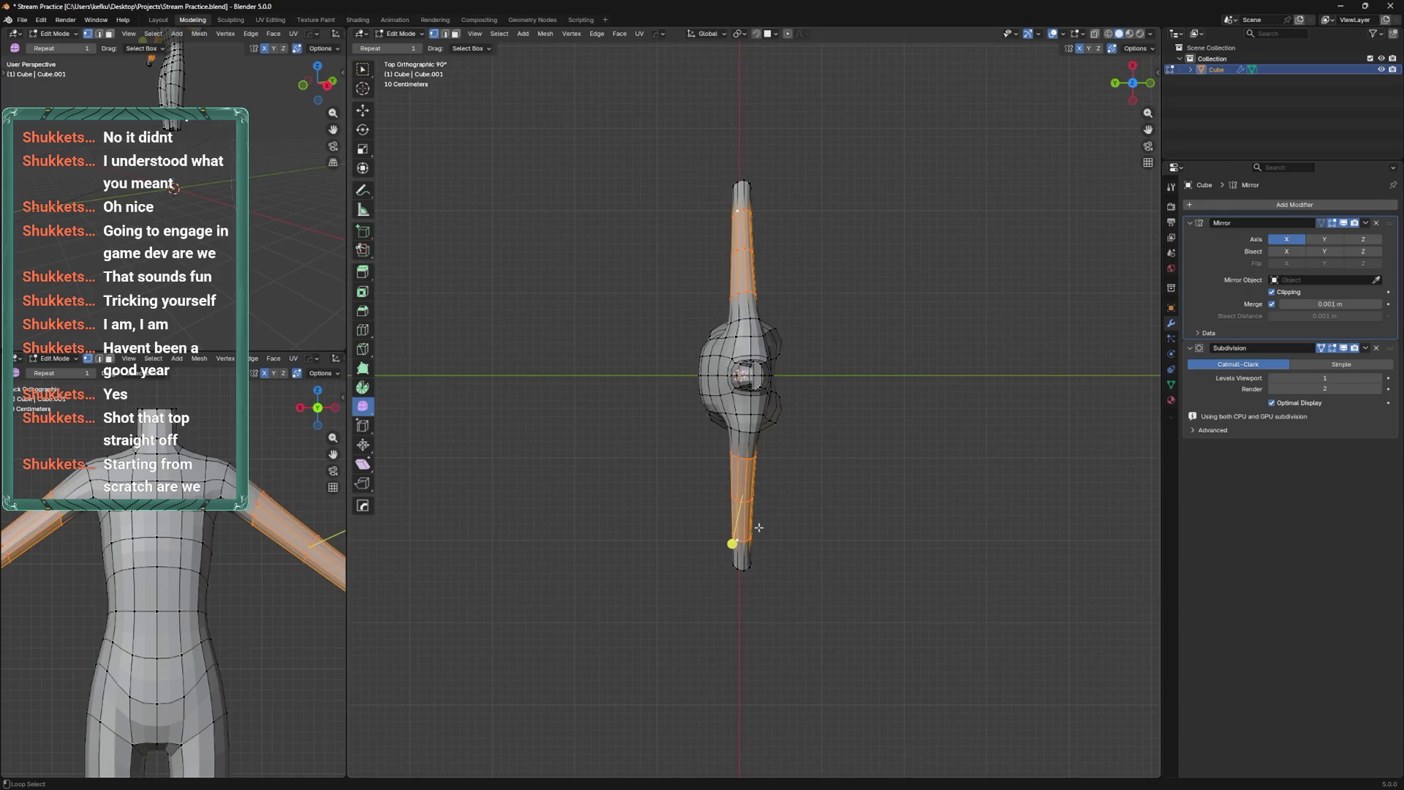
pyautogui.press('g')
pyautogui.press('y')
pyautogui.press('Escape')
pyautogui.keyDown('alt'); pyautogui.click(753, 499); pyautogui.keyUp('alt')
pyautogui.press('g')
pyautogui.press('y')
pyautogui.click(770, 495)
# Shift the arm-end loop and another arm loop along Y to reshape the arm.
pyautogui.moveTo(769, 503); pyautogui.dragTo(758, 465, button='middle')
pyautogui.keyDown('alt'); pyautogui.click(731, 615); pyautogui.keyUp('alt')
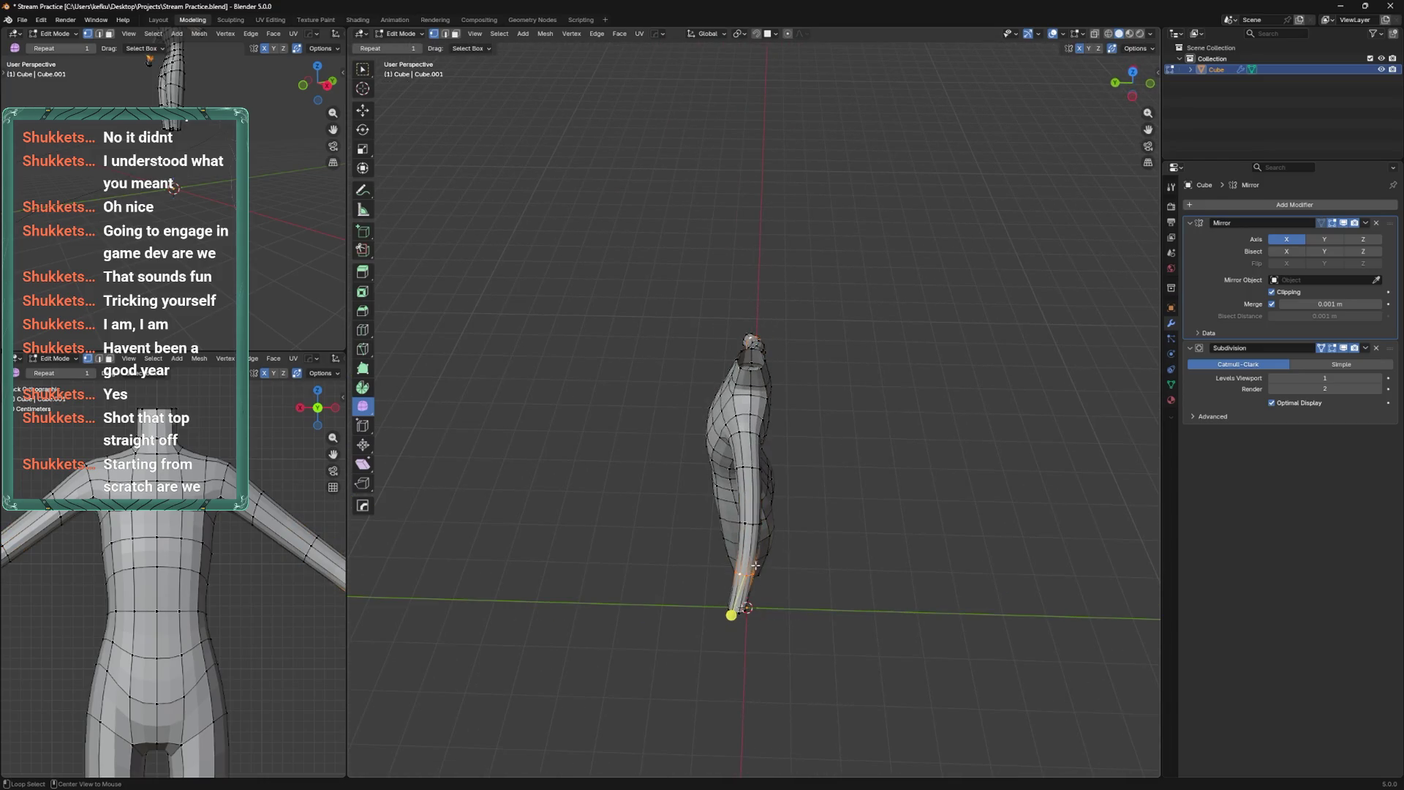
pyautogui.press('g')
pyautogui.press('y')
pyautogui.click(762, 558)
pyautogui.keyDown('ctrl'); pyautogui.keyDown('shift'); pyautogui.click(782, 513); pyautogui.keyUp('shift'); pyautogui.keyUp('ctrl')
pyautogui.keyDown('alt'); pyautogui.click(746, 527); pyautogui.keyUp('alt')
pyautogui.press('g')
pyautogui.press('y')
pyautogui.click(756, 554)
pyautogui.moveTo(755, 540); pyautogui.dragTo(826, 520, button='middle')
# Save the file and cut a new edge loop around the elbow.
pyautogui.hotkey('ctrl', 's')
pyautogui.hotkey('ctrl', 'r')
pyautogui.click(827, 519)
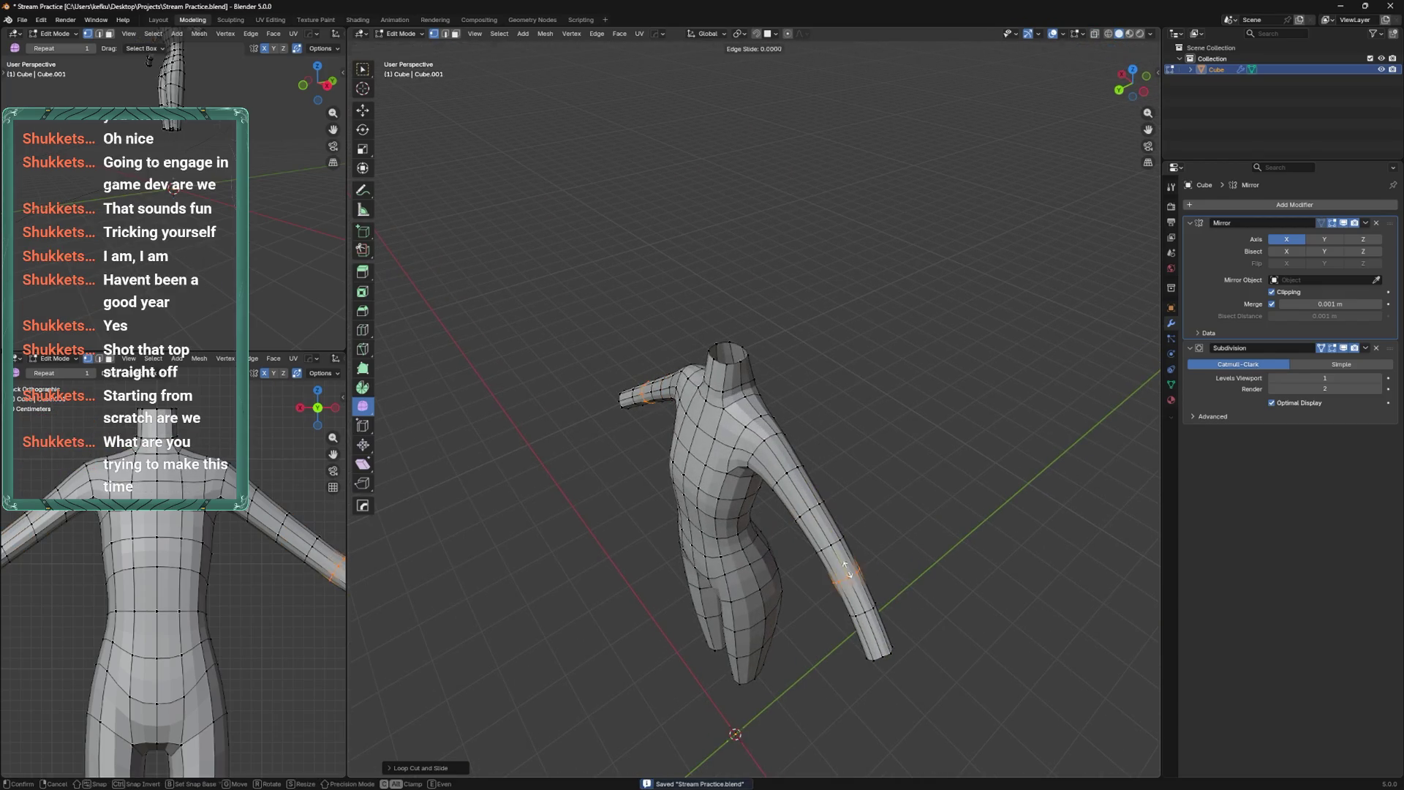
pyautogui.click(836, 522)
pyautogui.moveTo(836, 521)
pyautogui.mouseDown(button='middle')
pyautogui.moveTo(878, 504)
pyautogui.moveTo(944, 436)
pyautogui.moveTo(846, 533)
pyautogui.moveTo(859, 464)
pyautogui.moveTo(871, 486)
pyautogui.moveTo(866, 442)
pyautogui.moveTo(822, 480)
pyautogui.moveTo(884, 476)
pyautogui.mouseUp(button='middle')
pyautogui.hotkey('ctrl', 'Tab')
pyautogui.scroll(-3, 847, 533)
pyautogui.press('Tab')
pyautogui.press('Tab')
pyautogui.press('Tab')
# Select a forearm ring loop, nudge it along the arm, and save.
pyautogui.keyDown('alt'); pyautogui.click(856, 430); pyautogui.keyUp('alt')
pyautogui.rightClick(845, 419)
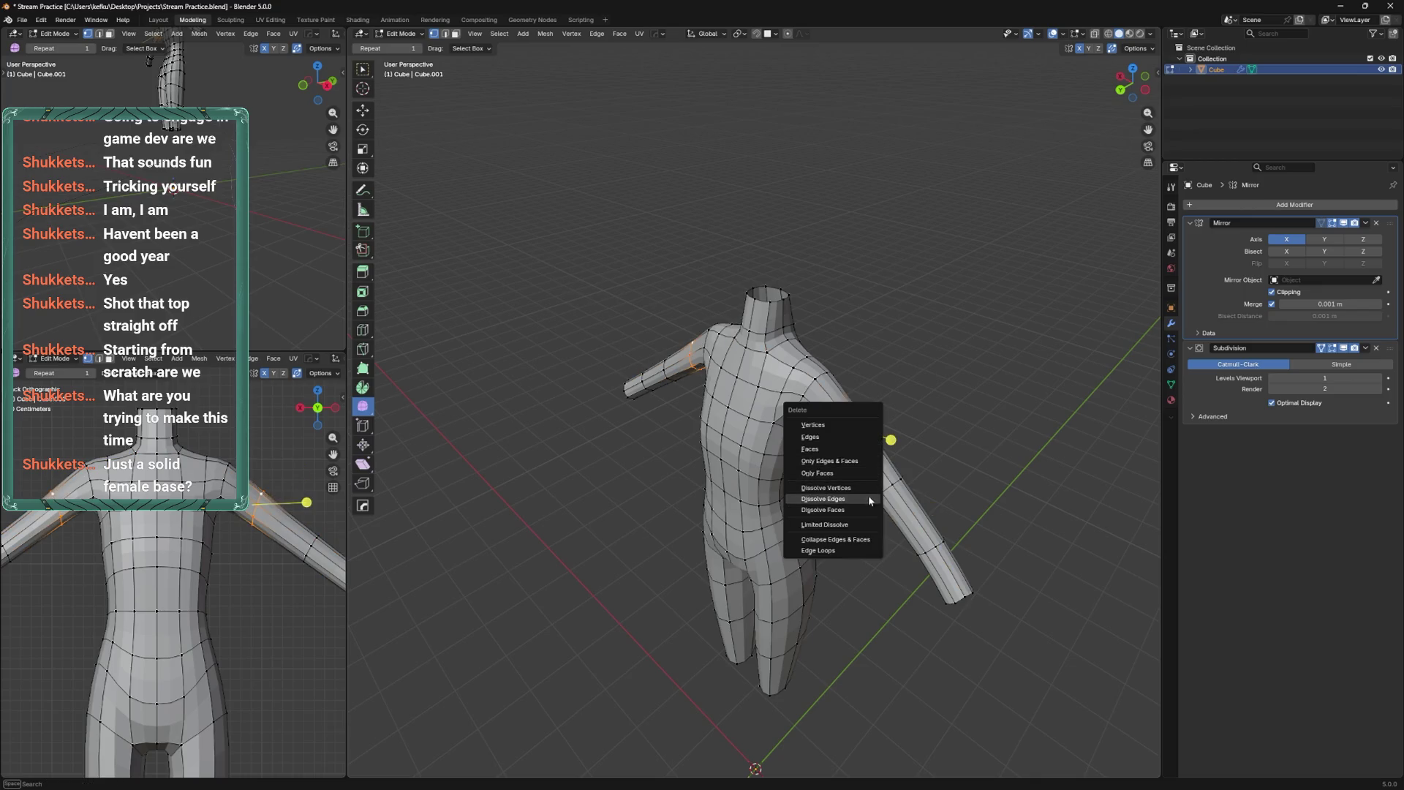
pyautogui.click(834, 499)
pyautogui.keyDown('alt'); pyautogui.click(933, 550); pyautogui.keyUp('alt')
pyautogui.moveTo(921, 534)
pyautogui.mouseDown(button='middle')
pyautogui.moveTo(889, 492)
pyautogui.moveTo(846, 332)
pyautogui.mouseUp(button='middle')
pyautogui.keyDown('alt'); pyautogui.click(890, 493); pyautogui.keyUp('alt')
pyautogui.keyDown('alt'); pyautogui.click(878, 505); pyautogui.keyUp('alt')
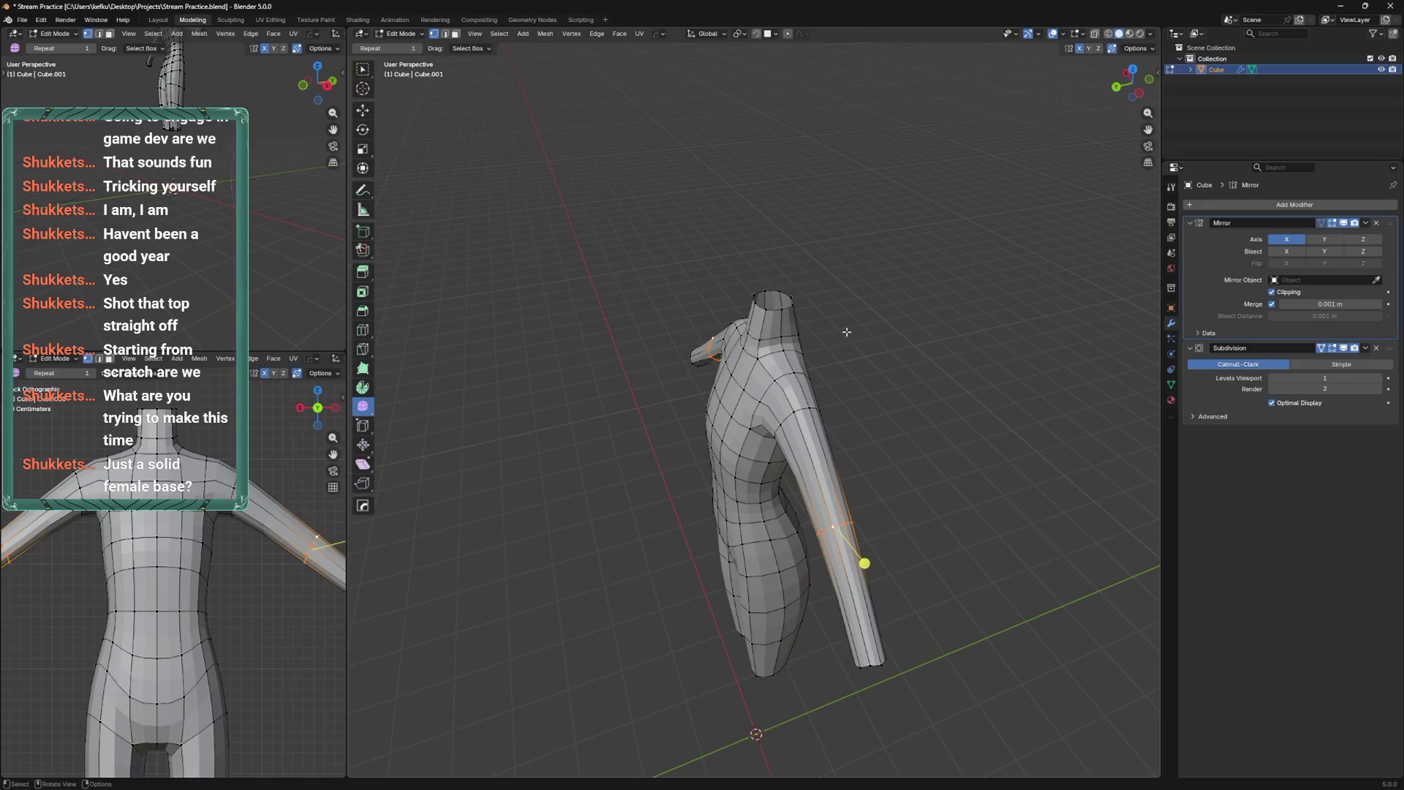
pyautogui.moveTo(799, 493)
pyautogui.mouseDown(button='middle')
pyautogui.moveTo(859, 421)
pyautogui.moveTo(872, 446)
pyautogui.moveTo(855, 433)
pyautogui.mouseUp(button='middle')
pyautogui.press('g')
pyautogui.click(885, 414)
pyautogui.hotkey('ctrl', 's')
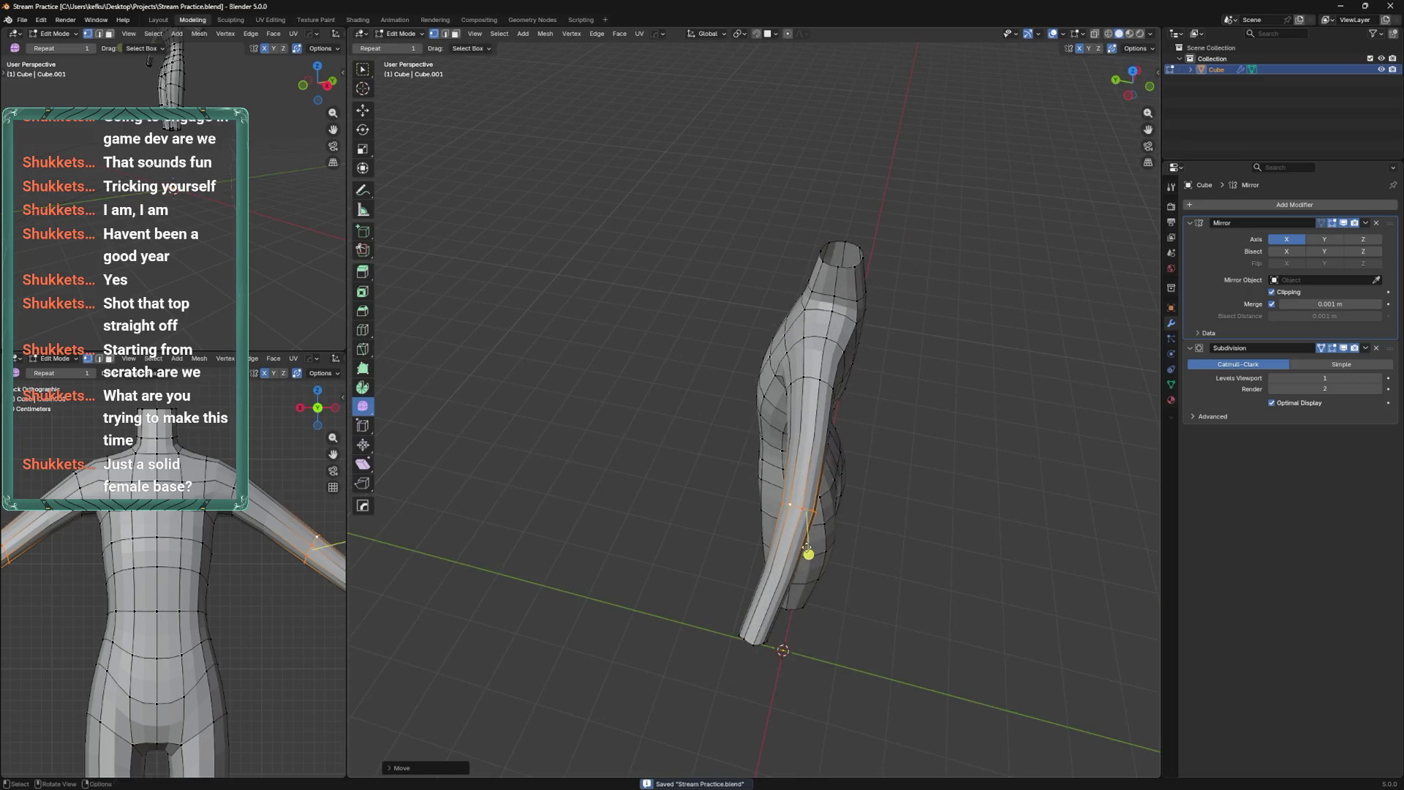
# Add a new loop cut on the forearm and bevel it into two loops.
pyautogui.hotkey('ctrl', 'r')
pyautogui.click(728, 657)
pyautogui.click(819, 472)
pyautogui.hotkey('ctrl', 'b')
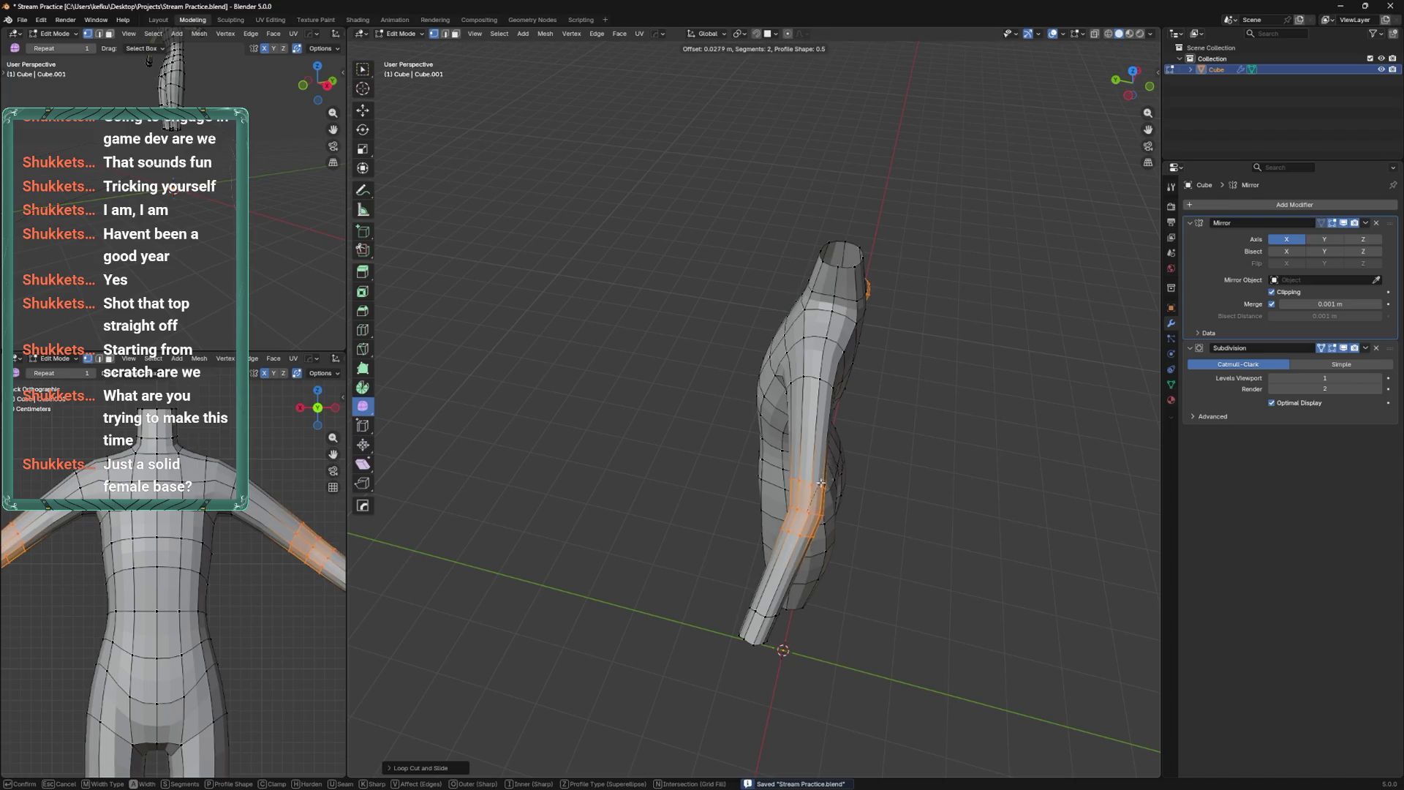
pyautogui.click(821, 482)
# Reposition the shoulder loops in X-ray Back Ortho view, restore solid shading, and save.
pyautogui.moveTo(820, 482)
pyautogui.mouseDown(button='middle')
pyautogui.moveTo(929, 421)
pyautogui.moveTo(889, 387)
pyautogui.mouseUp(button='middle')
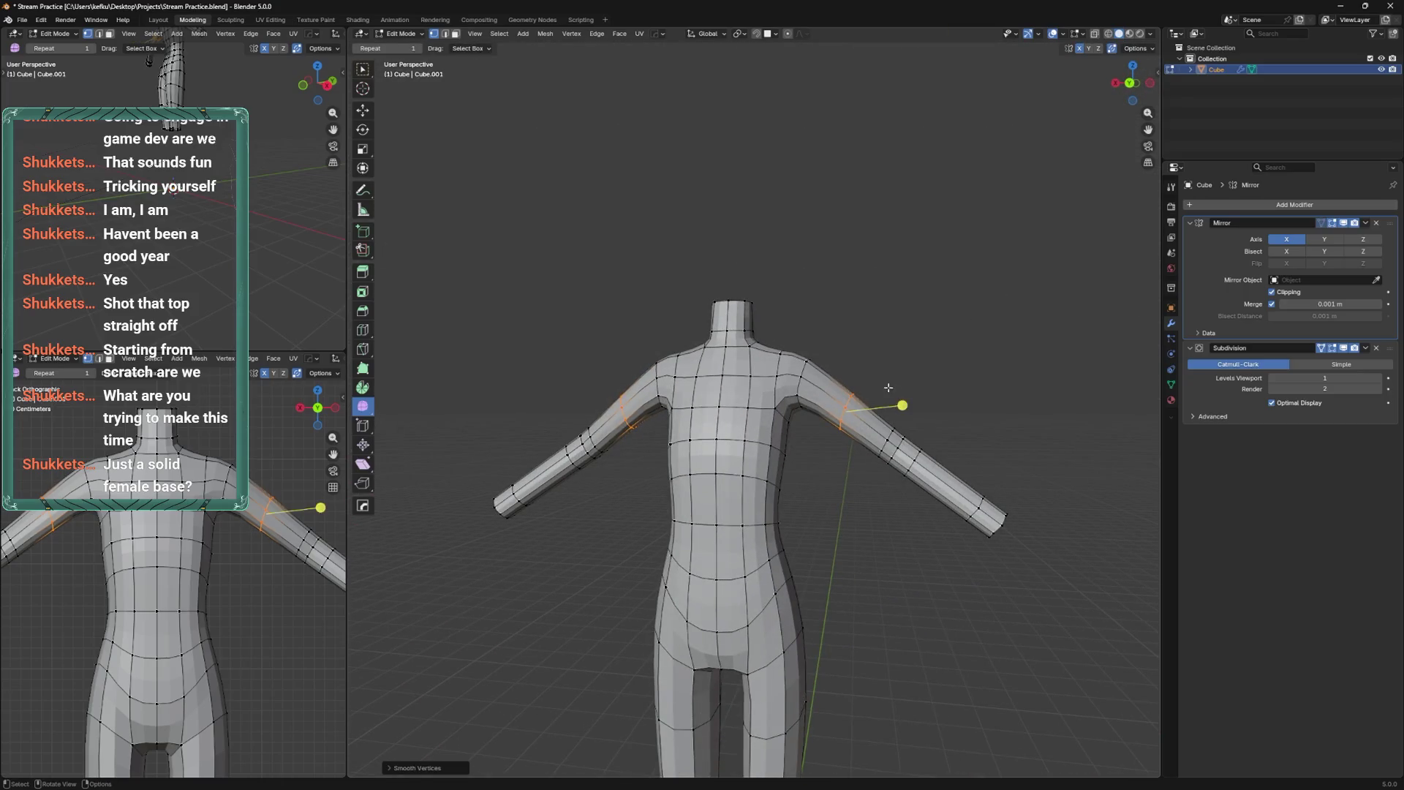
pyautogui.keyDown('alt'); pyautogui.click(803, 381); pyautogui.keyUp('alt')
pyautogui.moveTo(802, 381); pyautogui.dragTo(837, 400, button='middle')
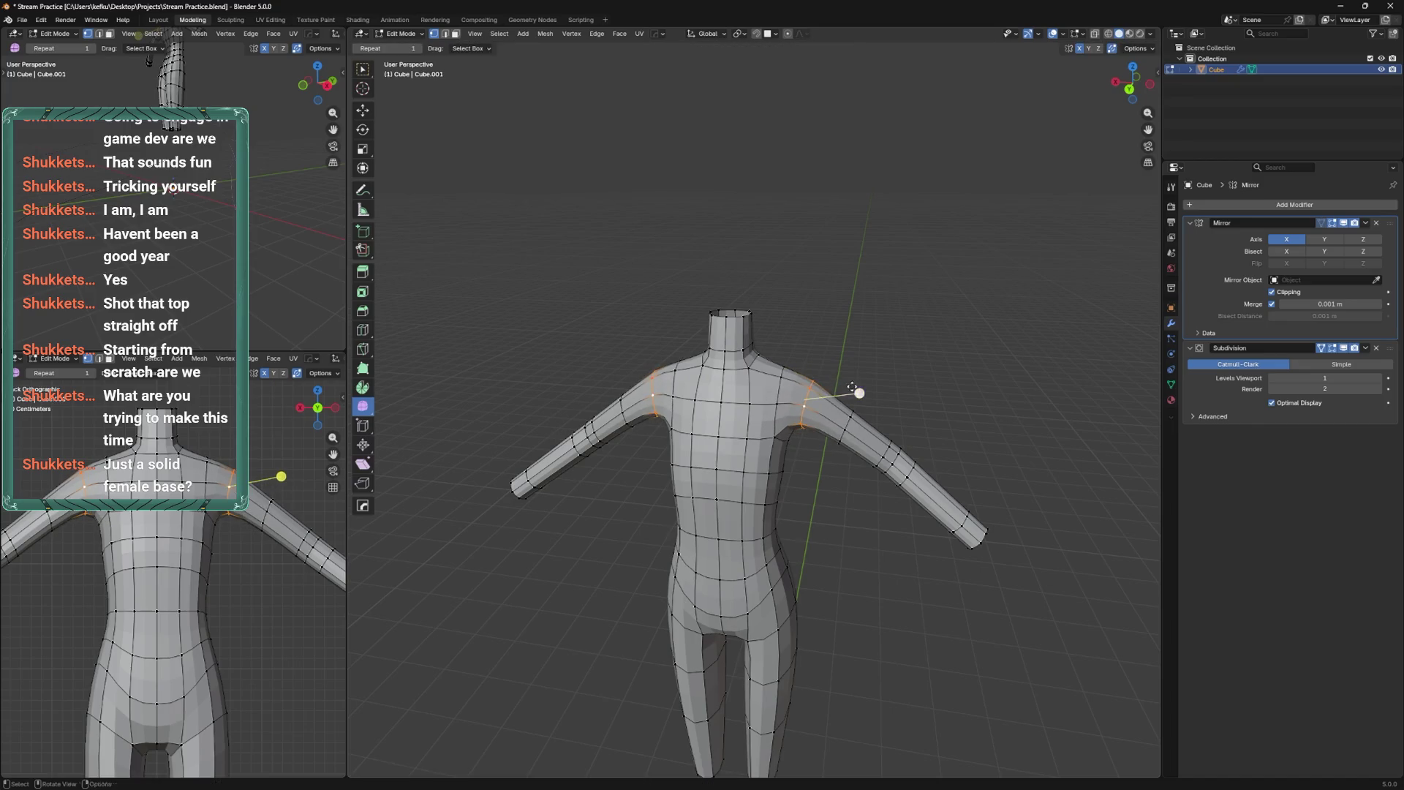
pyautogui.hotkey('alt', 'z')
pyautogui.press('ctrl+KP_3')
pyautogui.press('ctrl+KP_1')
pyautogui.press('g')
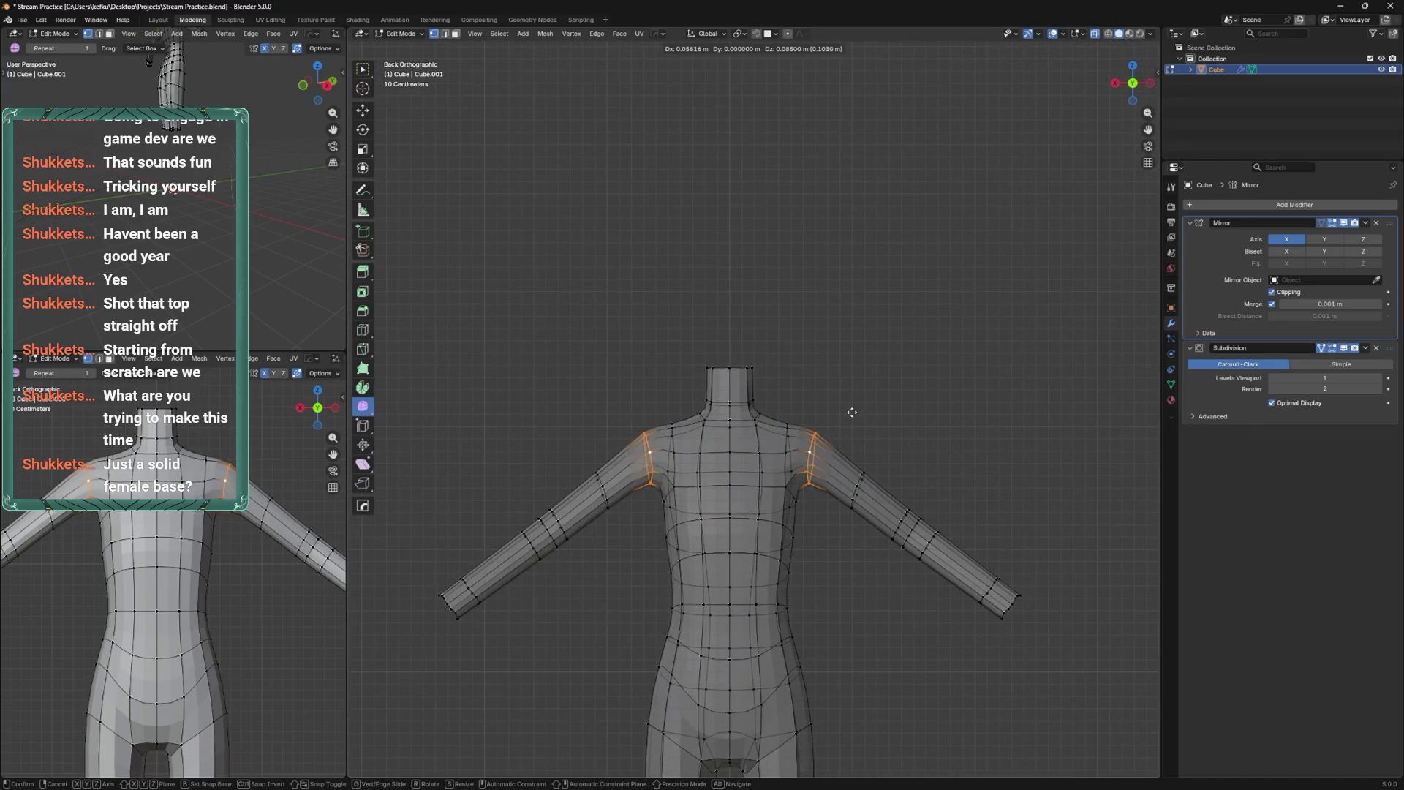
pyautogui.click(833, 459)
pyautogui.hotkey('alt', 'a')
pyautogui.hotkey('alt', 'z')
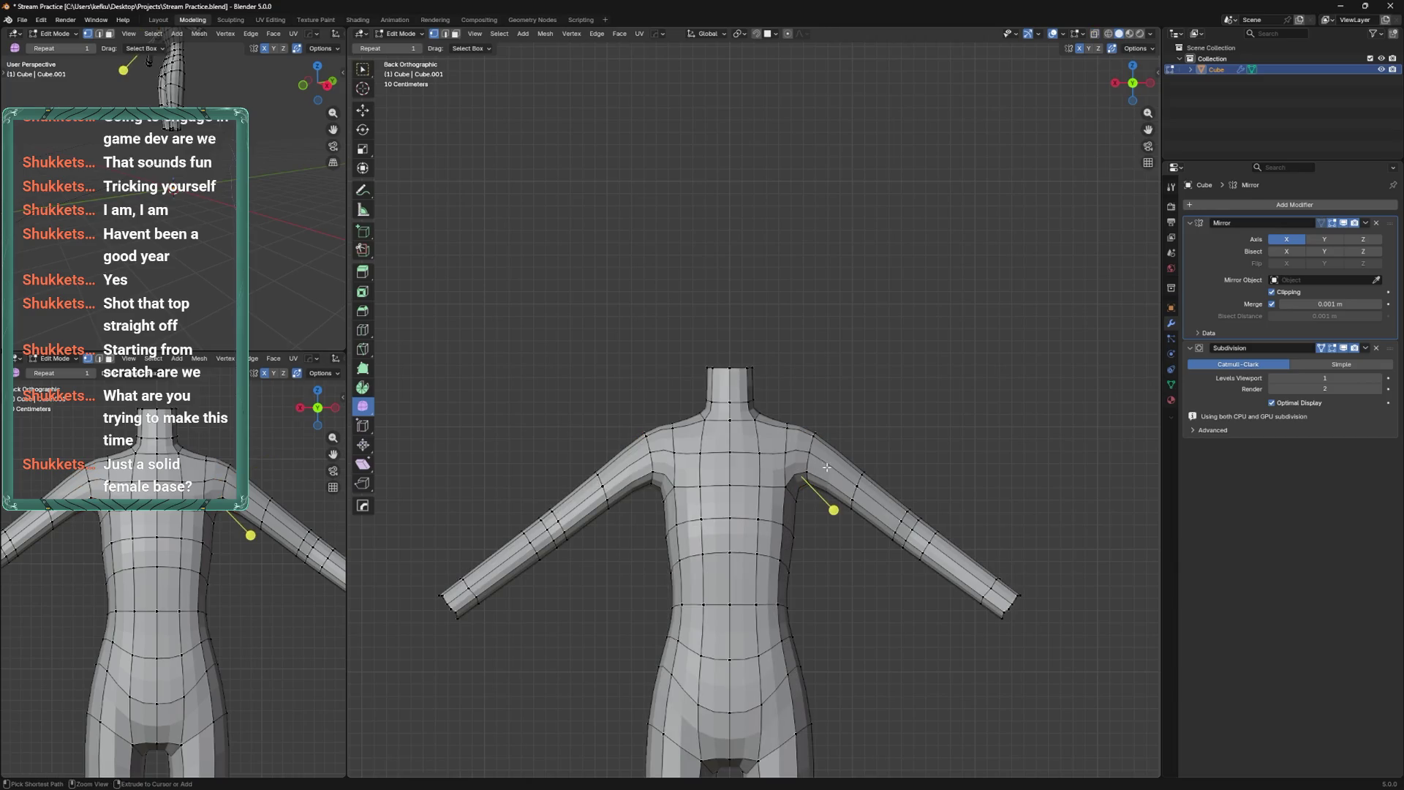
pyautogui.hotkey('ctrl', 's')
# Slide the shoulder edge and move the shoulder vertices inward and up.
pyautogui.moveTo(854, 451)
pyautogui.mouseDown(button='middle')
pyautogui.moveTo(823, 468)
pyautogui.moveTo(807, 435)
pyautogui.moveTo(705, 501)
pyautogui.moveTo(723, 402)
pyautogui.moveTo(702, 410)
pyautogui.moveTo(750, 443)
pyautogui.moveTo(768, 435)
pyautogui.mouseUp(button='middle')
pyautogui.press('g')
pyautogui.press('g')
pyautogui.click(706, 501)
pyautogui.press('g')
pyautogui.click(760, 432)
pyautogui.press('g')
pyautogui.click(674, 395)
# Fine-tune the shoulder vertex with vertical Z-constrained moves and sideways shifts.
pyautogui.press('g')
pyautogui.press('z')
pyautogui.click(756, 424)
pyautogui.press('g')
pyautogui.press('z')
pyautogui.click(772, 428)
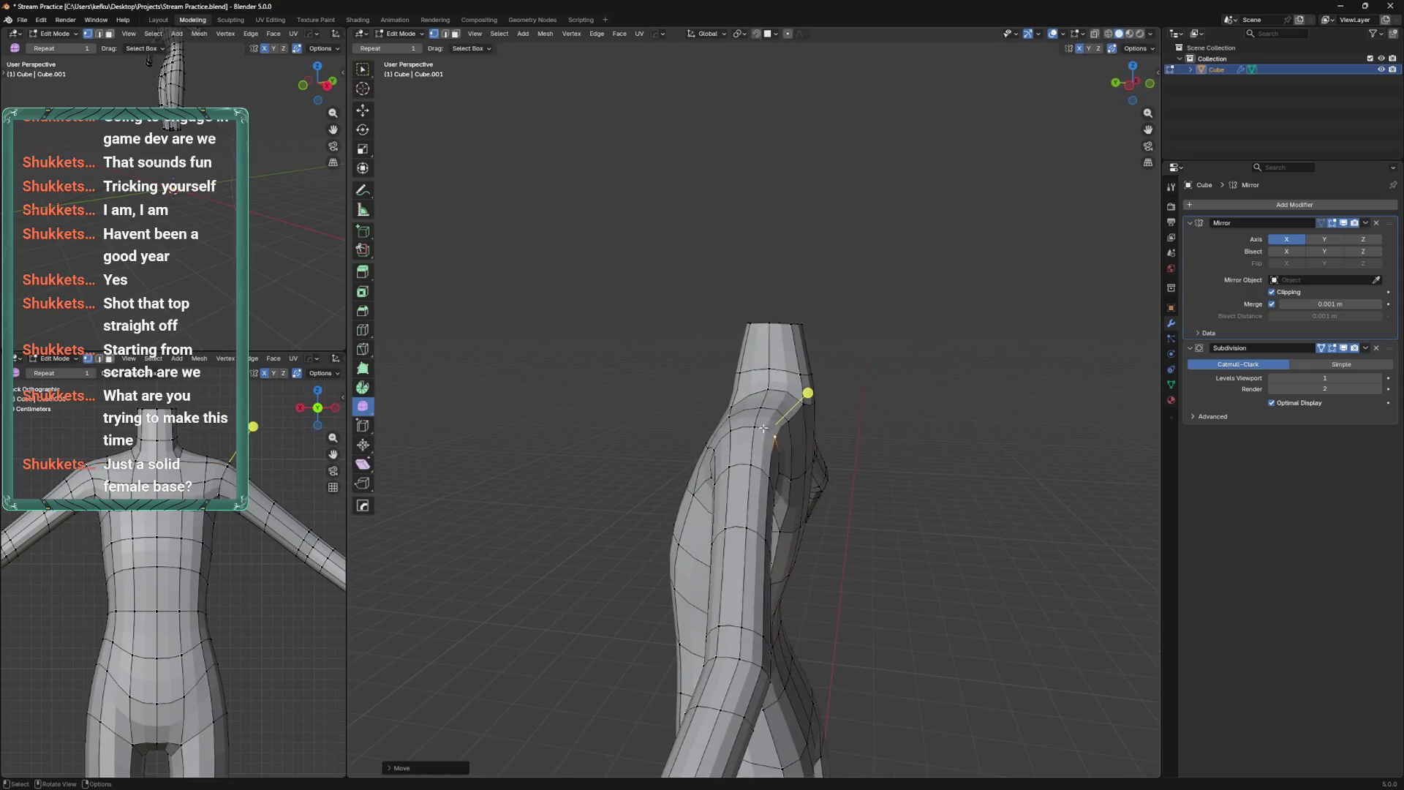
pyautogui.press('g')
pyautogui.click(750, 425)
pyautogui.press('g')
pyautogui.click(746, 460)
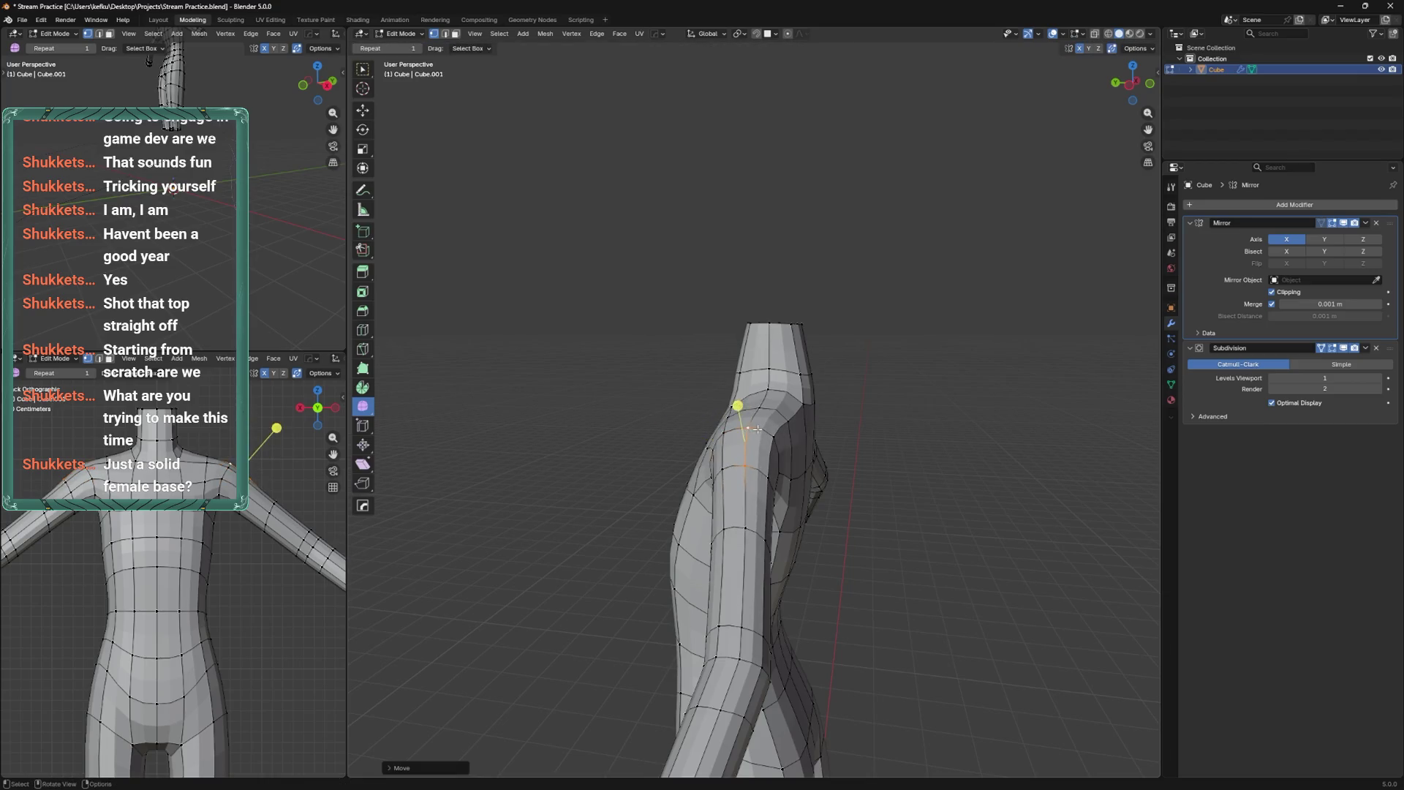
# Switch to Sculpt Mode and orbit and zoom around the model.
pyautogui.hotkey('ctrl', 'Tab')
pyautogui.click(753, 439)
pyautogui.moveTo(734, 467)
pyautogui.mouseDown(button='middle')
pyautogui.moveTo(768, 516)
pyautogui.moveTo(766, 573)
pyautogui.moveTo(805, 561)
pyautogui.moveTo(782, 497)
pyautogui.moveTo(793, 439)
pyautogui.moveTo(729, 516)
pyautogui.mouseUp(button='middle')
pyautogui.scroll(5, 731, 483)
# Inspect the shoulders and torso side, briefly enter Edit Mode, then return to Sculpt Mode.
pyautogui.moveTo(753, 408)
pyautogui.mouseDown(button='middle')
pyautogui.moveTo(787, 431)
pyautogui.moveTo(768, 492)
pyautogui.mouseUp(button='middle')
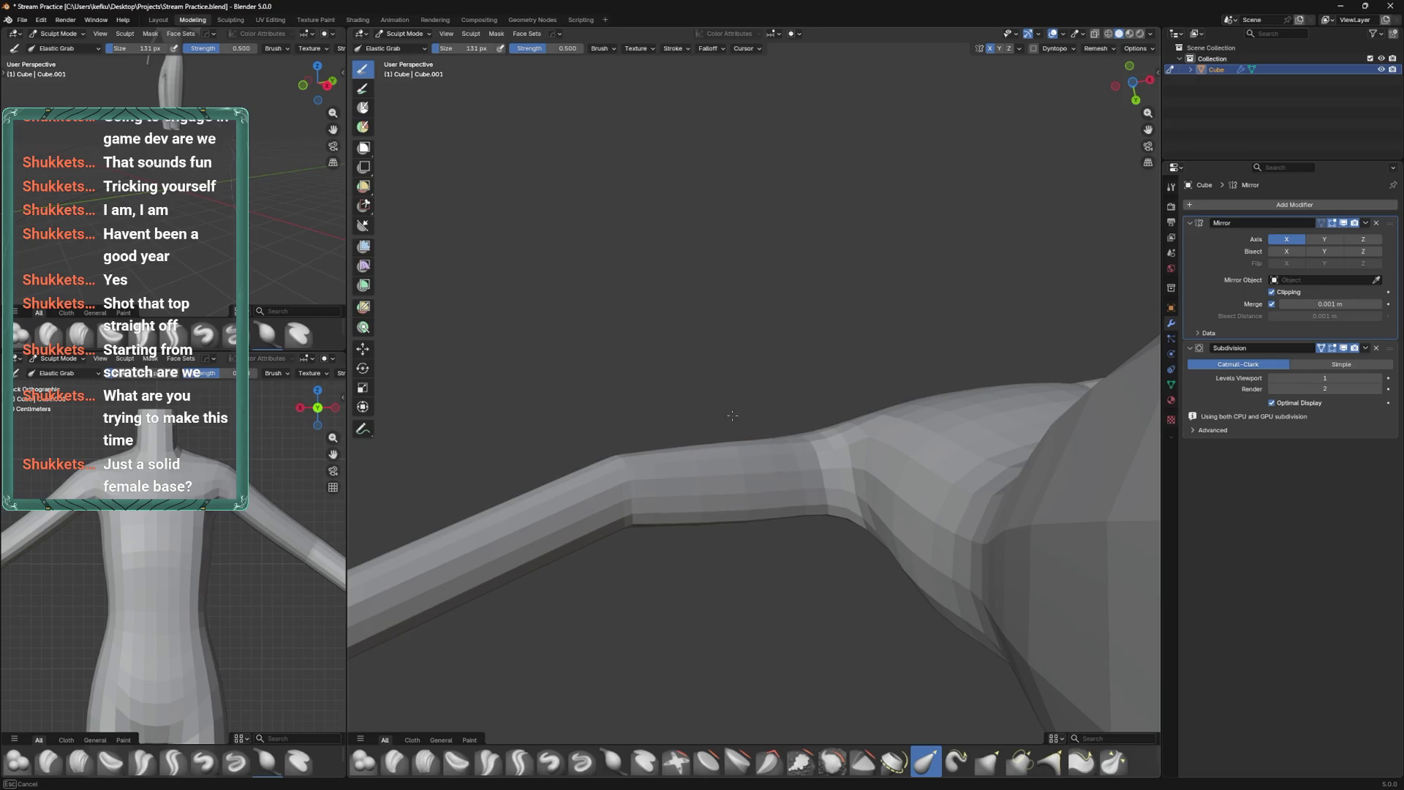
pyautogui.moveTo(784, 426)
pyautogui.mouseDown(button='middle')
pyautogui.moveTo(777, 553)
pyautogui.moveTo(752, 495)
pyautogui.moveTo(689, 439)
pyautogui.moveTo(696, 495)
pyautogui.moveTo(742, 442)
pyautogui.moveTo(790, 476)
pyautogui.moveTo(918, 373)
pyautogui.moveTo(744, 398)
pyautogui.moveTo(759, 439)
pyautogui.moveTo(822, 481)
pyautogui.mouseUp(button='middle')
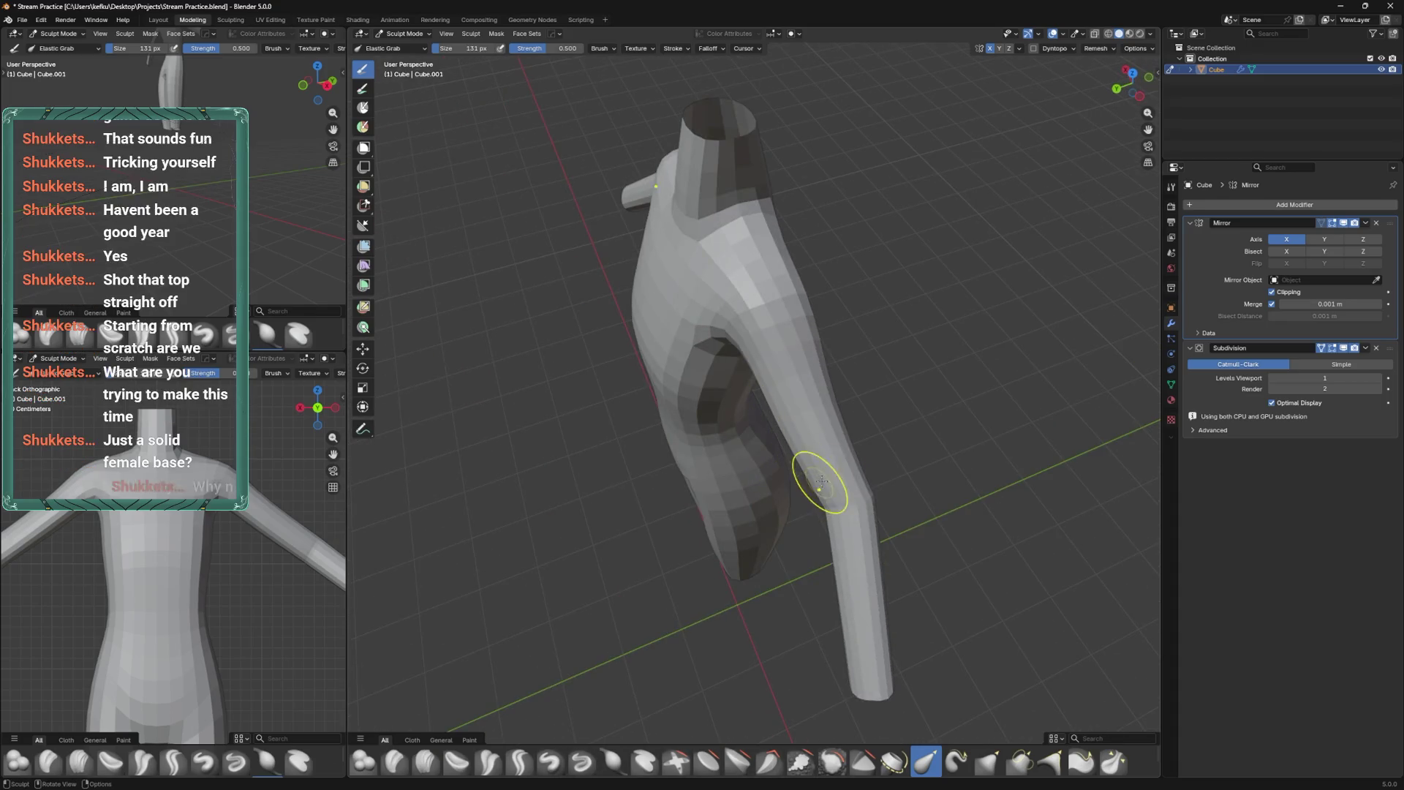
pyautogui.moveTo(793, 418)
pyautogui.mouseDown(button='middle')
pyautogui.moveTo(852, 432)
pyautogui.moveTo(911, 491)
pyautogui.moveTo(855, 453)
pyautogui.moveTo(731, 425)
pyautogui.moveTo(822, 332)
pyautogui.moveTo(768, 407)
pyautogui.mouseUp(button='middle')
pyautogui.press('Tab')
pyautogui.press('Tab')
pyautogui.press('Tab')
pyautogui.hotkey('ctrl', 'Tab')
pyautogui.click(724, 483)
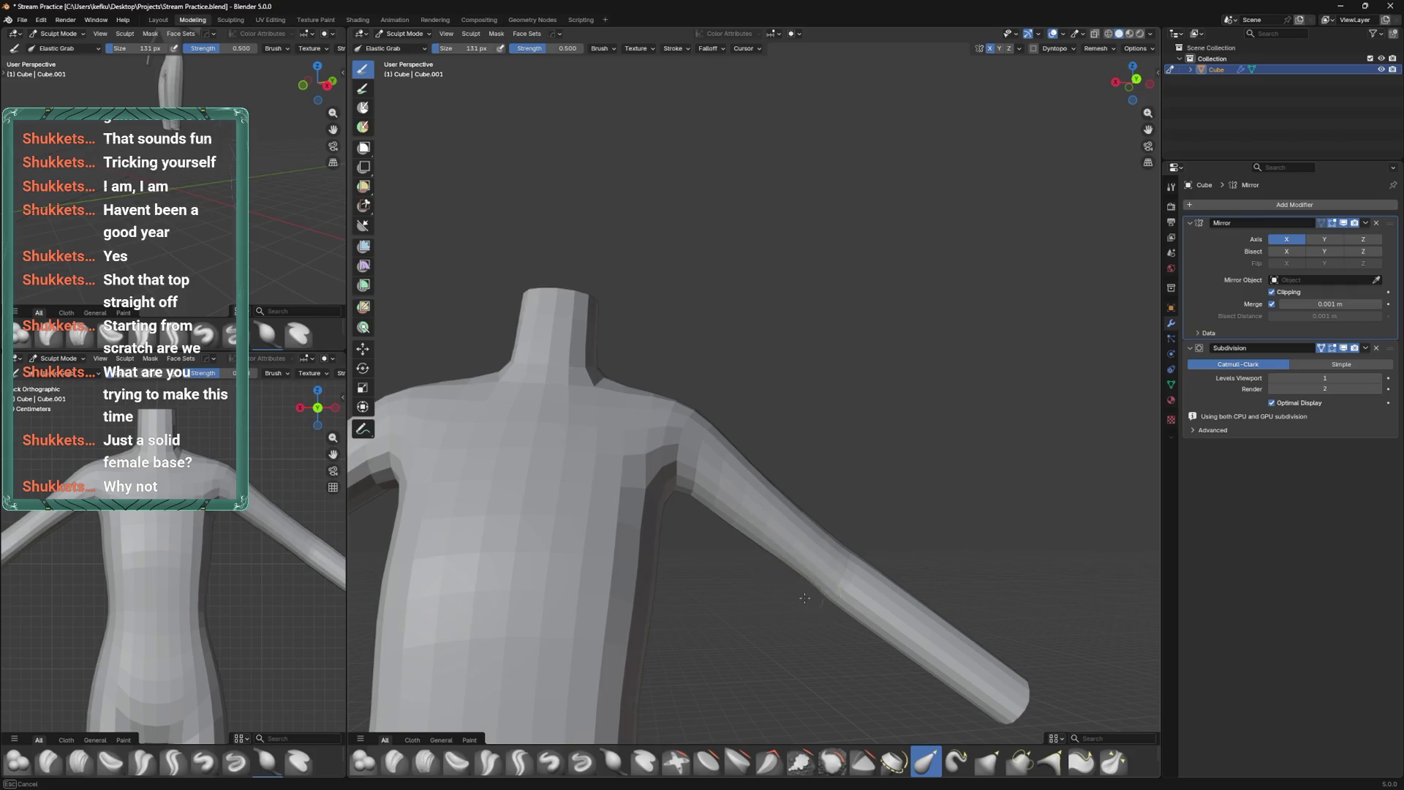
# Enlarge the sculpt brush to 173 px, check a frontal view, and return to Edit Mode.
pyautogui.moveTo(834, 541); pyautogui.dragTo(905, 484, button='middle')
pyautogui.press('f')
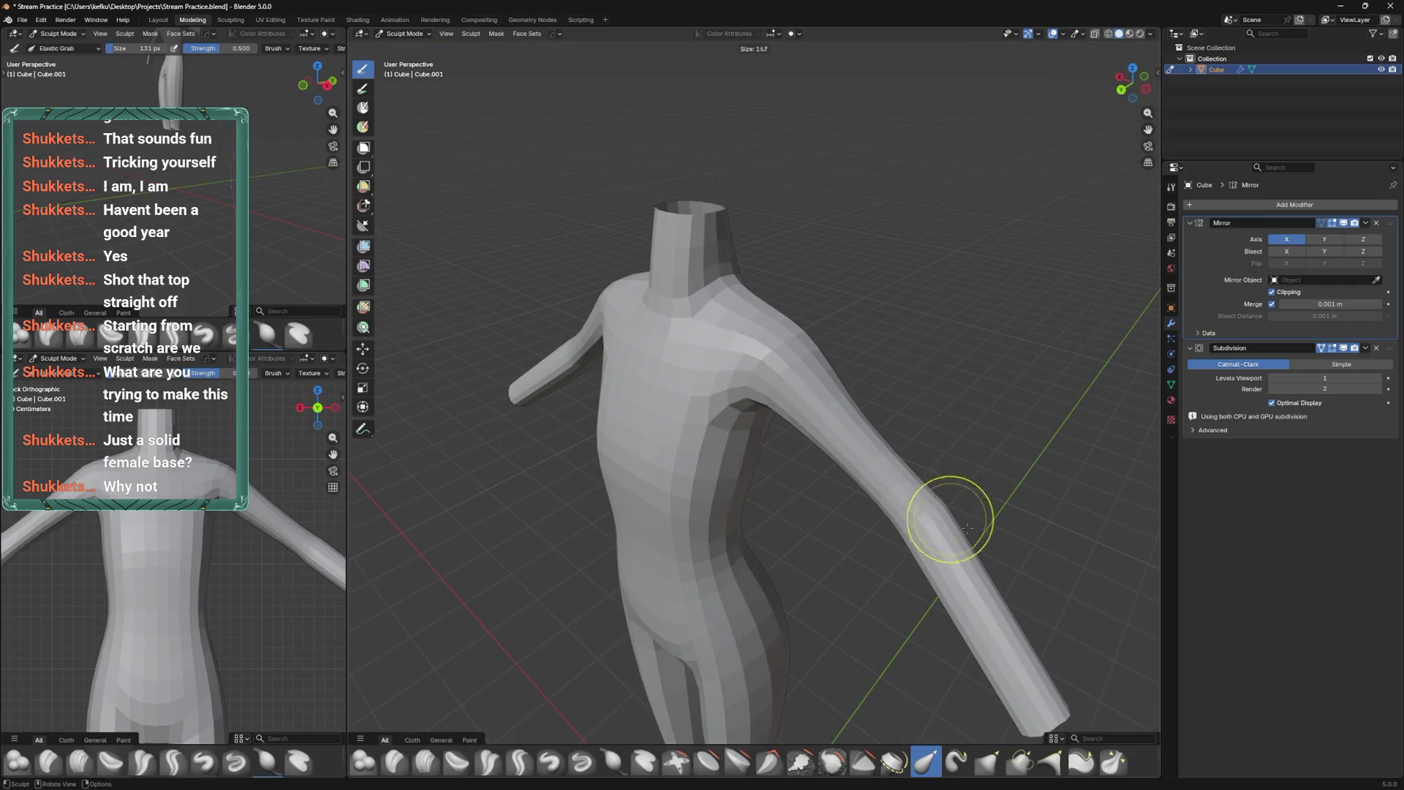
pyautogui.click(941, 589)
pyautogui.moveTo(941, 589); pyautogui.dragTo(909, 537, button='middle')
pyautogui.moveTo(963, 627); pyautogui.dragTo(963, 604, button='middle')
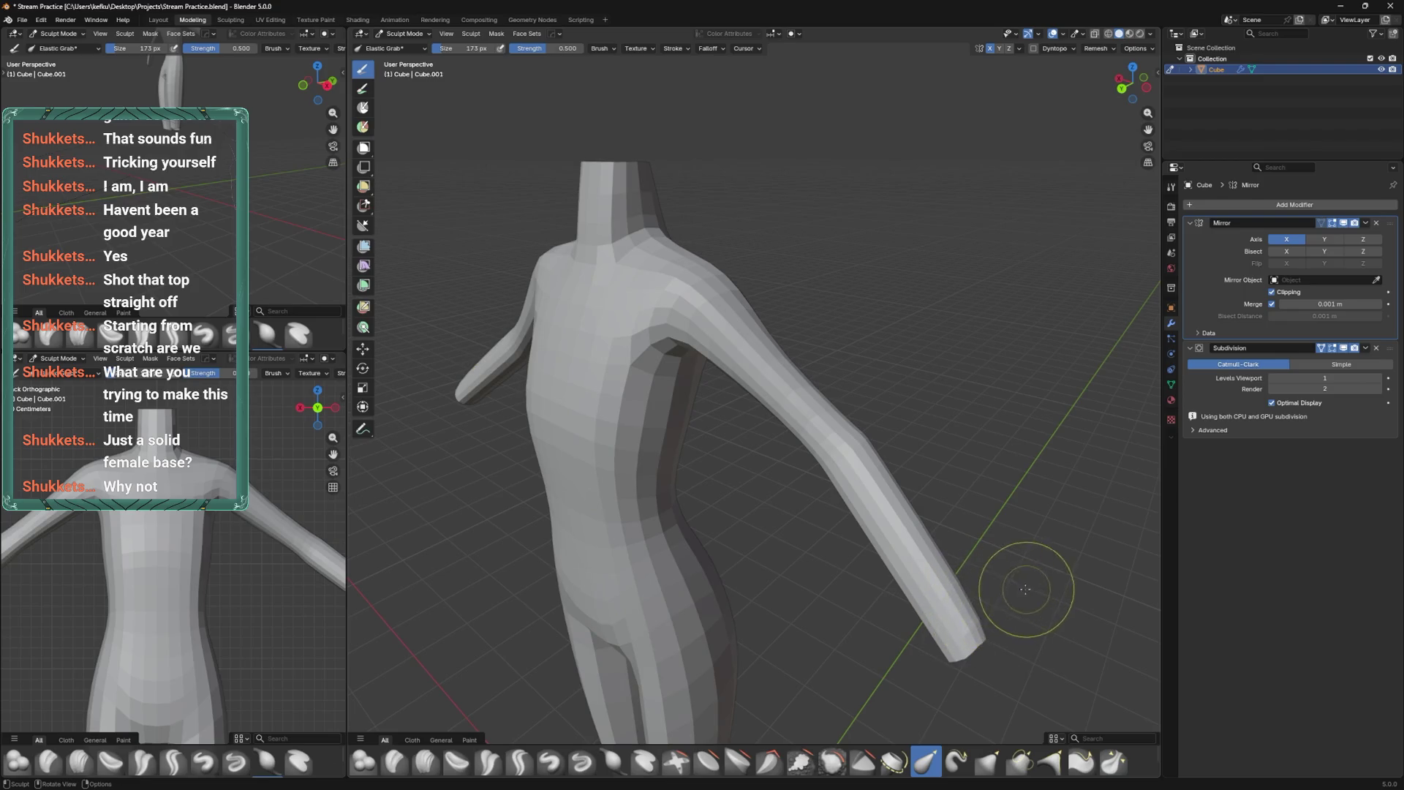
pyautogui.moveTo(960, 609)
pyautogui.mouseDown(button='middle')
pyautogui.moveTo(911, 609)
pyautogui.moveTo(941, 517)
pyautogui.moveTo(991, 552)
pyautogui.mouseUp(button='middle')
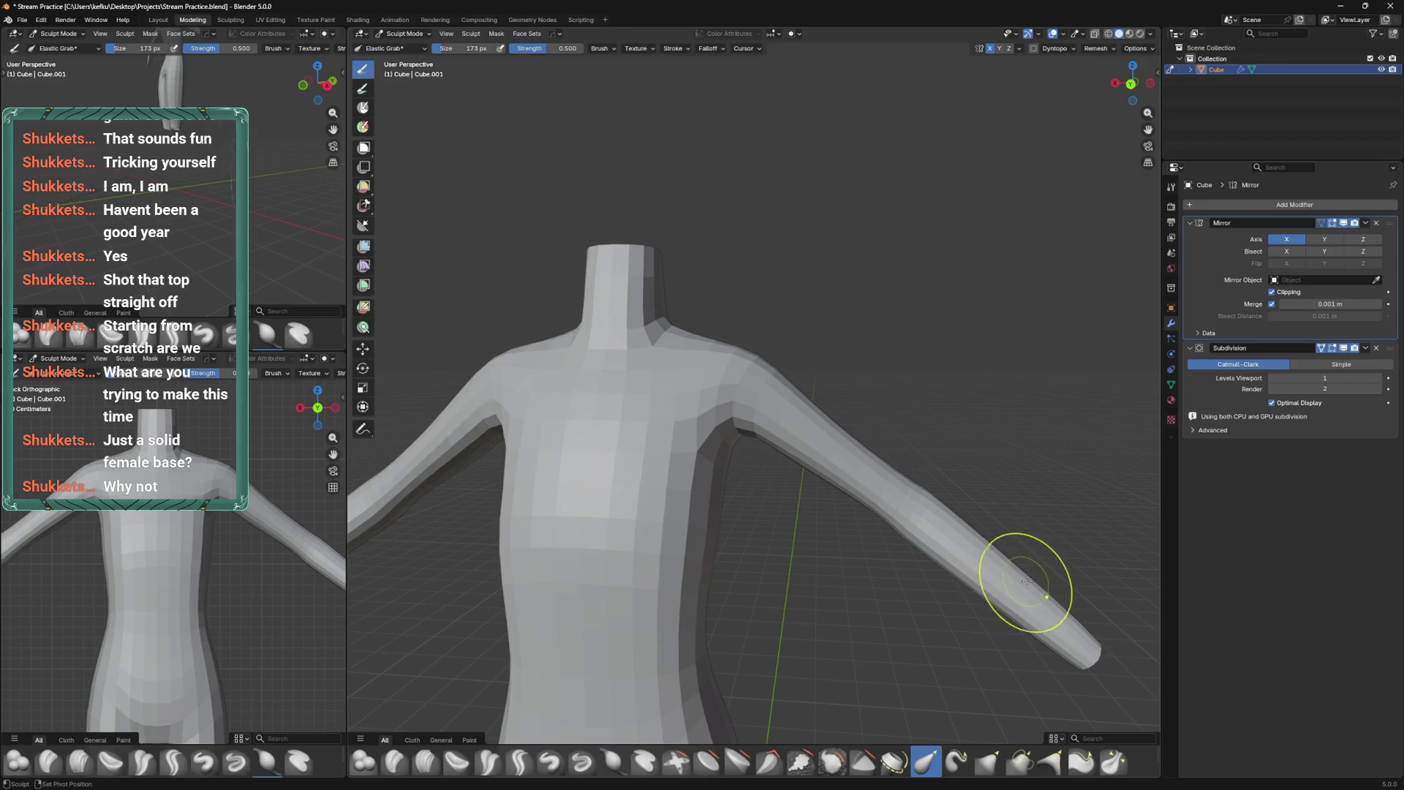
pyautogui.press('Tab')
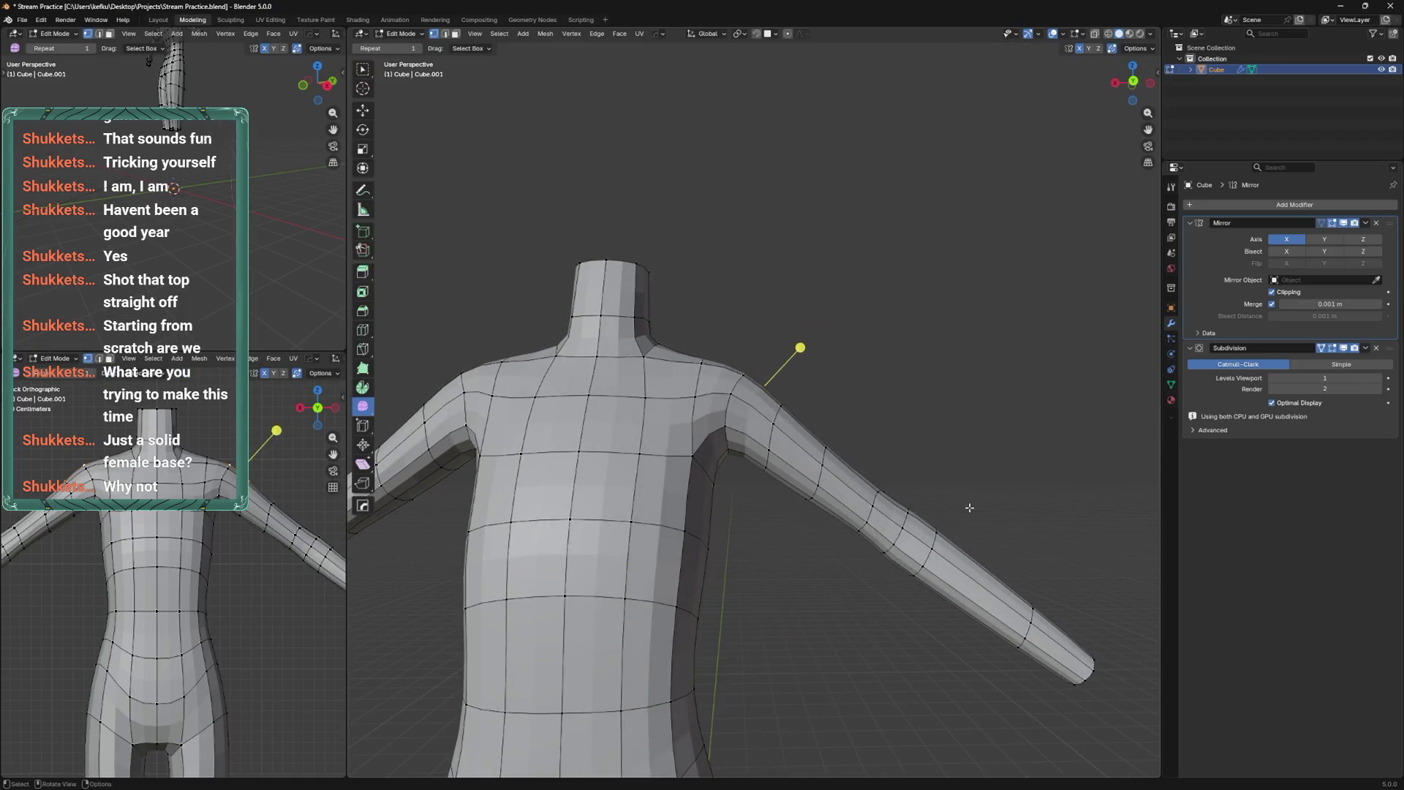
# Save, then slide the shoulder vertex and raise it vertically in the back view.
pyautogui.hotkey('ctrl', 's')
pyautogui.moveTo(867, 428)
pyautogui.mouseDown(button='middle')
pyautogui.moveTo(871, 458)
pyautogui.moveTo(776, 306)
pyautogui.moveTo(942, 378)
pyautogui.mouseUp(button='middle')
pyautogui.hotkey('shift', 'v')
pyautogui.click(823, 401)
pyautogui.press('ctrl+KP_1')
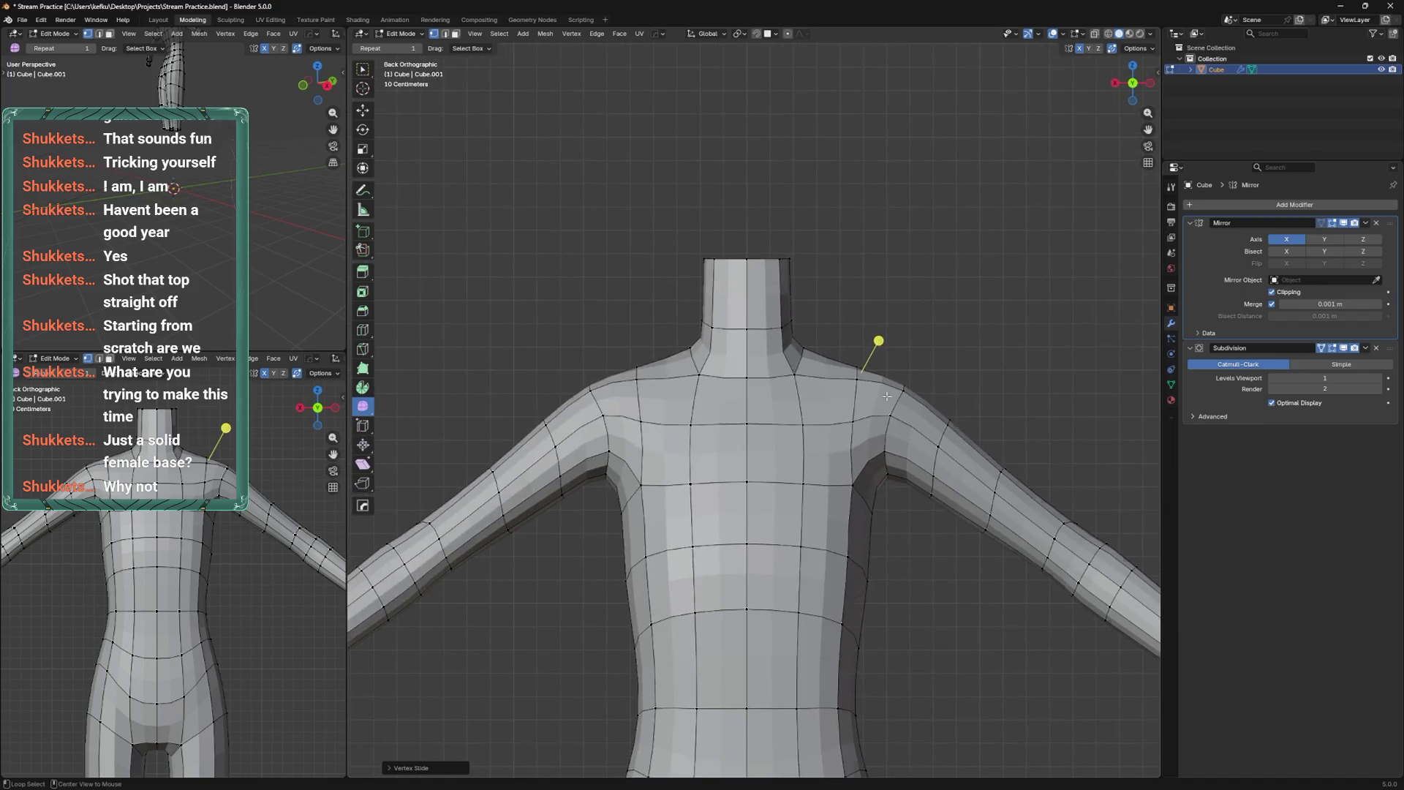
pyautogui.press('g')
pyautogui.press('z')
pyautogui.click(820, 344)
# Return to Sculpt Mode, resize the brush, and pull the shoulder up with a grab stroke.
pyautogui.press('Tab')
pyautogui.hotkey('ctrl', 'Tab')
pyautogui.click(841, 442)
pyautogui.press('f')
pyautogui.click(849, 496)
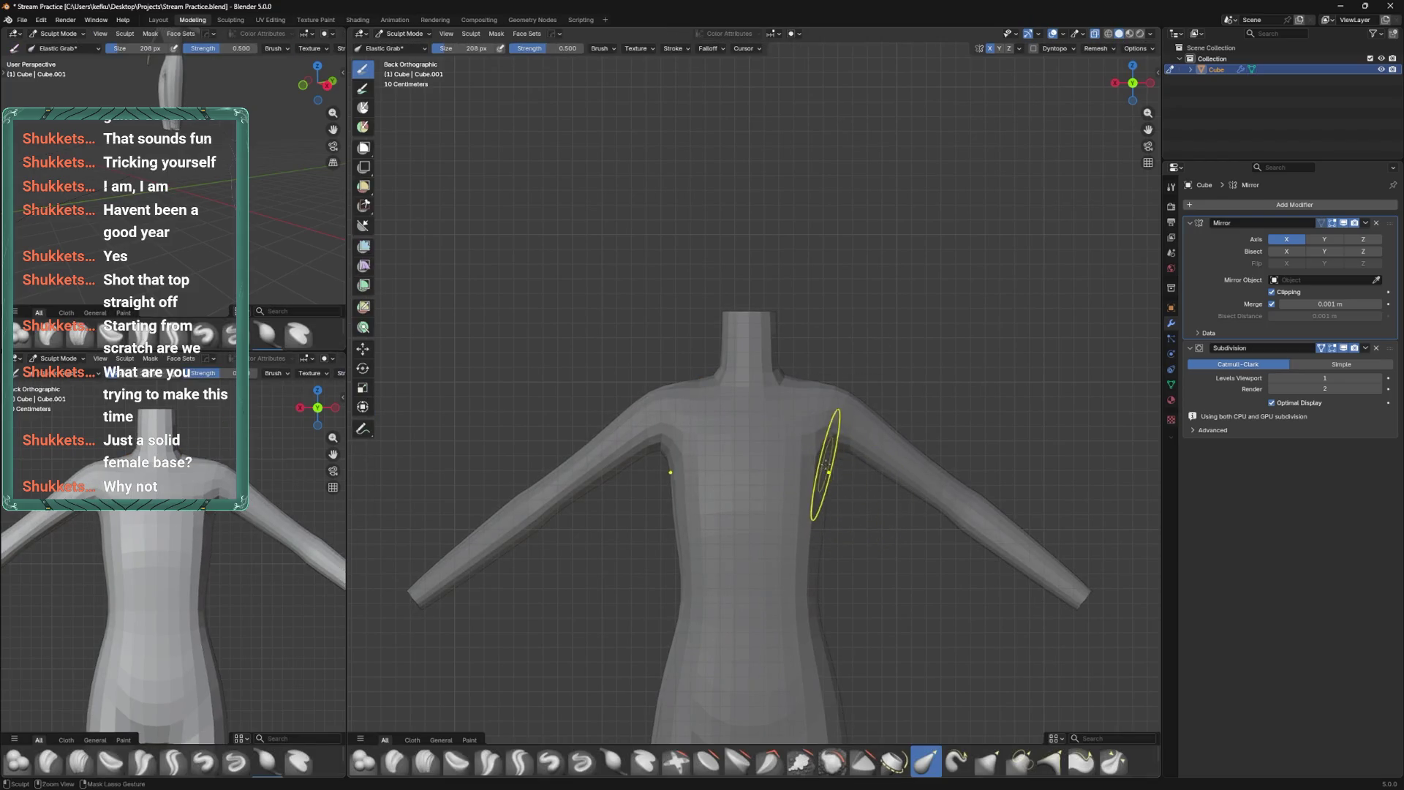
pyautogui.moveTo(834, 402); pyautogui.dragTo(839, 385)
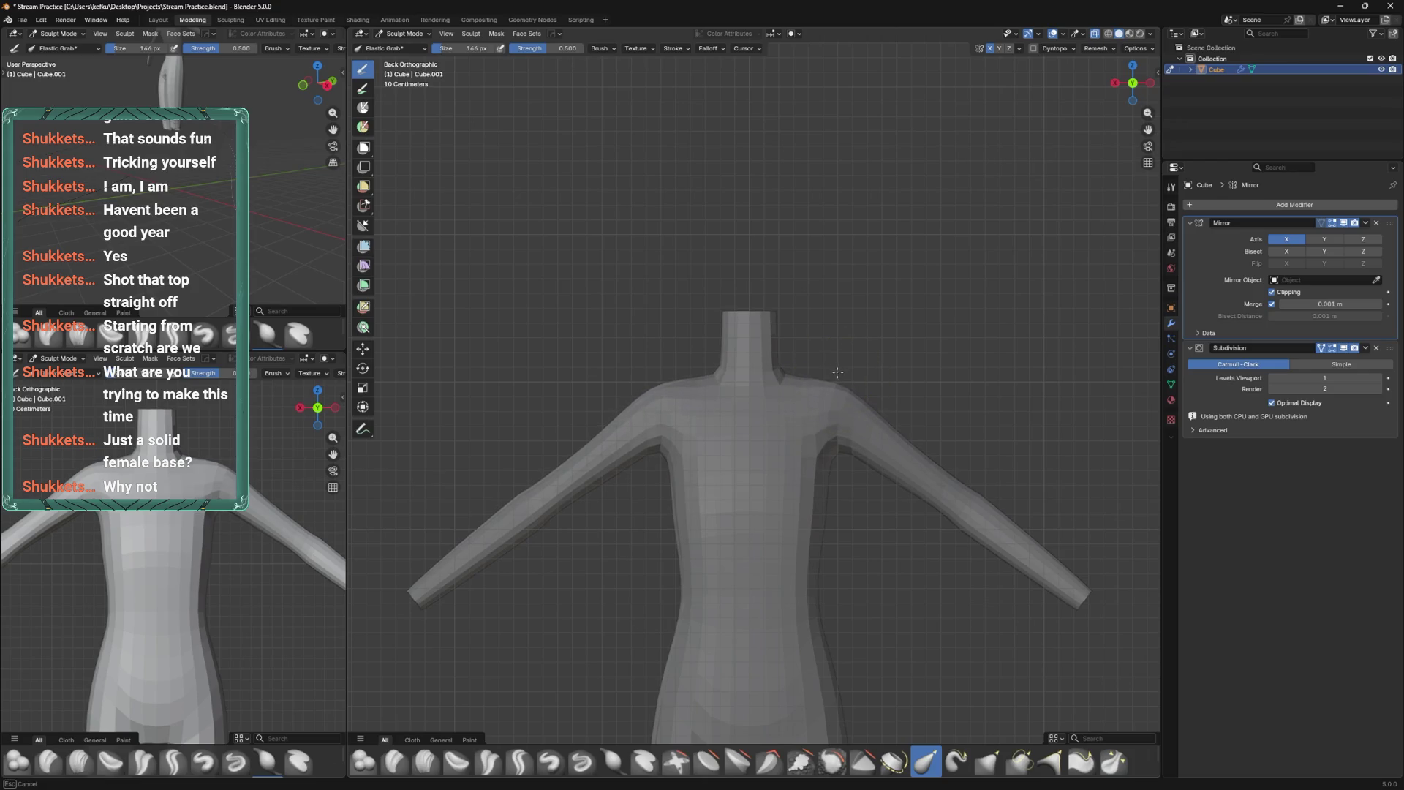
# Set the sculpt brush to 208 px, then shrink it to 160 px.
pyautogui.moveTo(869, 451)
pyautogui.keyDown('shift'); pyautogui.mouseDown(button='middle')
pyautogui.moveTo(817, 416)
pyautogui.moveTo(889, 392)
pyautogui.mouseUp(button='middle'); pyautogui.keyUp('shift')
pyautogui.press('f')
pyautogui.click(853, 376)
pyautogui.moveTo(874, 344); pyautogui.dragTo(841, 323)
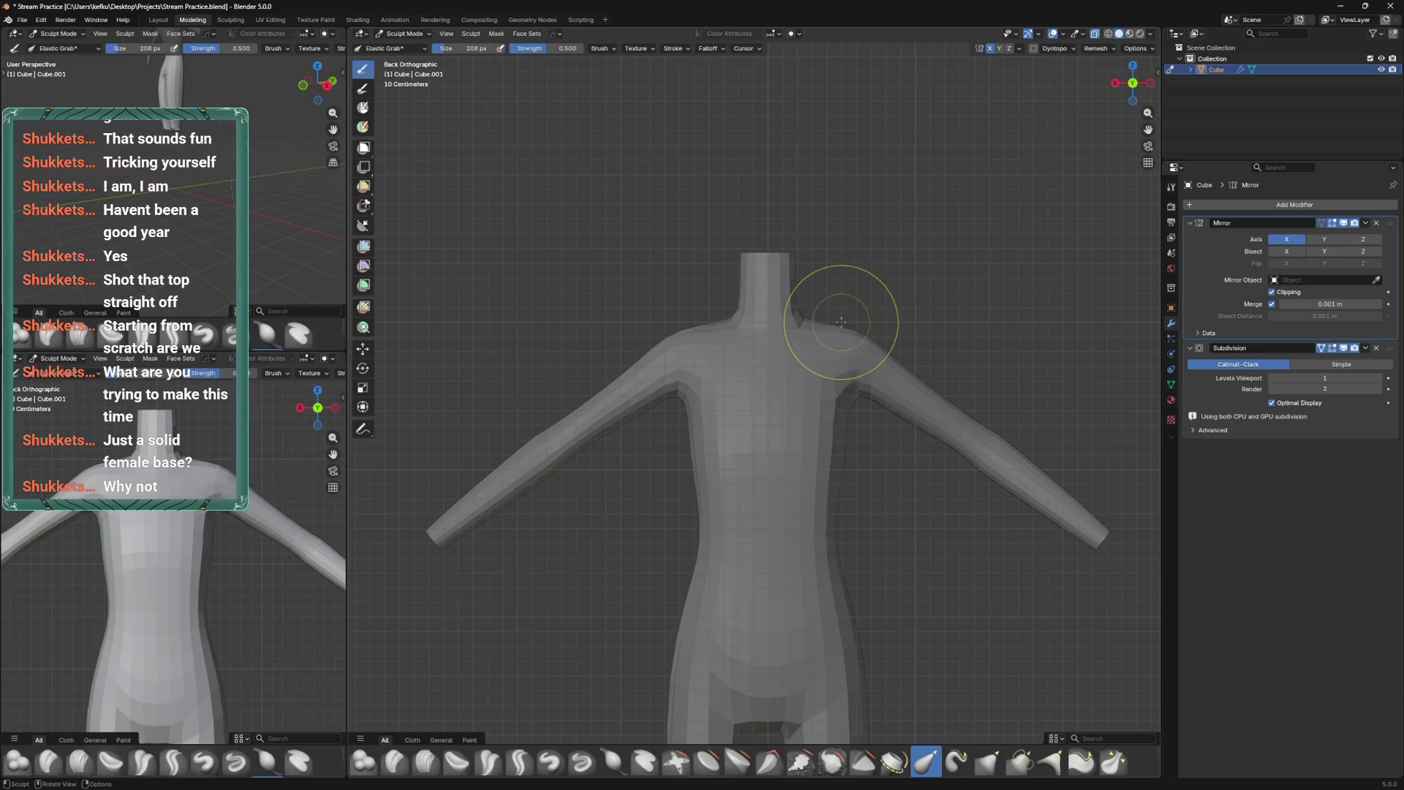
pyautogui.press('f')
pyautogui.click(787, 304)
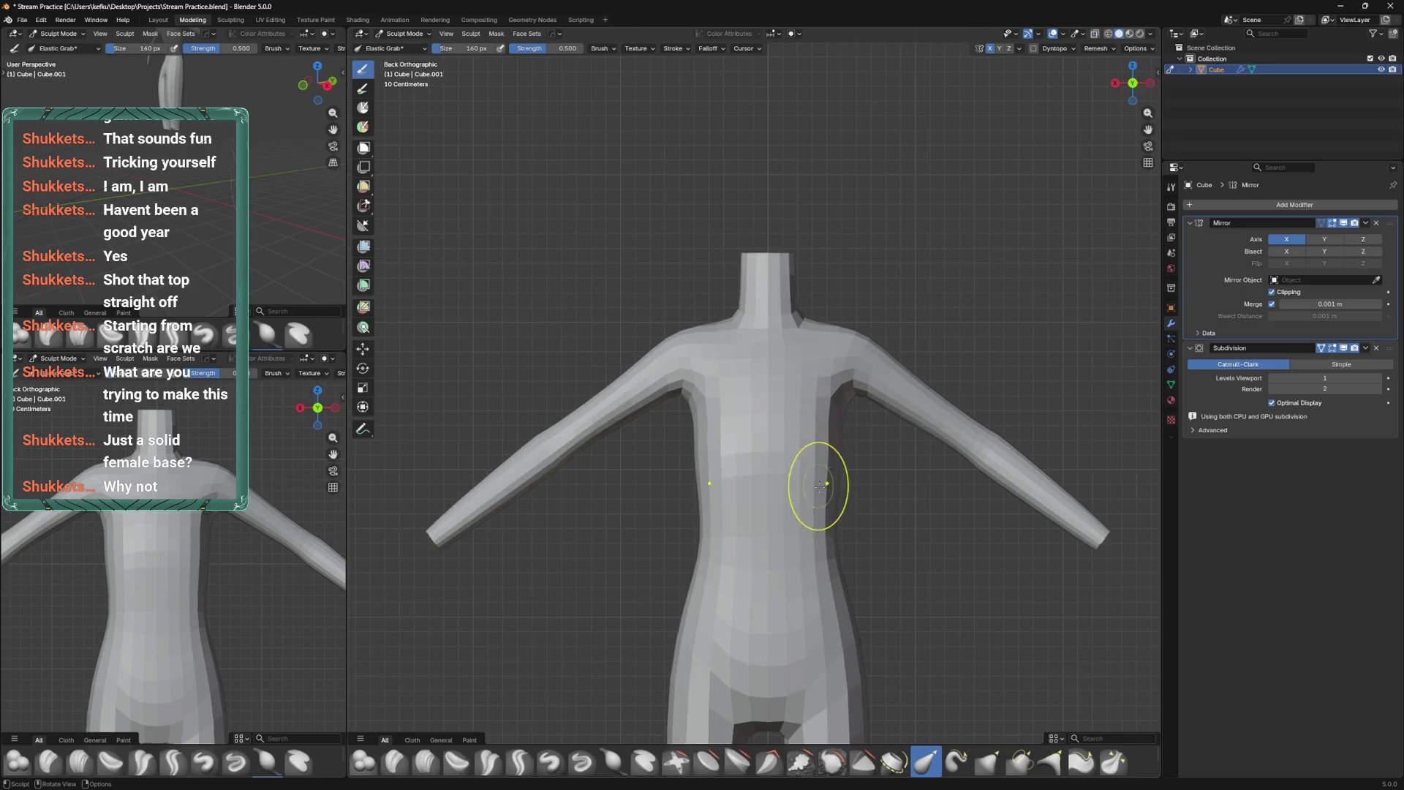
# Check the body in front orthographic view, look up along the arm, then enter Edit Mode.
pyautogui.press('KP_1')
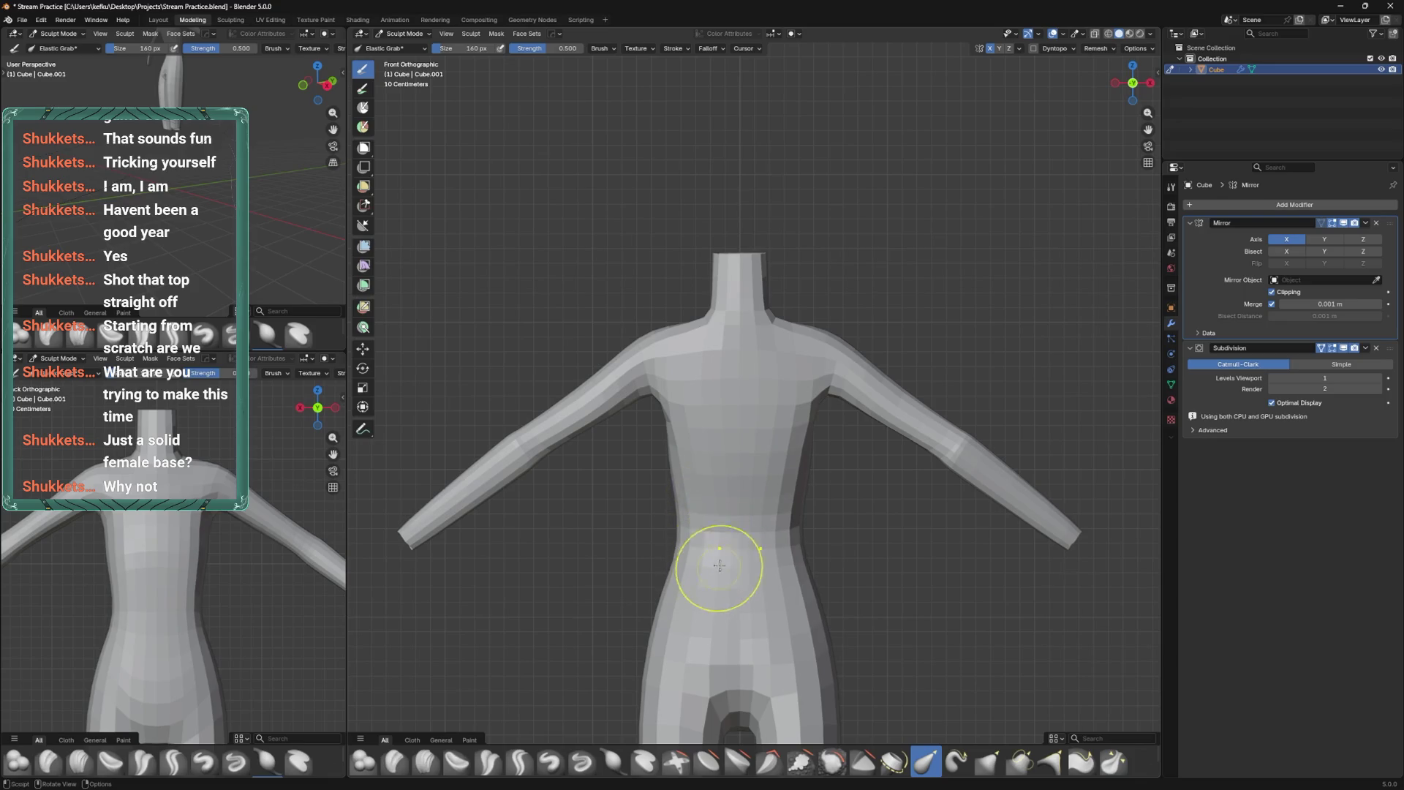
pyautogui.press('ctrl+KP_8')
pyautogui.press('ctrl+KP_4')
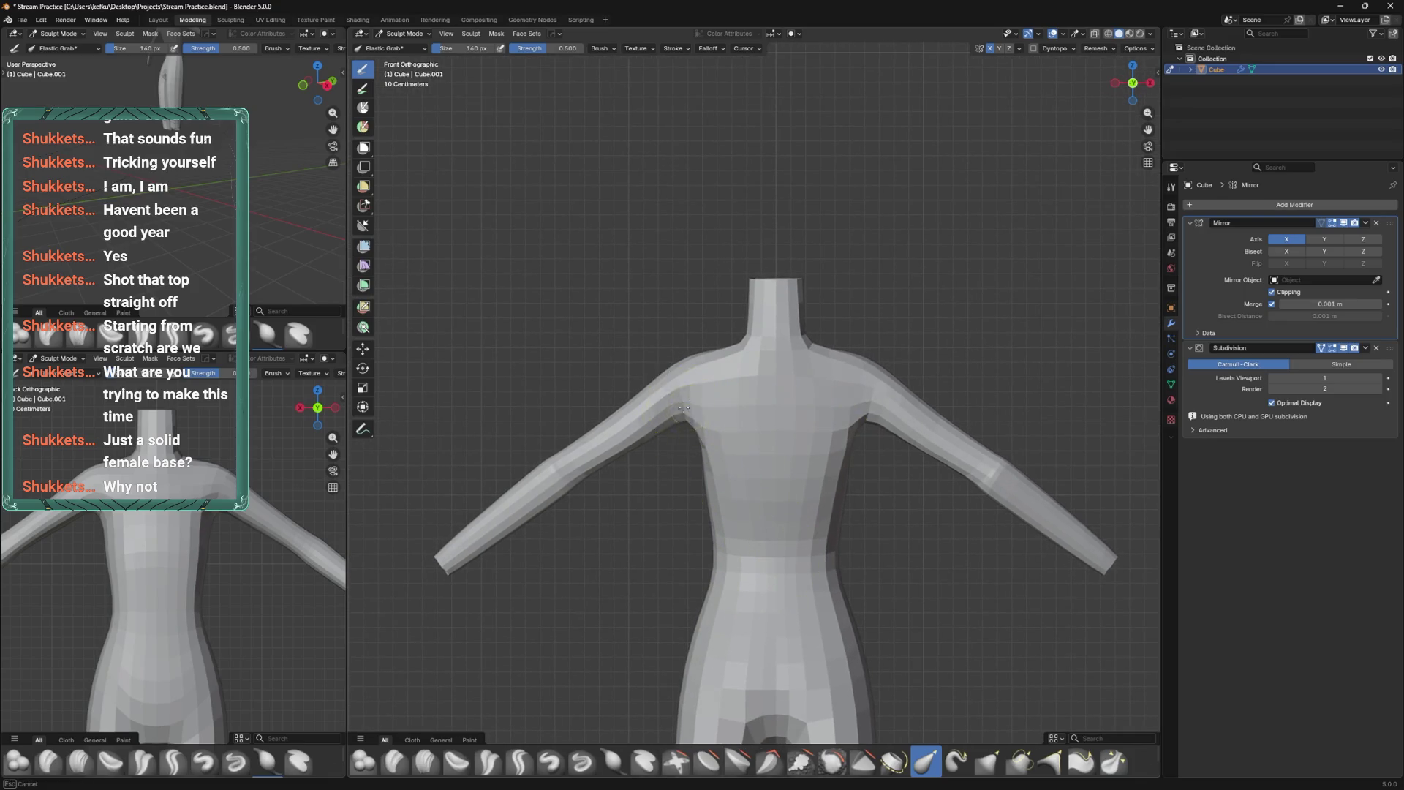
pyautogui.moveTo(684, 408)
pyautogui.mouseDown(button='middle')
pyautogui.moveTo(824, 345)
pyautogui.moveTo(820, 310)
pyautogui.moveTo(887, 429)
pyautogui.moveTo(793, 571)
pyautogui.moveTo(826, 459)
pyautogui.mouseUp(button='middle')
pyautogui.moveTo(787, 350); pyautogui.dragTo(816, 336, button='middle')
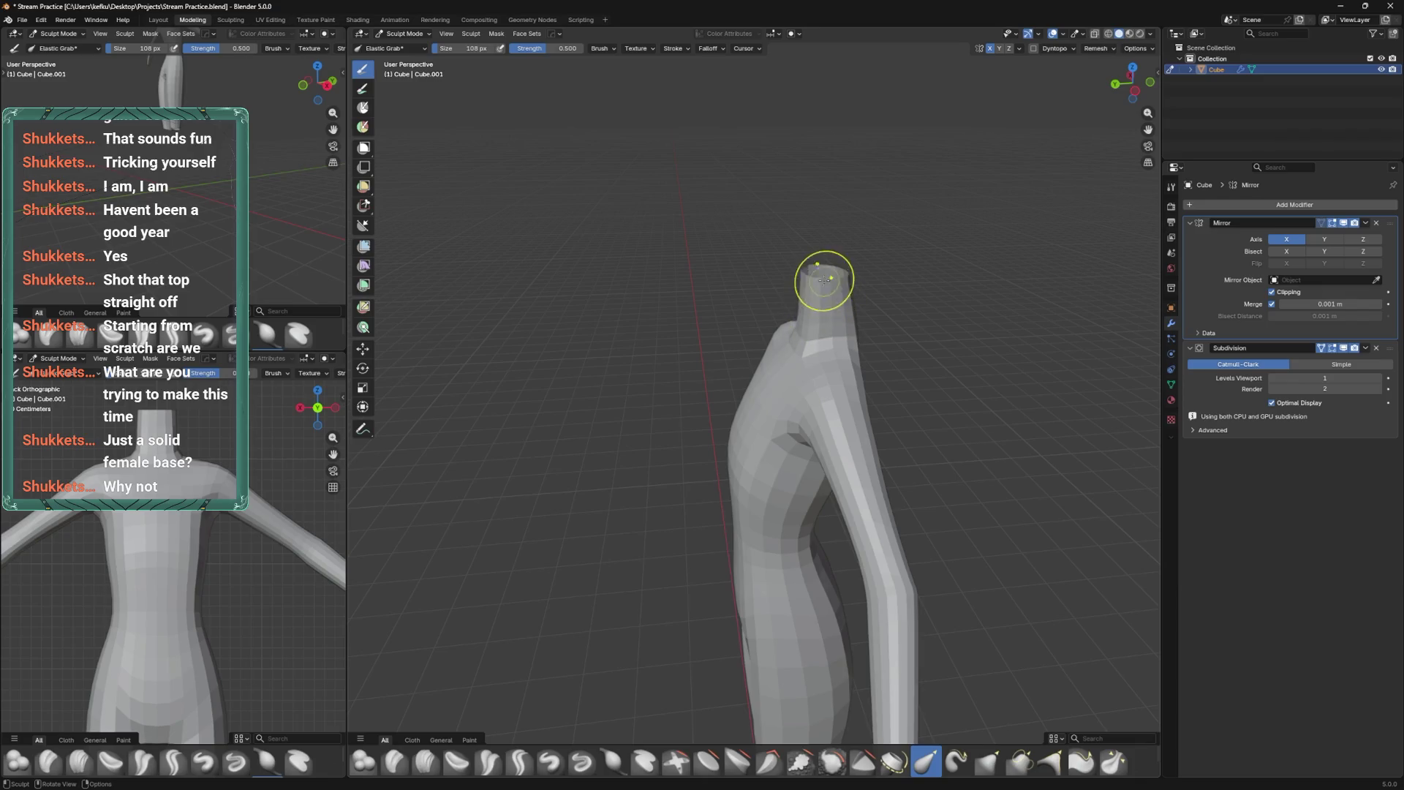
pyautogui.press('Tab')
# Move a neck vertex, then tilt the neck's top ring forward in side view and save.
pyautogui.press('g')
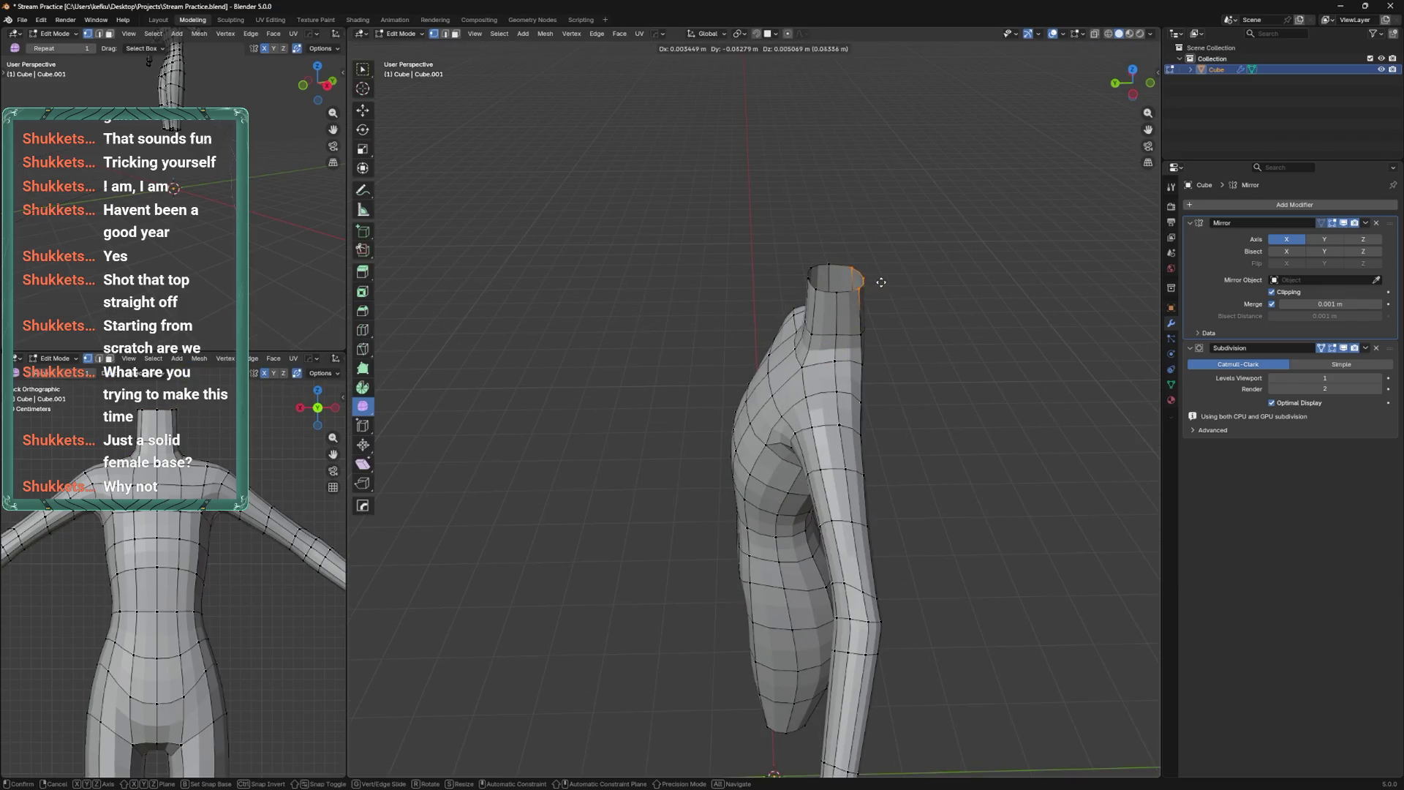
pyautogui.click(877, 286)
pyautogui.moveTo(877, 286)
pyautogui.mouseDown(button='middle')
pyautogui.moveTo(870, 270)
pyautogui.moveTo(853, 321)
pyautogui.mouseUp(button='middle')
pyautogui.hotkey('alt', 'z')
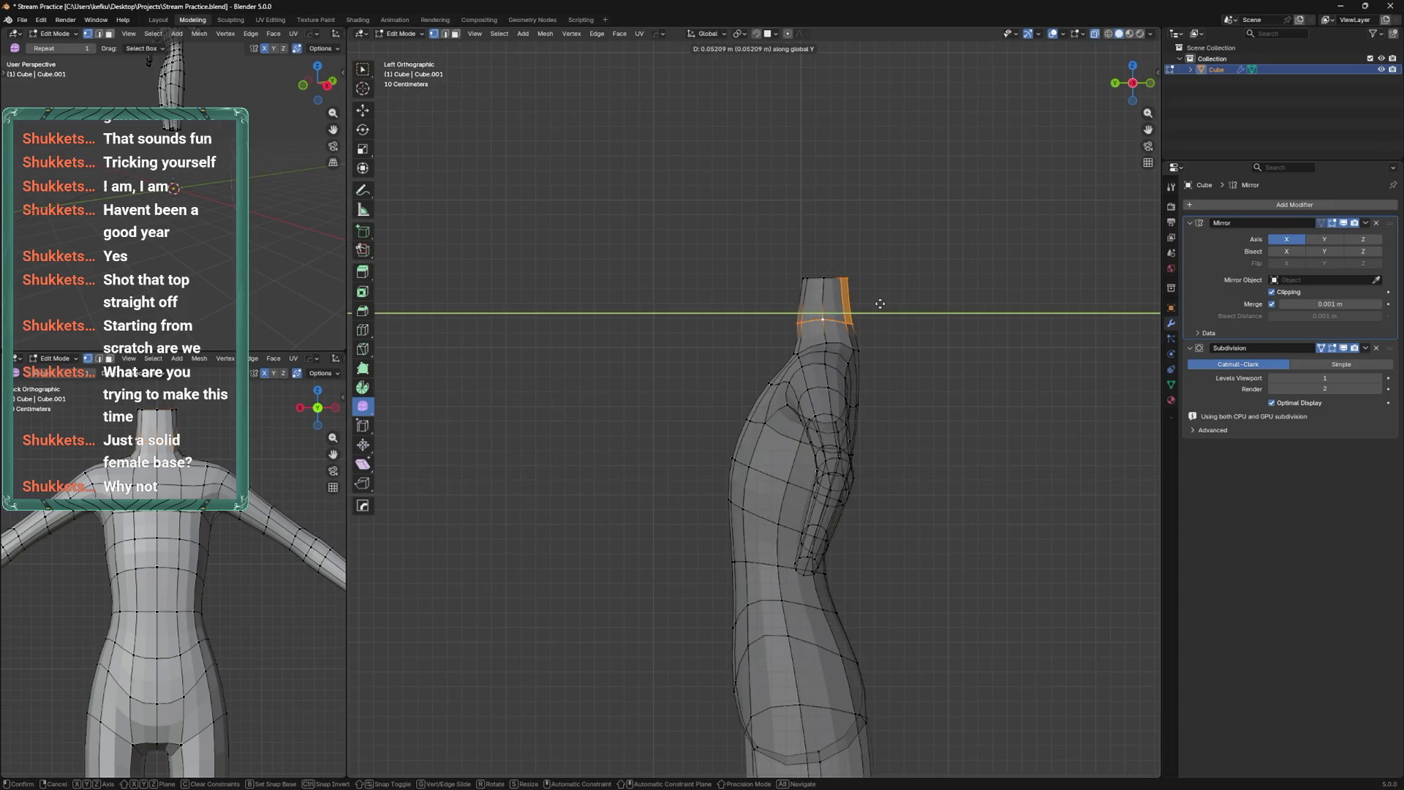
pyautogui.keyDown('ctrl'); pyautogui.keyDown('alt'); pyautogui.click(889, 285); pyautogui.keyUp('alt'); pyautogui.keyUp('ctrl')
pyautogui.press('g')
pyautogui.press('y')
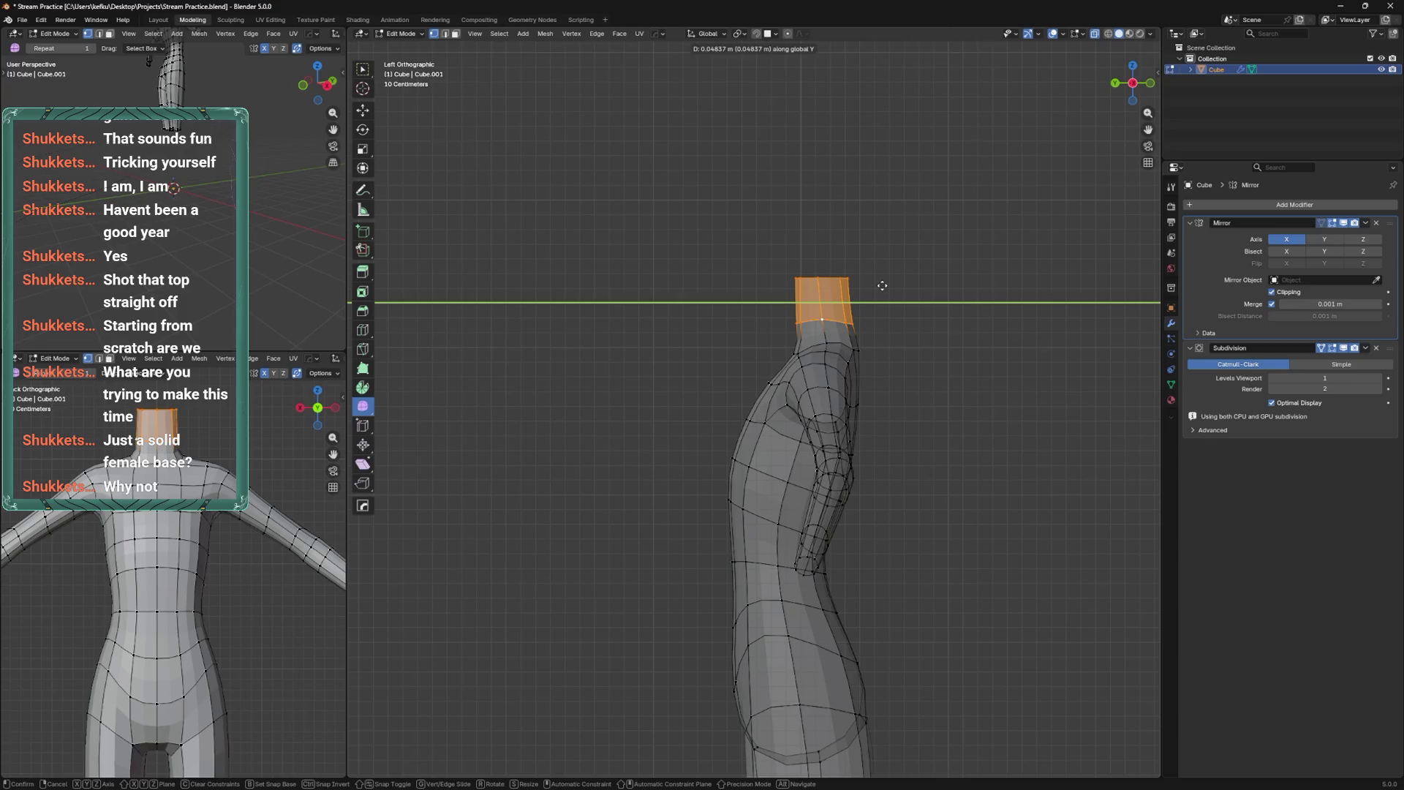
pyautogui.press('r')
pyautogui.click(858, 310)
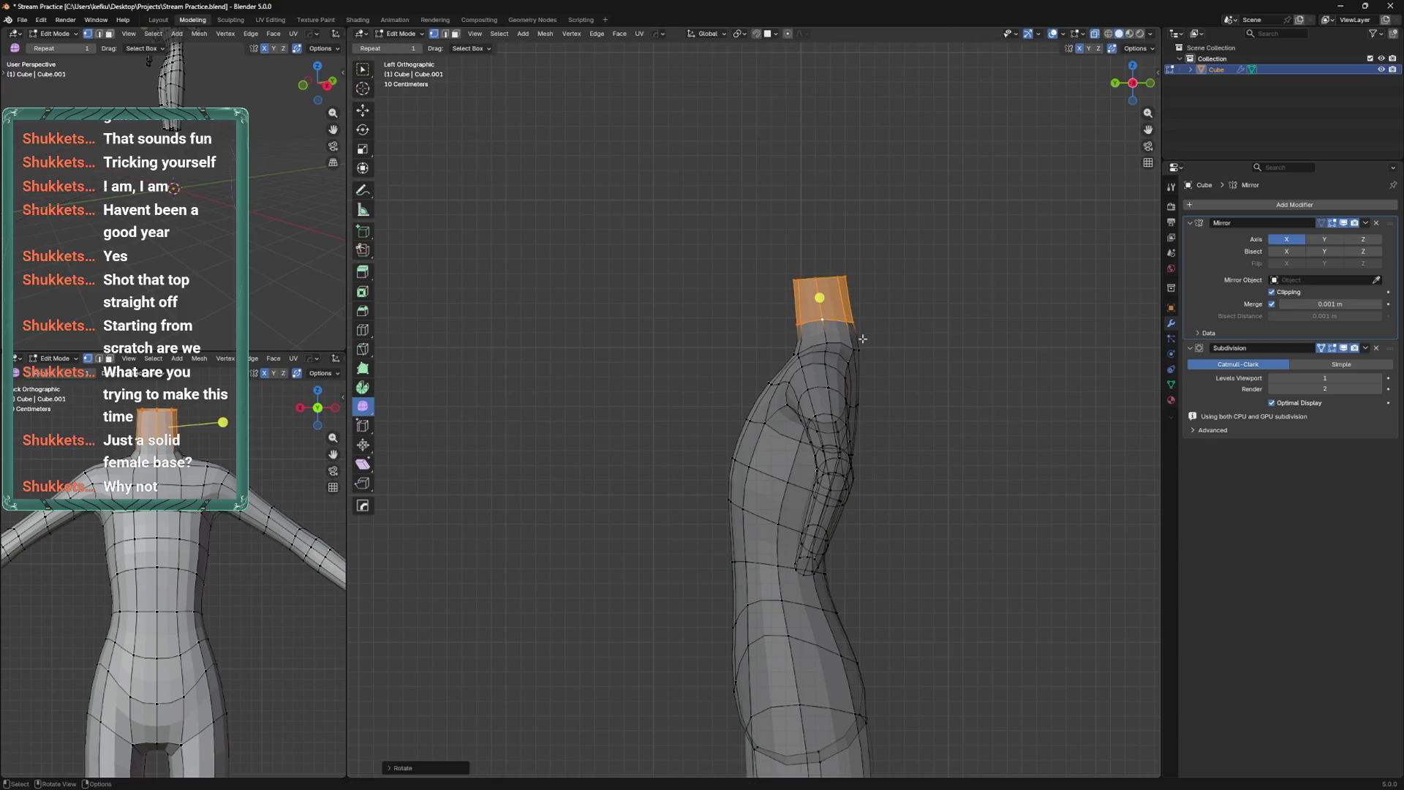
pyautogui.hotkey('ctrl', 's')
# Switch to Sculpt Mode and grab the top of the neck into shape.
pyautogui.hotkey('ctrl', 'Tab')
pyautogui.click(835, 315)
pyautogui.moveTo(838, 351)
pyautogui.mouseDown()
pyautogui.moveTo(805, 304)
pyautogui.moveTo(806, 320)
pyautogui.mouseUp()
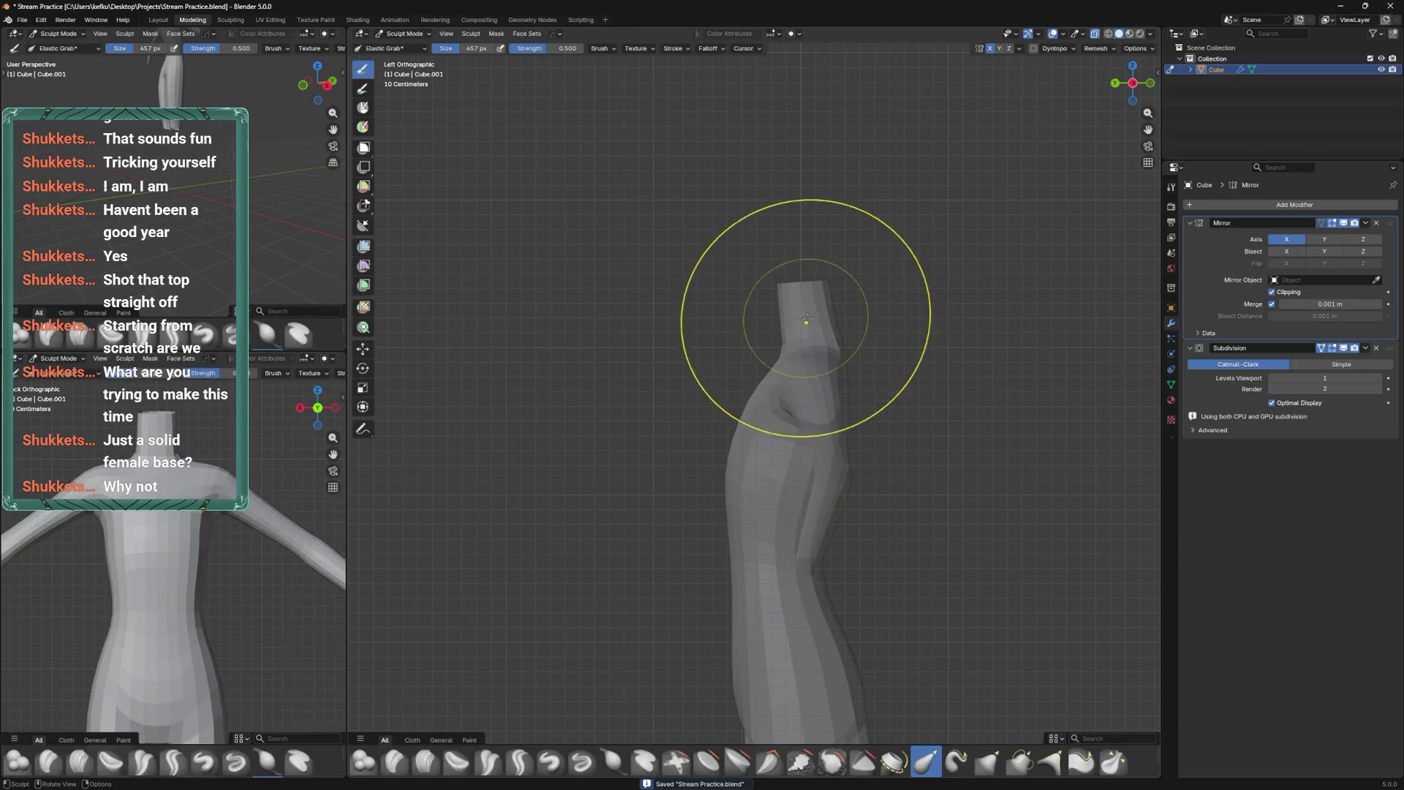
pyautogui.moveTo(787, 411)
pyautogui.mouseDown(button='middle')
pyautogui.moveTo(821, 457)
pyautogui.moveTo(851, 583)
pyautogui.moveTo(852, 478)
pyautogui.mouseUp(button='middle')
# Box-select the whole arm with X-ray on and shift it into a forward bend.
pyautogui.press('Tab')
pyautogui.hotkey('alt', 'z')
pyautogui.moveTo(722, 464); pyautogui.dragTo(900, 669)
pyautogui.press('g')
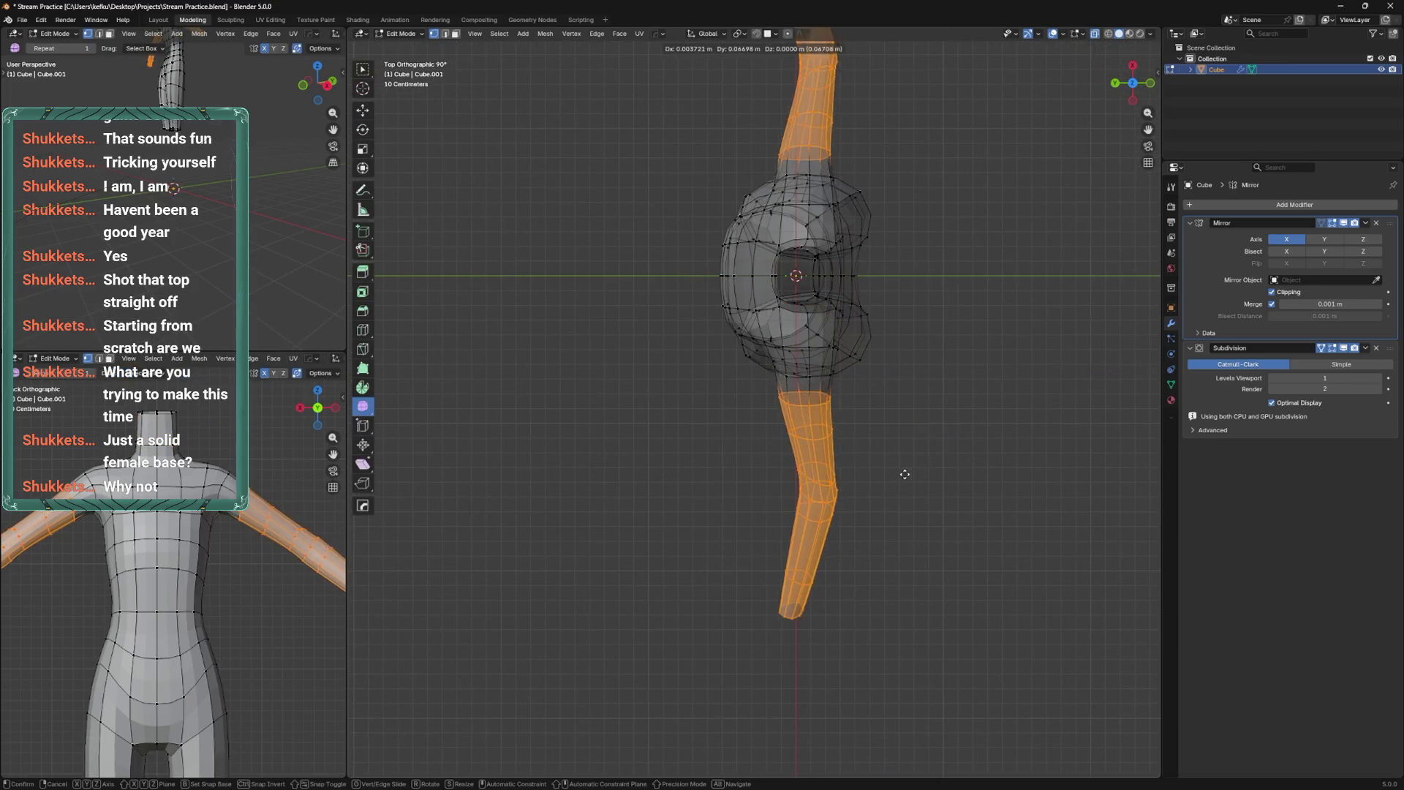
pyautogui.click(903, 466)
# Refine the arm bend with small rotations and moves, turn X-ray off, and save.
pyautogui.press('r')
pyautogui.click(905, 463)
pyautogui.press('g')
pyautogui.click(905, 455)
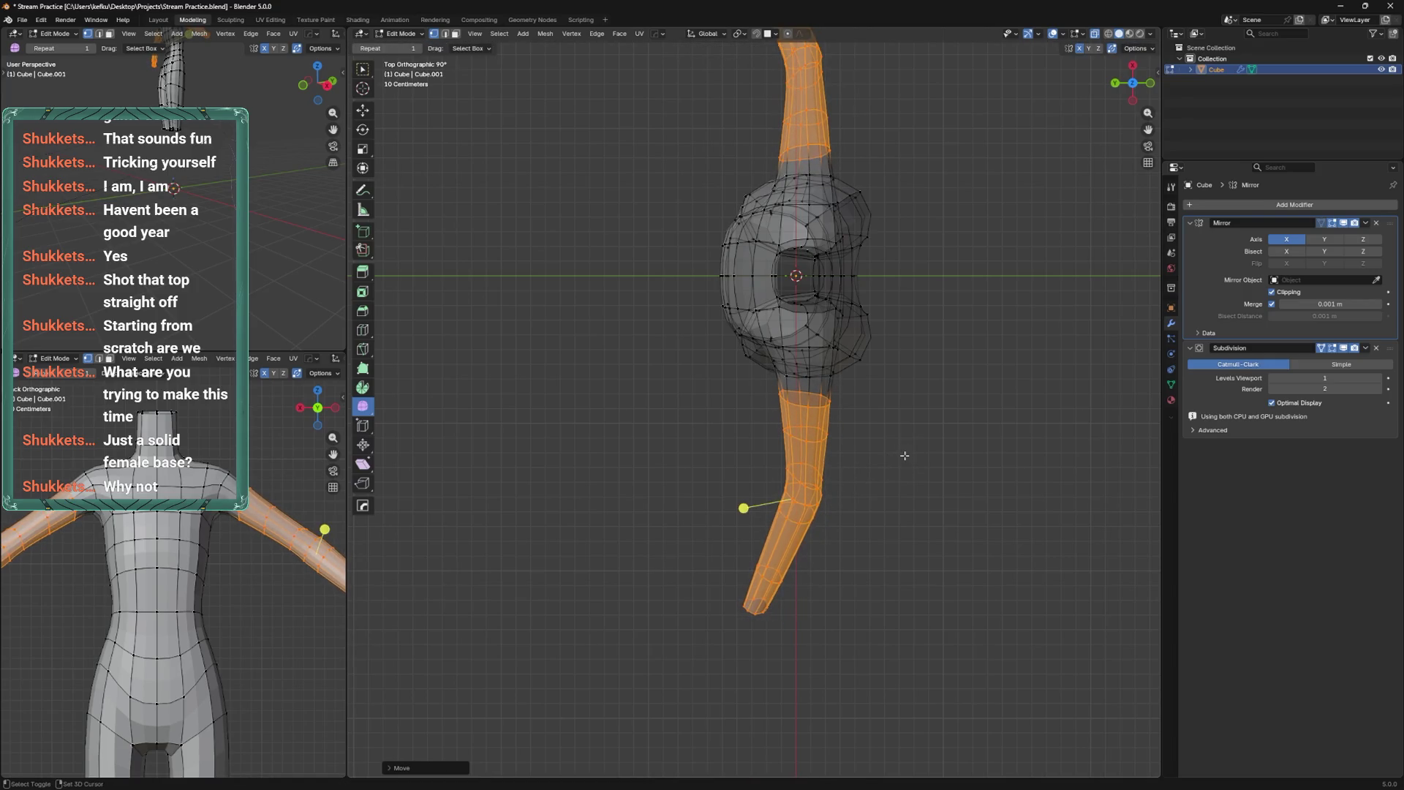
pyautogui.hotkey('alt', 'z')
pyautogui.press('r')
pyautogui.click(906, 450)
pyautogui.press('g')
pyautogui.click(907, 449)
pyautogui.hotkey('ctrl', 's')
# Box-select the lower forearm, rotate and move it into a bend, then select the elbow loop.
pyautogui.moveTo(906, 449)
pyautogui.mouseDown(button='middle')
pyautogui.moveTo(857, 488)
pyautogui.moveTo(955, 386)
pyautogui.moveTo(866, 411)
pyautogui.moveTo(852, 490)
pyautogui.moveTo(766, 498)
pyautogui.moveTo(738, 483)
pyautogui.moveTo(797, 451)
pyautogui.moveTo(801, 535)
pyautogui.mouseUp(button='middle')
pyautogui.moveTo(713, 441); pyautogui.dragTo(861, 641)
pyautogui.press('r')
pyautogui.click(940, 408)
pyautogui.press('g')
pyautogui.click(966, 411)
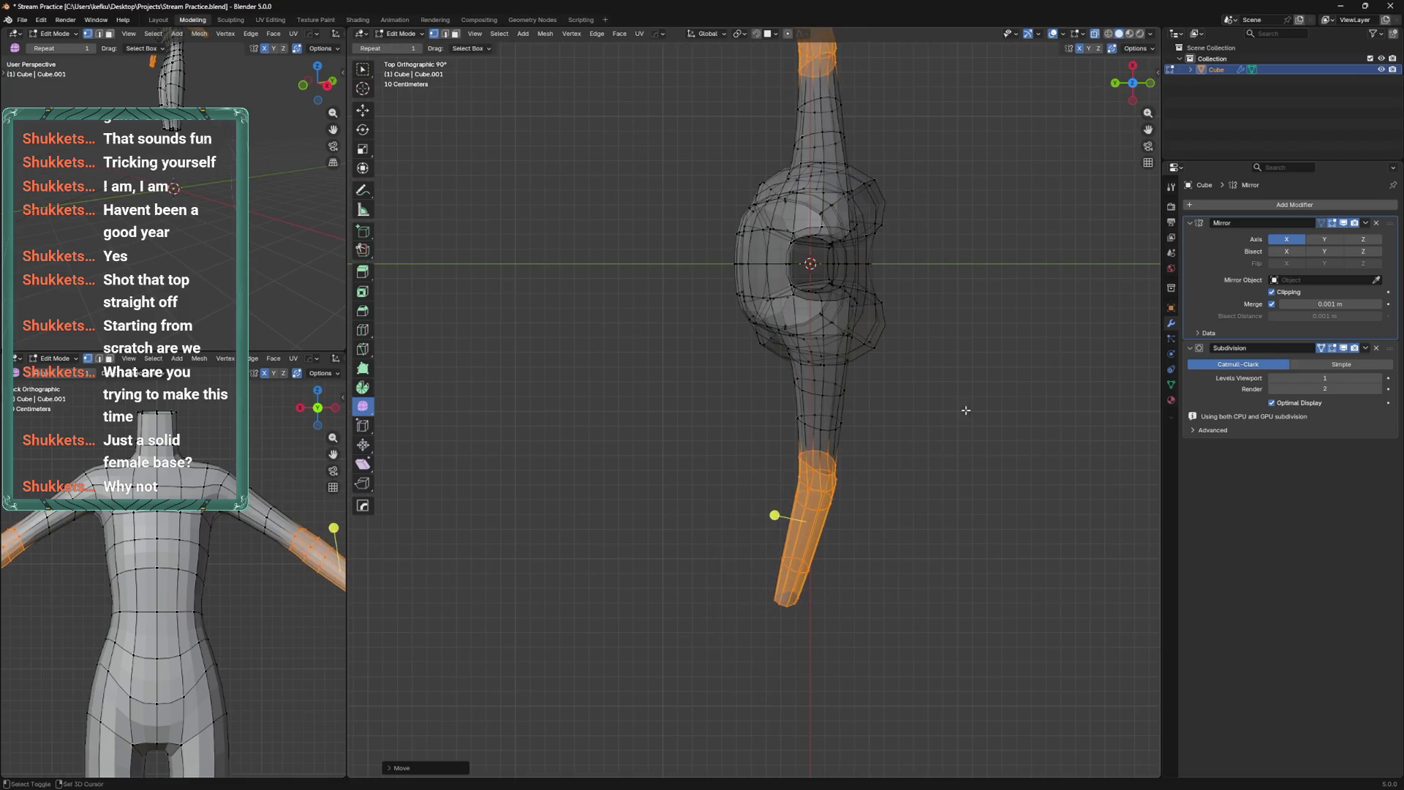
pyautogui.keyDown('alt'); pyautogui.click(814, 450); pyautogui.keyUp('alt')
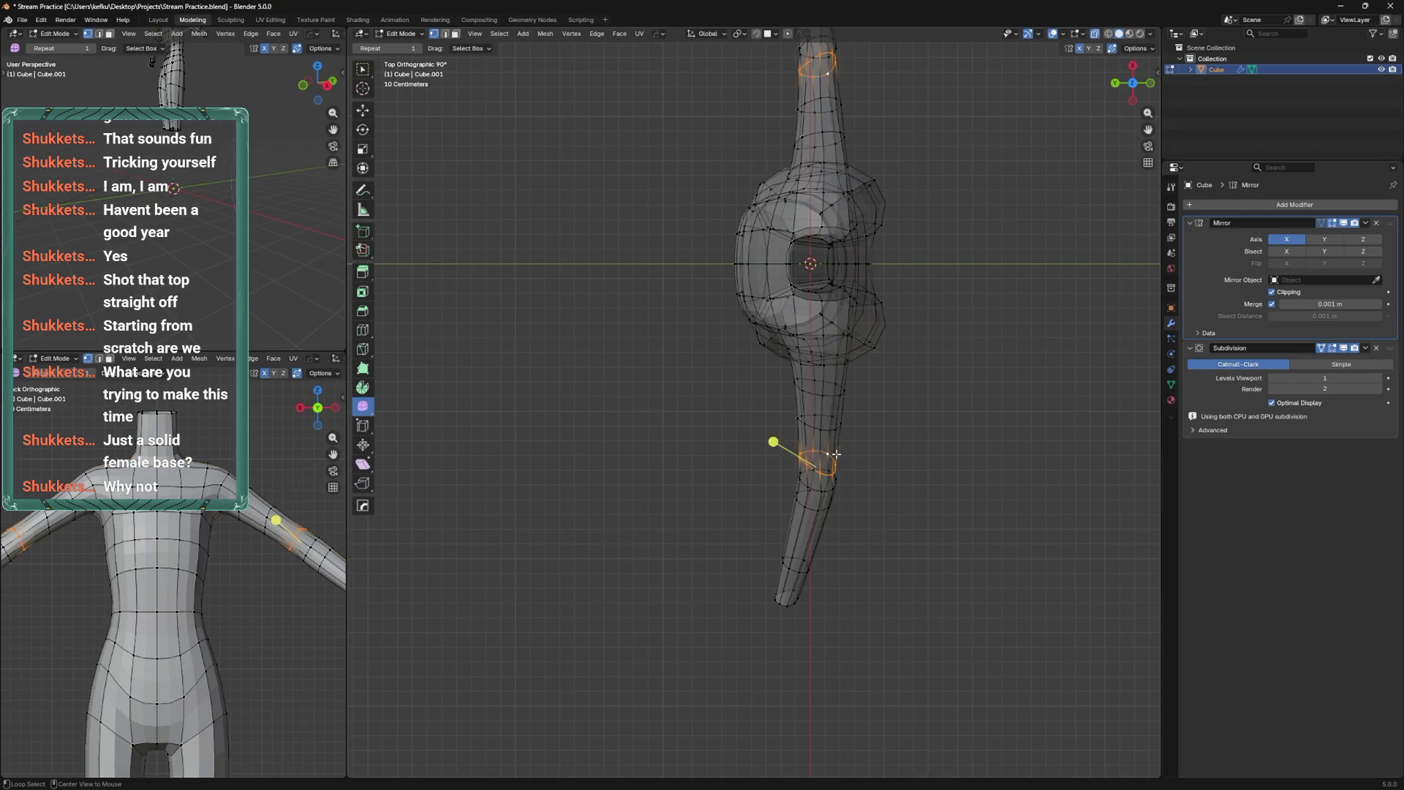
# Dissolve the elbow edge loop and a lengthwise edge loop along the arm.
pyautogui.moveTo(772, 442); pyautogui.dragTo(867, 401, button='middle')
pyautogui.press('x')
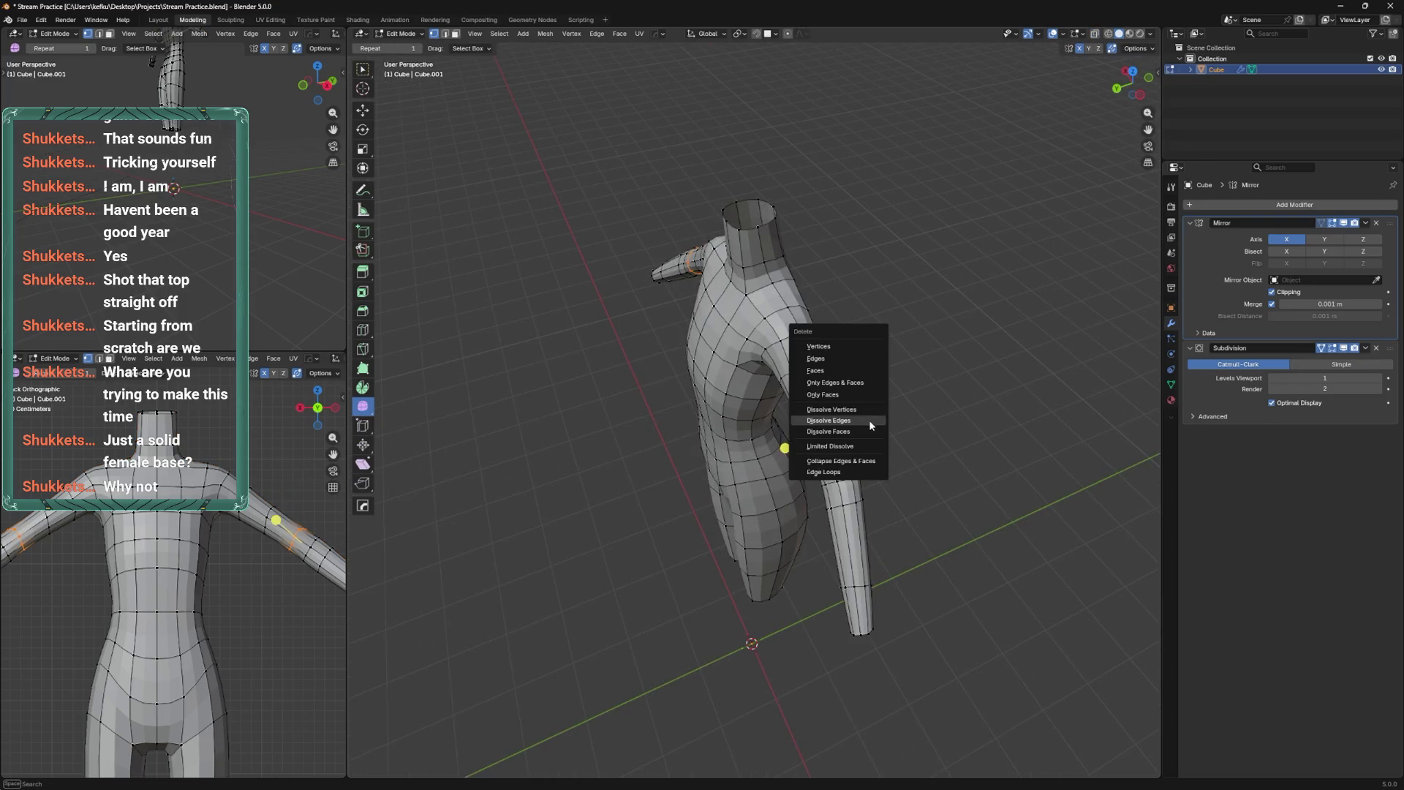
pyautogui.click(869, 419)
pyautogui.keyDown('alt'); pyautogui.click(850, 506); pyautogui.keyUp('alt')
pyautogui.rightClick(854, 506)
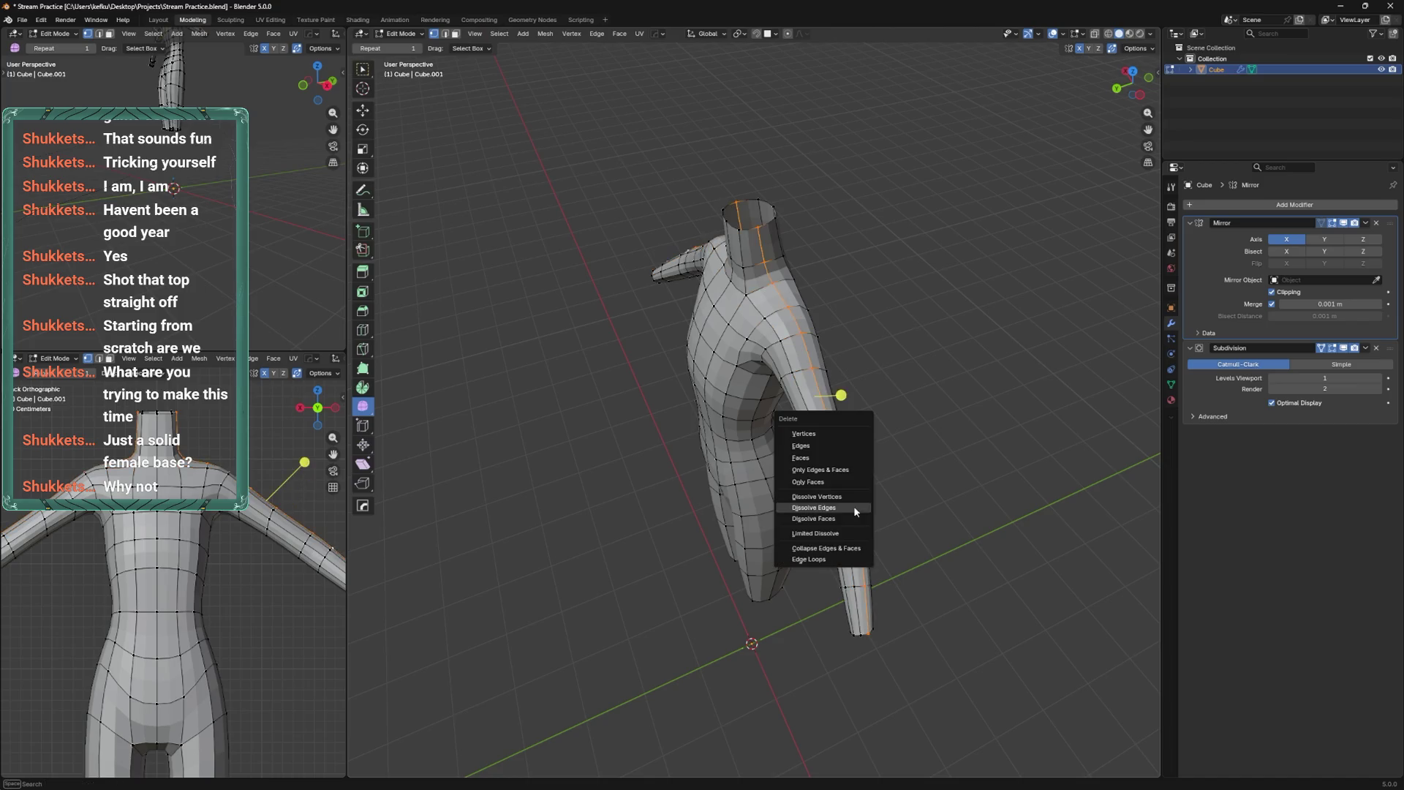
pyautogui.press('x')
pyautogui.click(856, 476)
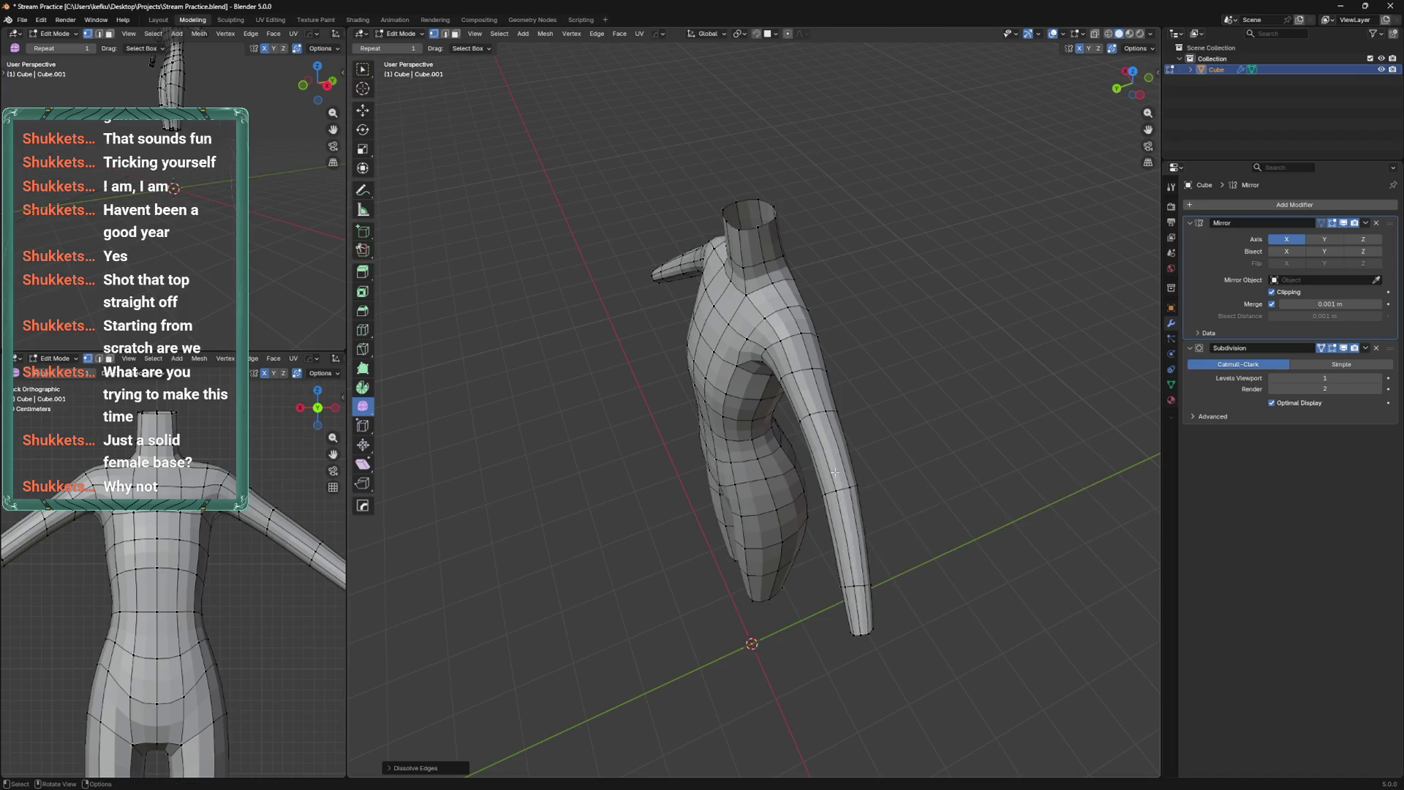
# Bevel another arm edge loop, then switch to Sculpt Mode and save the file.
pyautogui.keyDown('alt'); pyautogui.click(844, 485); pyautogui.keyUp('alt')
pyautogui.hotkey('ctrl', 'b')
pyautogui.click(856, 473)
pyautogui.hotkey('ctrl', 'Tab')
pyautogui.moveTo(759, 539)
pyautogui.mouseDown(button='middle')
pyautogui.moveTo(831, 512)
pyautogui.moveTo(885, 446)
pyautogui.moveTo(943, 438)
pyautogui.mouseUp(button='middle')
pyautogui.hotkey('ctrl', 's')
# Check the body from the side and front, then re-enter Sculpt Mode from the mode pie.
pyautogui.hotkey('ctrl', 'Tab')
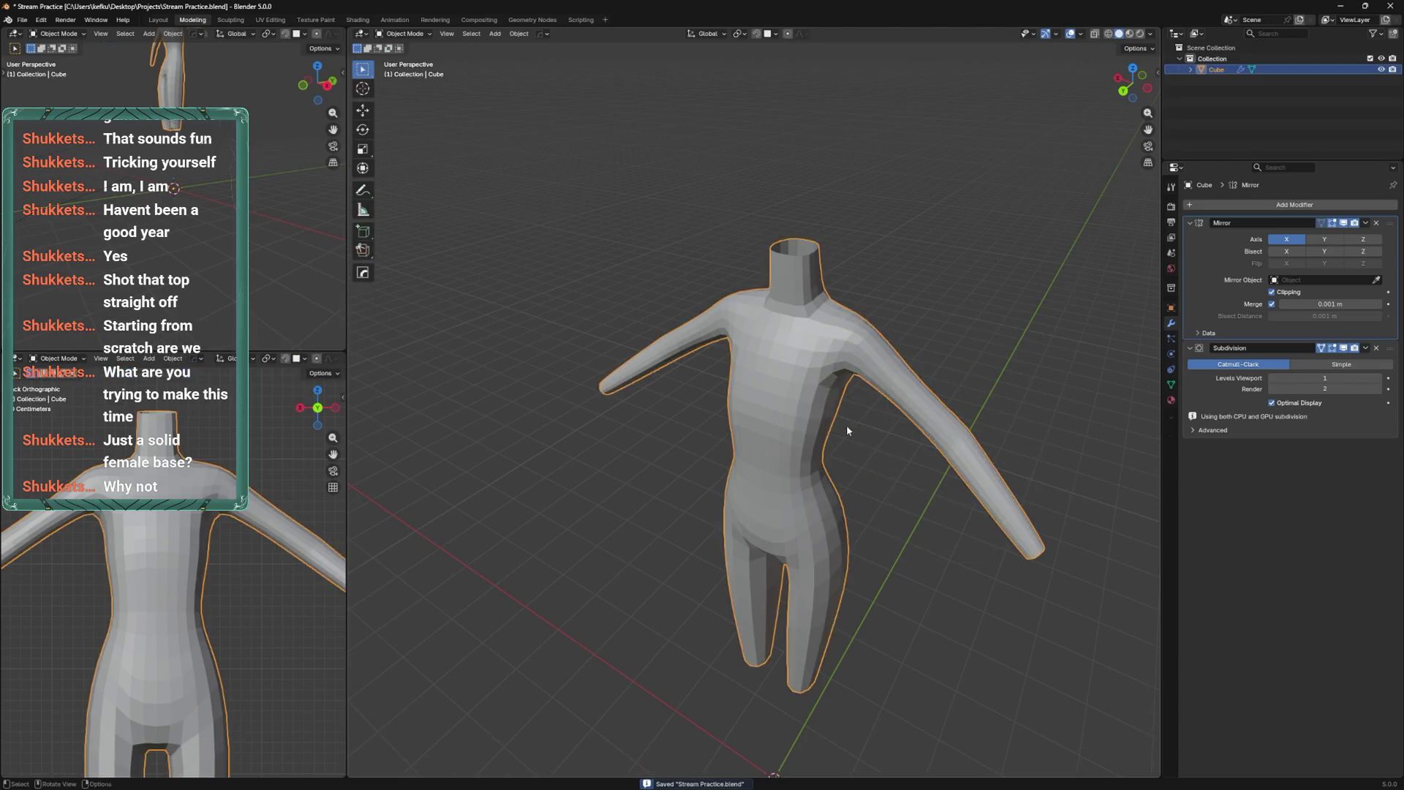
pyautogui.moveTo(845, 424); pyautogui.dragTo(1046, 372, button='middle')
pyautogui.moveTo(817, 486)
pyautogui.mouseDown(button='middle')
pyautogui.moveTo(885, 418)
pyautogui.moveTo(841, 397)
pyautogui.mouseUp(button='middle')
pyautogui.hotkey('ctrl', 'Tab')
pyautogui.press('2')
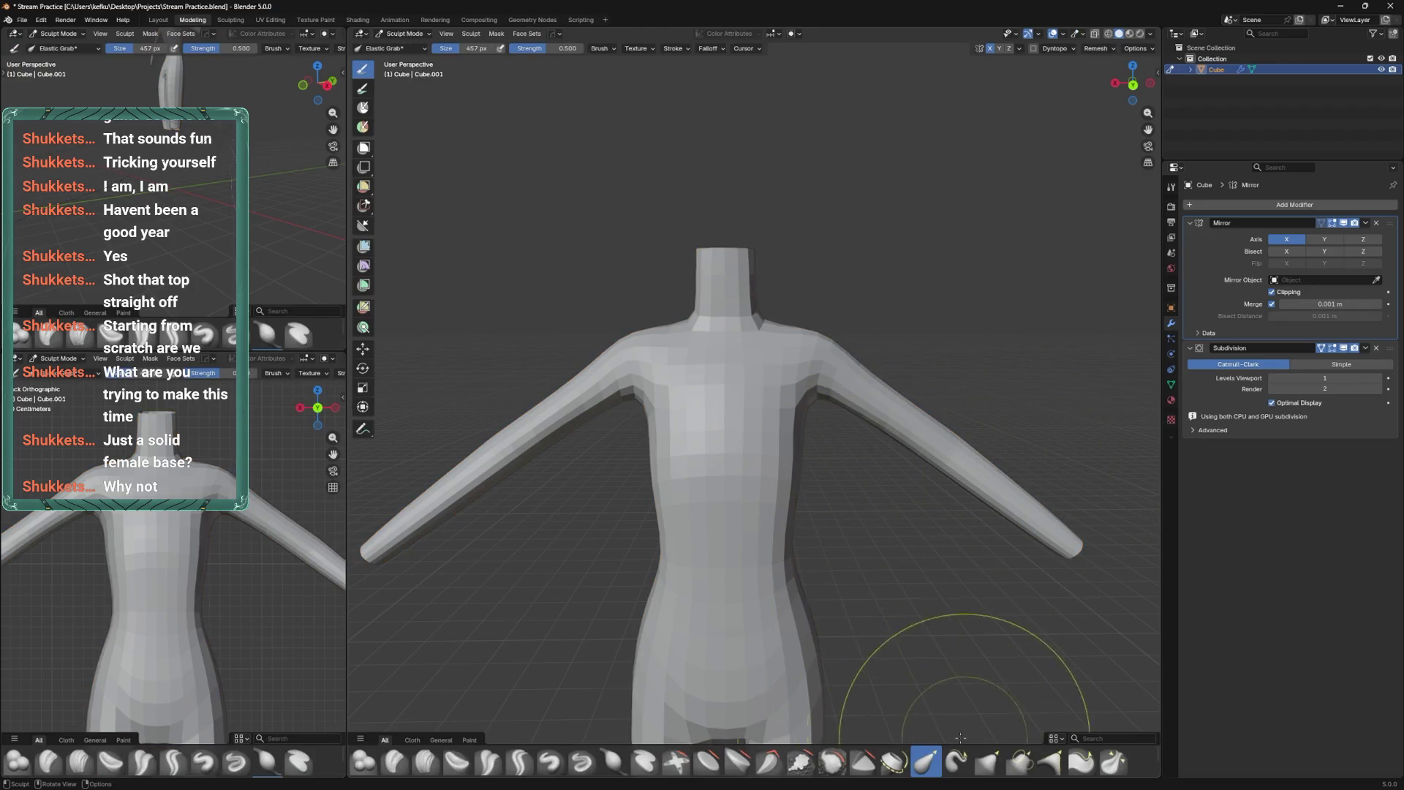
# Switch to the Relax Slide brush, show the wireframe, and shrink the brush to 246 px.
pyautogui.scroll(-2, 893, 764)
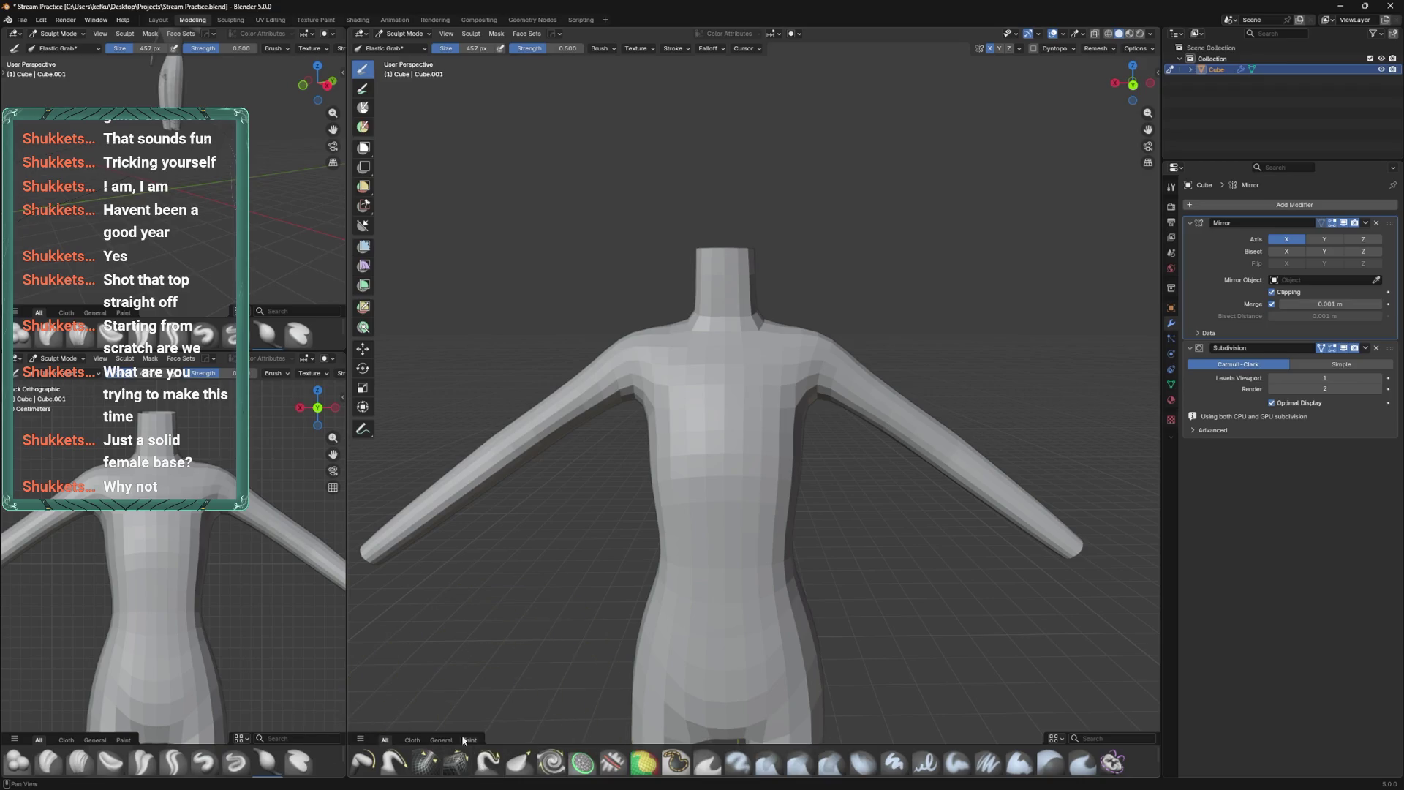
pyautogui.click(453, 761)
pyautogui.moveTo(690, 344)
pyautogui.mouseDown(button='middle')
pyautogui.moveTo(793, 374)
pyautogui.moveTo(805, 399)
pyautogui.mouseUp(button='middle')
pyautogui.rightClick(793, 375)
pyautogui.click(863, 409)
pyautogui.press('f')
pyautogui.click(737, 370)
pyautogui.moveTo(736, 370); pyautogui.dragTo(718, 354, button='middle')
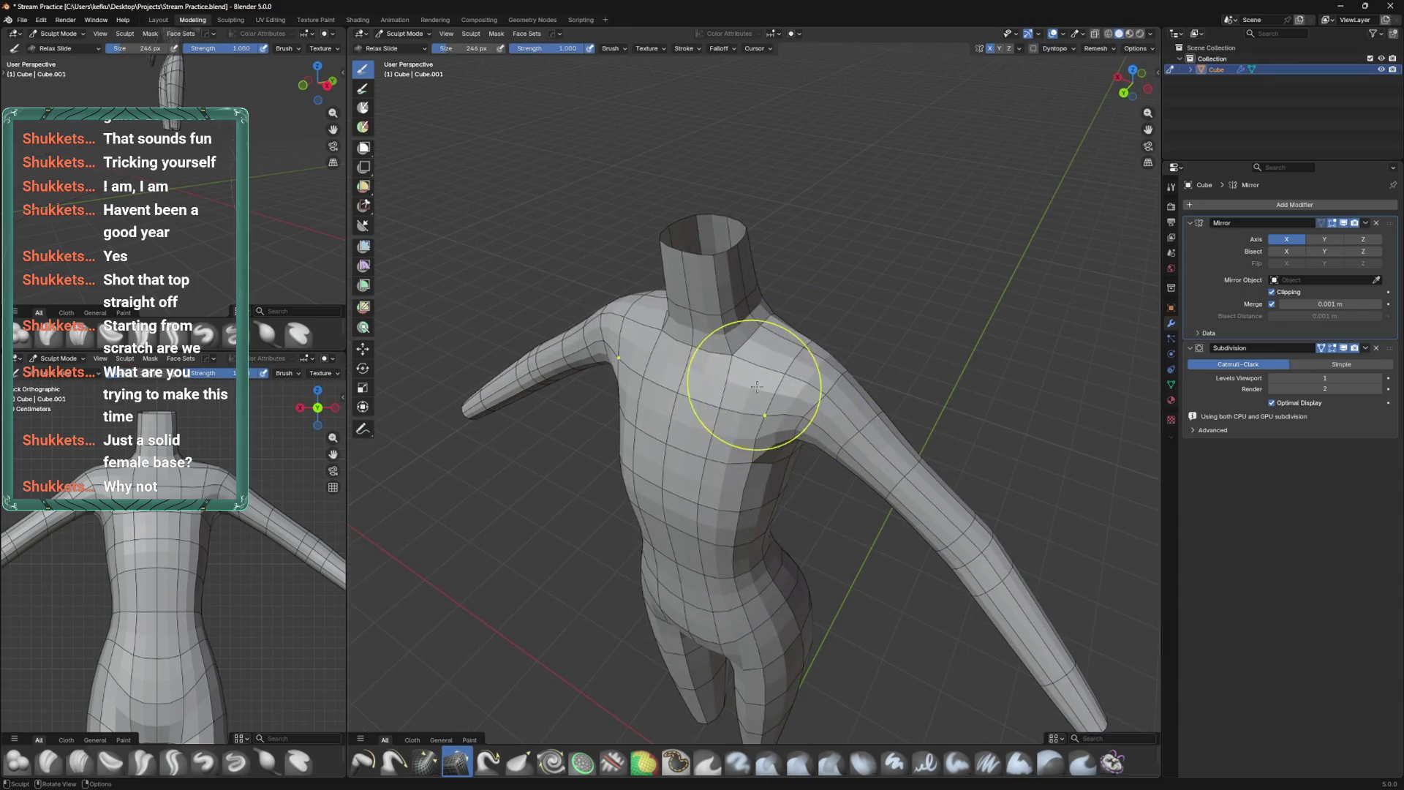
# In Edit Mode, slide a shoulder vertex along its edge into place.
pyautogui.press('Tab')
pyautogui.click(768, 351)
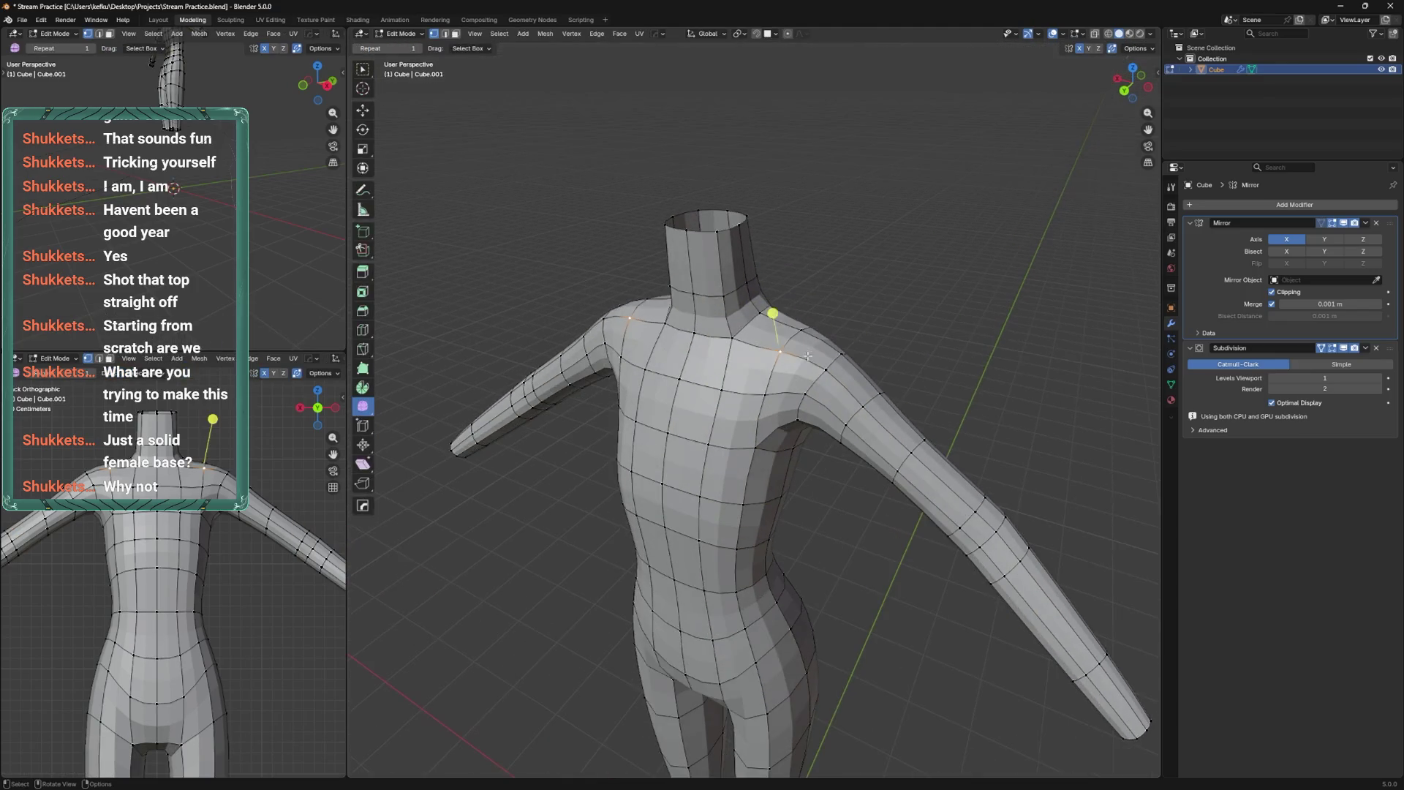
pyautogui.press('g')
pyautogui.press('g')
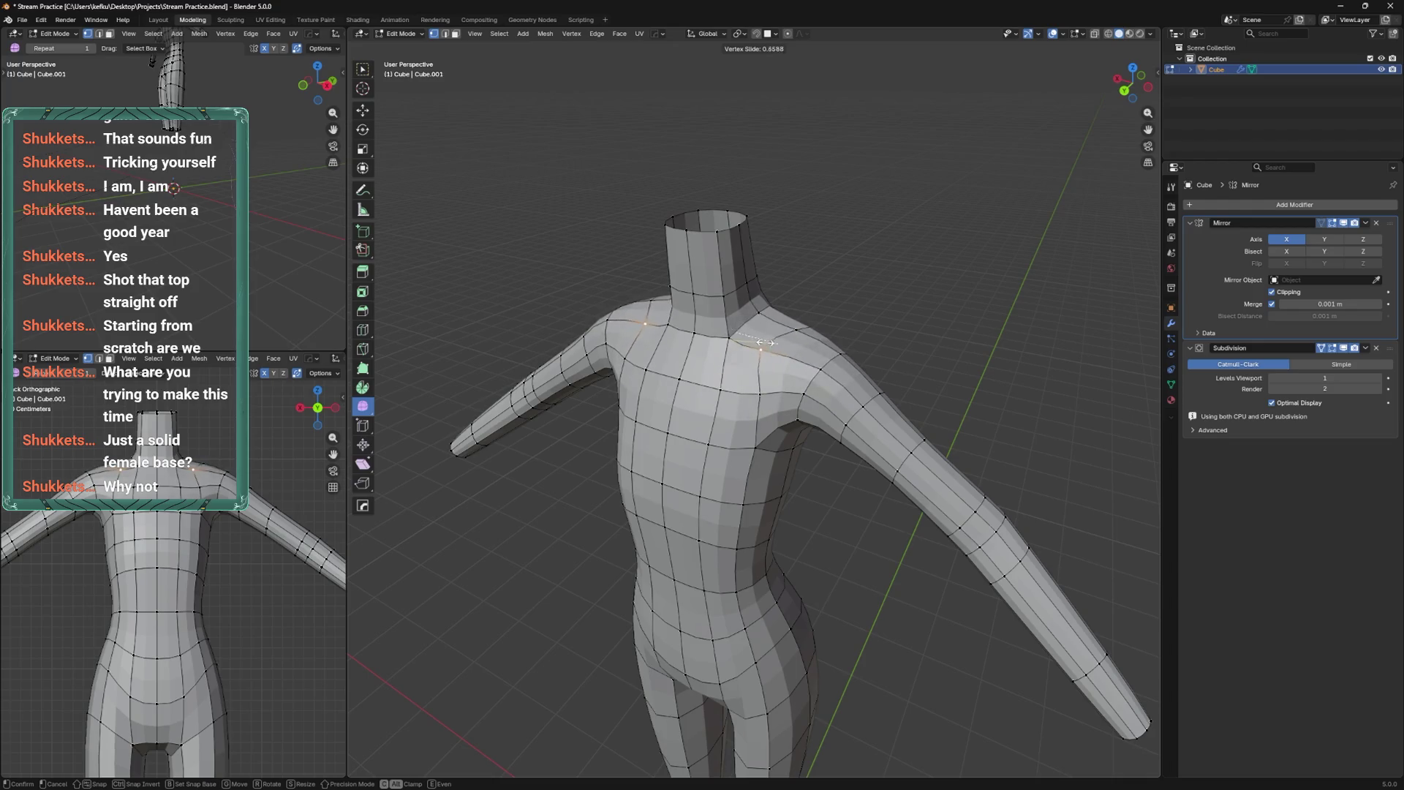
pyautogui.click(773, 349)
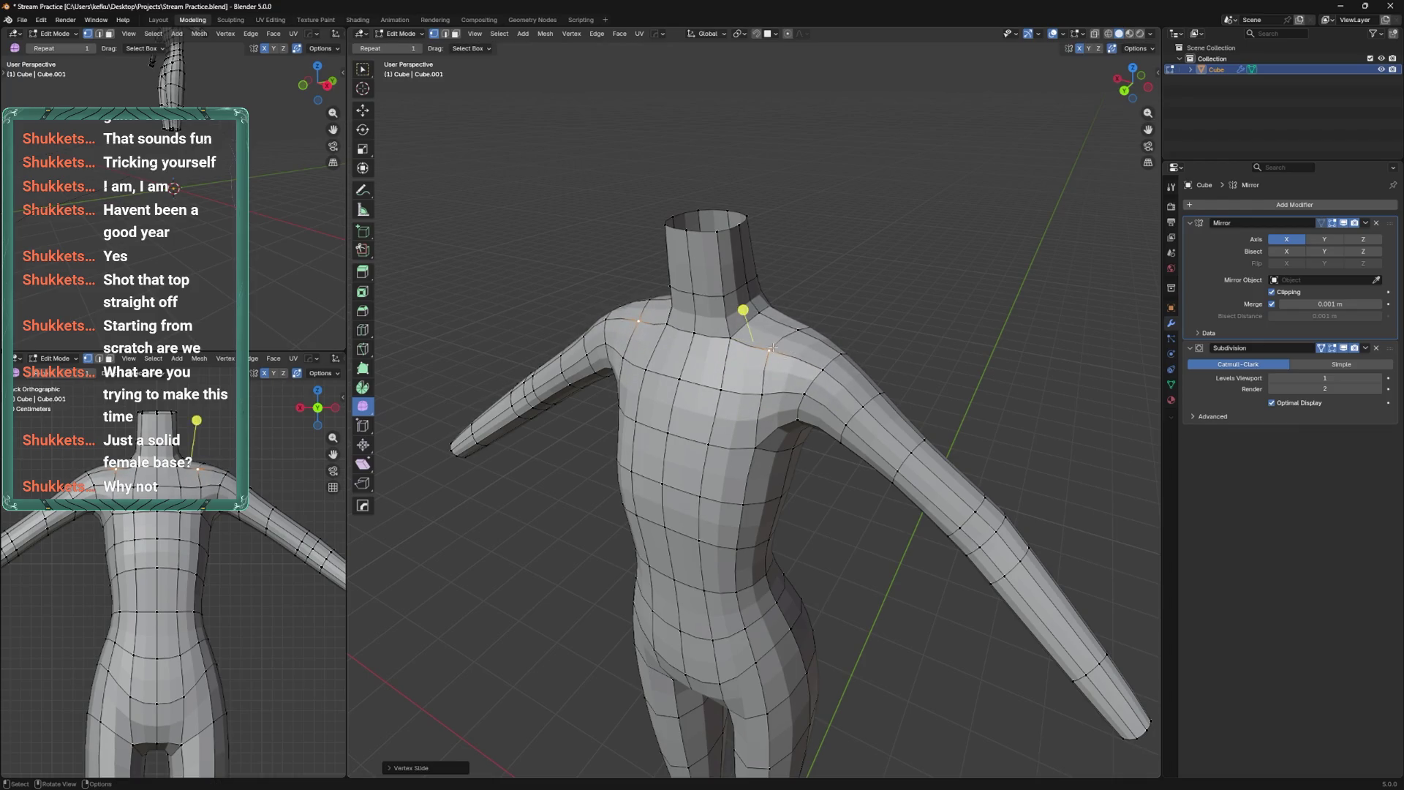
pyautogui.press('Tab')
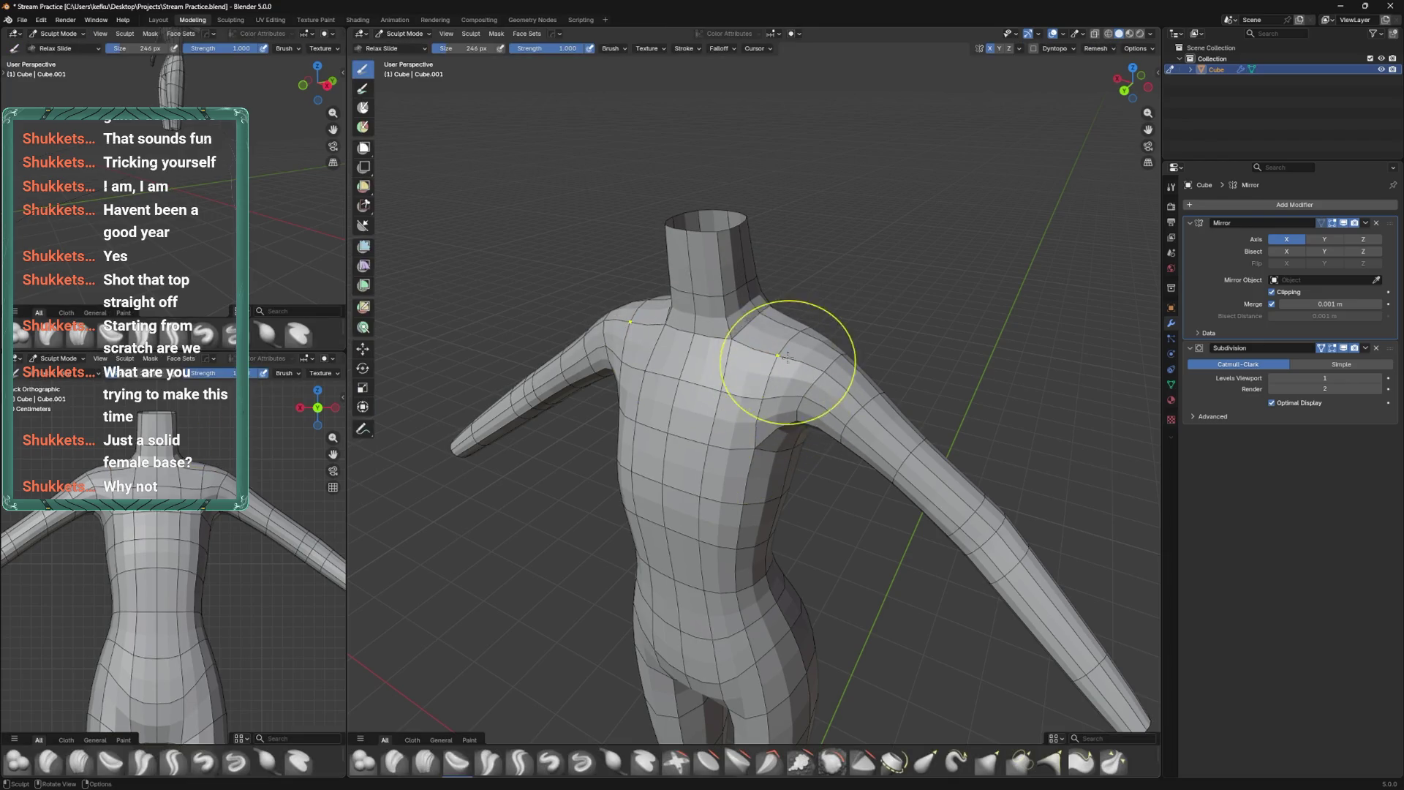
# Back in Sculpt Mode, shrink the brush to 184 px and work around the upper back.
pyautogui.press('[')
pyautogui.press('[')
pyautogui.press('[')
pyautogui.moveTo(805, 376)
pyautogui.mouseDown(button='middle')
pyautogui.moveTo(807, 357)
pyautogui.moveTo(774, 362)
pyautogui.moveTo(822, 351)
pyautogui.moveTo(824, 397)
pyautogui.moveTo(763, 353)
pyautogui.moveTo(710, 390)
pyautogui.mouseUp(button='middle')
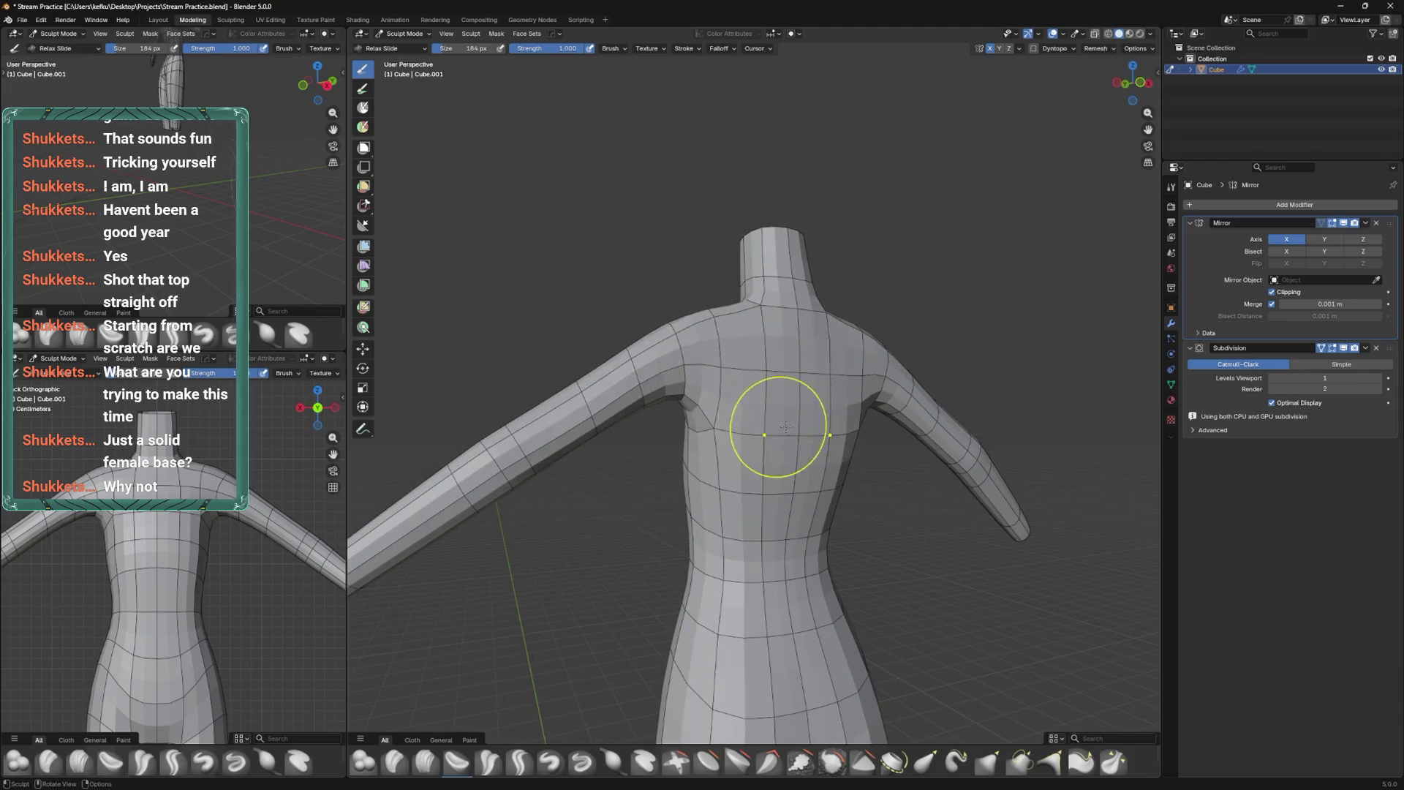
pyautogui.scroll(-3, 767, 515)
pyautogui.moveTo(766, 515)
pyautogui.mouseDown(button='middle')
pyautogui.moveTo(580, 397)
pyautogui.moveTo(719, 370)
pyautogui.moveTo(709, 298)
pyautogui.moveTo(727, 376)
pyautogui.moveTo(775, 402)
pyautogui.moveTo(772, 430)
pyautogui.moveTo(821, 370)
pyautogui.mouseUp(button='middle')
pyautogui.scroll(3, 719, 371)
# Reshape the shoulder with a 159 px Elastic Grab brush and save the file.
pyautogui.click(926, 762)
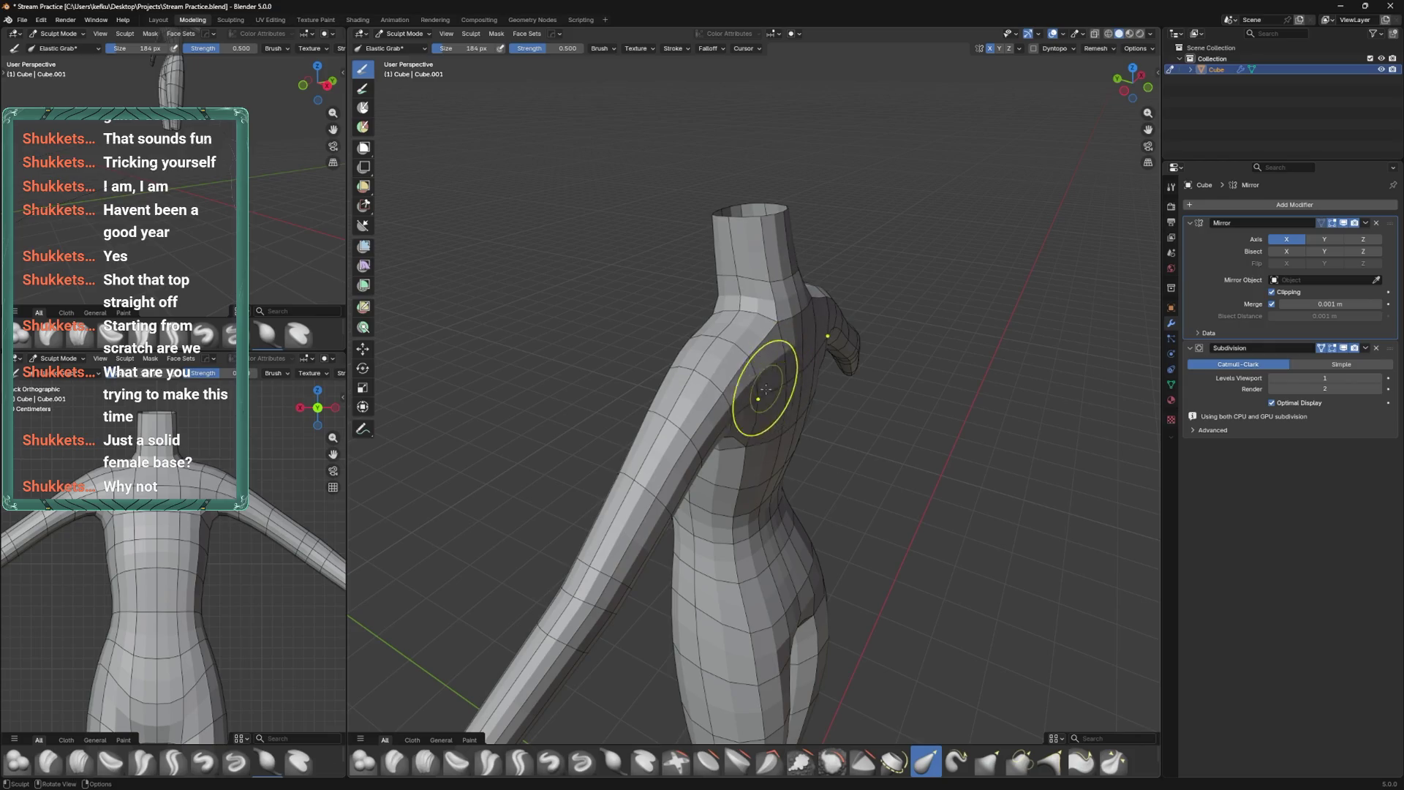
pyautogui.press('f')
pyautogui.click(790, 322)
pyautogui.moveTo(807, 326)
pyautogui.mouseDown(button='middle')
pyautogui.moveTo(749, 330)
pyautogui.moveTo(799, 370)
pyautogui.moveTo(753, 358)
pyautogui.moveTo(784, 244)
pyautogui.moveTo(819, 427)
pyautogui.moveTo(840, 381)
pyautogui.mouseUp(button='middle')
pyautogui.hotkey('ctrl', 's')
pyautogui.hotkey('ctrl', 'Tab')
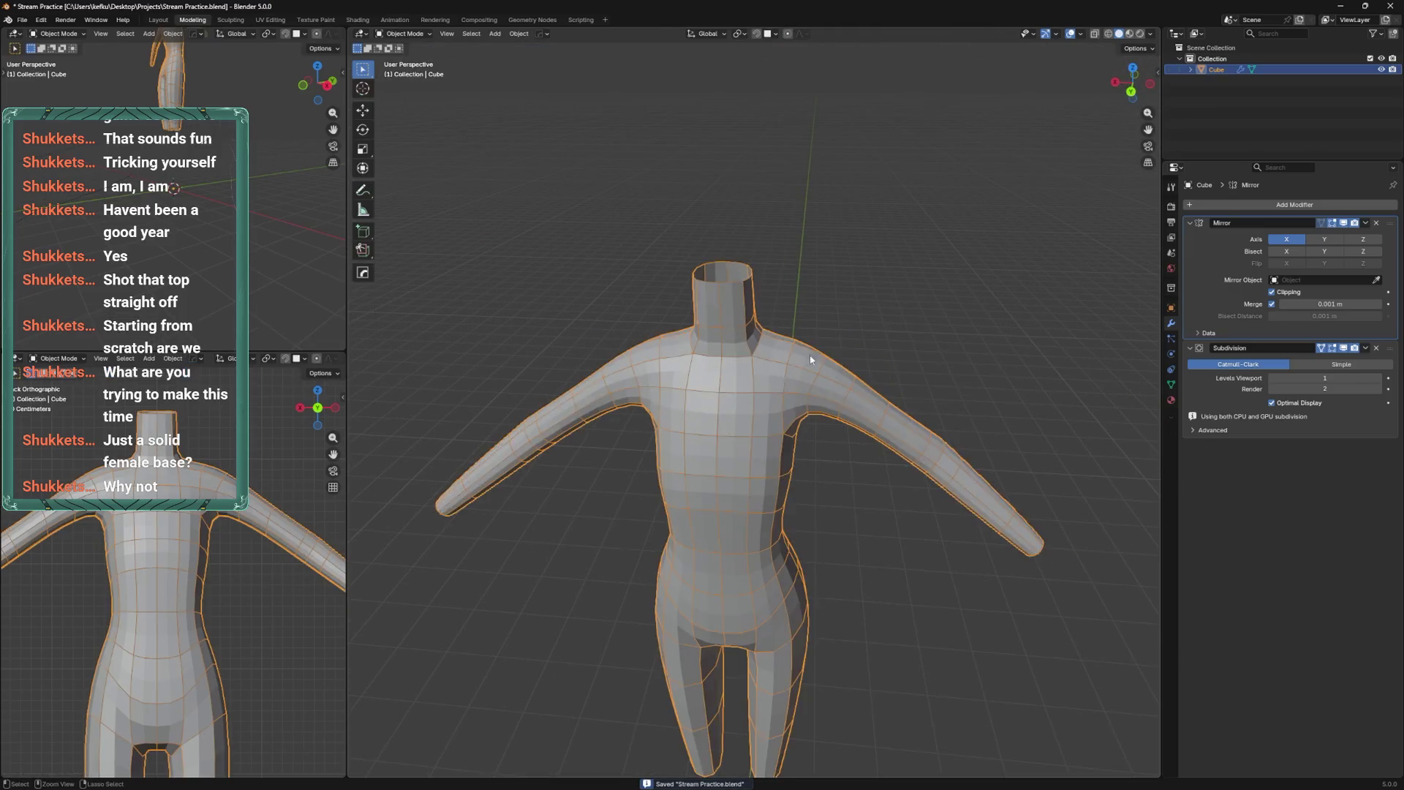
# Enter Edit Mode from the back orthographic view and save the file.
pyautogui.press('ctrl+KP_1')
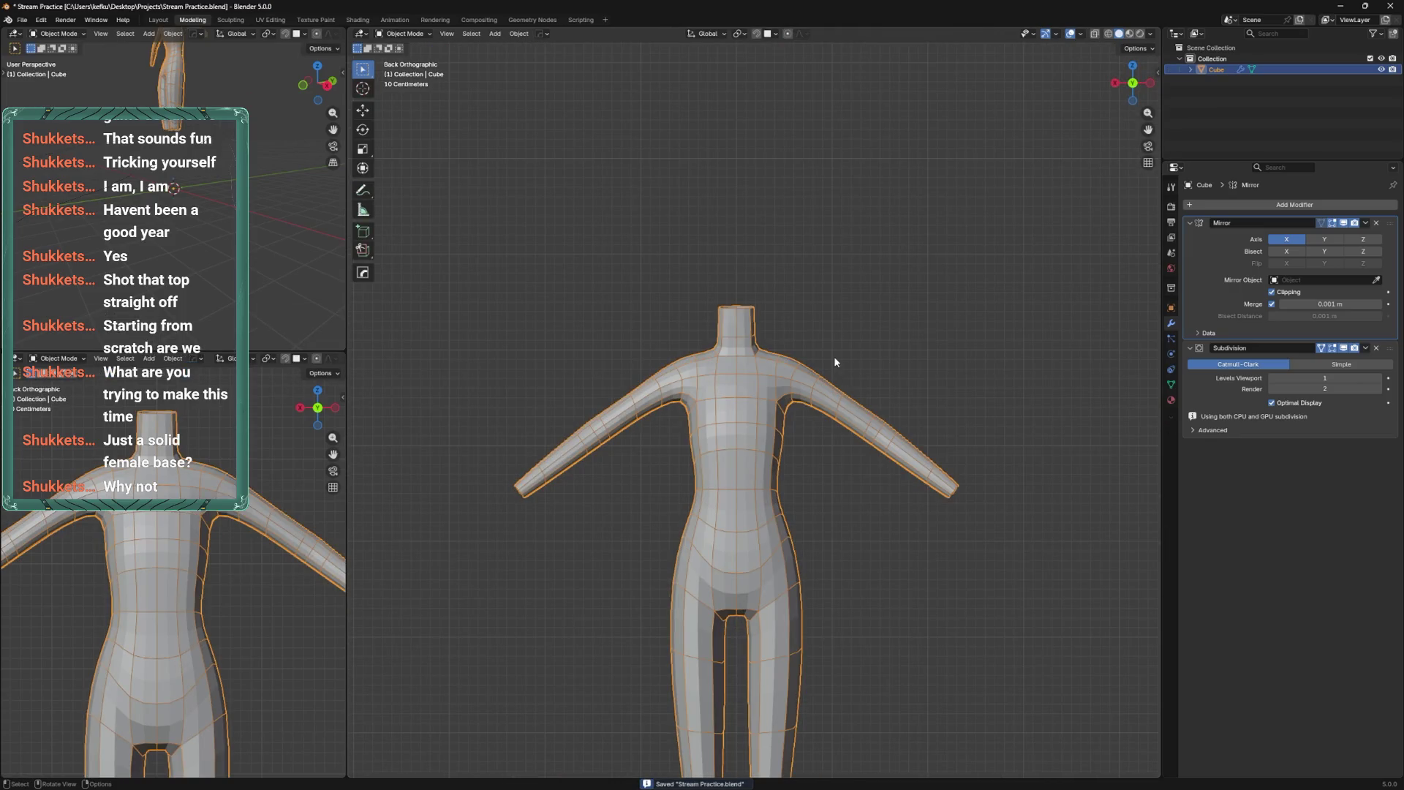
pyautogui.press('Tab')
pyautogui.scroll(8, 797, 393)
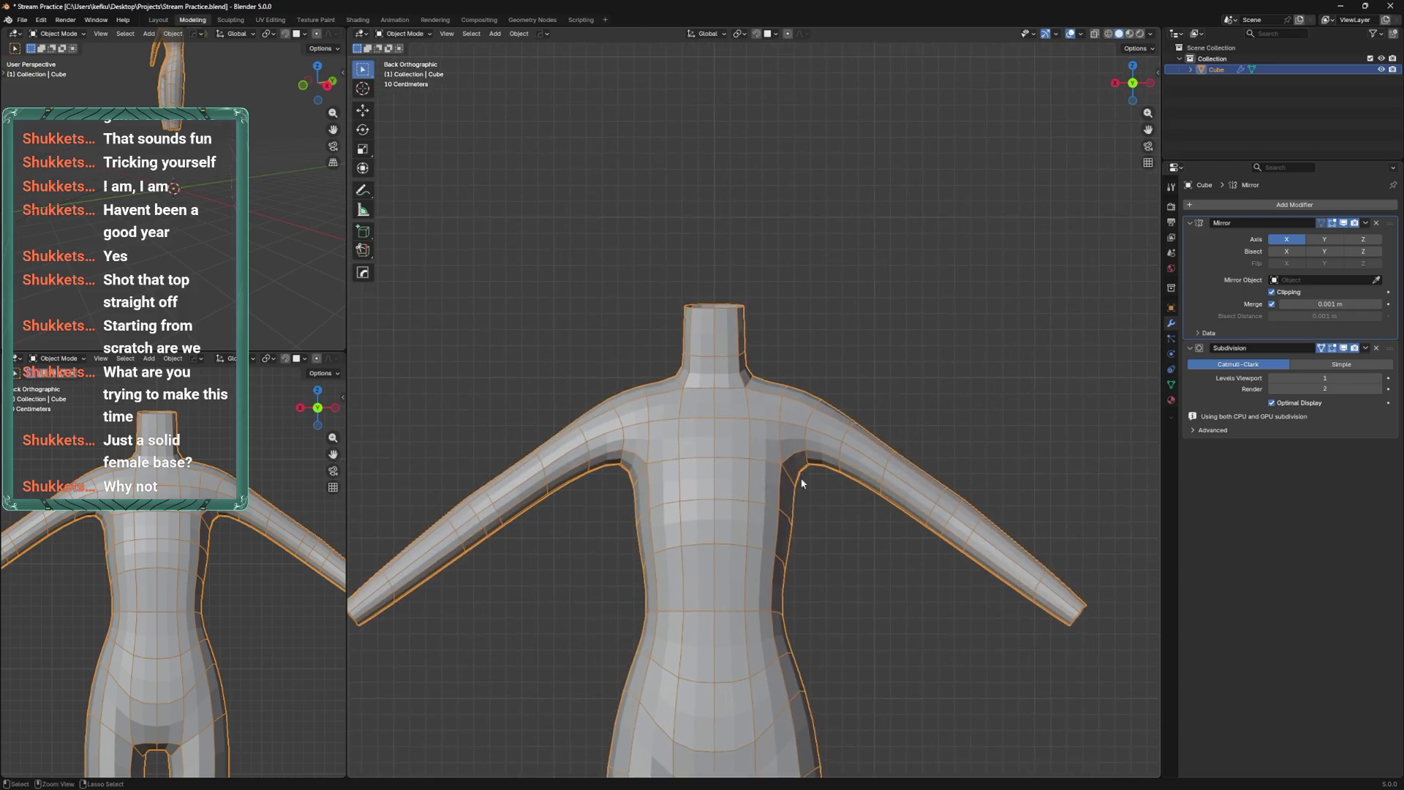
pyautogui.hotkey('ctrl', 's')
pyautogui.moveTo(855, 396)
pyautogui.mouseDown(button='middle')
pyautogui.moveTo(1010, 400)
pyautogui.moveTo(907, 398)
pyautogui.moveTo(951, 439)
pyautogui.moveTo(834, 401)
pyautogui.mouseUp(button='middle')
# Cut a centred new edge loop into the upper arm.
pyautogui.hotkey('ctrl', 'r')
pyautogui.click(972, 464)
pyautogui.rightClick(972, 464)
pyautogui.hotkey('ctrl', 'Tab')
pyautogui.click(895, 497)
pyautogui.moveTo(895, 498)
pyautogui.mouseDown(button='middle')
pyautogui.moveTo(893, 533)
pyautogui.moveTo(855, 541)
pyautogui.moveTo(841, 571)
pyautogui.moveTo(816, 534)
pyautogui.mouseUp(button='middle')
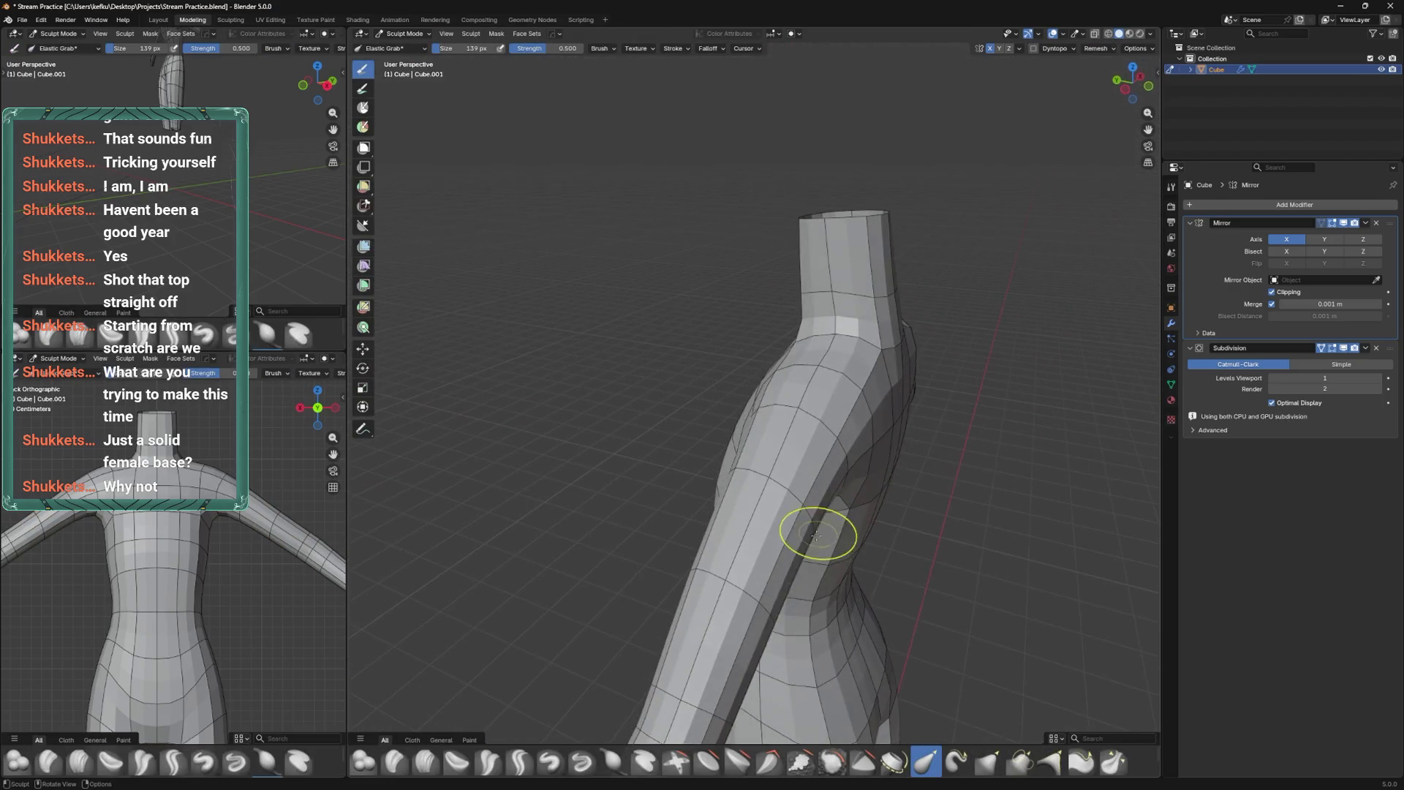
pyautogui.moveTo(771, 609)
pyautogui.mouseDown(button='middle')
pyautogui.moveTo(809, 595)
pyautogui.moveTo(821, 612)
pyautogui.moveTo(814, 587)
pyautogui.mouseUp(button='middle')
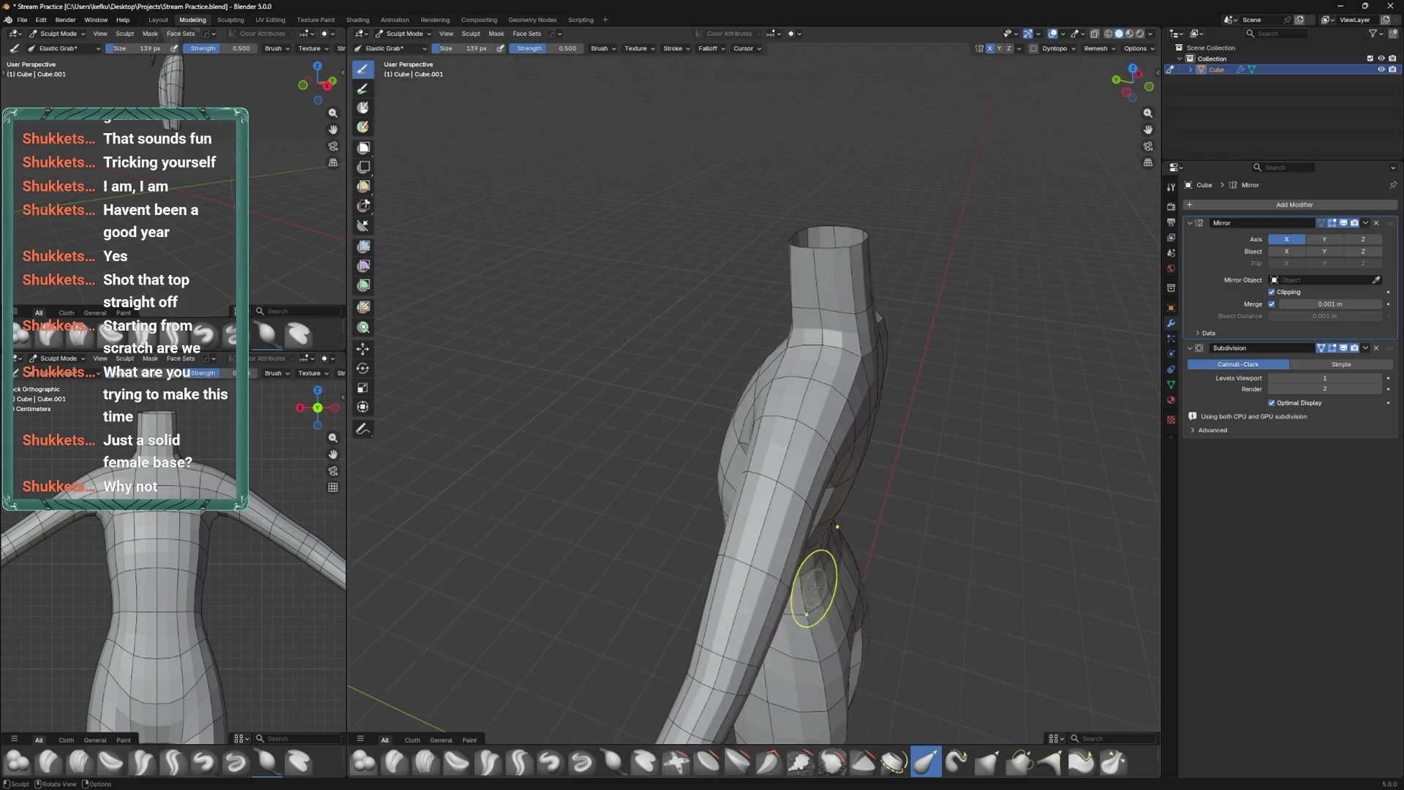
# Cut another loop around the upper arm, smooth its vertices, and save.
pyautogui.press('Tab')
pyautogui.hotkey('ctrl', 'r')
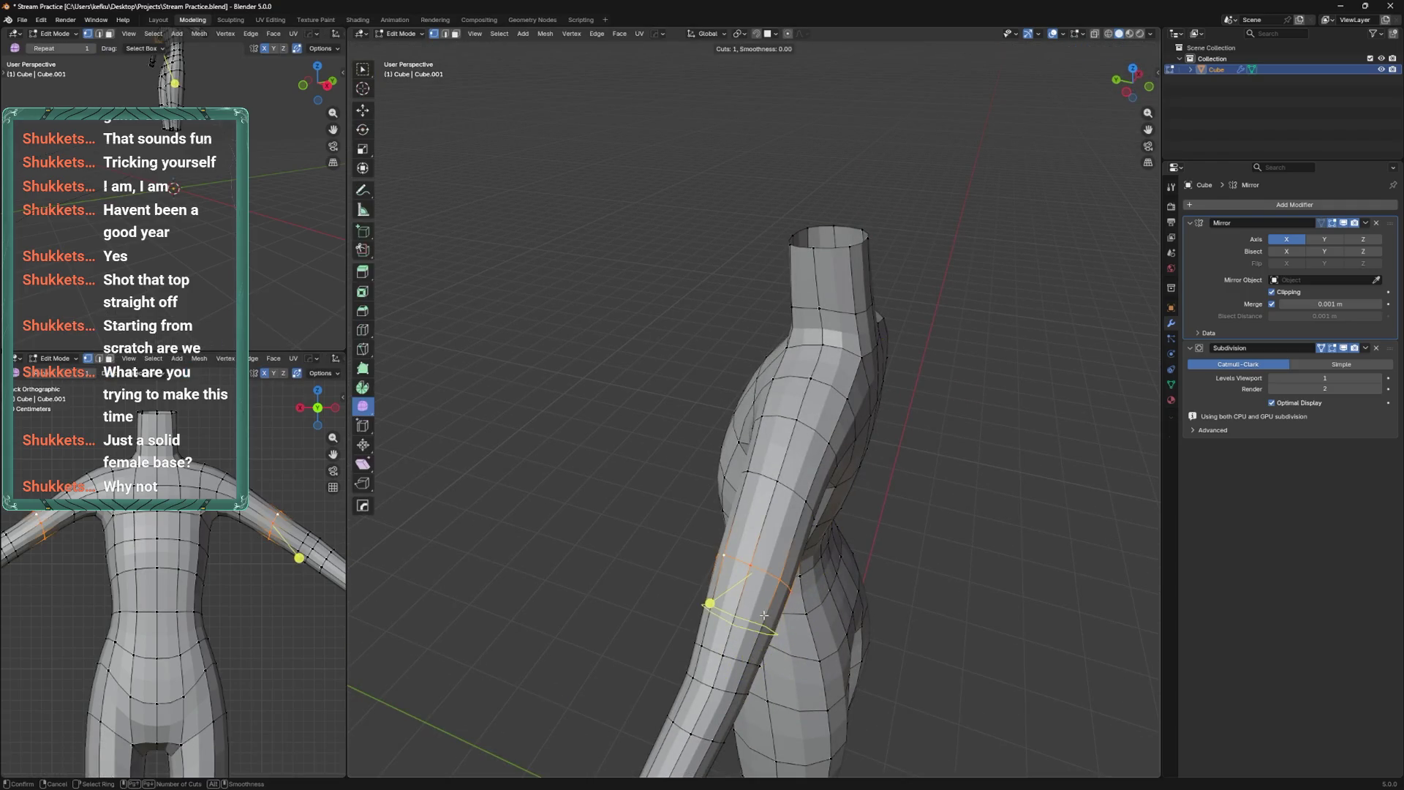
pyautogui.click(783, 614)
pyautogui.click(786, 612)
pyautogui.moveTo(786, 613); pyautogui.dragTo(792, 609, button='middle')
pyautogui.rightClick(792, 608)
pyautogui.click(823, 512)
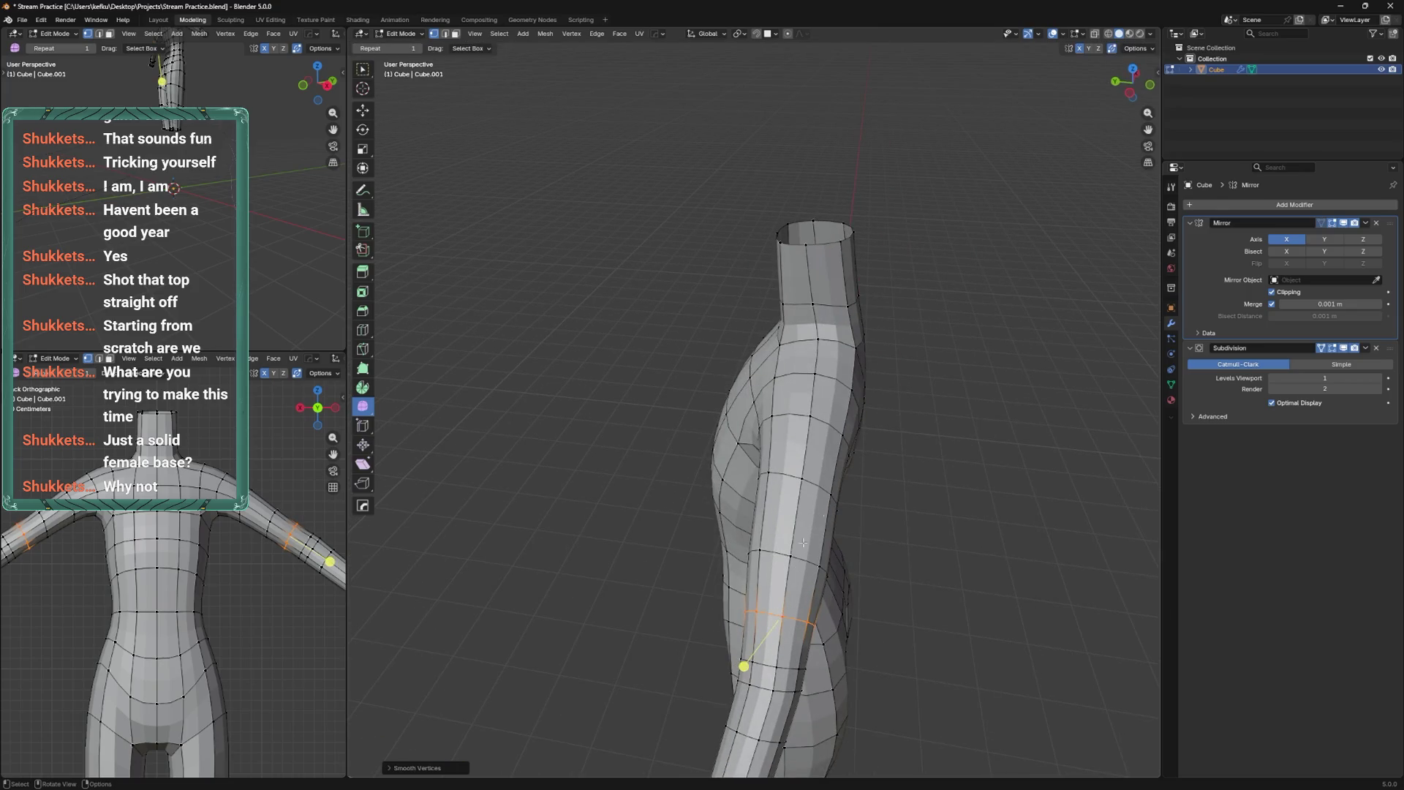
pyautogui.click(790, 592)
pyautogui.moveTo(791, 592)
pyautogui.mouseDown(button='middle')
pyautogui.moveTo(712, 571)
pyautogui.moveTo(806, 553)
pyautogui.moveTo(805, 455)
pyautogui.moveTo(812, 474)
pyautogui.moveTo(831, 418)
pyautogui.mouseUp(button='middle')
pyautogui.hotkey('ctrl', 's')
# Raise the shoulder loop slightly along Z, then return to Sculpt Mode.
pyautogui.press('g')
pyautogui.press('z')
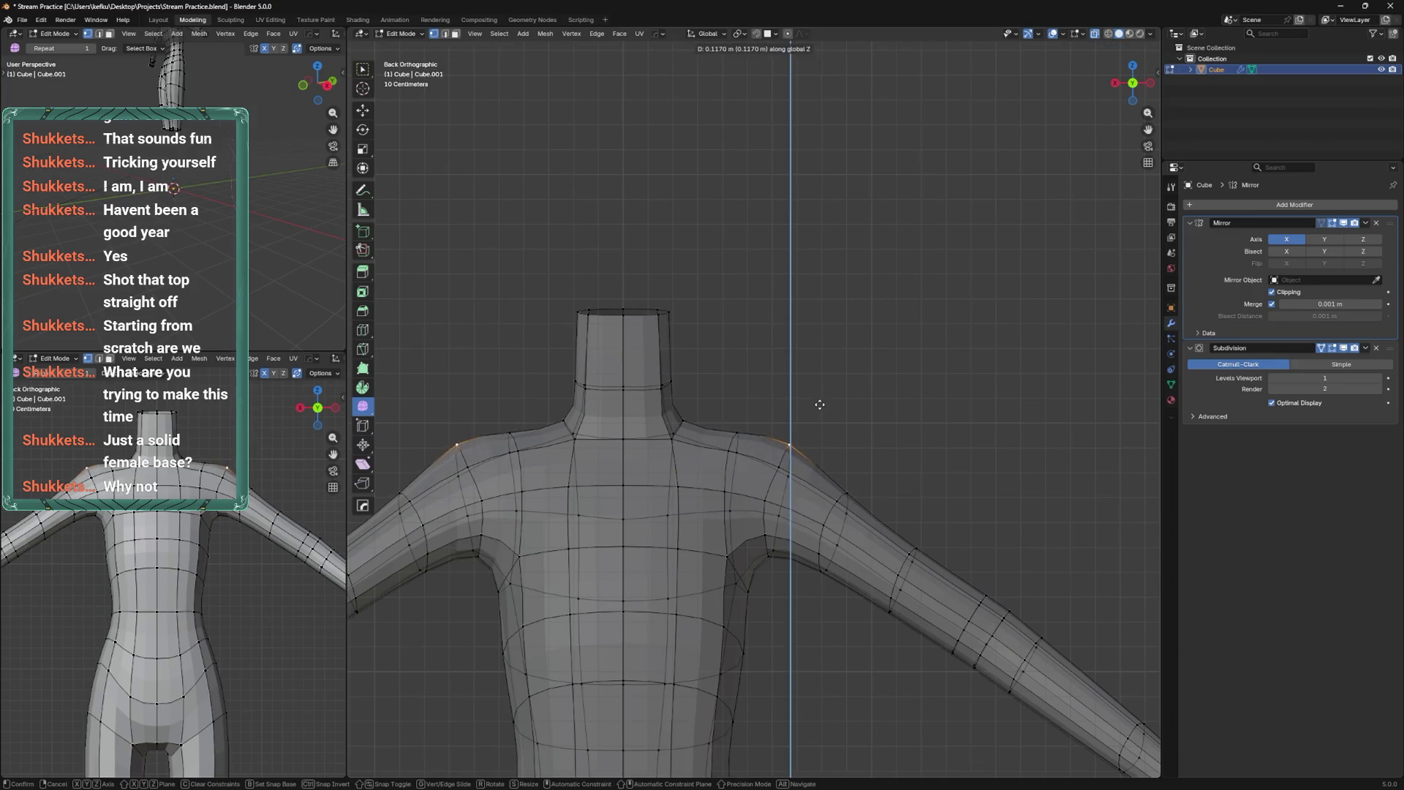
pyautogui.click(816, 411)
pyautogui.hotkey('ctrl', 'Tab')
pyautogui.click(817, 502)
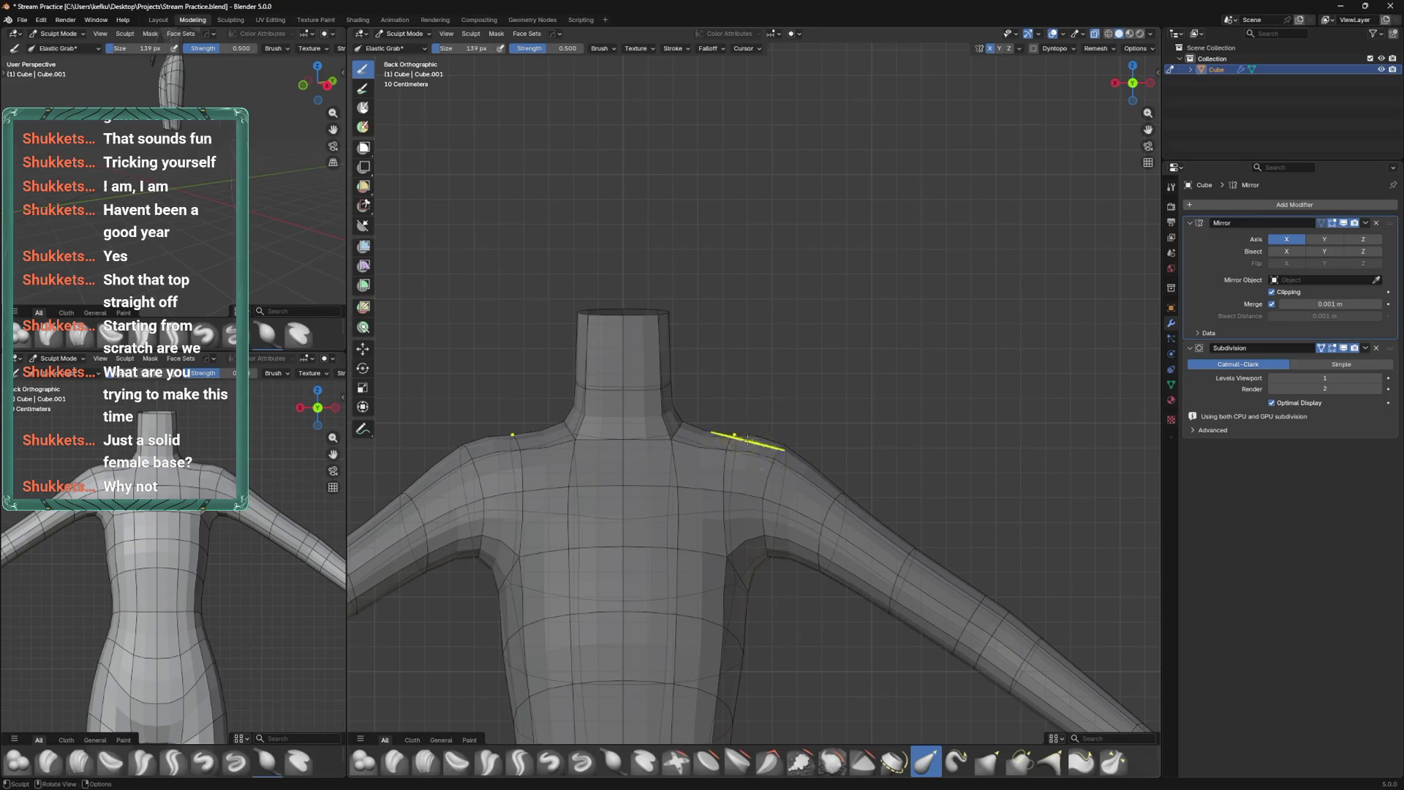
# Reshape the shoulder with a 178 px elastic stroke, then shrink the brush to 146 px.
pyautogui.press('f')
pyautogui.click(809, 470)
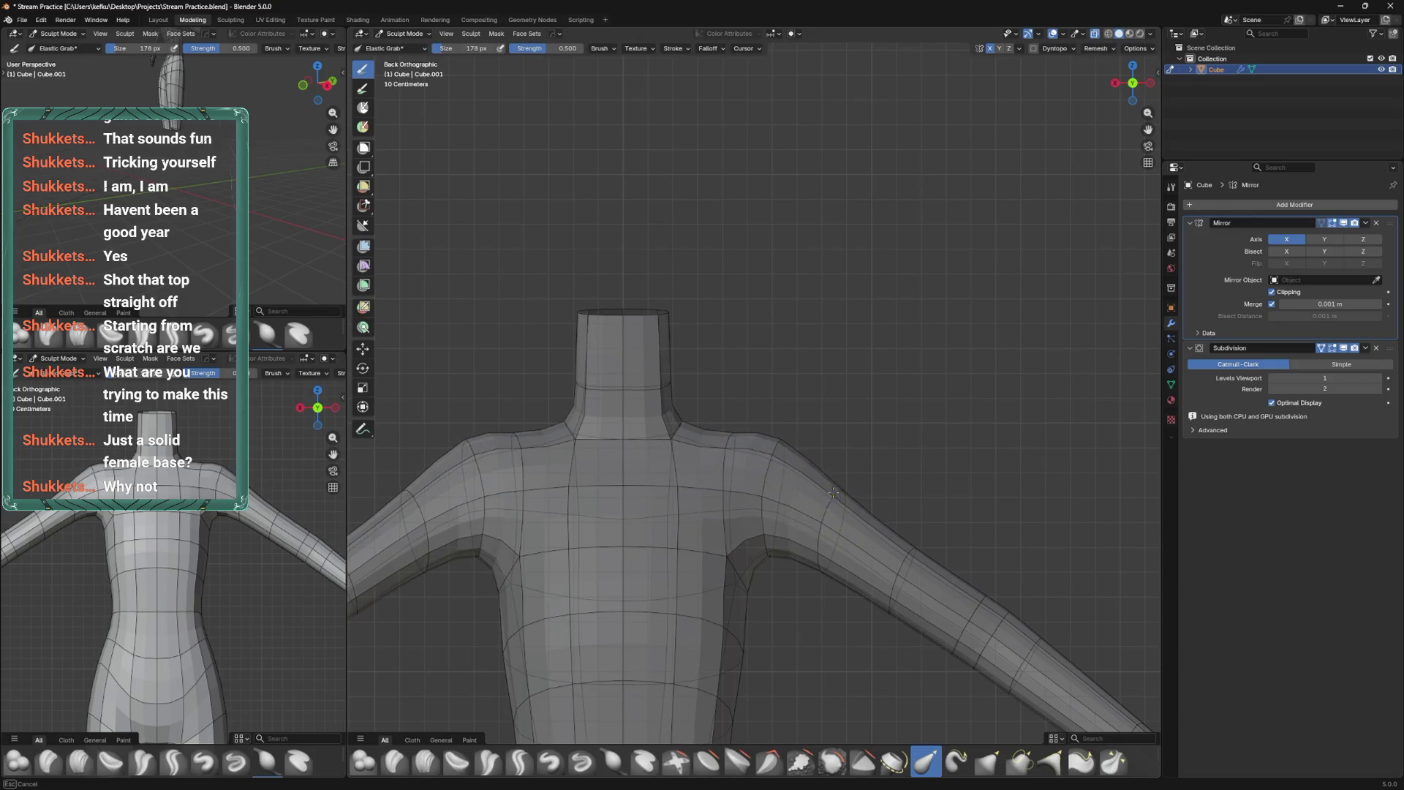
pyautogui.moveTo(767, 464); pyautogui.dragTo(775, 466)
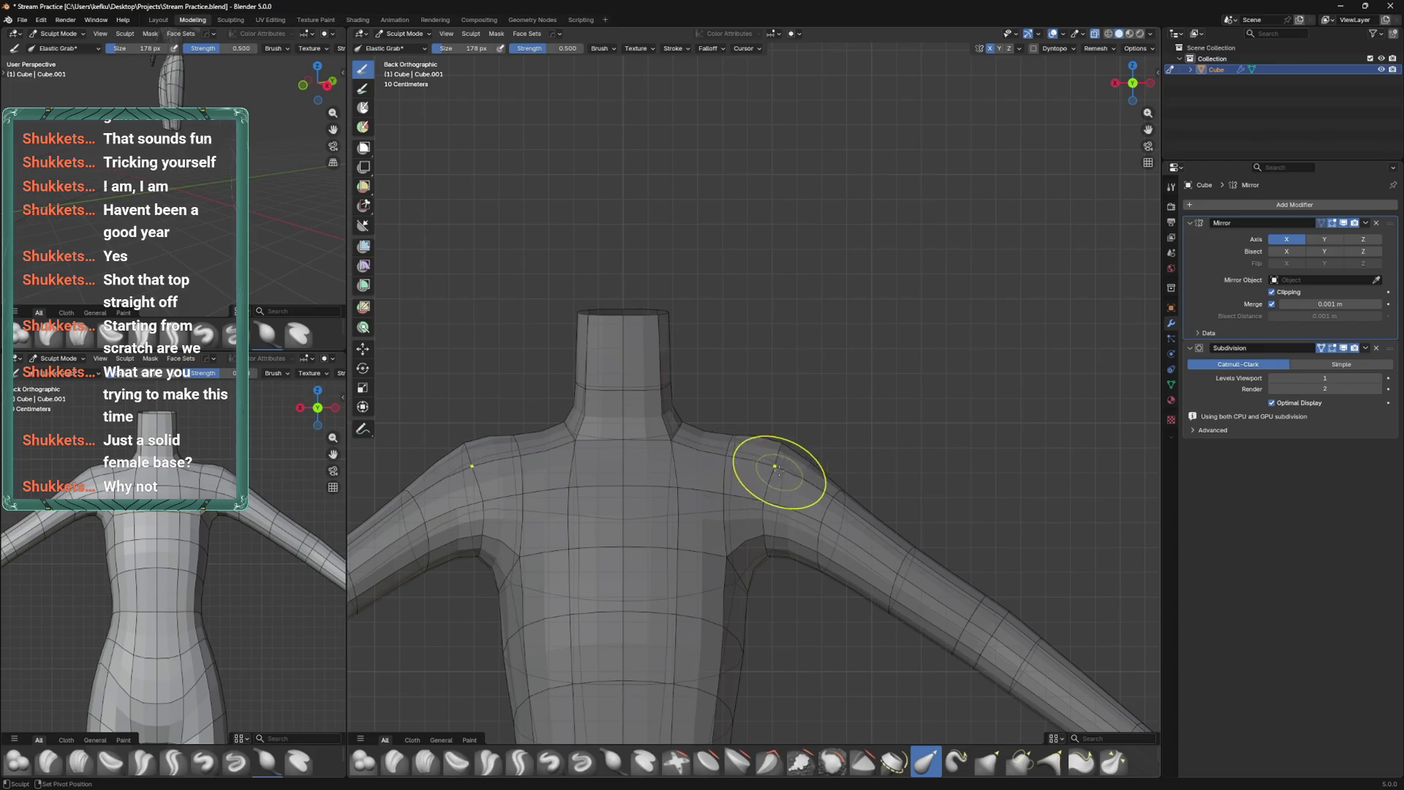
pyautogui.press('f')
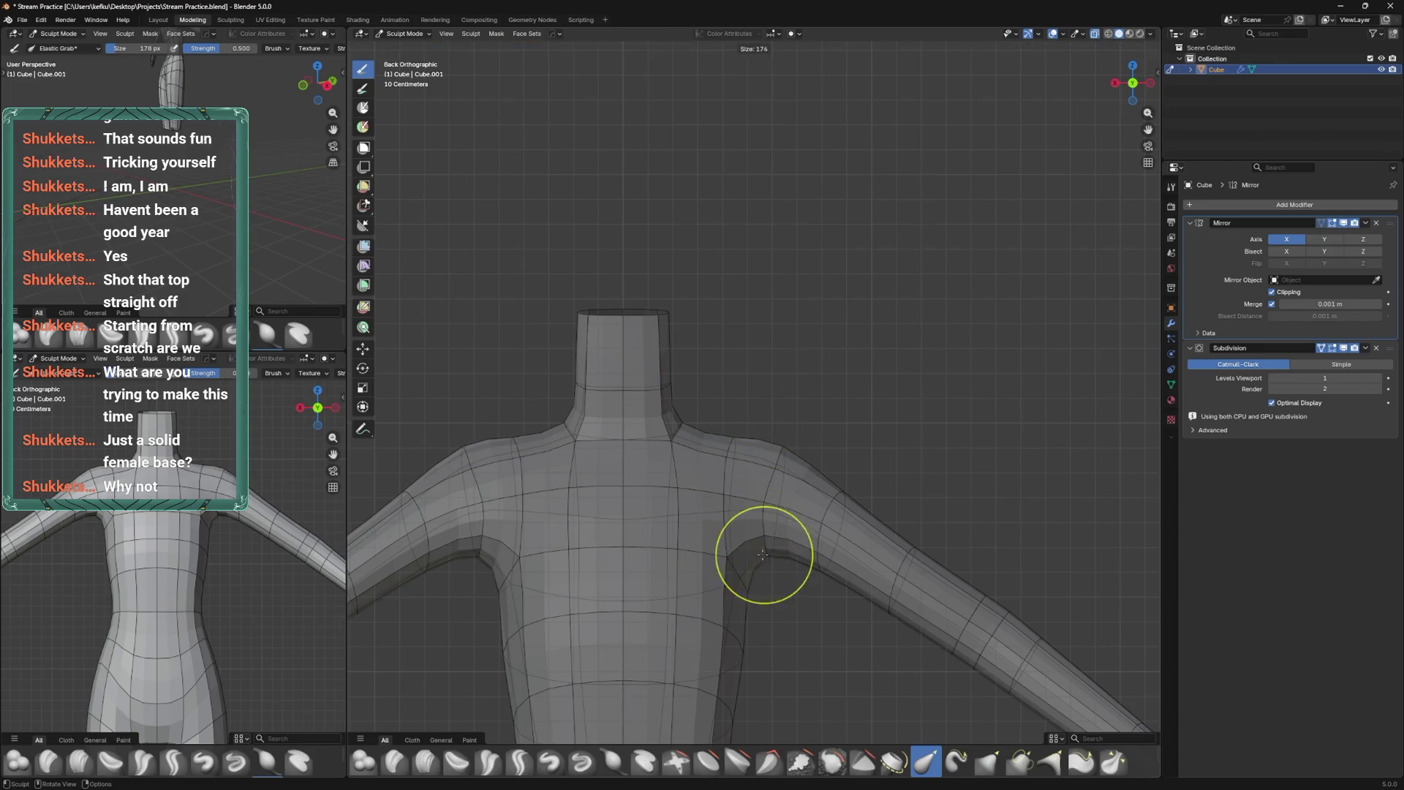
pyautogui.click(757, 559)
# Pull both shoulders outward with a 182 px brush, then set it to 137 px.
pyautogui.scroll(-2, 779, 466)
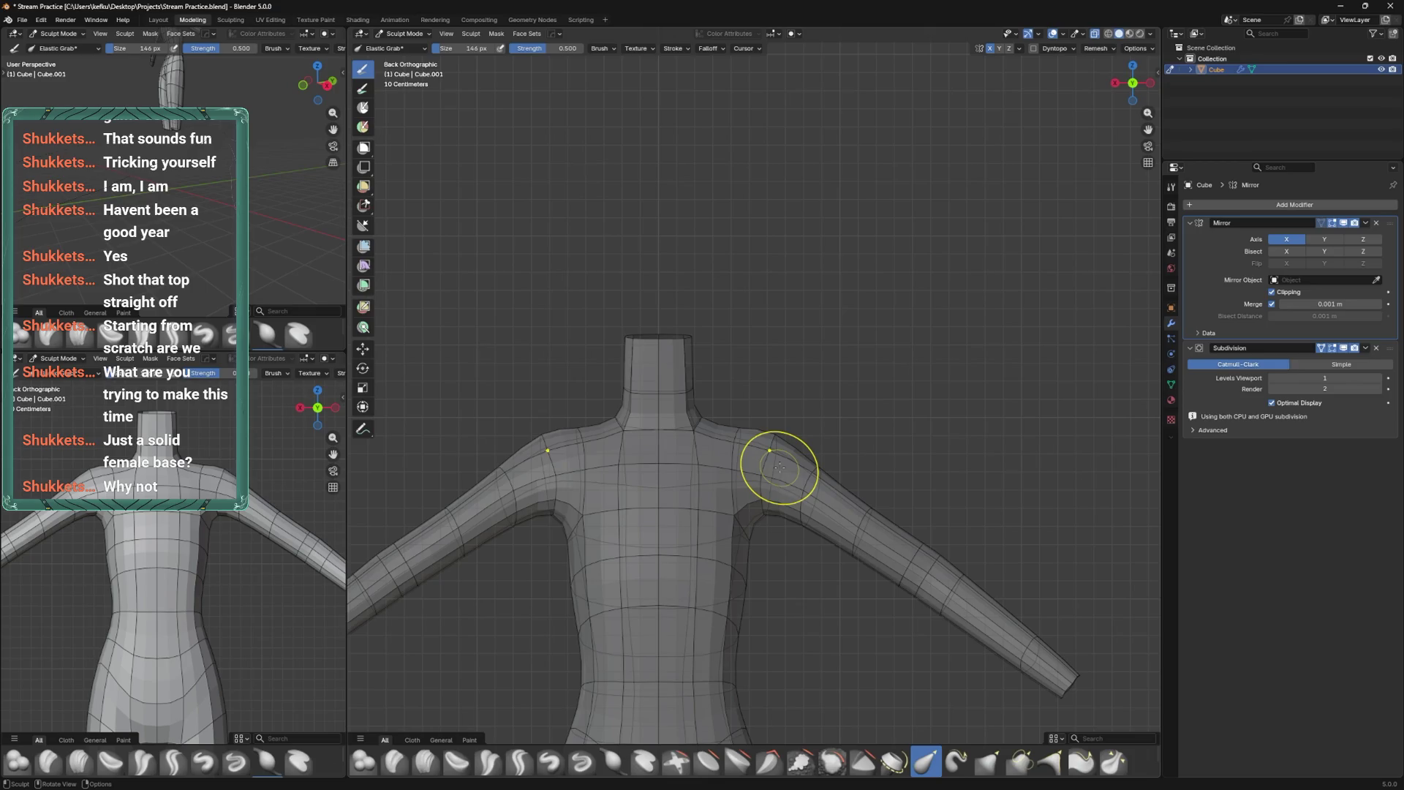
pyautogui.keyDown('shift'); pyautogui.moveTo(889, 499); pyautogui.dragTo(875, 396, button='middle'); pyautogui.keyUp('shift')
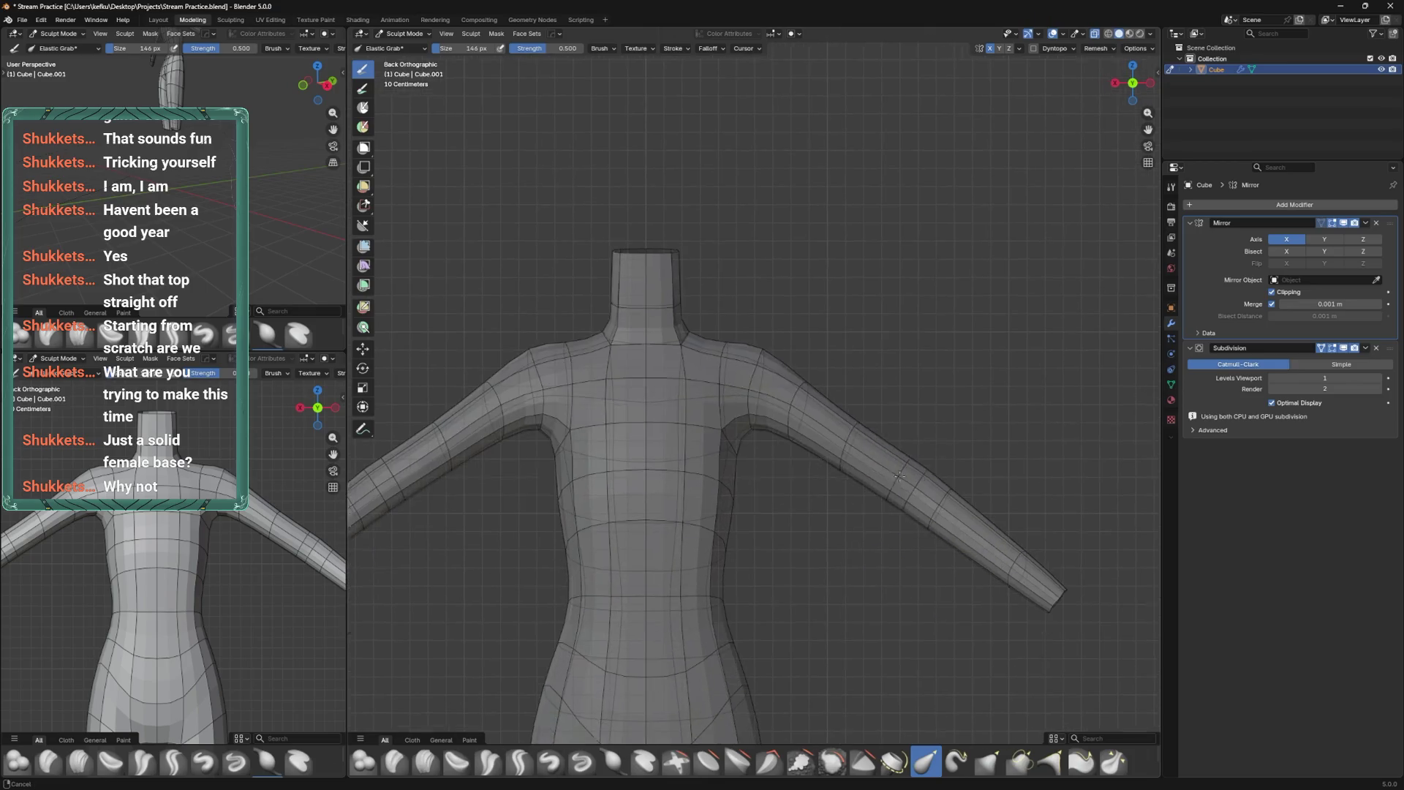
pyautogui.scroll(-2, 972, 485)
pyautogui.press('f')
pyautogui.click(867, 436)
pyautogui.moveTo(867, 436); pyautogui.dragTo(837, 402)
pyautogui.press('f')
pyautogui.click(837, 402)
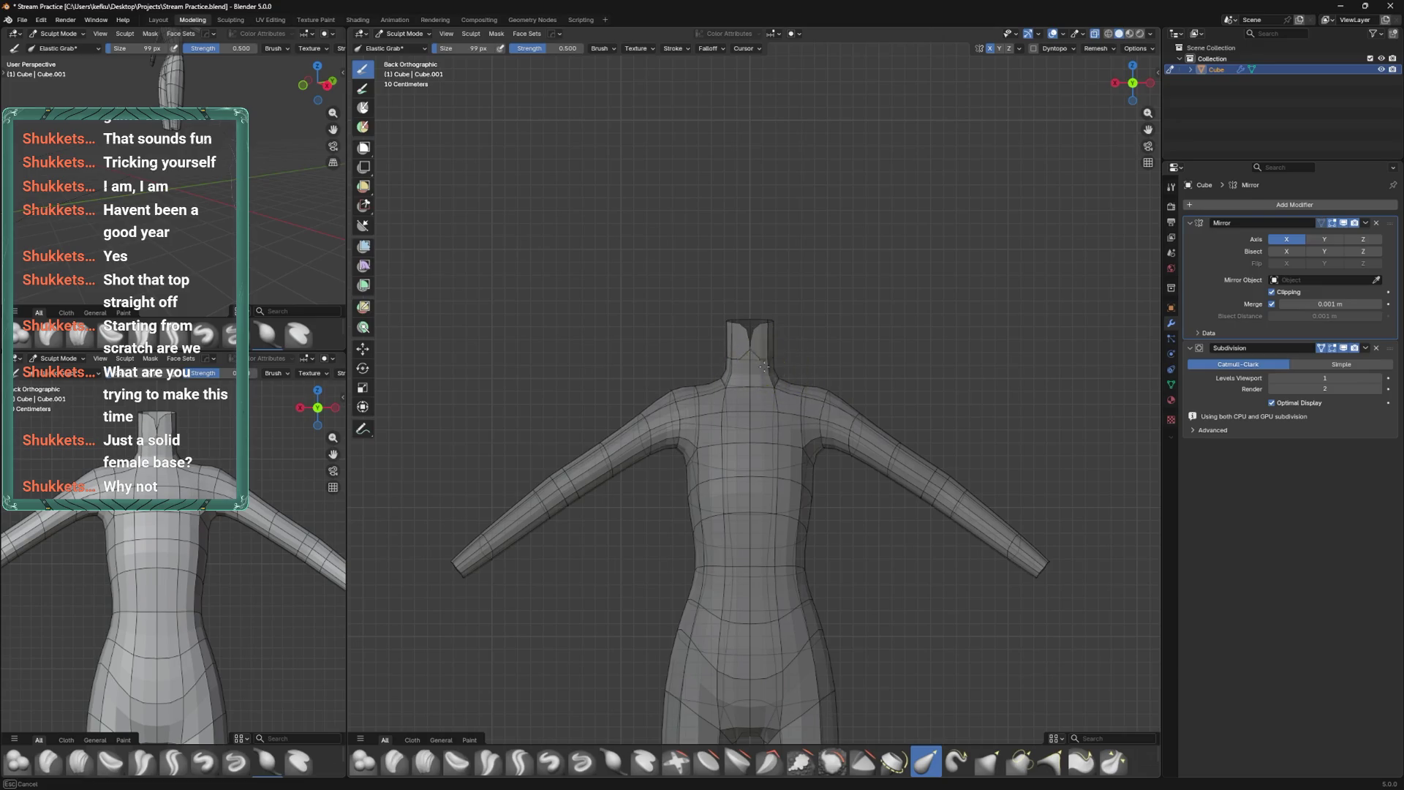
# Push the arms into shape with a mirrored 96 px elastic stroke.
pyautogui.press('Tab')
pyautogui.hotkey('ctrl', 'Tab')
pyautogui.click(825, 423)
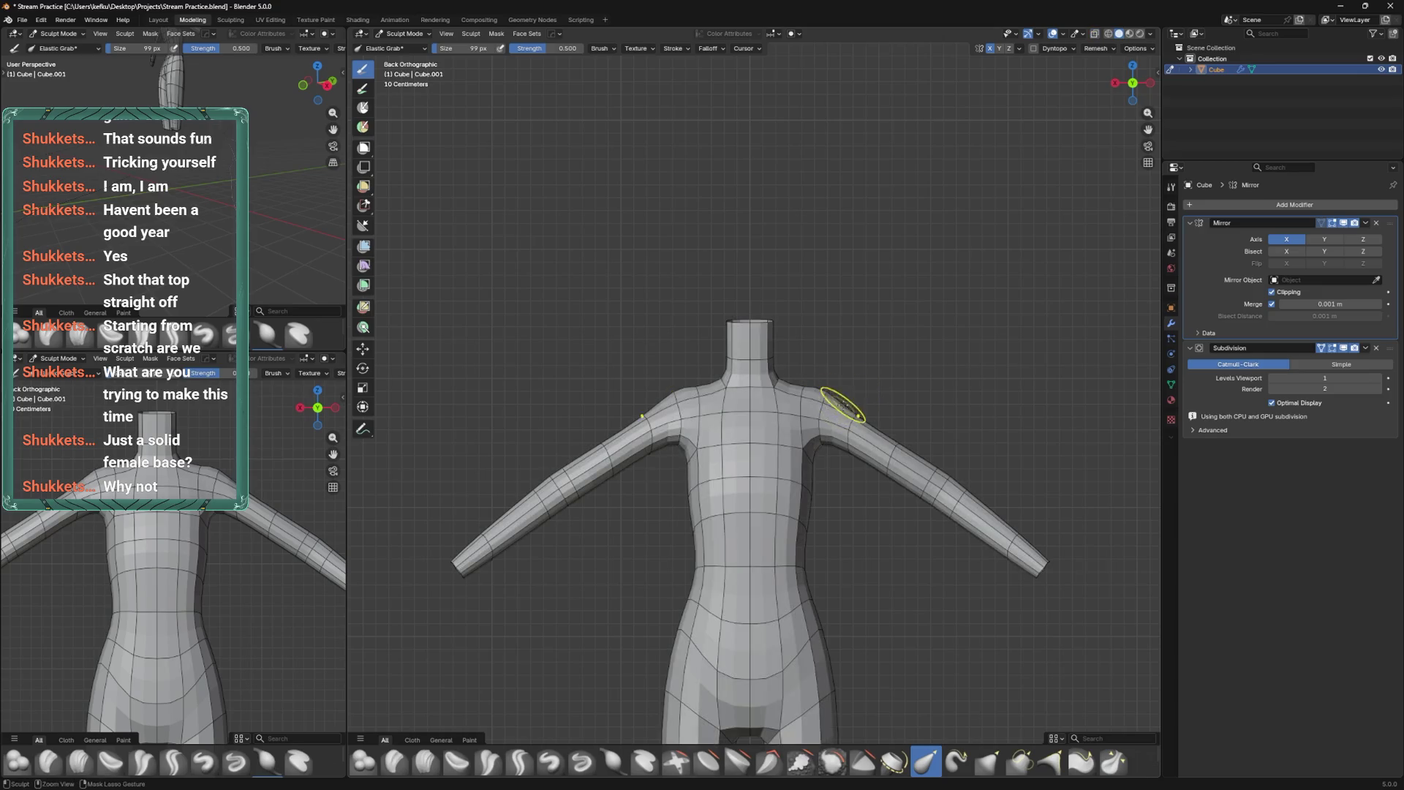
pyautogui.scroll(1, 847, 401)
pyautogui.press('[')
pyautogui.press('[')
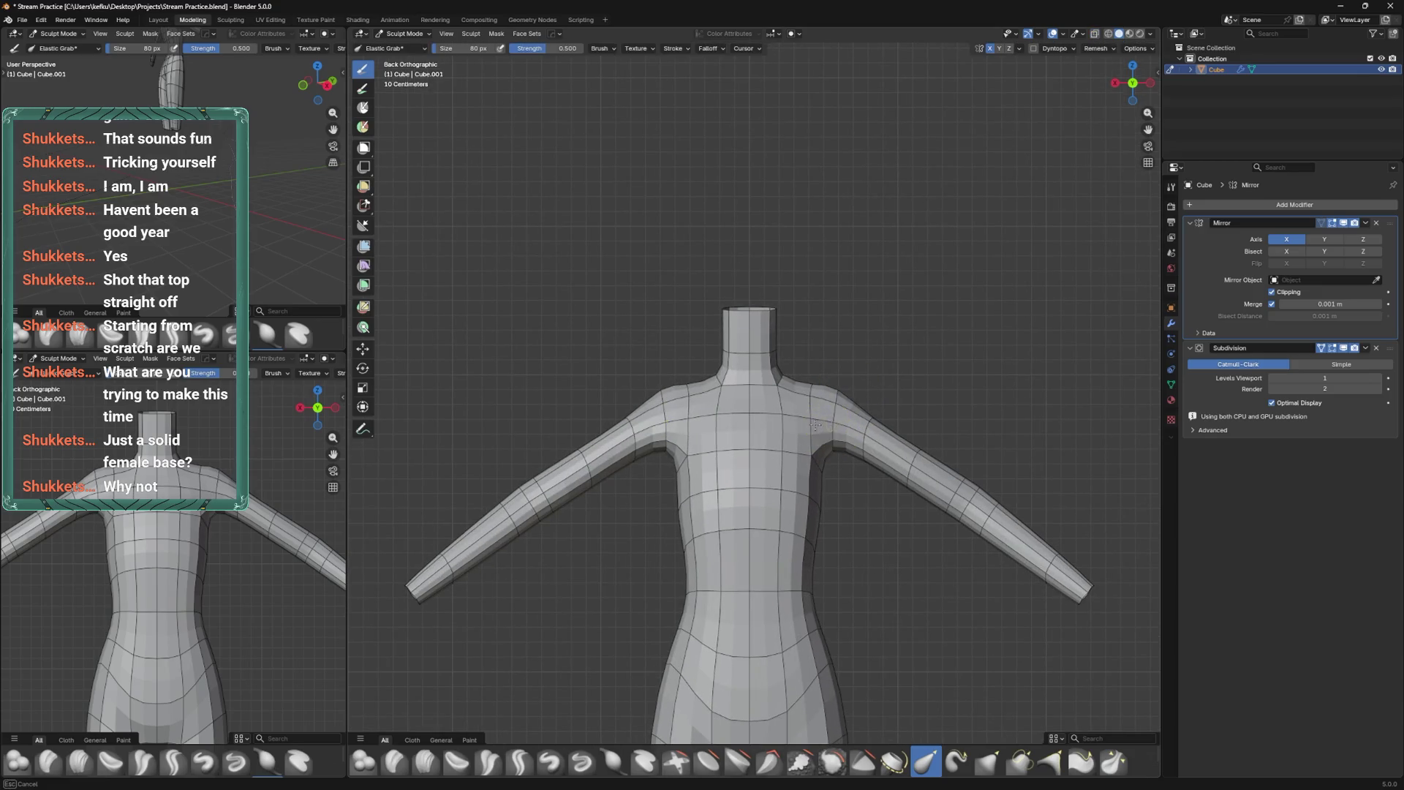
pyautogui.press(']')
pyautogui.press(']')
pyautogui.moveTo(930, 508); pyautogui.dragTo(977, 480)
# Check the shoulders from top and back views, shrink the brush to 58 px, and save.
pyautogui.moveTo(947, 484)
pyautogui.keyDown('alt'); pyautogui.mouseDown(button='middle')
pyautogui.moveTo(911, 446)
pyautogui.moveTo(901, 502)
pyautogui.mouseUp(button='middle'); pyautogui.keyUp('alt')
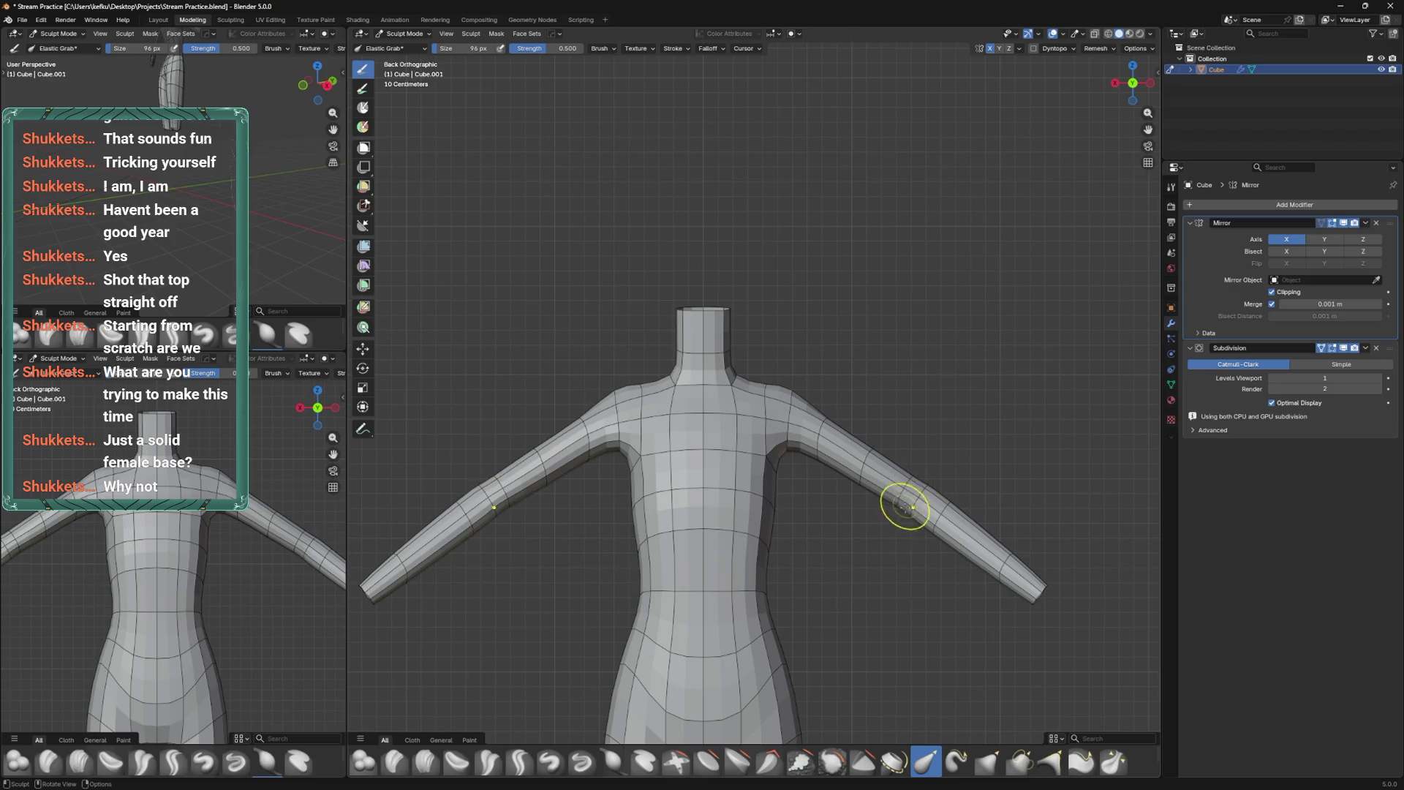
pyautogui.moveTo(900, 504)
pyautogui.keyDown('alt'); pyautogui.mouseDown(button='middle')
pyautogui.moveTo(916, 482)
pyautogui.moveTo(857, 459)
pyautogui.moveTo(835, 423)
pyautogui.mouseUp(button='middle'); pyautogui.keyUp('alt')
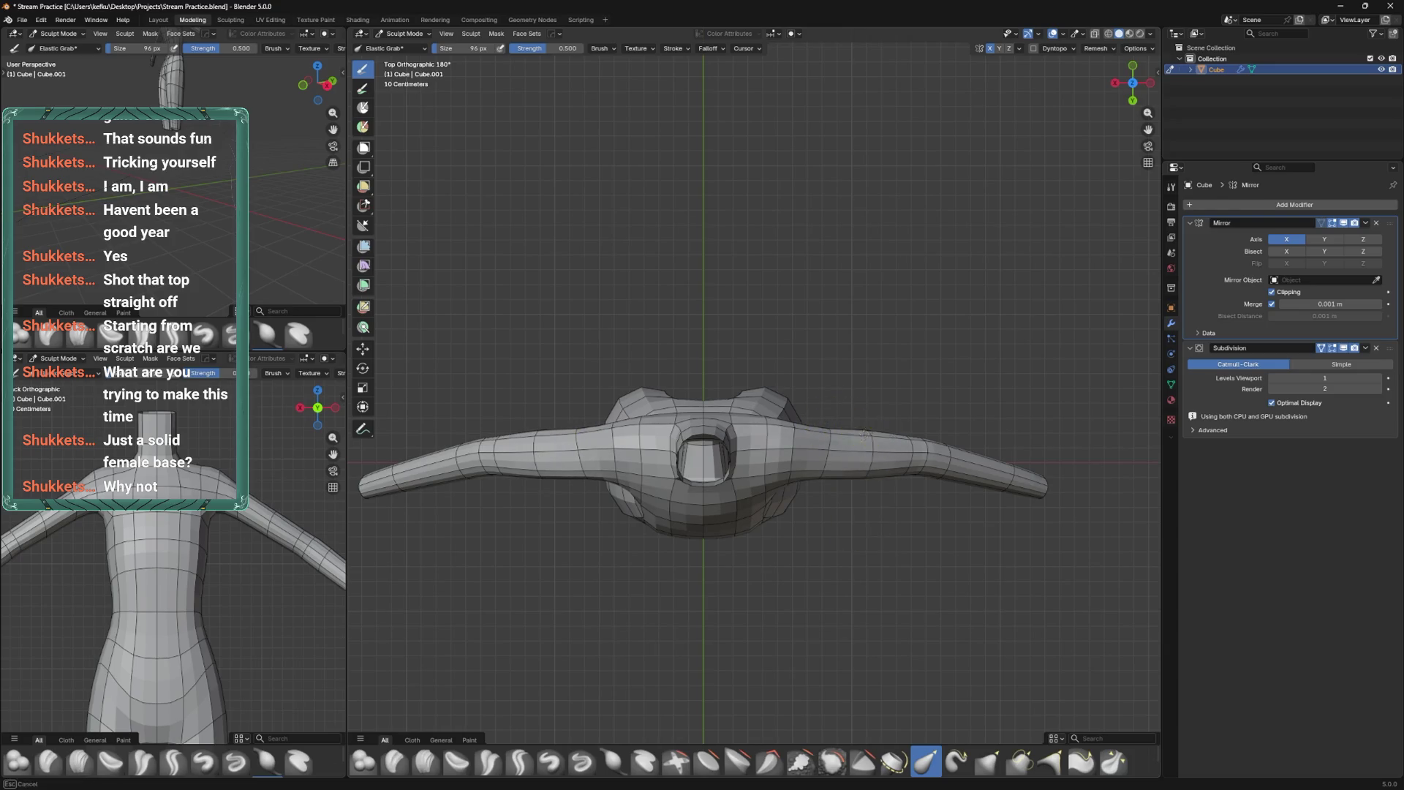
pyautogui.keyDown('alt'); pyautogui.moveTo(884, 442); pyautogui.dragTo(871, 399, button='middle'); pyautogui.keyUp('alt')
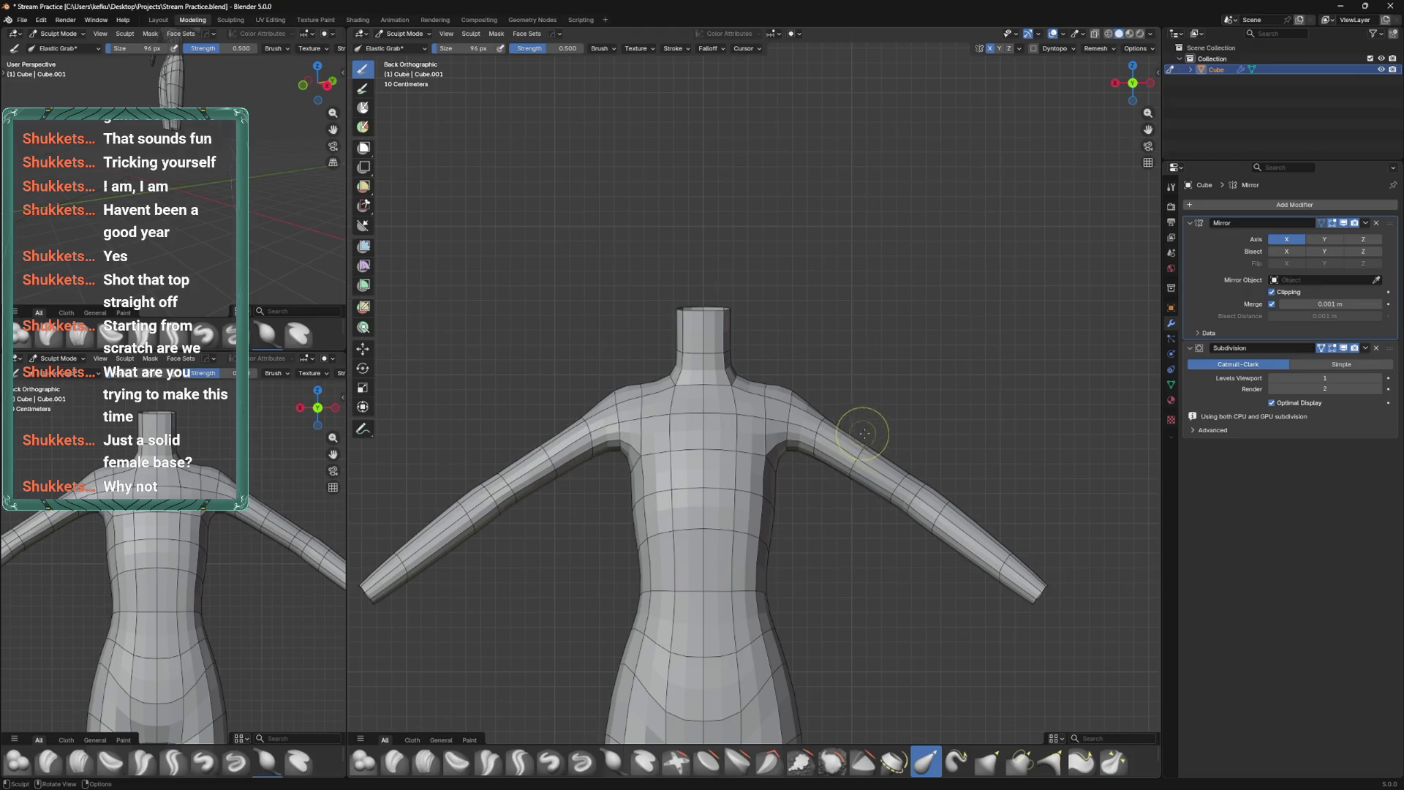
pyautogui.keyDown('shift'); pyautogui.moveTo(860, 432); pyautogui.dragTo(924, 452, button='middle'); pyautogui.keyUp('shift')
pyautogui.press('f')
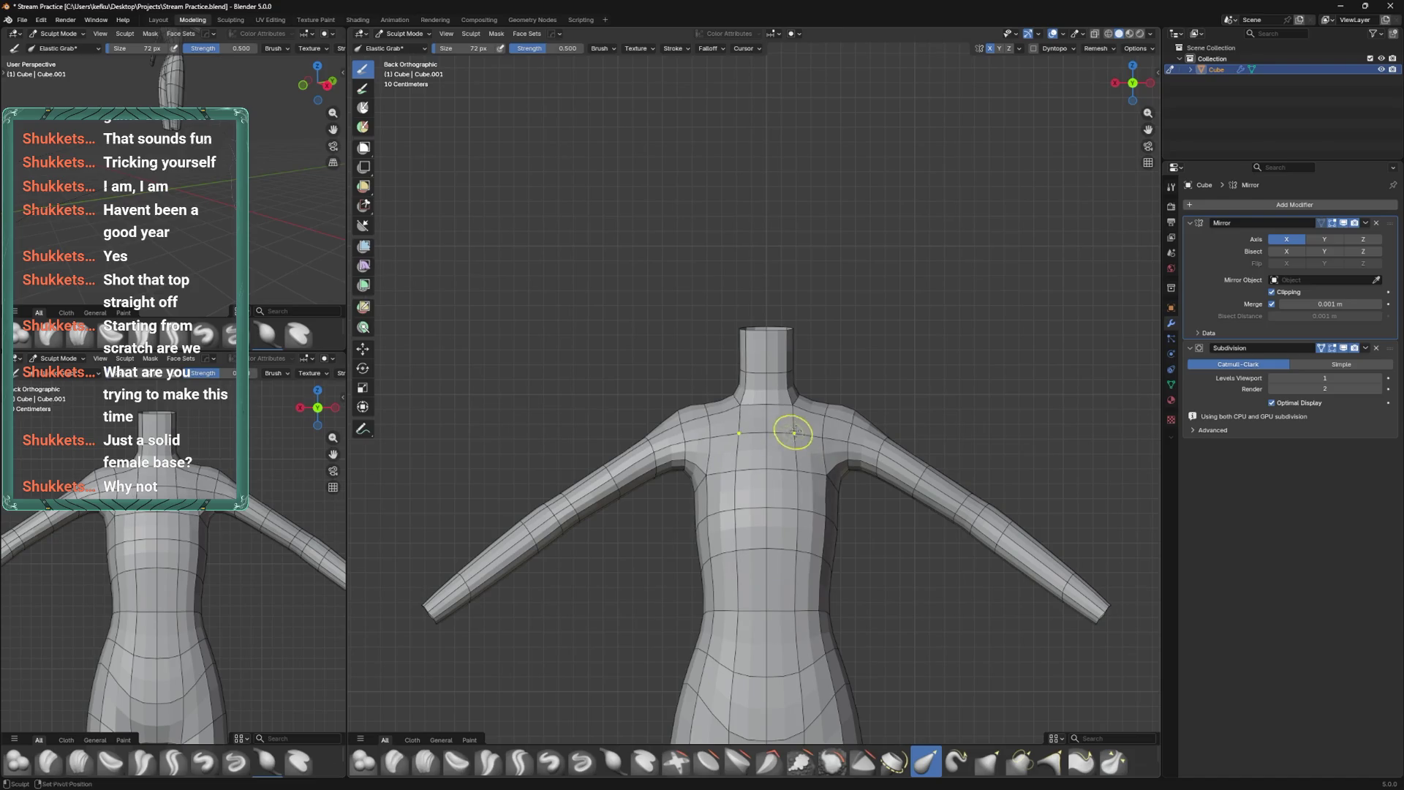
pyautogui.click(848, 421)
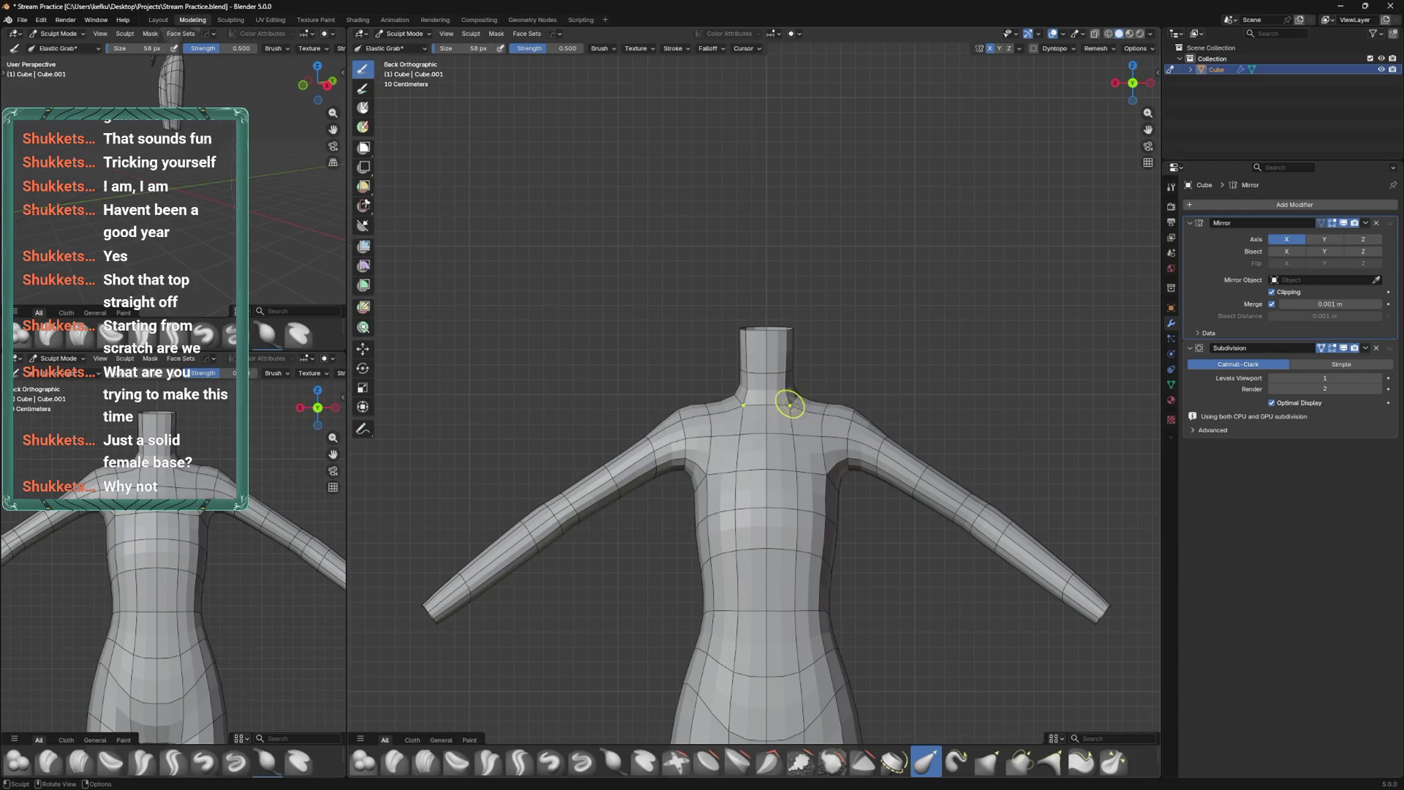
pyautogui.hotkey('ctrl', 's')
# Enlarge the brush to 94 px, inspect the shoulders frontally, and go to Edit Mode.
pyautogui.moveTo(837, 416)
pyautogui.mouseDown(button='middle')
pyautogui.moveTo(812, 468)
pyautogui.moveTo(700, 426)
pyautogui.moveTo(796, 467)
pyautogui.mouseUp(button='middle')
pyautogui.moveTo(800, 536); pyautogui.dragTo(820, 591, button='middle')
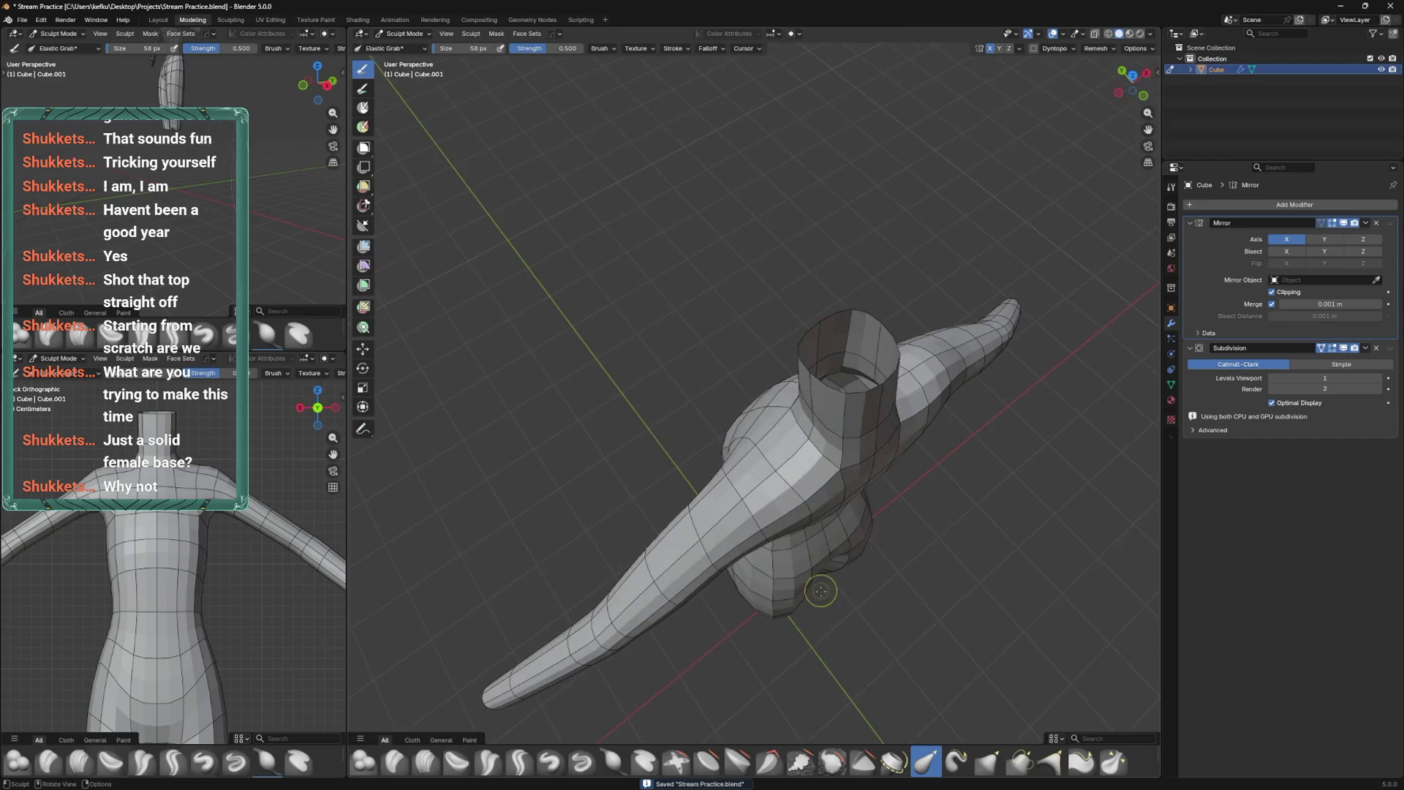
pyautogui.moveTo(726, 515)
pyautogui.mouseDown(button='middle')
pyautogui.moveTo(749, 537)
pyautogui.moveTo(724, 475)
pyautogui.mouseUp(button='middle')
pyautogui.press('f')
pyautogui.click(722, 447)
pyautogui.moveTo(732, 416)
pyautogui.mouseDown(button='middle')
pyautogui.moveTo(649, 508)
pyautogui.moveTo(897, 485)
pyautogui.moveTo(925, 439)
pyautogui.moveTo(868, 466)
pyautogui.moveTo(841, 511)
pyautogui.moveTo(829, 453)
pyautogui.moveTo(781, 464)
pyautogui.moveTo(646, 367)
pyautogui.mouseUp(button='middle')
pyautogui.press('Tab')
# Slide a shoulder vertex and an arm loop along their edges into better positions.
pyautogui.click(700, 453)
pyautogui.press('g')
pyautogui.press('g')
pyautogui.click(721, 438)
pyautogui.moveTo(721, 437); pyautogui.dragTo(698, 399, button='middle')
# Slide more shoulder vertices and the loop under the arm, then save.
pyautogui.press('g')
pyautogui.press('g')
pyautogui.click(657, 466)
pyautogui.moveTo(657, 466)
pyautogui.mouseDown(button='middle')
pyautogui.moveTo(878, 447)
pyautogui.moveTo(876, 507)
pyautogui.moveTo(819, 431)
pyautogui.moveTo(846, 424)
pyautogui.moveTo(821, 451)
pyautogui.moveTo(853, 451)
pyautogui.moveTo(837, 464)
pyautogui.moveTo(970, 401)
pyautogui.moveTo(845, 503)
pyautogui.moveTo(858, 360)
pyautogui.moveTo(889, 468)
pyautogui.mouseUp(button='middle')
pyautogui.press('g')
pyautogui.press('g')
pyautogui.click(878, 447)
pyautogui.press('g')
pyautogui.press('g')
pyautogui.click(877, 448)
pyautogui.press('g')
pyautogui.press('g')
pyautogui.click(872, 430)
pyautogui.press('g')
pyautogui.press('g')
pyautogui.click(853, 439)
pyautogui.hotkey('ctrl', 's')
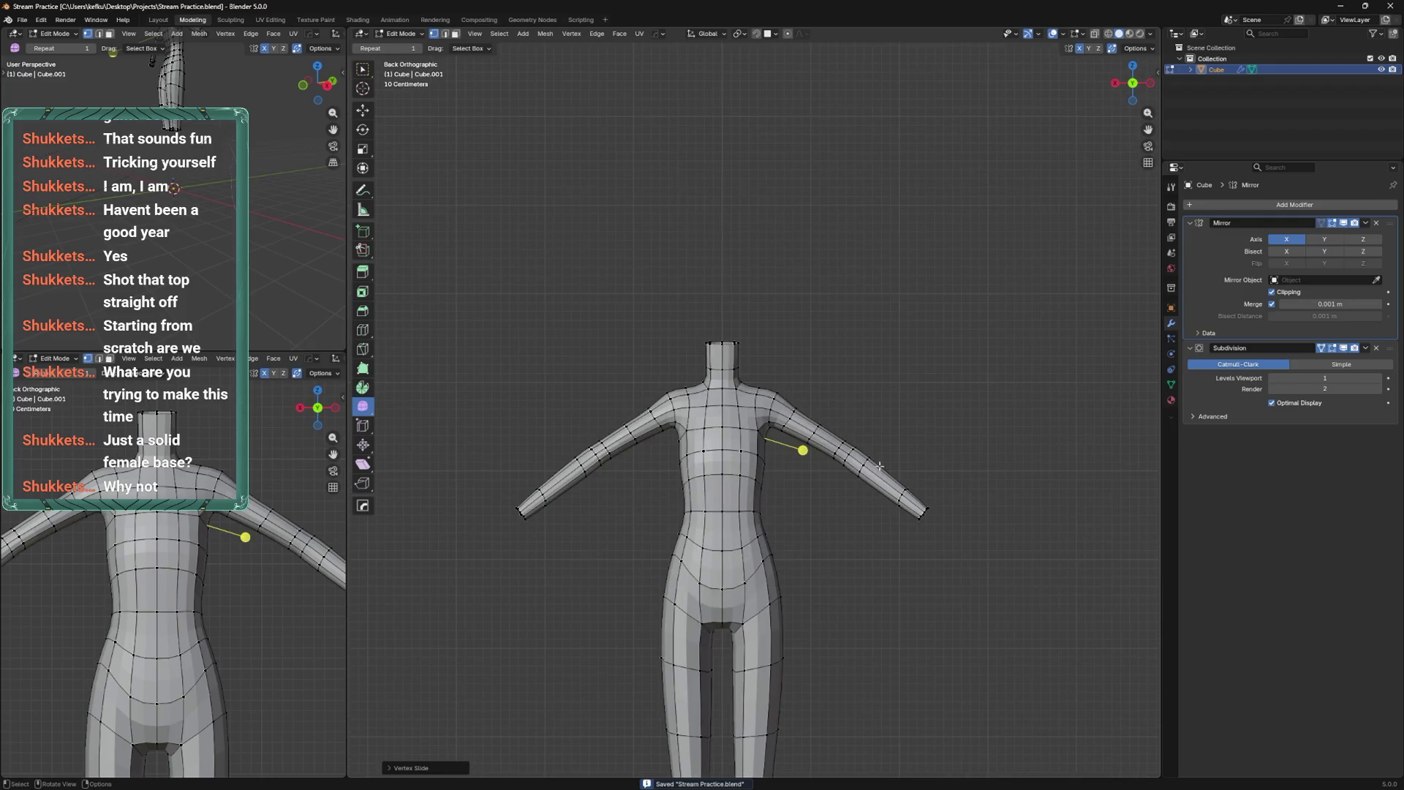
# Slide the left forearm edge loop to a new position.
pyautogui.scroll(3, 839, 440)
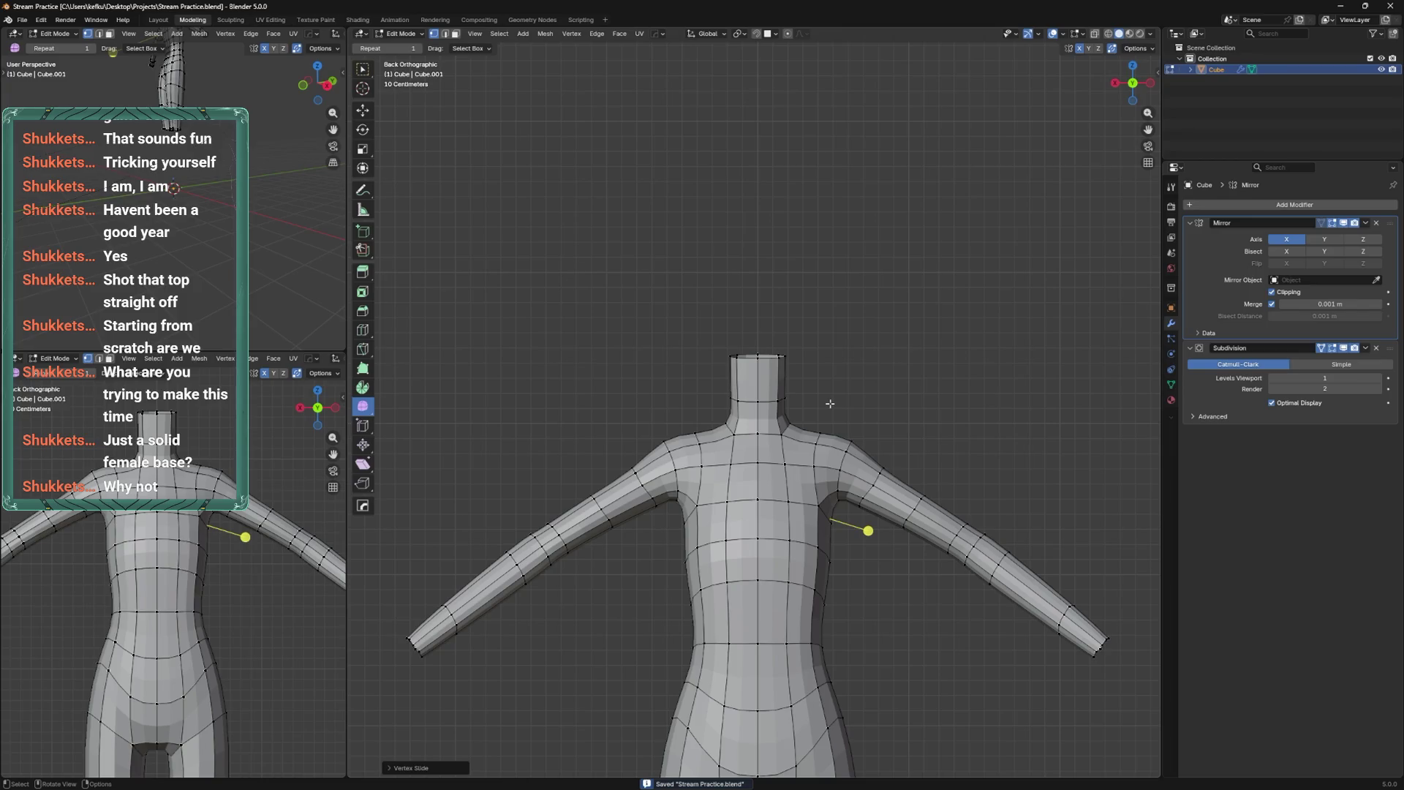
pyautogui.keyDown('shift'); pyautogui.moveTo(830, 404); pyautogui.dragTo(676, 372, button='middle'); pyautogui.keyUp('shift')
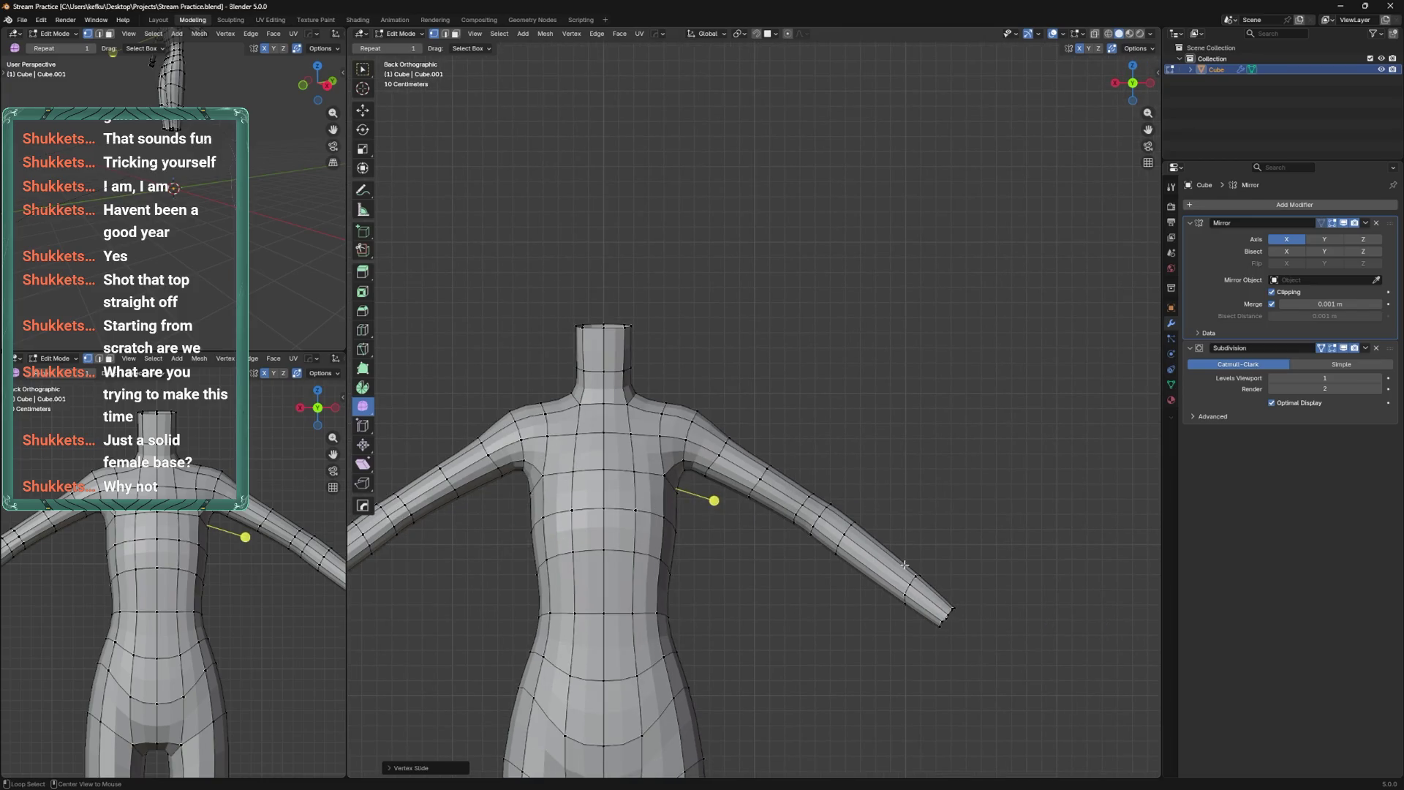
pyautogui.keyDown('alt'); pyautogui.click(907, 574); pyautogui.keyUp('alt')
pyautogui.press('g')
pyautogui.press('g')
pyautogui.click(895, 555)
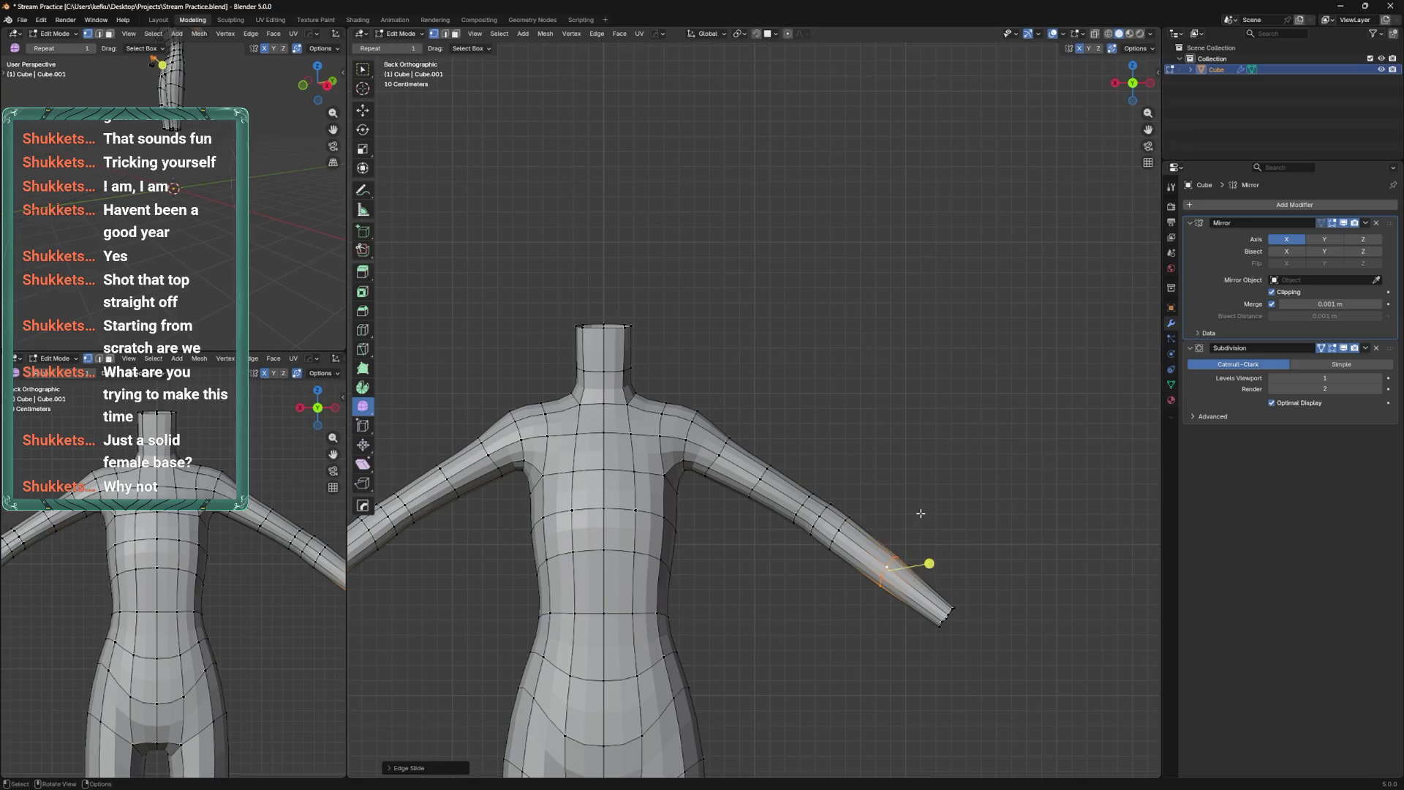
# Add a new loop near the wrist, scale it to taper, and save.
pyautogui.hotkey('ctrl', 'r')
pyautogui.click(969, 597)
pyautogui.press('s')
pyautogui.click(918, 590)
pyautogui.press('g')
pyautogui.click(918, 590)
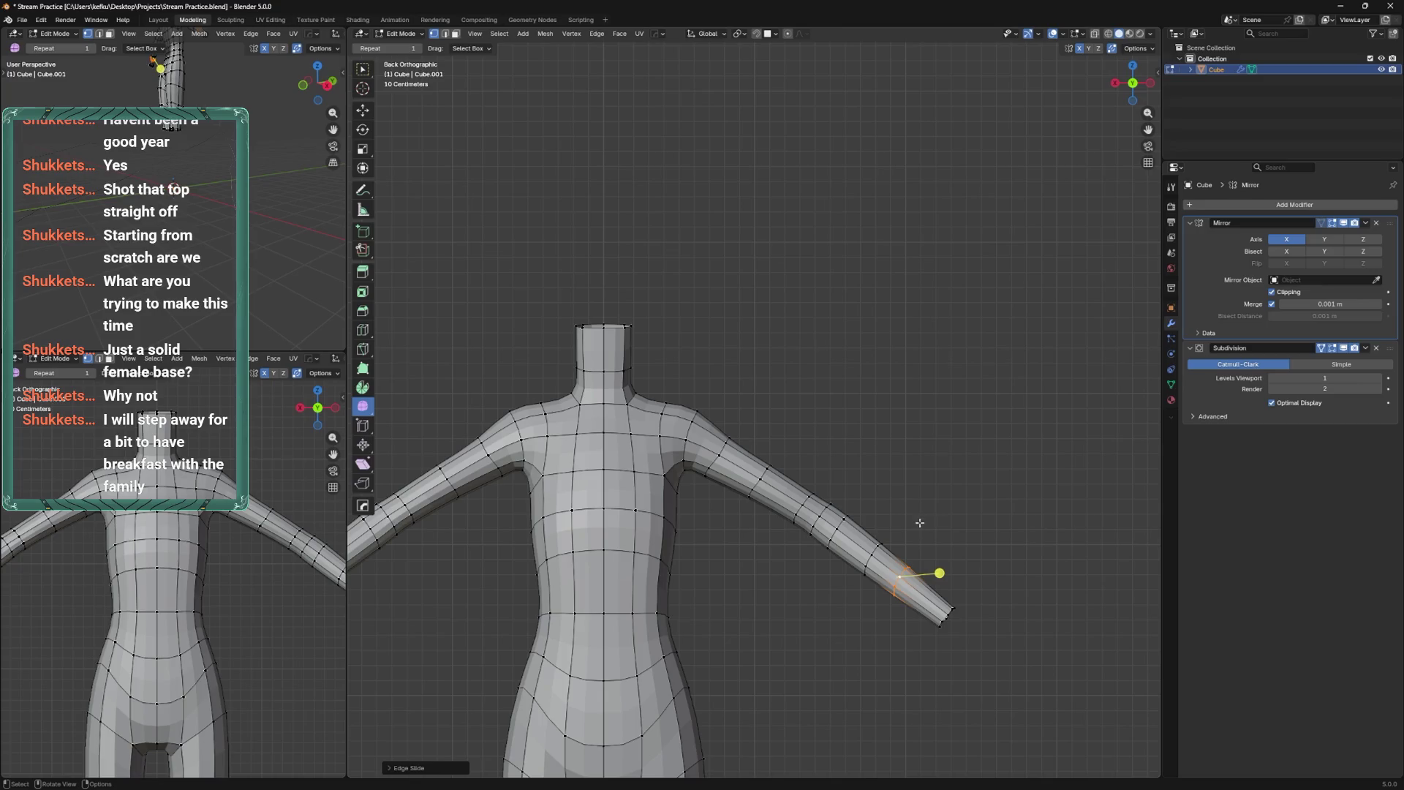
pyautogui.hotkey('ctrl', 's')
# Smooth and slide the forearm and upper-arm loops, save, and clear the selection.
pyautogui.moveTo(886, 516)
pyautogui.mouseDown(button='middle')
pyautogui.moveTo(758, 586)
pyautogui.moveTo(773, 500)
pyautogui.moveTo(798, 519)
pyautogui.moveTo(767, 558)
pyautogui.moveTo(890, 430)
pyautogui.moveTo(830, 450)
pyautogui.mouseUp(button='middle')
pyautogui.rightClick(758, 585)
pyautogui.click(769, 551)
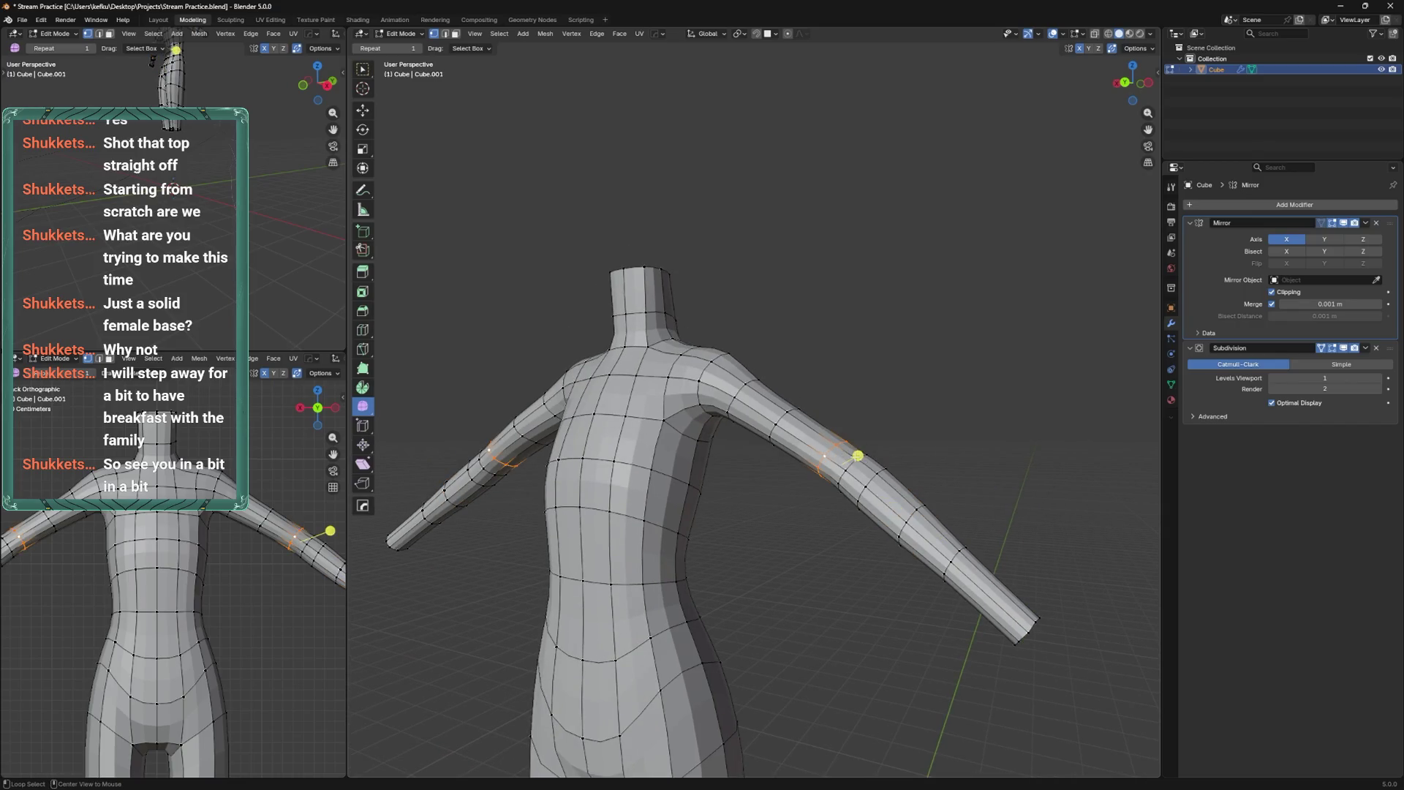
pyautogui.click(845, 454)
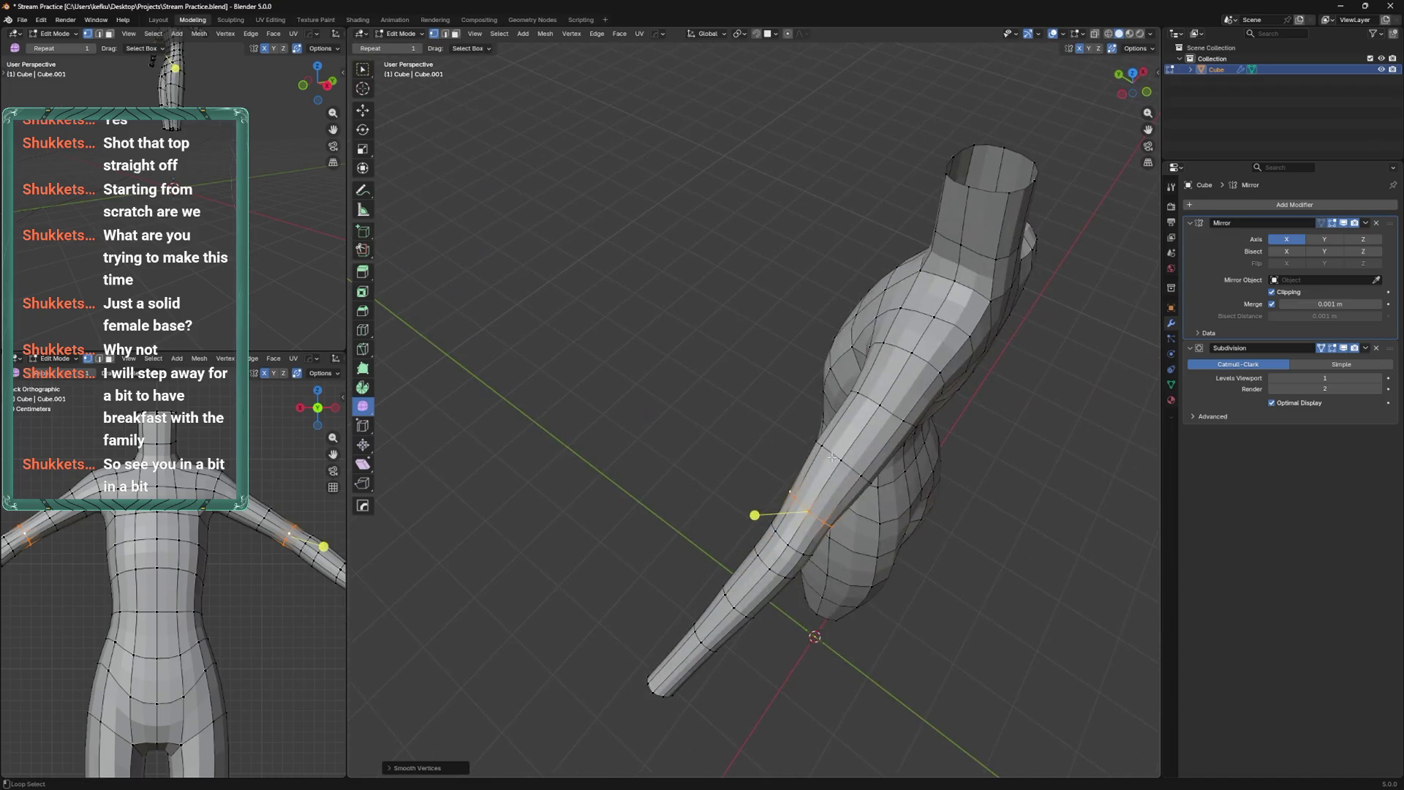
pyautogui.keyDown('alt'); pyautogui.keyDown('shift'); pyautogui.click(833, 457); pyautogui.keyUp('shift'); pyautogui.keyUp('alt')
pyautogui.press('g')
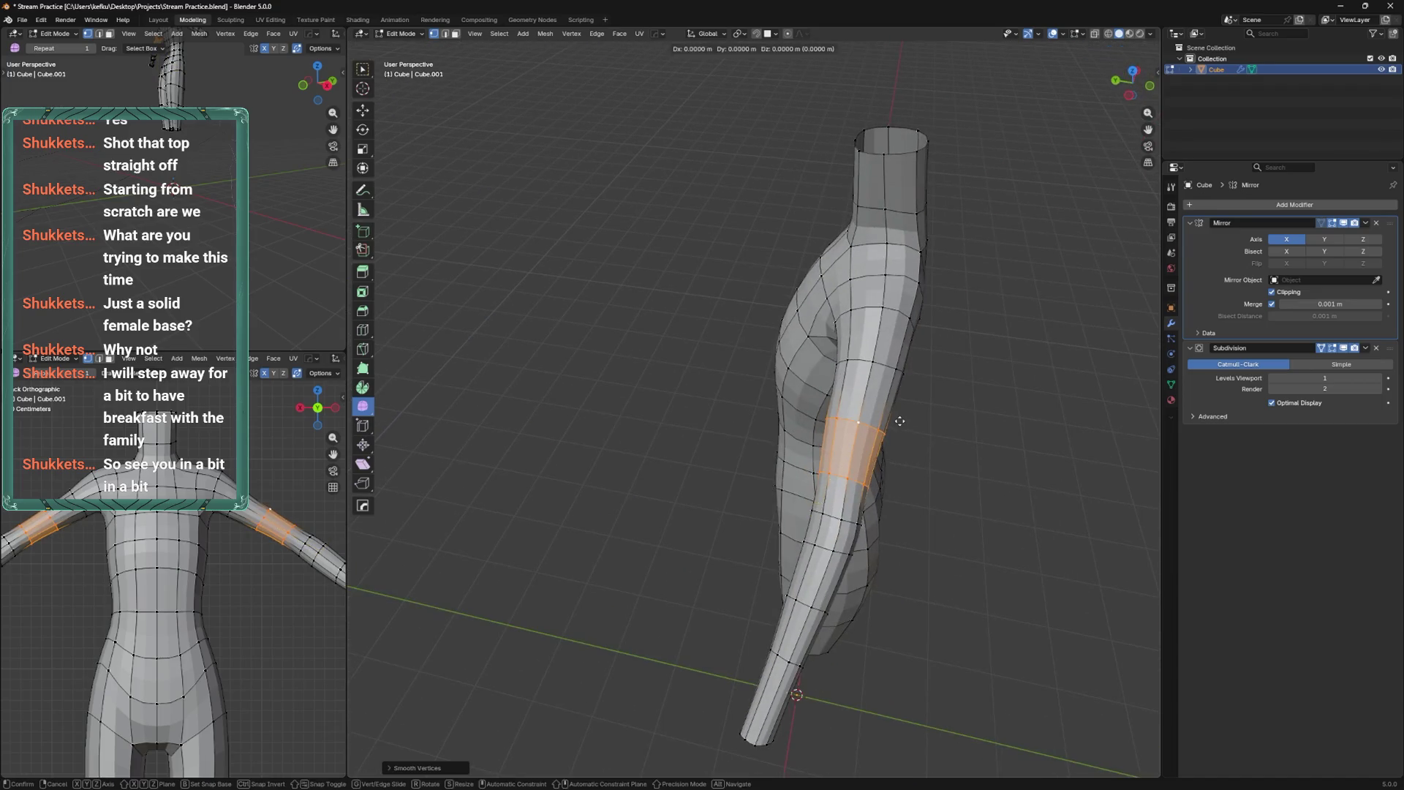
pyautogui.press('Escape')
pyautogui.hotkey('ctrl', 's')
pyautogui.hotkey('alt', 'a')
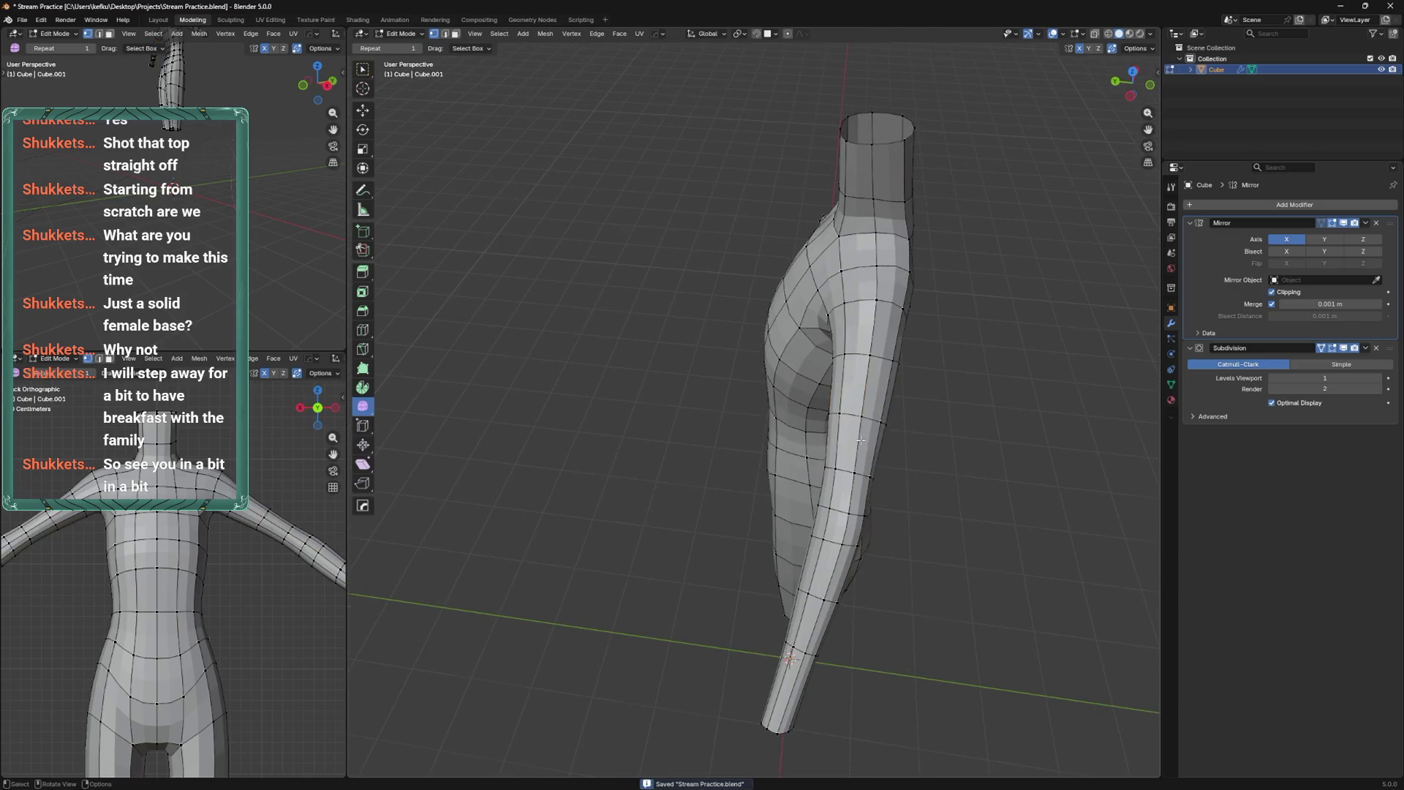